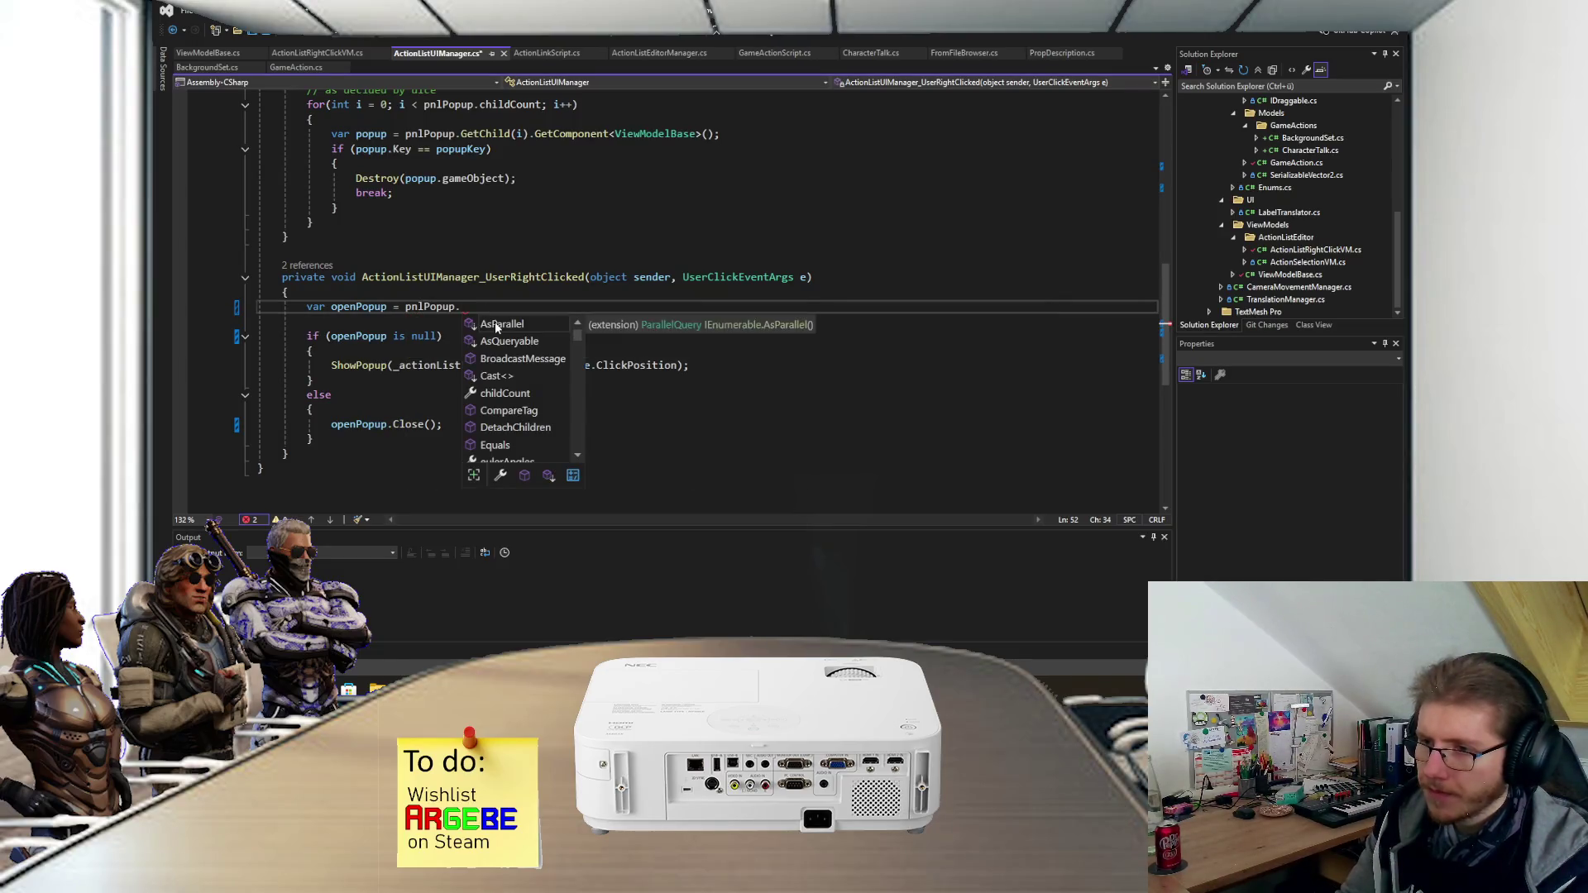
- On line 52, start openPopup with the null-check pnlPopup.childCount == 0 ? null : pnlPopup.GetChild
text(chid)
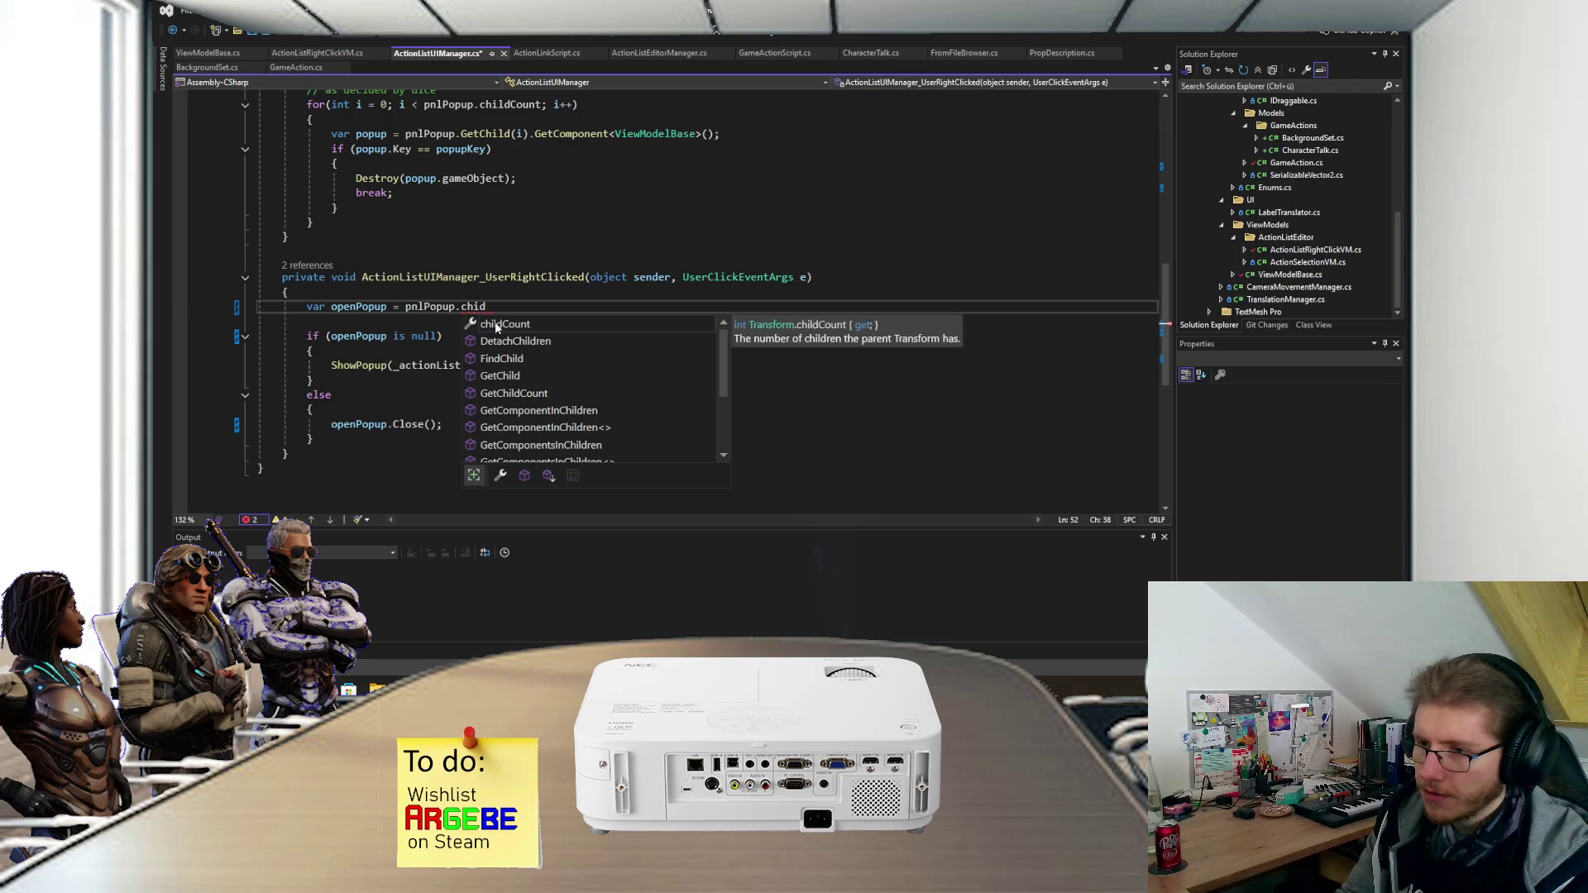
key(Down)
key(Down)
key(Down)
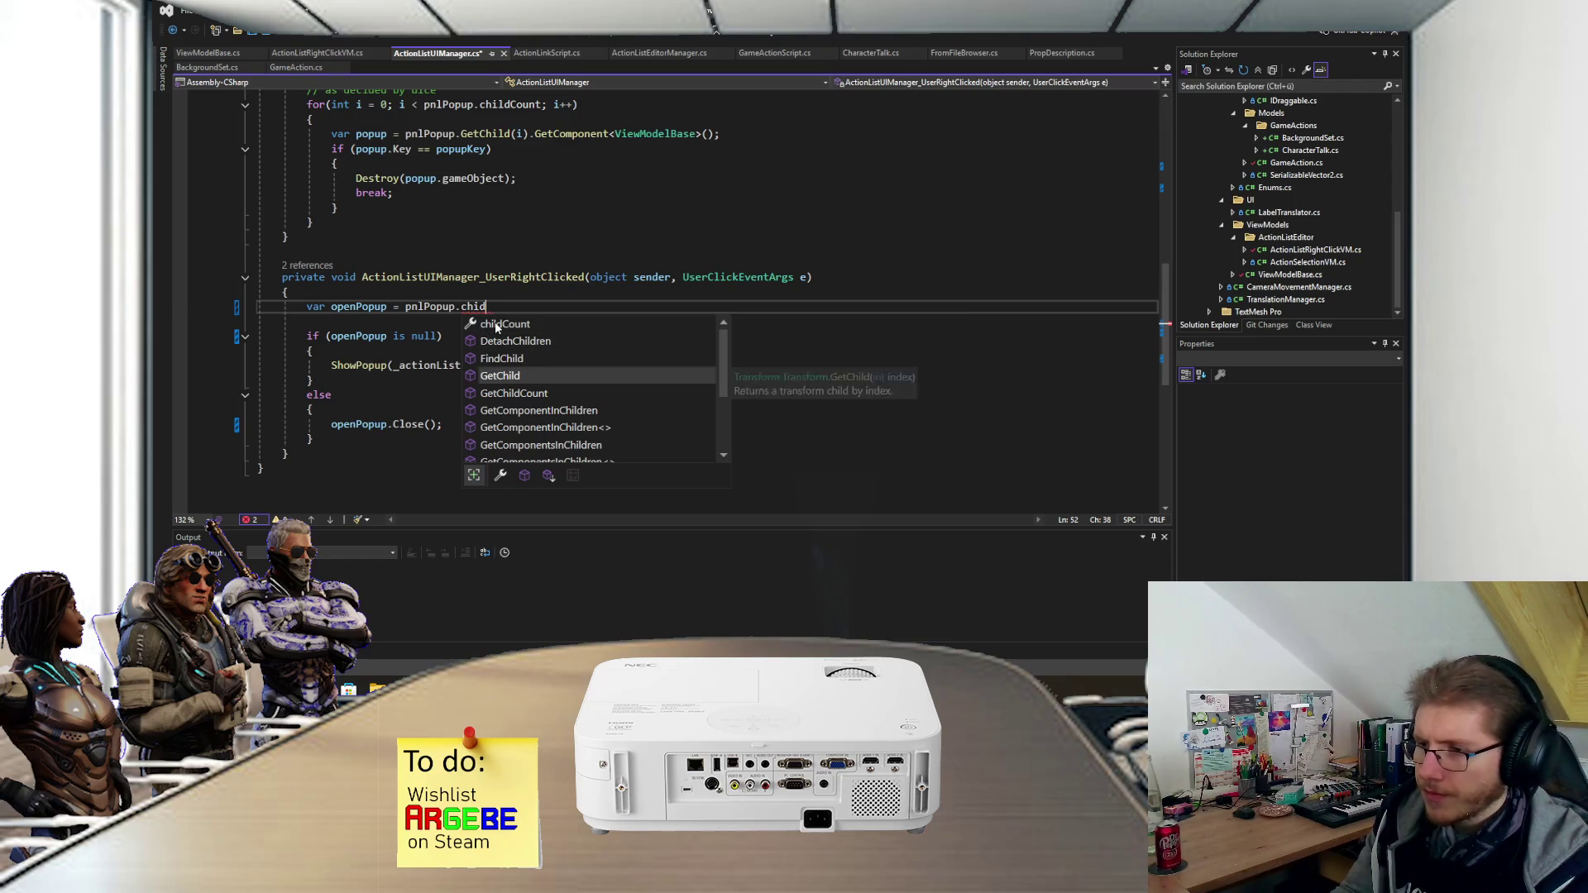
key(Up)
key(Up)
key(Up)
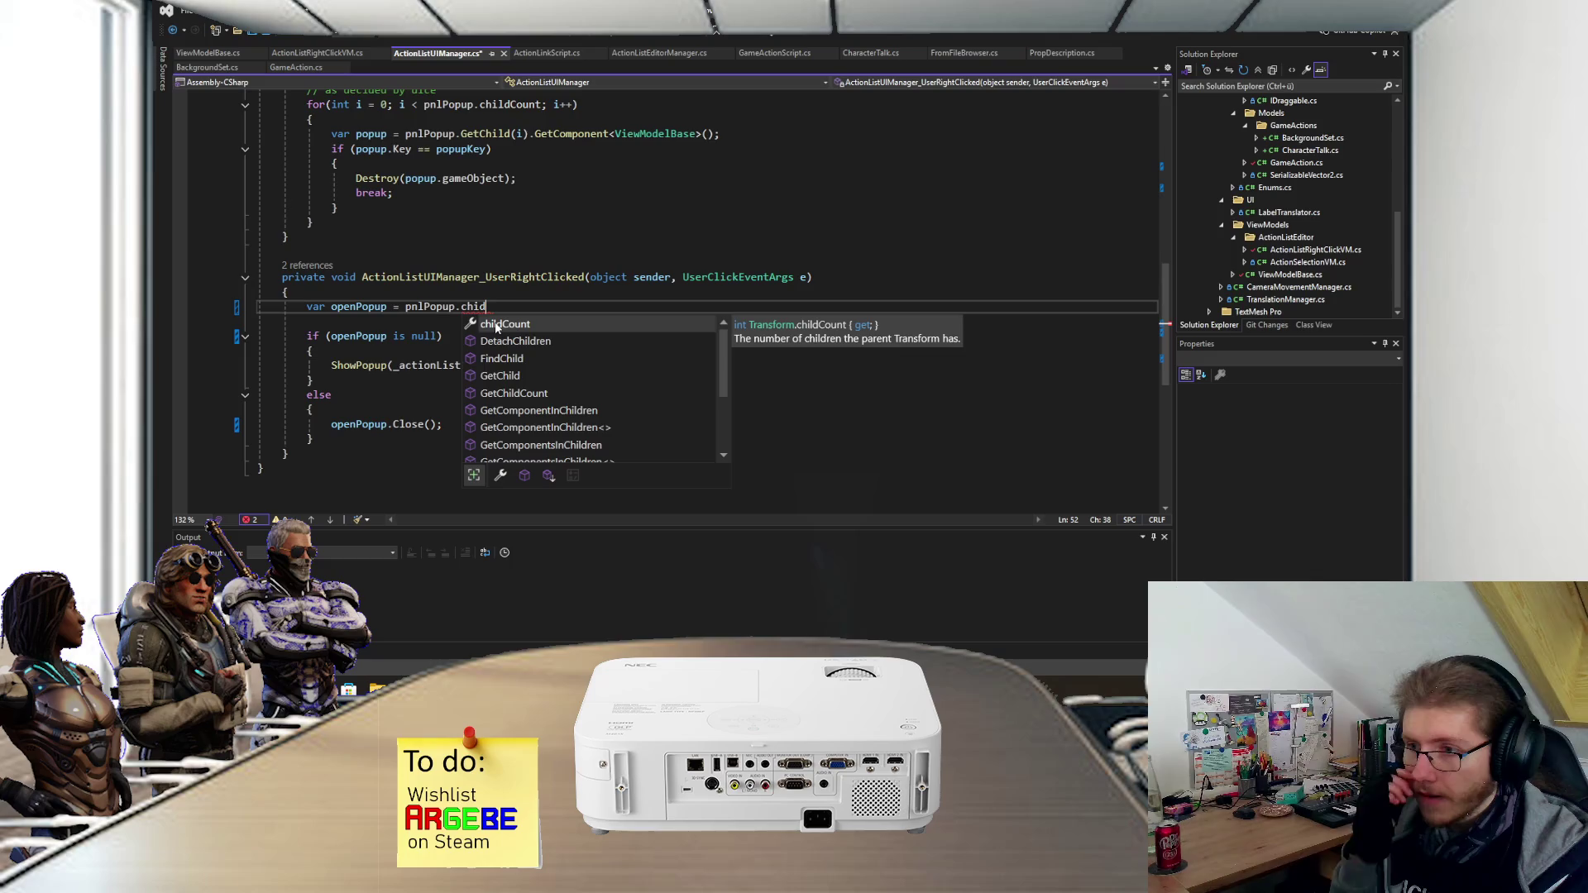
text(ldCount == 0 )
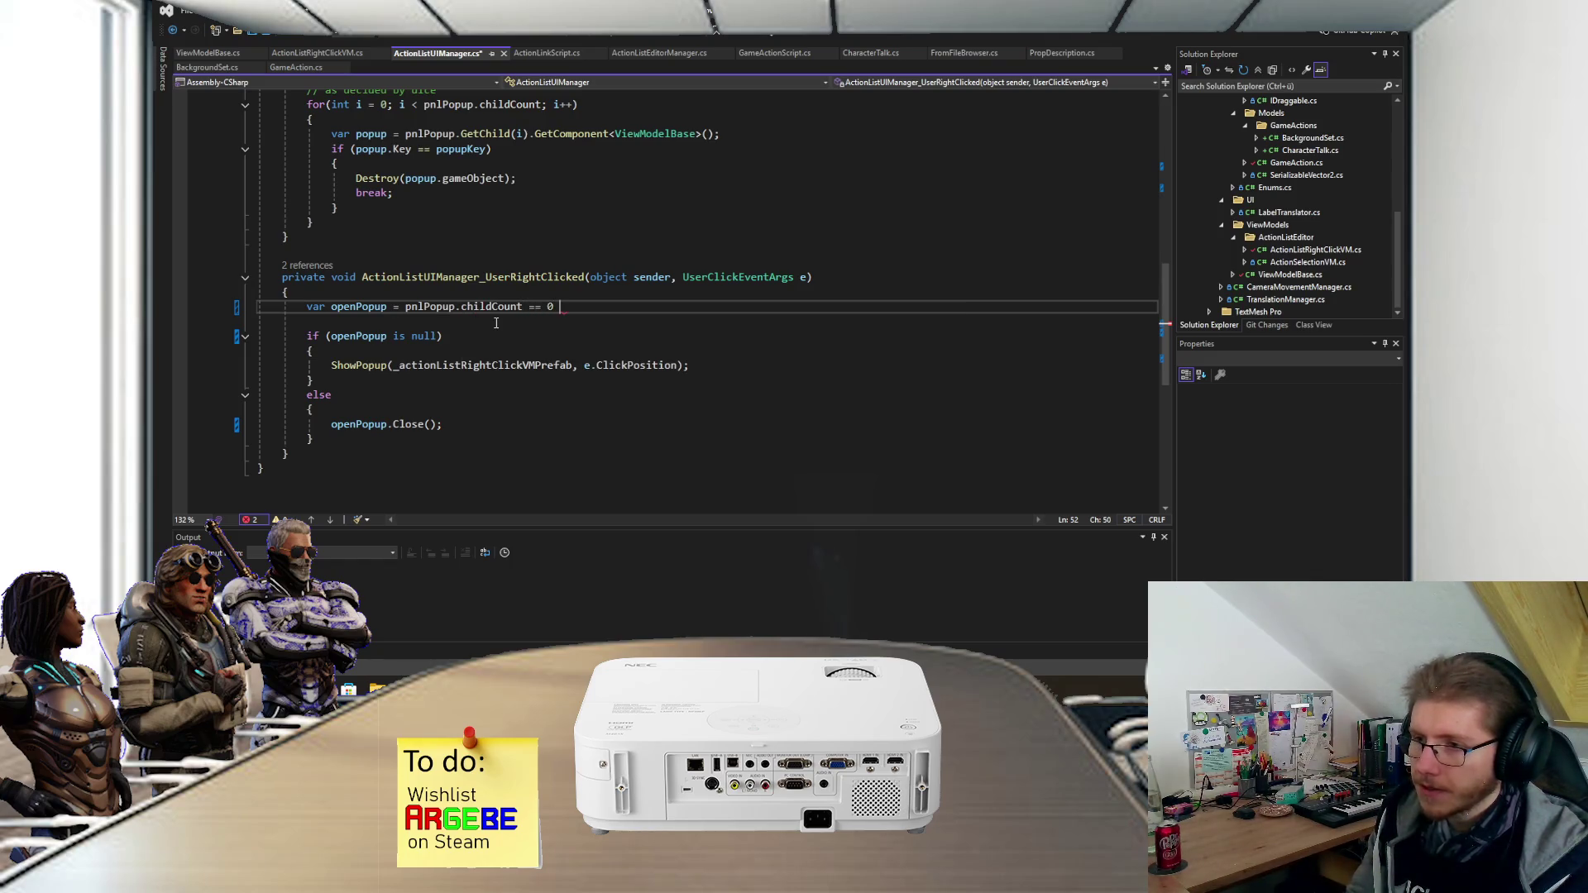
text(? nu)
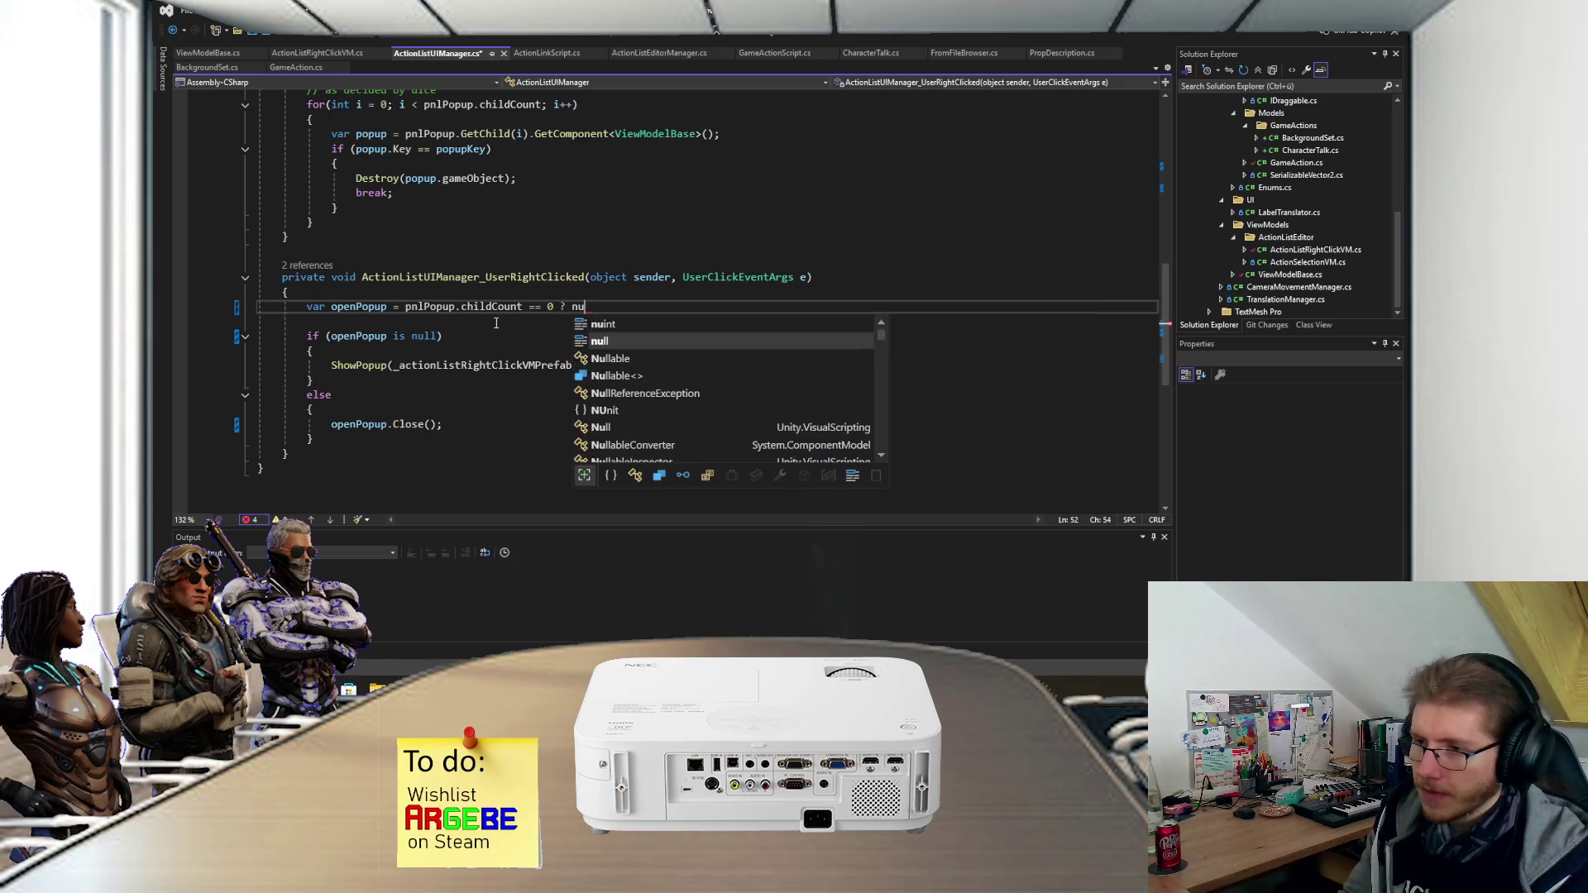
text(ll : pnlPopup.)
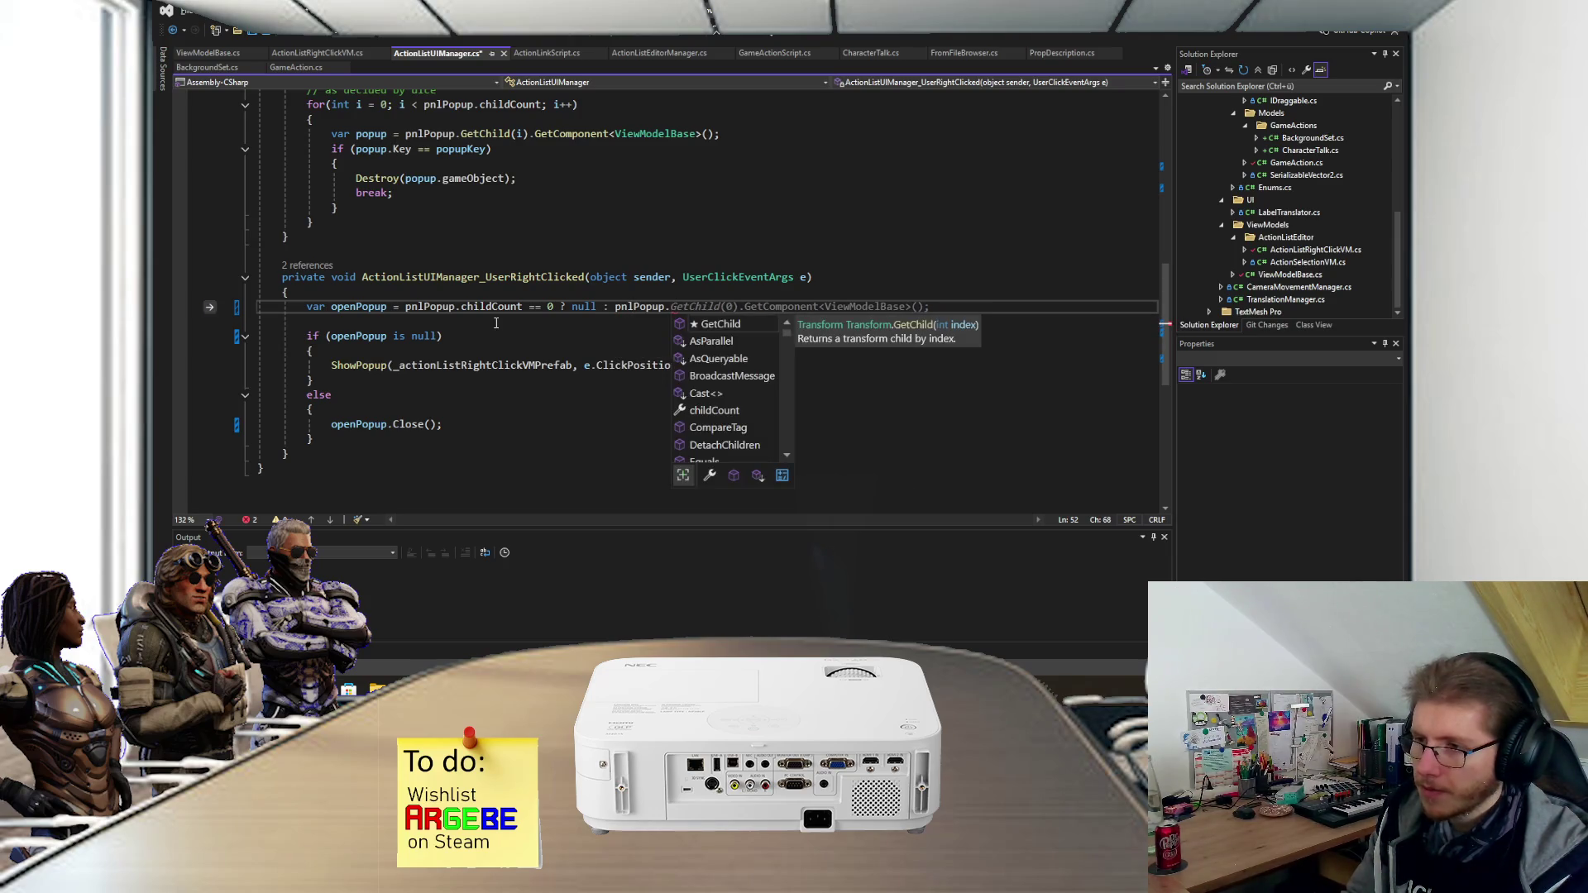
text(Get)
key(Tab)
- Finish it as GetChild(0).OfType<ViewModelBase>();, save, and select the OfType call
text((0))
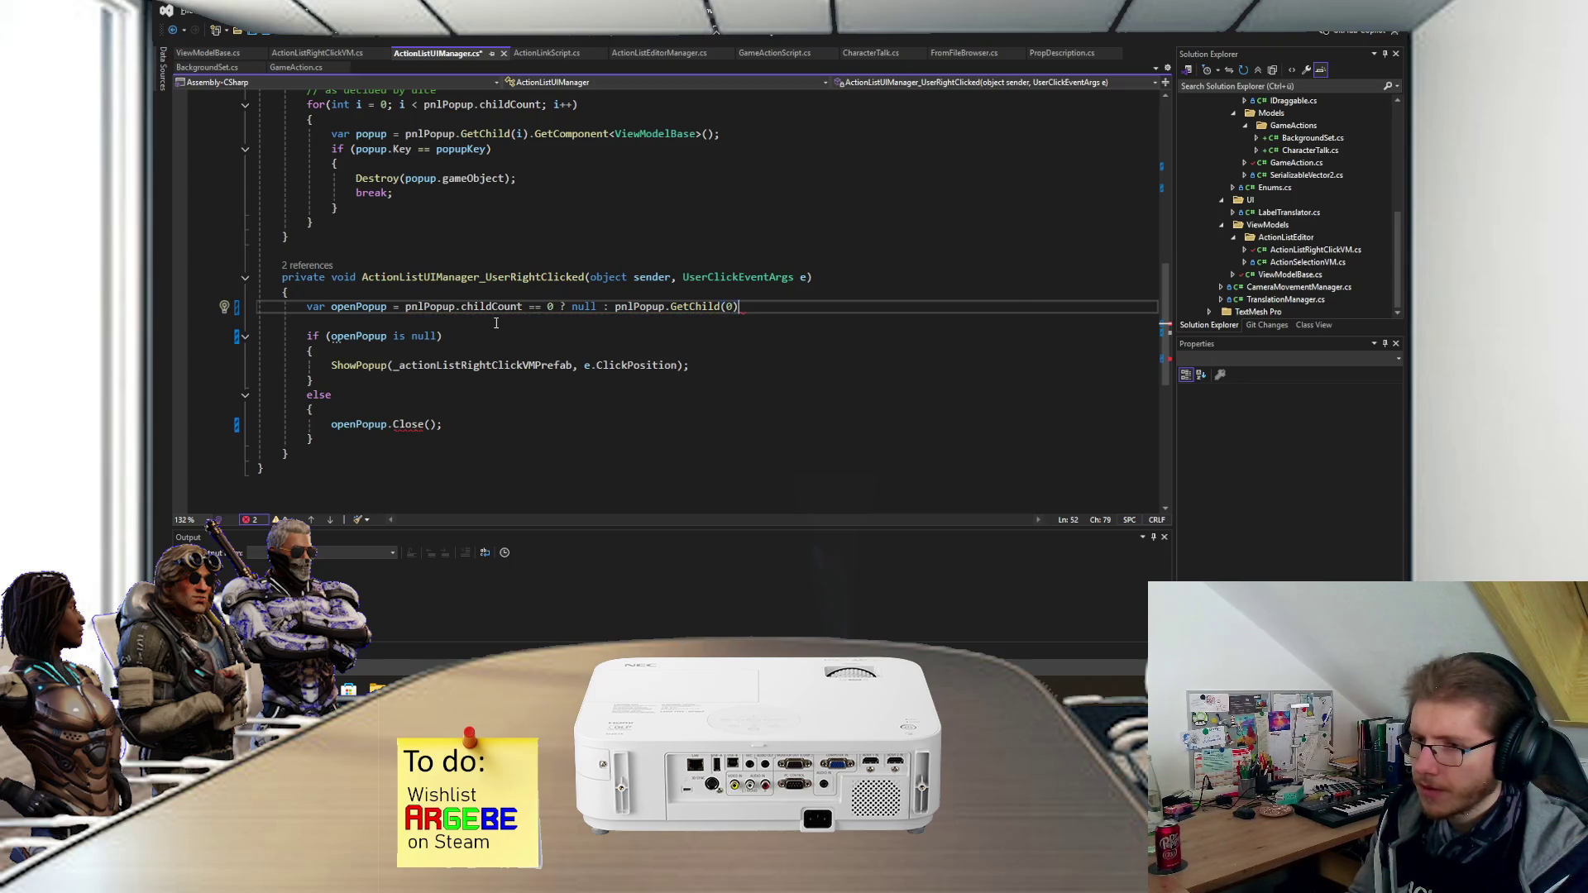
text(.)
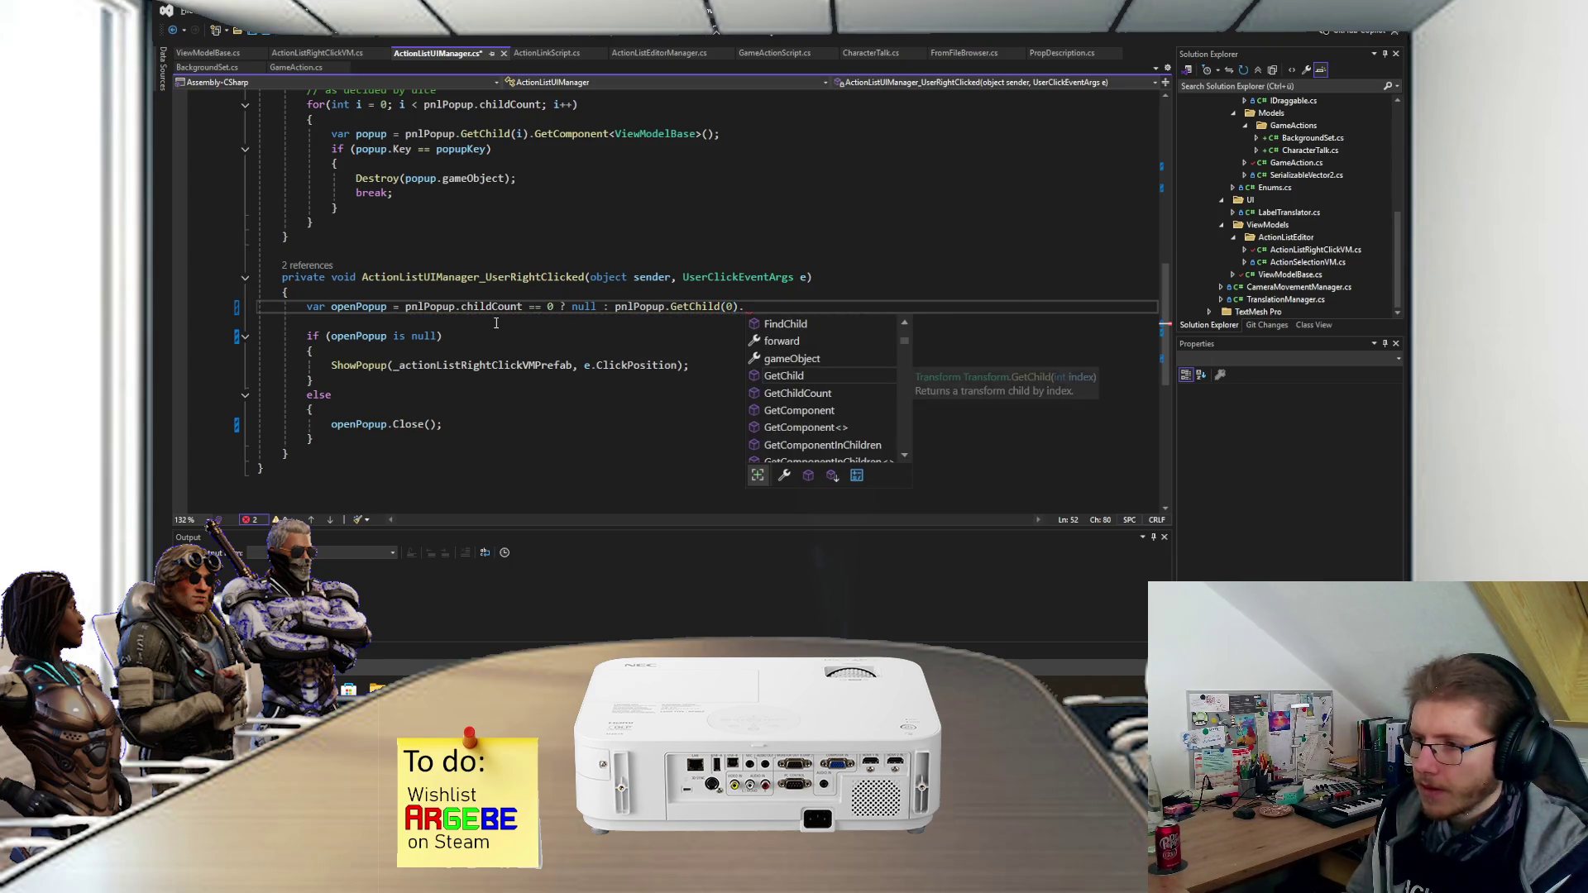
key(BackSpace)
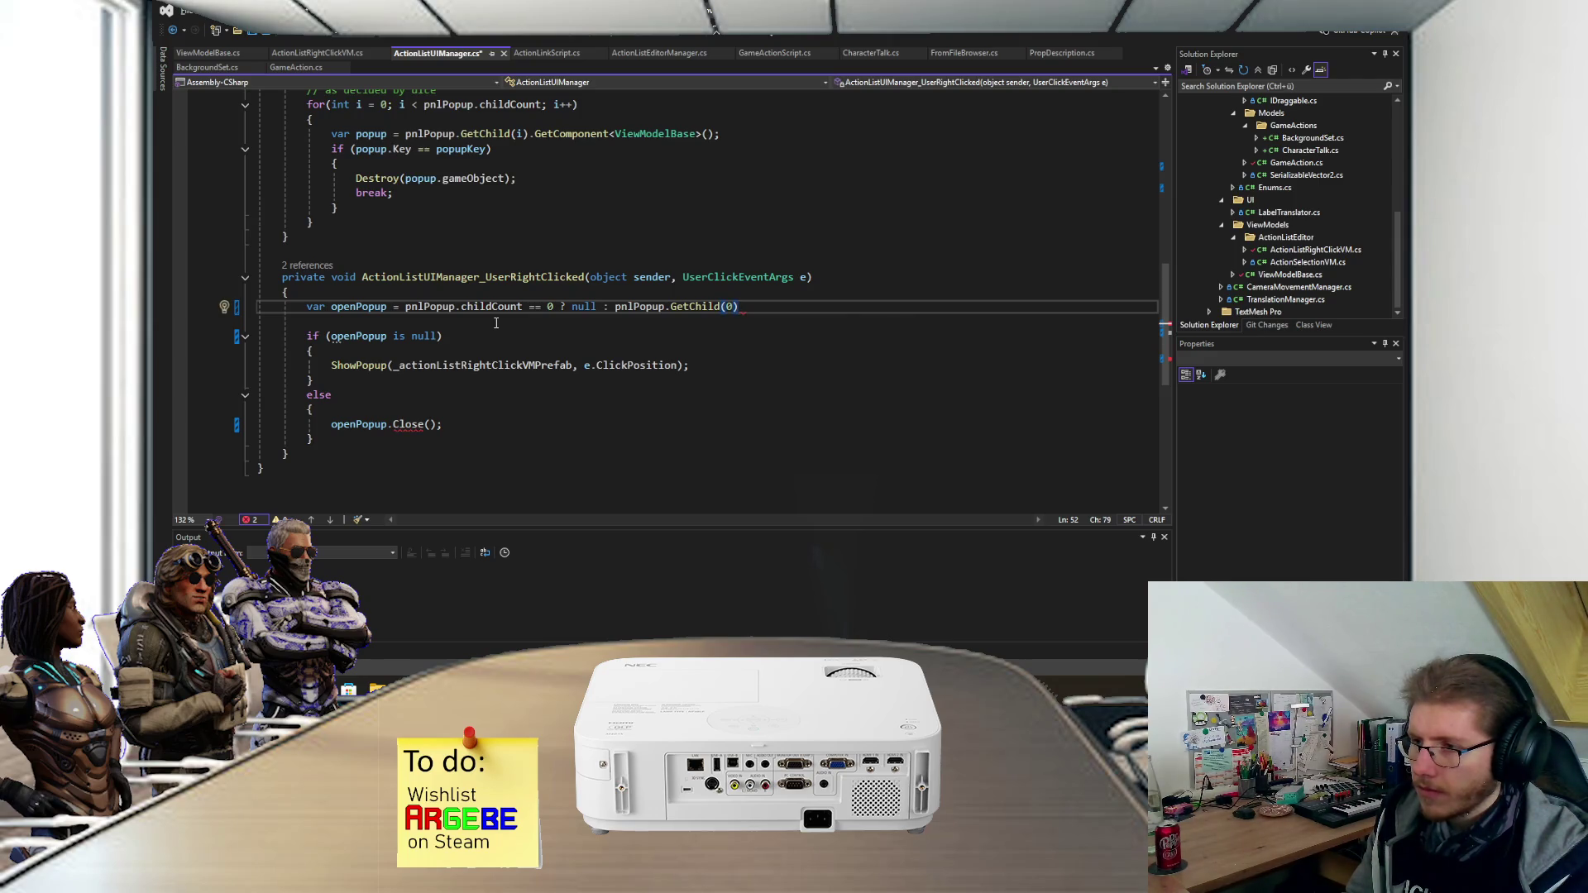
text(.Of)
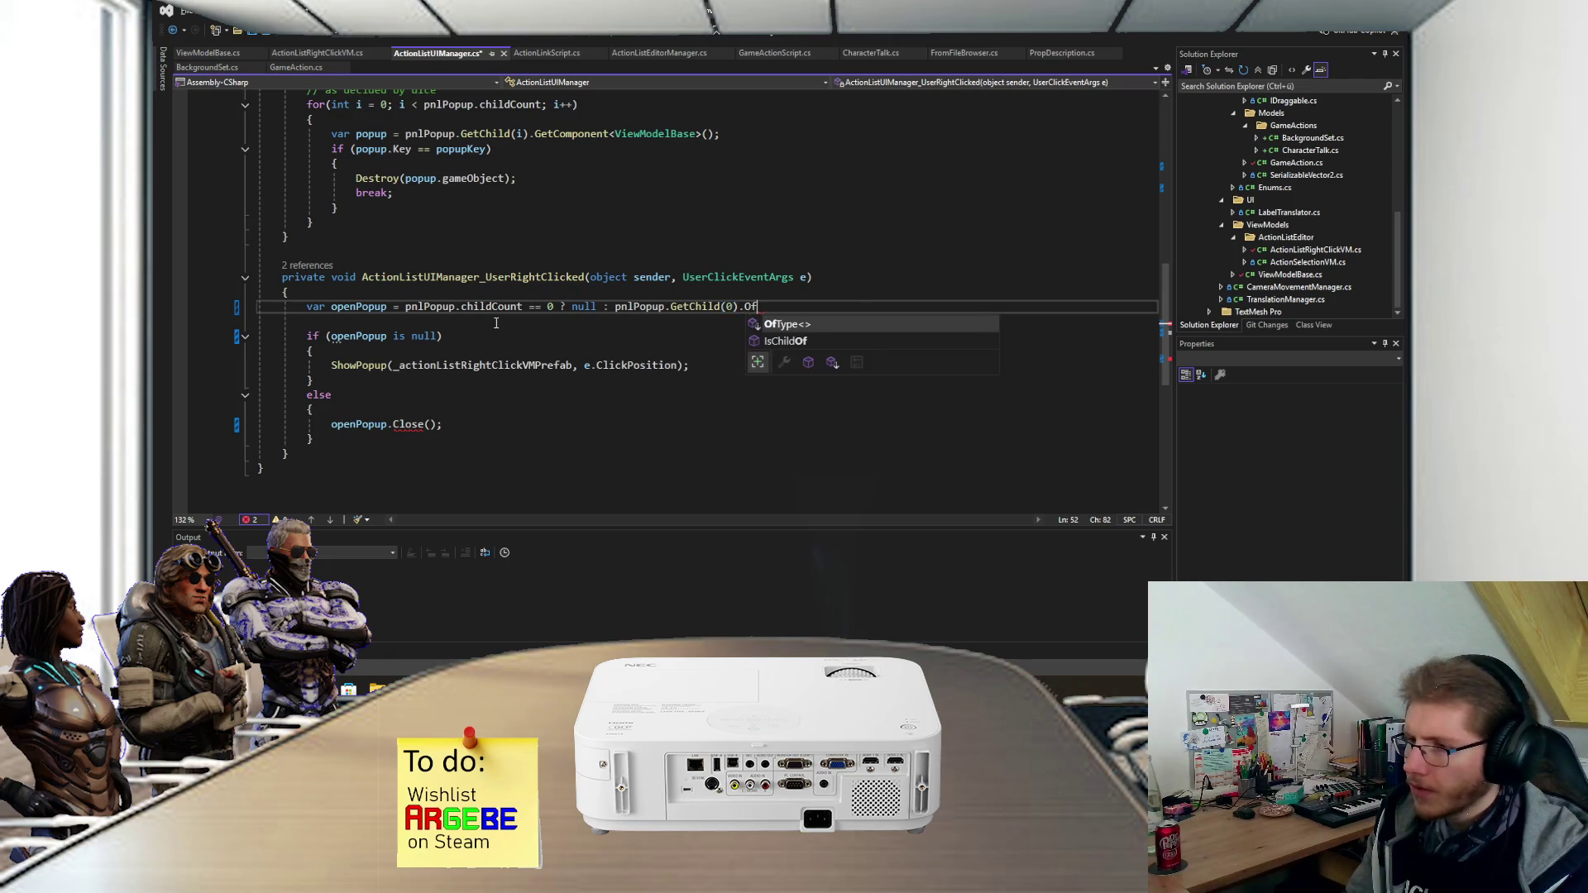
text(Type<View>)
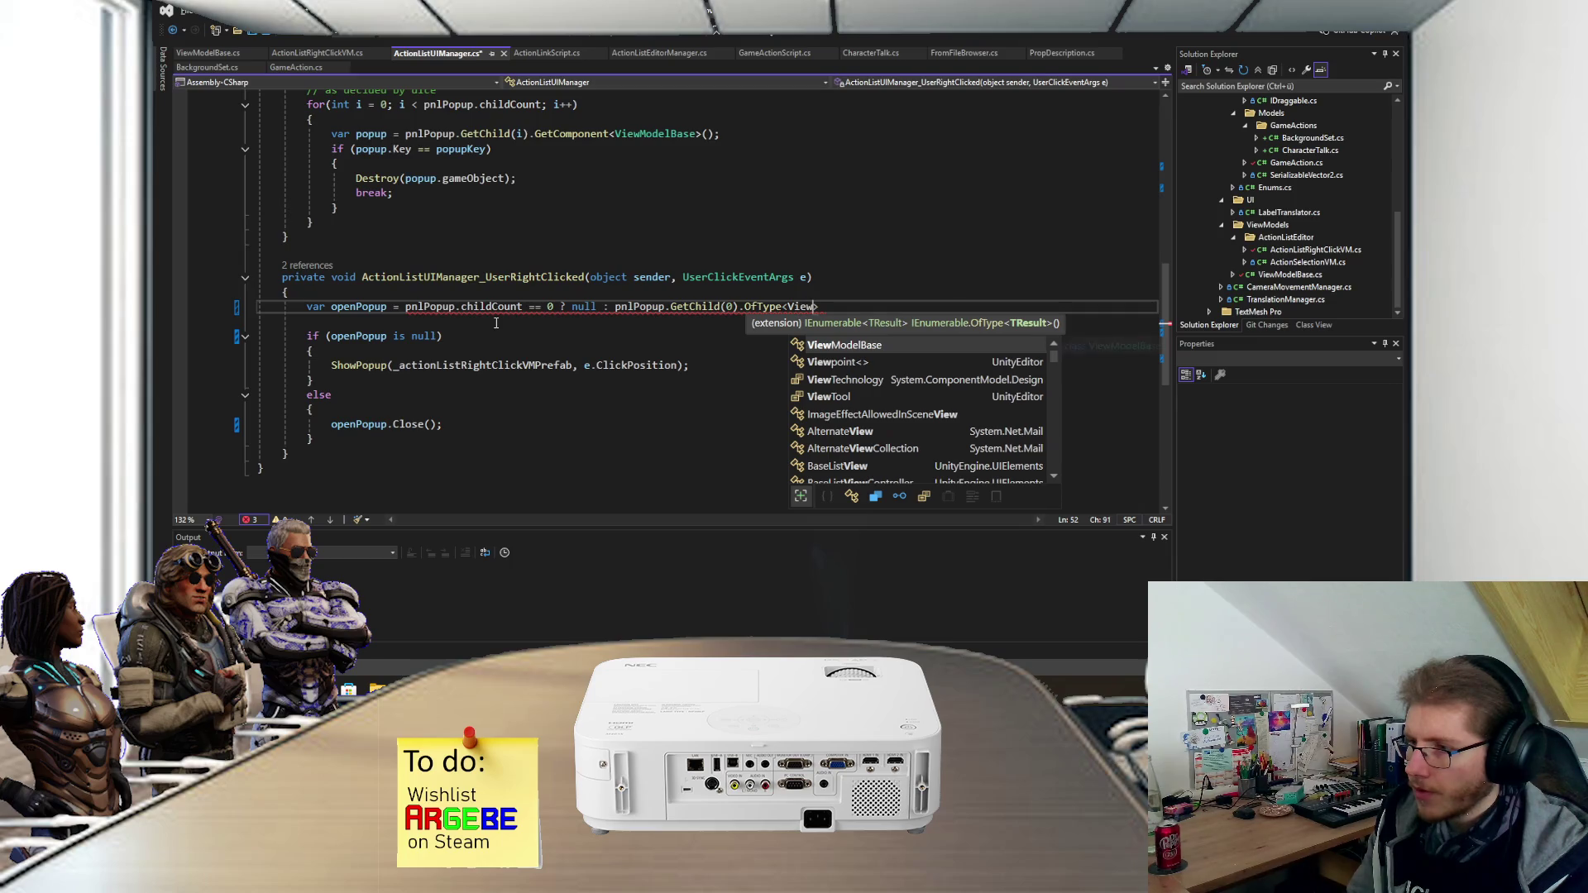
key(Tab)
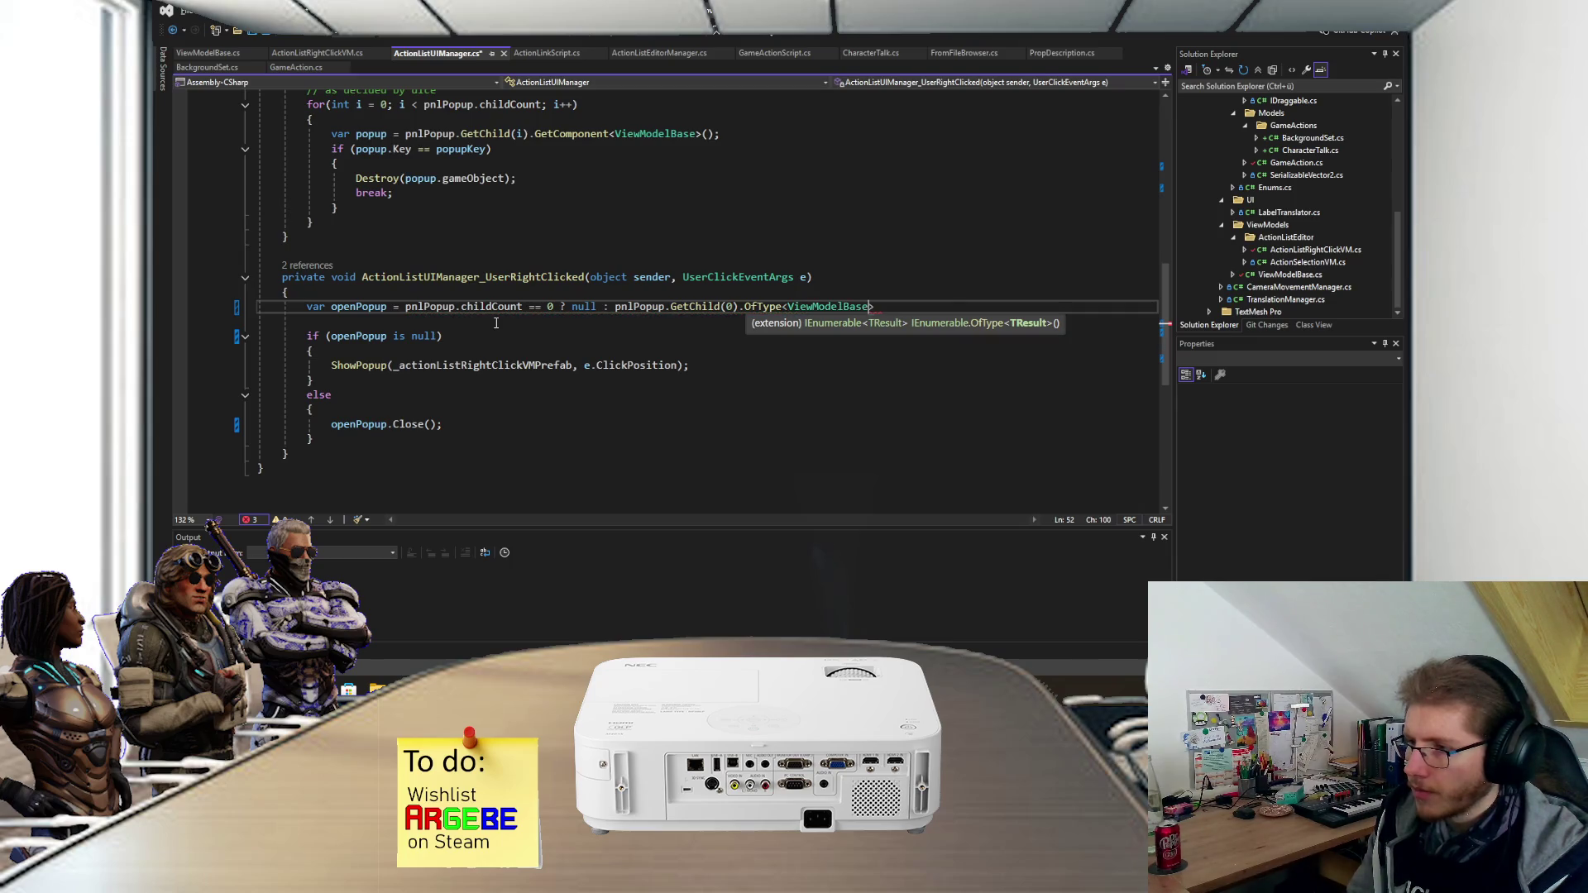
text(>();)
key(ctrl+s)
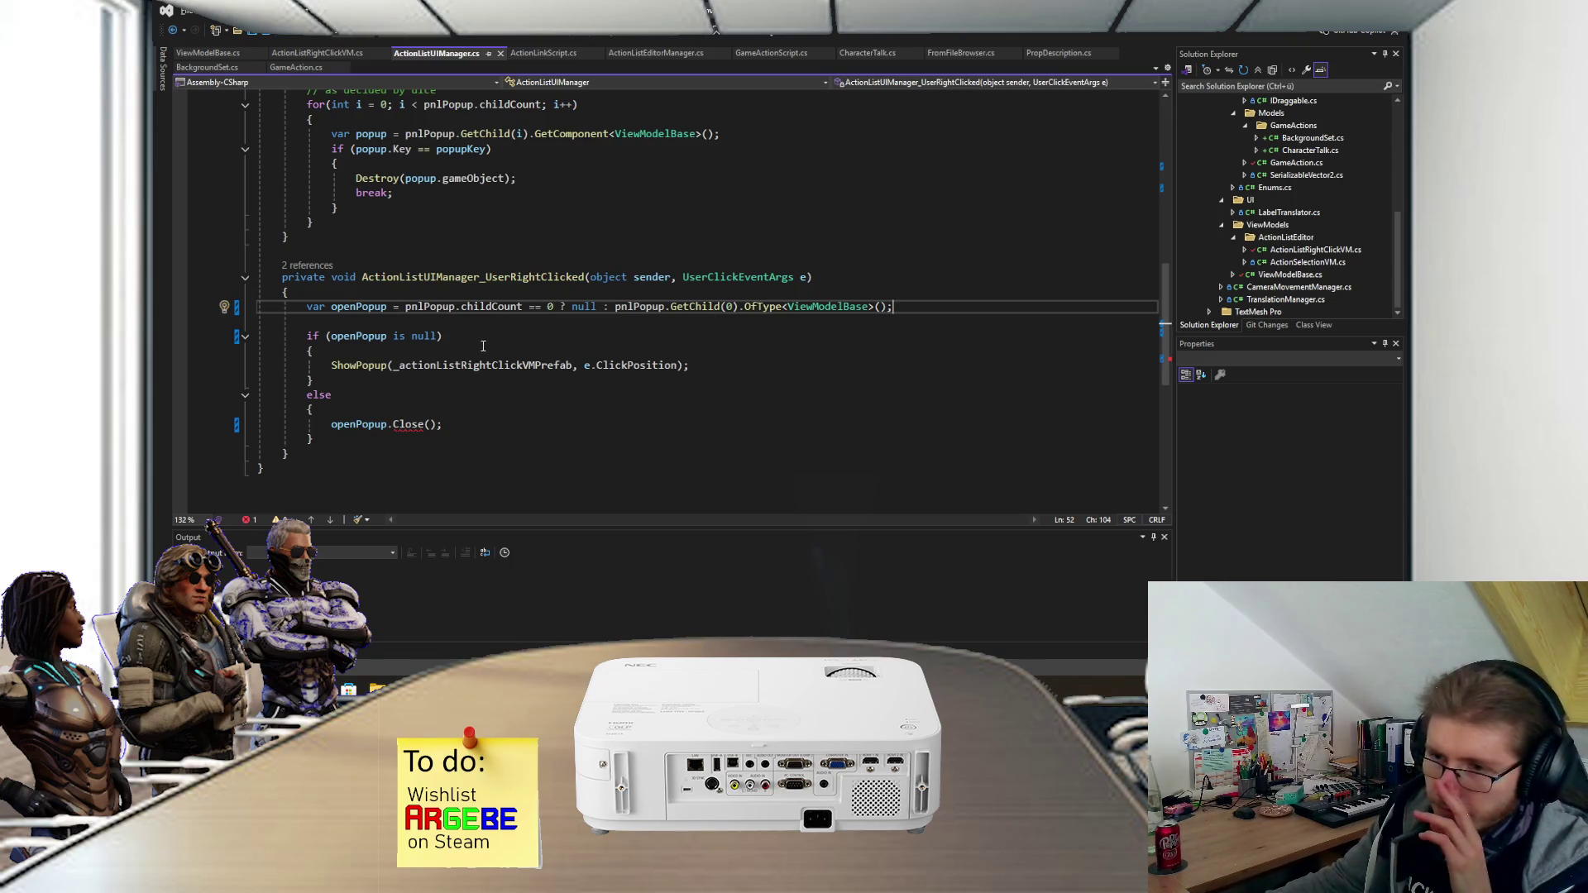
mouse_move(374, 307)
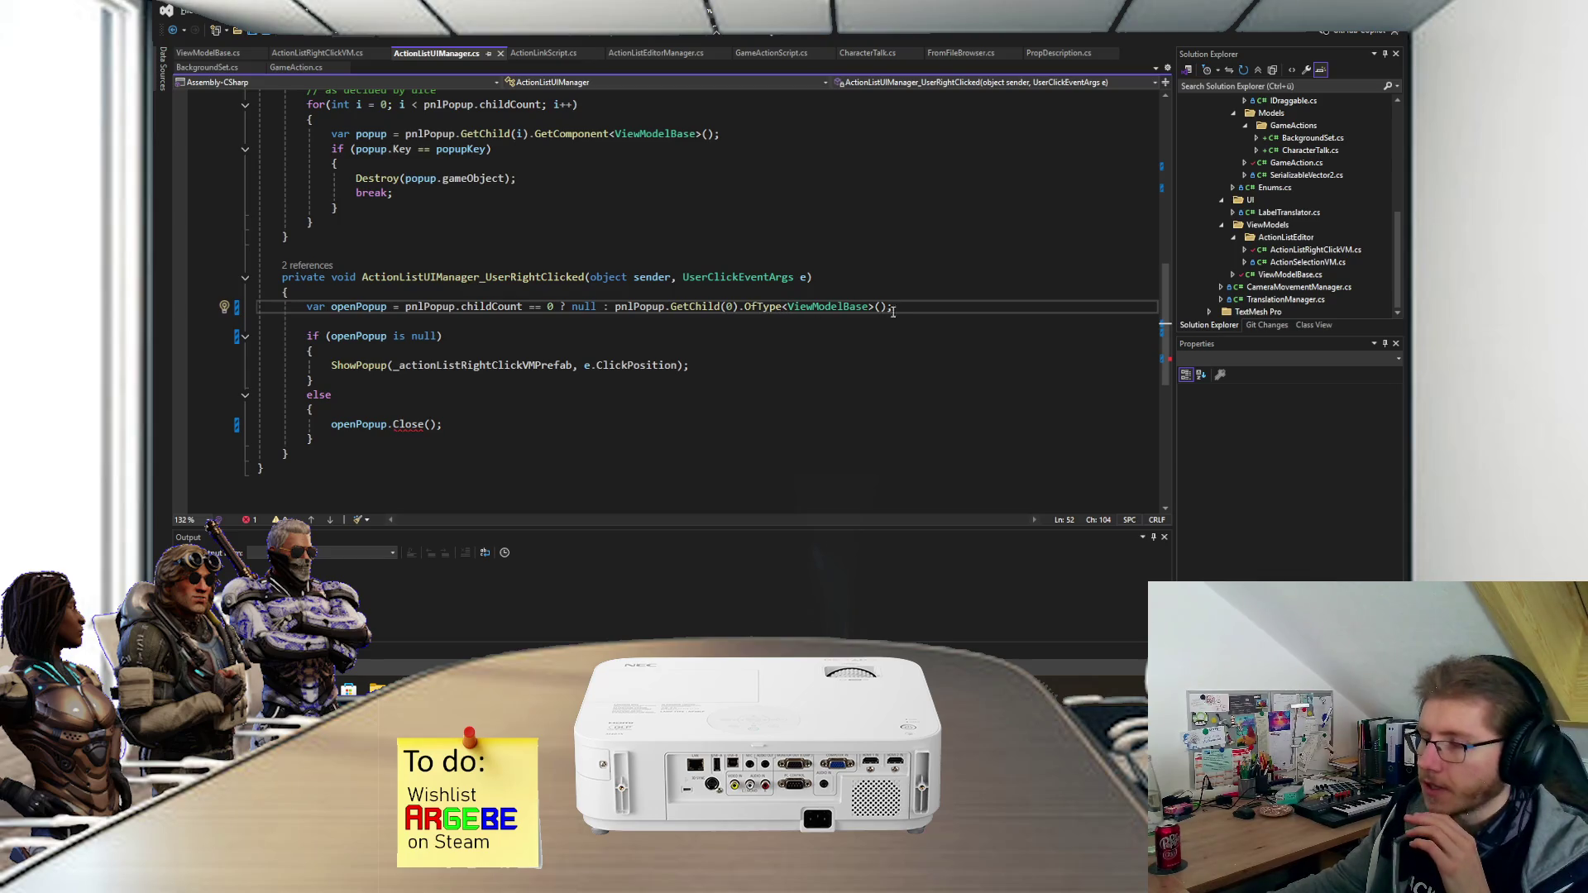
drag(892, 308, 737, 308)
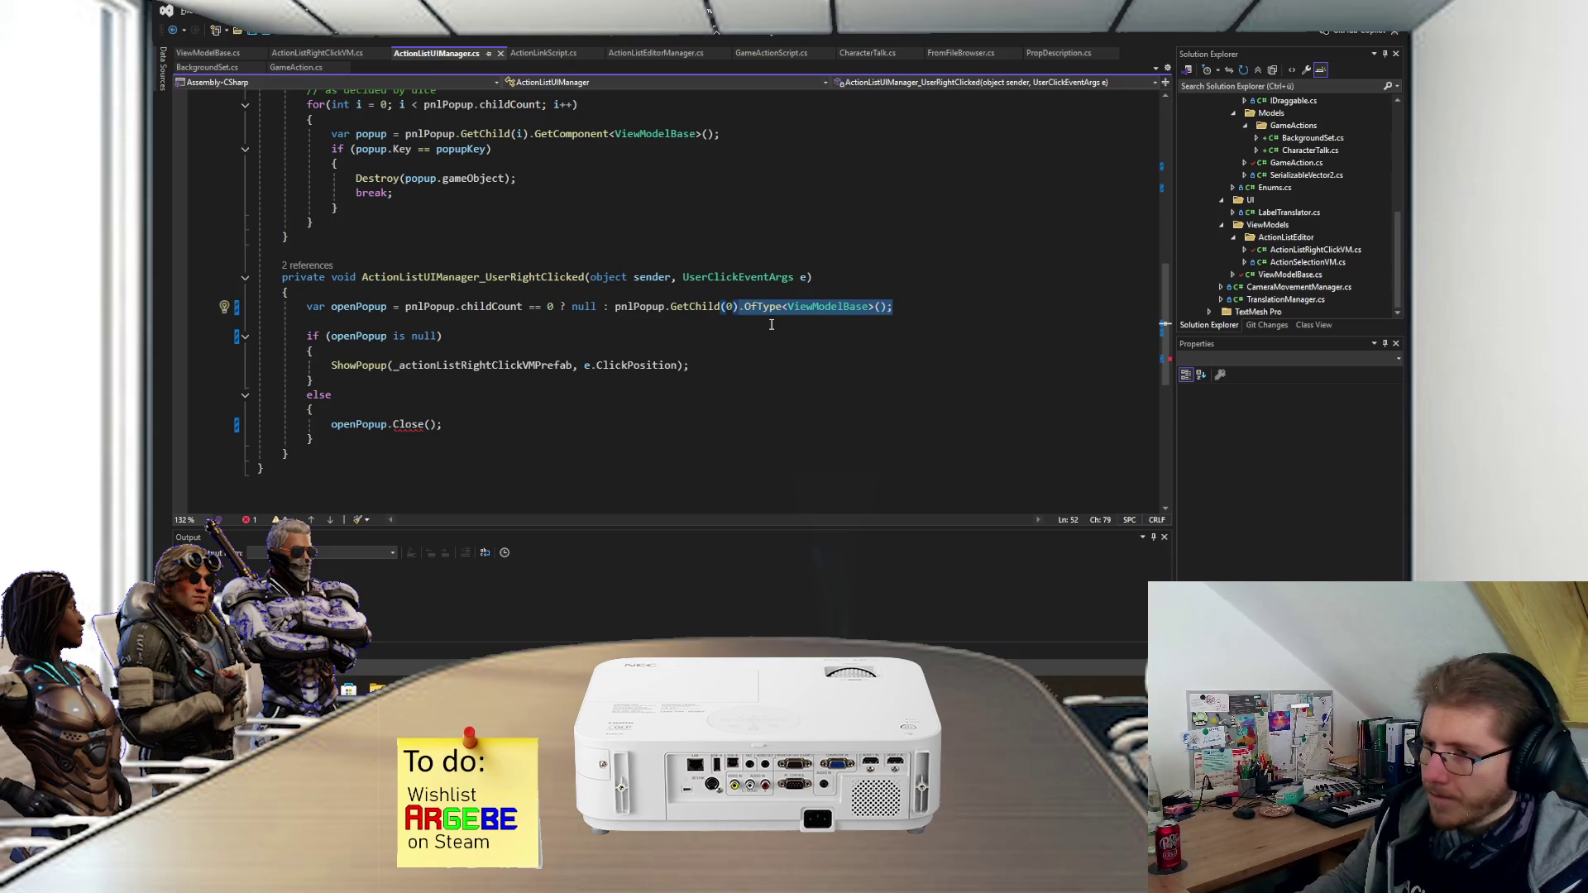
- Try casting the first child with 'as ViewModelBase', then remove the cast again
text(.)
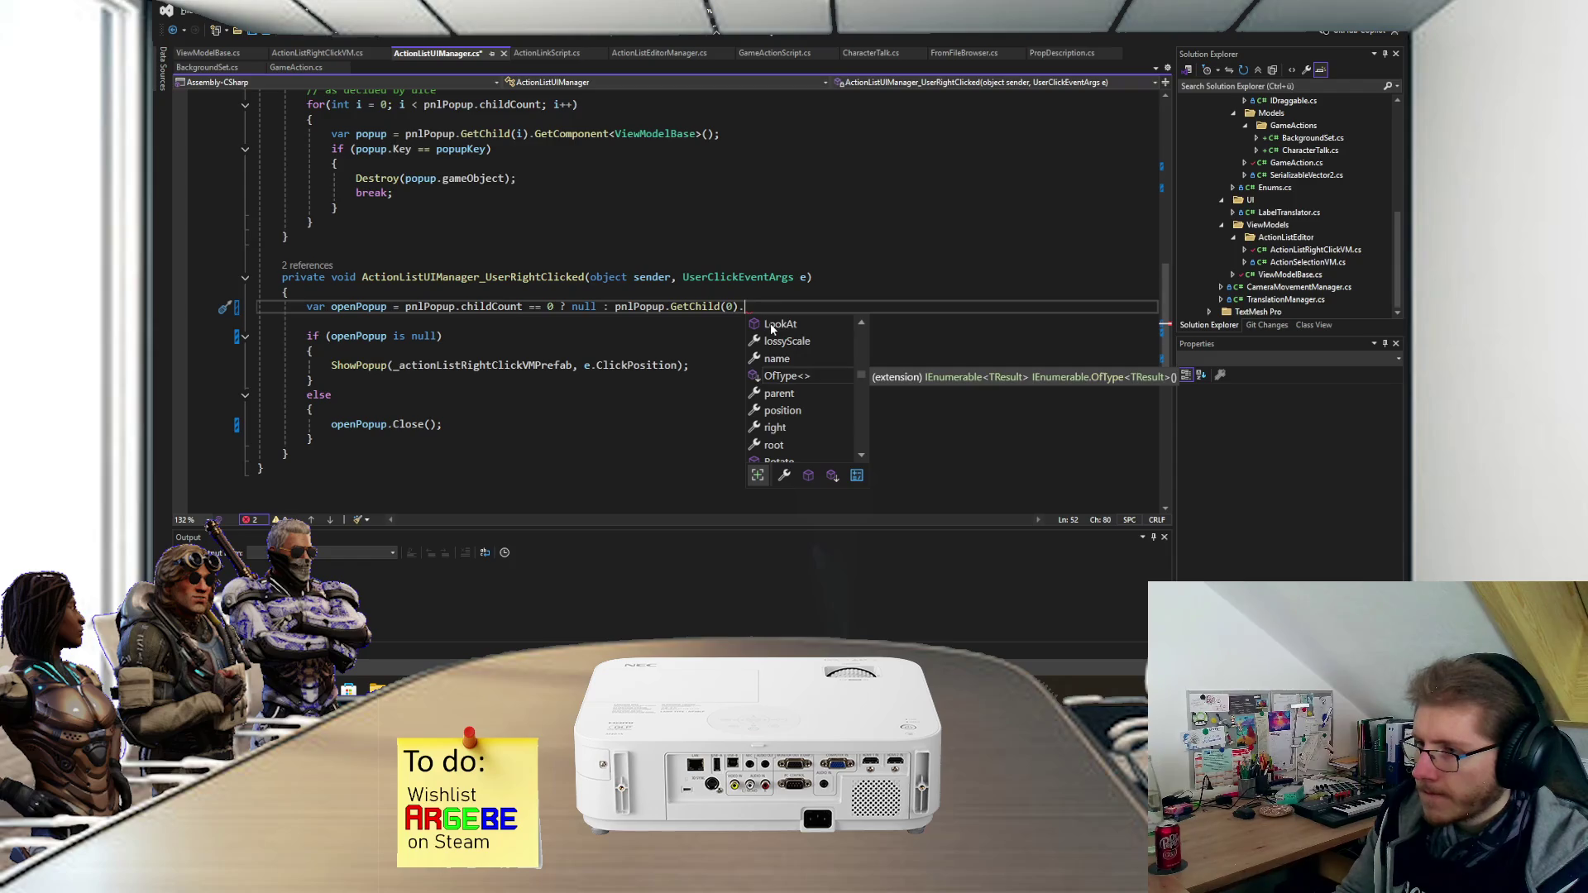
key(BackSpace)
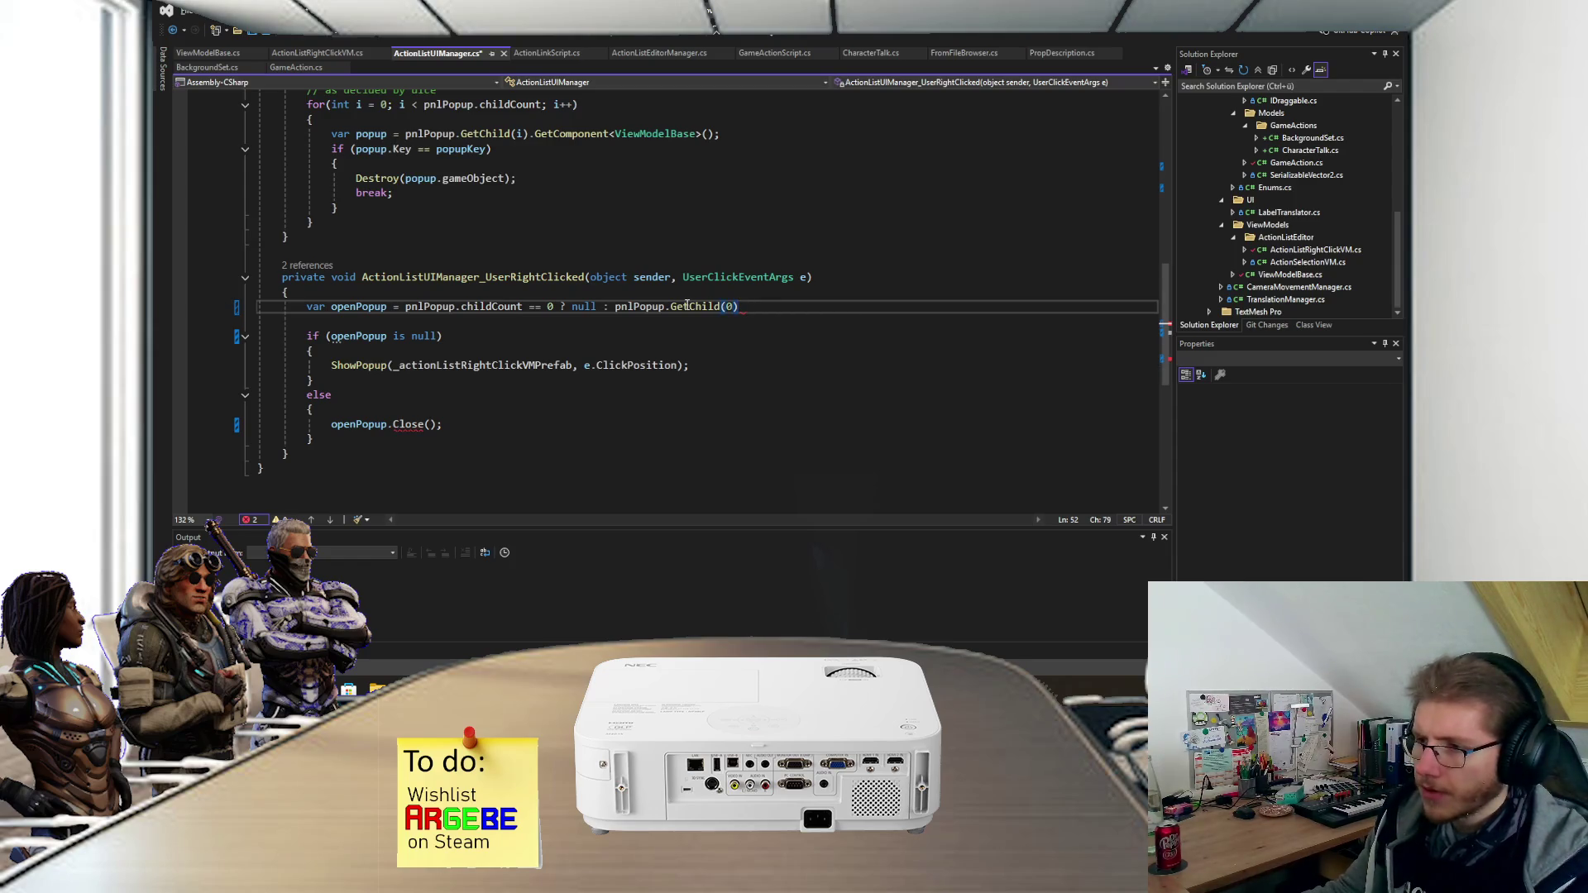
text(;)
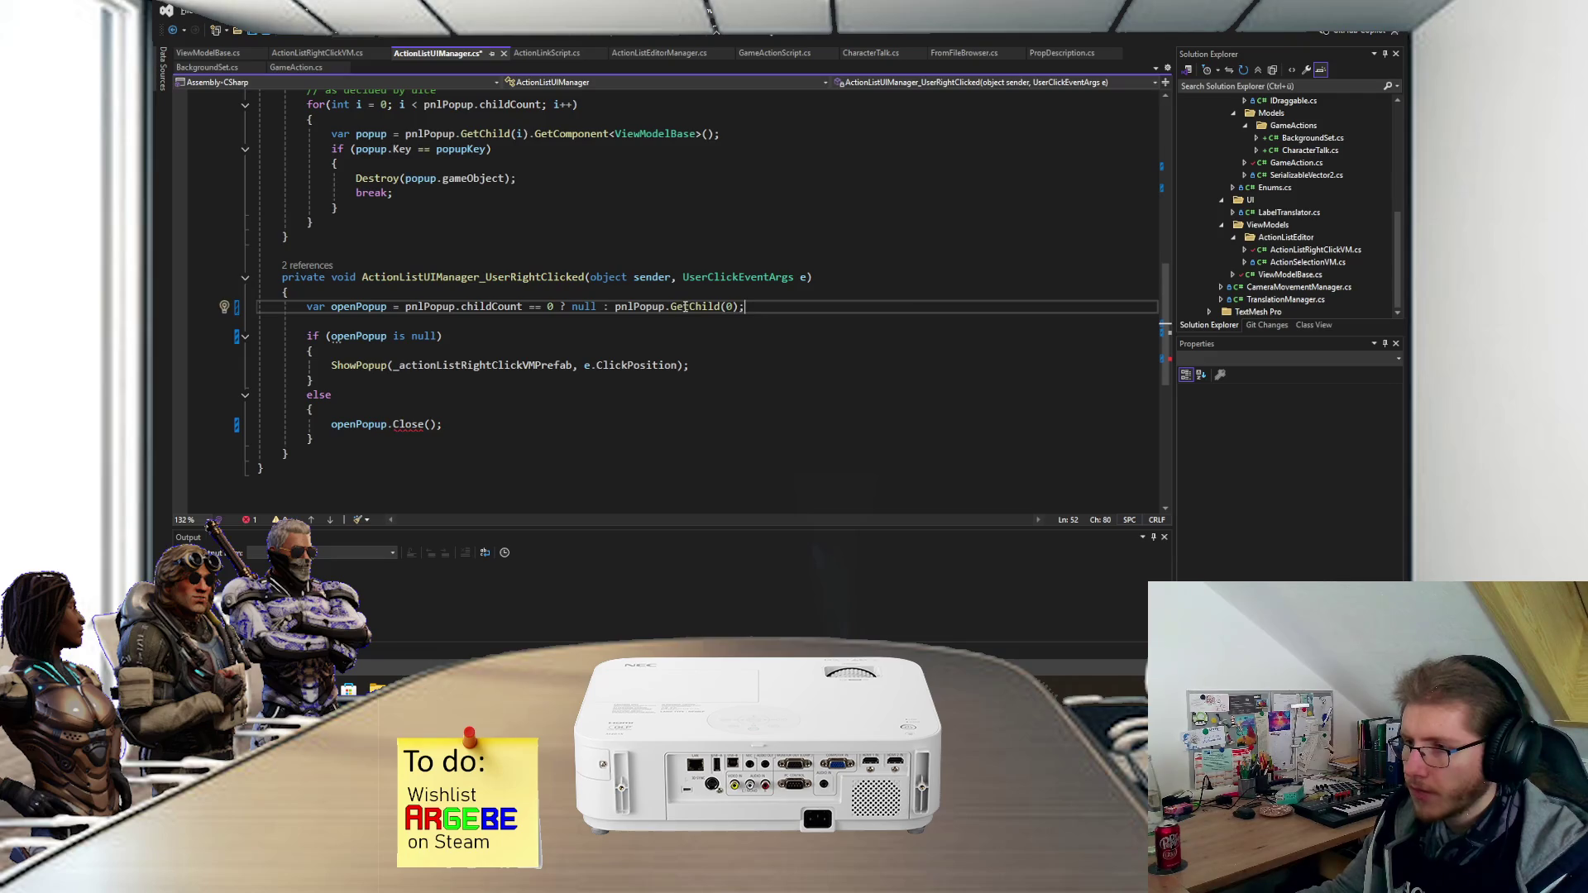
key(Left)
text(as)
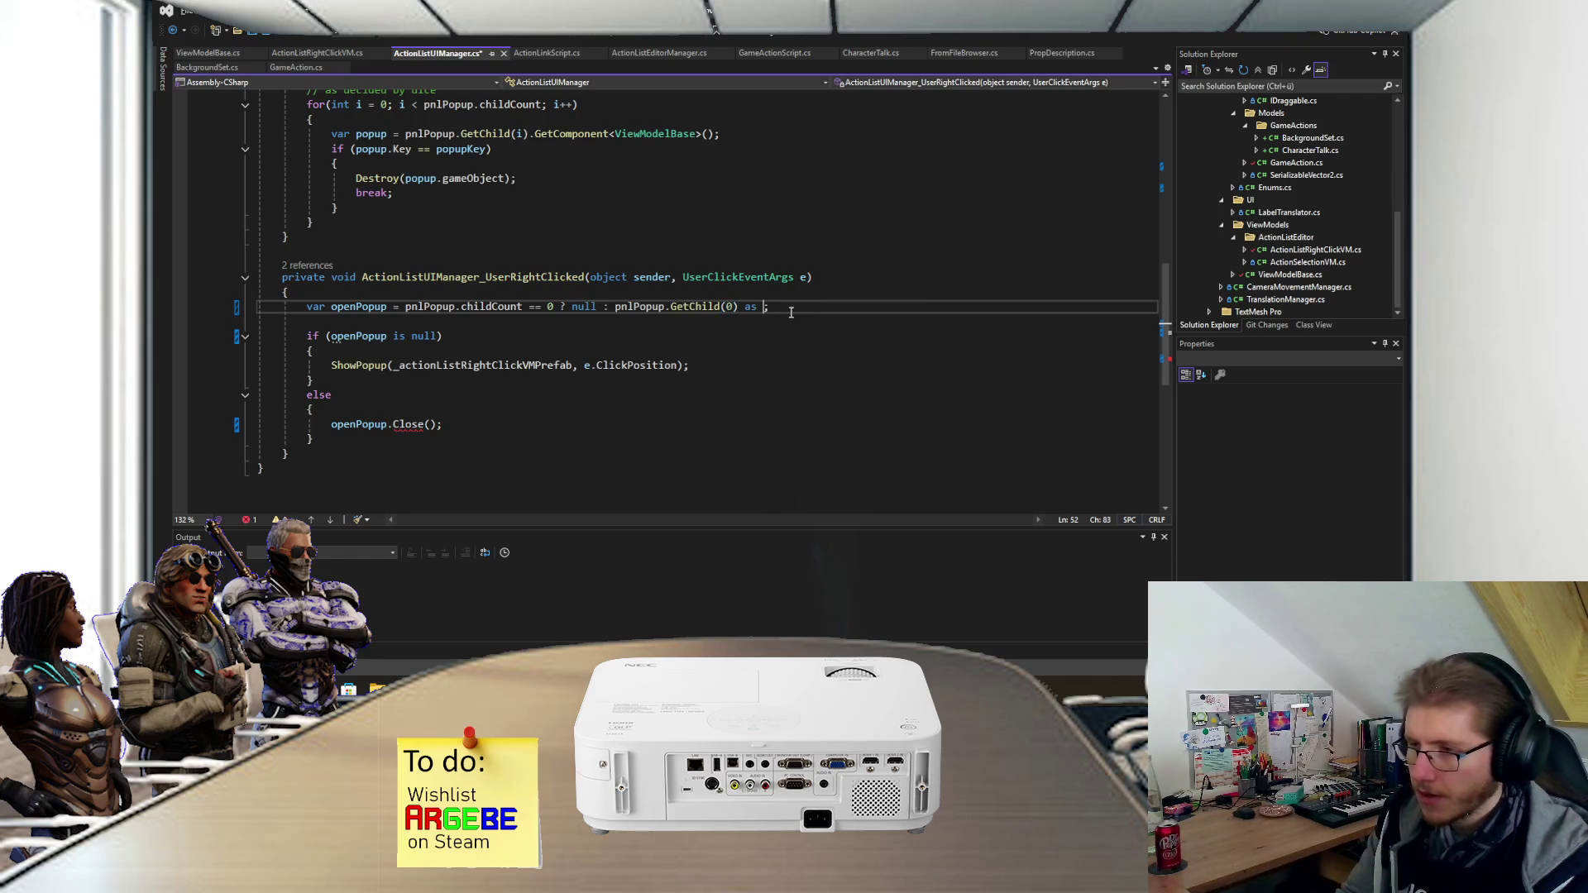
text( ViewM)
key(Tab)
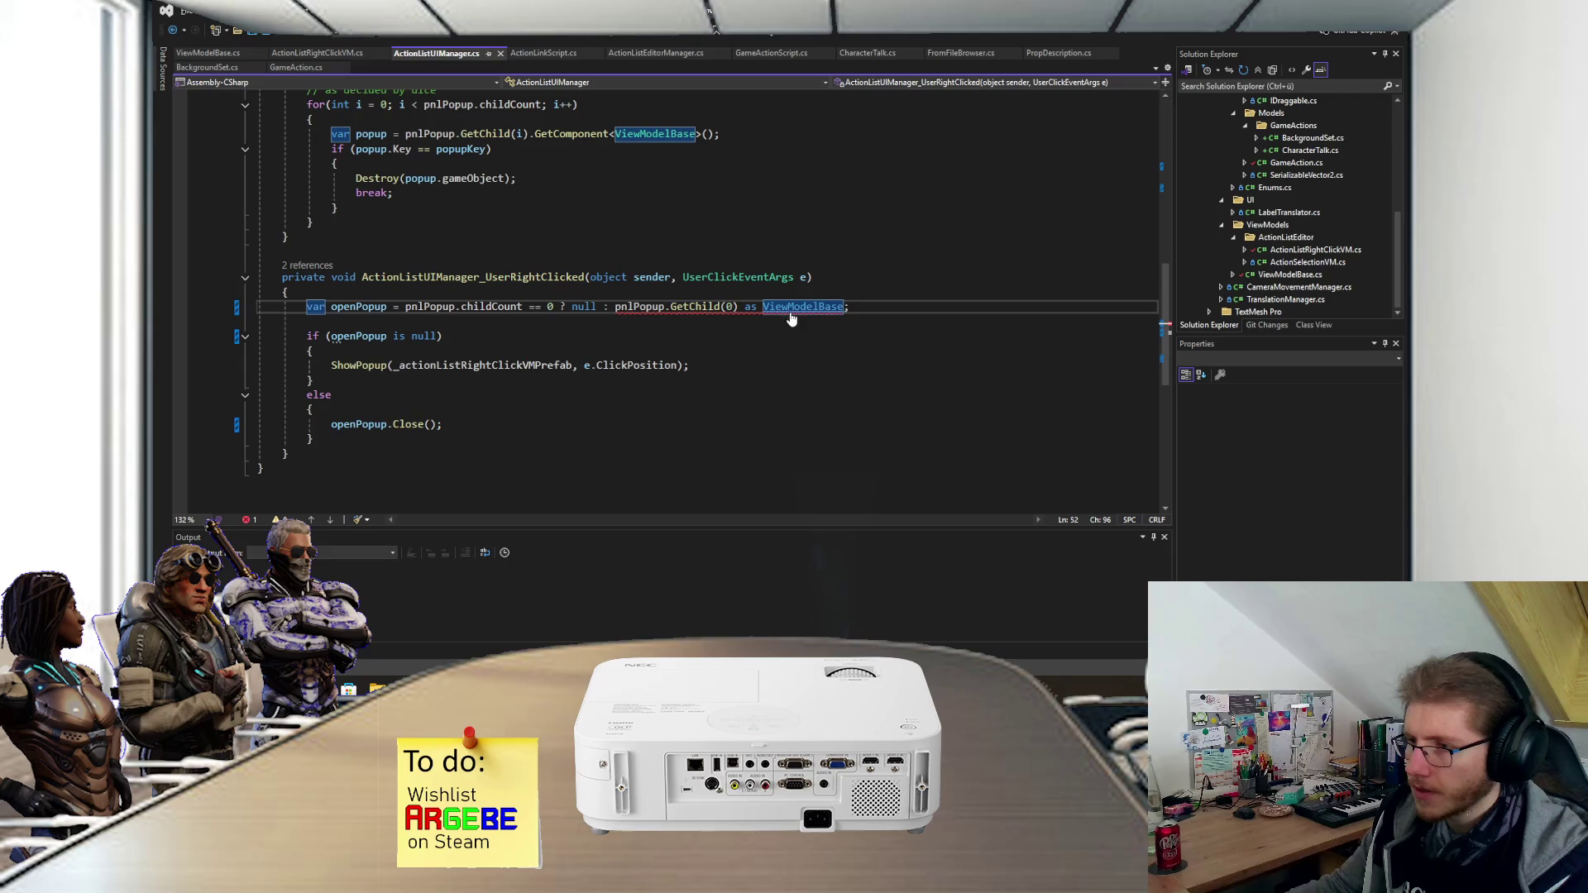
key(BackSpace)
key(BackSpace)
key(BackSpace)
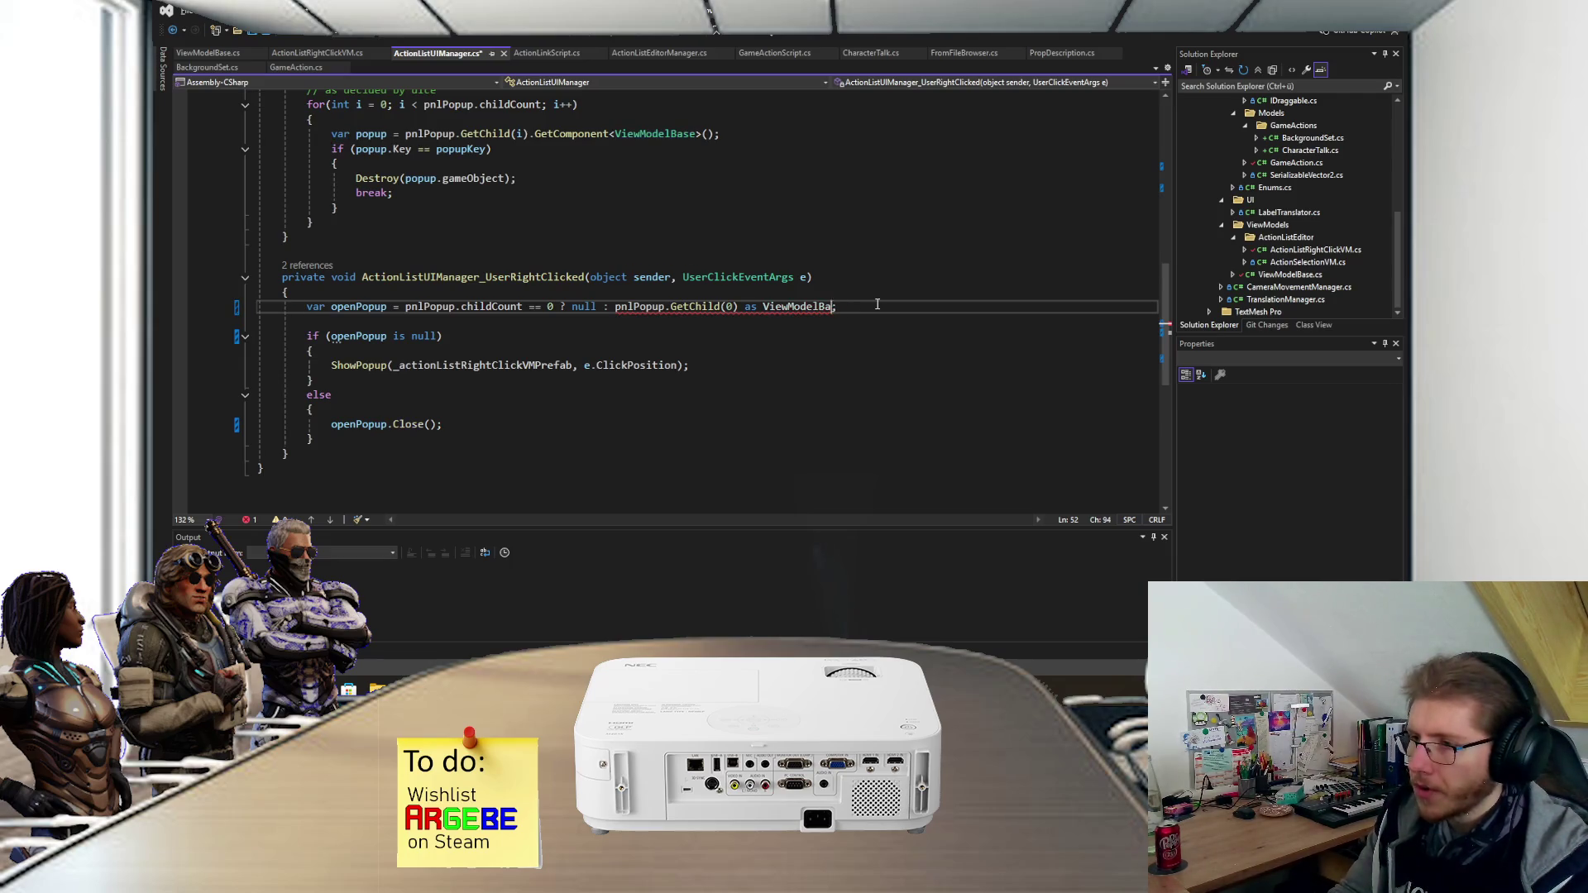
key(BackSpace)
- Append .GetComponent<ViewModelBase>() to pnlPopup.GetChild(0) and save the script
text(.)
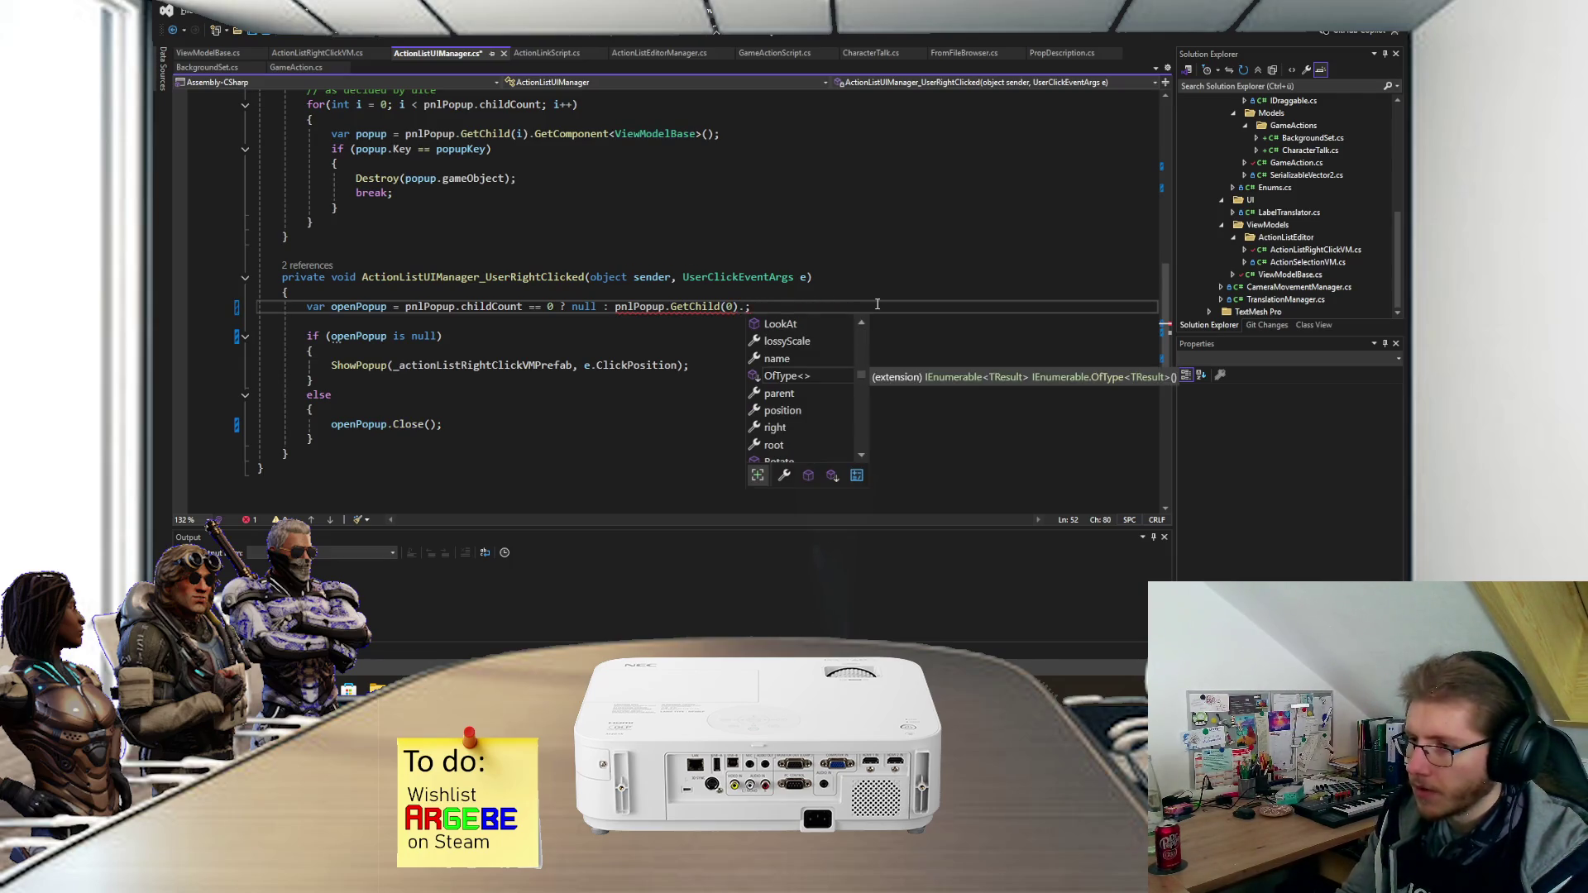
text(GetCompo)
key(Tab)
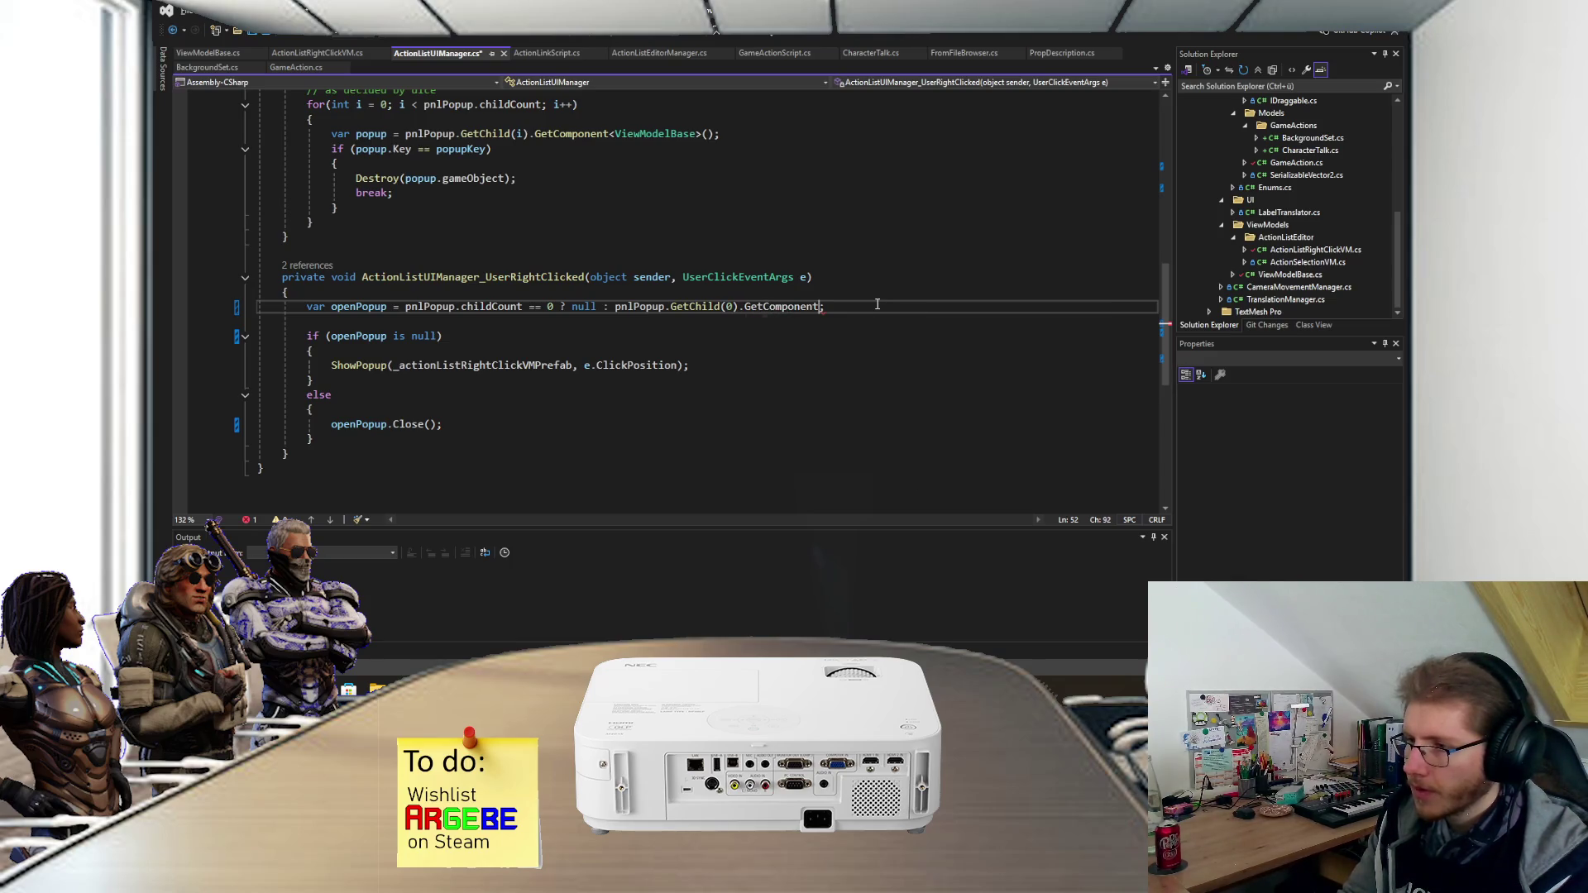
text(<)
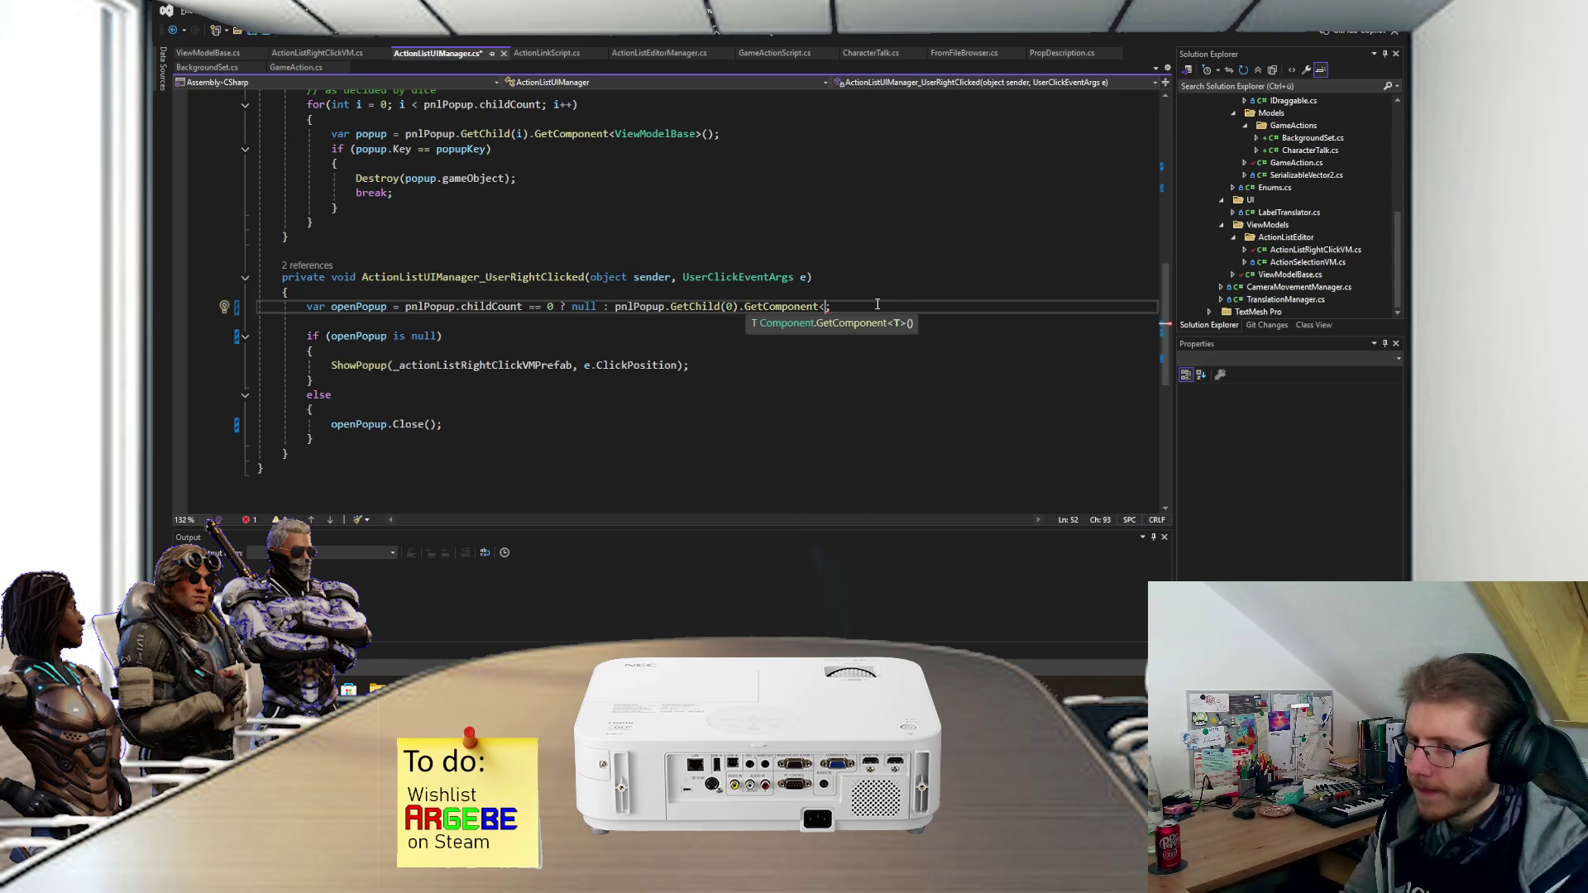
text(ViewMo)
key(Tab)
text(>())
key(ctrl+s)
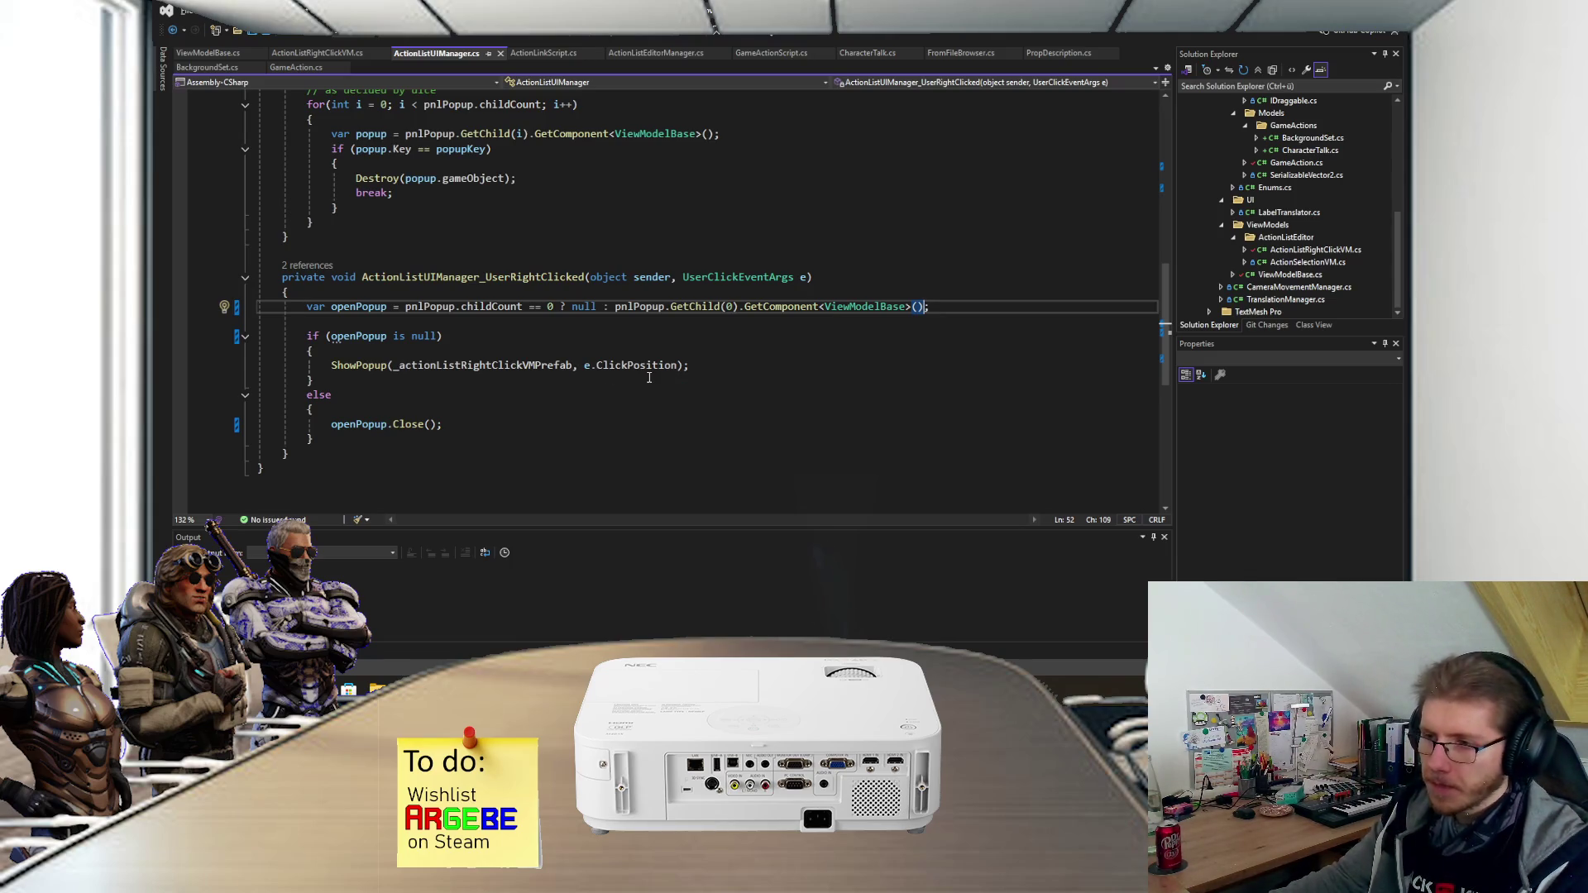
scroll(649, 378, up, 1)
- Enter Play mode in Unity and call up the add-action option at several spots on the graph
key(alt+Tab)
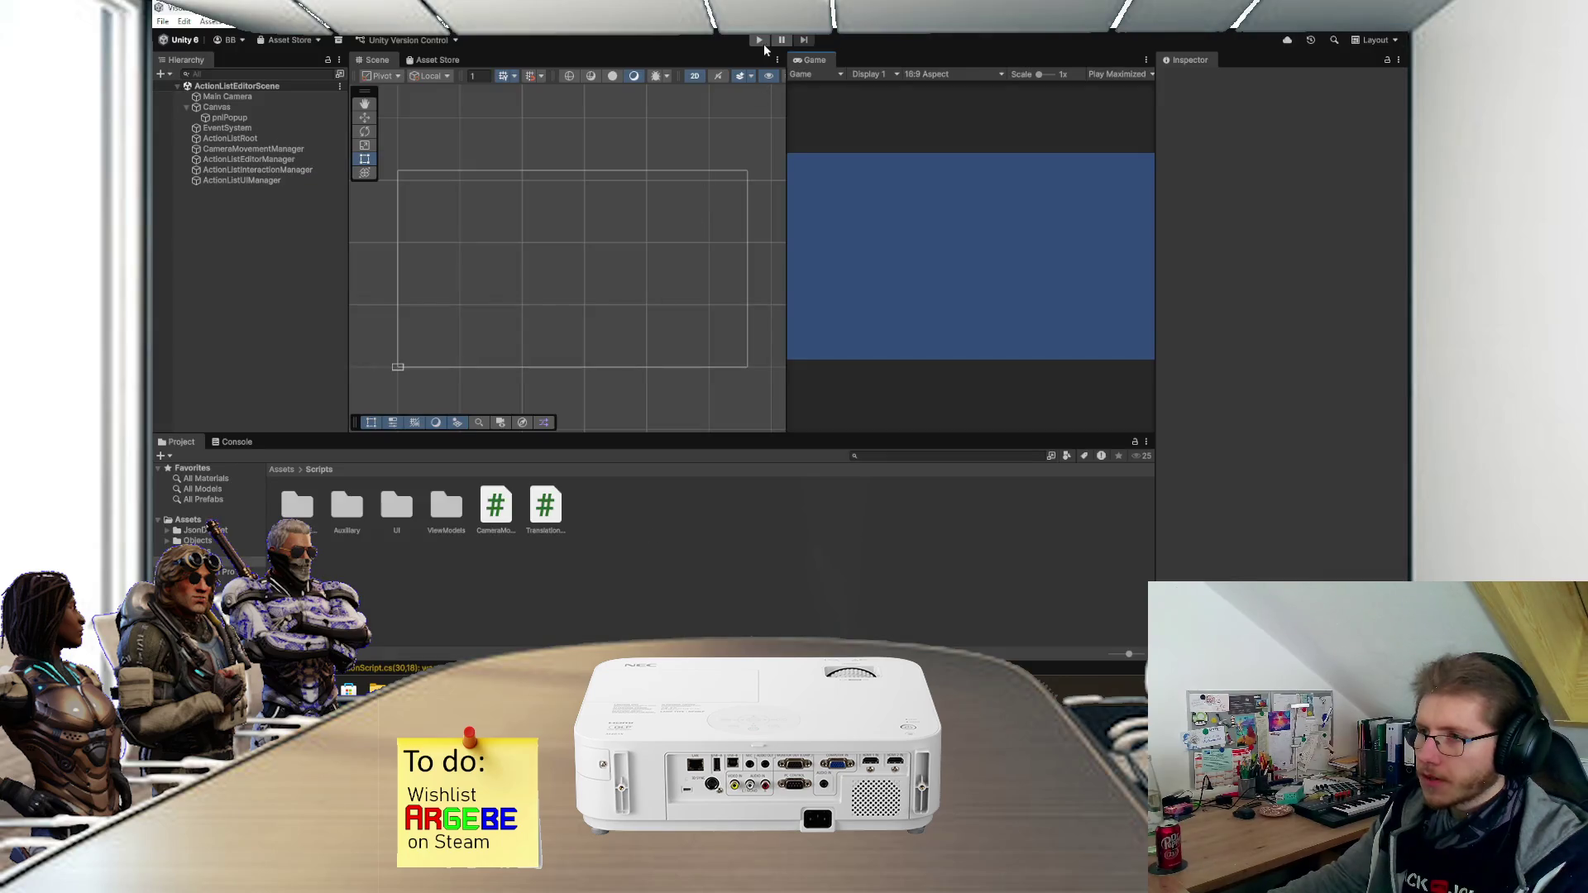
key(ctrl+p)
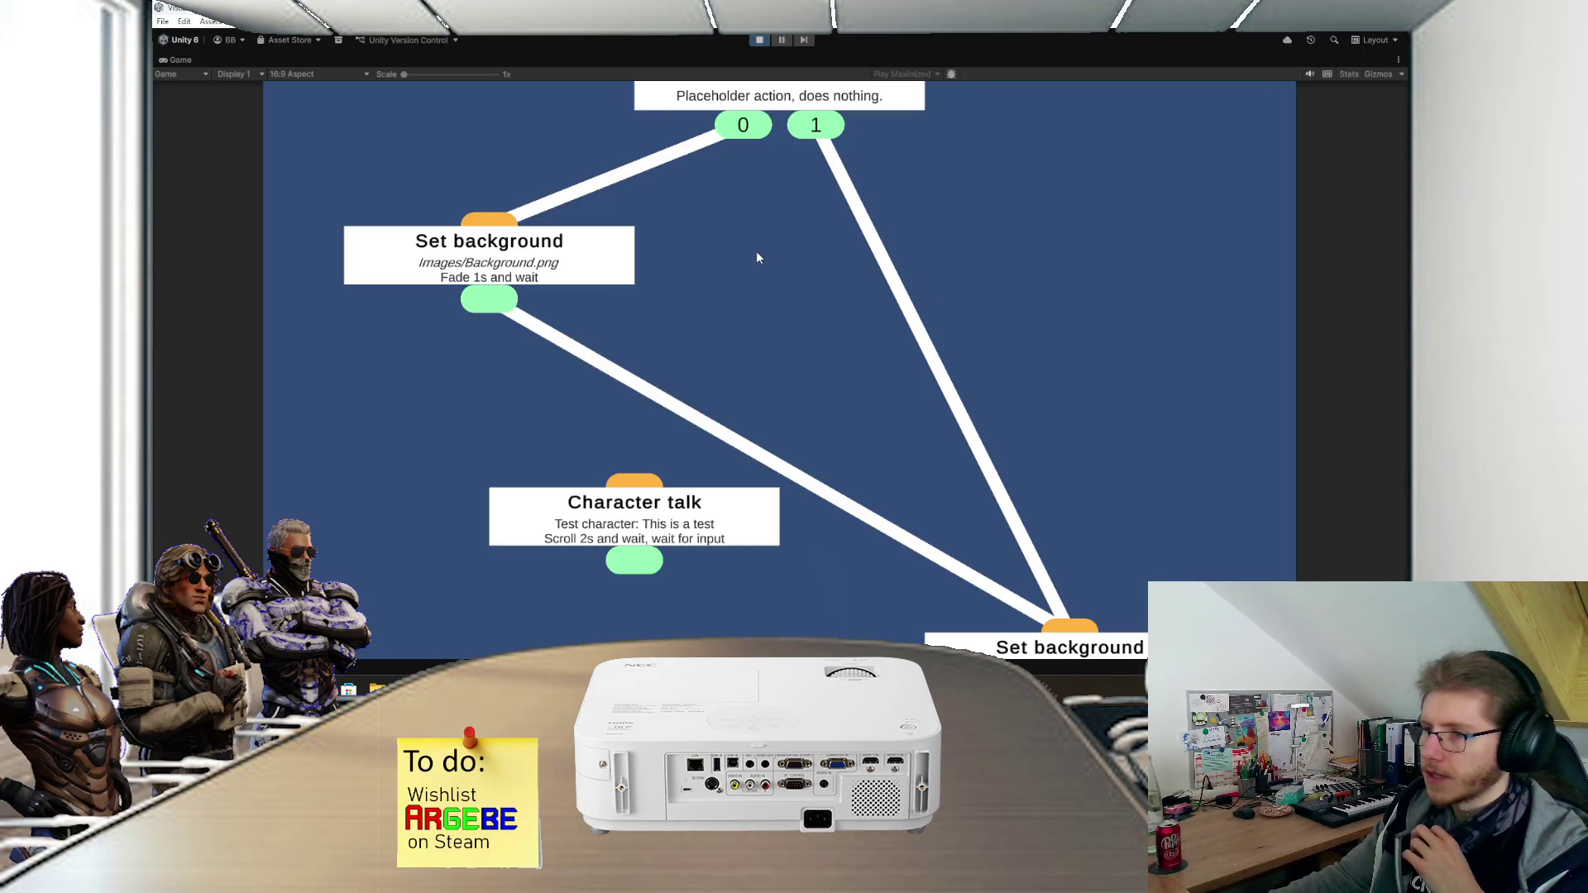
right_click(756, 251)
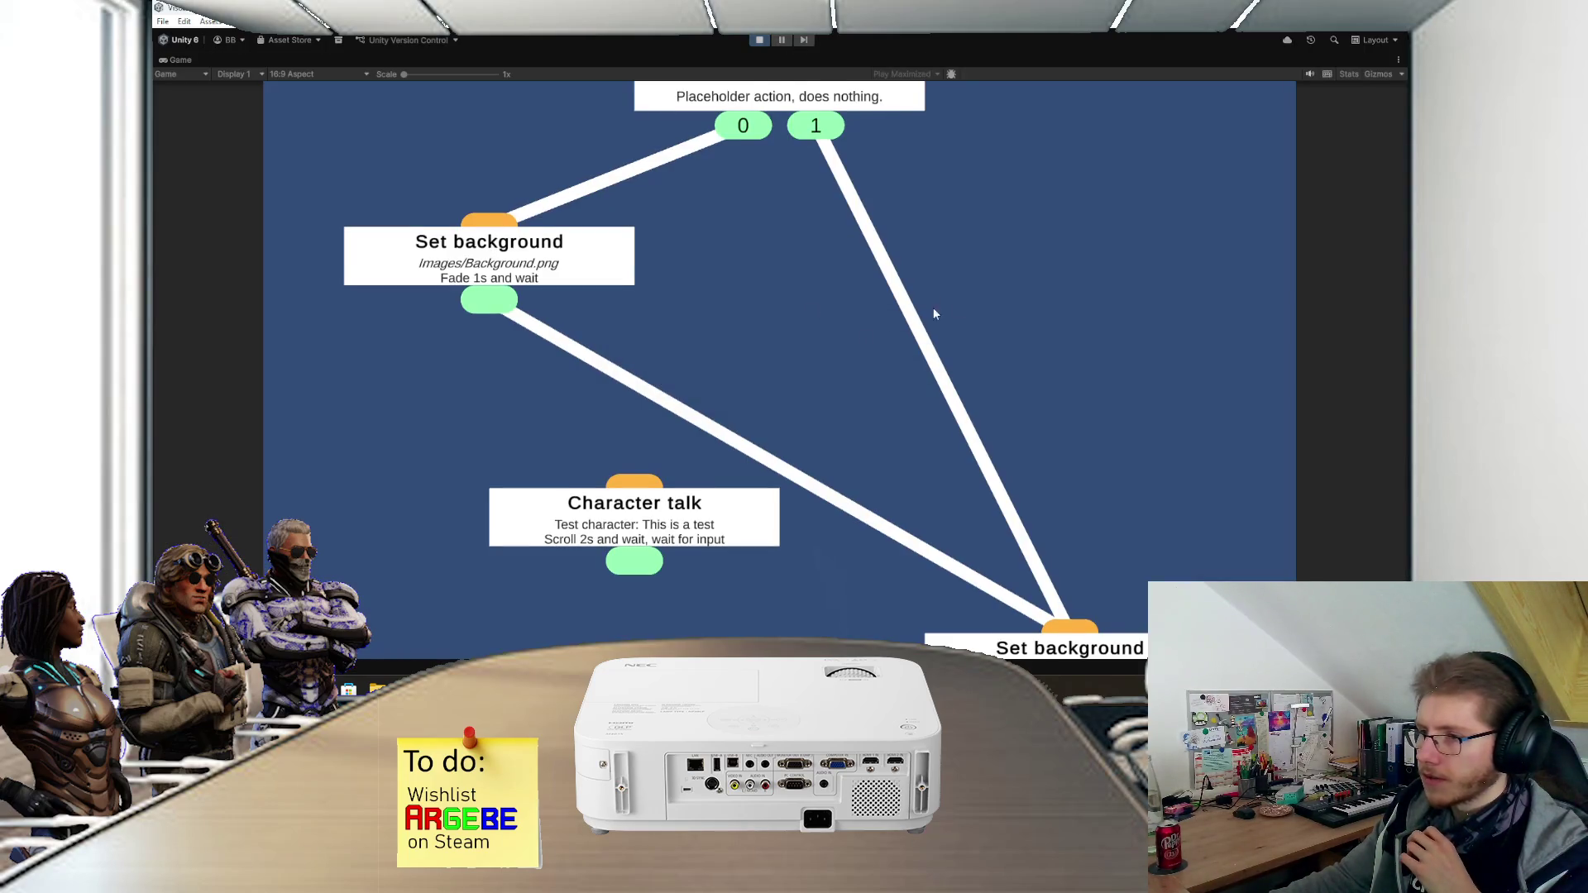
right_click(1042, 294)
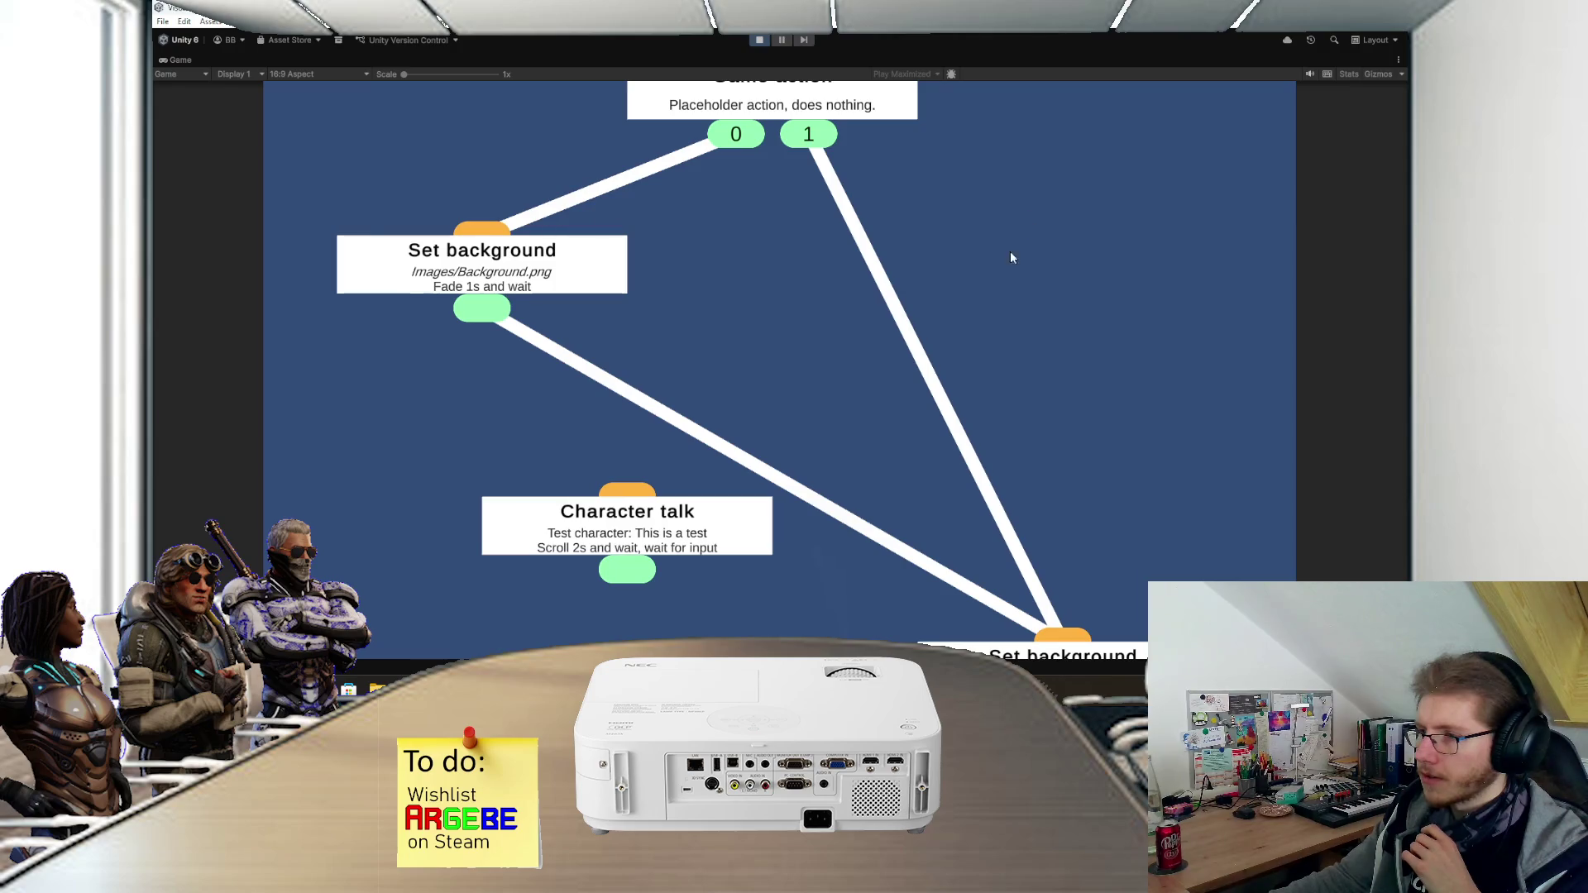
scroll(956, 292, down, 5)
right_click(904, 313)
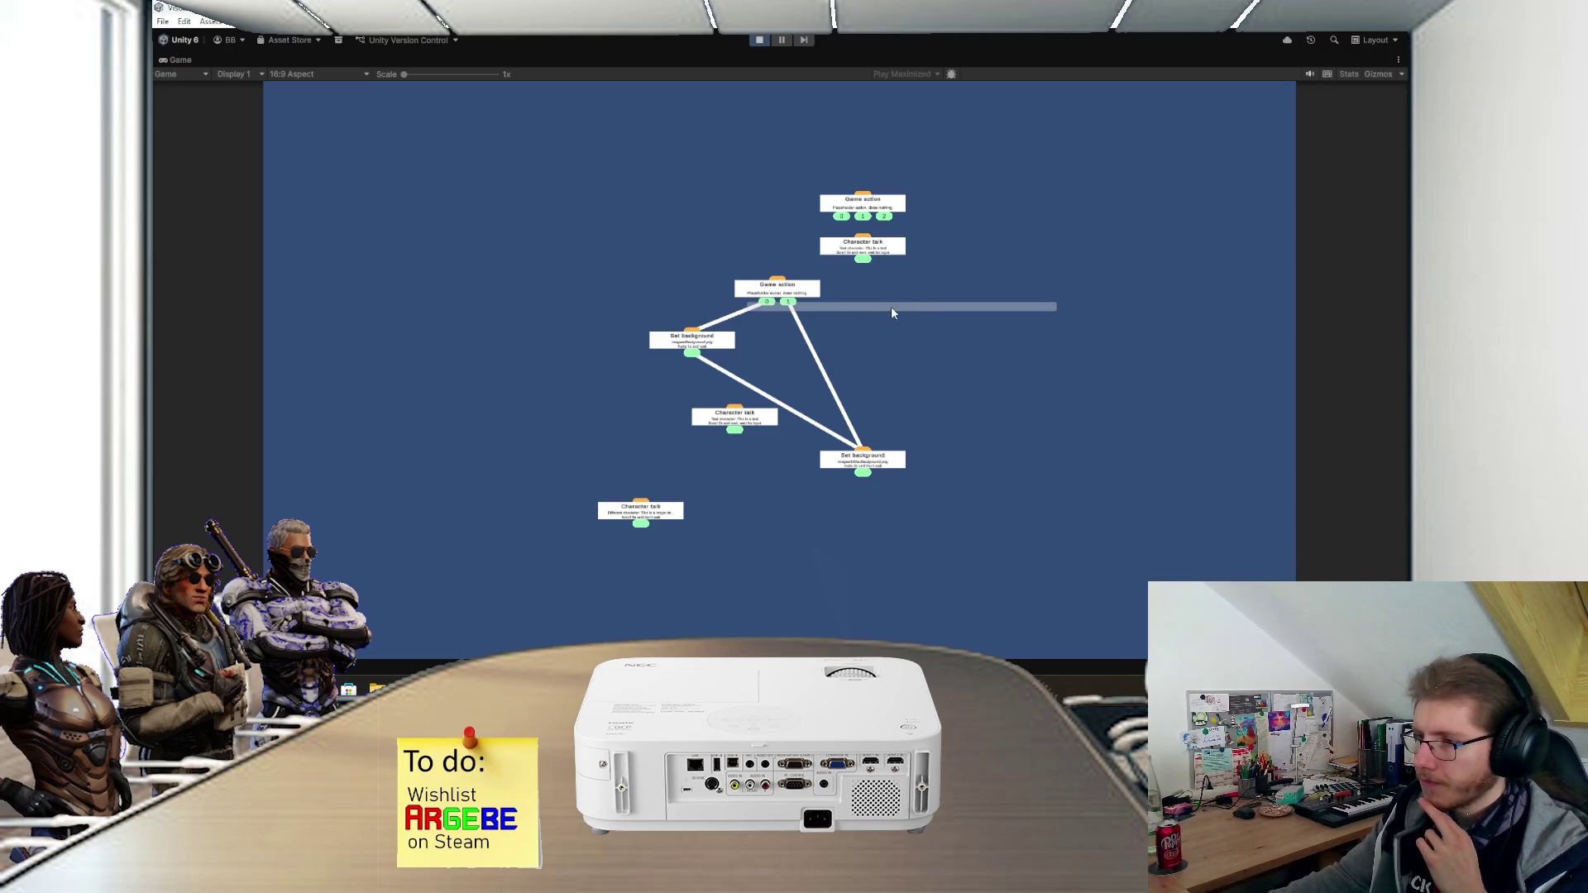
- Pan and zoom around the node graph, then exit Play mode
drag(886, 335, 842, 355)
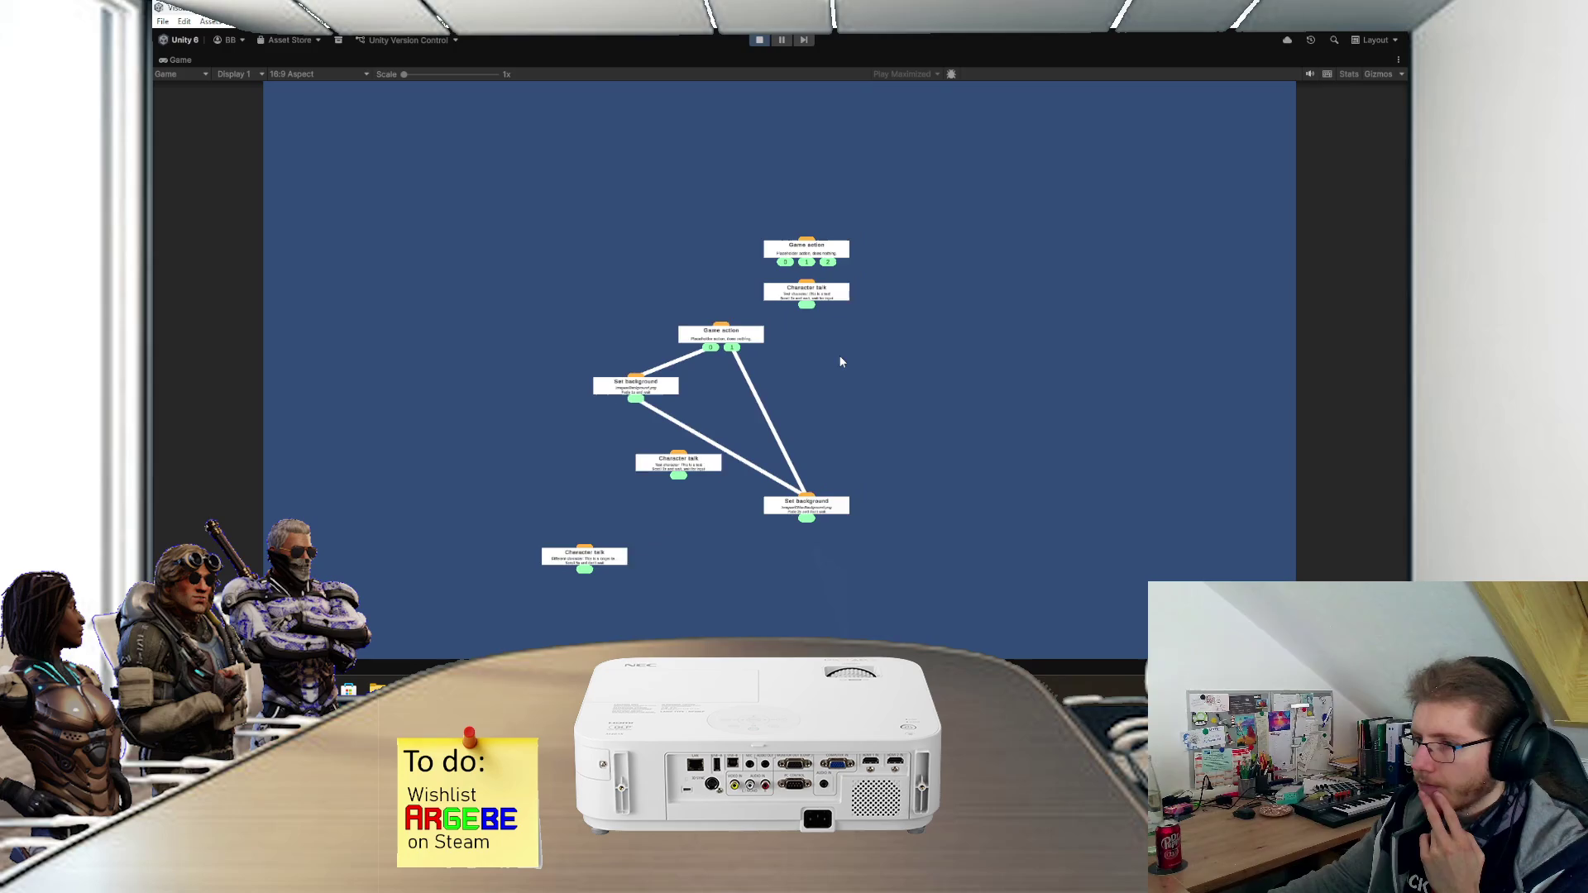
scroll(878, 254, up, 2)
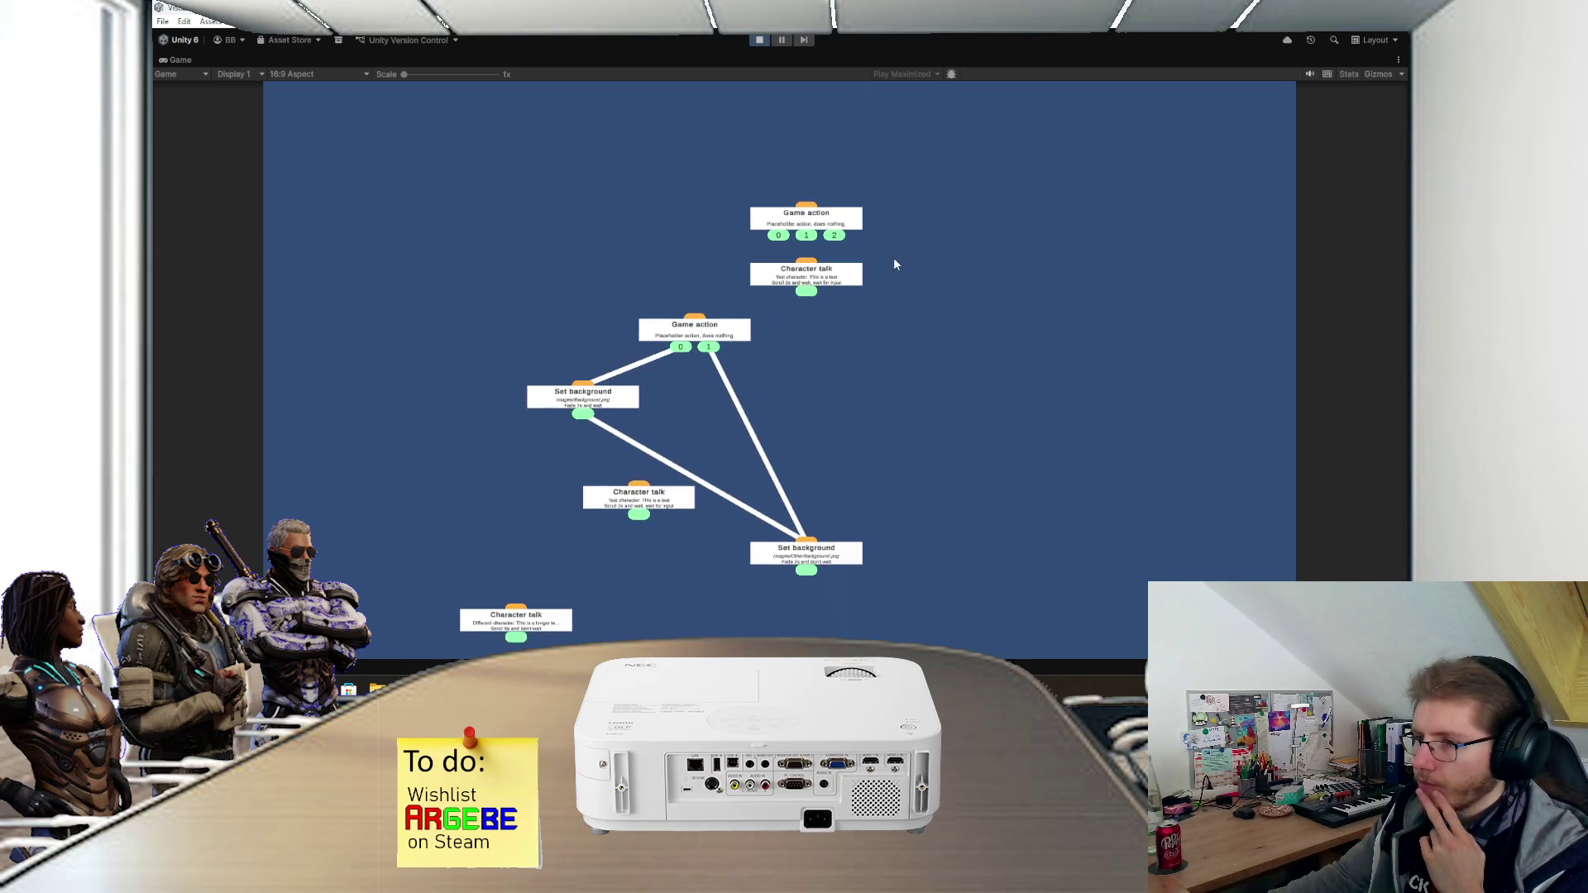
mouse_move(892, 275)
mouse_down()
mouse_move(872, 230)
mouse_move(884, 181)
mouse_up()
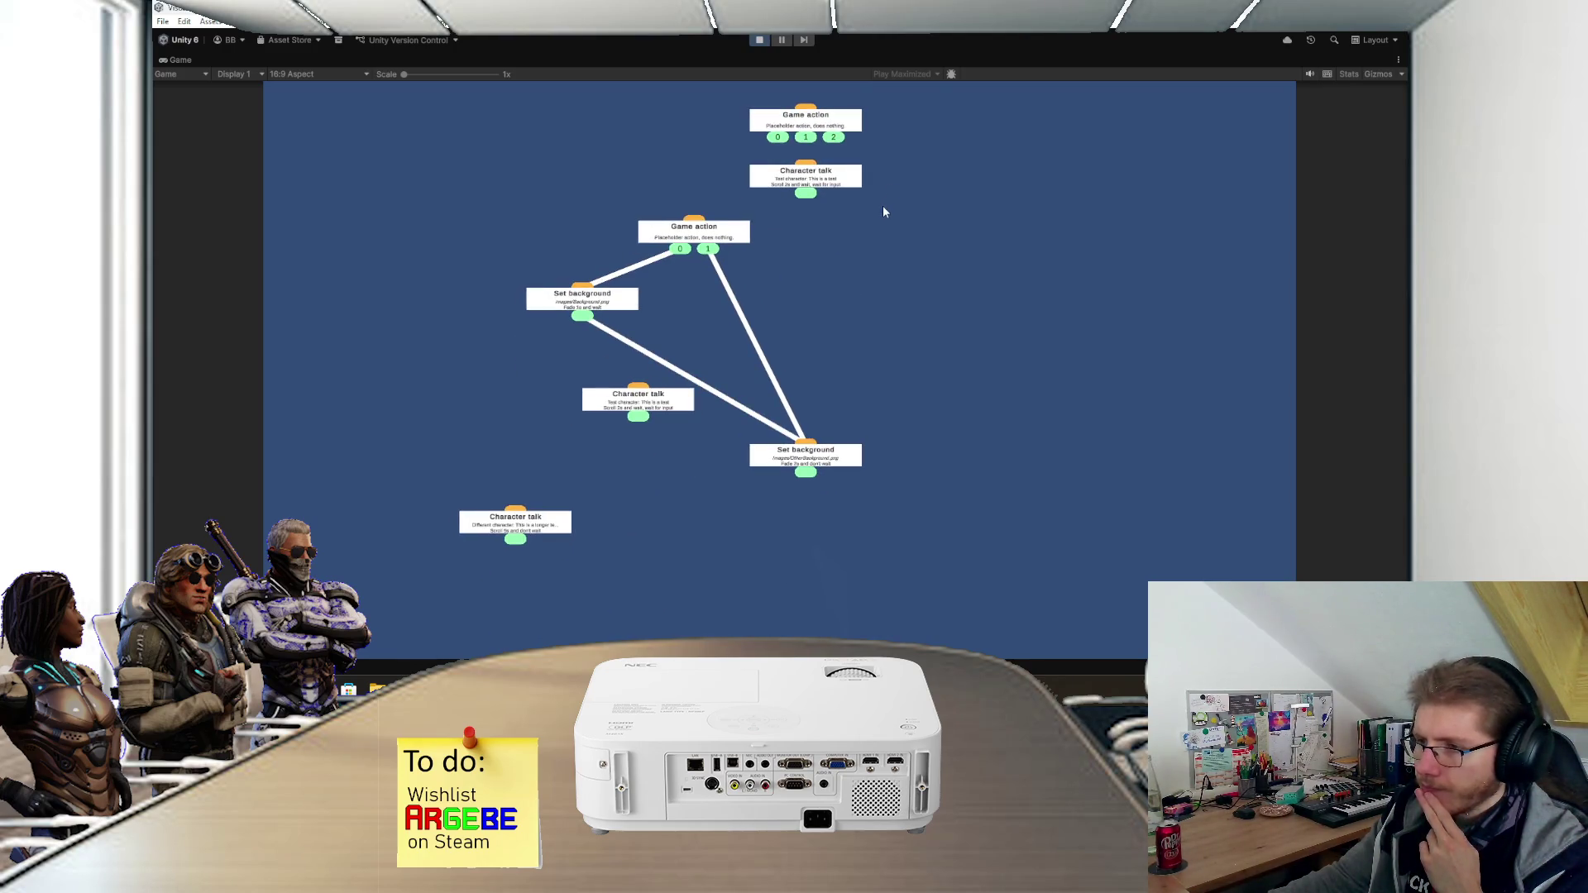
drag(873, 266, 872, 305)
drag(817, 253, 879, 326)
scroll(890, 298, down, 2)
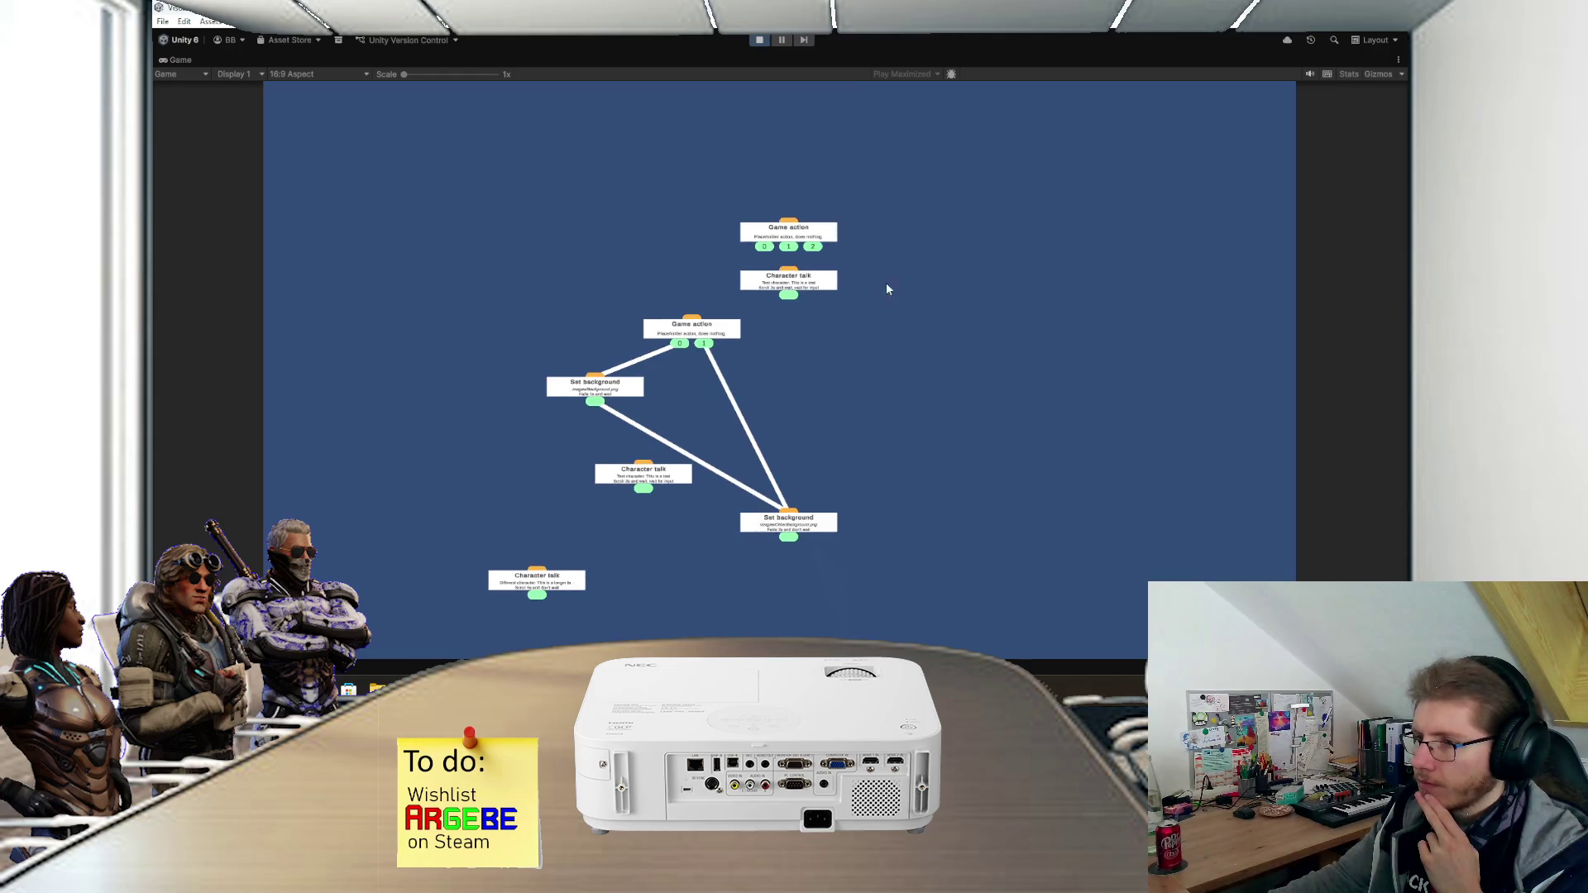
click(759, 40)
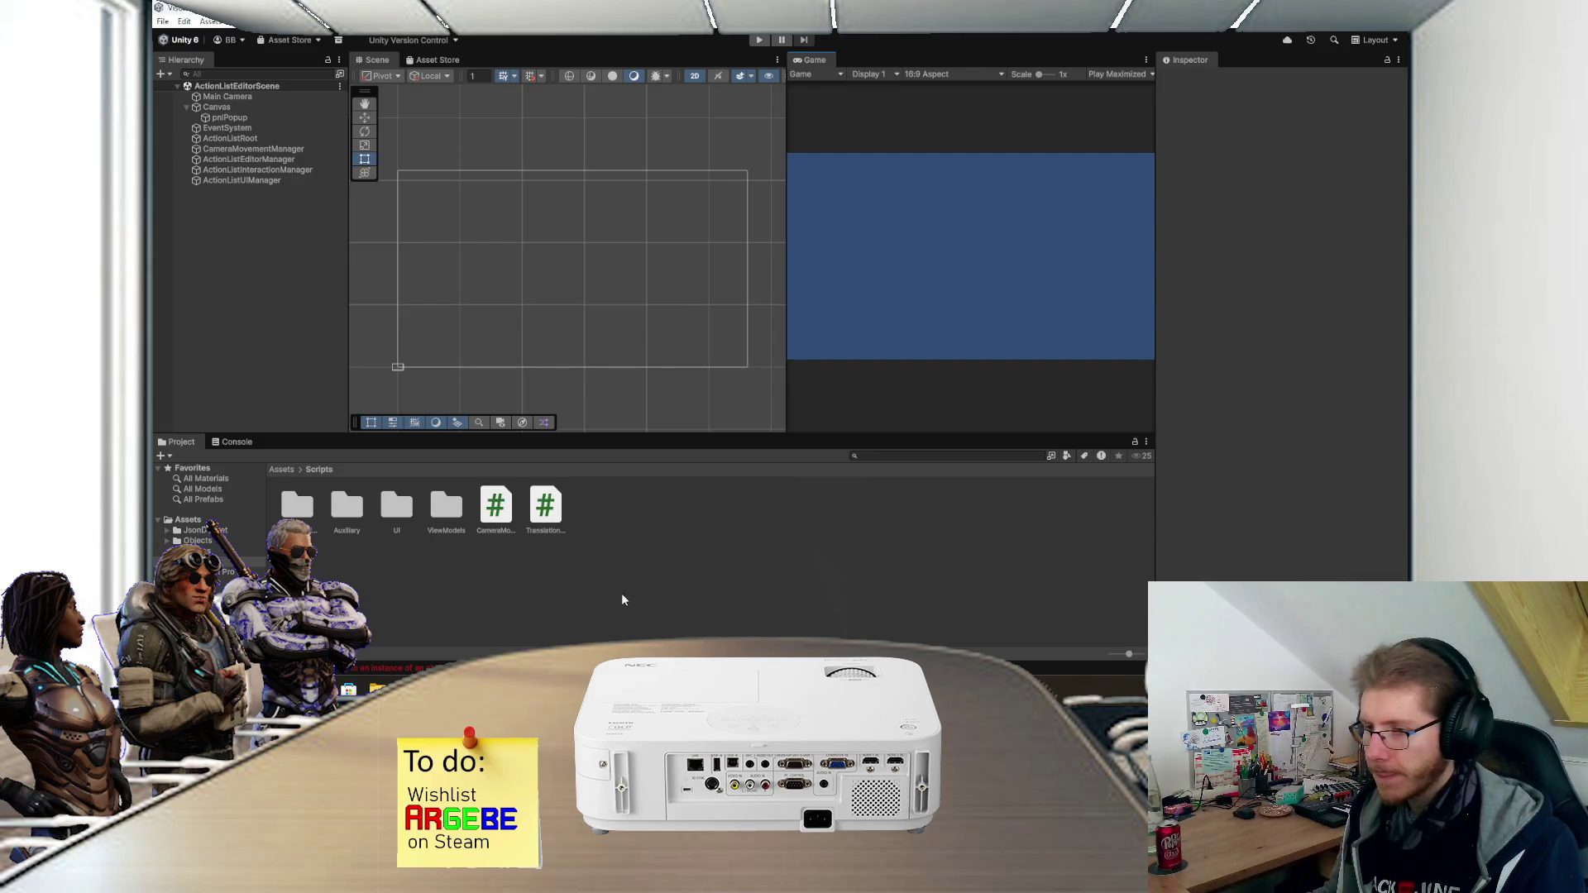
- Add a new UI Panel as a child of the Canvas
click(227, 118)
click(216, 107)
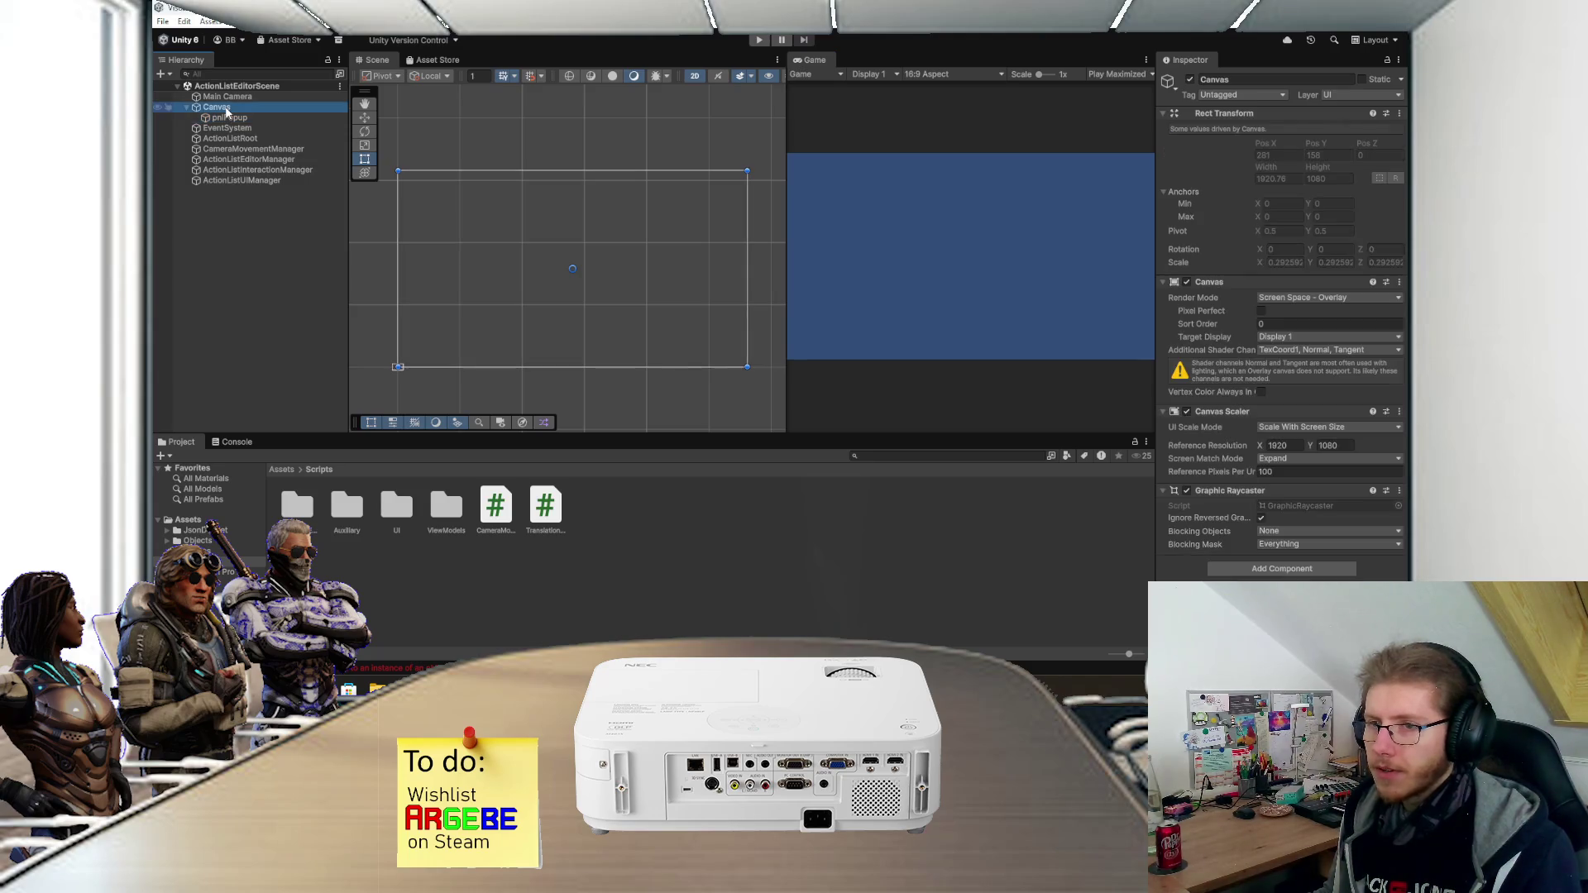
right_click(217, 107)
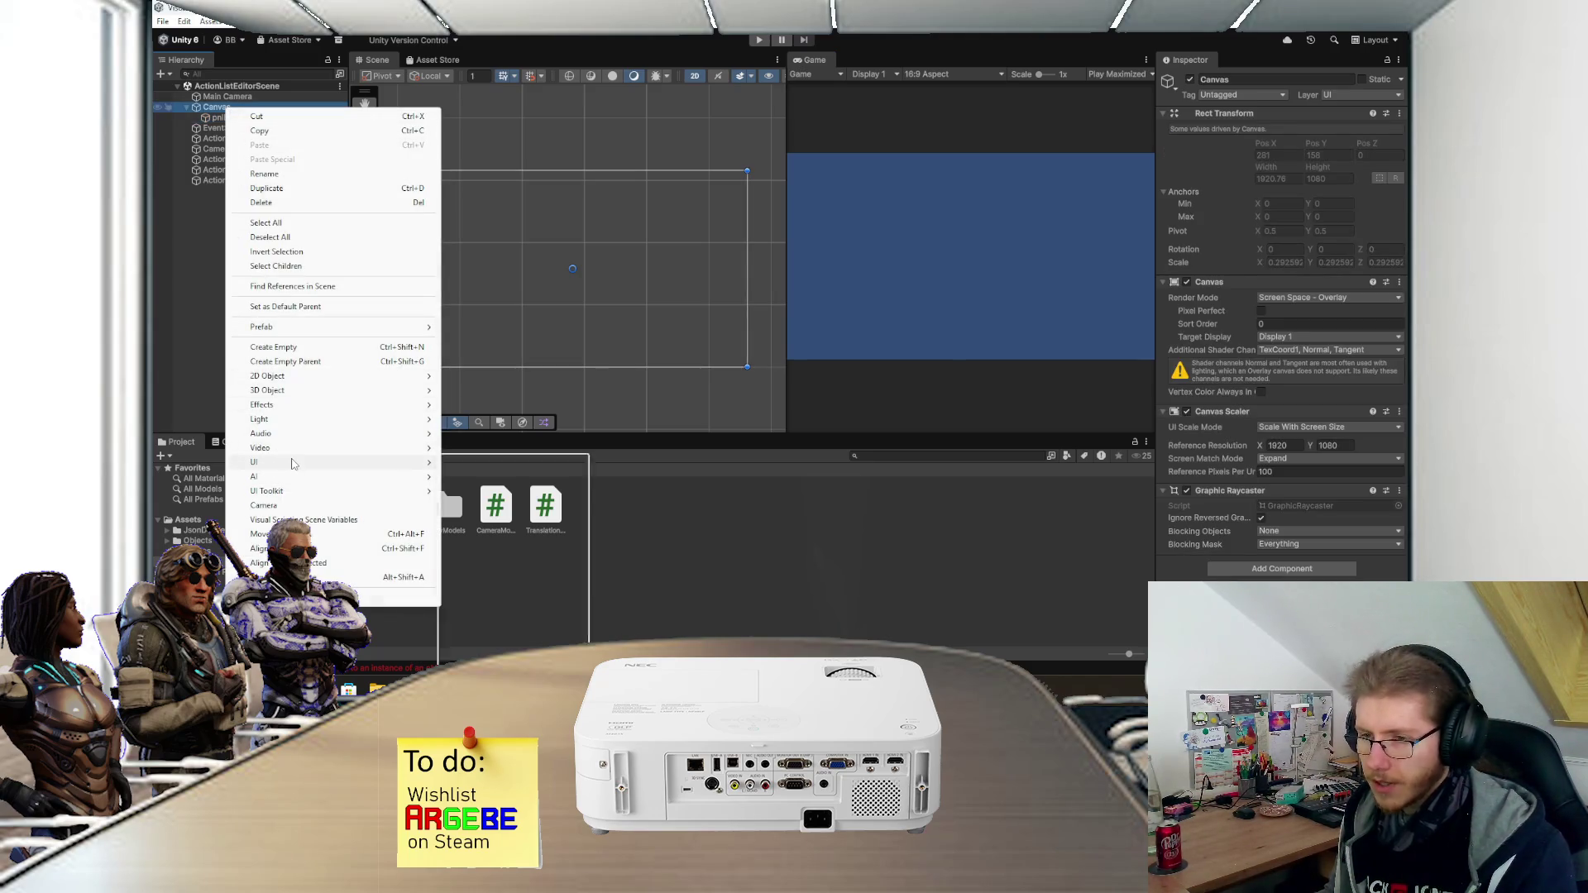
mouse_move(293, 464)
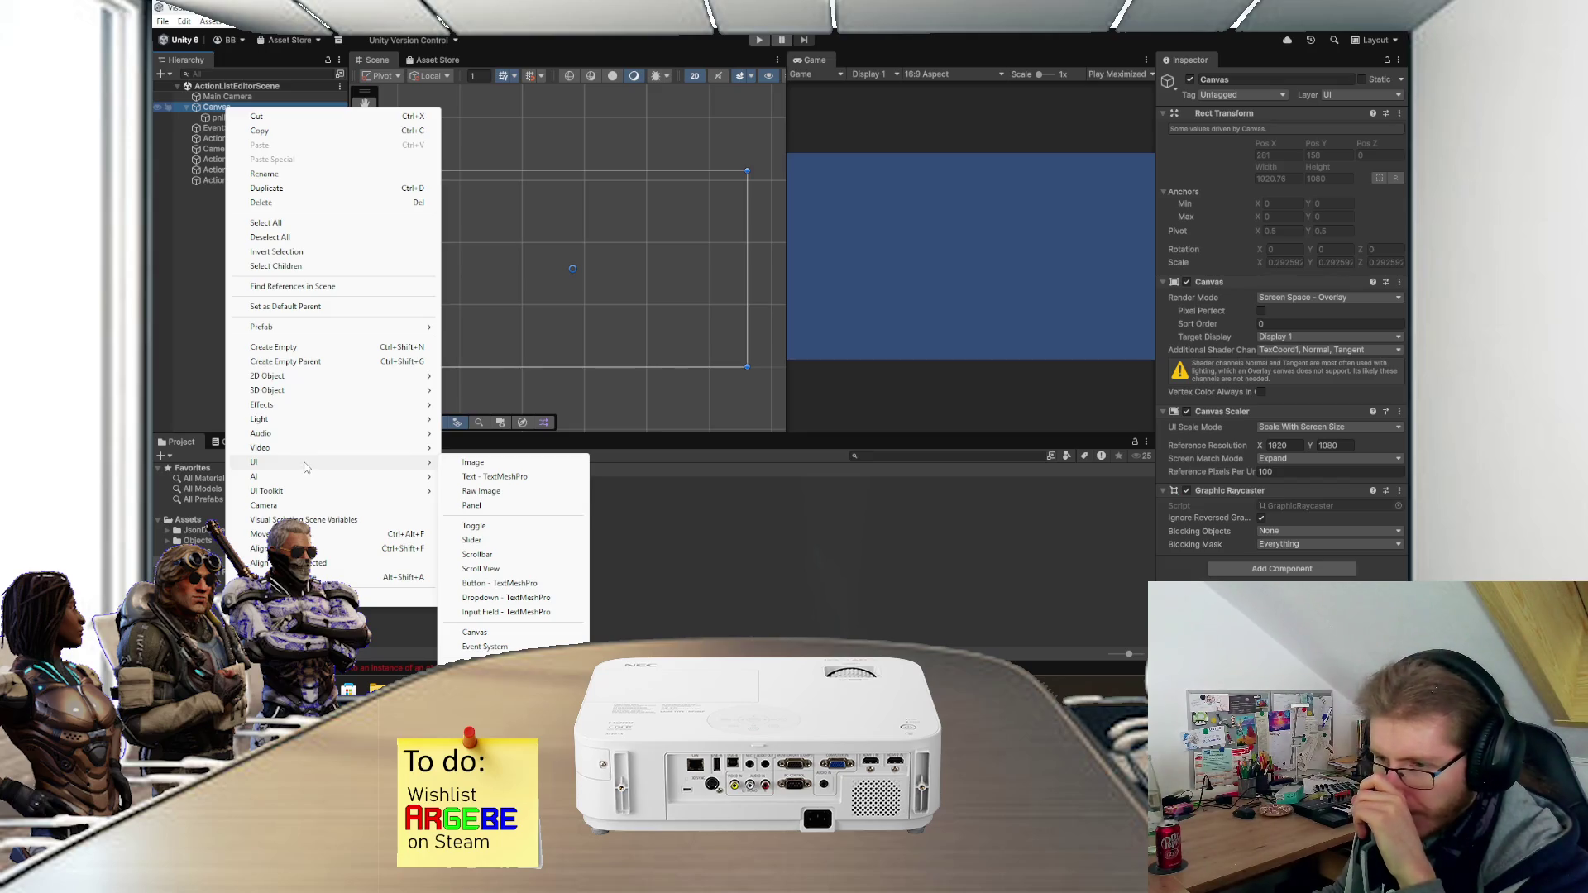
click(508, 508)
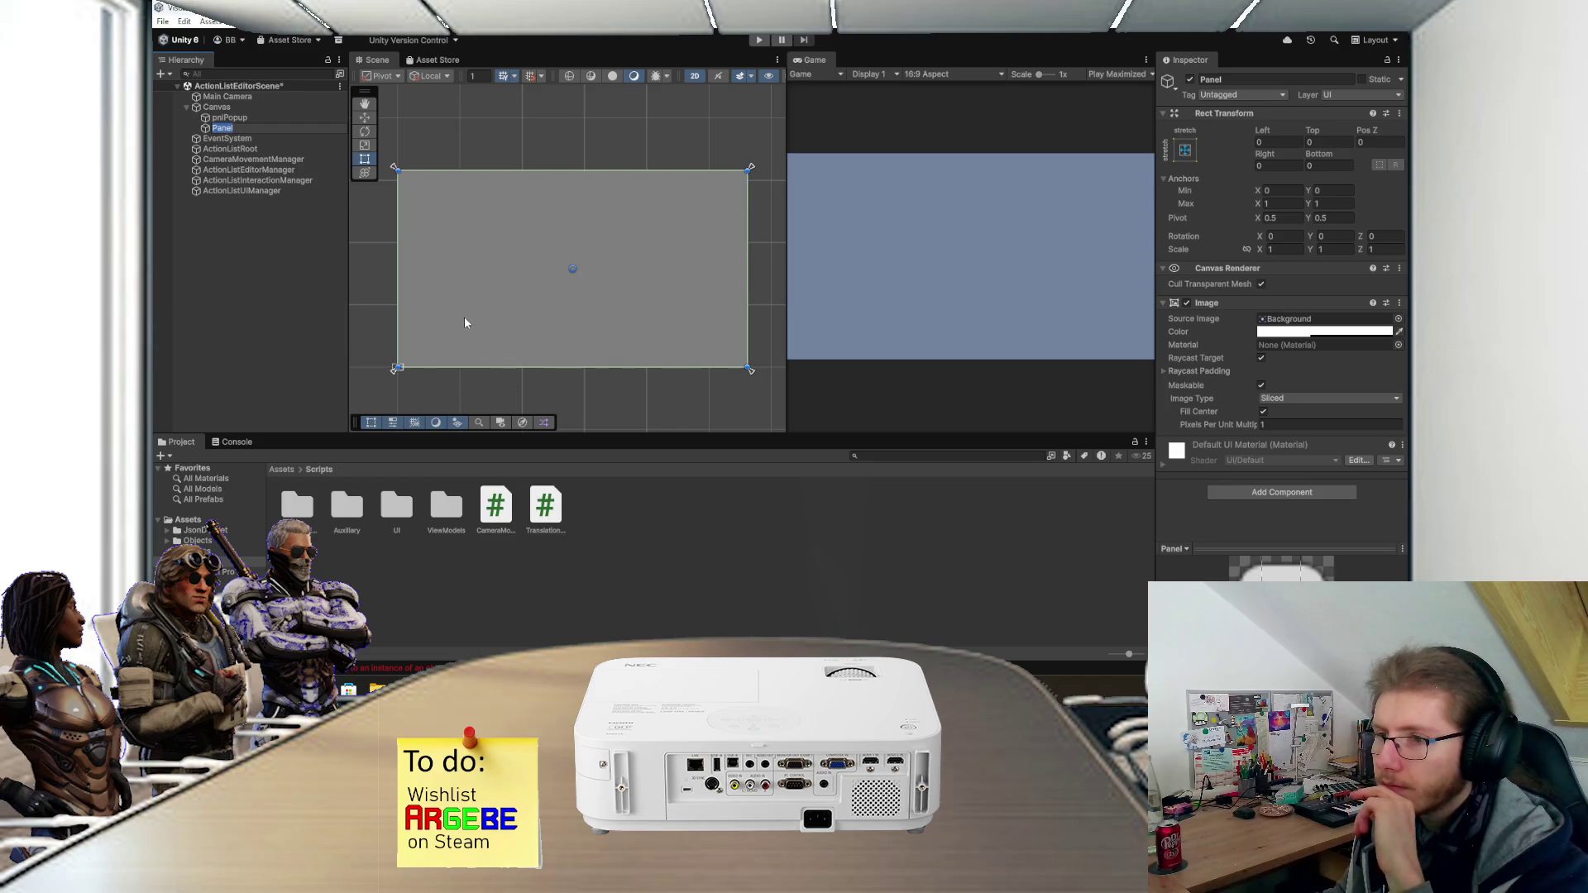
drag(398, 278, 641, 282)
- Anchor the panel right with full-height stretch, set Width to 600, and place it flush right
click(1184, 151)
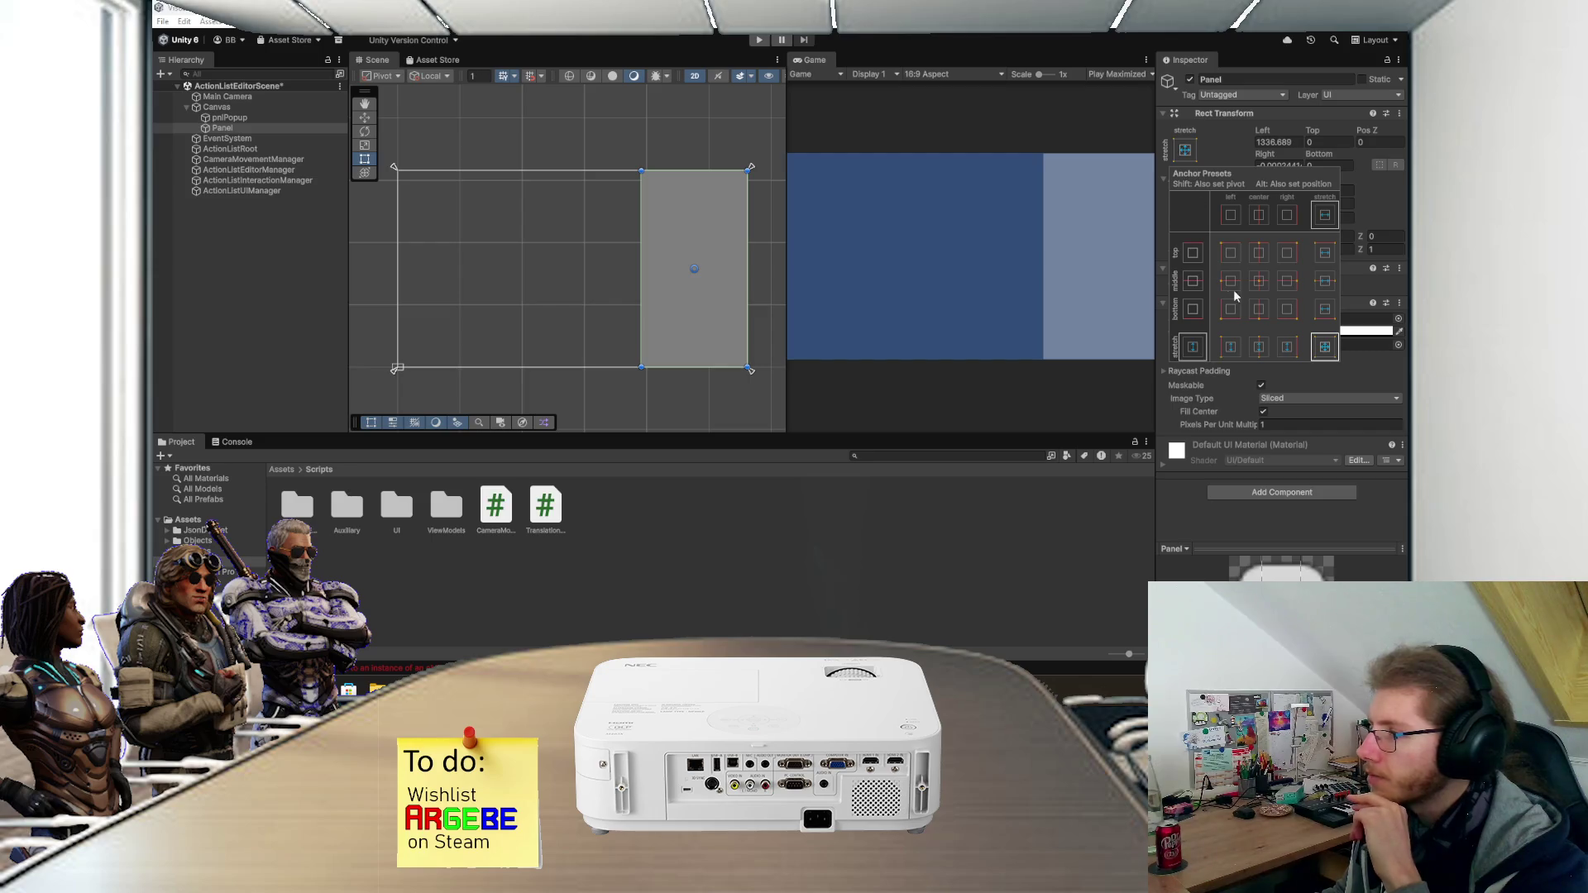
click(1286, 346)
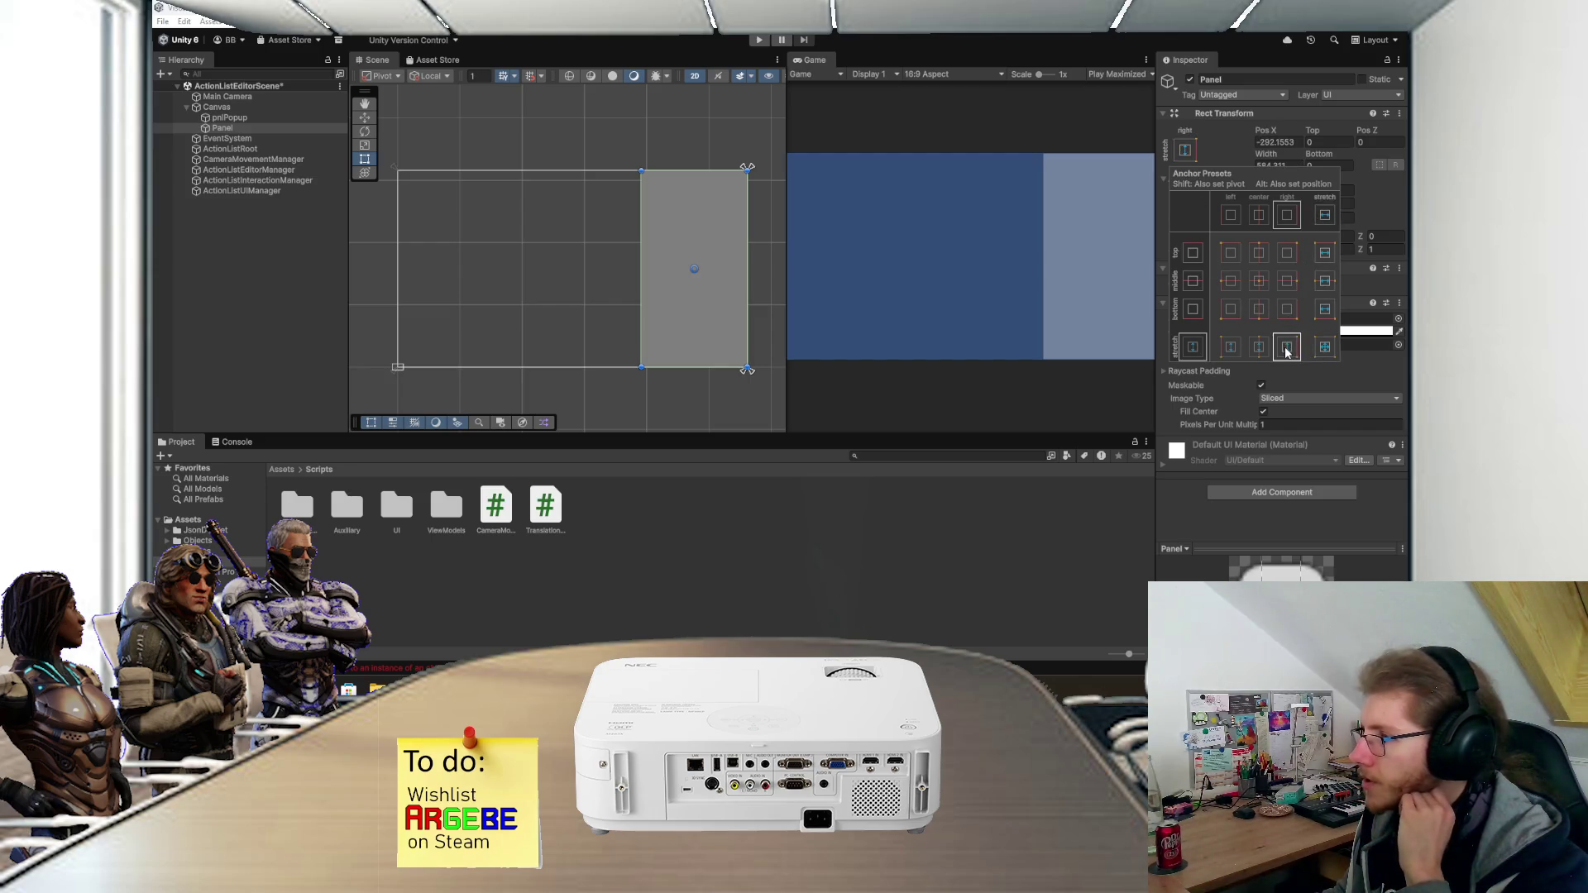
click(1281, 164)
click(1280, 163)
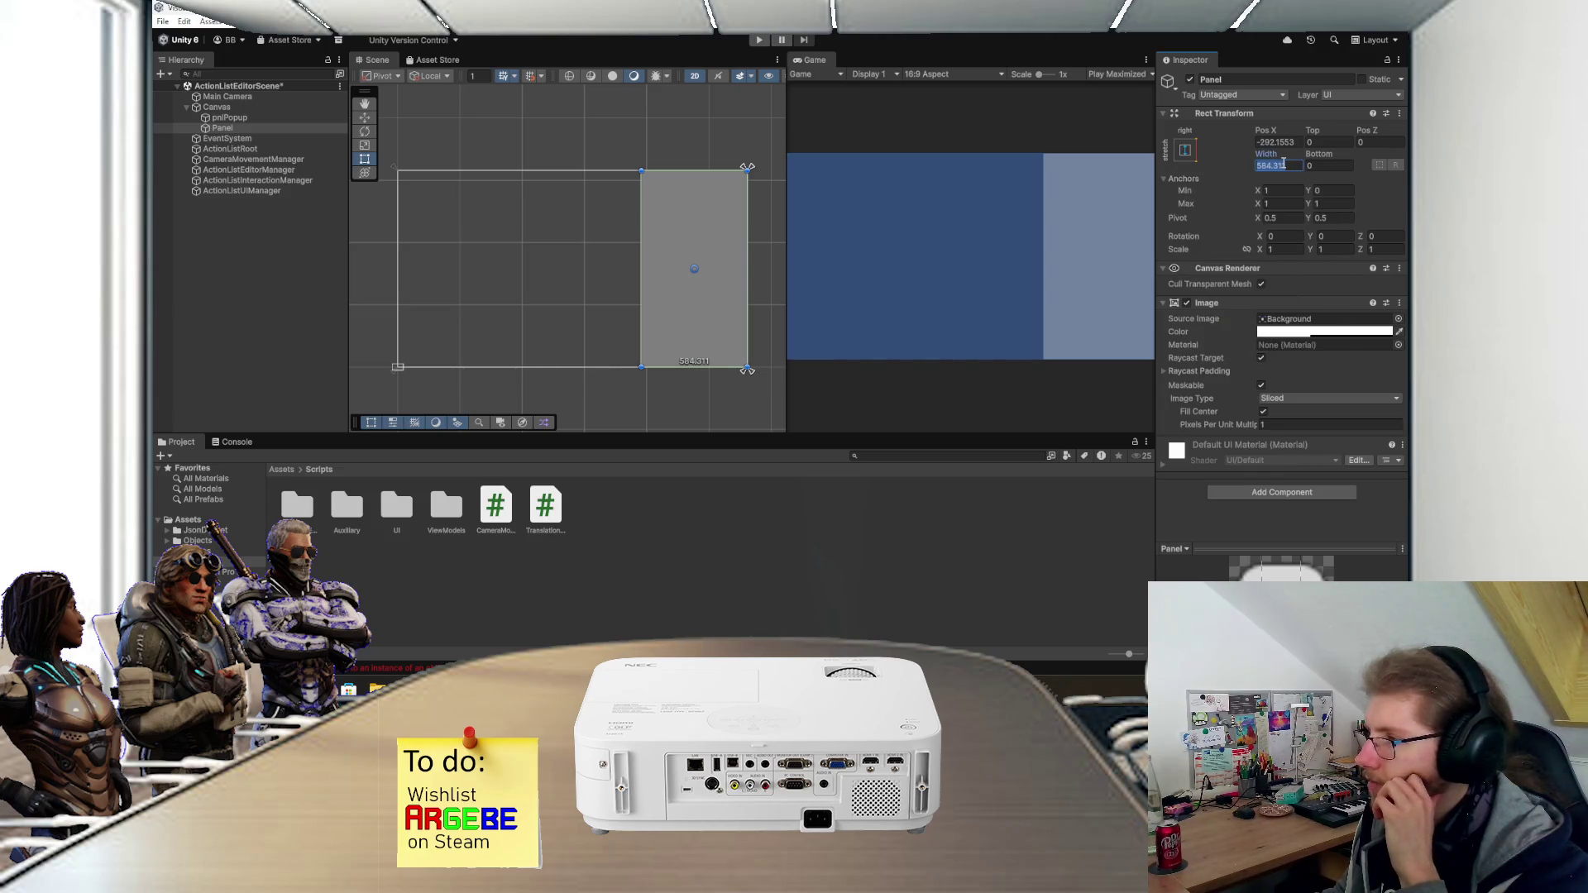
text(600)
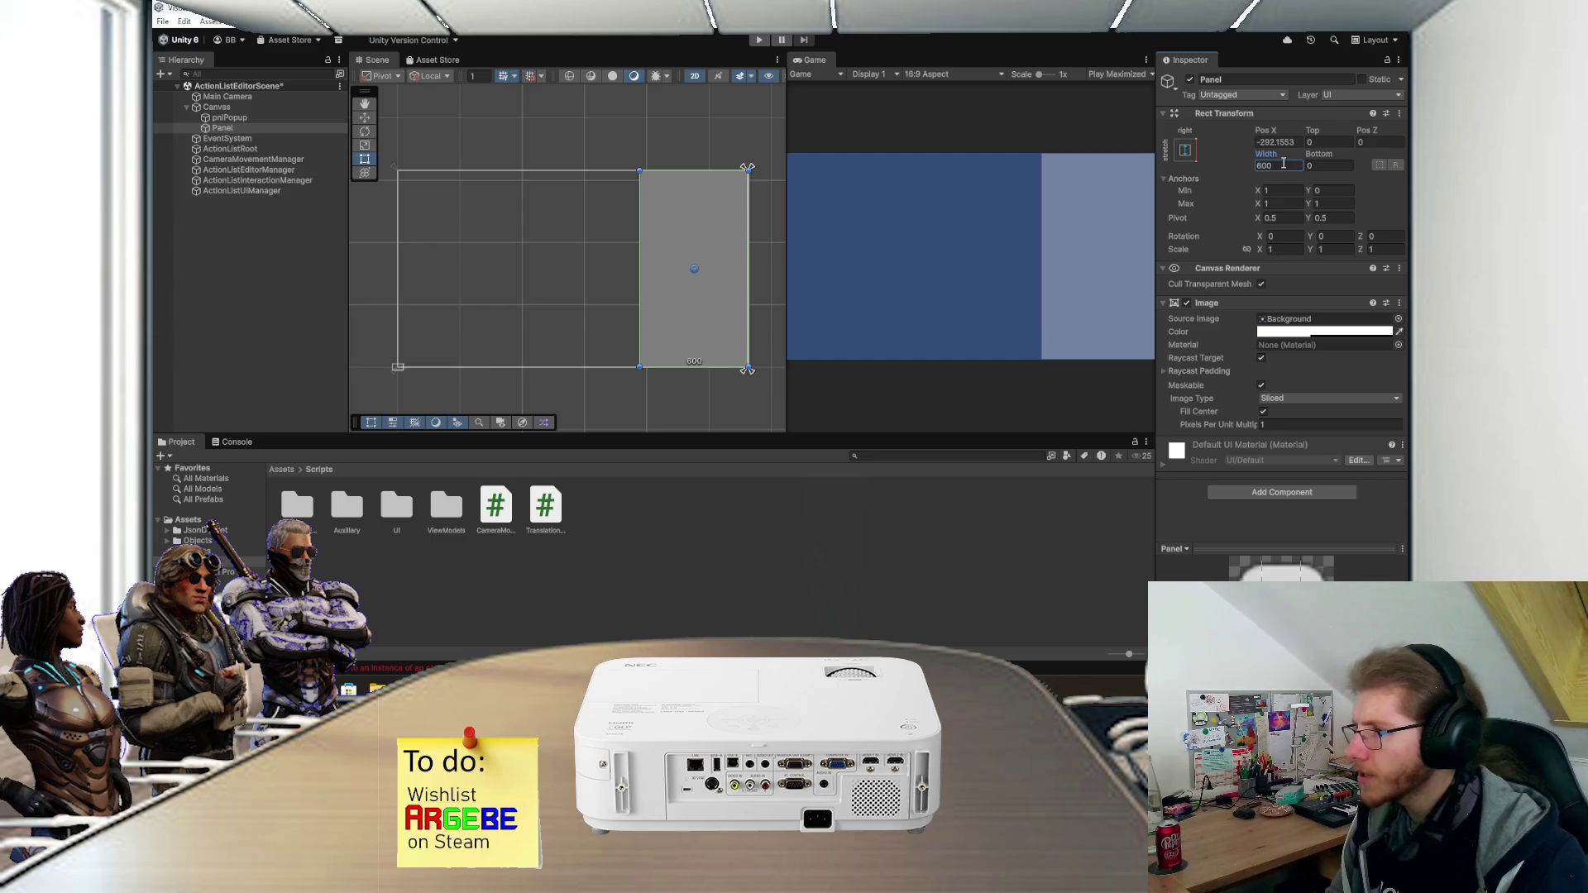
drag(716, 295, 722, 292)
scroll(716, 299, up, 5)
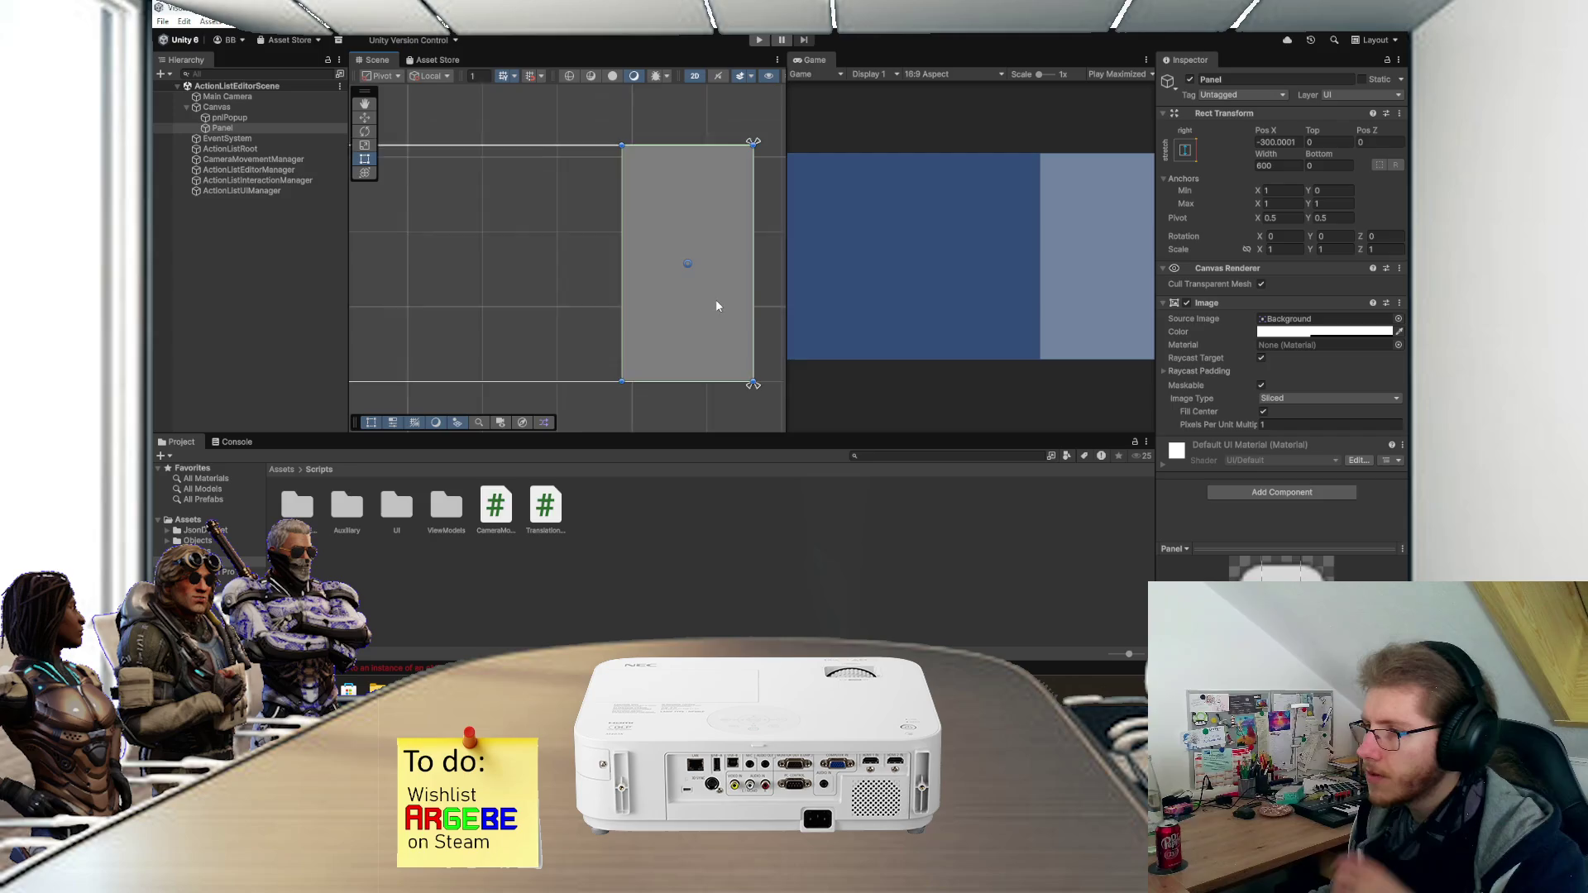
key(q)
drag(691, 344, 664, 356)
key(t)
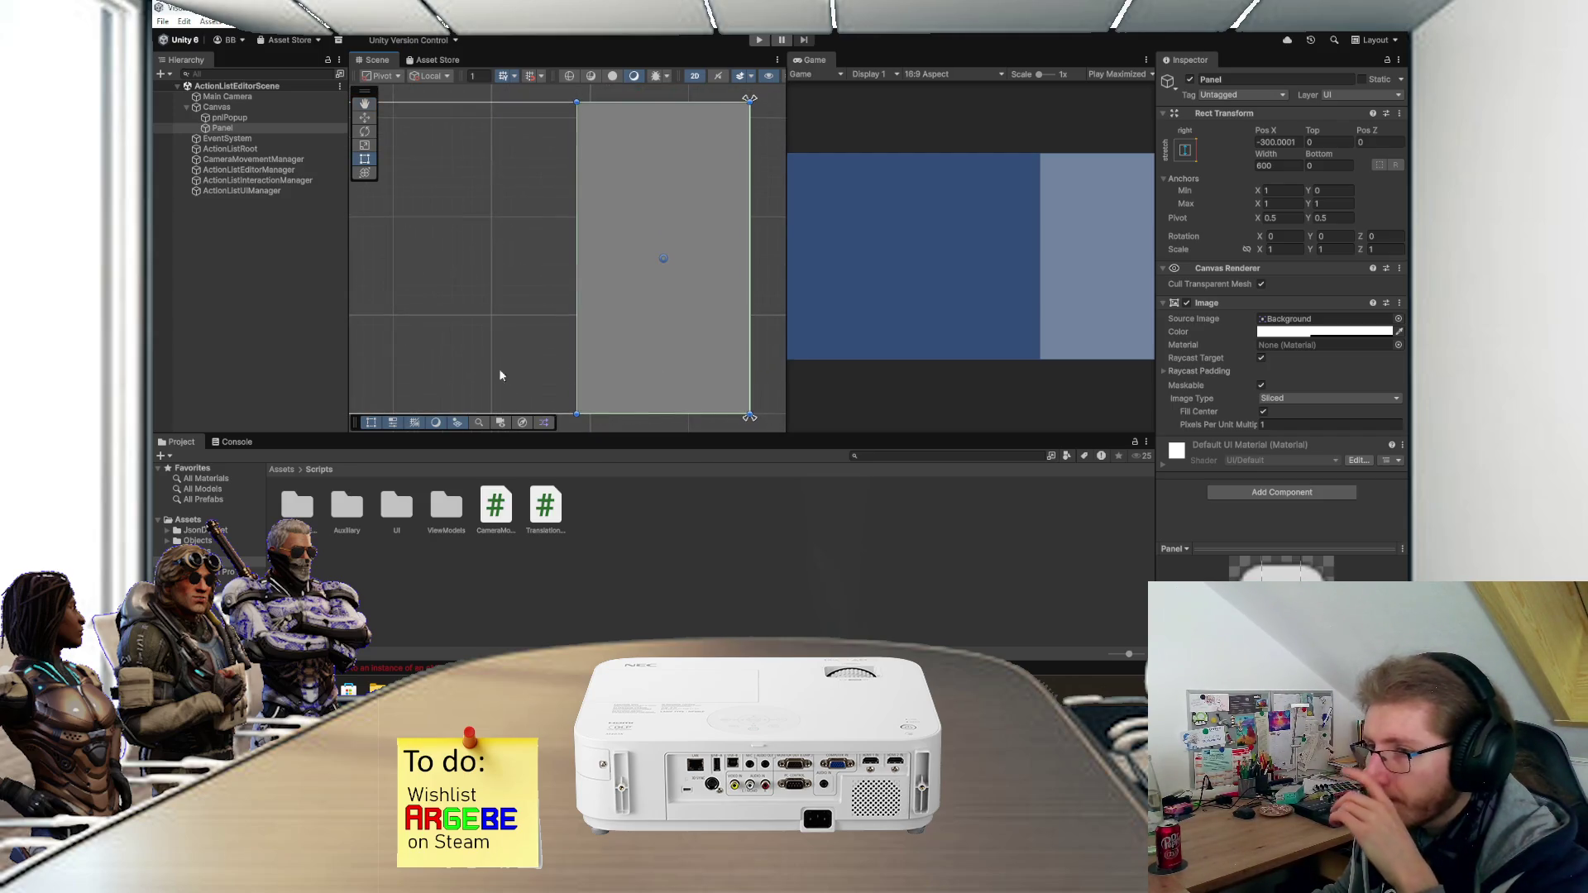
click(286, 355)
scroll(532, 323, down, 1)
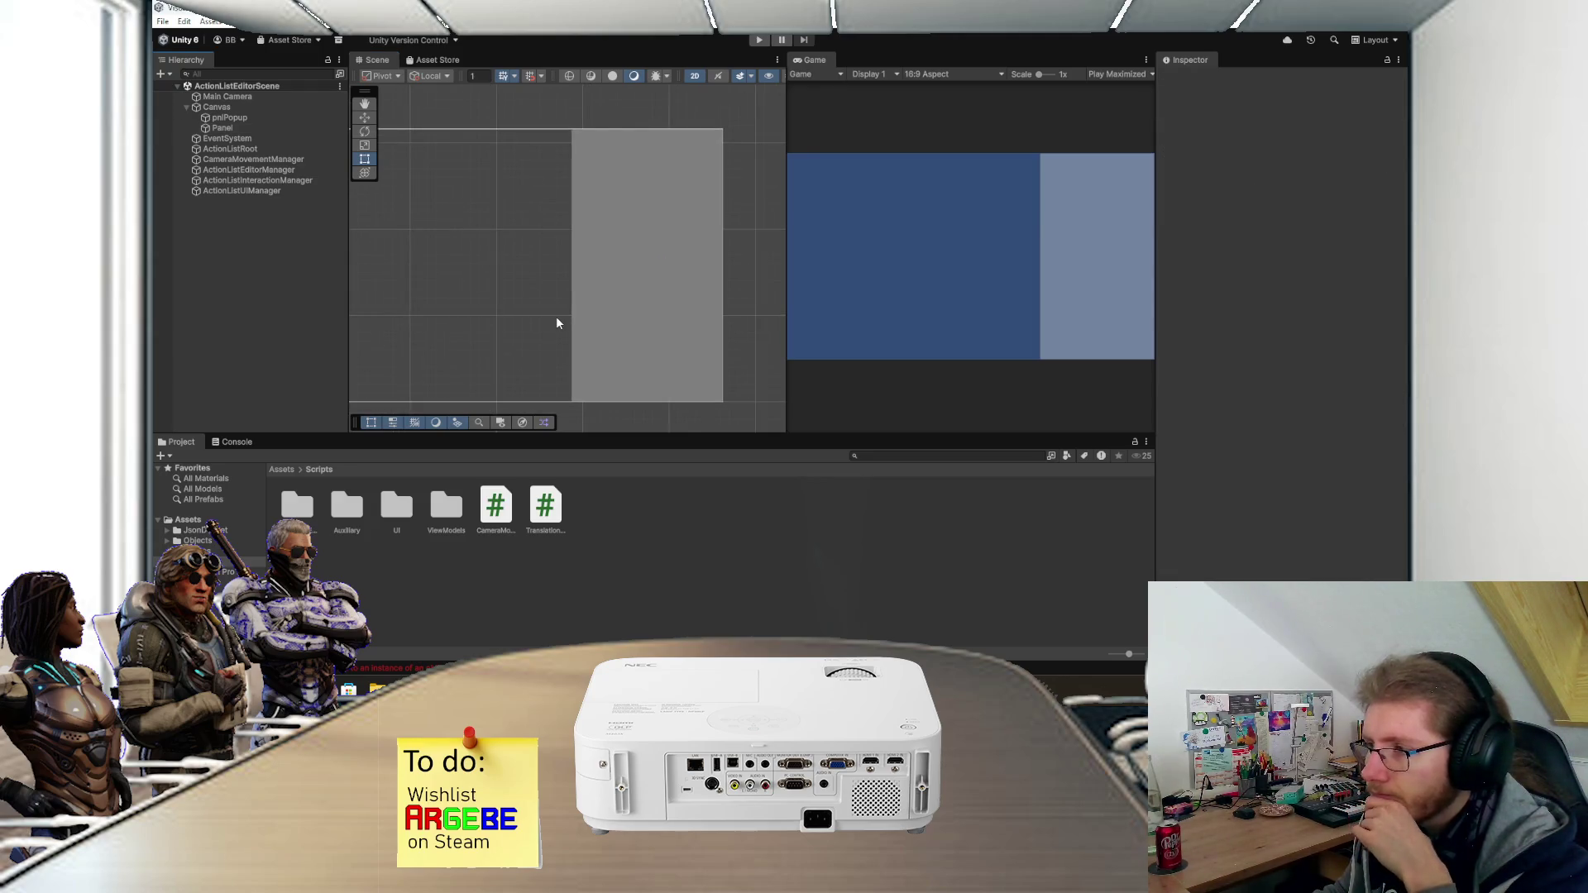
drag(582, 310, 602, 307)
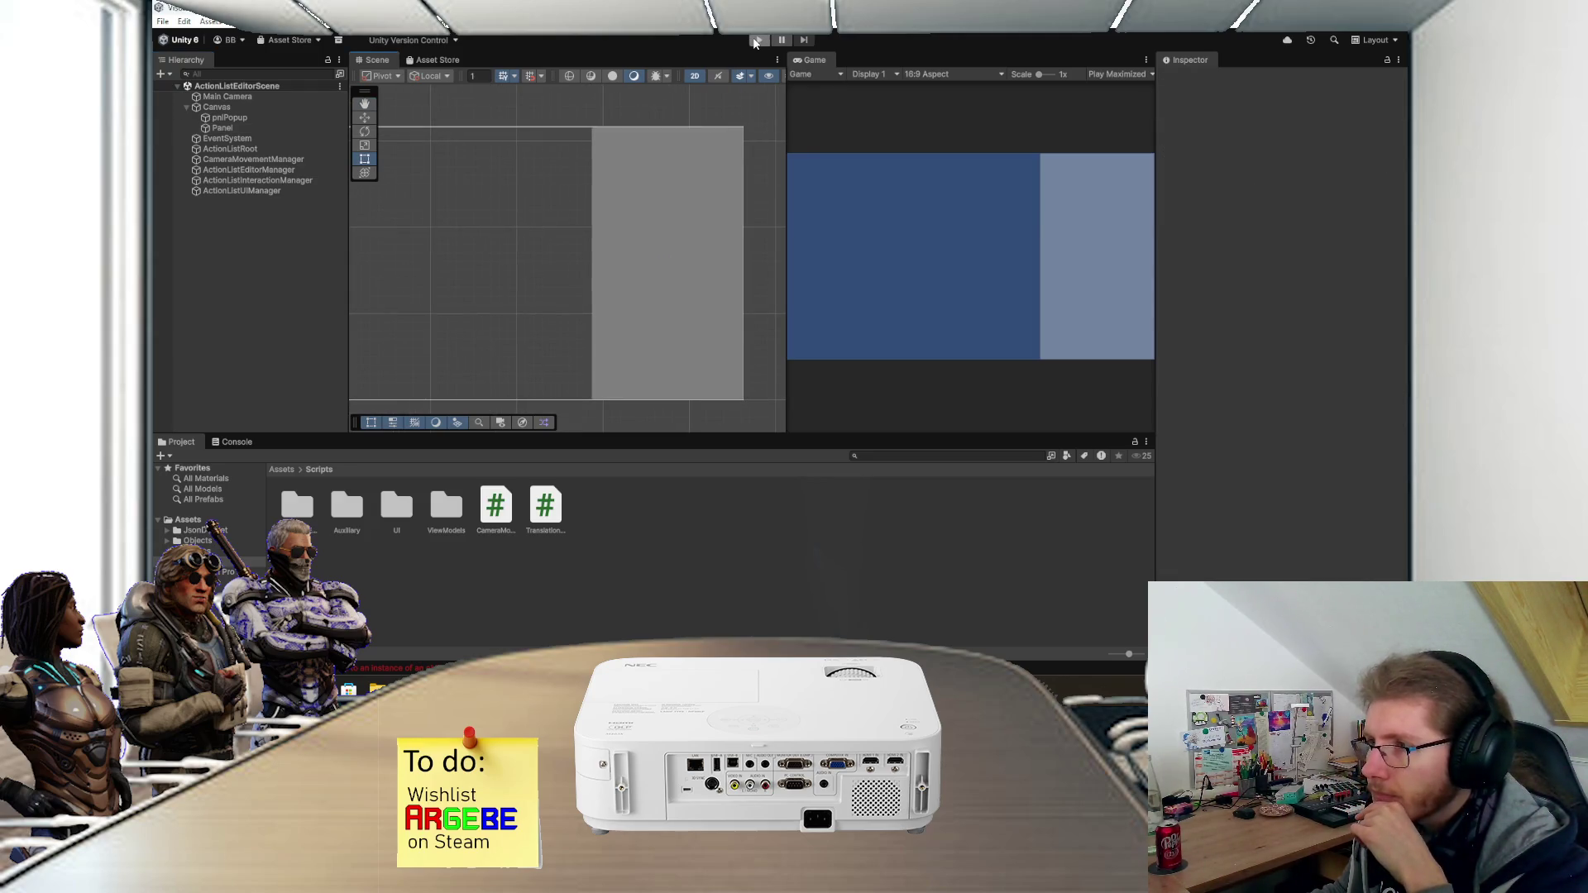
click(757, 40)
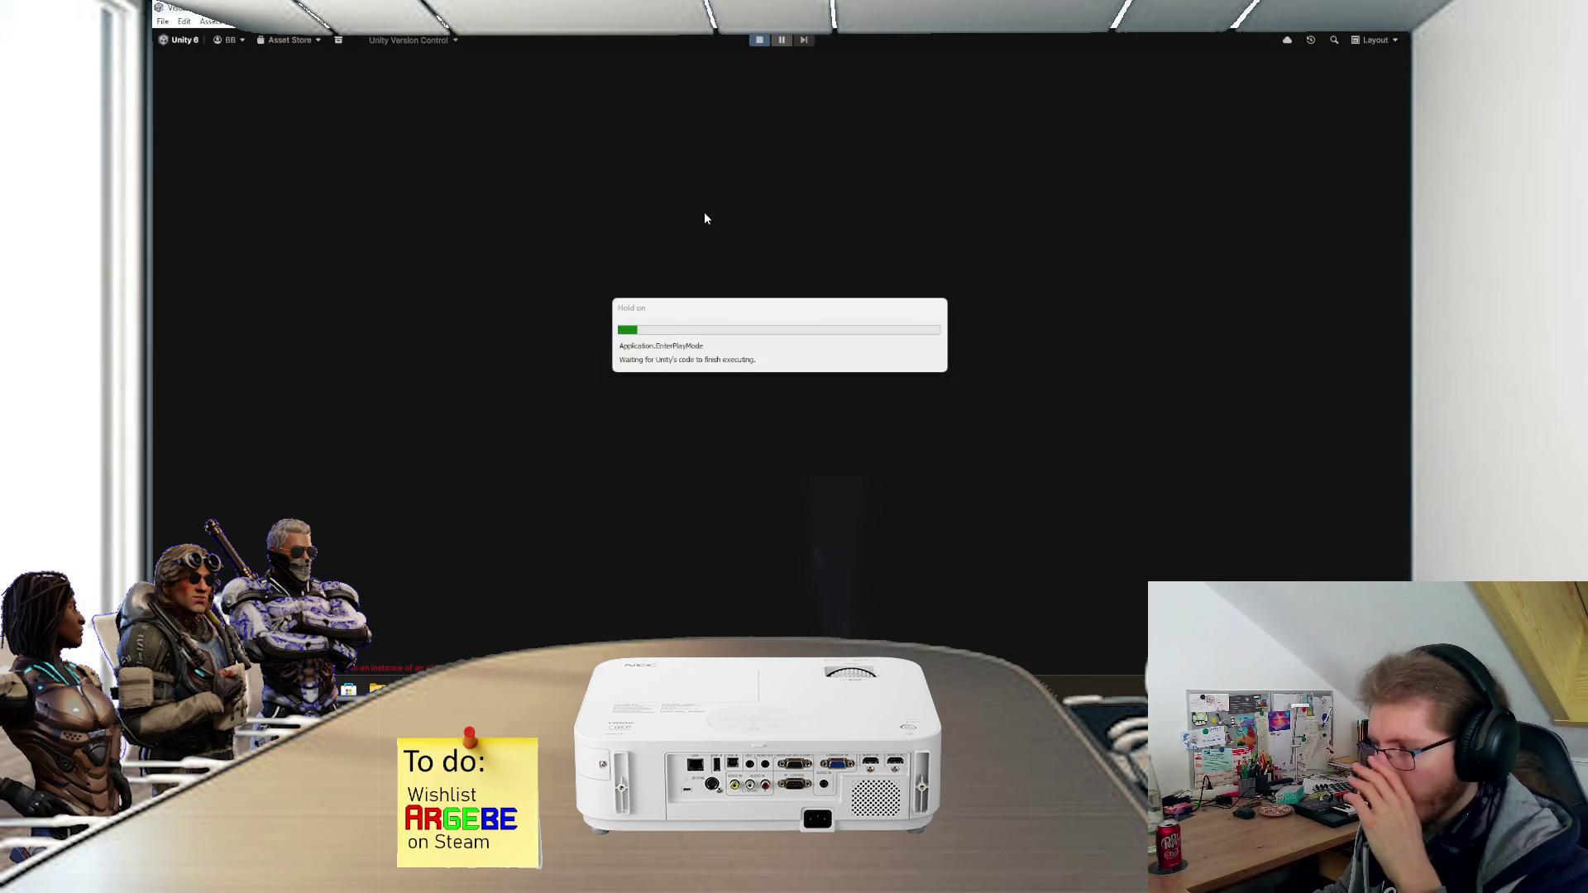
scroll(780, 347, down, 5)
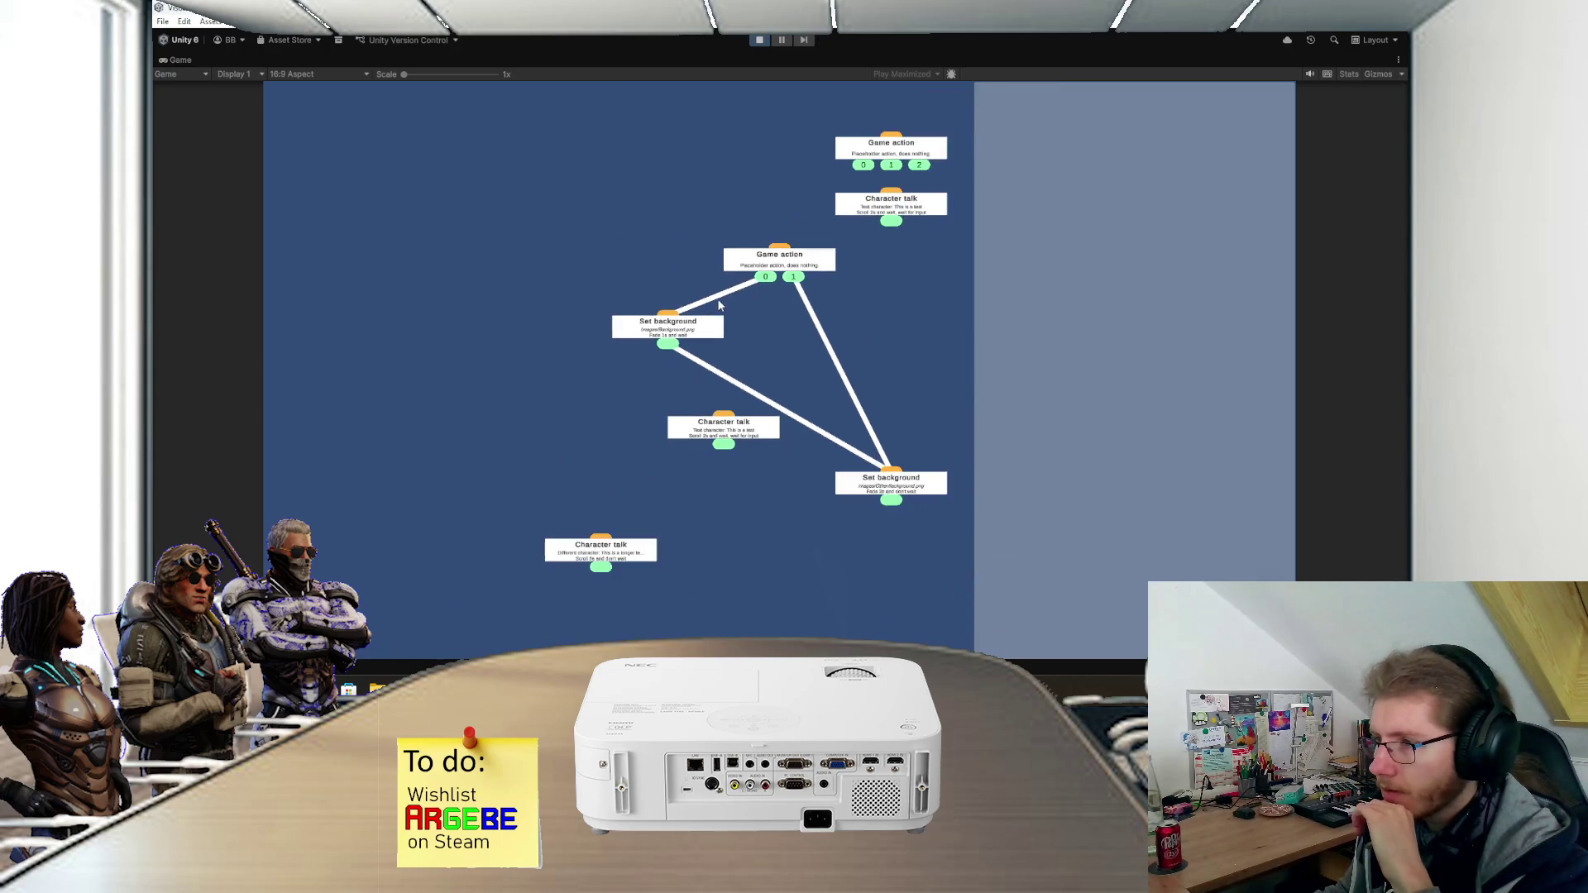
drag(786, 311, 709, 337)
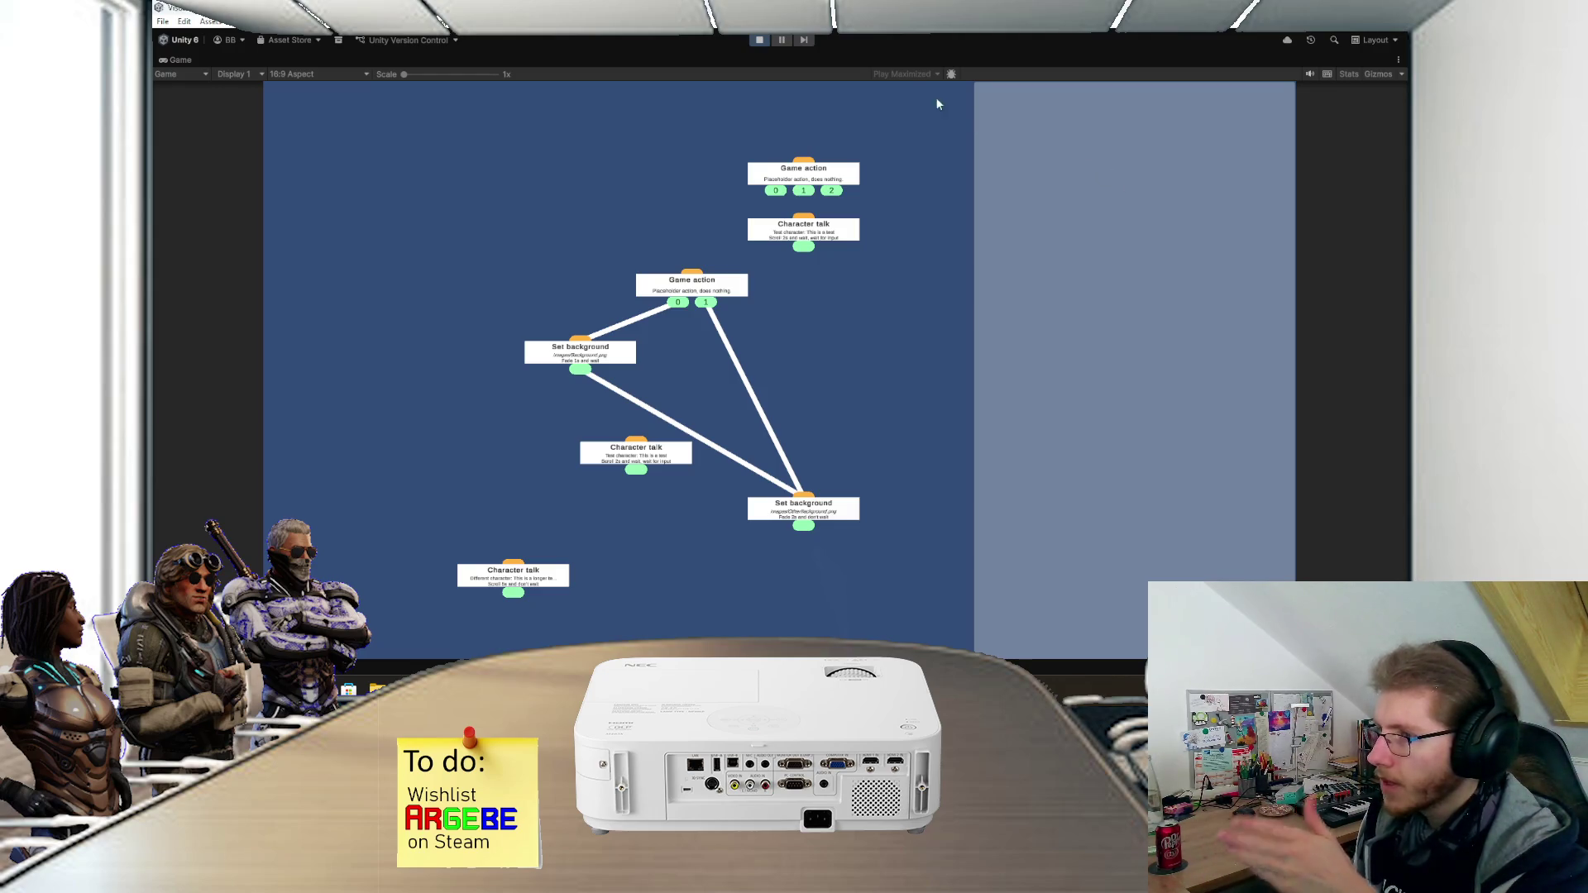
click(759, 40)
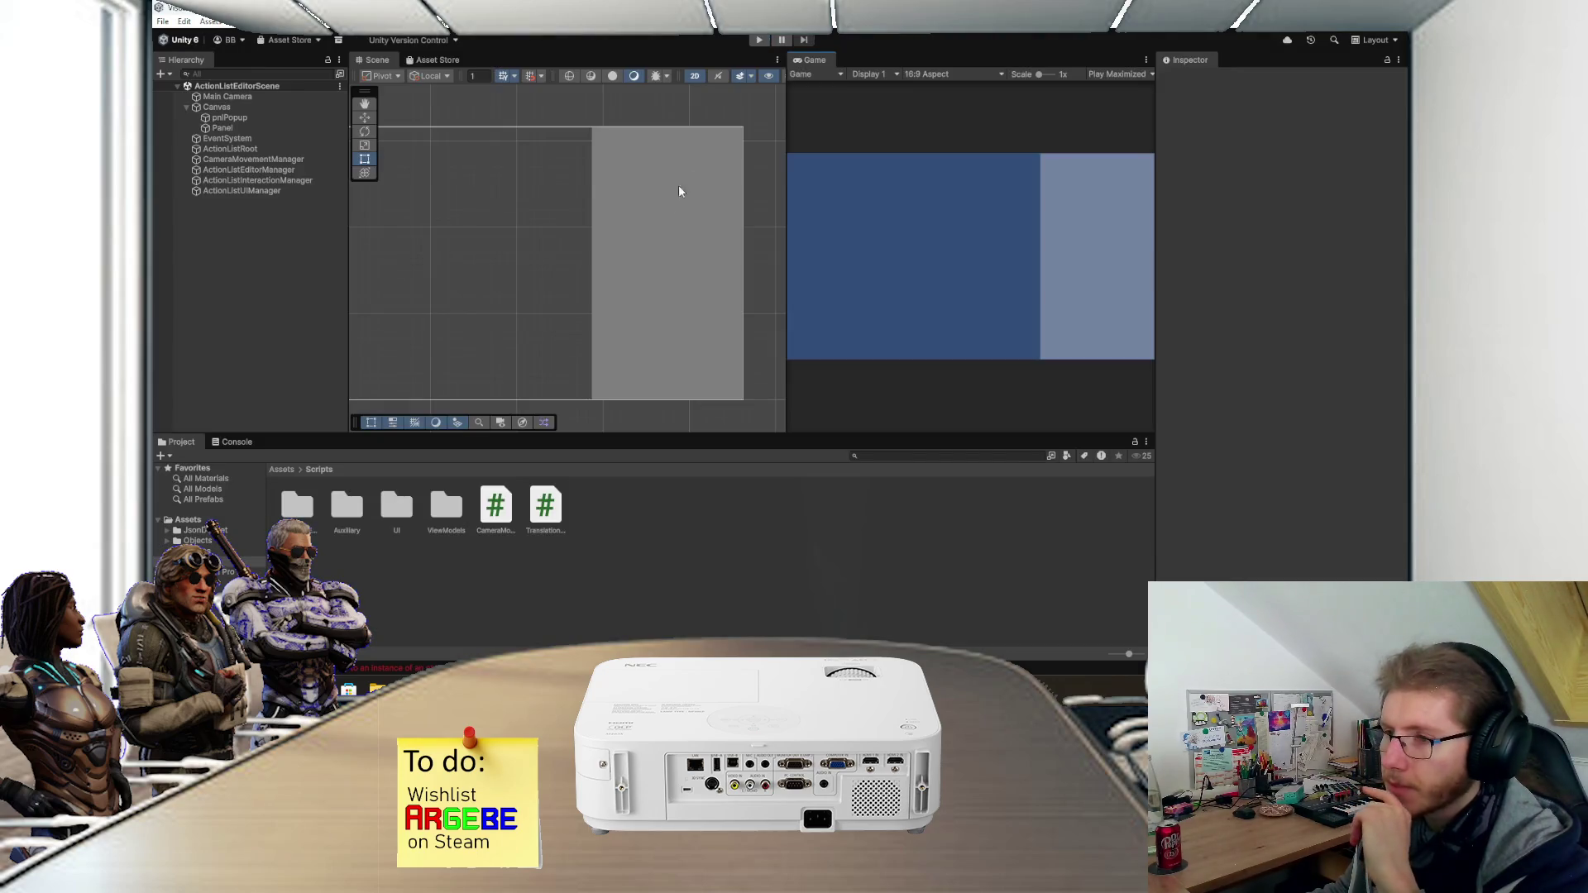
- Set the Panel's Width to 750 and move it flush right so Pos X is -375
click(630, 233)
click(1293, 166)
text(750)
mouse_move(663, 207)
mouse_down()
mouse_move(642, 210)
mouse_move(702, 228)
mouse_move(574, 246)
mouse_up()
scroll(640, 213, down, 2)
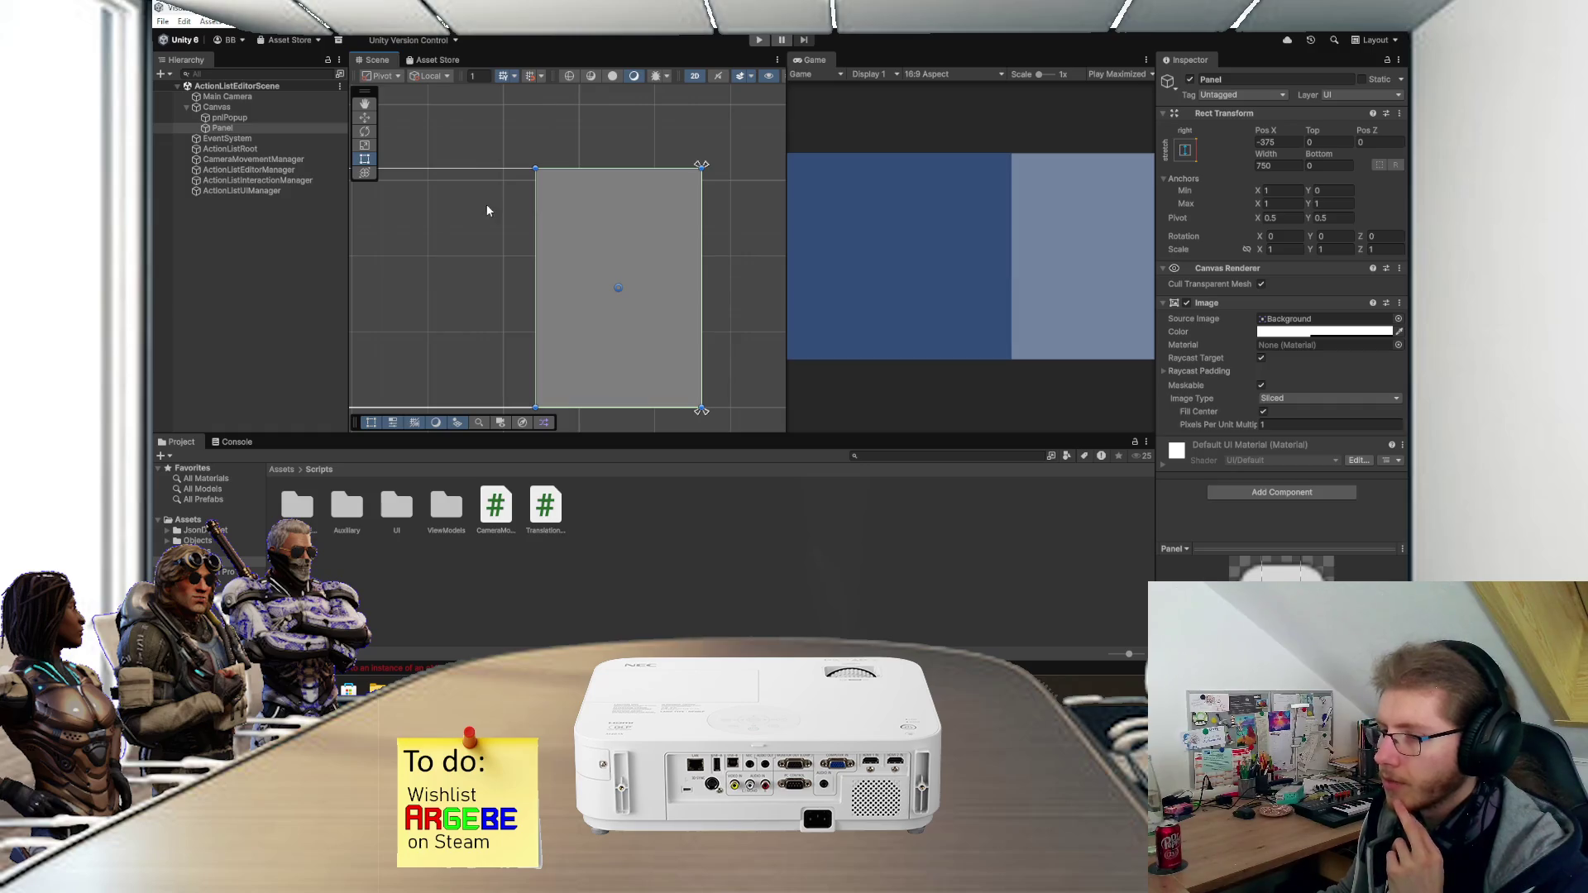
scroll(579, 207, up, 2)
drag(615, 209, 567, 168)
click(286, 129)
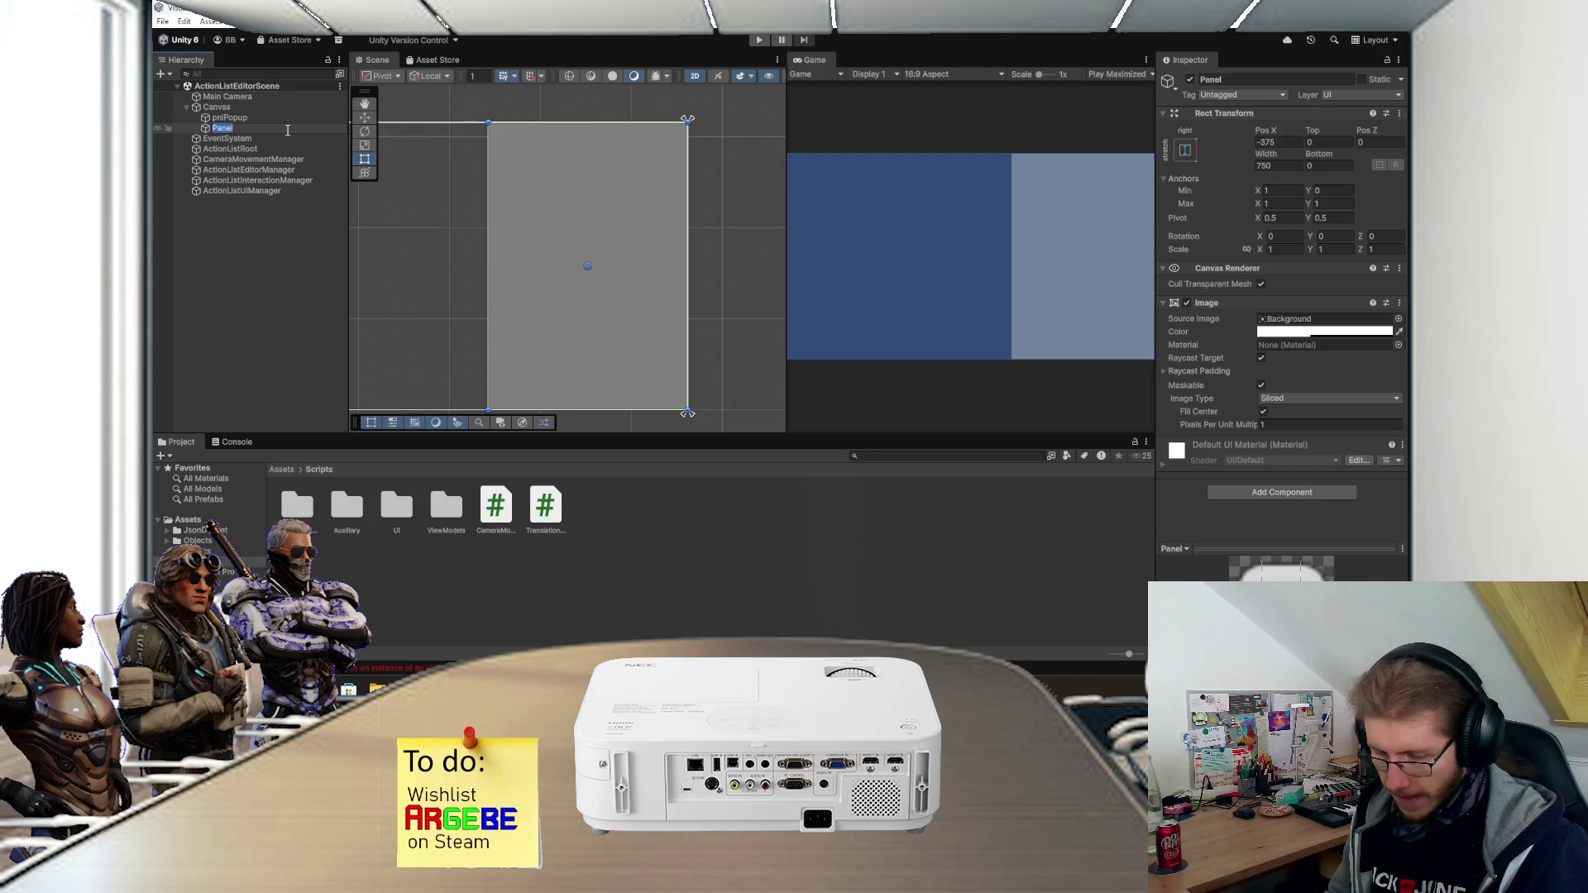
- Name the Panel object ActionPropEditorVM in the Hierarchy and save the scene with Ctrl+S
text(Act)
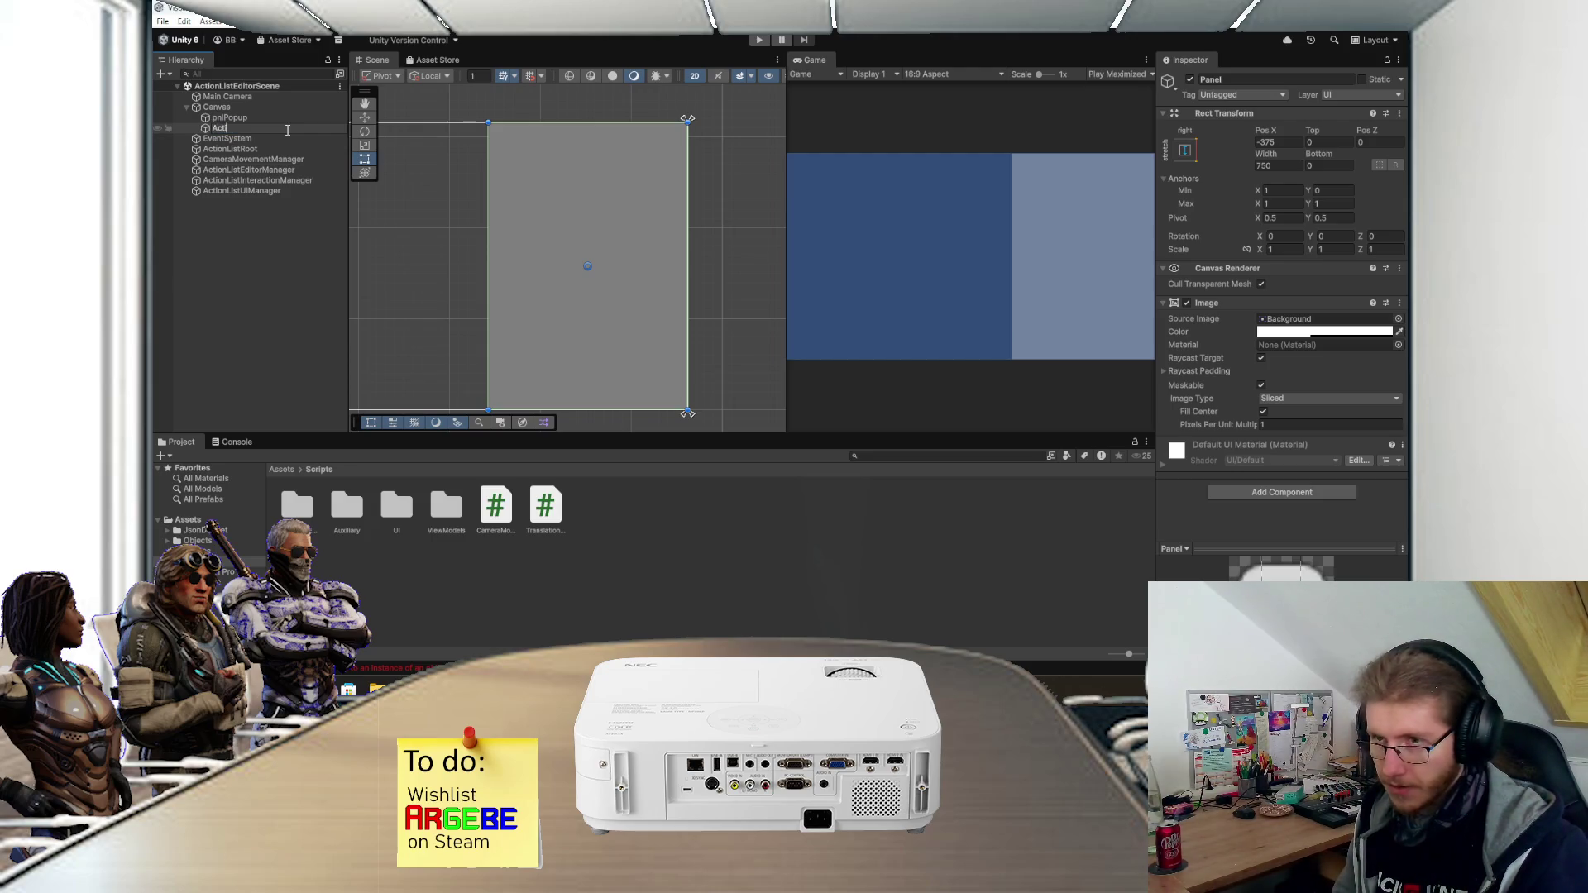
text(ionProp)
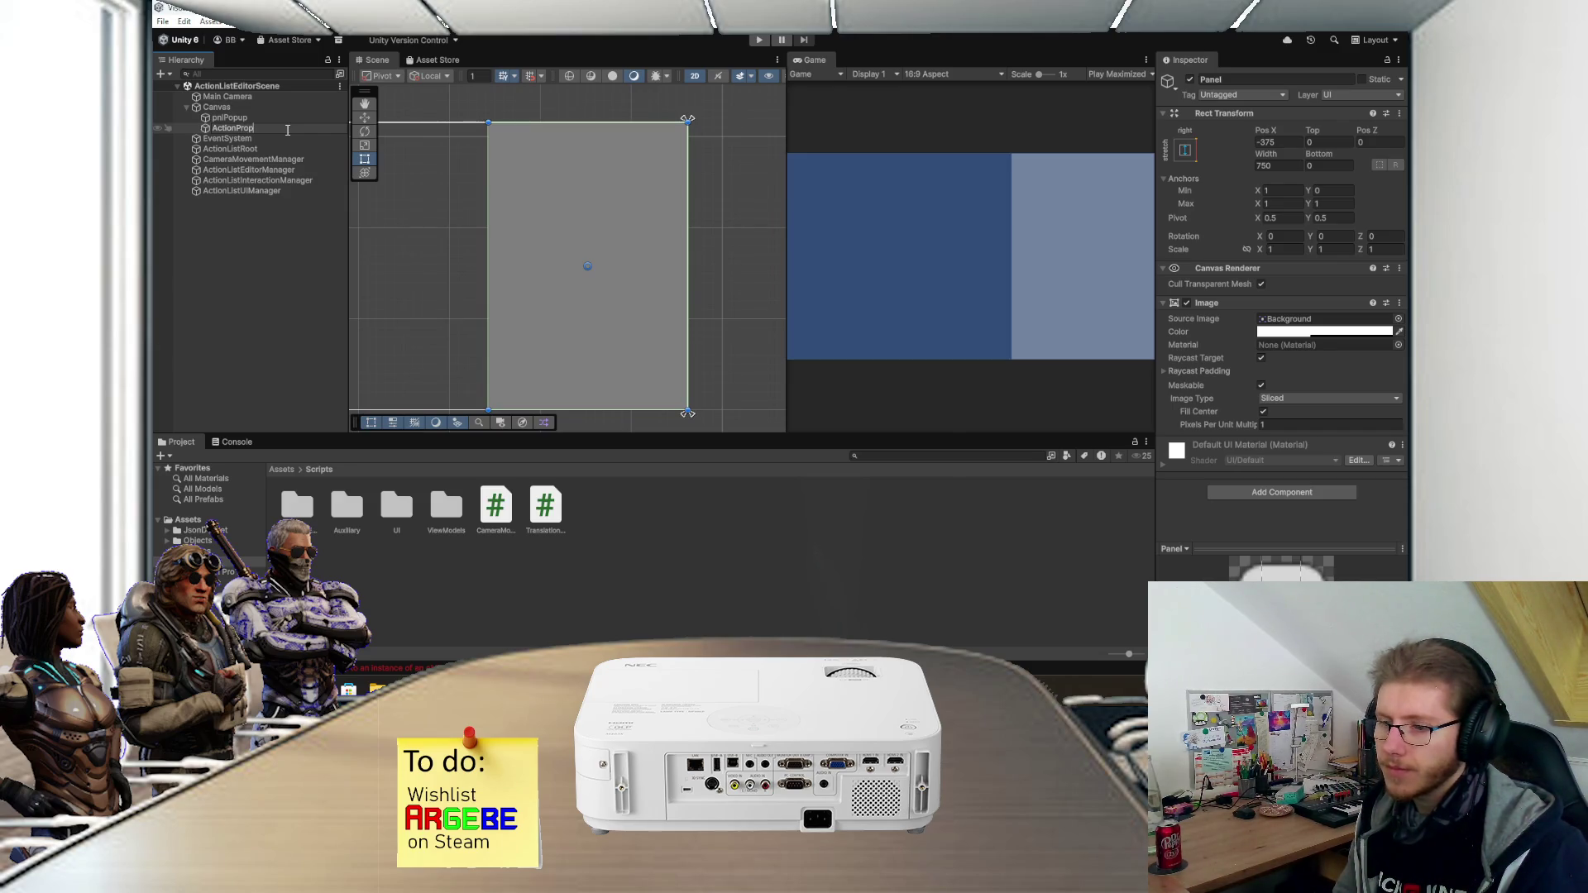
text(Edi)
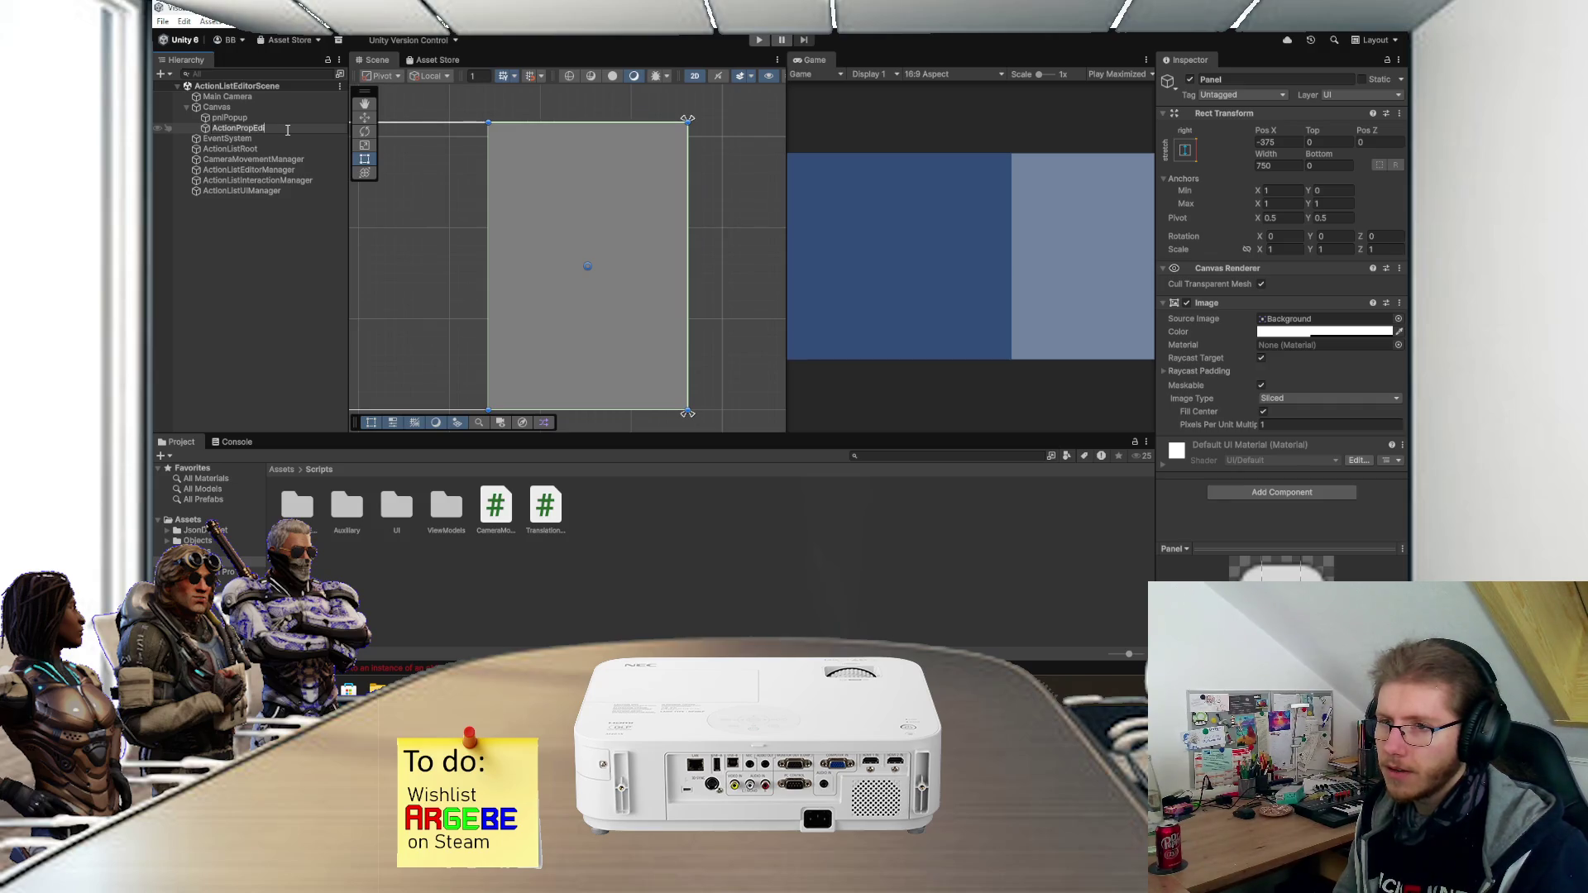
text(torVM)
key(Return)
key(ctrl+s)
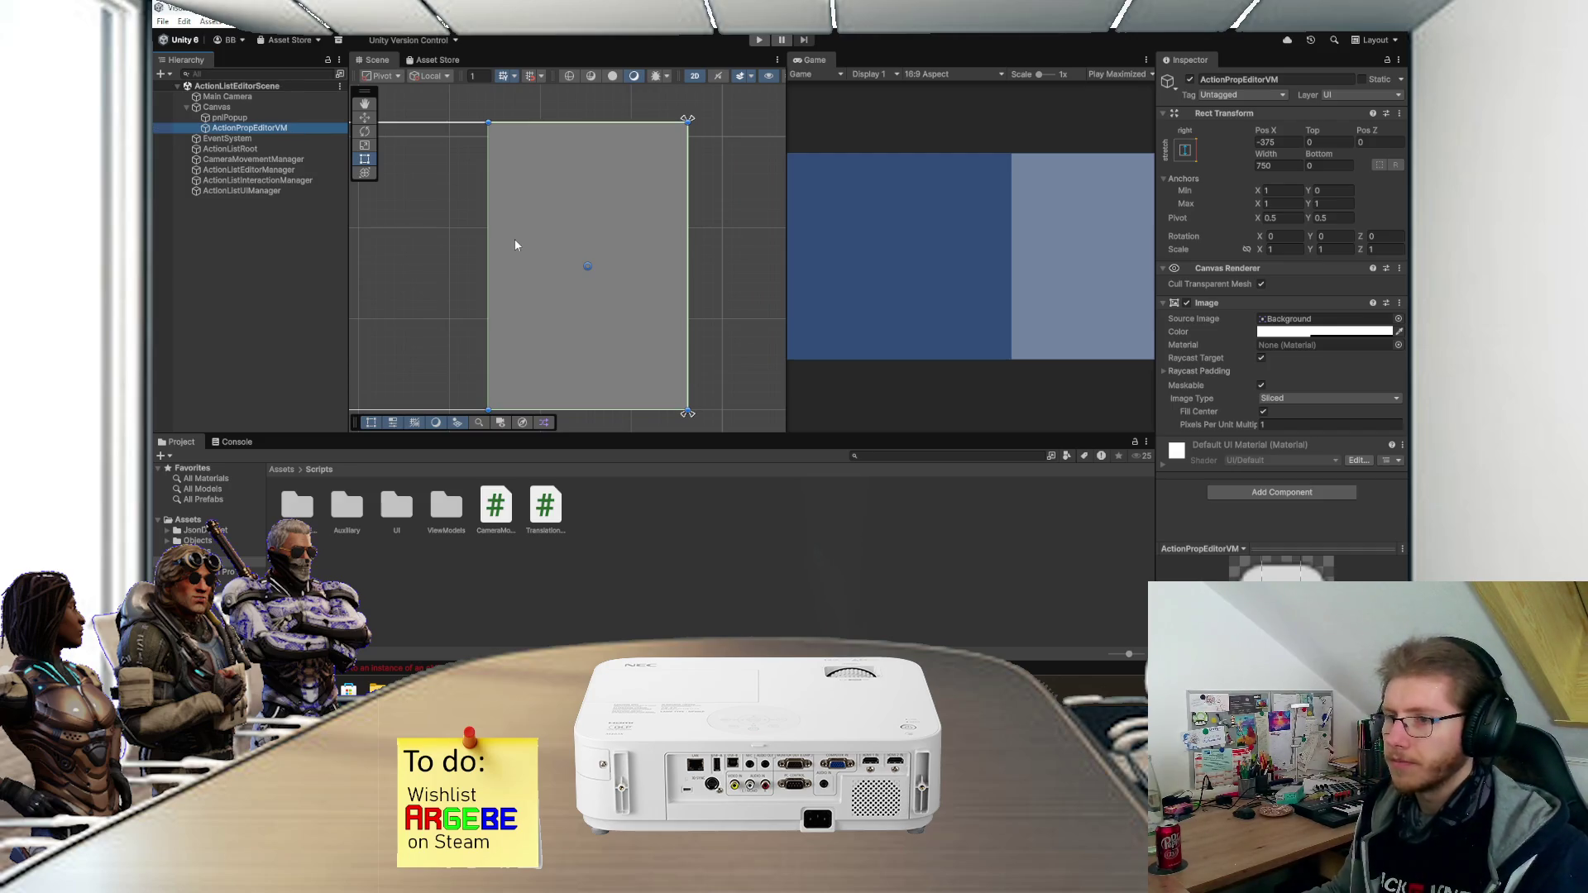
mouse_move(554, 210)
mouse_down()
mouse_move(637, 226)
mouse_move(649, 199)
mouse_move(621, 205)
mouse_up()
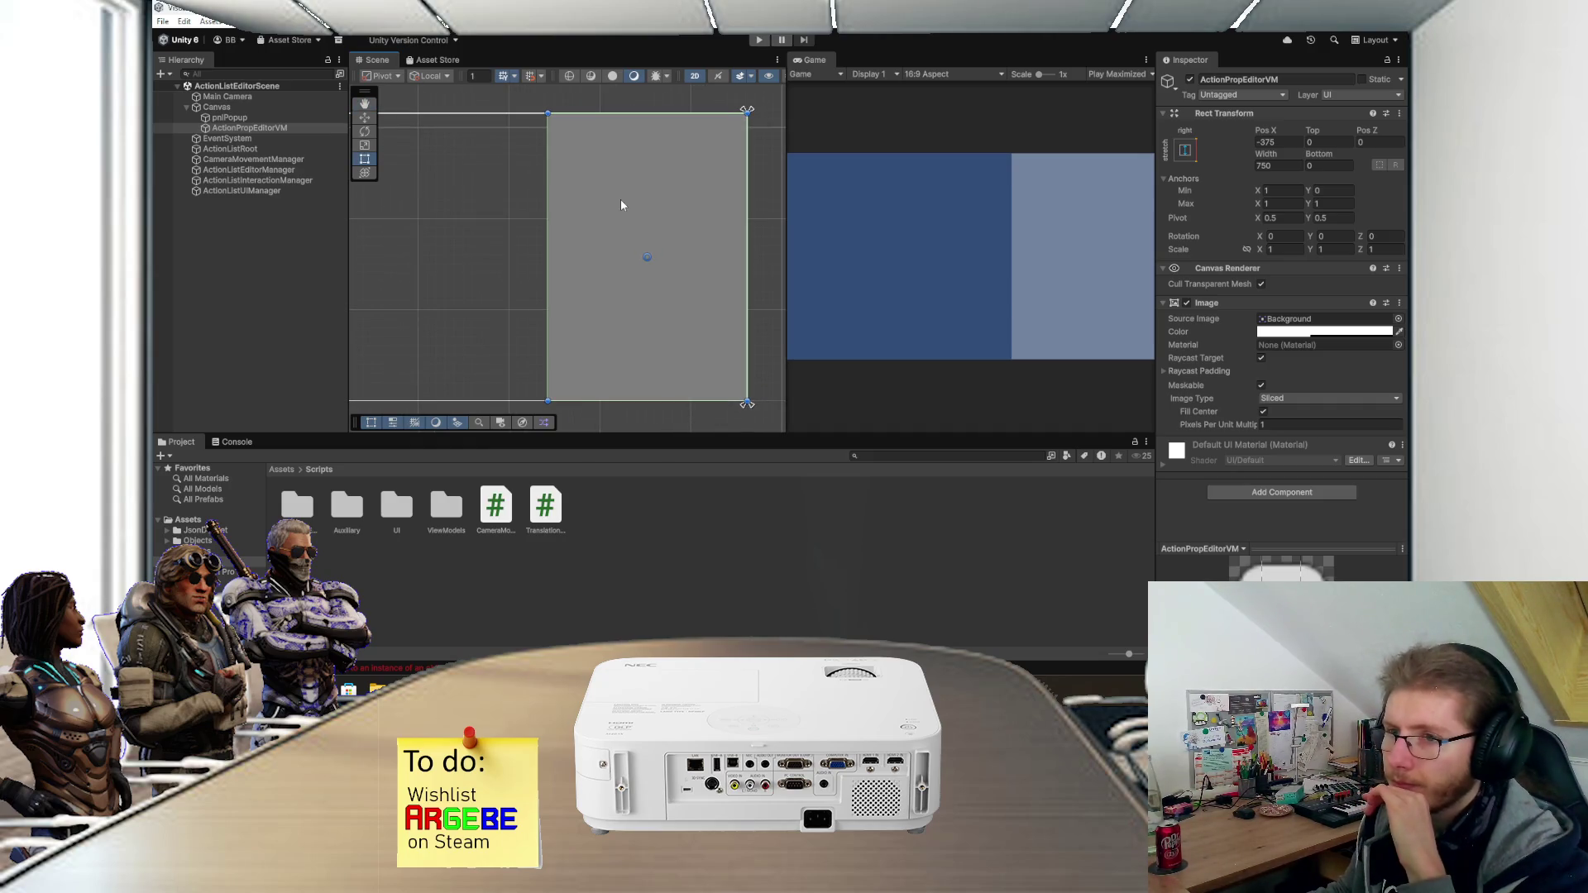
drag(618, 205, 574, 220)
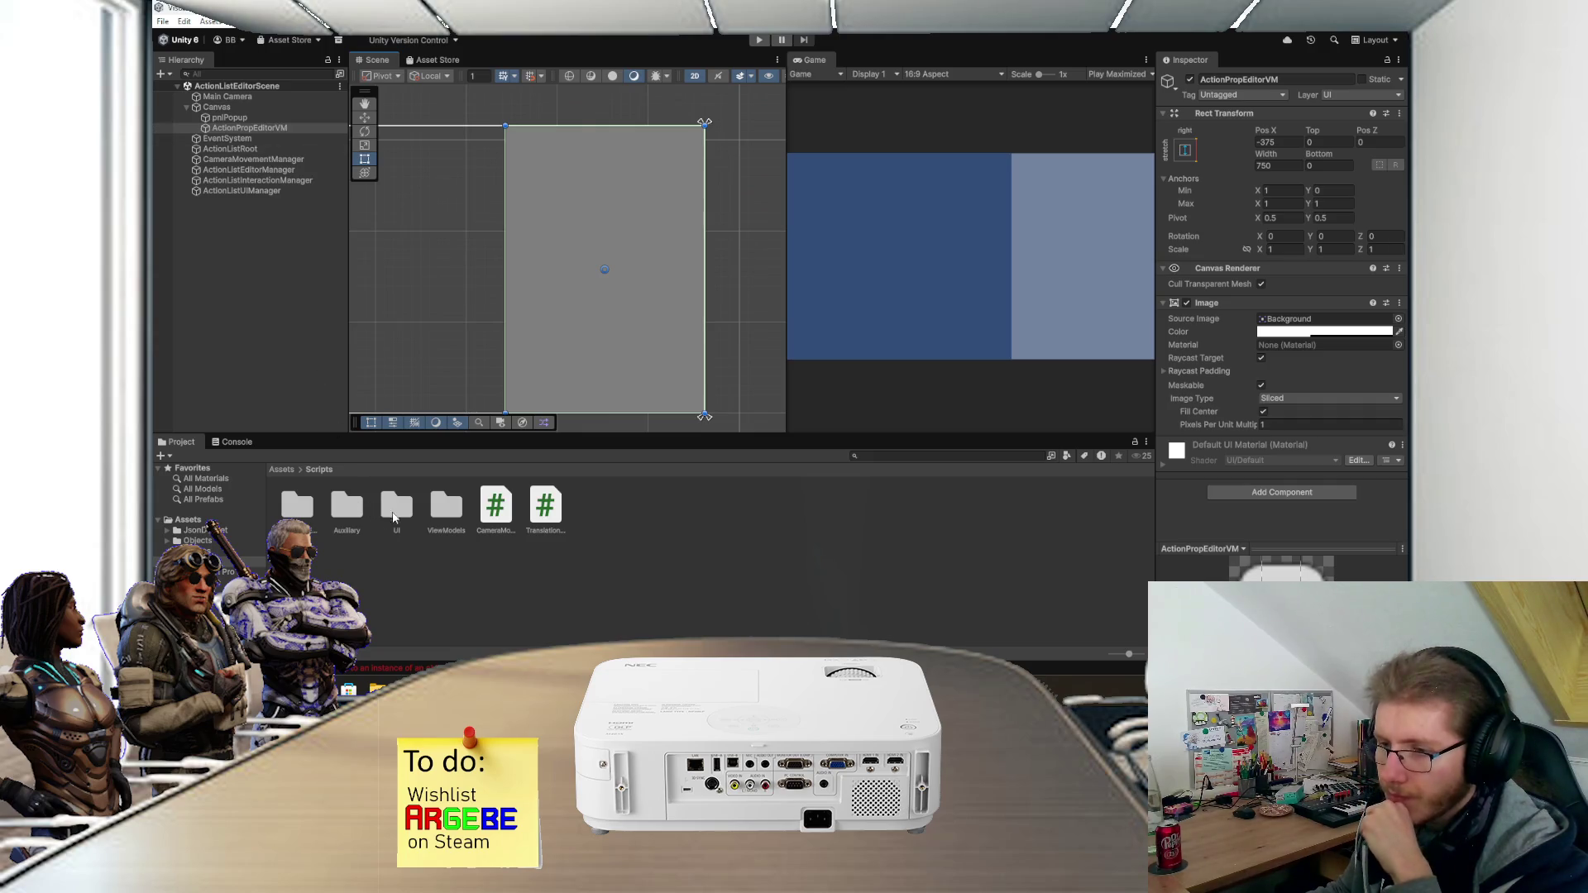
- Create an ActionPropEditorVM MonoBehaviour script in ViewModels/ActionListEditor and attach it to the ActionPropEditorVM object
double_click(443, 505)
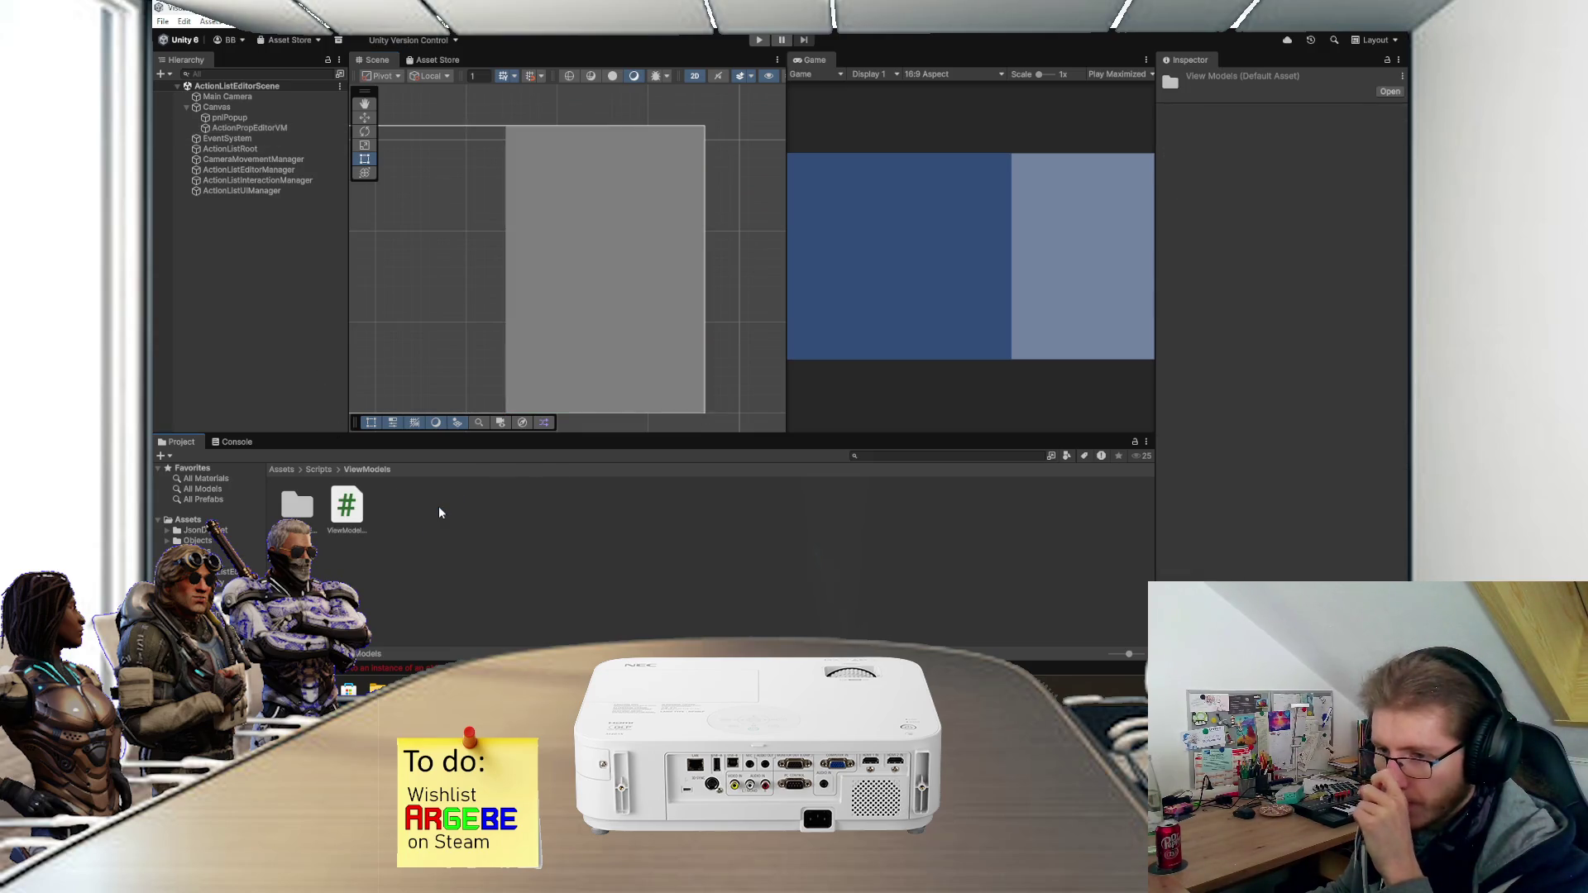
double_click(300, 509)
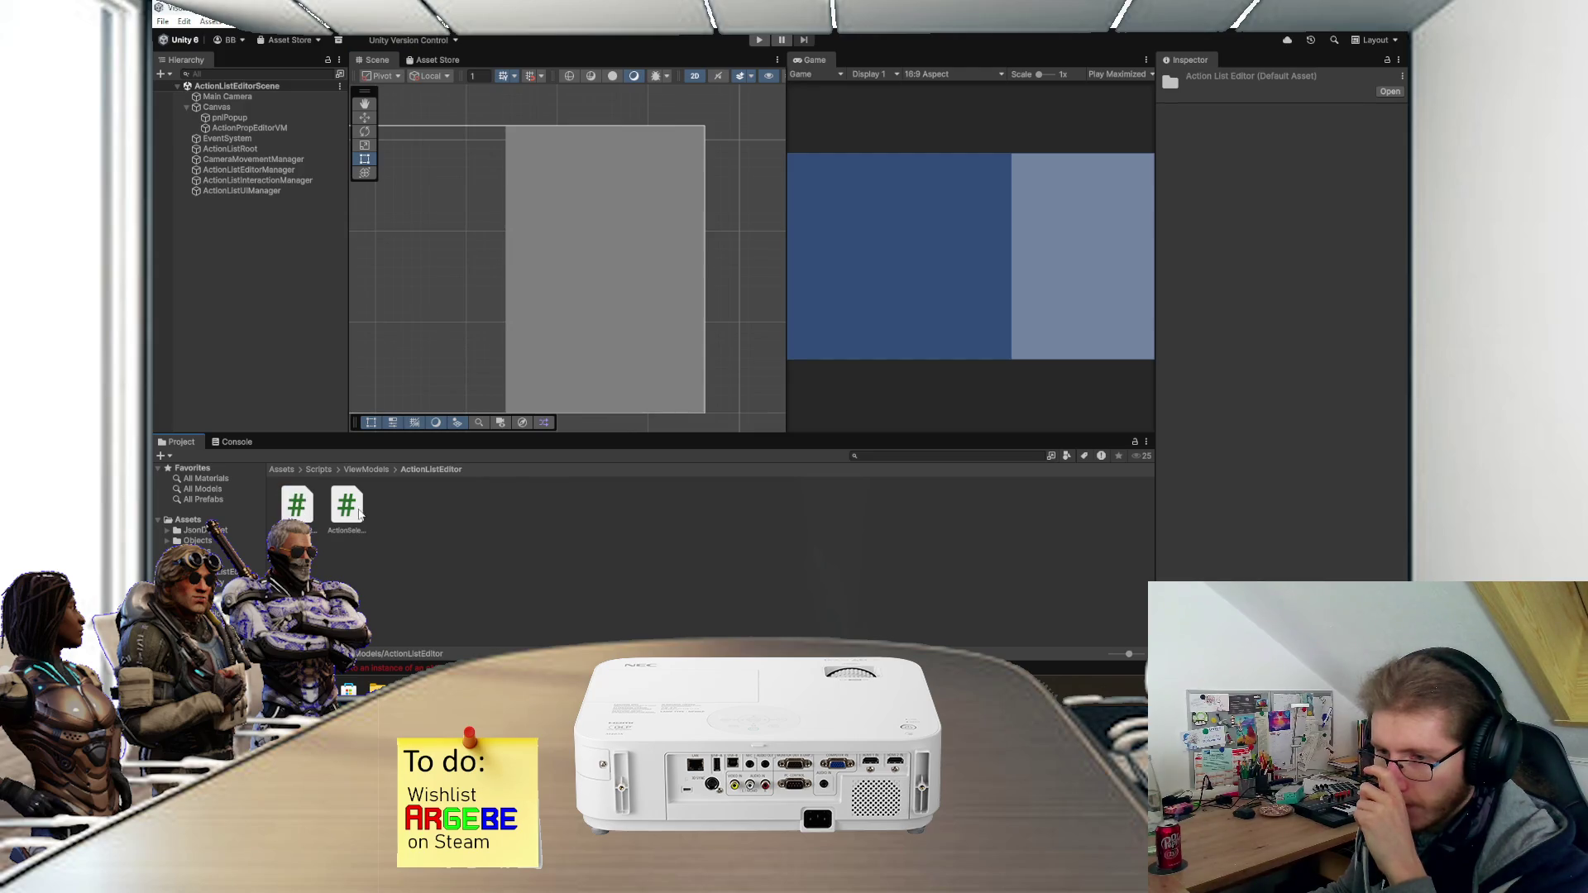
right_click(463, 527)
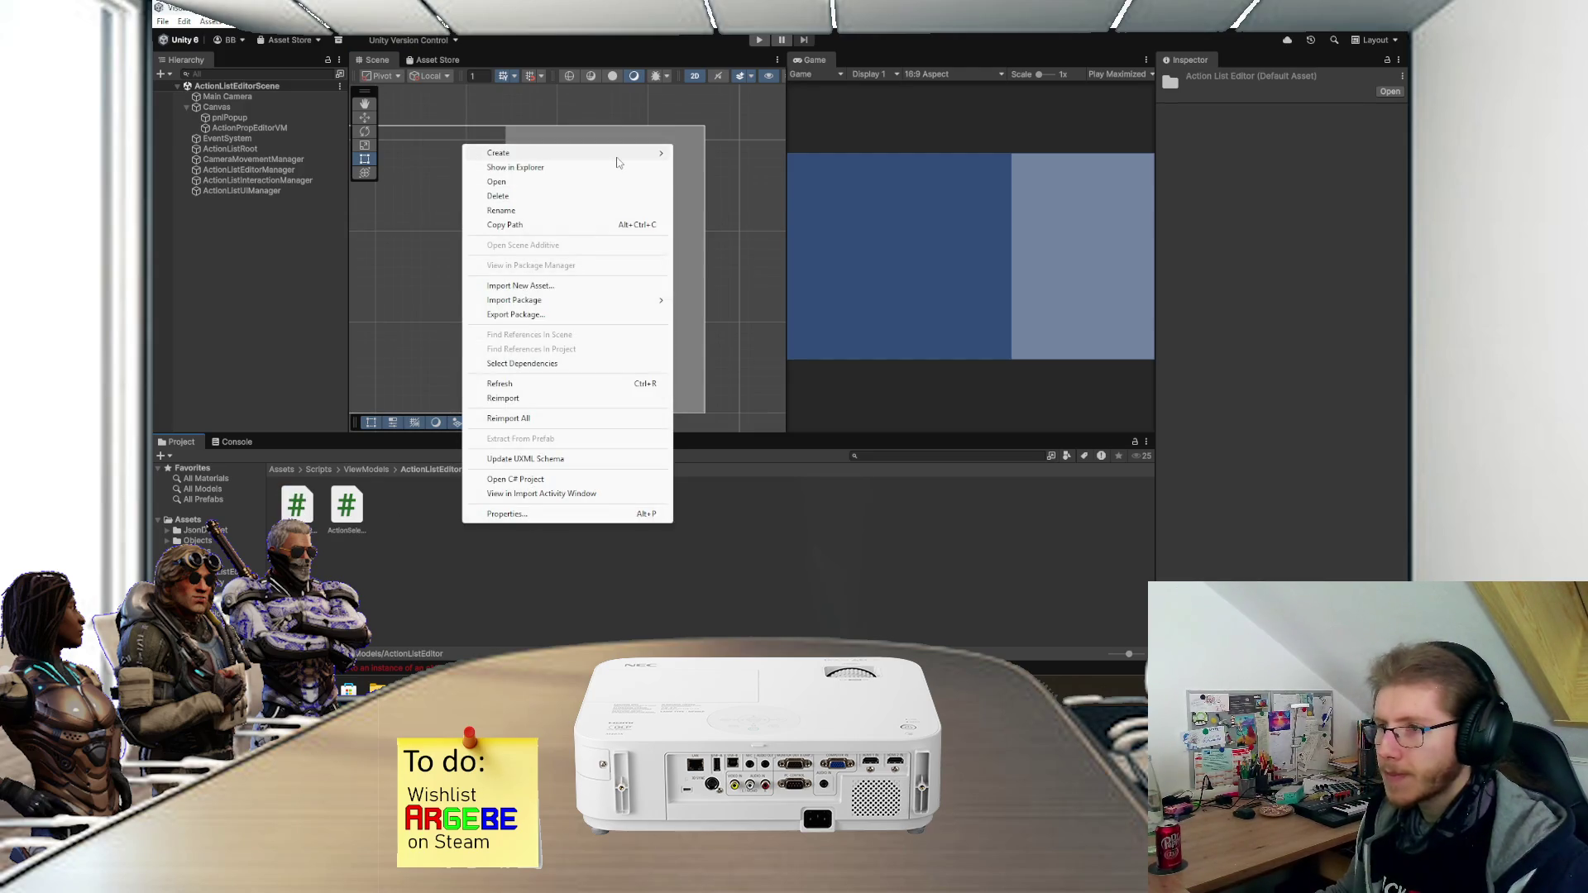
mouse_move(620, 156)
mouse_move(724, 217)
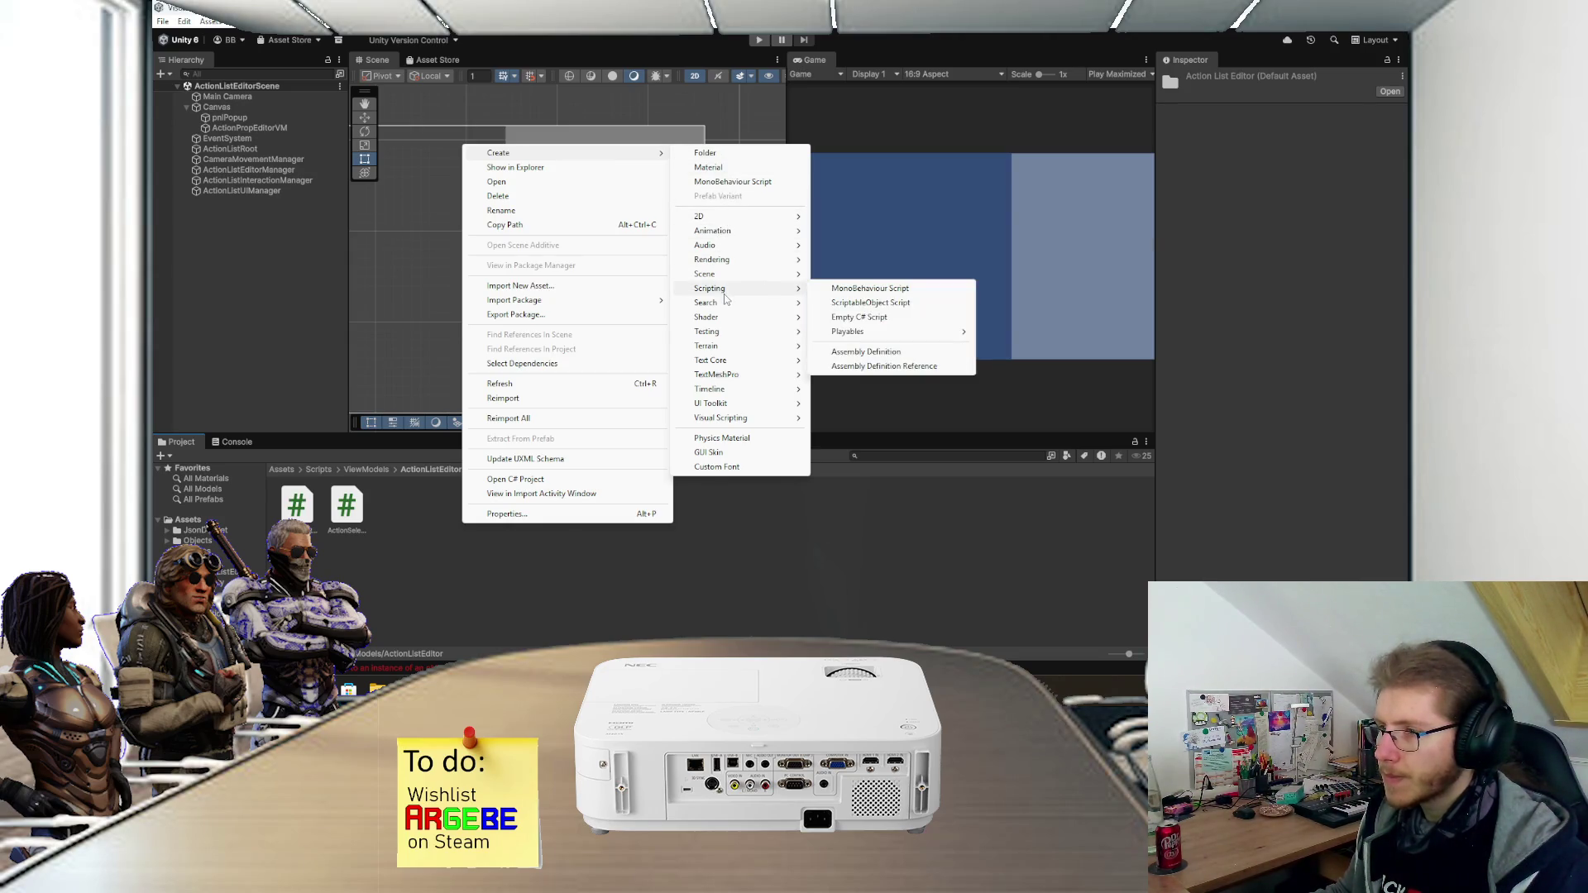
click(724, 182)
text(Act)
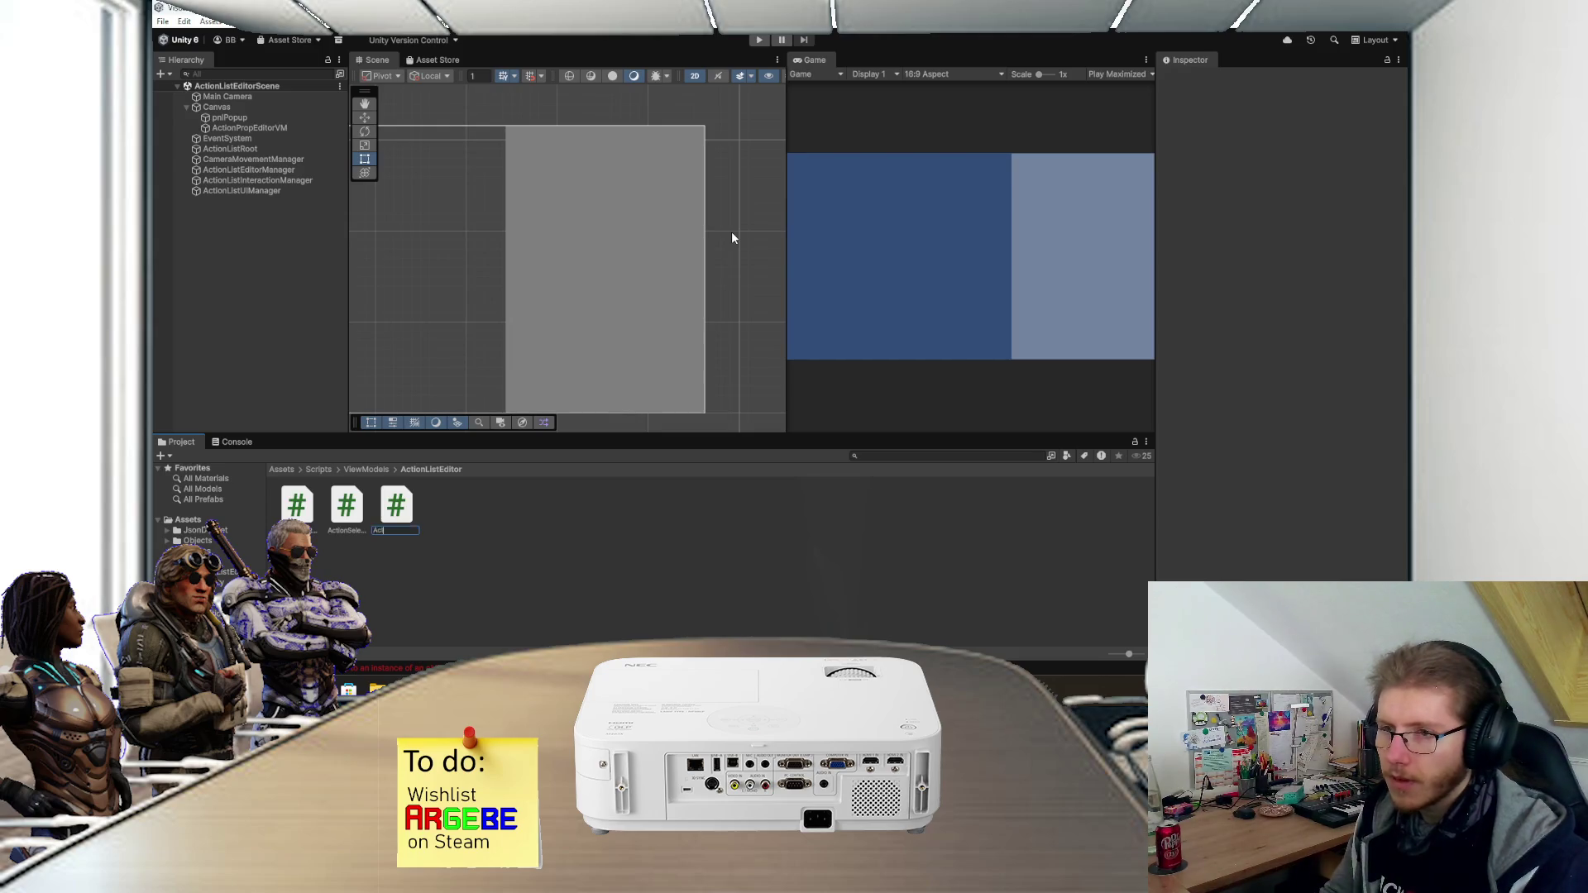
text(ionropE)
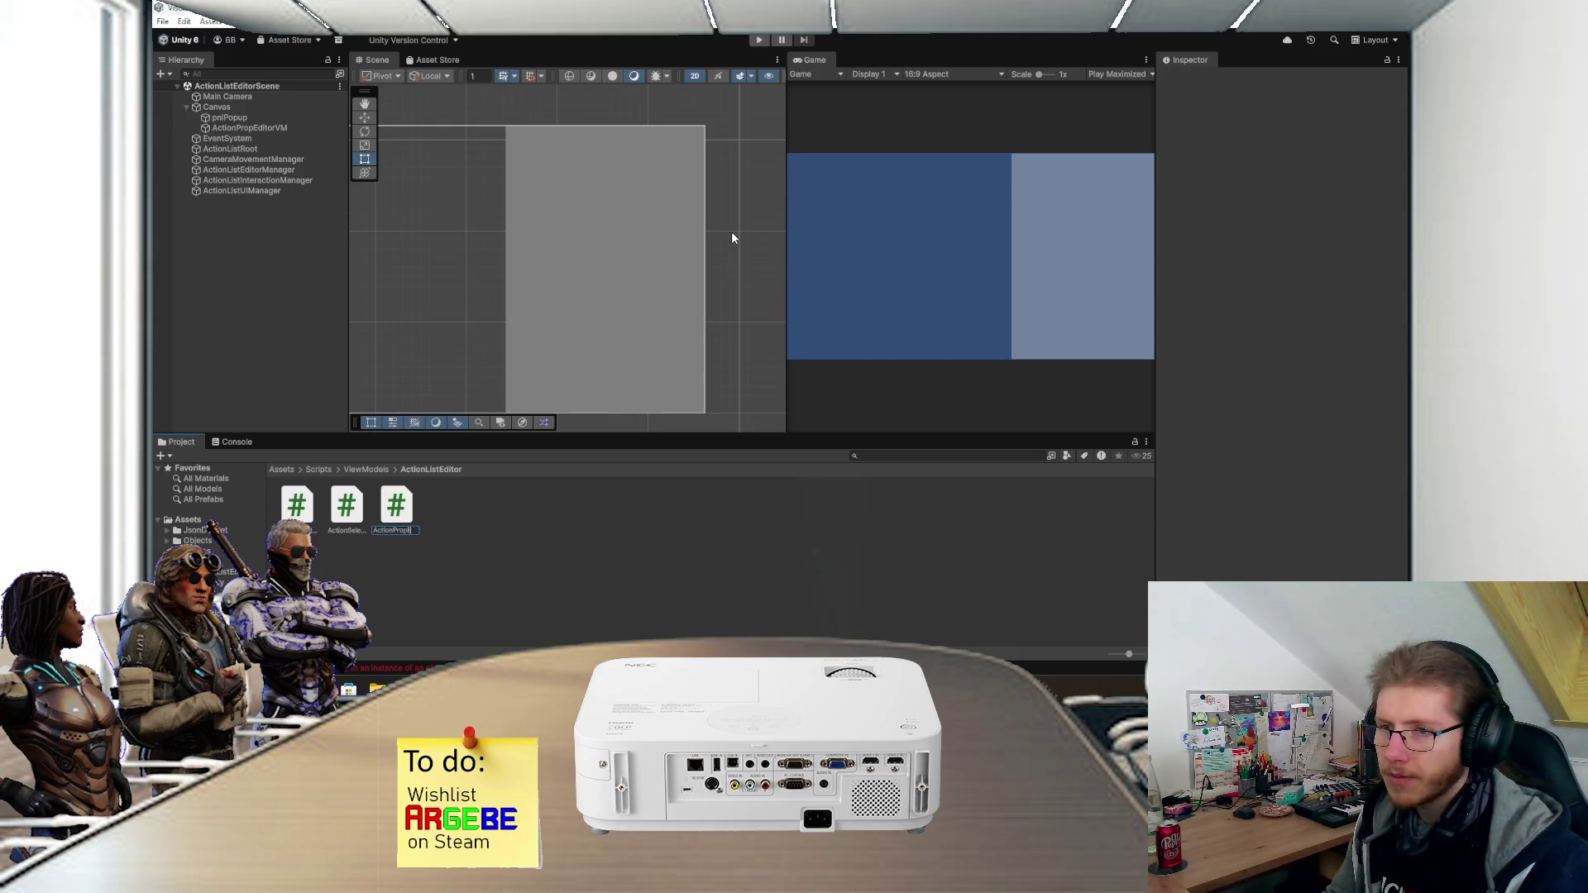
text(rVM)
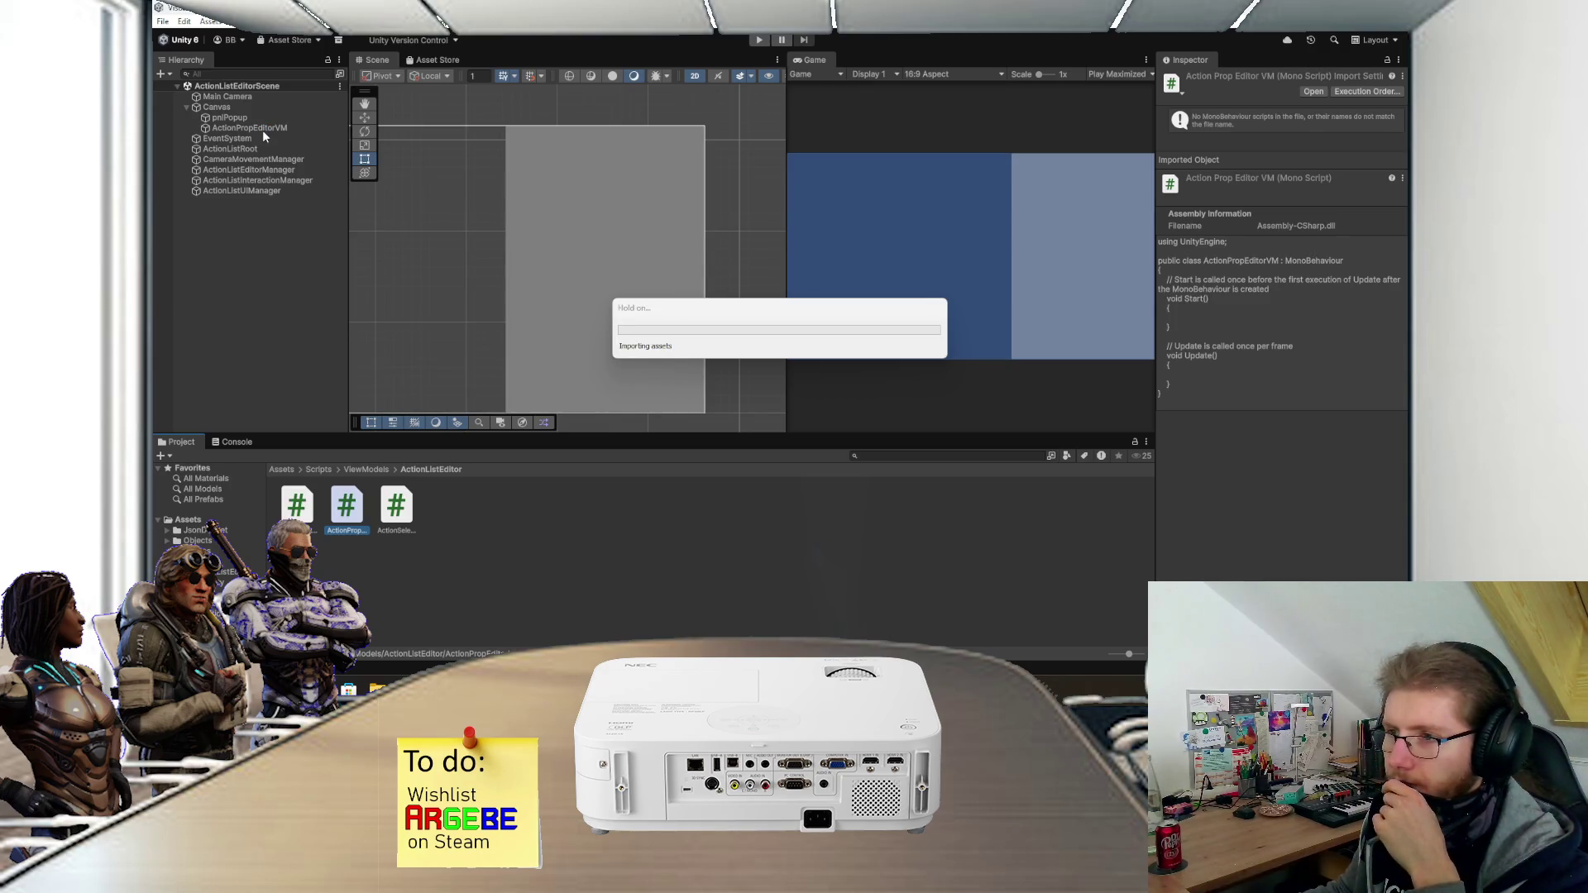
click(265, 128)
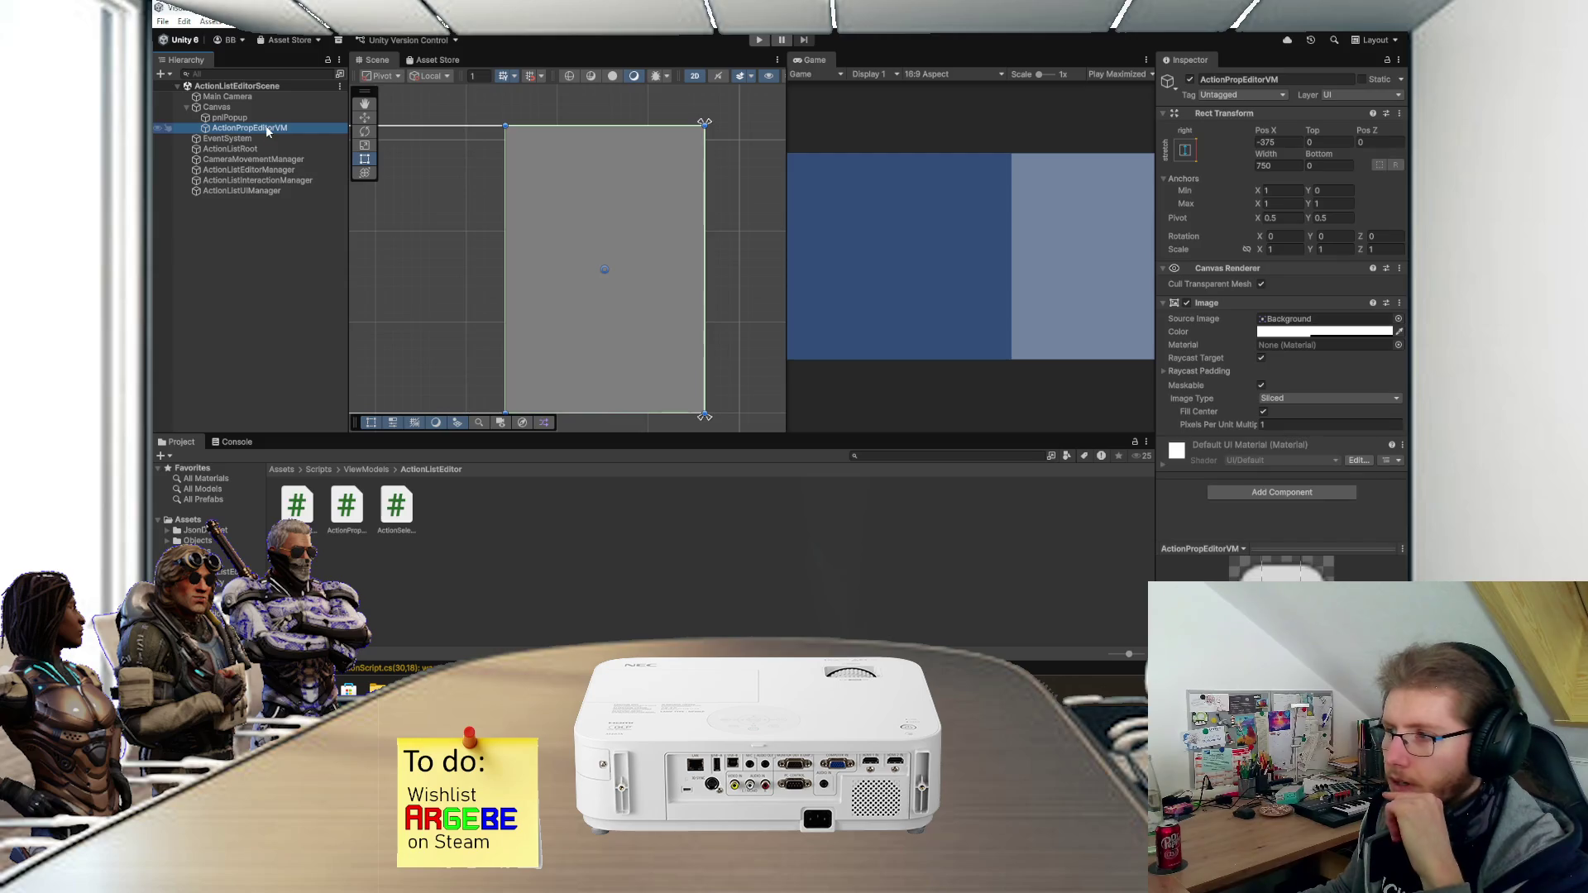
mouse_move(346, 504)
mouse_down()
mouse_move(1241, 439)
mouse_move(1235, 296)
mouse_move(1255, 439)
mouse_up()
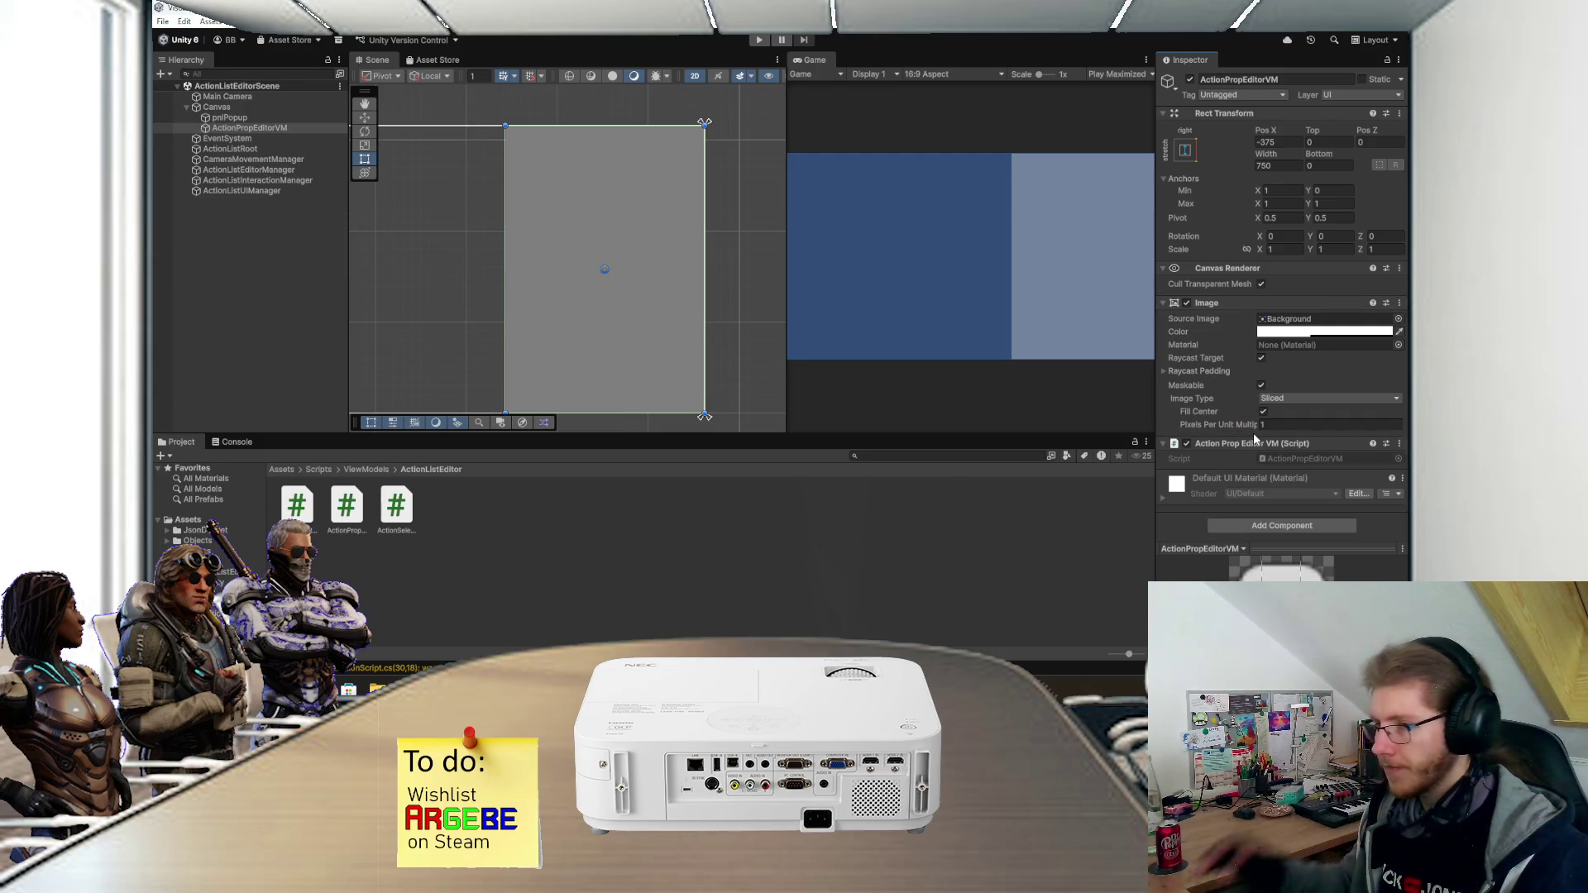
- In ActionPropEditorVM.cs, delete the template comment and Update method, then switch back to Unity
double_click(346, 507)
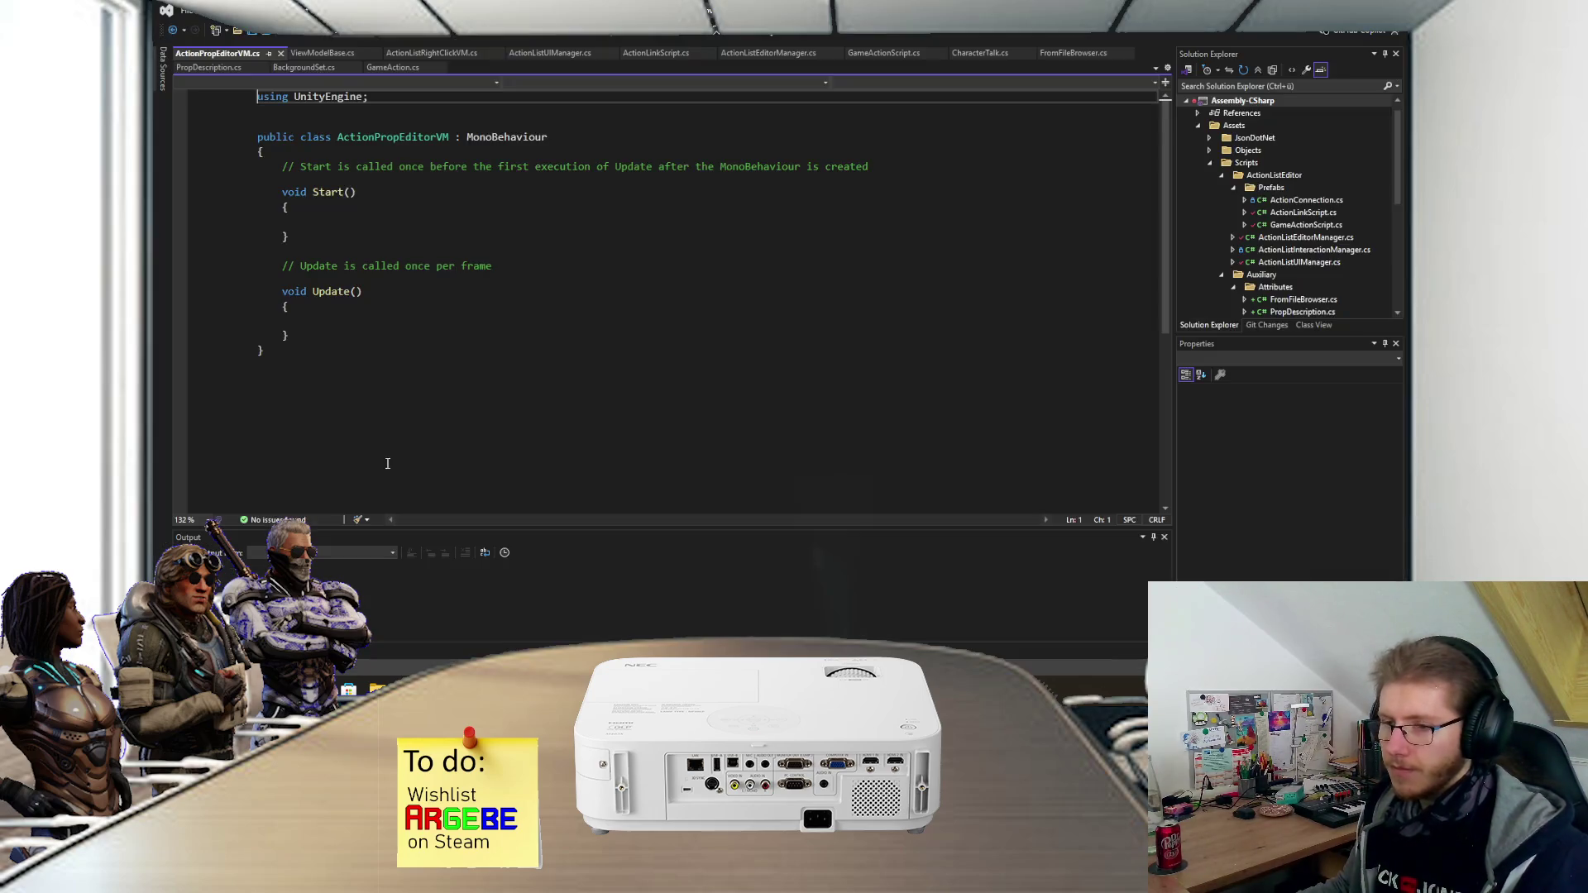
mouse_move(323, 331)
mouse_down()
mouse_move(314, 203)
mouse_move(329, 165)
mouse_move(319, 240)
mouse_up()
key(Delete)
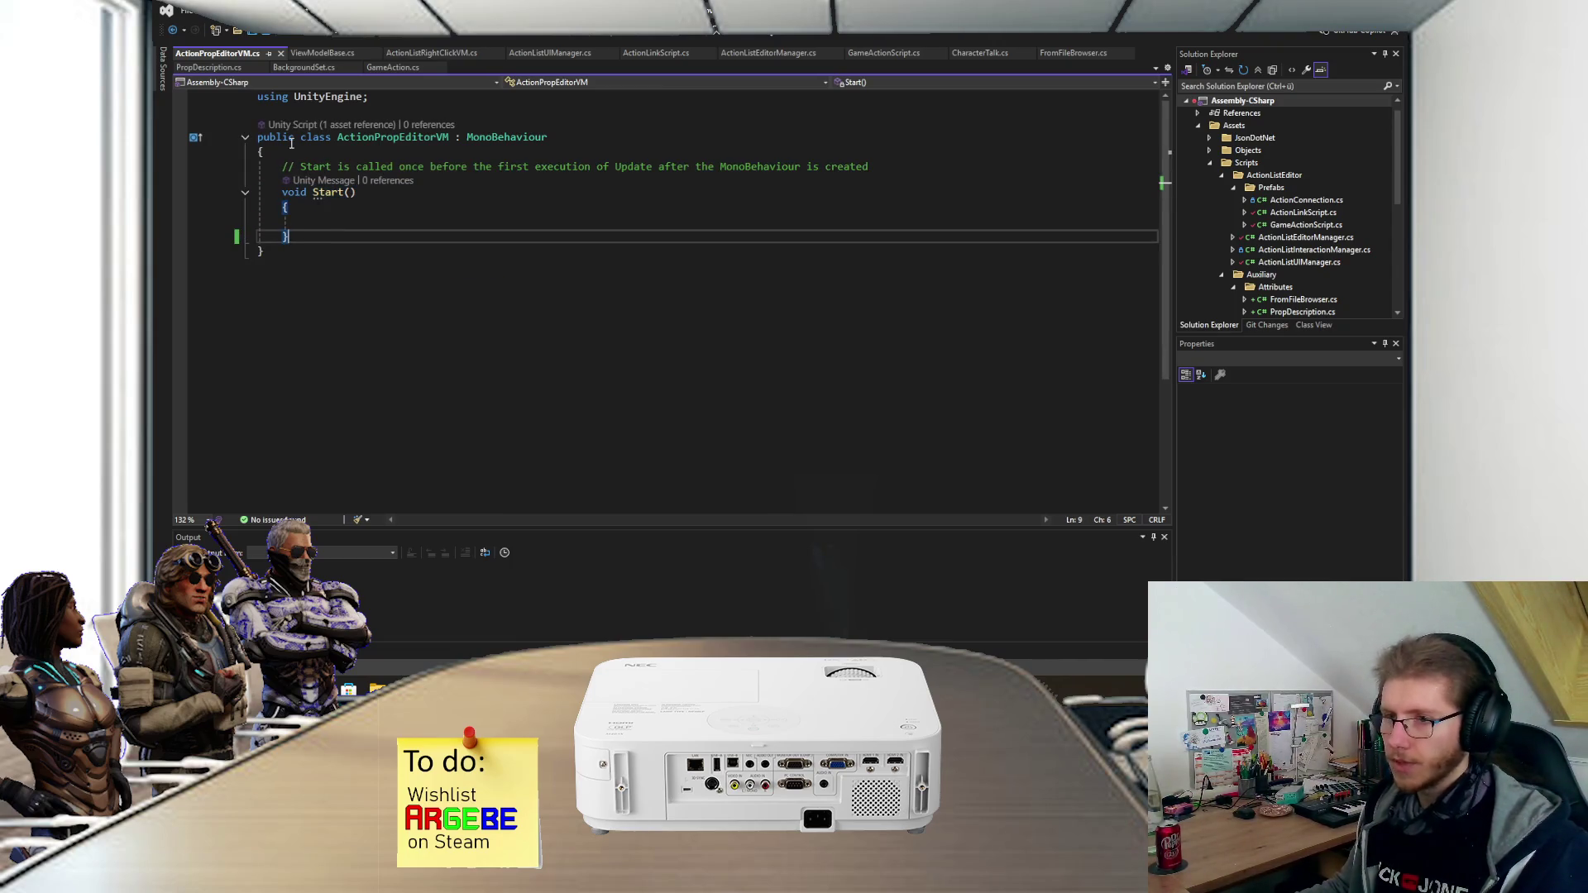
key(alt+Tab)
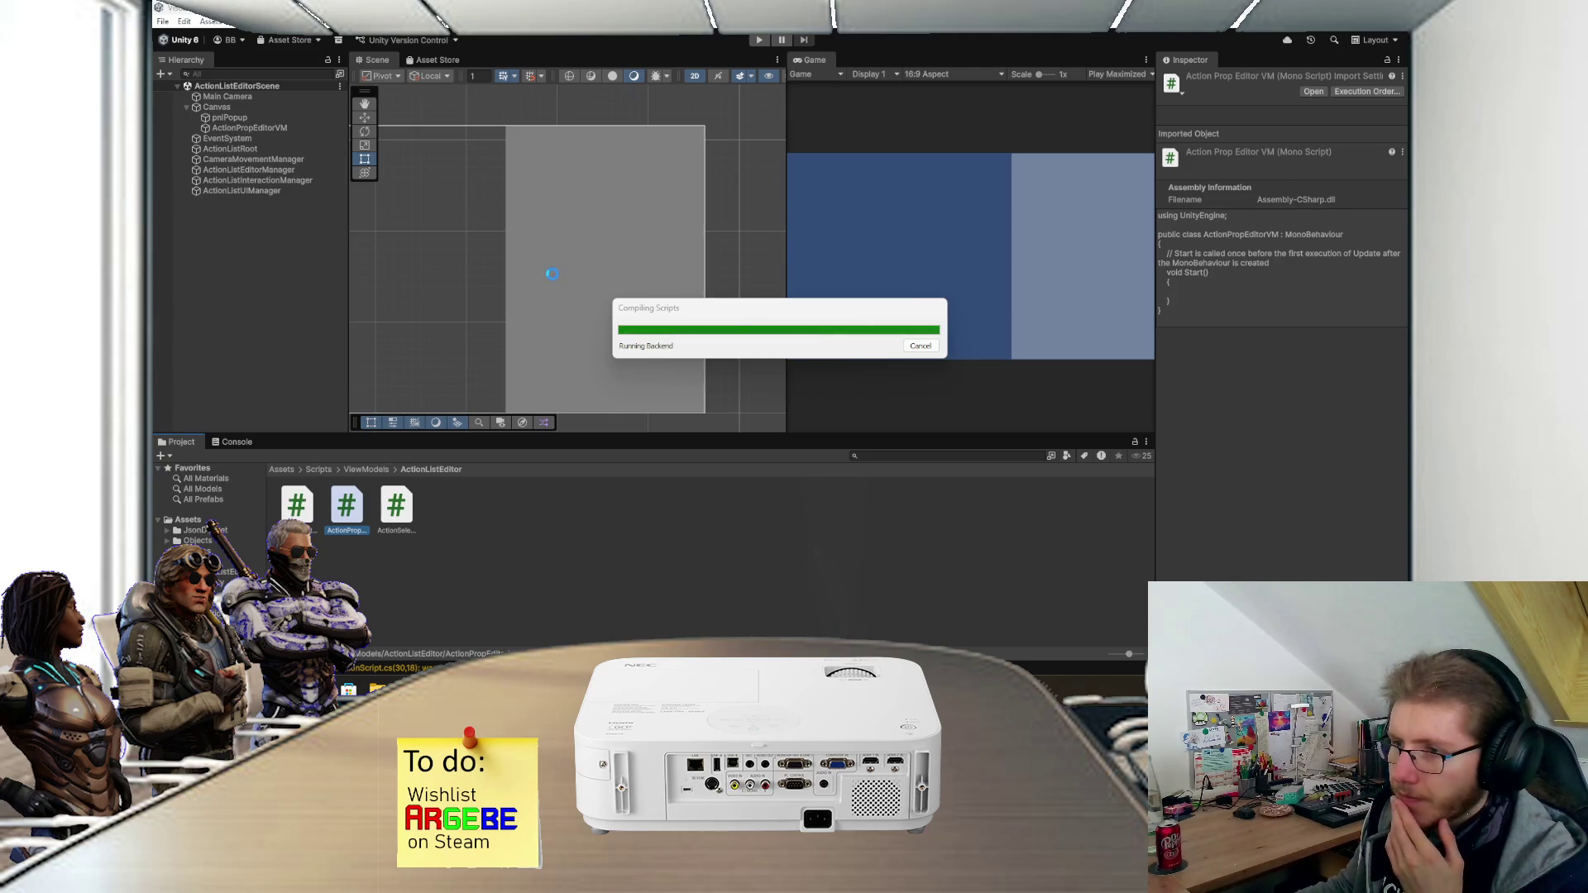
- Create a folder named ActionProps in Scripts/ViewModels/ActionListEditor and open it
mouse_move(539, 275)
mouse_down()
mouse_move(672, 246)
mouse_move(617, 267)
mouse_up()
scroll(634, 264, down, 2)
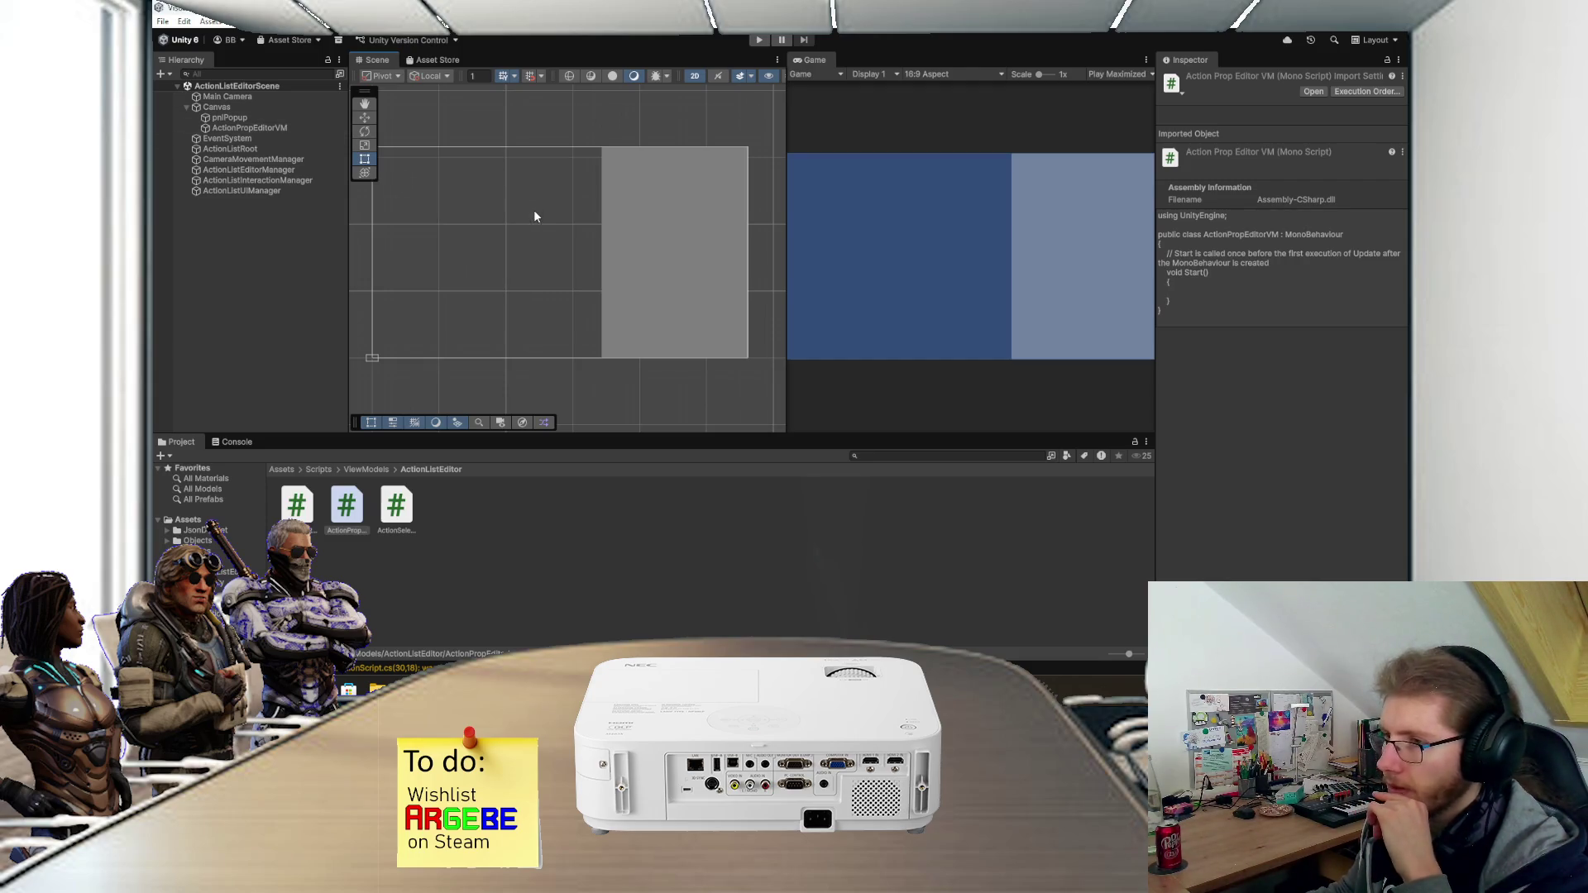
click(363, 470)
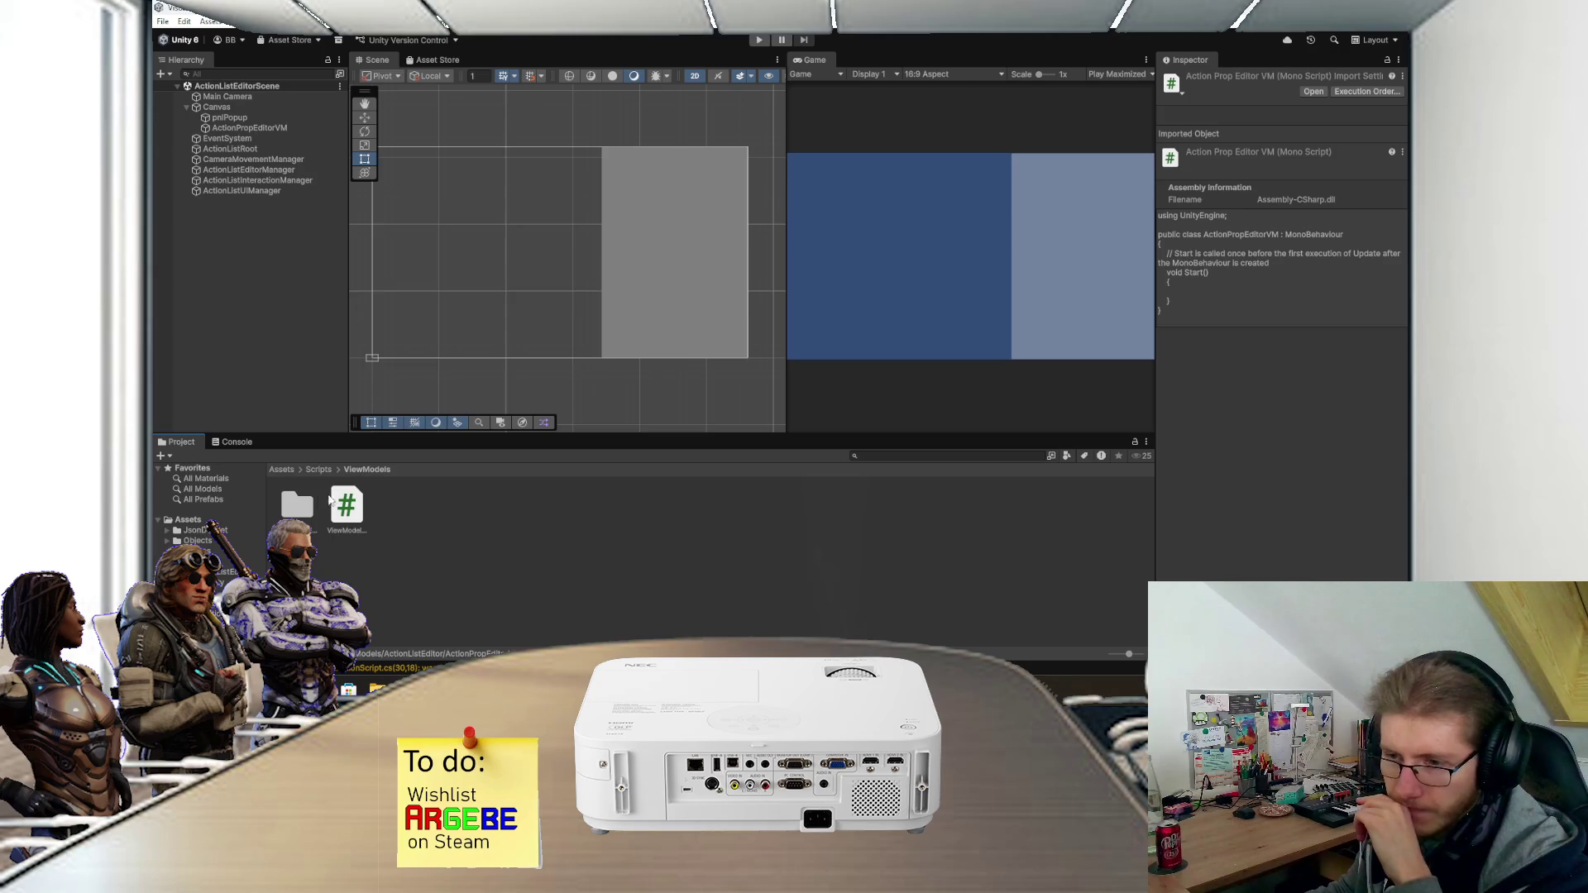
double_click(296, 504)
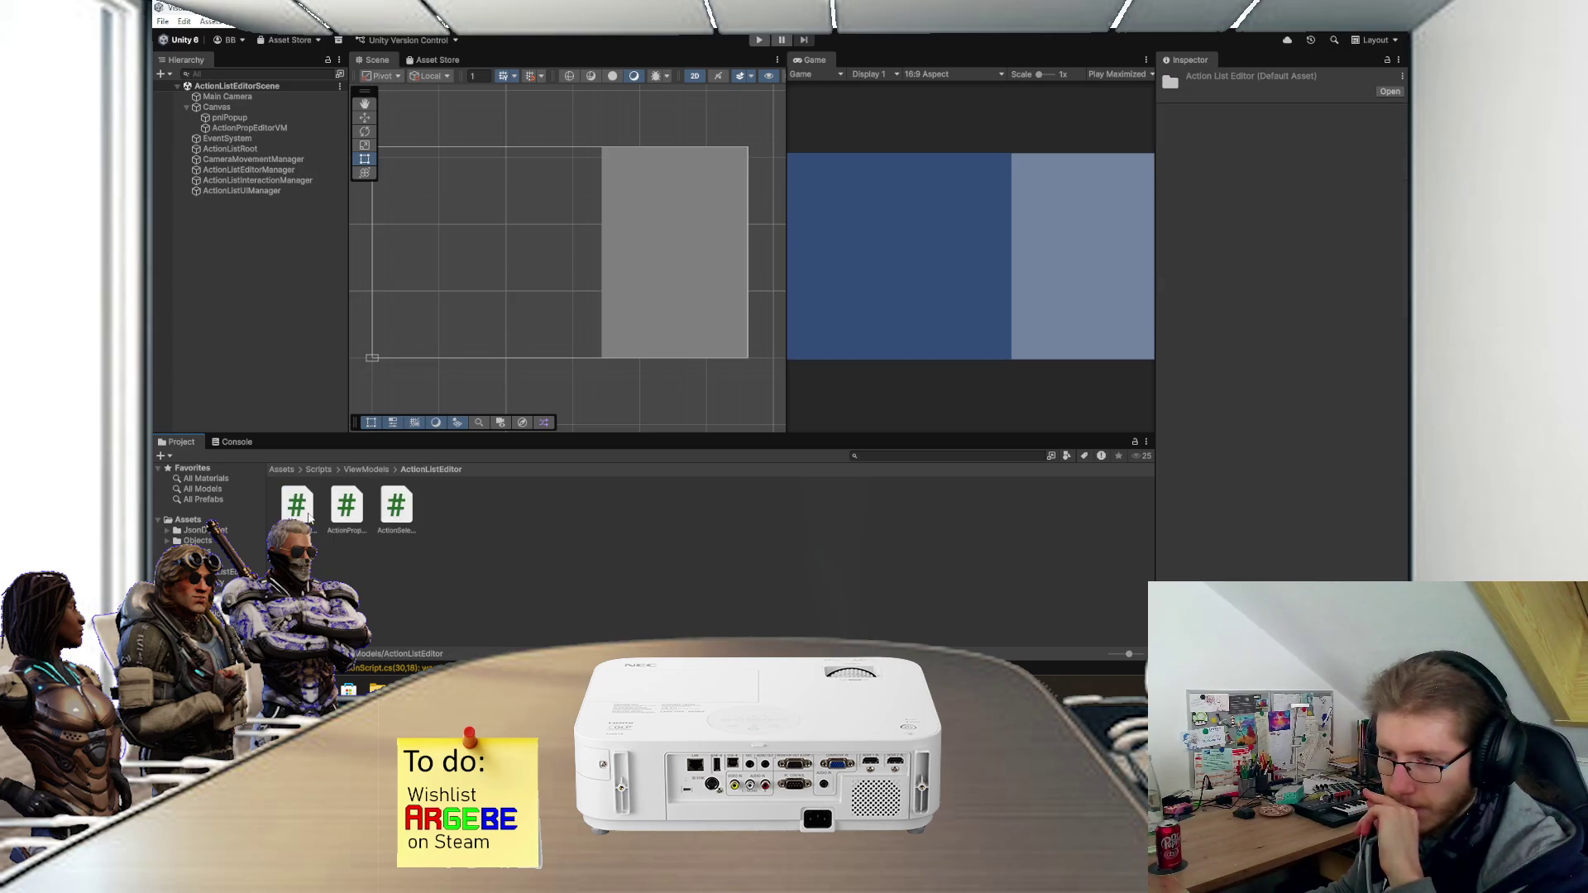
right_click(439, 522)
mouse_move(531, 153)
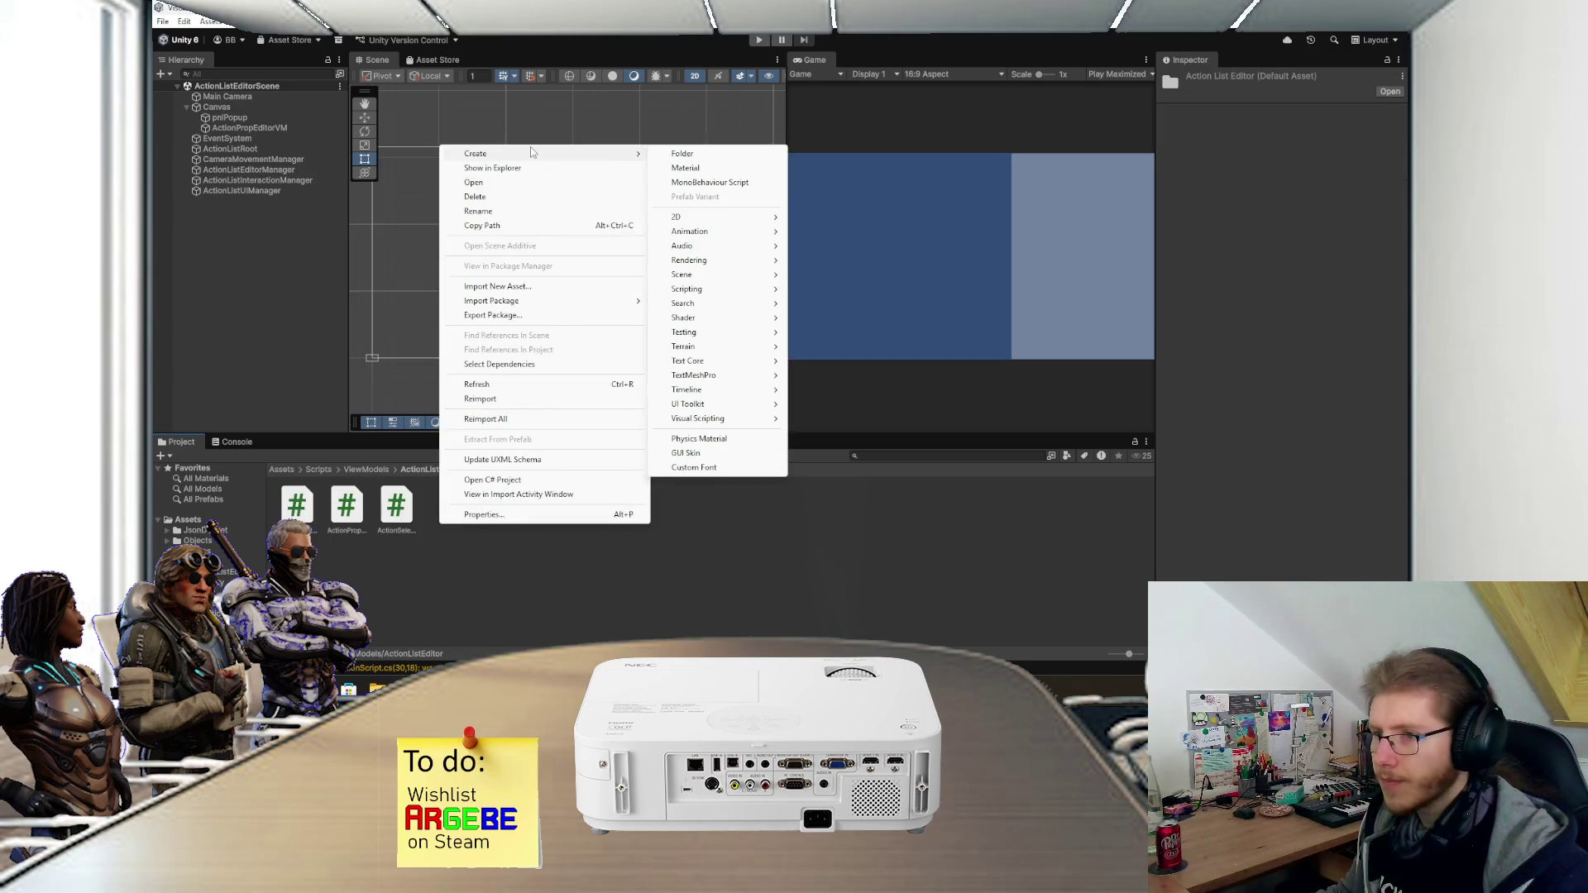
click(695, 156)
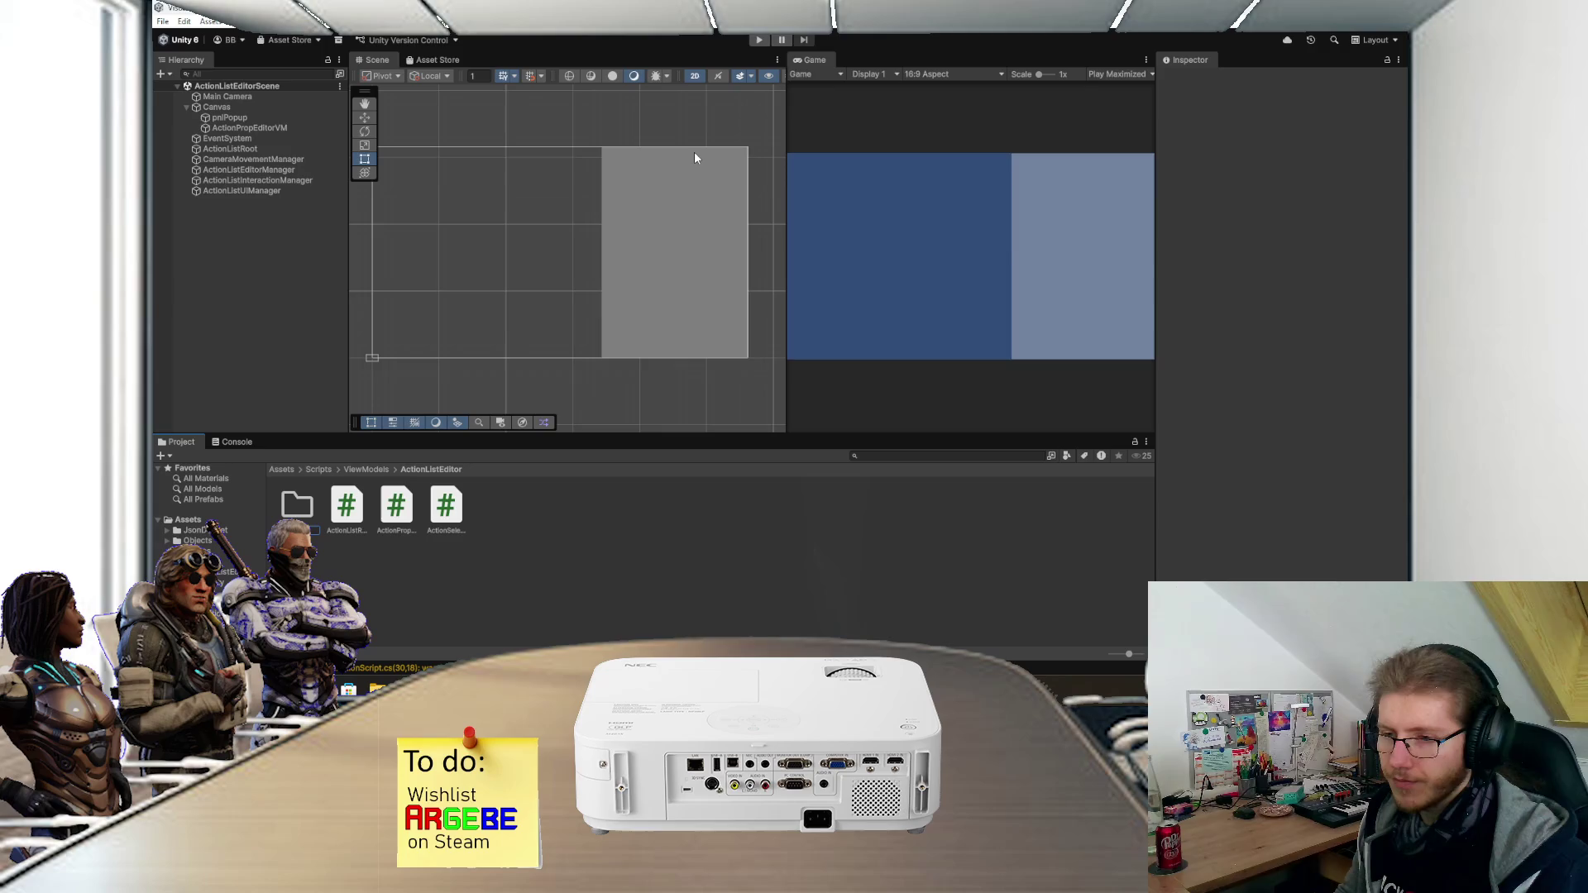
key(Return)
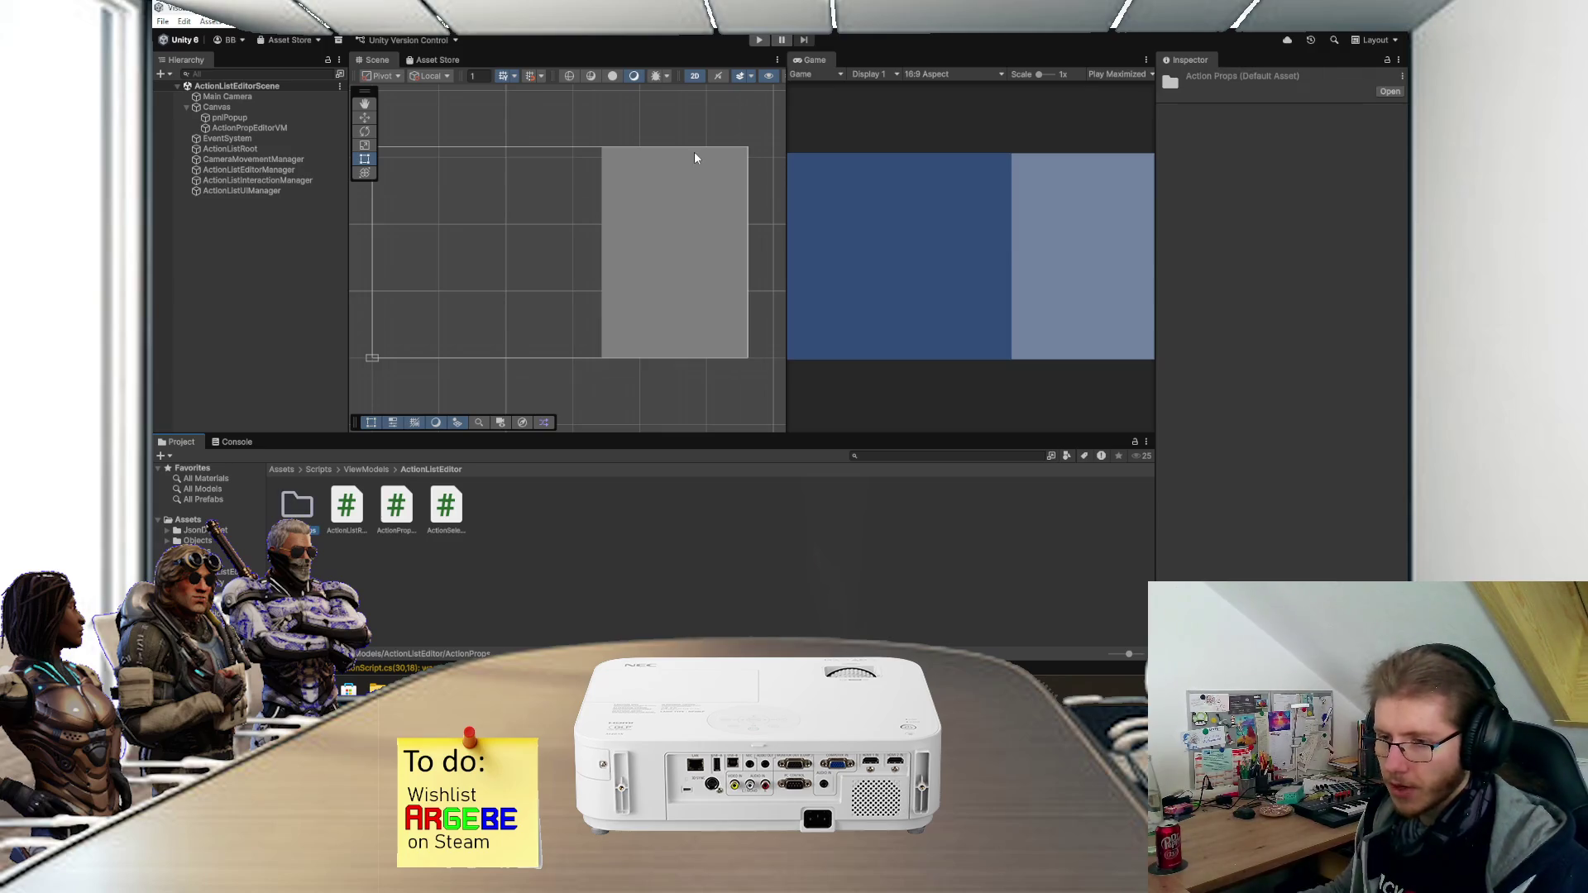
double_click(305, 503)
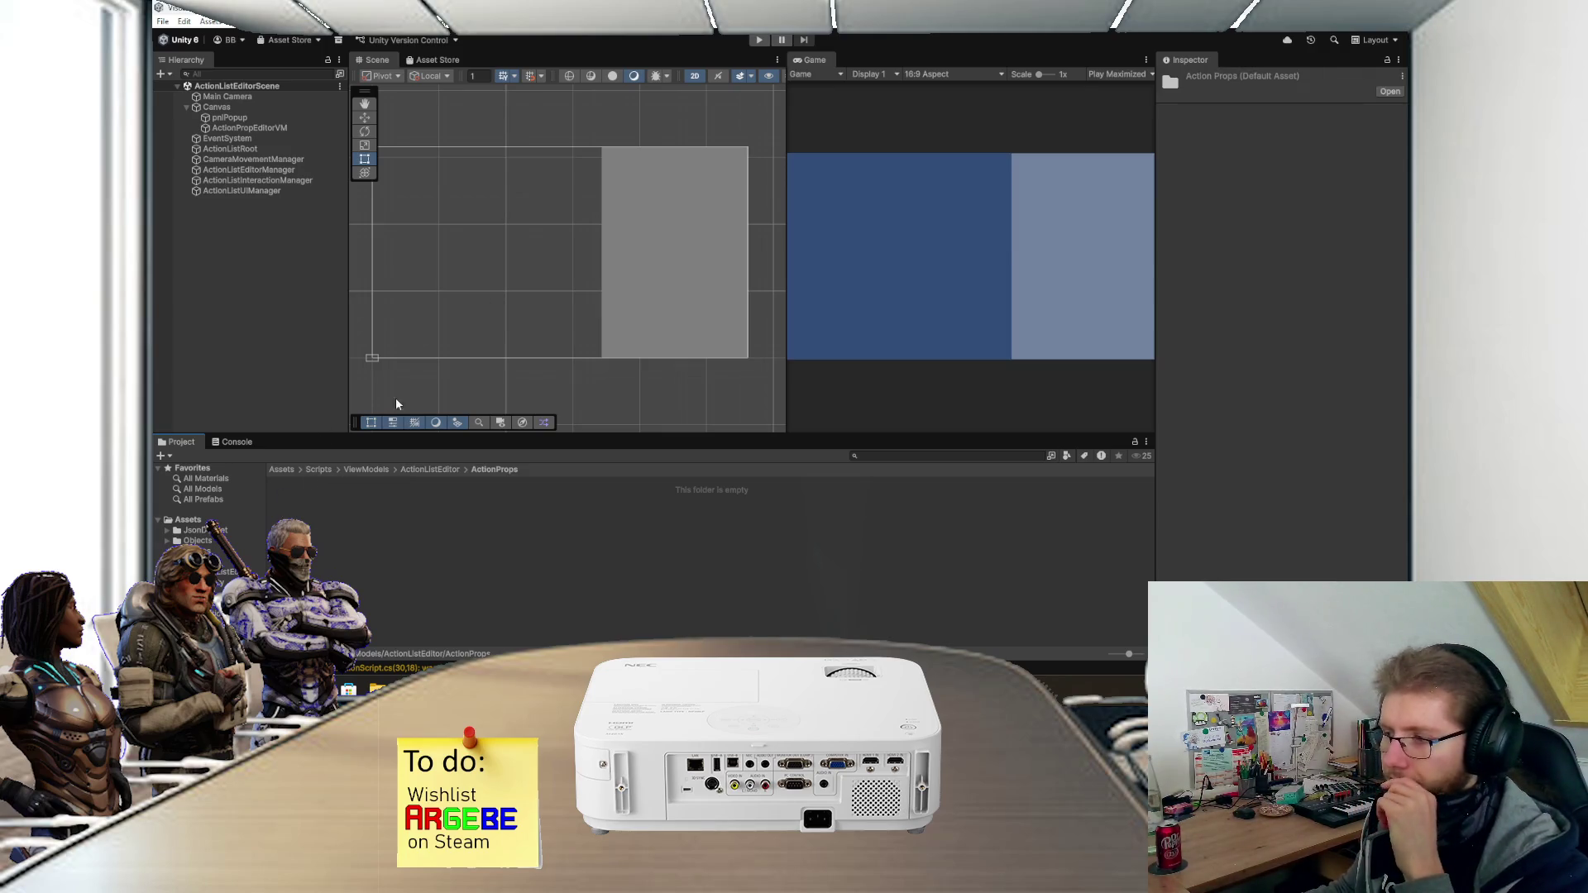
drag(559, 281, 461, 315)
scroll(499, 267, up, 3)
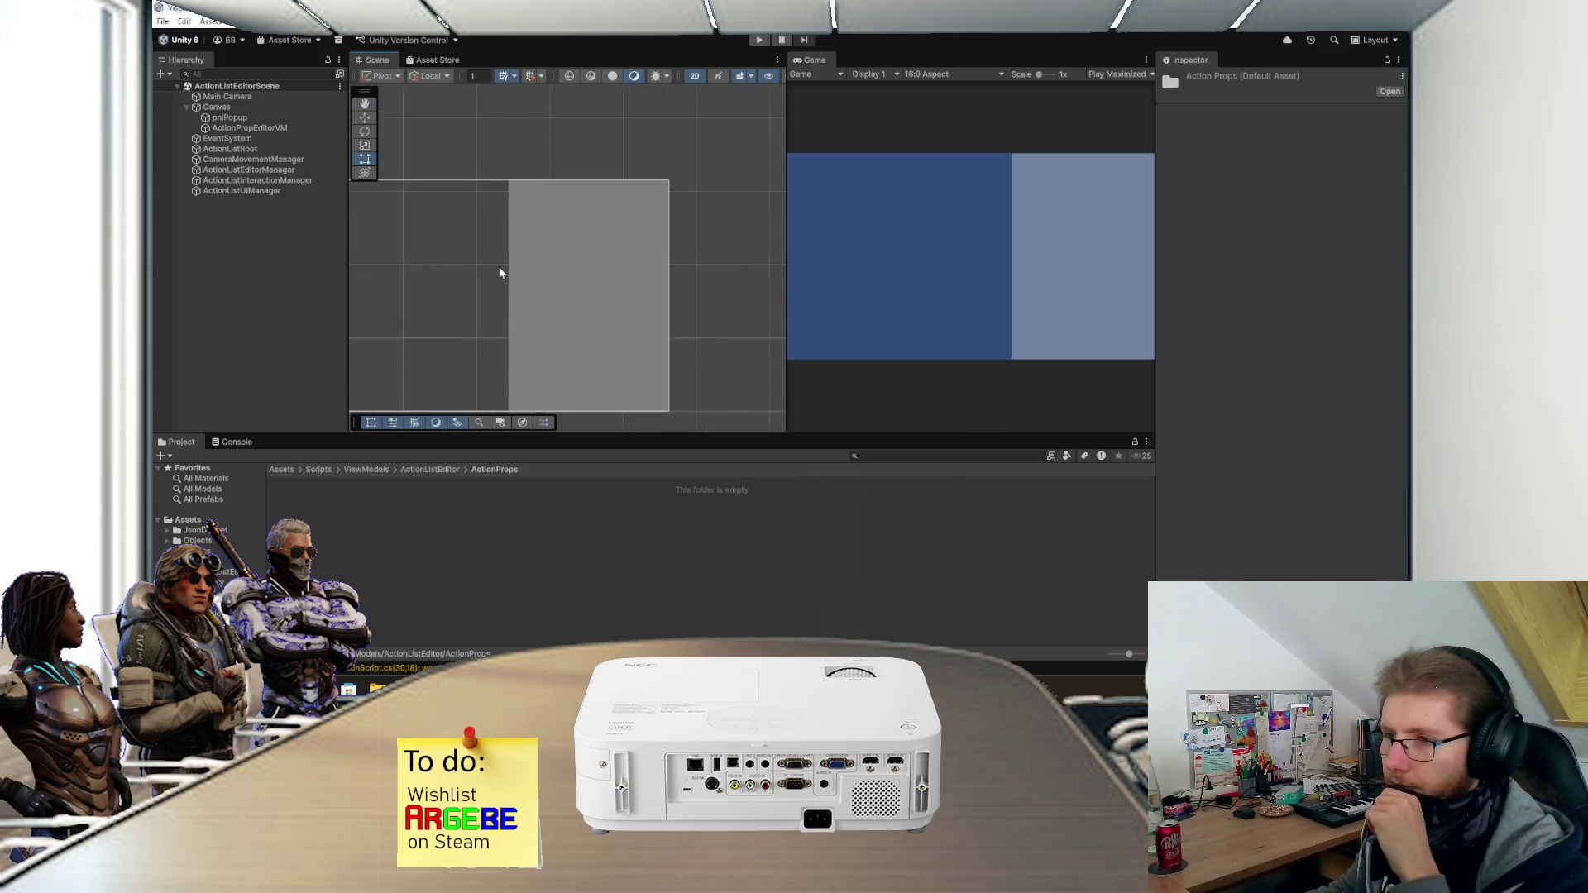
- Add a TextMeshPro text under ActionPropEditorVM, anchored stretched across the top of the panel
click(266, 126)
right_click(264, 125)
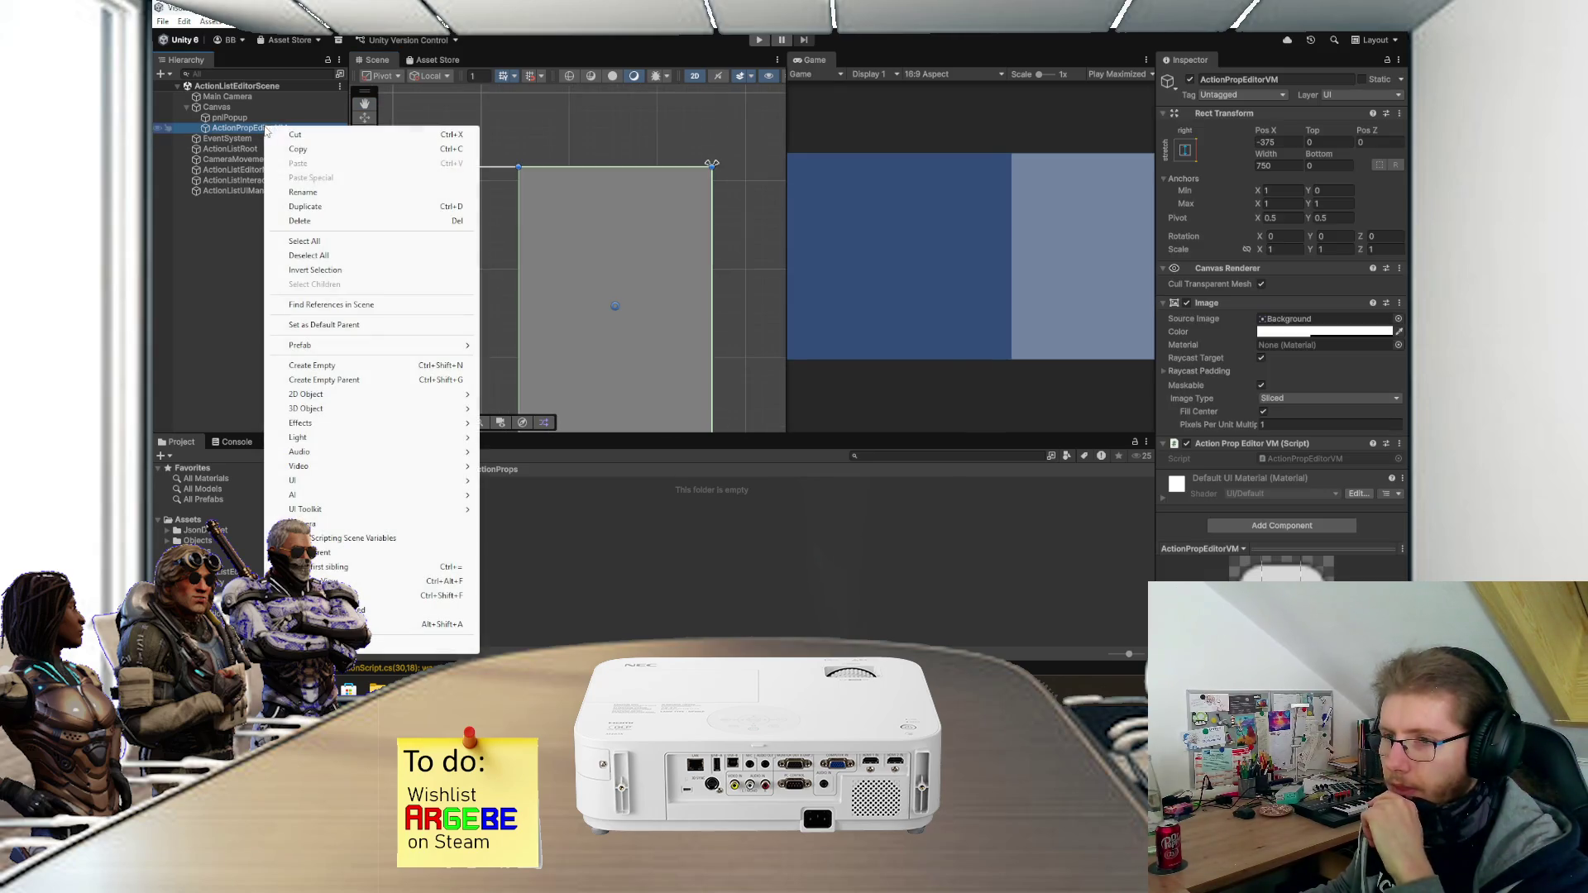
mouse_move(335, 480)
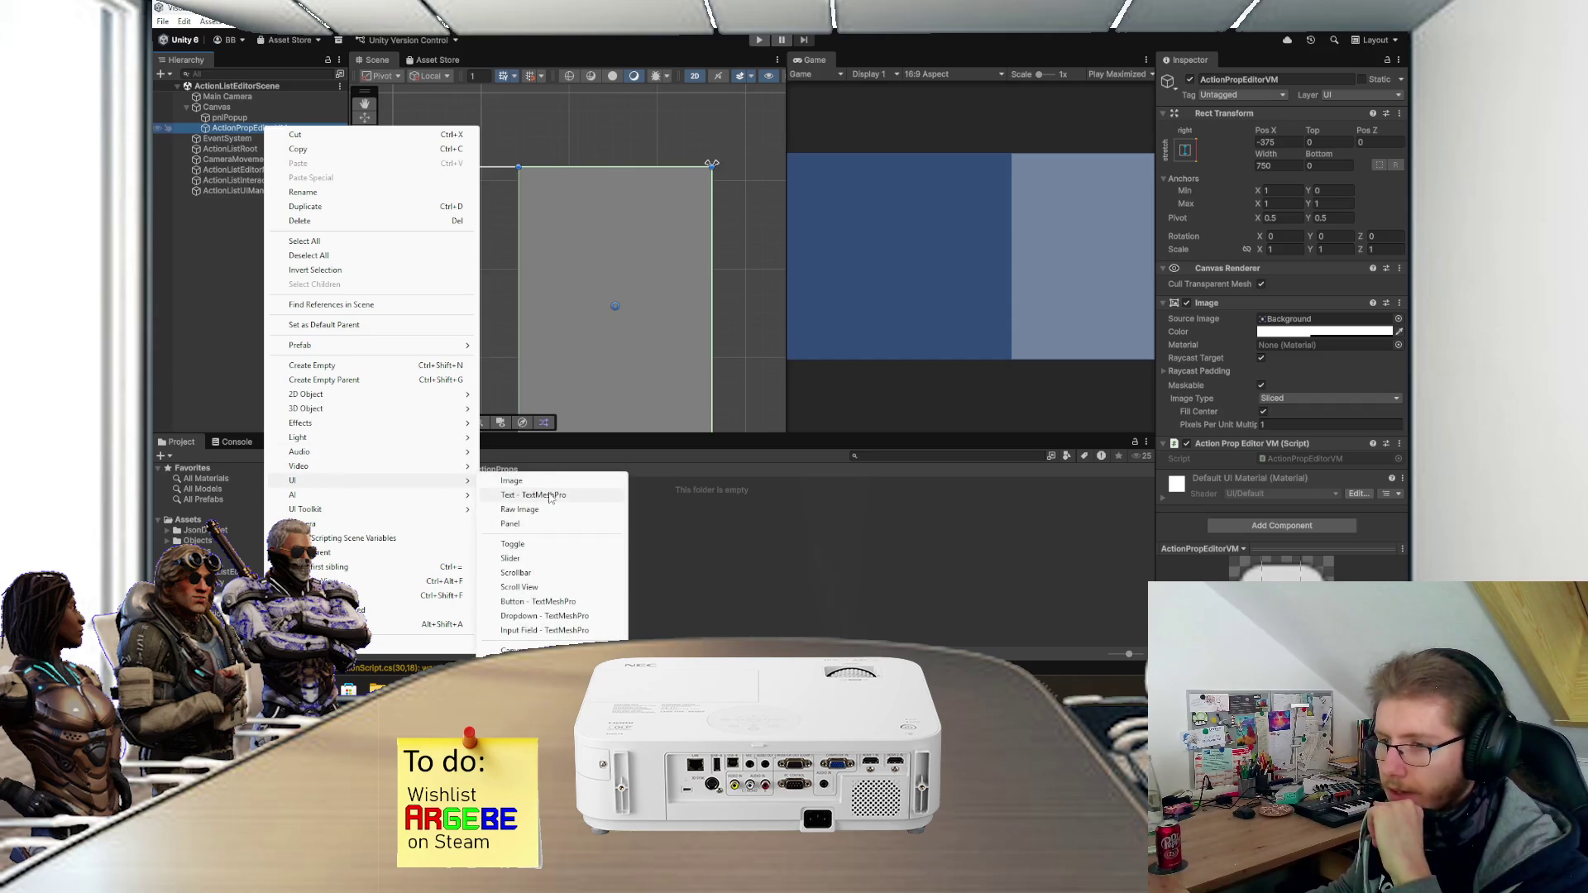
click(551, 494)
drag(625, 307, 625, 169)
click(1184, 150)
alt+click(1325, 252)
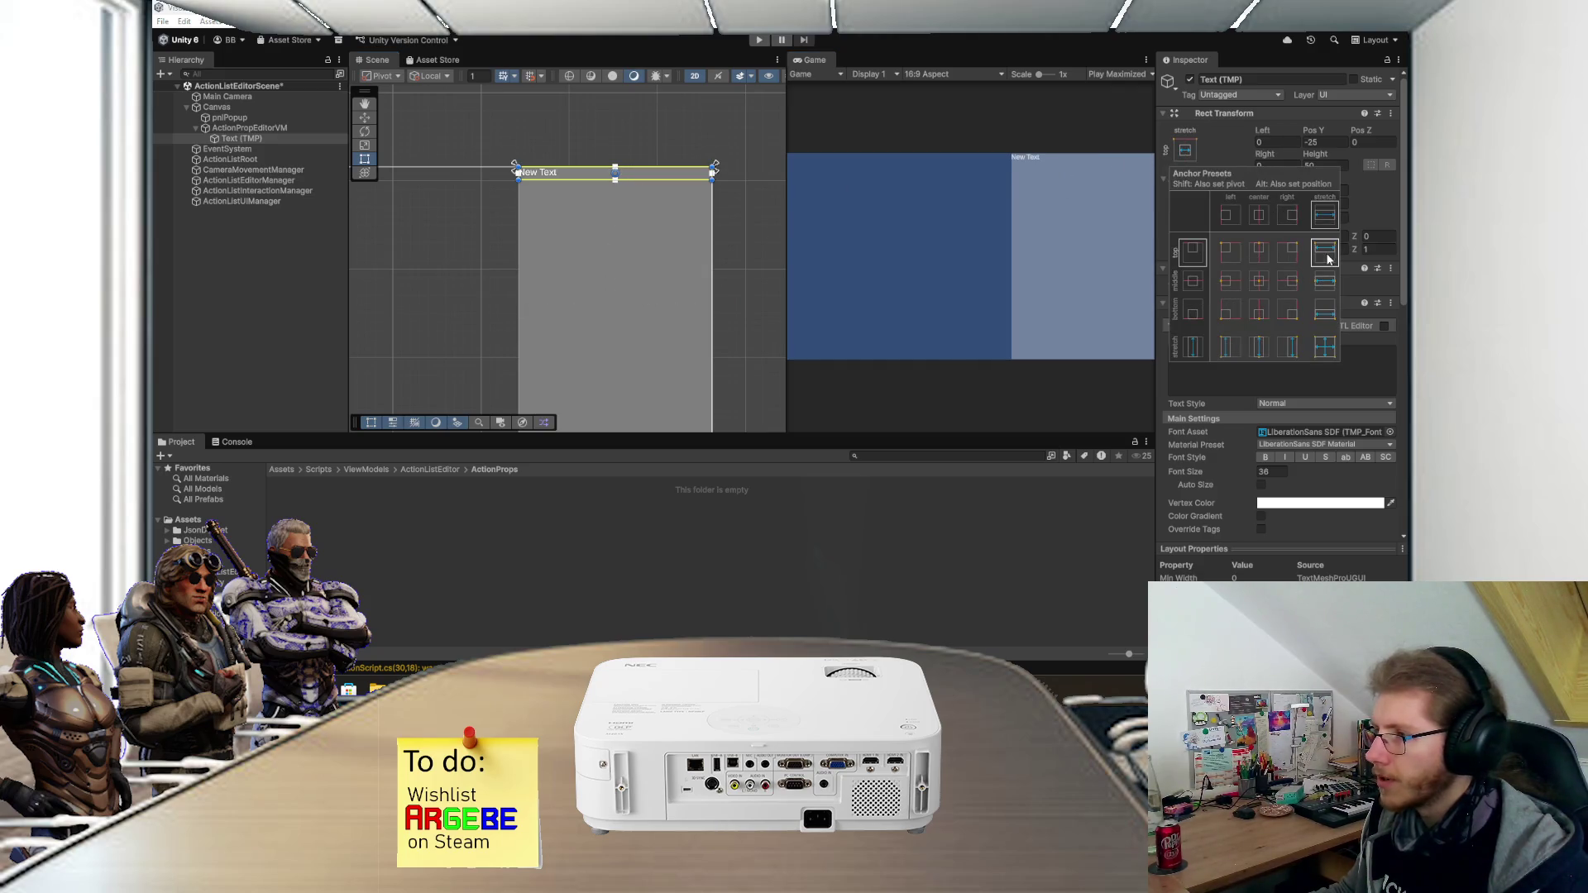
- Turn on auto sizing for the text with a maximum size of 32
click(1261, 485)
click(1322, 497)
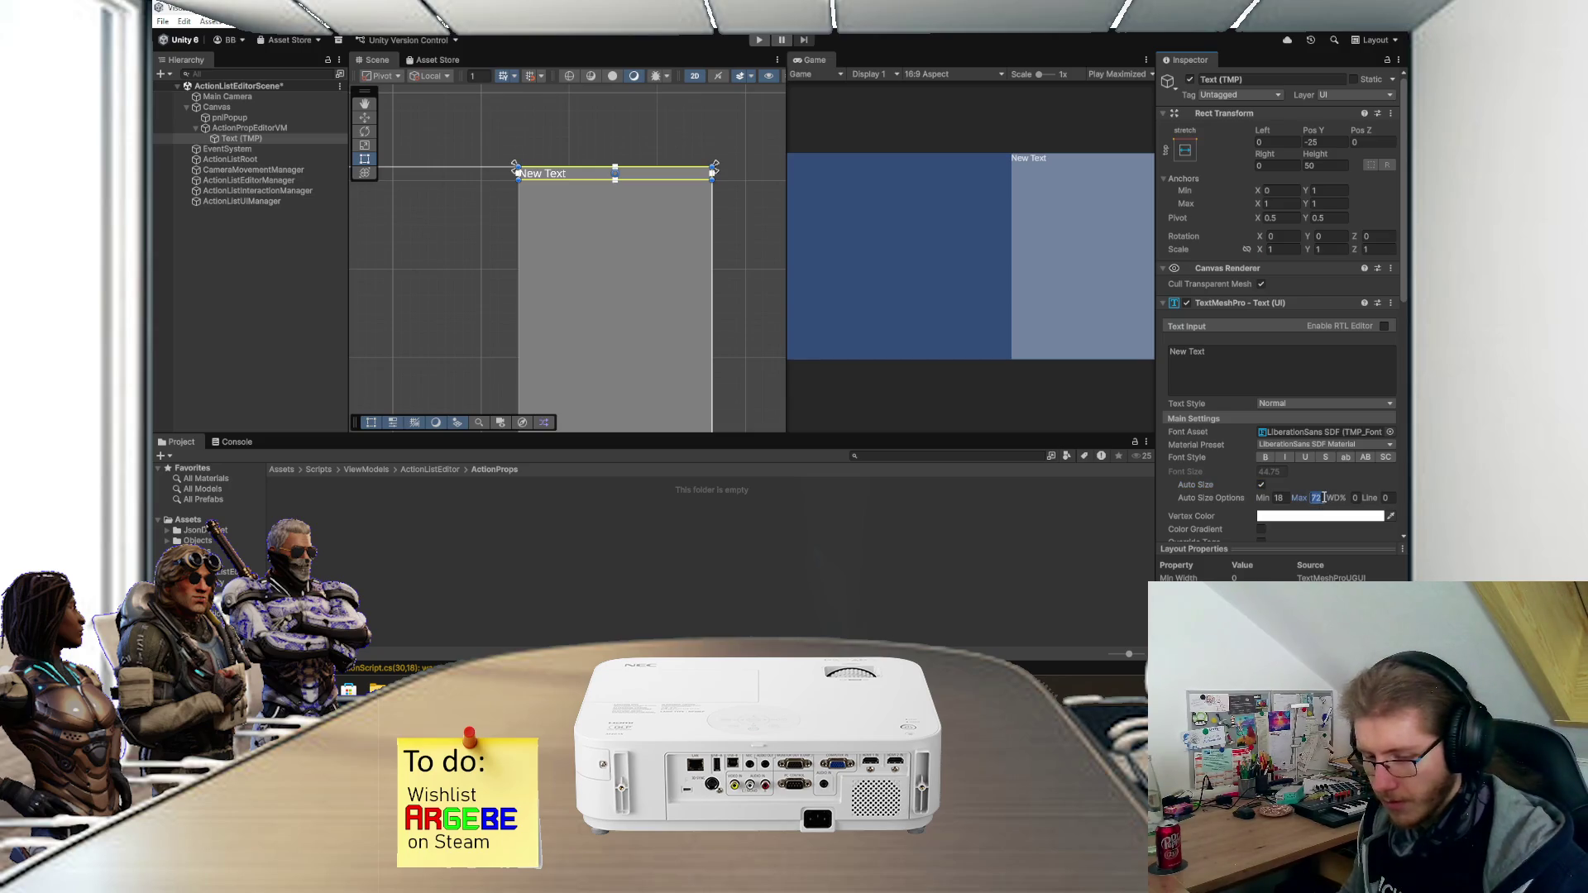
text(42)
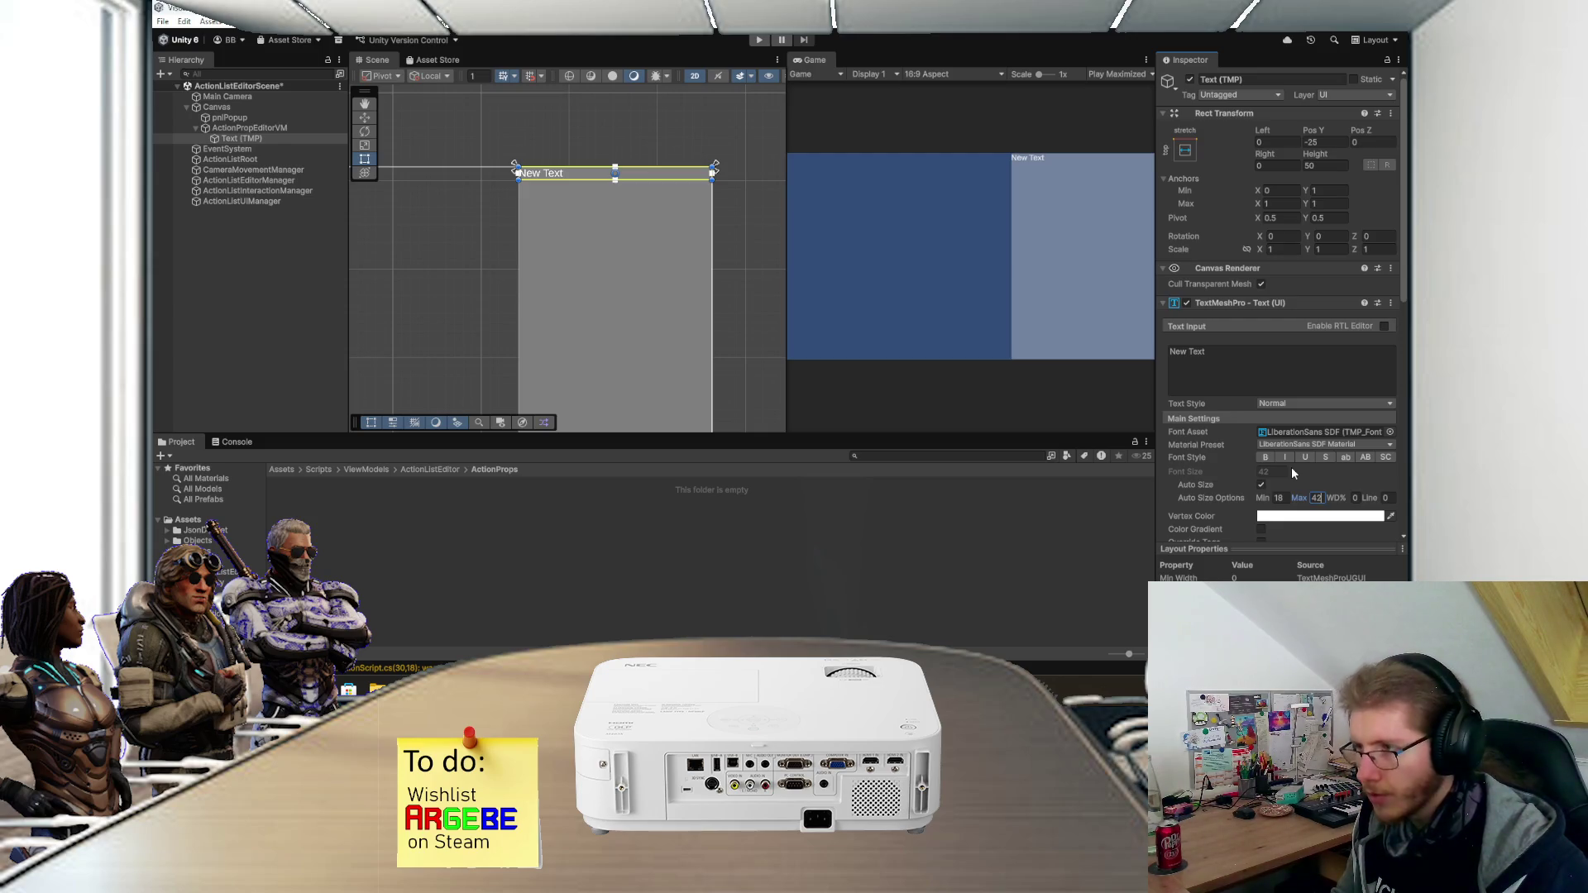
key(BackSpace)
key(BackSpace)
text(32)
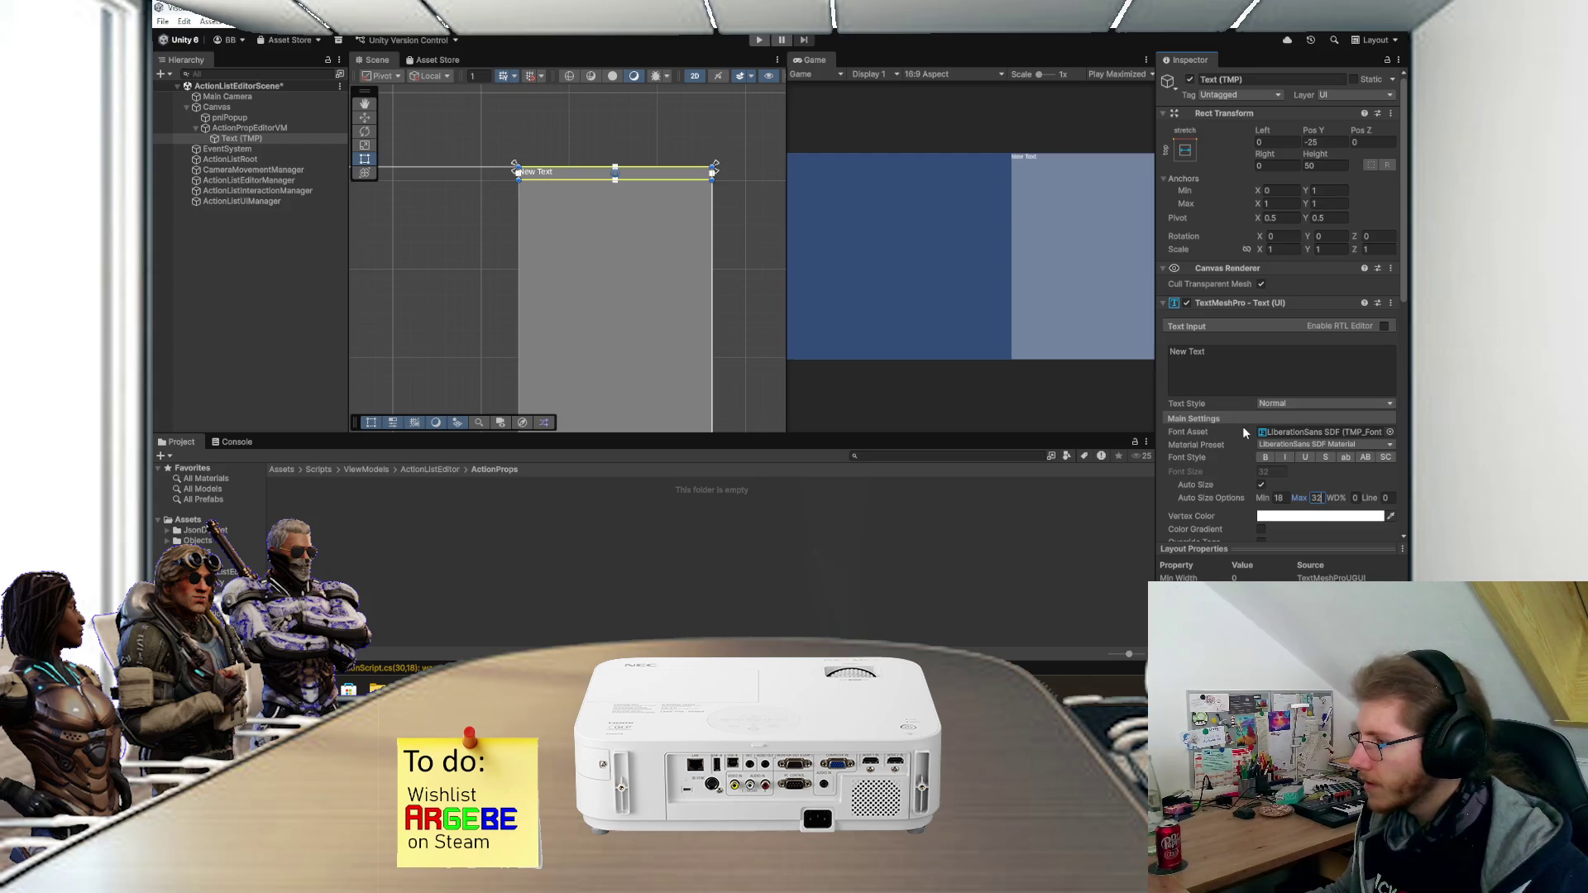
- Try the Outline and Drop Shadow material presets, then return to LiberationSans SDF Material
scroll(1242, 431, down, 1)
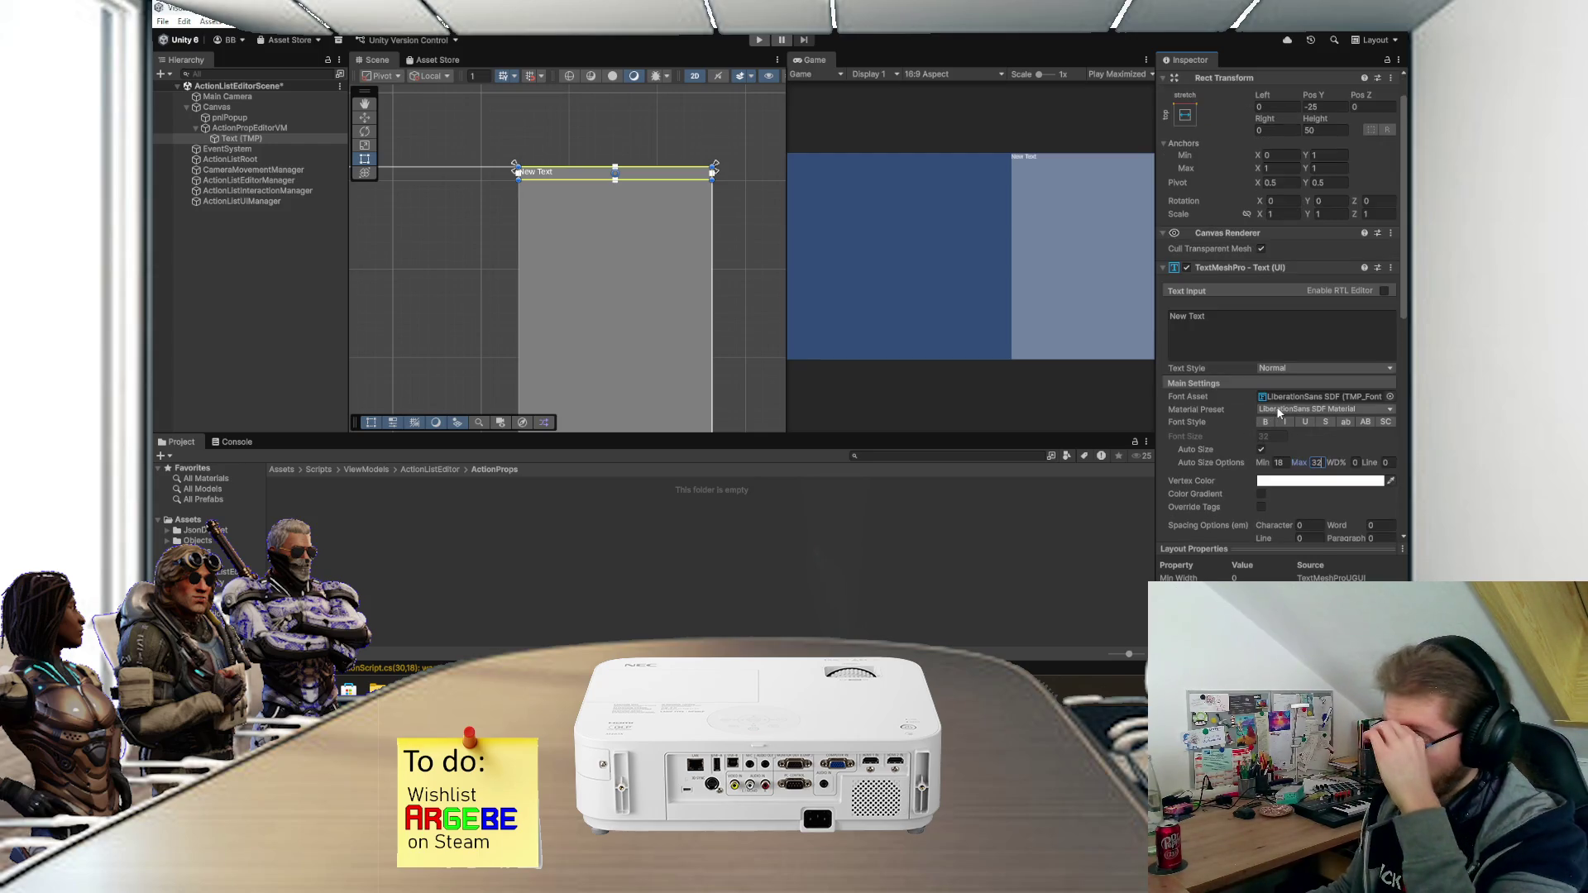
click(1277, 407)
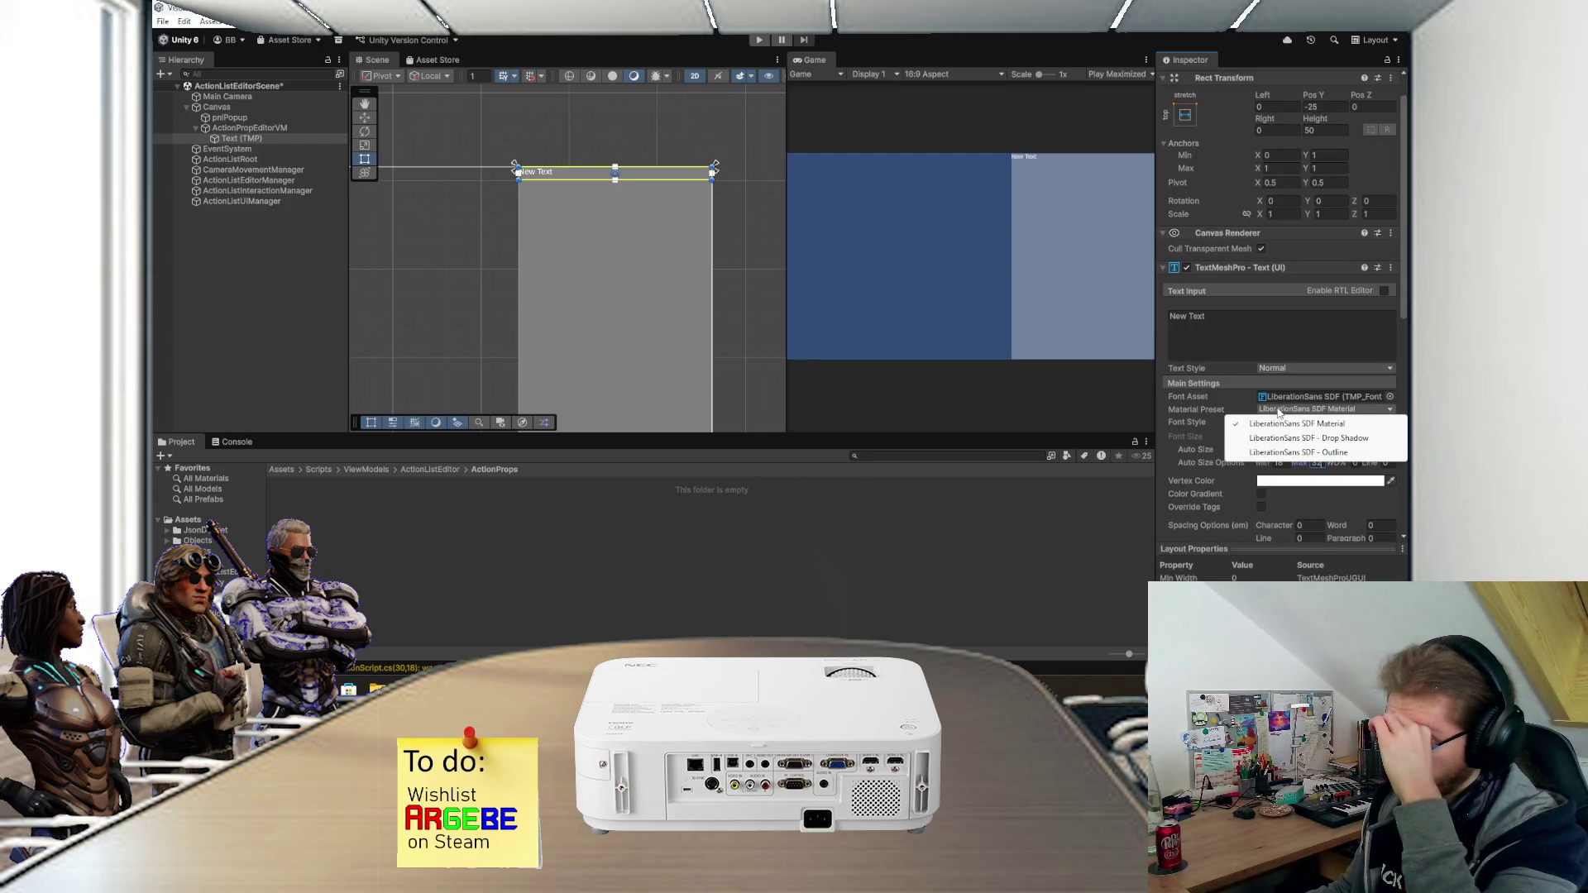
click(1278, 452)
click(1291, 412)
click(1290, 428)
click(1290, 409)
click(1296, 402)
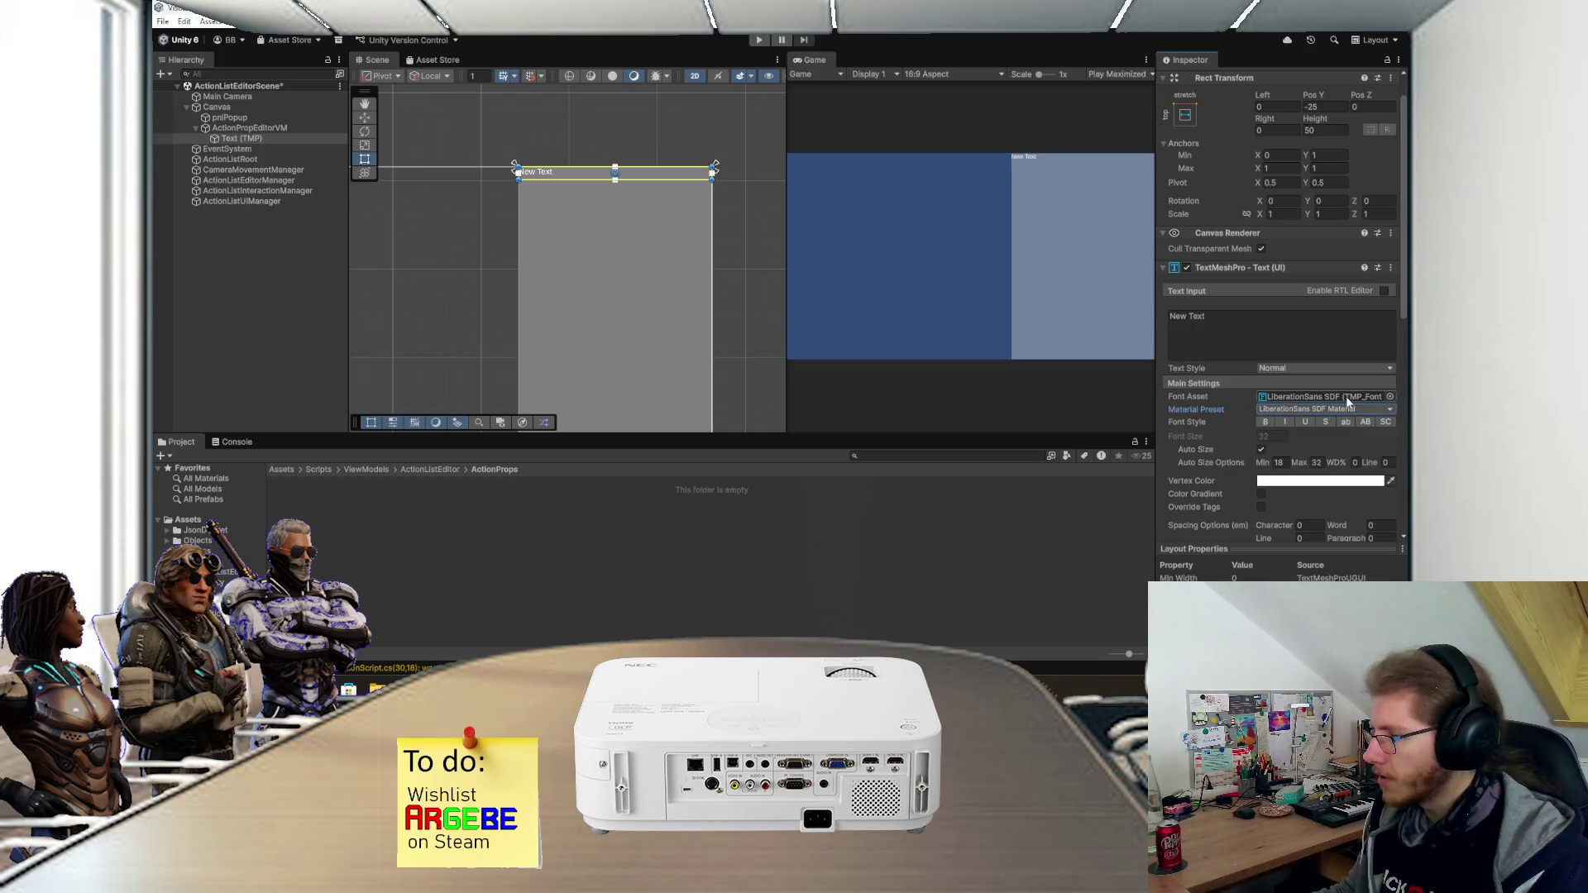
- Make the text bold and horizontally centred, reading 'Action name'
click(1265, 422)
scroll(1261, 446, down, 2)
click(1278, 486)
click(1248, 249)
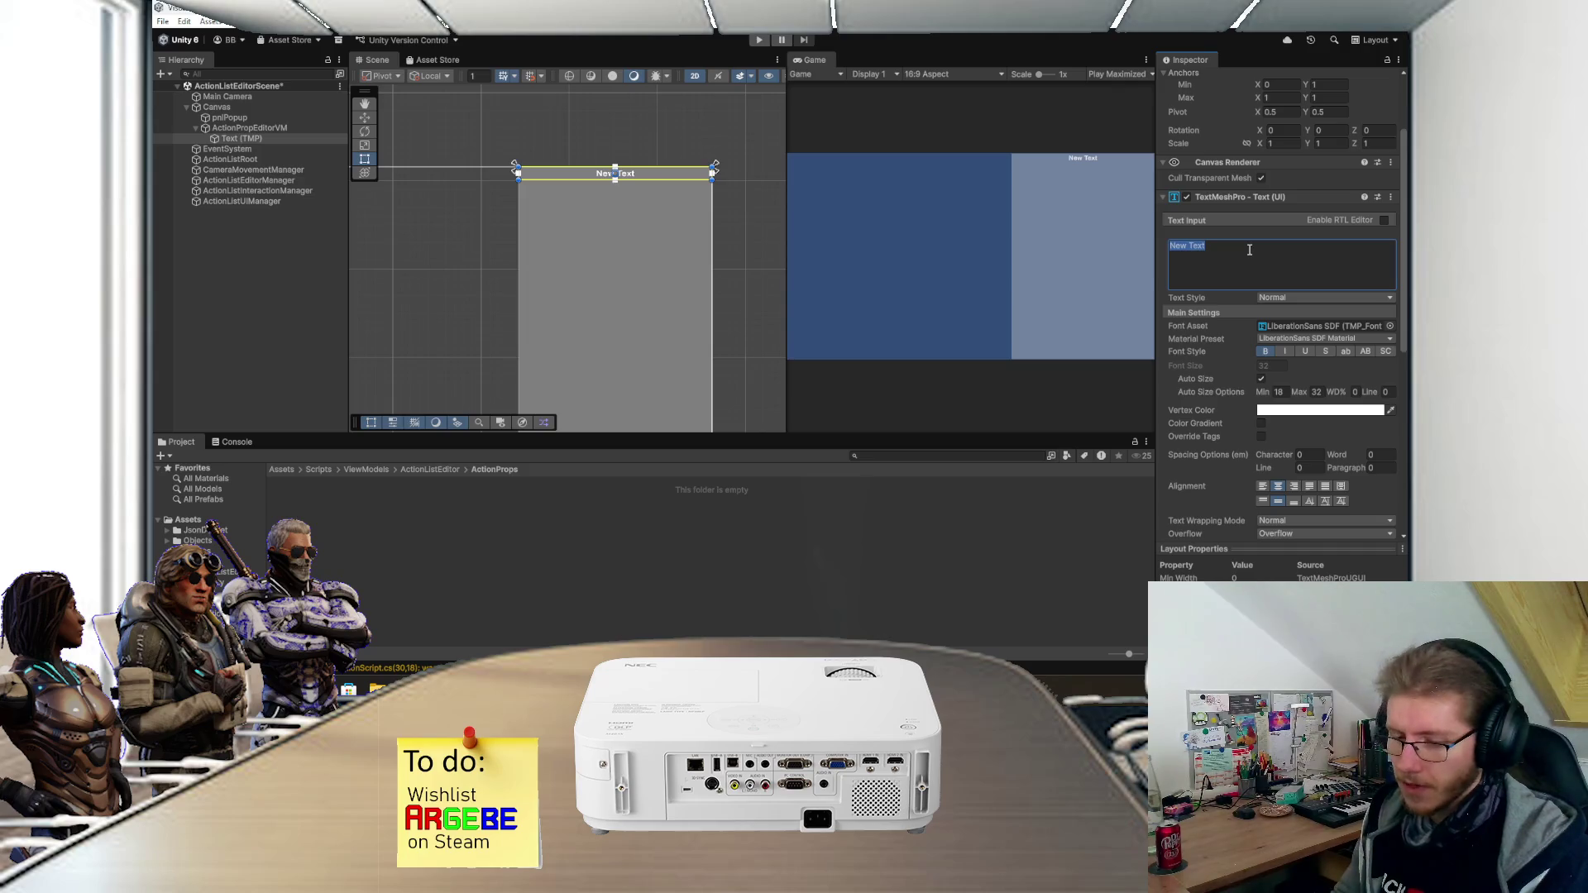
text(Action name)
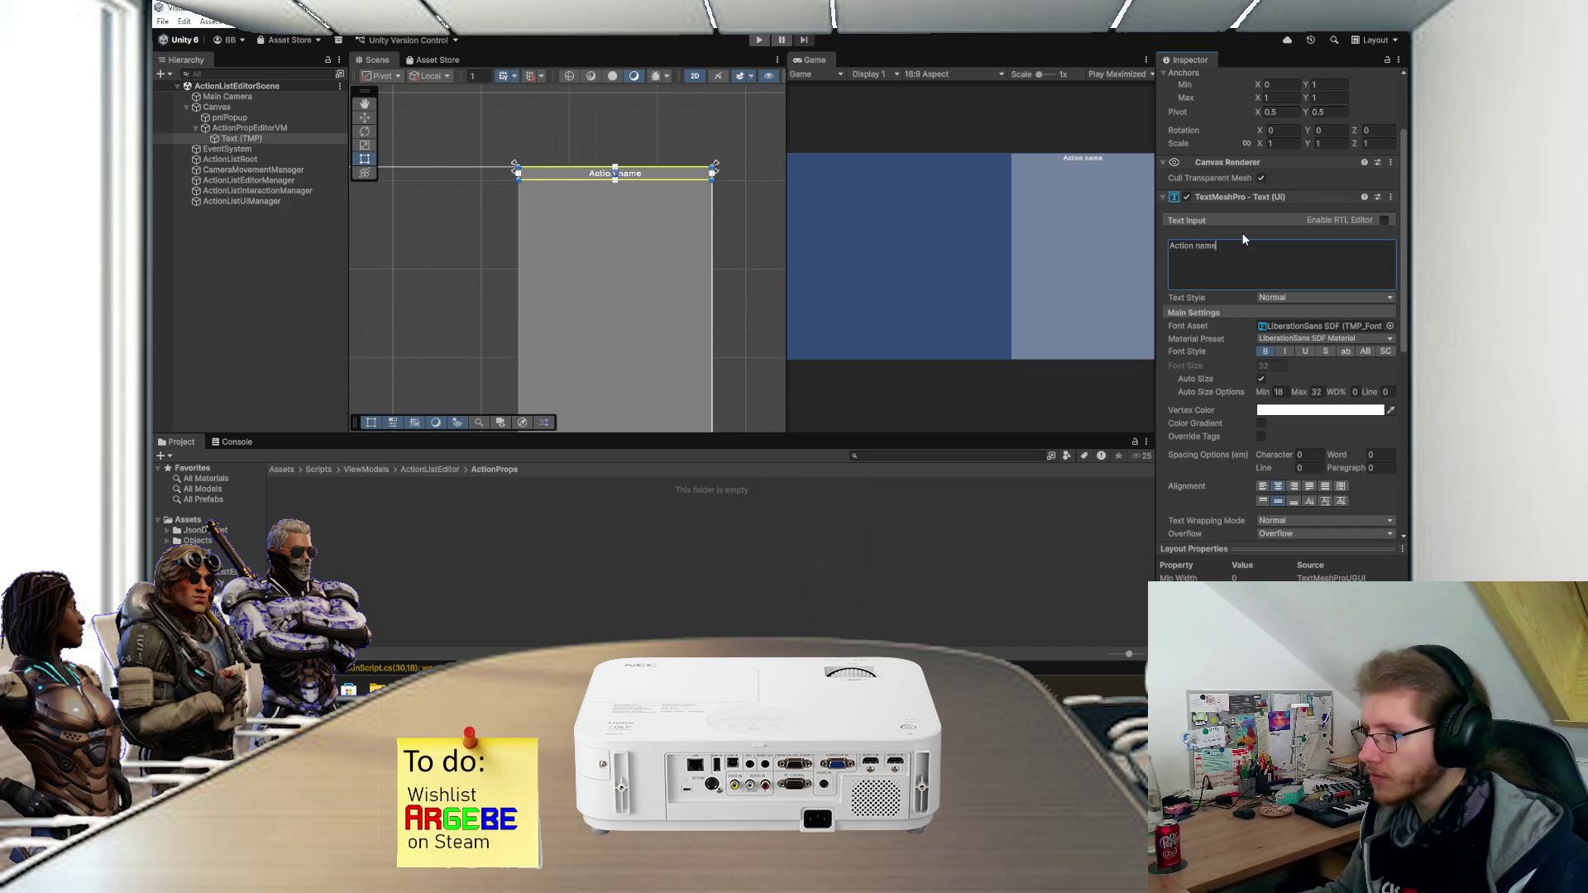
drag(657, 252, 658, 220)
scroll(659, 225, down, 1)
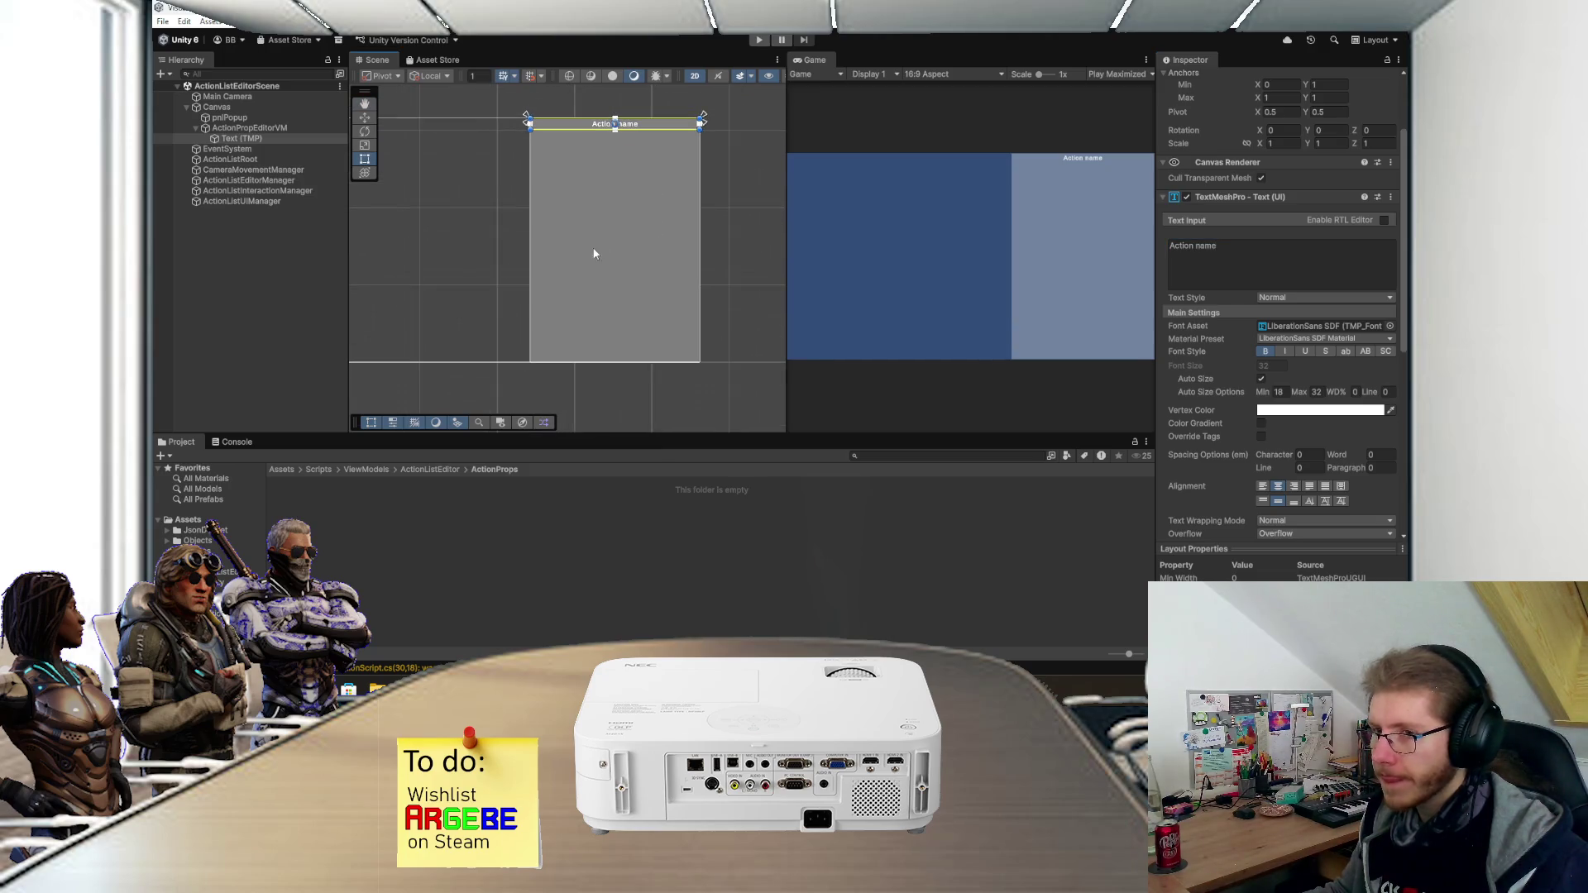
- Rename the Text (TMP) object to lblActionName
click(264, 138)
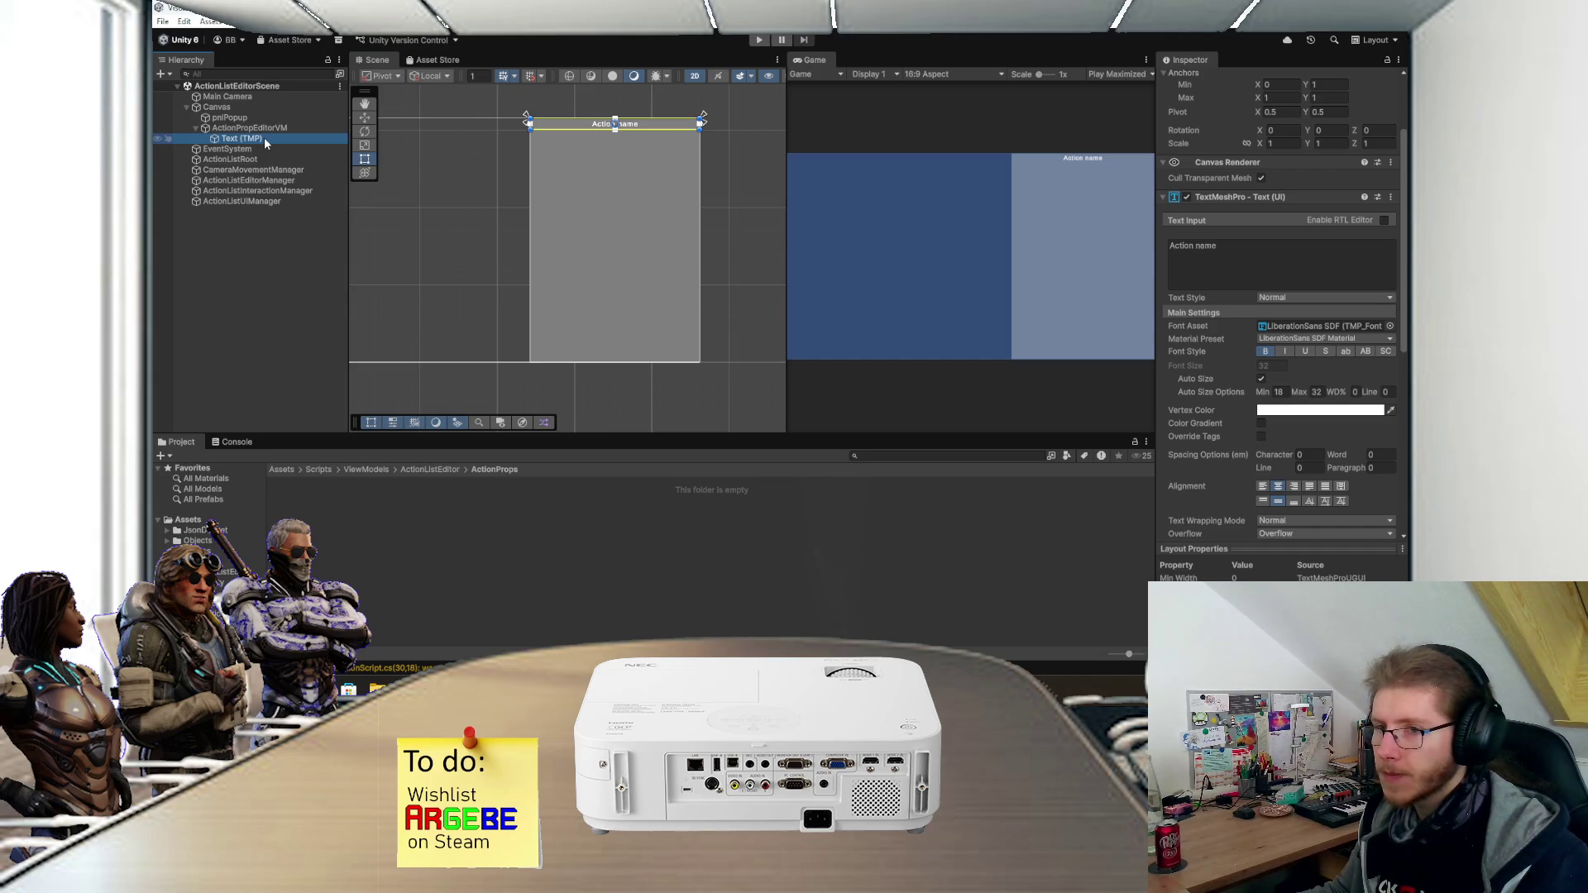
key(F2)
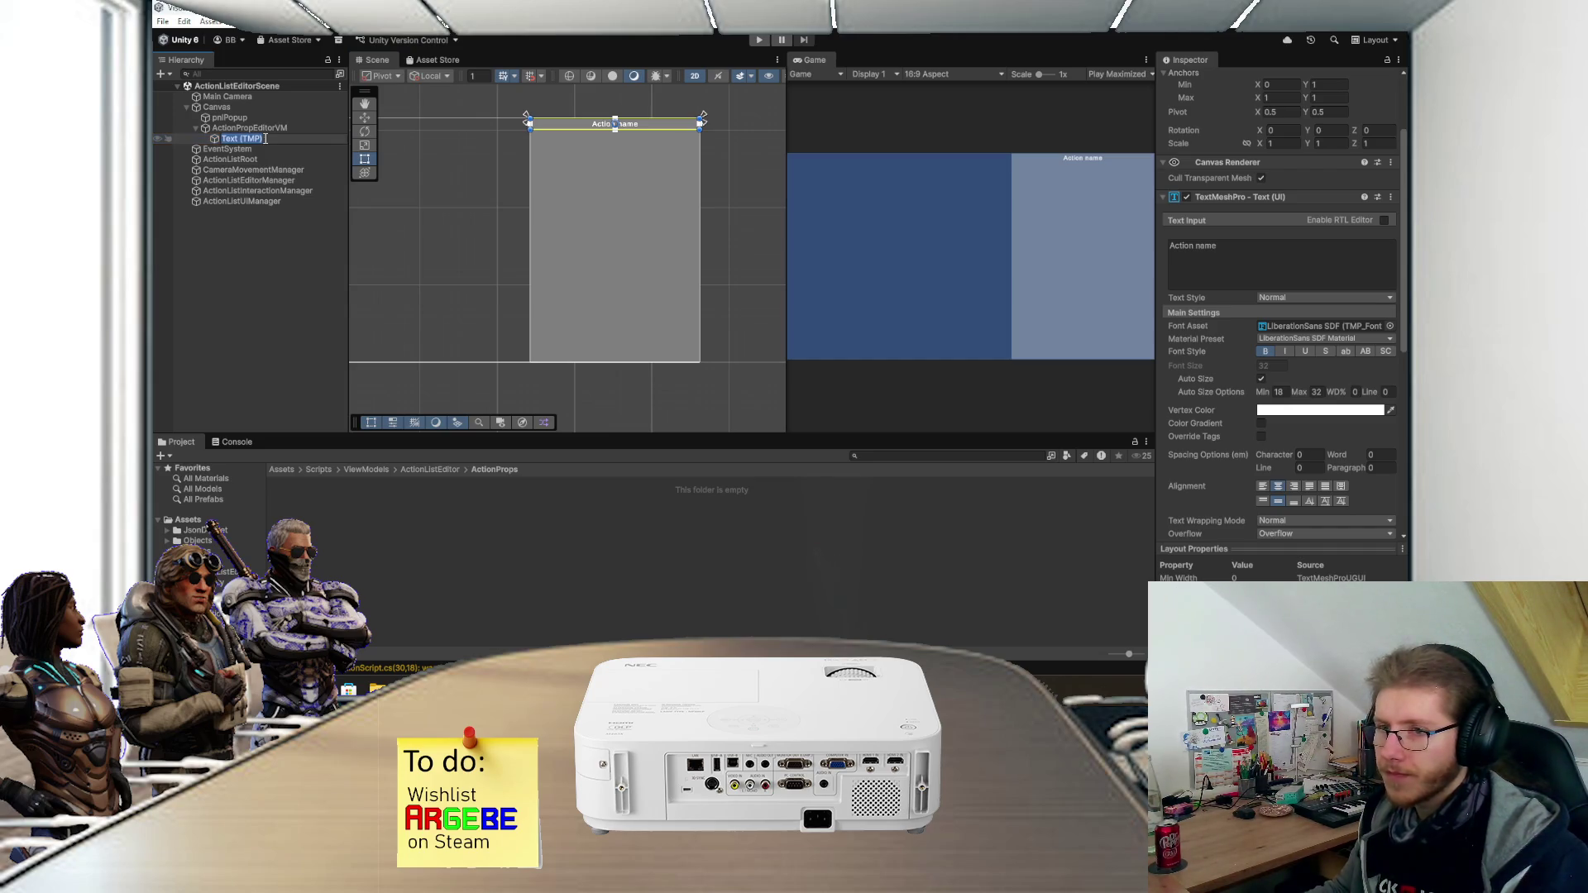
text(lblActionName)
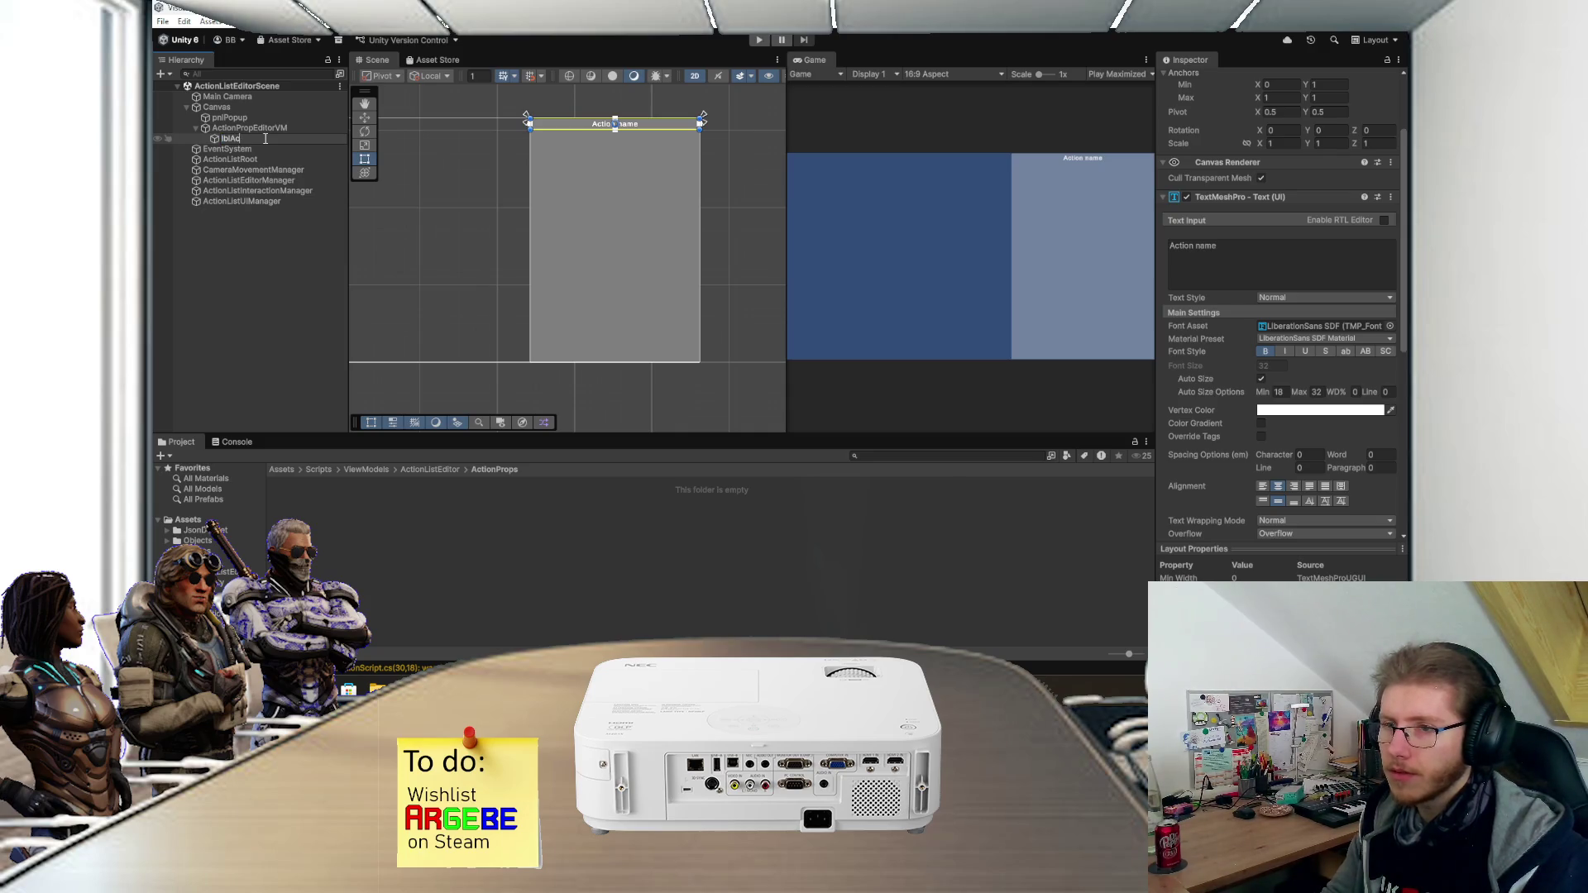
key(Return)
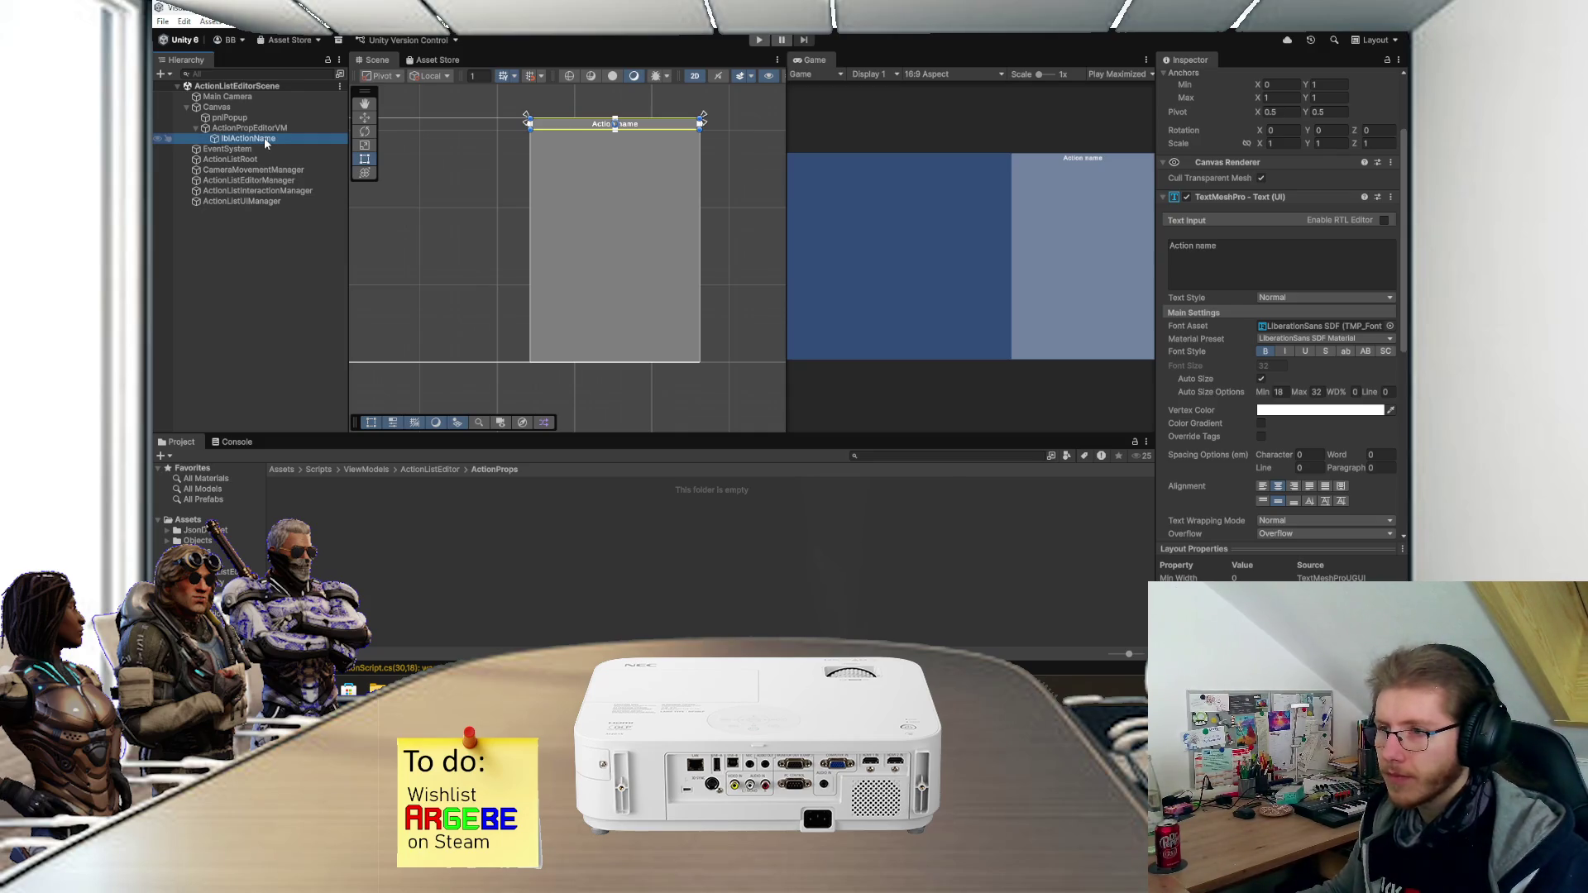
scroll(384, 174, up, 1)
right_click(235, 131)
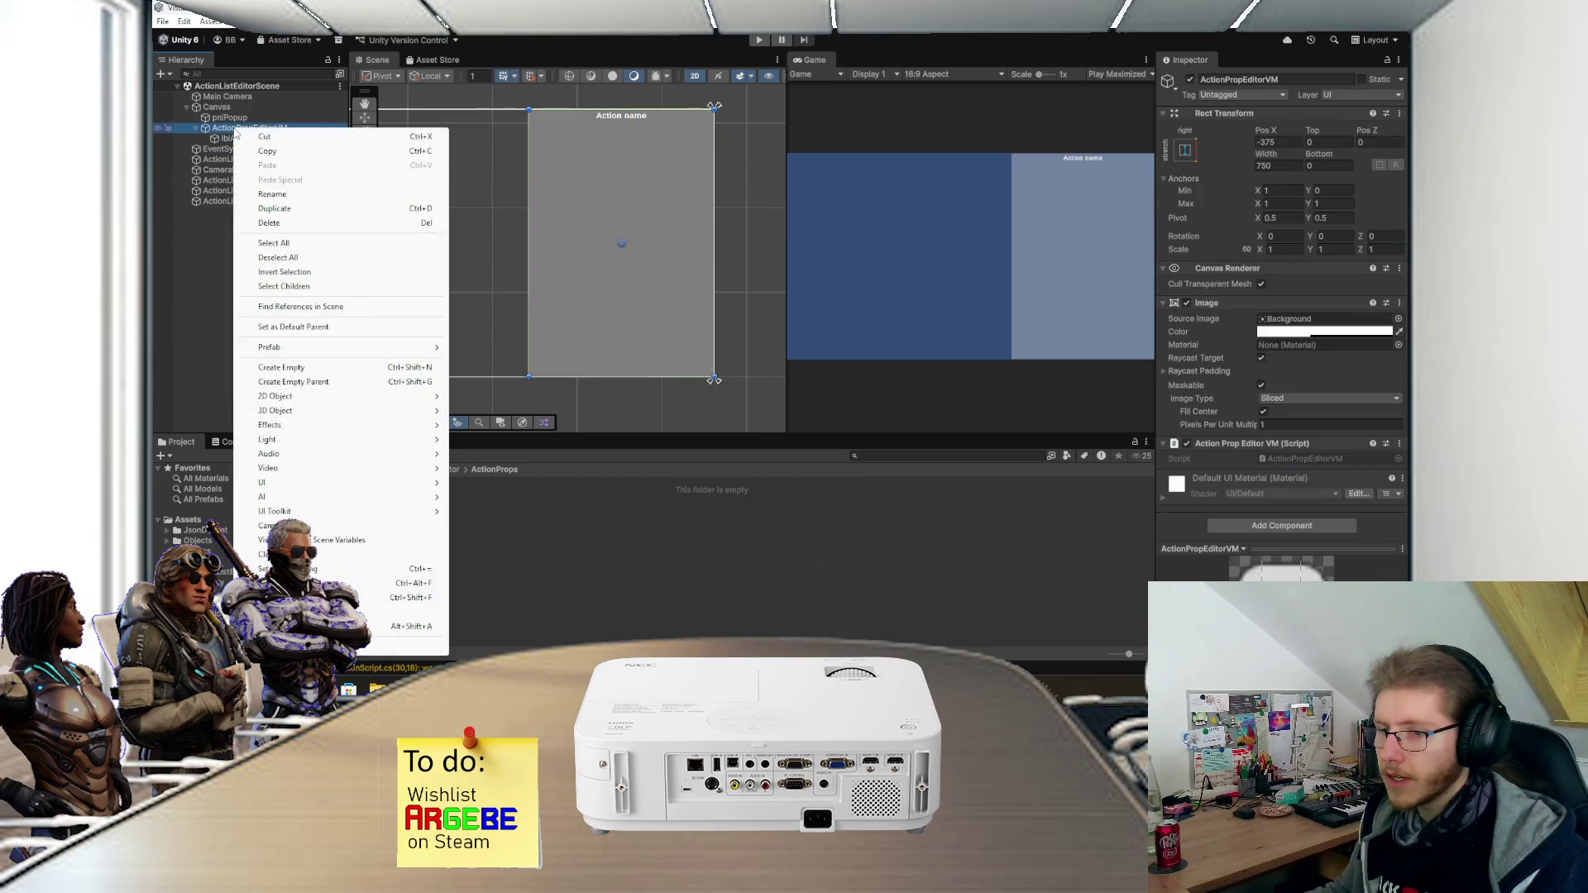
- Add a Scroll View inside ActionPropEditorVM and position it in the panel
mouse_move(327, 484)
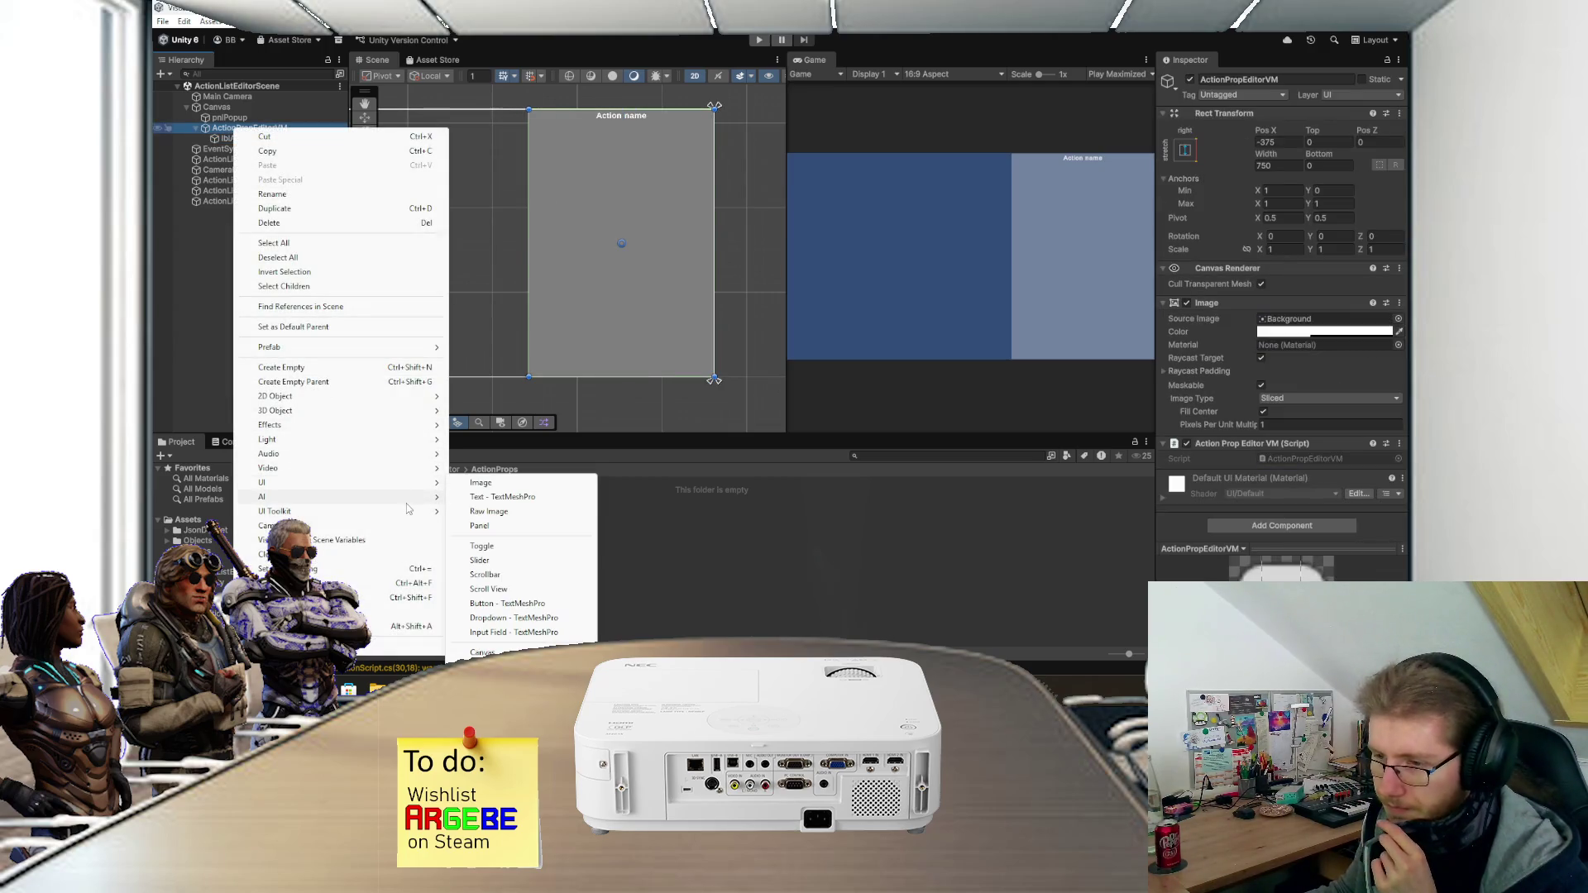
mouse_move(402, 472)
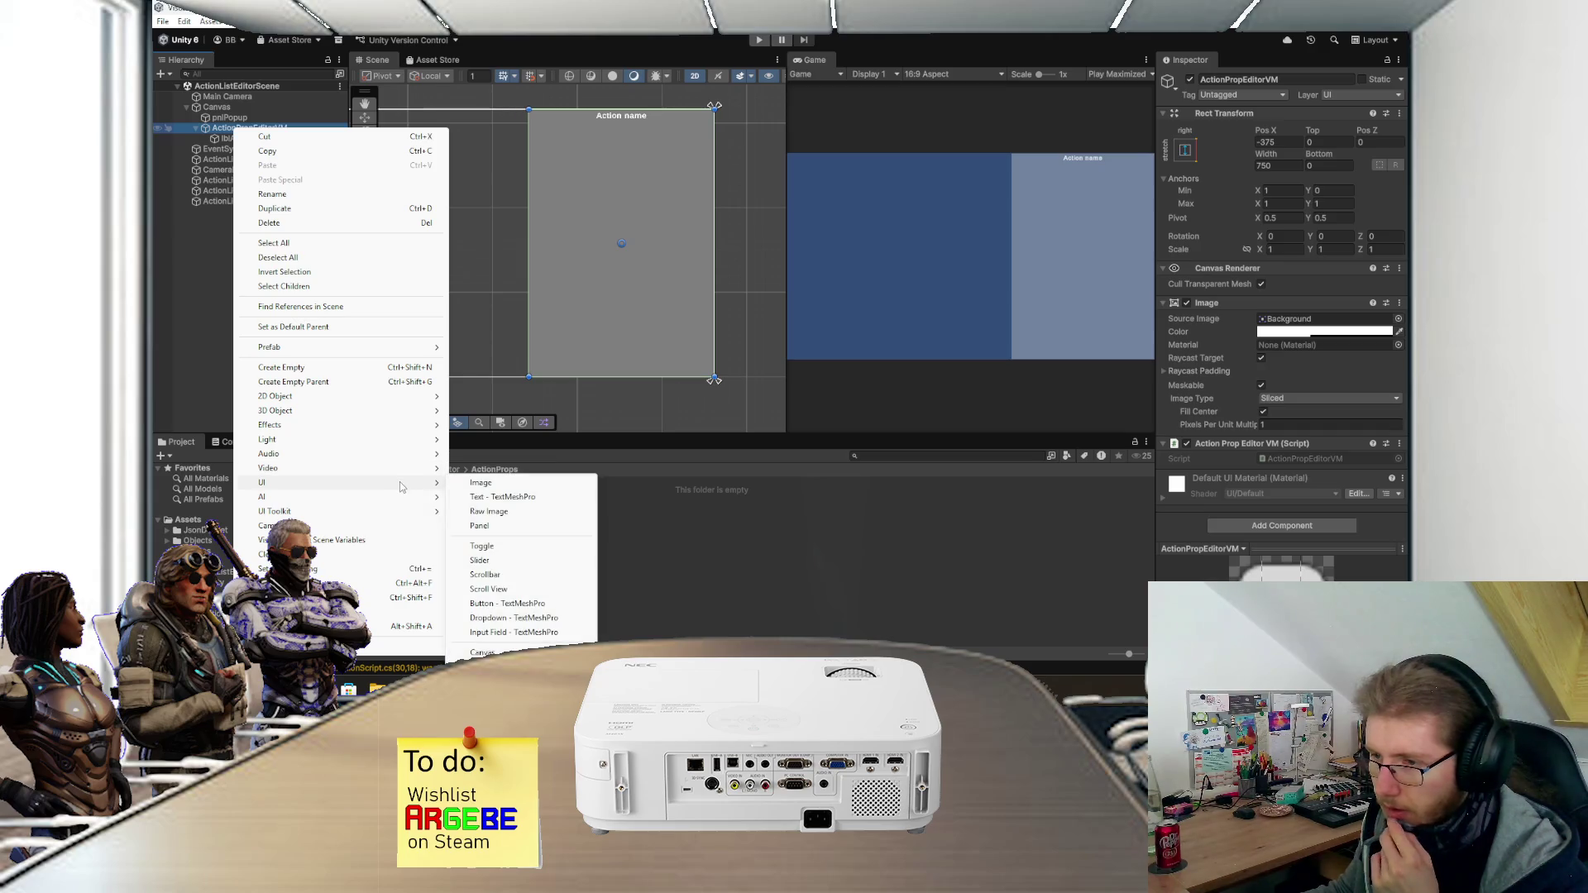
click(524, 590)
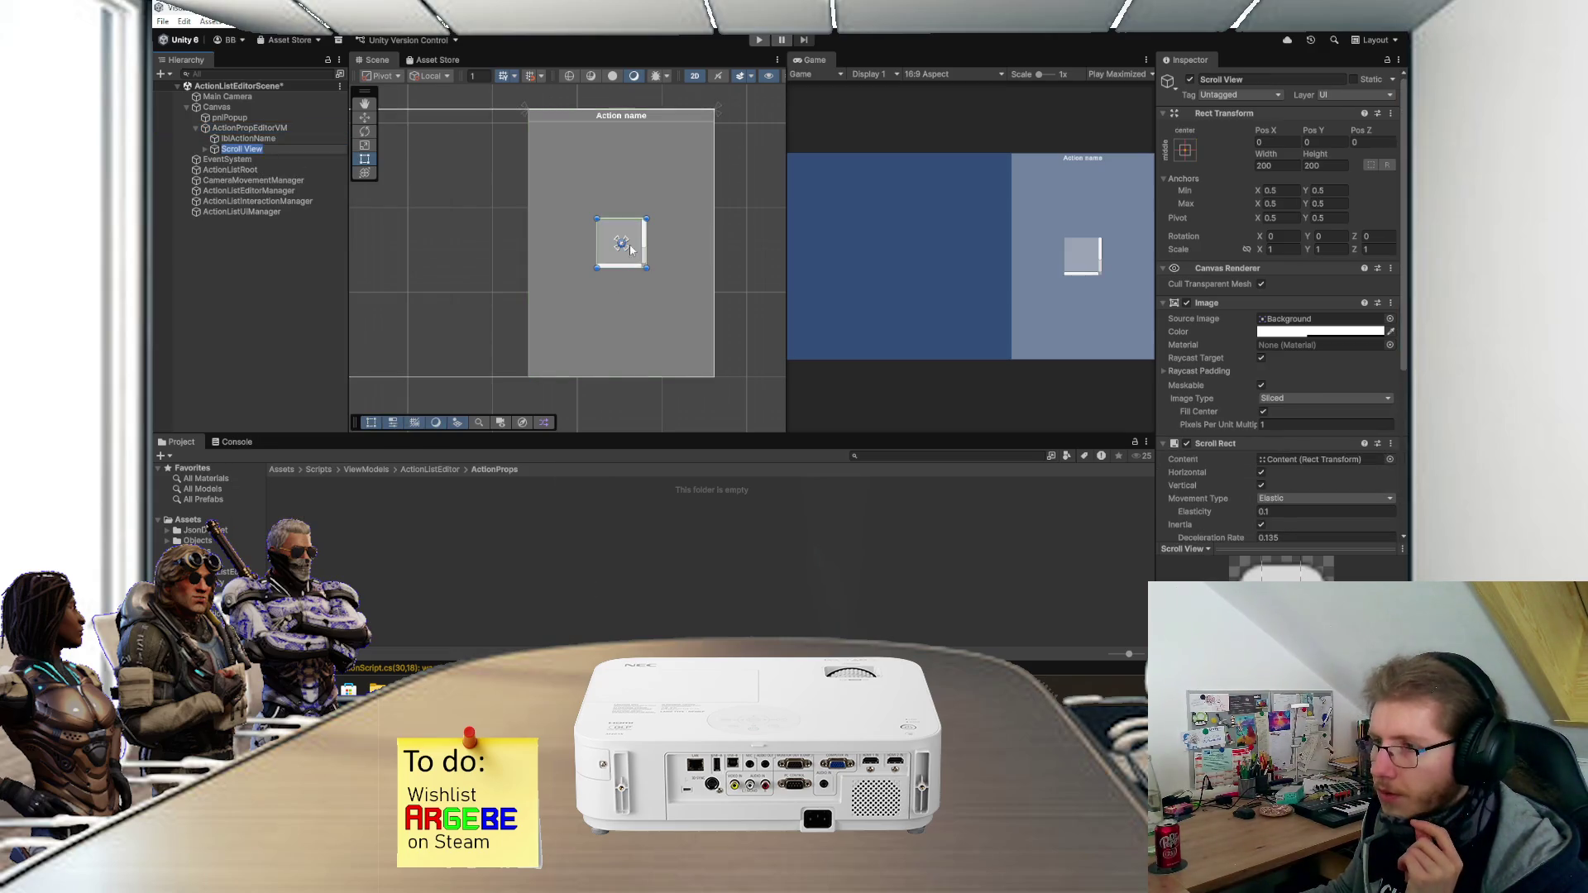
mouse_move(632, 239)
mouse_down()
mouse_move(561, 131)
mouse_move(717, 347)
mouse_up()
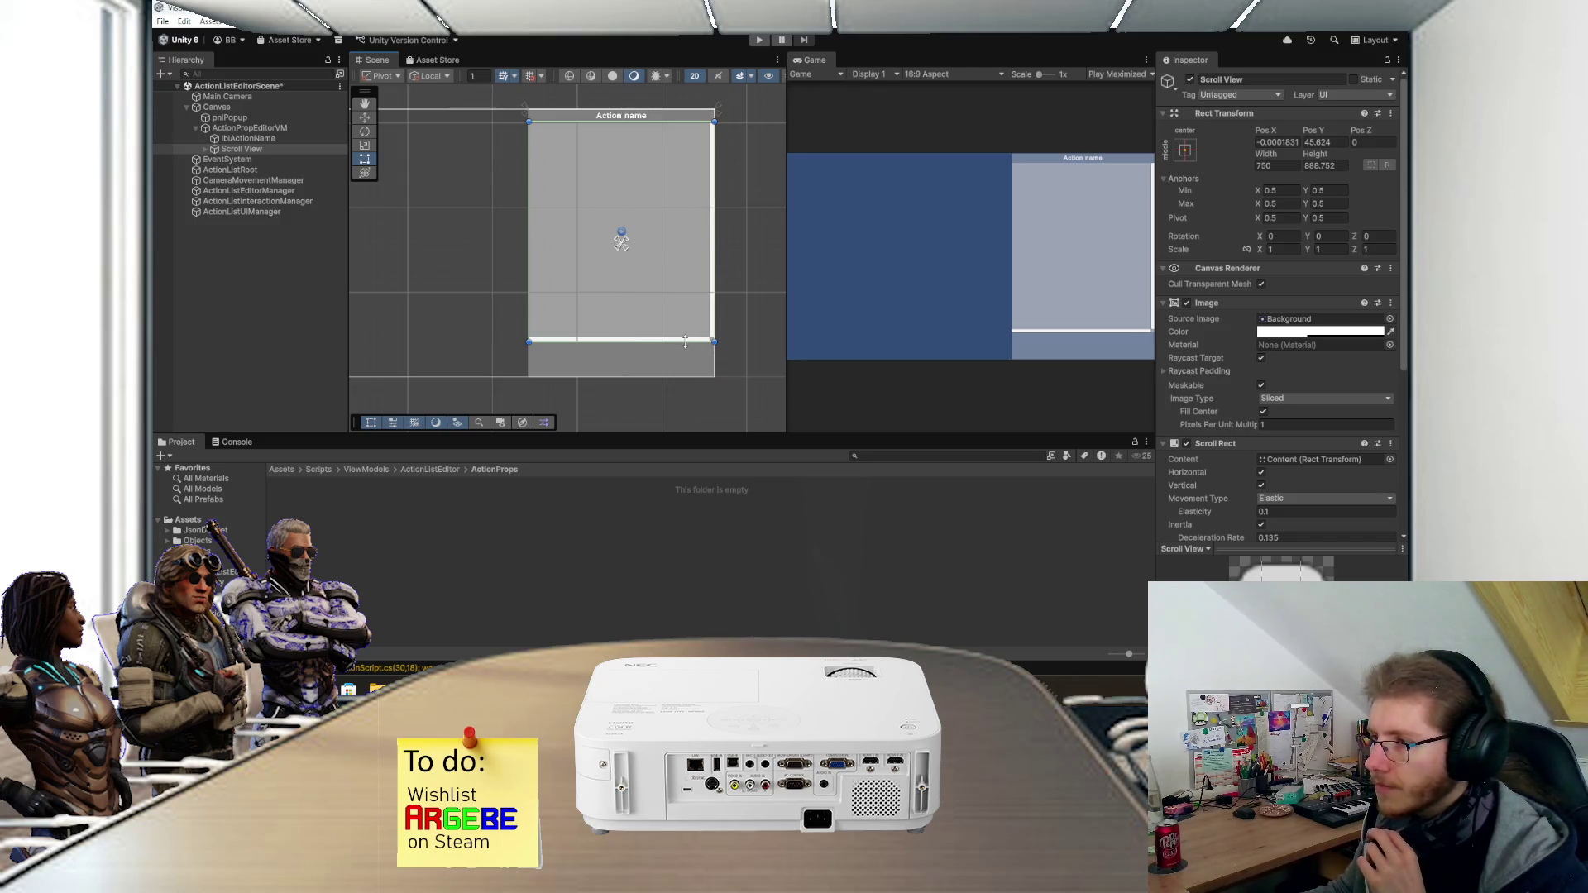
drag(685, 343, 688, 331)
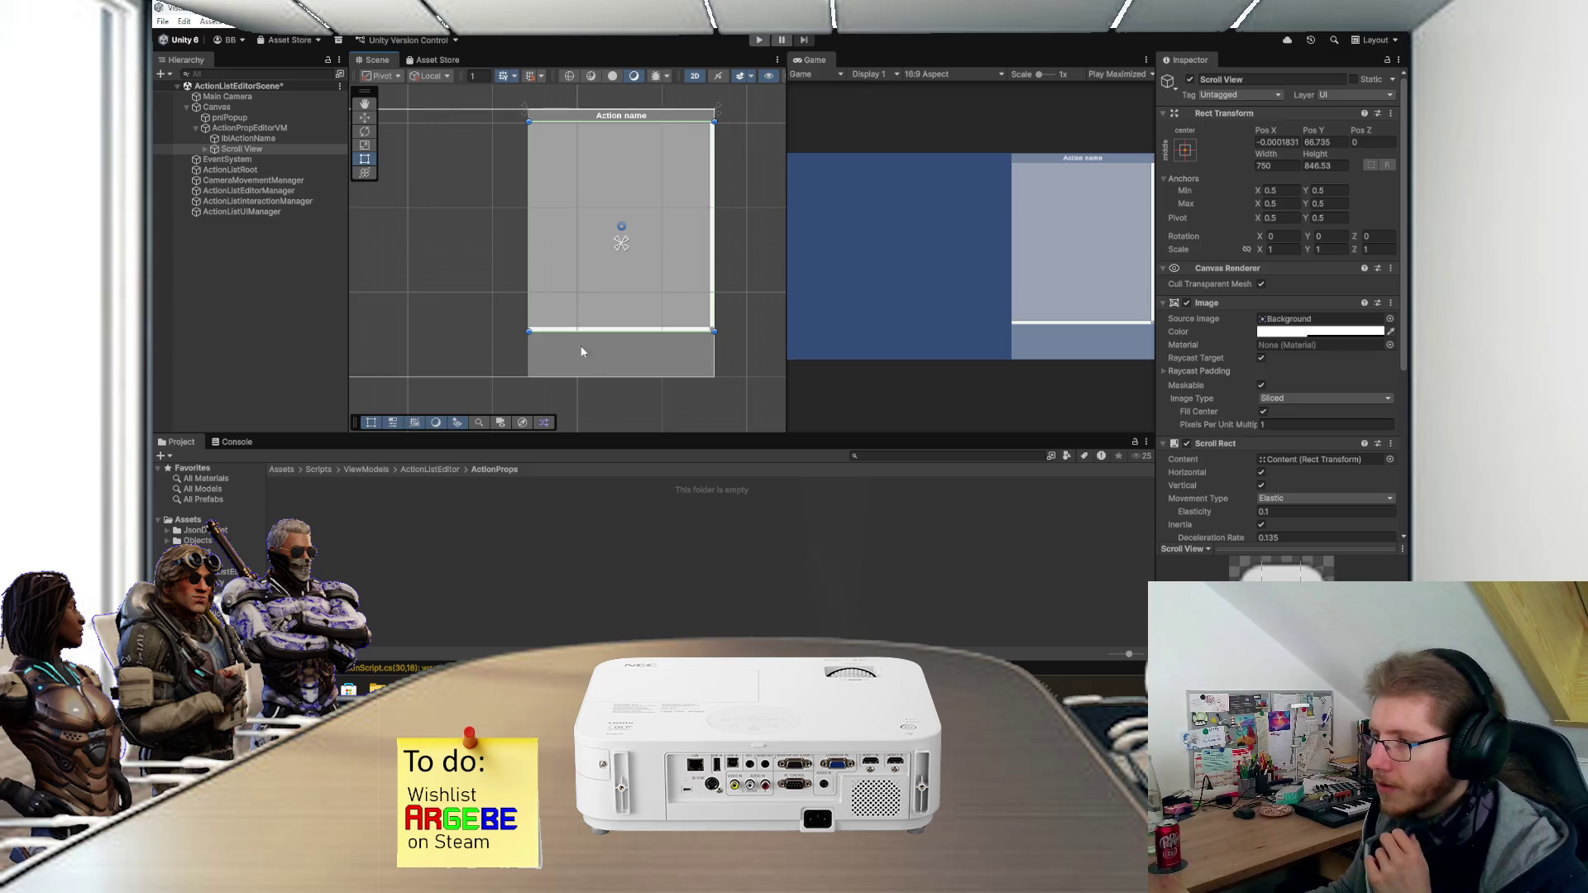
scroll(616, 364, up, 1)
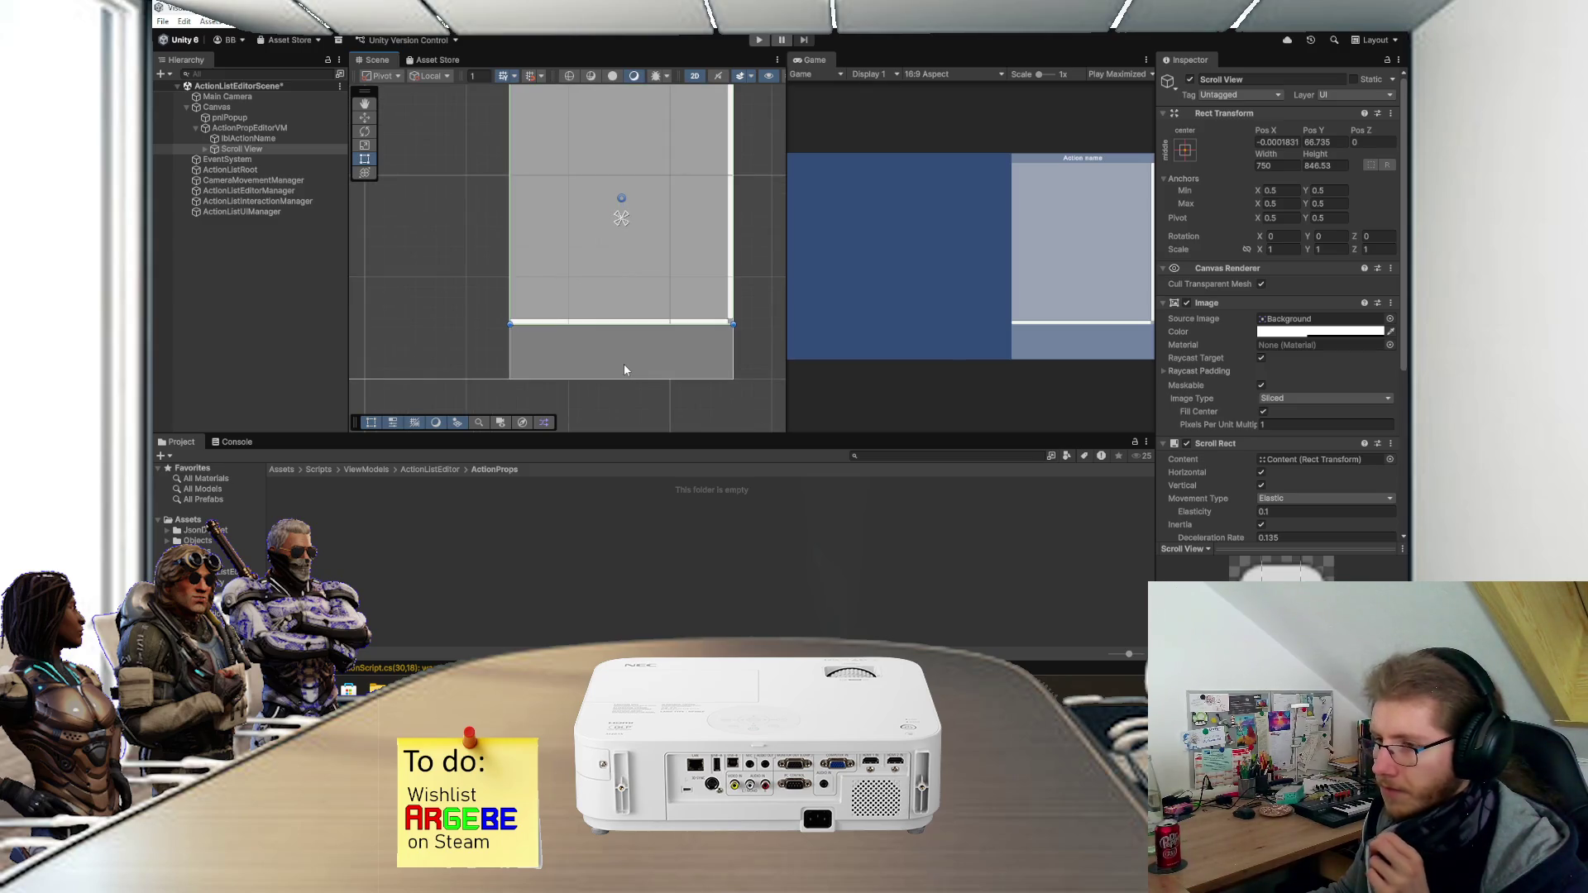
scroll(624, 365, up, 2)
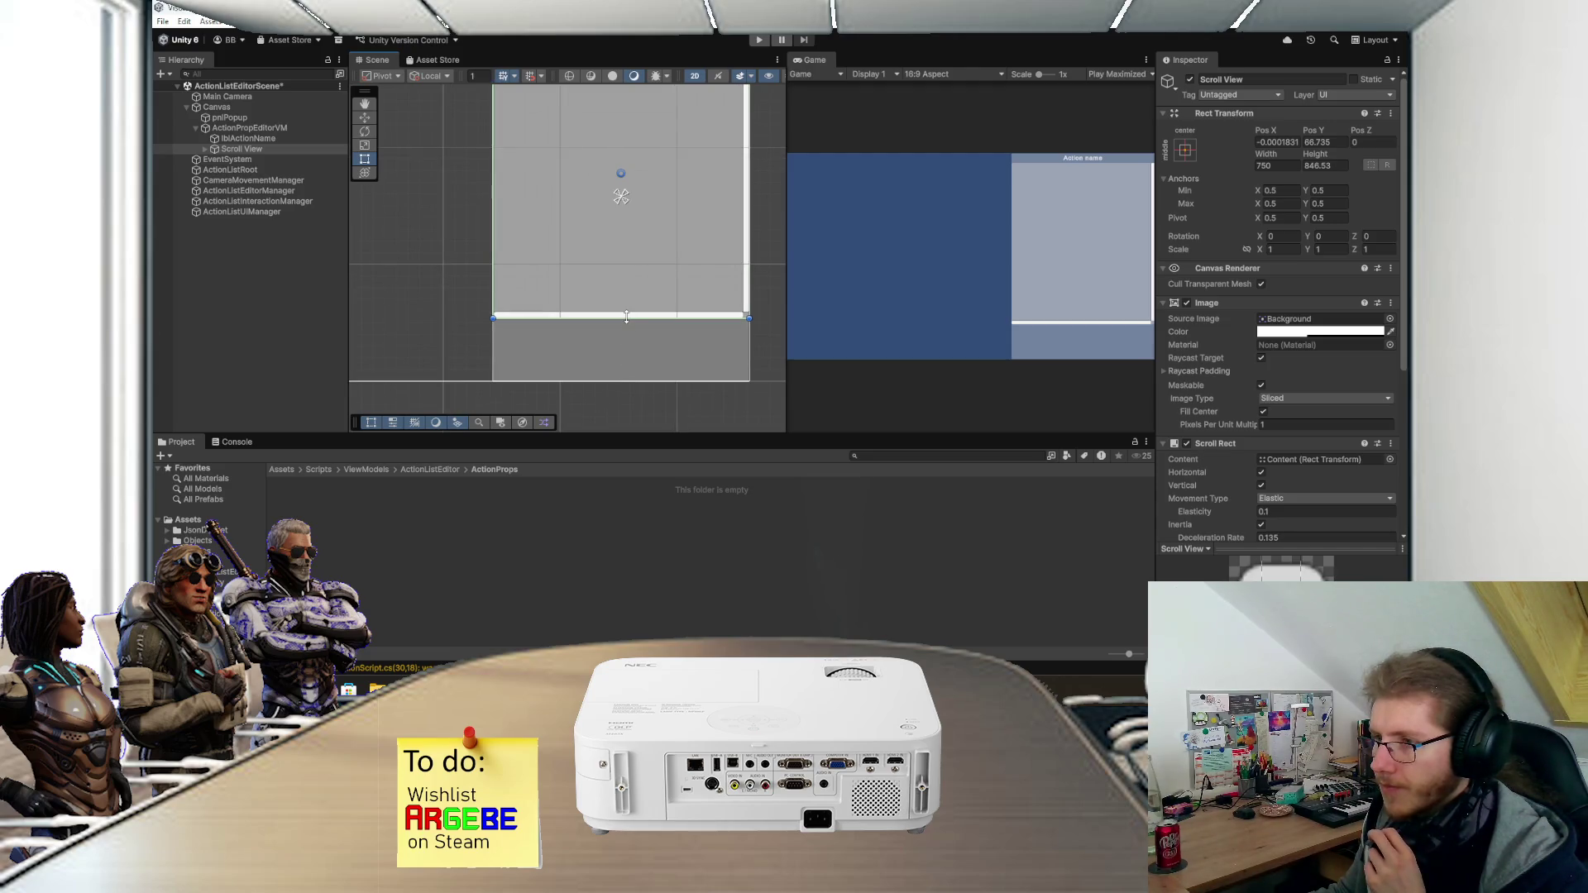
scroll(626, 317, down, 1)
drag(673, 270, 639, 336)
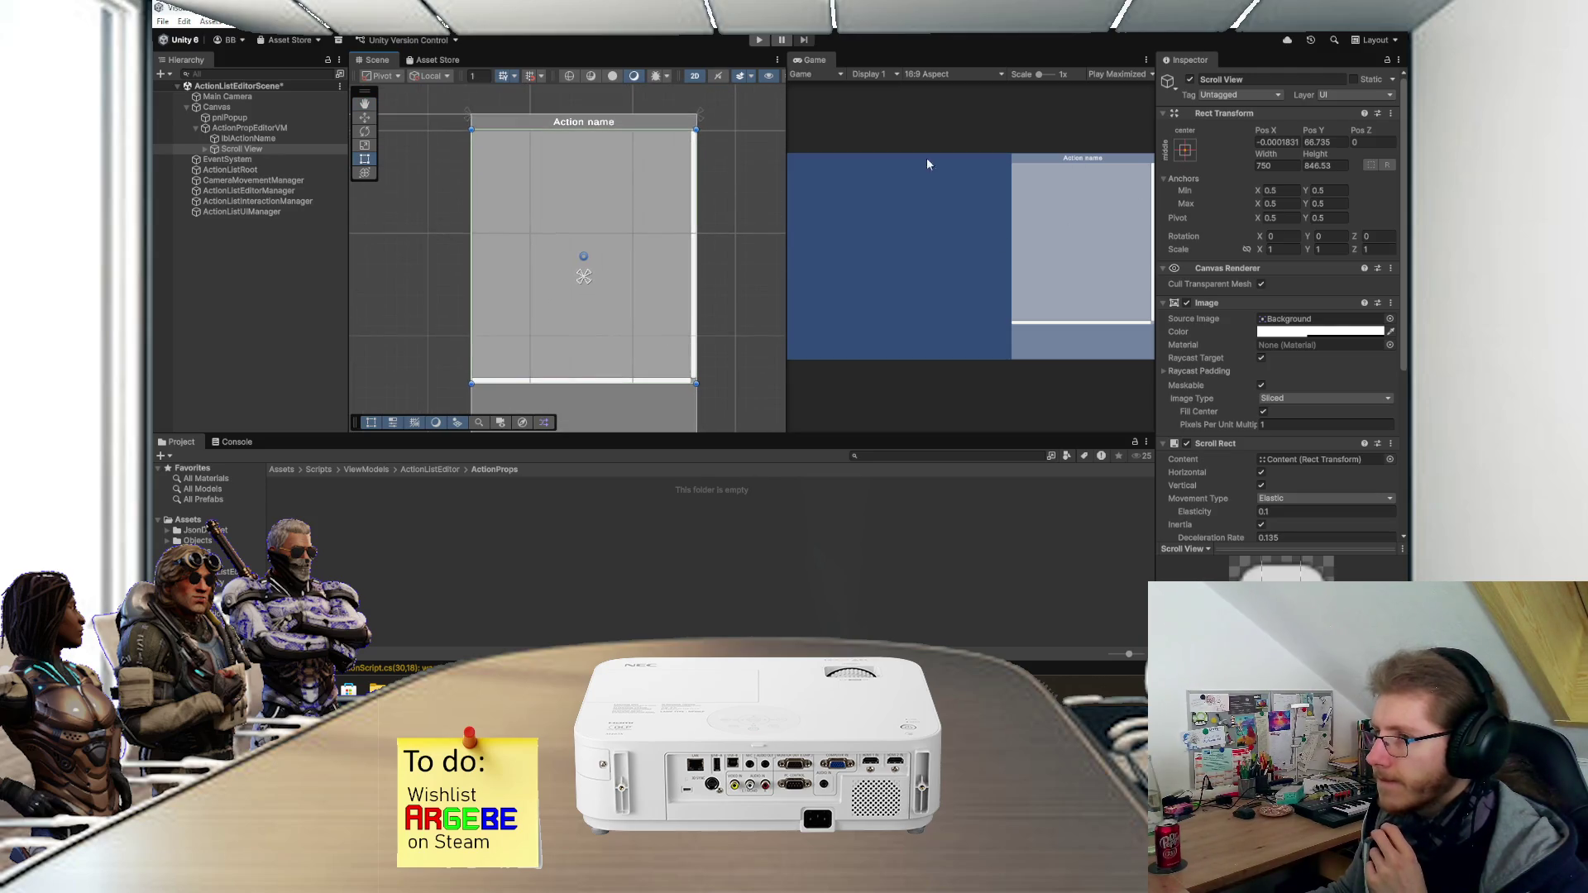
- Anchor the scroll view stretch-stretch with Bottom 150, then preview the game view full-size
click(1184, 149)
click(1323, 347)
scroll(627, 286, down, 1)
mouse_move(627, 286)
mouse_down()
mouse_move(621, 217)
mouse_move(609, 266)
mouse_up()
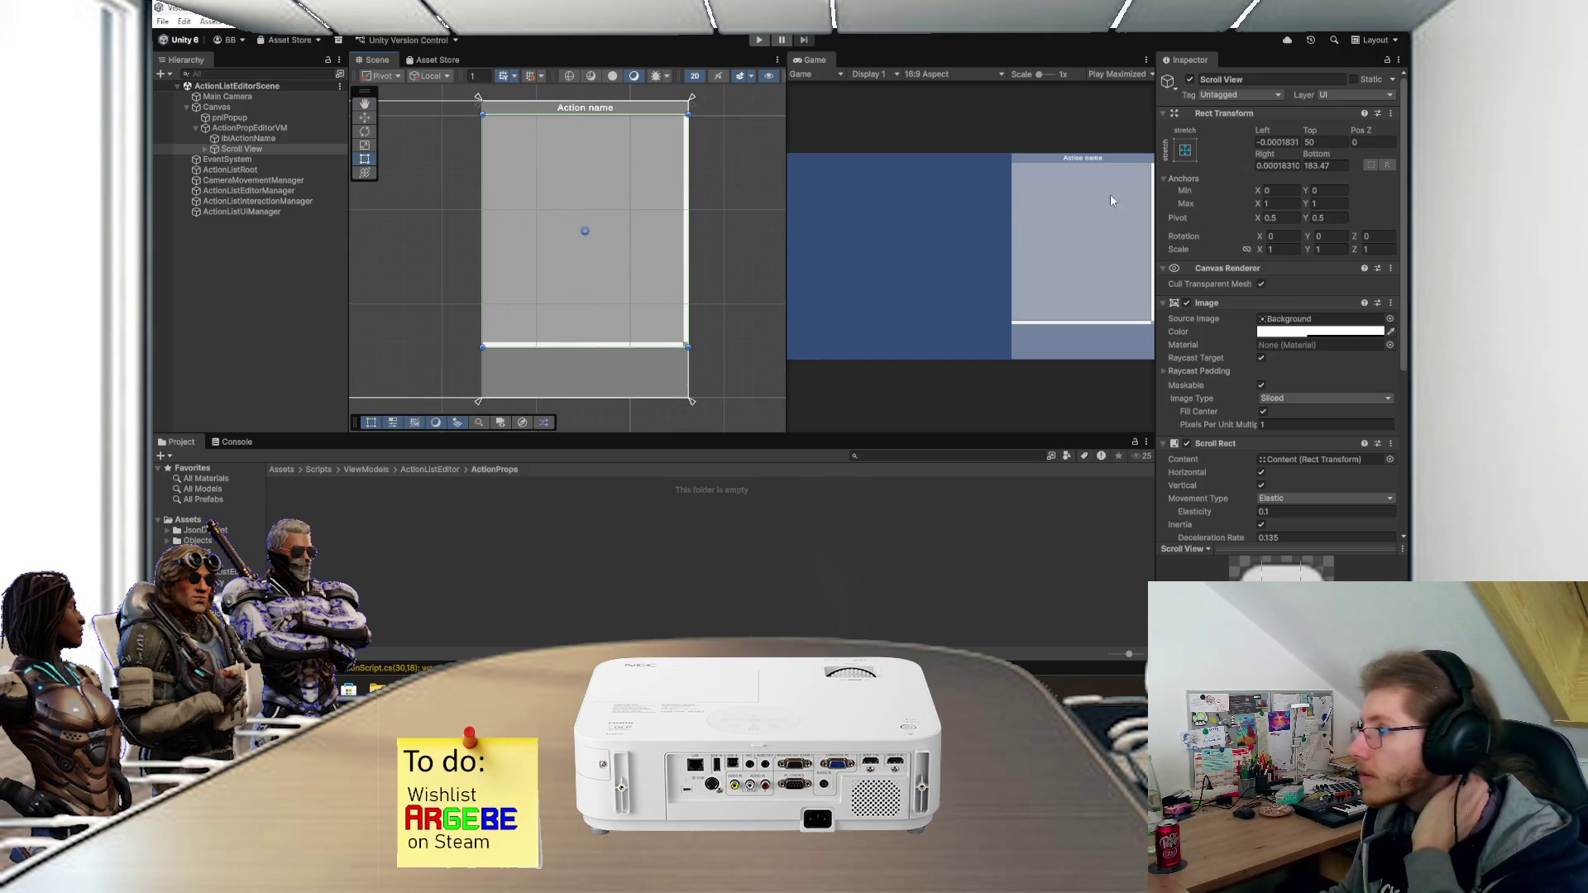
click(1323, 166)
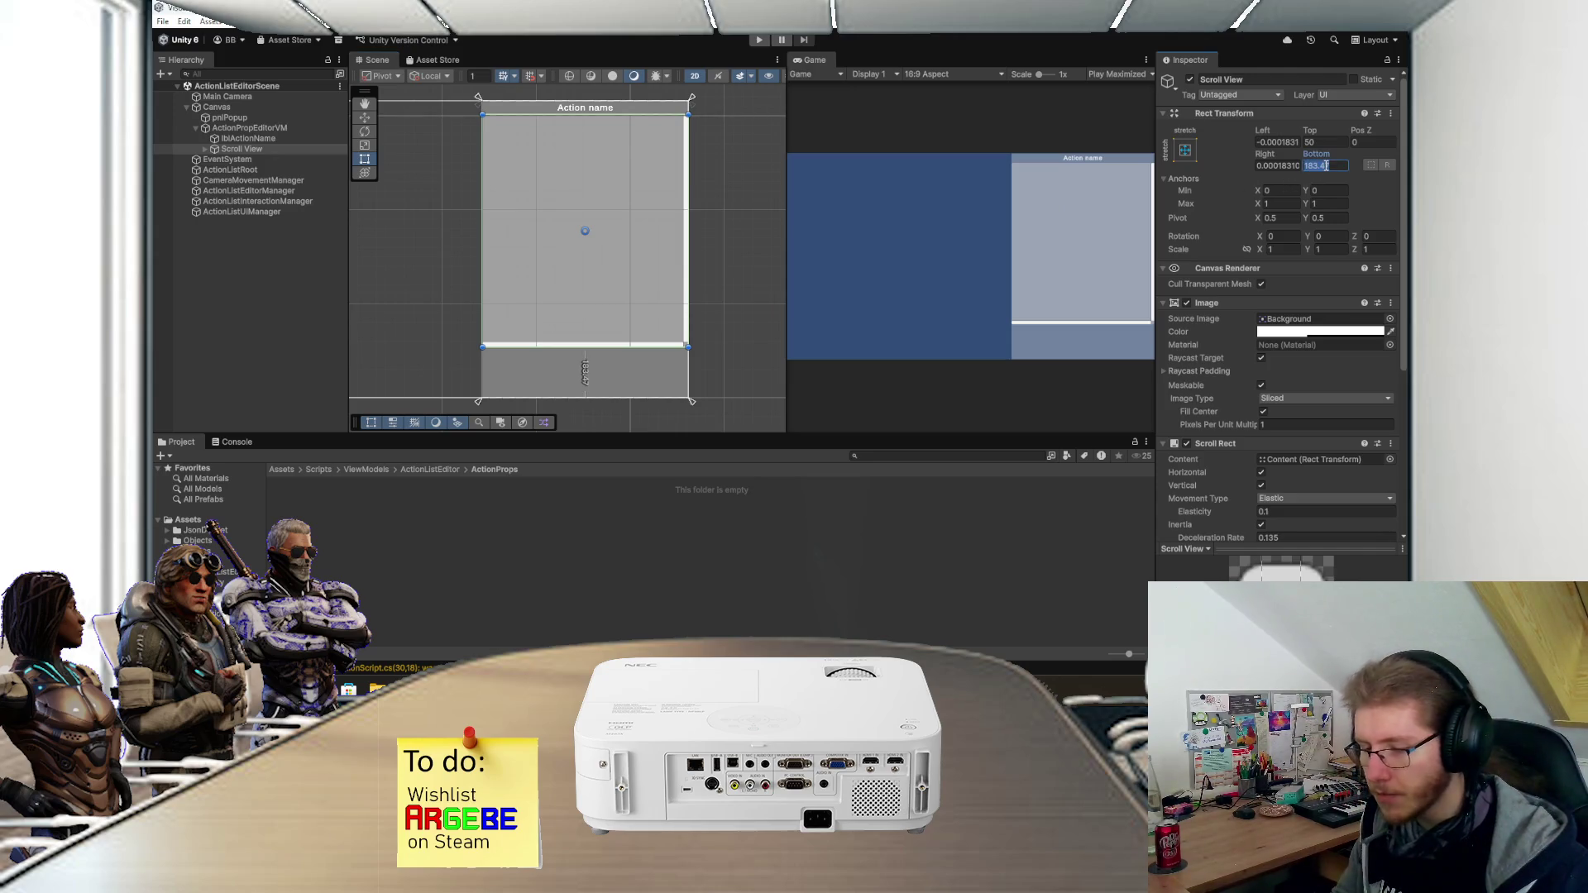
text(200)
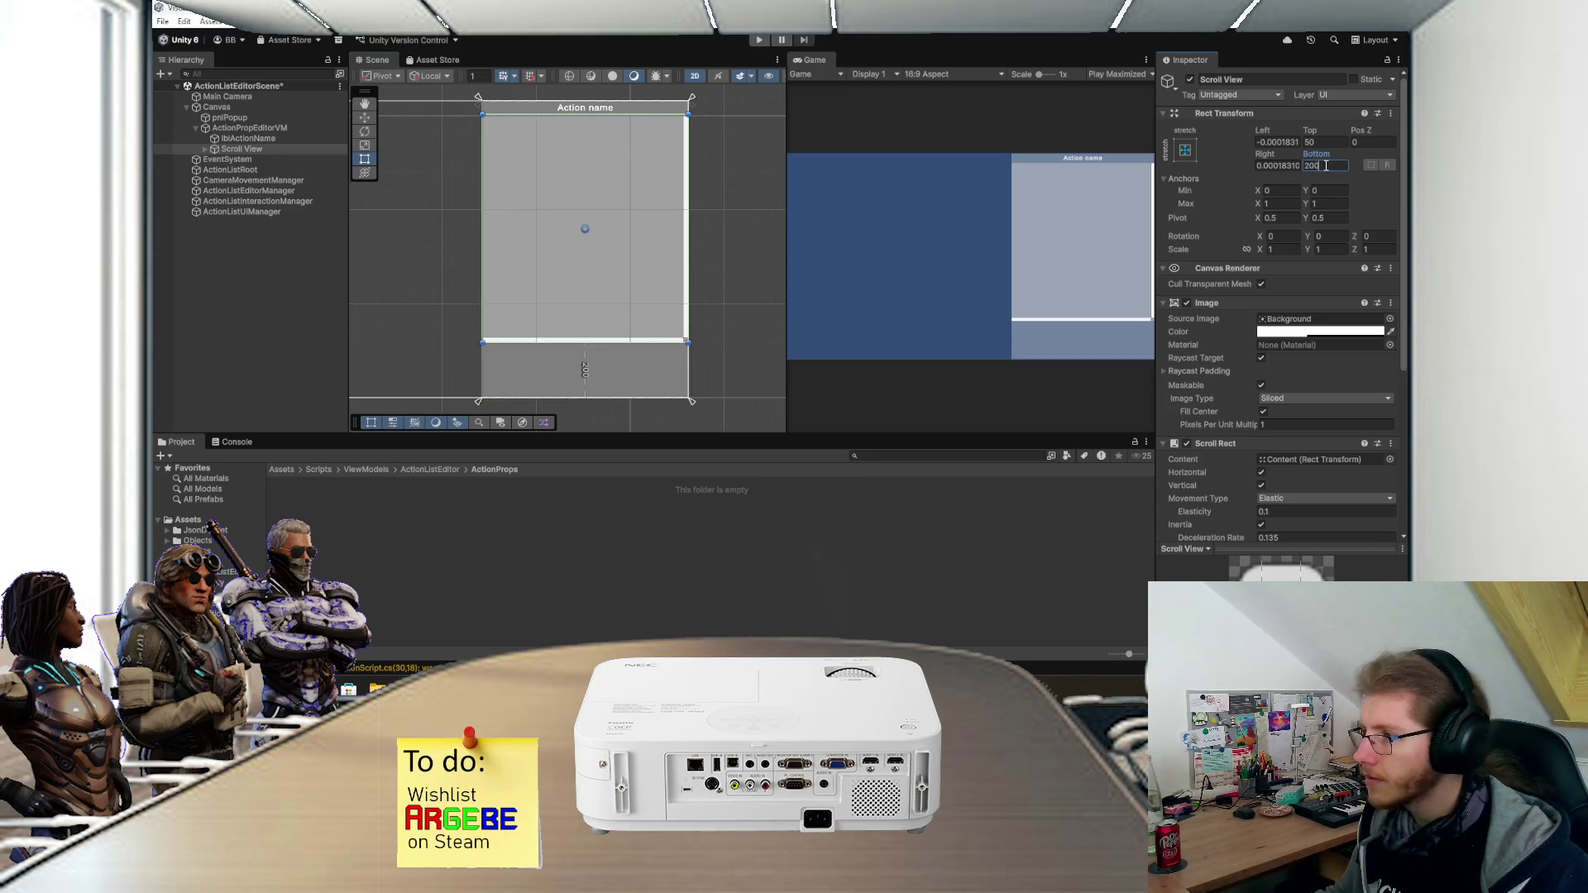
key(BackSpace)
key(BackSpace)
key(BackSpace)
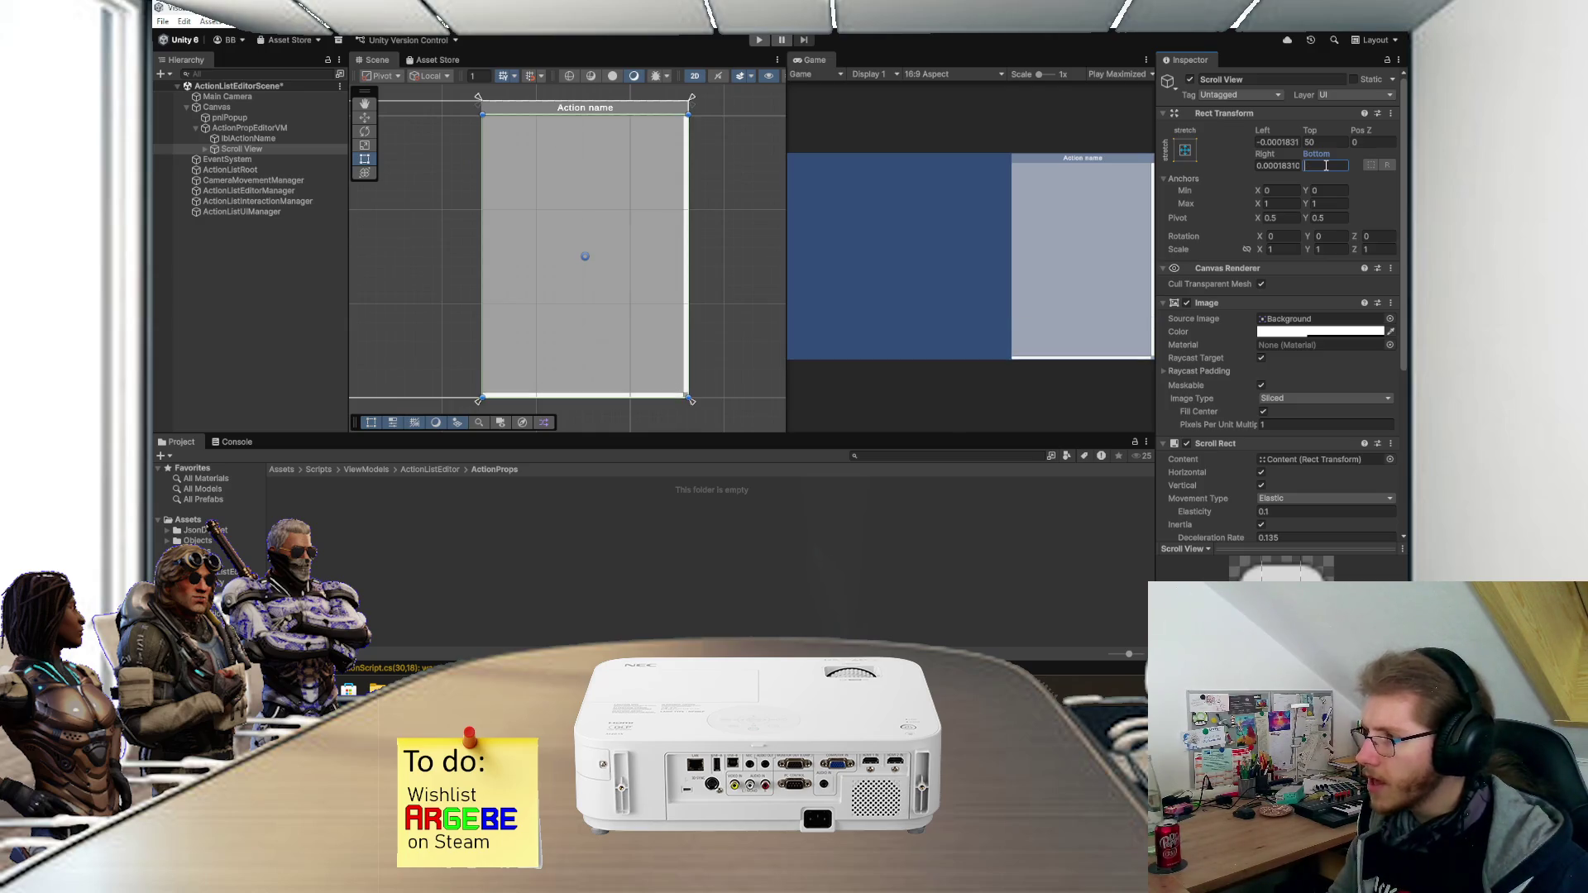
text(150)
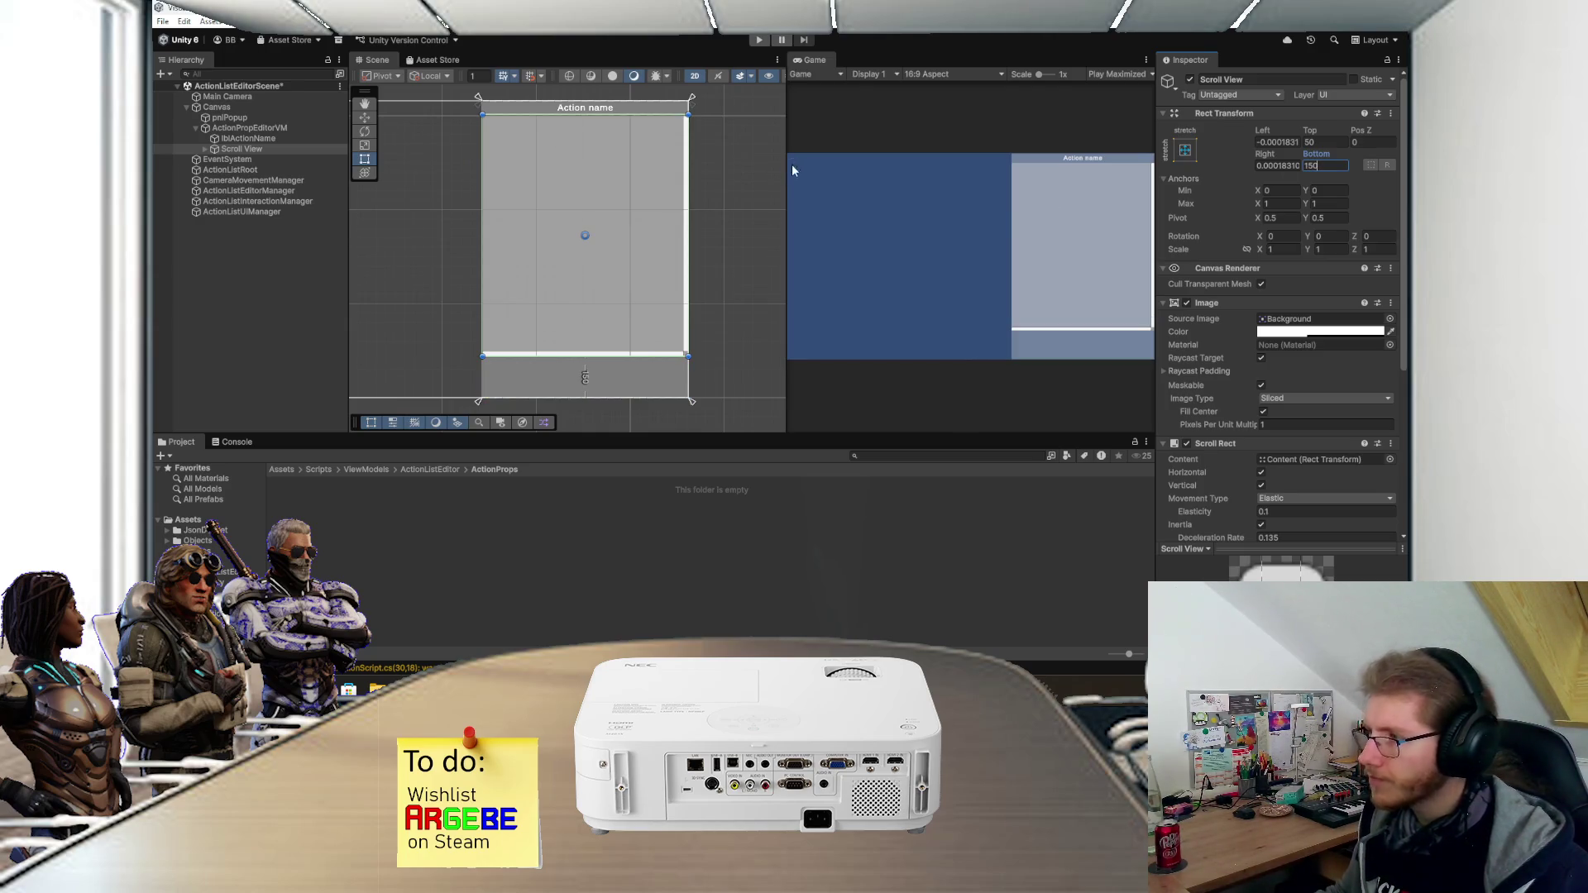
double_click(825, 58)
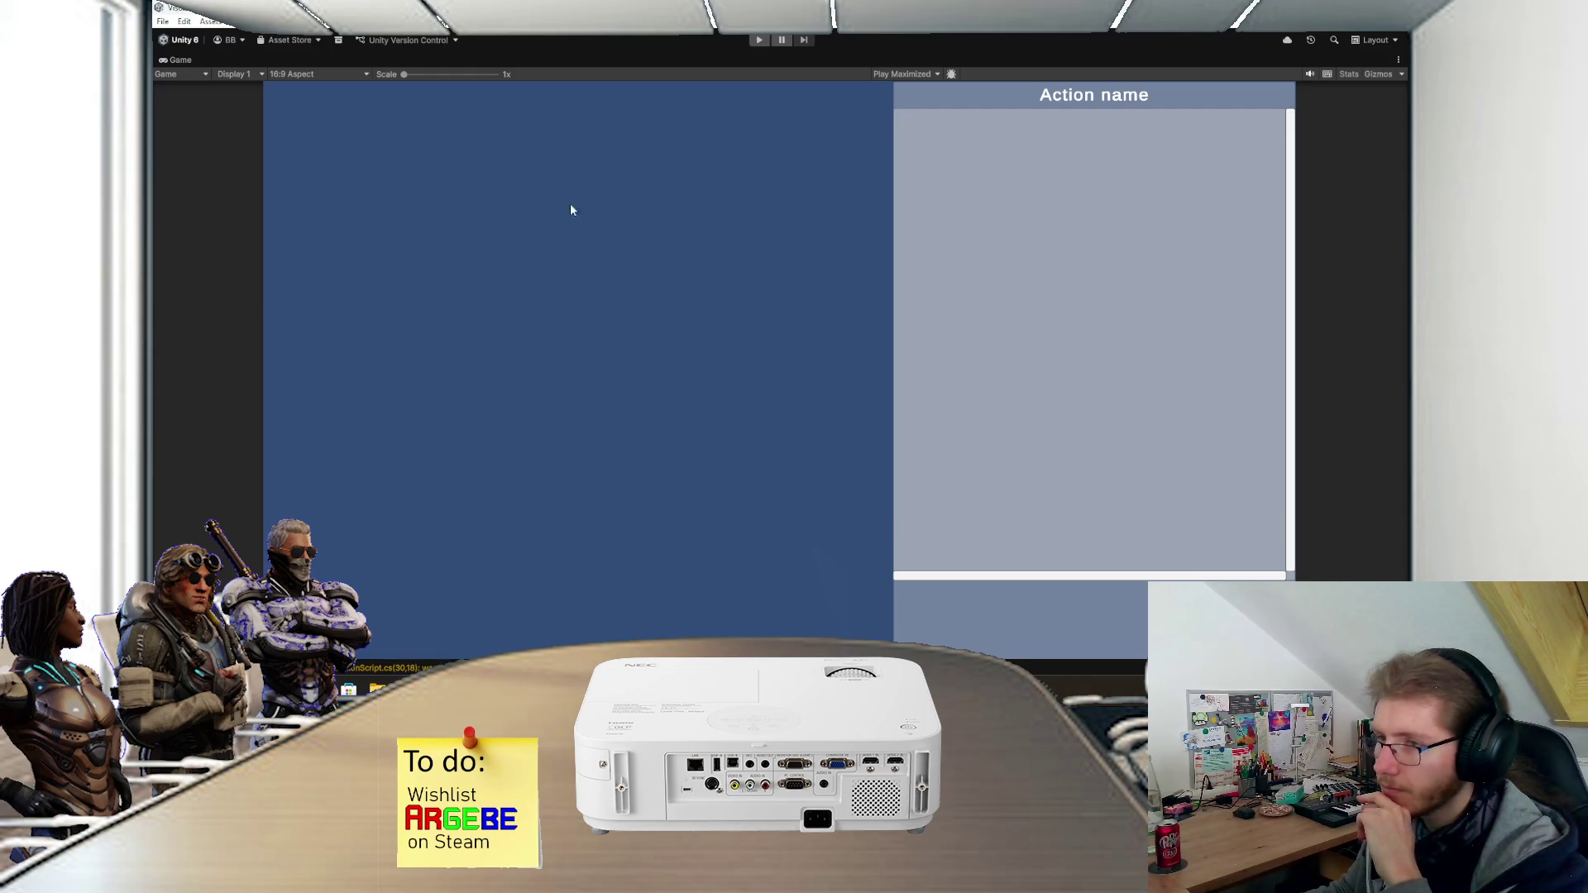
double_click(179, 65)
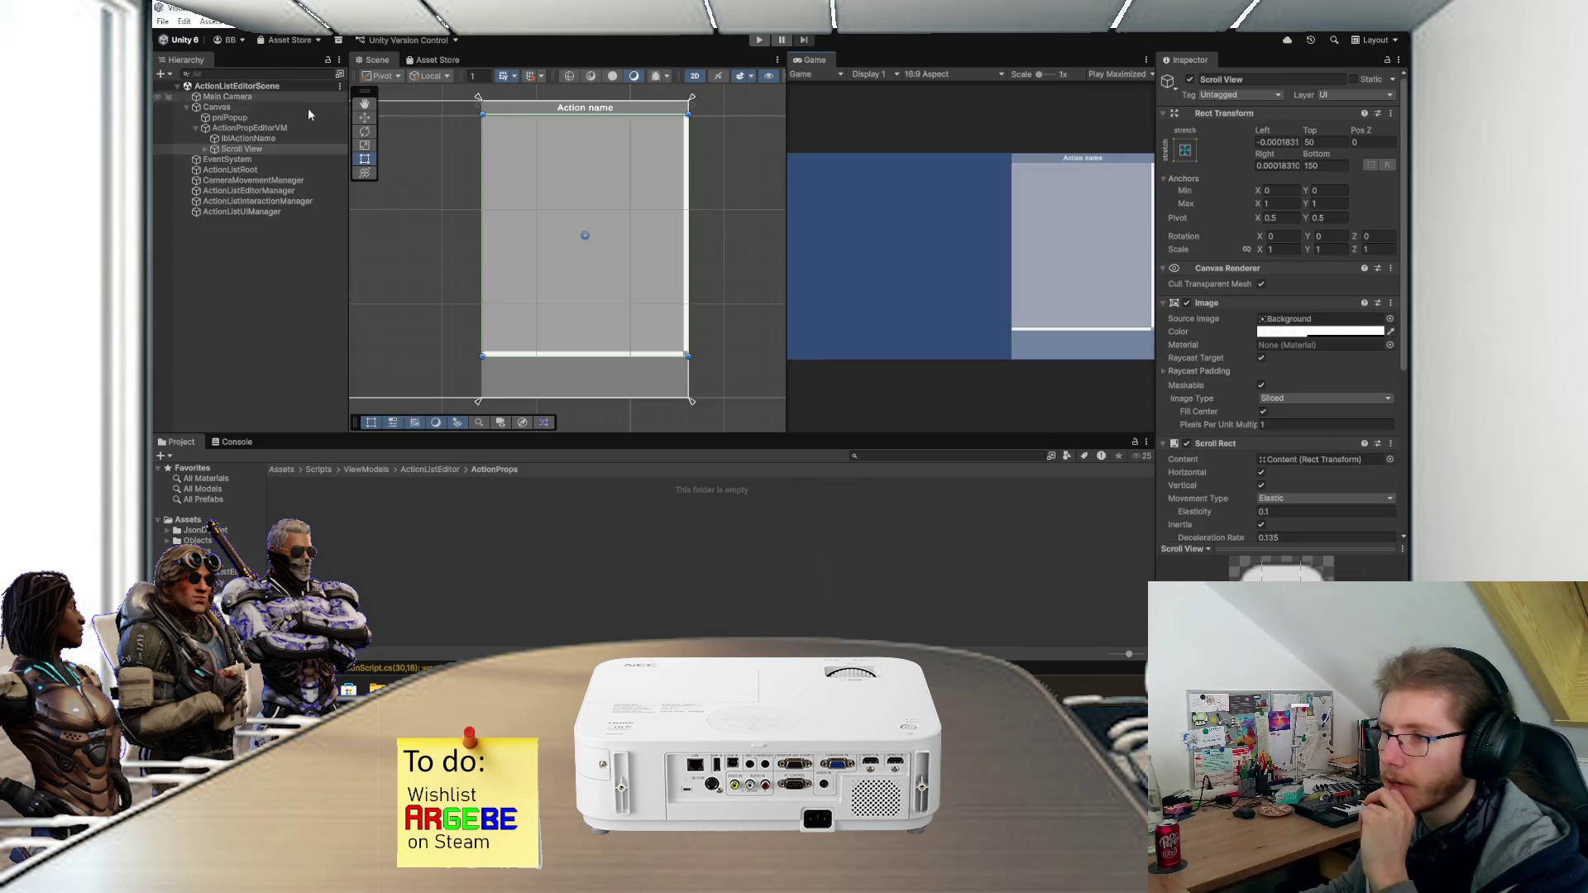
- Rename the Scroll View to svProps and its Content object to pnlPropRoot
scroll(617, 304, down, 2)
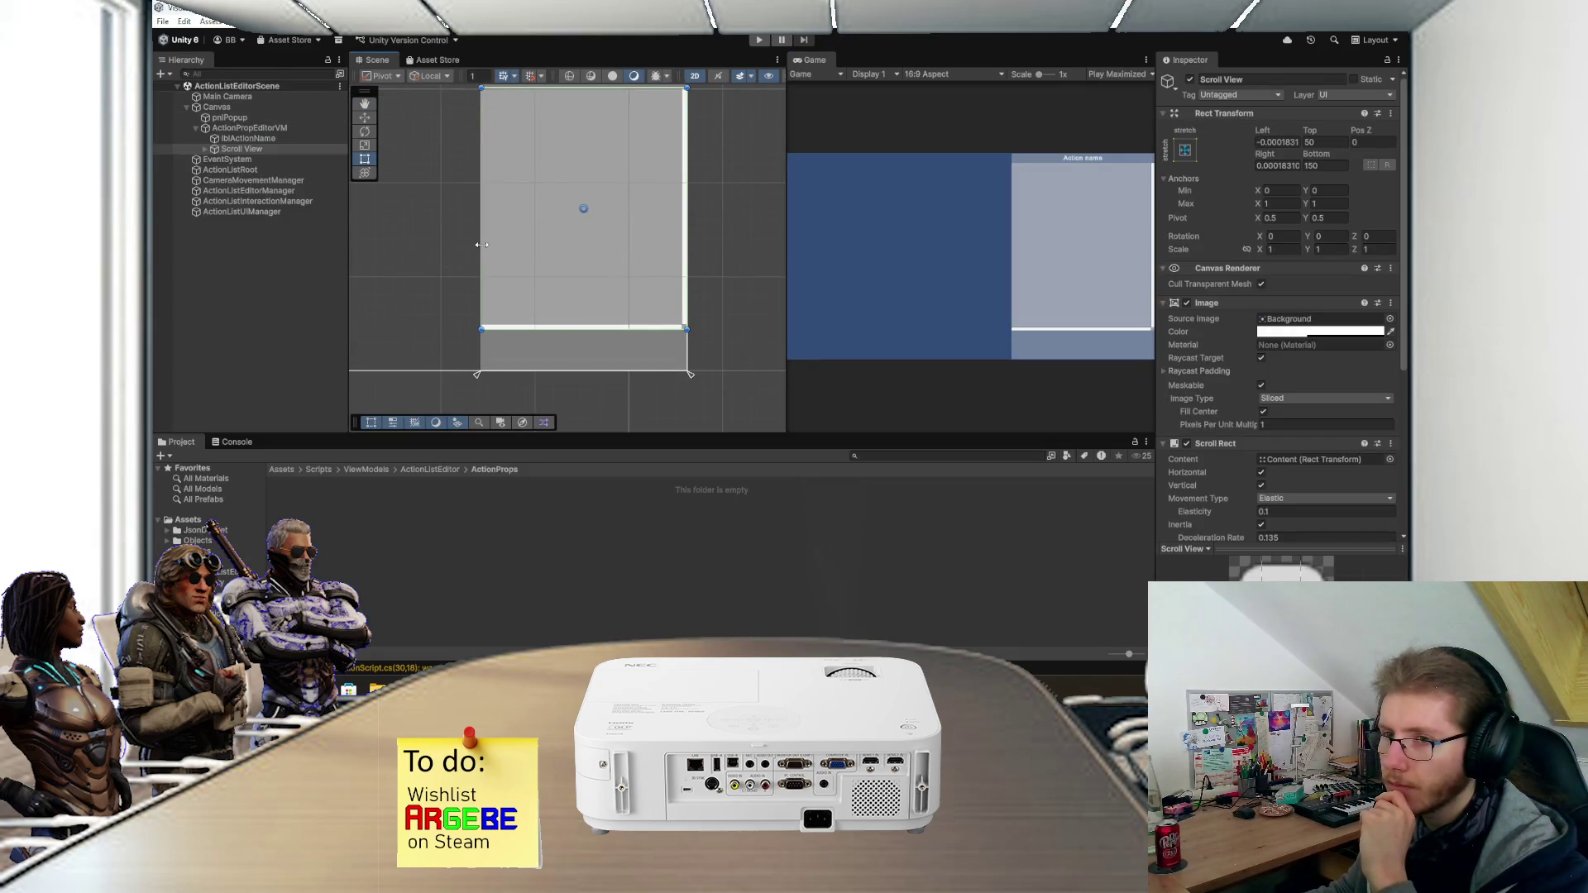
click(237, 149)
text(sv)
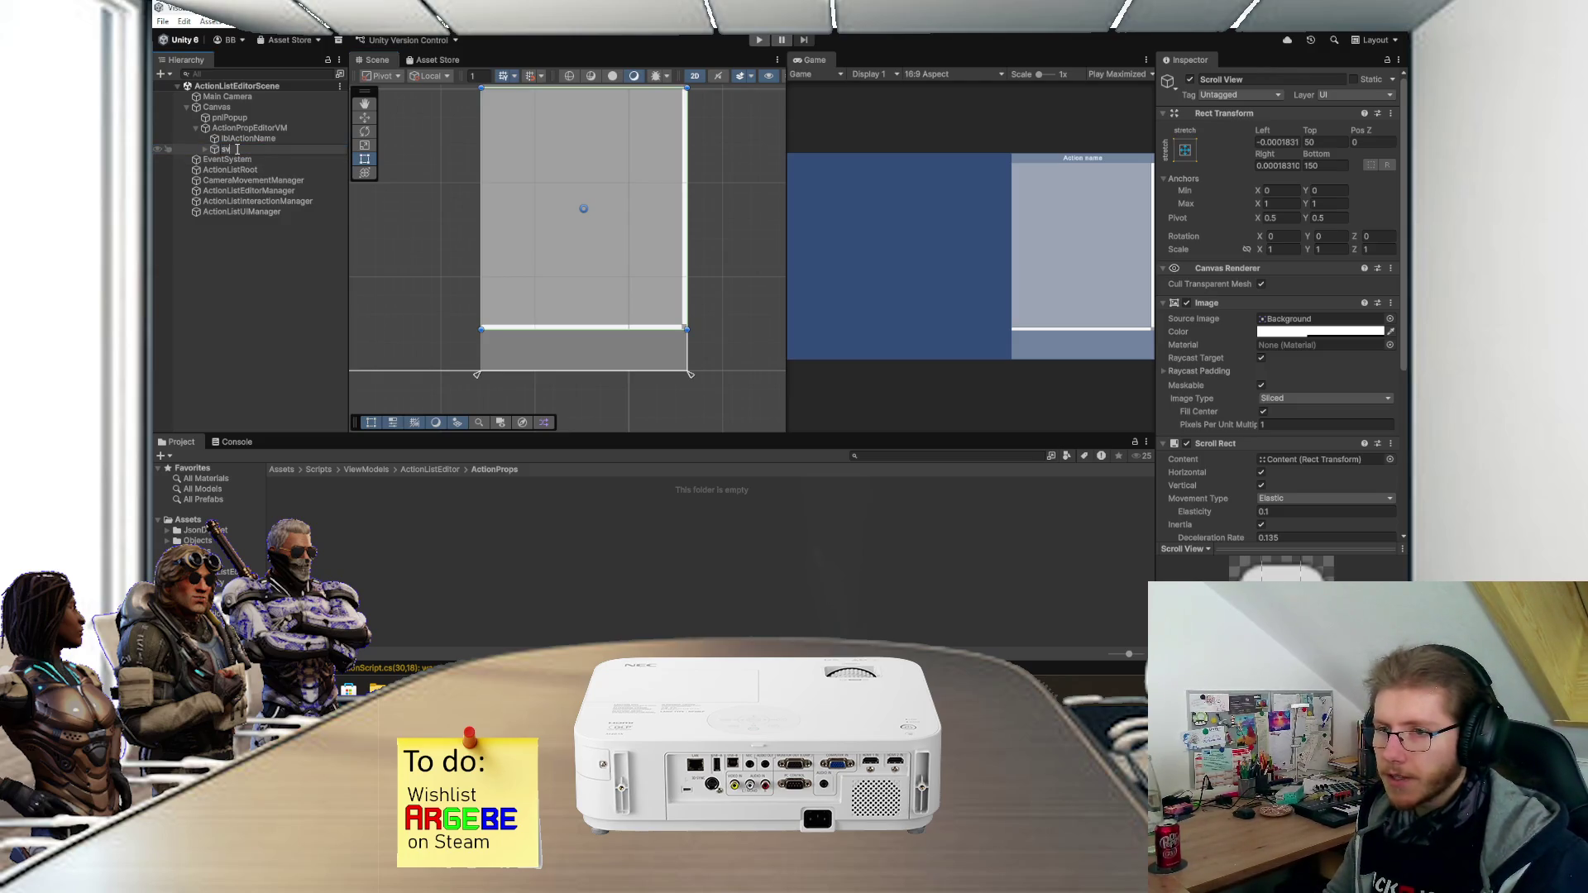
text(Props)
key(Return)
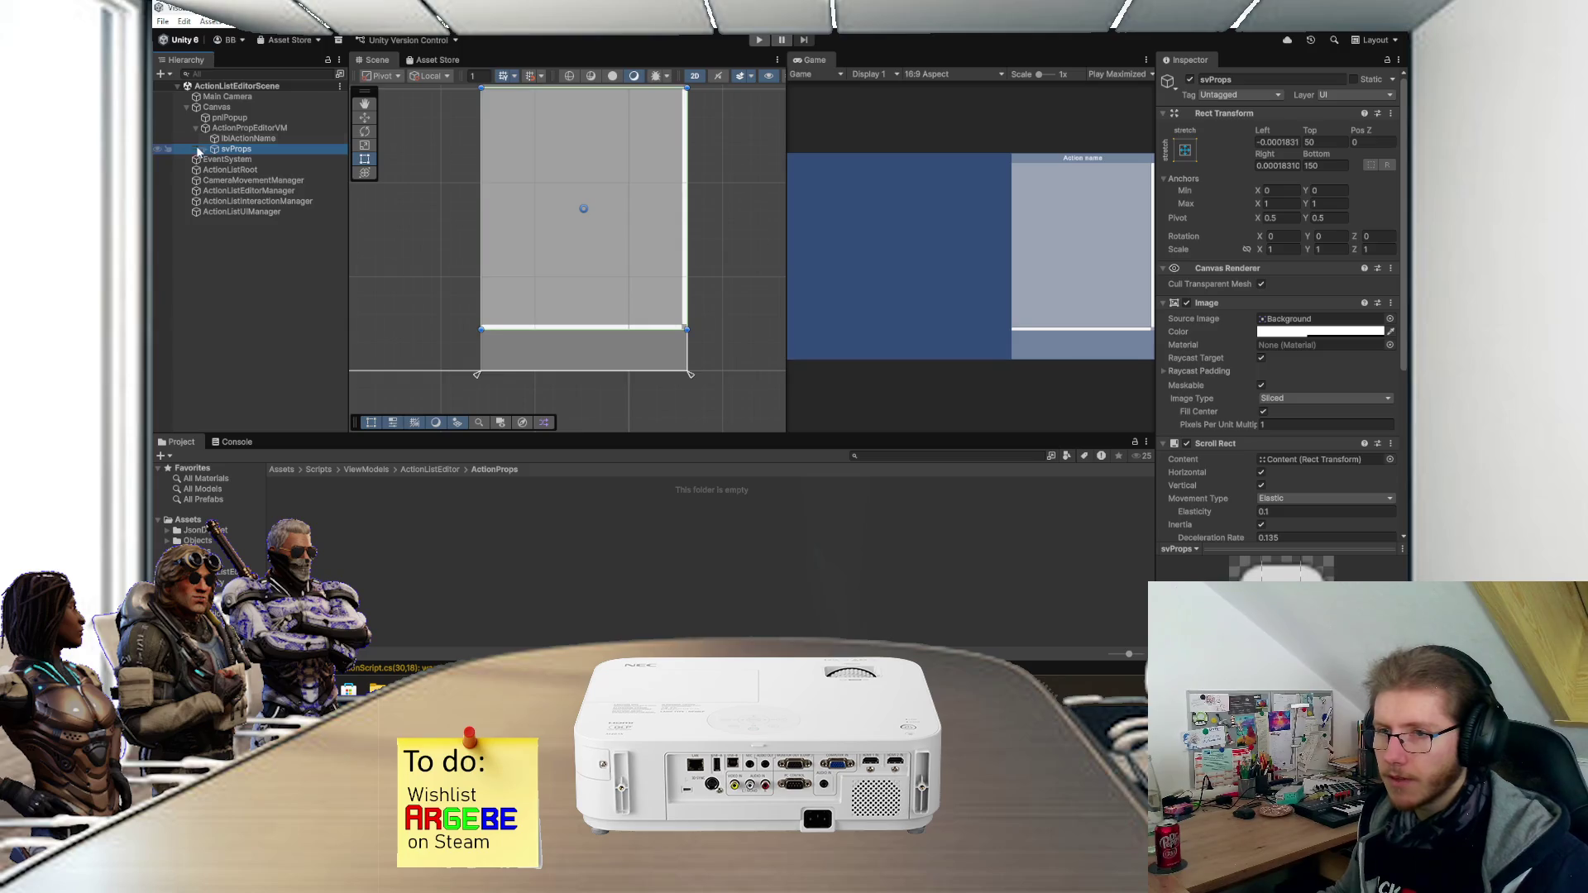
key(Right)
key(Down)
key(Right)
key(Down)
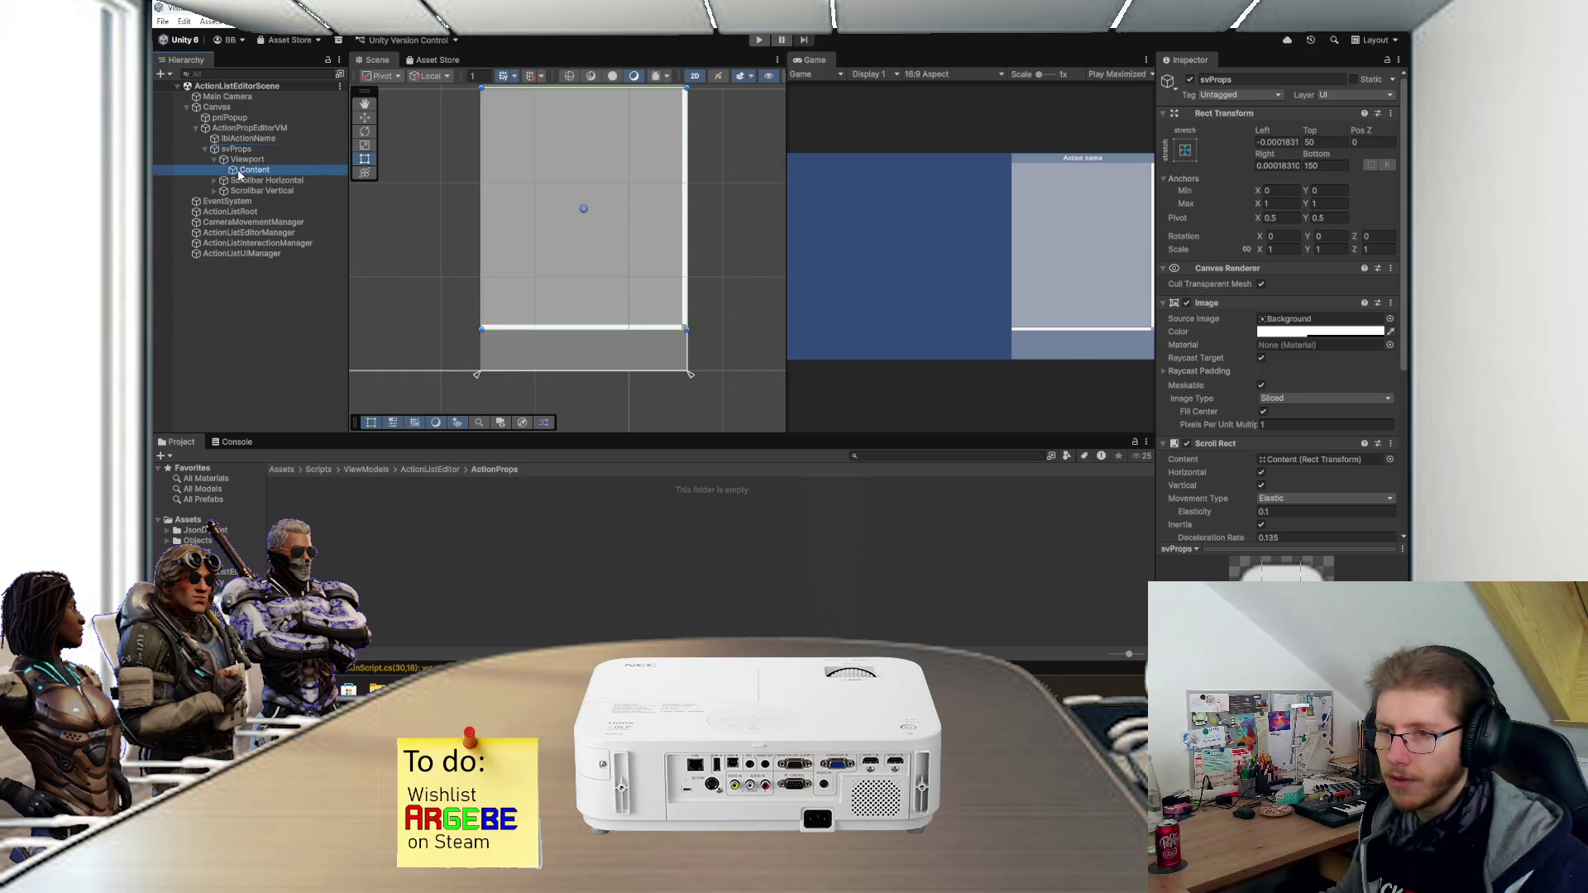
key(F2)
text(pnl)
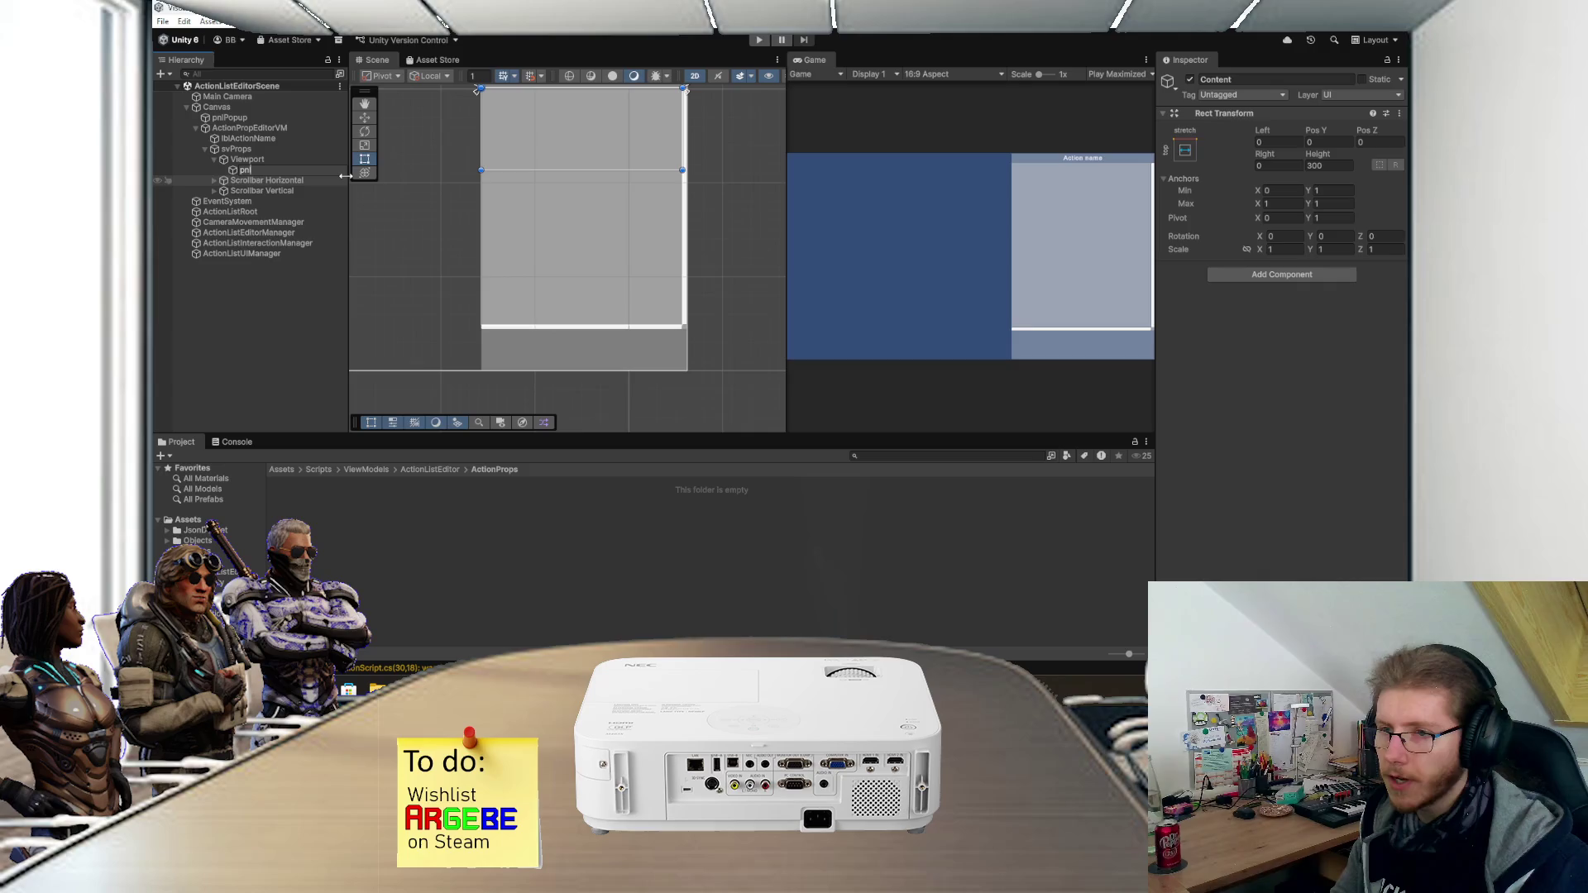
text(PropRoot)
key(Return)
- Add a Vertical Layout Group to pnlPropRoot: Upper Center, spacing 5, controlling child width only
click(1293, 274)
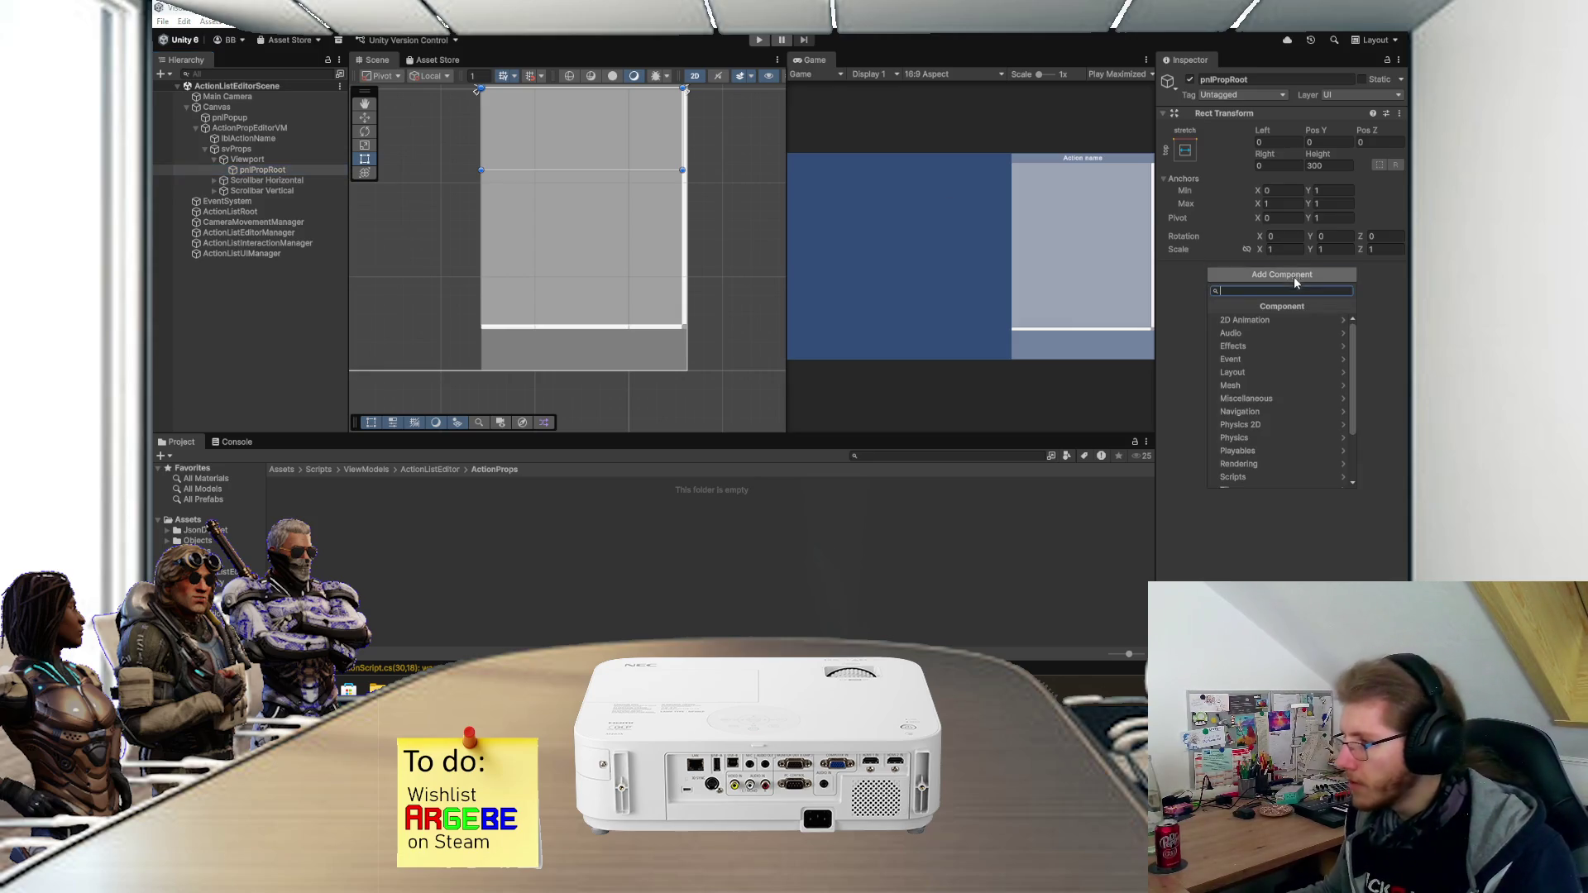
click(1274, 380)
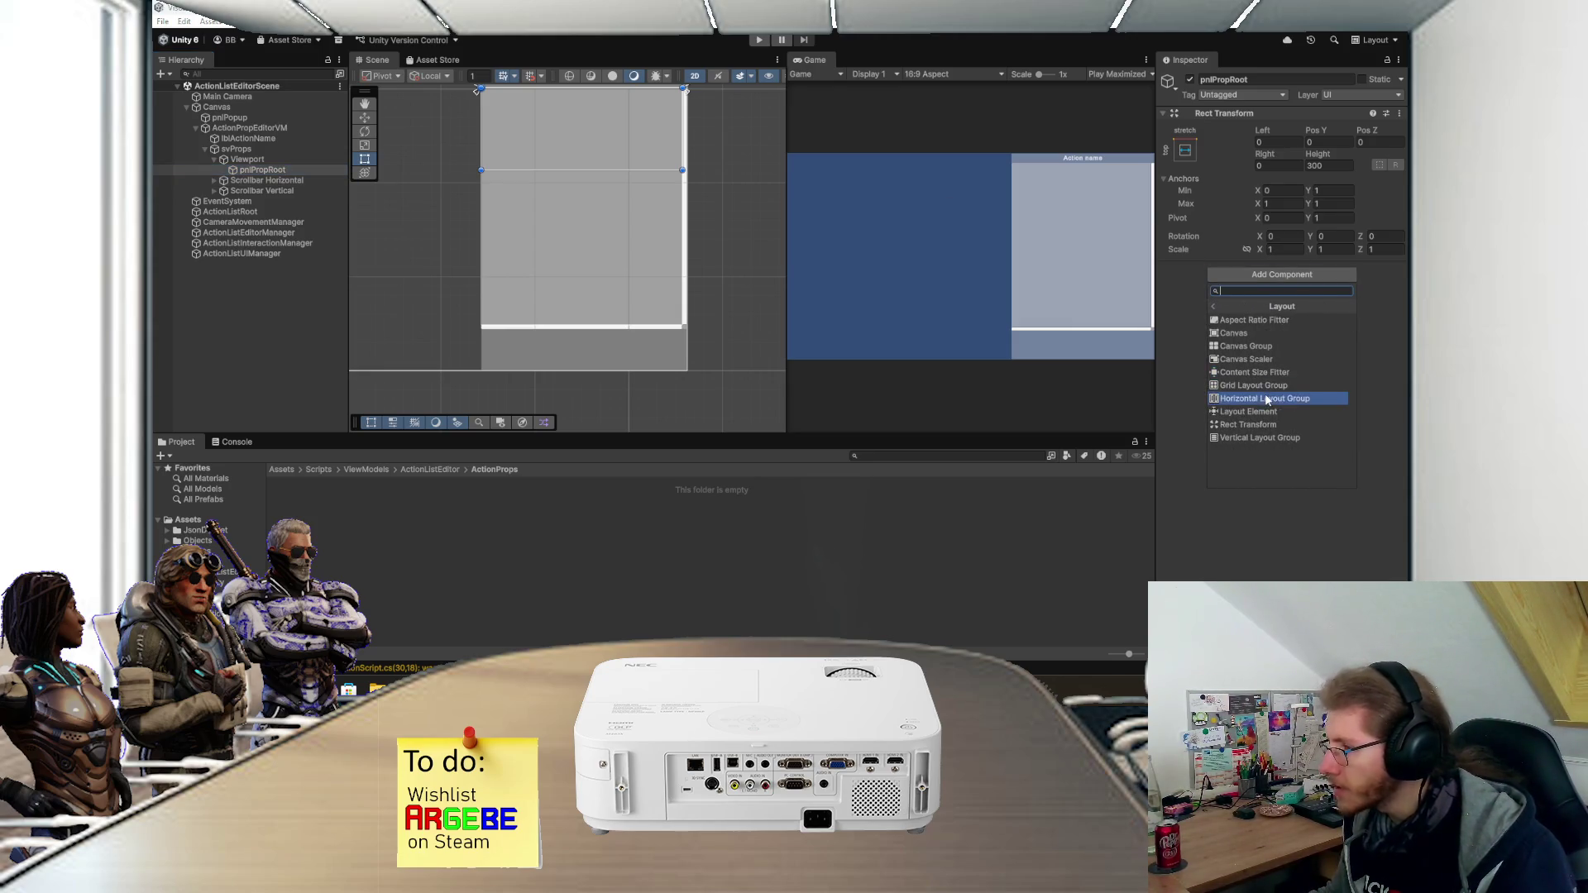
click(1262, 438)
click(1274, 362)
click(1300, 391)
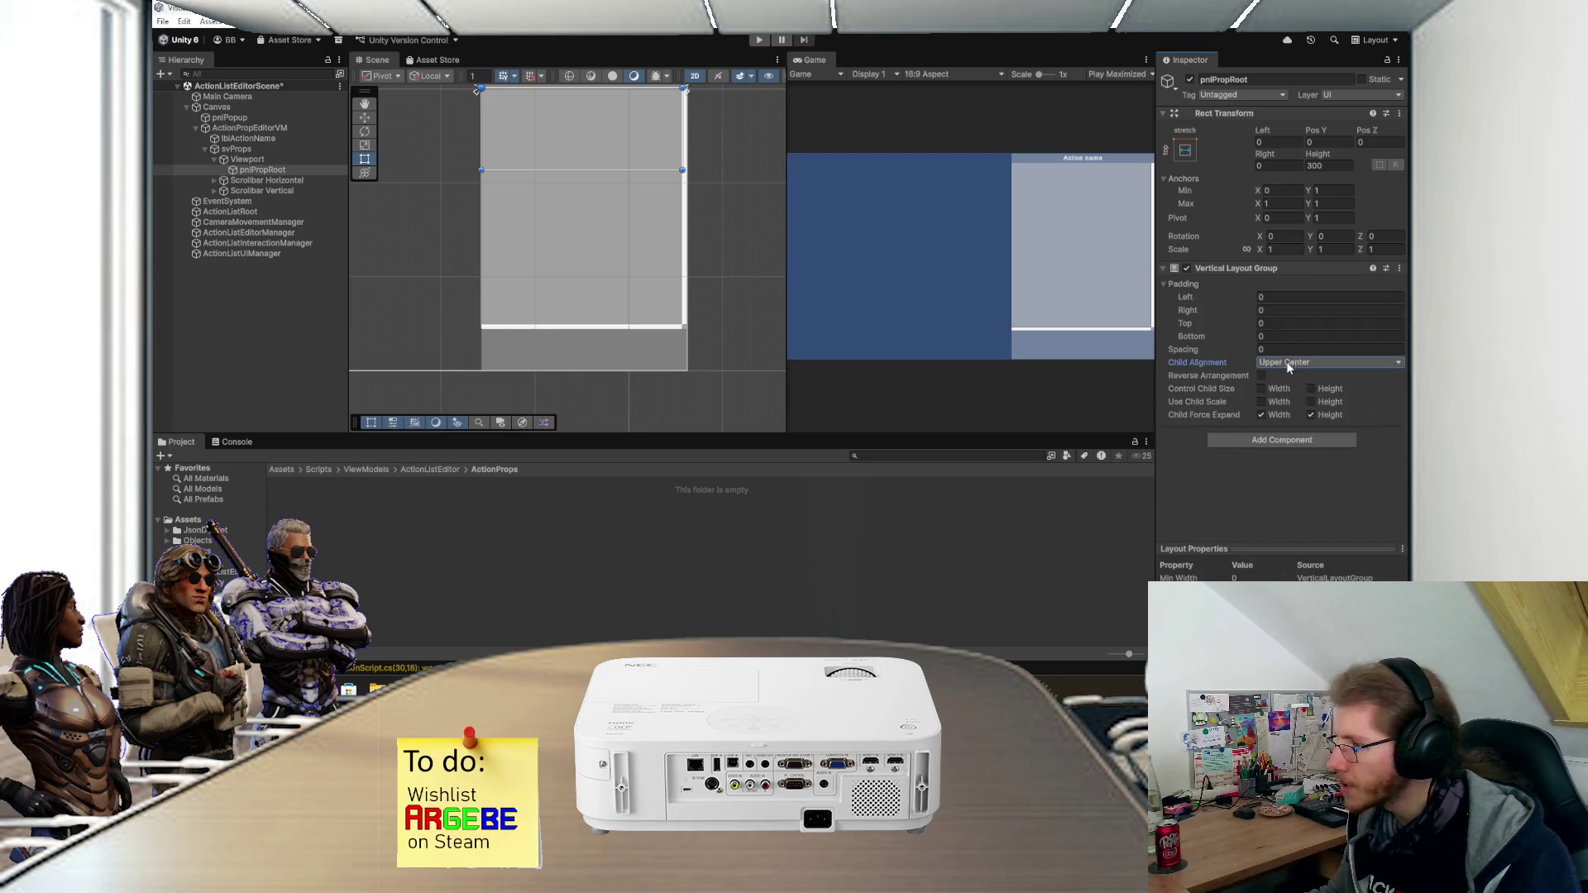
click(1261, 390)
click(1311, 388)
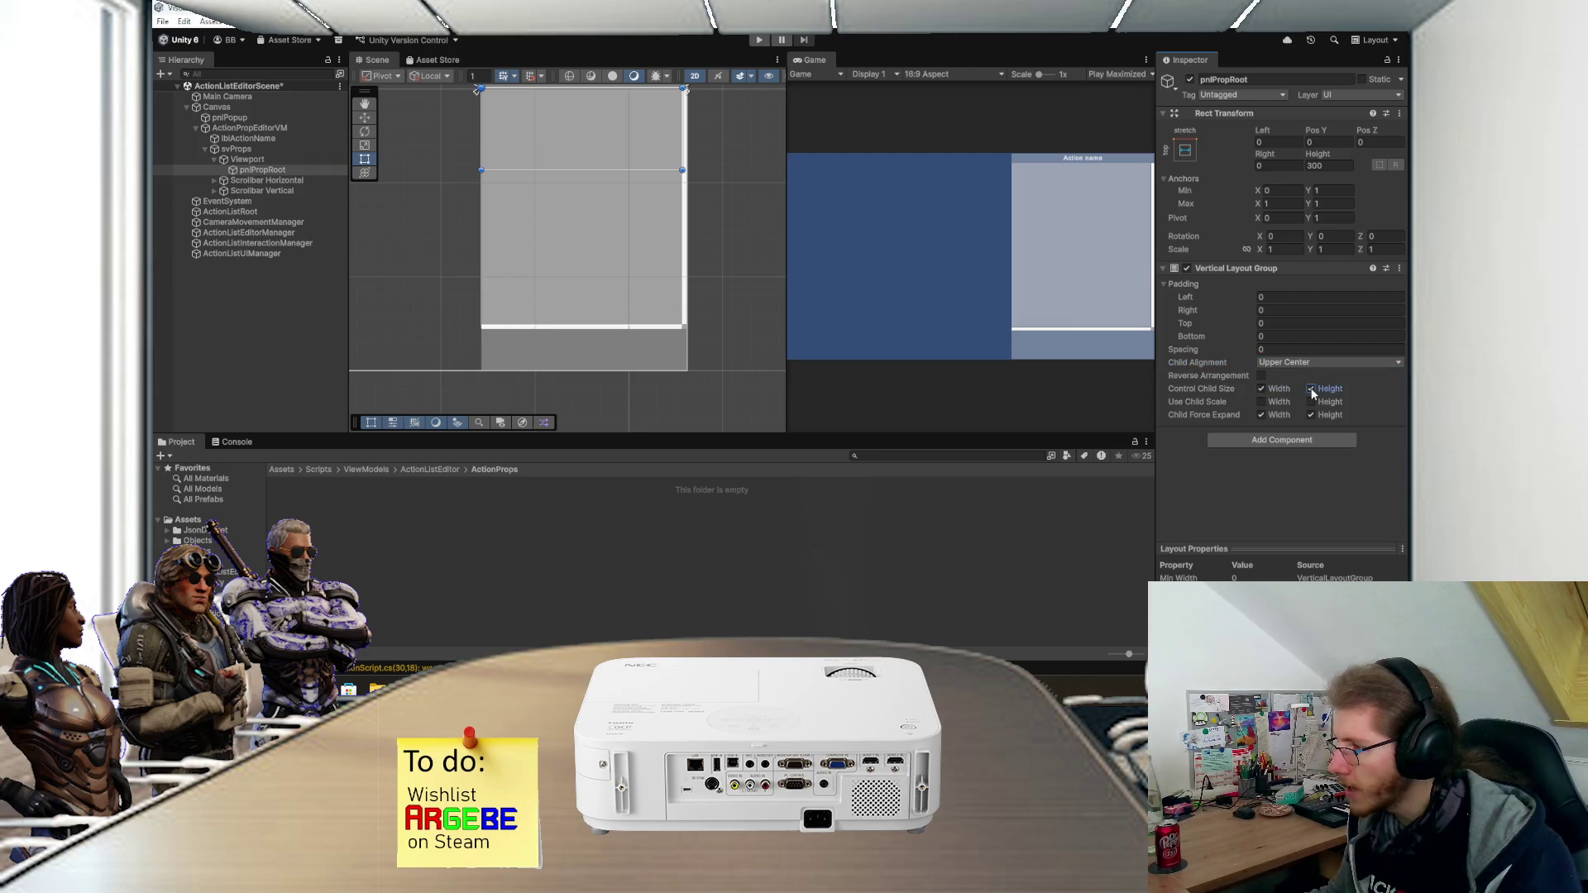
click(1275, 351)
text(5)
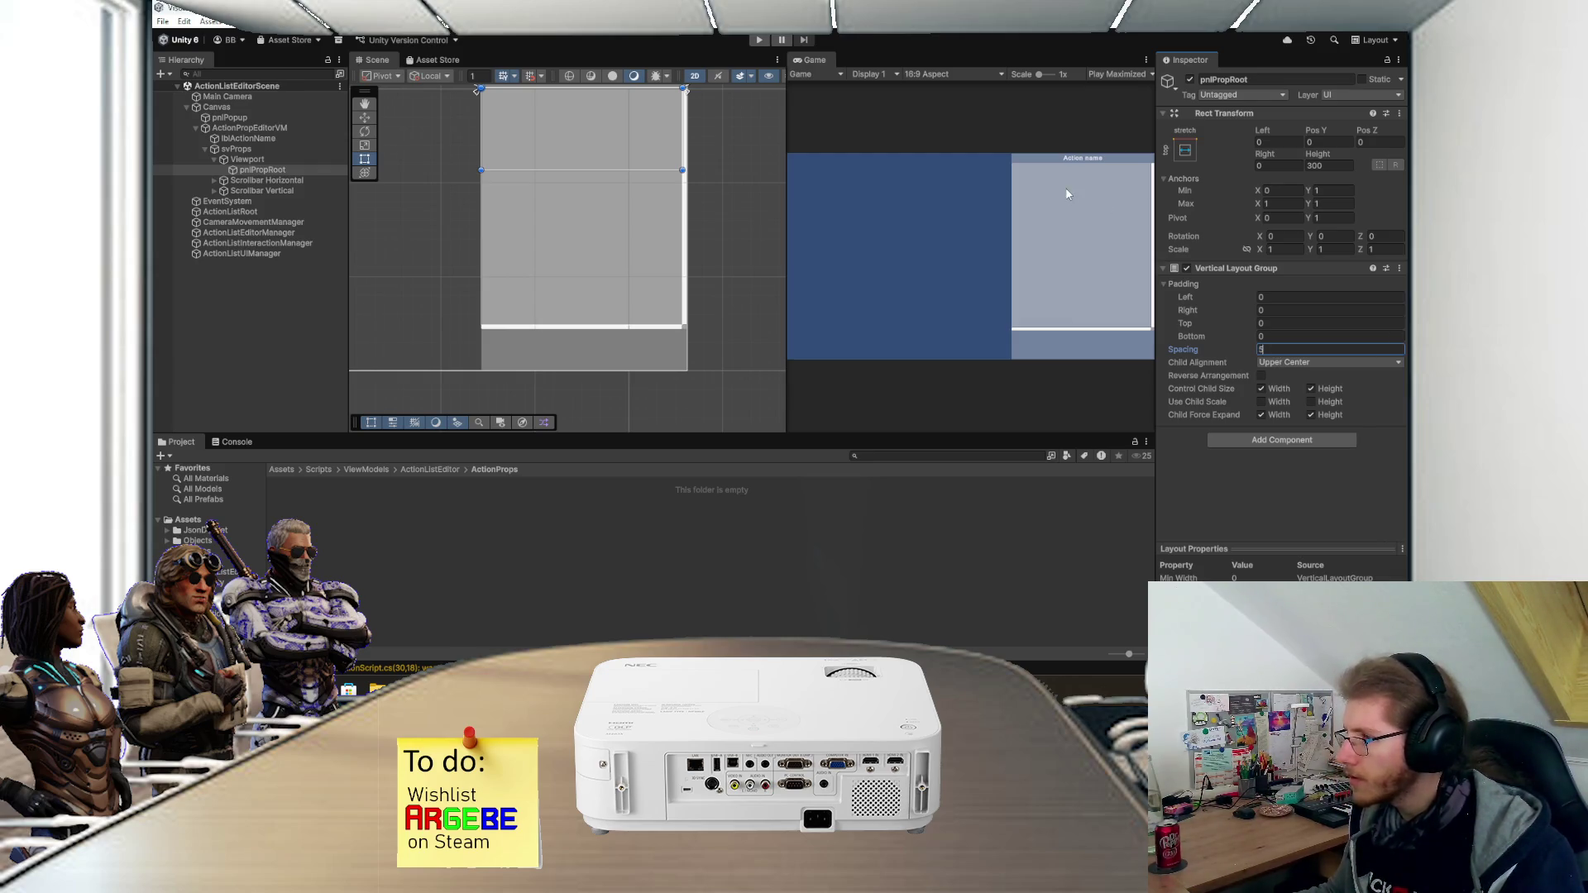
click(1215, 439)
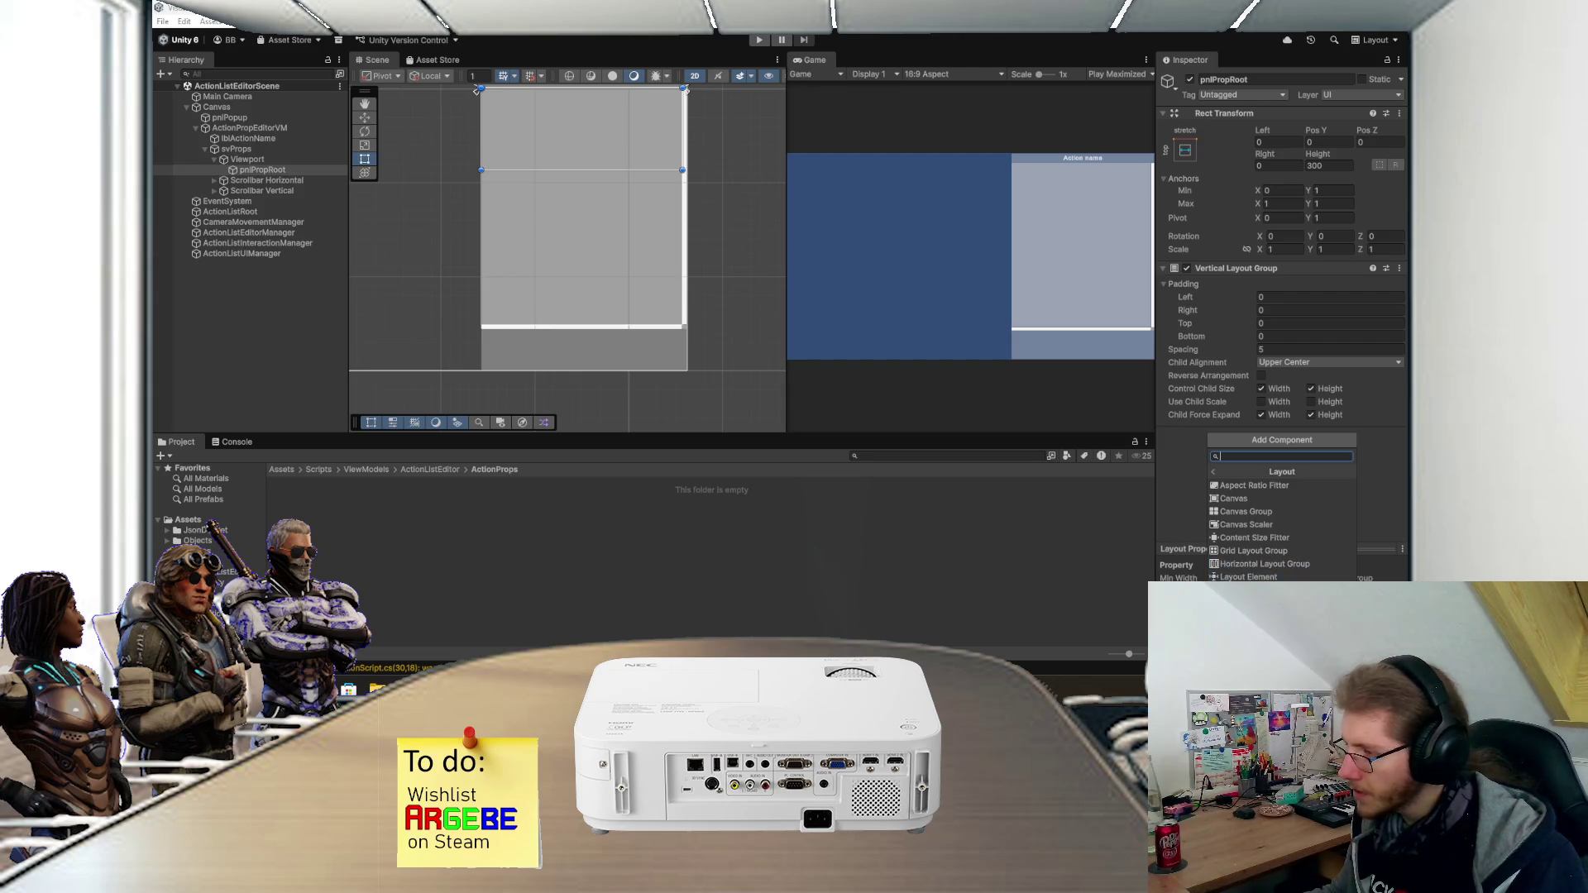
key(Escape)
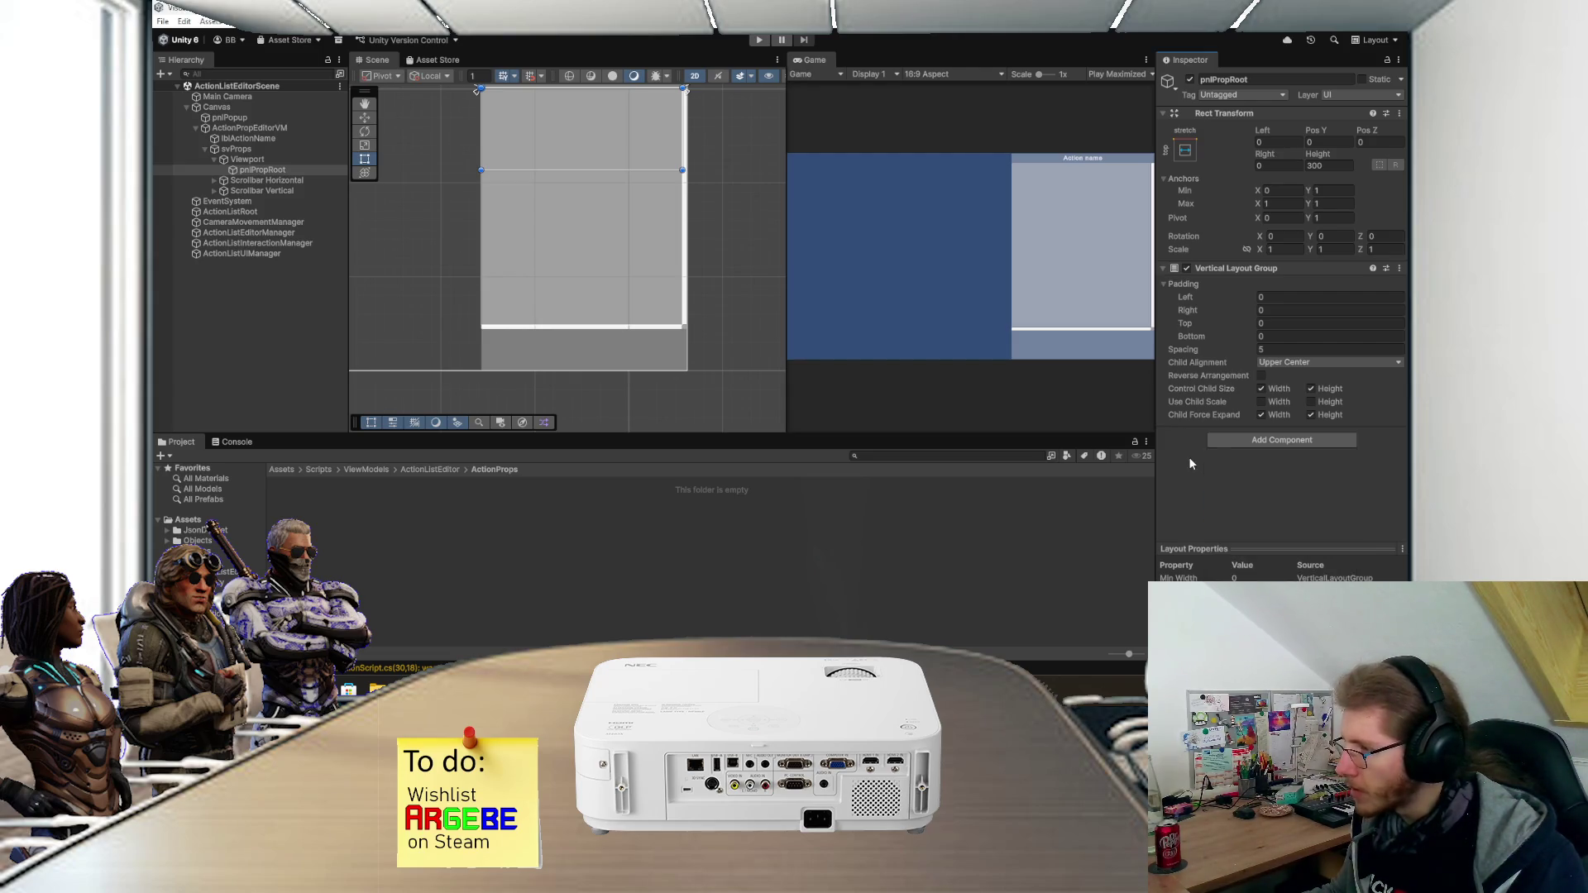
click(1309, 390)
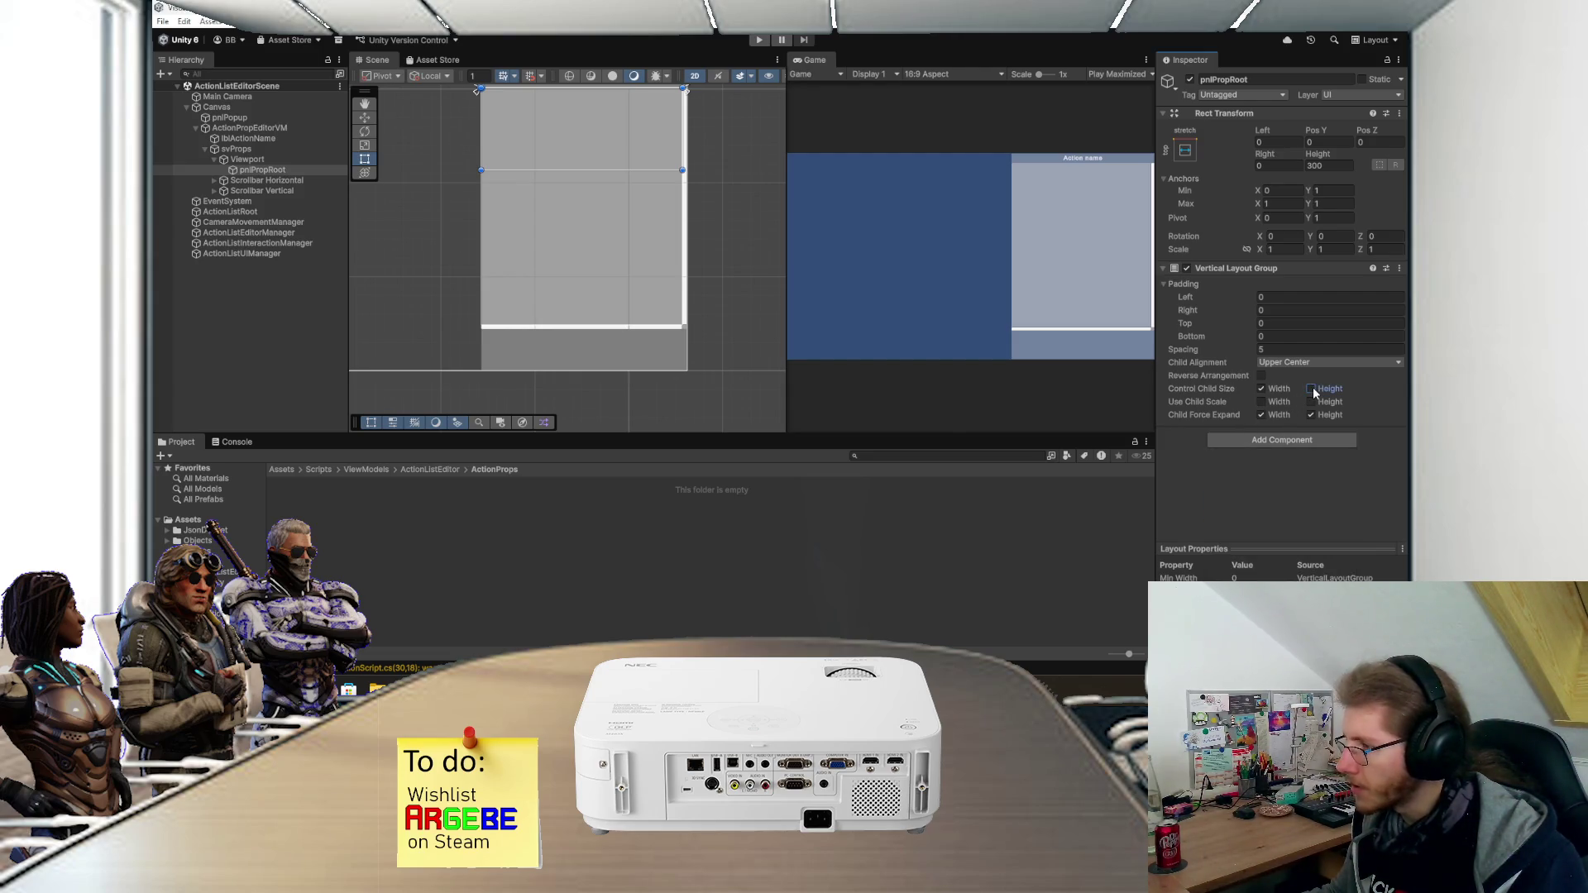
- Add a Content Size Fitter to pnlPropRoot with Vertical Fit set to Preferred Size
click(1284, 440)
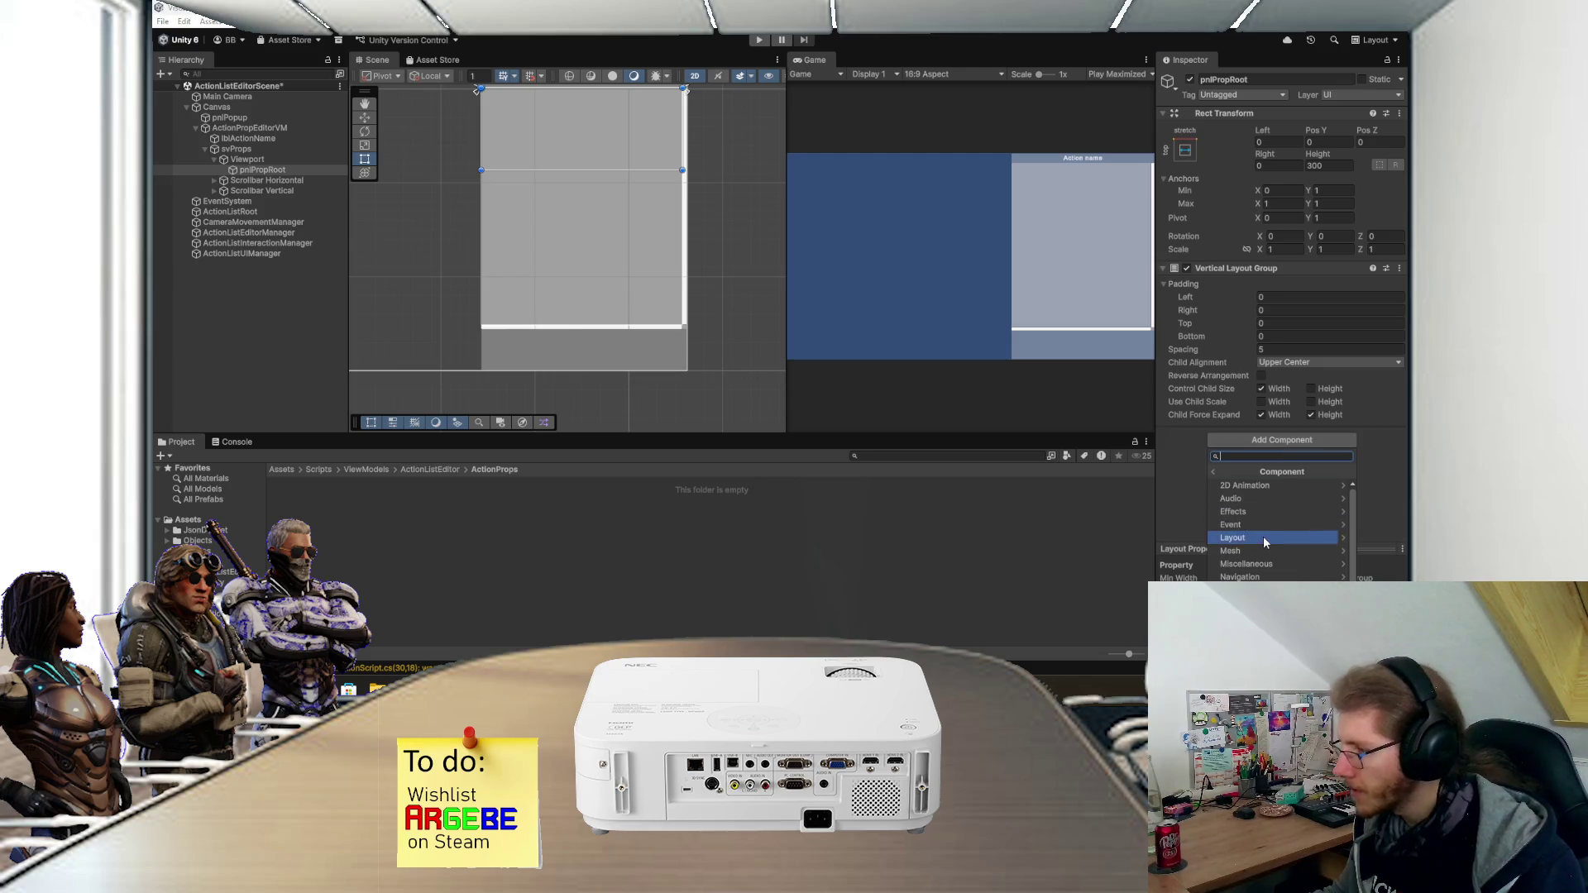
key(Down)
key(Down)
key(Down)
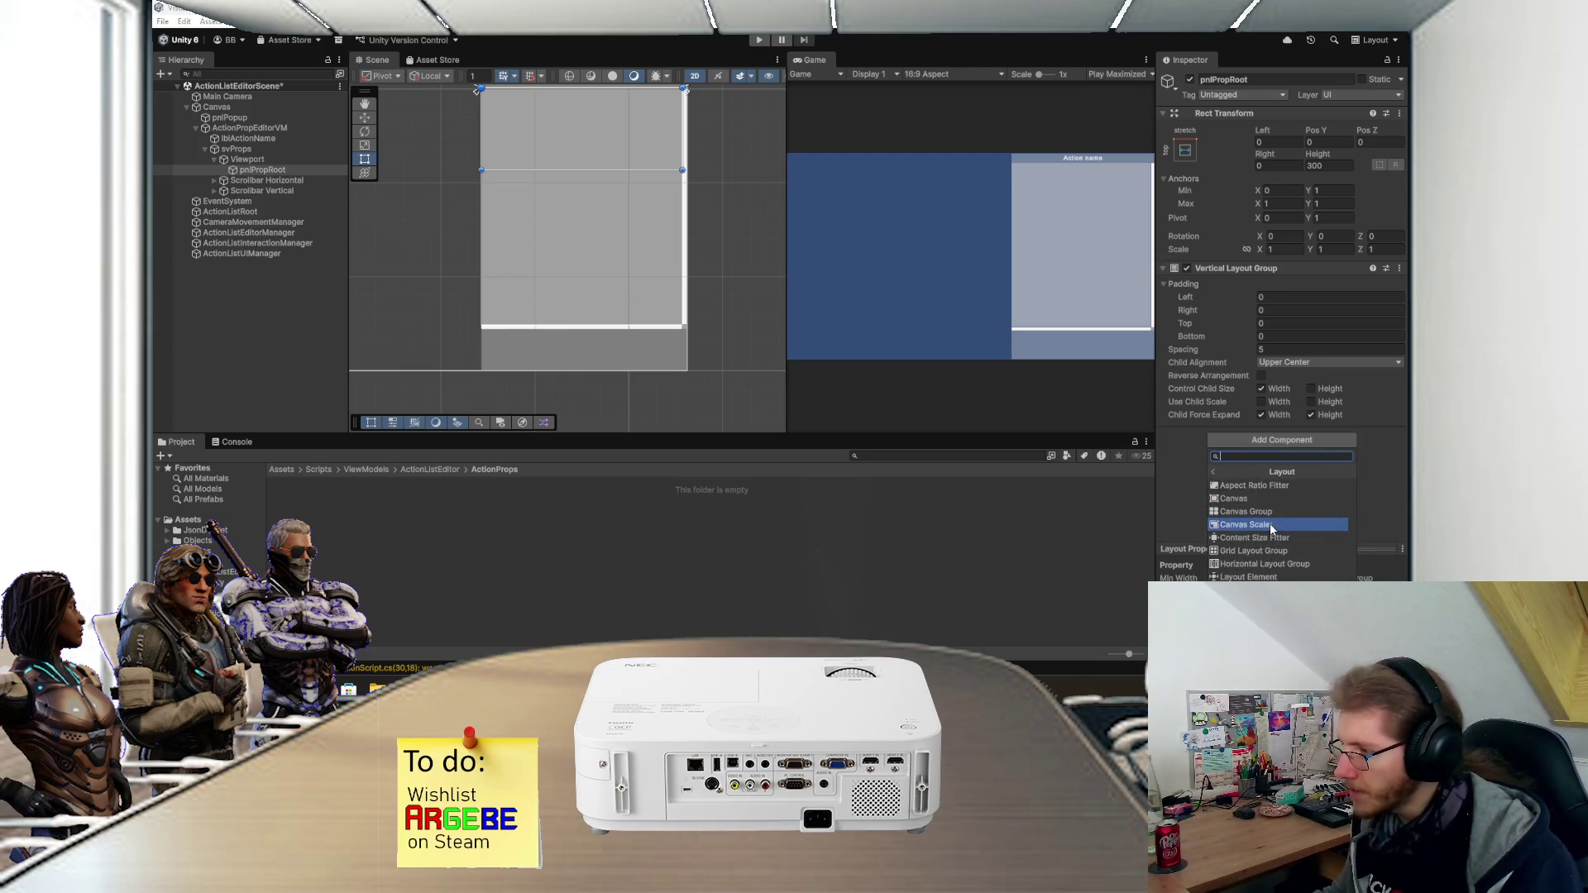
click(1274, 538)
click(1279, 477)
click(1304, 519)
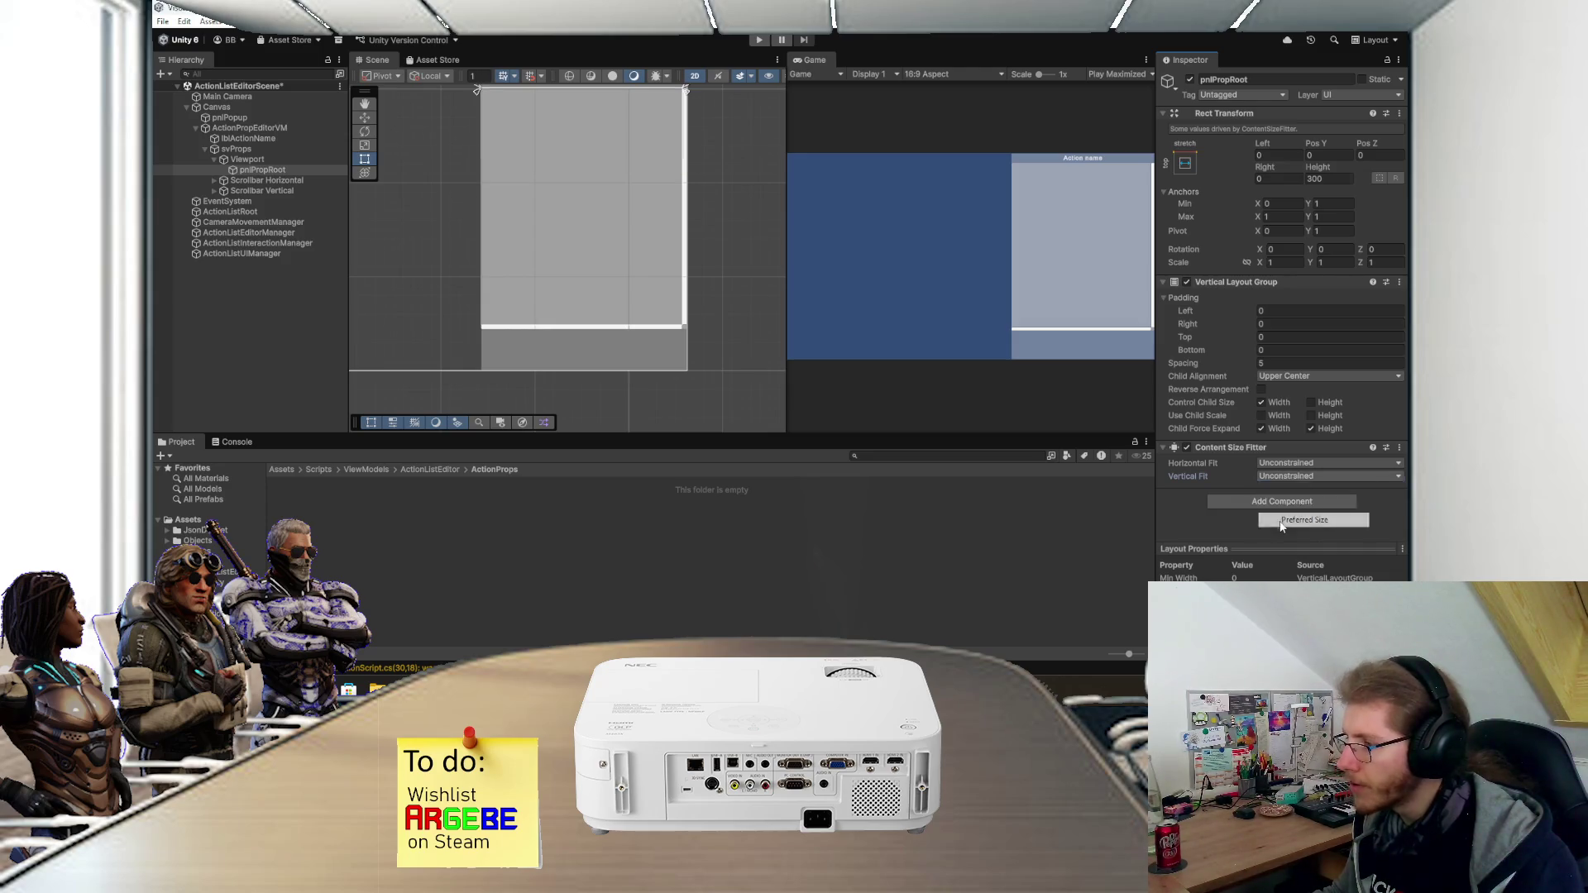
scroll(653, 276, down, 1)
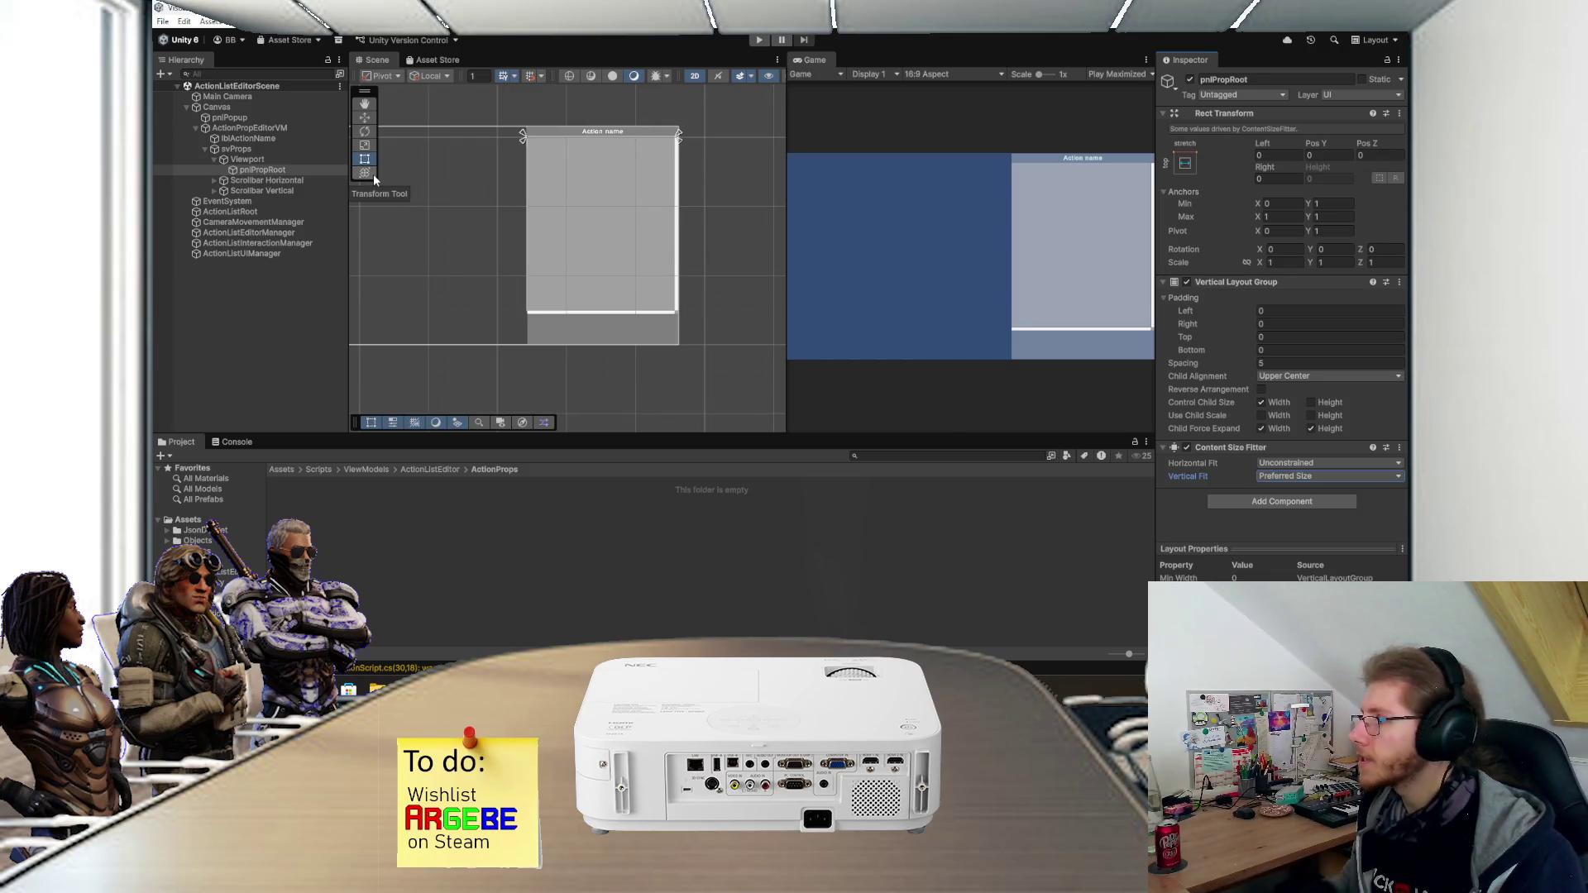
click(204, 148)
click(230, 129)
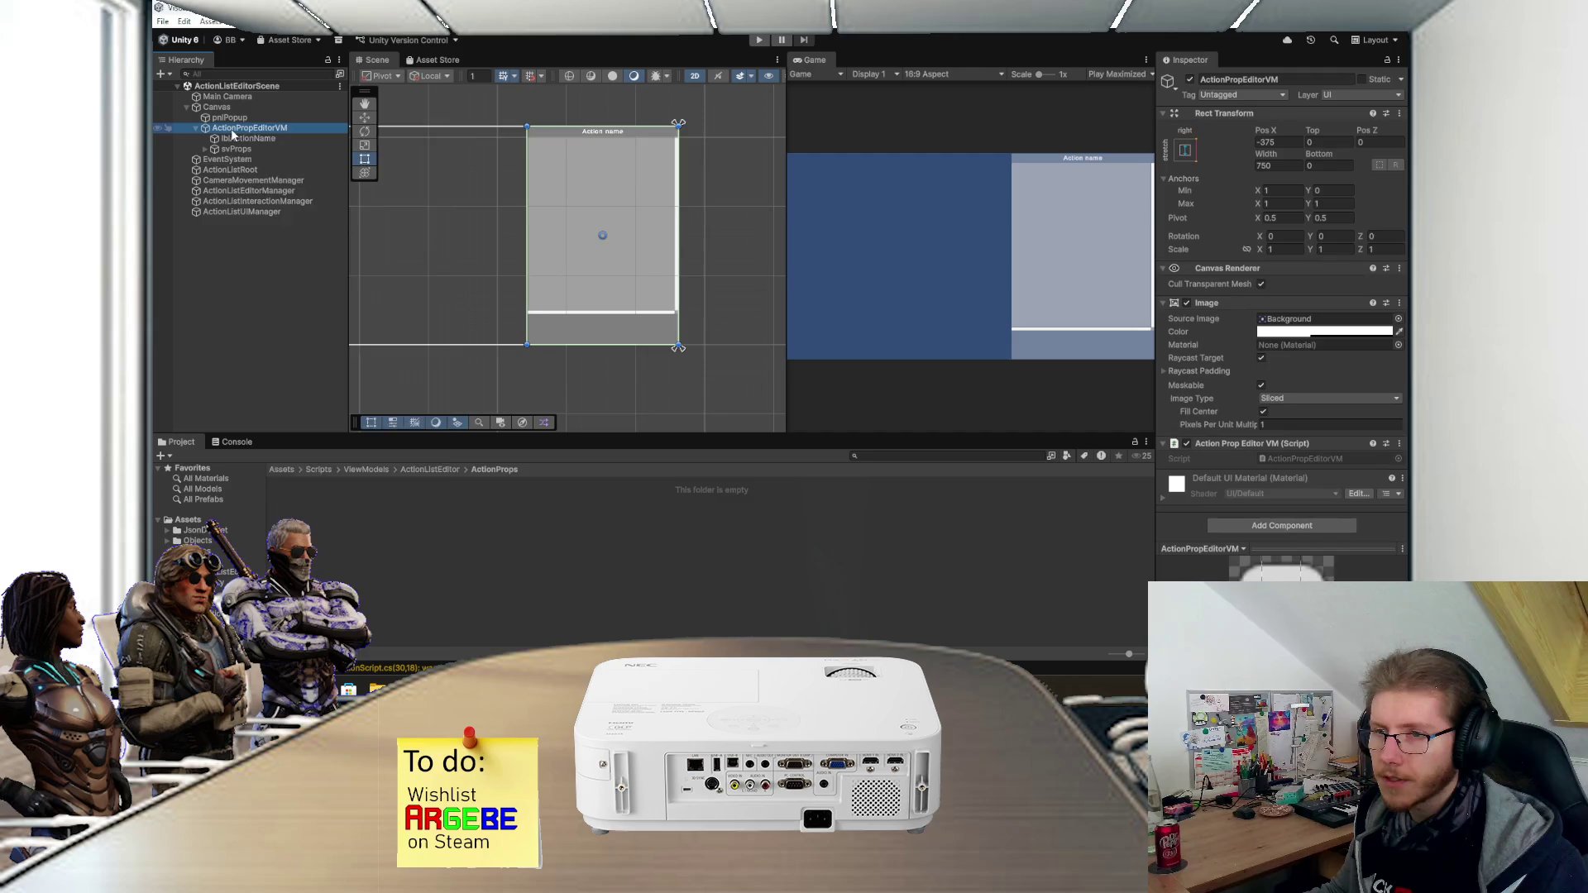
- Create a Text (TMP) under ActionPropEditorVM, anchored bottom-stretch near the panel's bottom
right_click(230, 131)
mouse_move(295, 491)
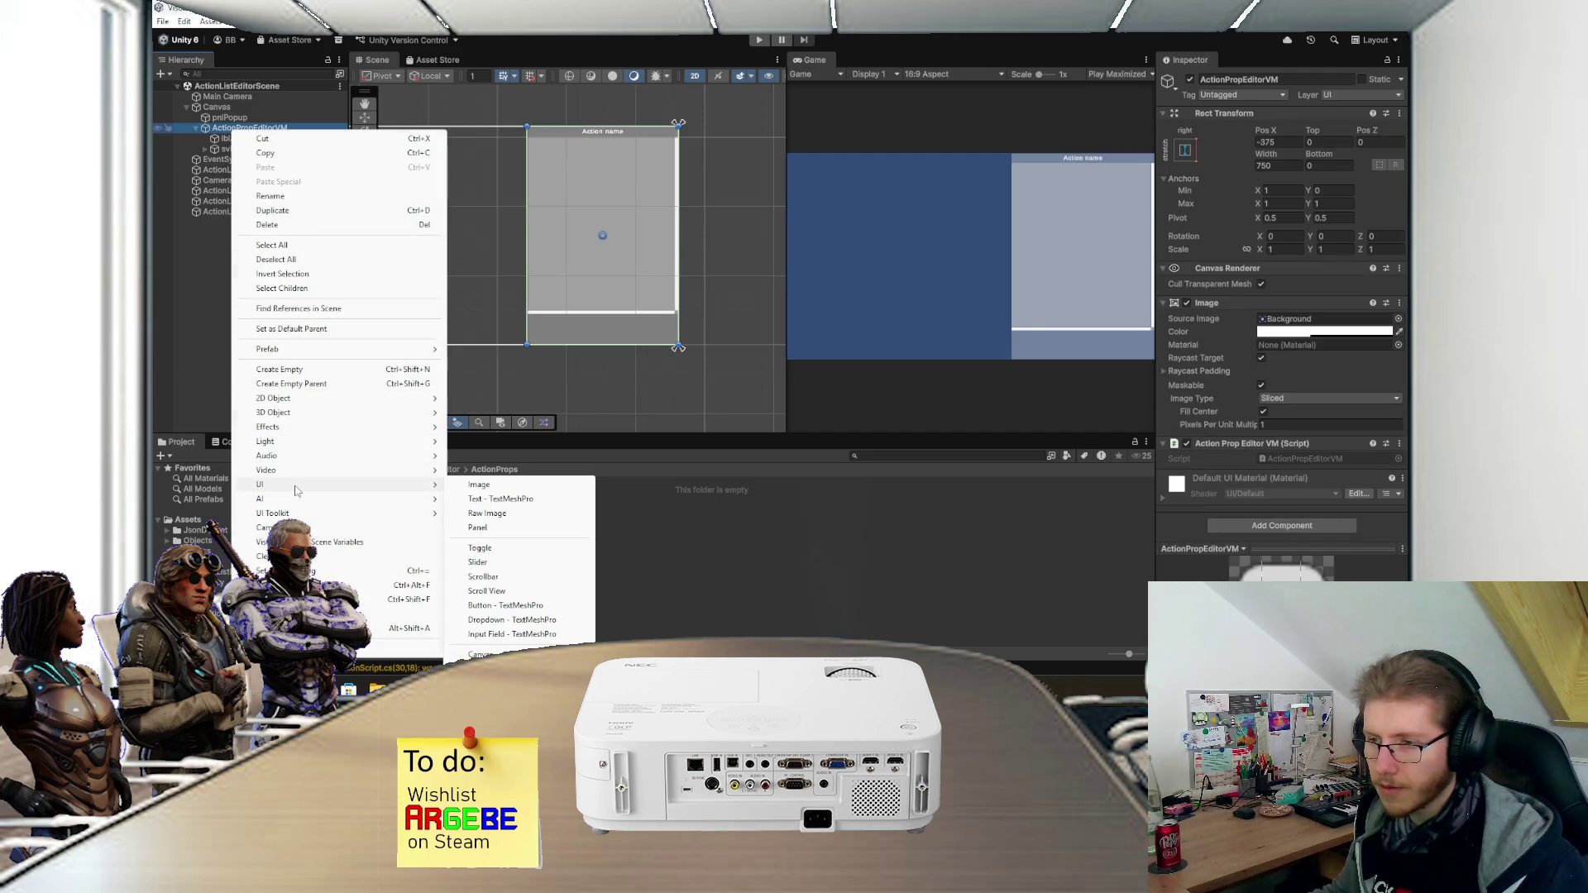
click(500, 498)
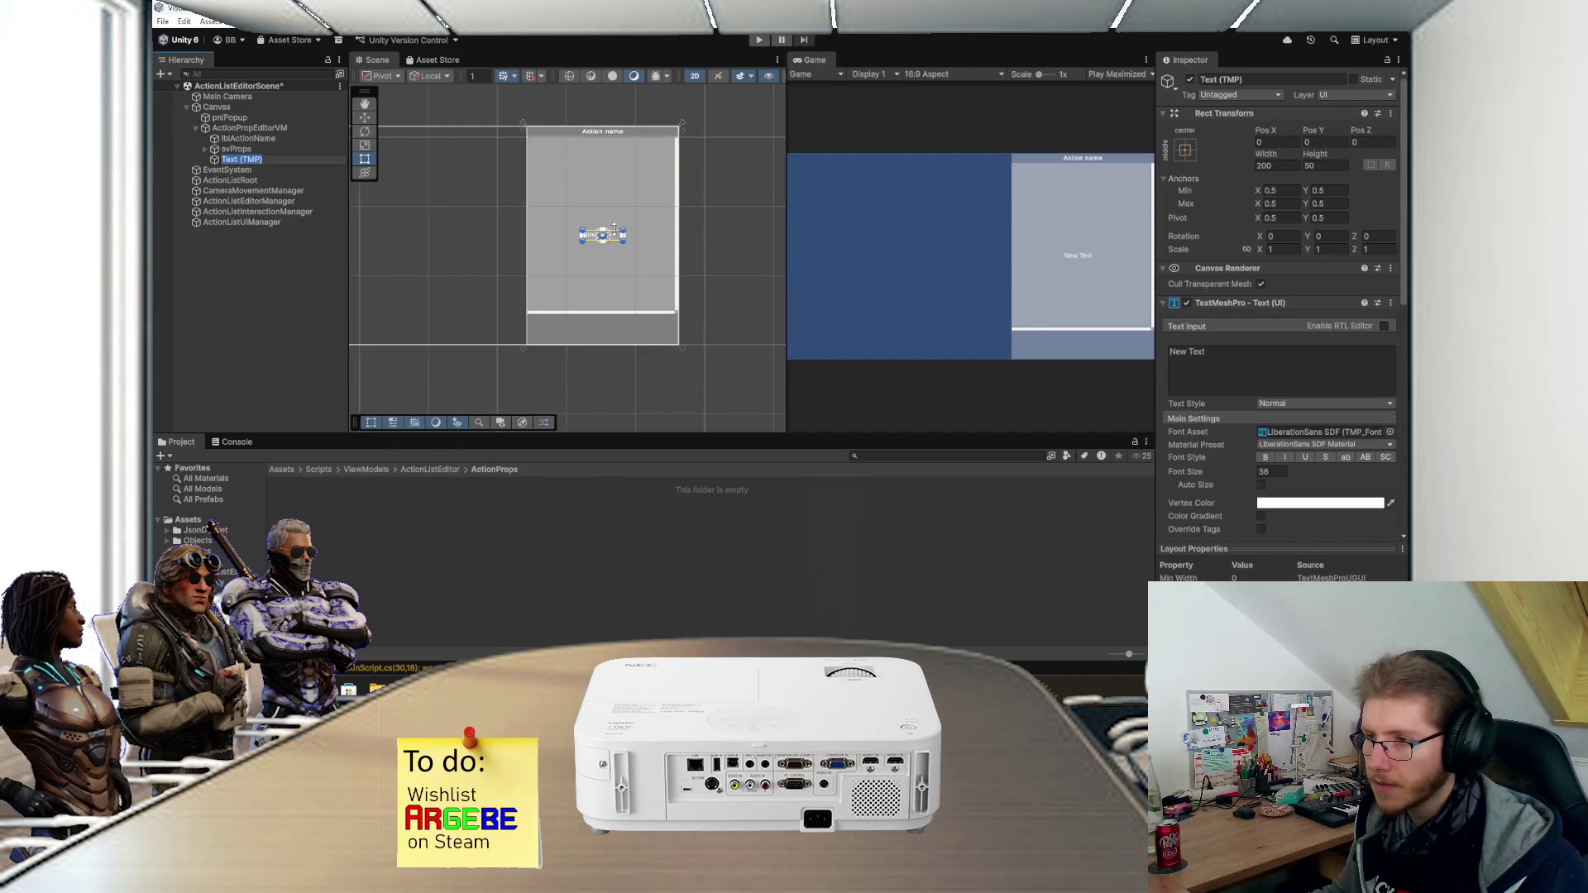
mouse_move(614, 229)
mouse_down()
mouse_move(556, 324)
mouse_move(678, 320)
mouse_up()
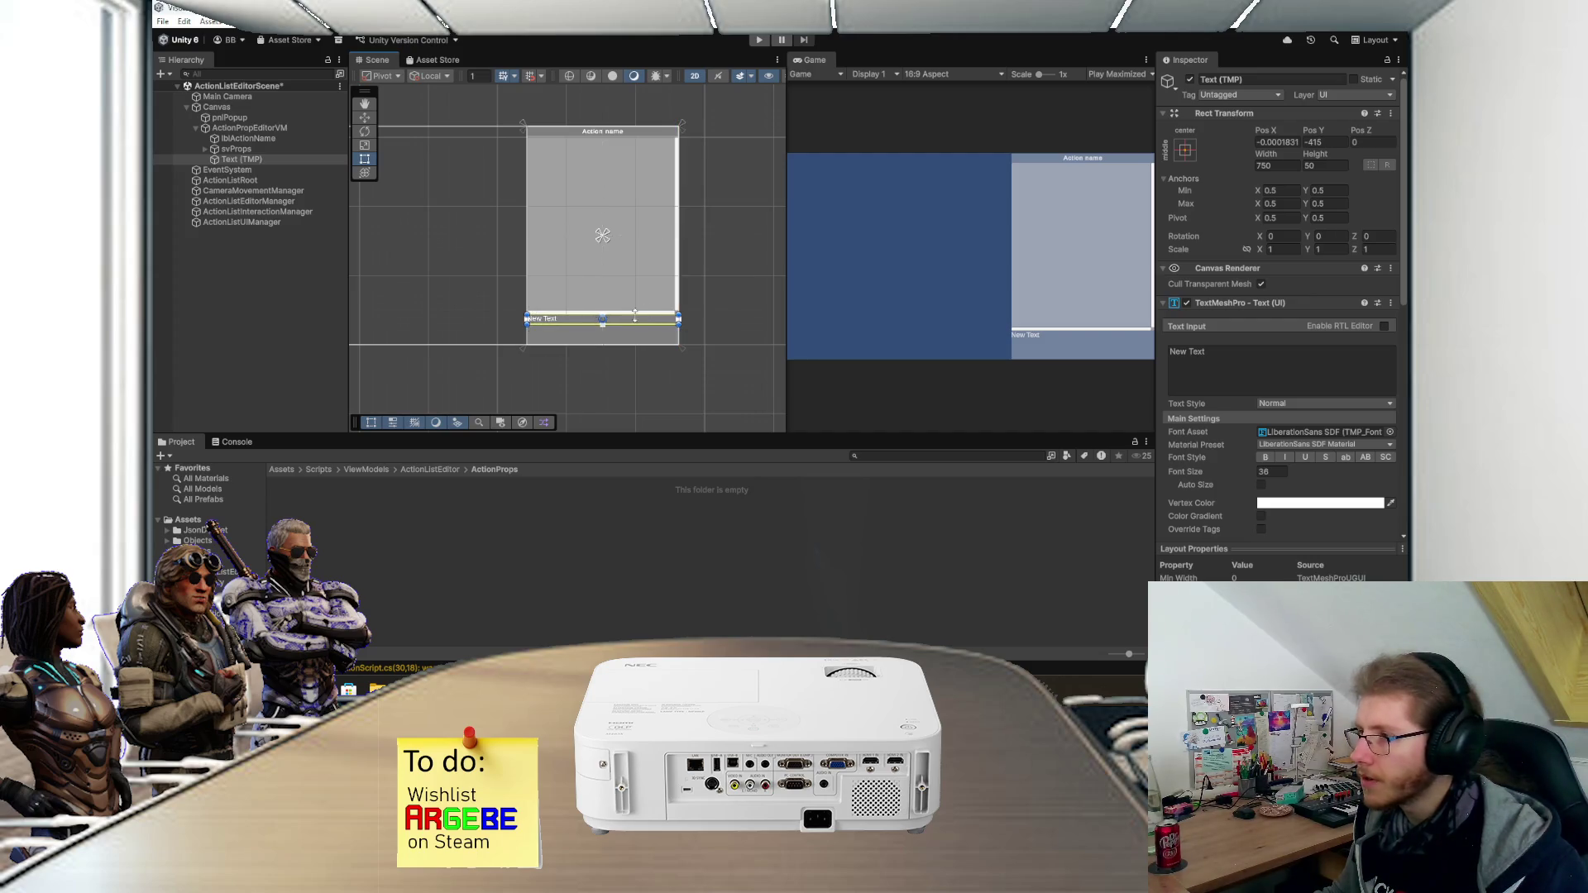
scroll(629, 319, up, 3)
click(1185, 150)
click(1325, 308)
click(1333, 141)
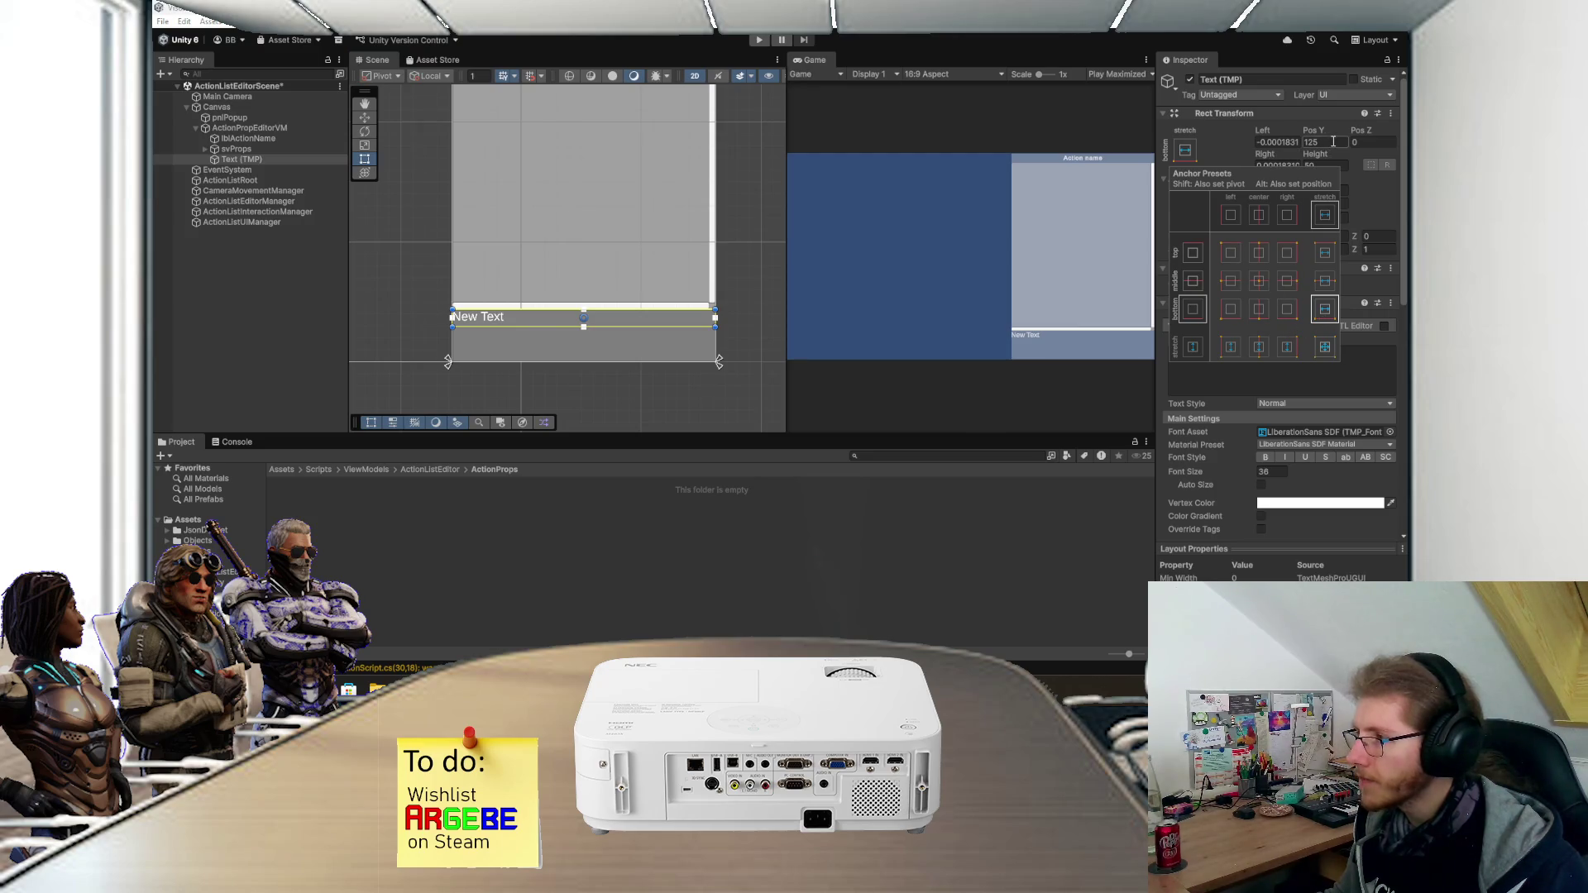
key(Return)
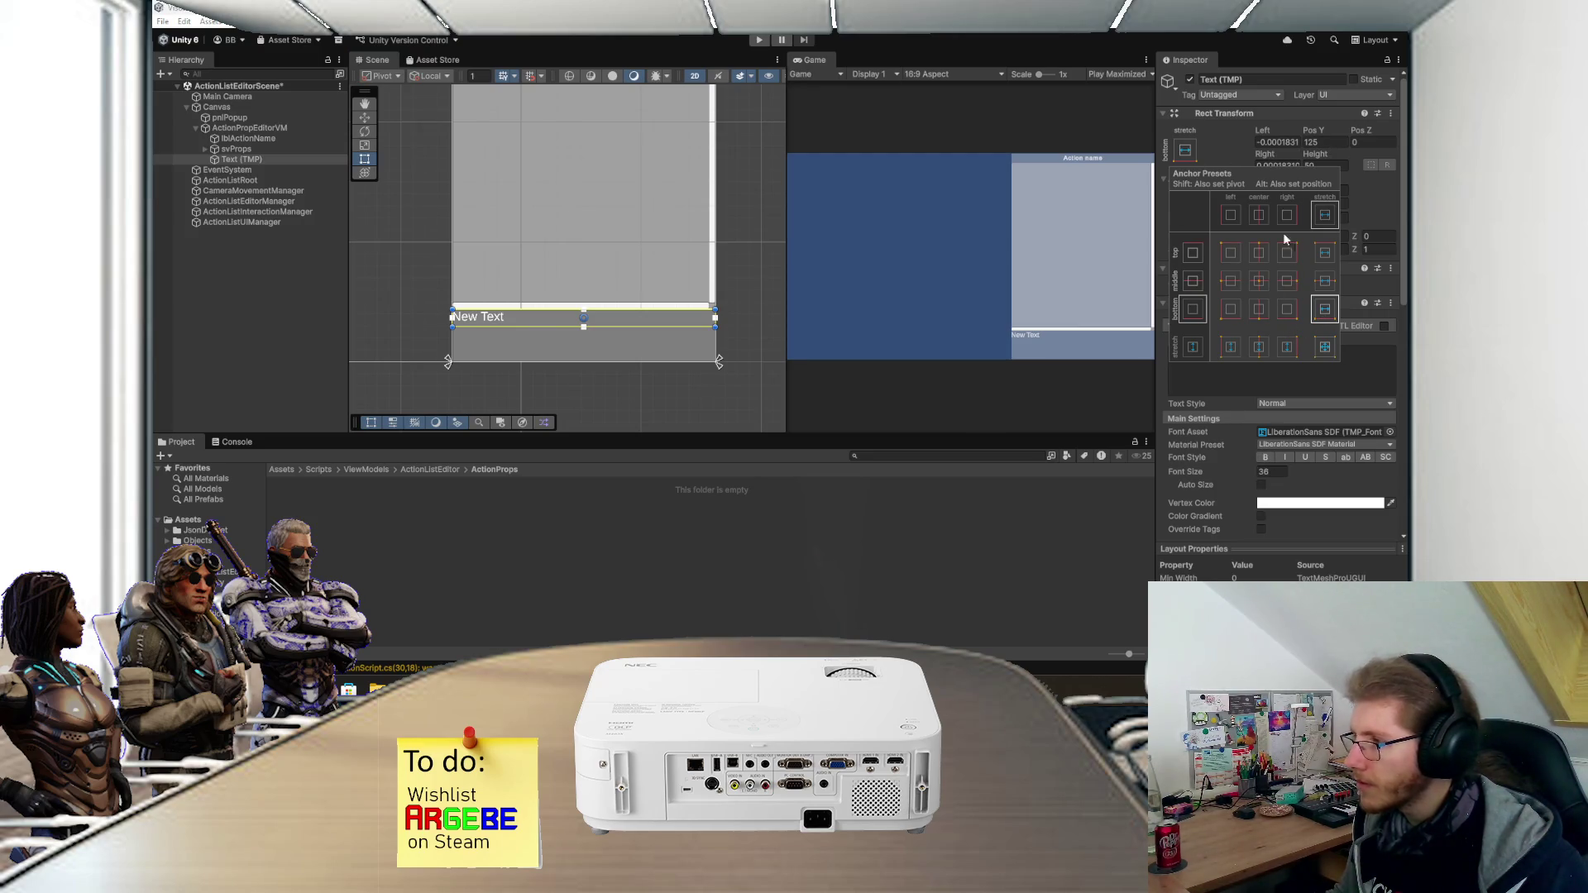
click(1317, 165)
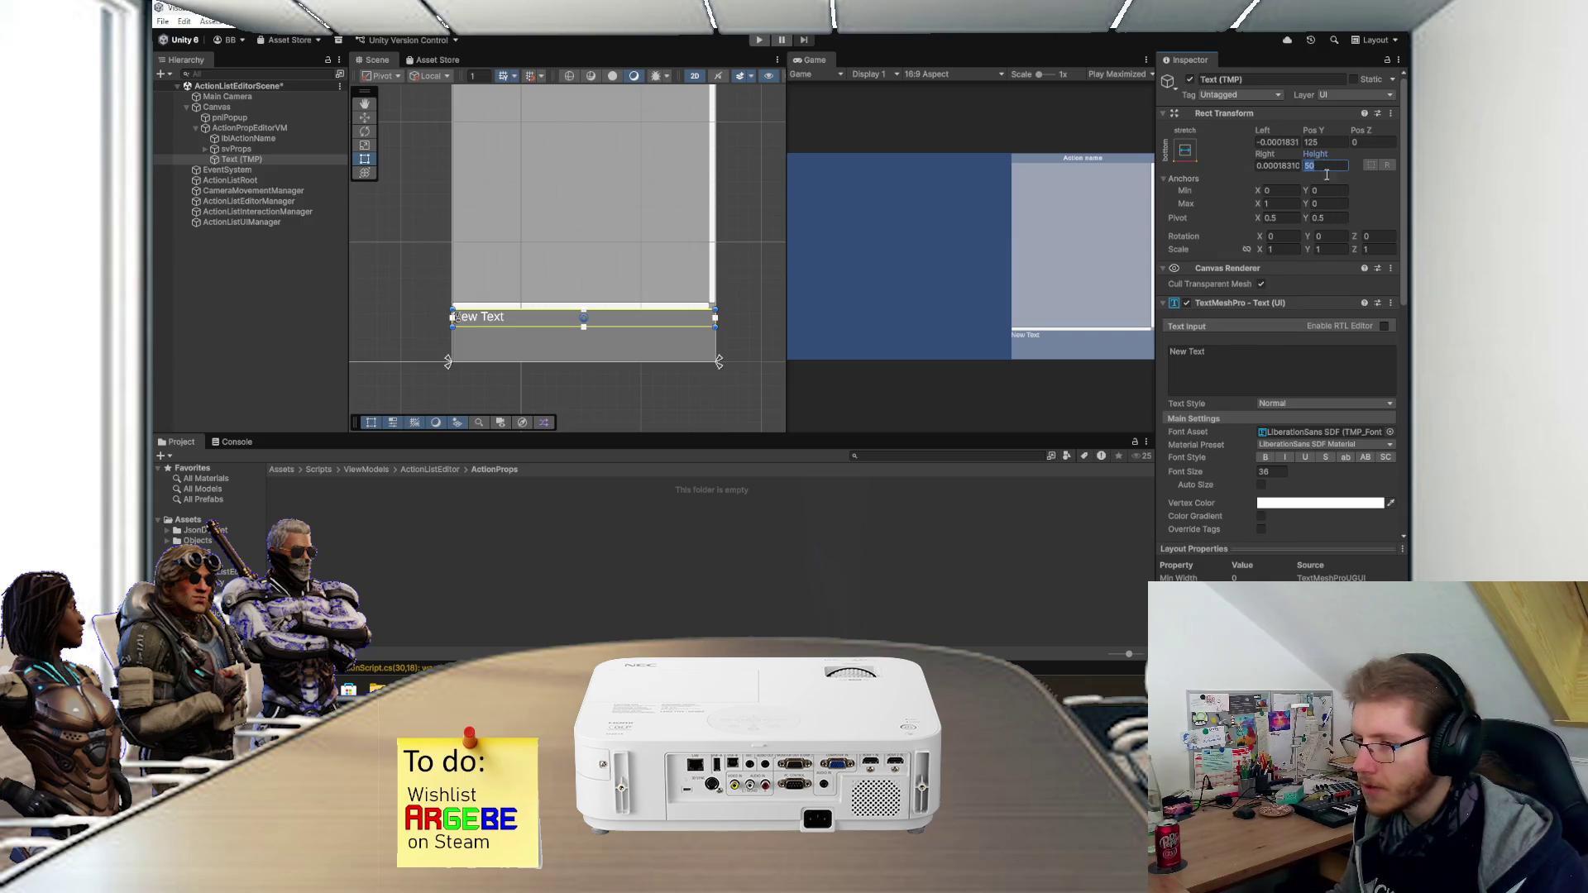
- Set the text to 'Comment:' with Auto Size max 24 and Middle vertical alignment
click(1228, 372)
text(c)
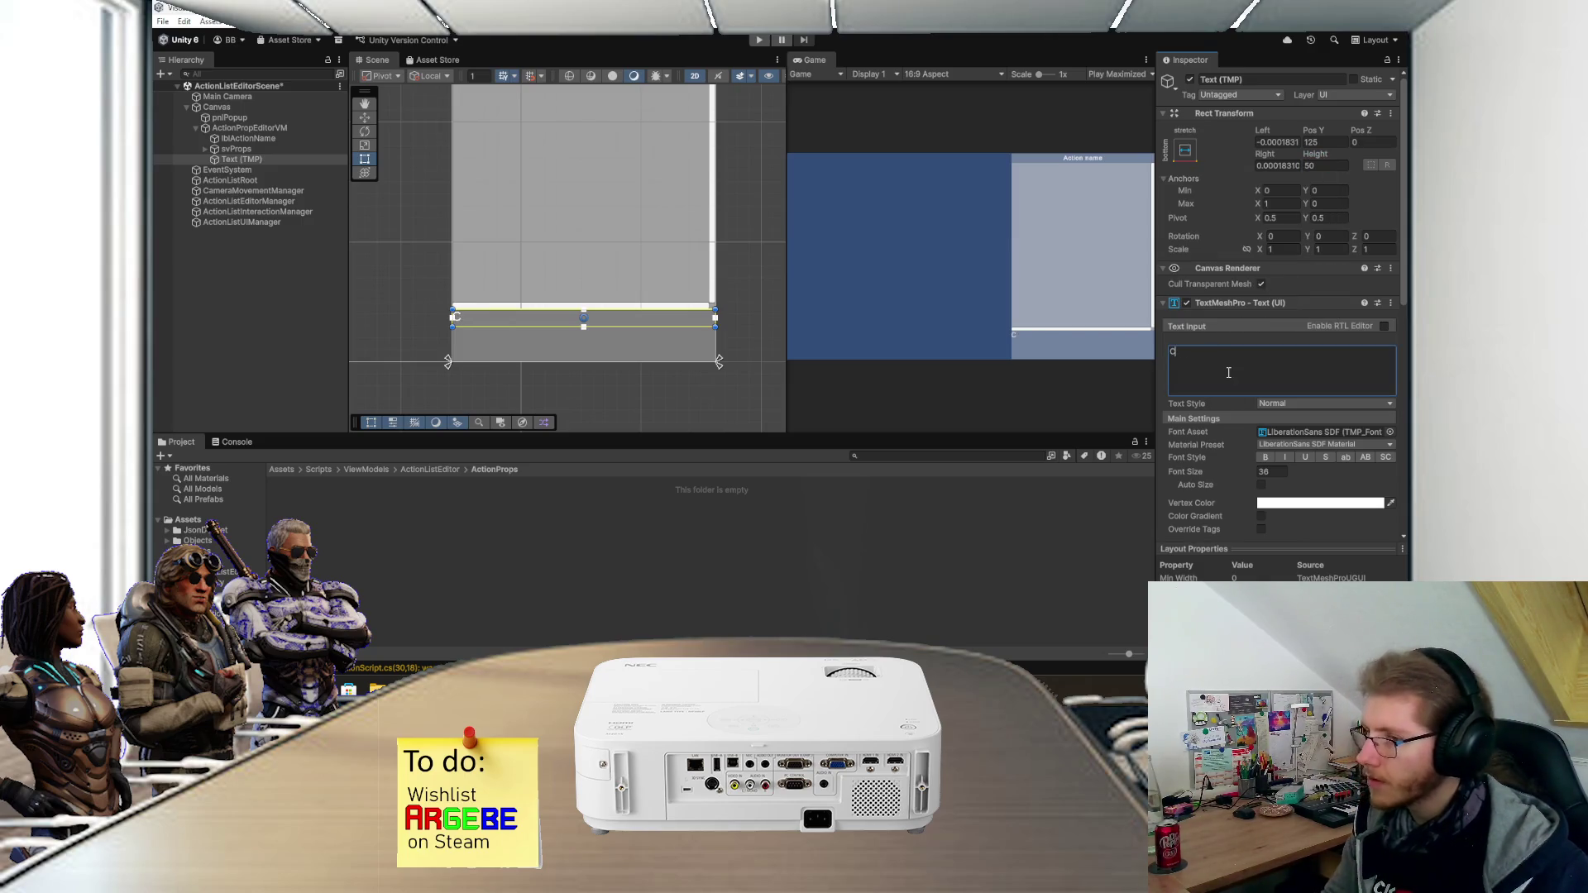
text(omment:)
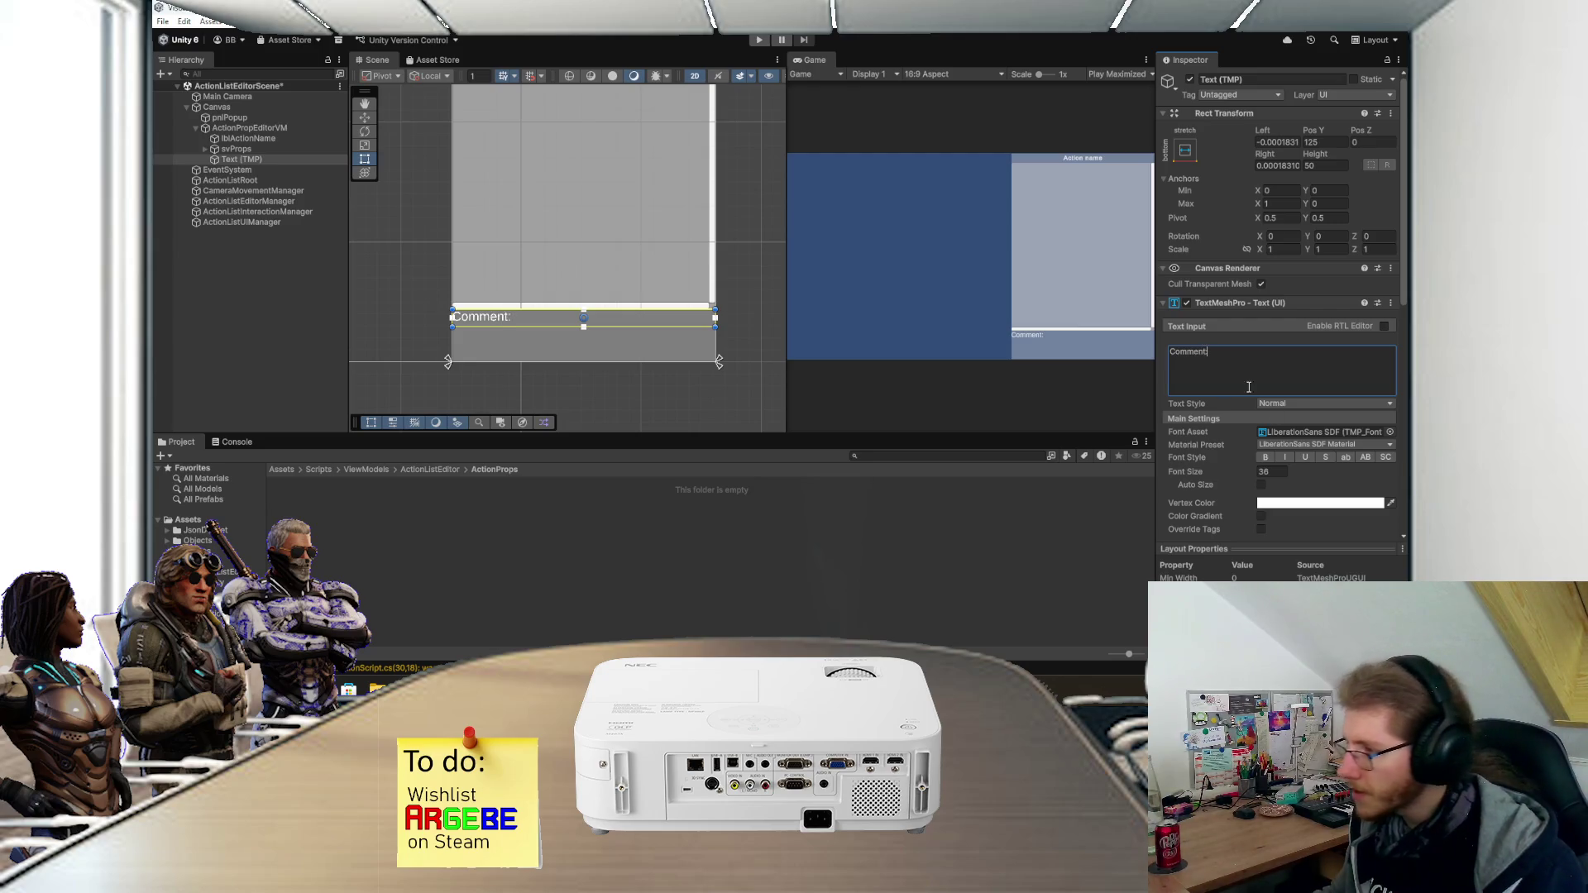
click(1260, 485)
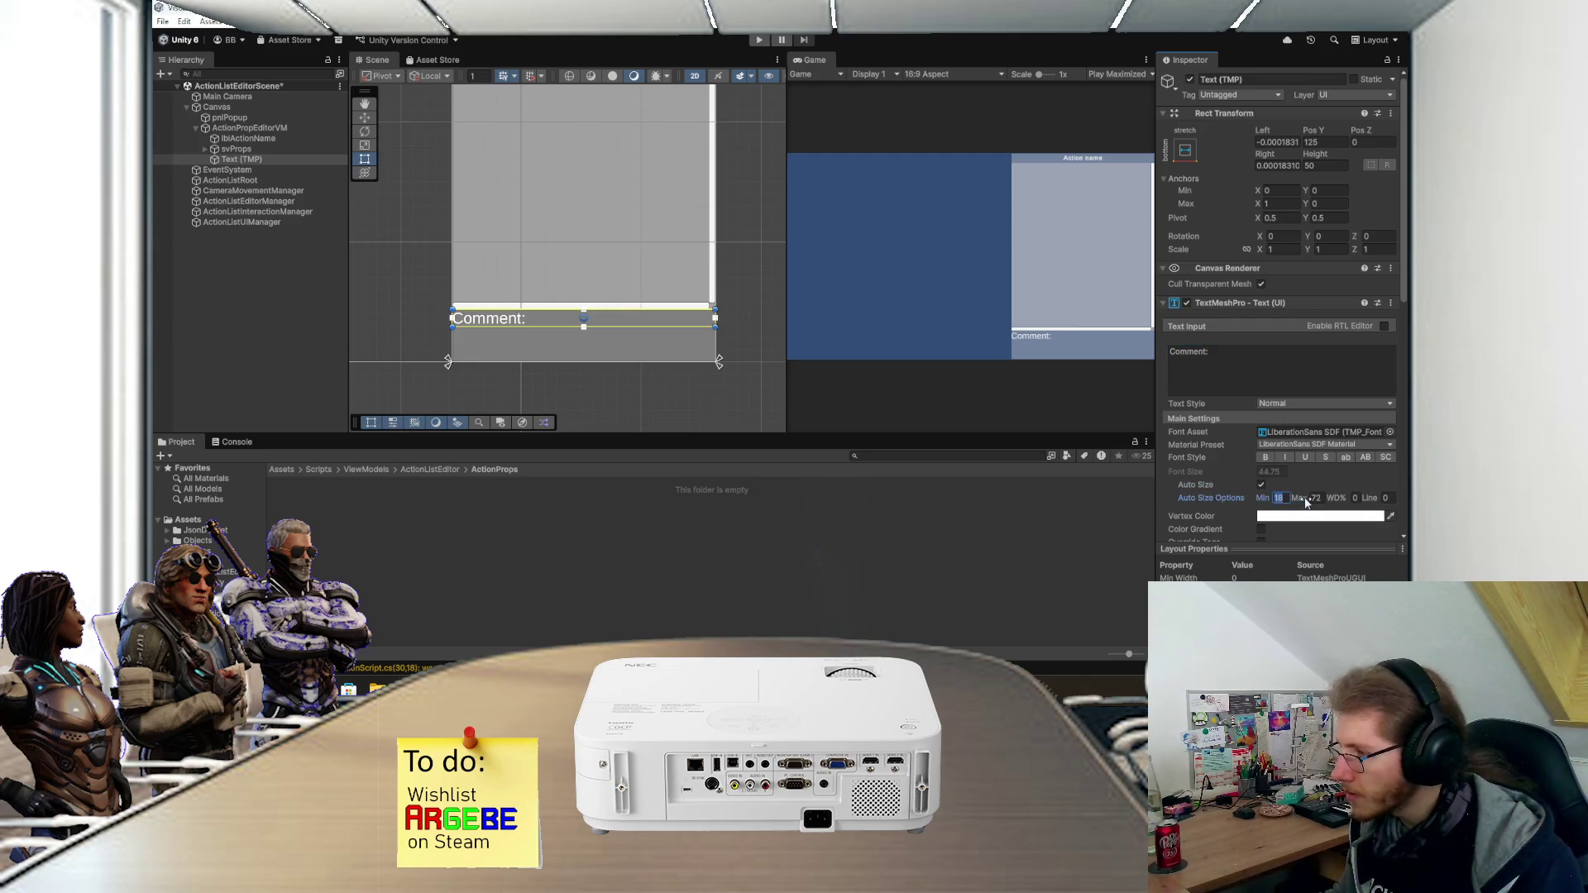
click(1319, 498)
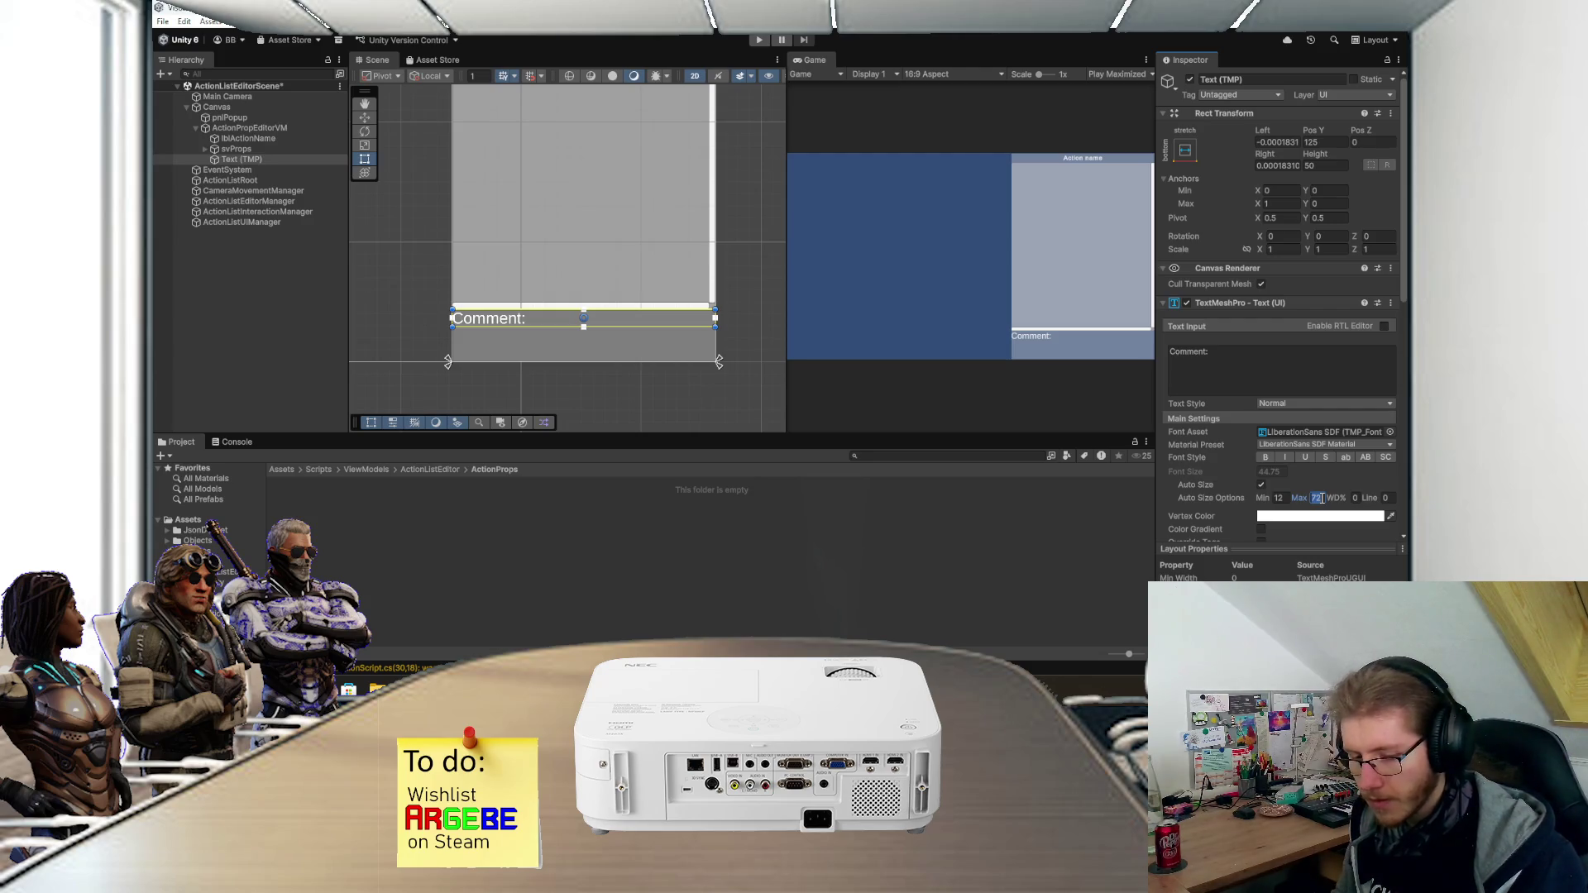
text(24)
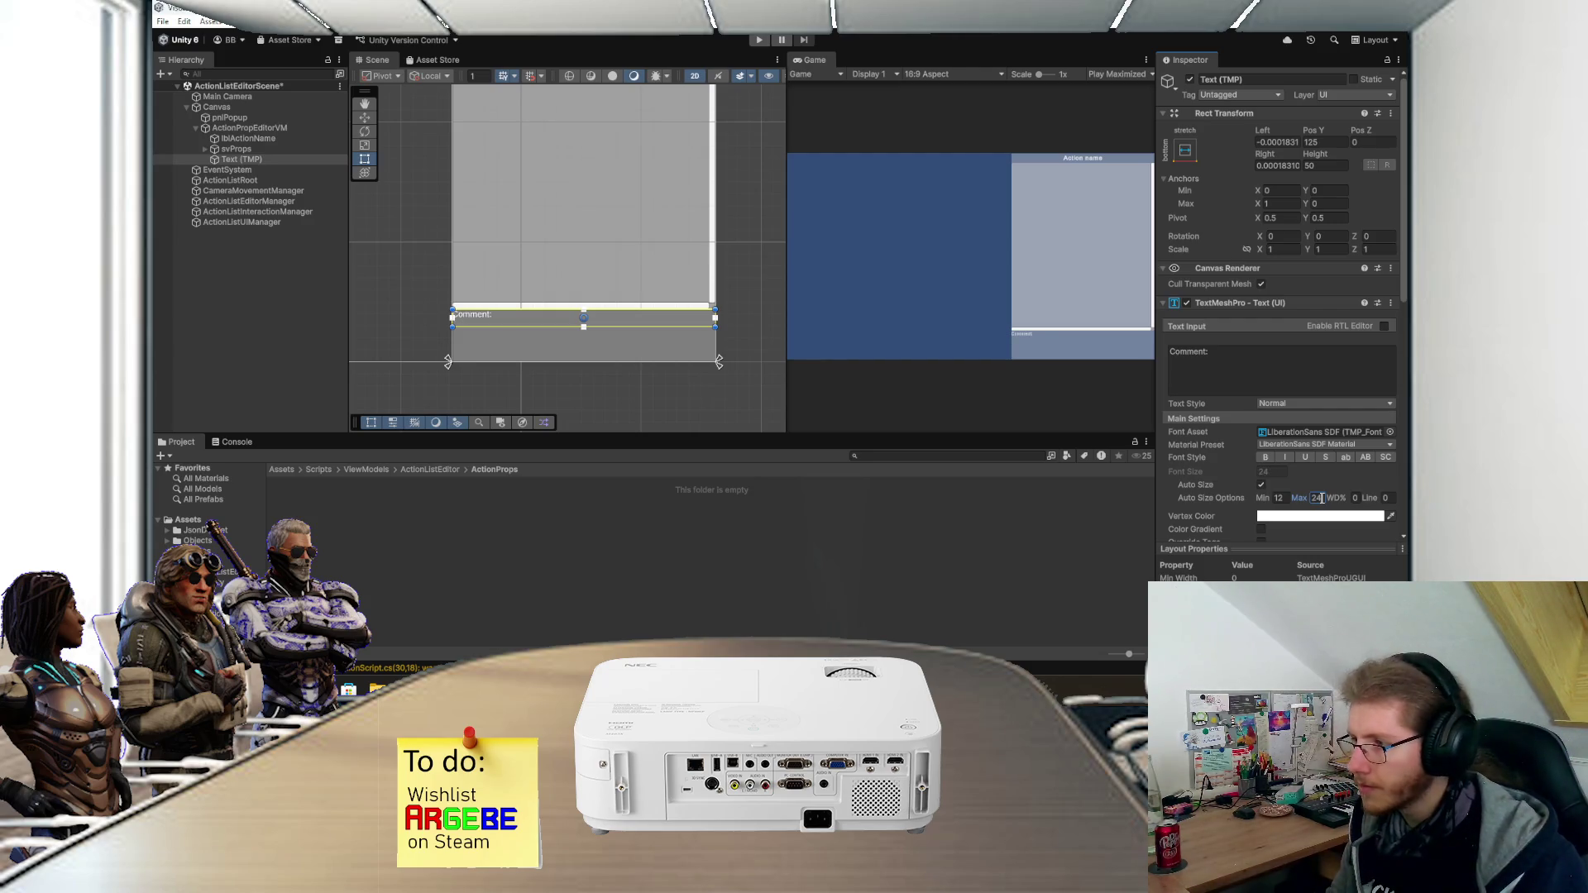
scroll(1230, 478, down, 5)
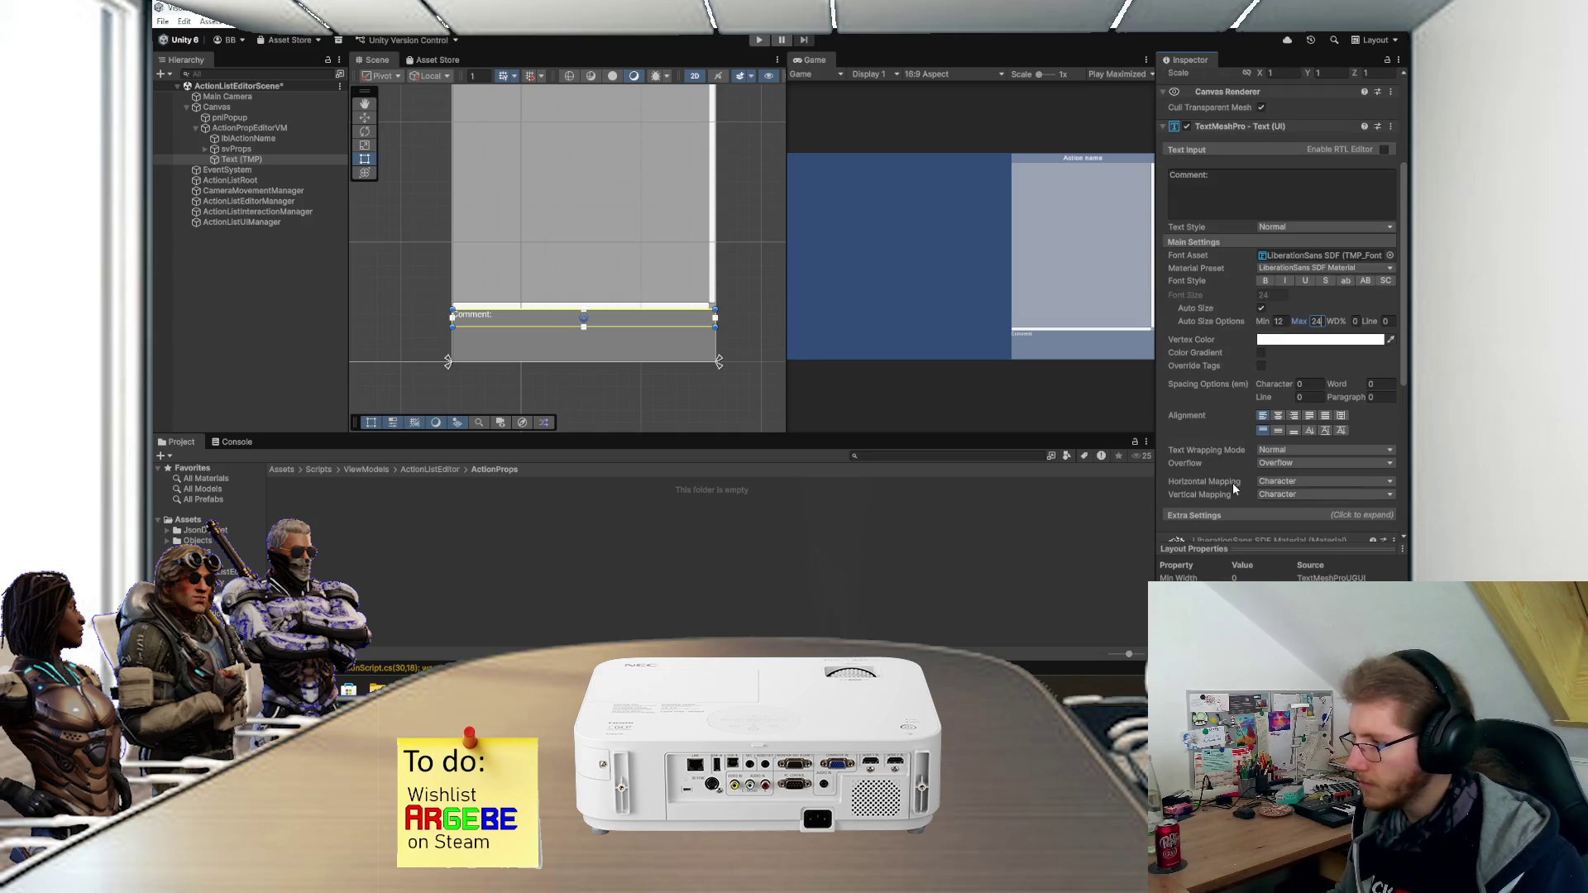
click(1278, 430)
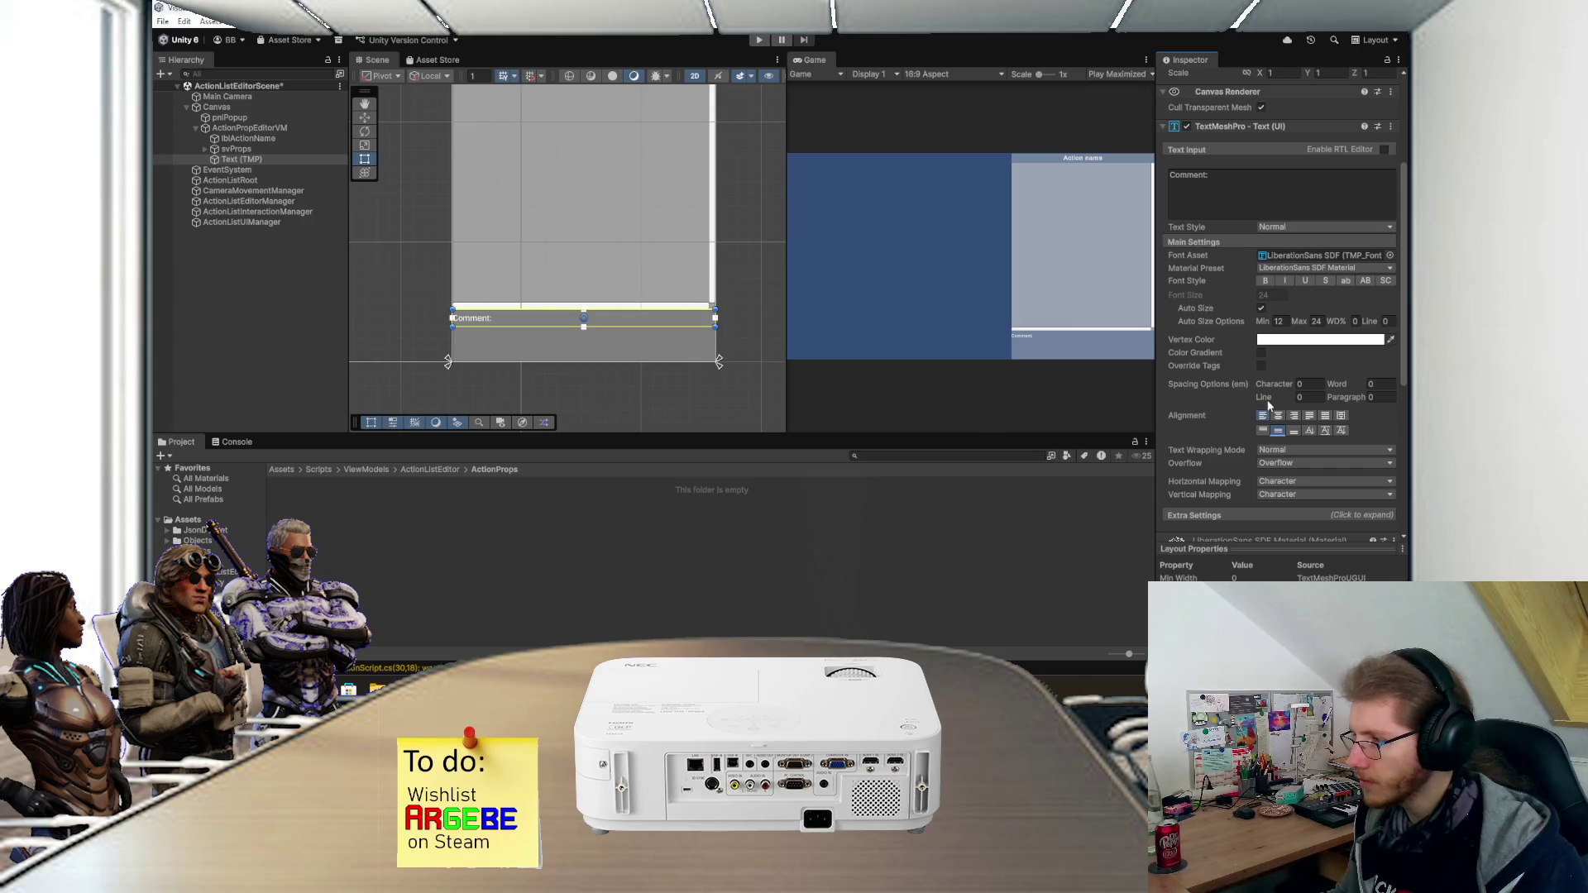
- Give the Comment label a left margin of 20 under Extra Settings
scroll(1273, 405, down, 3)
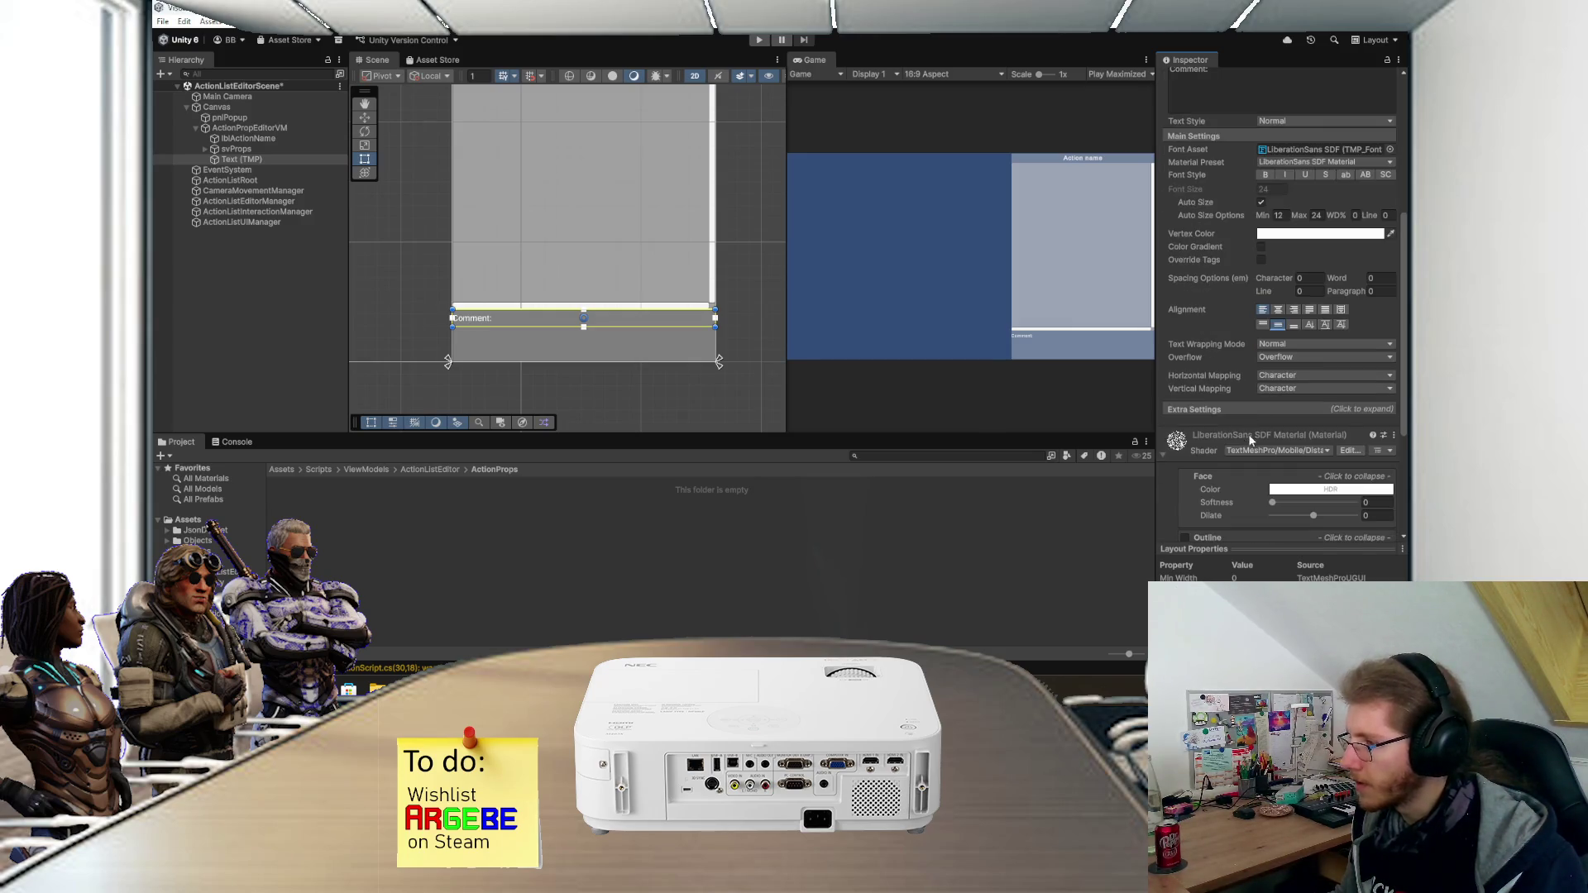
click(1247, 410)
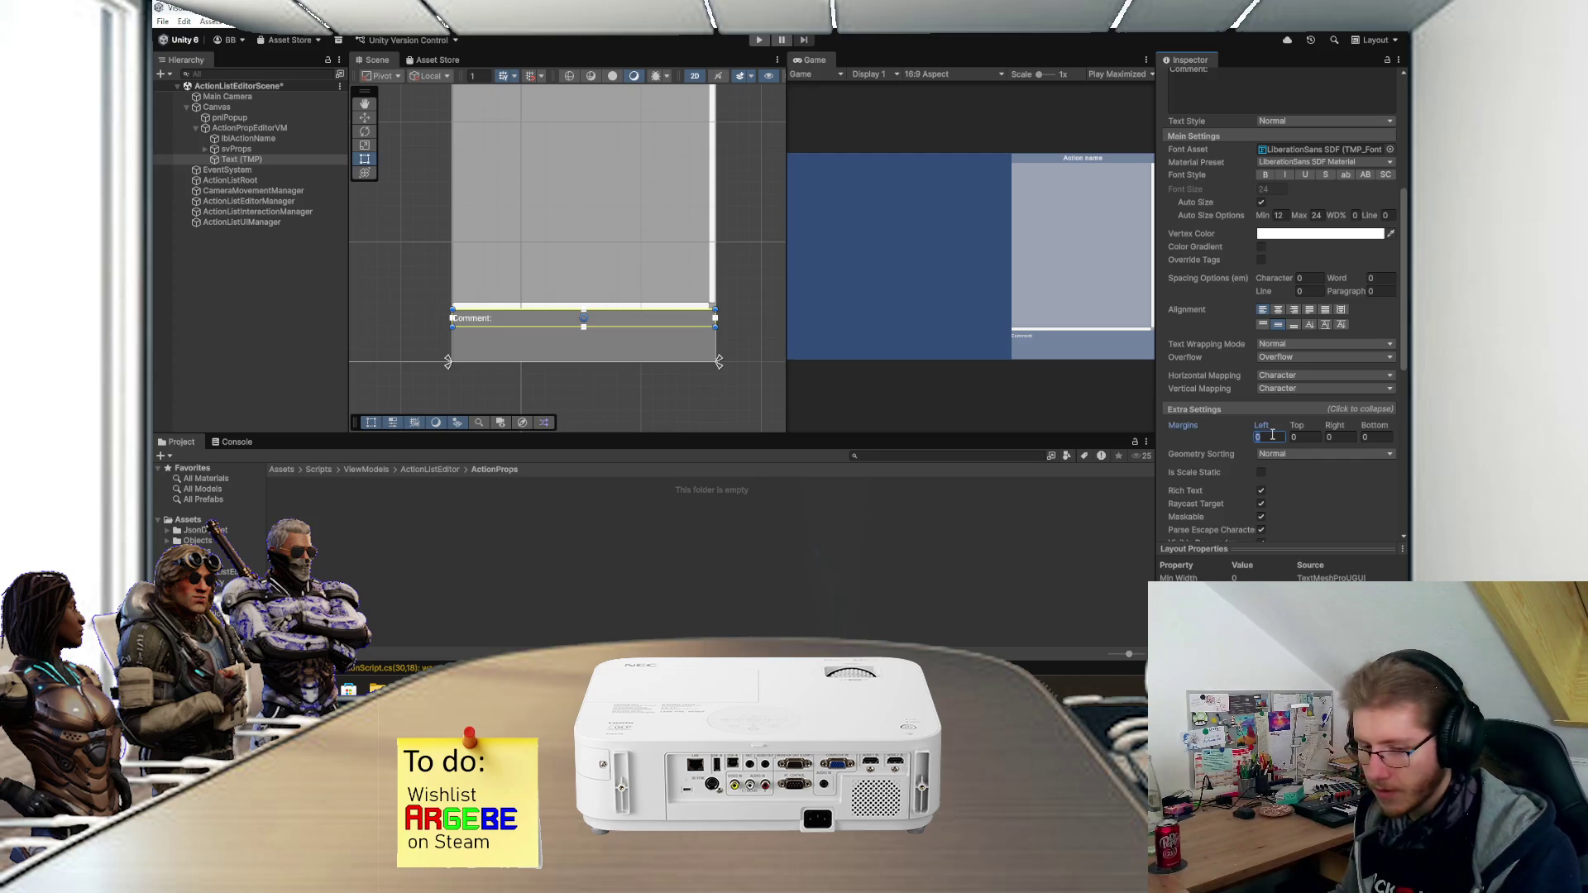
text(20)
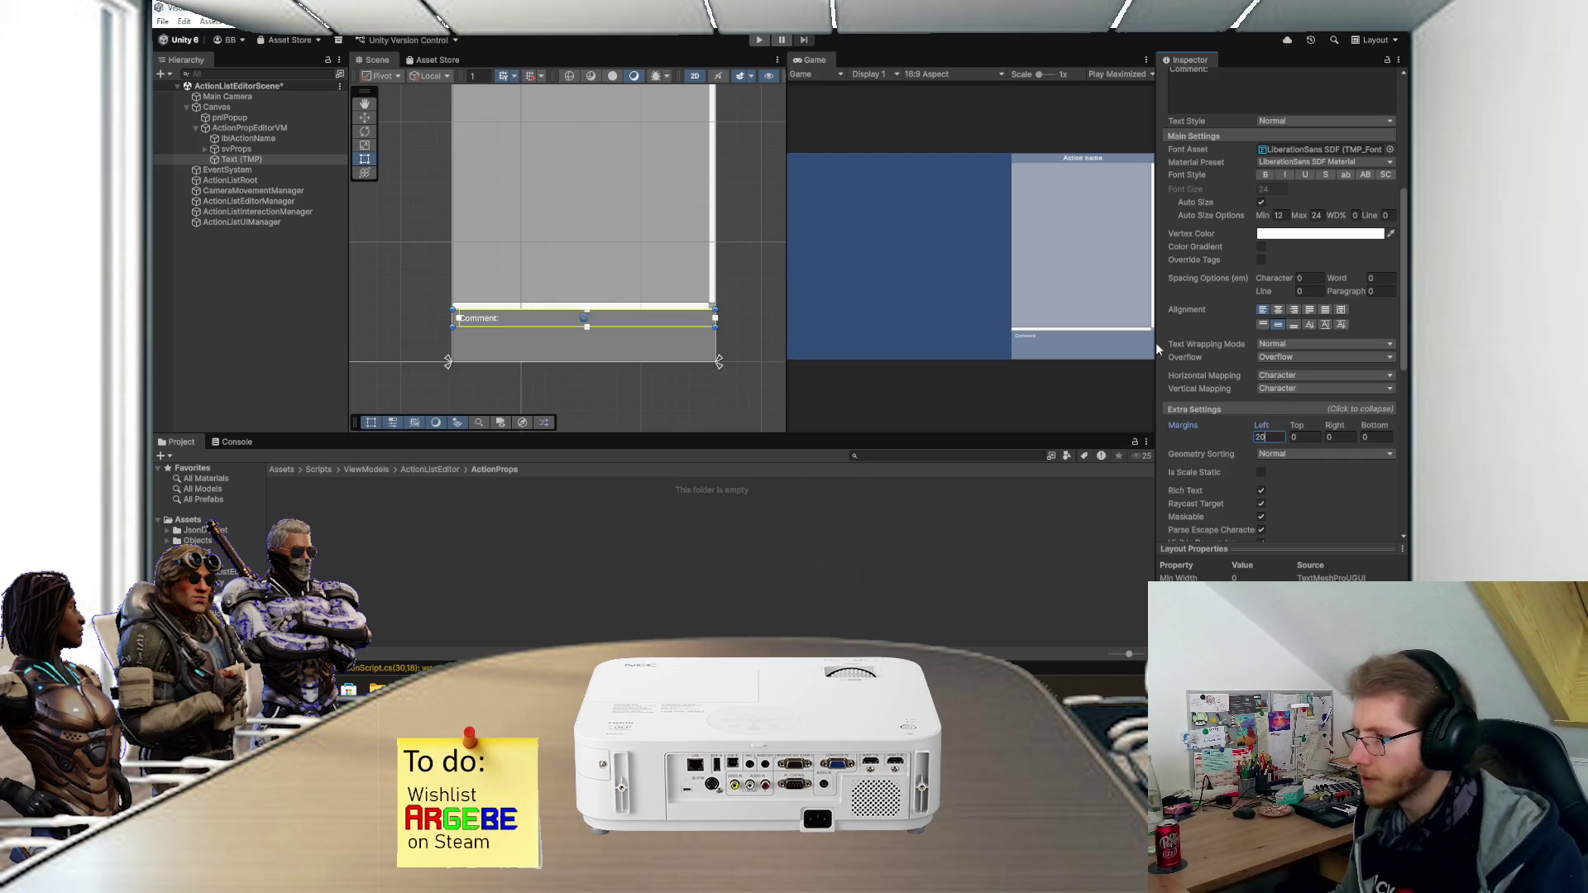
scroll(532, 284, up, 3)
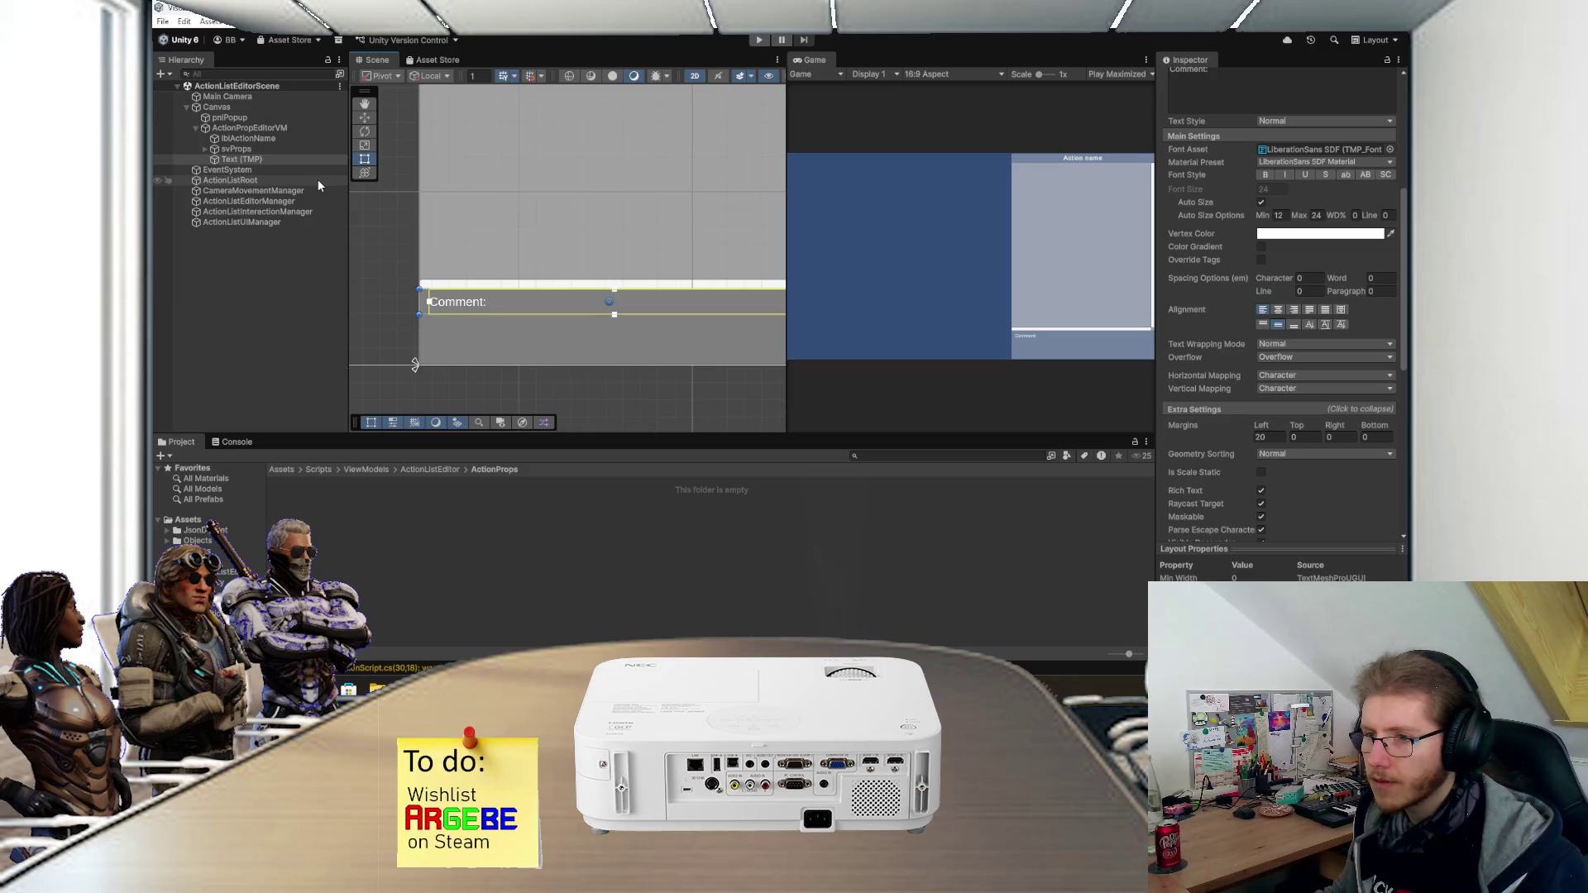
click(246, 160)
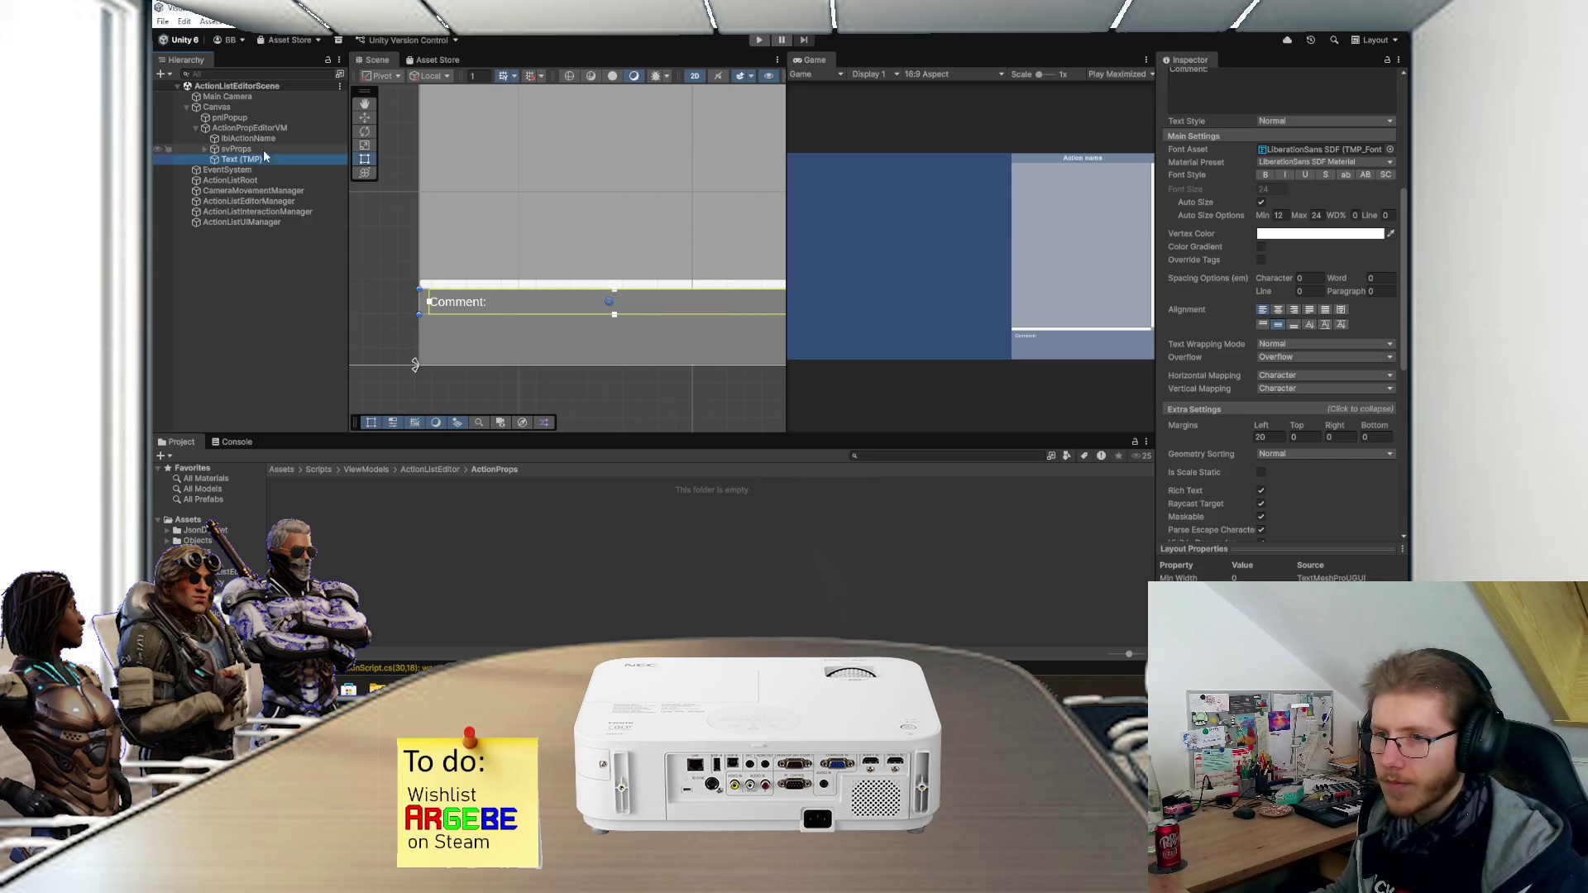
right_click(247, 128)
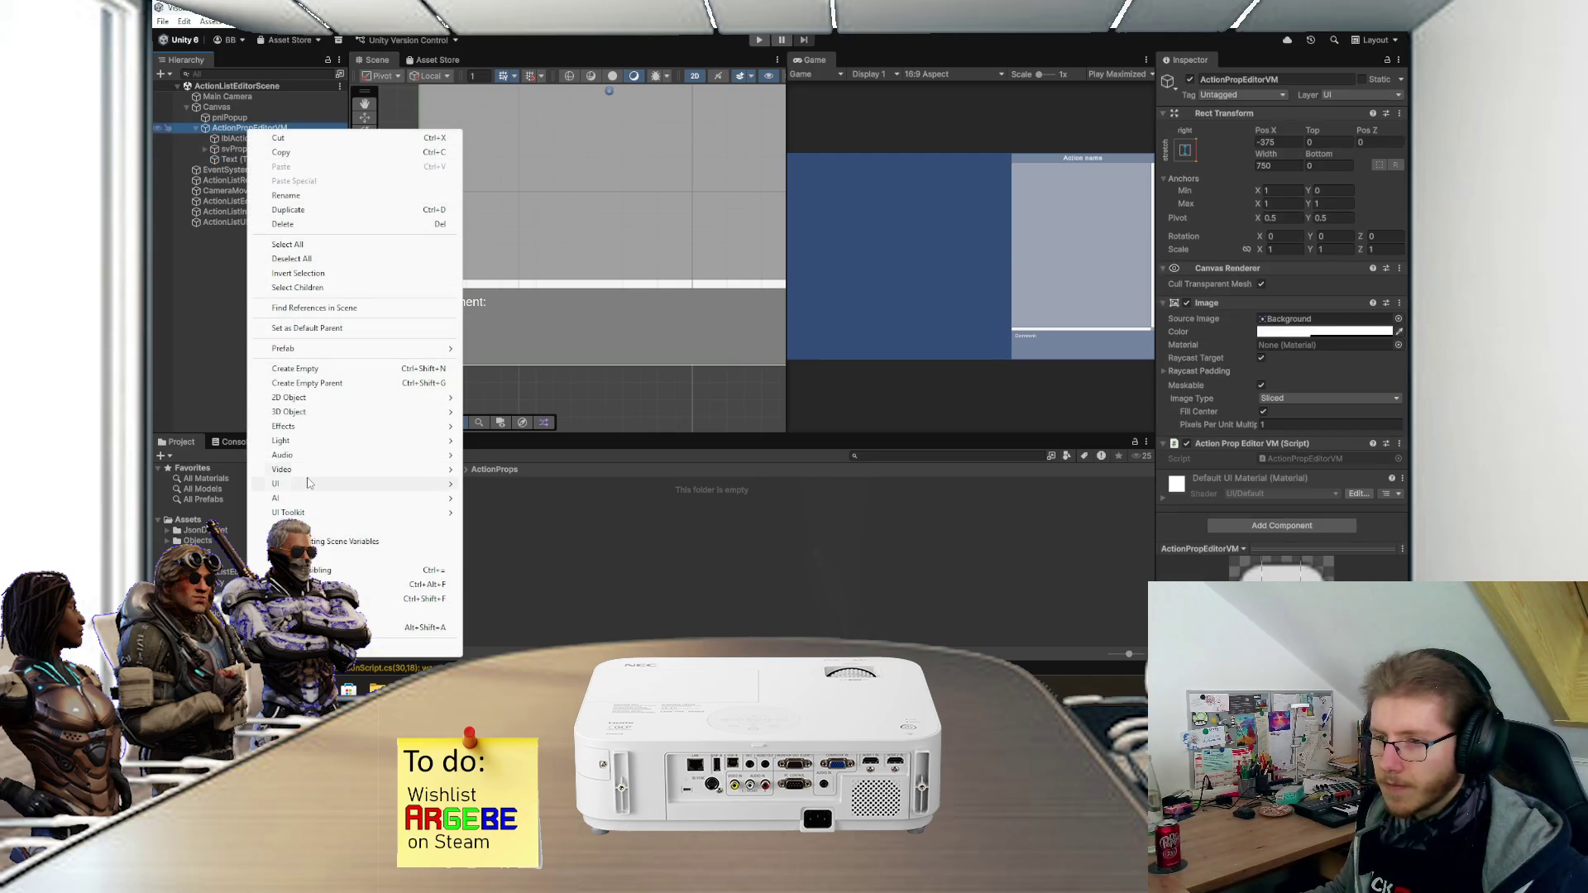
- Create an InputField (TMP) under ActionPropEditorVM and anchor it bottom-stretch
mouse_move(310, 485)
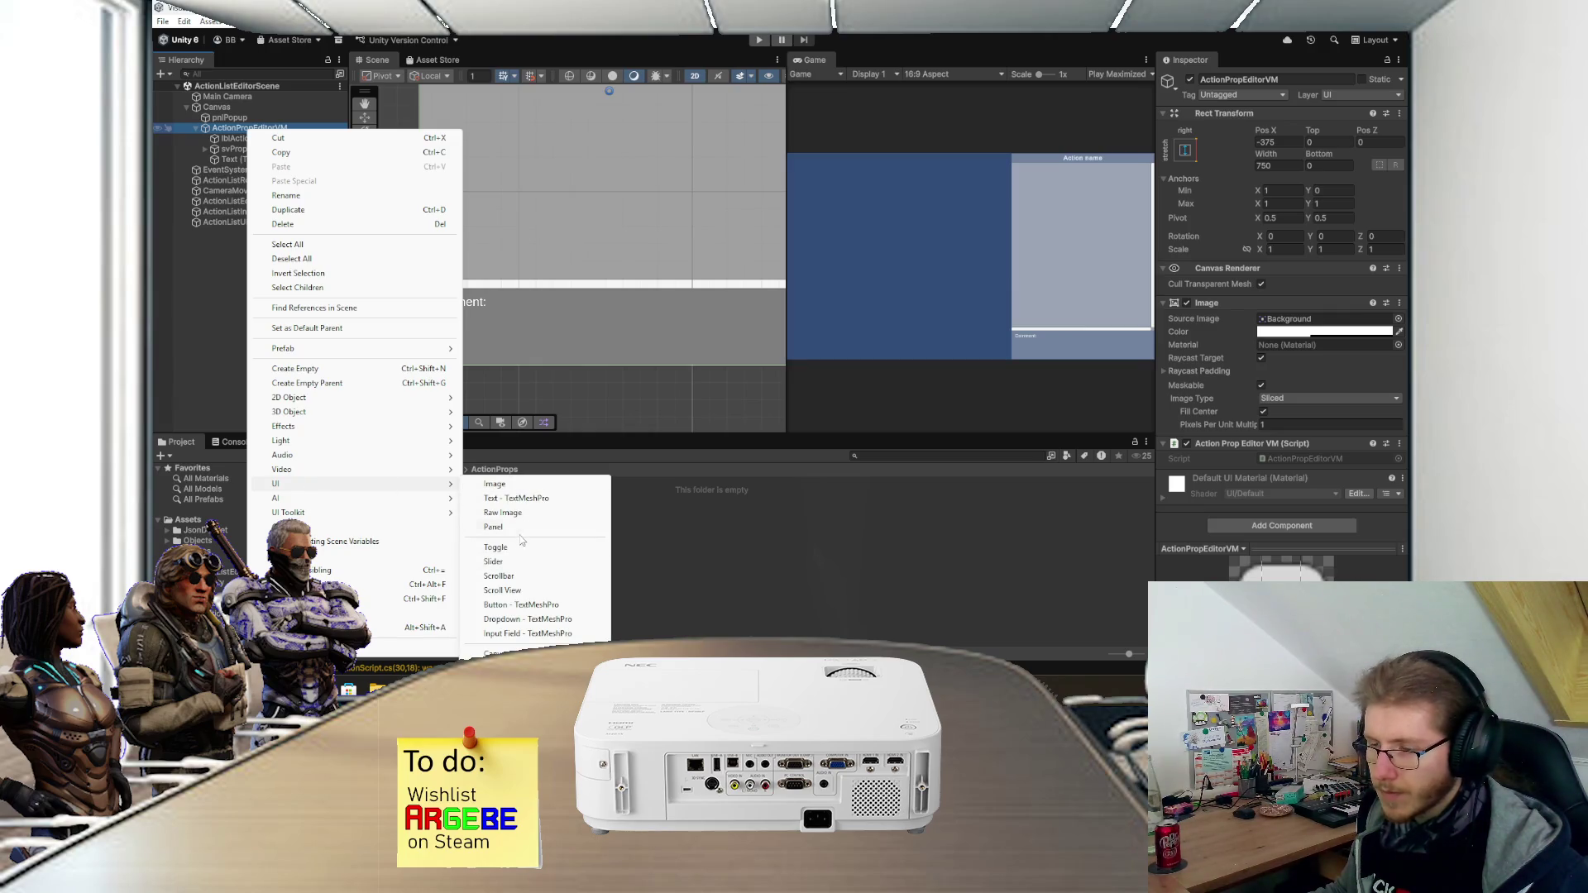
click(528, 633)
mouse_move(621, 105)
mouse_down()
mouse_move(534, 290)
mouse_move(485, 320)
mouse_move(775, 349)
mouse_up()
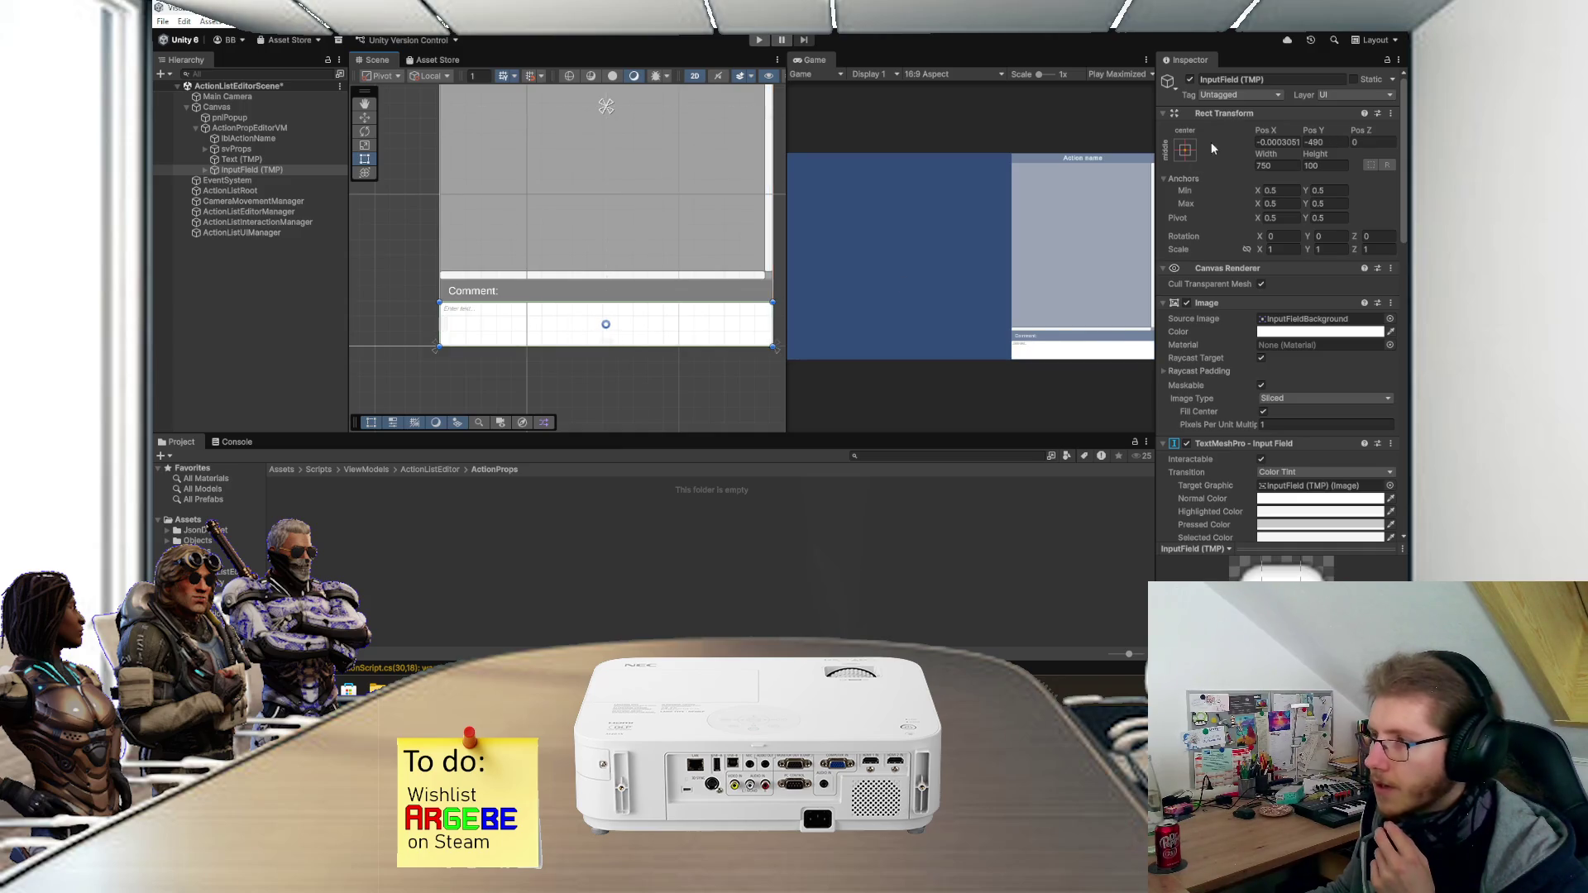
click(1185, 149)
alt+click(1324, 308)
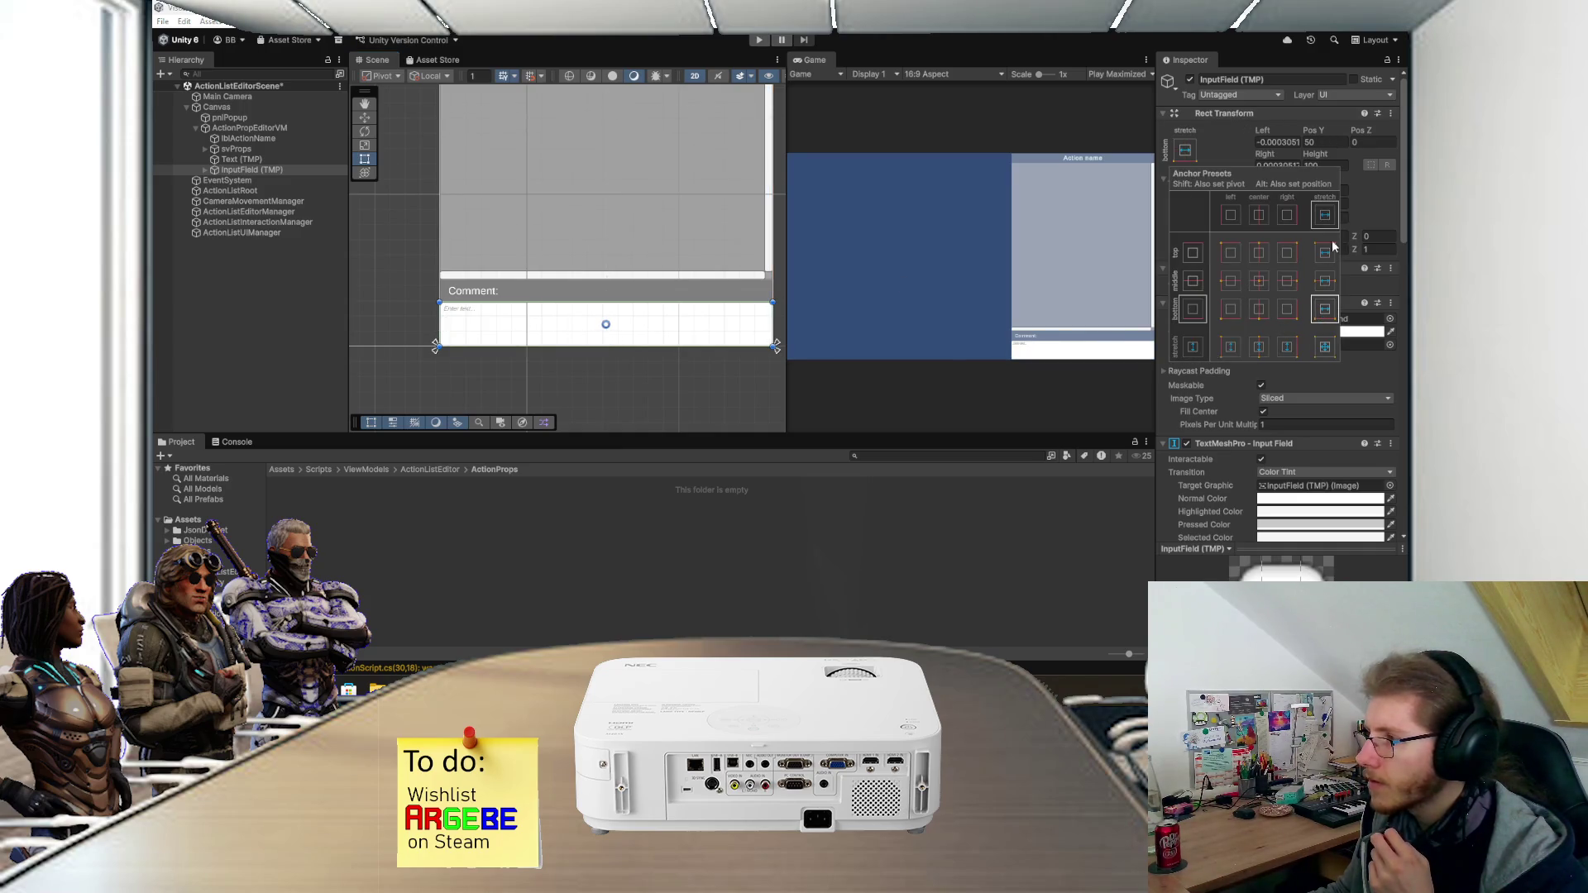
- Set the input field's Height to 80 with Left and Right margins of 10
click(1340, 164)
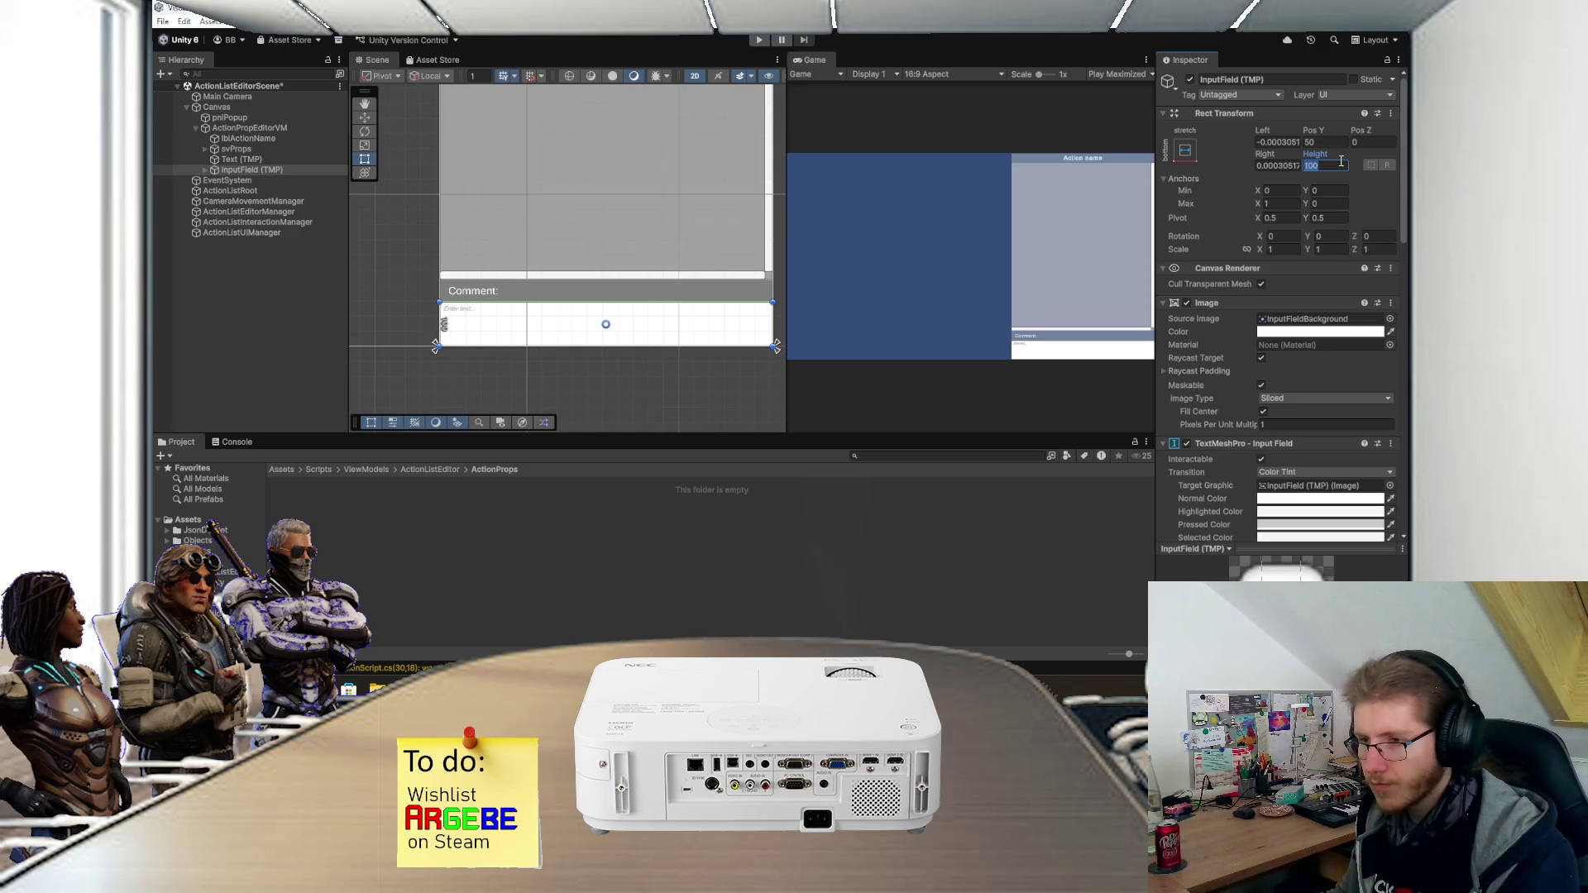
text(80)
click(1340, 142)
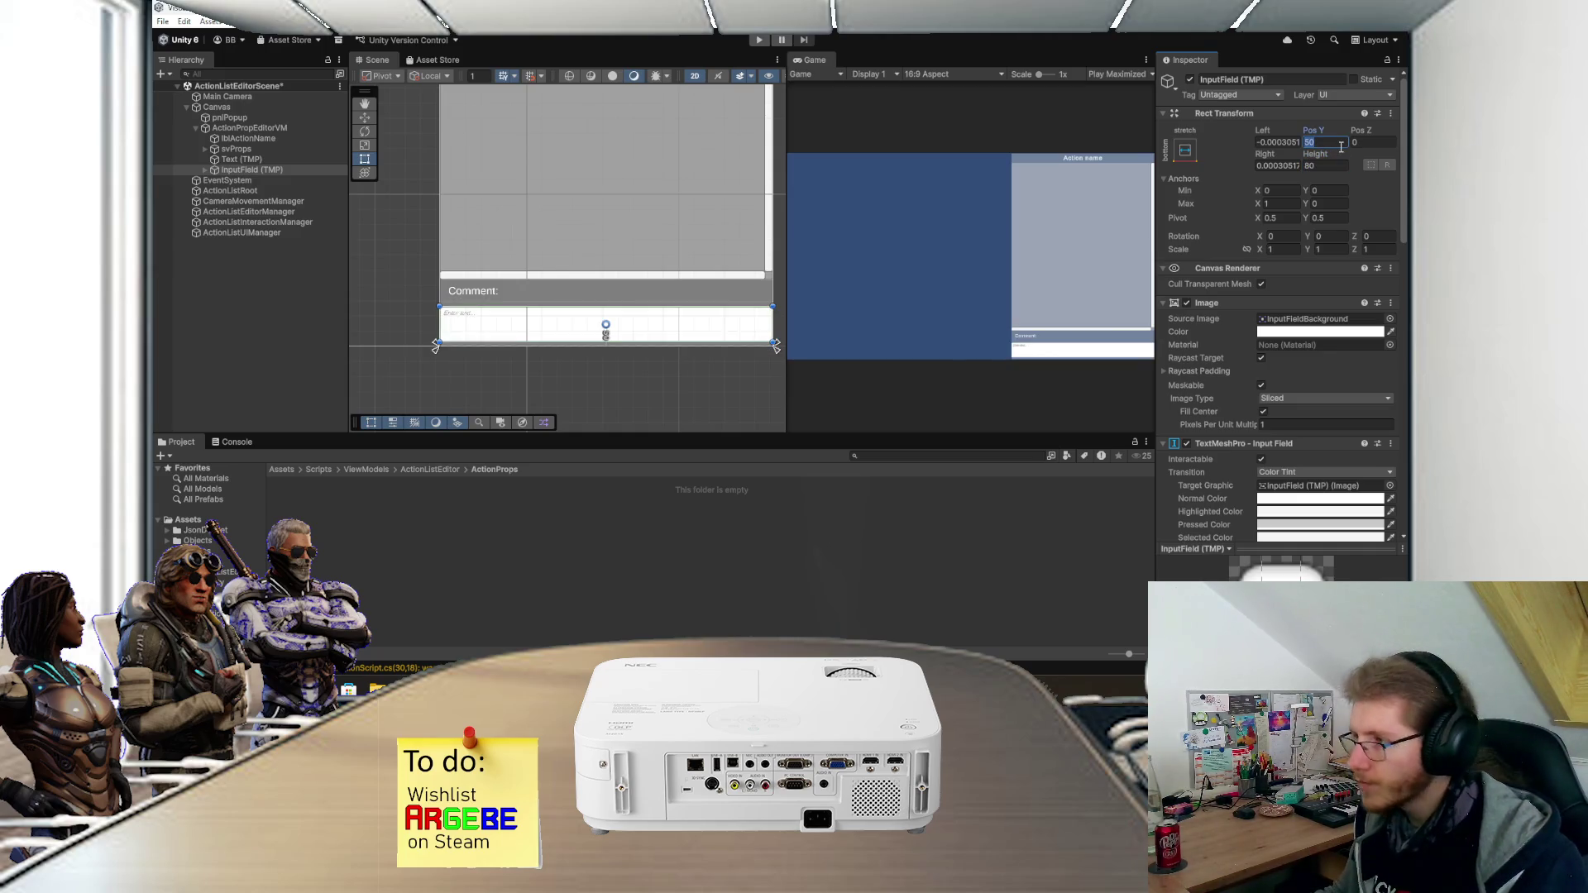
click(1295, 165)
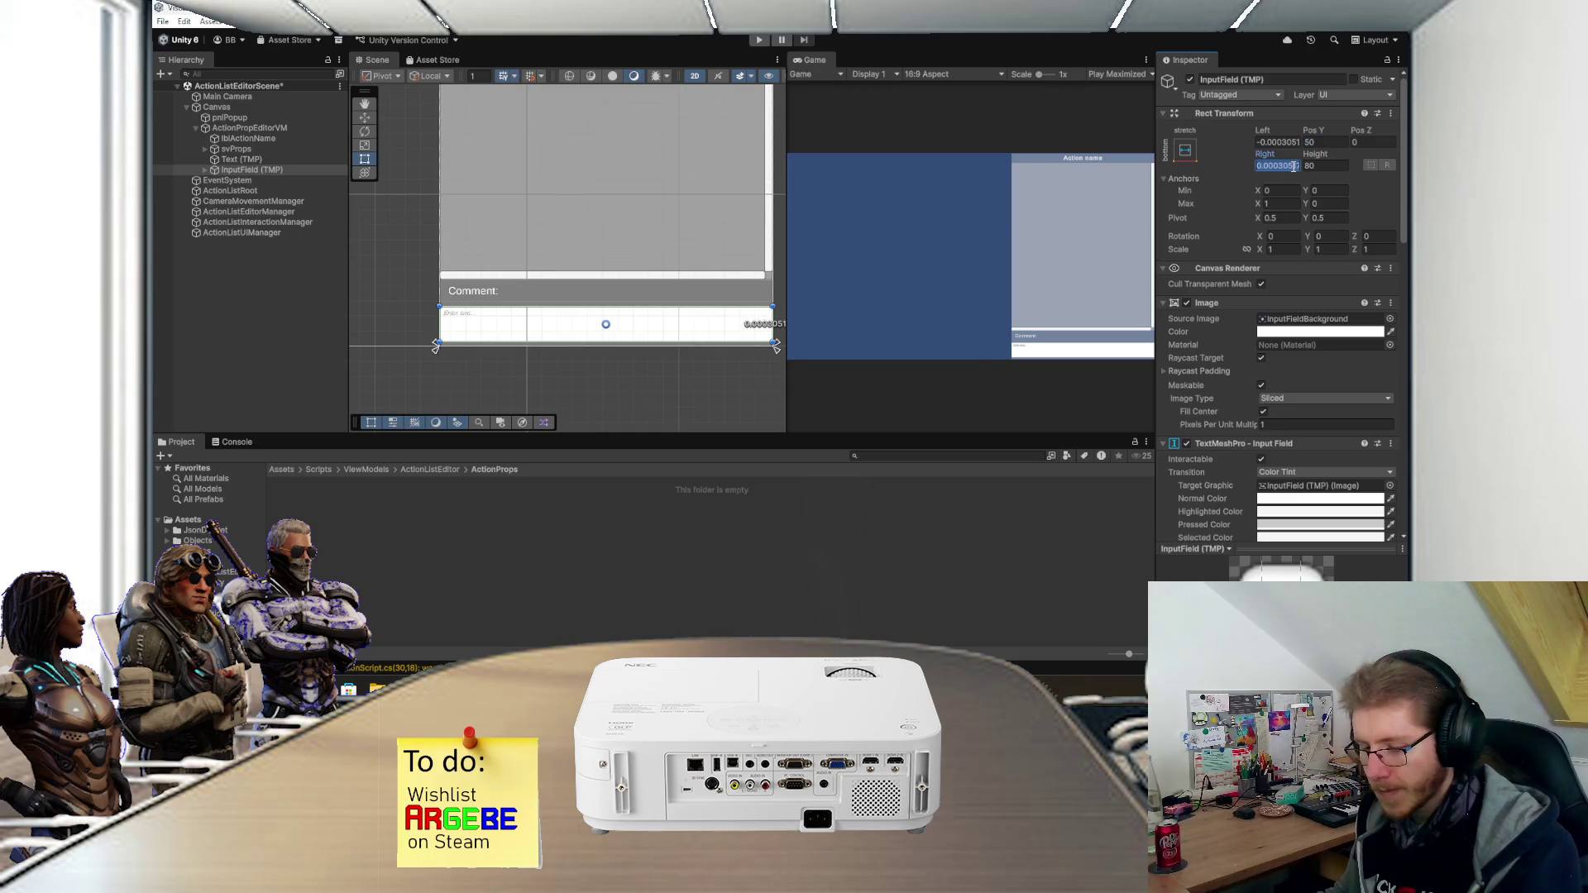
text(10)
click(1296, 142)
text(10)
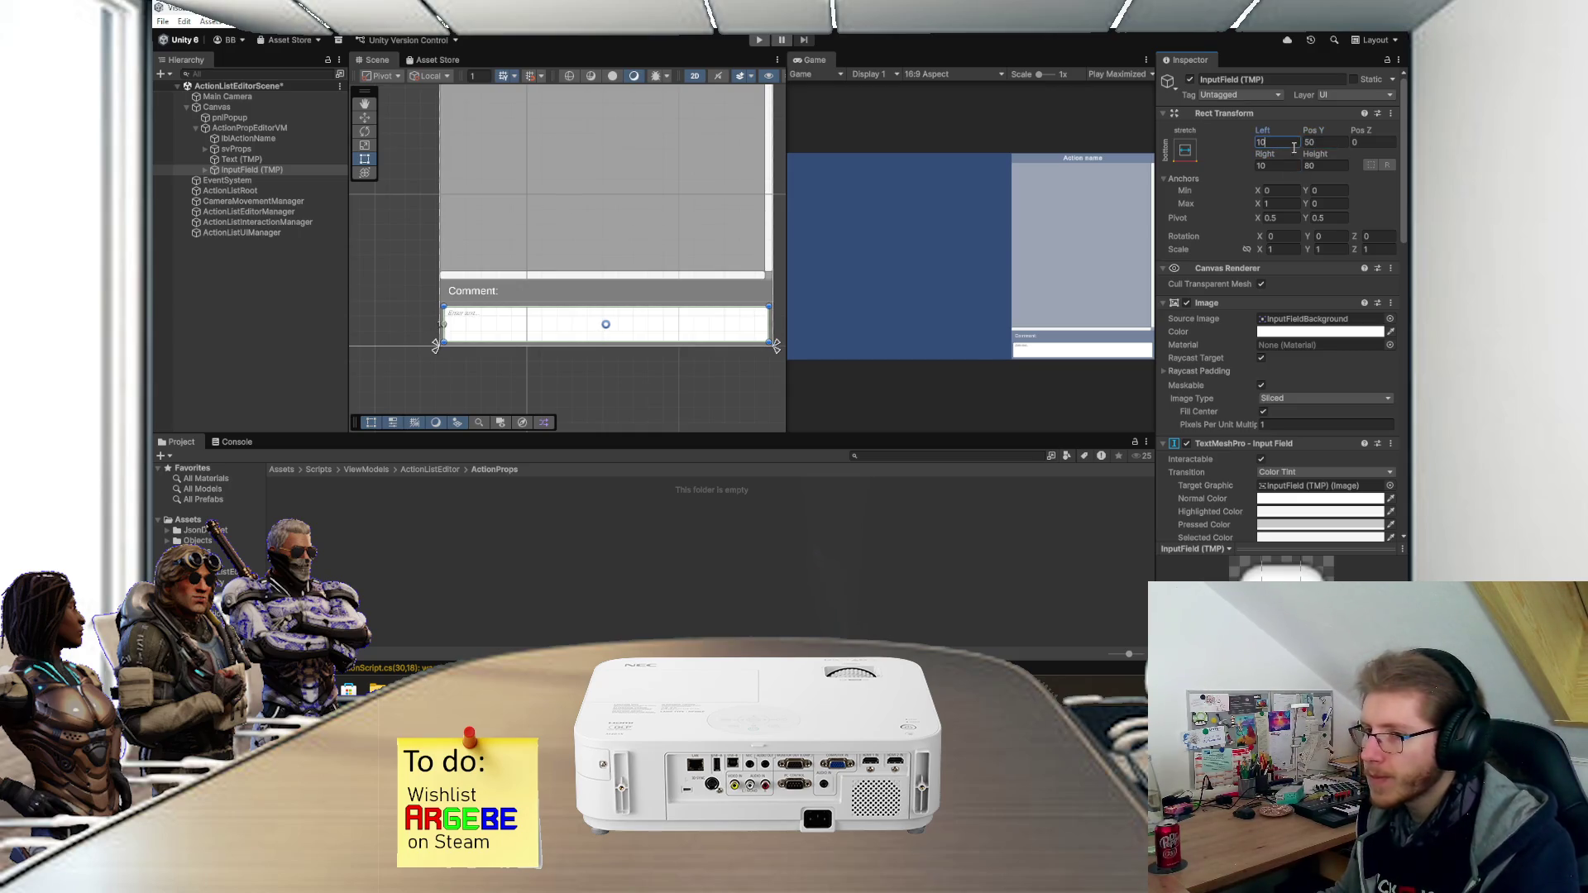
scroll(639, 336, up, 2)
drag(639, 336, 633, 347)
click(458, 287)
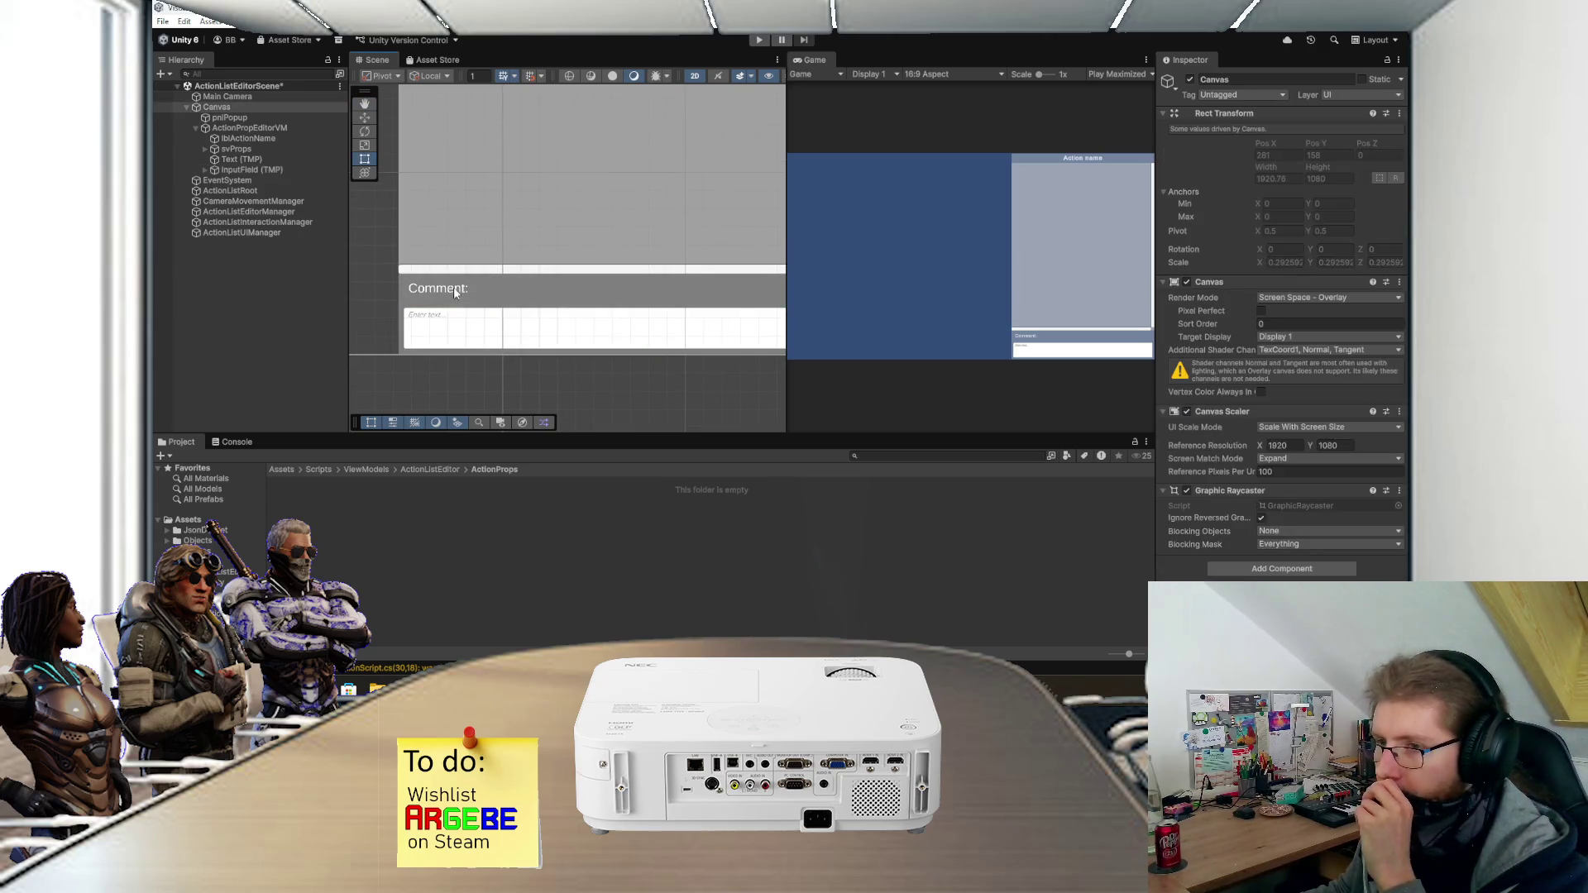
- Set the Comment label's left text margin to 10 and start enlarging the input field
scroll(1263, 516, down, 5)
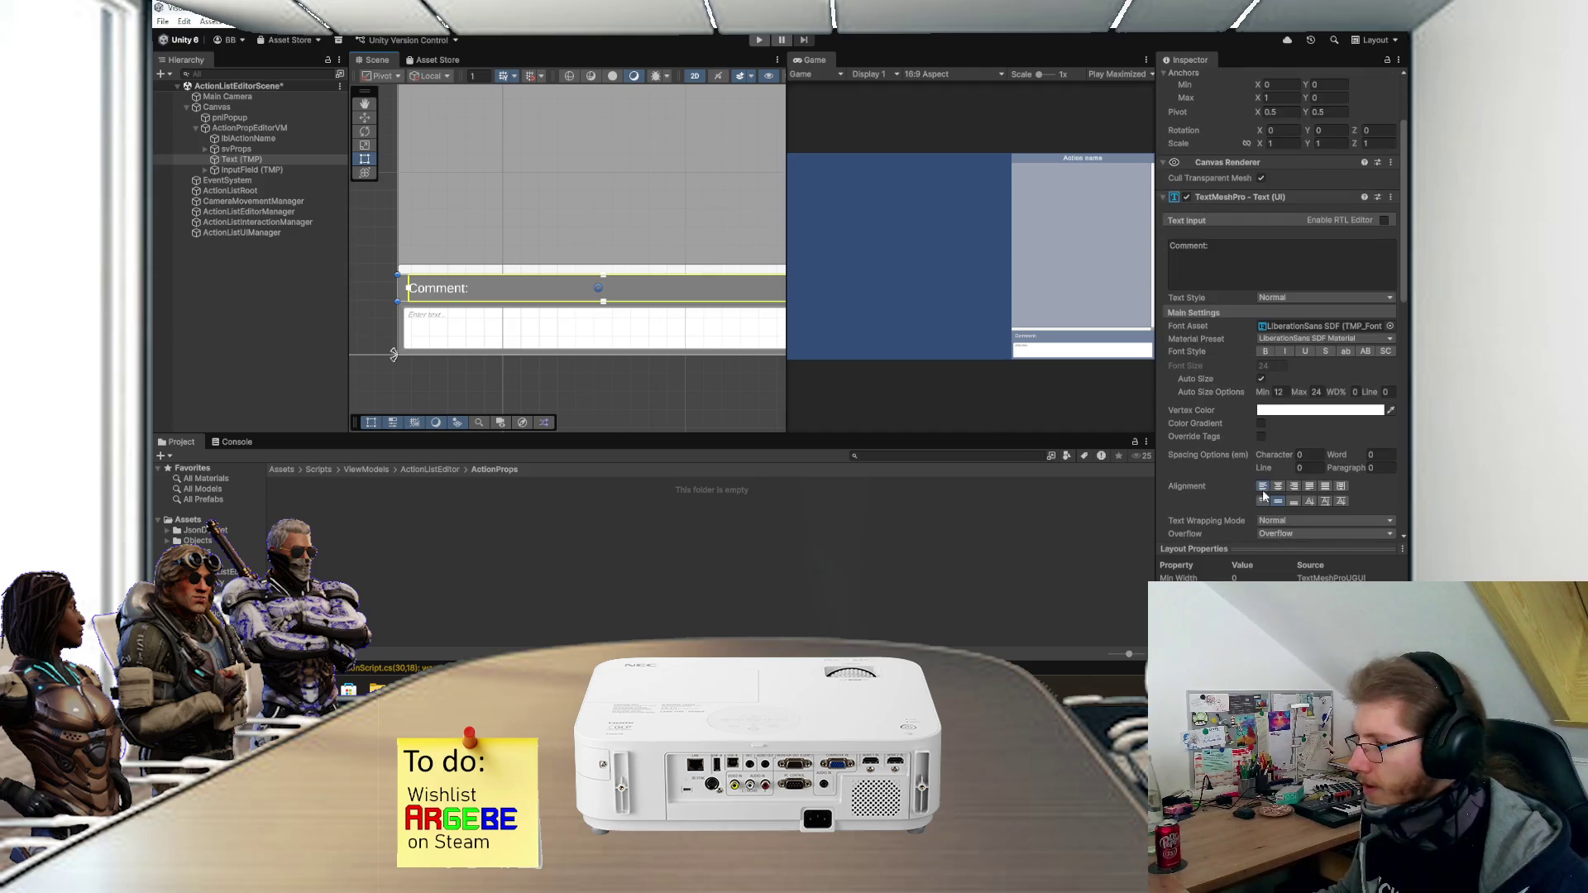
click(1269, 506)
text(10)
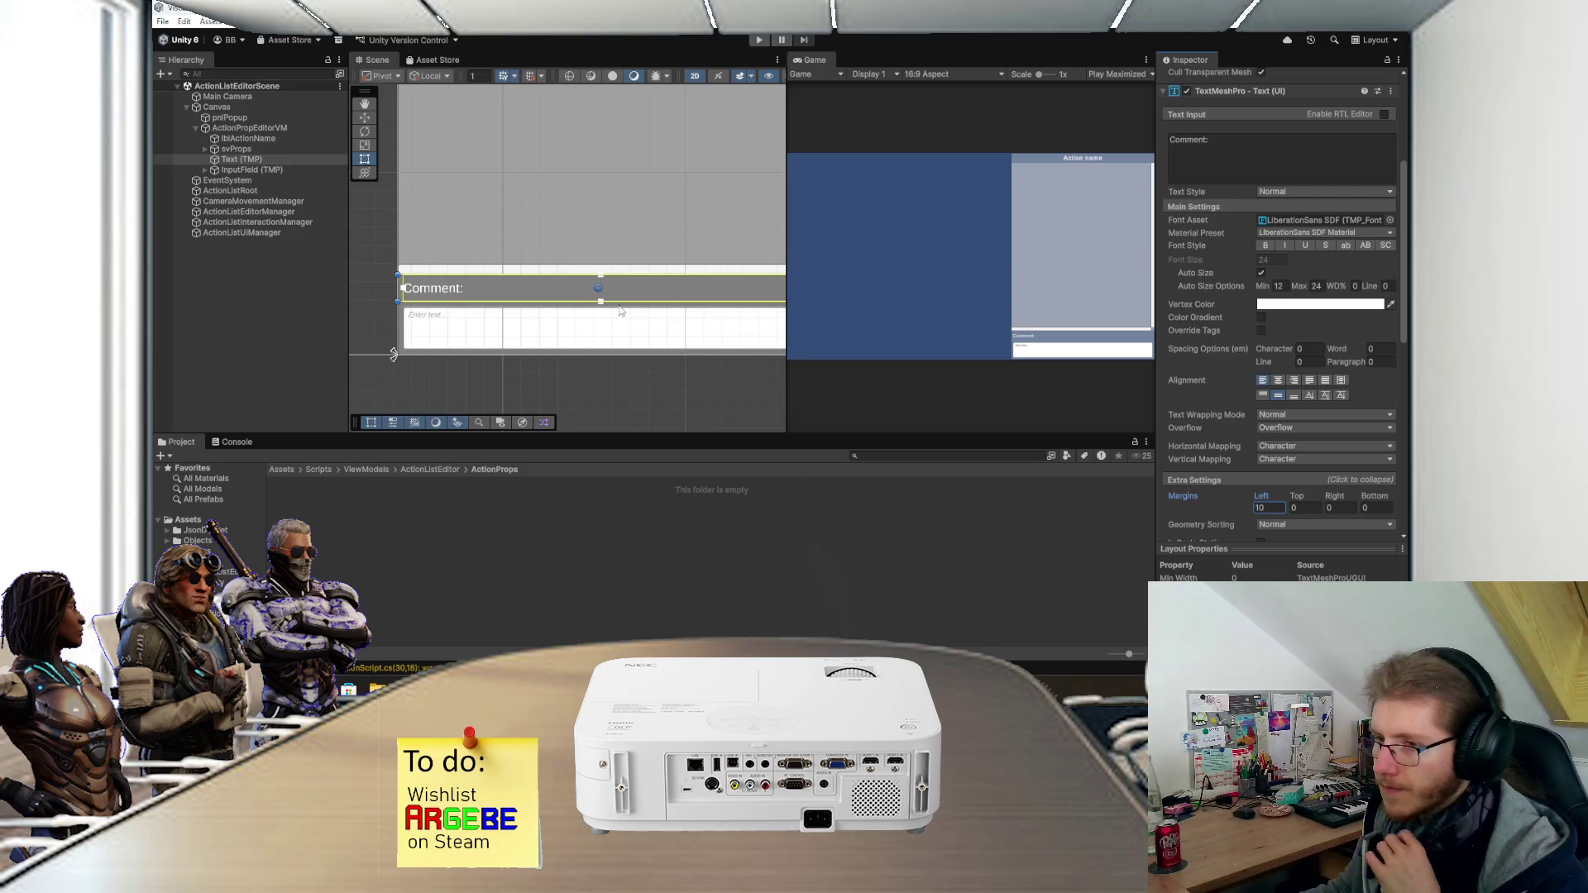
click(549, 321)
click(536, 296)
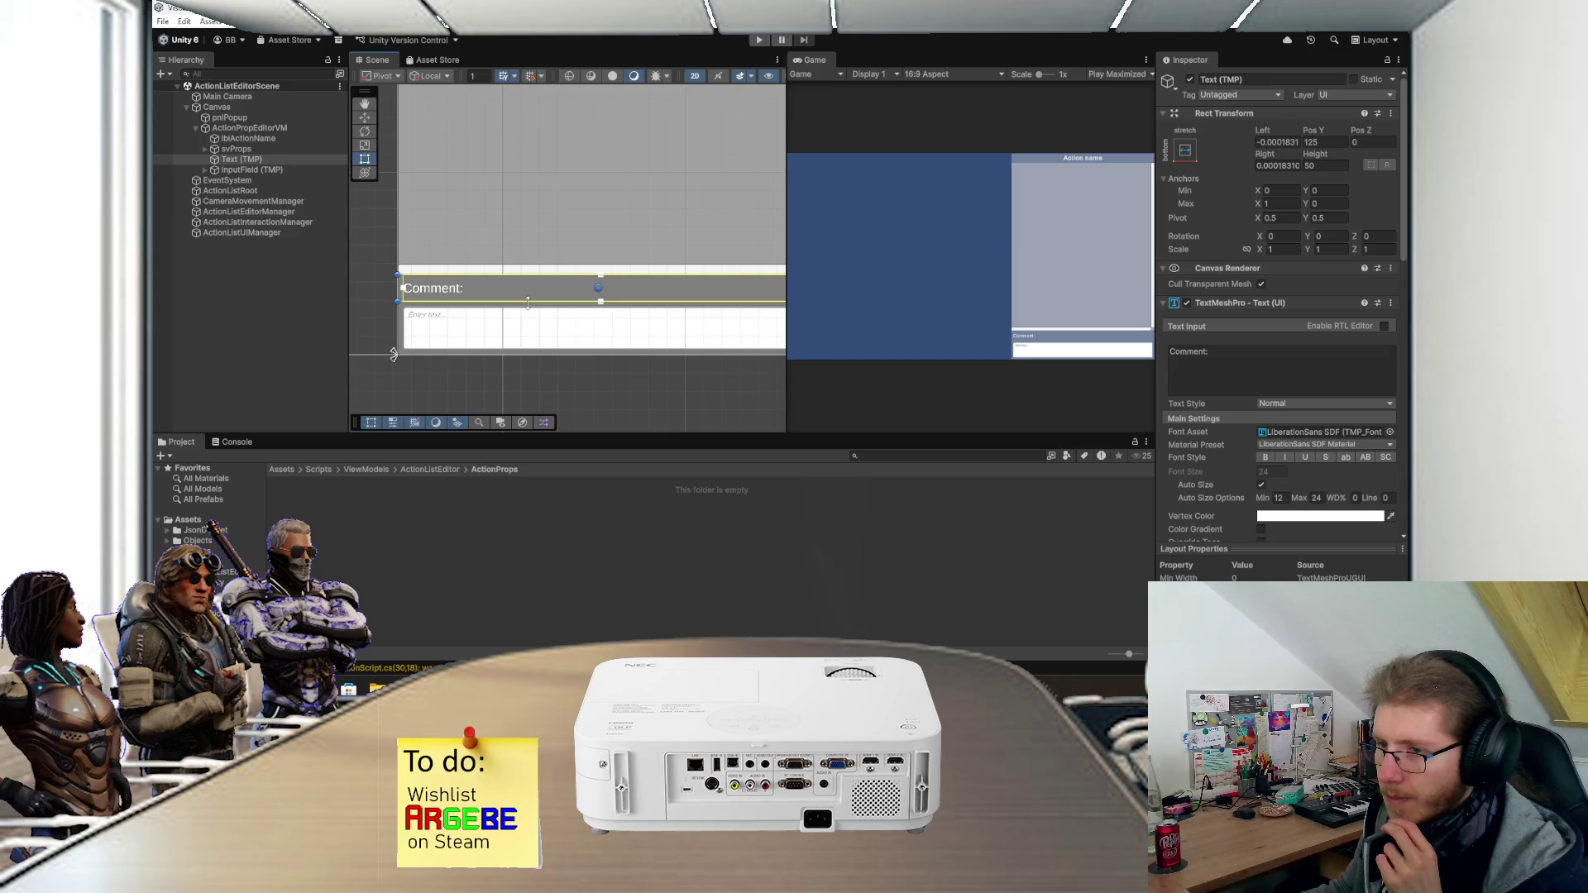
click(528, 322)
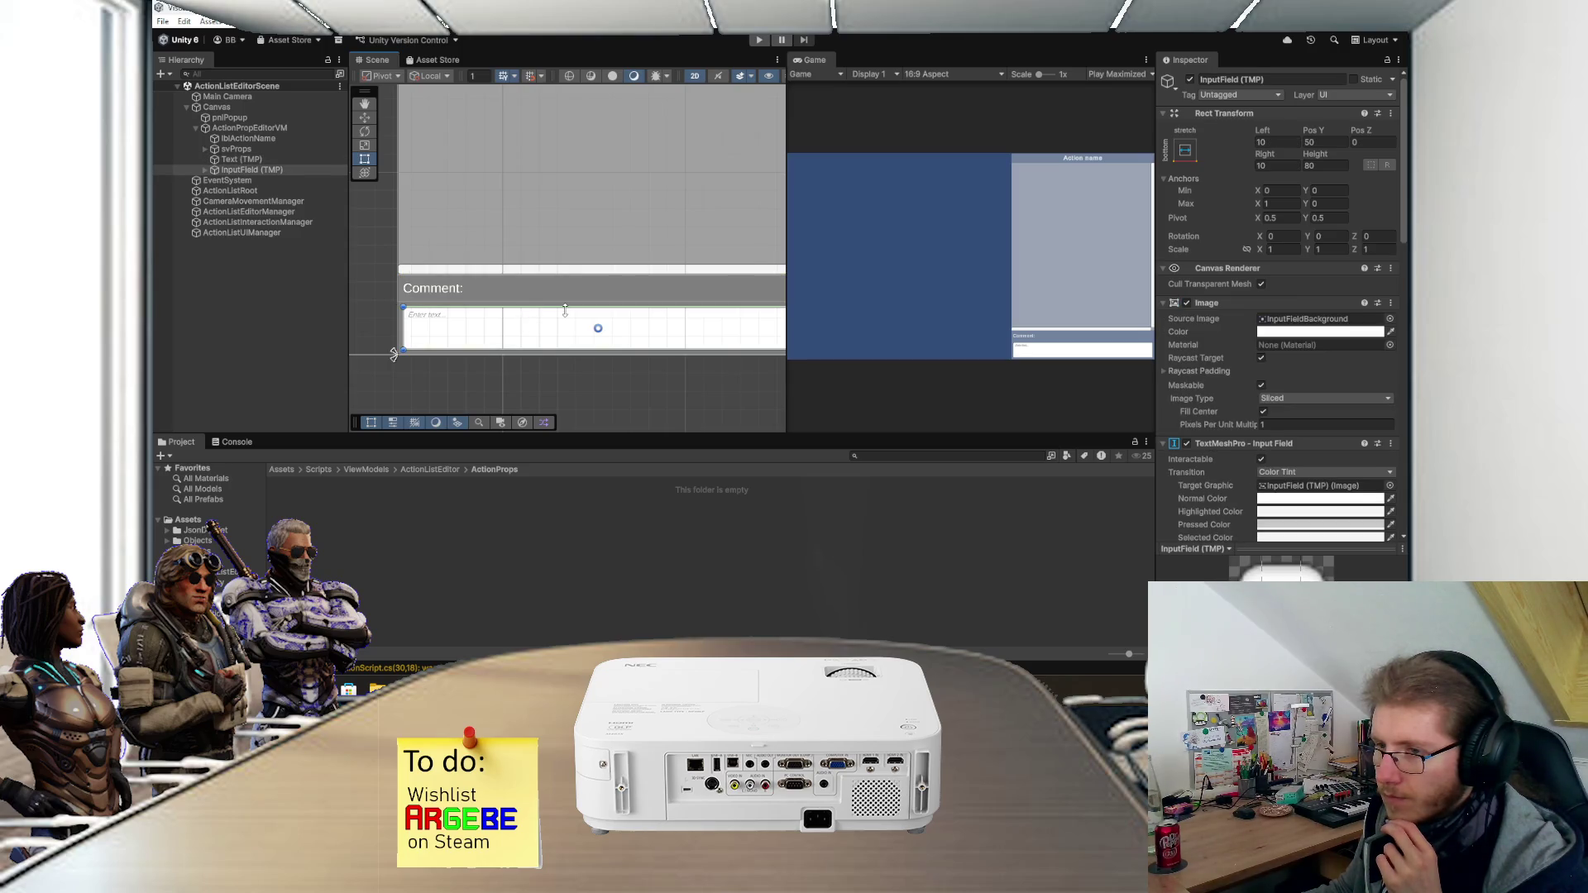
drag(565, 310, 565, 306)
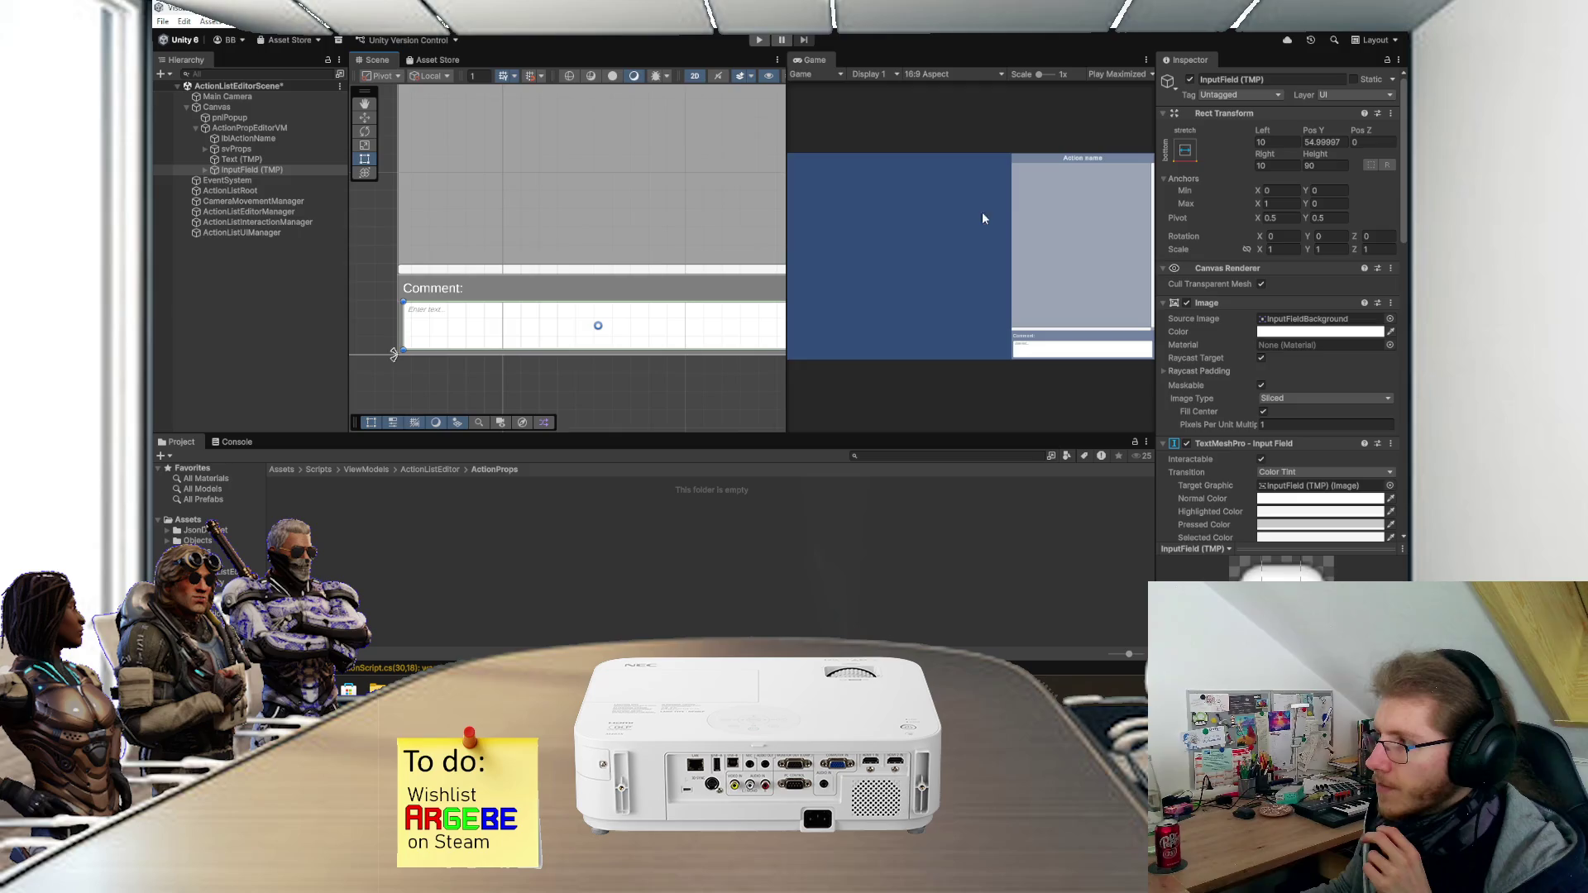
- Make the input field 100 tall at Pos Y 60, trim the label's height, and save the scene
click(1340, 166)
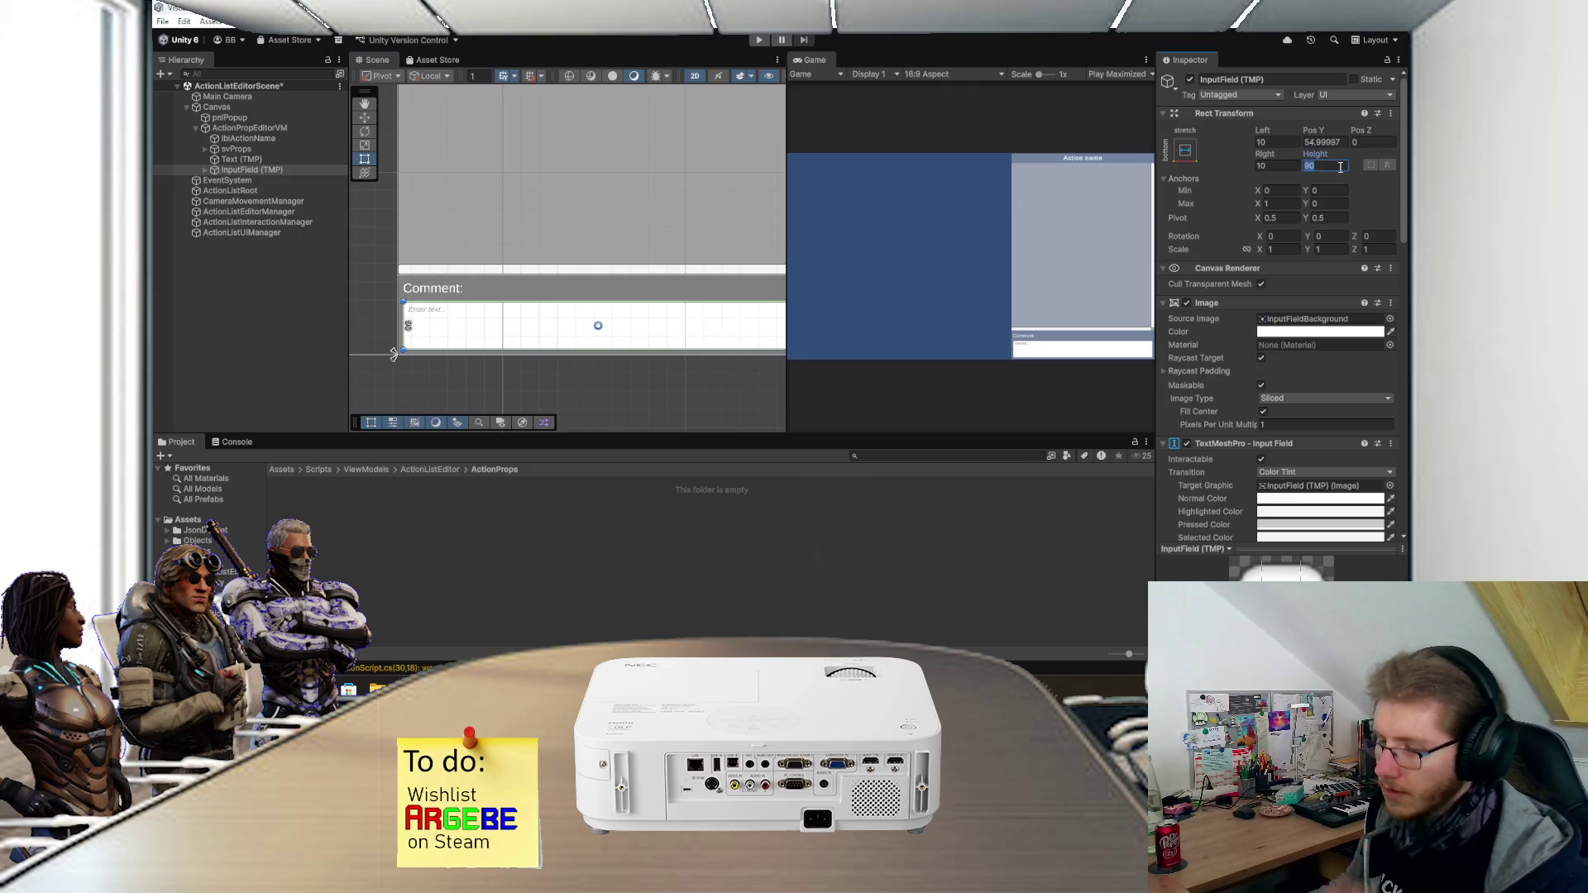
text(100)
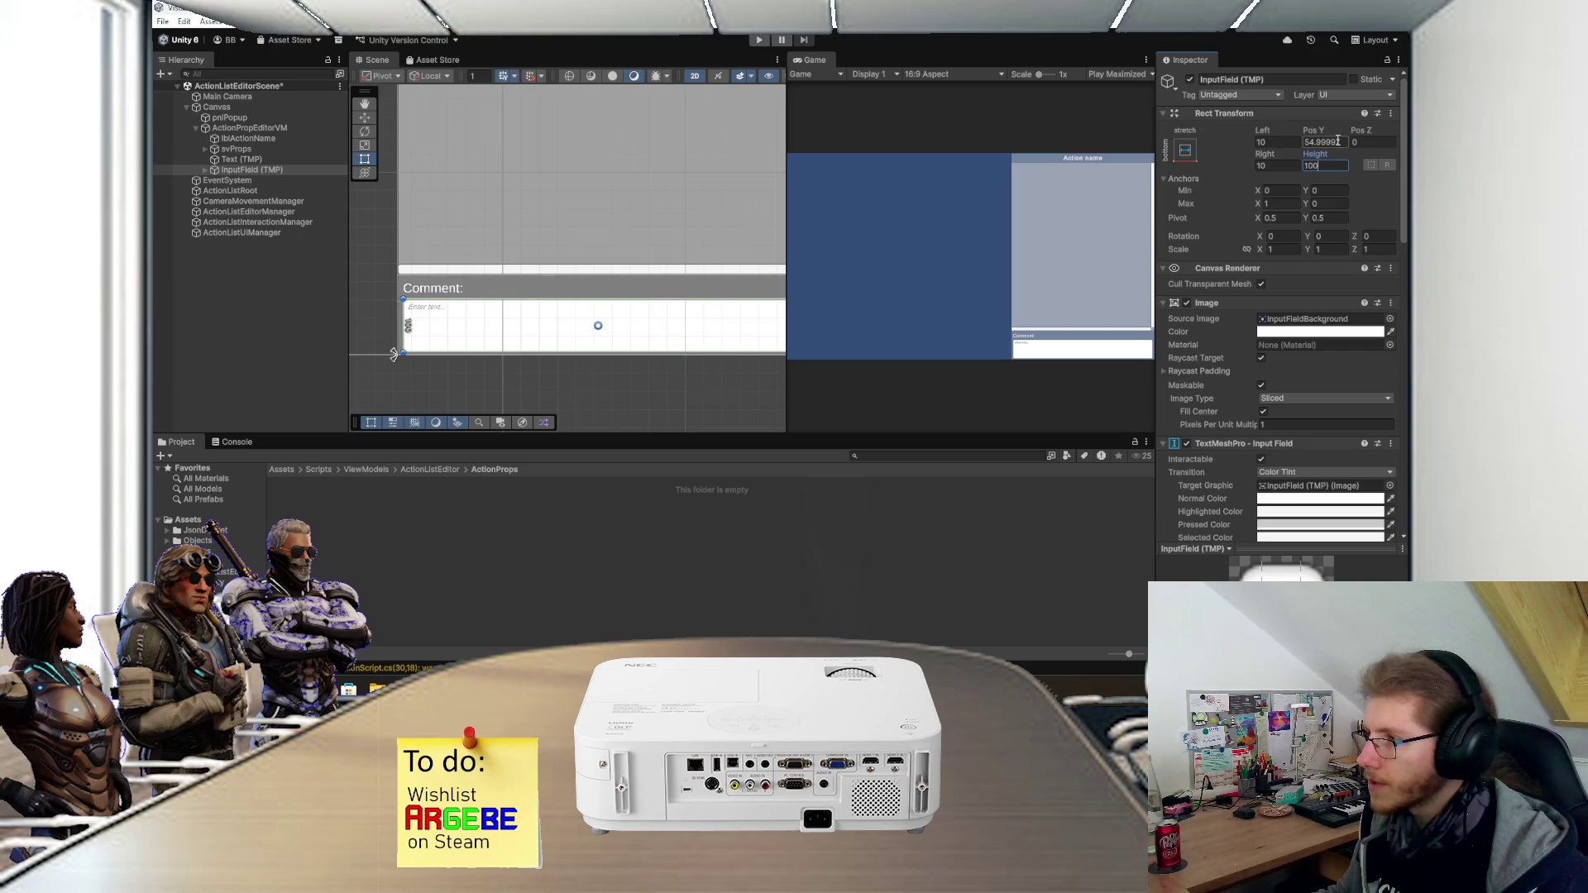
click(668, 327)
drag(668, 326, 668, 329)
click(1332, 143)
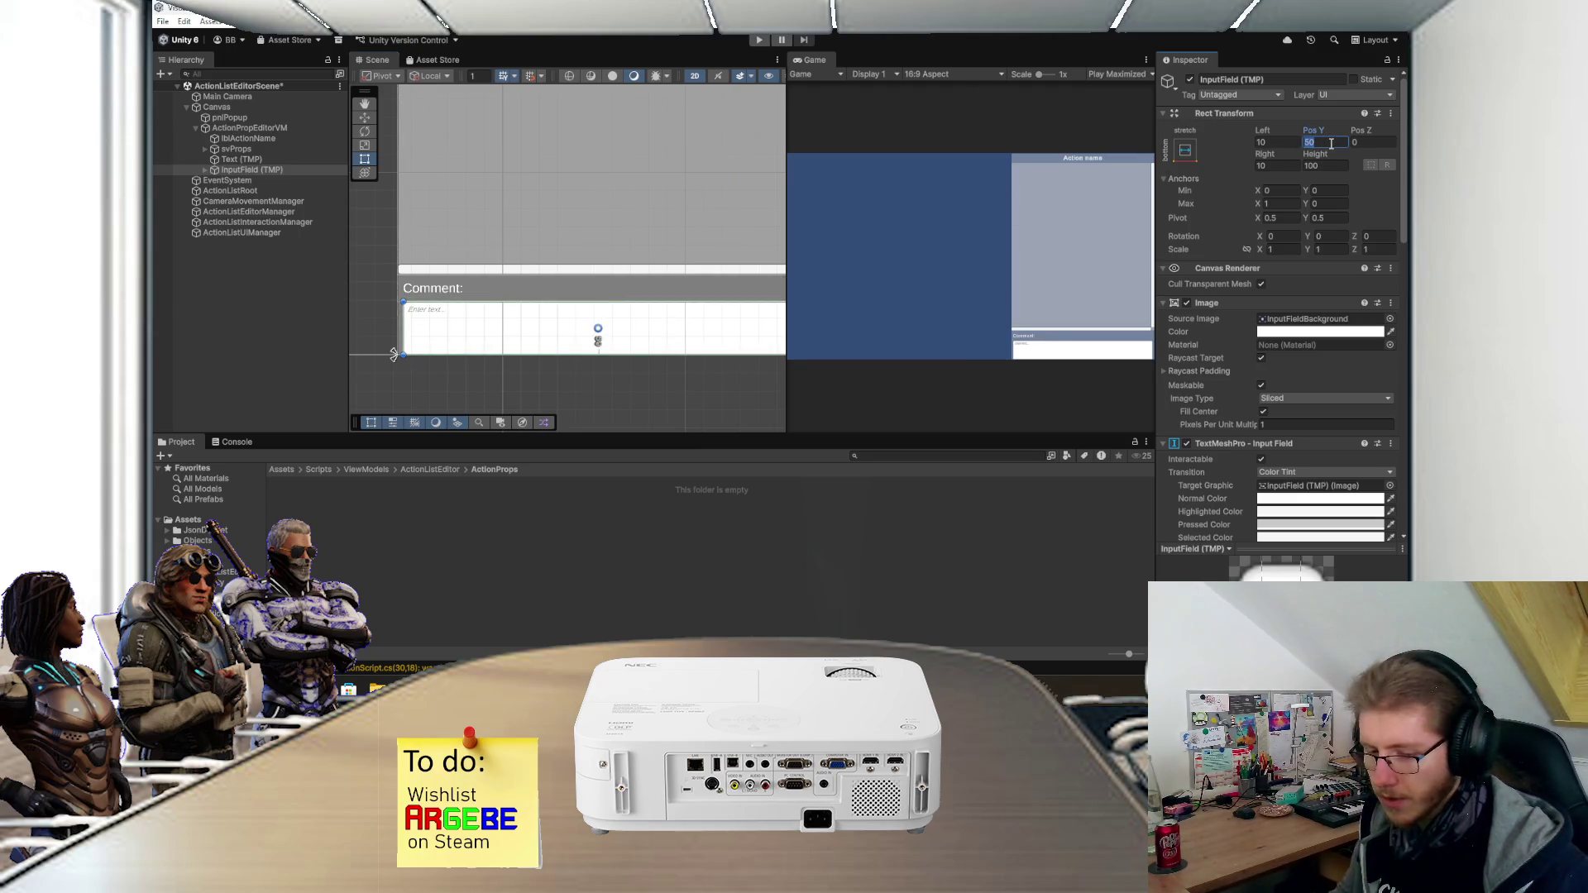
text(40)
key(BackSpace)
key(BackSpace)
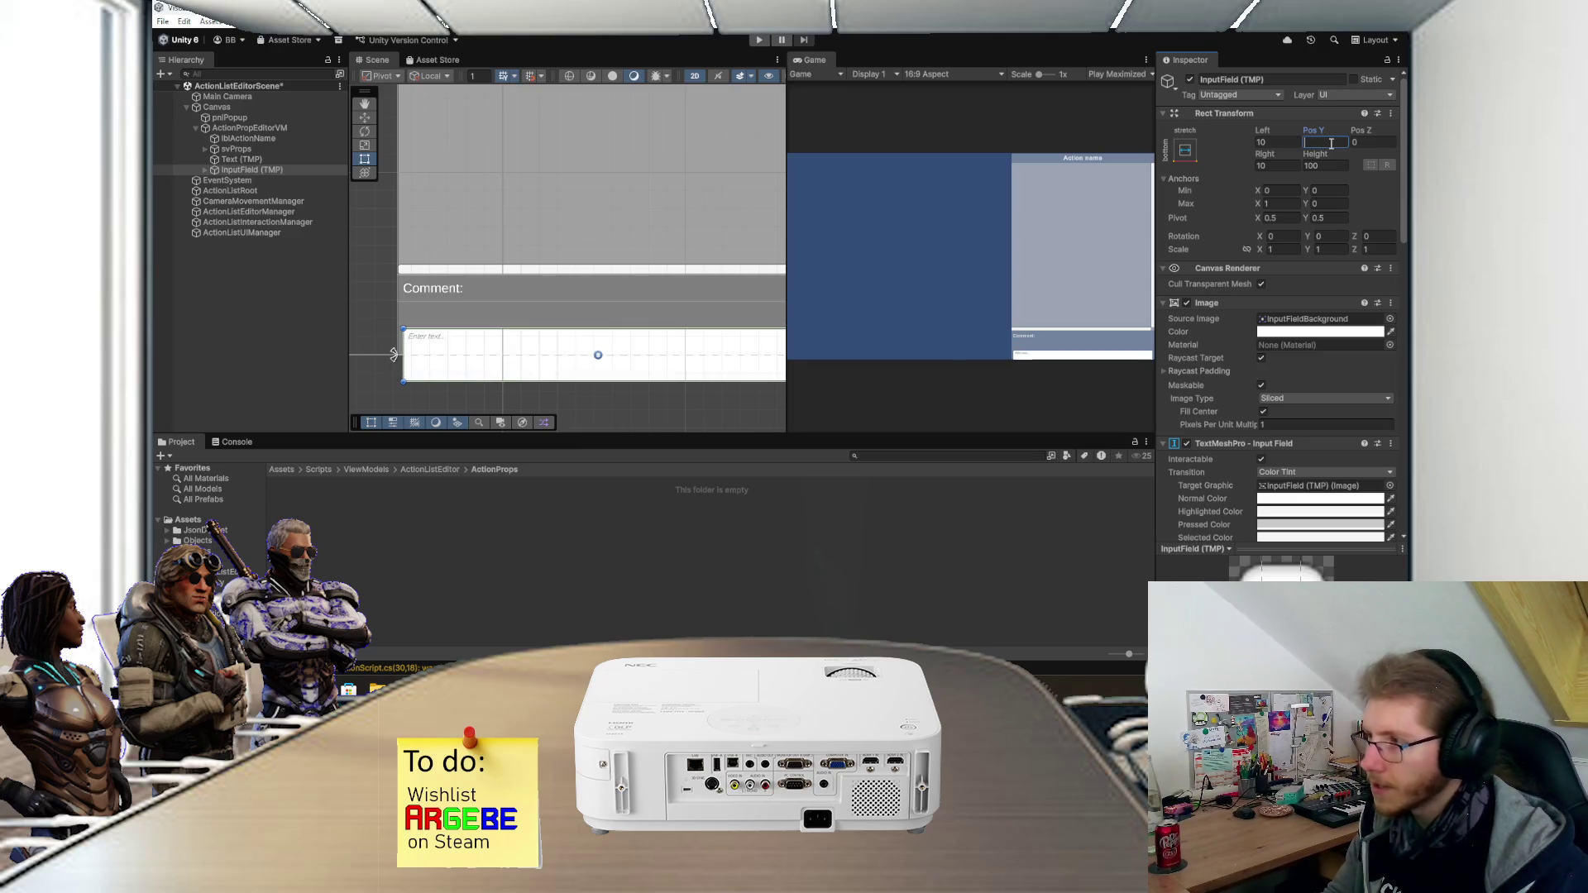
text(60)
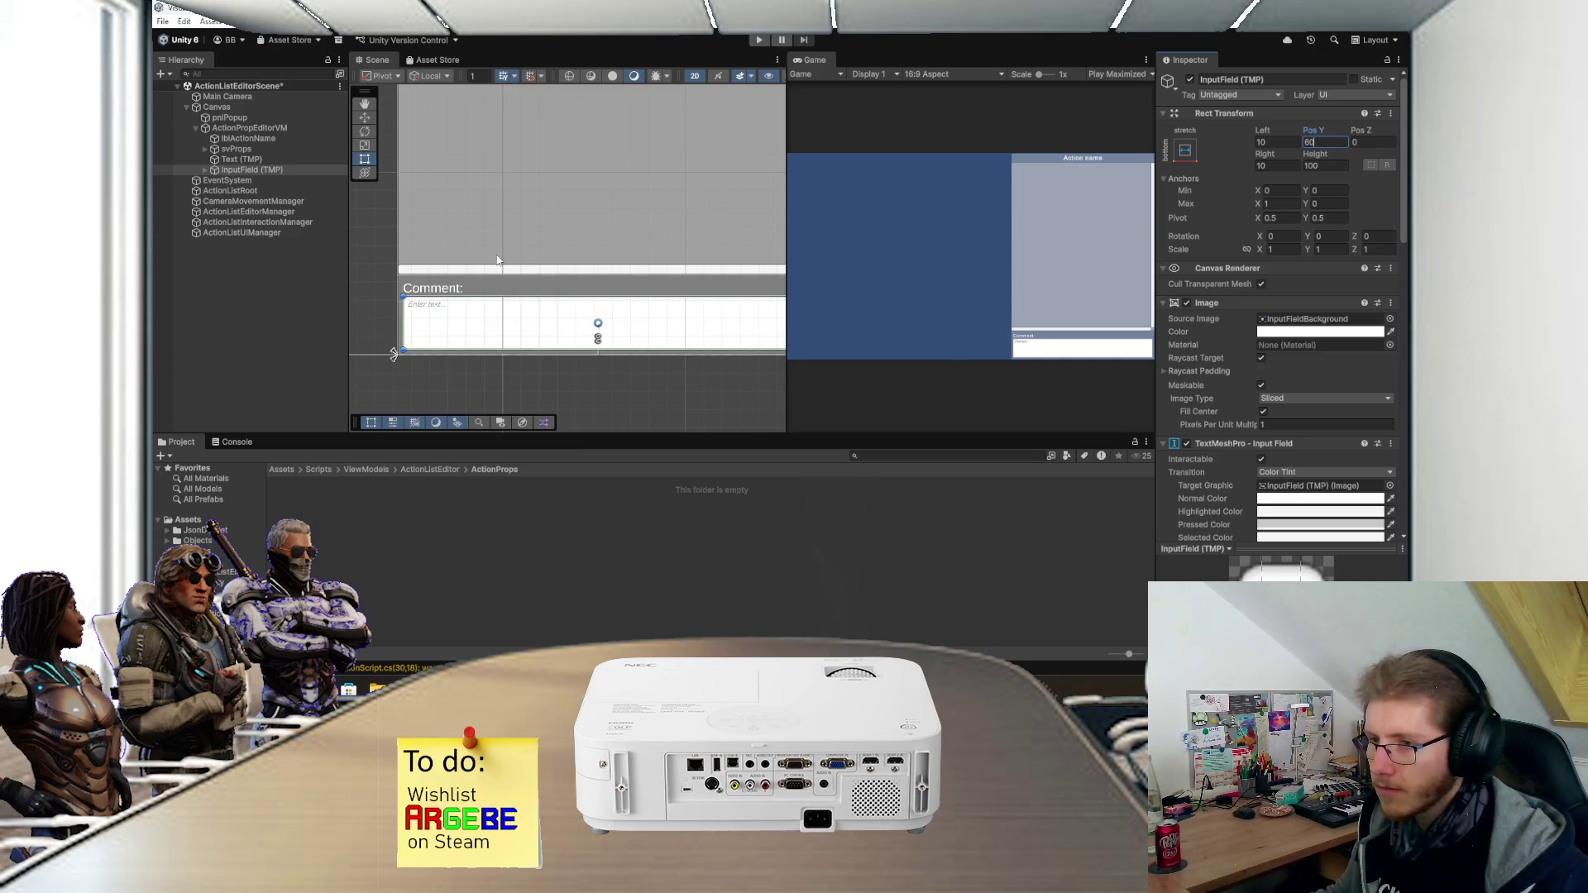
click(450, 294)
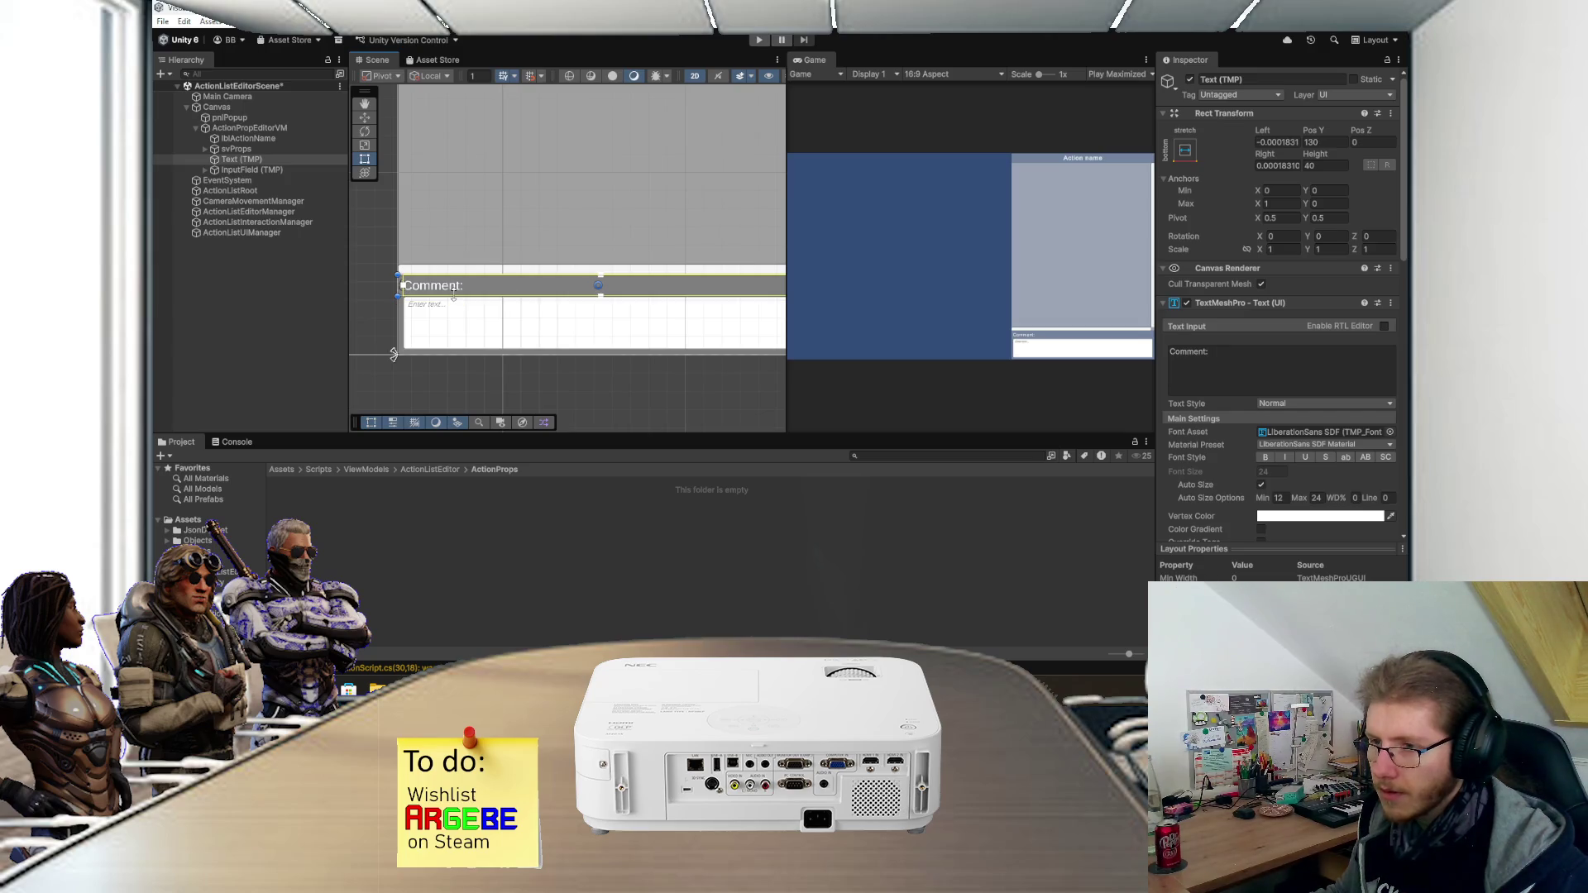
drag(454, 301, 457, 296)
key(ctrl+s)
- Rename the comment input field to txtComment
scroll(453, 334, down, 3)
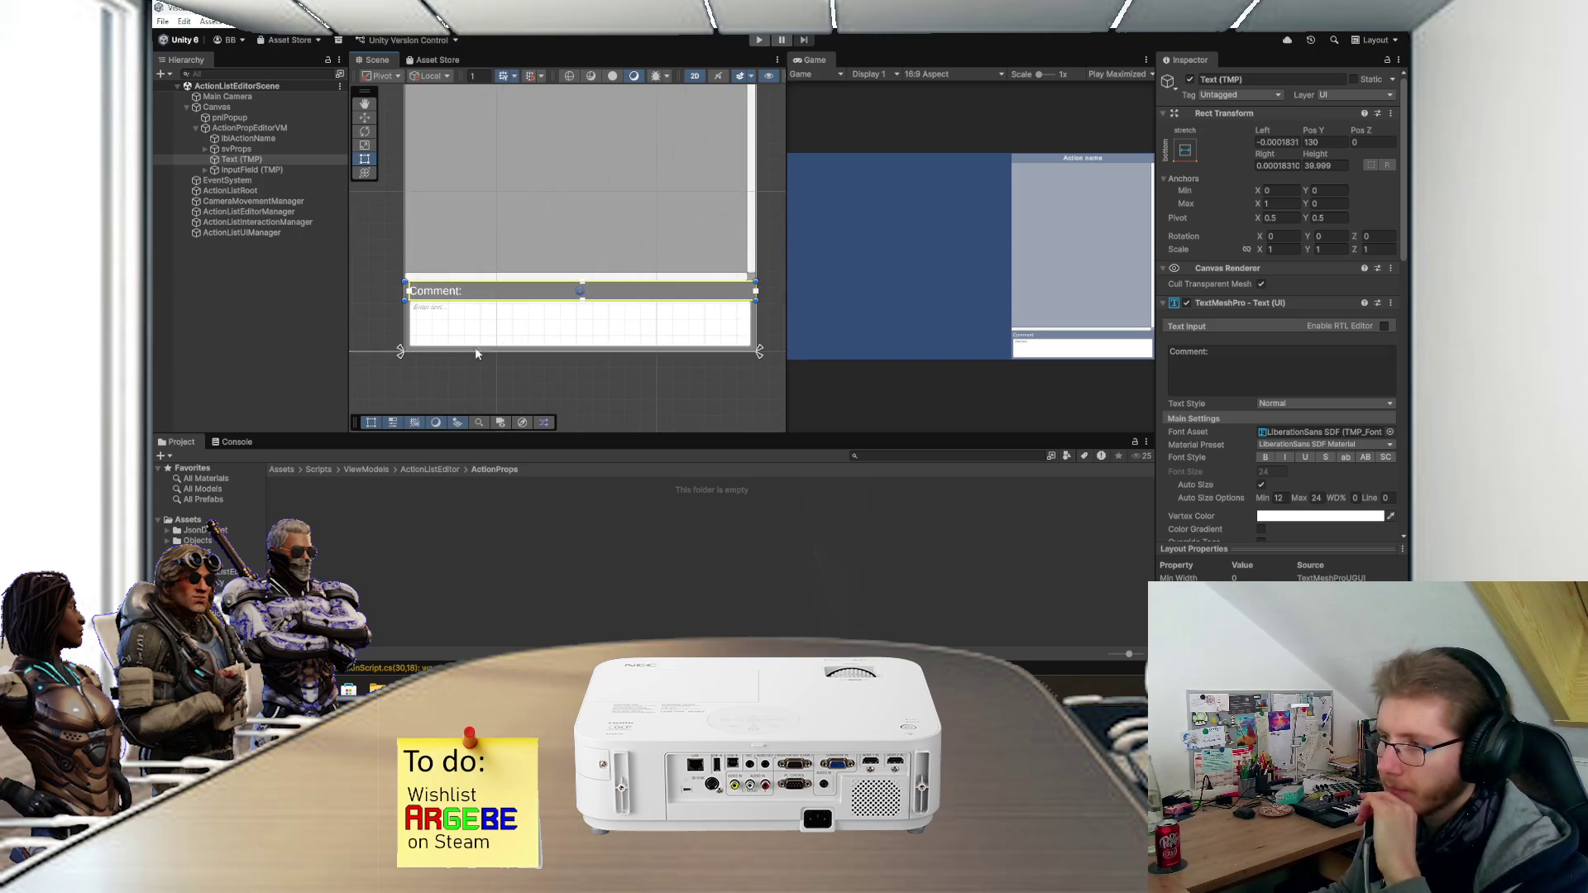
click(508, 290)
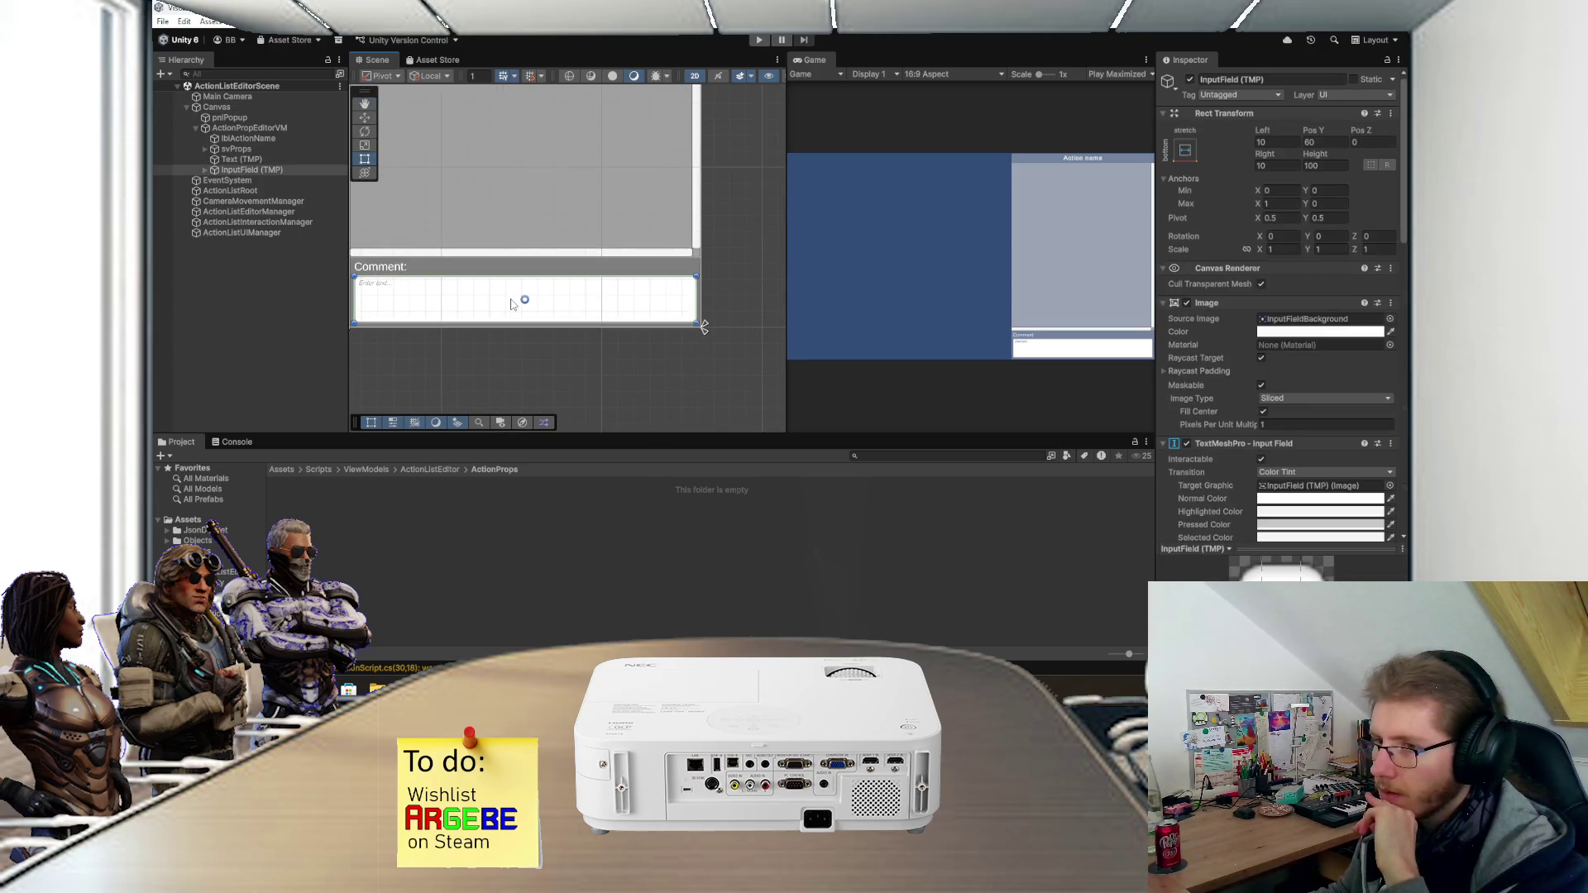
click(286, 169)
text(txt)
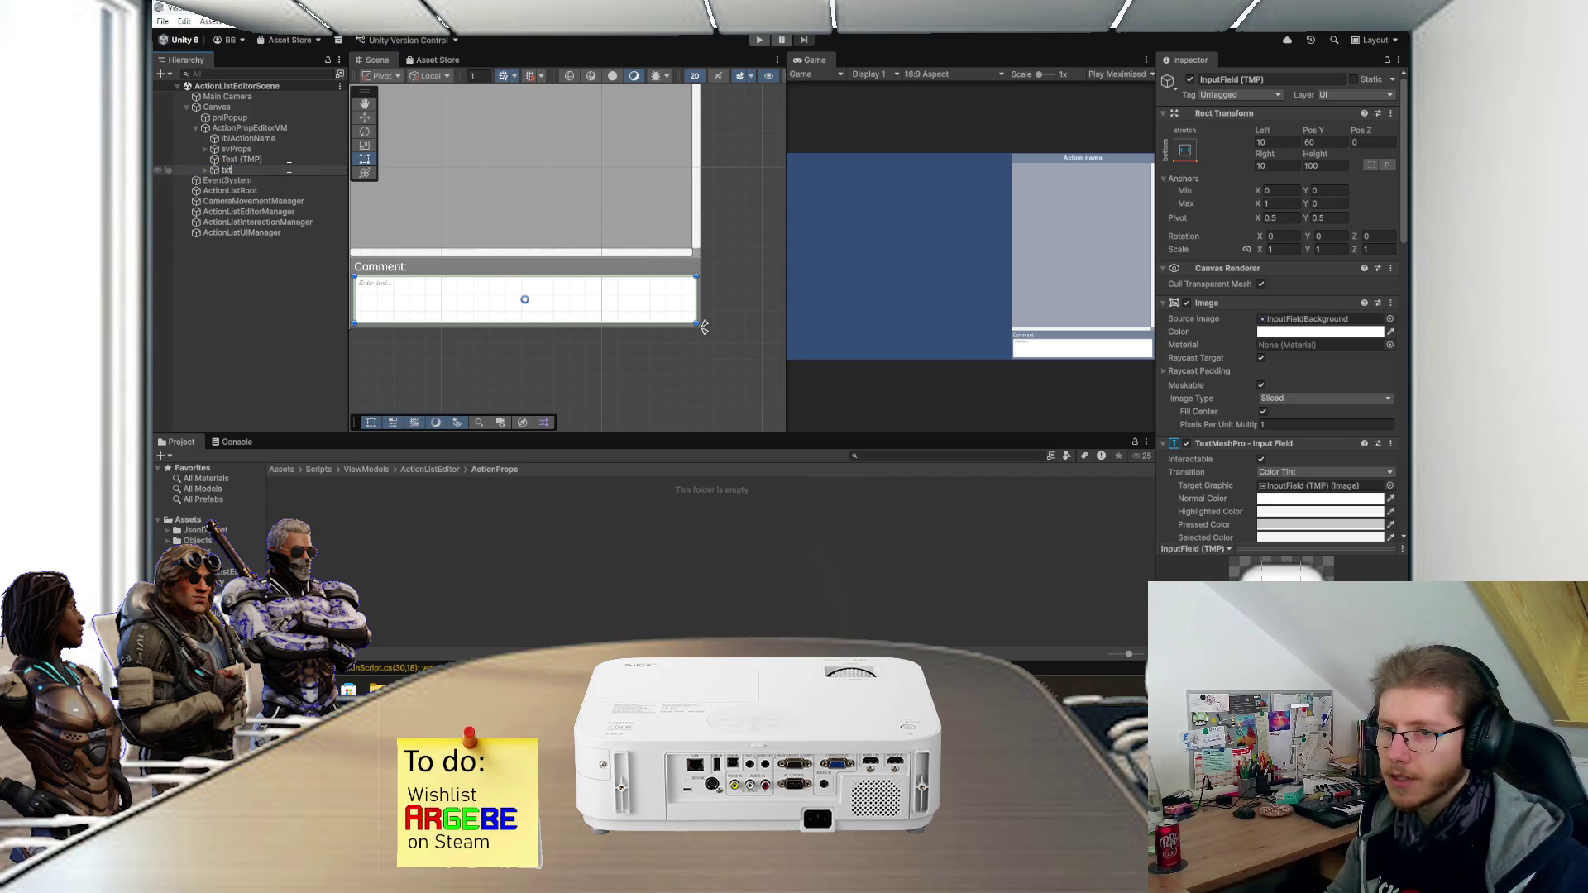
text(Comment)
- Confirm the name txtComment, set Line Type to Multi Line Newline, and run the scene
key(Return)
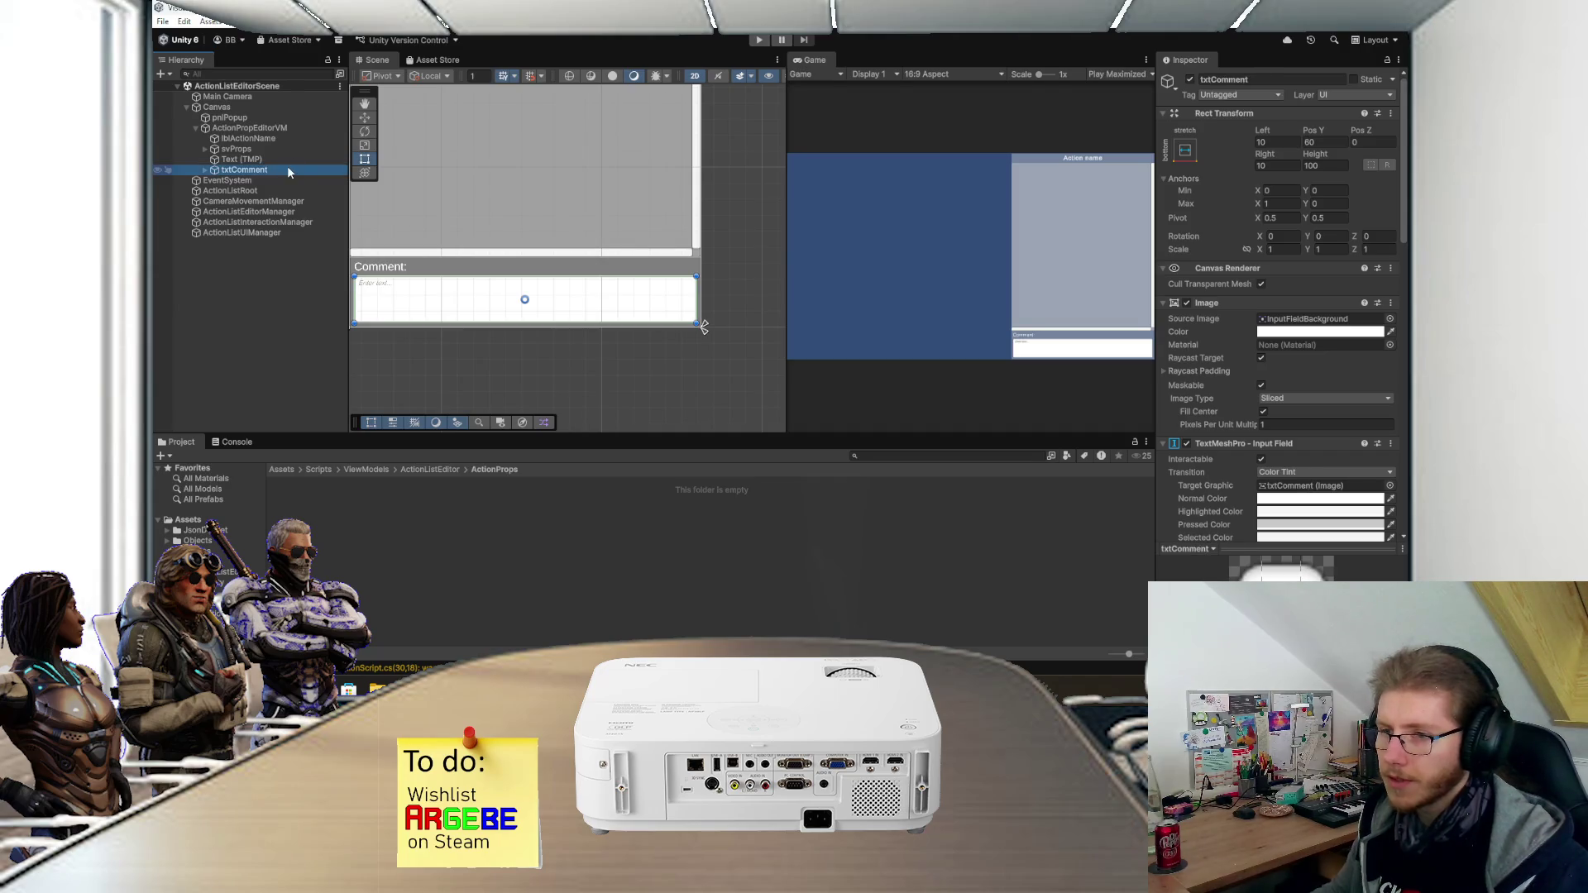
scroll(1218, 384, down, 8)
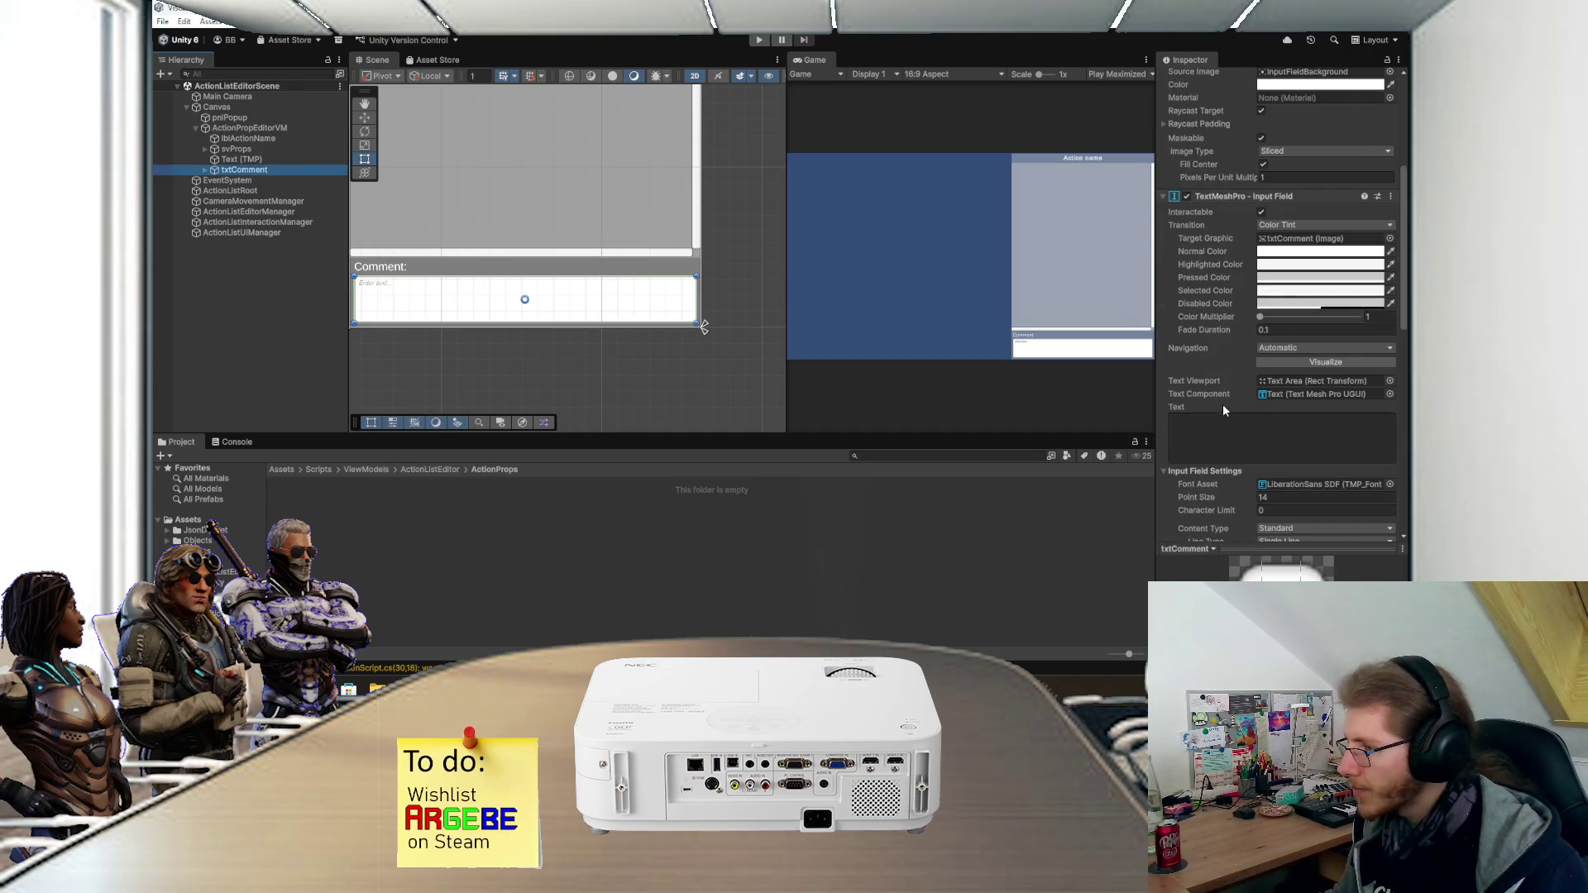
scroll(1219, 405, down, 3)
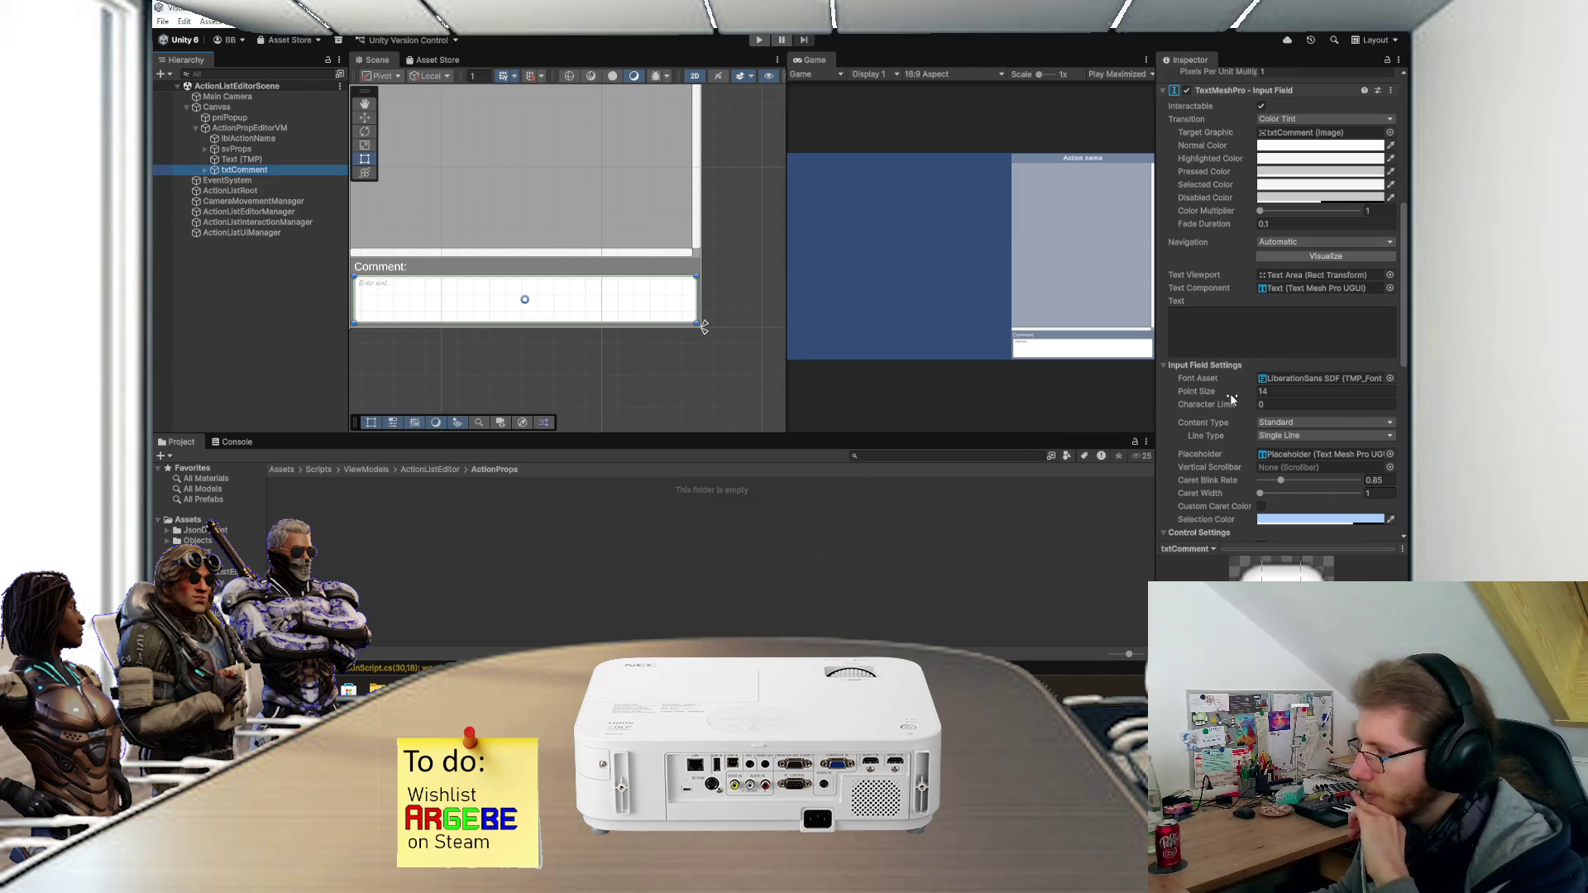
scroll(1230, 399, down, 3)
scroll(1326, 468, down, 2)
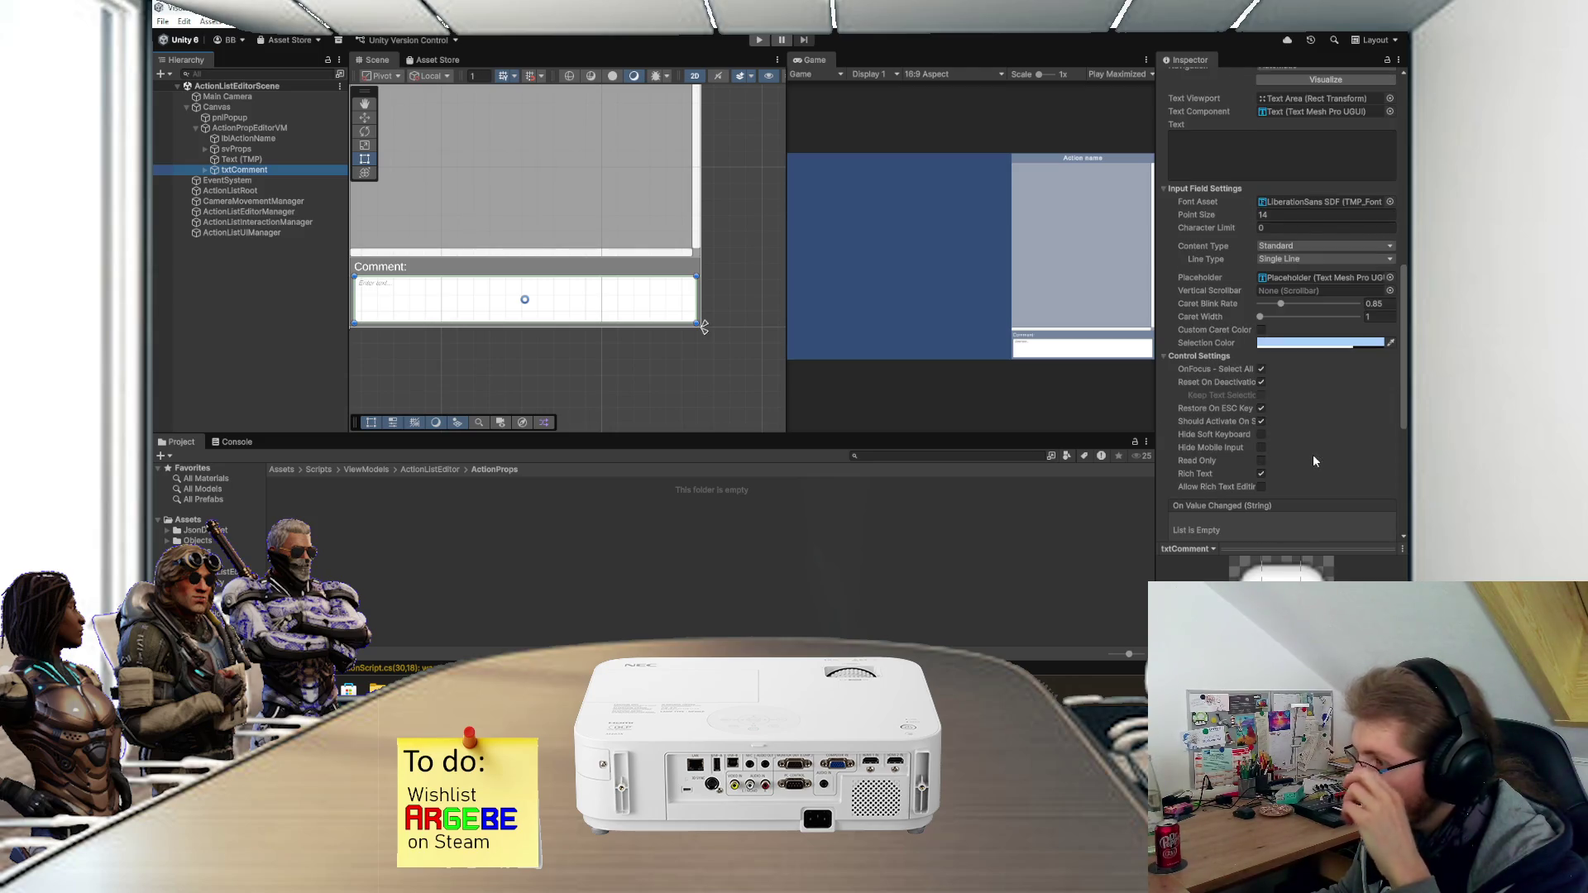
scroll(1314, 461, down, 1)
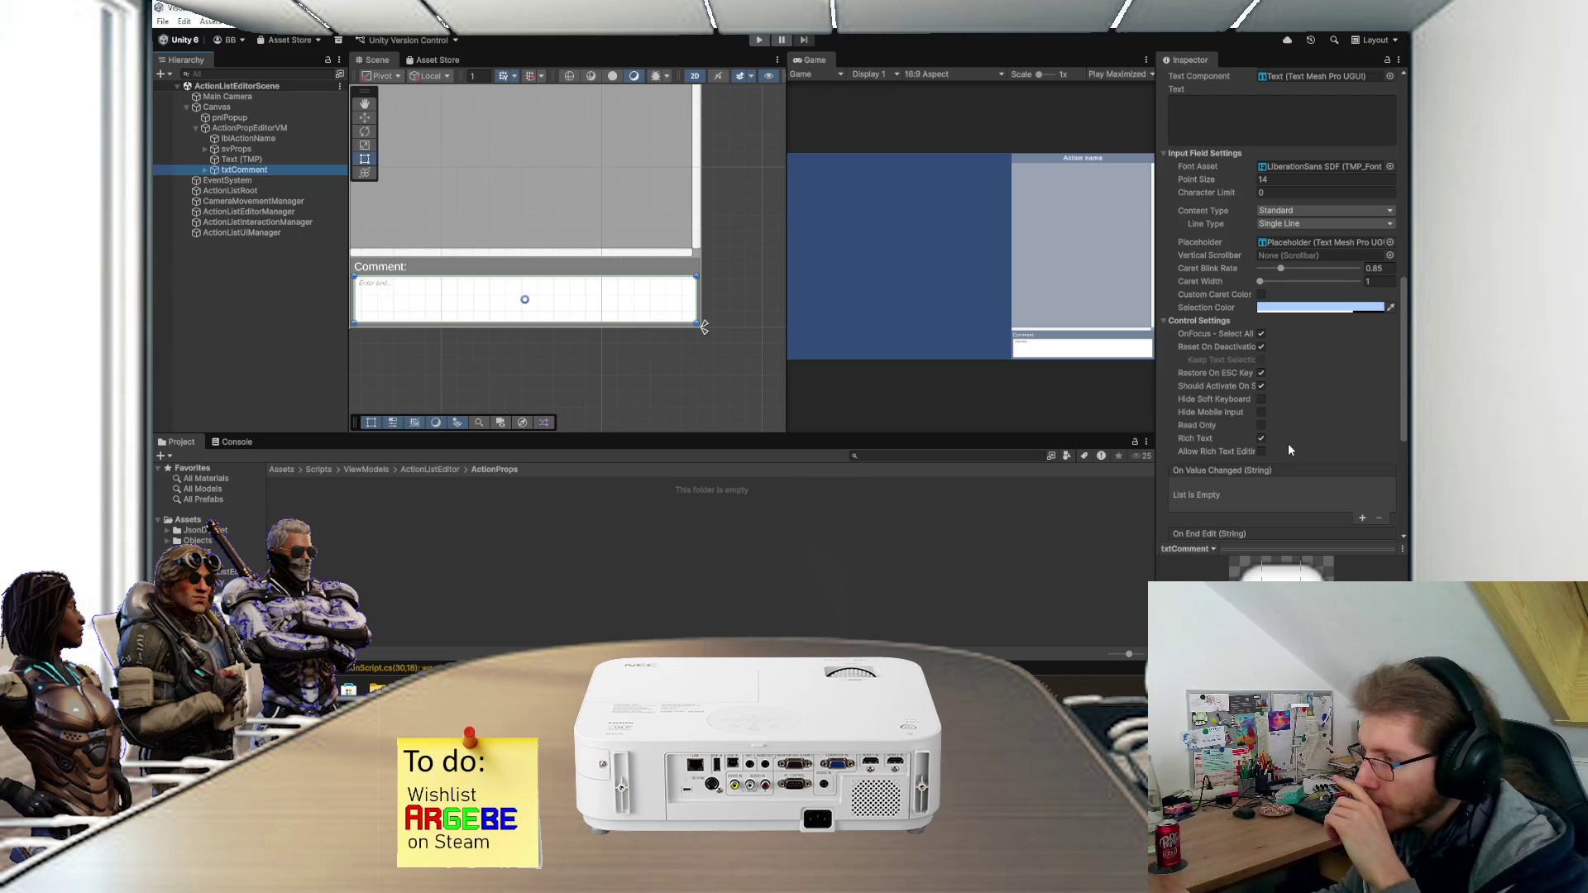
scroll(1289, 449, up, 3)
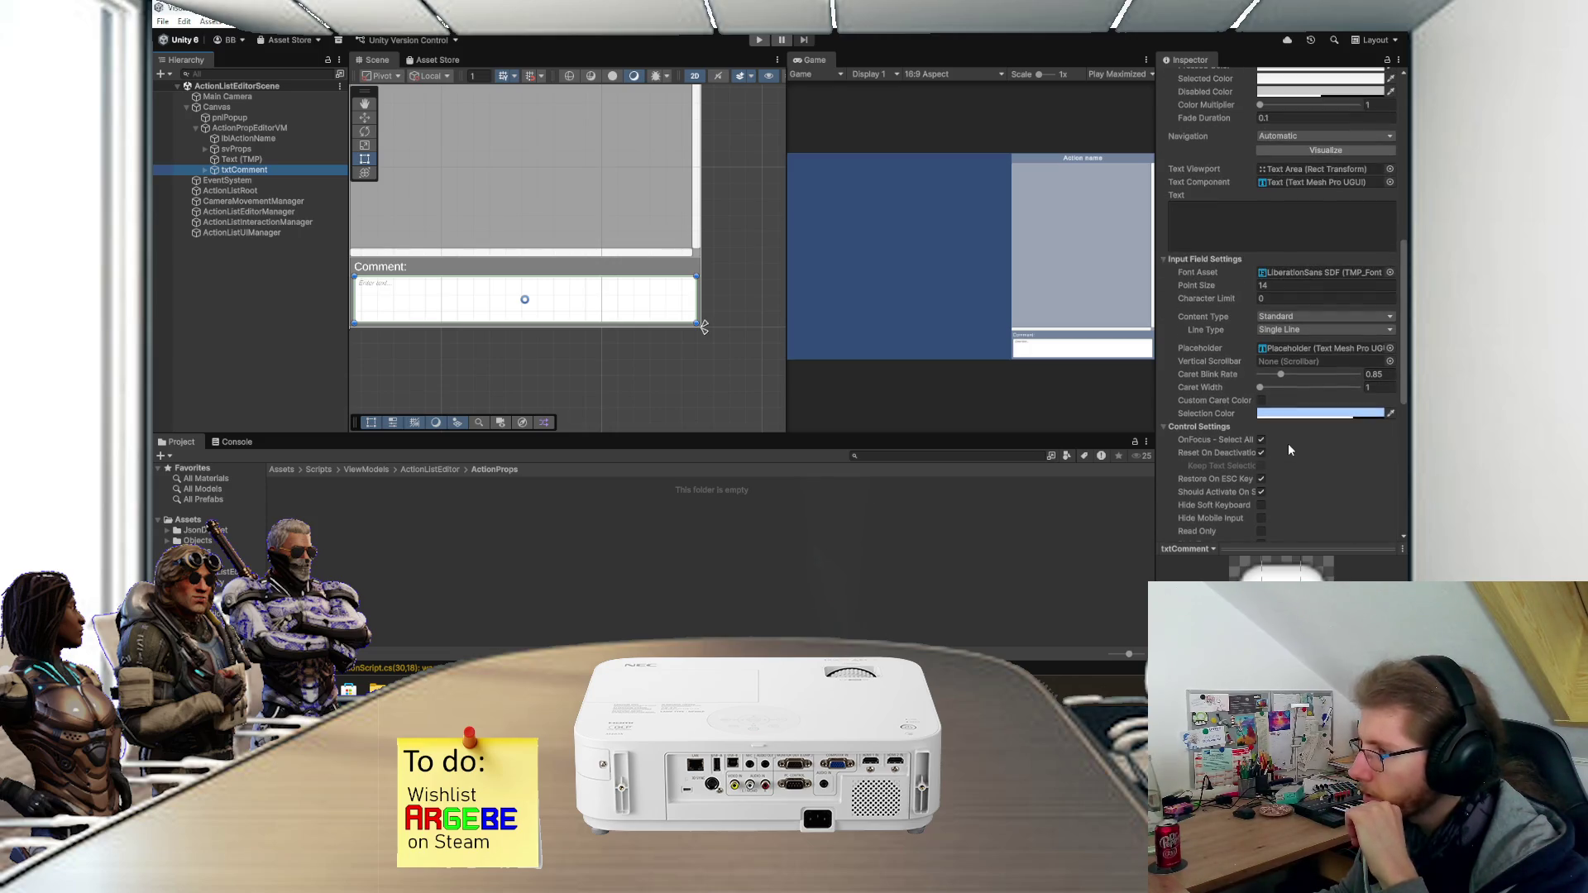
click(1286, 331)
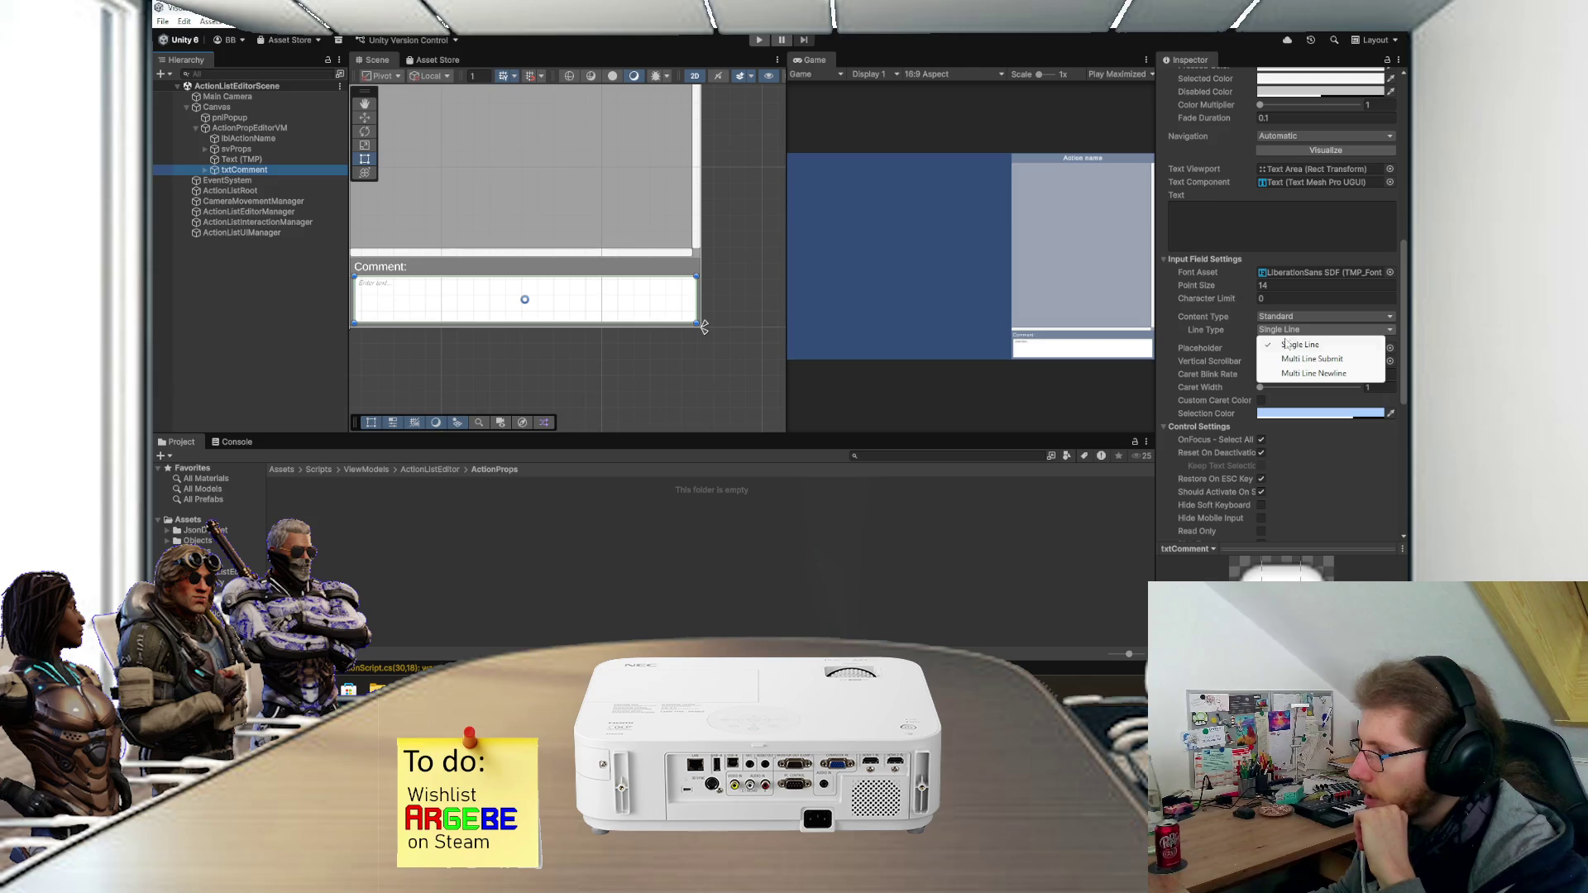
click(1287, 373)
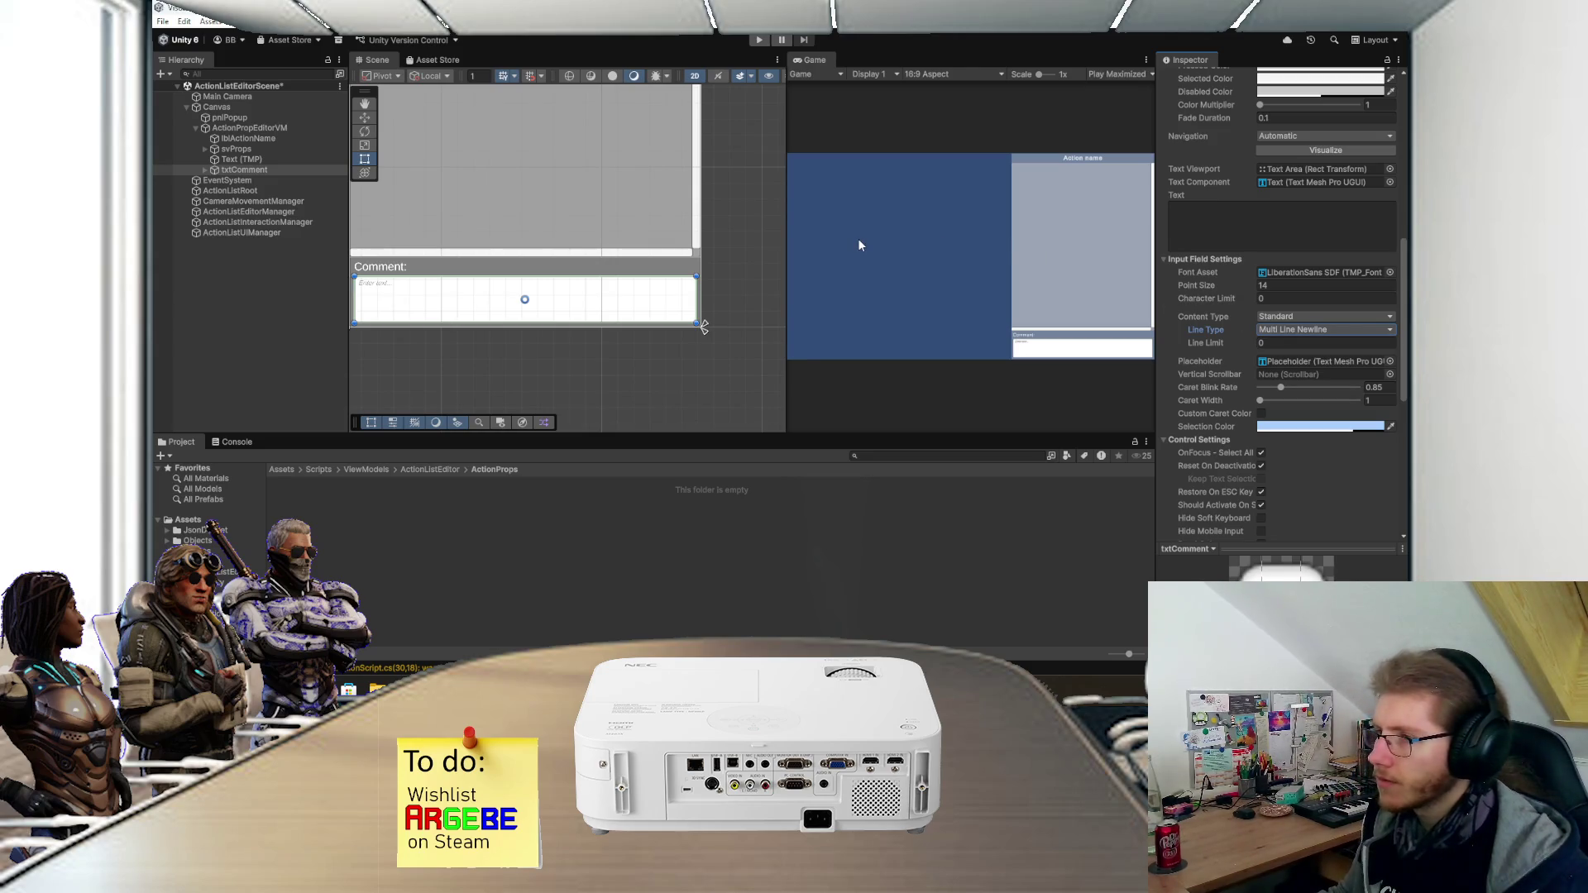
click(756, 43)
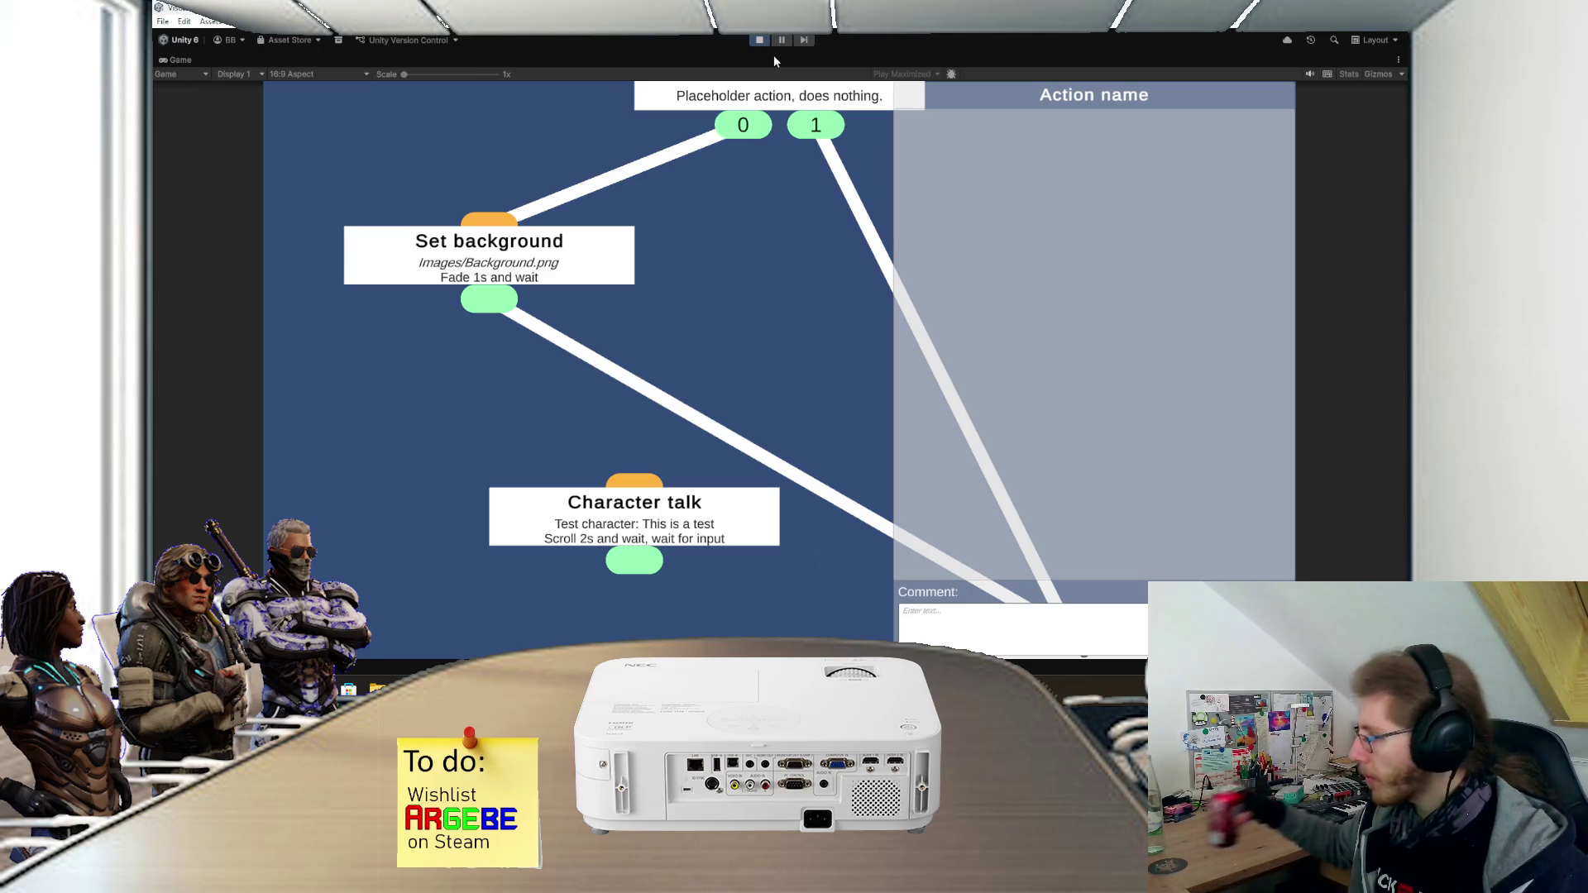
- Test the comment box by typing 'asdf', then exit Play mode
click(946, 617)
text(asdf)
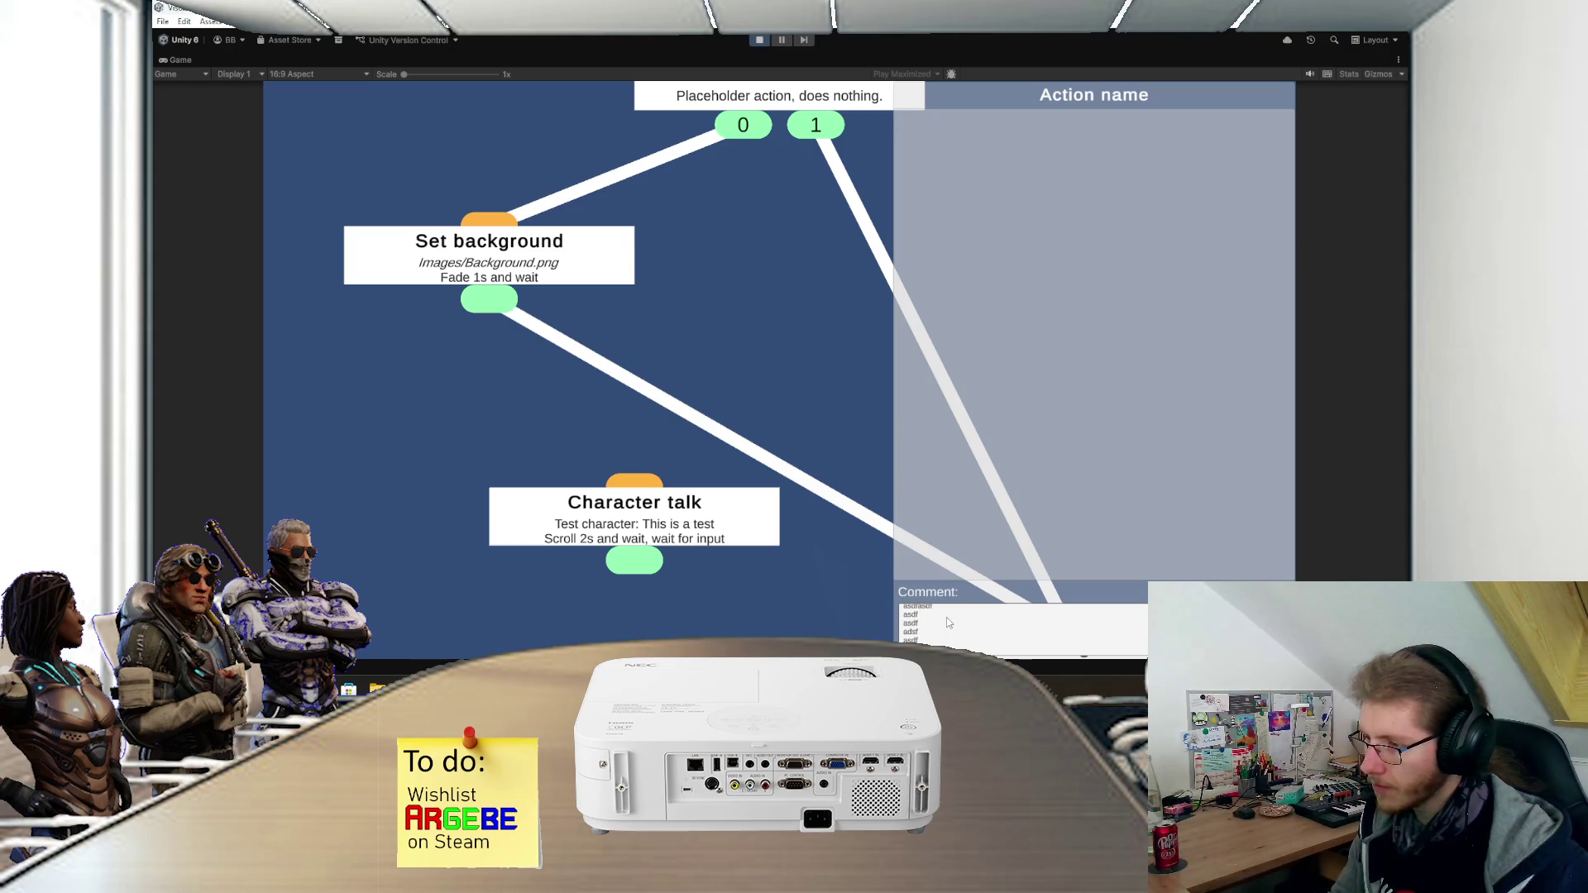
scroll(1021, 628, up, 2)
scroll(1020, 630, down, 2)
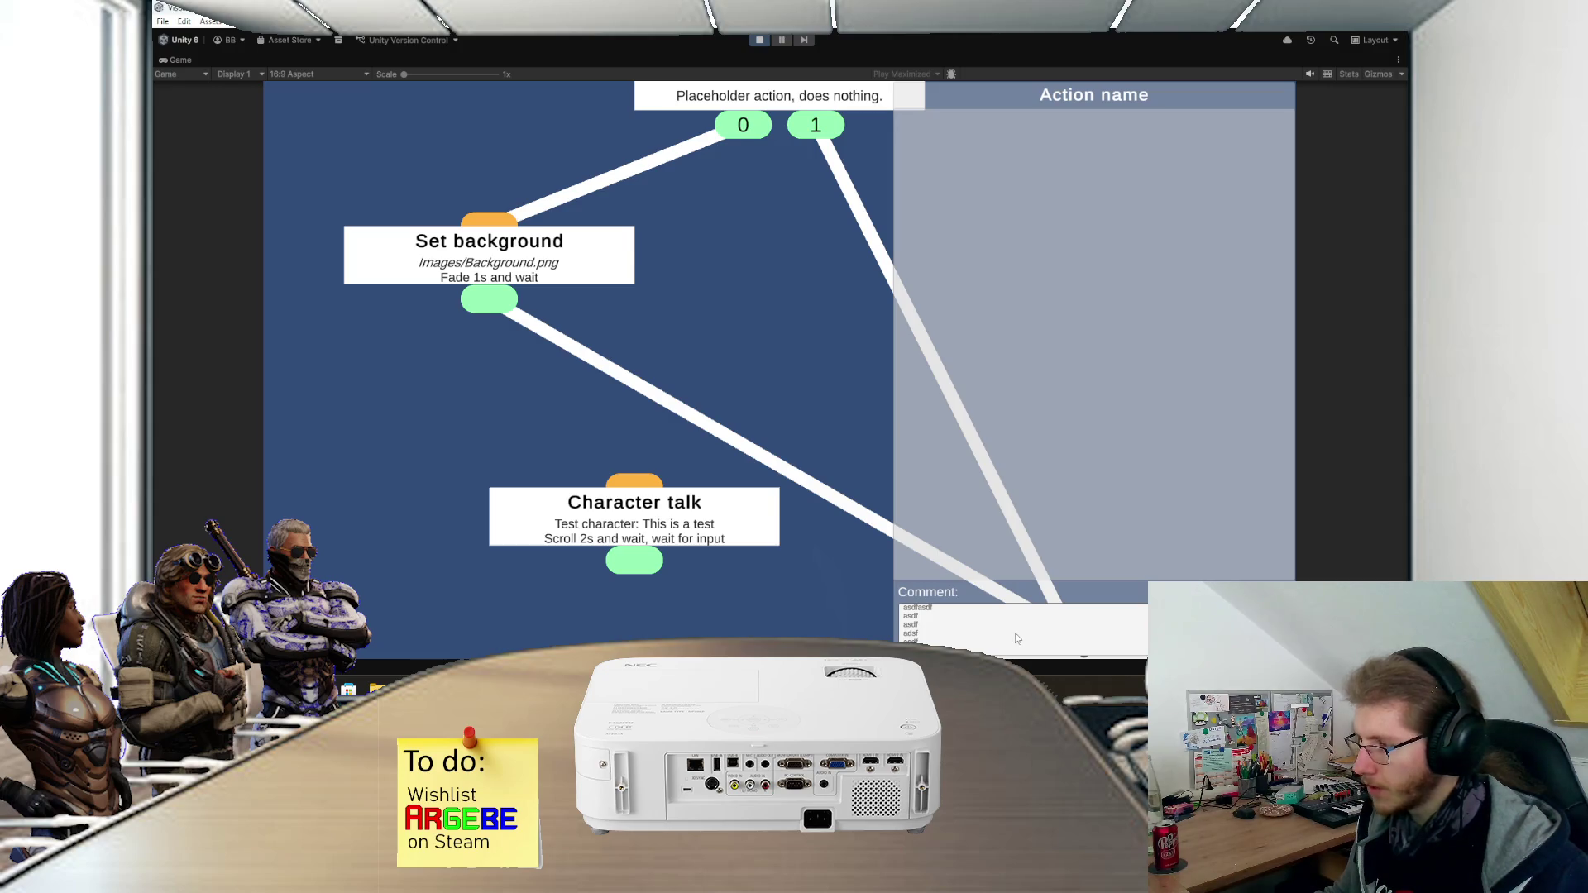
click(756, 43)
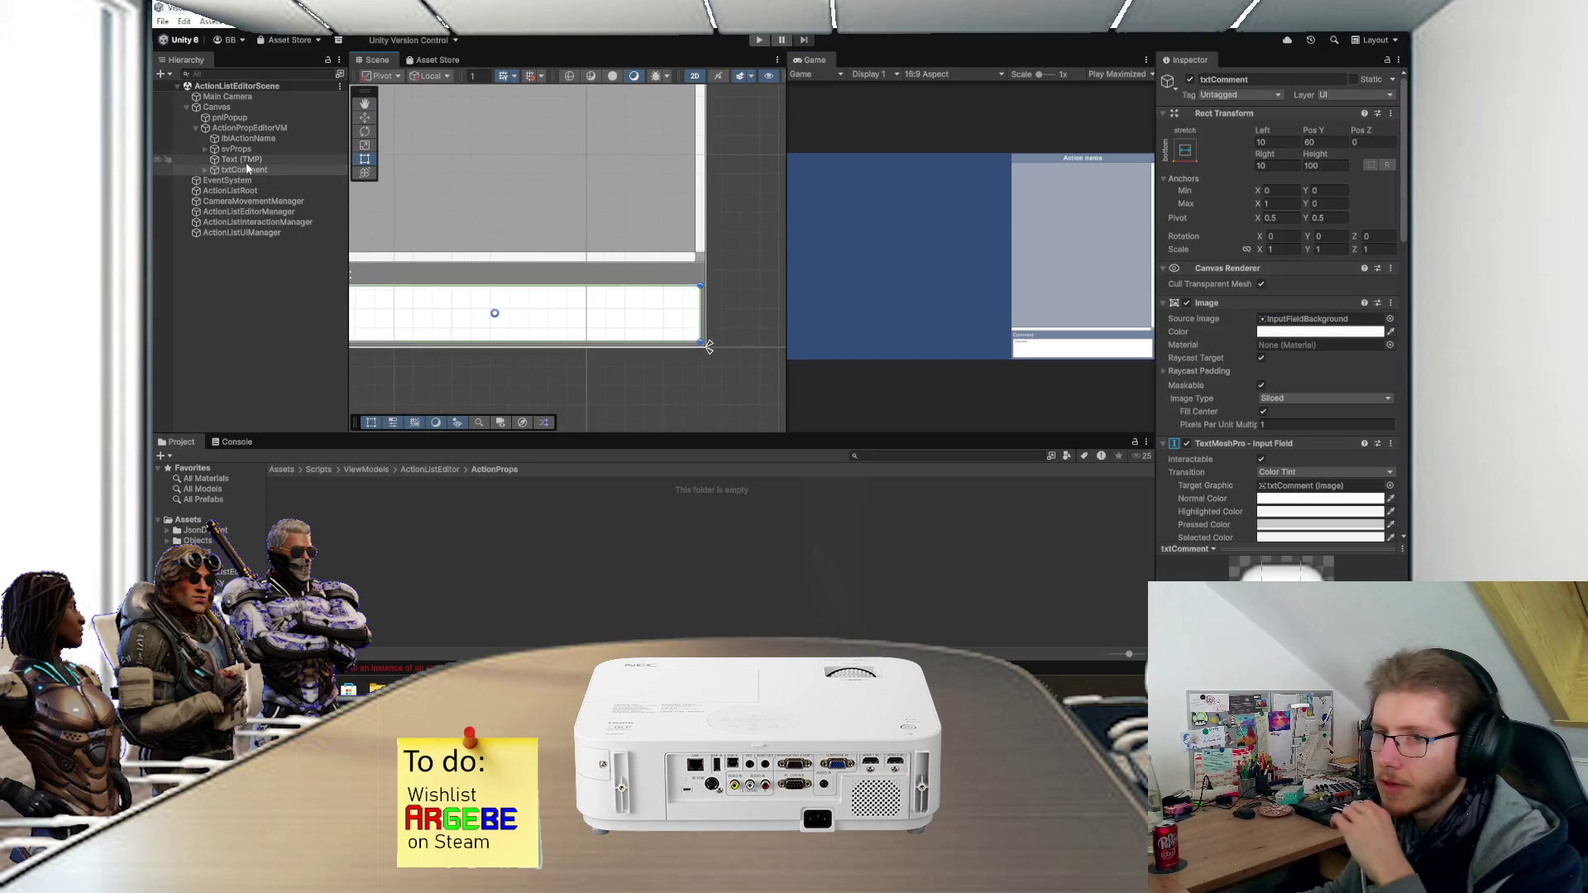
- Add a Scrollbar under ActionPropEditorVM and set its Direction to Top To Bottom
right_click(254, 129)
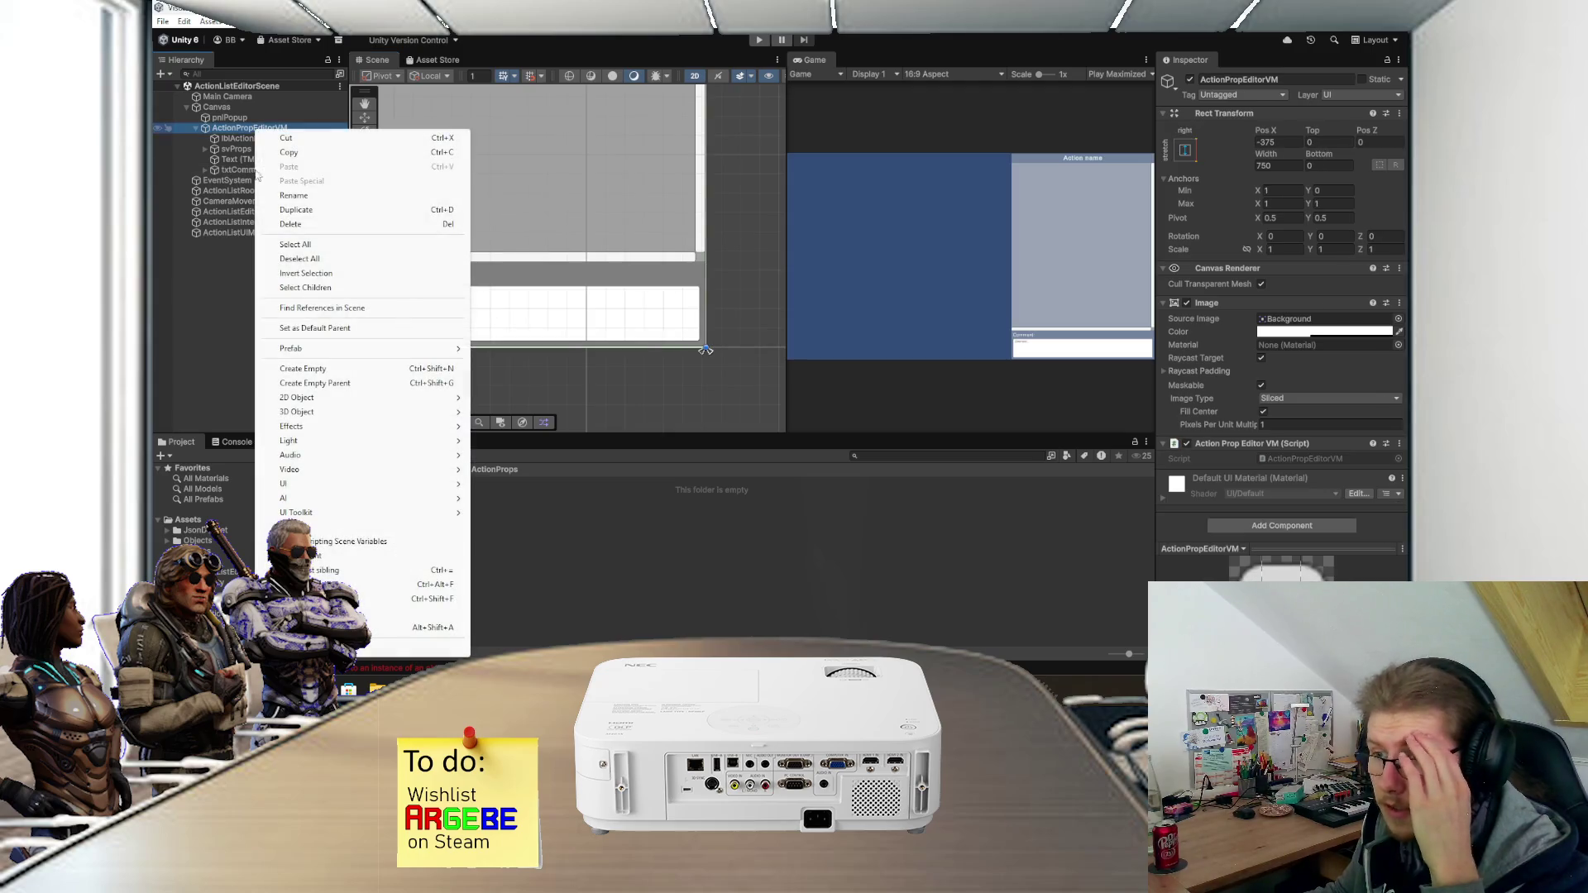
mouse_move(359, 486)
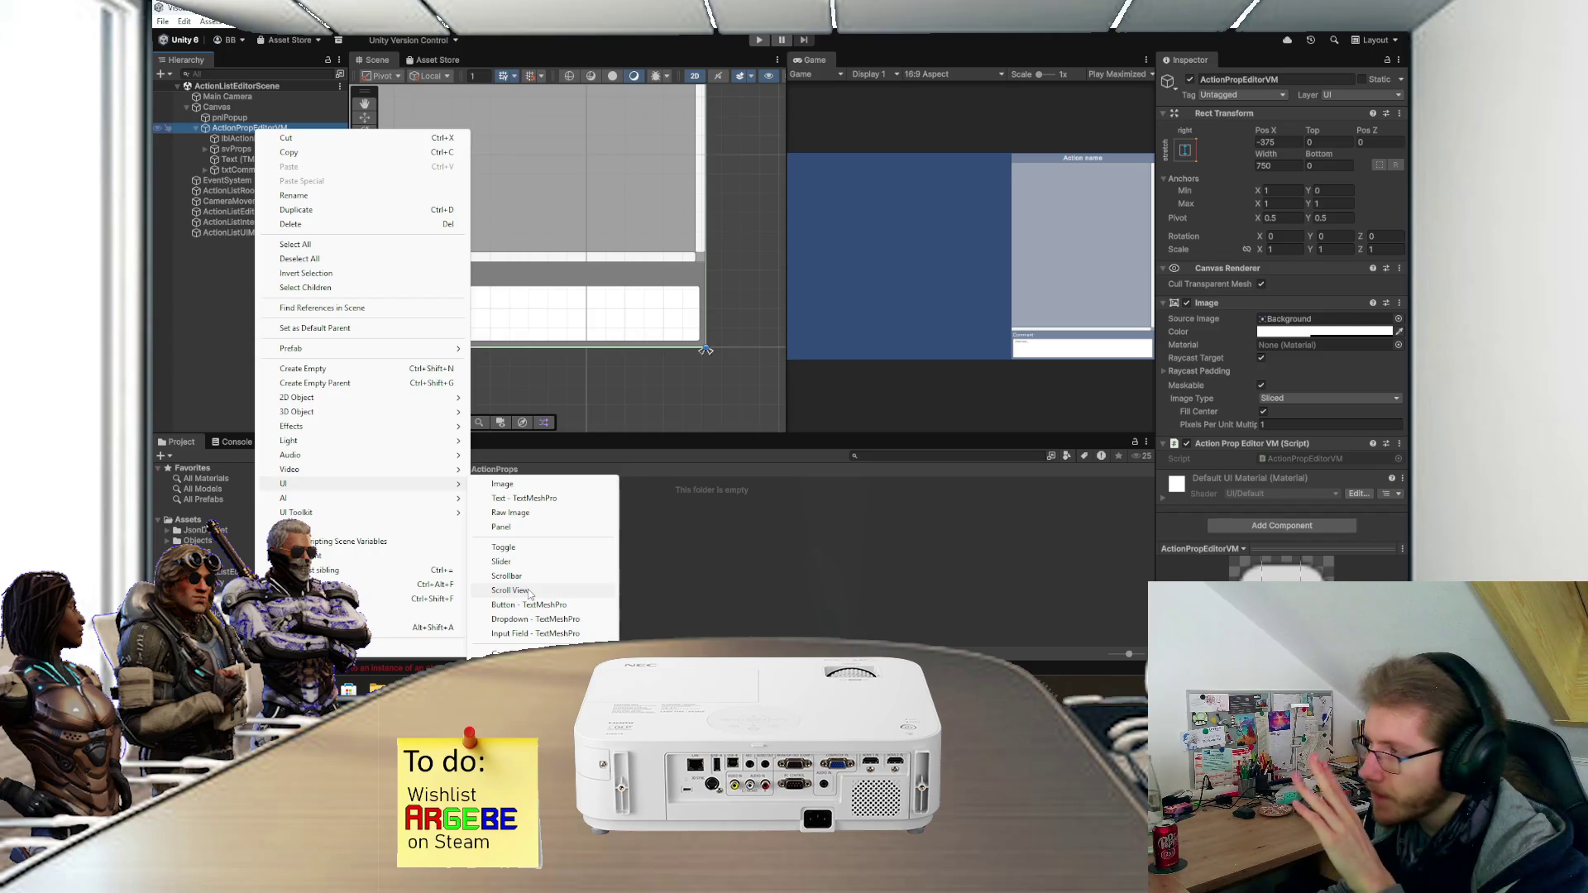
click(517, 576)
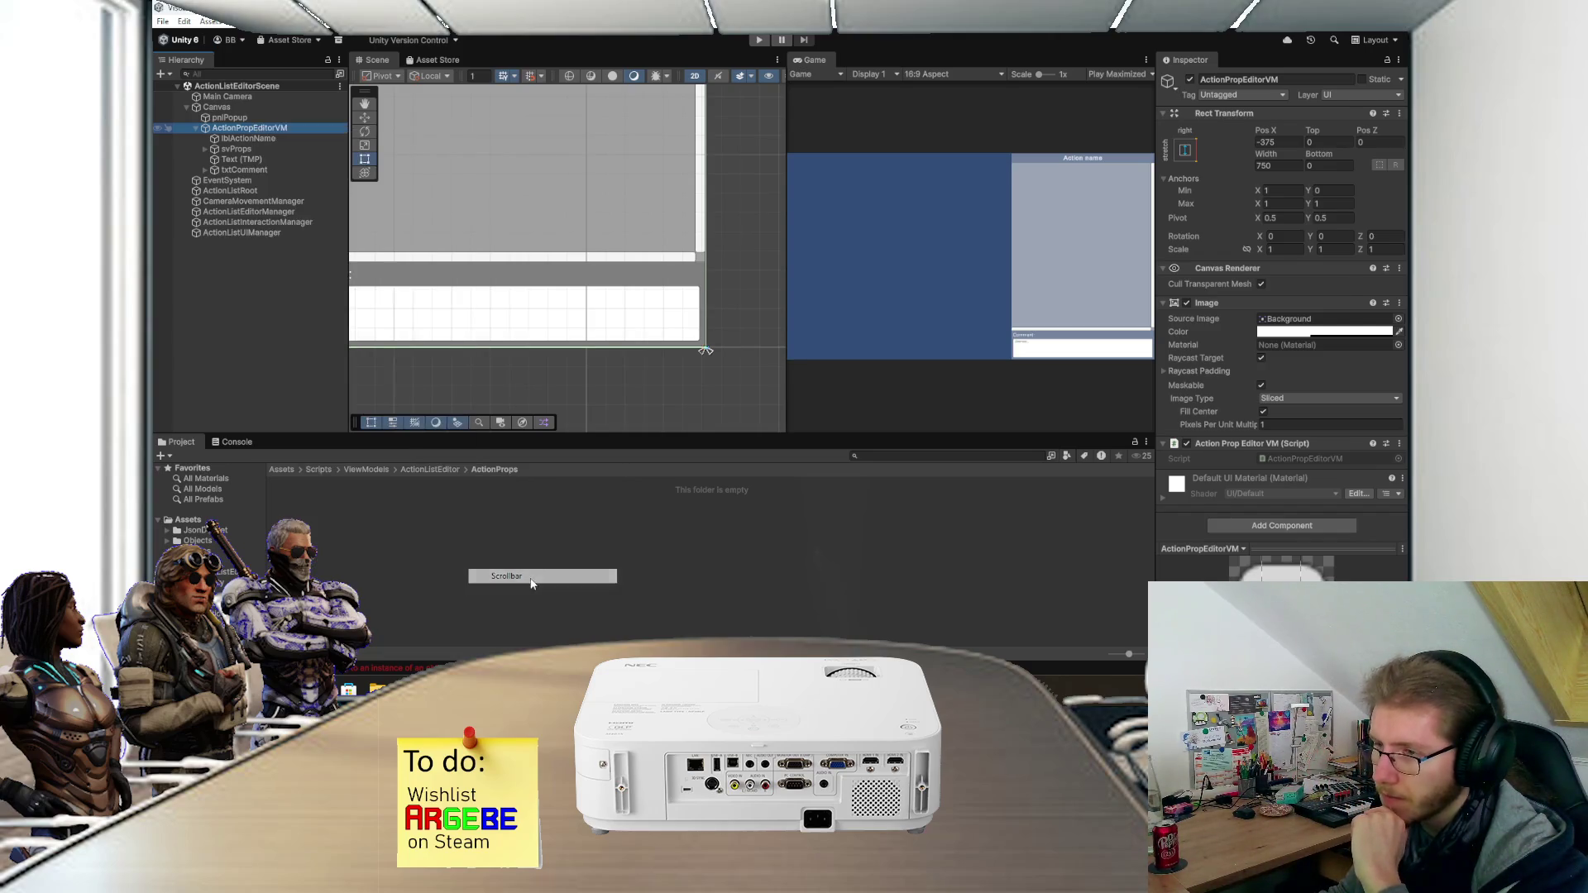
scroll(564, 390, down, 3)
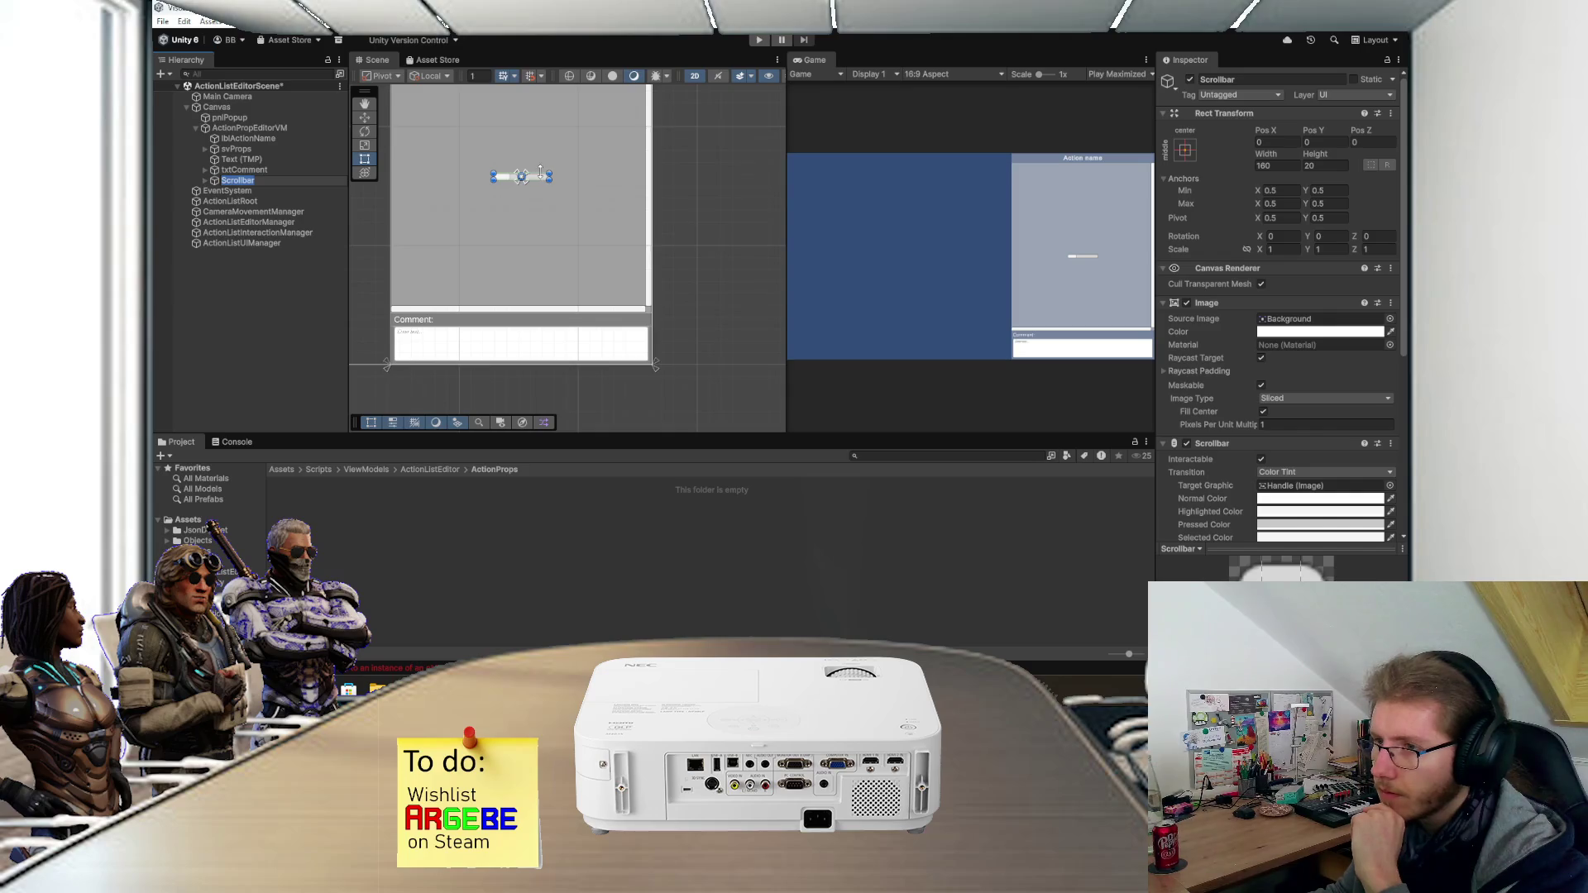
scroll(1239, 395, down, 6)
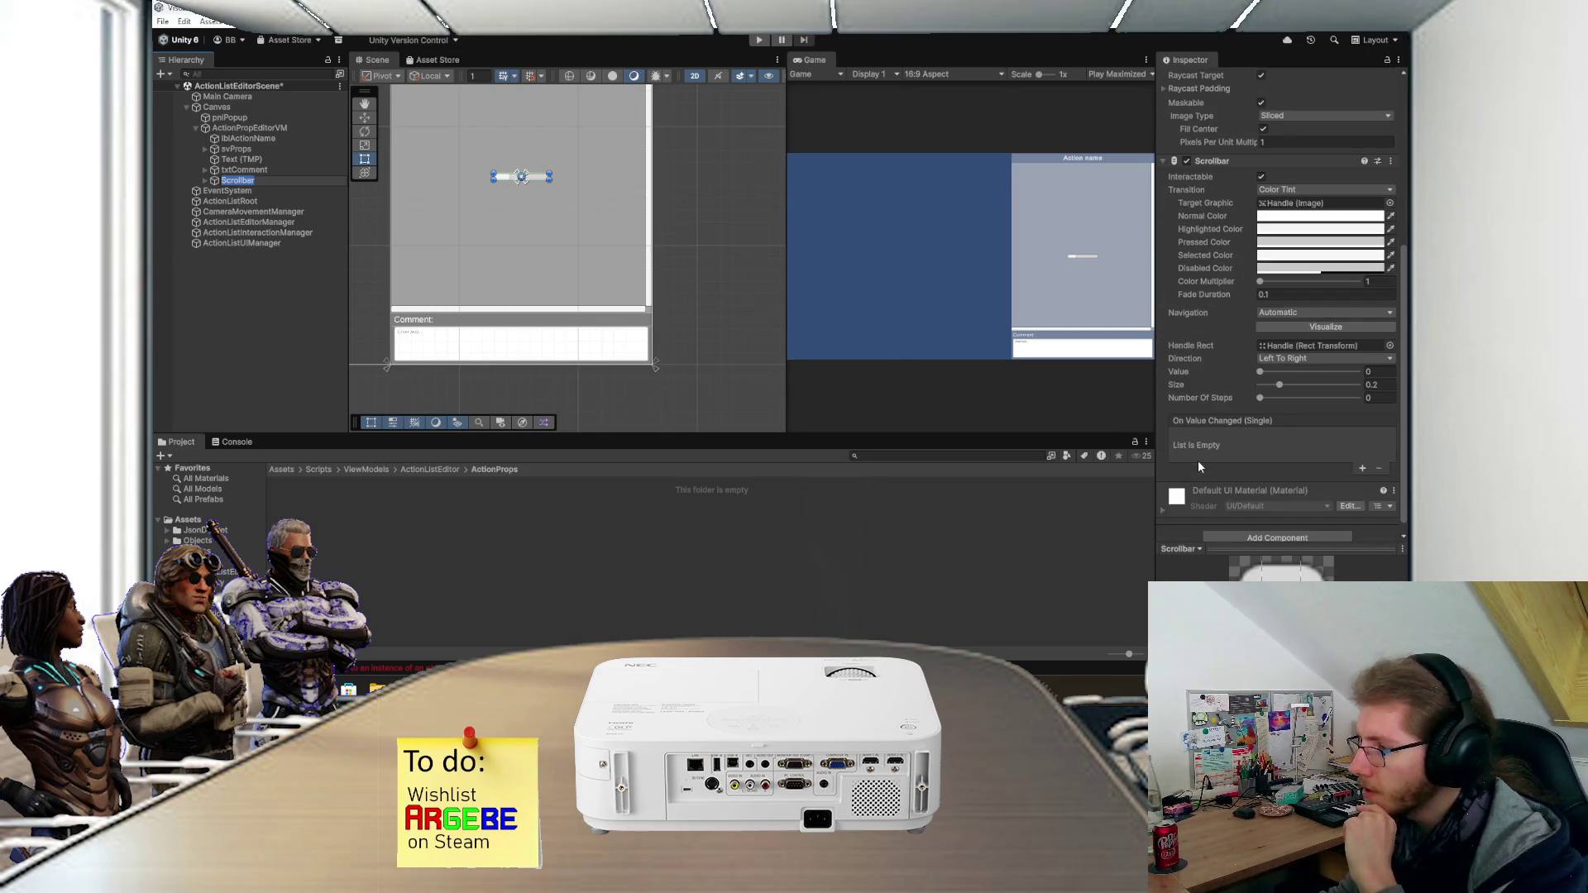
click(1277, 358)
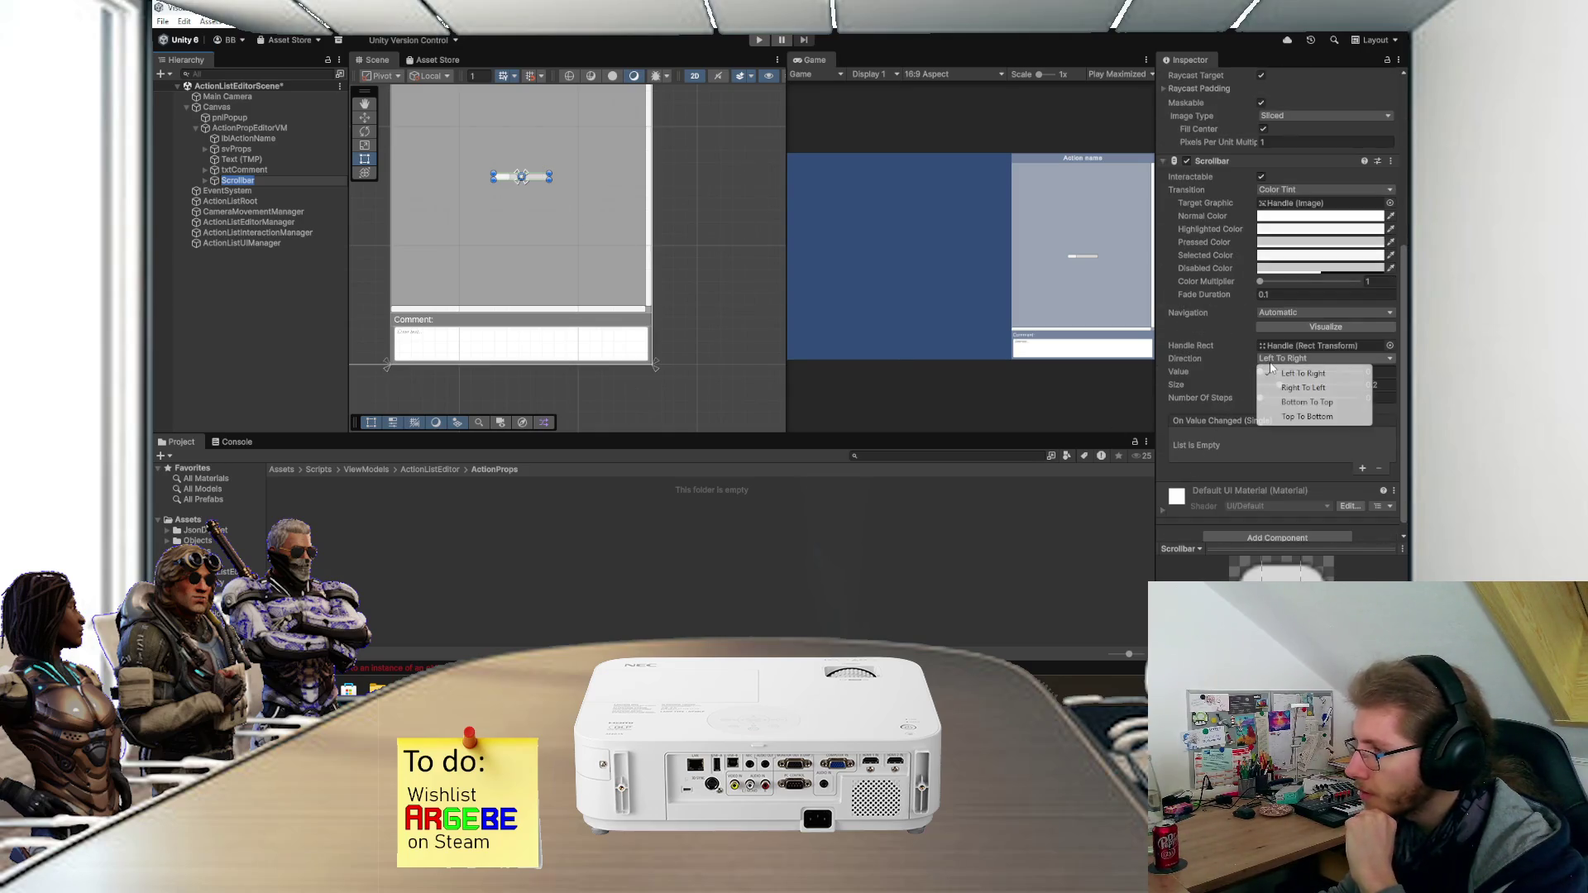
click(1283, 419)
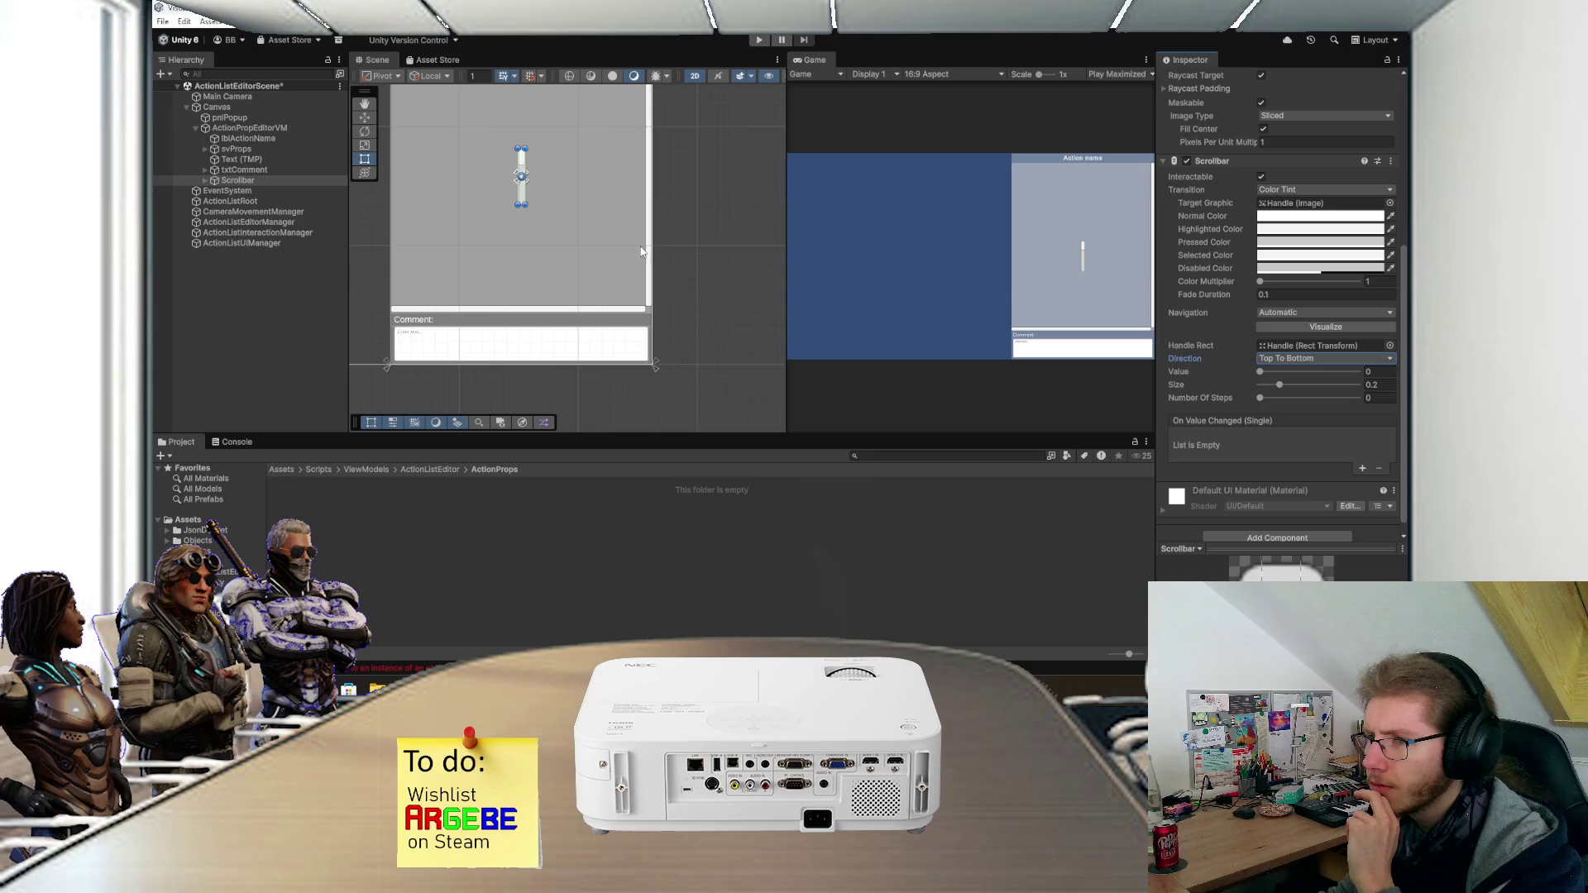
- Resize and position the scrollbar along txtComment's right edge
scroll(733, 271, up, 3)
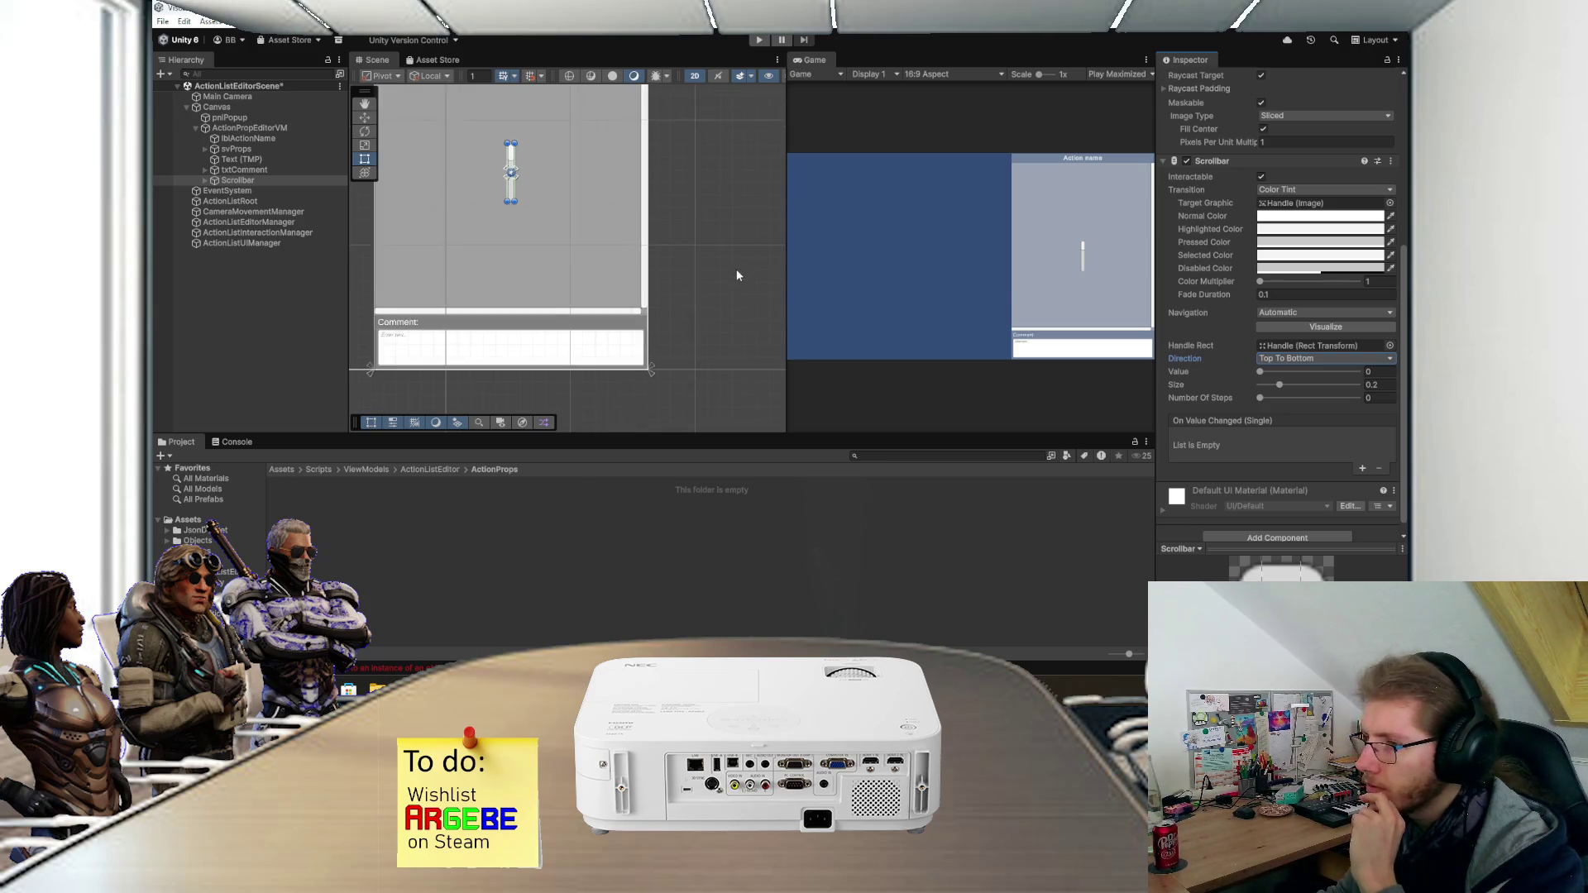
drag(469, 176, 628, 388)
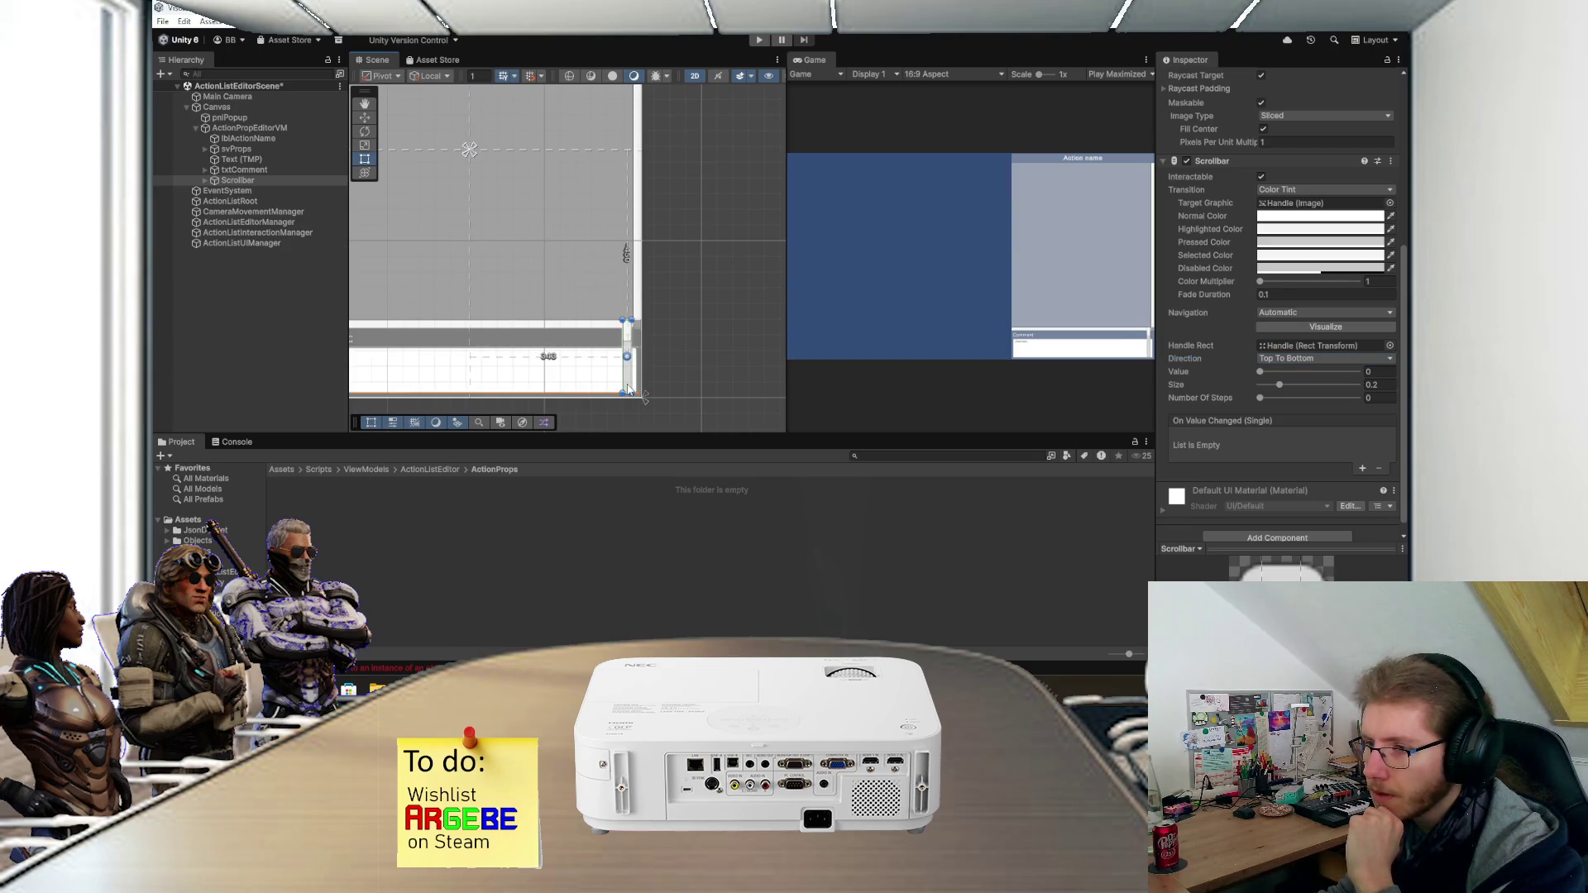
scroll(628, 350, up, 2)
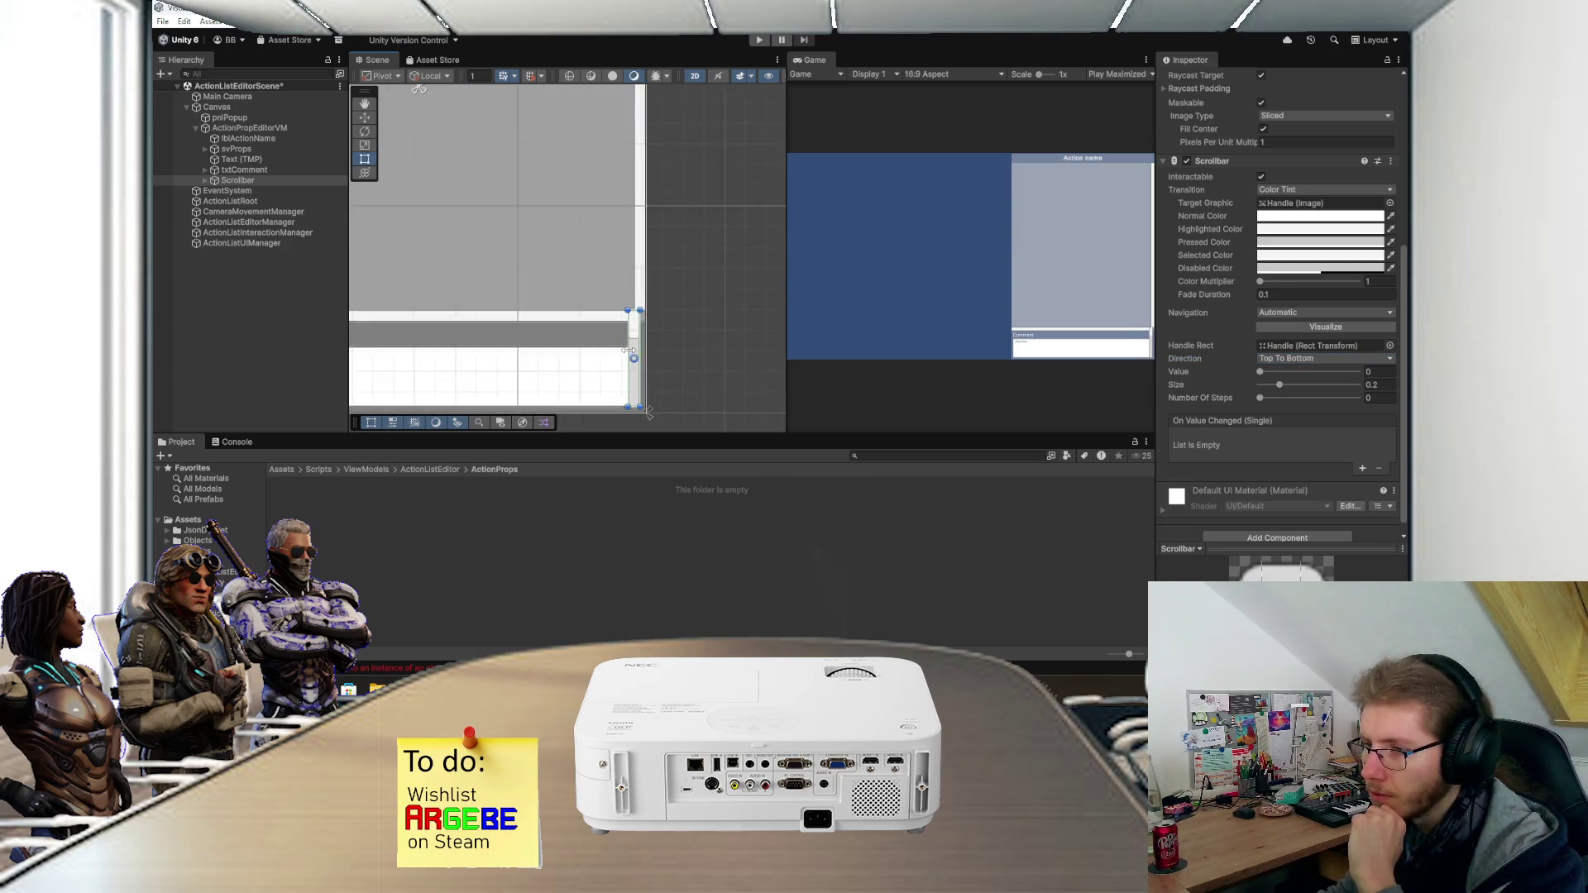
drag(634, 303, 635, 348)
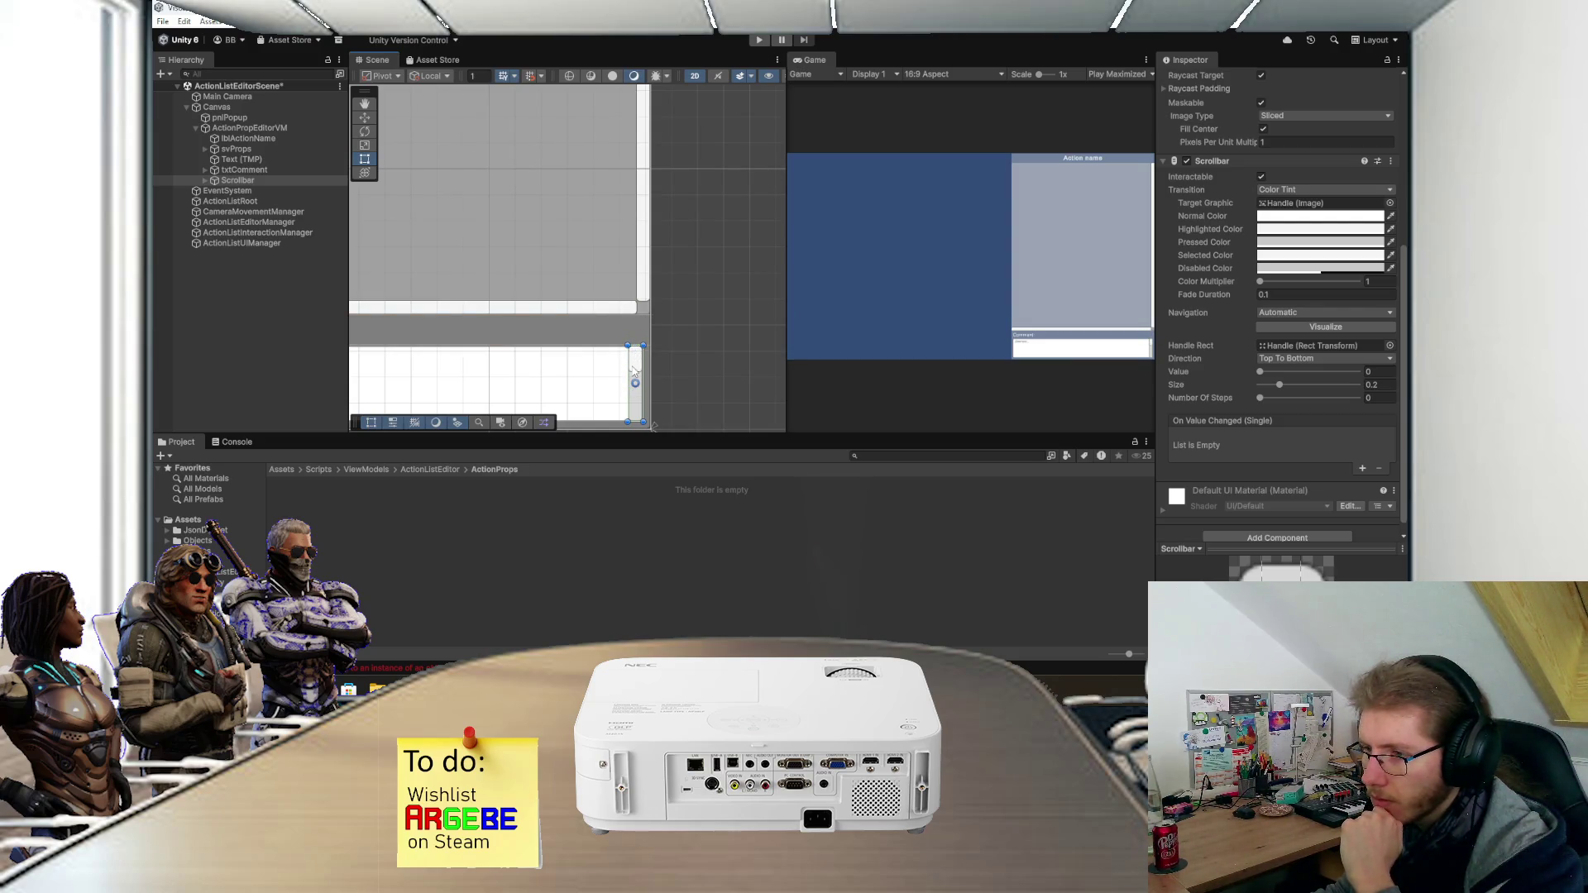
click(617, 374)
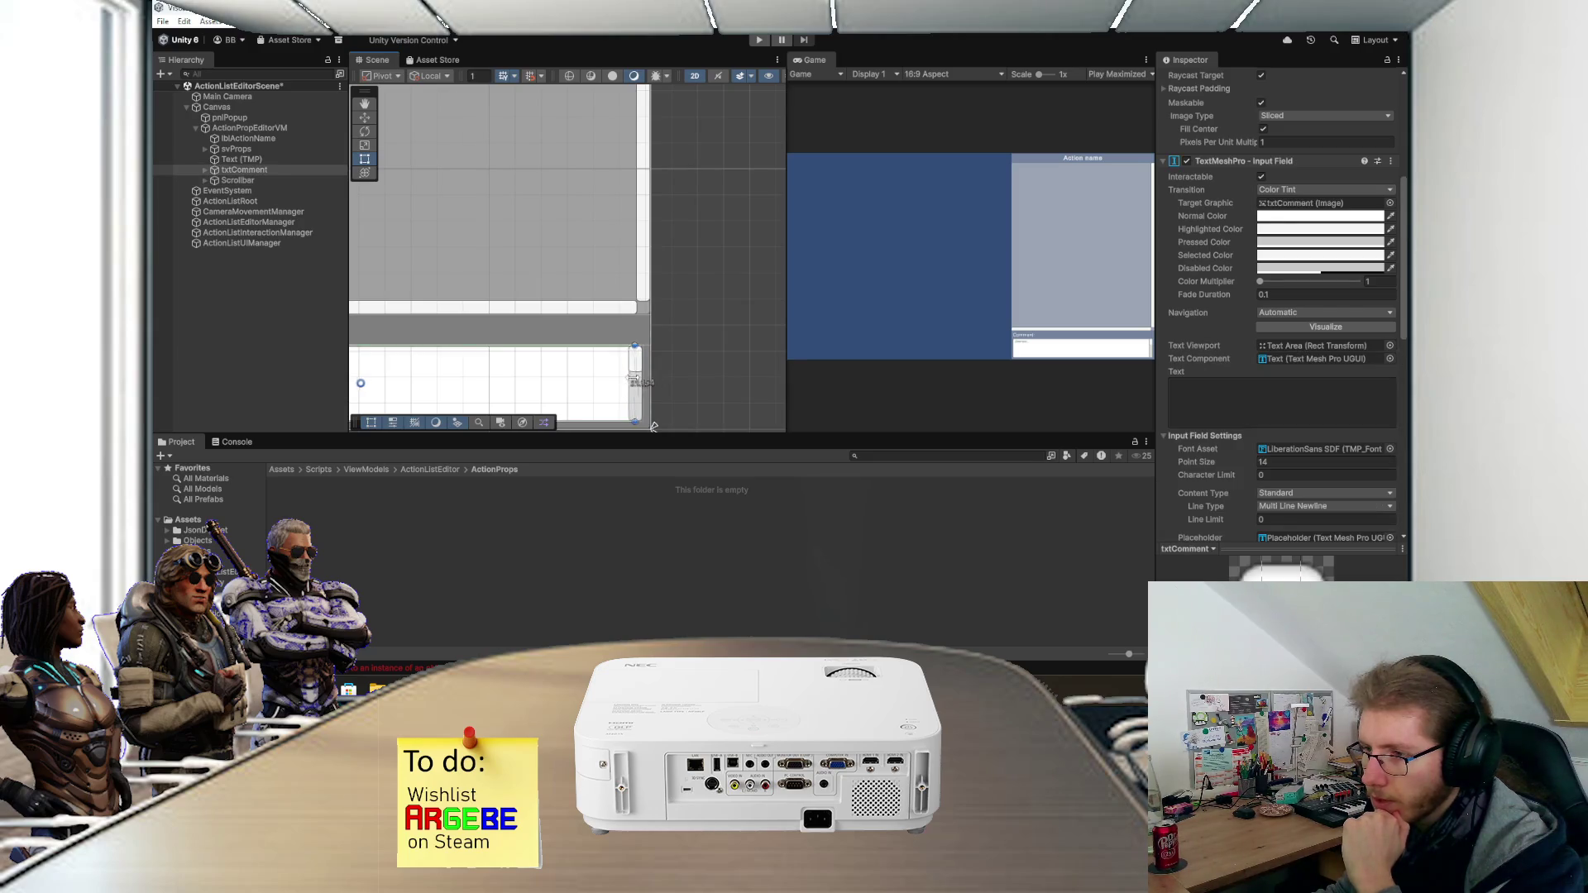
click(635, 379)
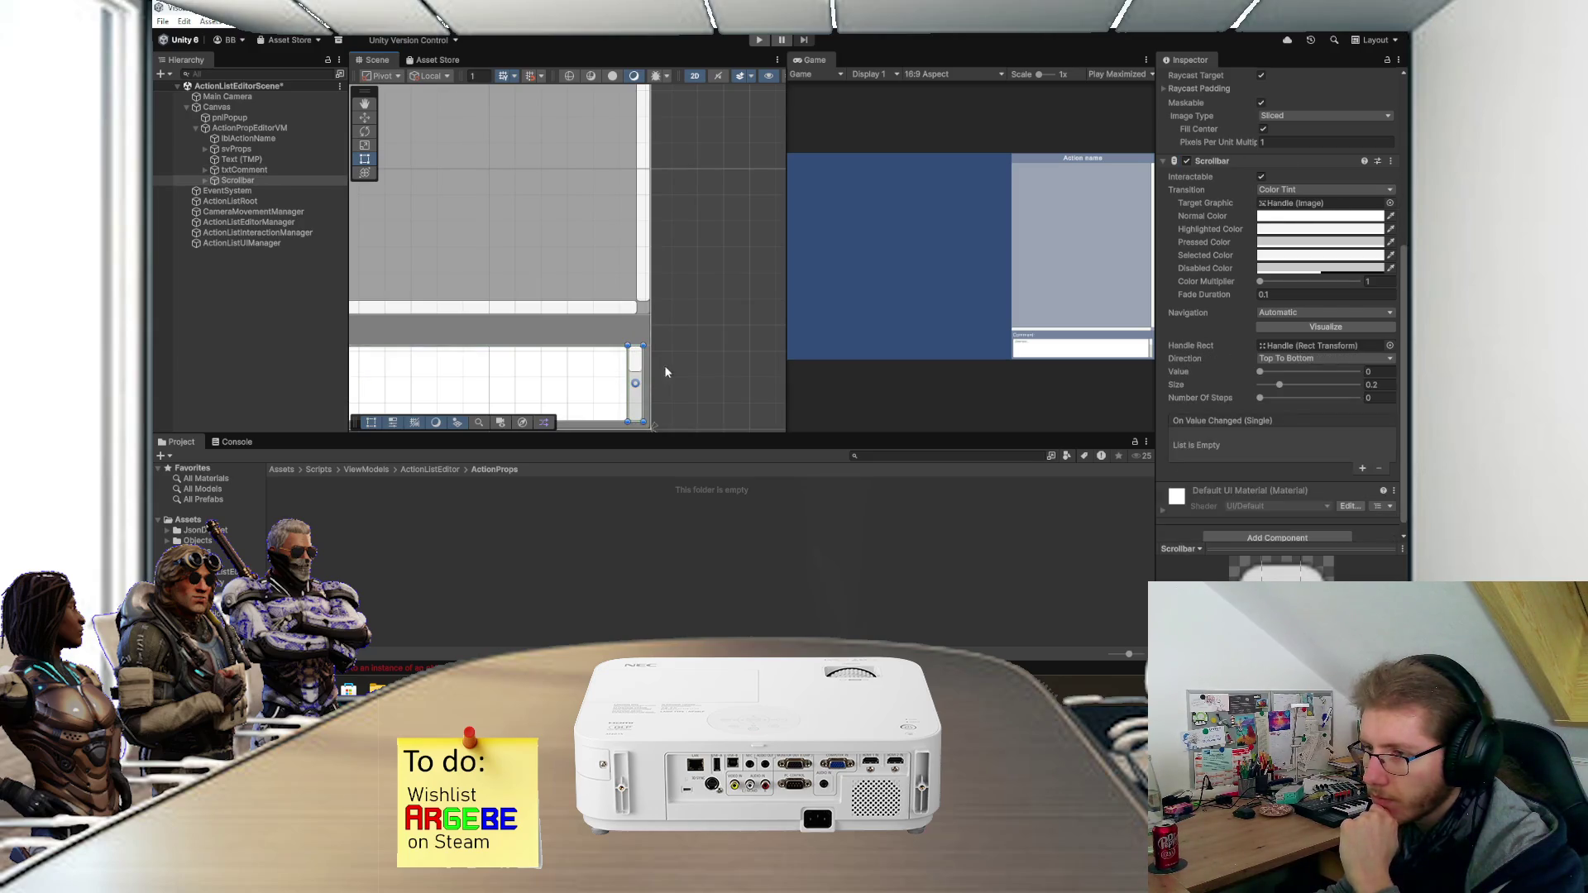
- Assign the Scrollbar as txtComment's Vertical Scrollbar and start the game
scroll(1228, 344, up, 6)
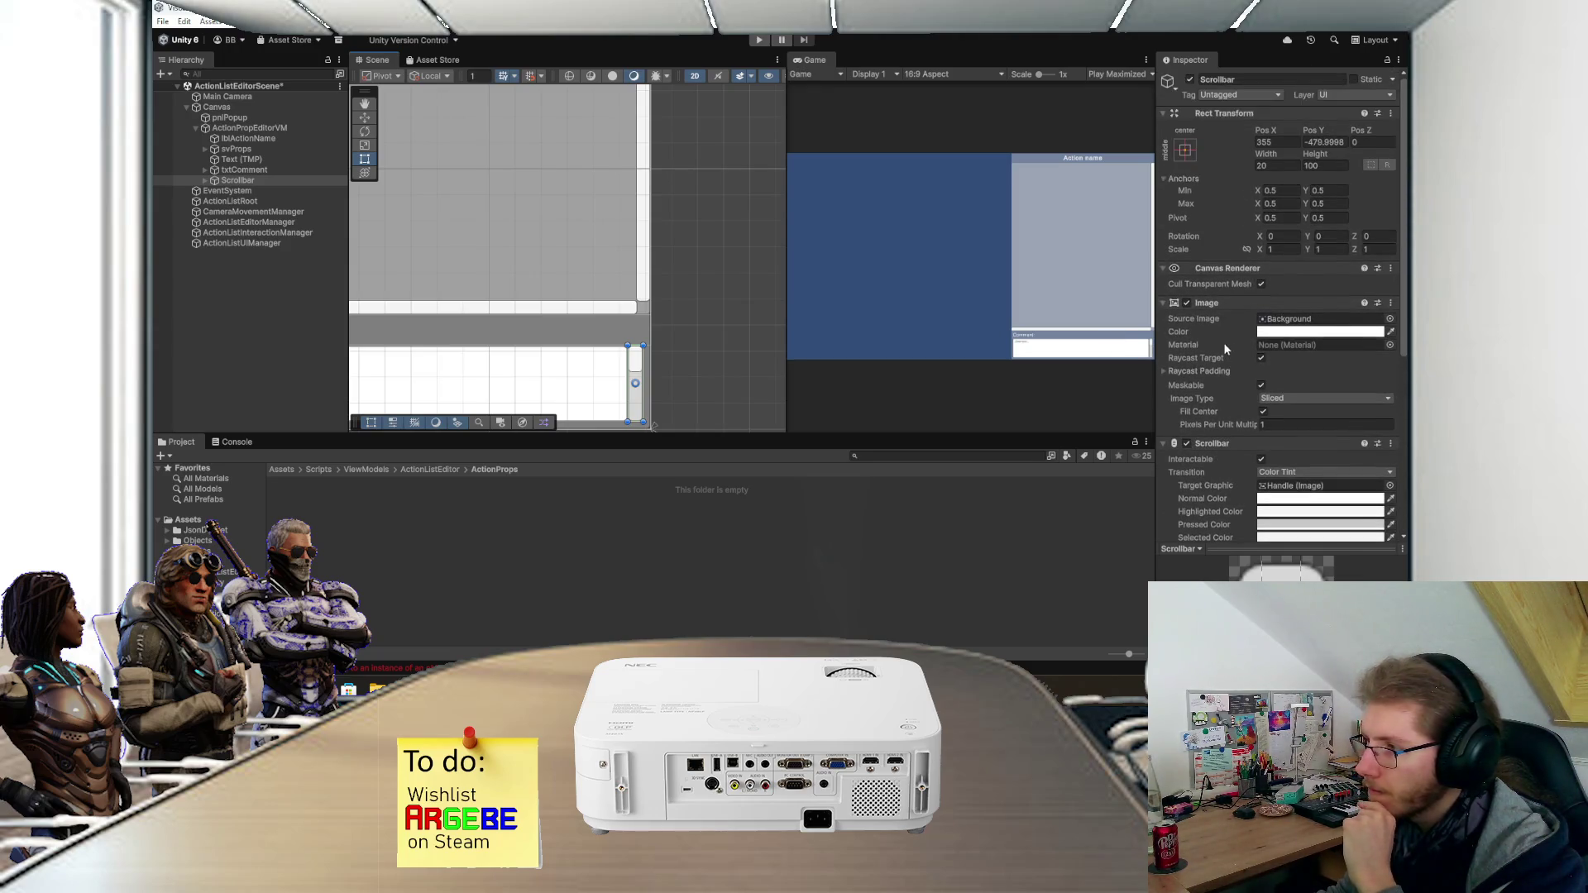
click(248, 170)
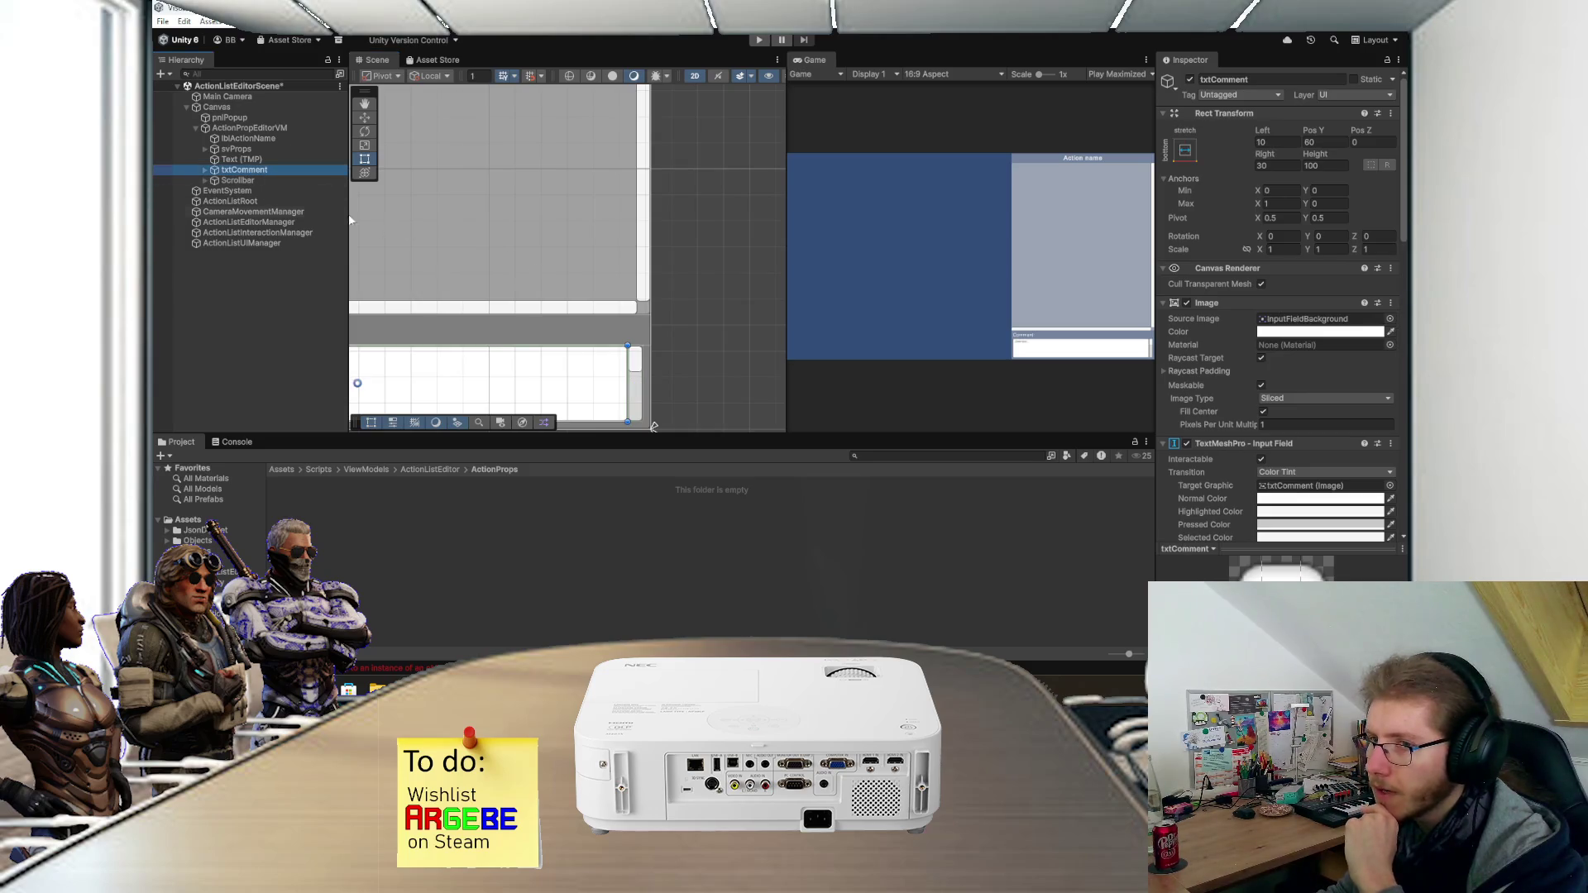
mouse_move(247, 171)
mouse_down()
mouse_move(704, 279)
mouse_move(1240, 347)
mouse_move(1276, 246)
mouse_up()
scroll(1240, 347, down, 10)
scroll(728, 339, down, 3)
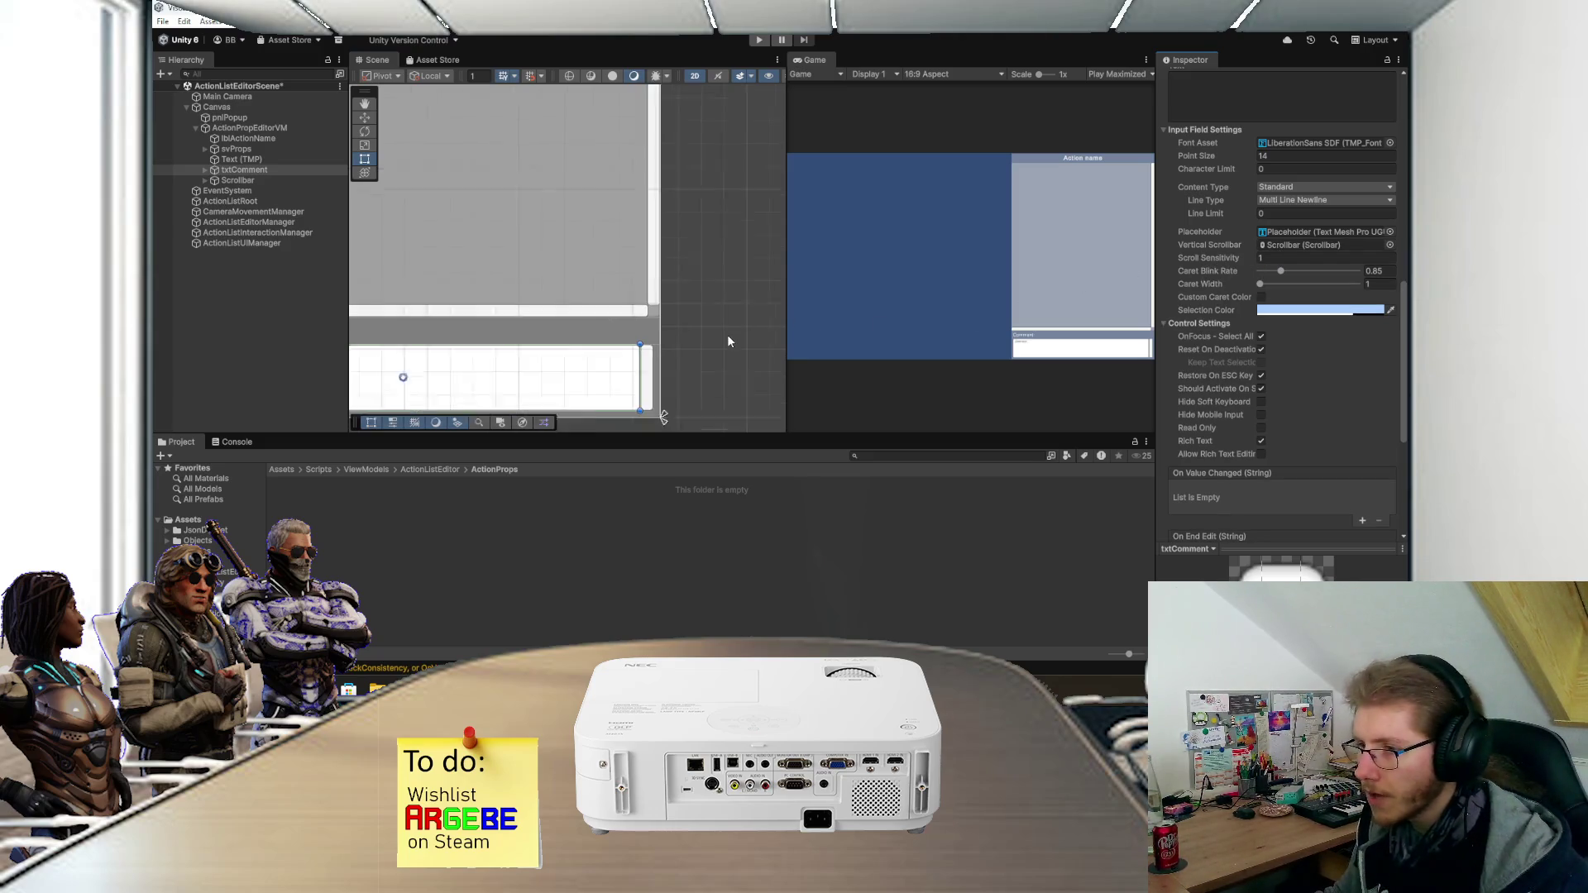
click(760, 40)
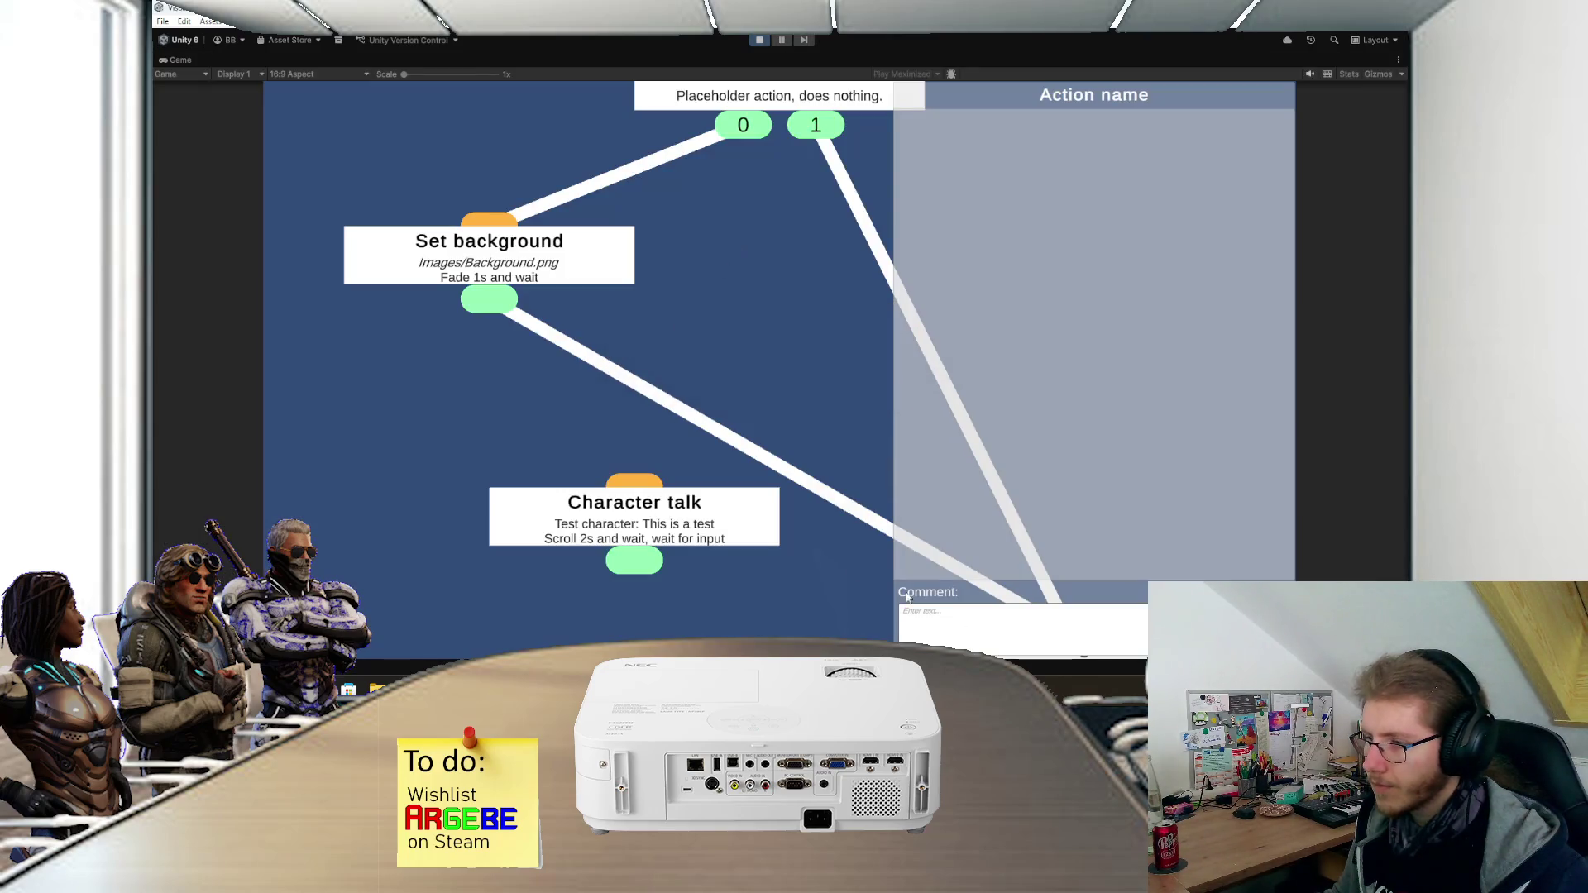
- Type 'asdf asdf asdf asdf asdf' into the running game's Comment field, then stop the game
click(1054, 639)
text(asdf asdf asdf asdf asdf)
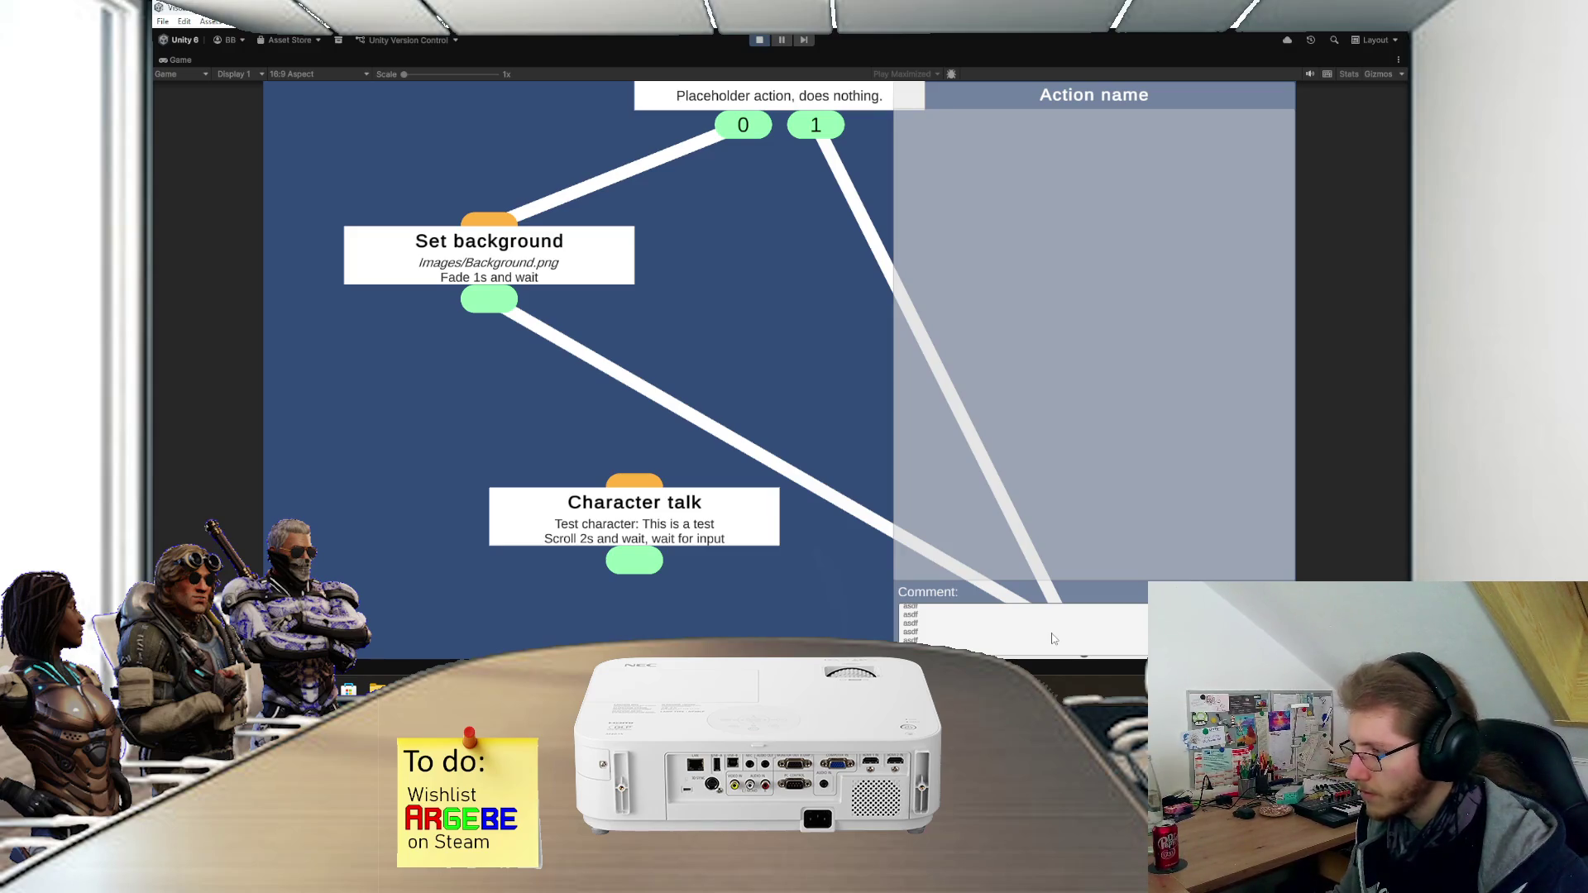
scroll(1053, 638, up, 1)
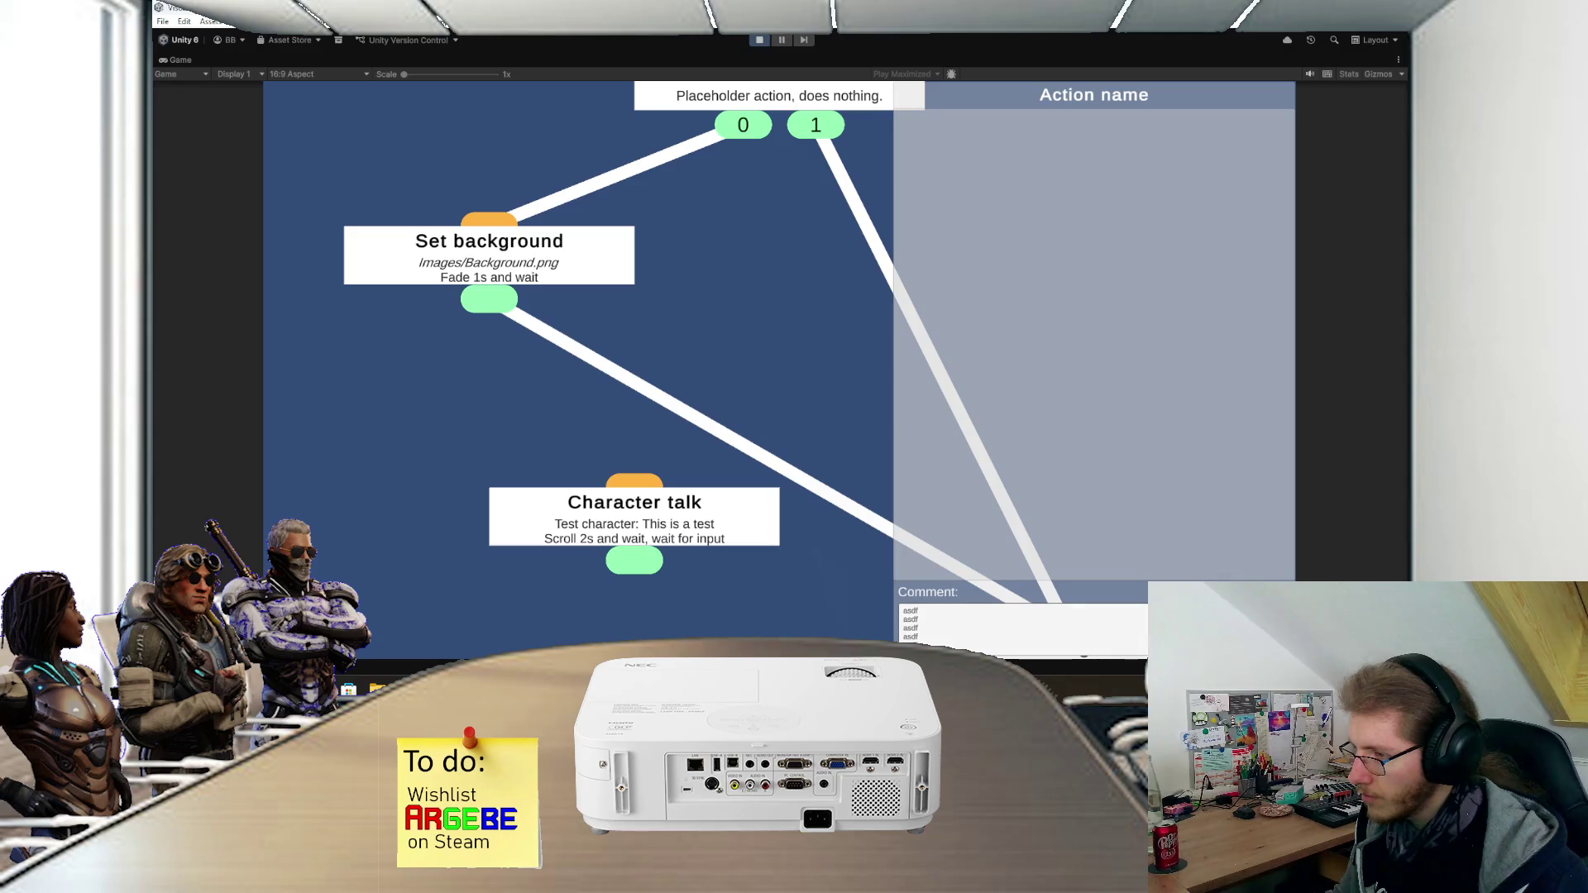
click(759, 40)
scroll(586, 311, up, 5)
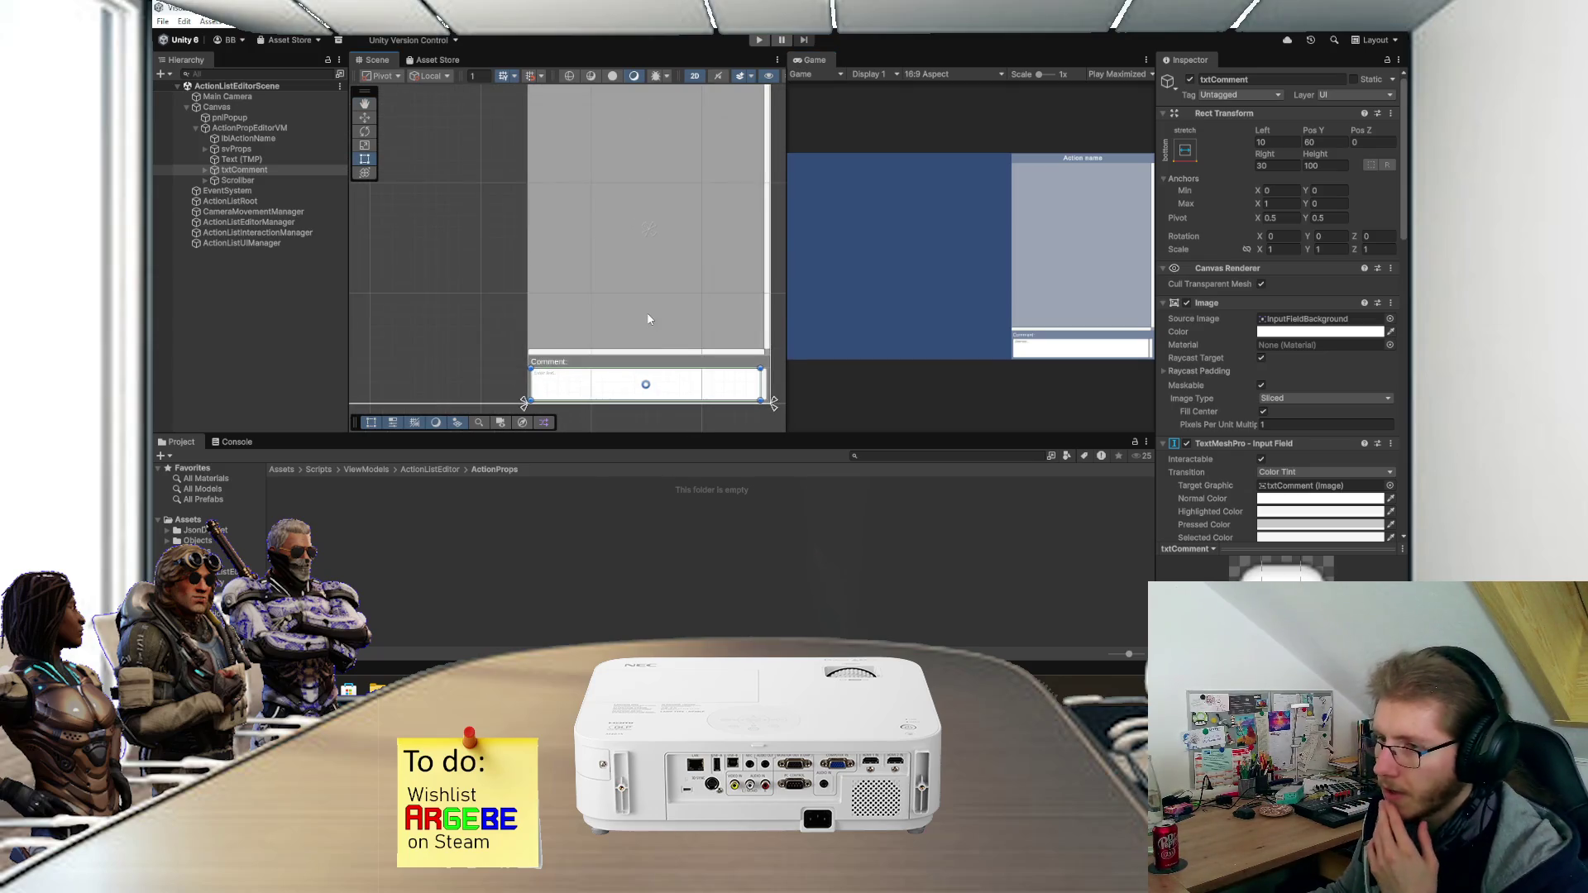
drag(648, 320, 605, 325)
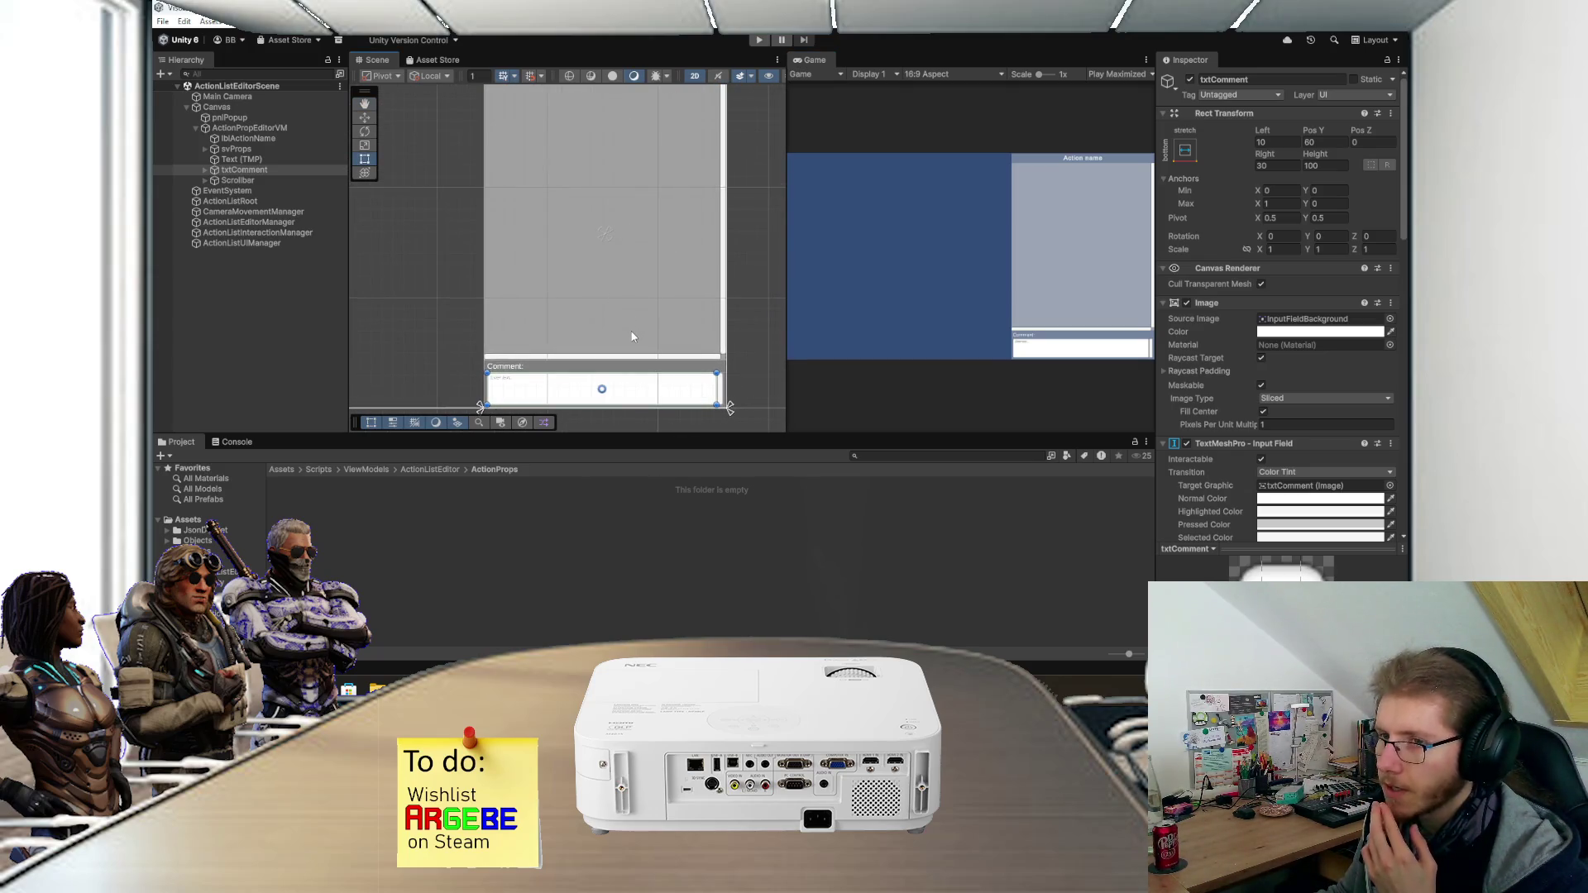
click(307, 181)
click(307, 180)
key(Escape)
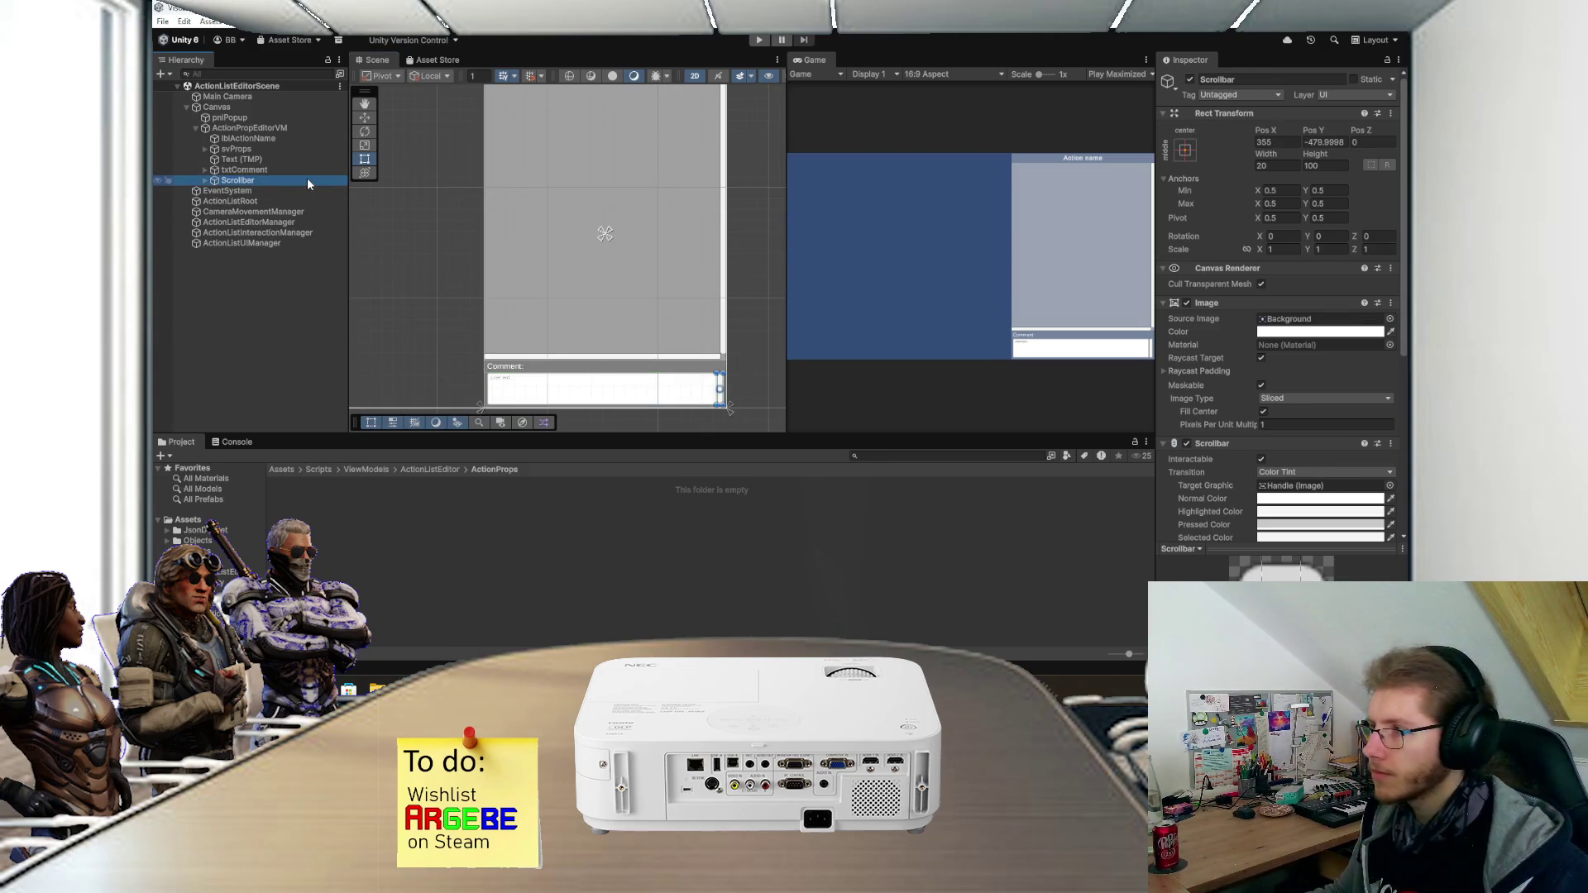
scroll(553, 230, down, 2)
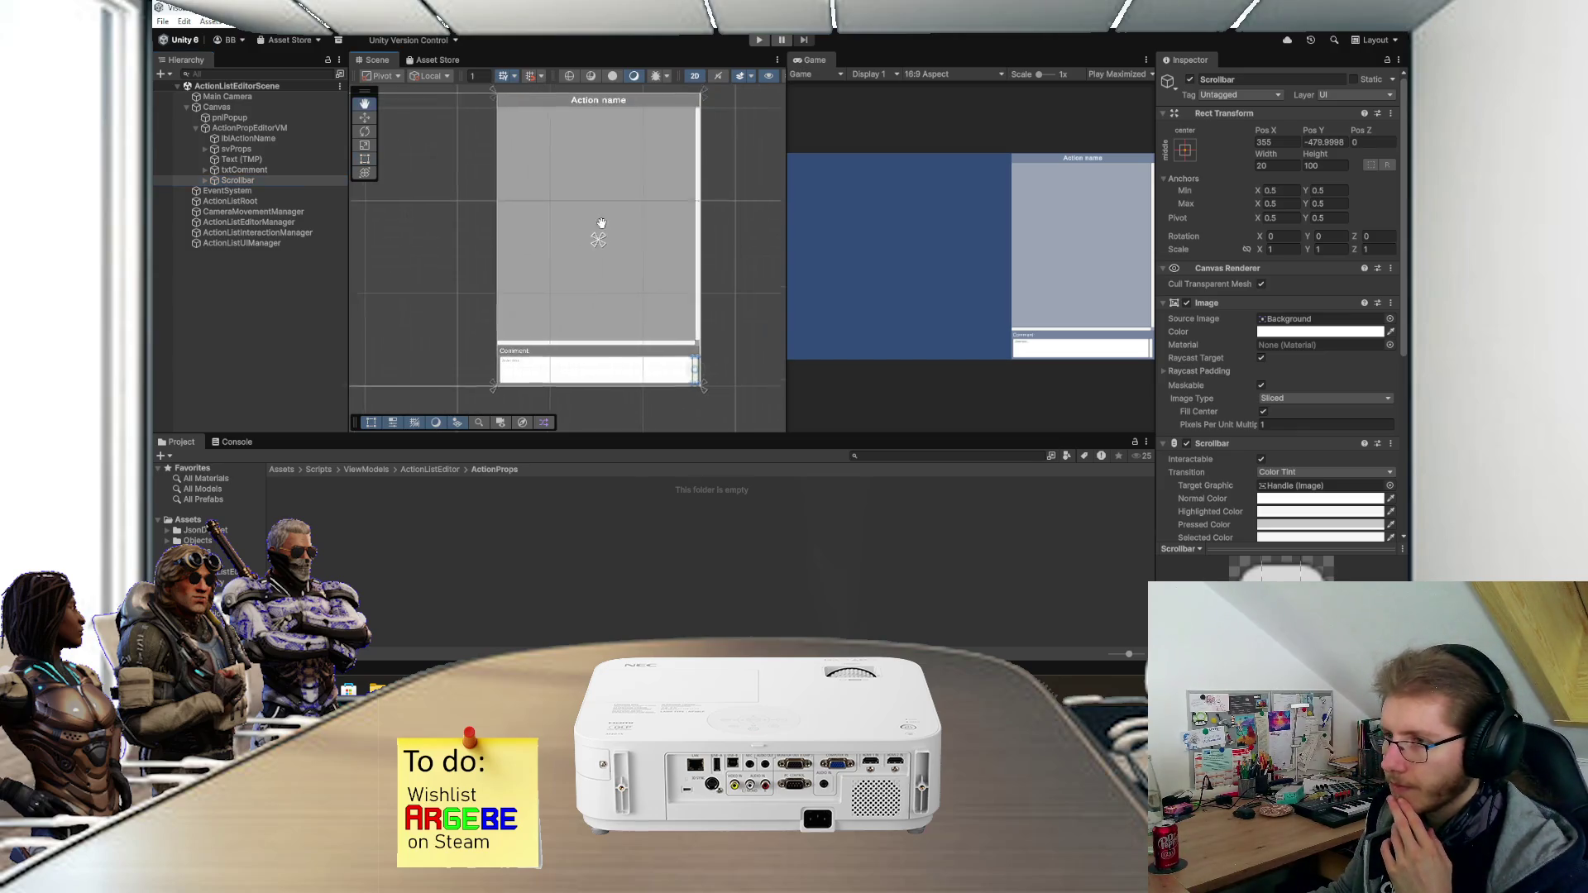
scroll(601, 261, up, 3)
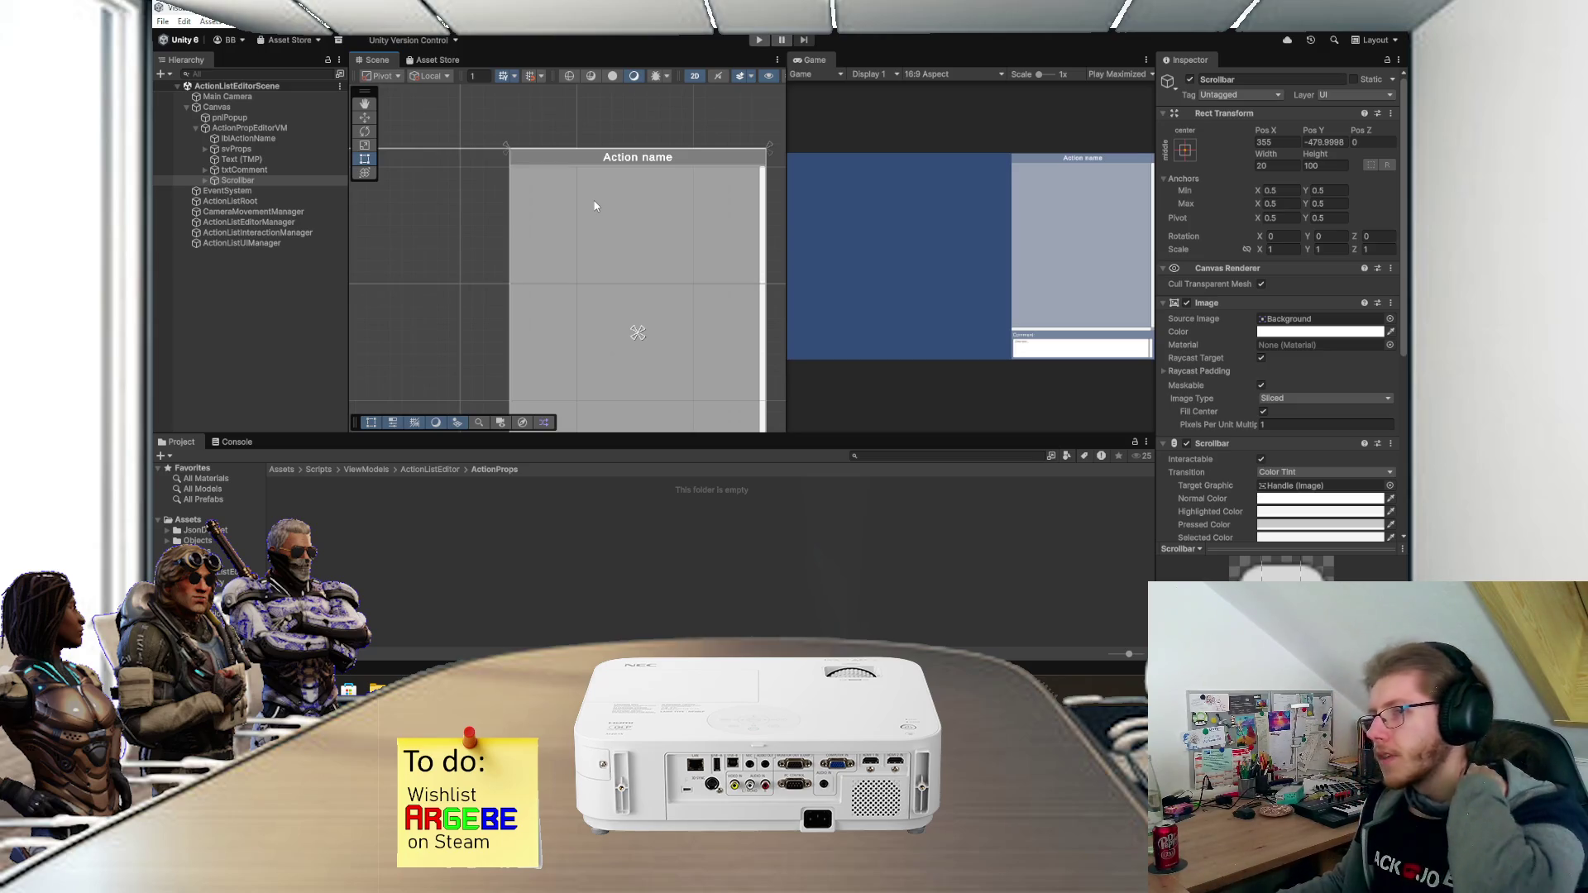
scroll(594, 206, down, 2)
key(alt+Tab)
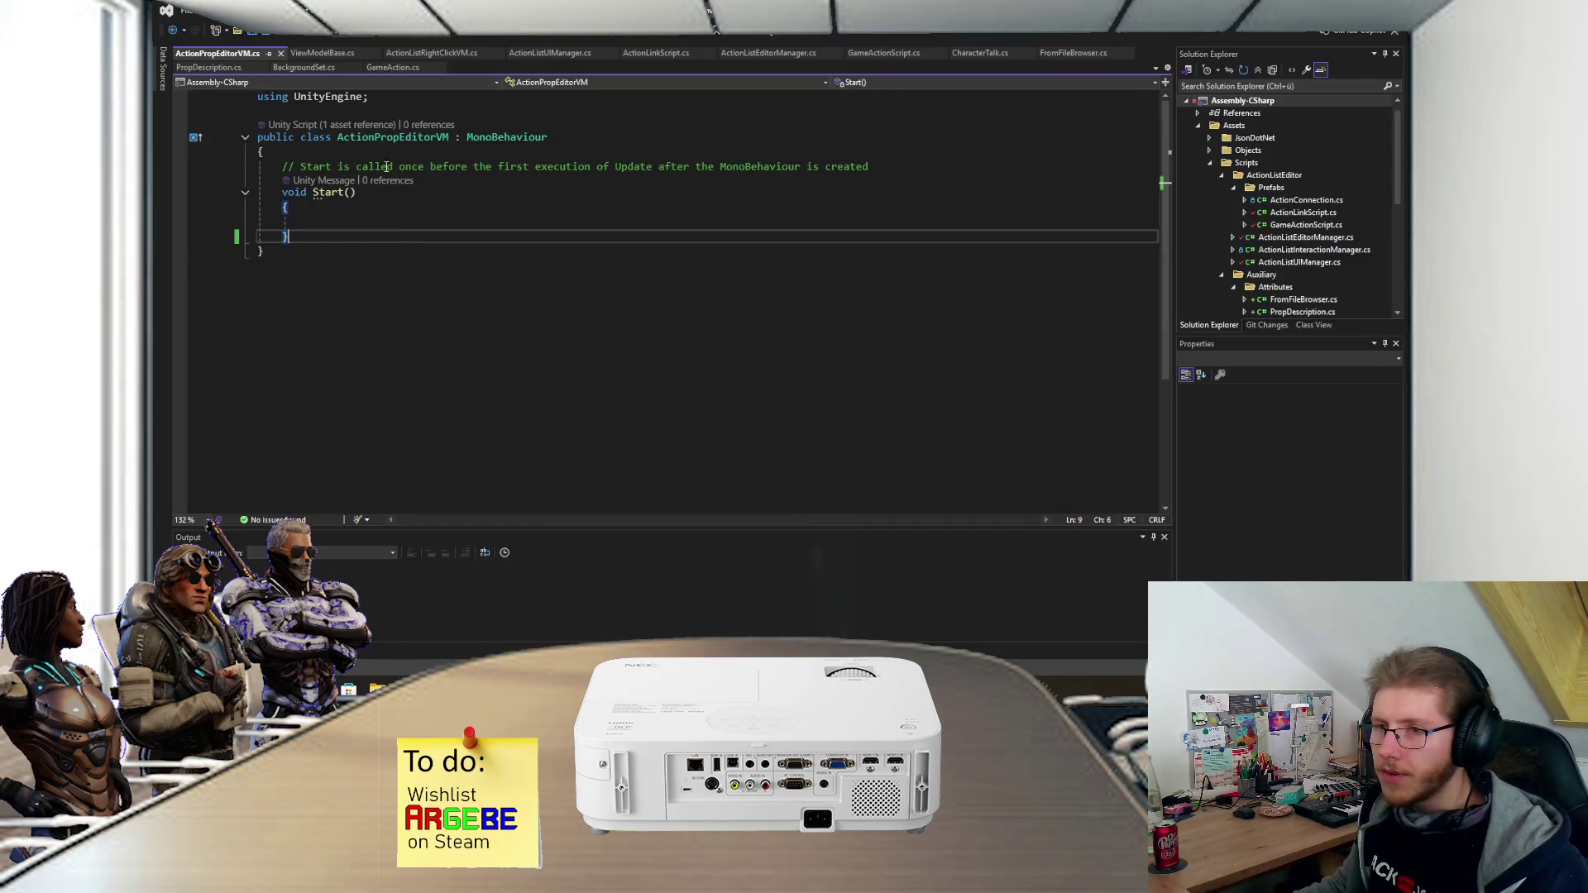
- Delete the PropDescription attribute line above Comment in GameAction.cs and save
click(402, 70)
scroll(444, 269, down, 1)
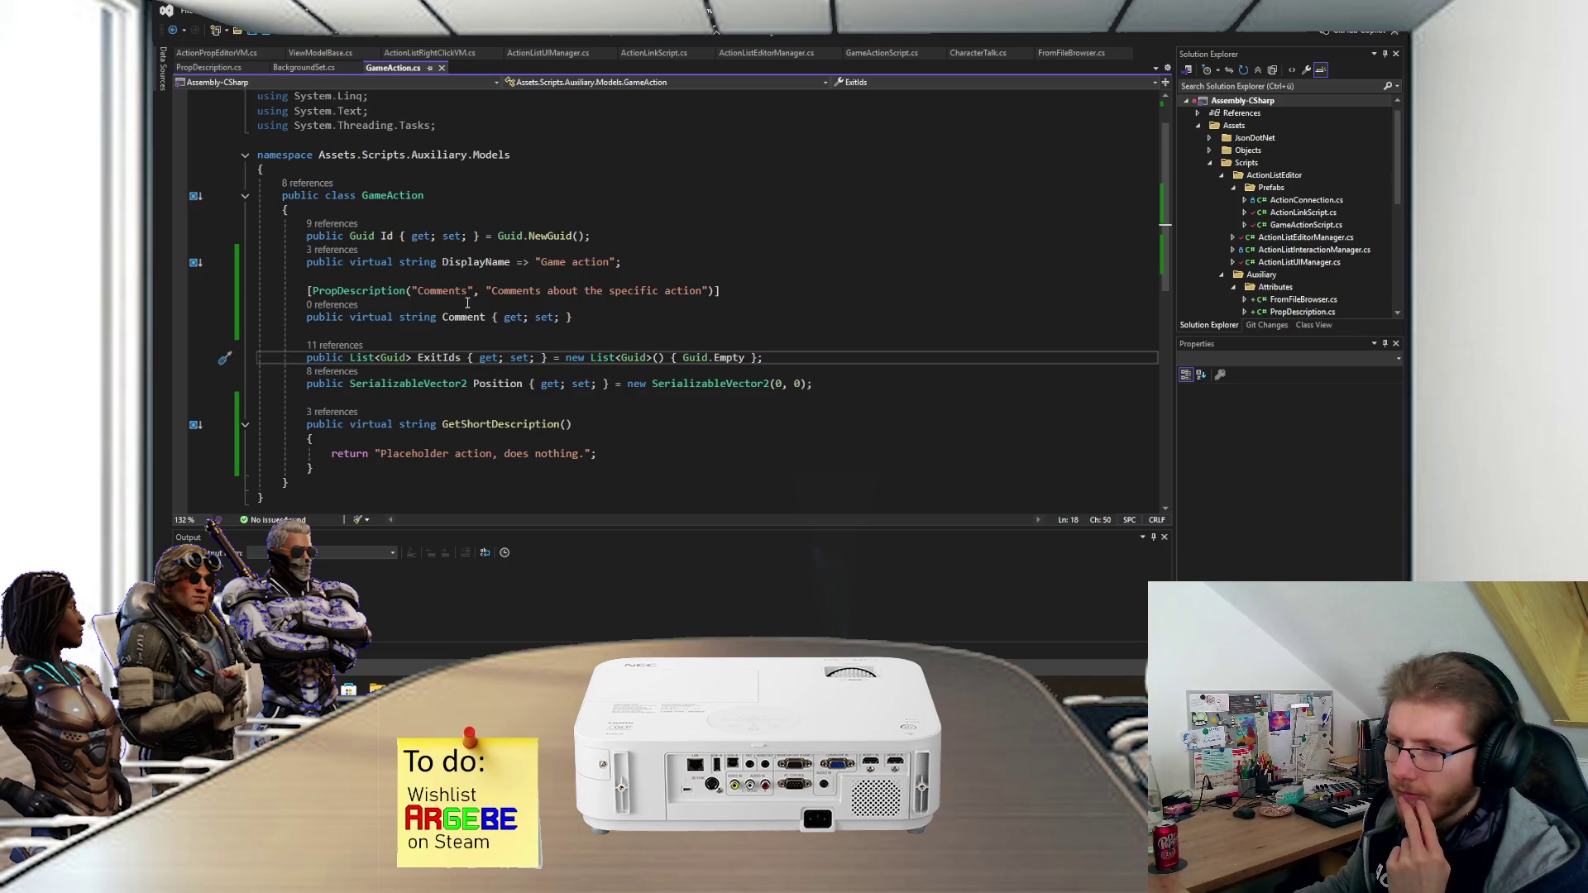
click(725, 291)
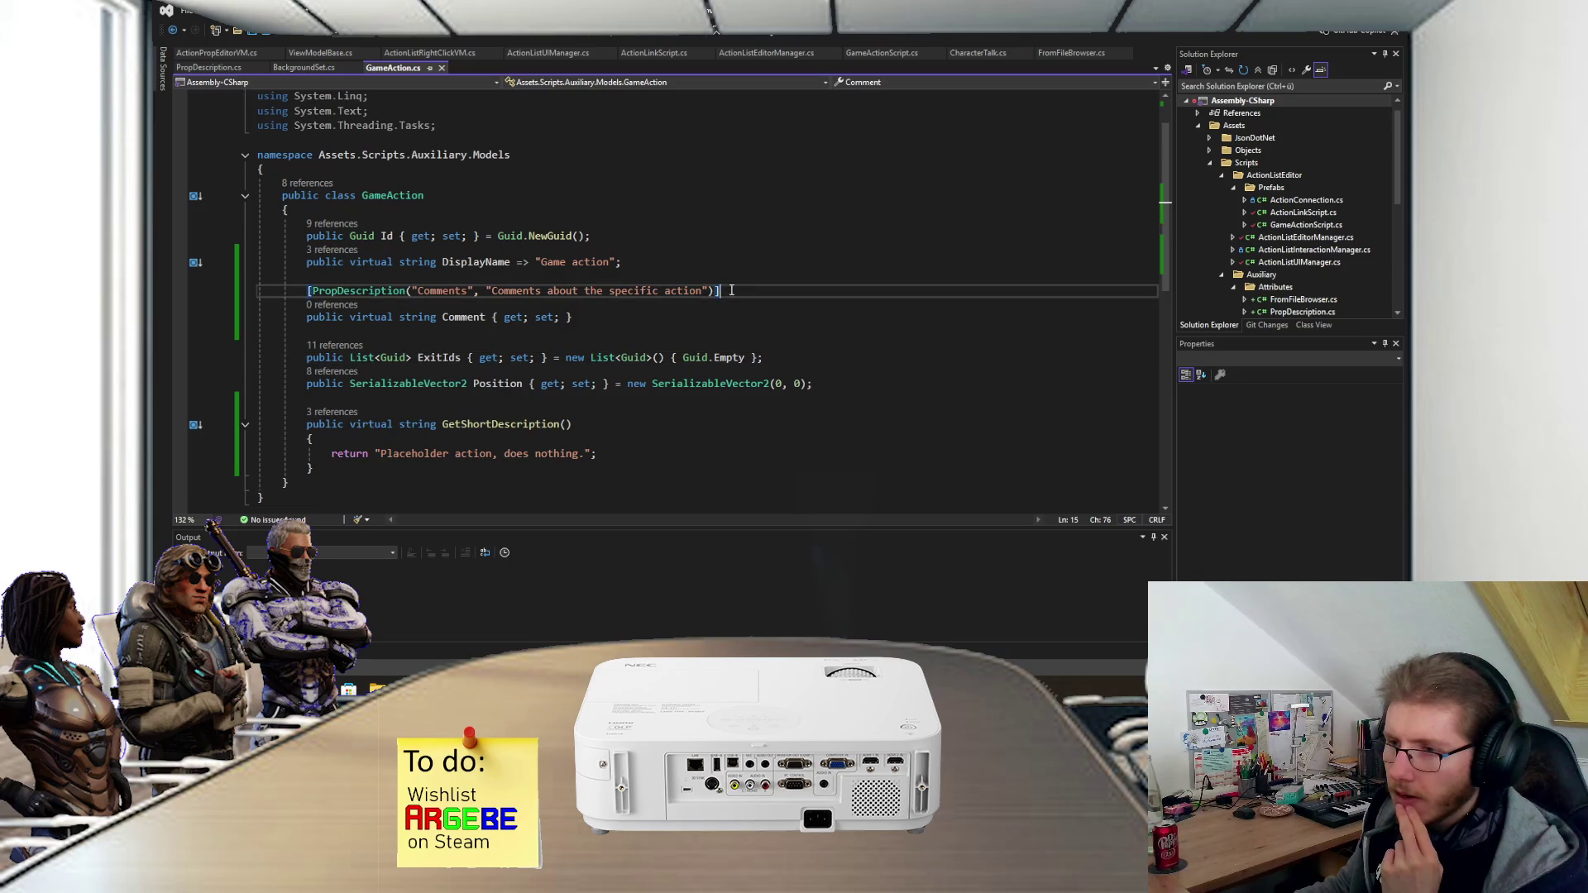
key(shift+Up)
key(Delete)
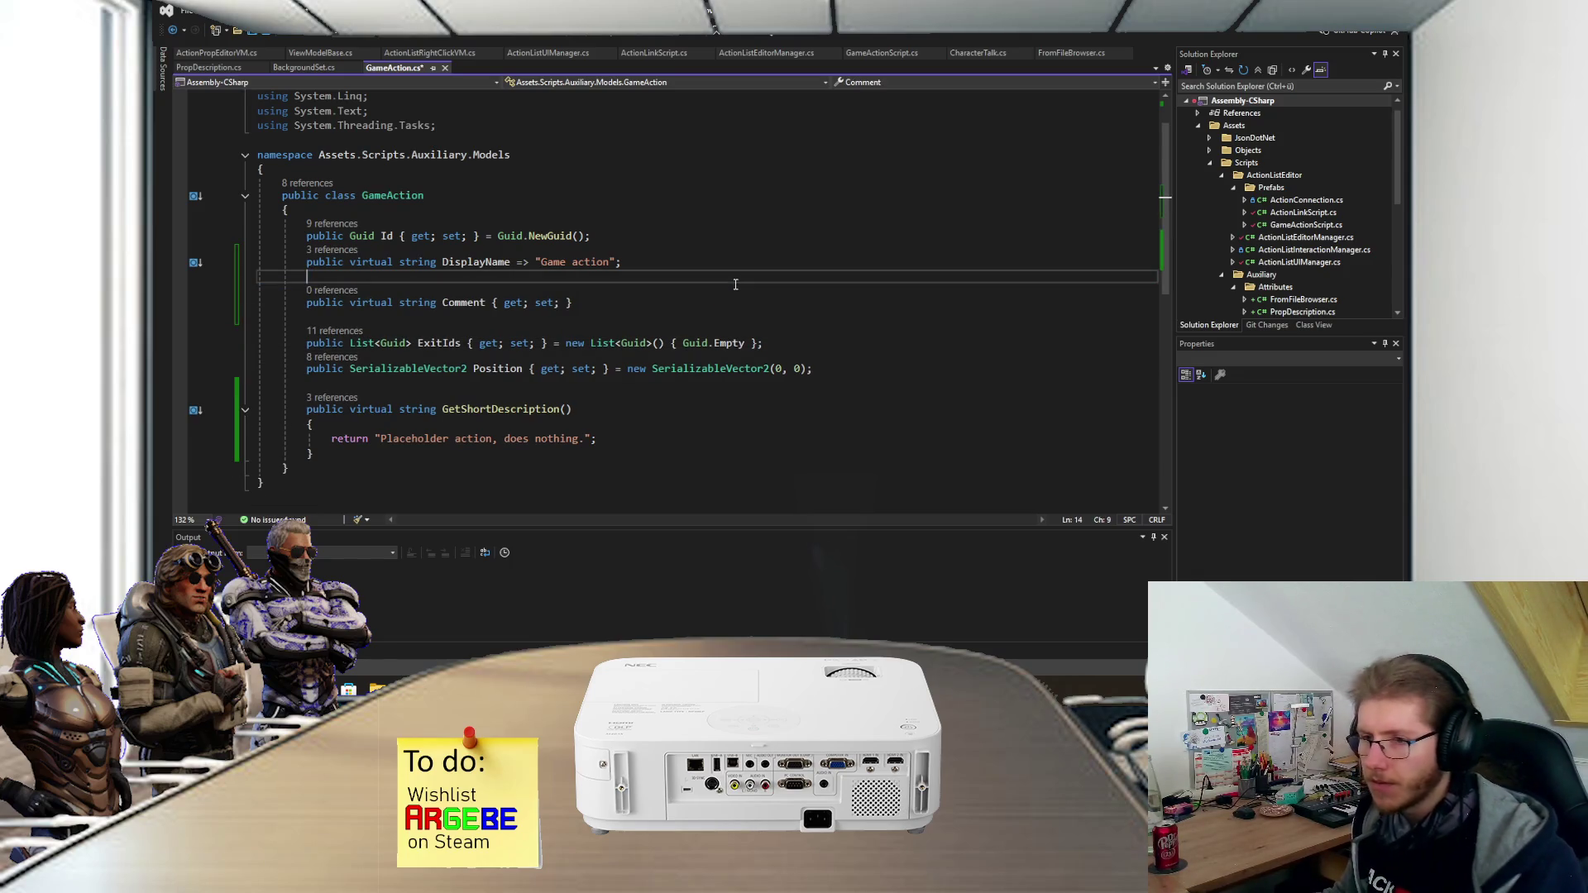
key(ctrl+s)
- Remove the blank line below DisplayName, then switch to BackgroundSet.cs
click(680, 261)
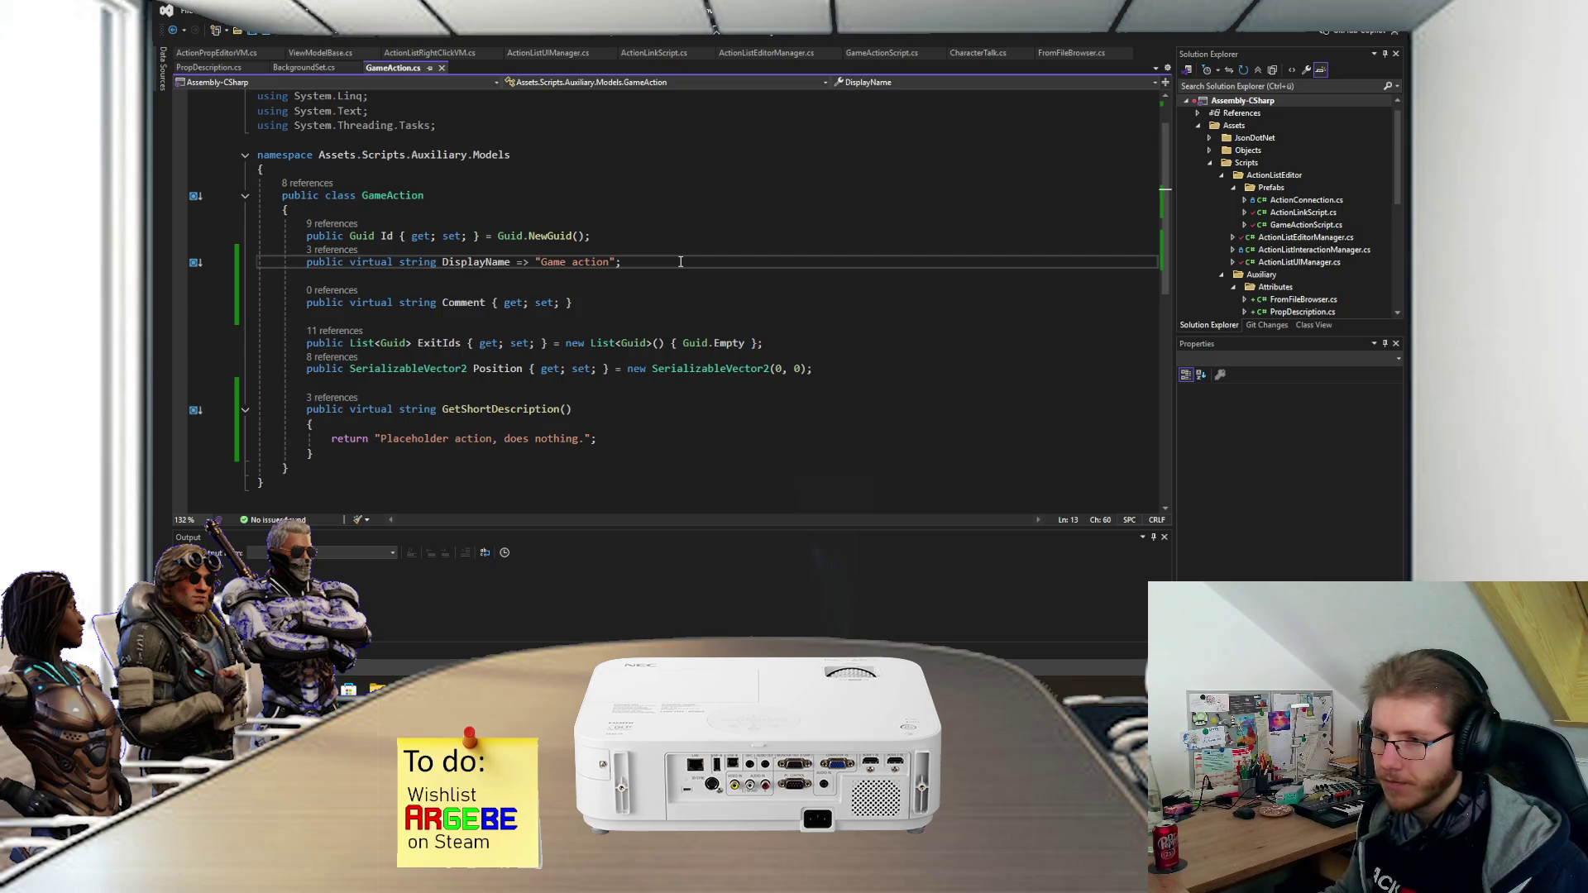
key(Delete)
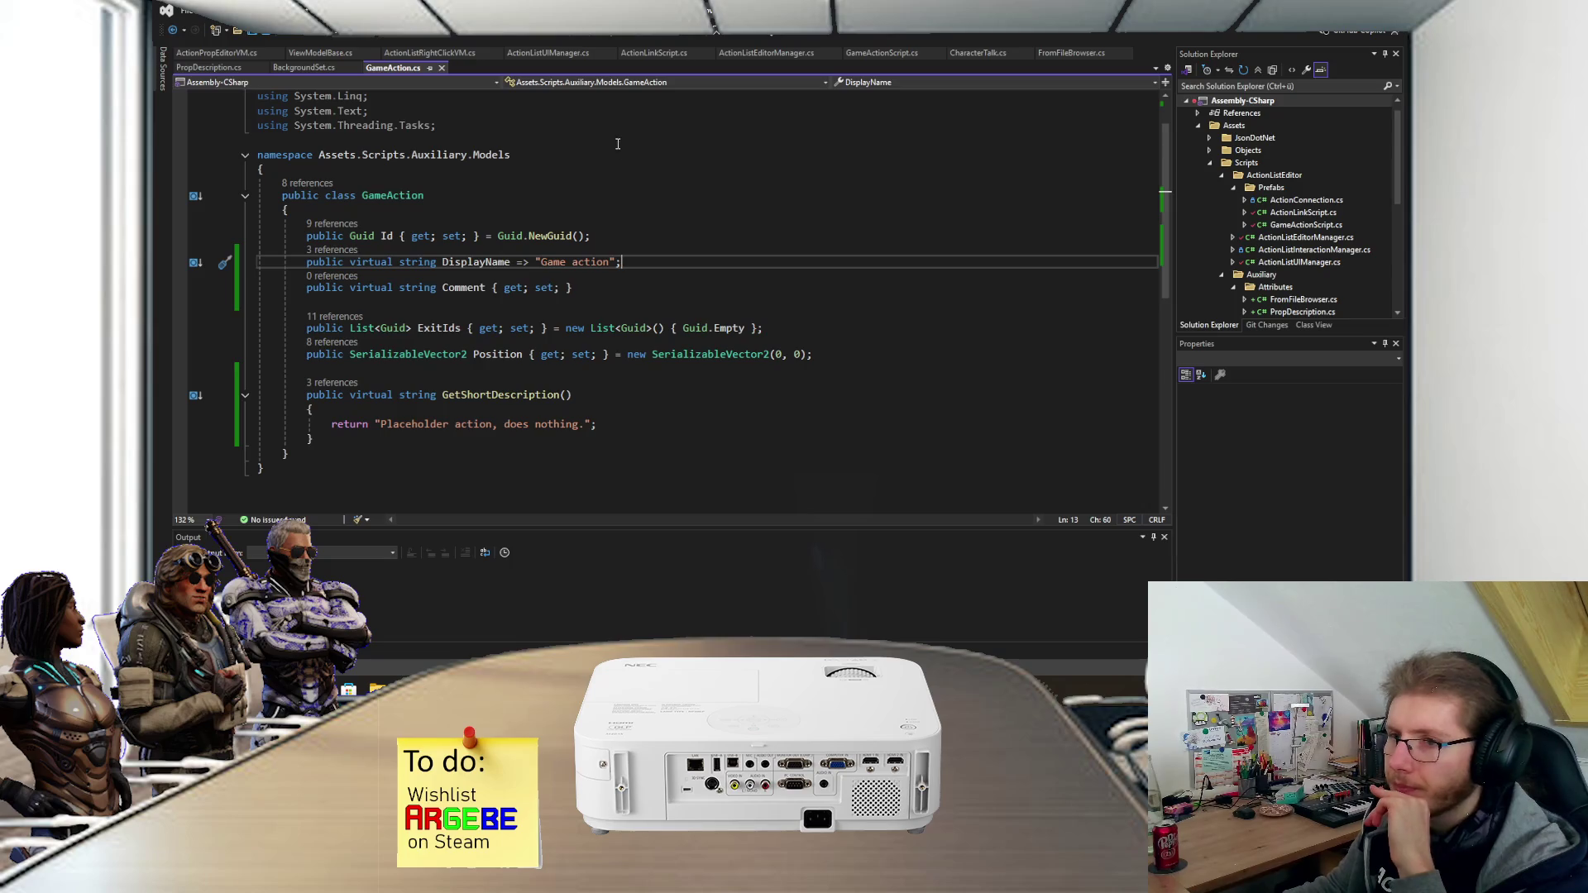
click(301, 67)
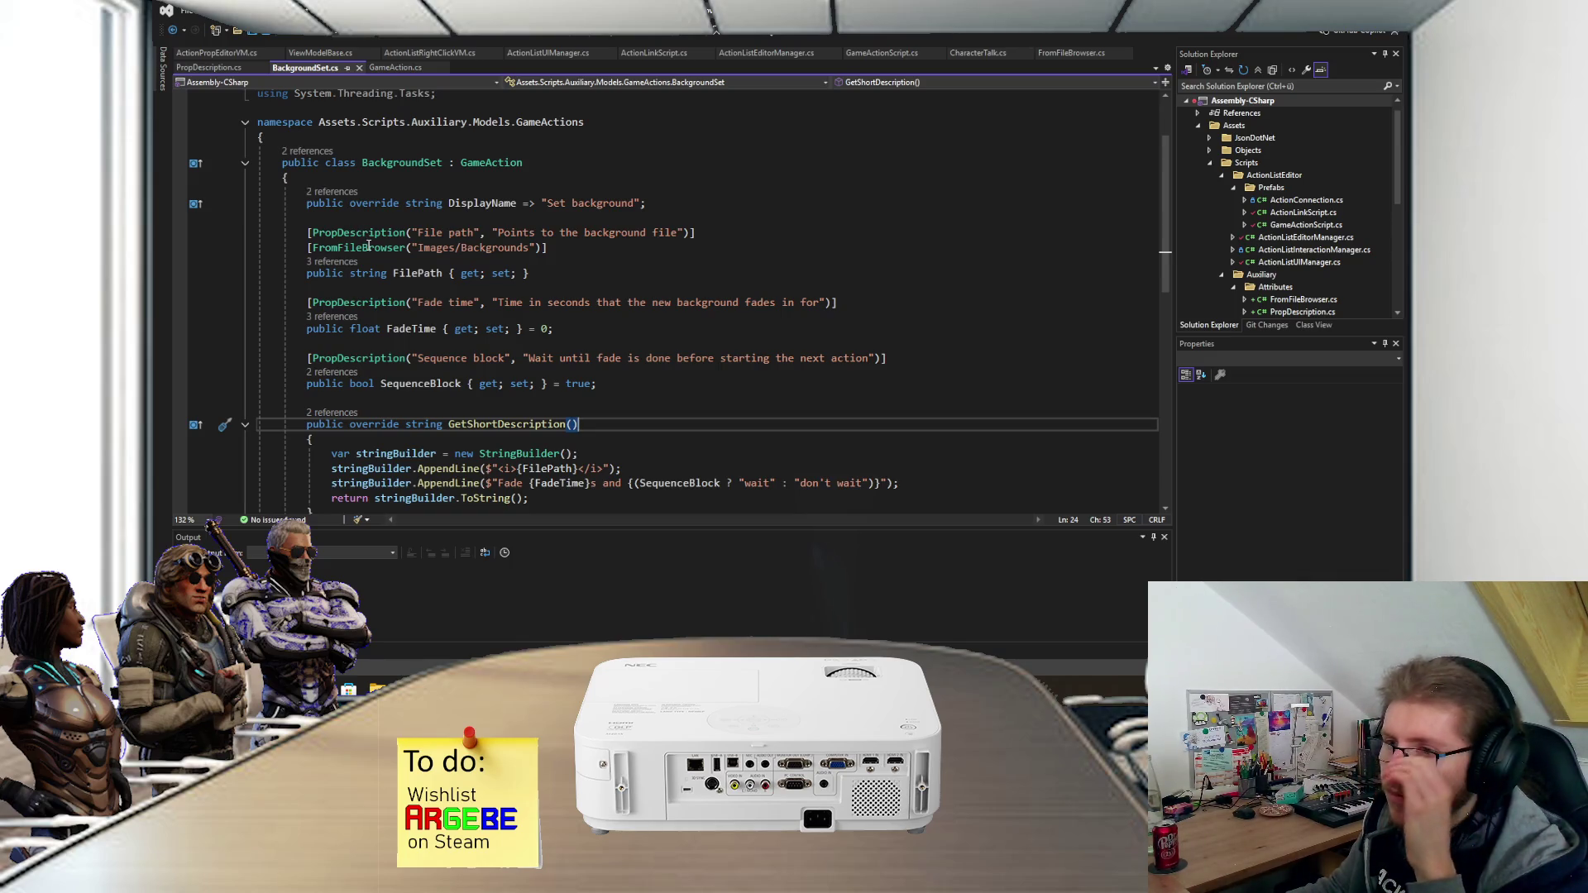
- Inspect the FromFileBrowser and PropDescription attribute definitions used in BackgroundSet.cs
mouse_move(368, 247)
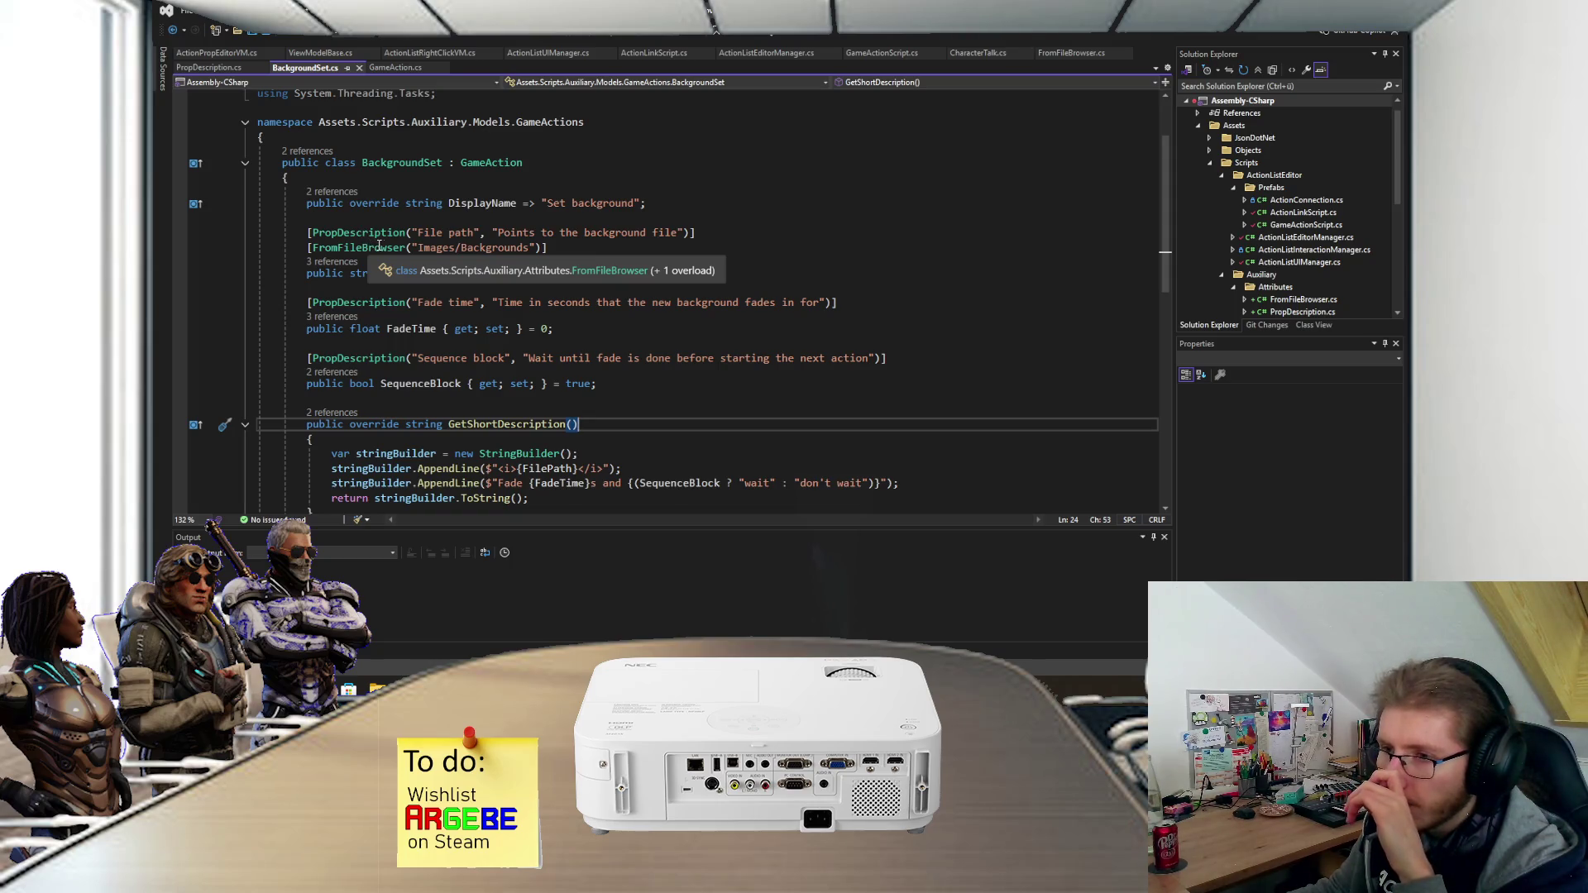
scroll(407, 247, down, 4)
scroll(407, 248, up, 4)
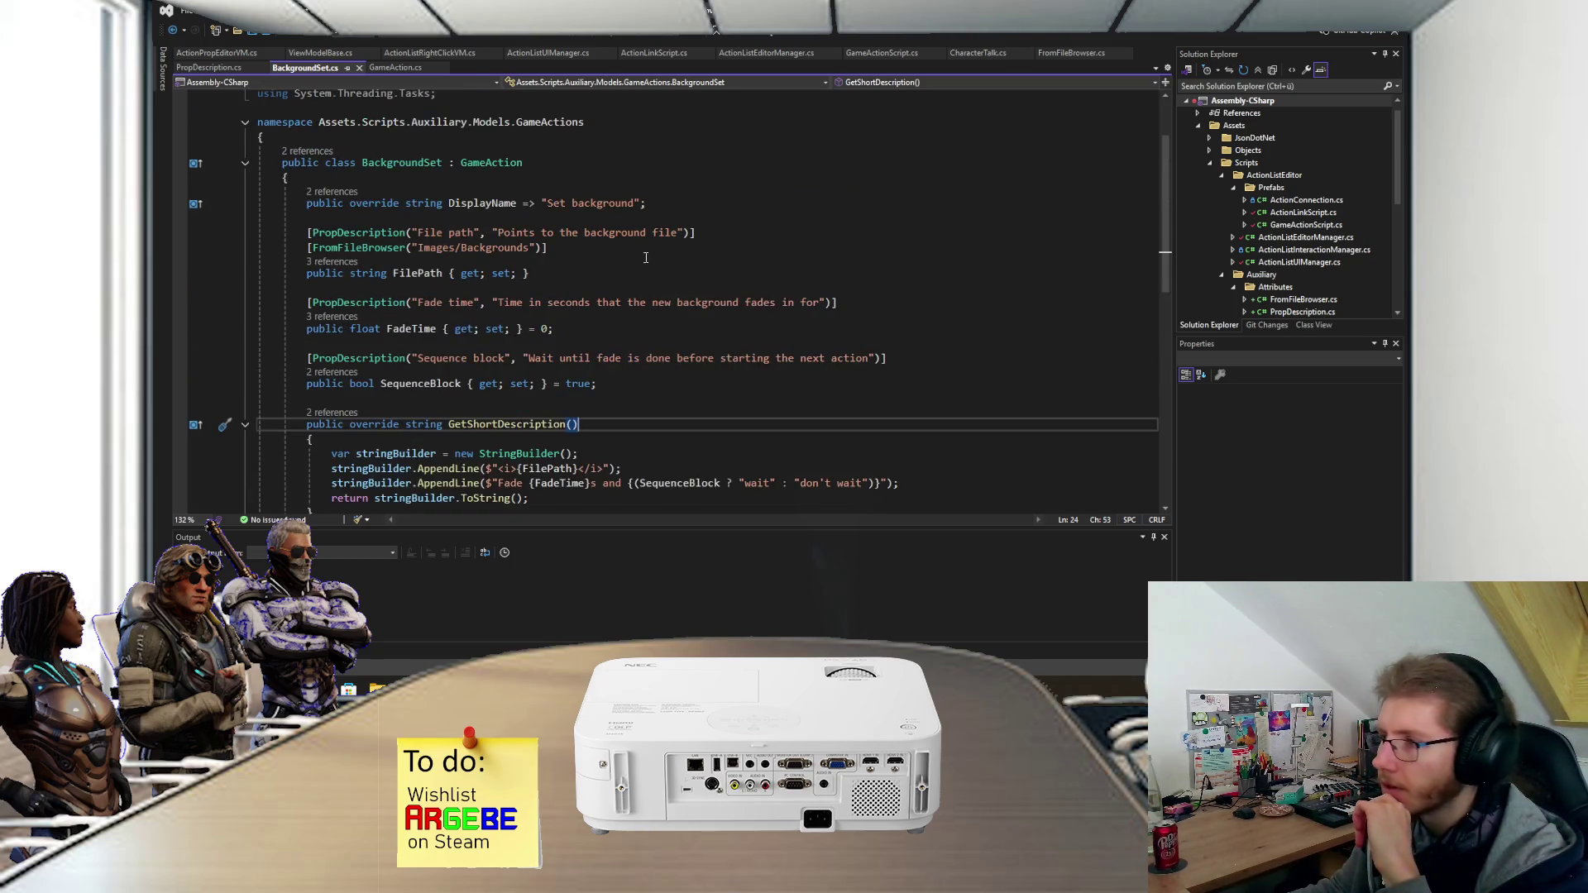
scroll(1288, 250, down, 1)
double_click(1303, 263)
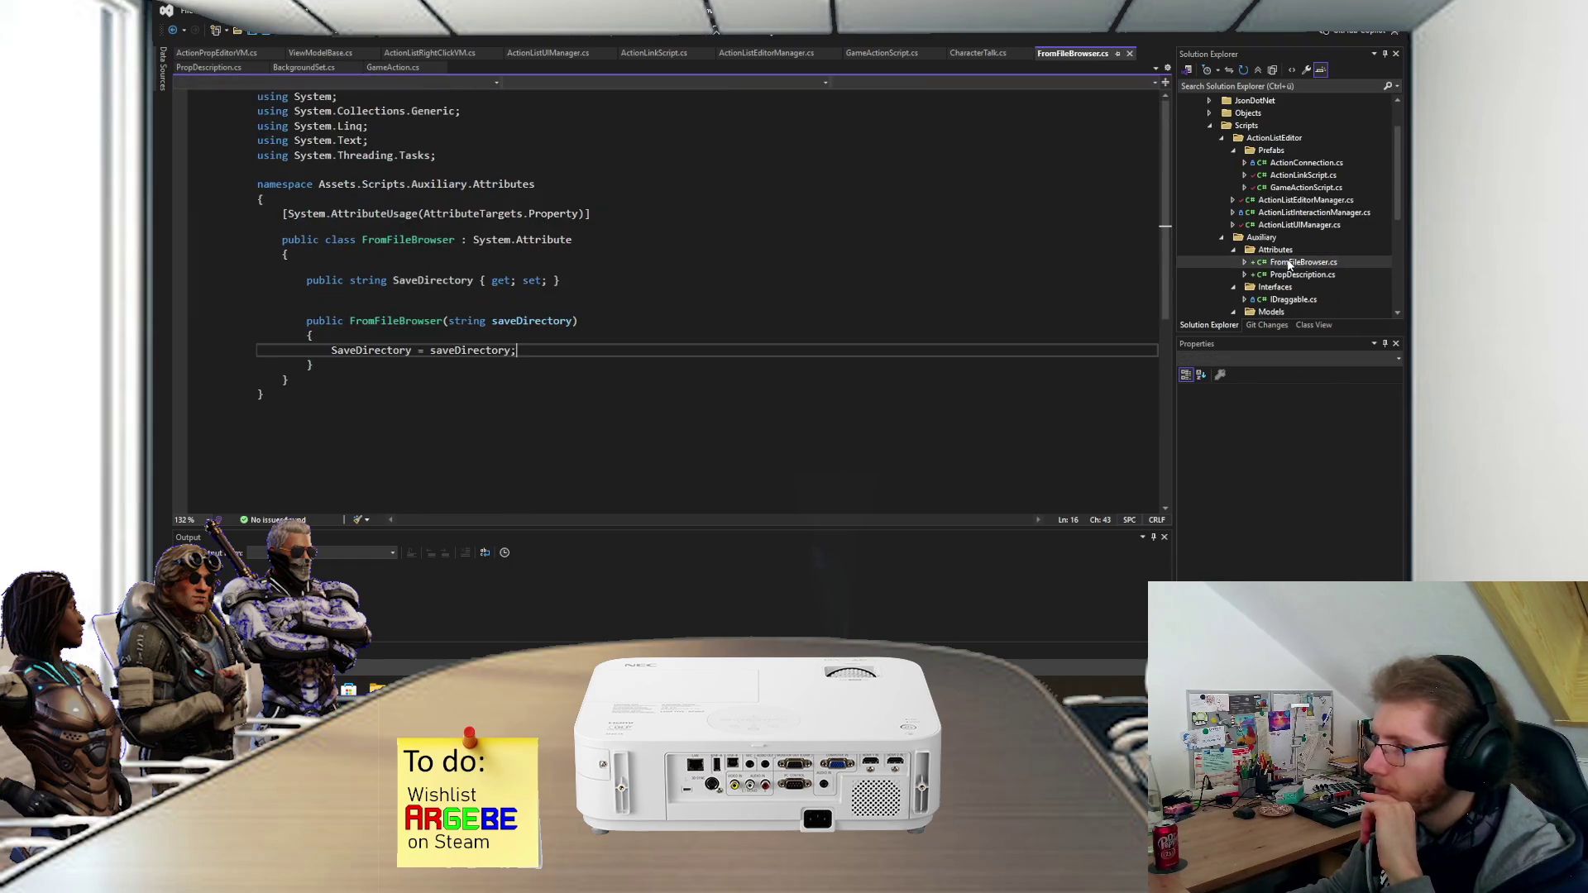
key(ctrl+minus)
scroll(578, 262, down, 2)
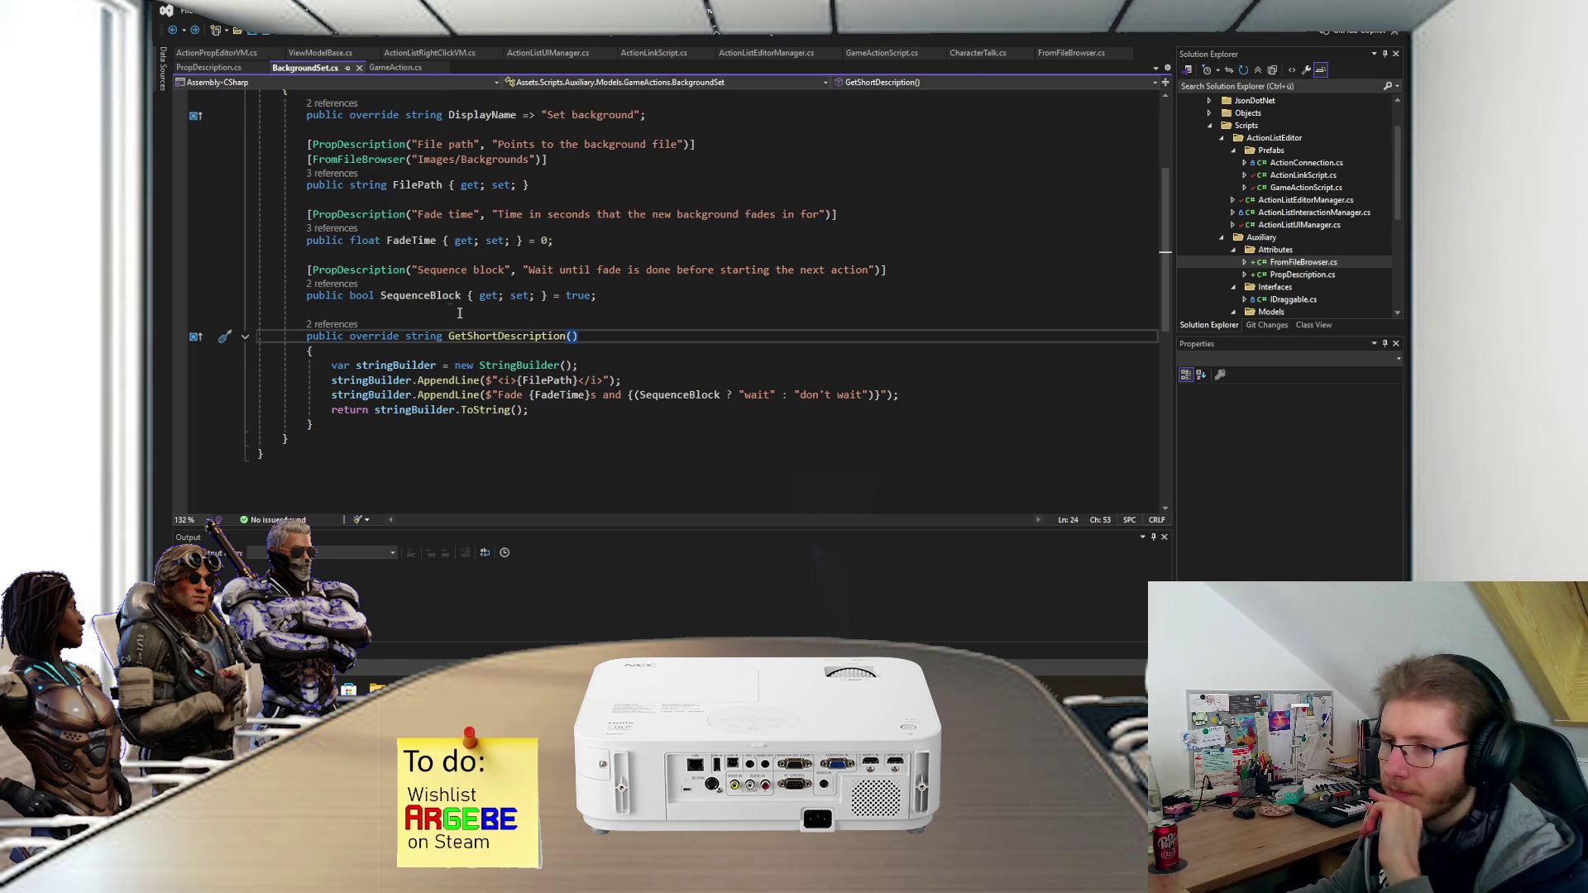
click(394, 271)
key(F12)
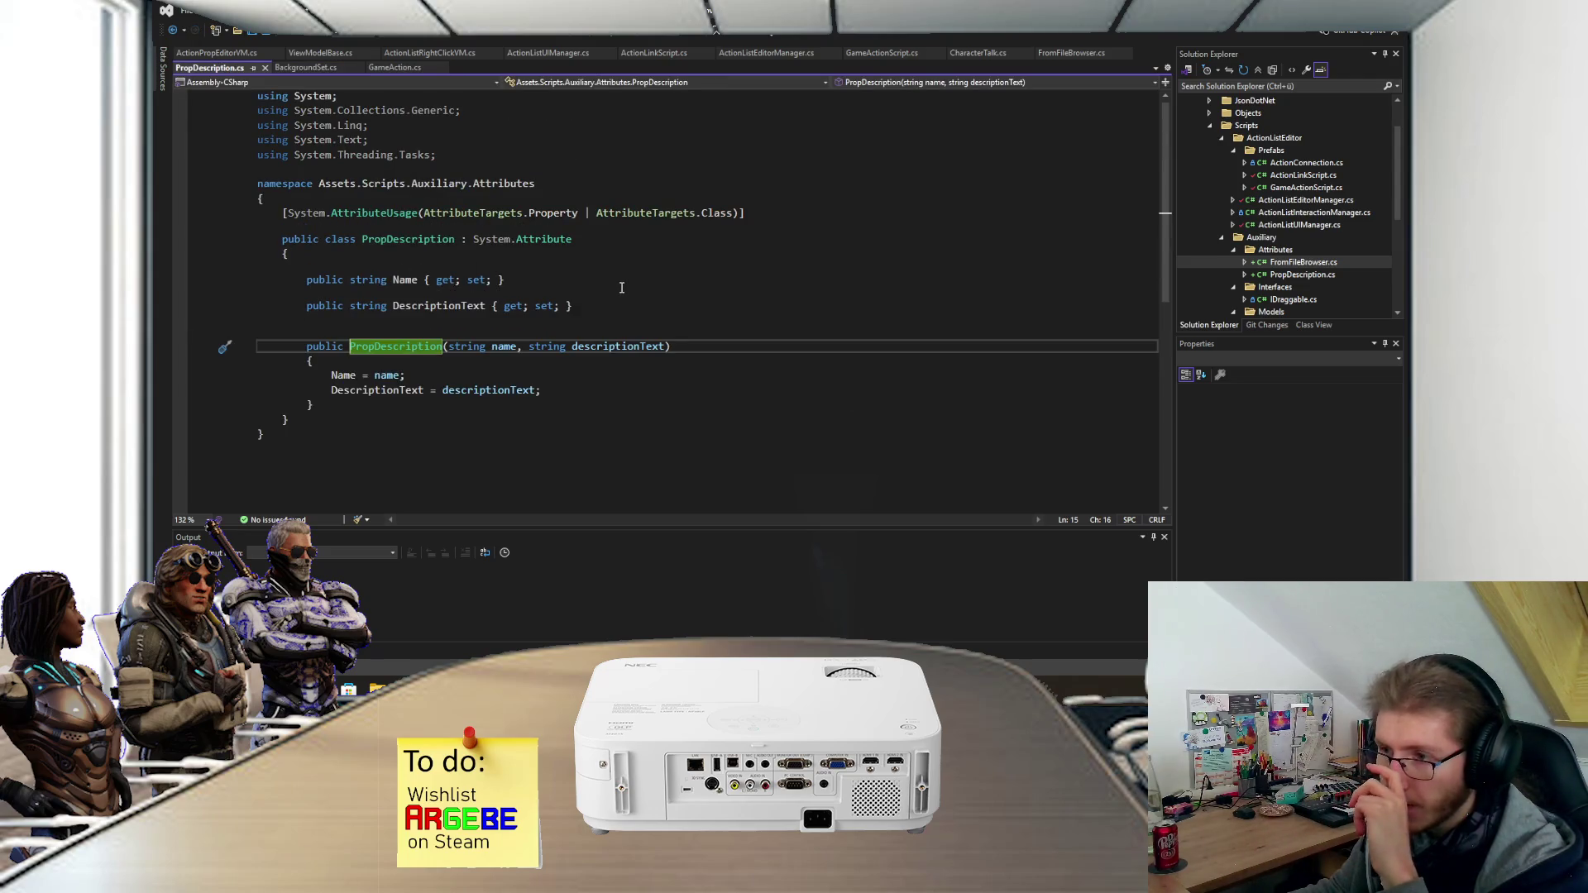
key(ctrl+minus)
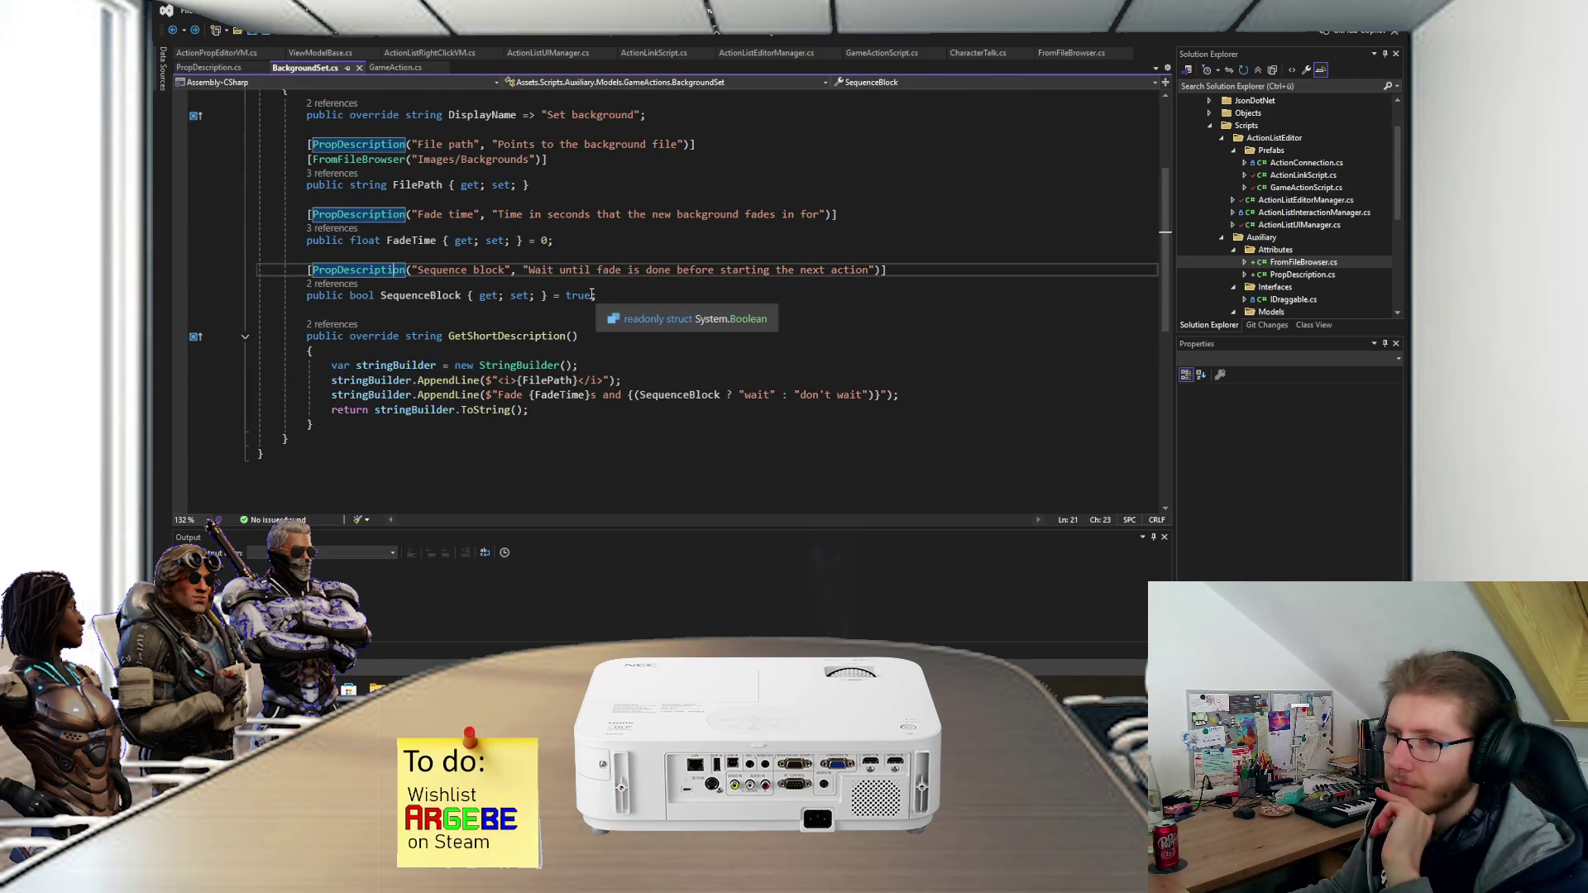
click(629, 296)
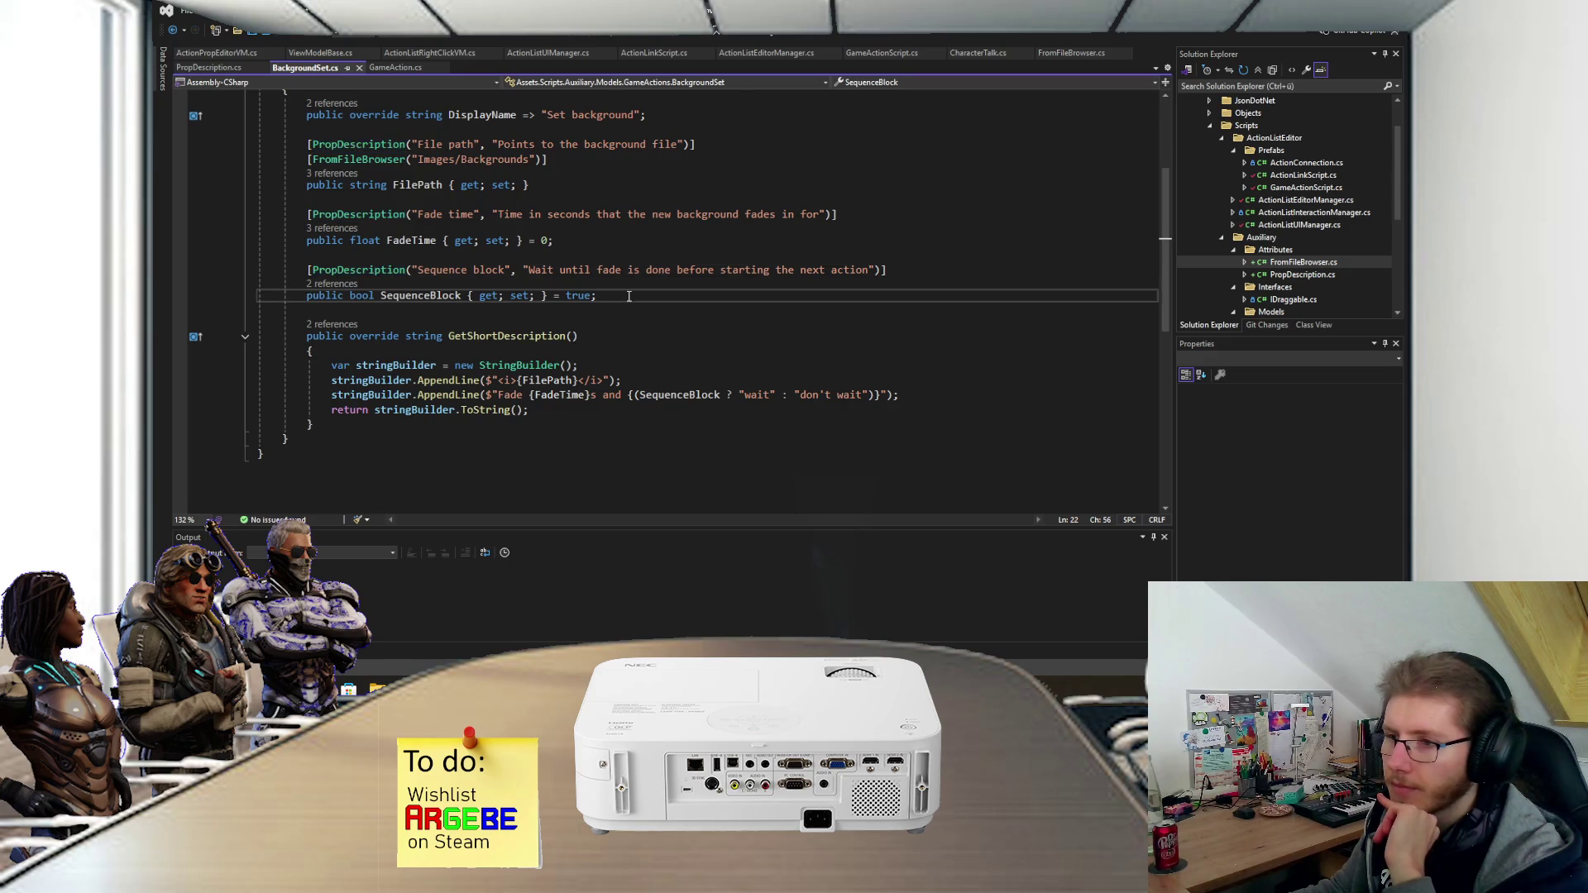
scroll(630, 294, up, 3)
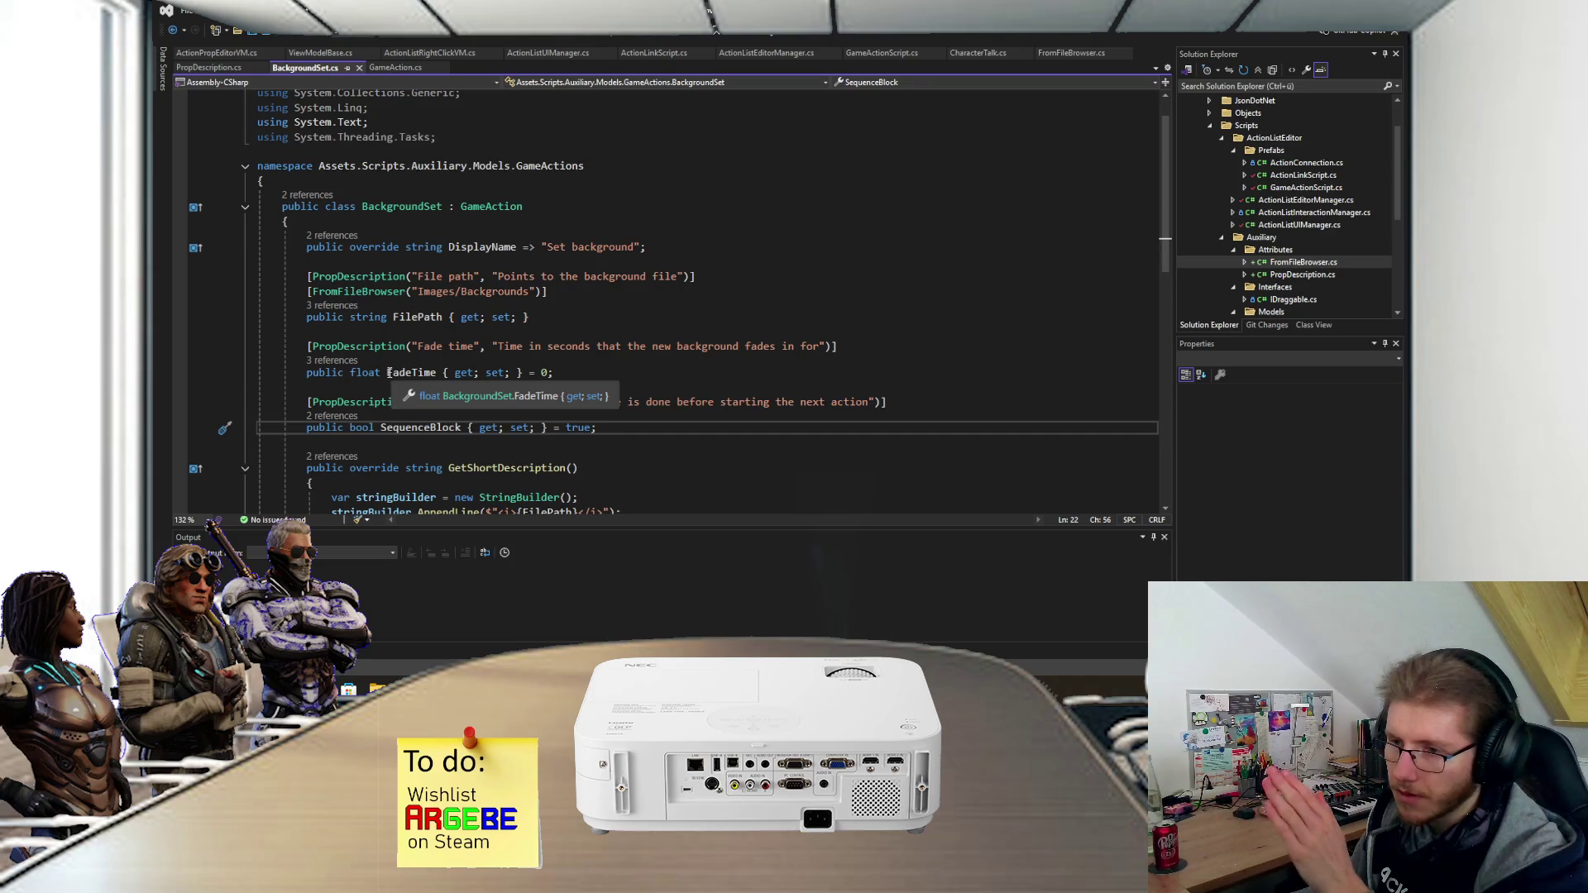
scroll(372, 377, down, 1)
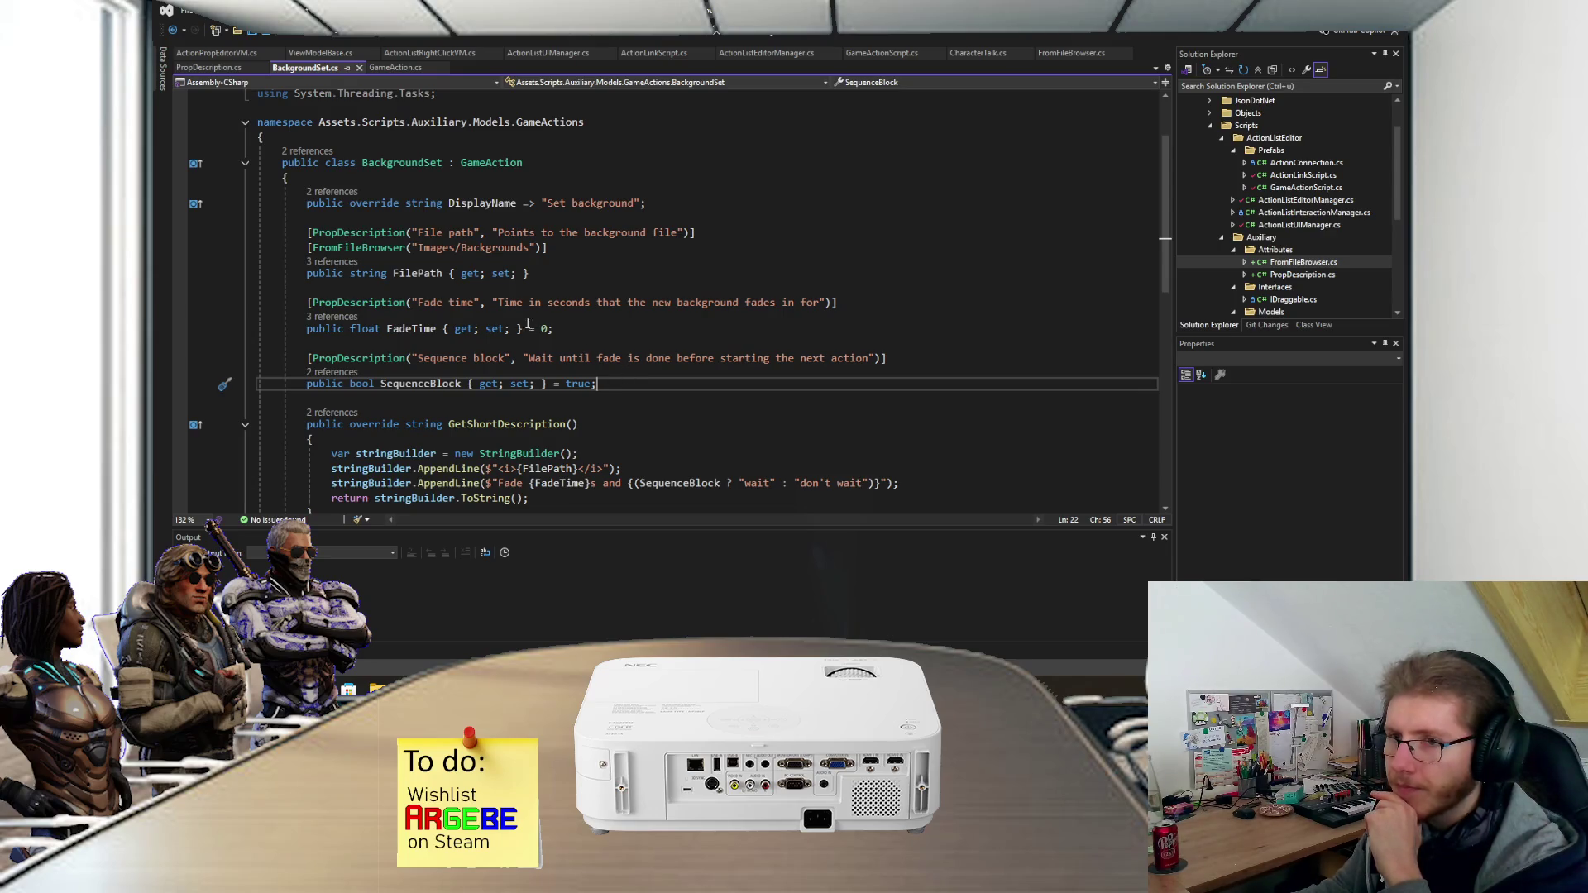
- Review CharacterTalk.cs's PropDescription attributes, then open a File Explorer window
click(975, 53)
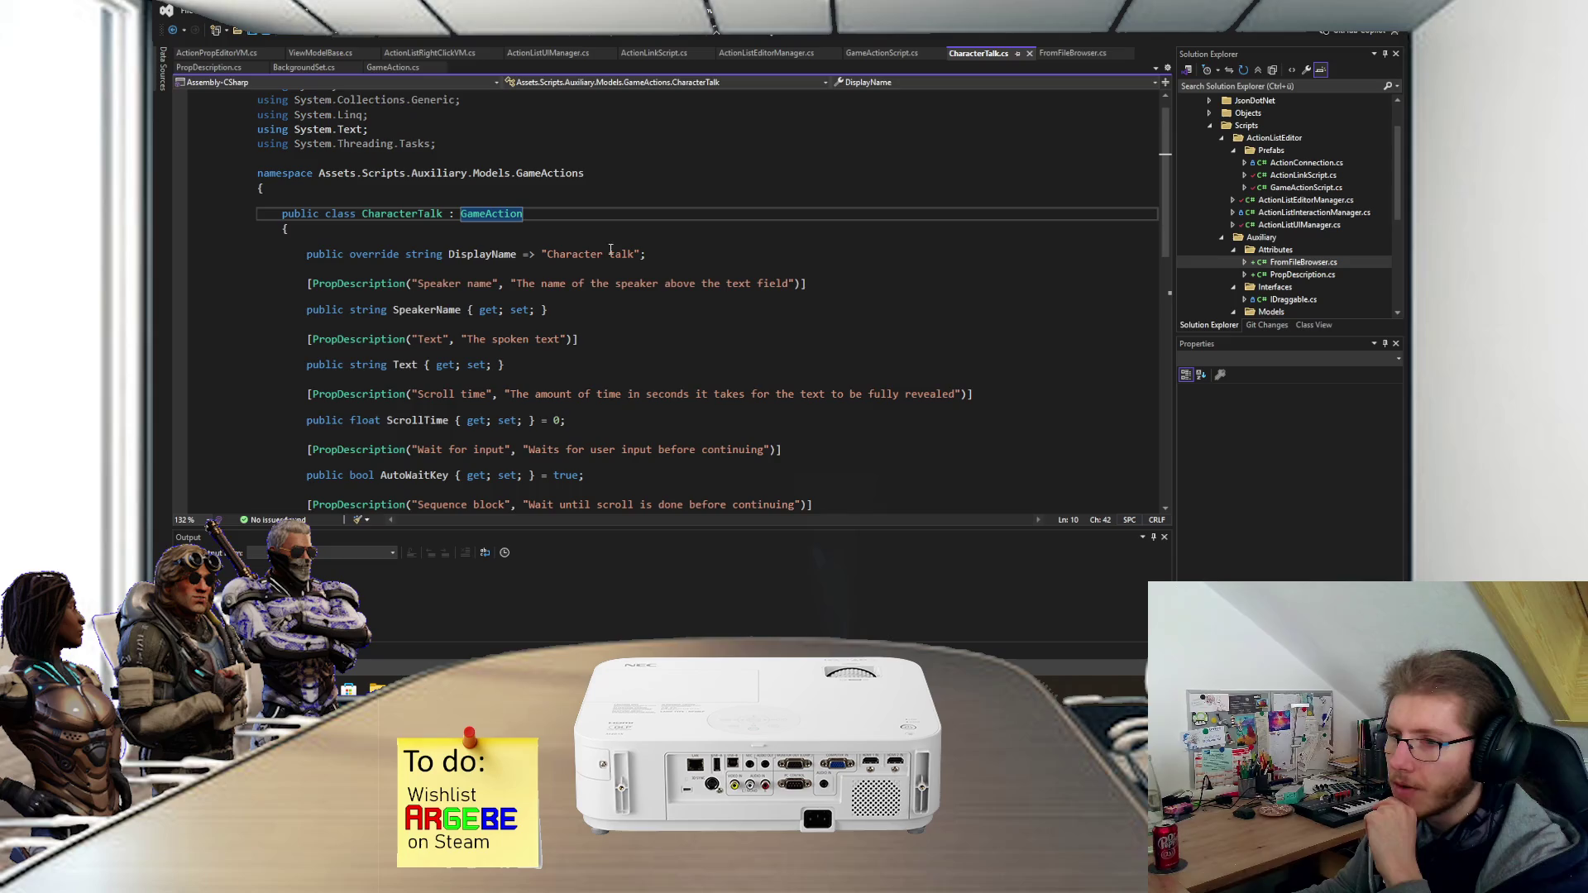
scroll(416, 264, down, 2)
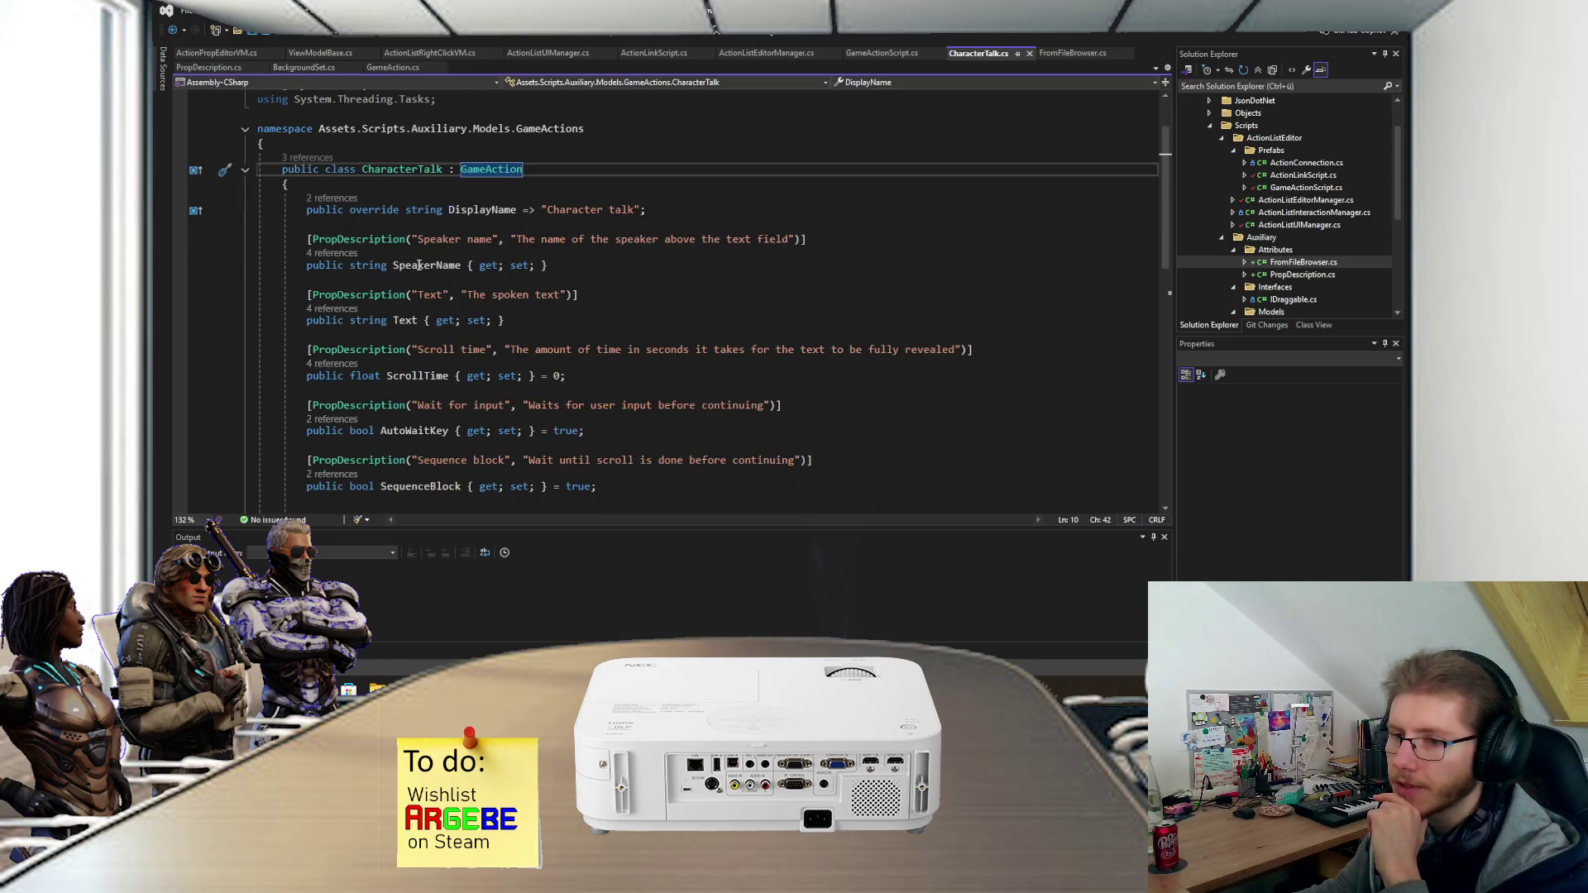
scroll(415, 265, down, 1)
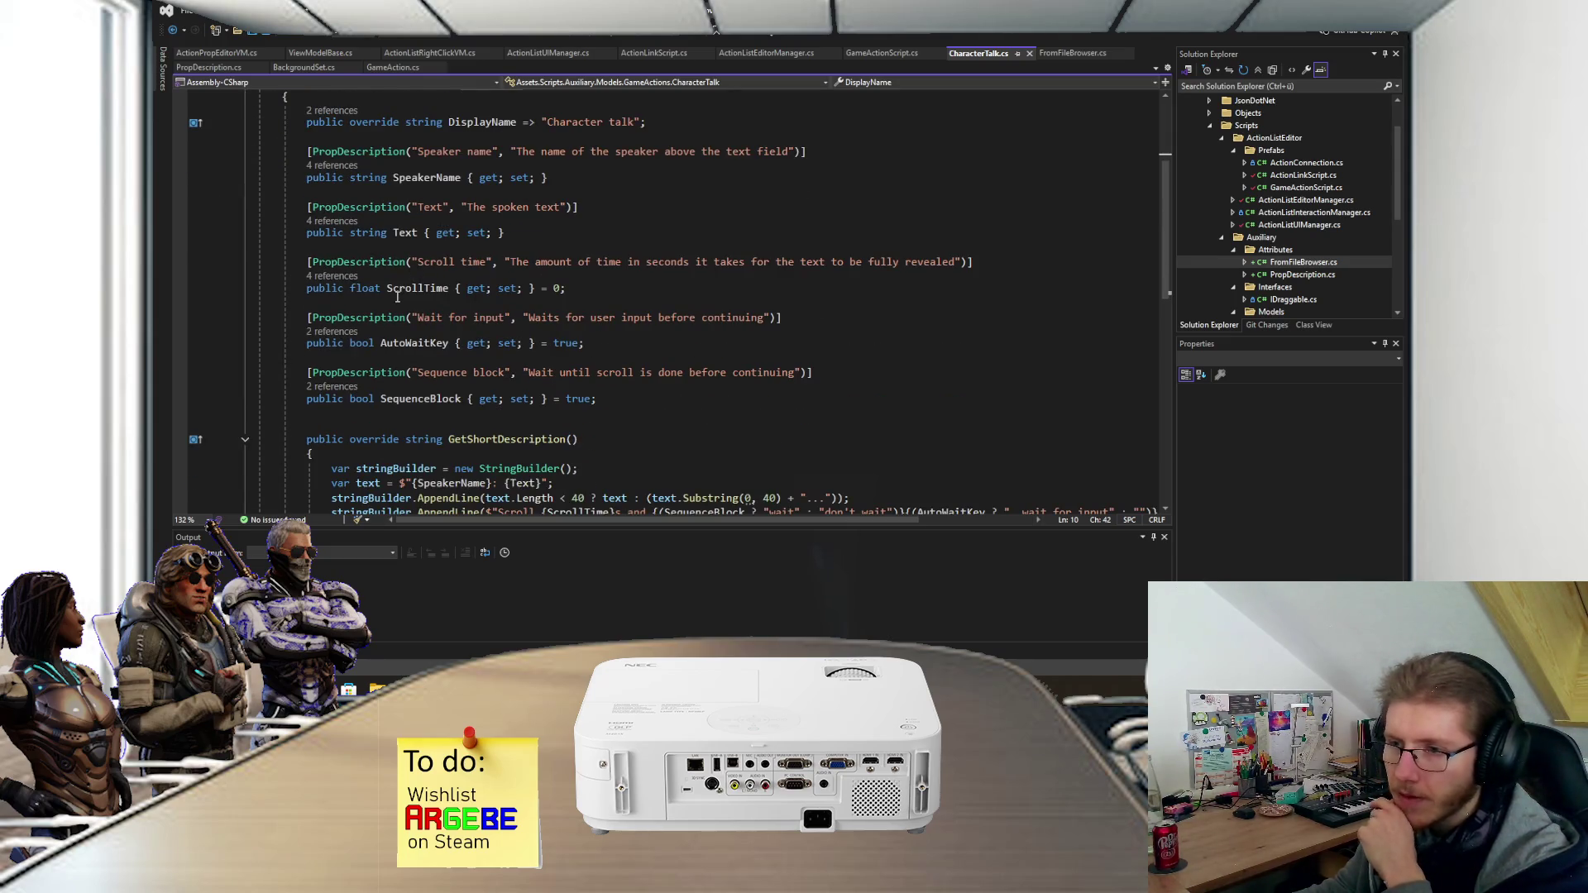
mouse_move(401, 404)
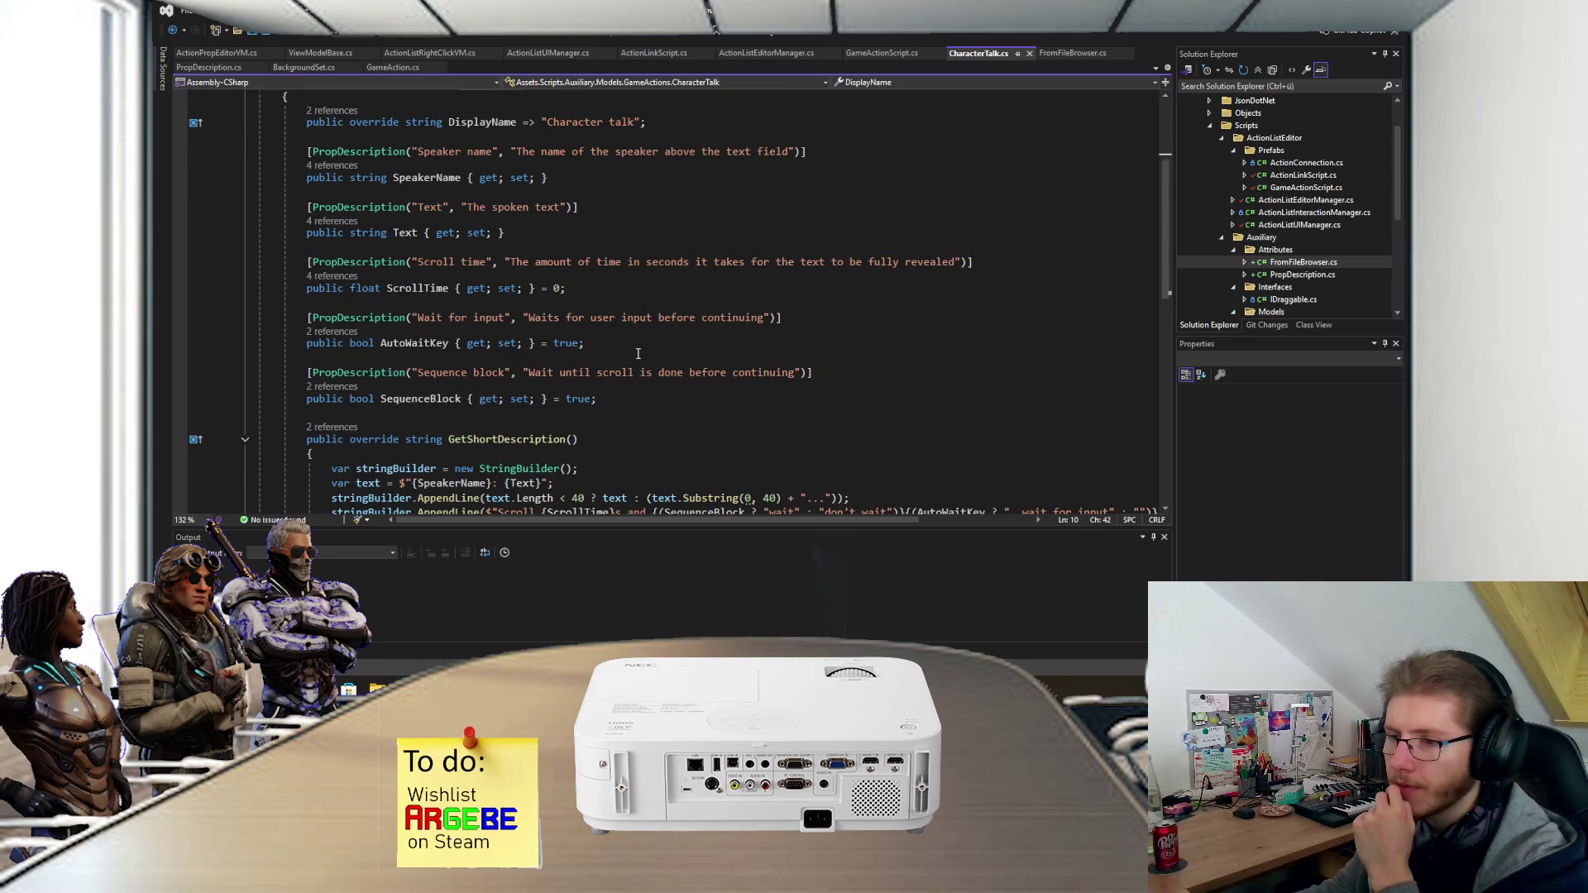
scroll(637, 354, up, 1)
mouse_move(637, 443)
mouse_down()
mouse_move(512, 307)
mouse_move(579, 252)
mouse_up()
click(623, 219)
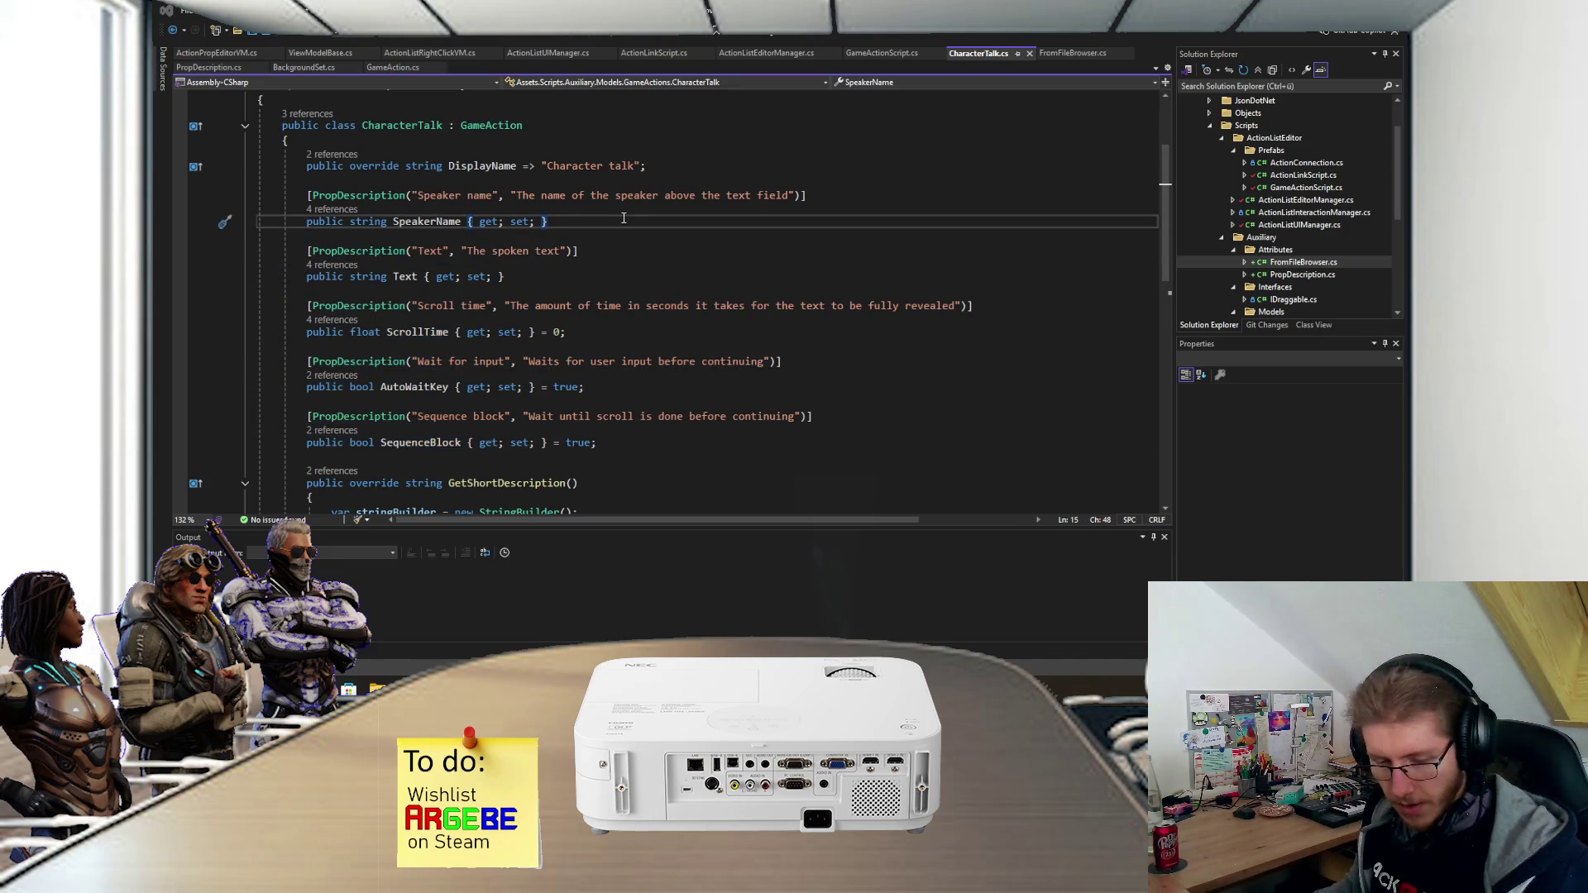
key(super)
key(super)
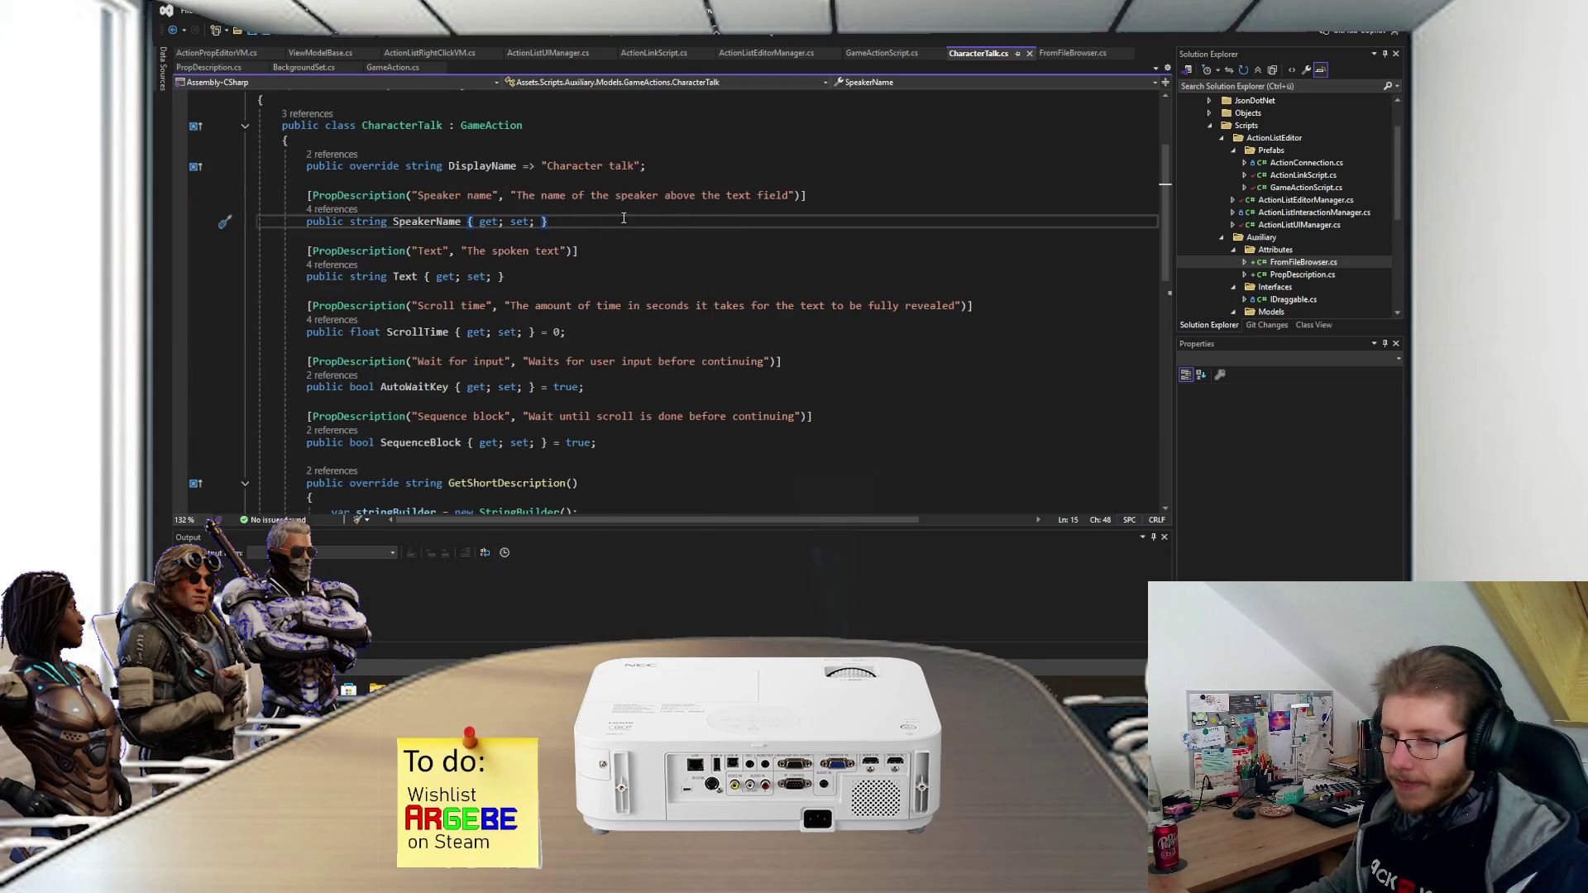
key(super+e)
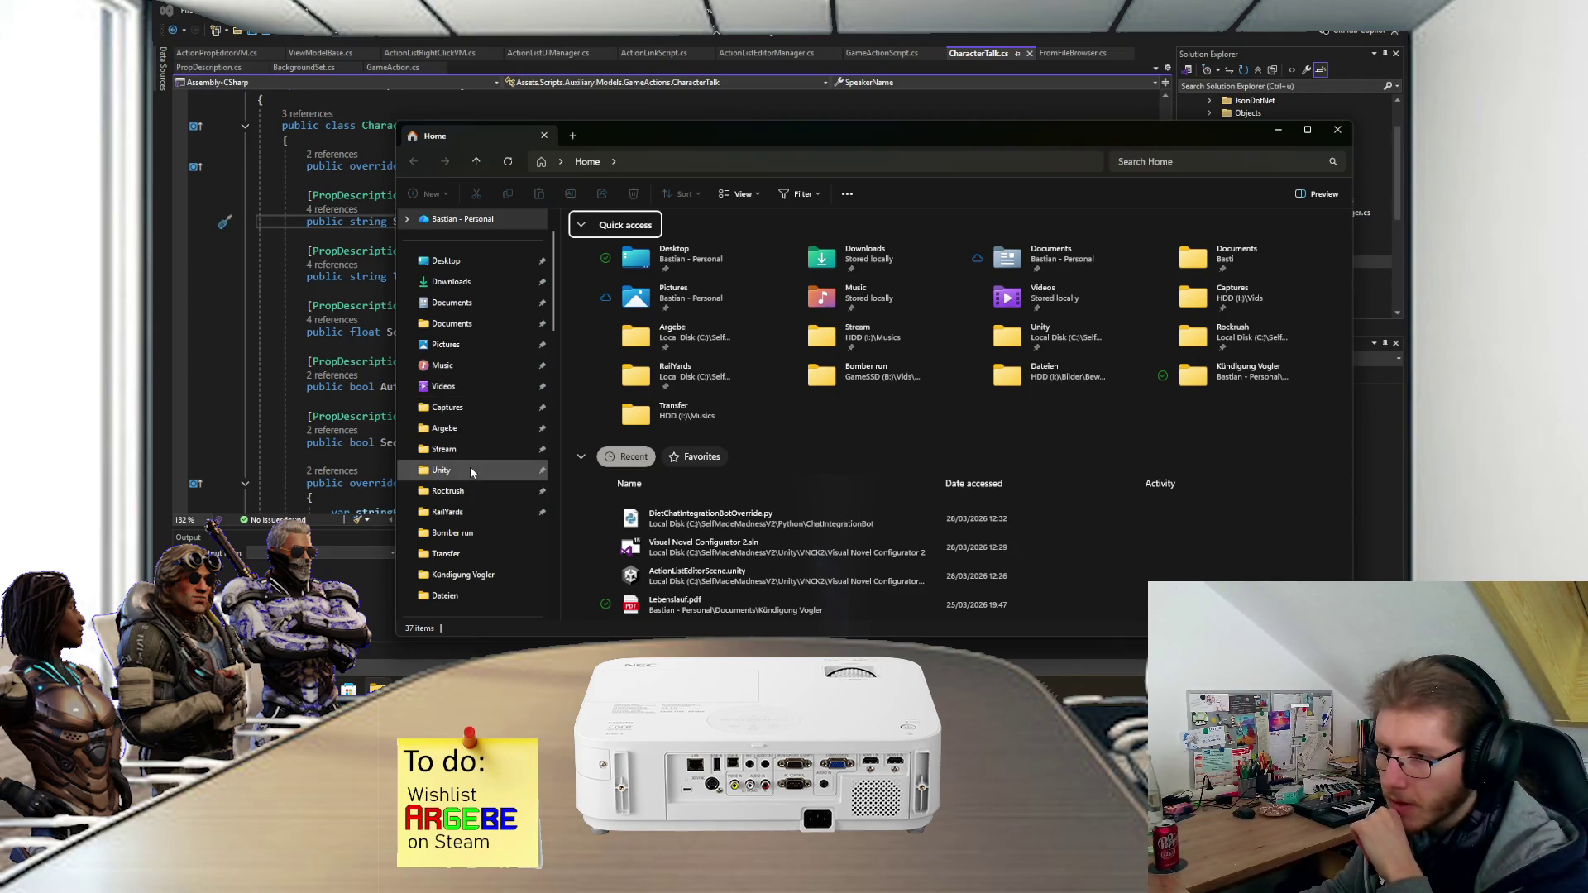
- Browse Local Disk (C:) into SelfMadeMadnessV2 and the FCFFVN project folder
scroll(444, 464, down, 2)
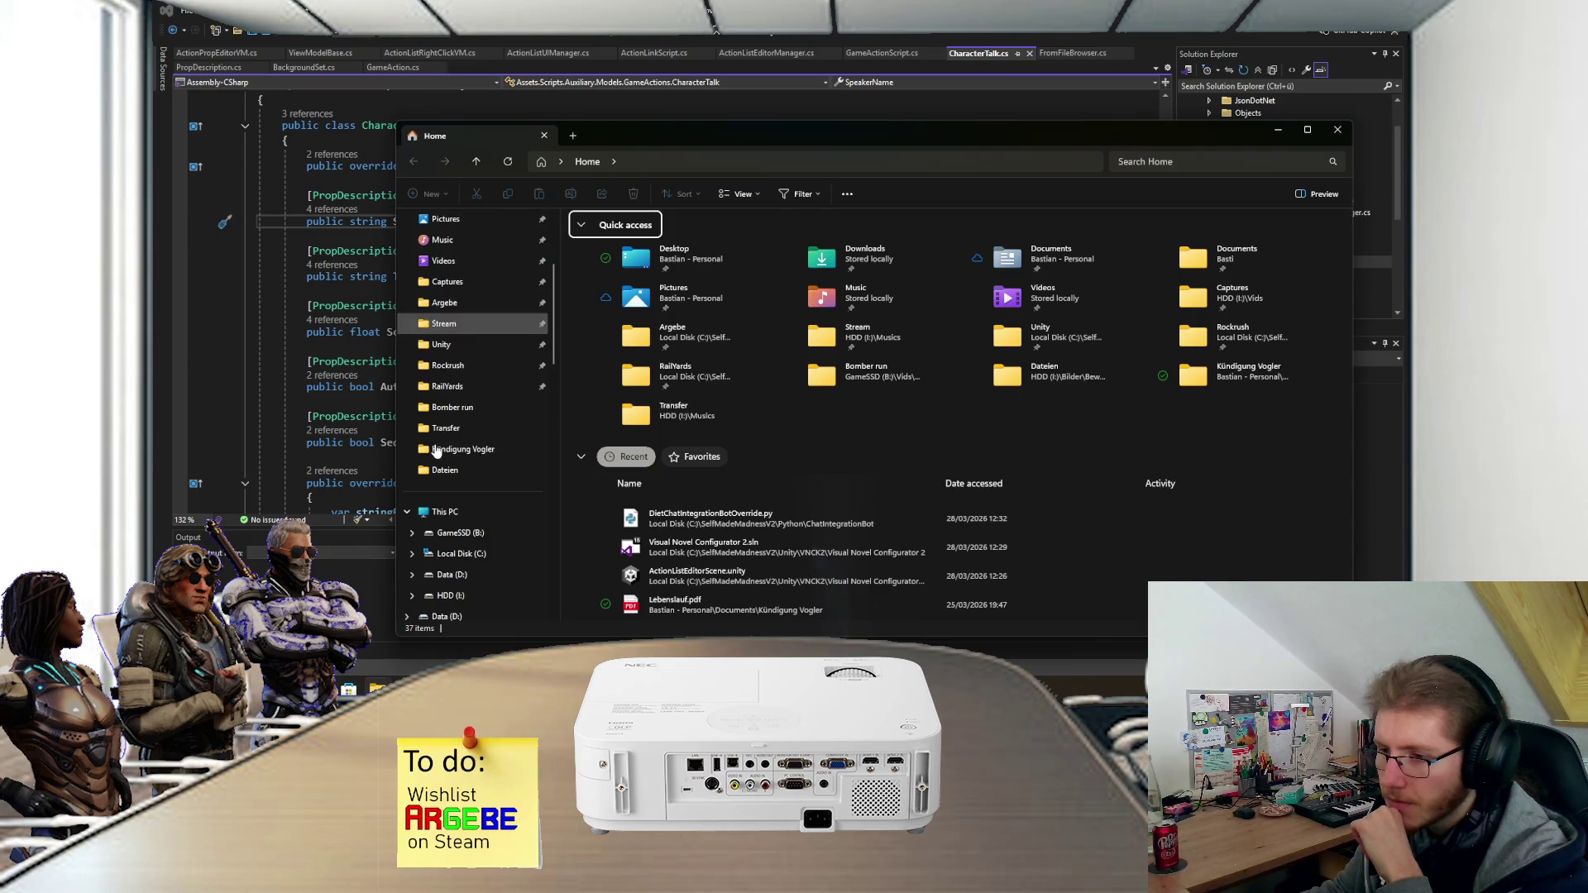
scroll(444, 472, down, 3)
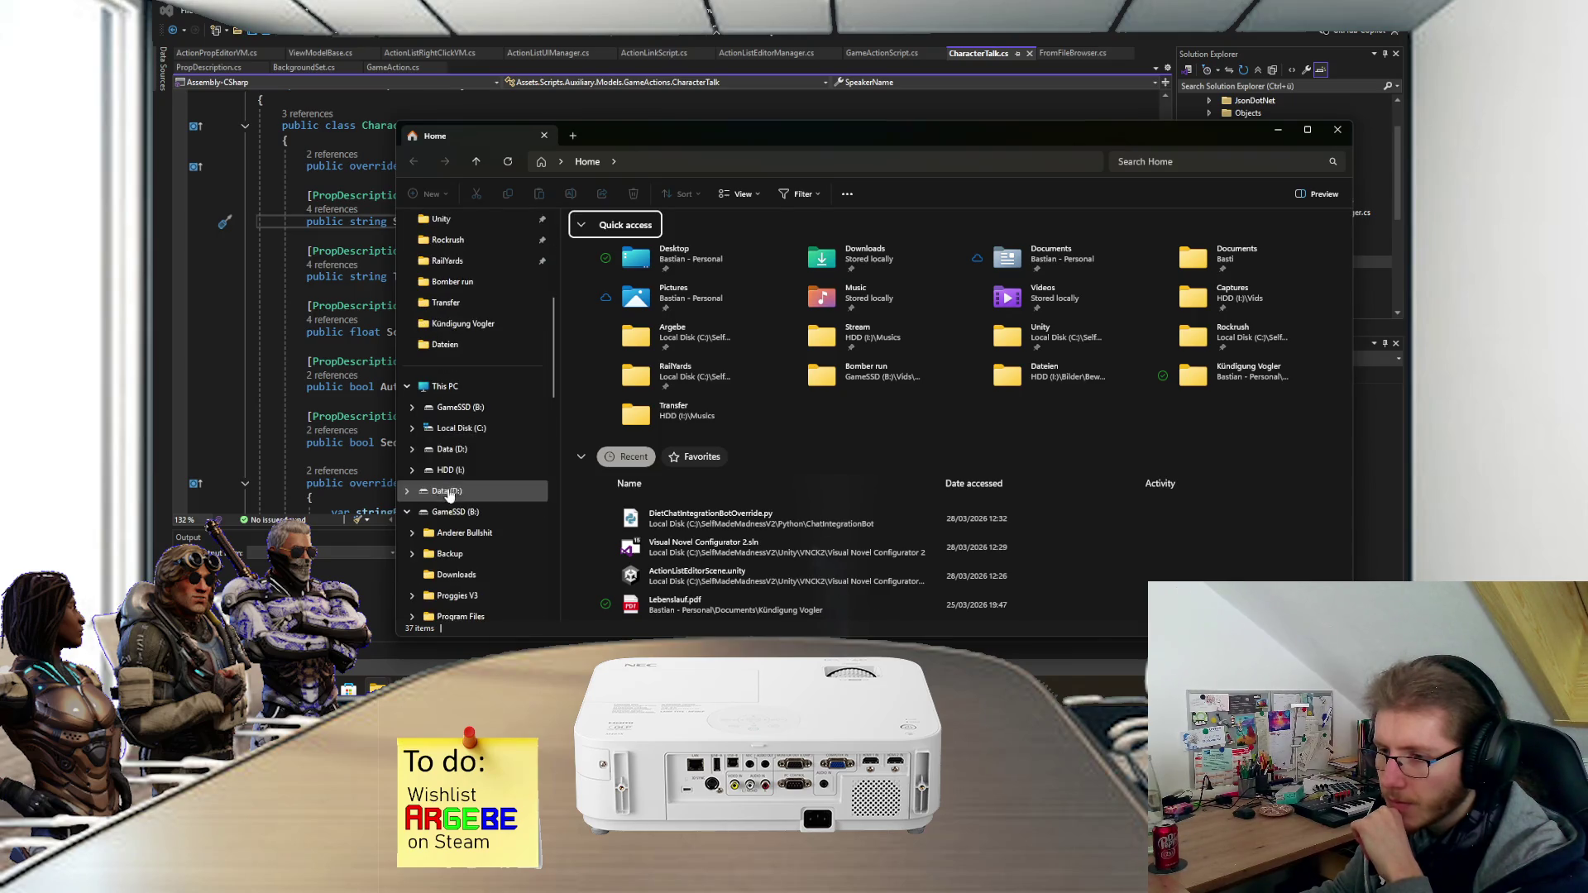
click(460, 428)
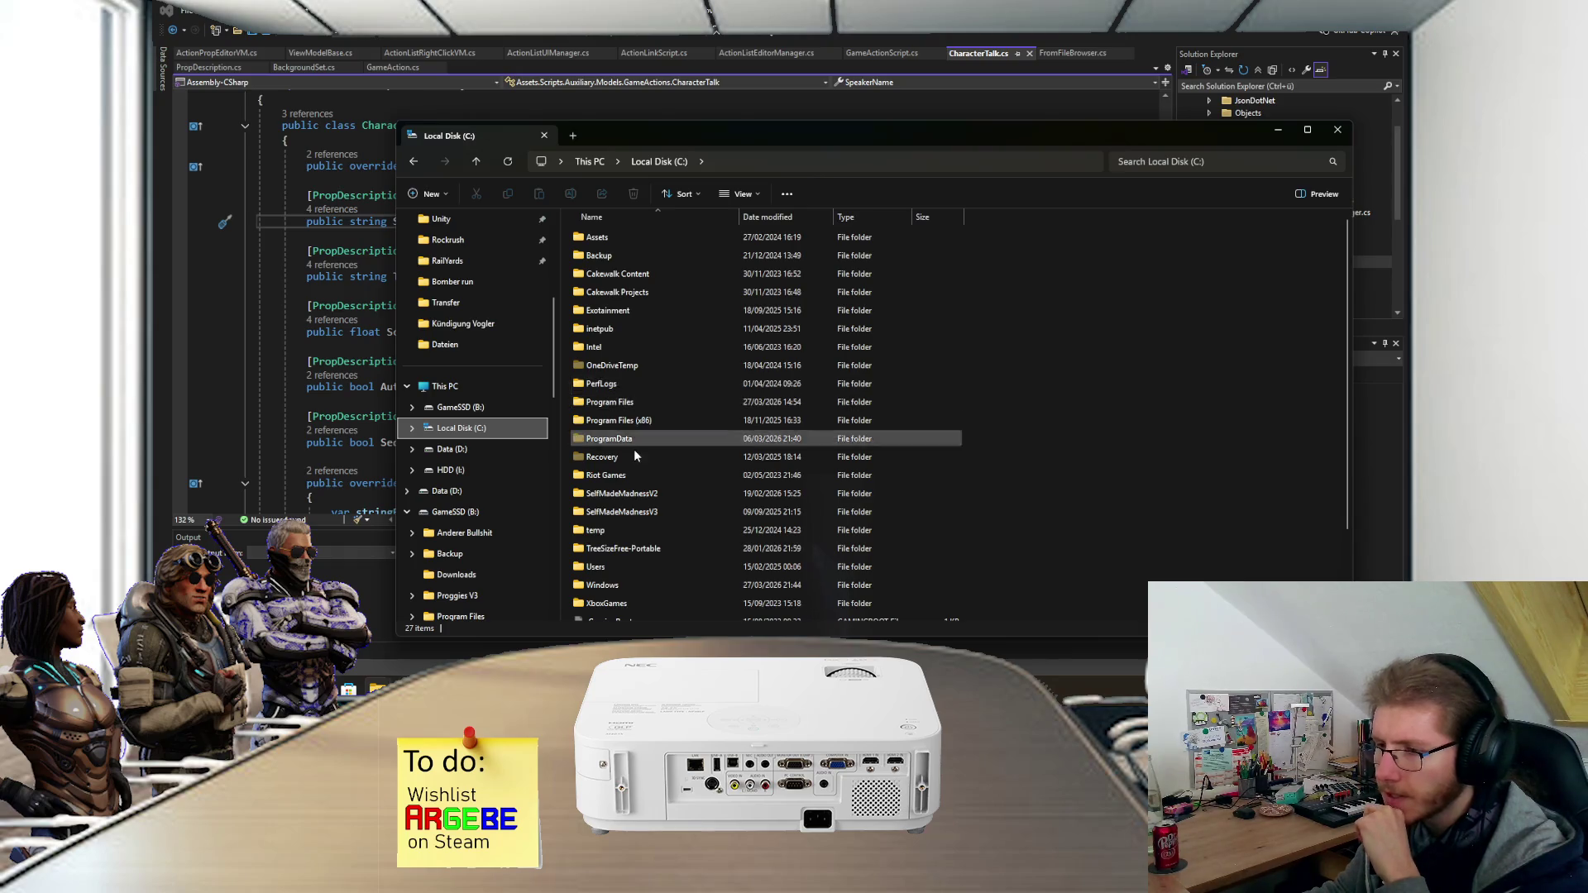
scroll(637, 430, down, 2)
double_click(648, 391)
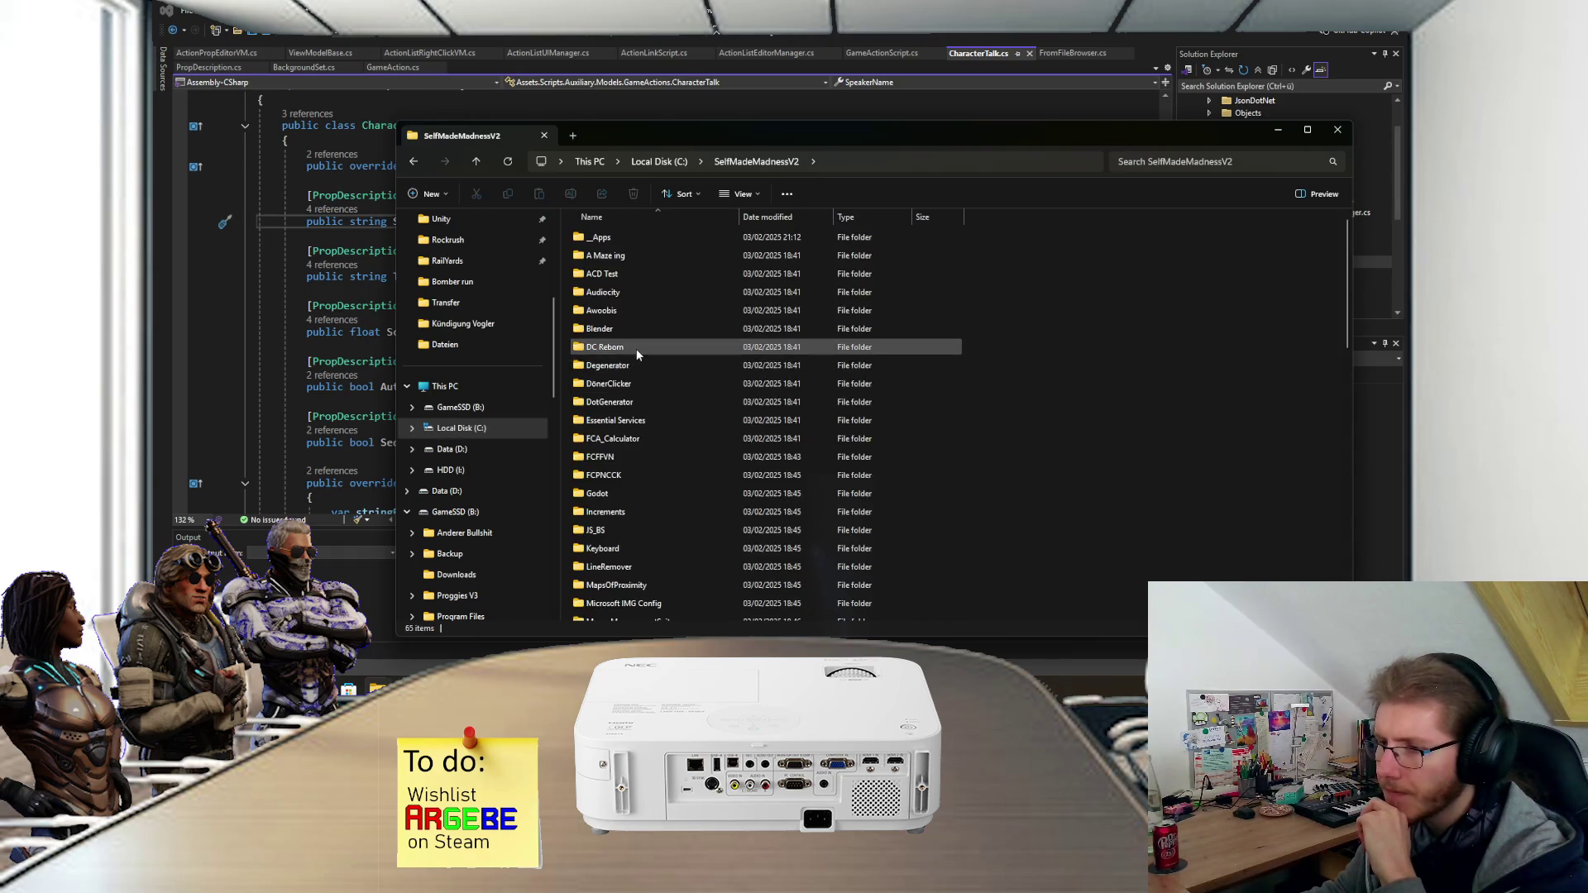
scroll(630, 391, down, 1)
scroll(628, 396, down, 5)
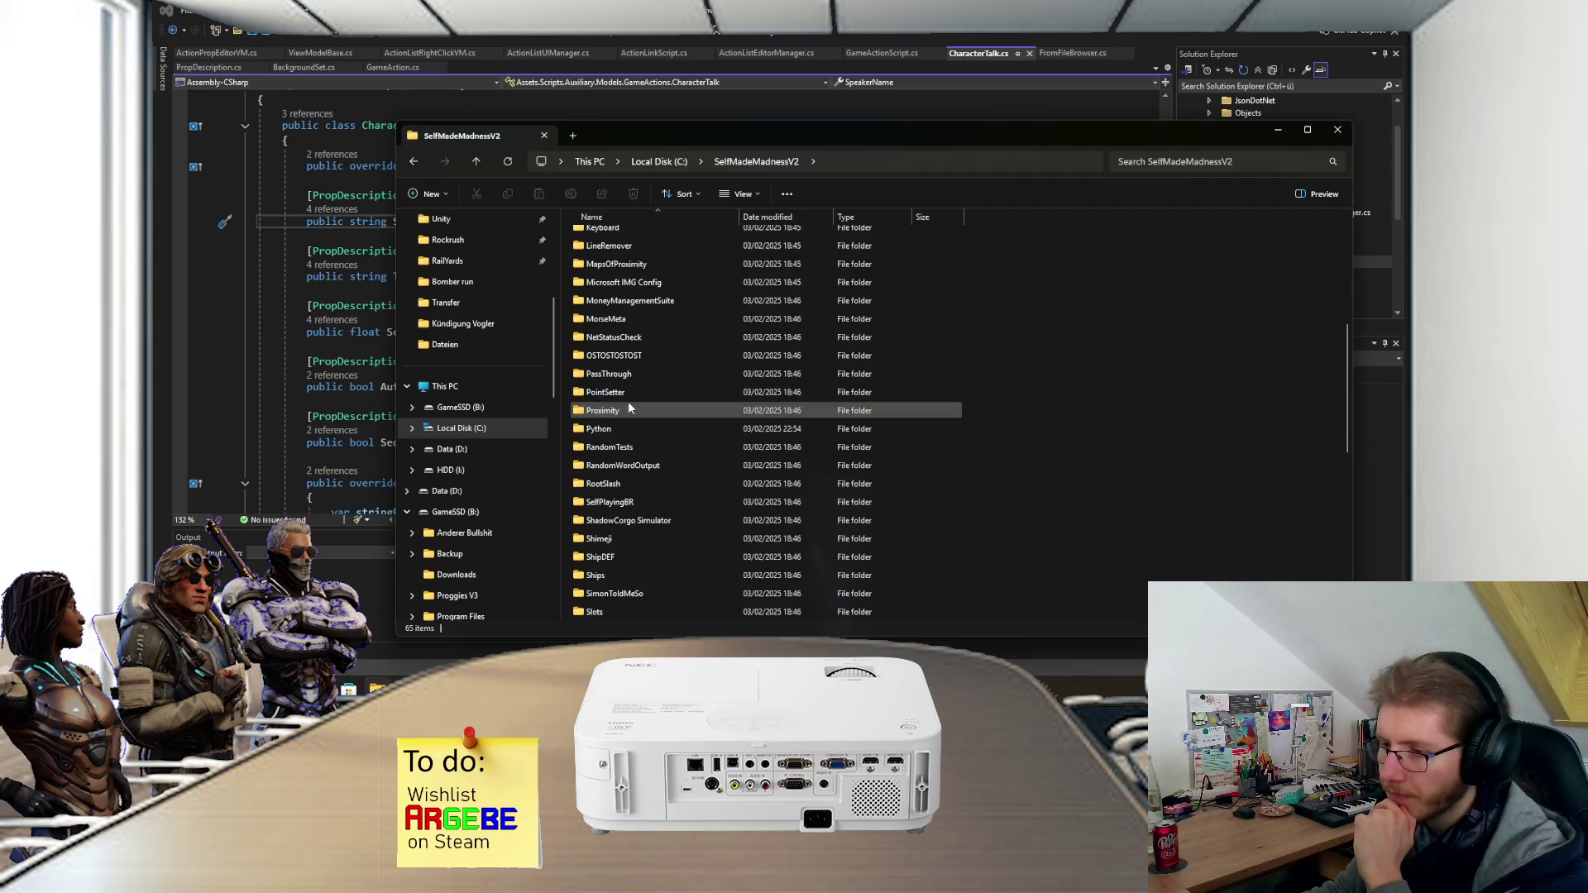
scroll(627, 410, up, 6)
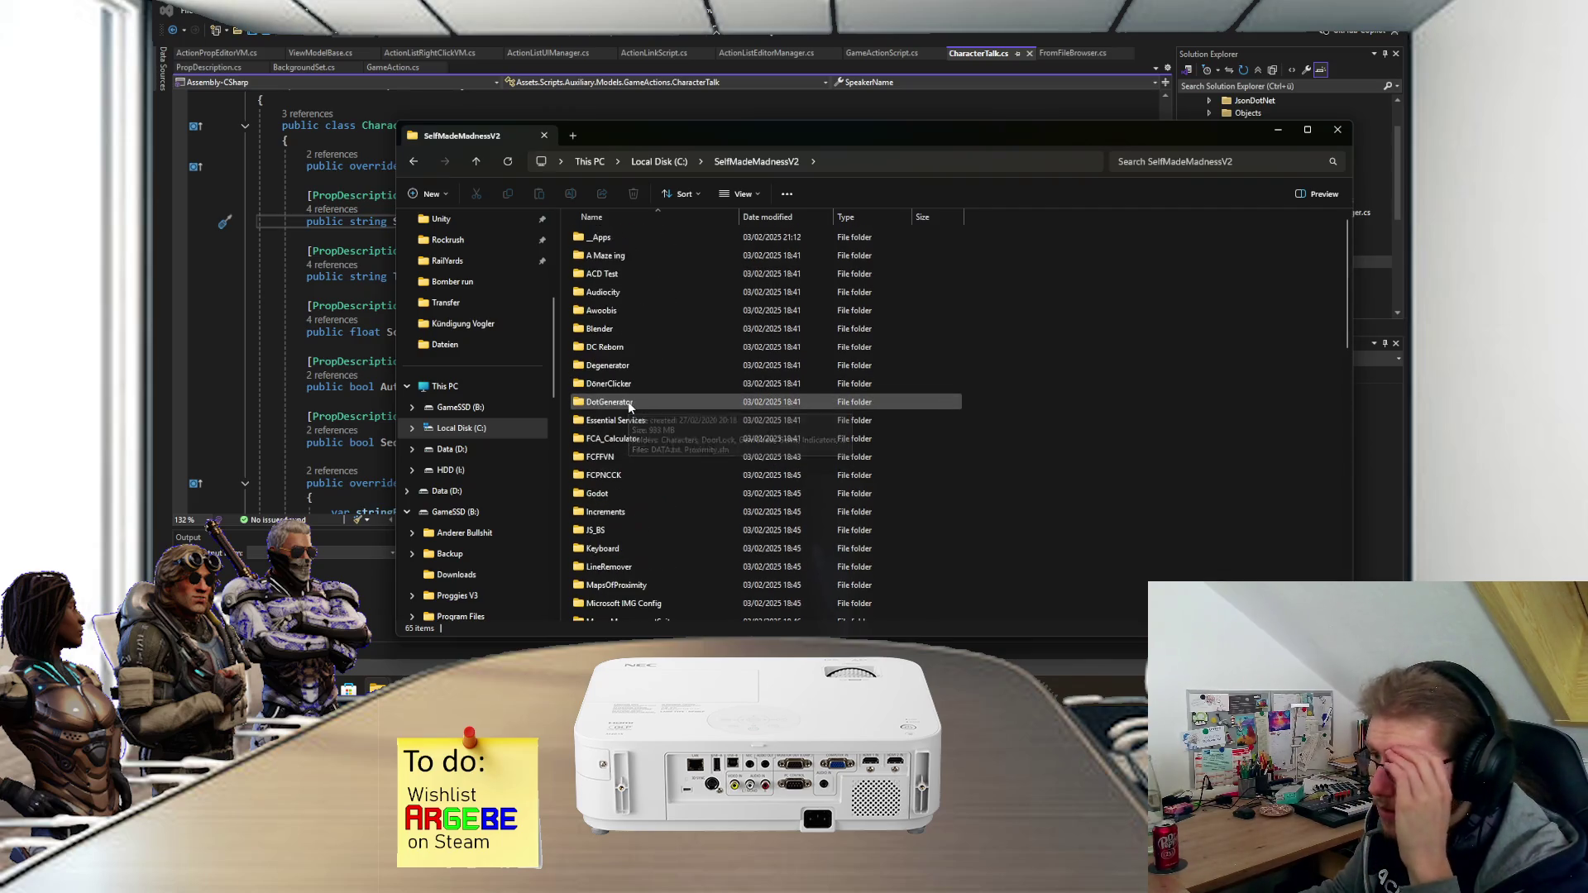
double_click(616, 456)
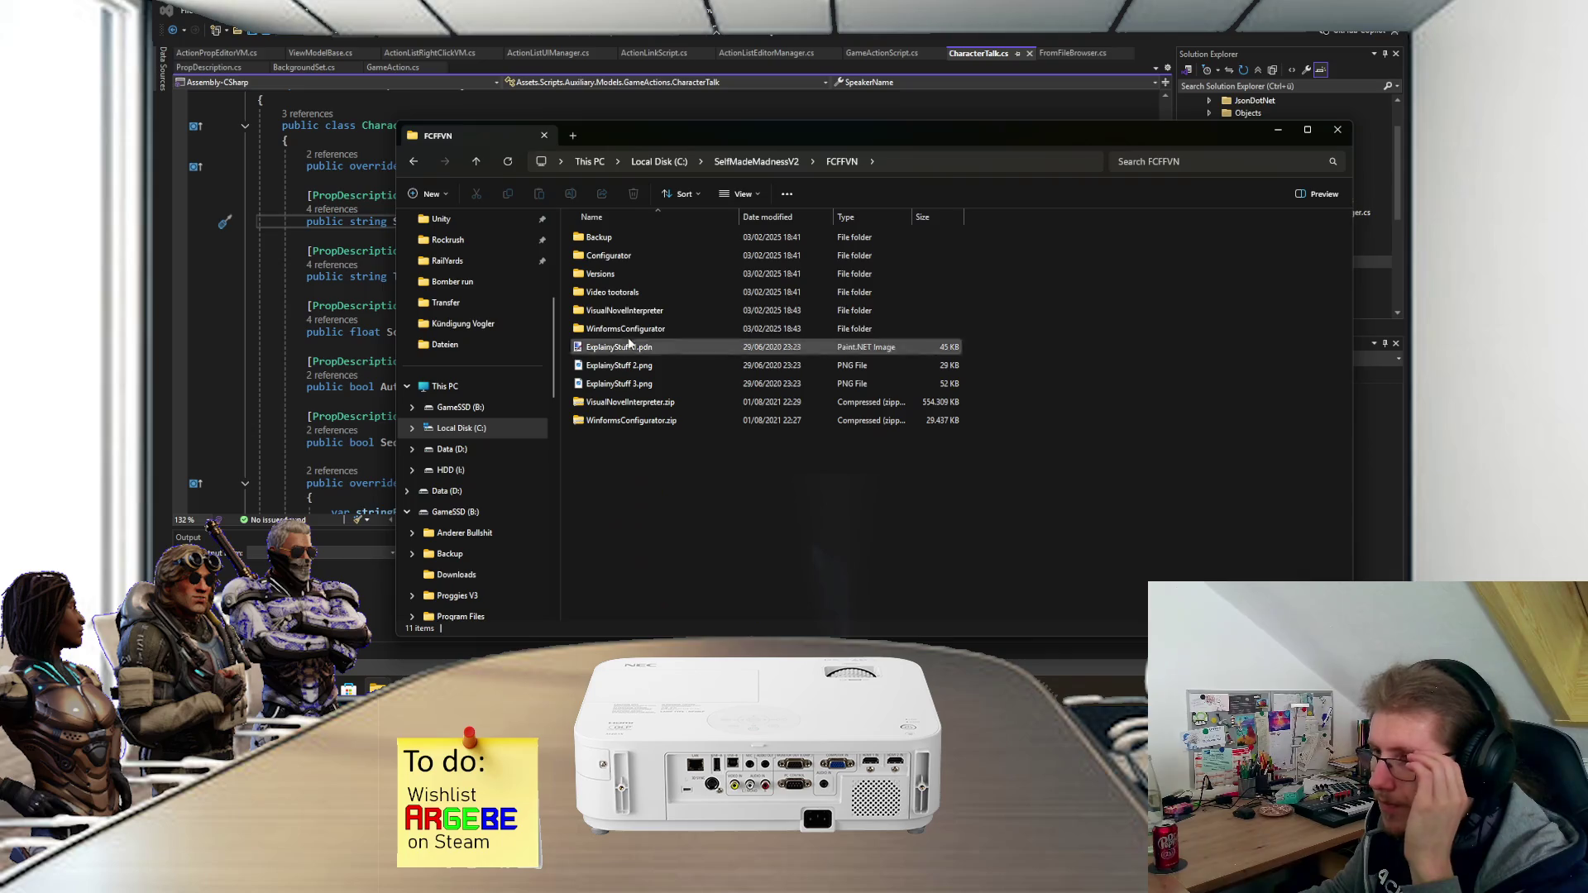
- Open Configurator > VNConfigurator > VNConfigurator > bin > Debug
double_click(636, 255)
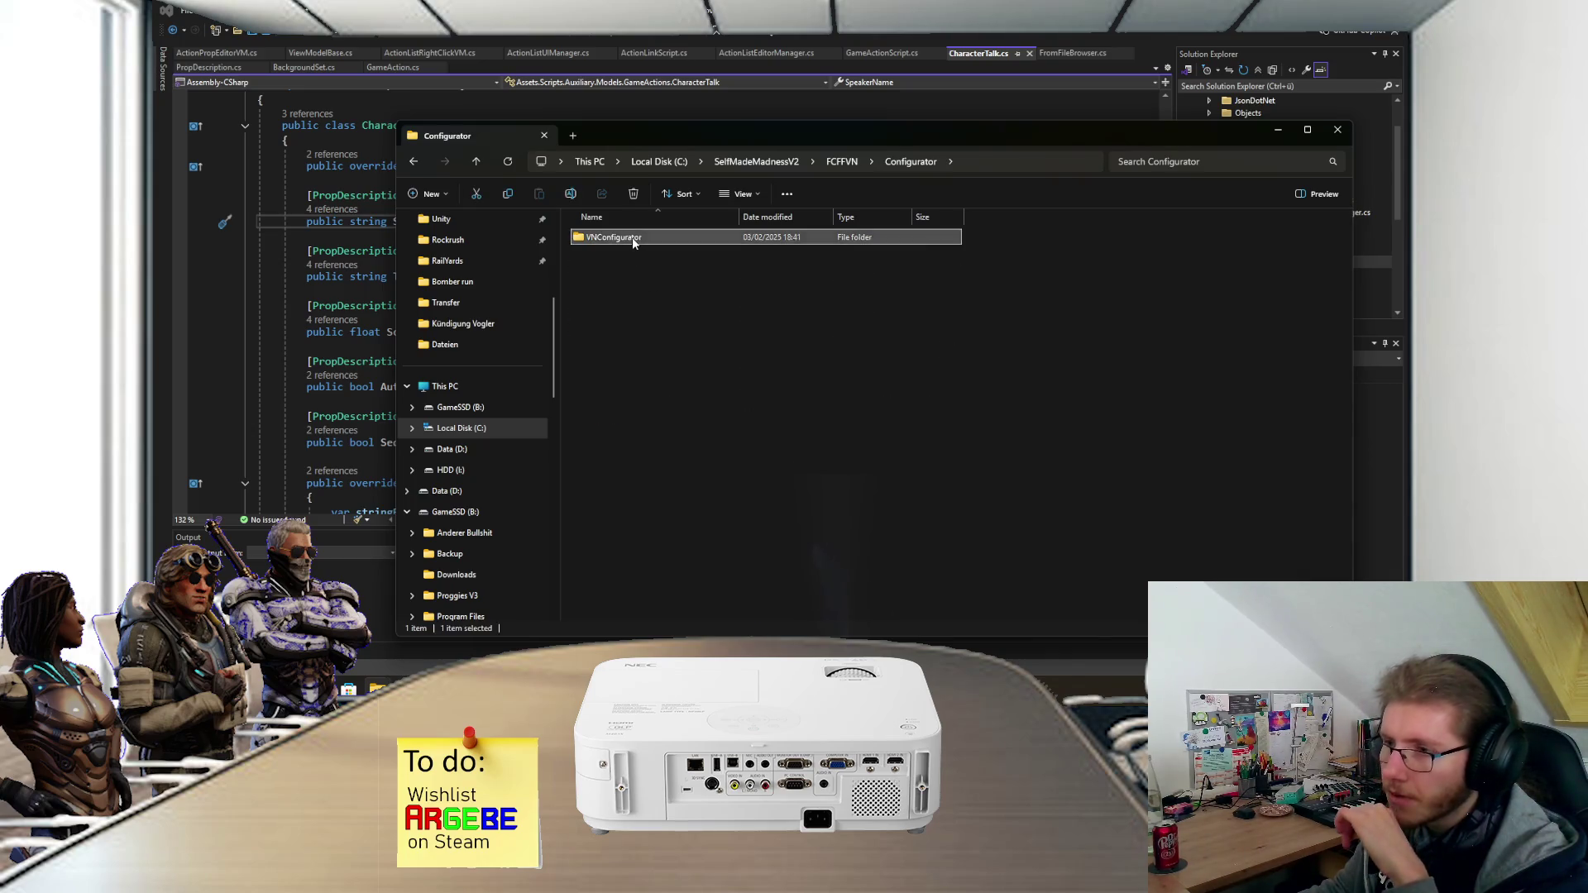
double_click(632, 237)
double_click(616, 292)
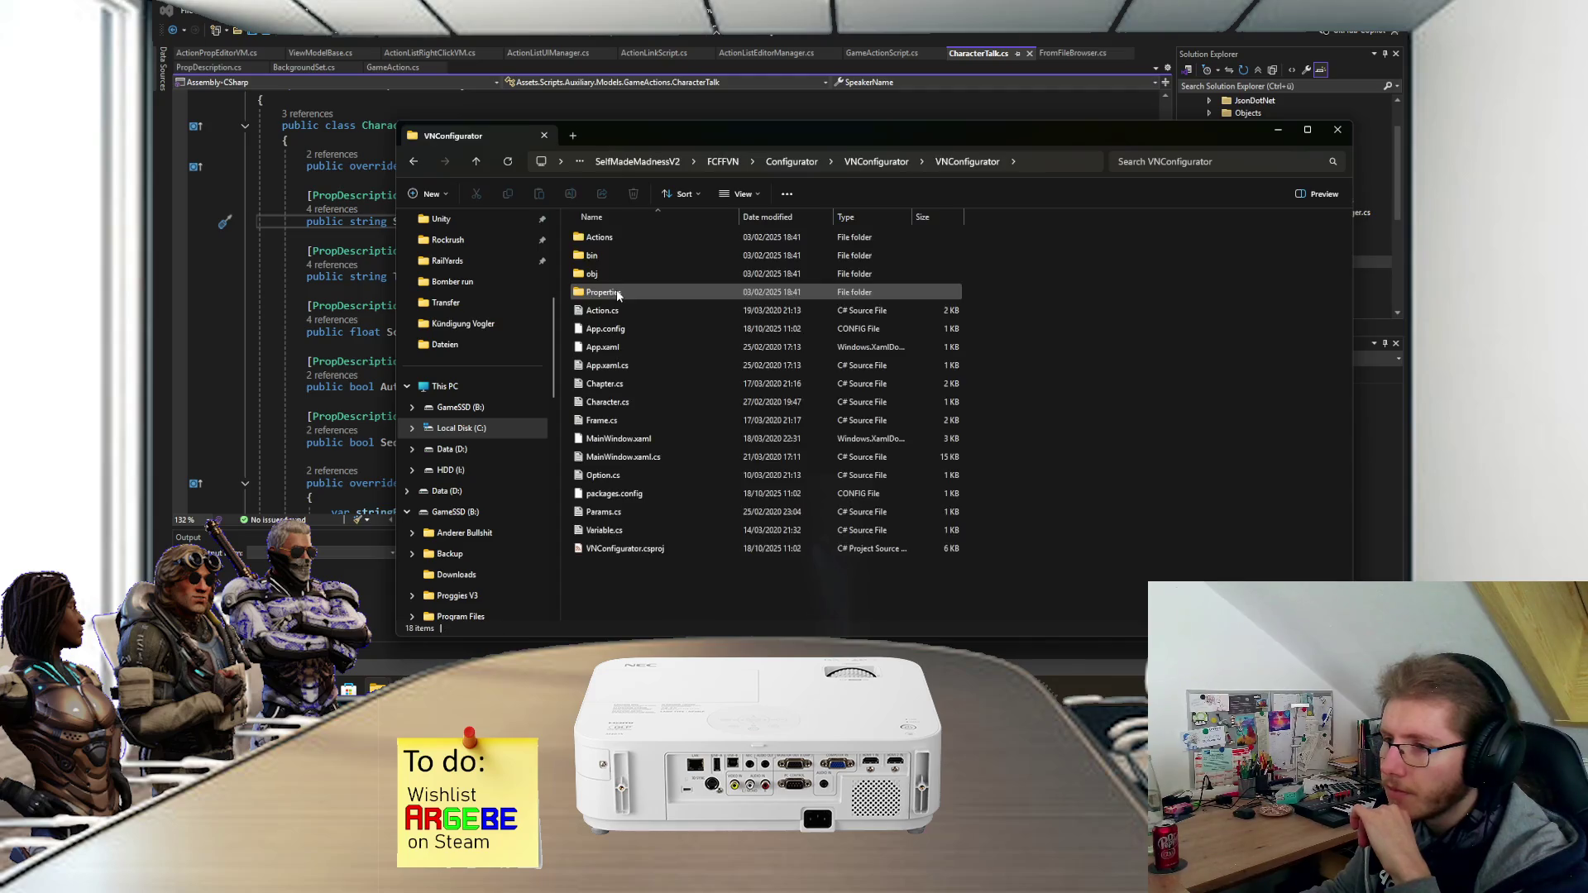
double_click(614, 259)
double_click(617, 241)
- Launch VNConfigurator.exe and close the Visual Novel Configurator v0.1 window
click(625, 293)
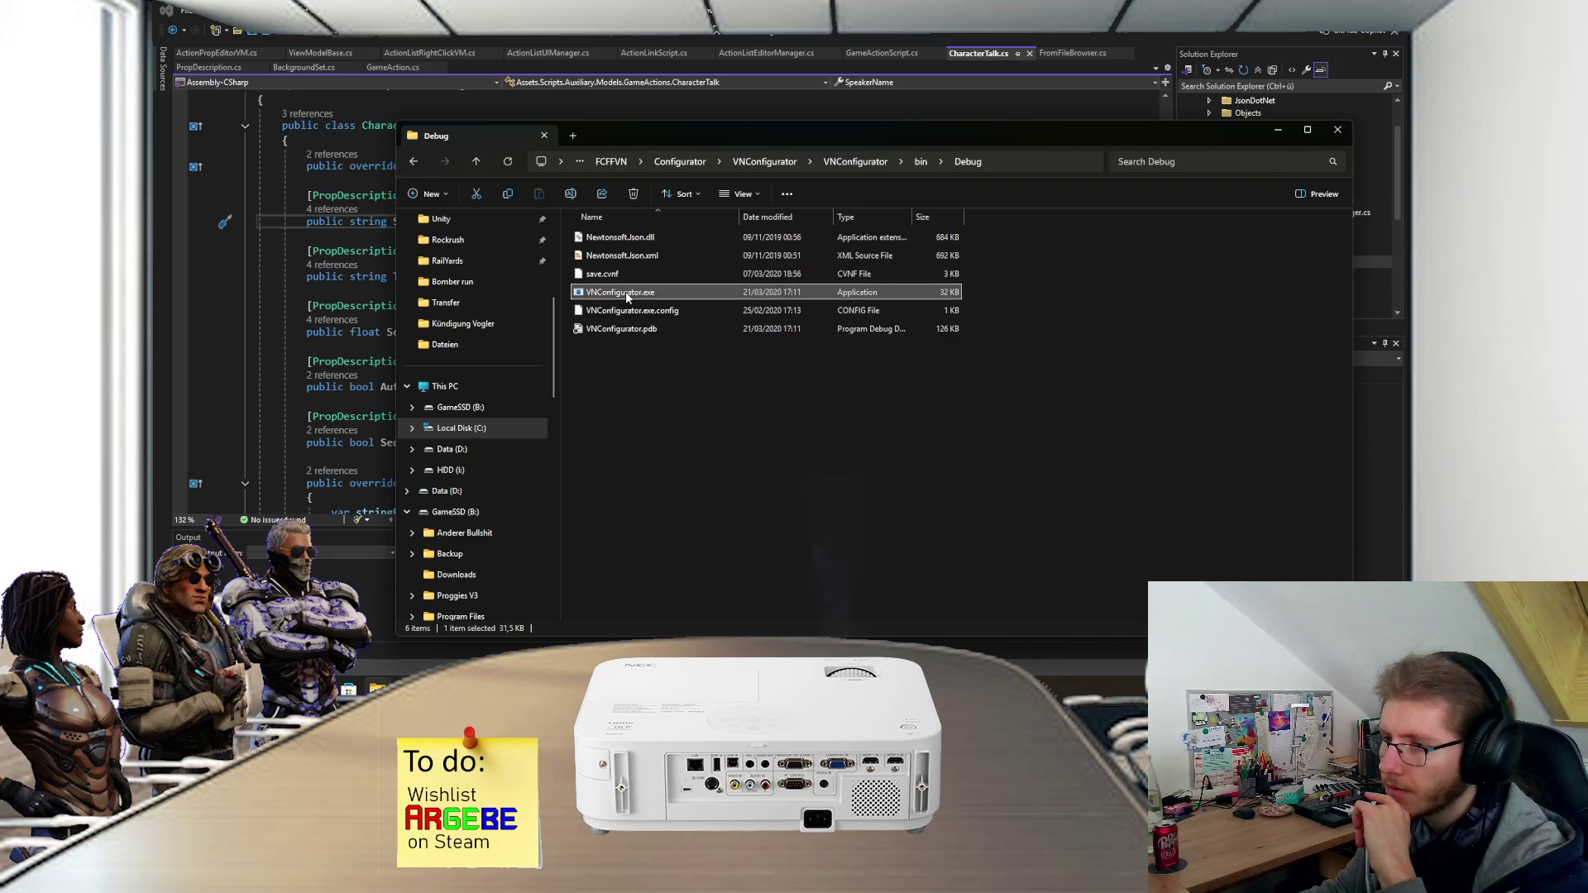
double_click(625, 294)
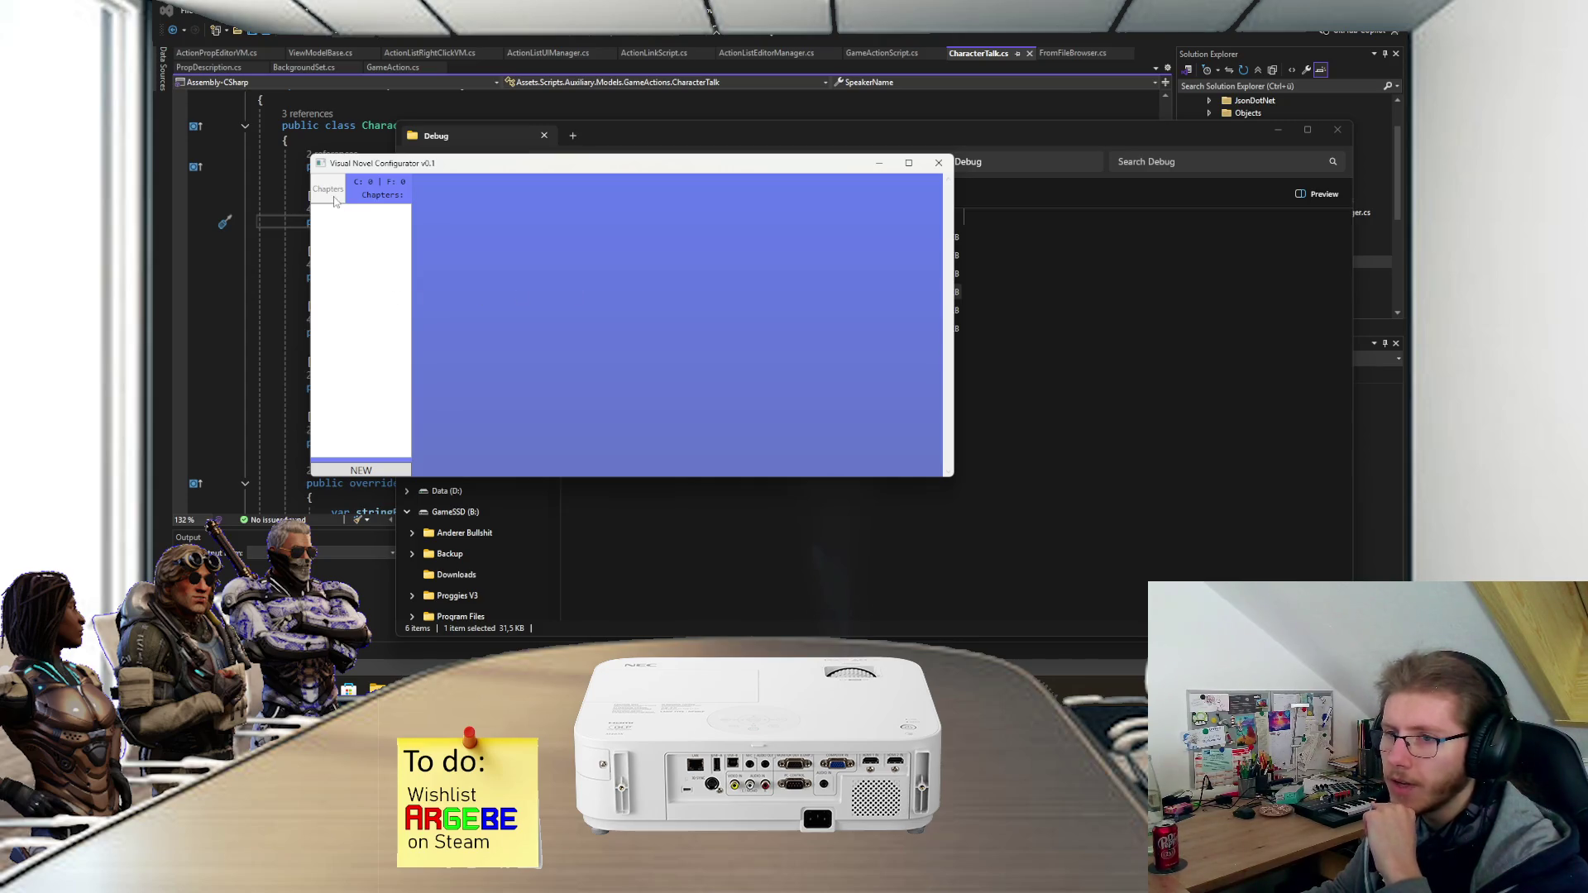
click(939, 163)
- Back up to FCFFVN and run VNConfigurator.exe from WinformsConfigurator\VNConfigurator\VNConfigurator\bin\Debug
key(BackSpace)
key(BackSpace)
key(BackSpace)
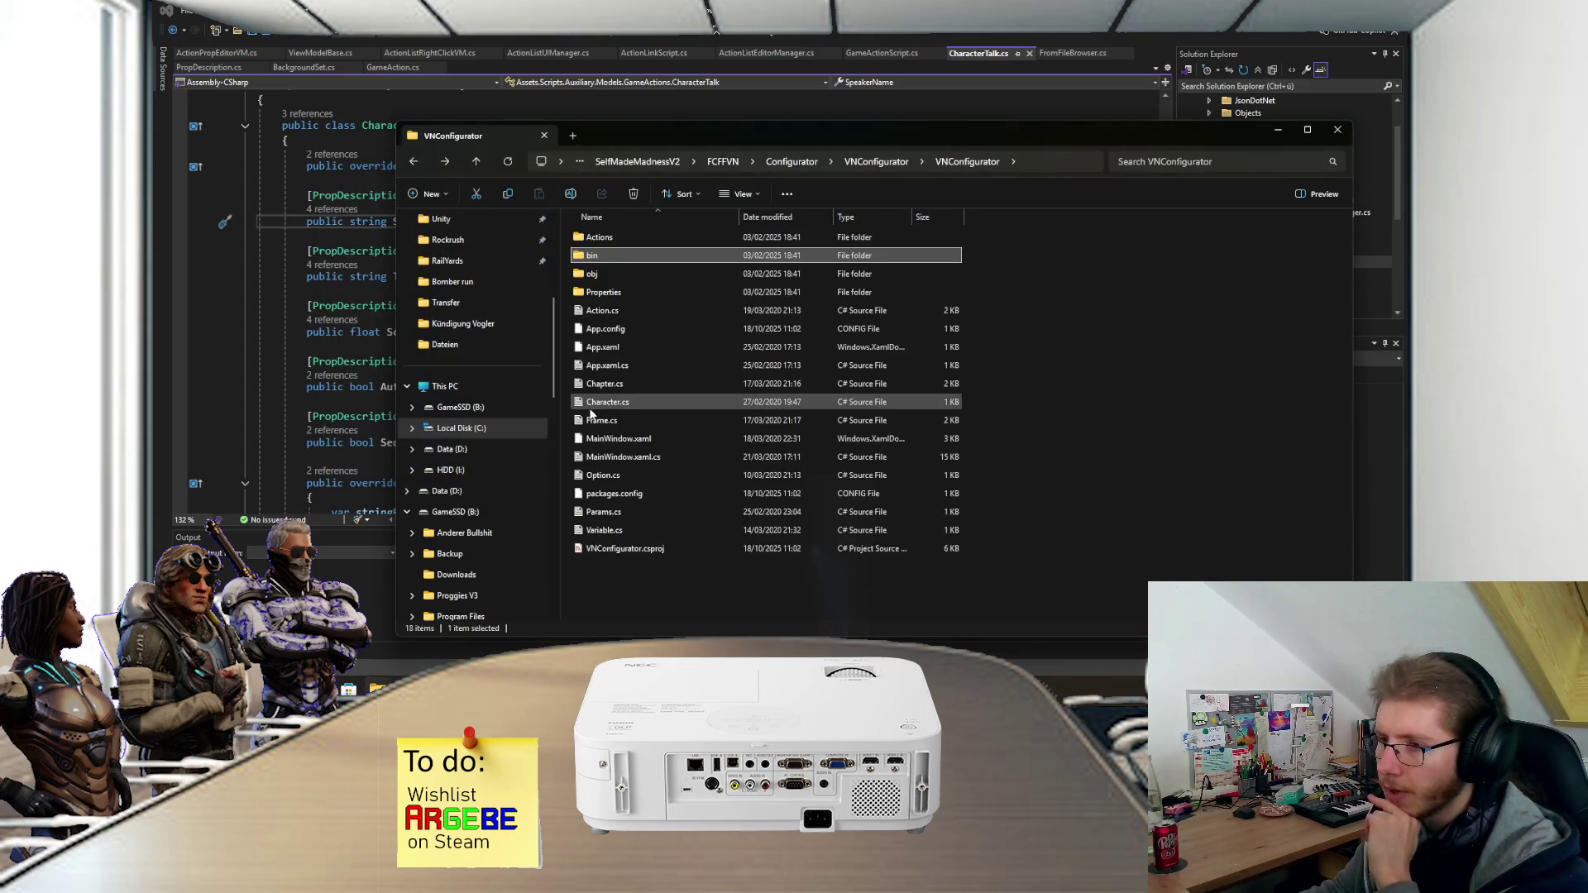
key(BackSpace)
key(BackSpace)
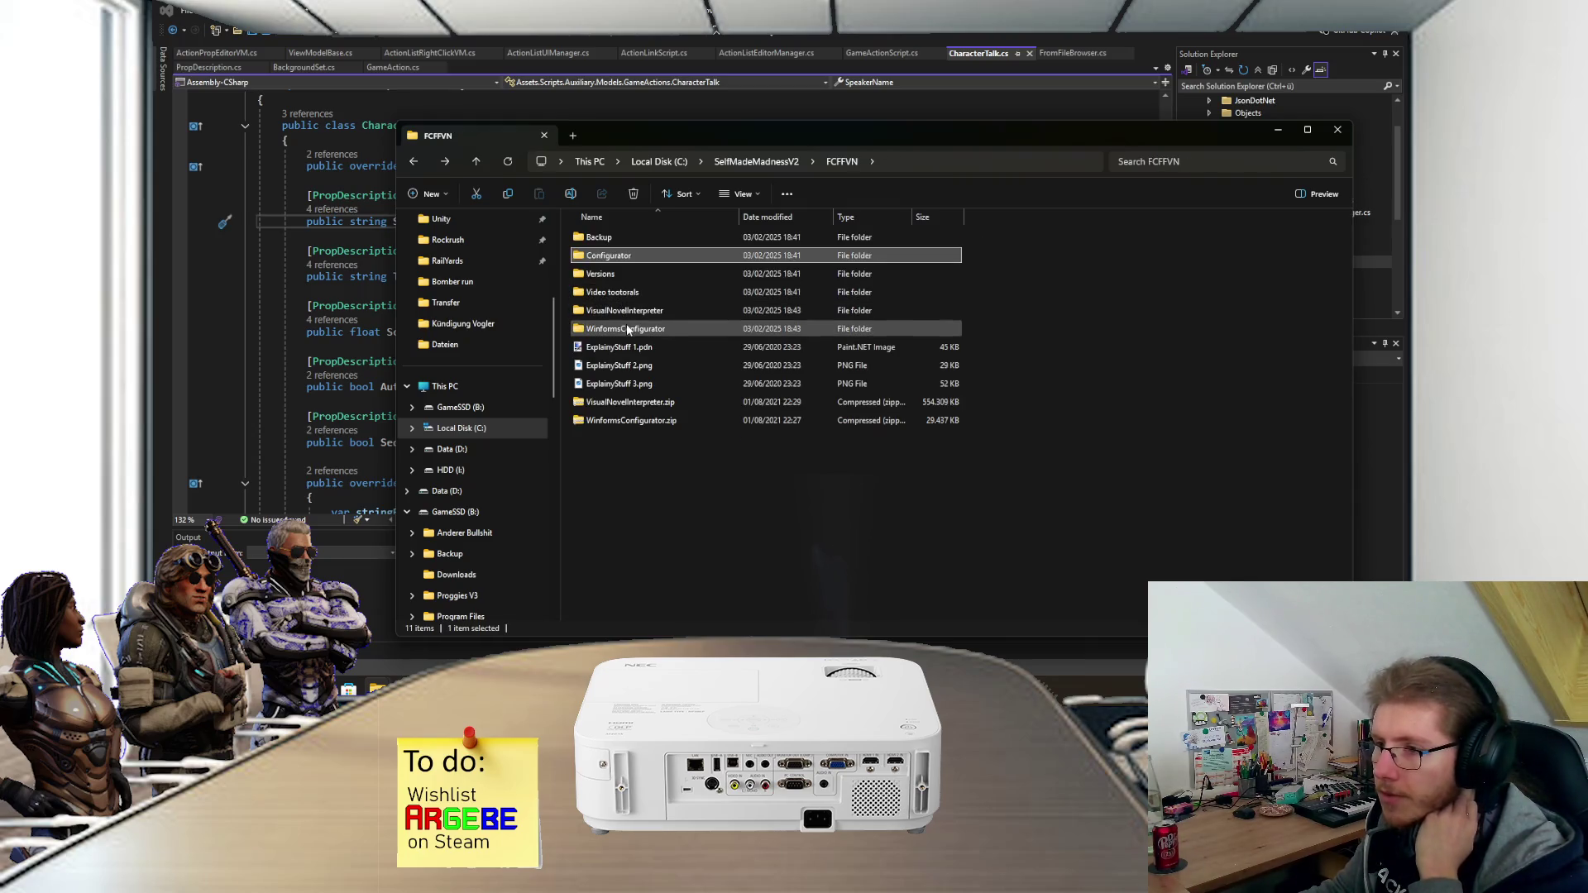
double_click(625, 328)
double_click(625, 240)
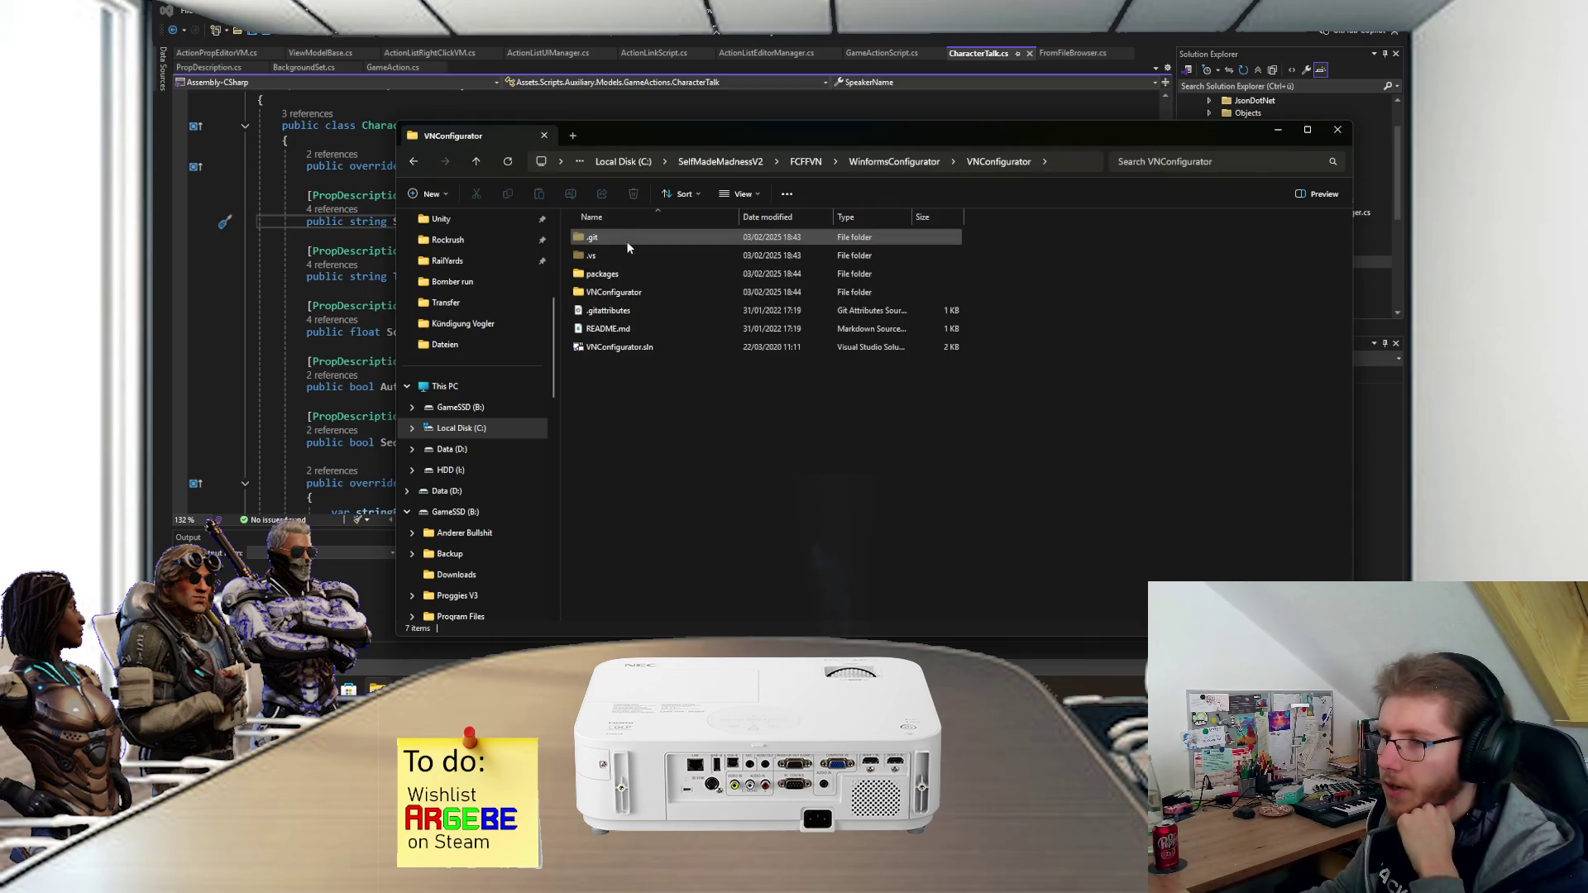
double_click(608, 293)
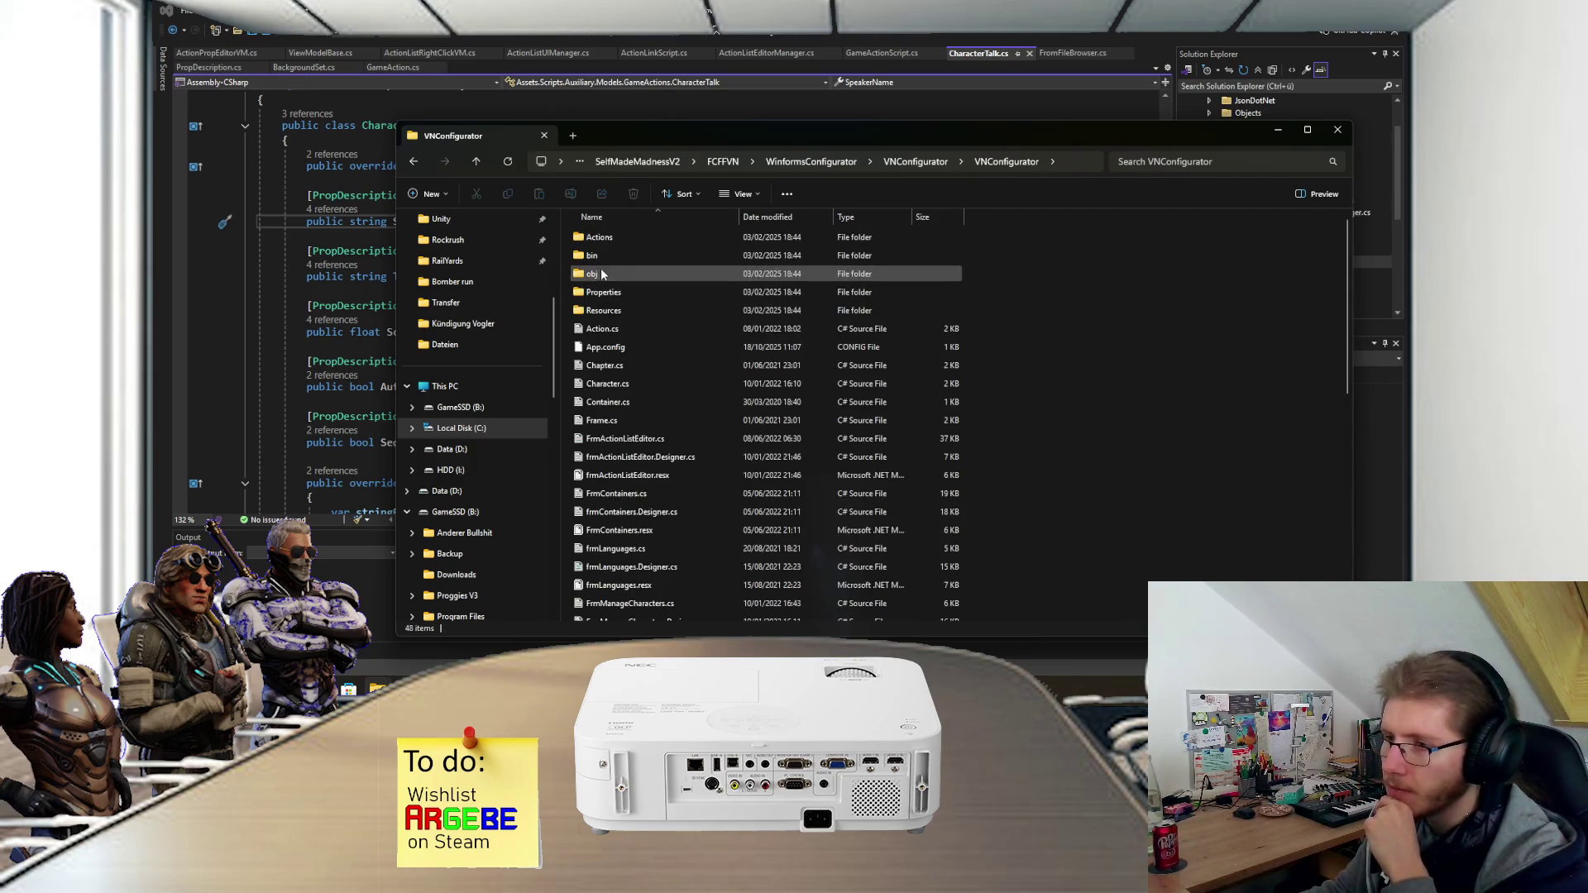
double_click(611, 256)
double_click(623, 240)
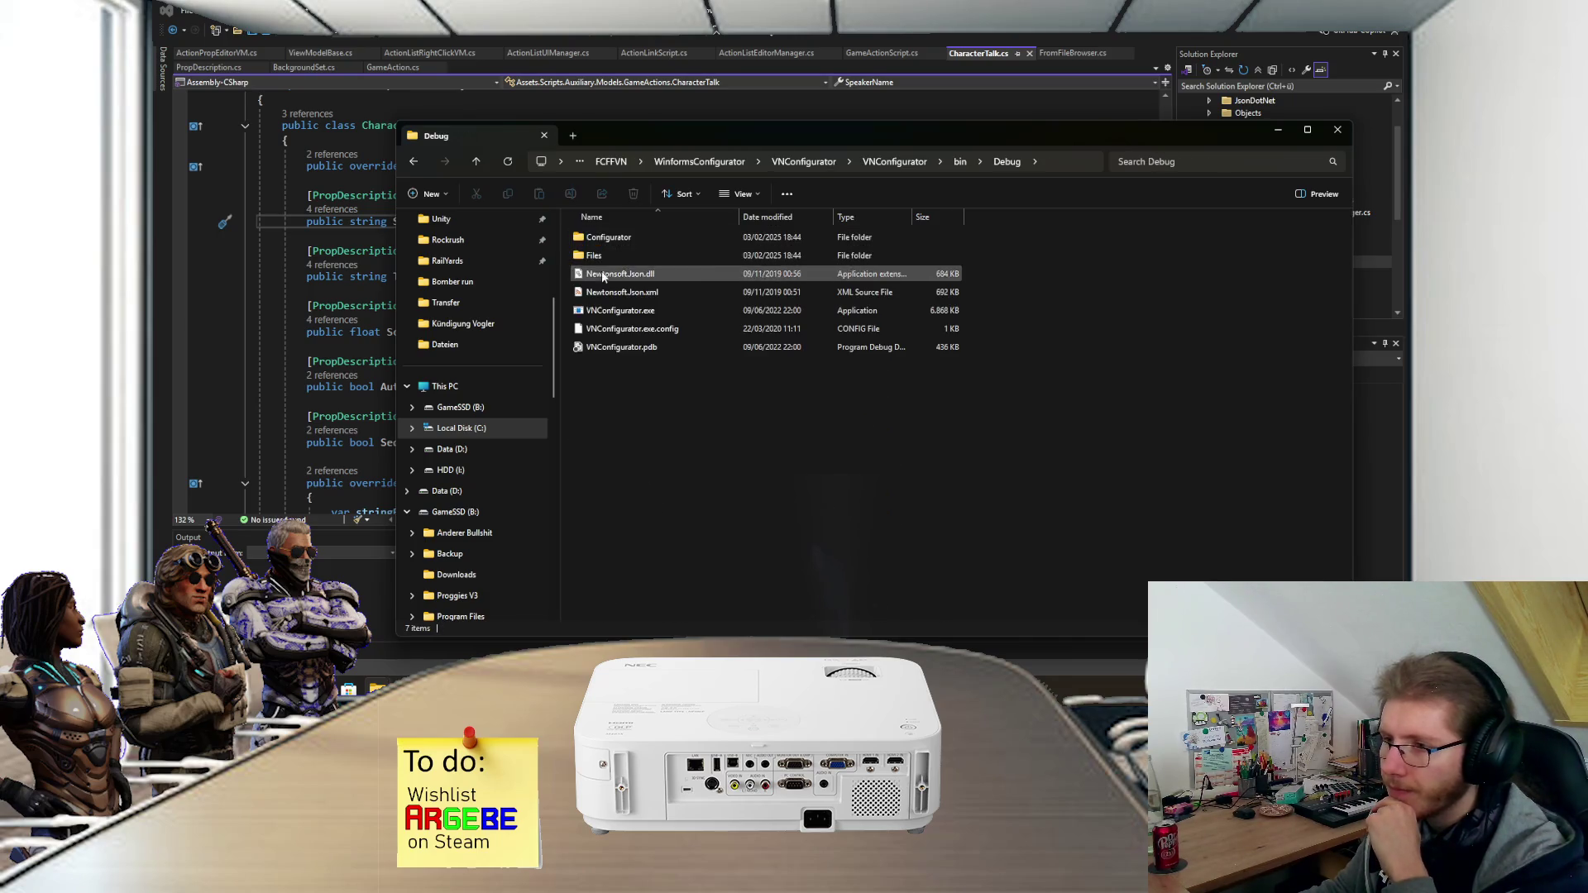
click(626, 313)
double_click(626, 312)
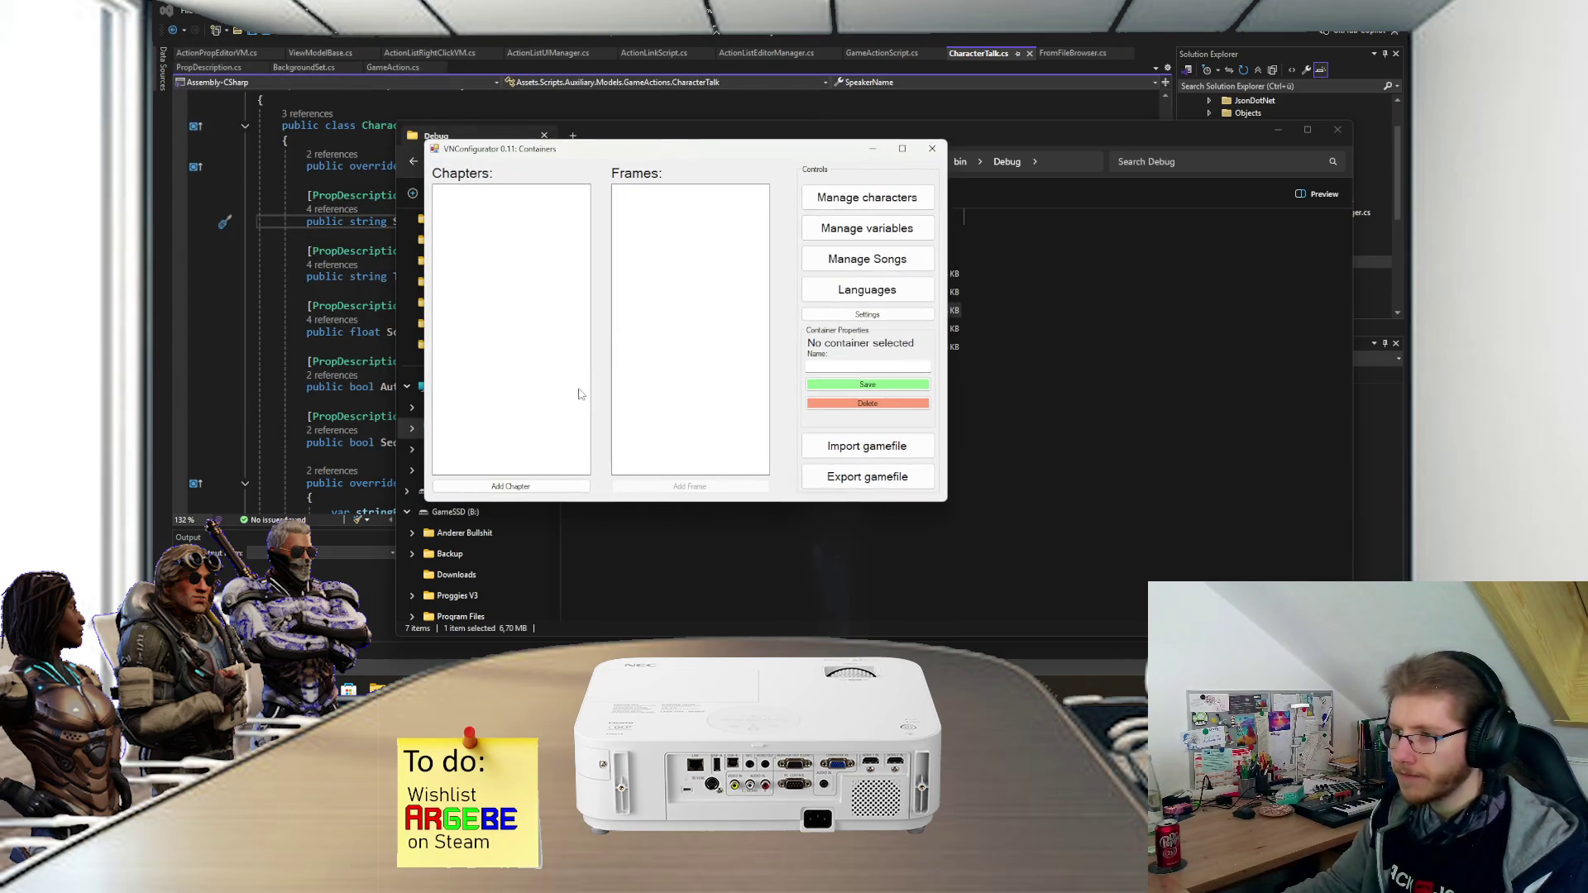
- Close the Manage characters window without saving changes
click(811, 197)
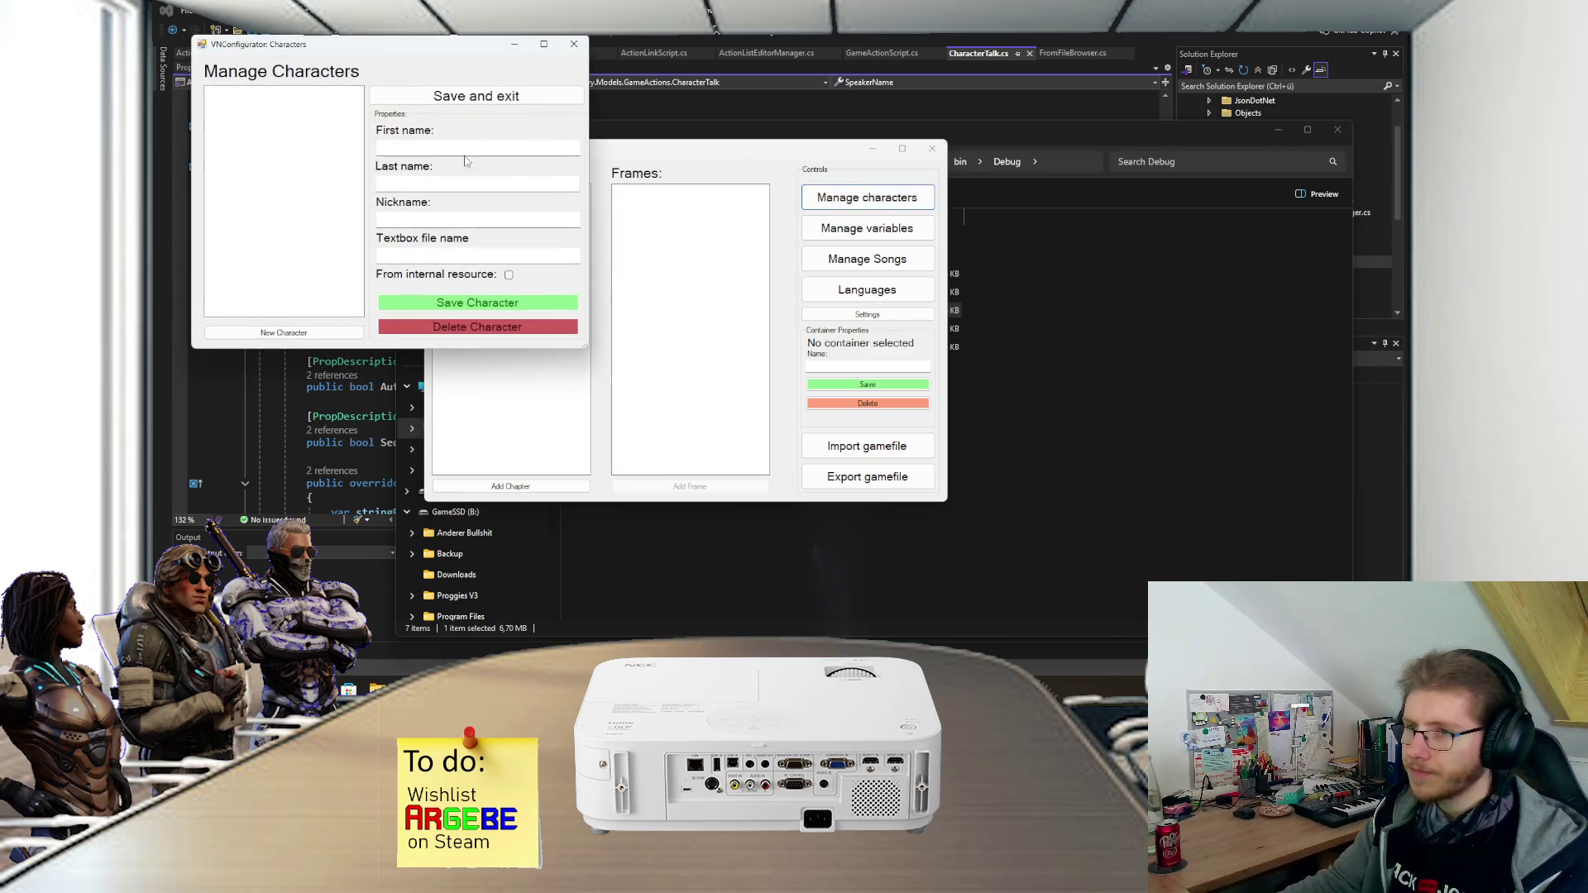
click(573, 44)
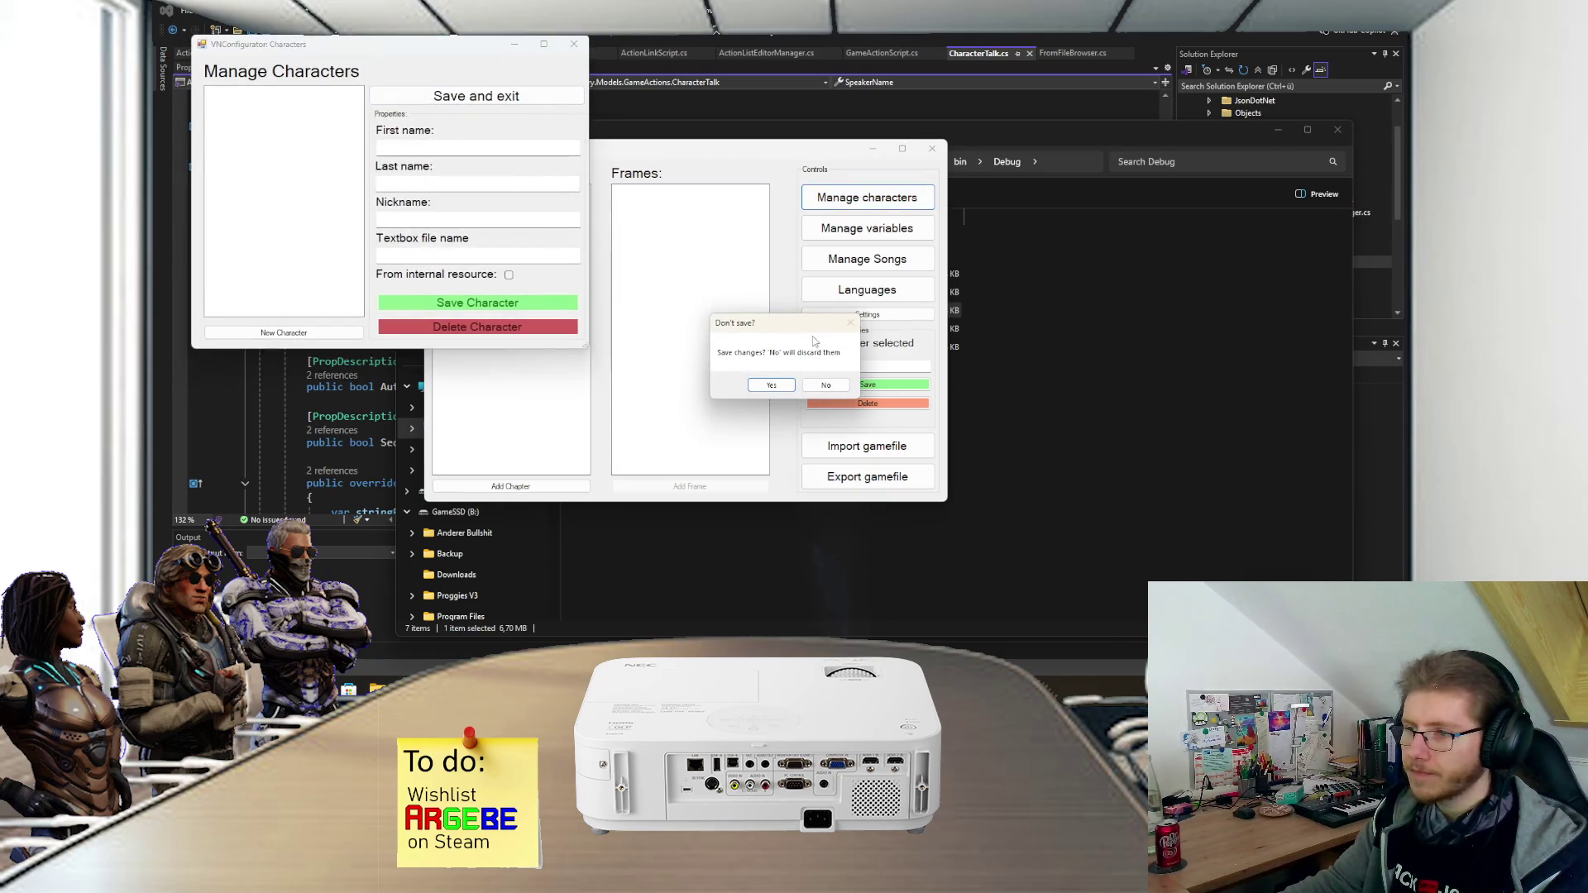
click(817, 384)
- Add a new chapter and frame, and open the frame's Action List Editor
click(547, 491)
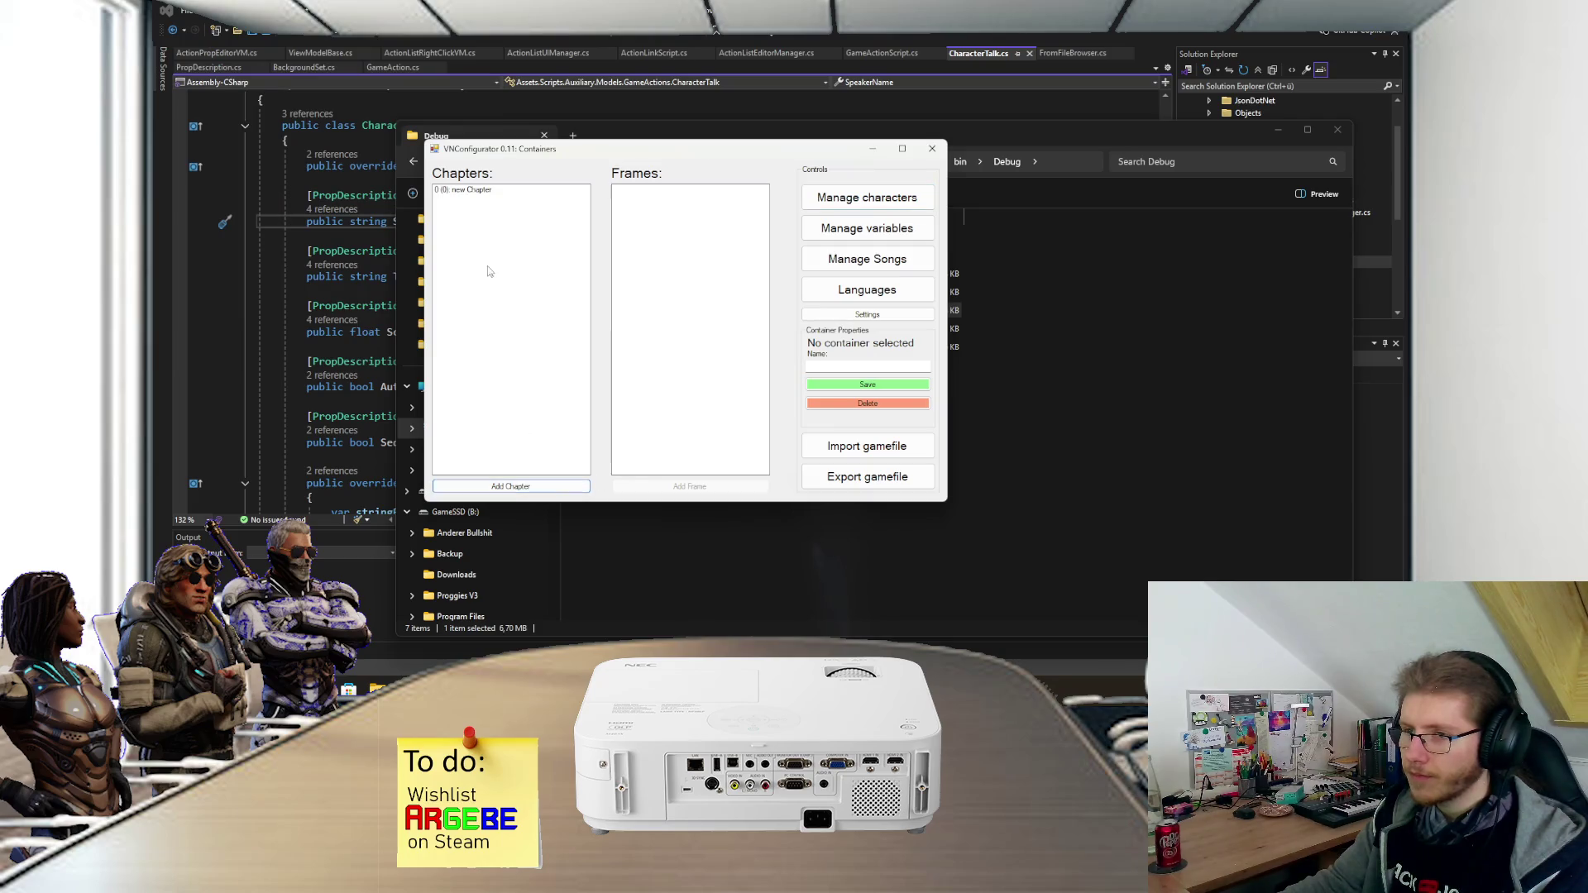
click(484, 191)
click(669, 484)
click(635, 190)
double_click(635, 192)
- Add a Set Background action to the frame's action list
double_click(452, 134)
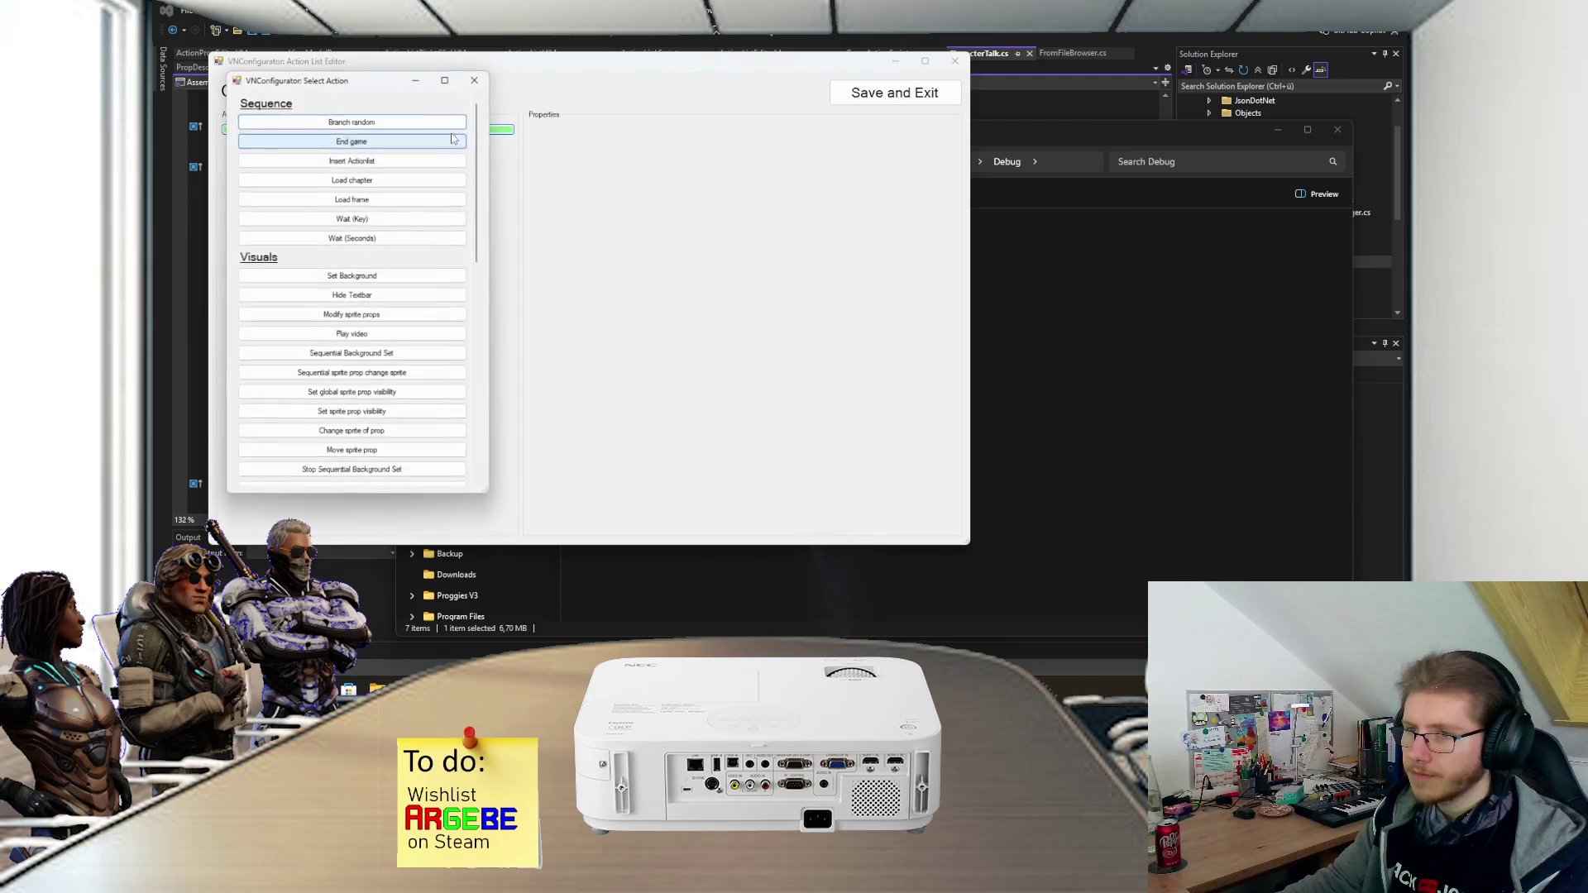
scroll(443, 207, down, 6)
scroll(430, 280, up, 4)
scroll(430, 281, up, 2)
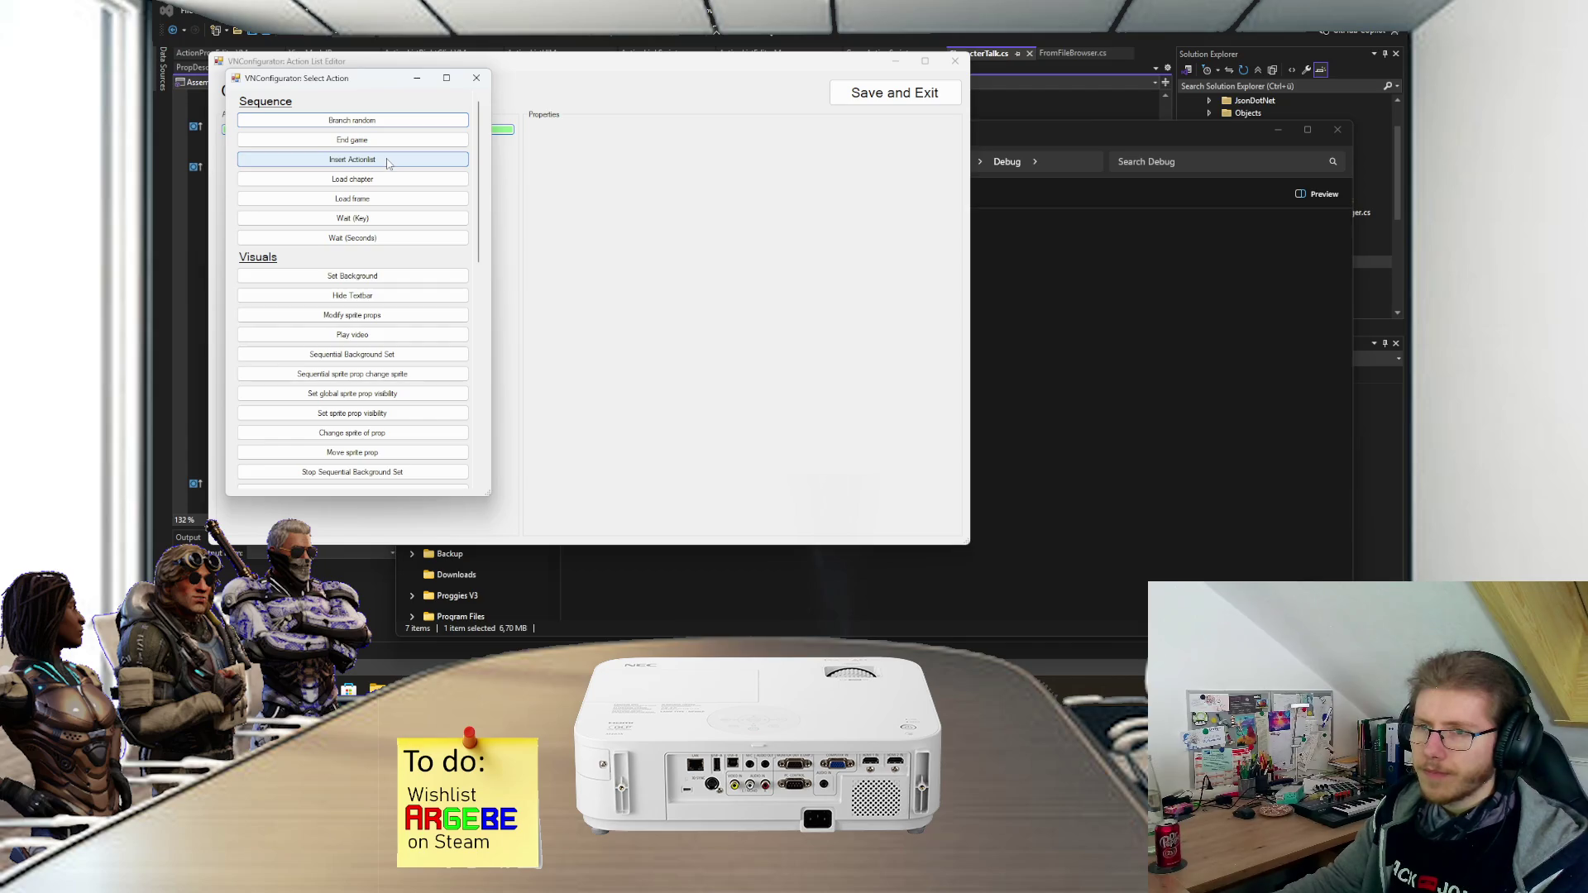
click(344, 275)
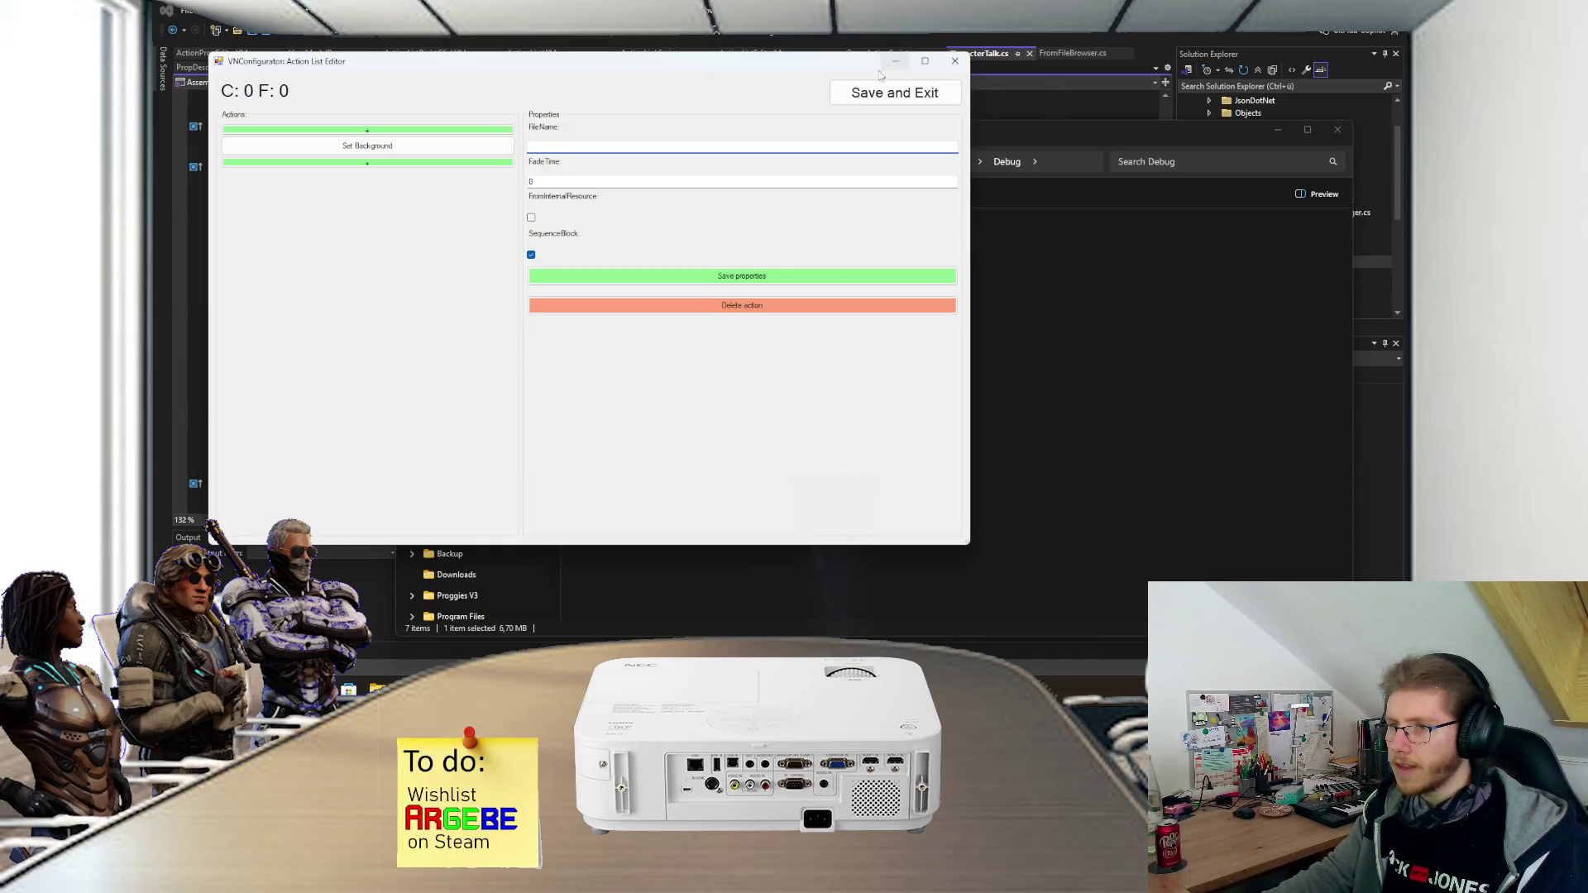
- Add a Character talk action after Set Background
click(443, 163)
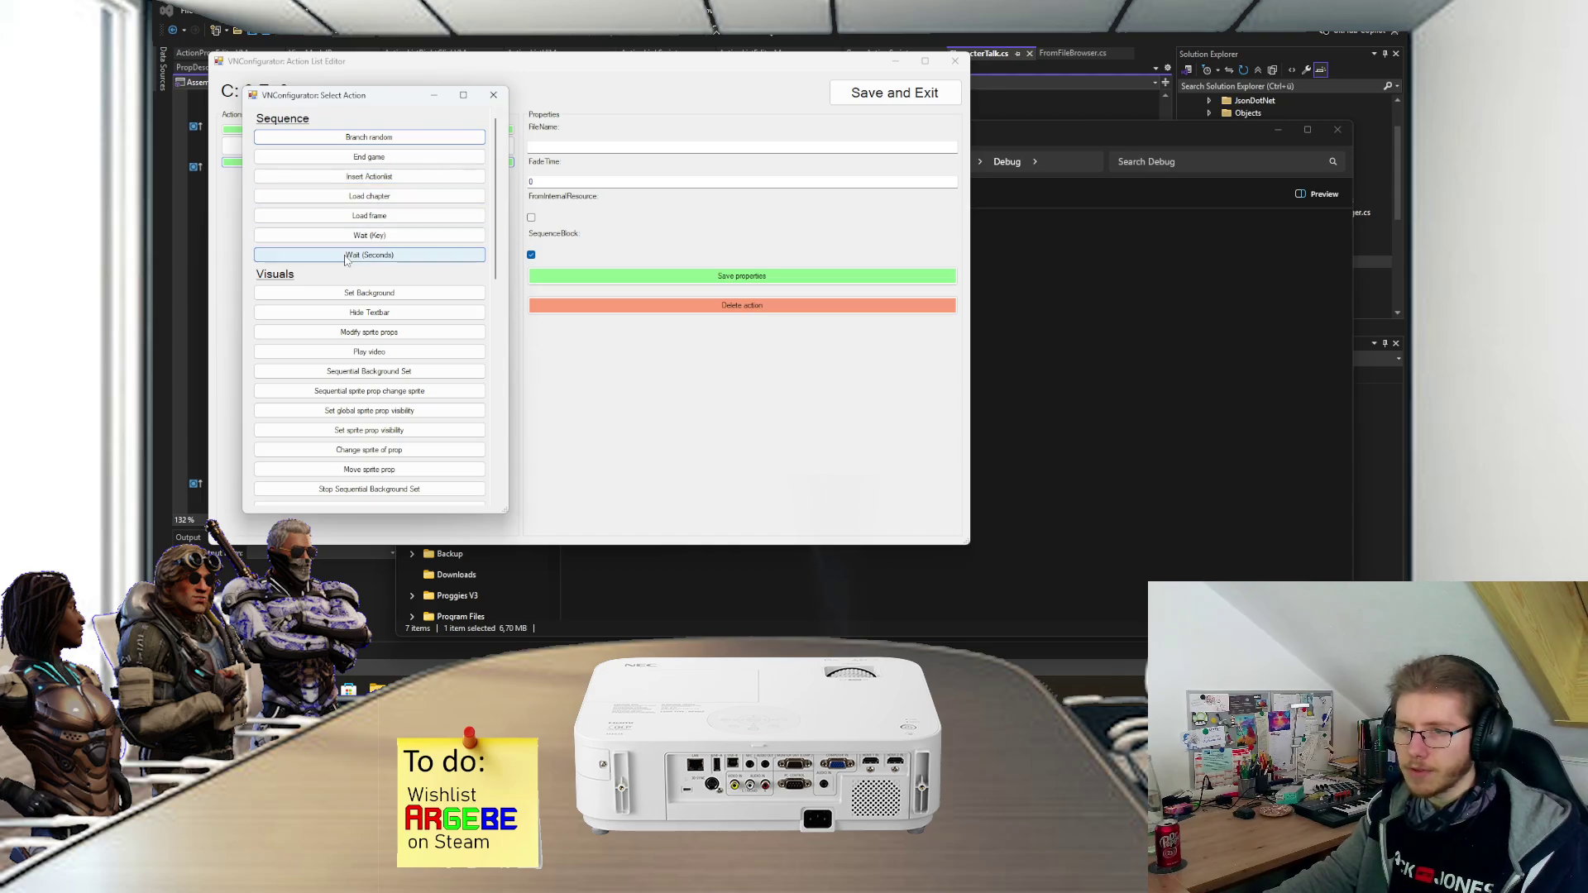
scroll(364, 298, down, 8)
scroll(357, 314, down, 1)
scroll(357, 314, up, 3)
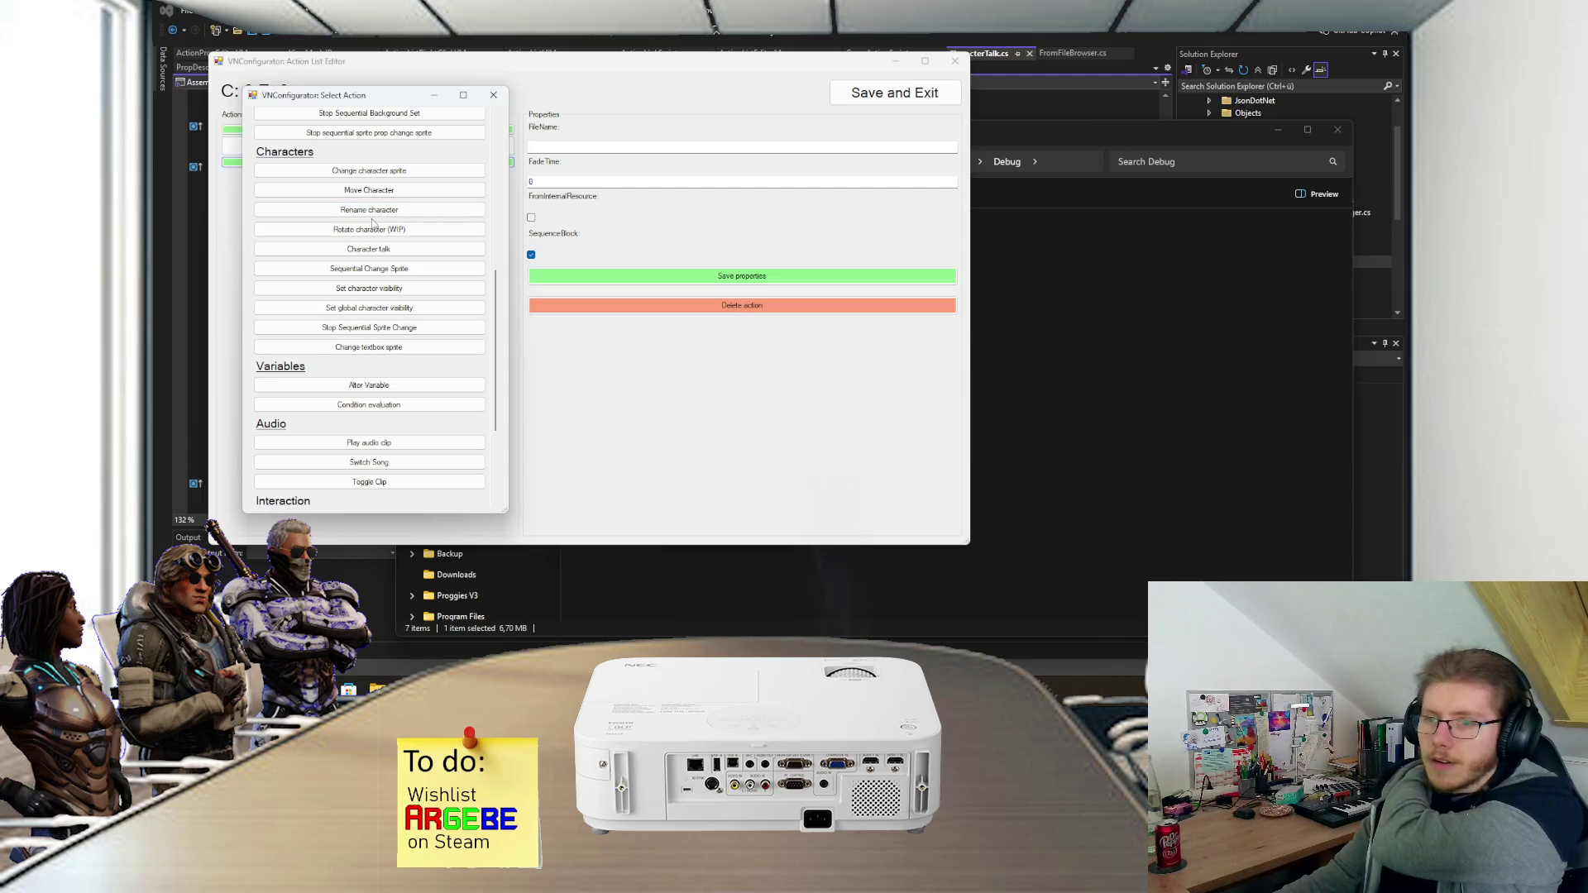
click(369, 249)
- Inspect the Character talk properties and speaker choices, then open its Text translations
click(366, 178)
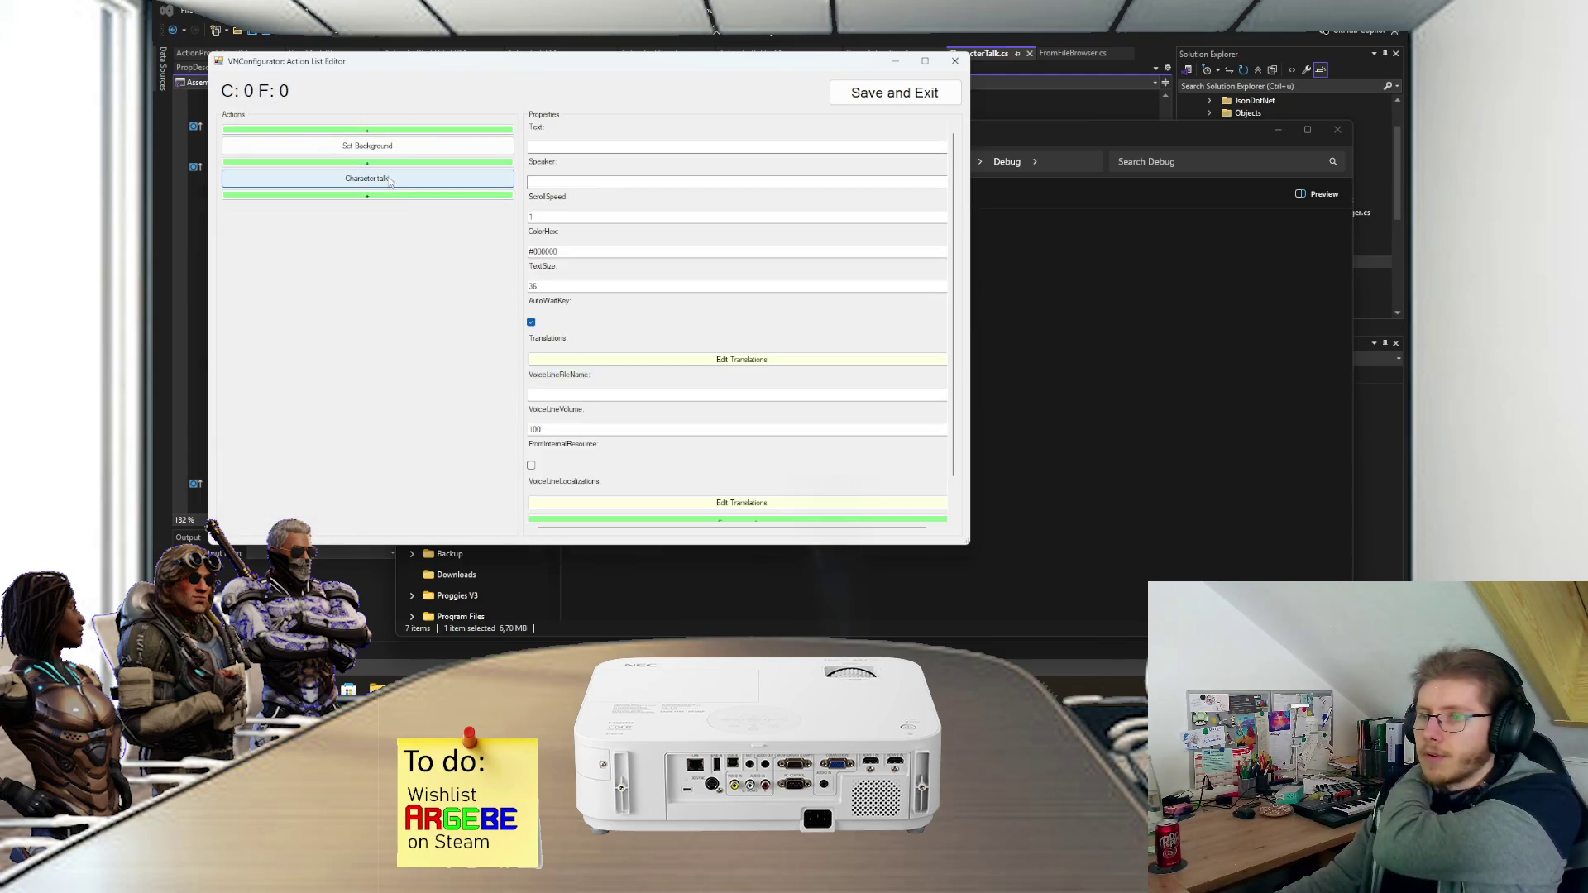
scroll(589, 210, down, 2)
scroll(589, 210, up, 1)
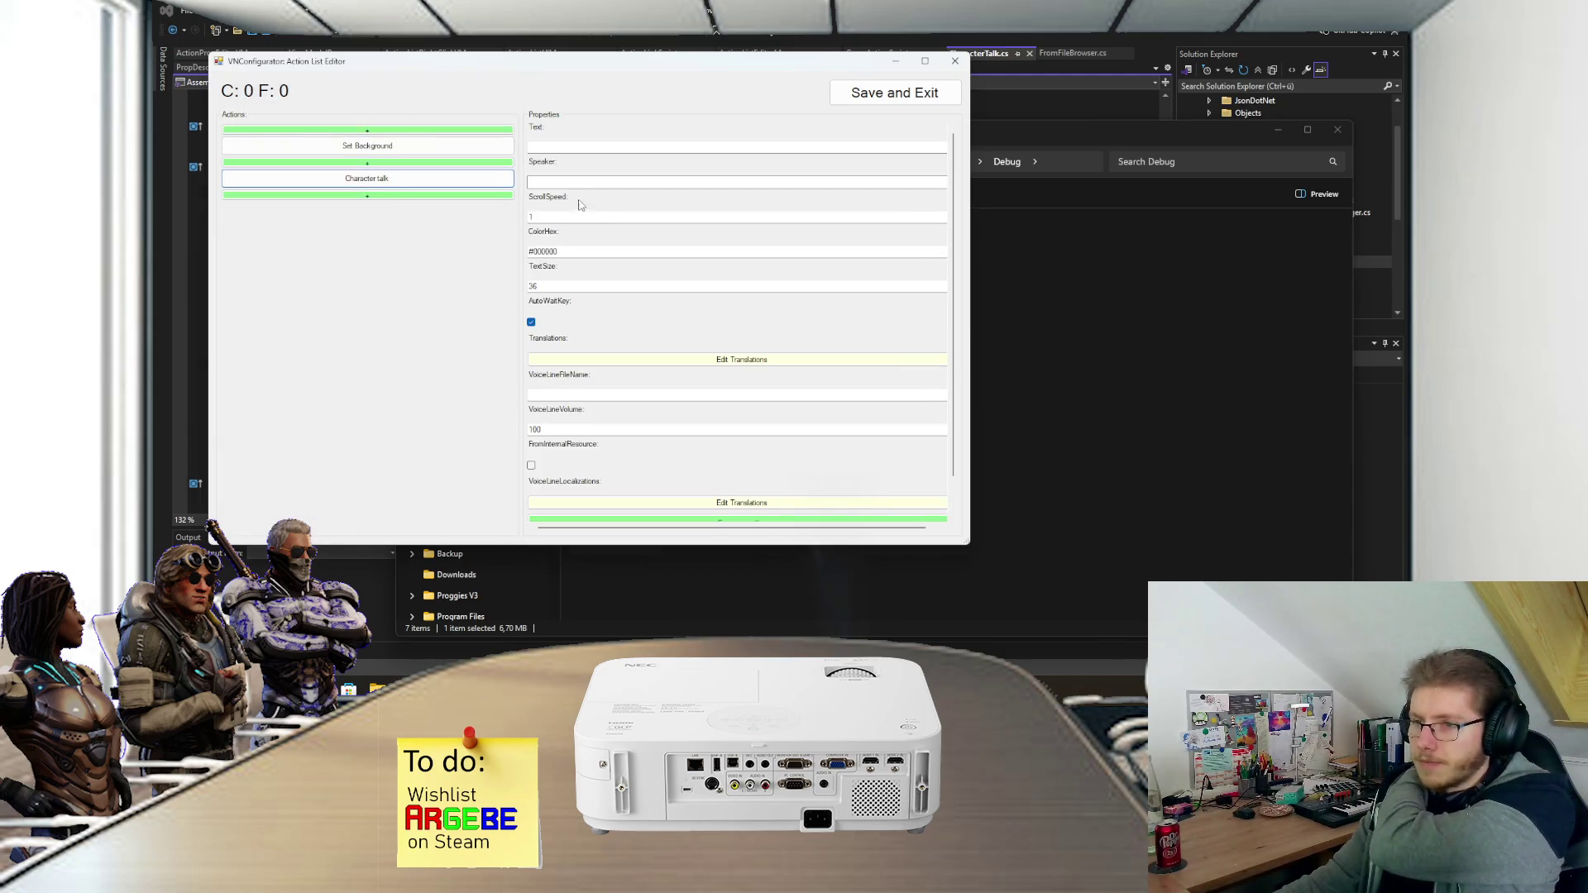
click(547, 181)
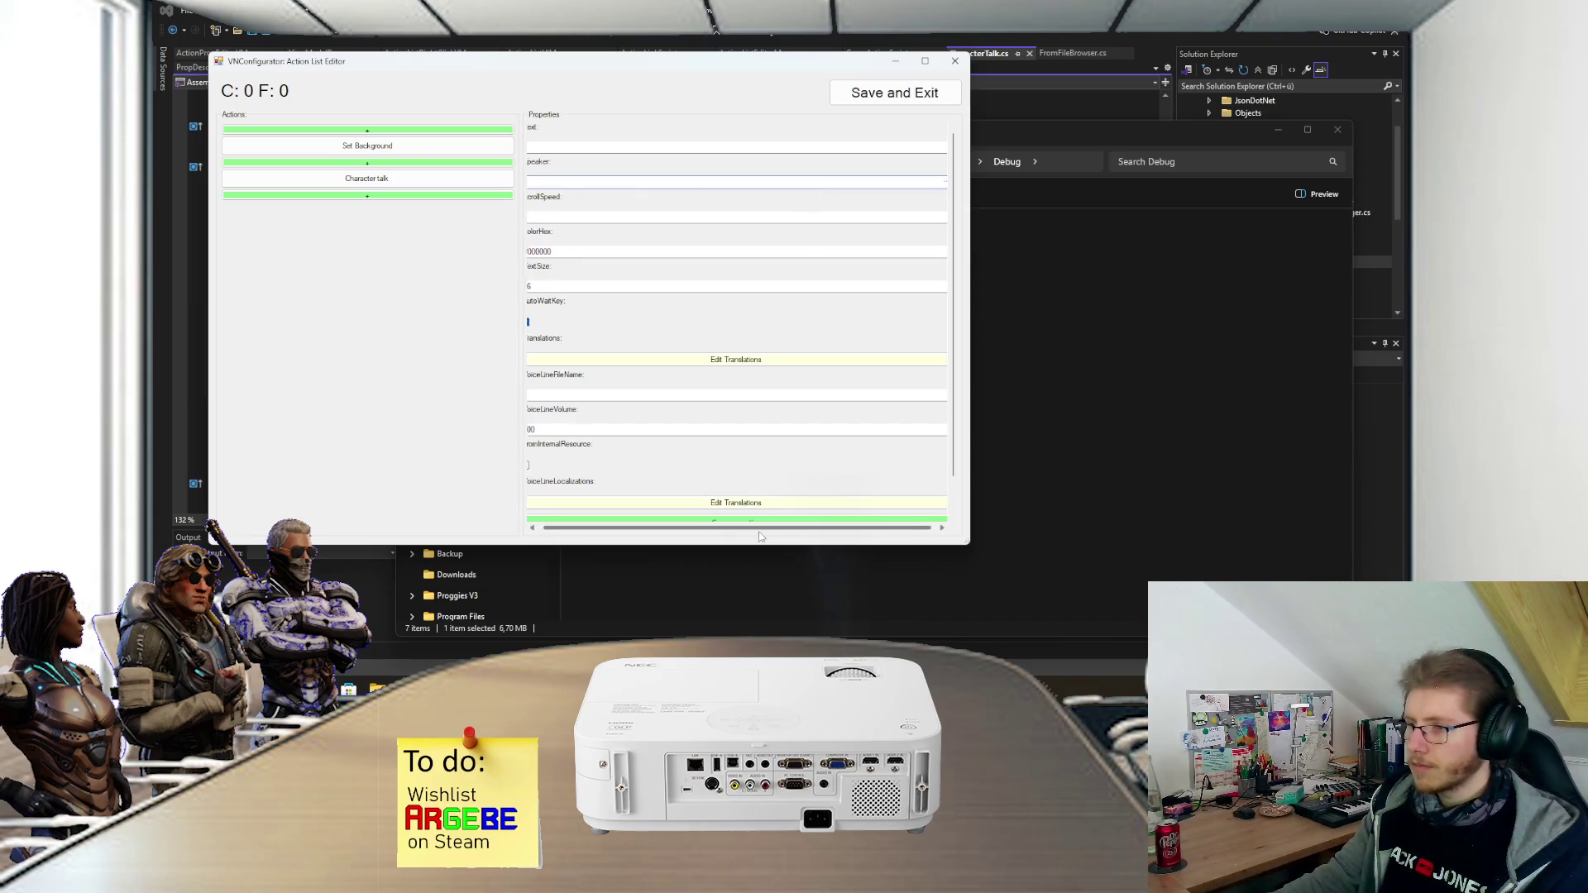
click(931, 187)
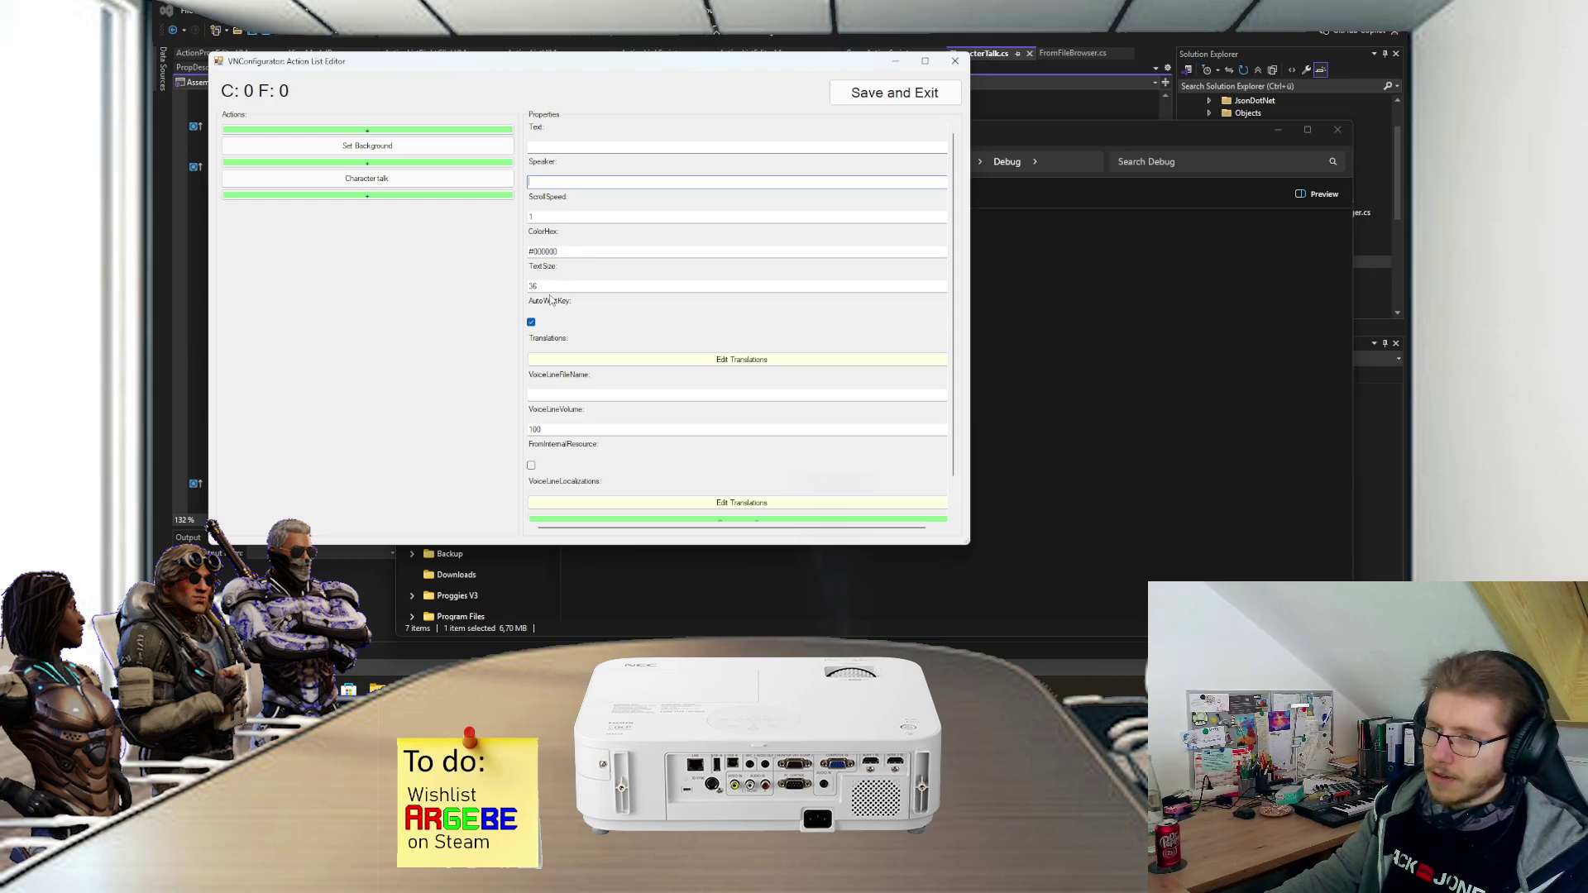
scroll(552, 299, down, 1)
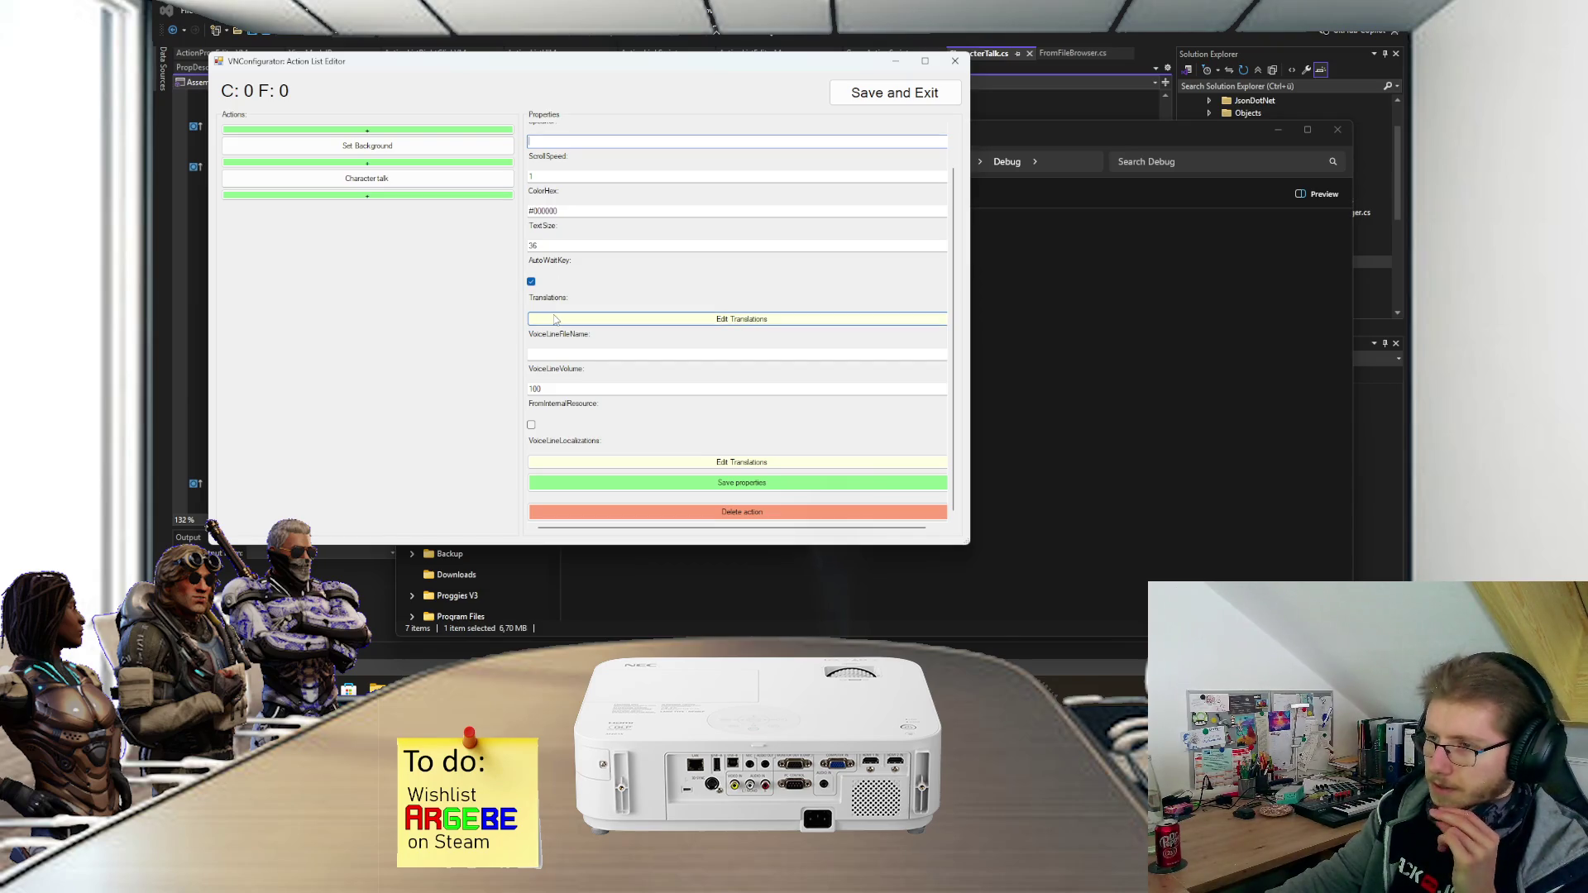
click(554, 319)
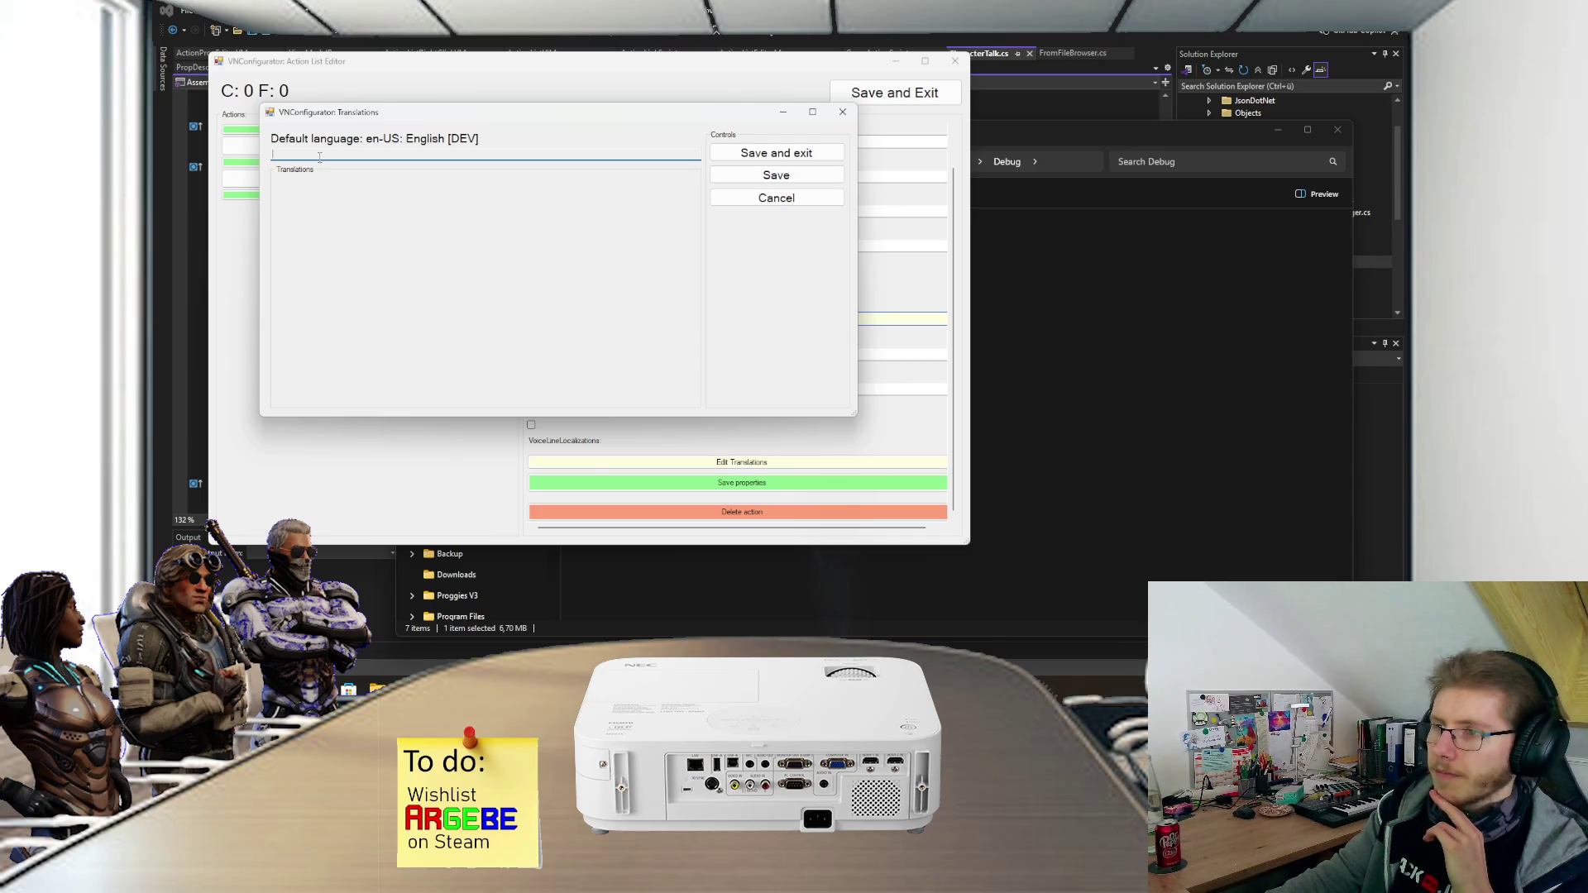
- Close the Text translations, then open and close the VoiceLineLocalizations translations
click(841, 113)
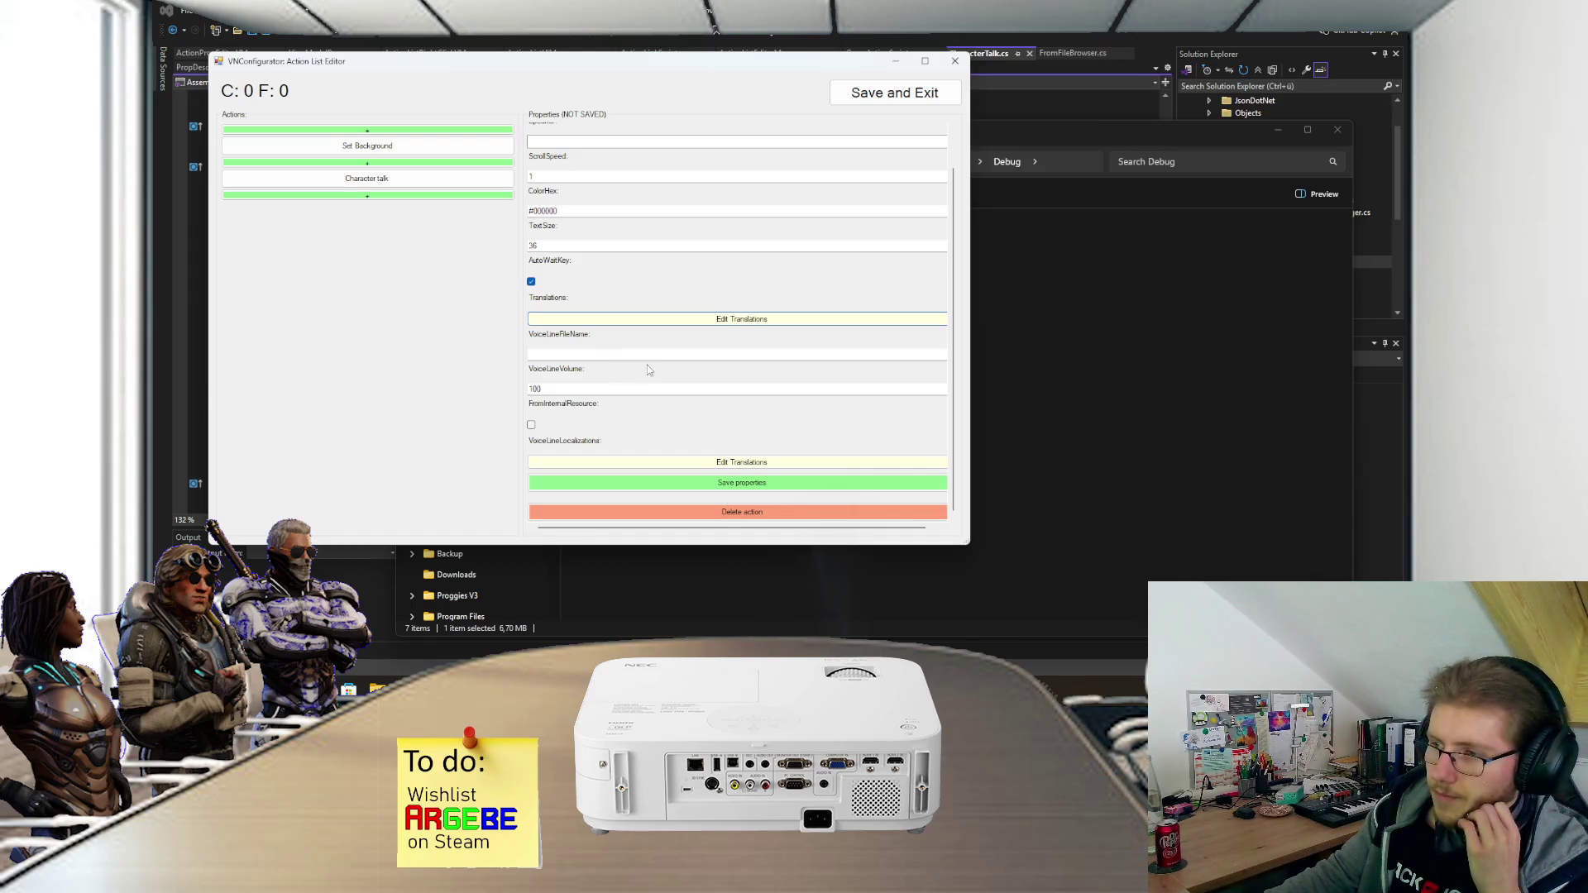
scroll(647, 365, up, 2)
scroll(672, 332, down, 2)
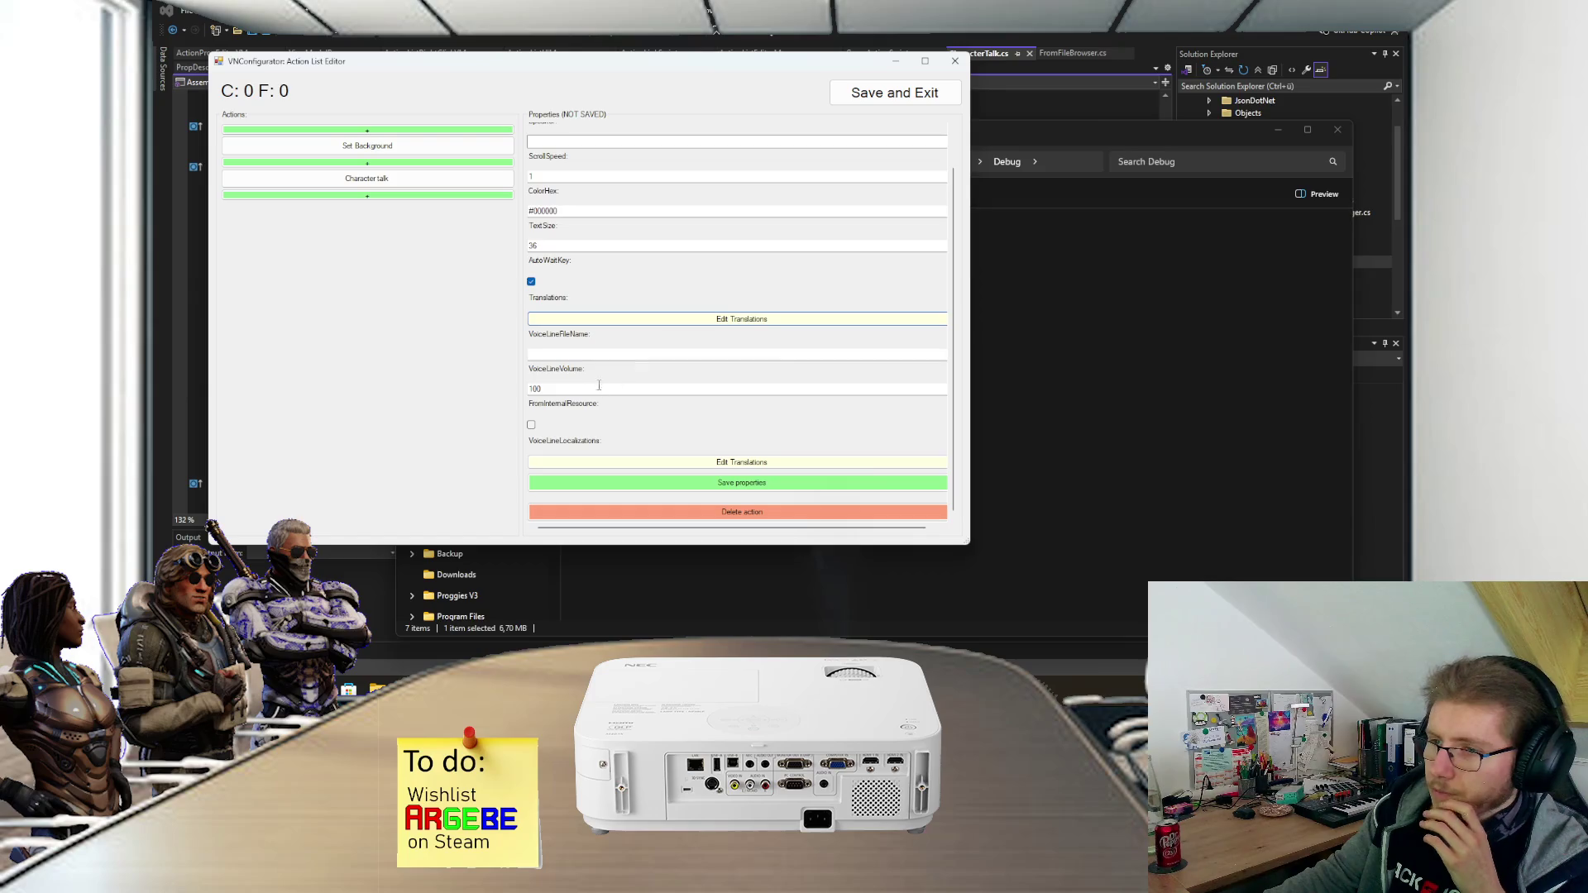
click(558, 461)
click(859, 129)
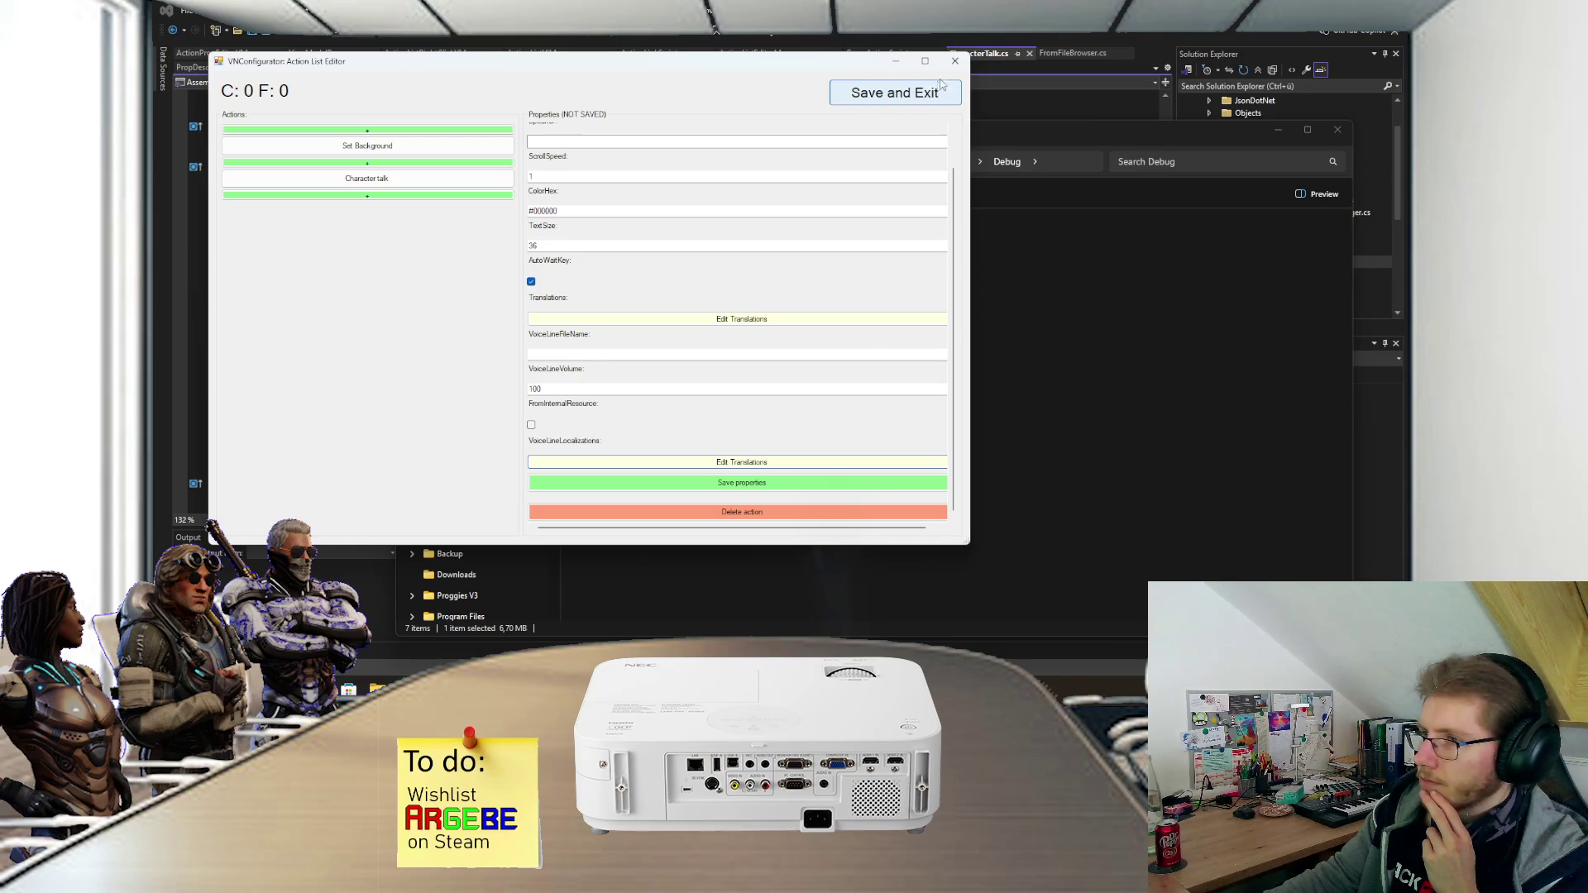
scroll(815, 234, up, 1)
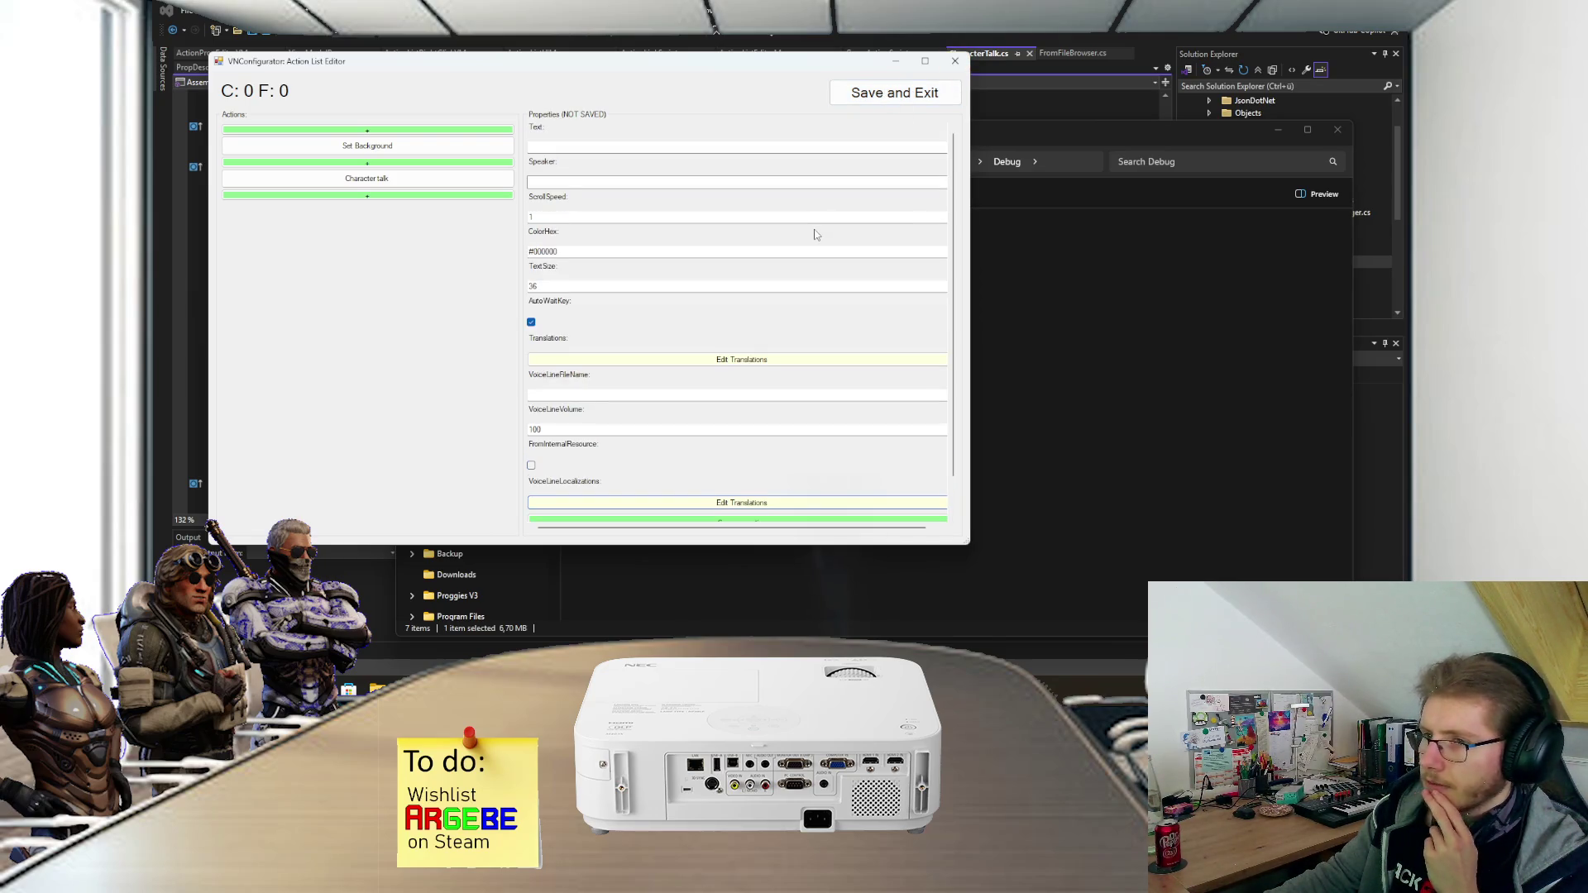
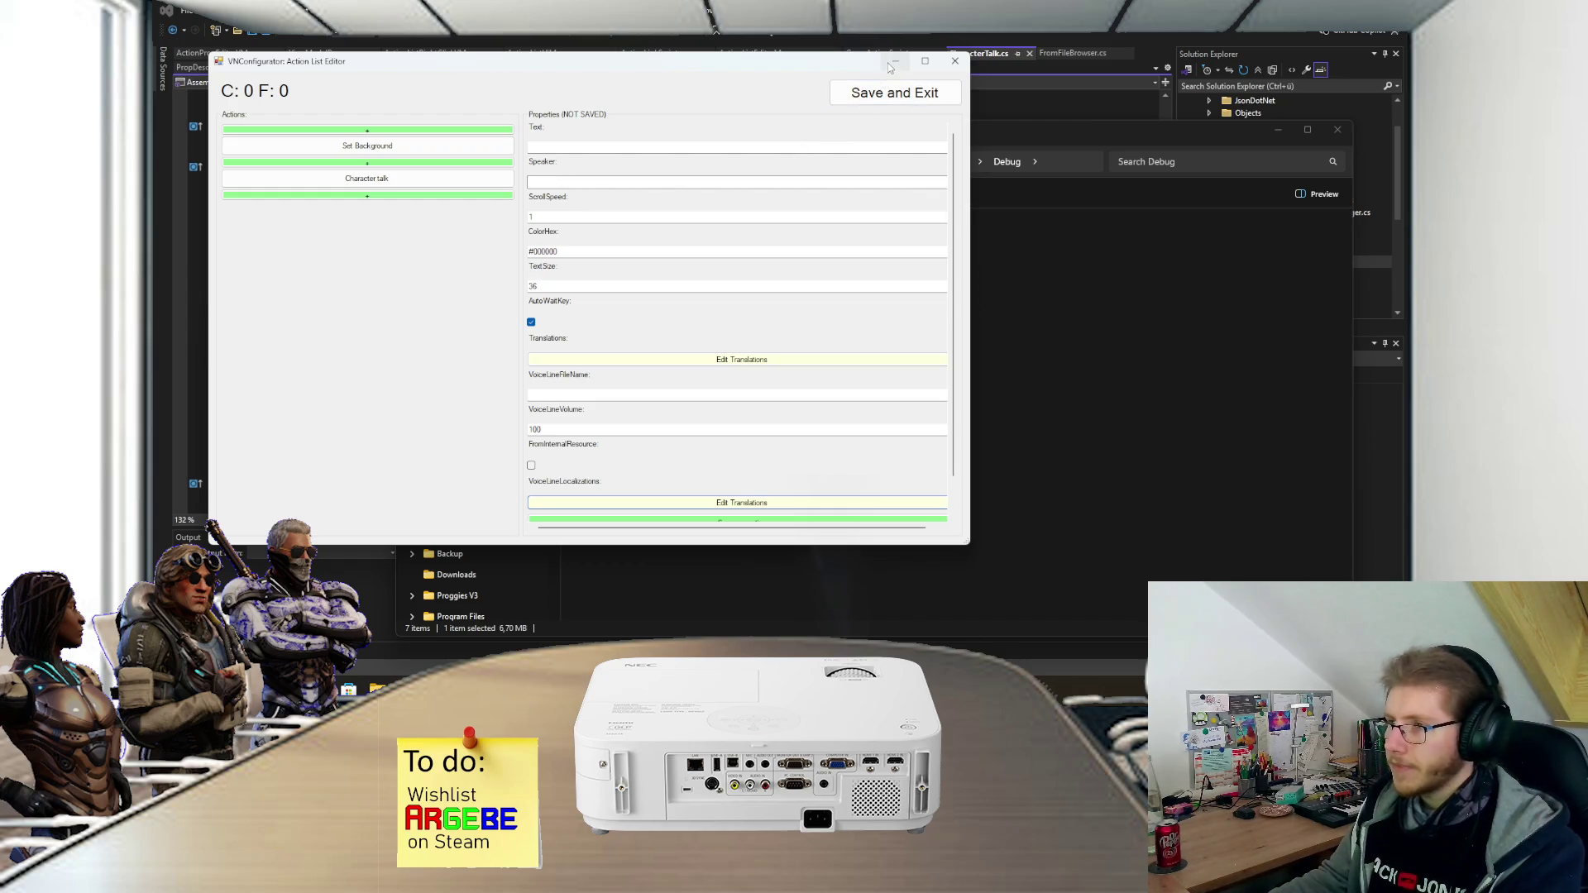
- Close VNConfigurator's Action List Editor window and bring Visual Studio back to the front
scroll(634, 358, down, 1)
click(870, 83)
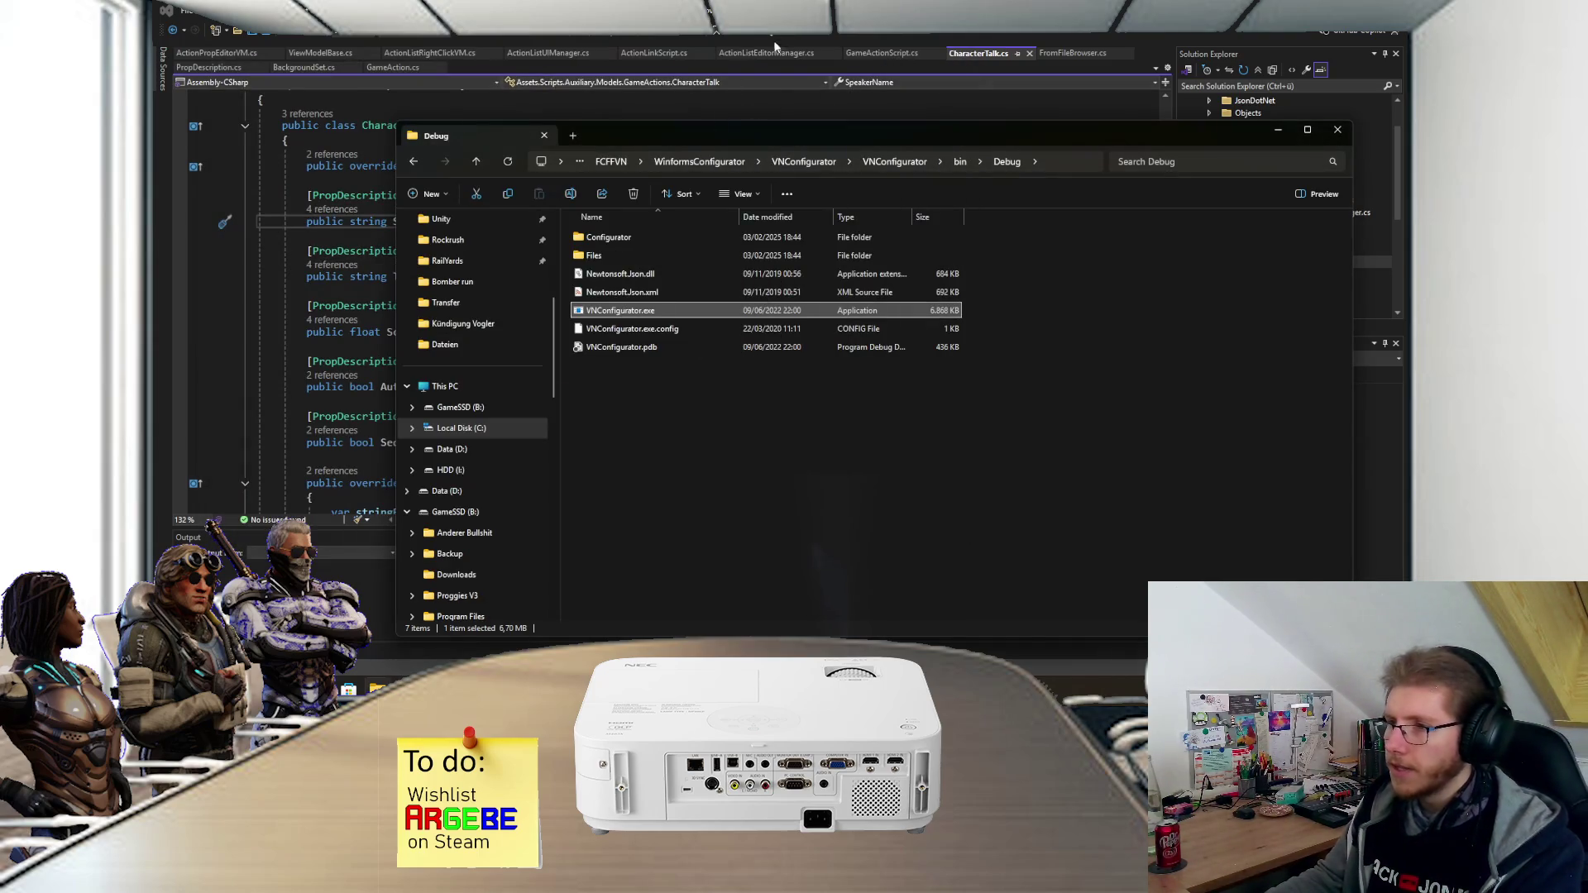
click(777, 37)
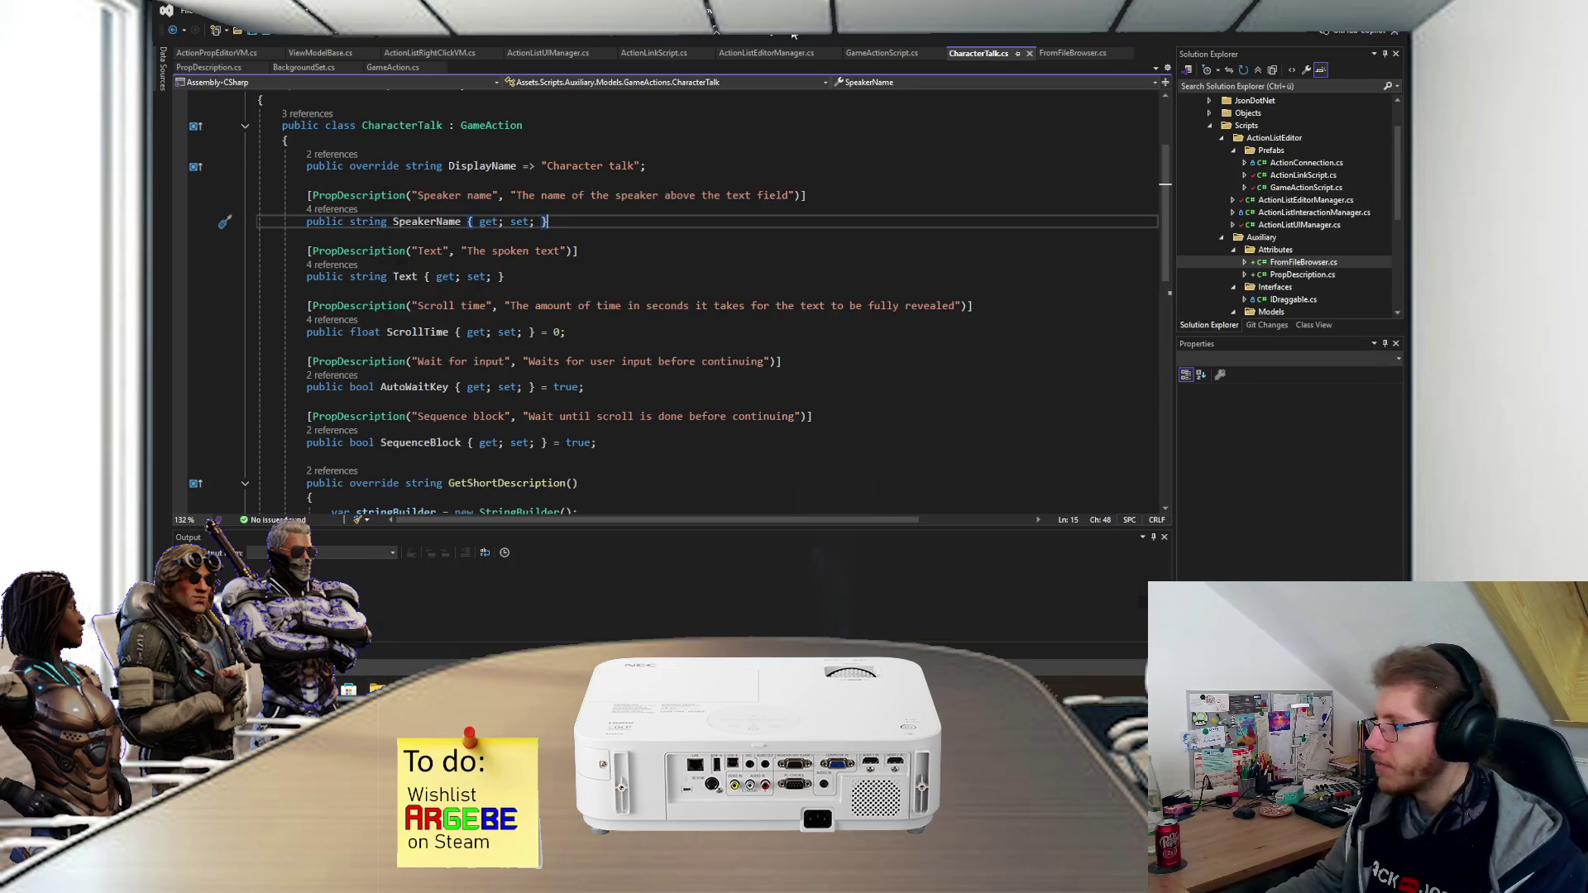
- Scroll through CharacterTalk.cs, then return to Unity so the scripts recompile
scroll(605, 261, down, 2)
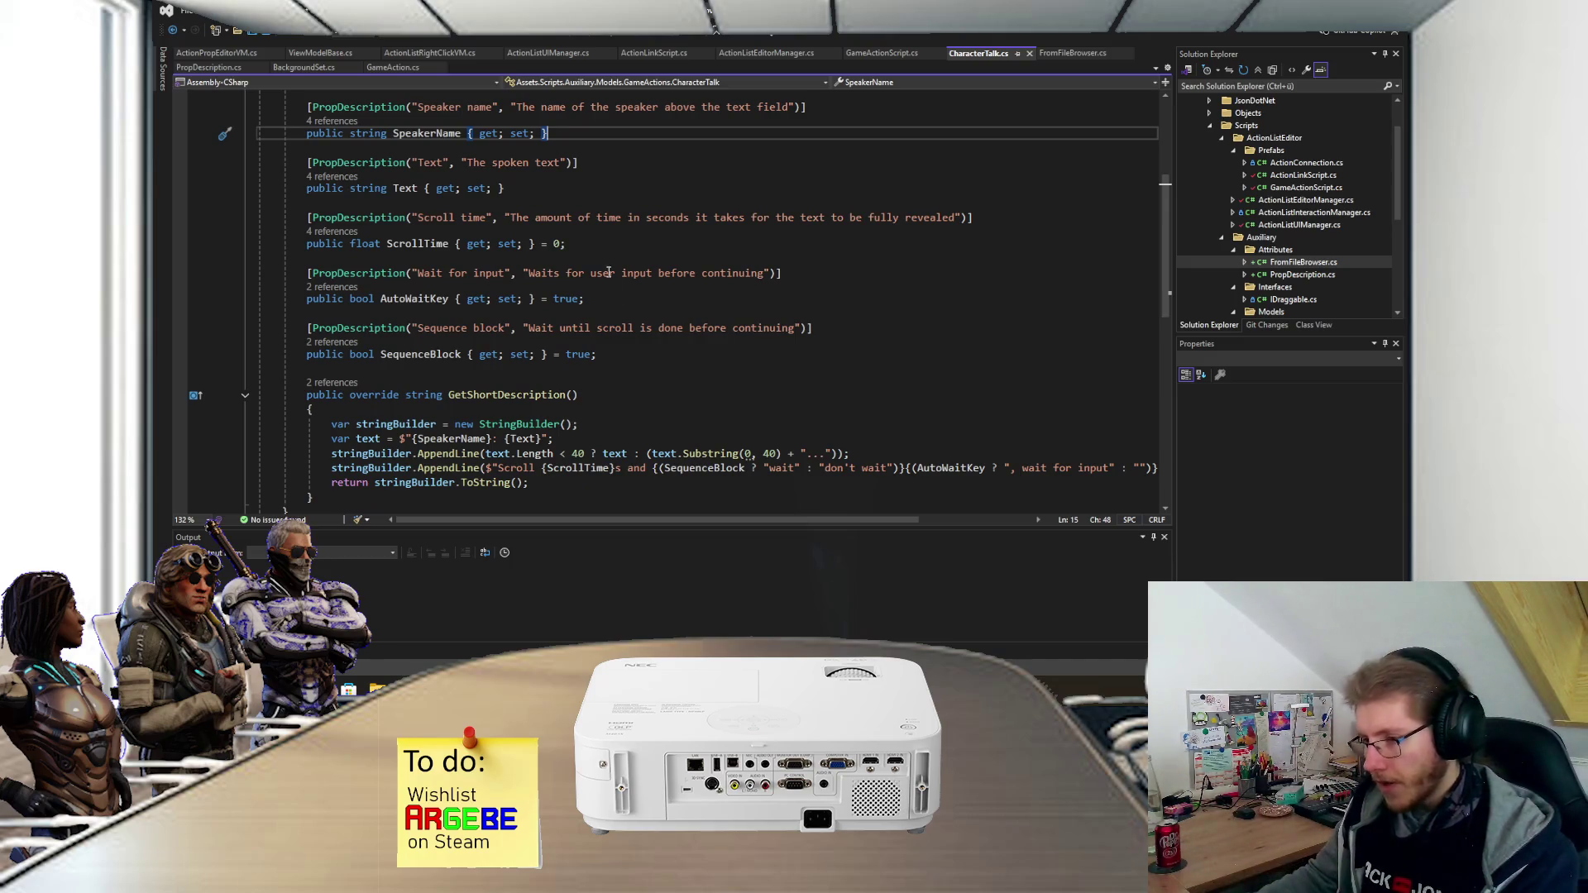
key(alt+Tab)
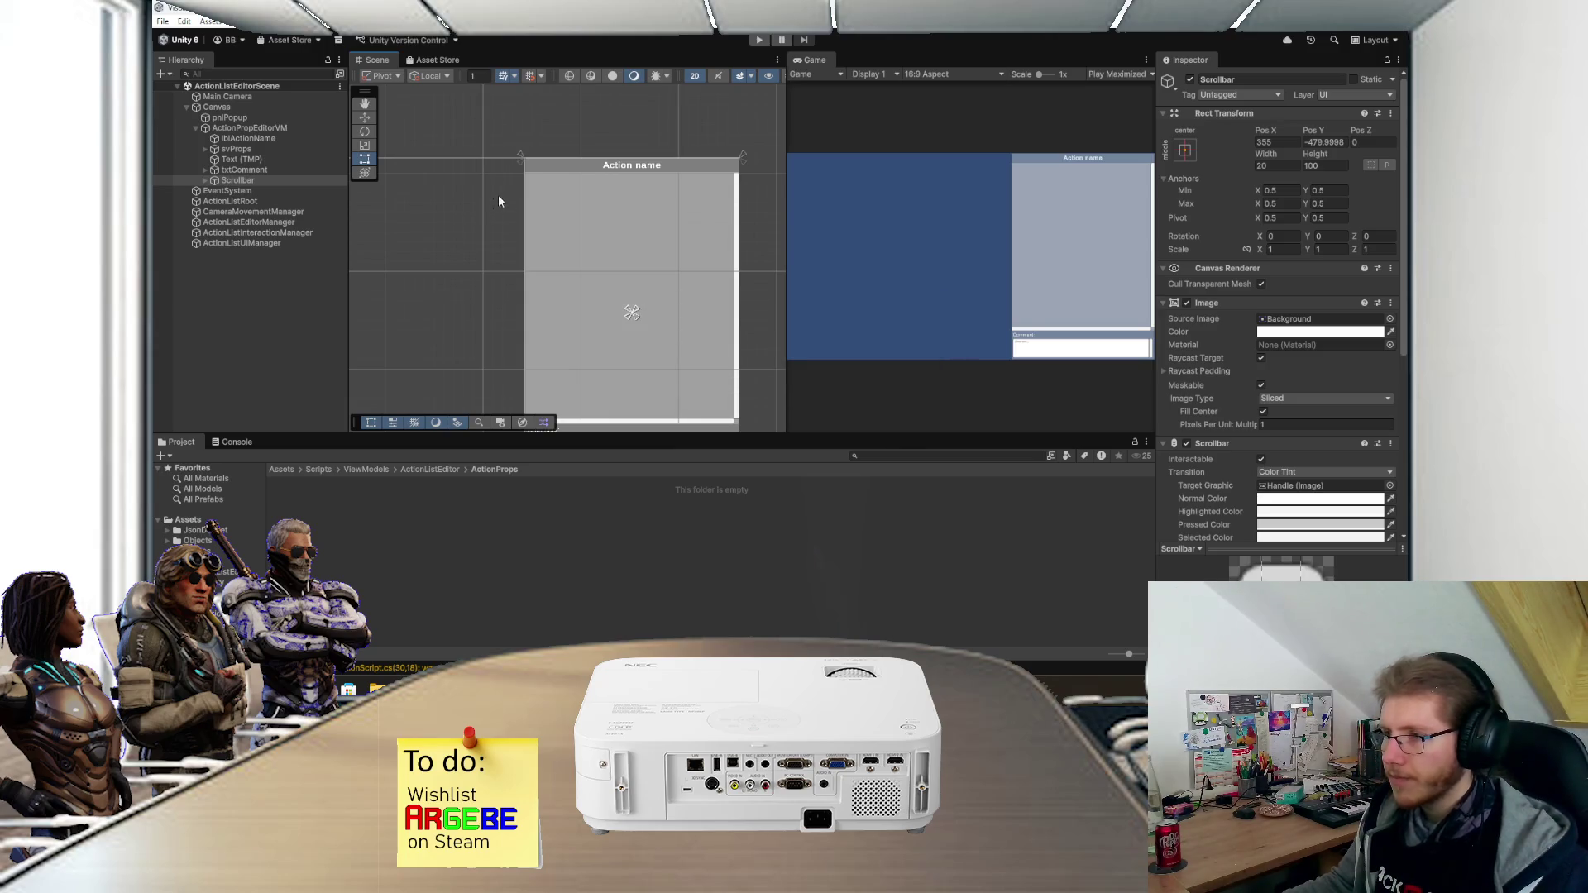
- Add a UI Panel named StringPropVM under pnlPropRoot inside the svProps scroll view
scroll(588, 201, up, 2)
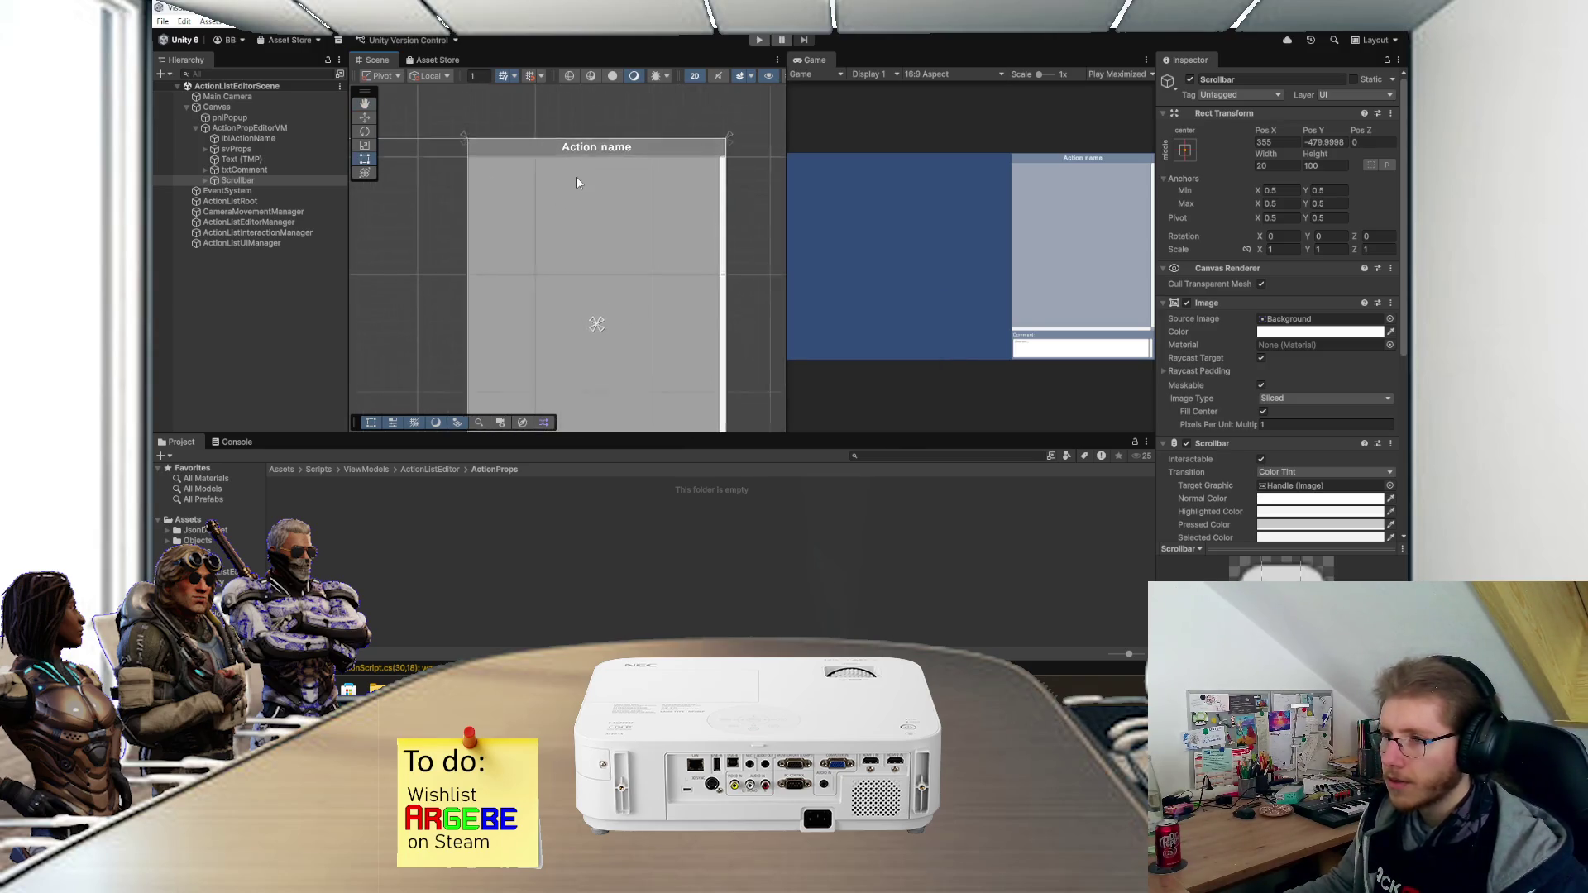
scroll(577, 177, up, 1)
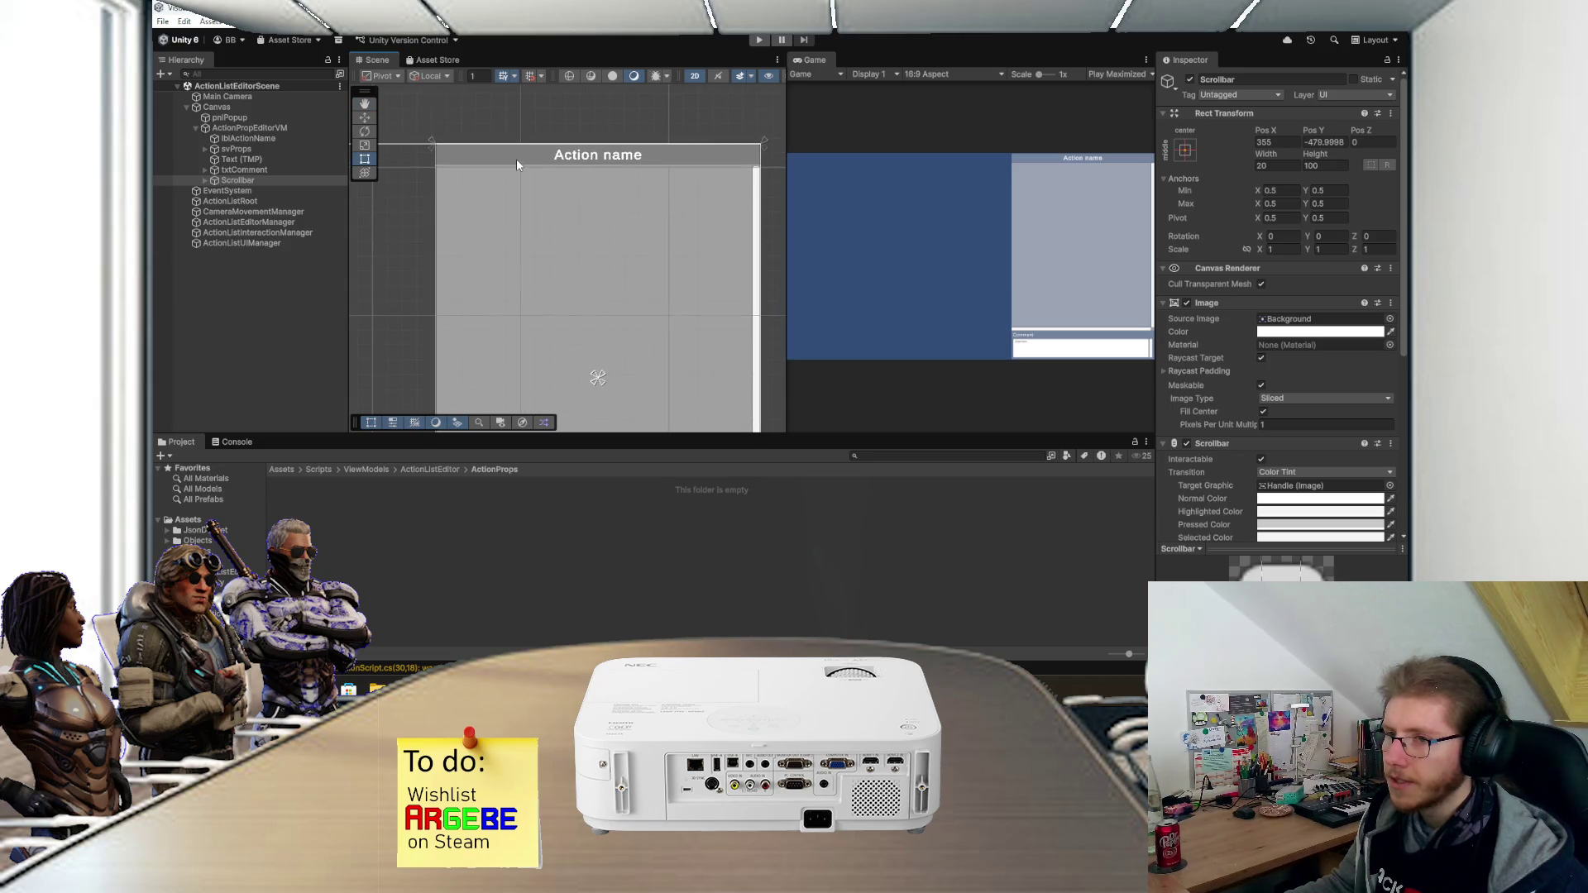
scroll(466, 201, down, 2)
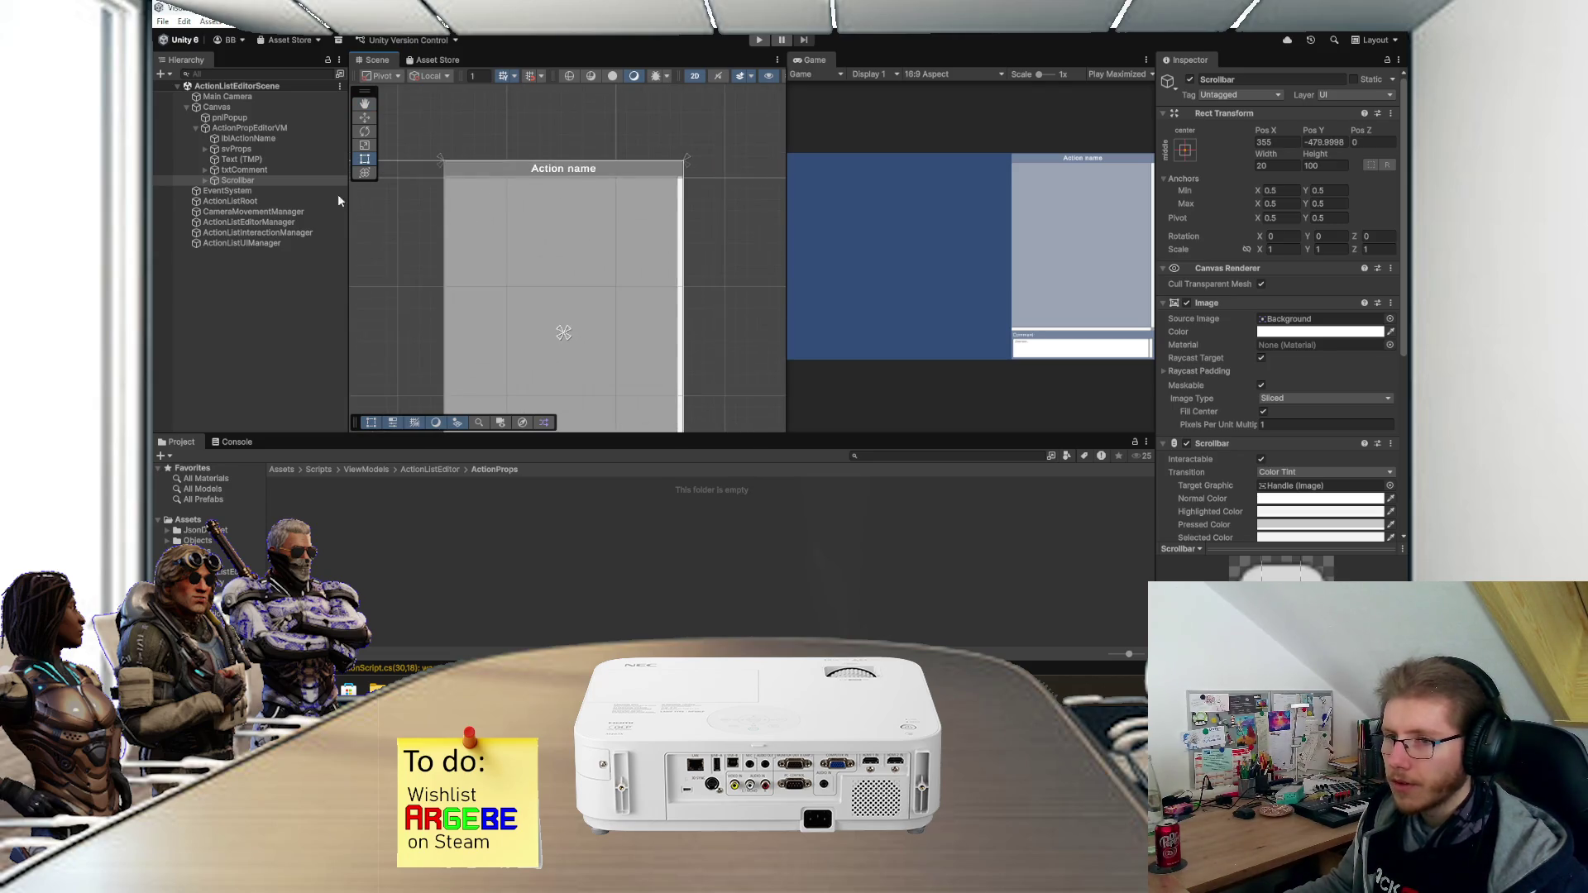
click(240, 151)
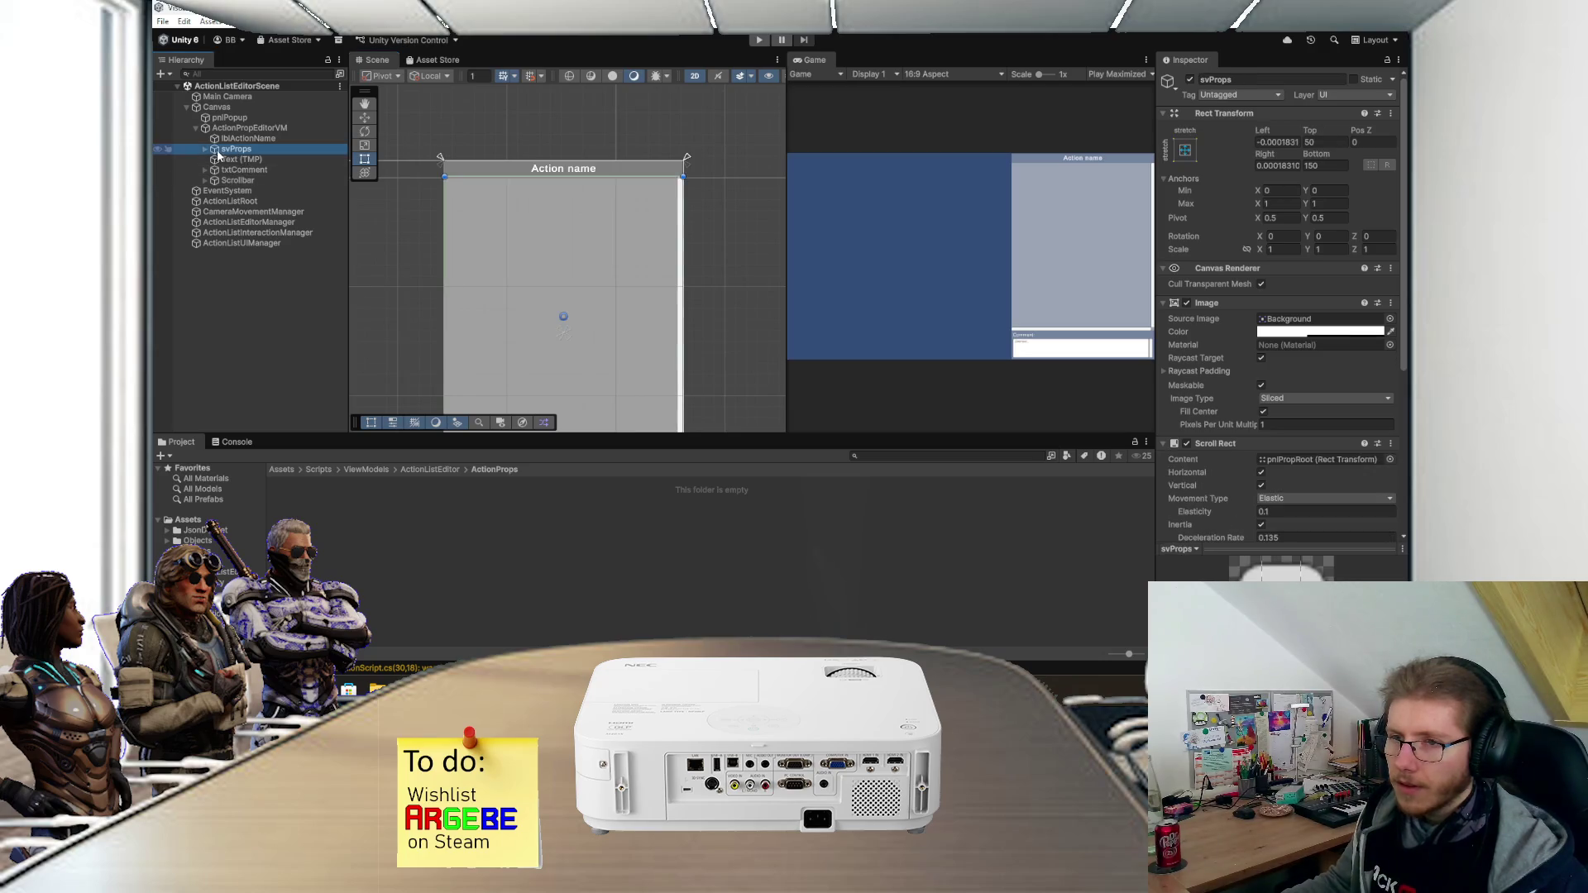
click(205, 150)
click(240, 168)
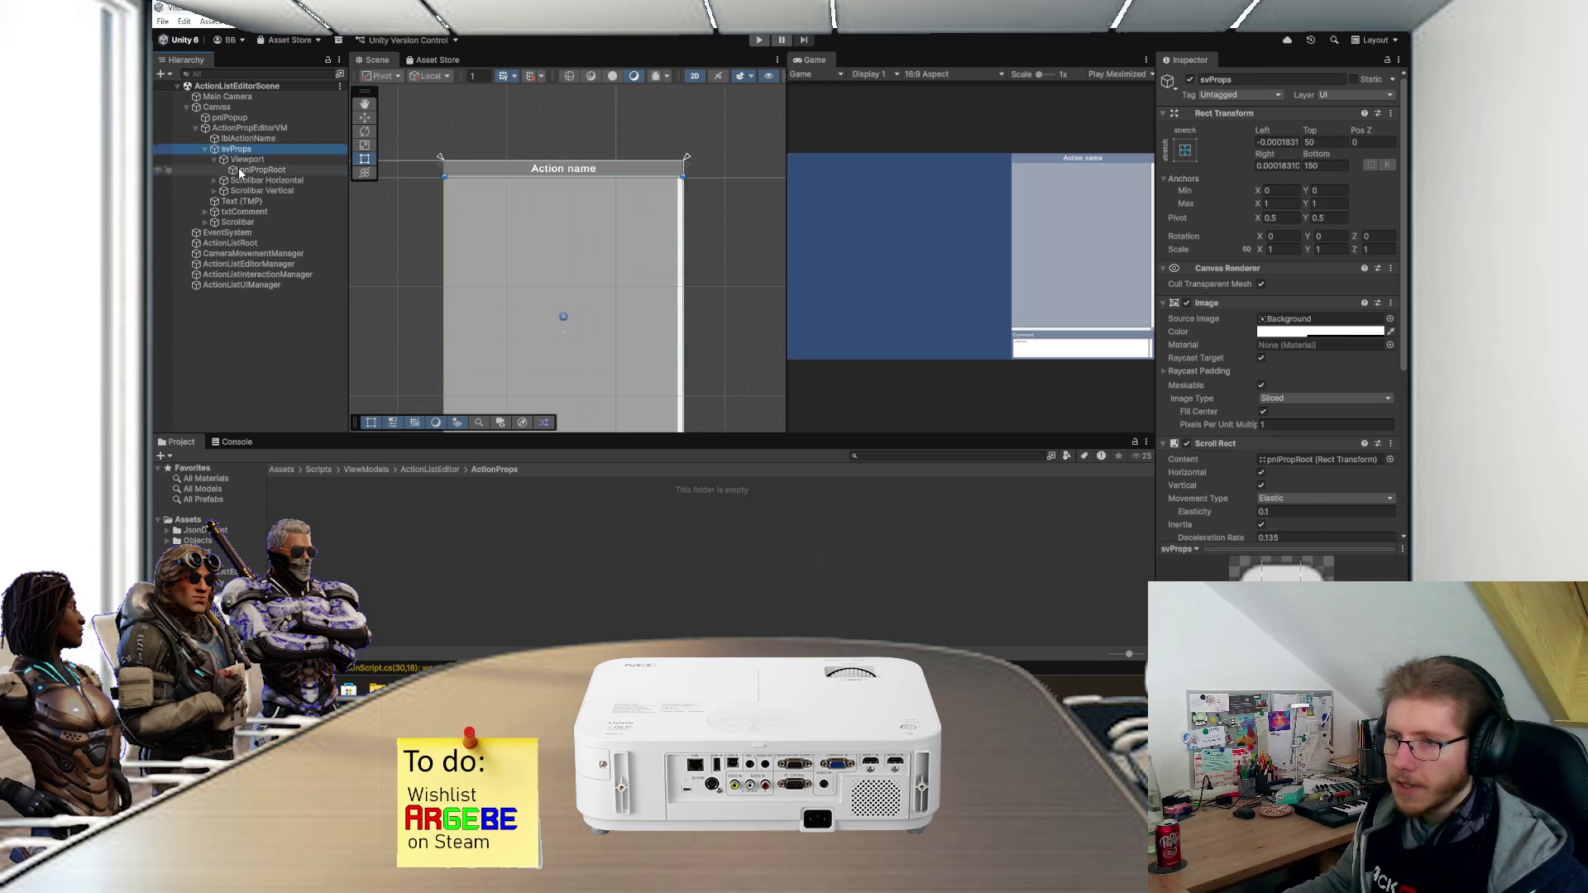
right_click(240, 167)
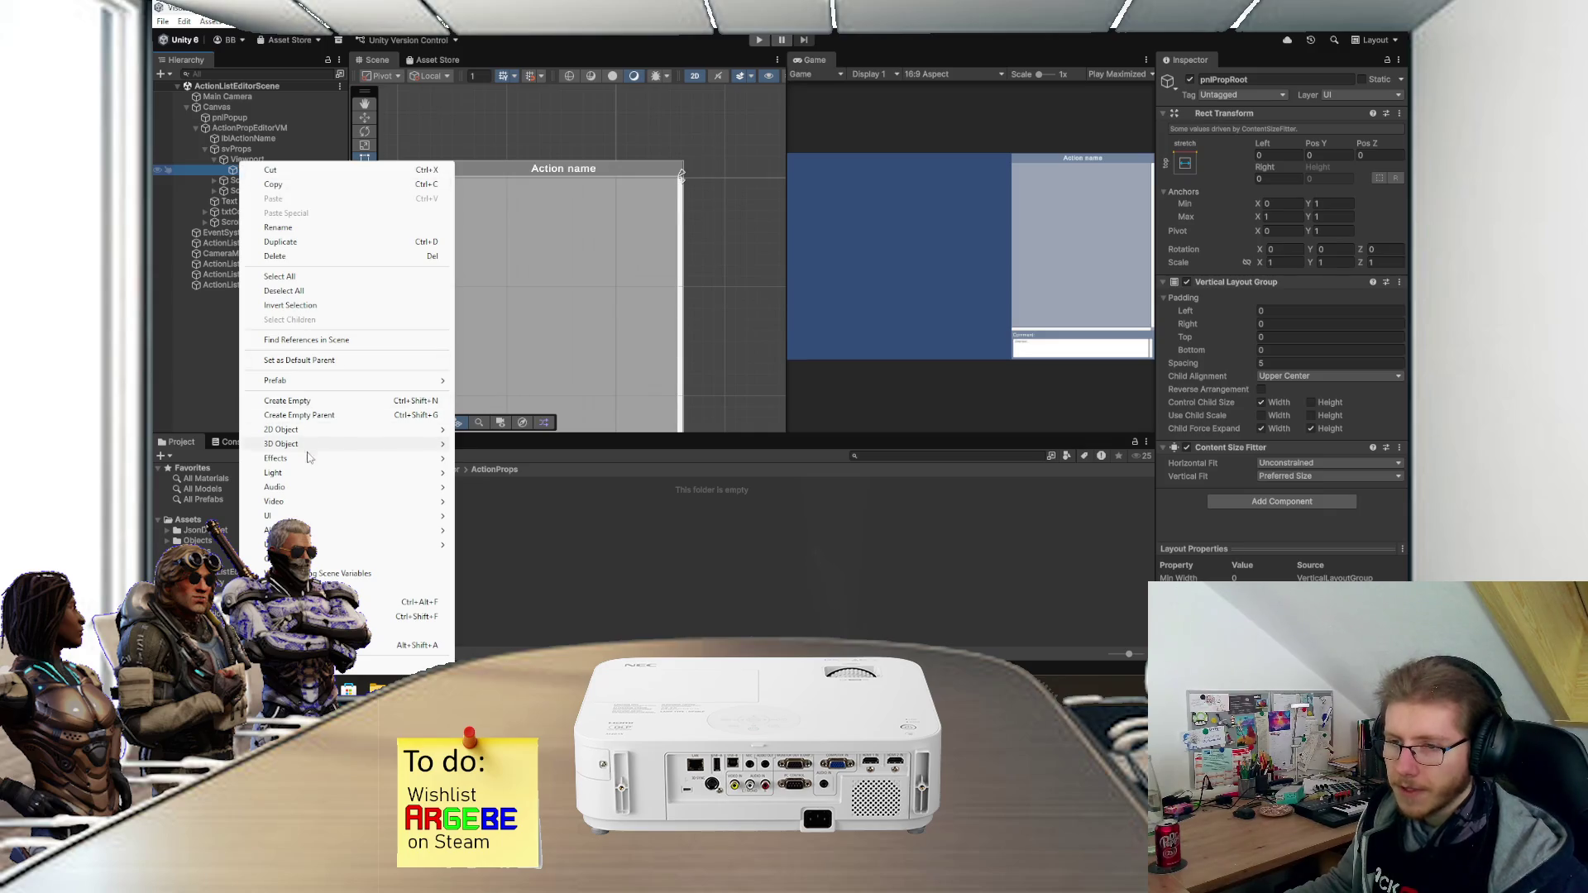
mouse_move(306, 520)
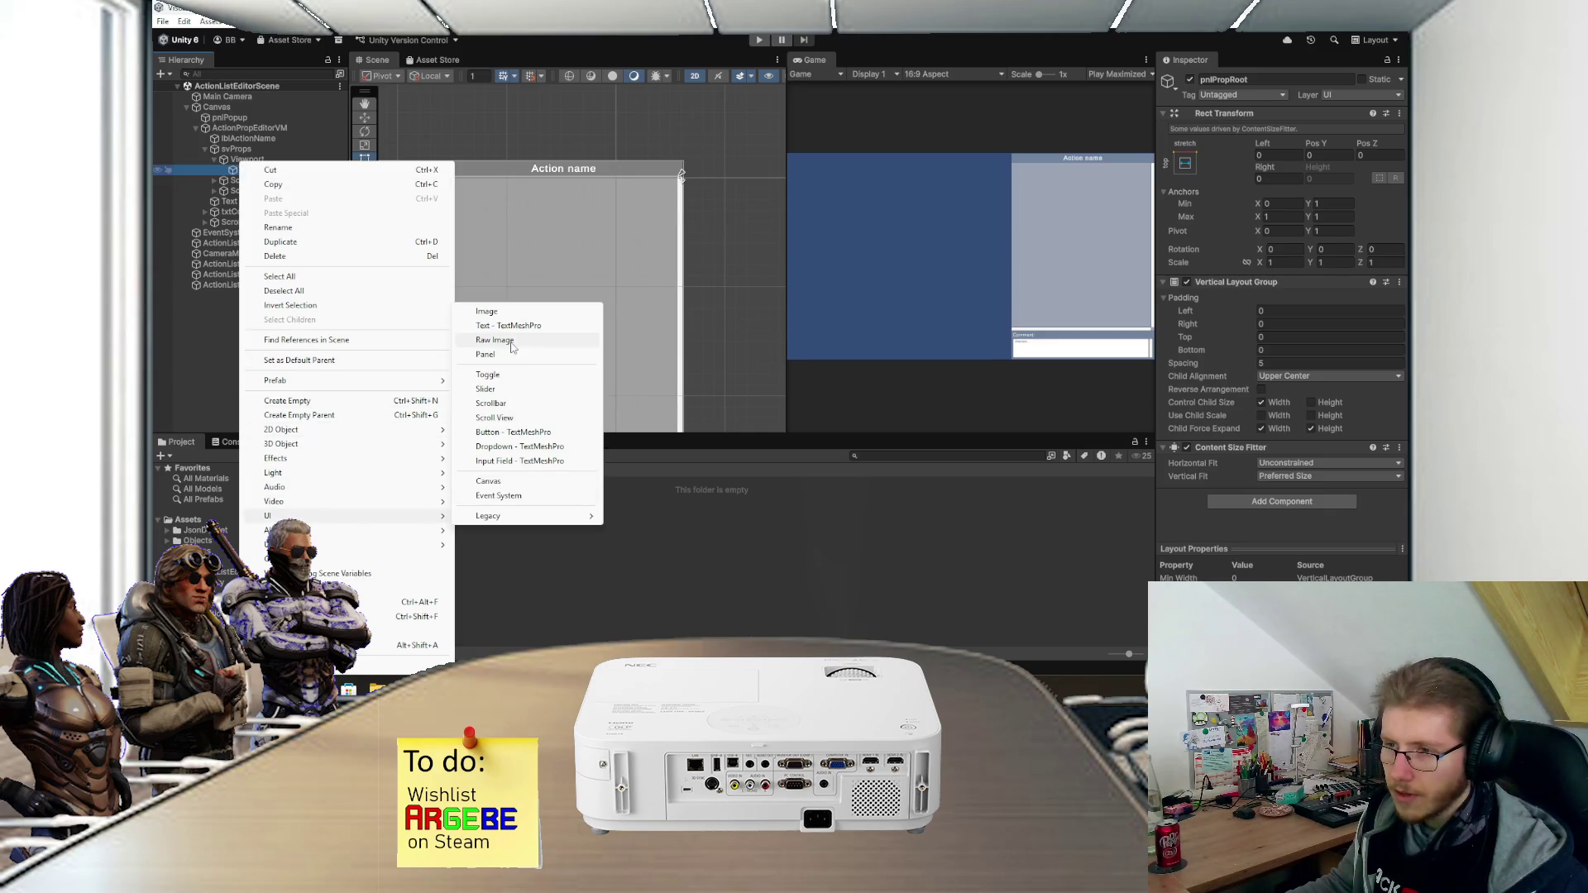
click(512, 355)
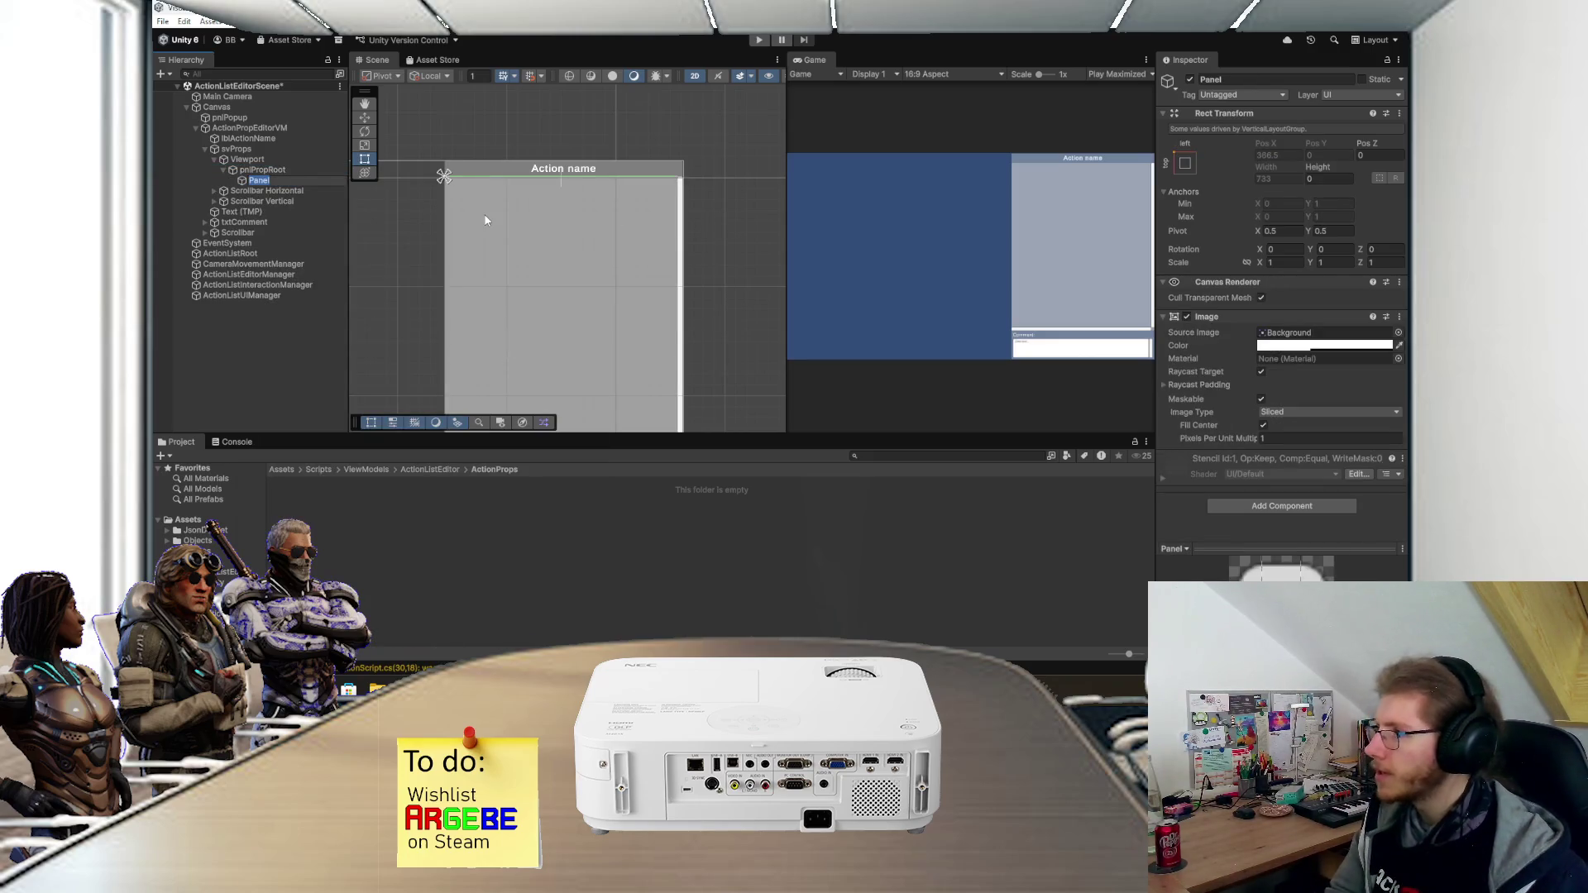
text(St)
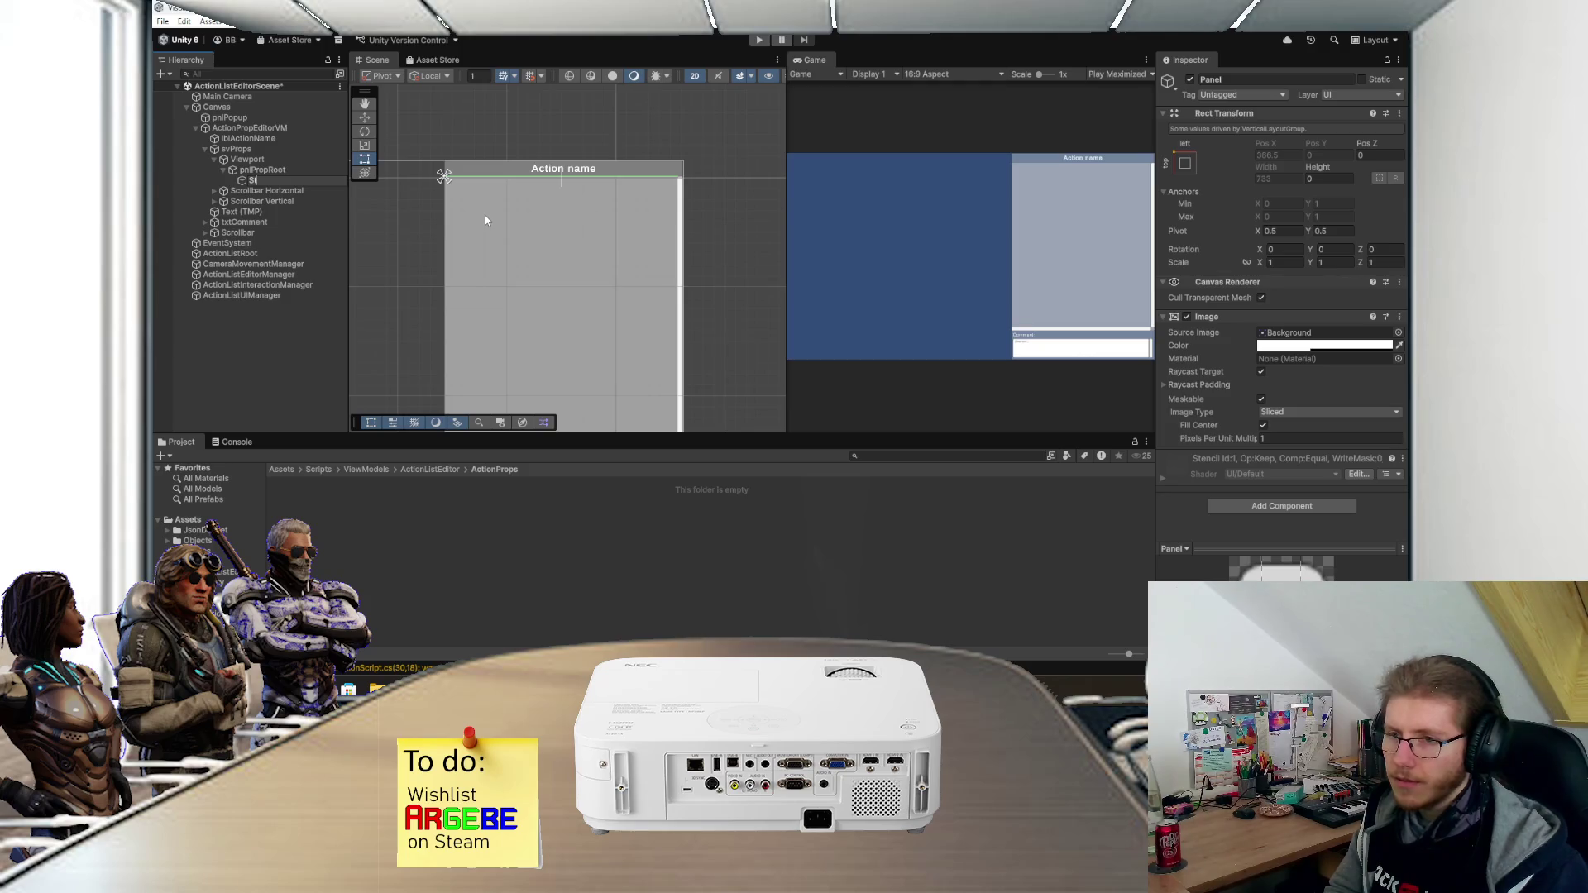
key(BackSpace)
key(BackSpace)
text(tringProp)
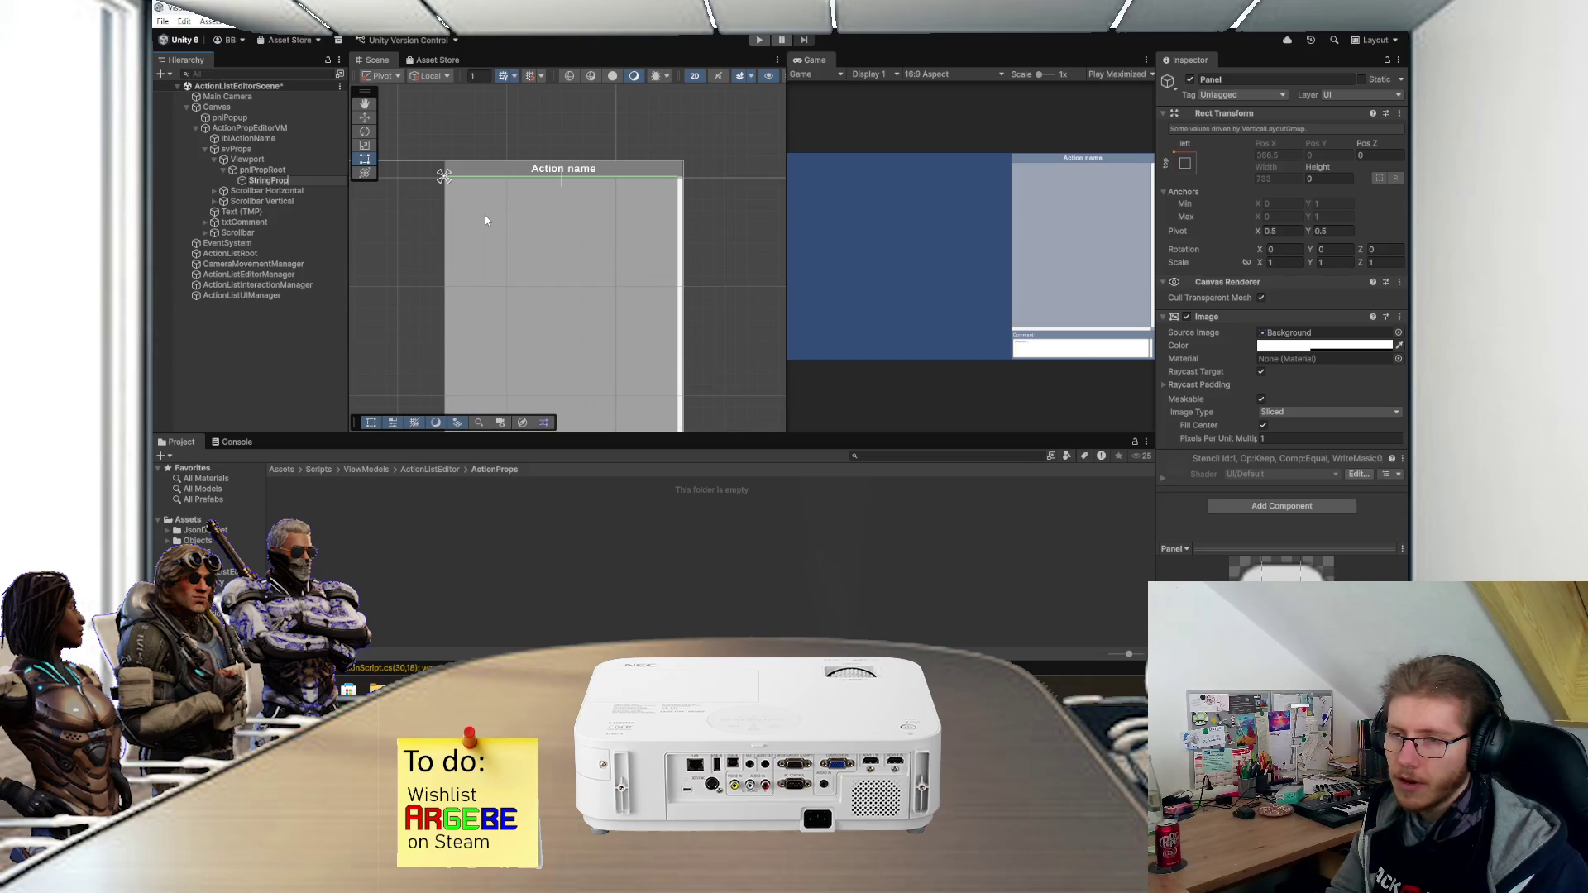
text(VM)
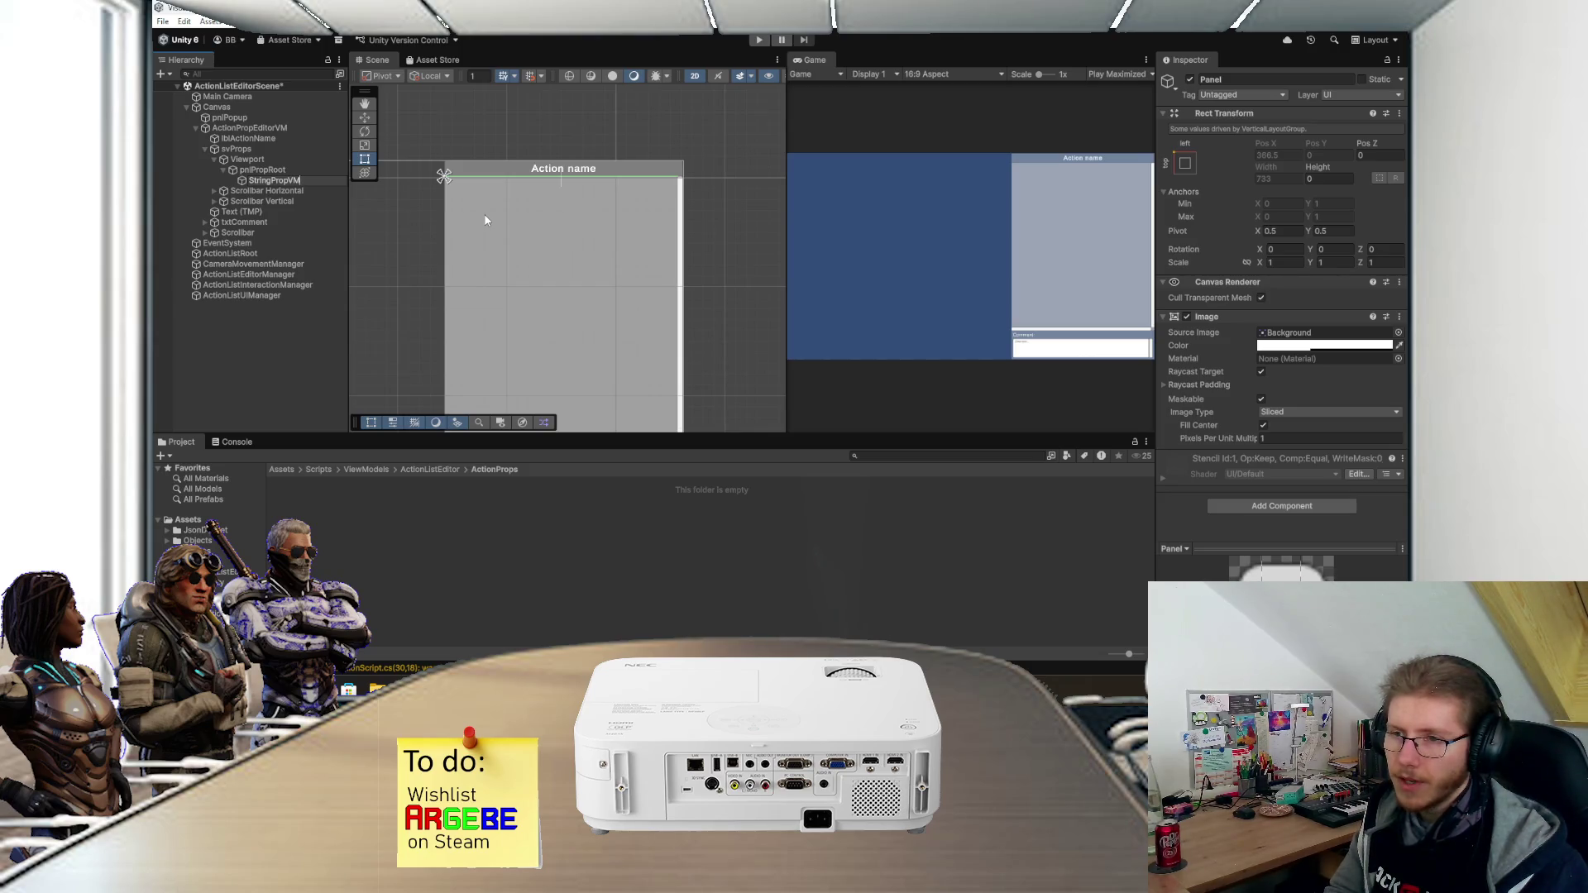
key(Return)
- Set the StringPropVM panel's Rect Transform height to 100
click(1337, 176)
text(100)
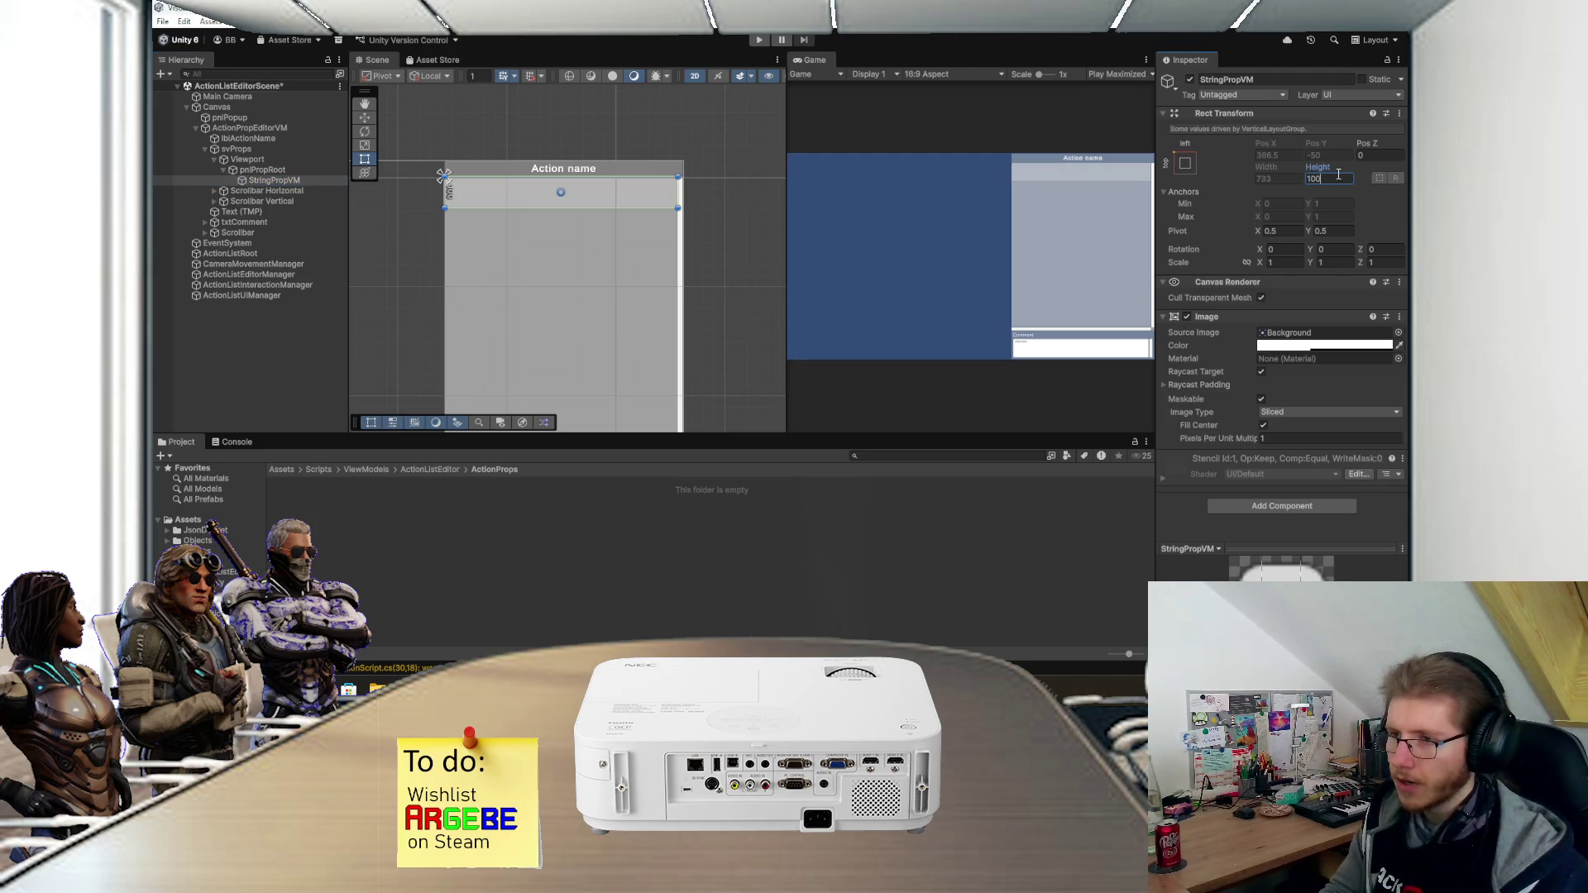
scroll(521, 192, up, 3)
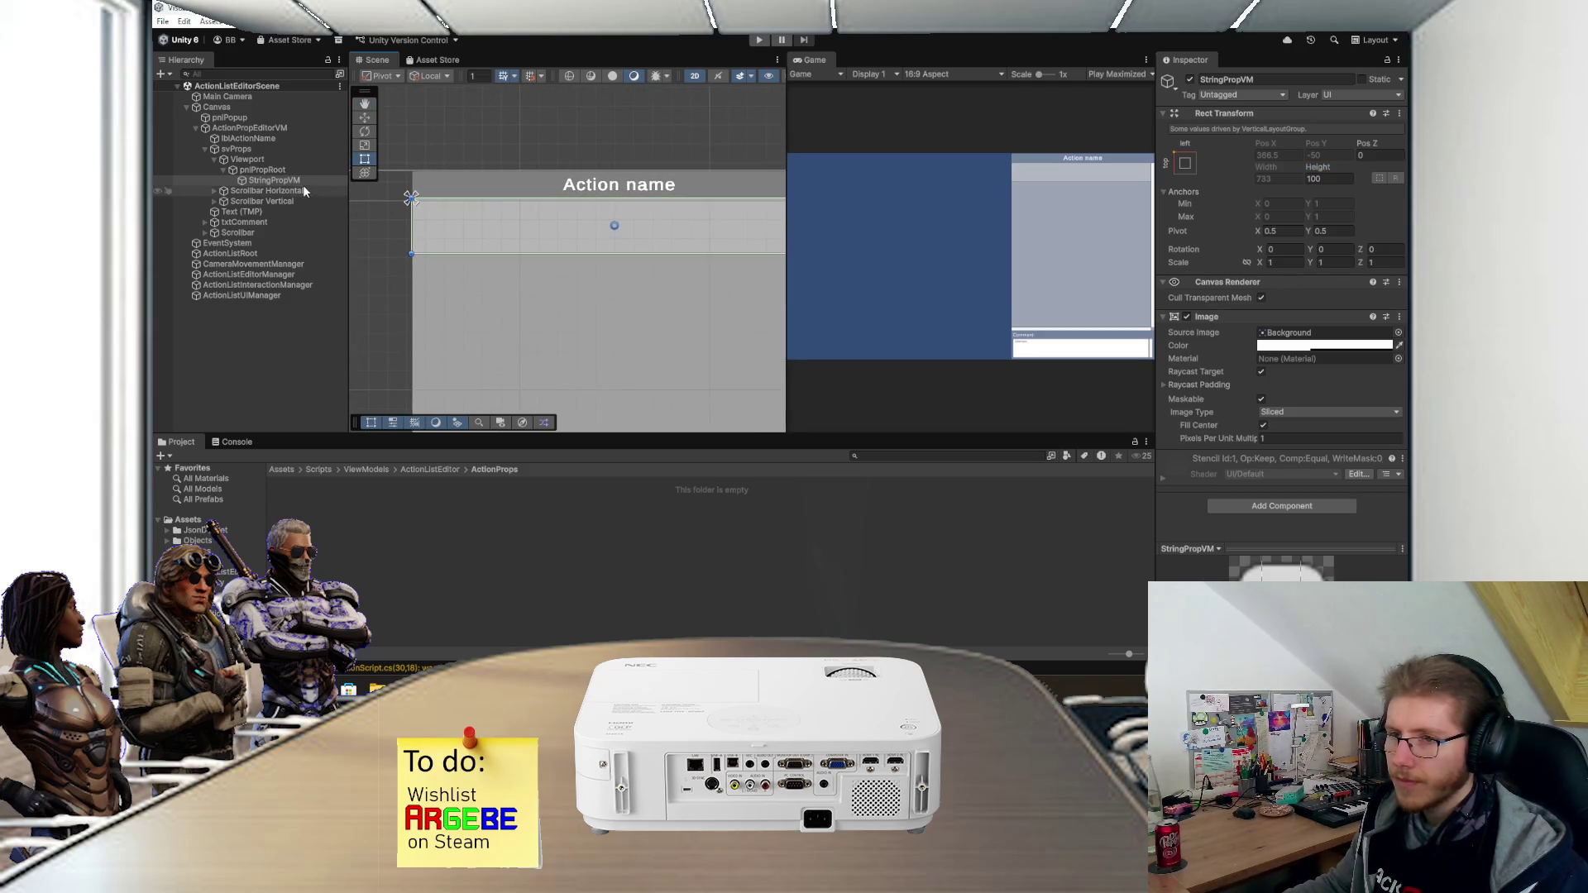
right_click(272, 180)
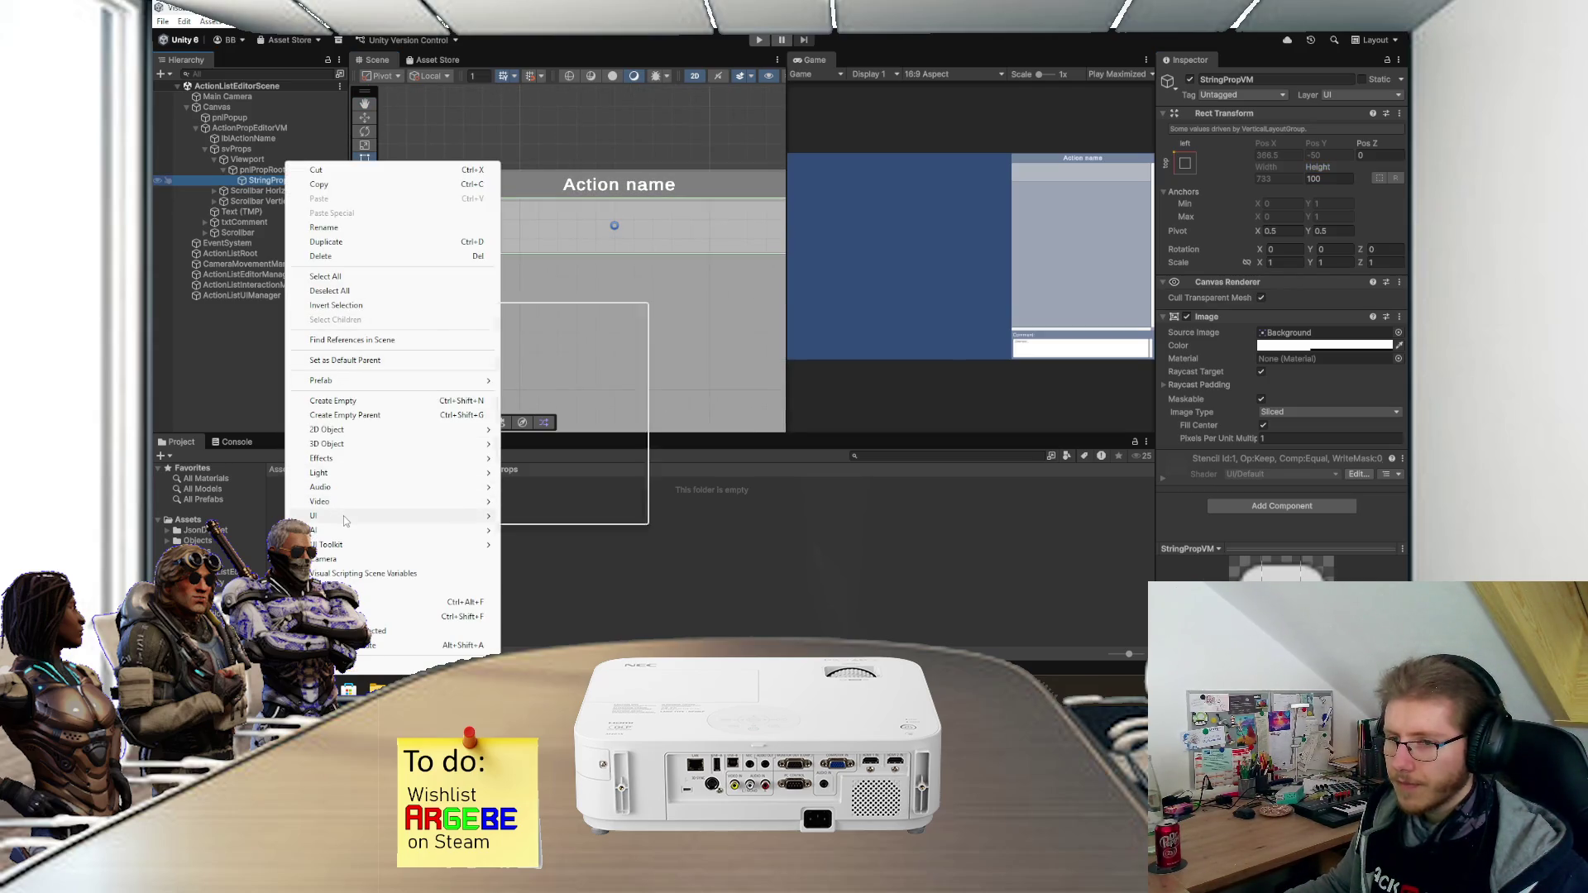
- Add a Text - TextMeshPro under StringPropVM, anchored top-stretch with height 25
mouse_move(345, 517)
click(555, 325)
drag(578, 223, 422, 213)
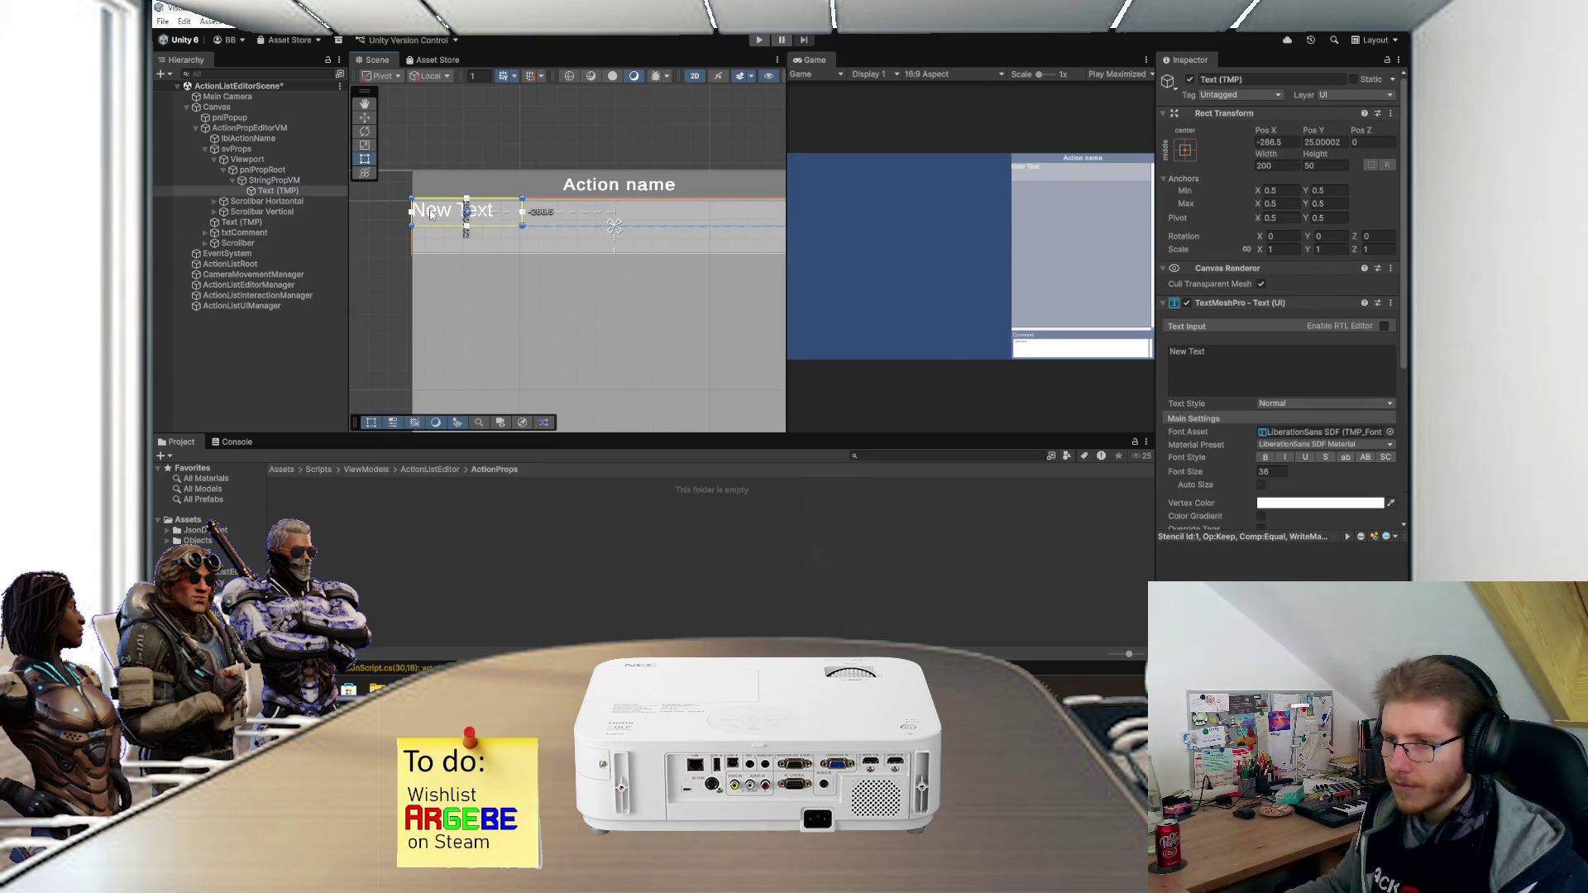
scroll(509, 247, down, 2)
click(1184, 152)
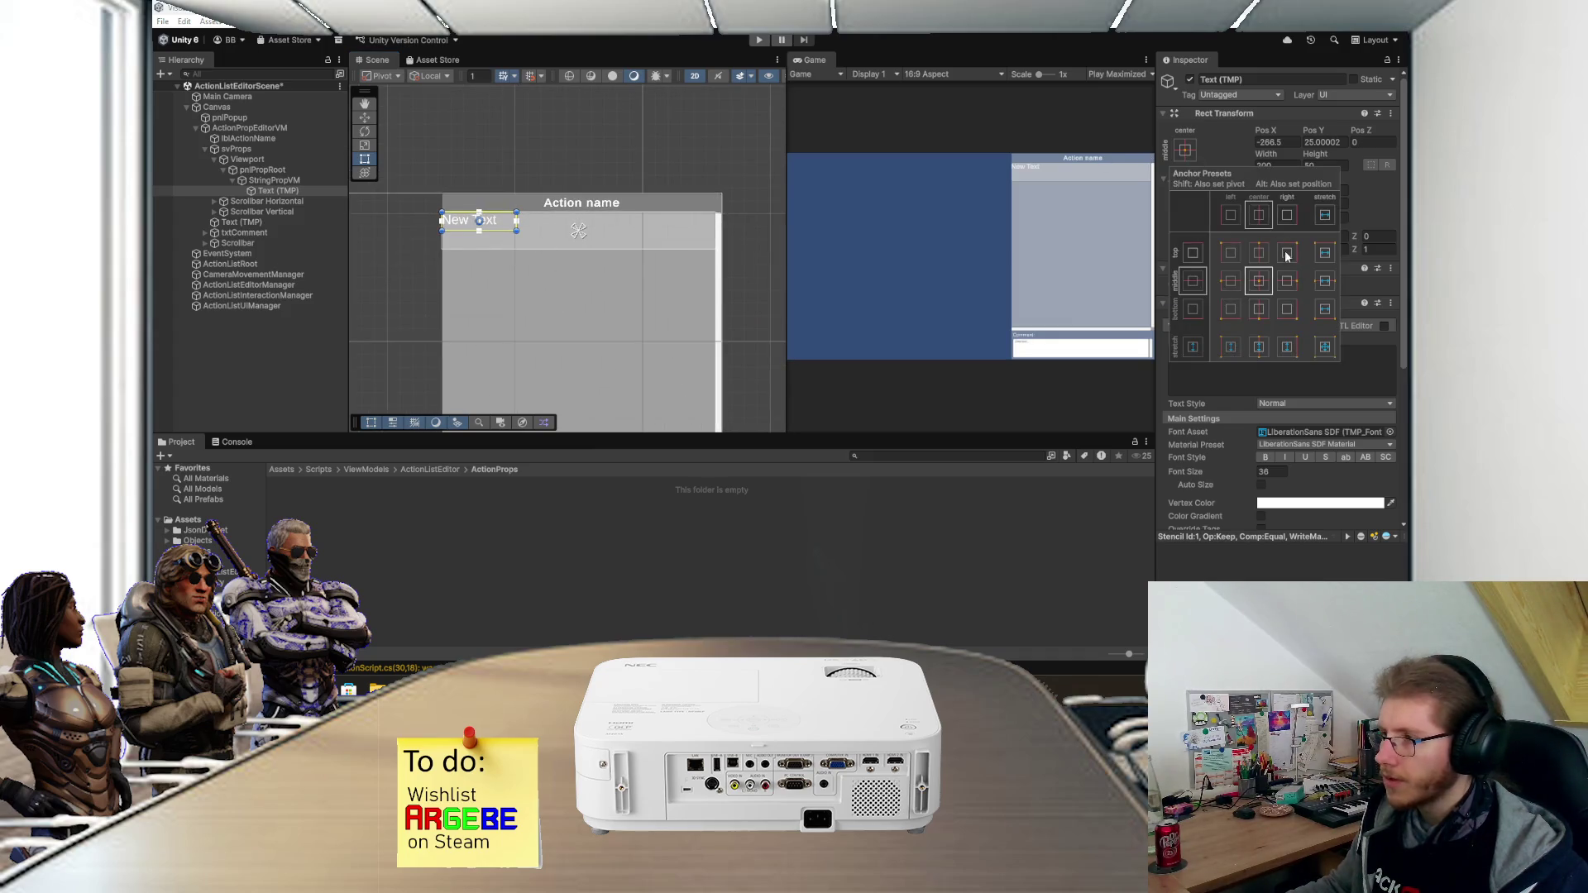
alt+click(1323, 252)
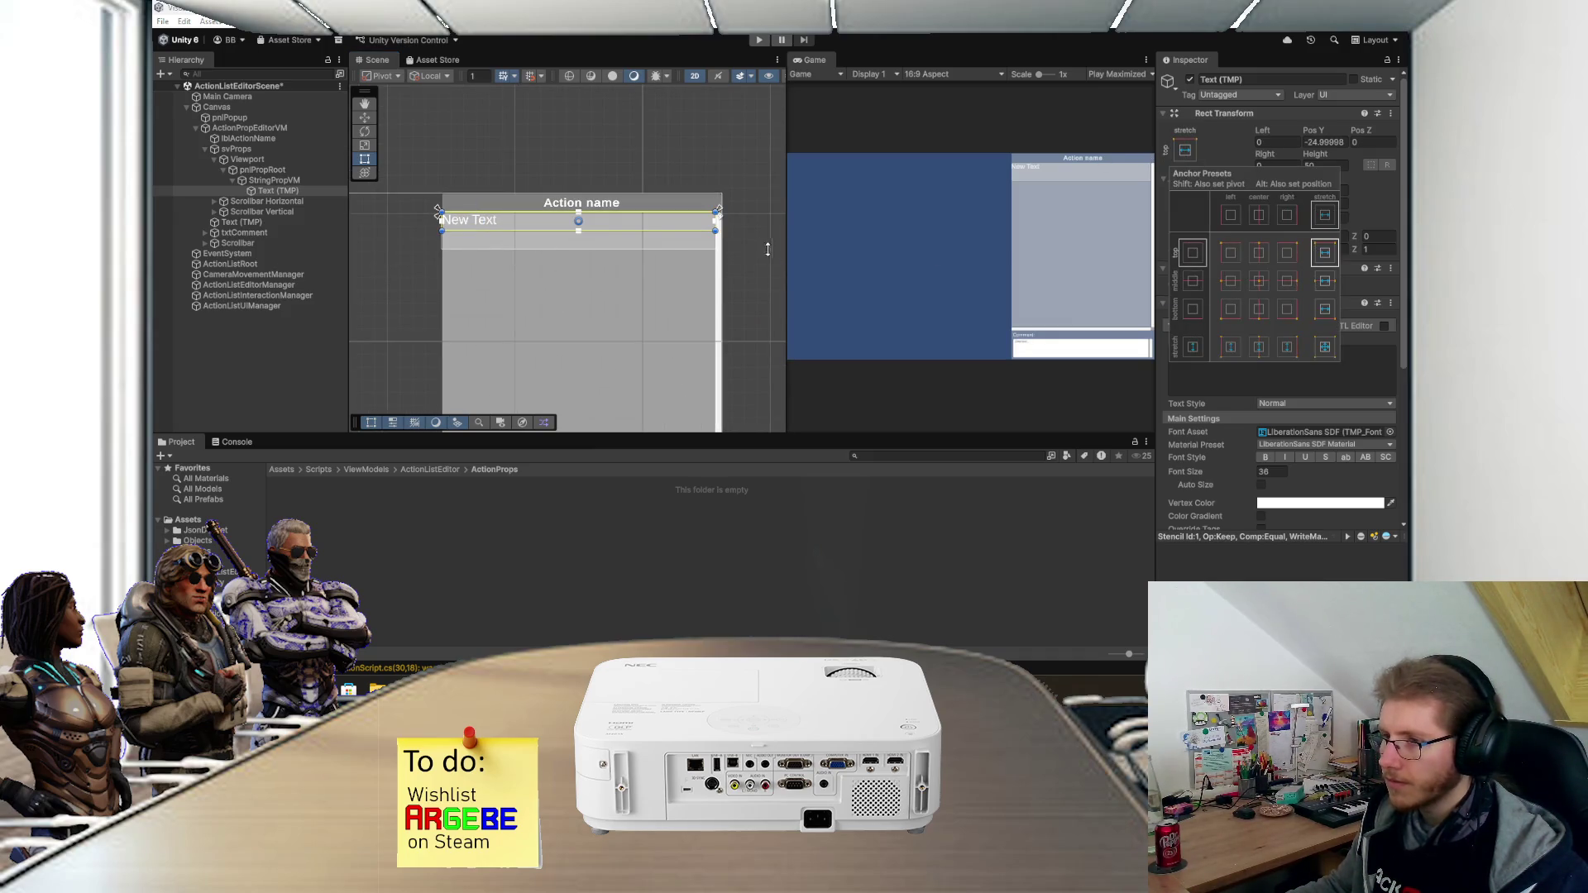
click(1339, 164)
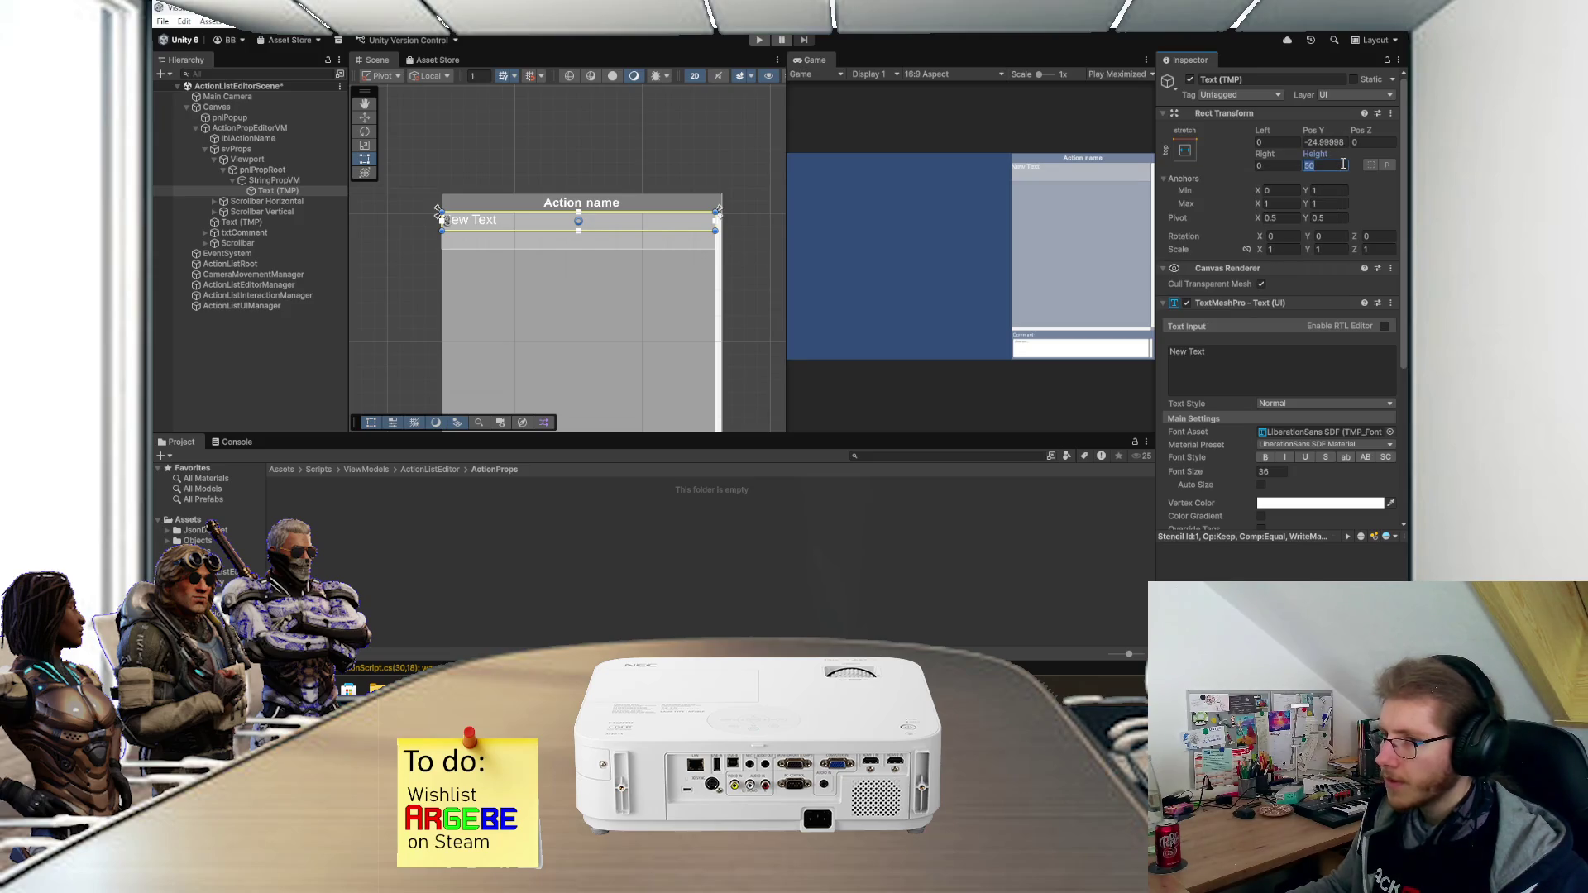
text(25)
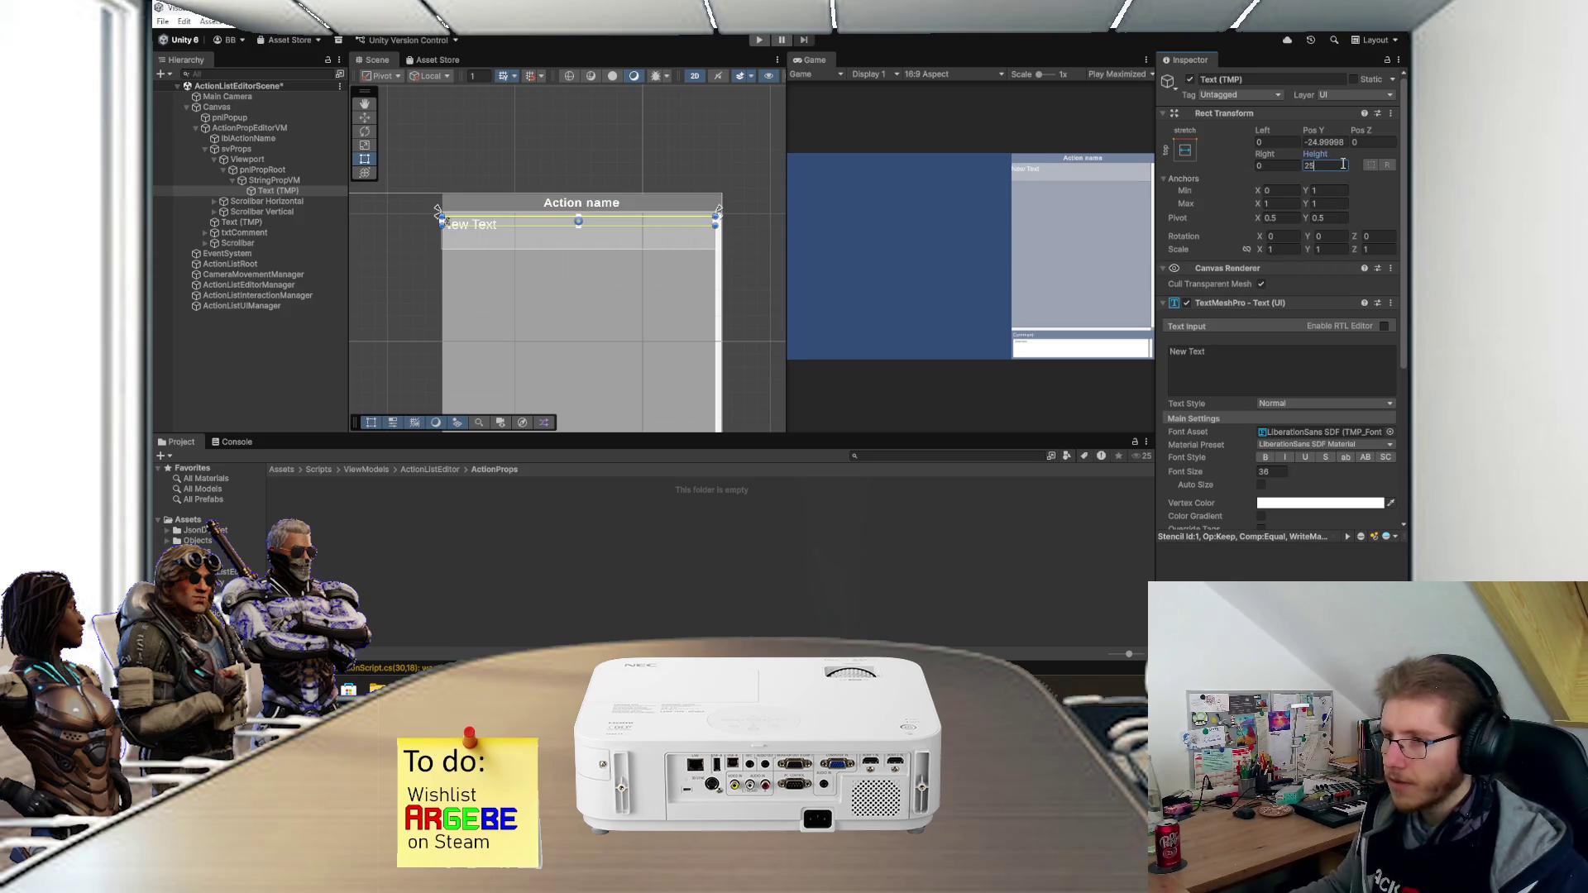
click(1185, 150)
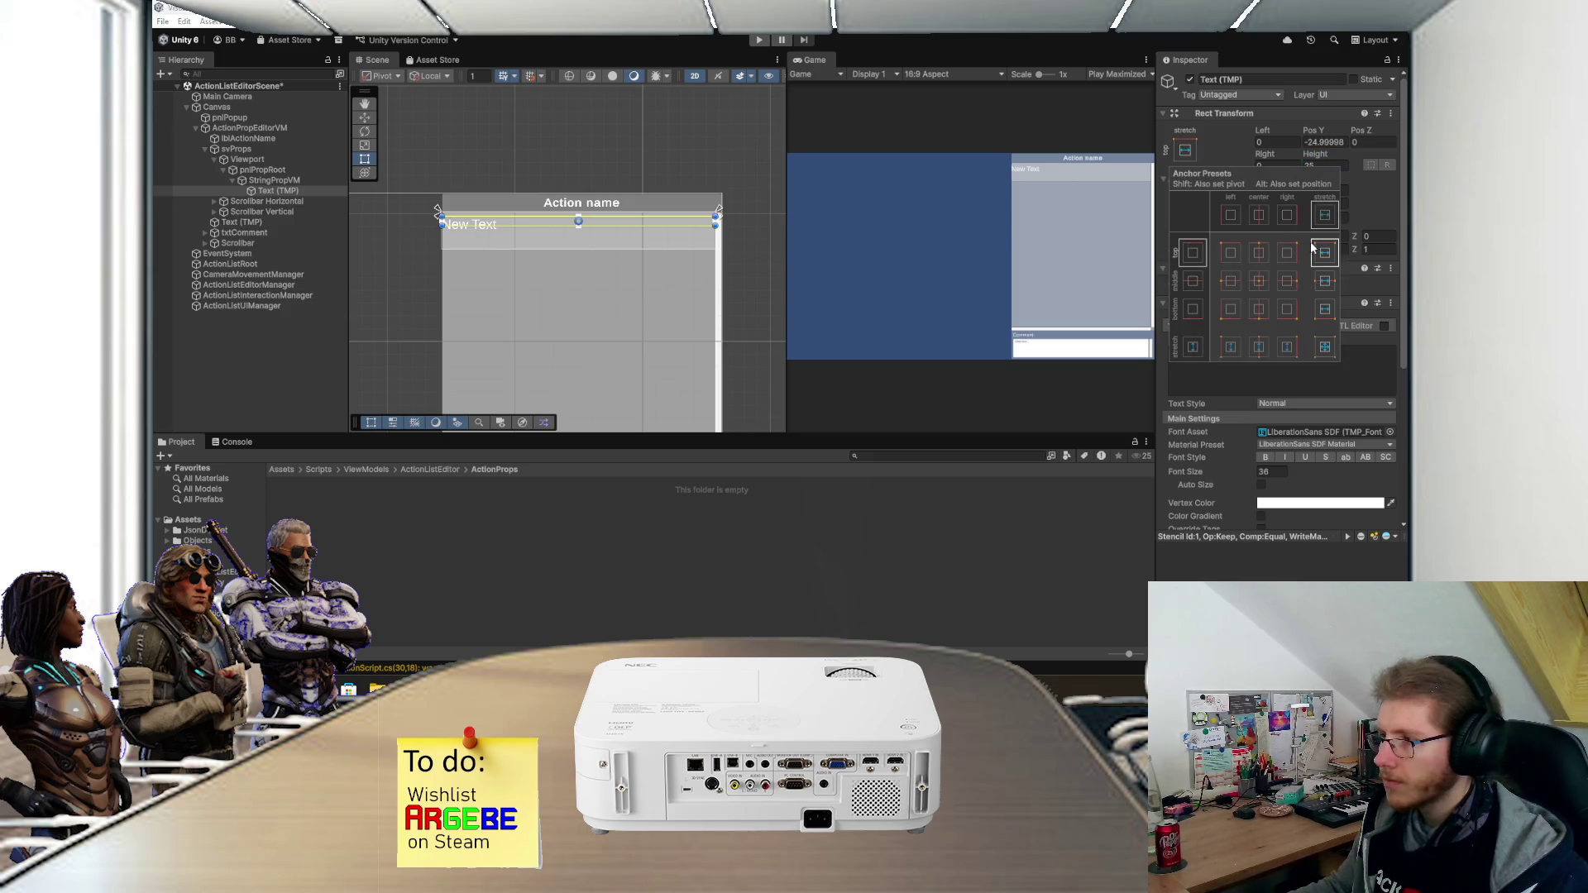
- Enable auto font sizing on the text with minimum 12 and maximum 24
click(1260, 484)
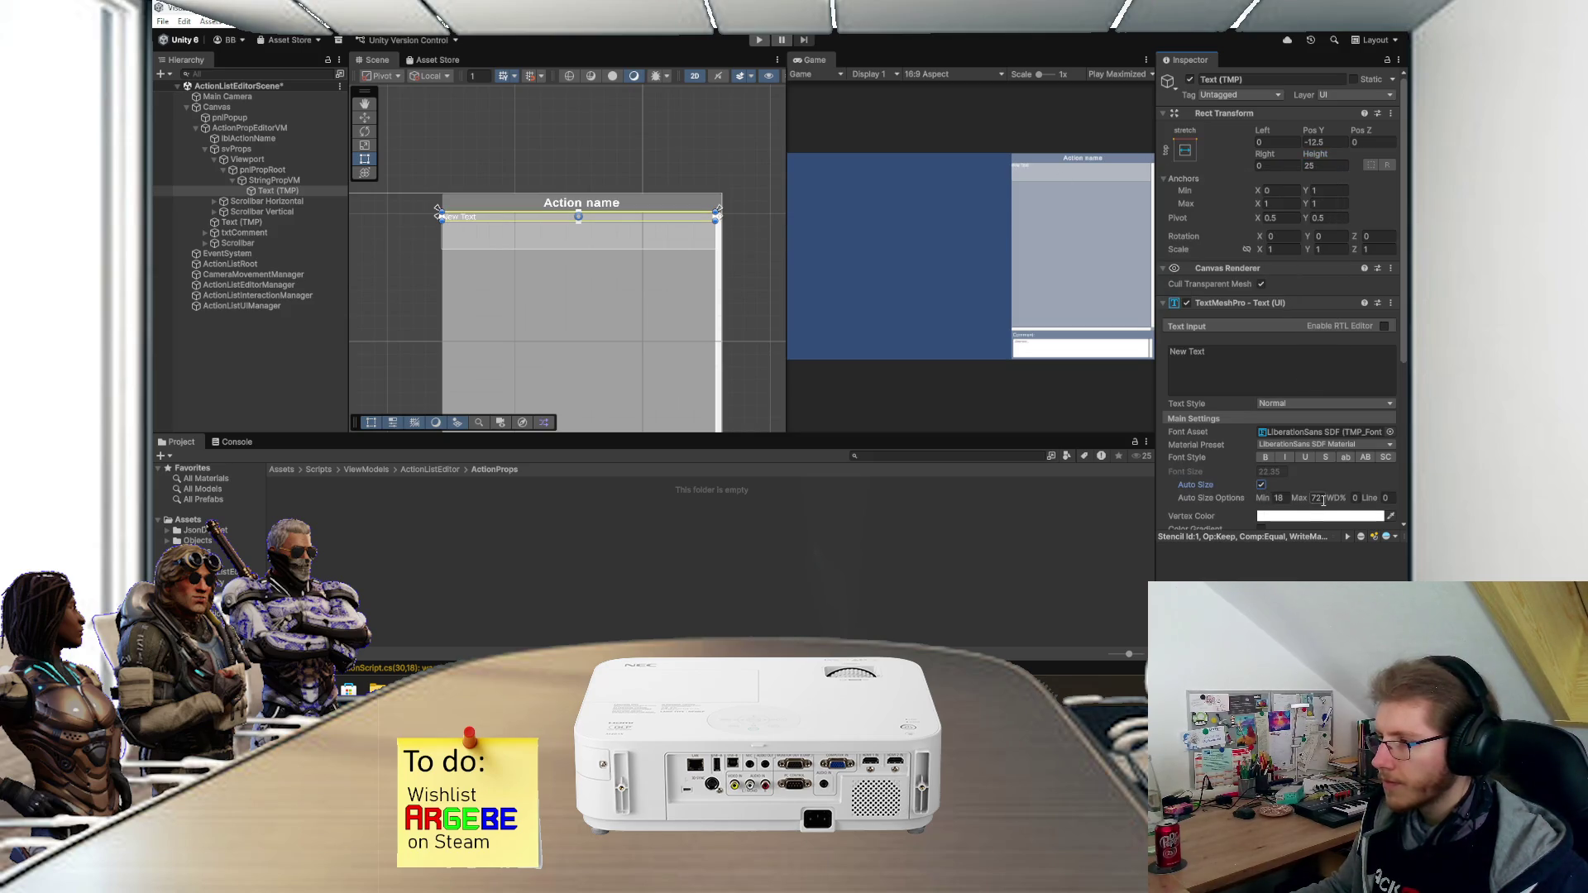
click(1278, 498)
text(12)
key(Tab)
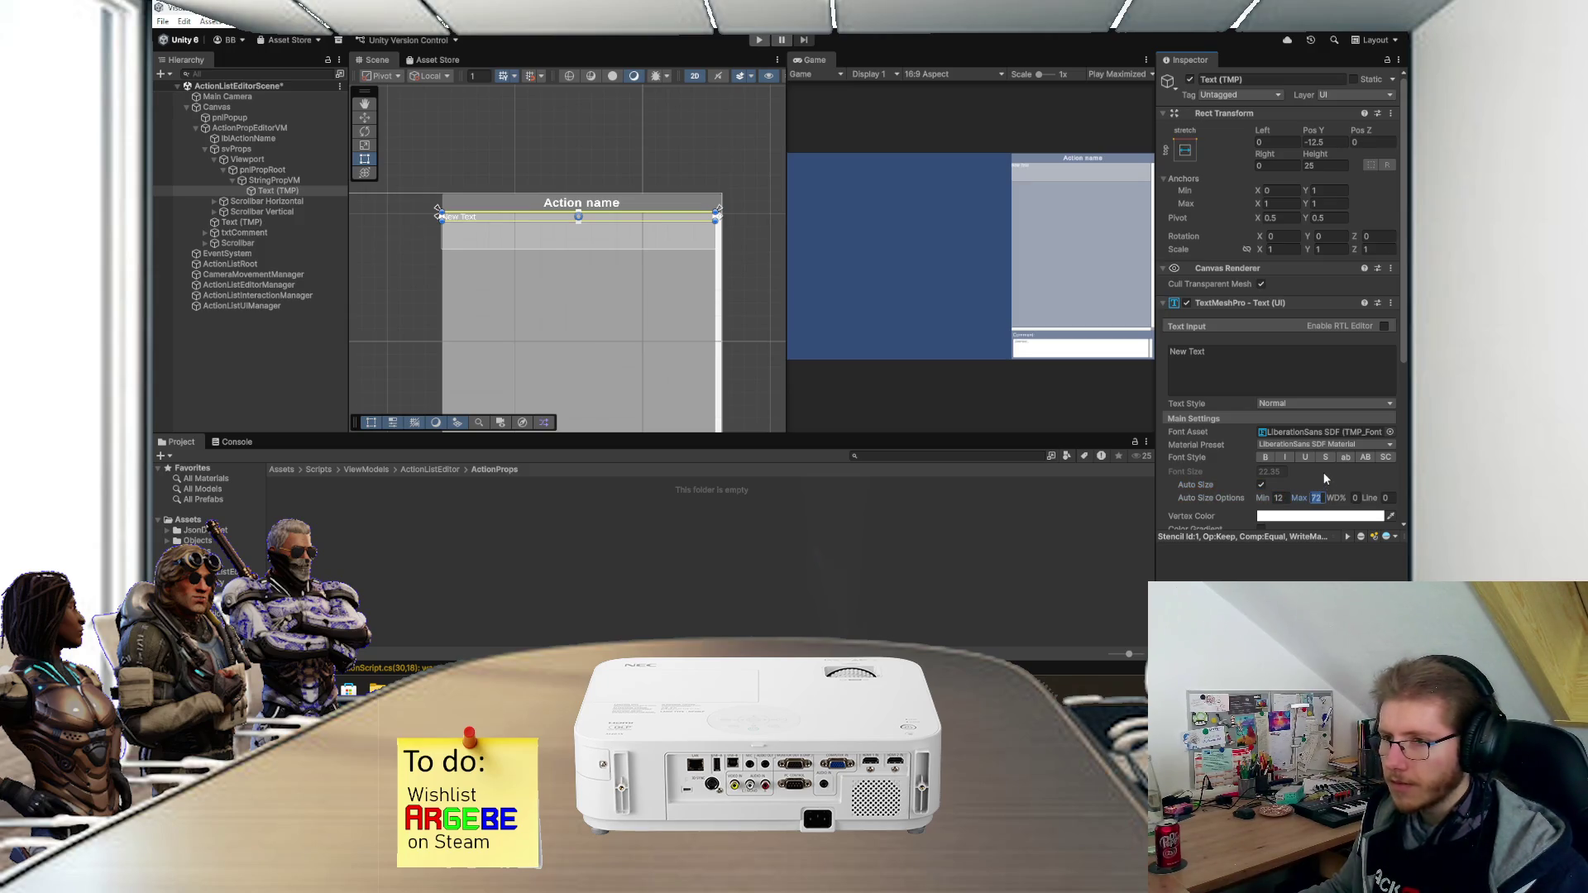
text(18)
key(BackSpace)
key(BackSpace)
text(24)
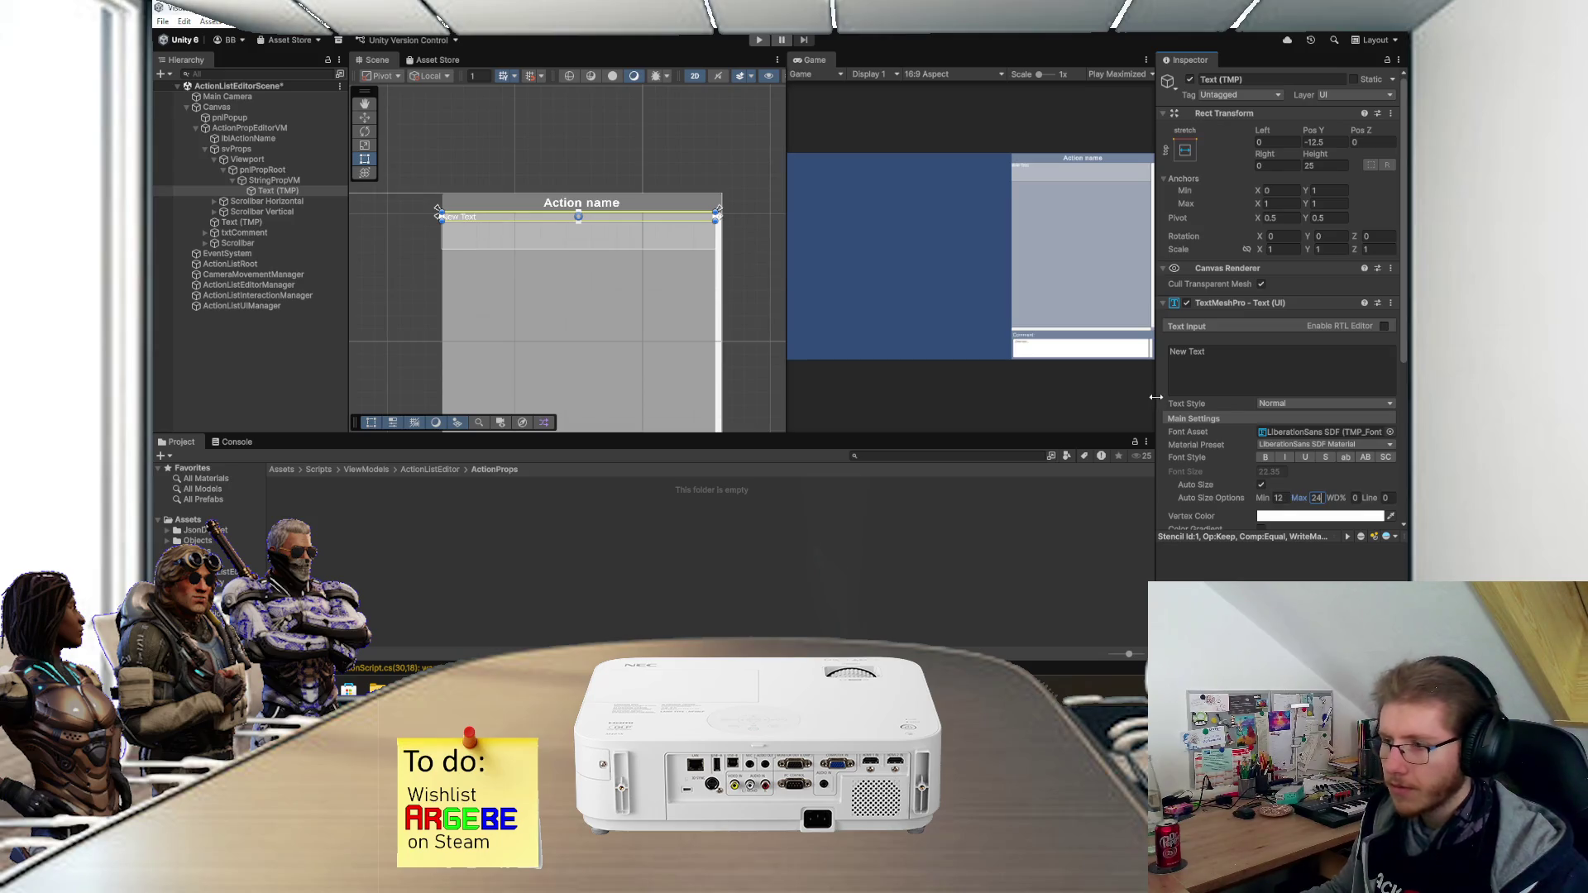
- Raise the text's height to 30 and save the scene
scroll(677, 243, up, 3)
drag(655, 216, 661, 223)
click(1330, 166)
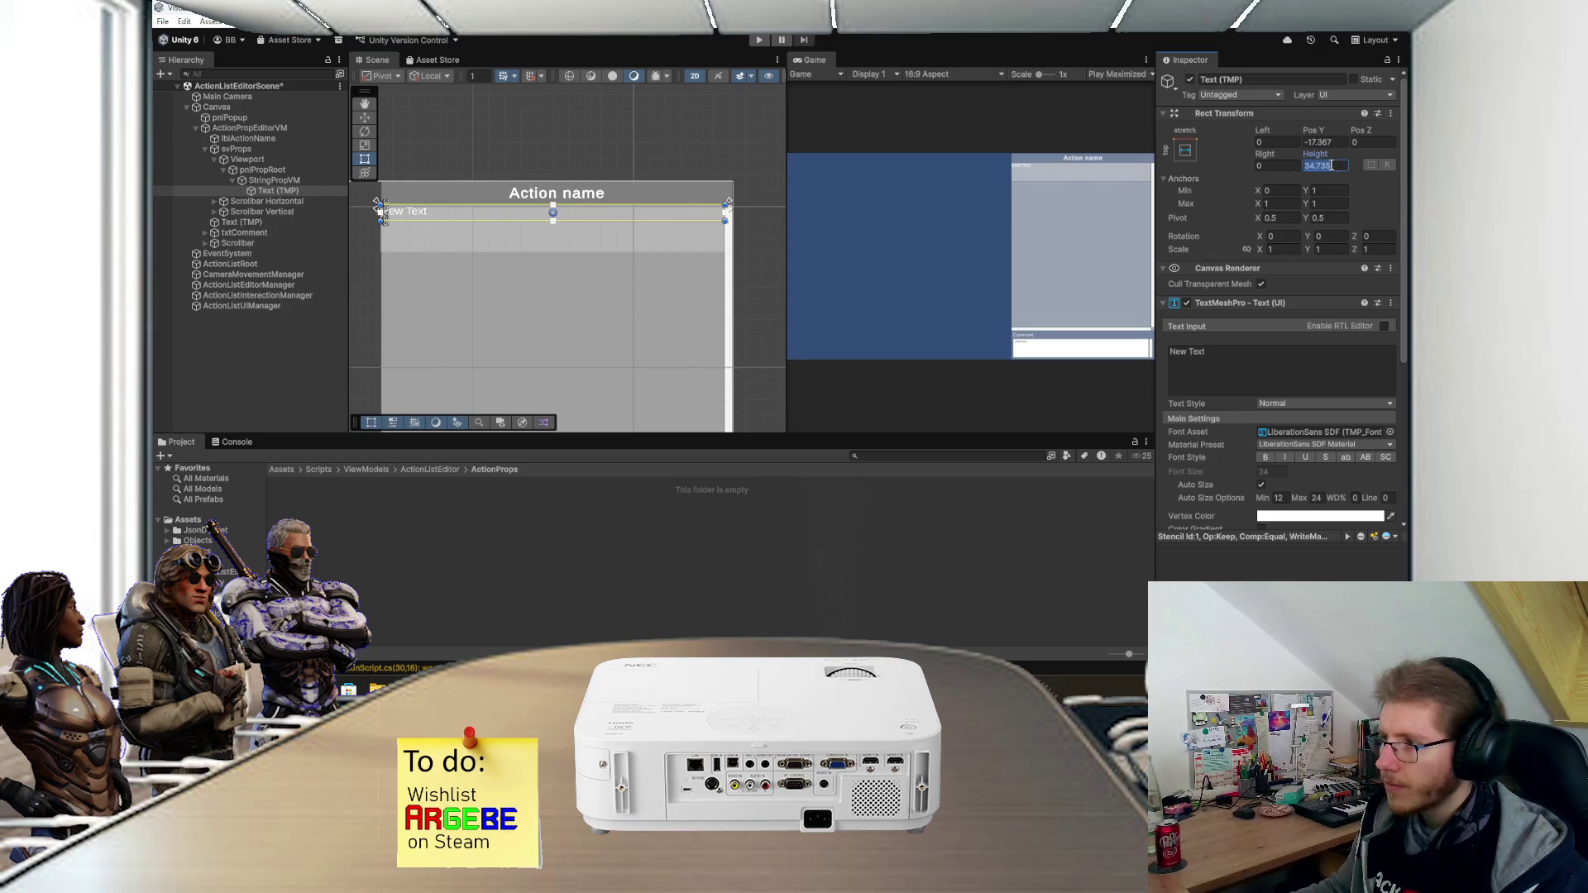
text(30)
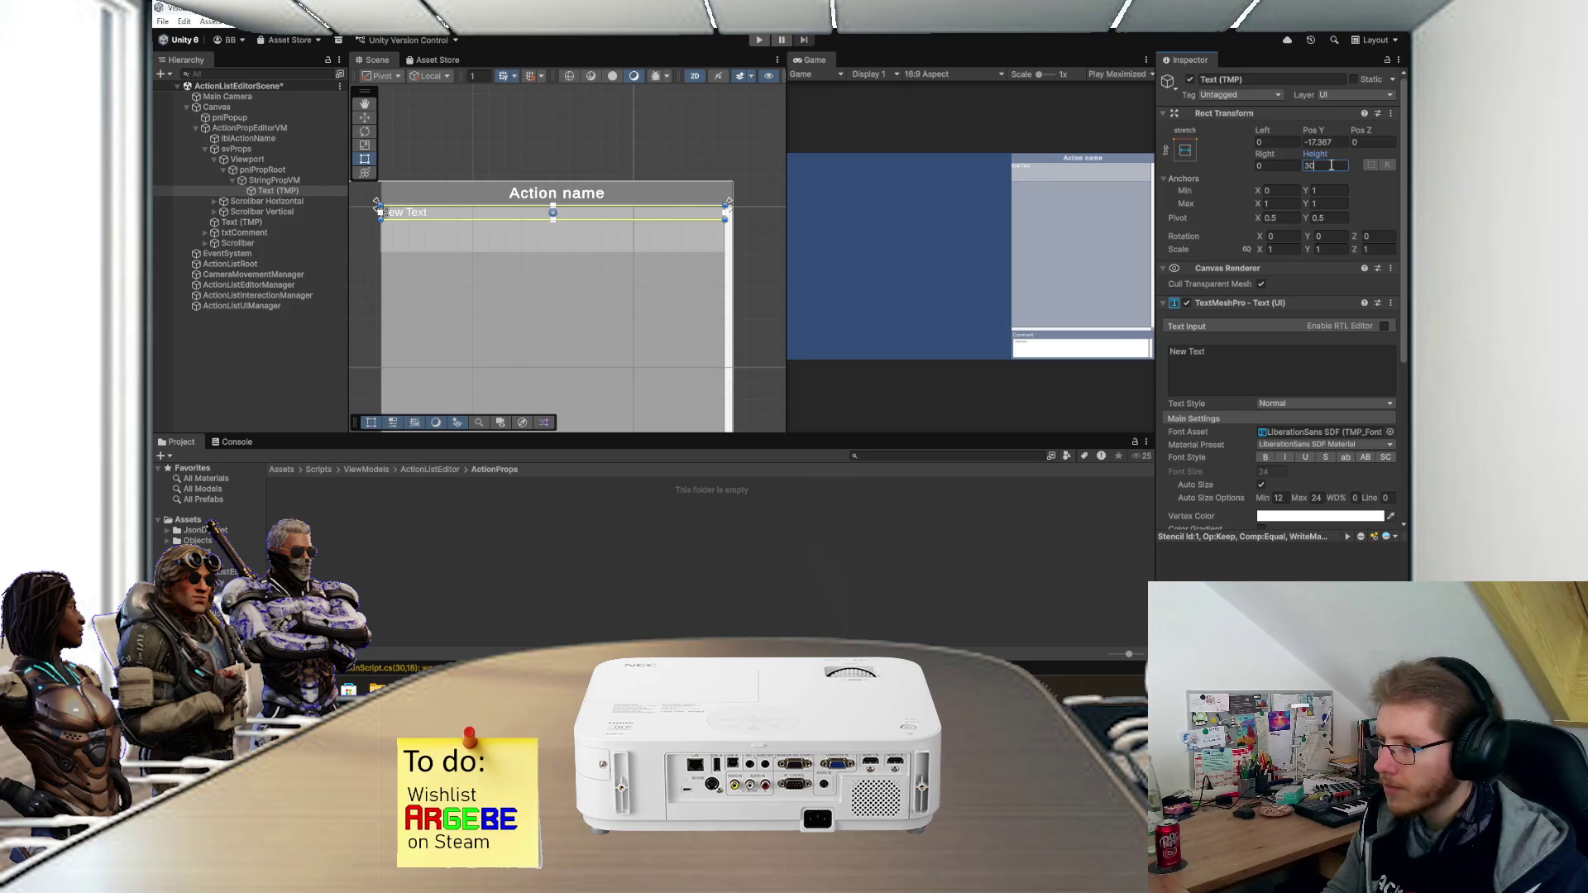
scroll(612, 172, up, 2)
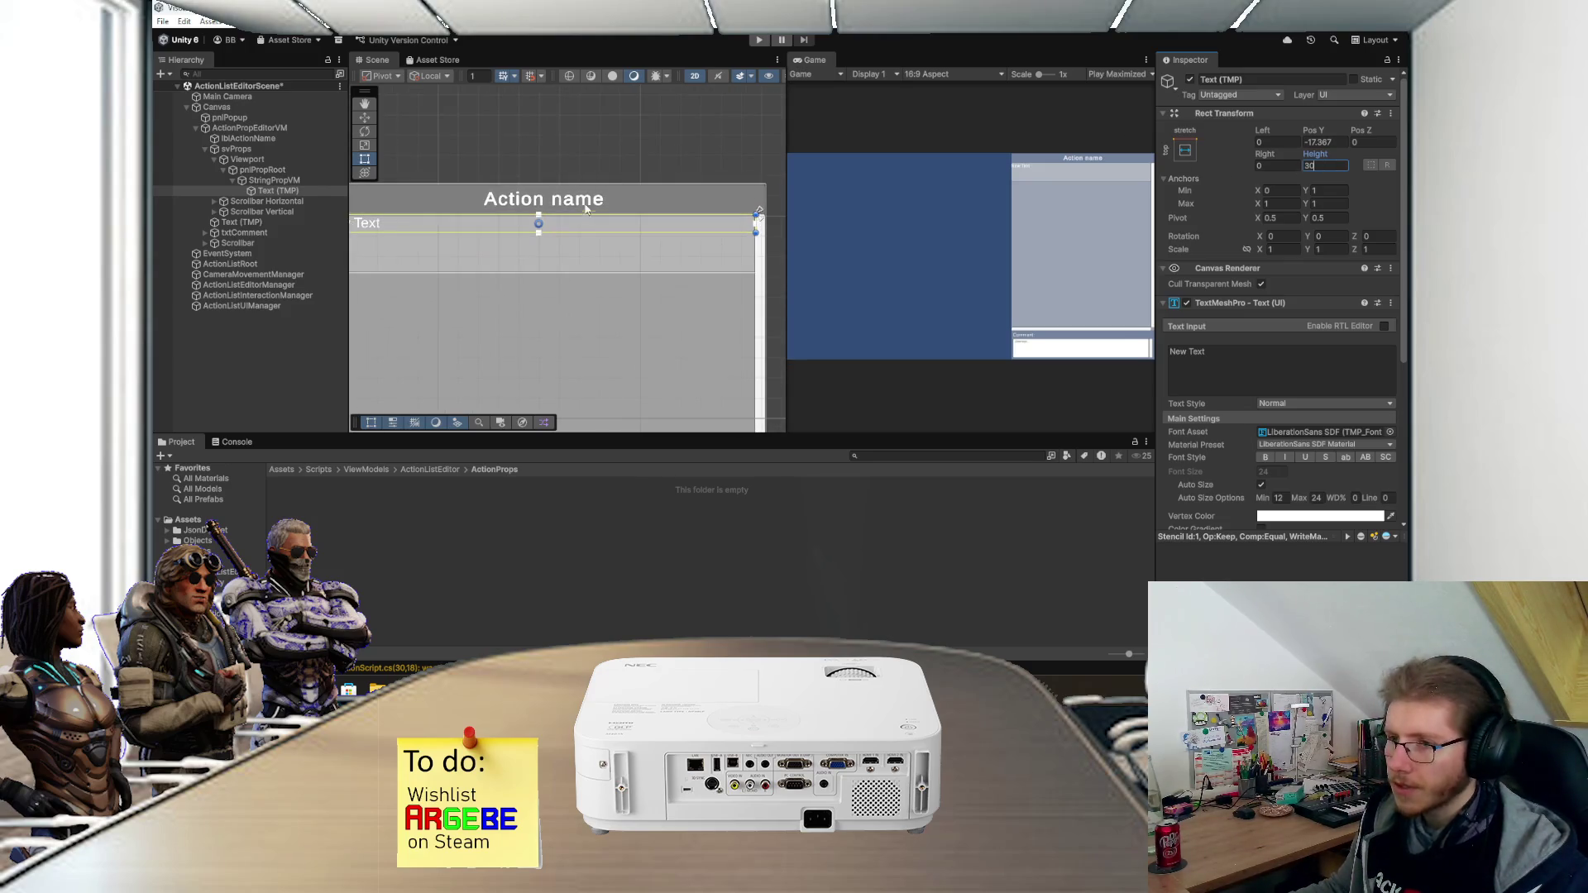
key(Return)
scroll(588, 224, left, 3)
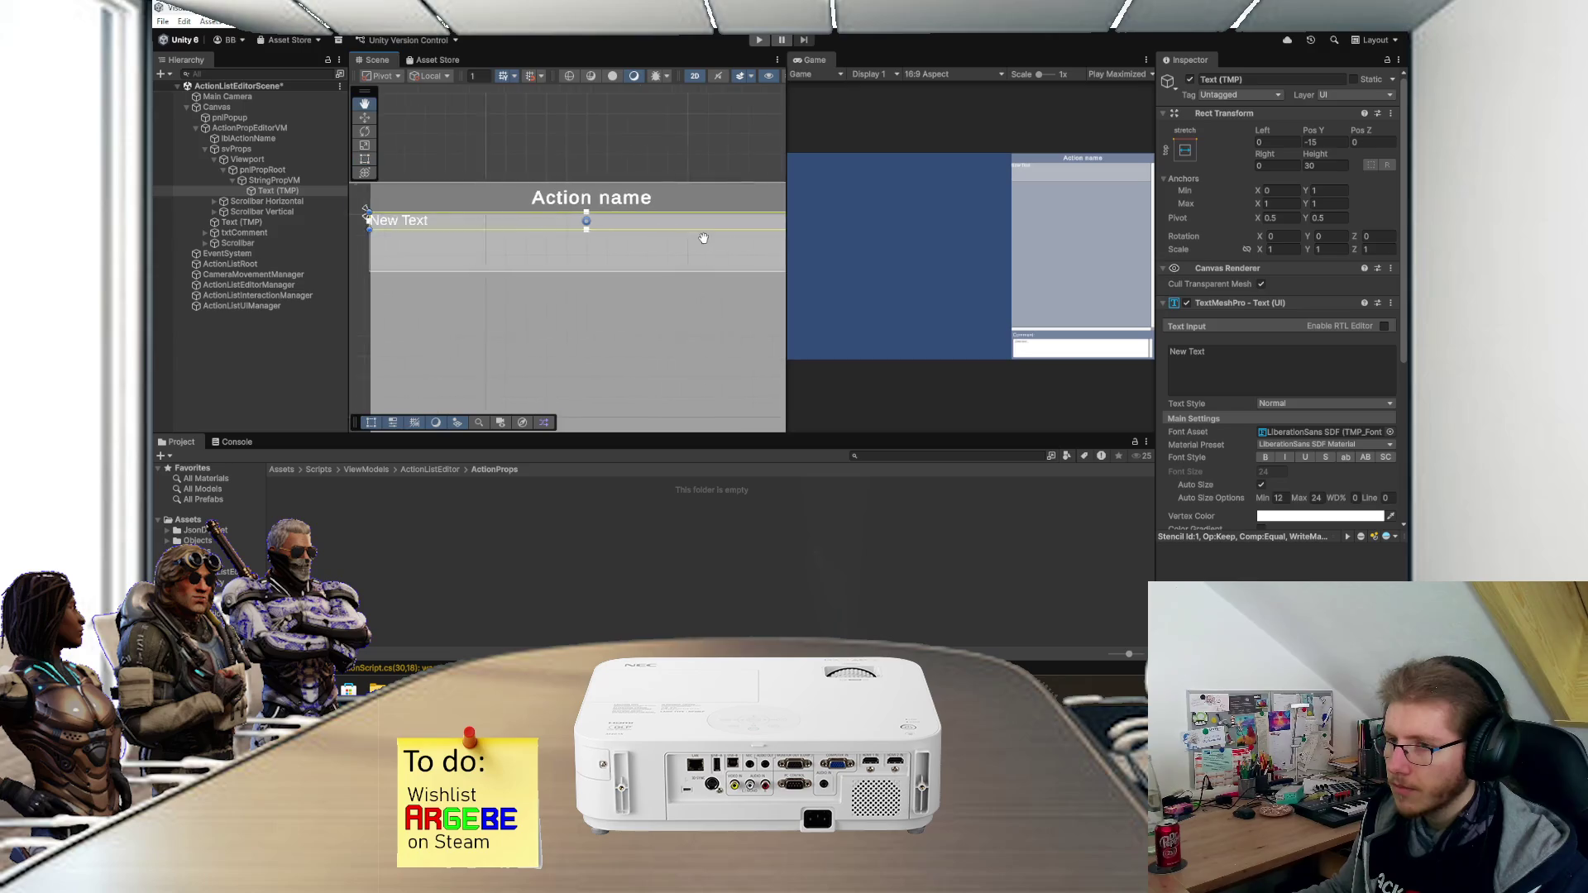
scroll(624, 242, down, 1)
key(ctrl+s)
scroll(609, 247, right, 1)
scroll(608, 247, up, 1)
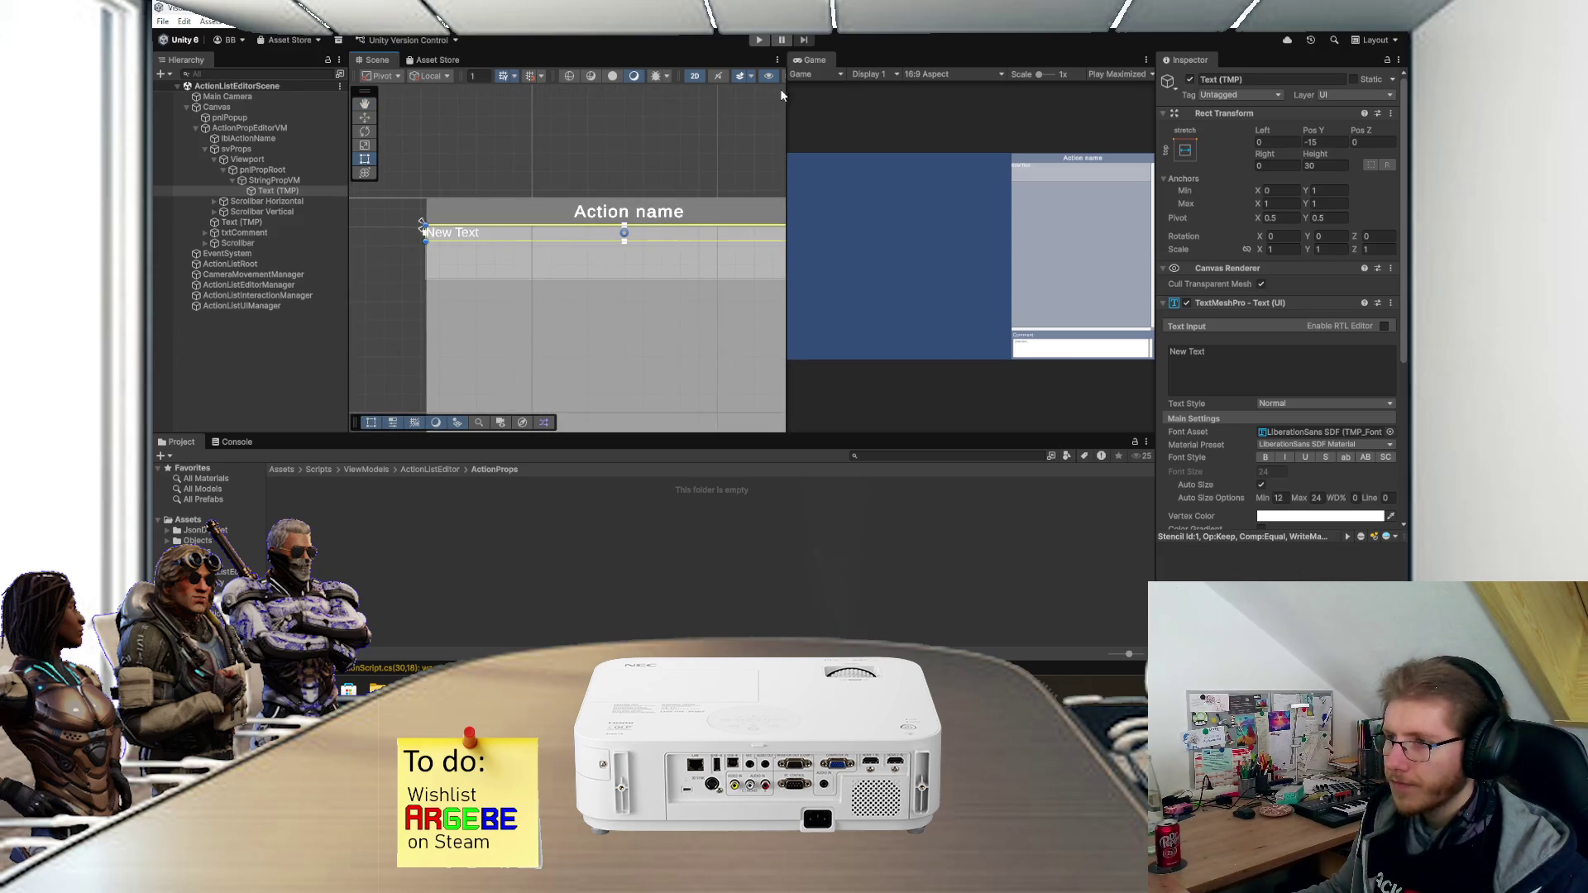
double_click(809, 63)
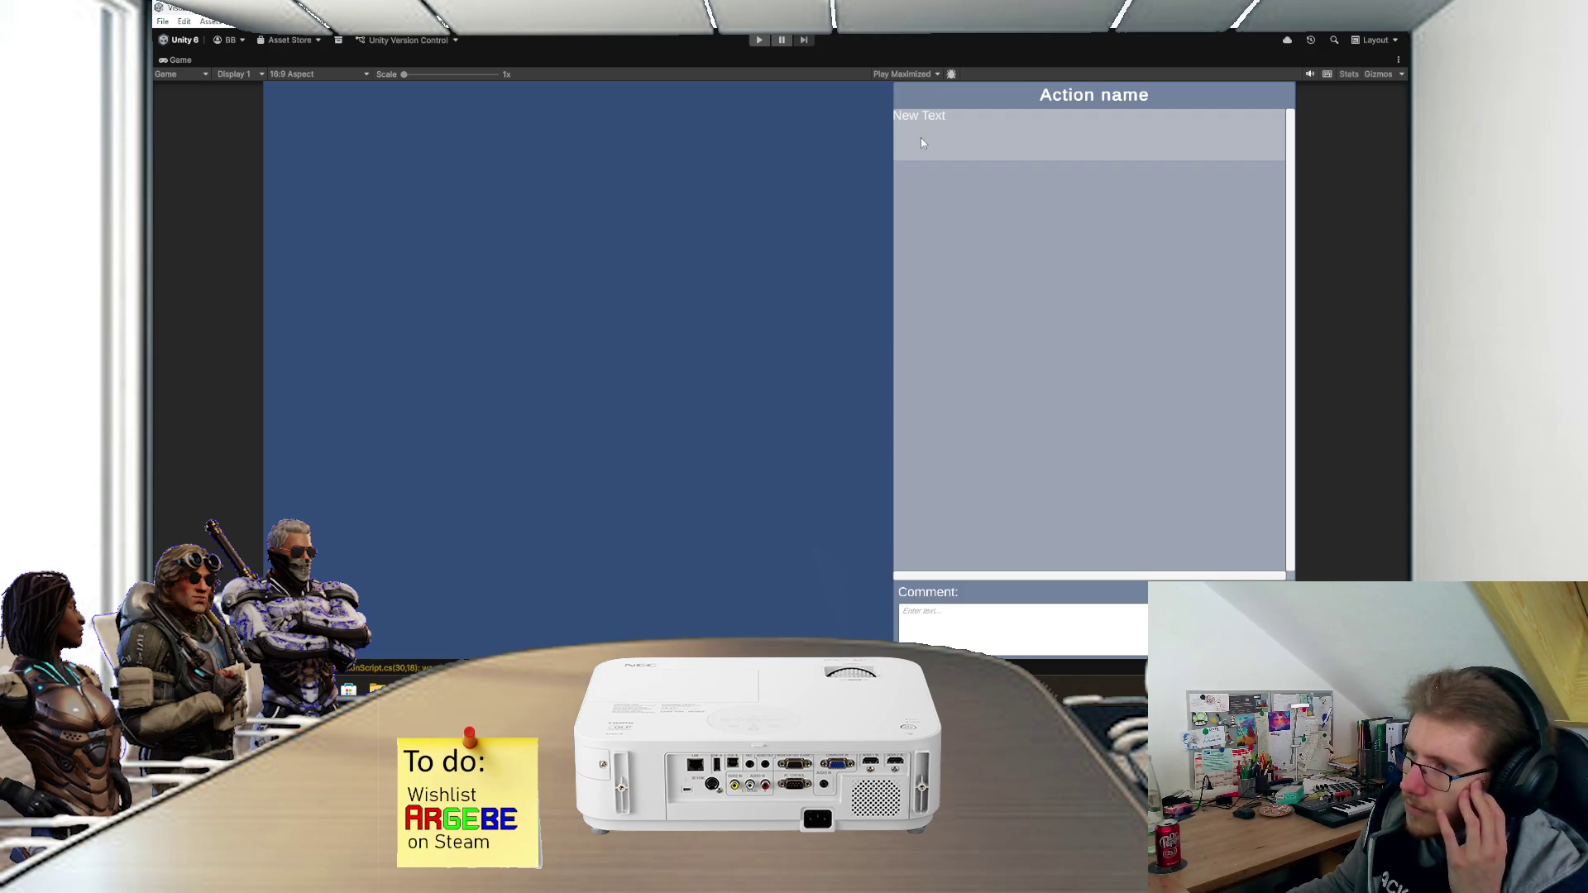
- Restore the normal editor layout after checking the New Text label in the maximized Game view
double_click(189, 61)
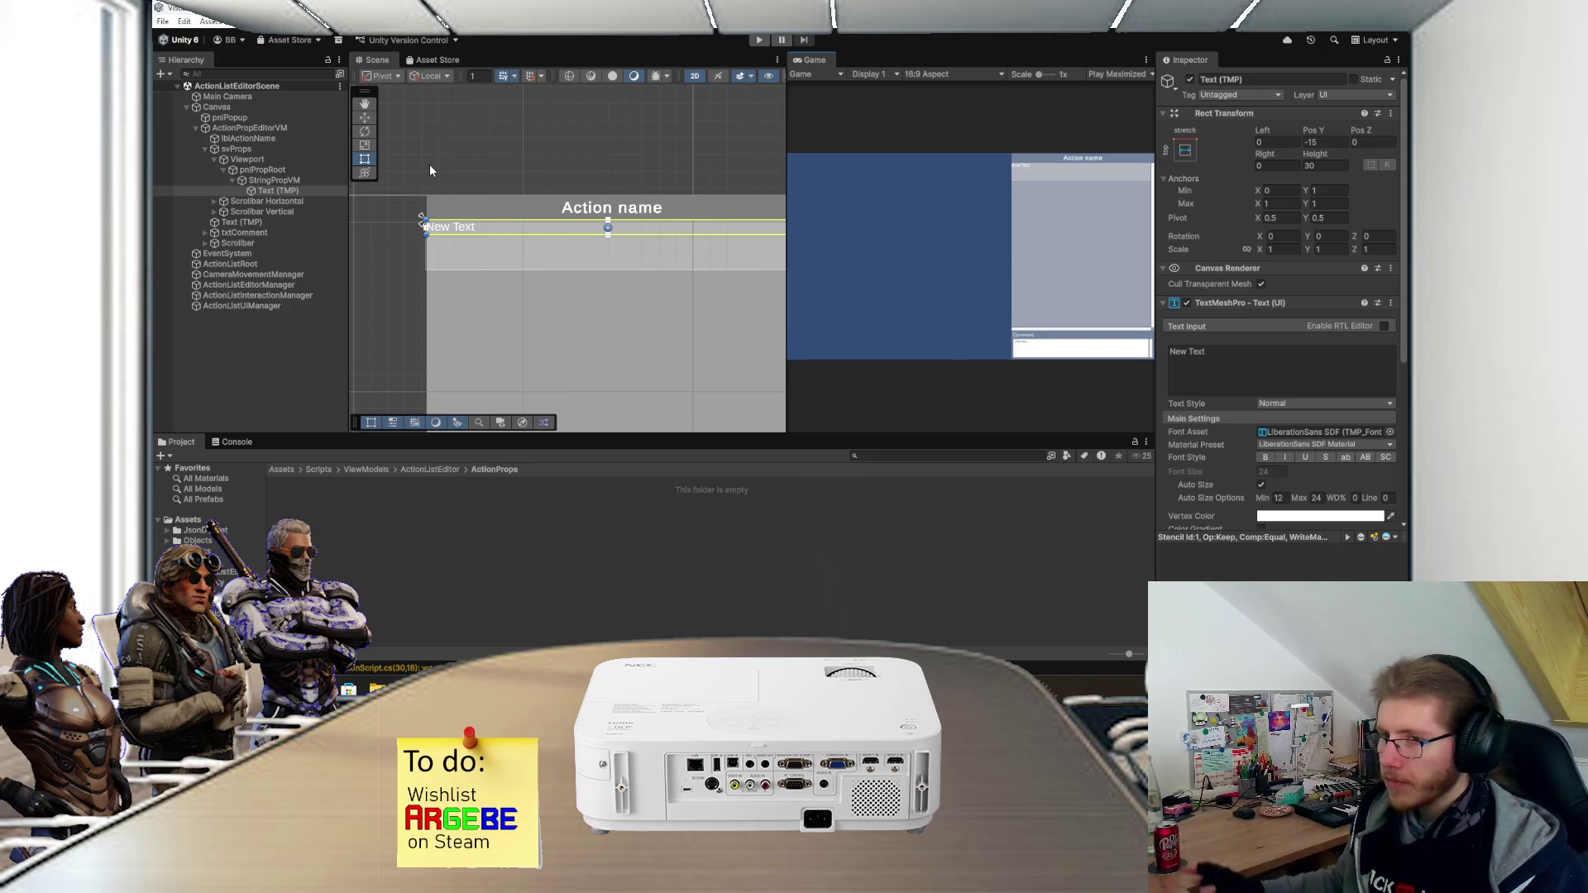
- Rename the Text (TMP) object to lblName
click(295, 193)
click(295, 192)
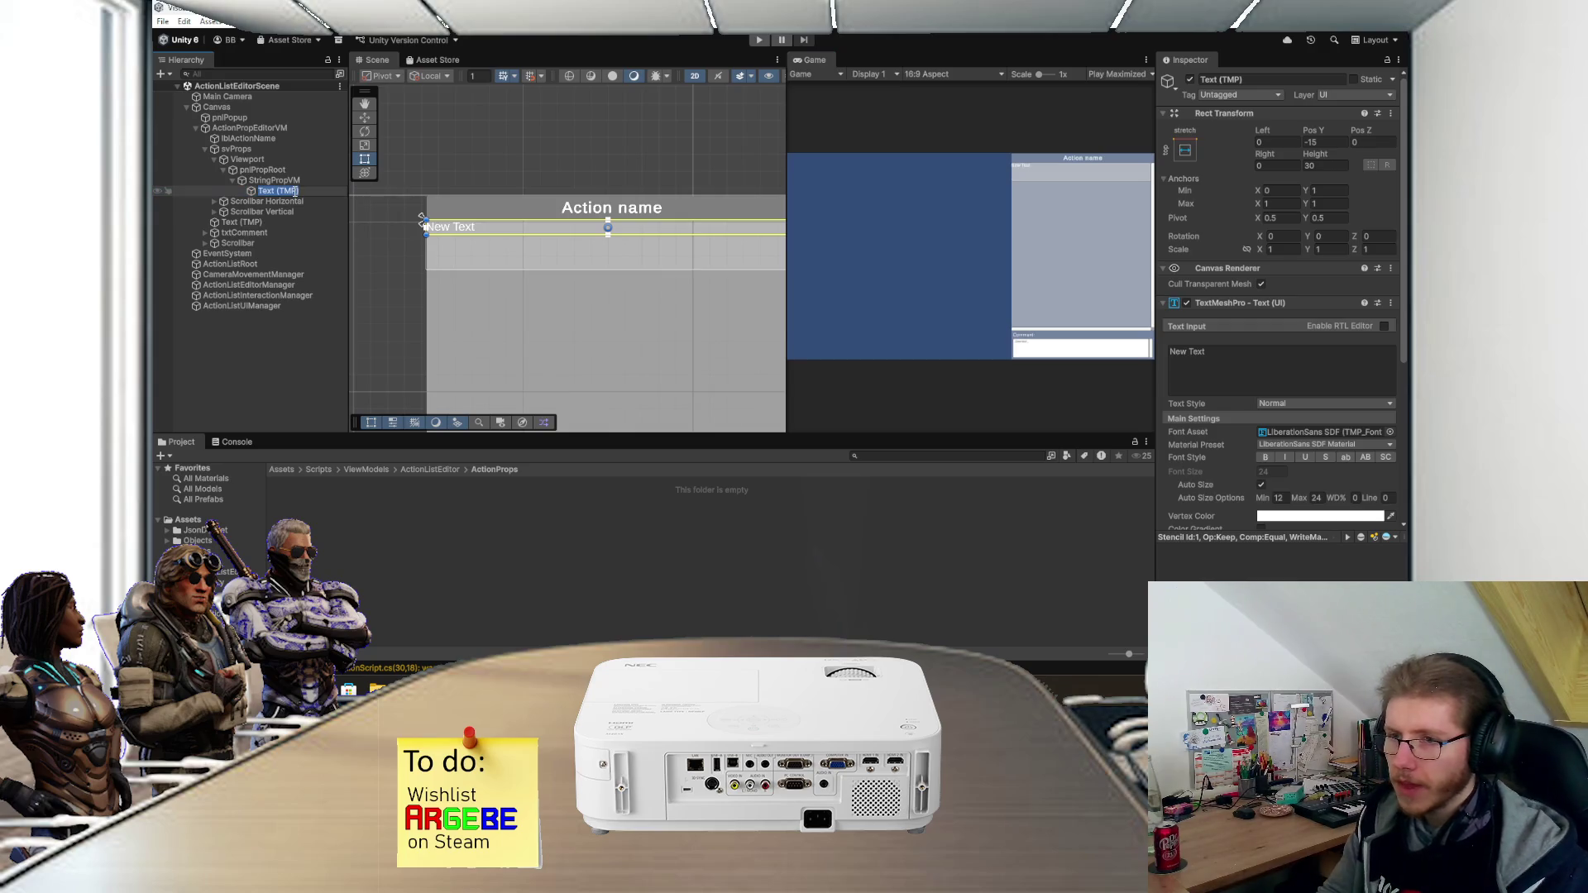
text(lblName)
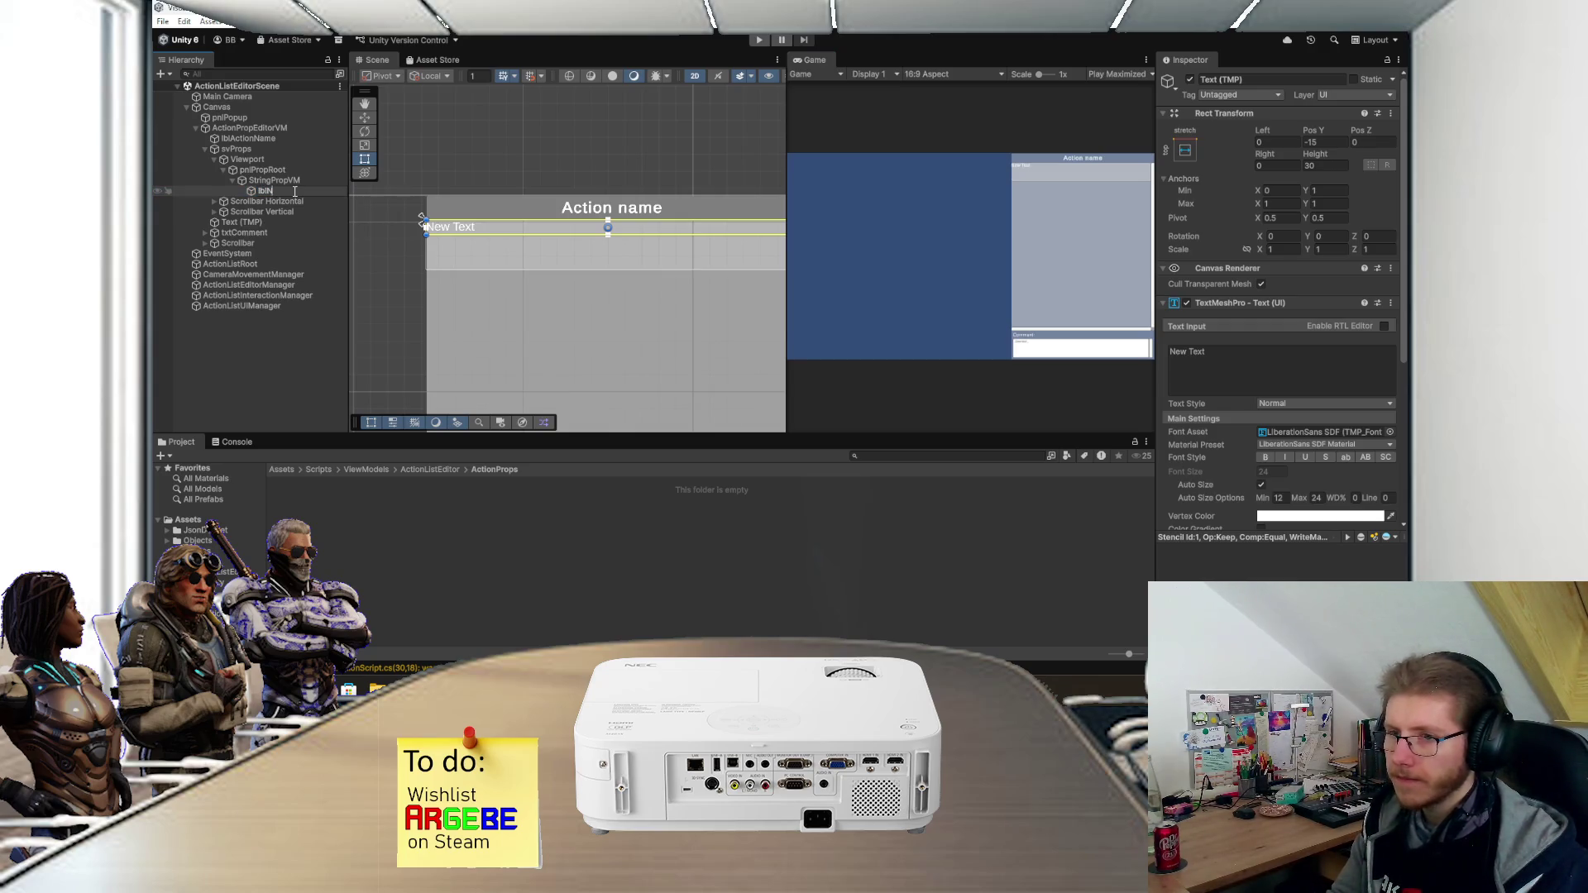
key(Return)
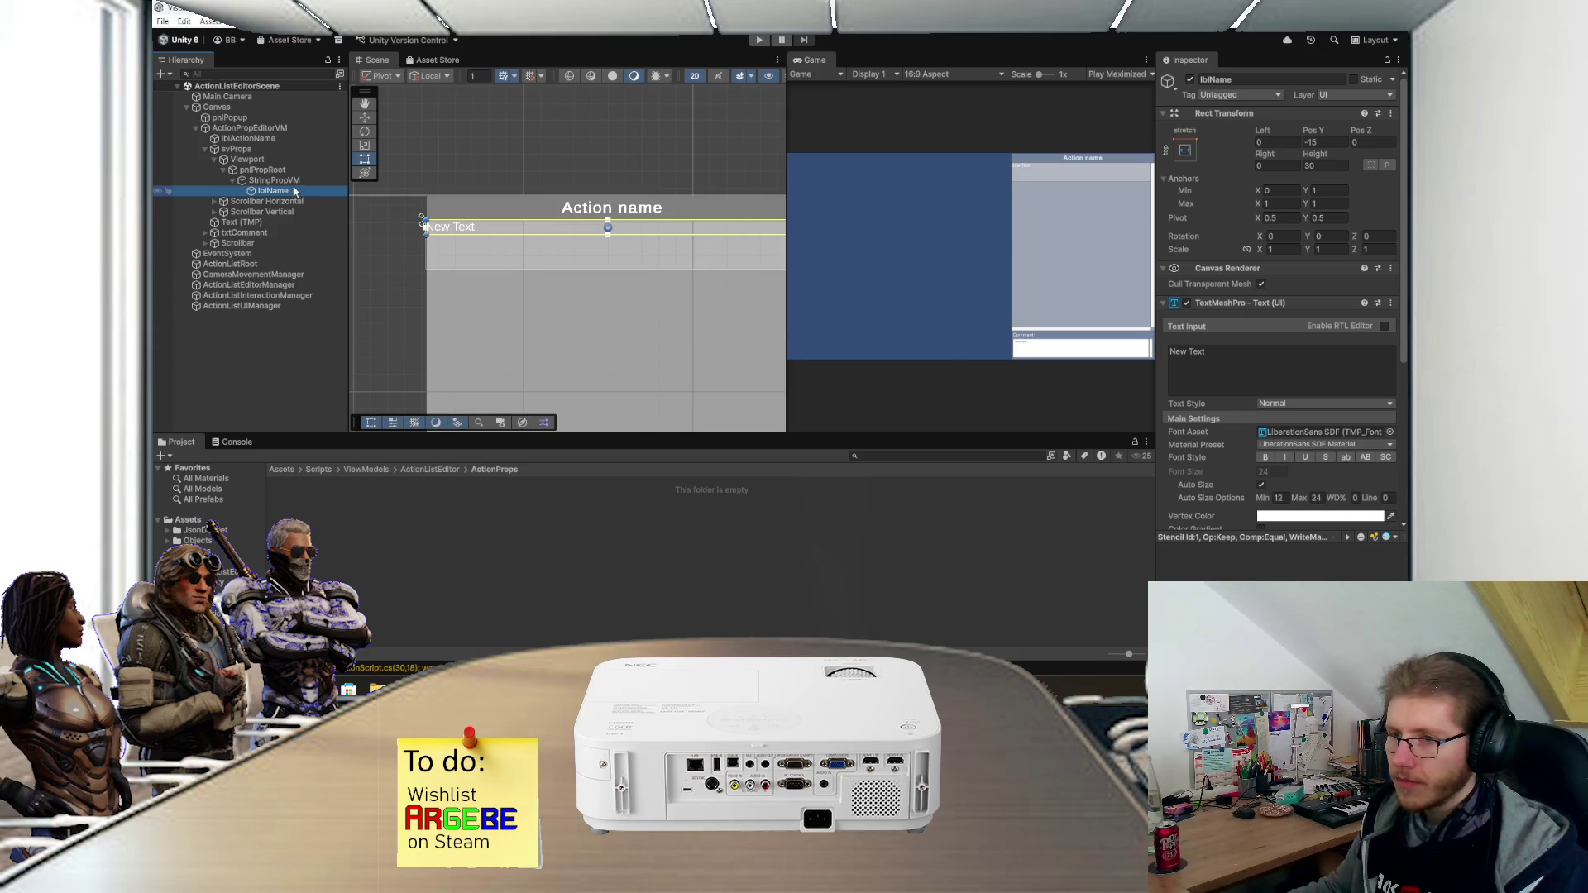
- Add an Input Field - TextMeshPro under StringPropVM, widened across the row and anchored middle-stretch
right_click(290, 182)
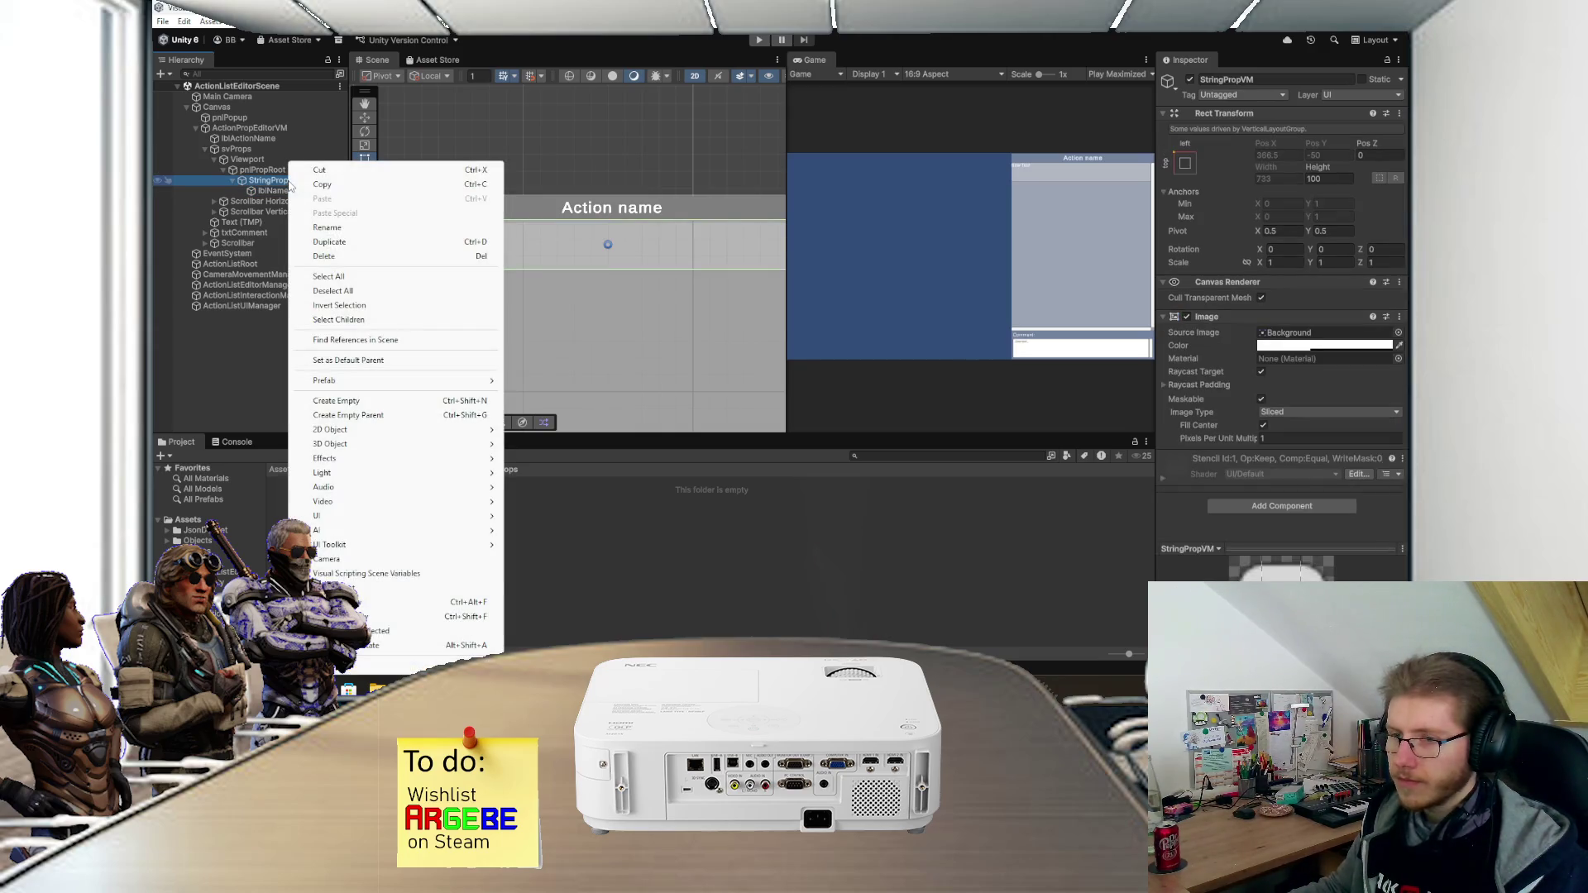
mouse_move(348, 516)
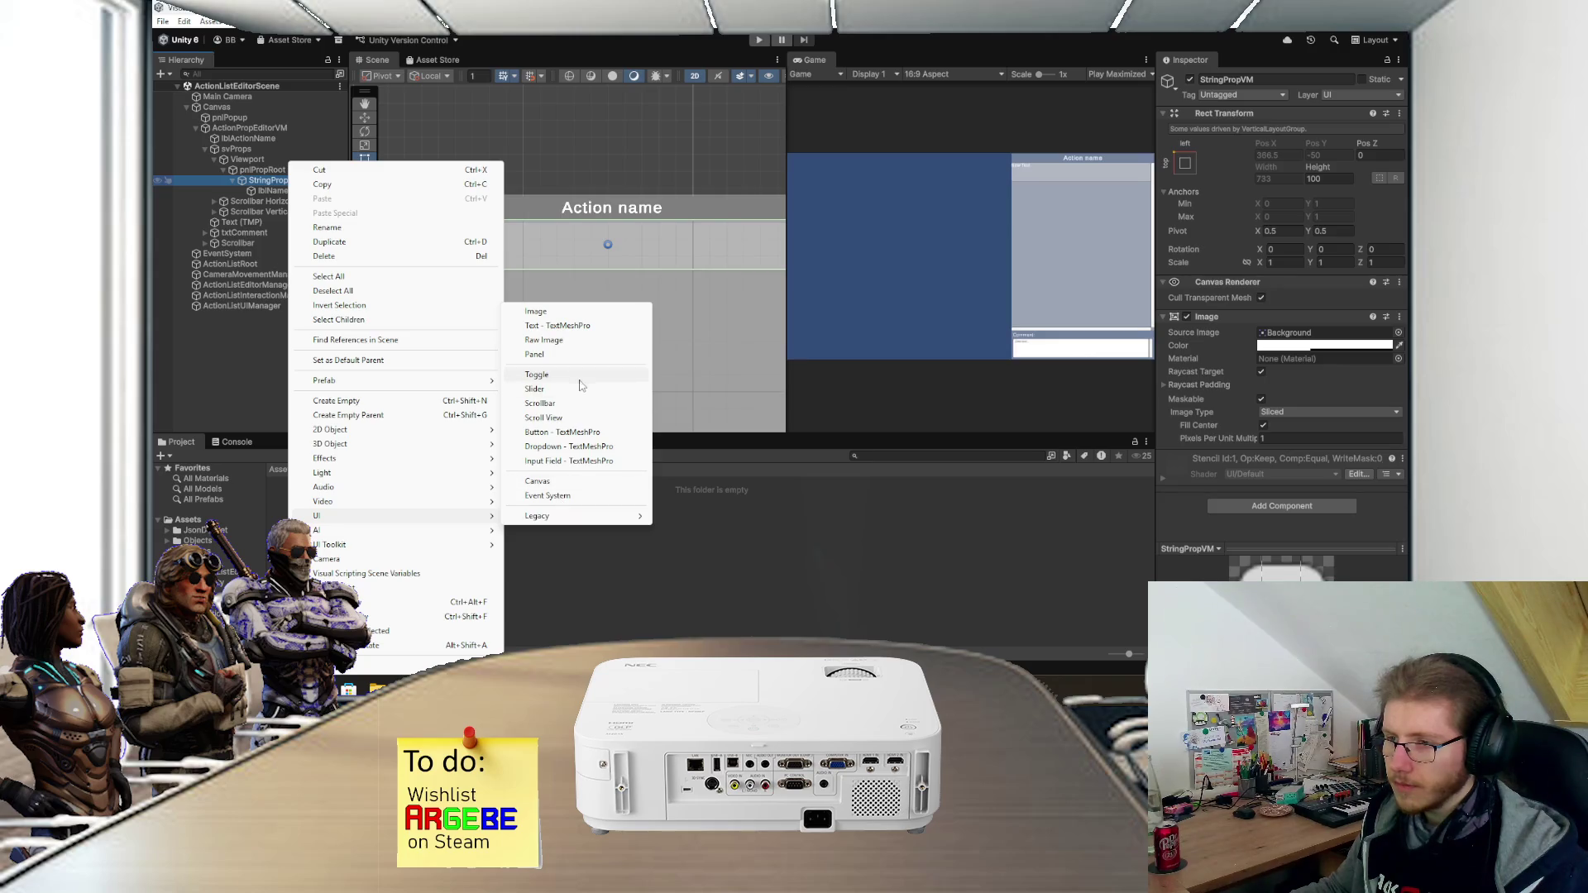
click(579, 460)
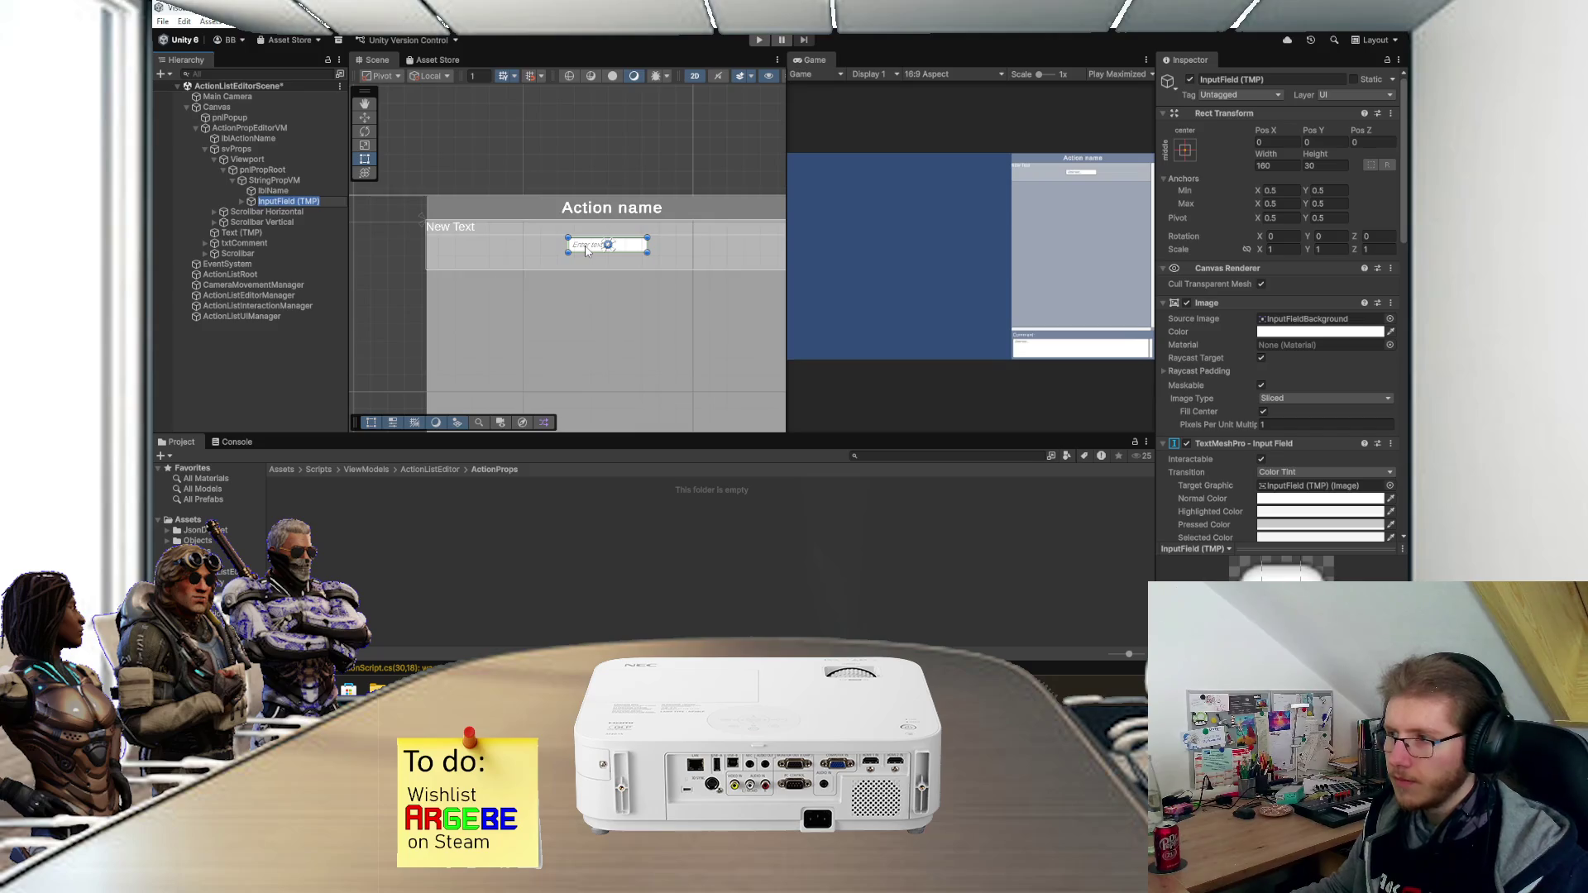
drag(585, 250, 445, 254)
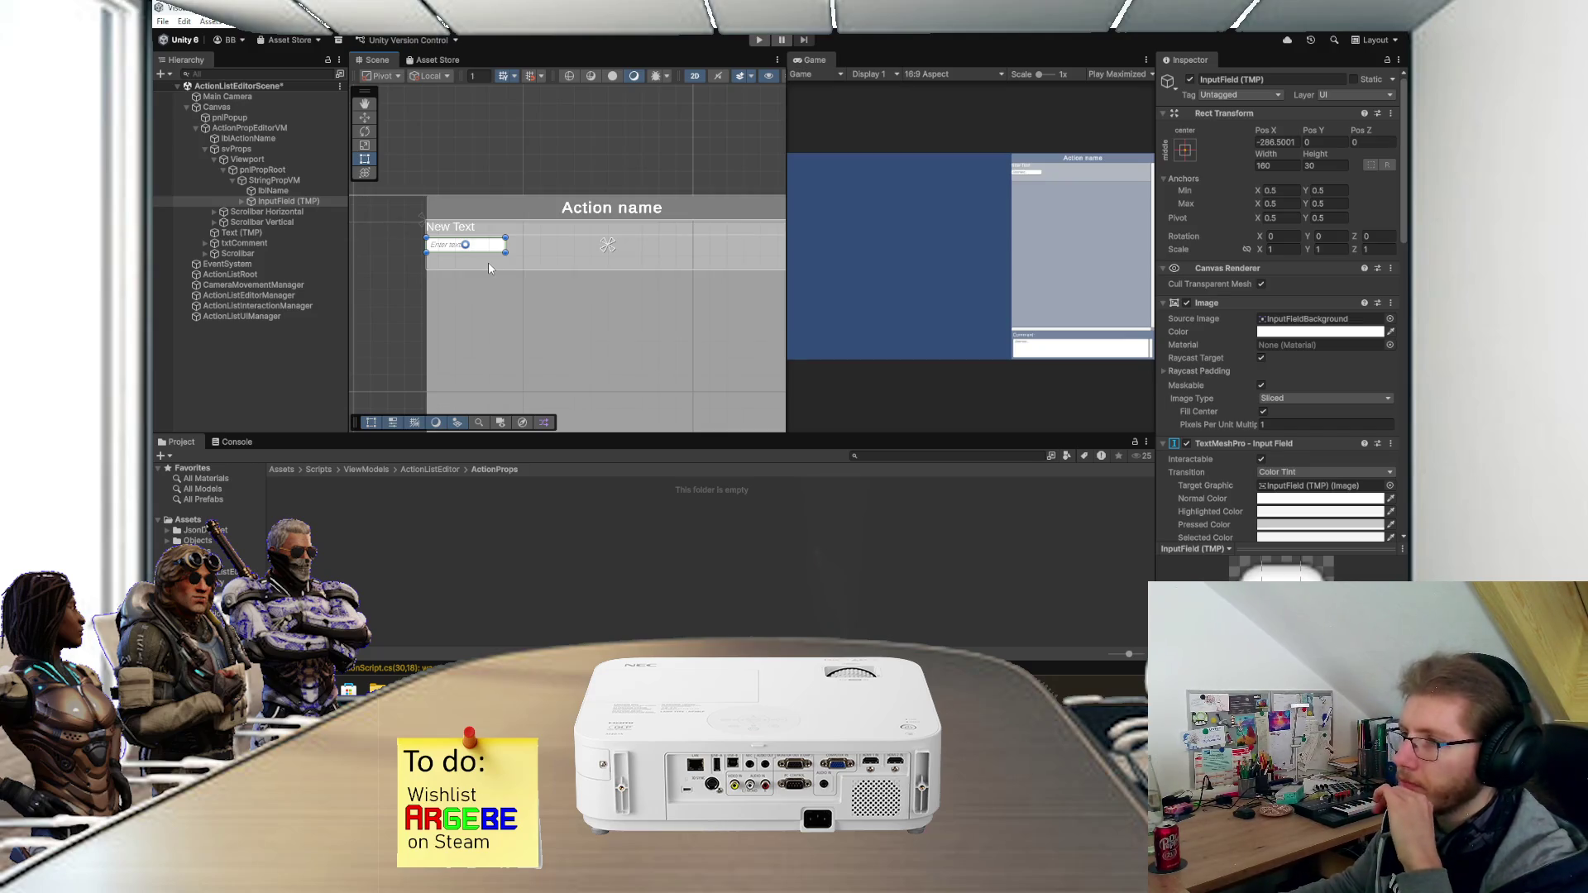
scroll(516, 261, down, 2)
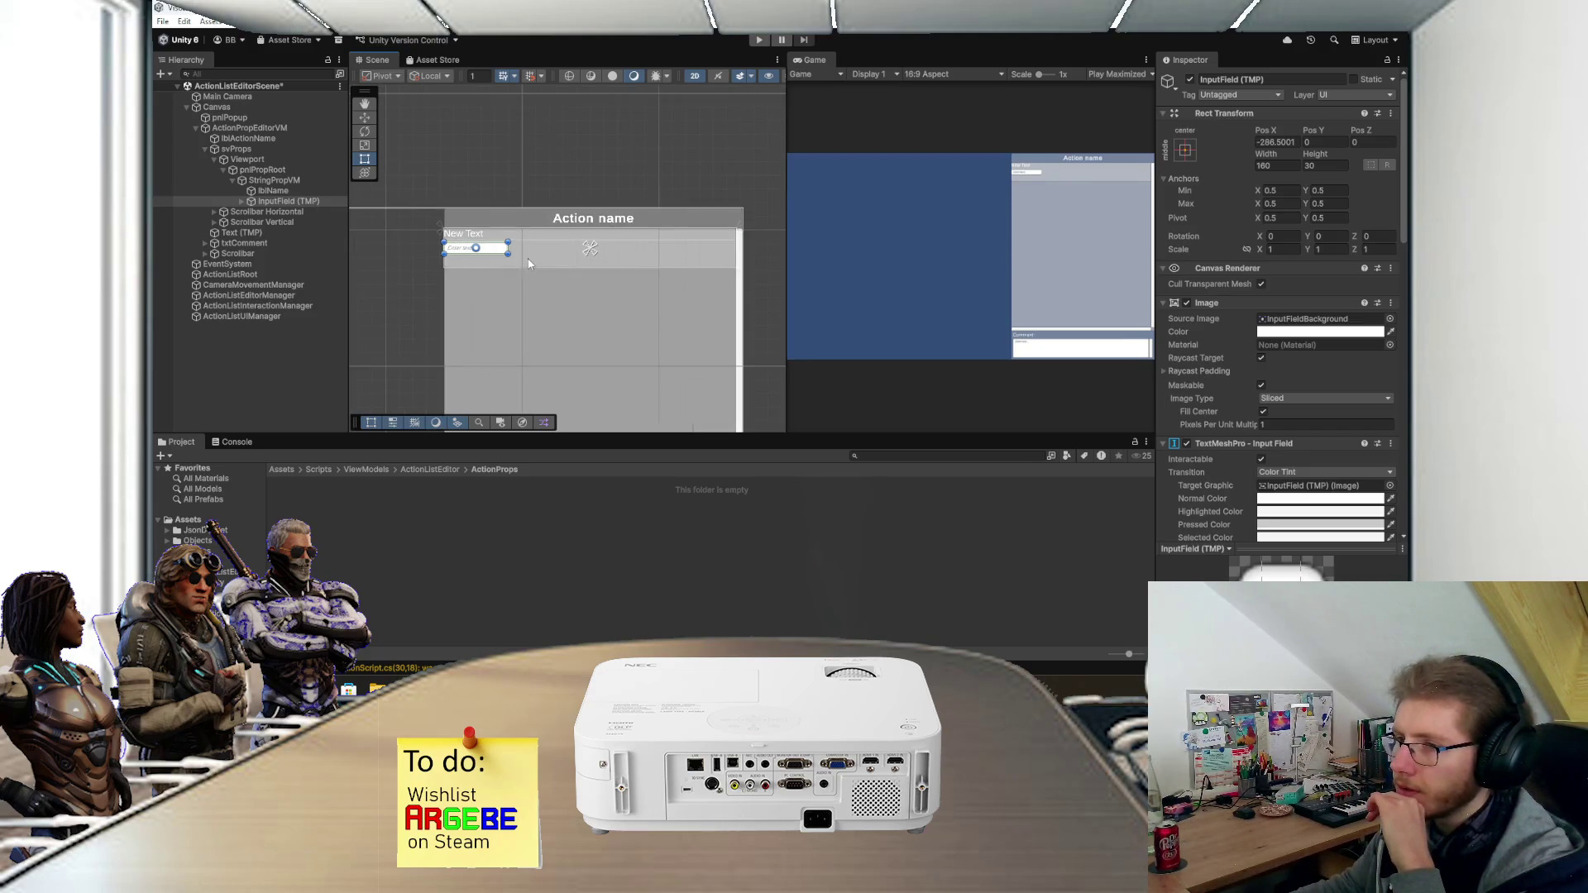
drag(508, 247, 734, 248)
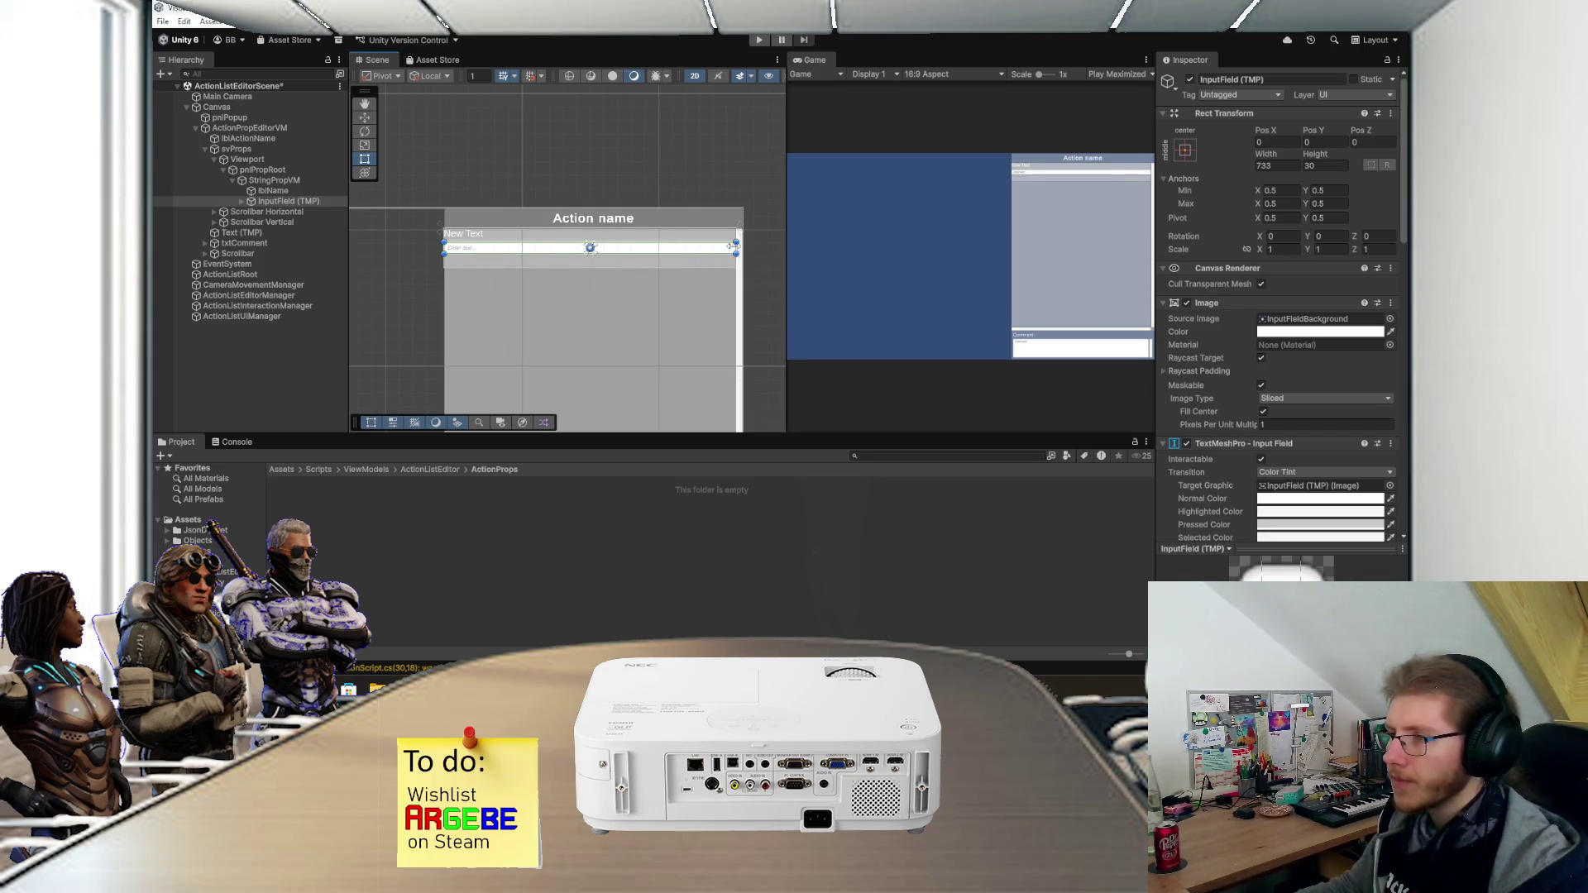
click(1184, 150)
click(1326, 282)
- Check the row in the full-size Game view, then reselect the lblName label
key(shift+space)
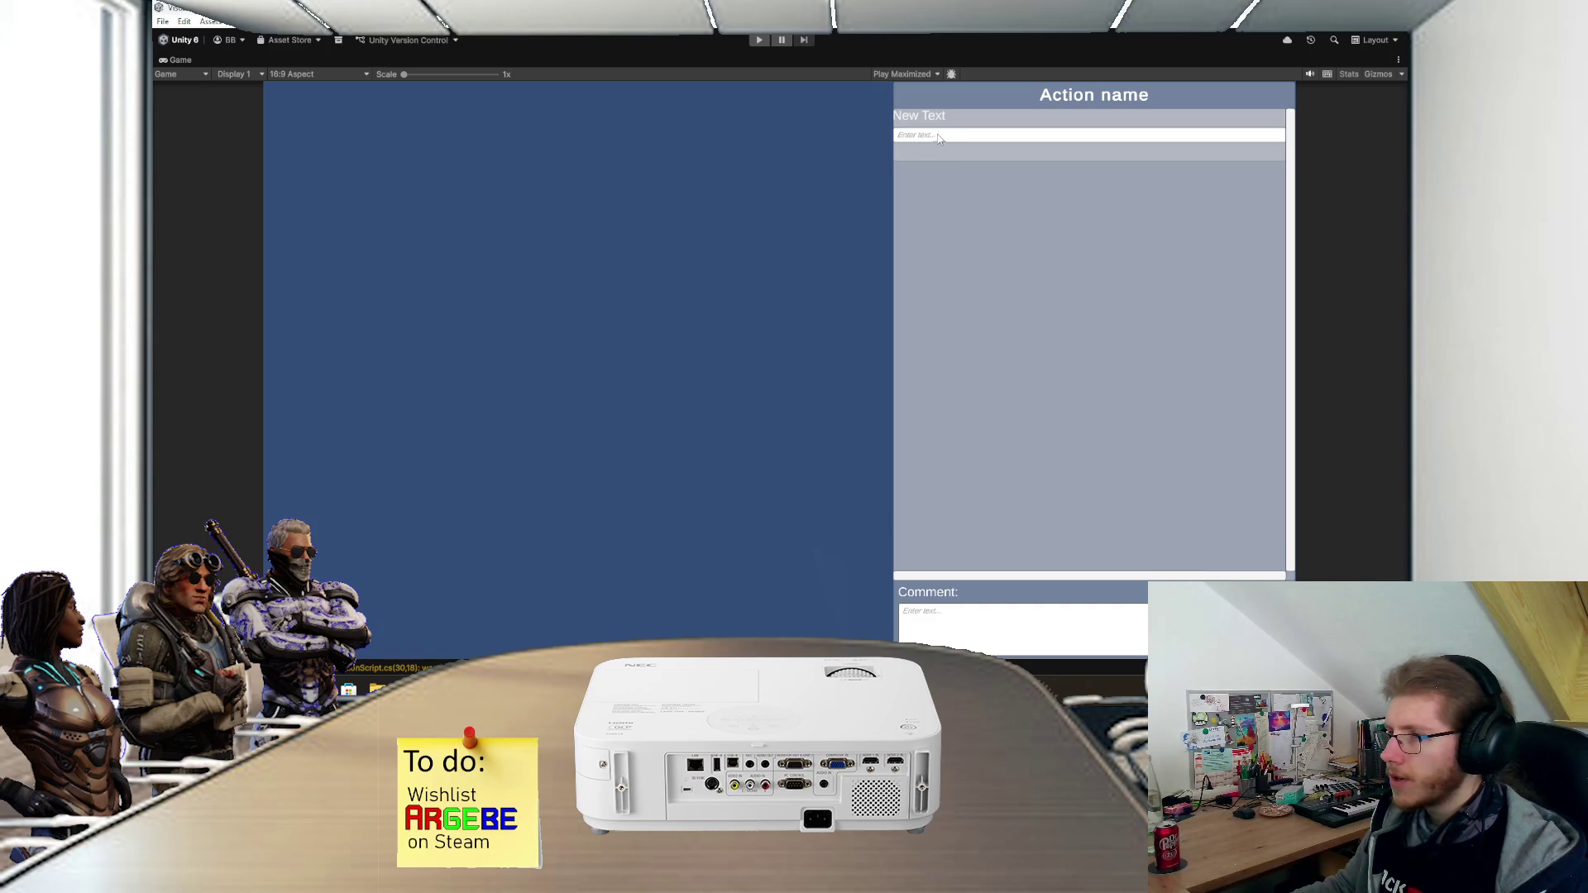
double_click(183, 60)
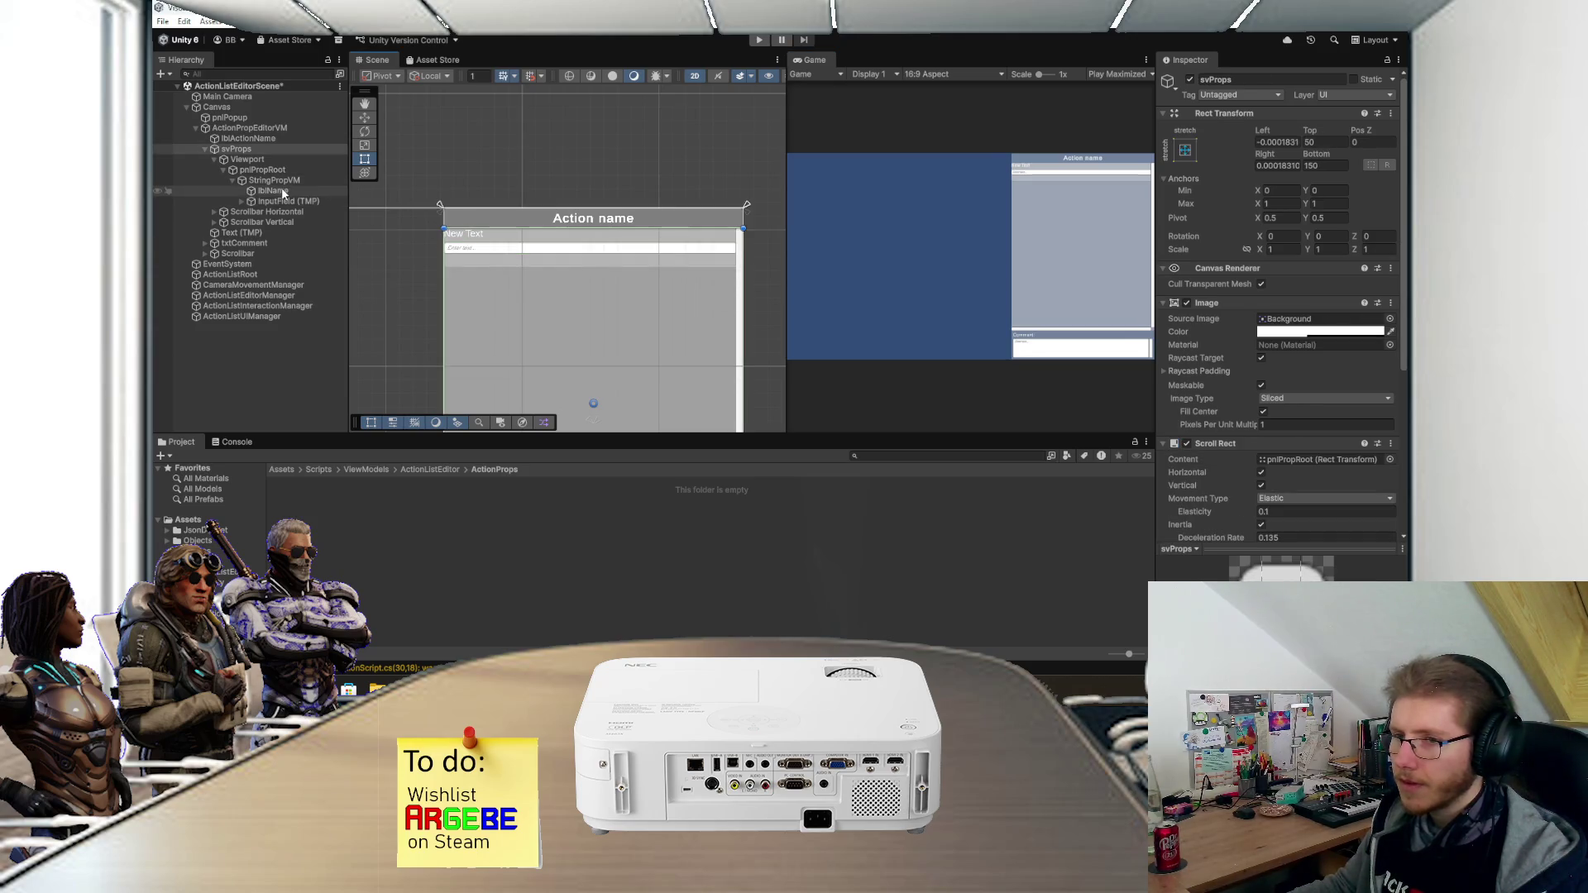
click(450, 235)
scroll(695, 277, up, 2)
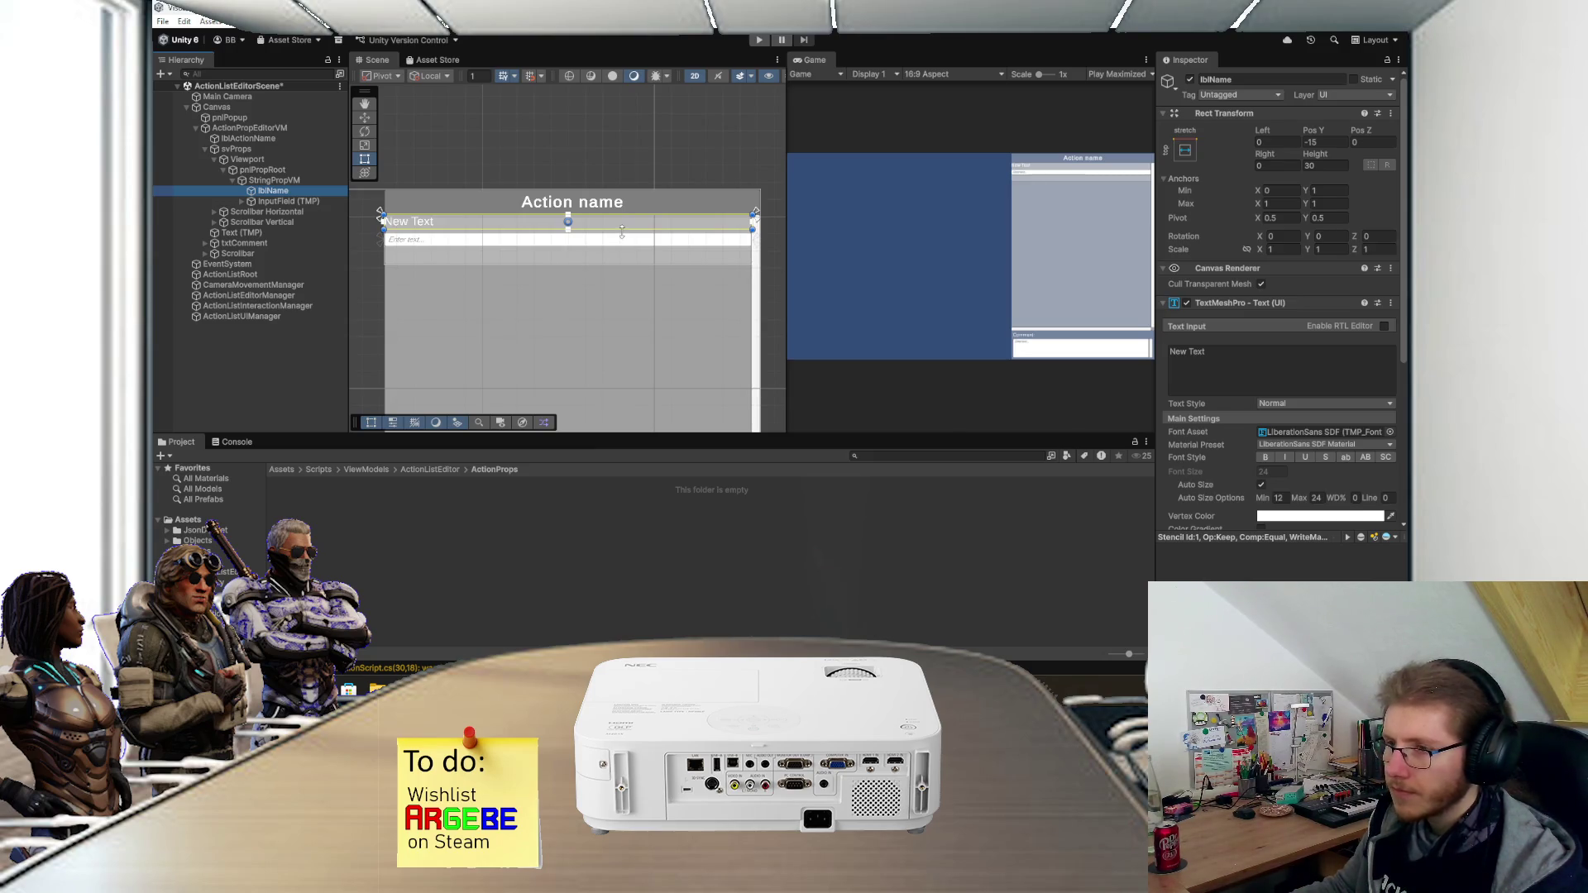
- Give lblName height 35, text 'Name', middle vertical alignment and a left margin of 10
drag(622, 232, 621, 235)
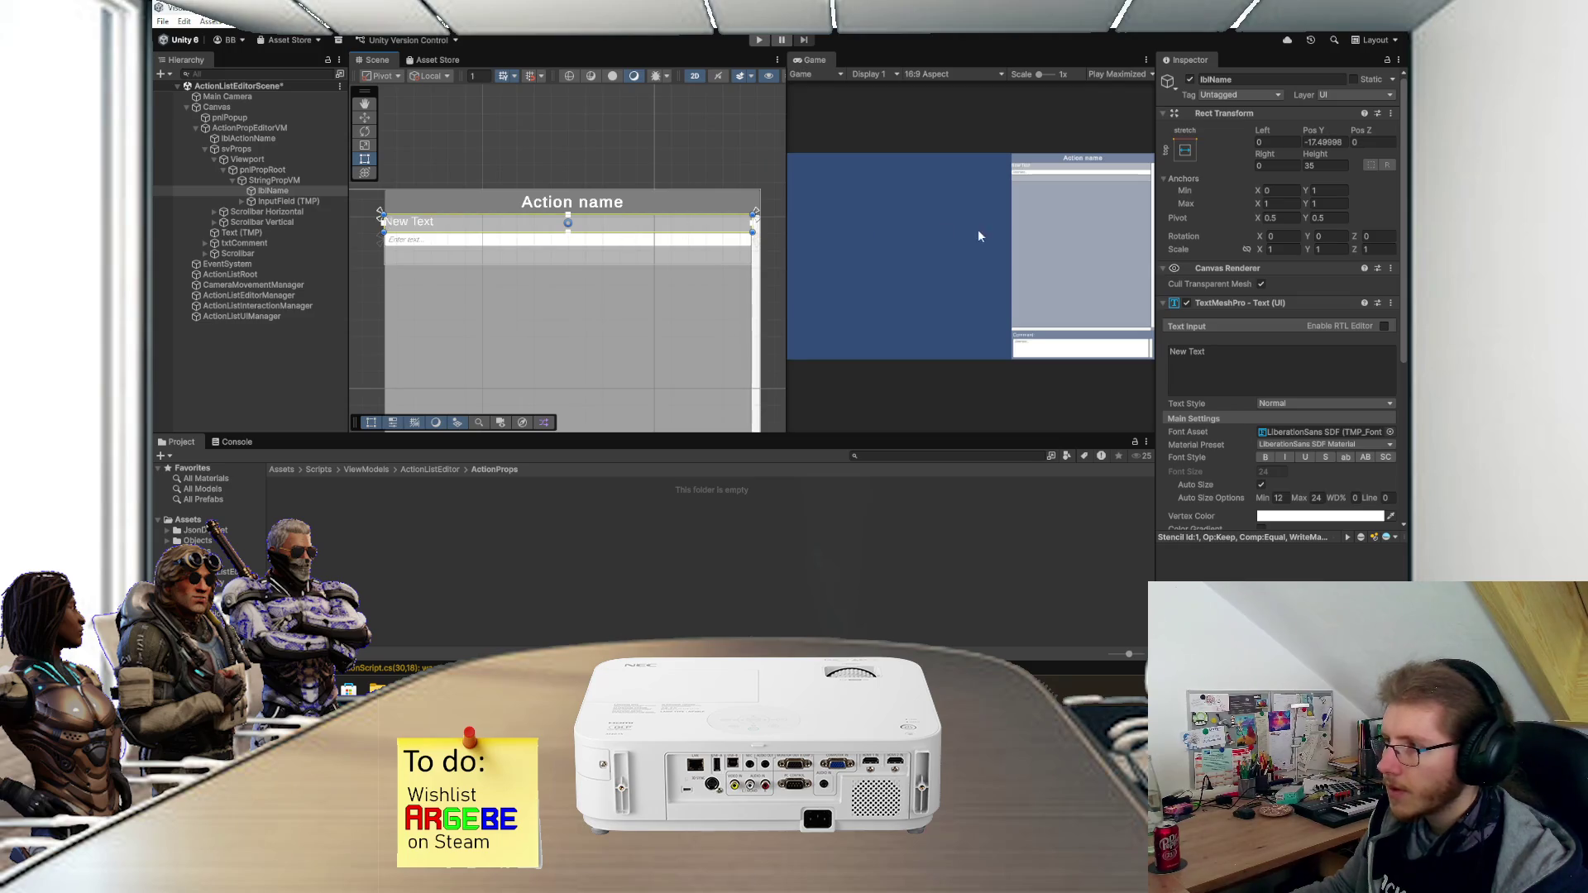
click(1245, 345)
text(Nam)
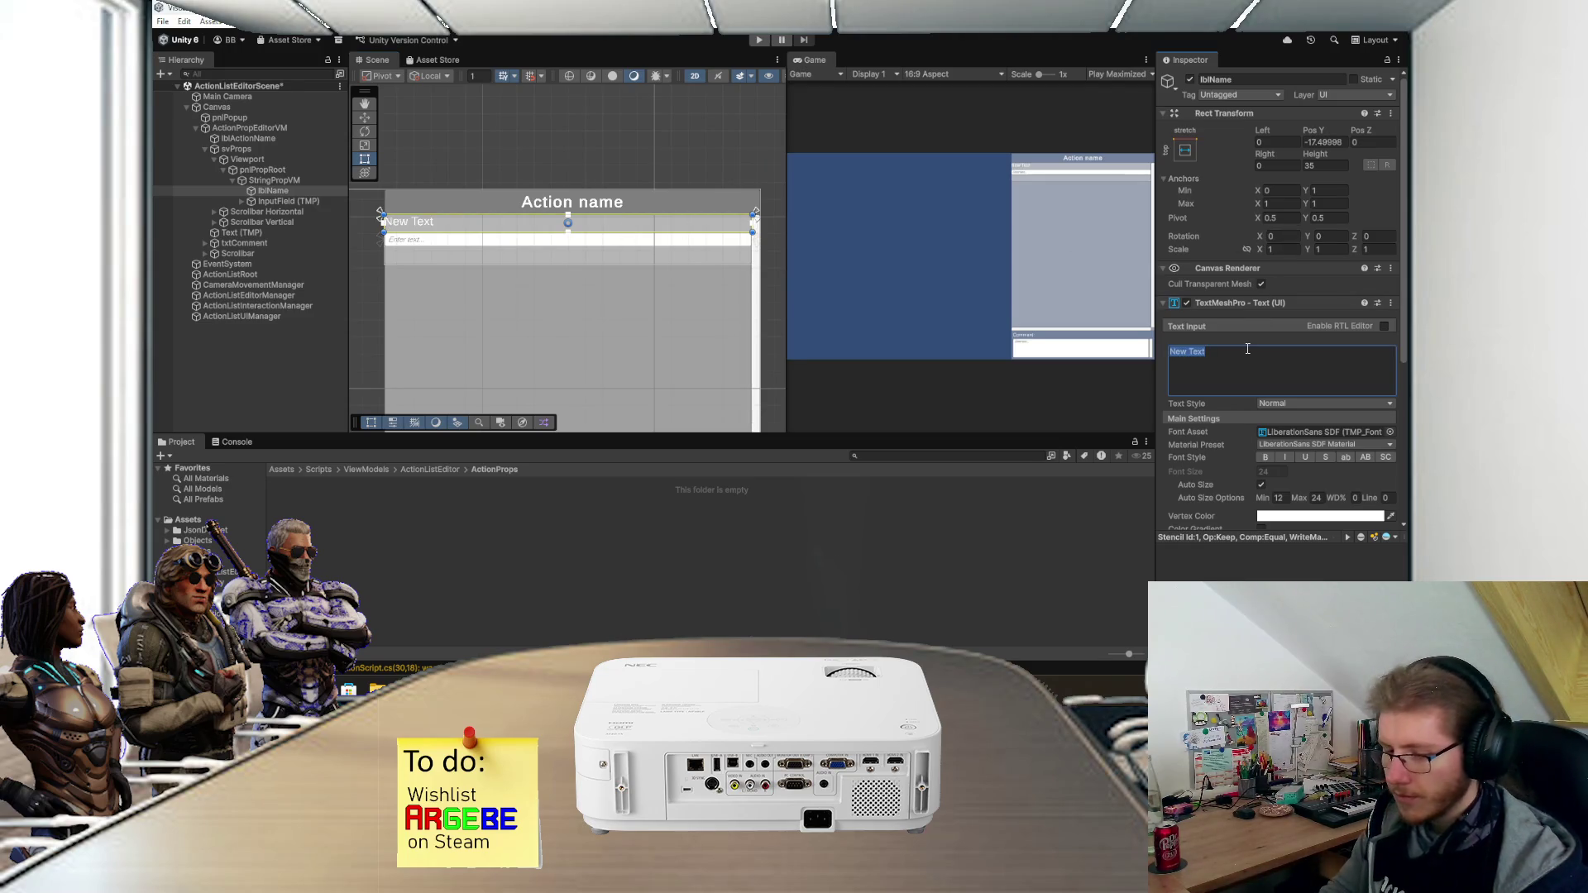
text(e)
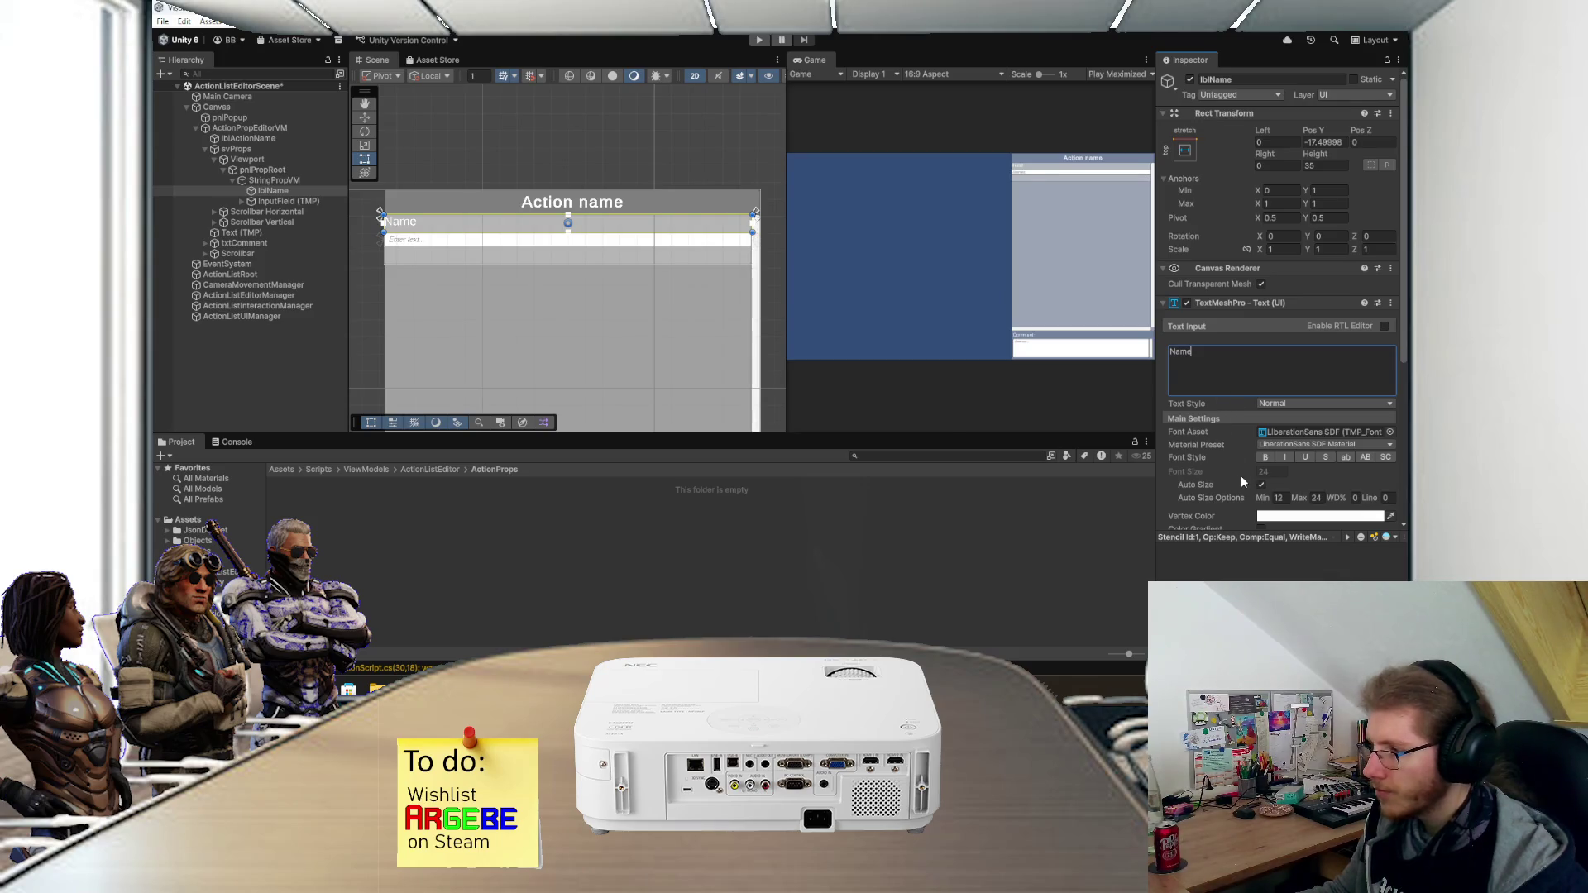
scroll(1241, 474, down, 5)
click(1279, 395)
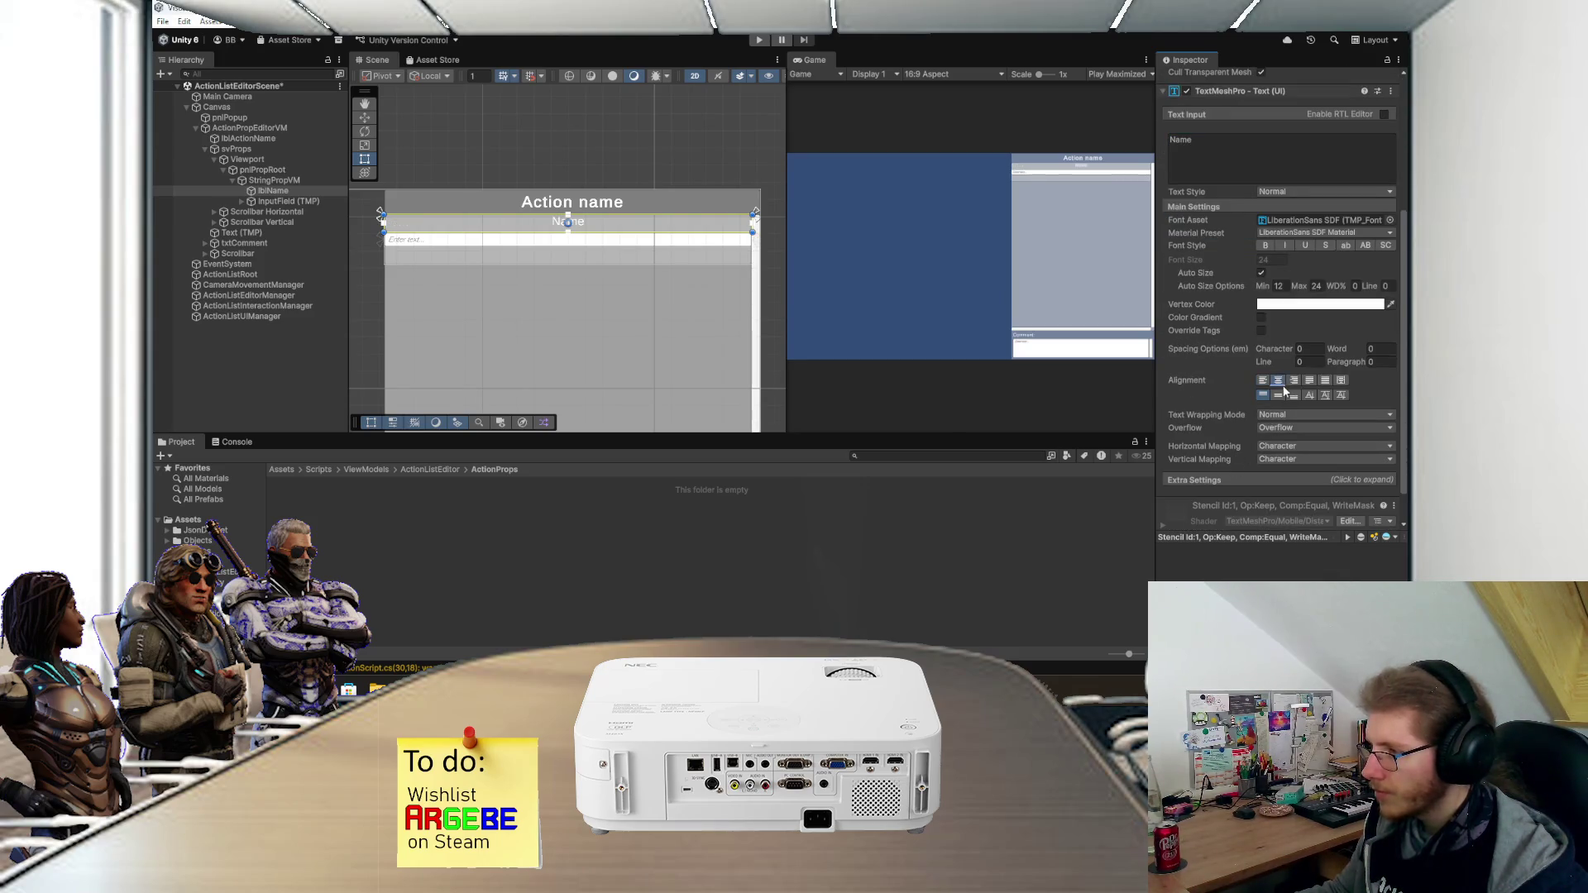
scroll(1222, 414, down, 1)
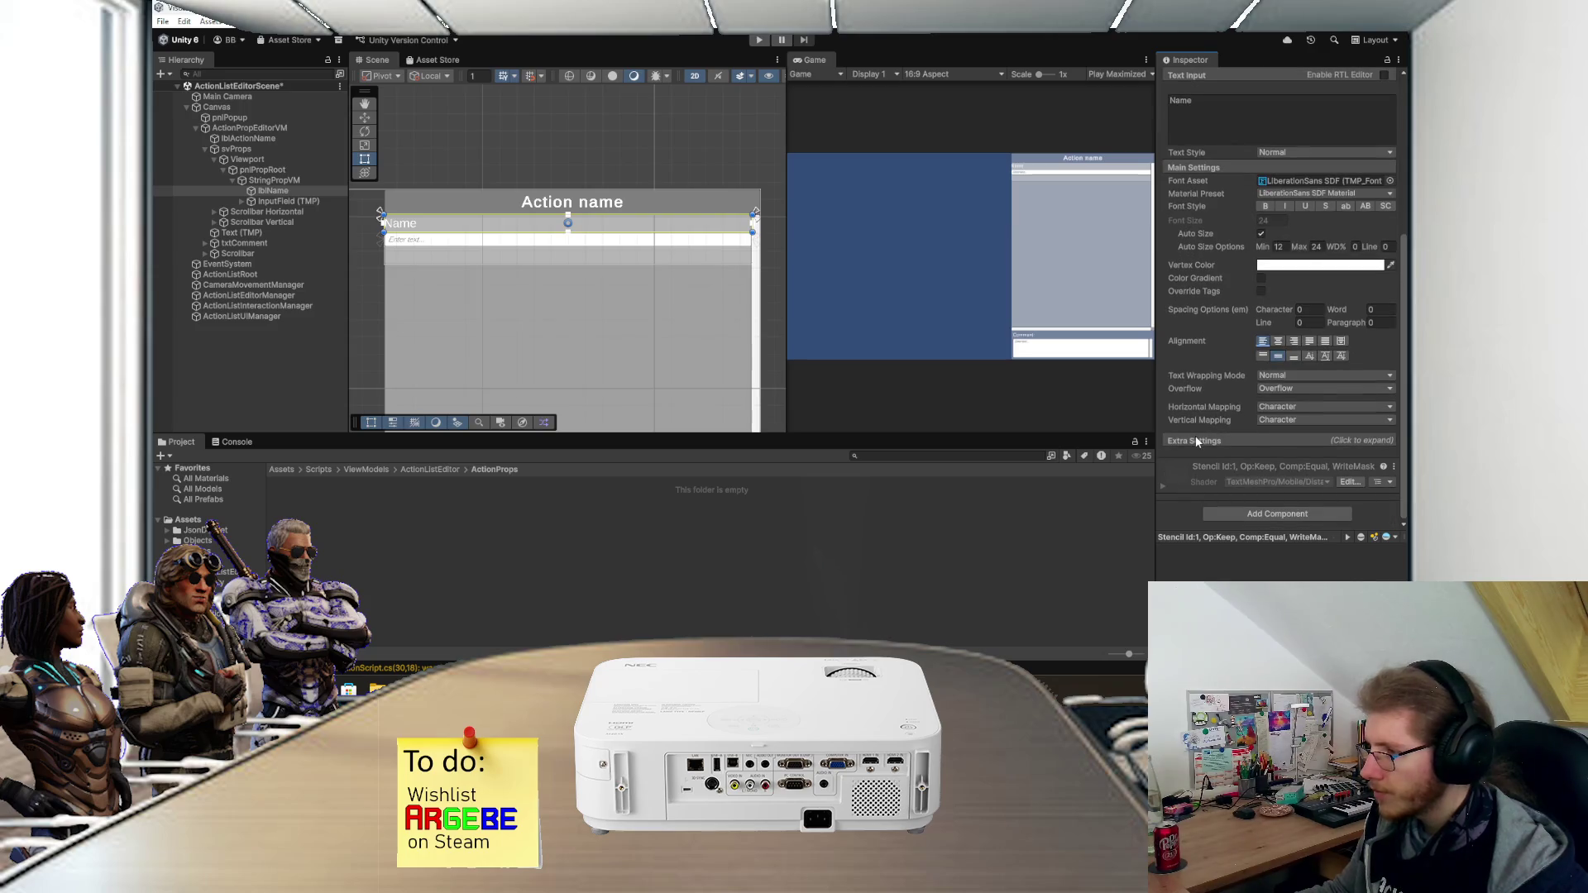
click(1197, 441)
text(10)
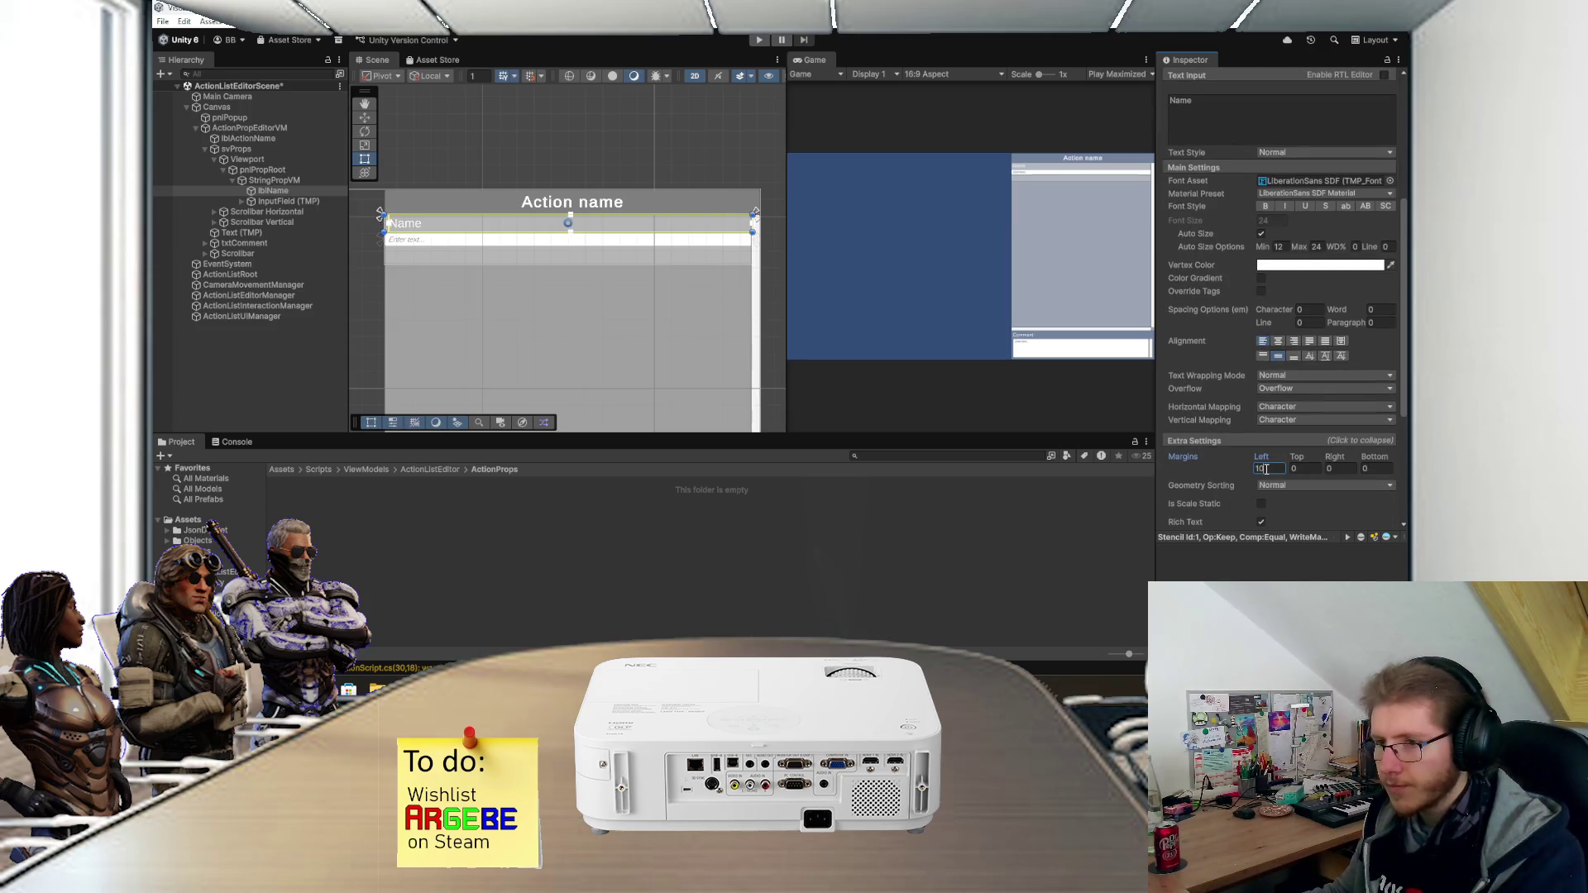
click(298, 200)
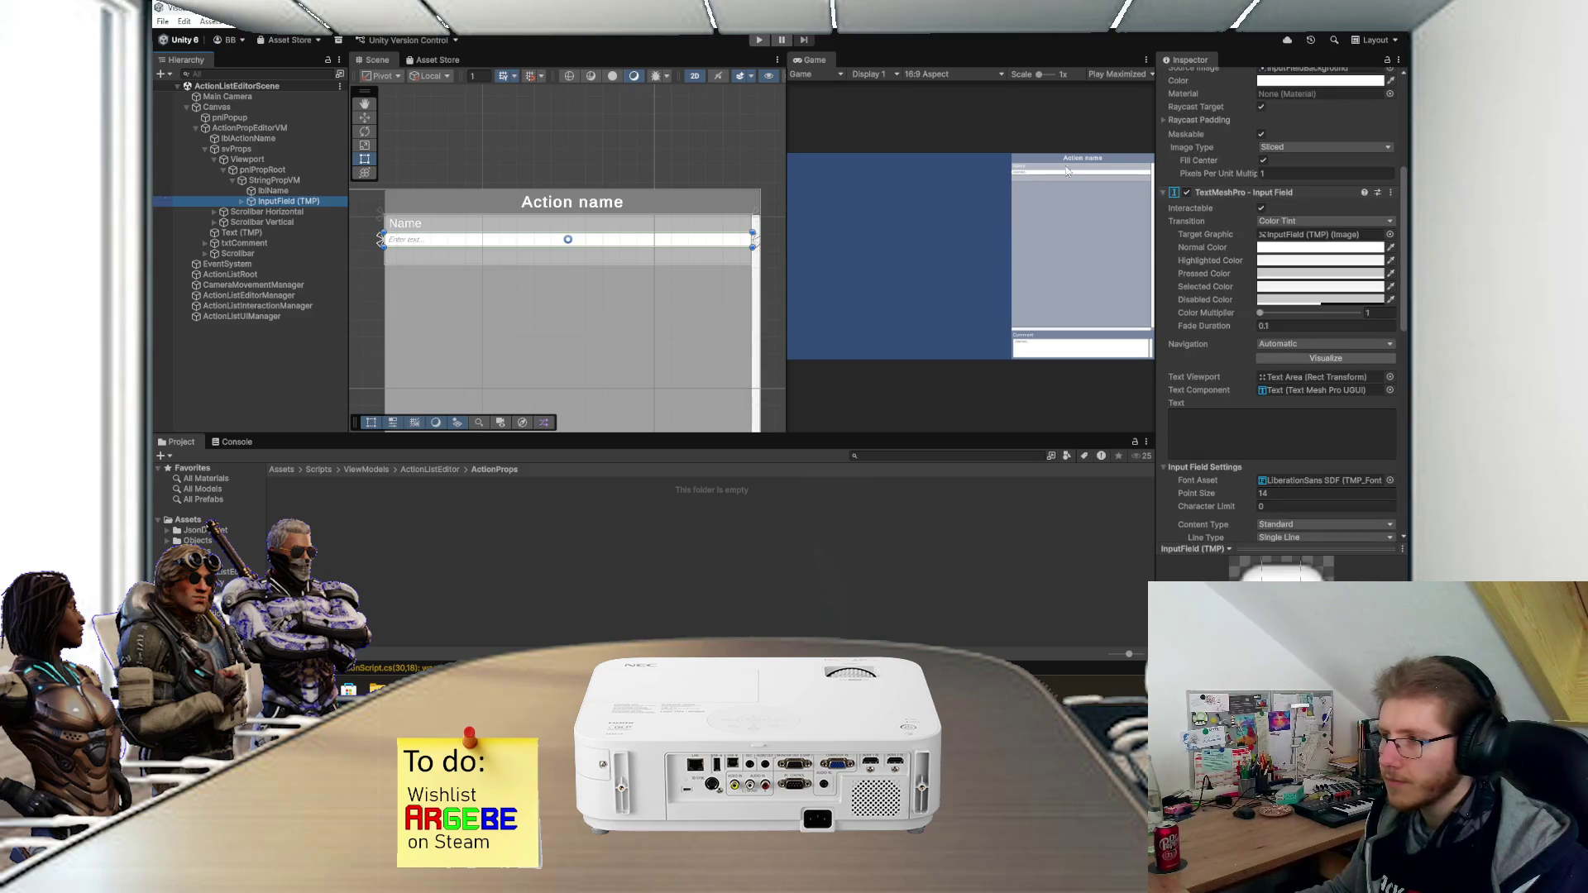
- Set the InputField (TMP) Rect Transform Left and Right insets to 10
scroll(1182, 205, up, 5)
click(1276, 143)
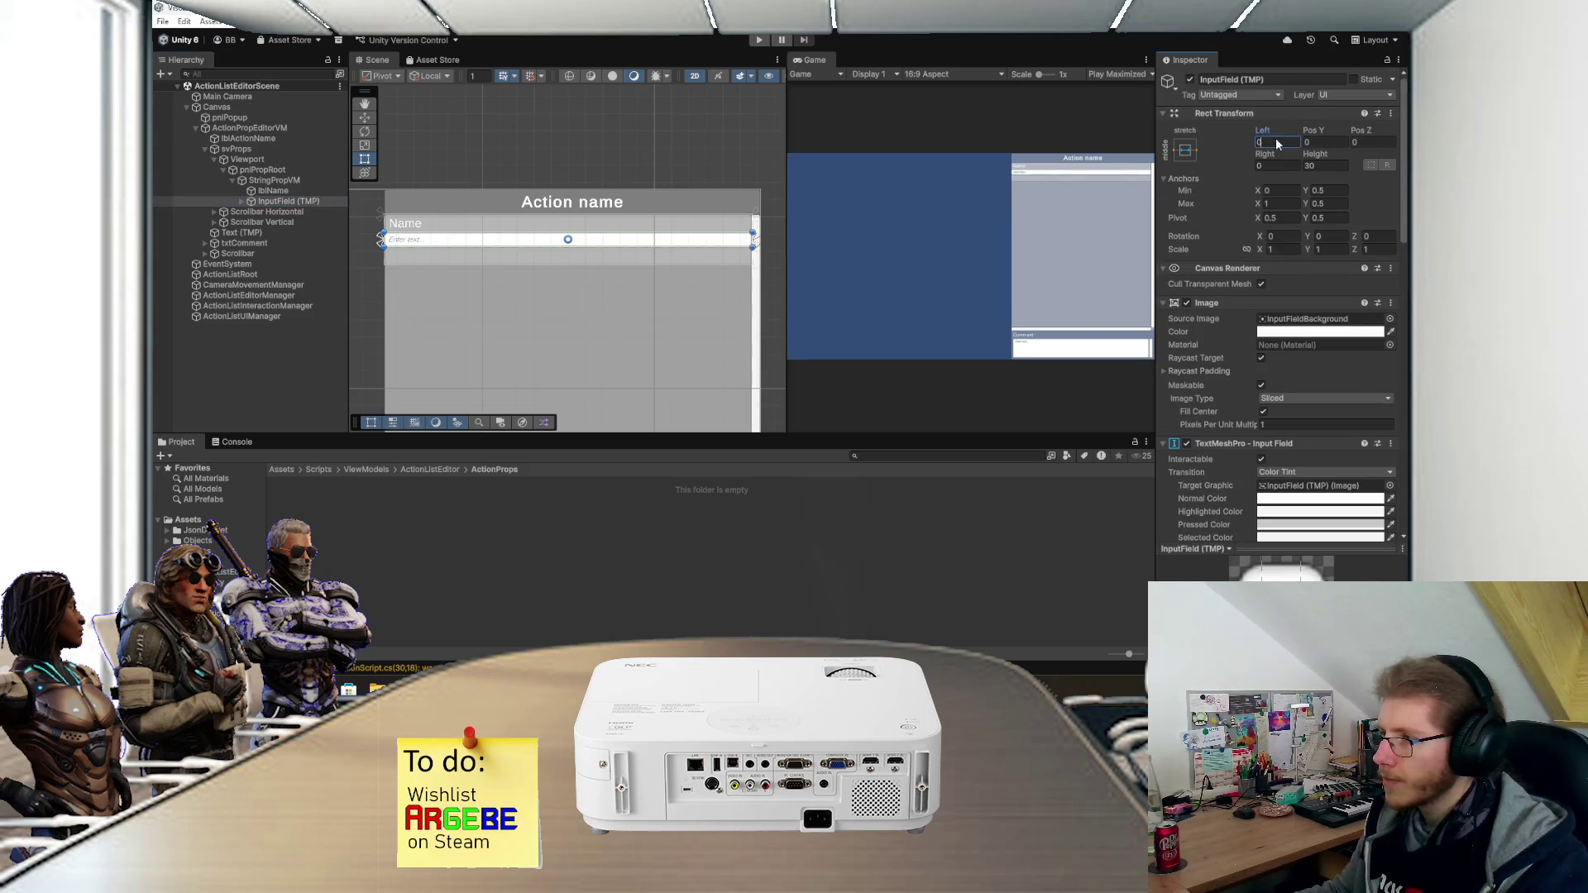
text(10)
click(1271, 164)
text(10)
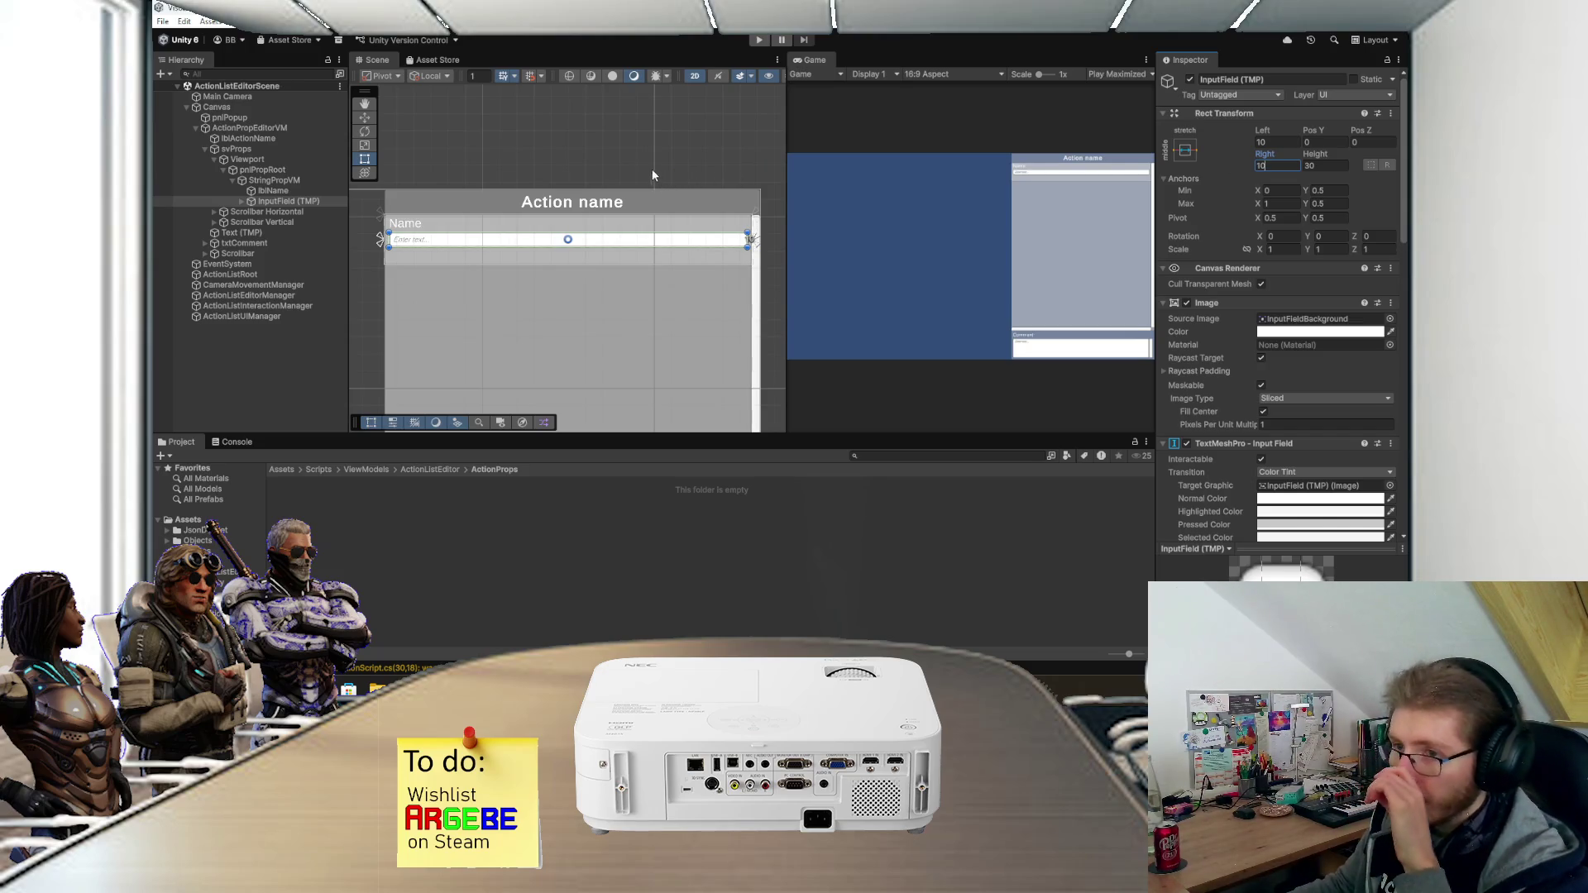
drag(593, 177, 653, 178)
scroll(589, 215, up, 2)
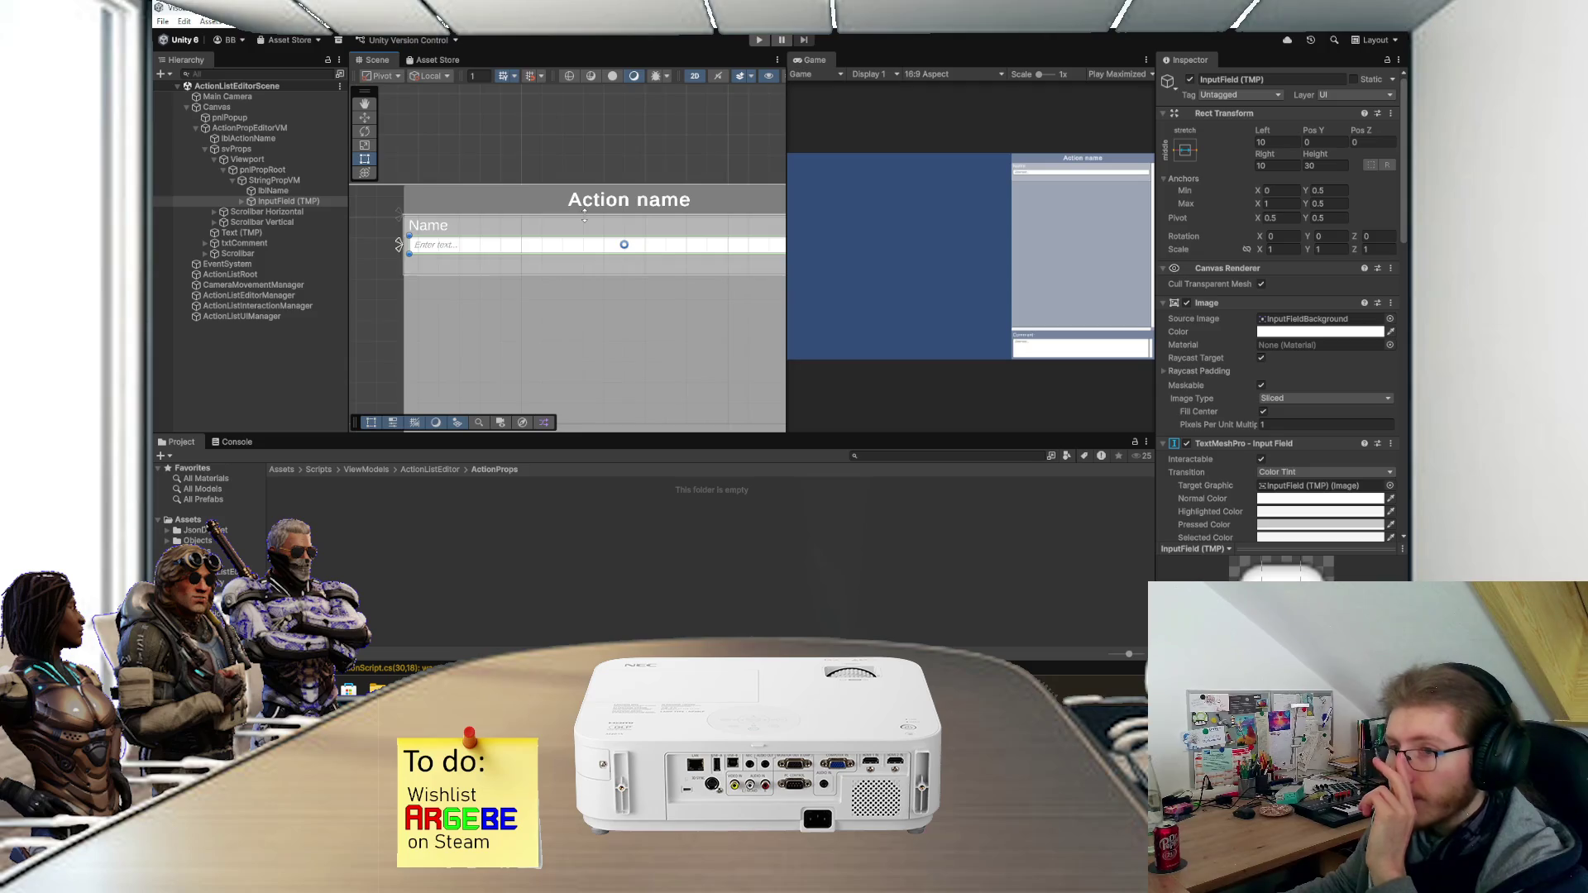
scroll(584, 213, up, 1)
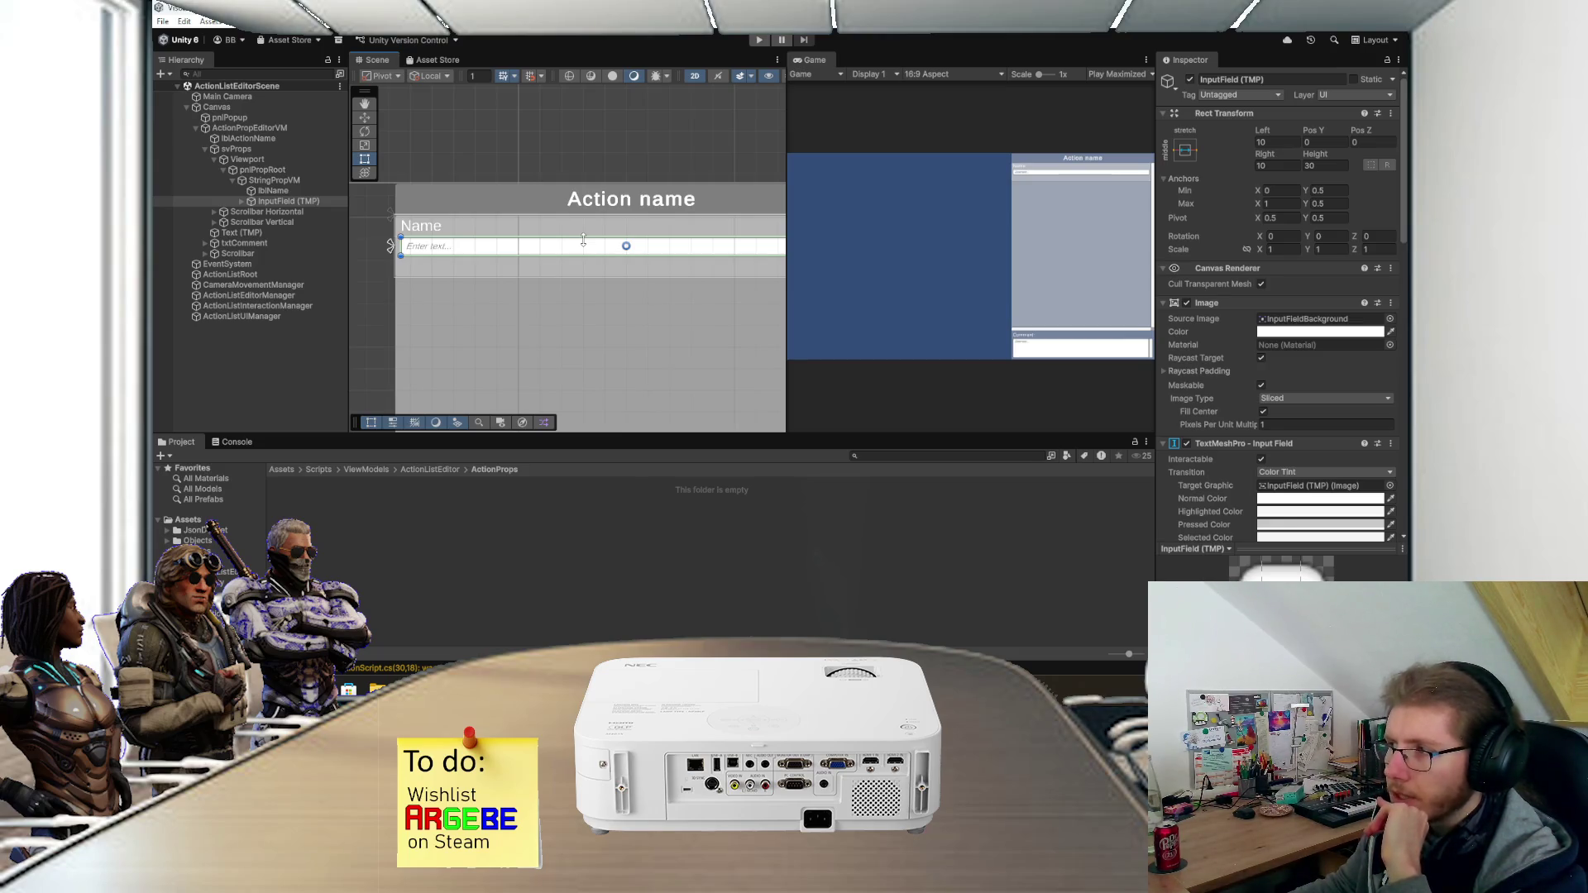
scroll(579, 239, down, 1)
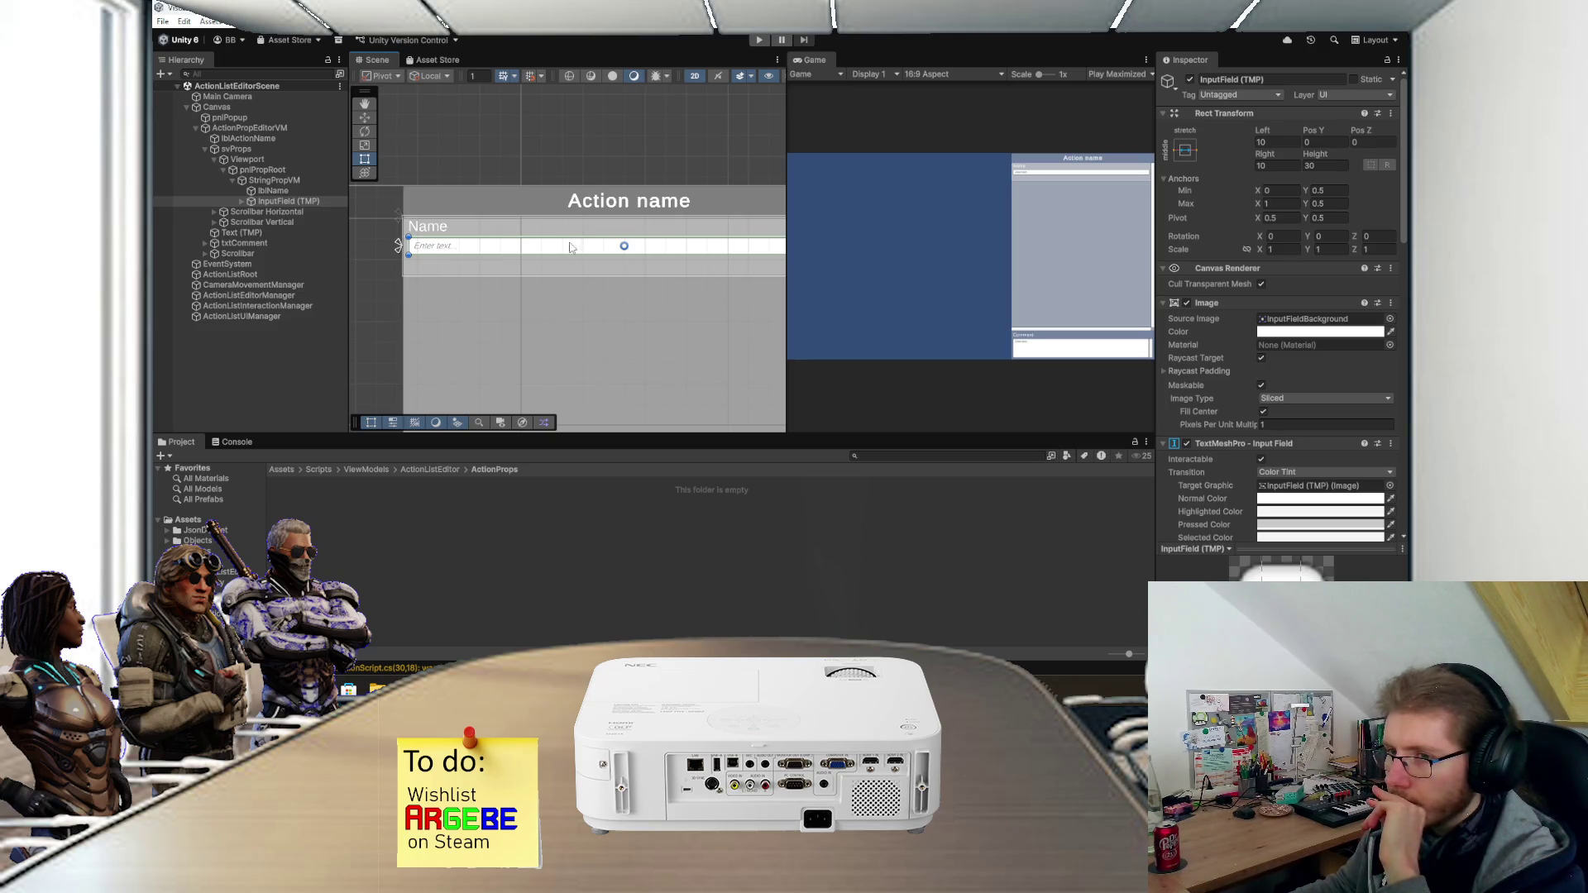
click(300, 181)
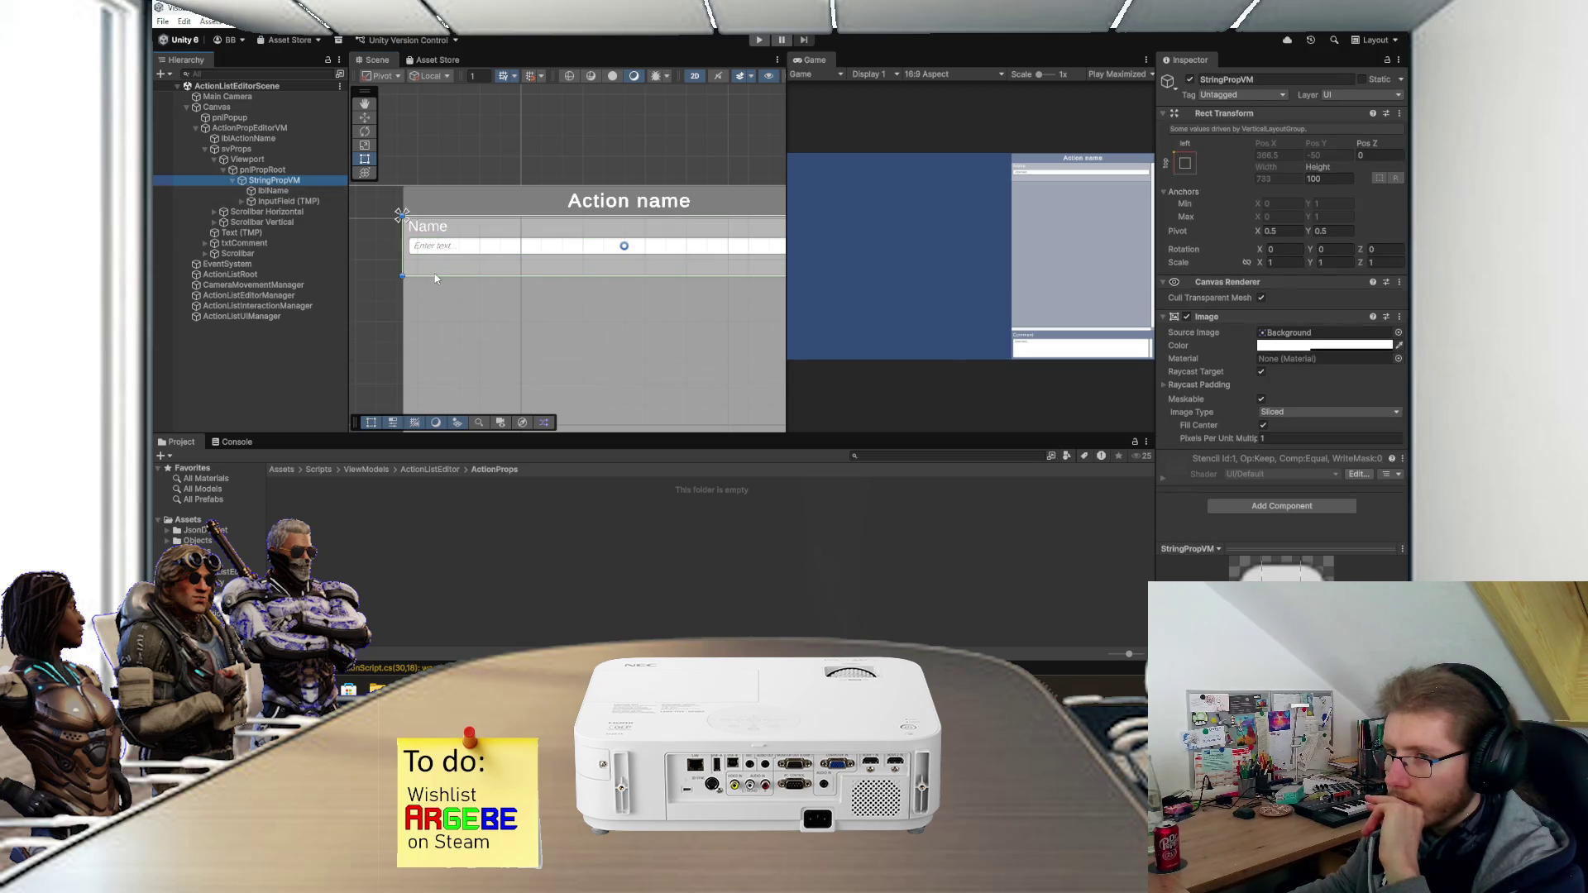
- Anchor the input field top-stretch and reduce the StringPropVM row height to 75
click(308, 201)
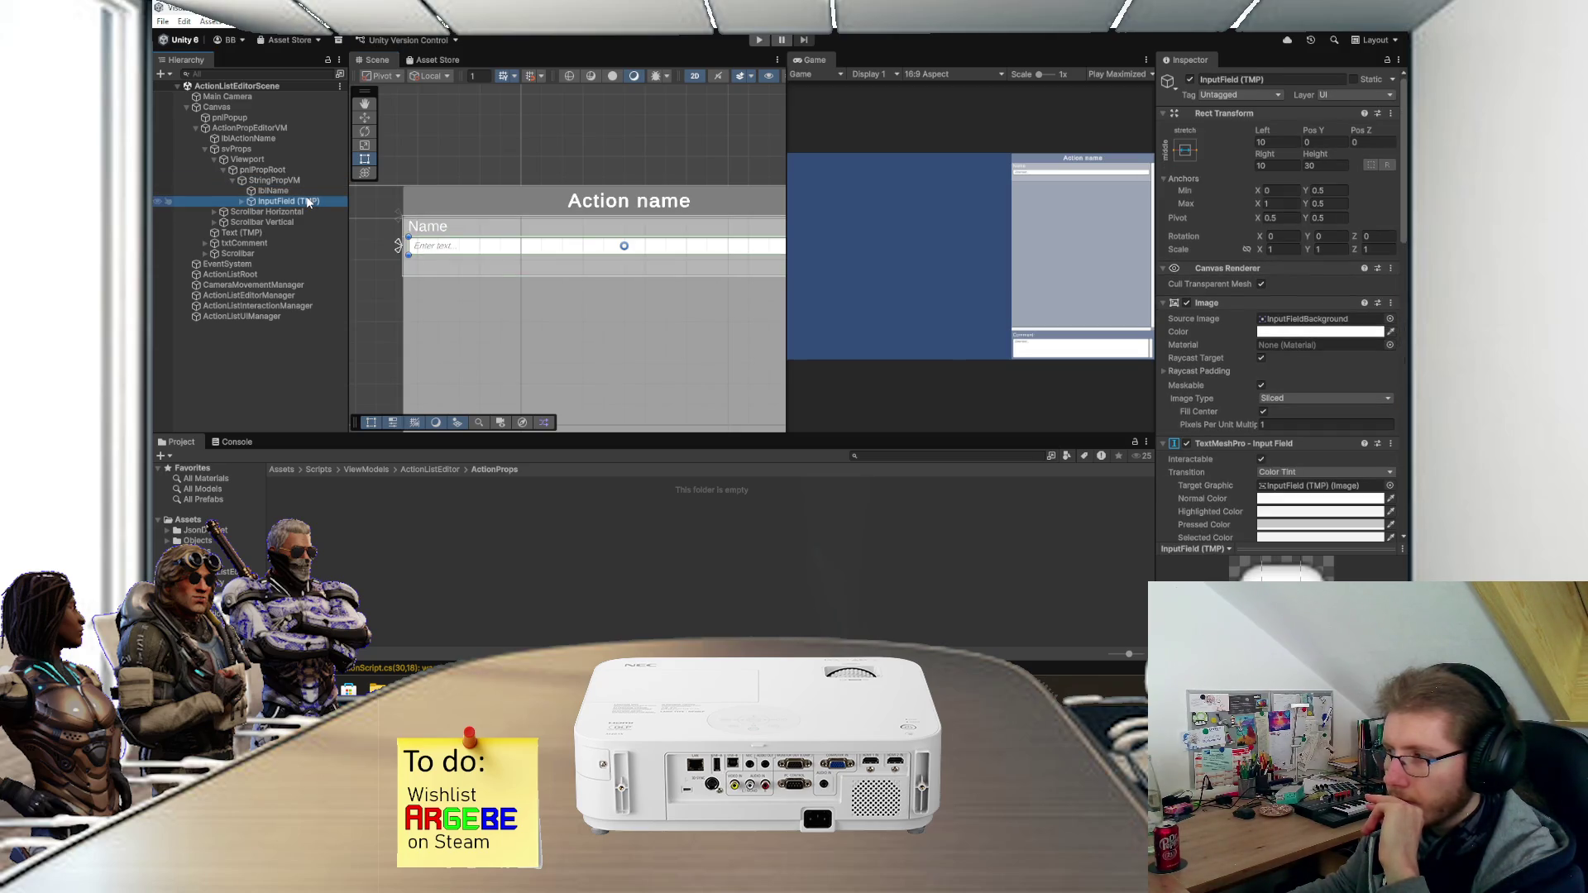
click(1185, 150)
click(1325, 252)
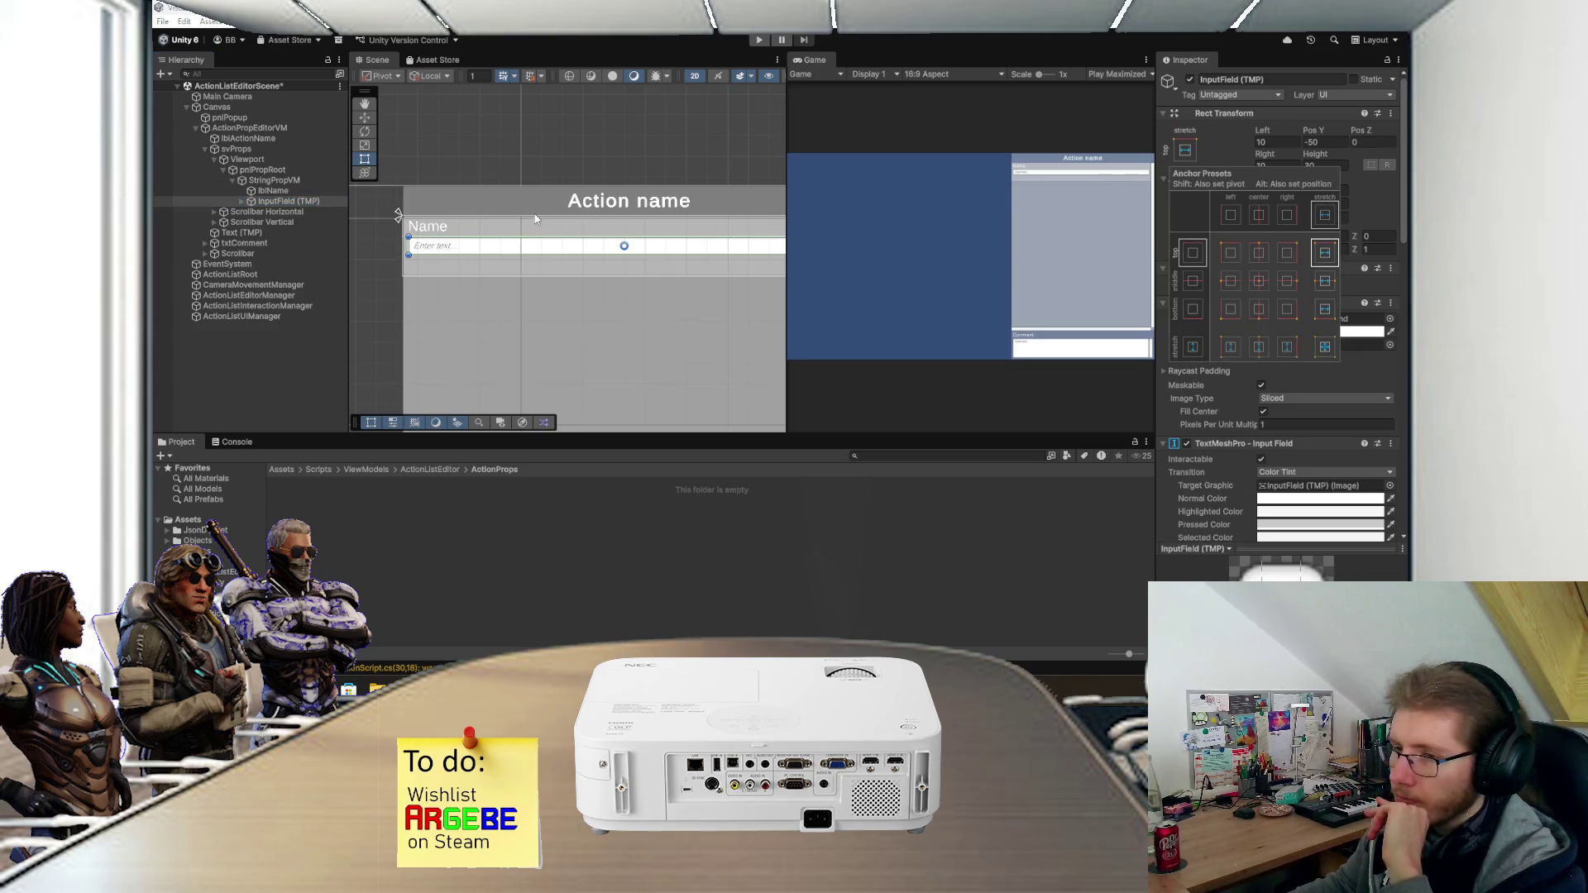
click(286, 184)
drag(481, 276, 481, 257)
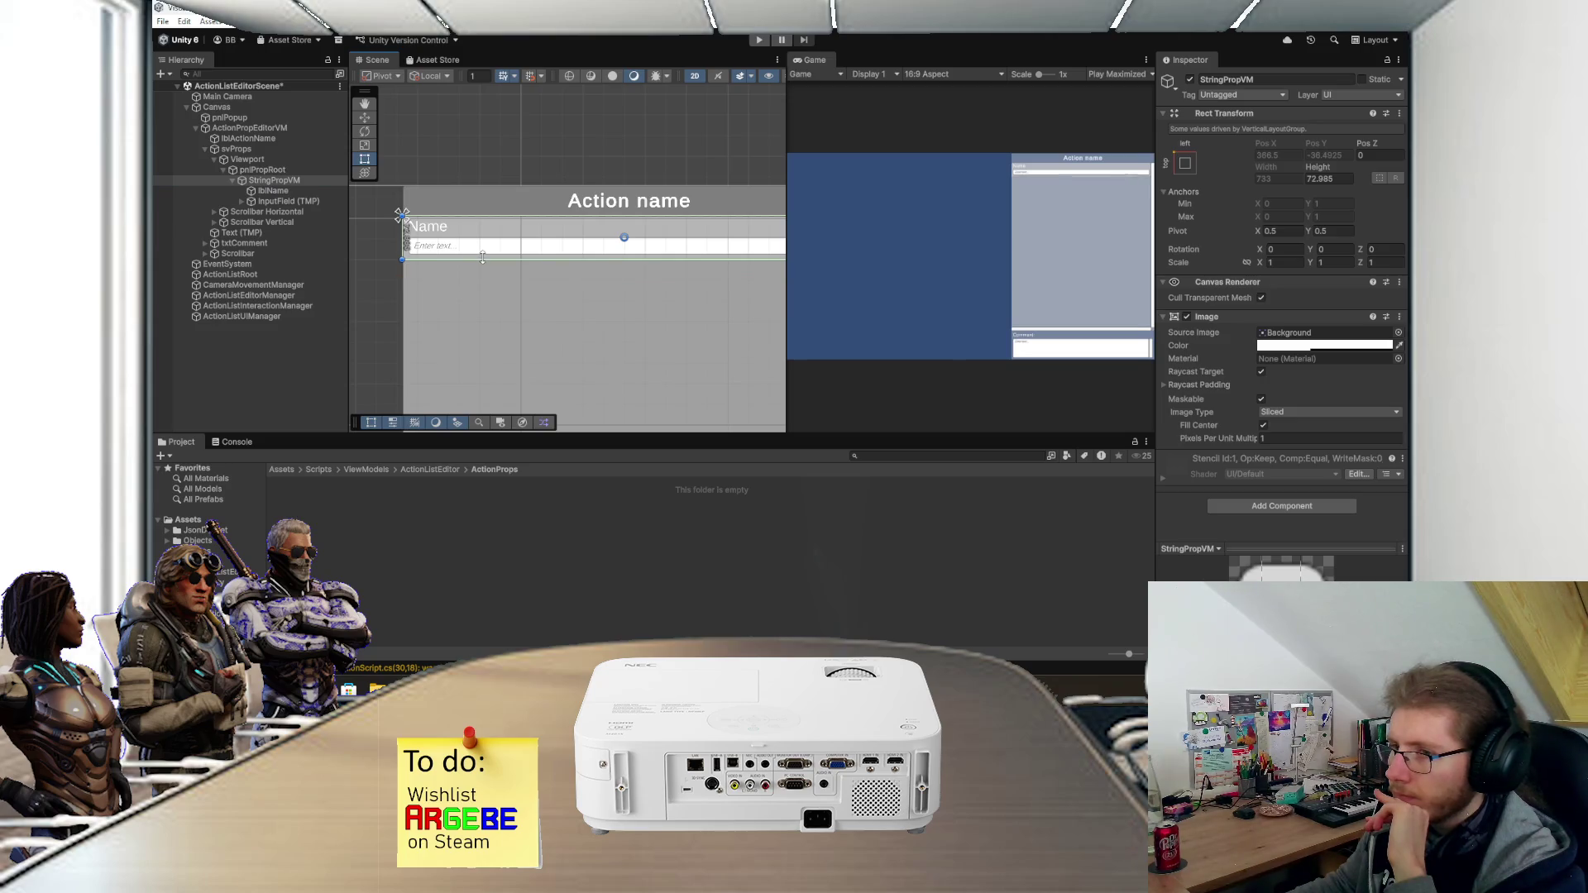
click(1327, 178)
text(75)
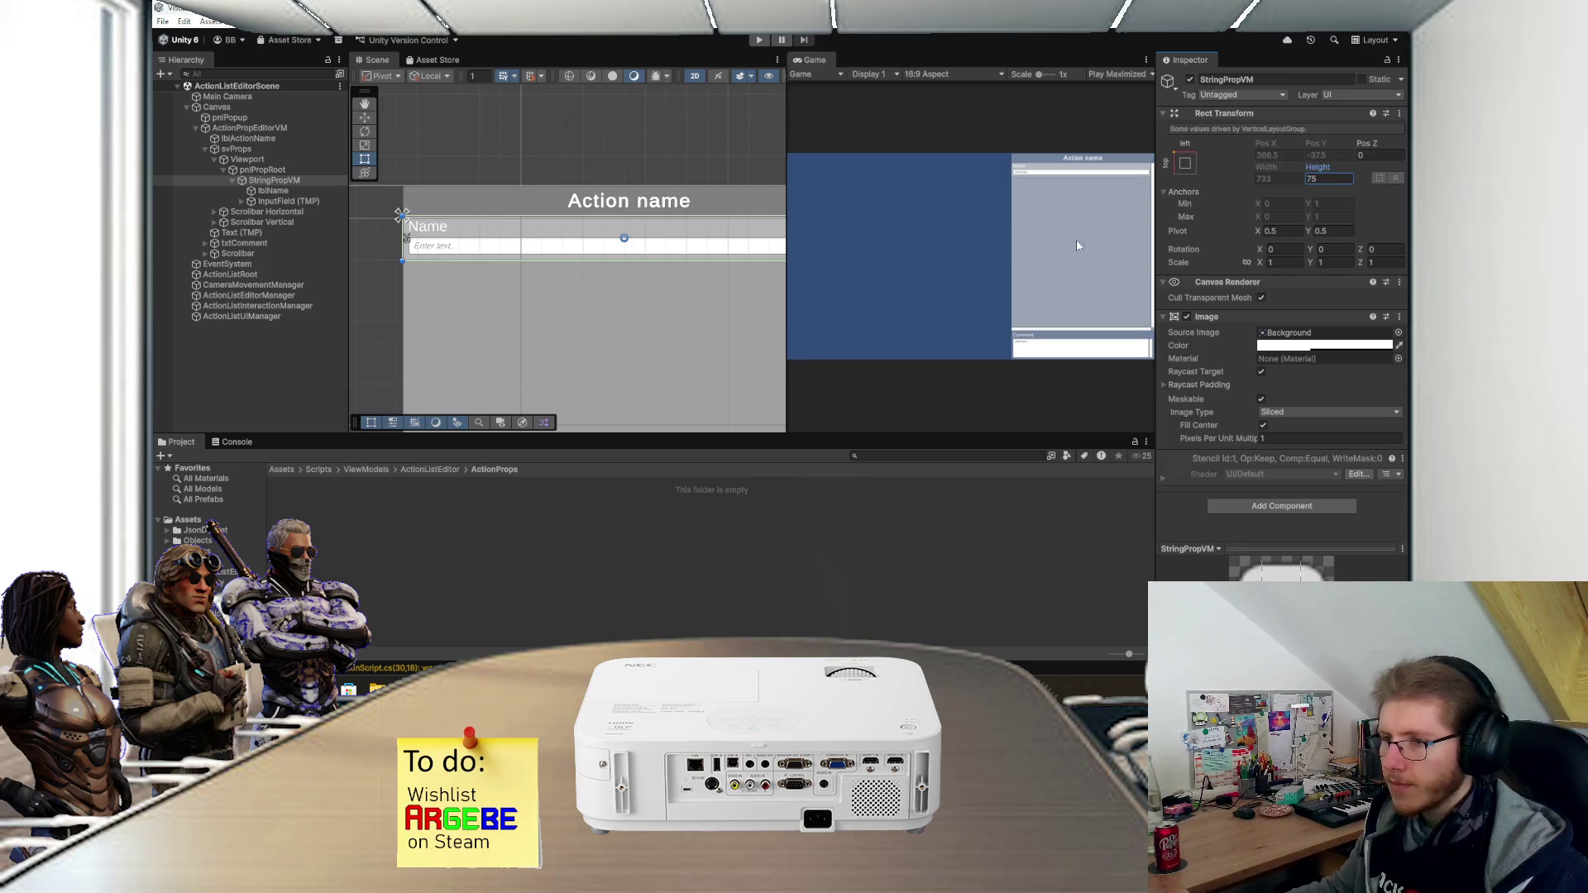
scroll(654, 258, down, 1)
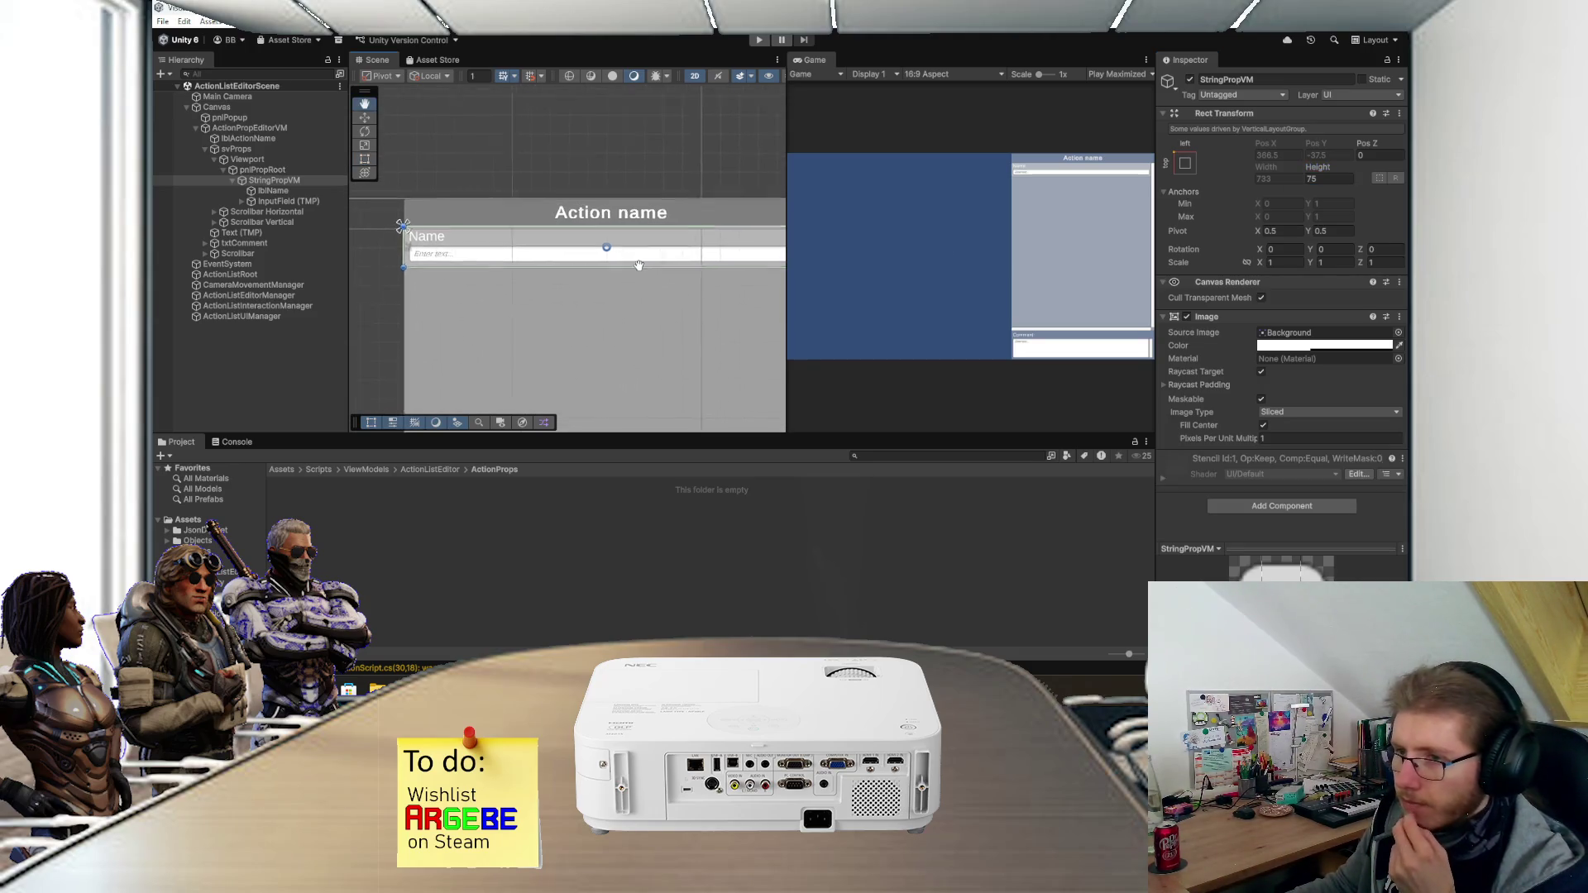
- Set the svProps Scroll Rect's Scroll Sensitivity to 25
click(316, 202)
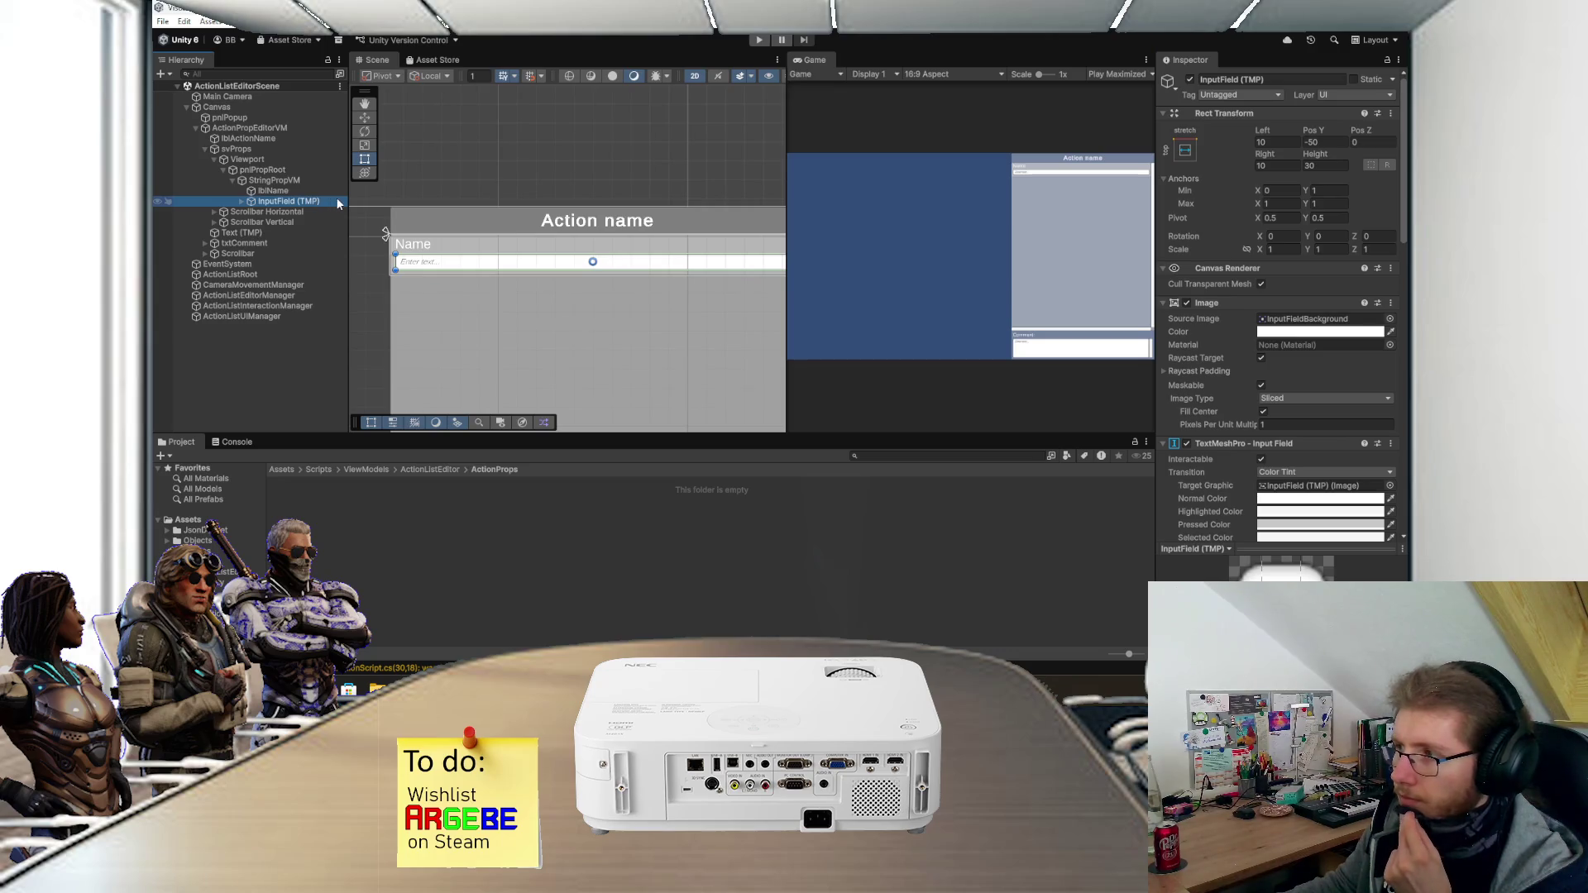
scroll(502, 253, up, 1)
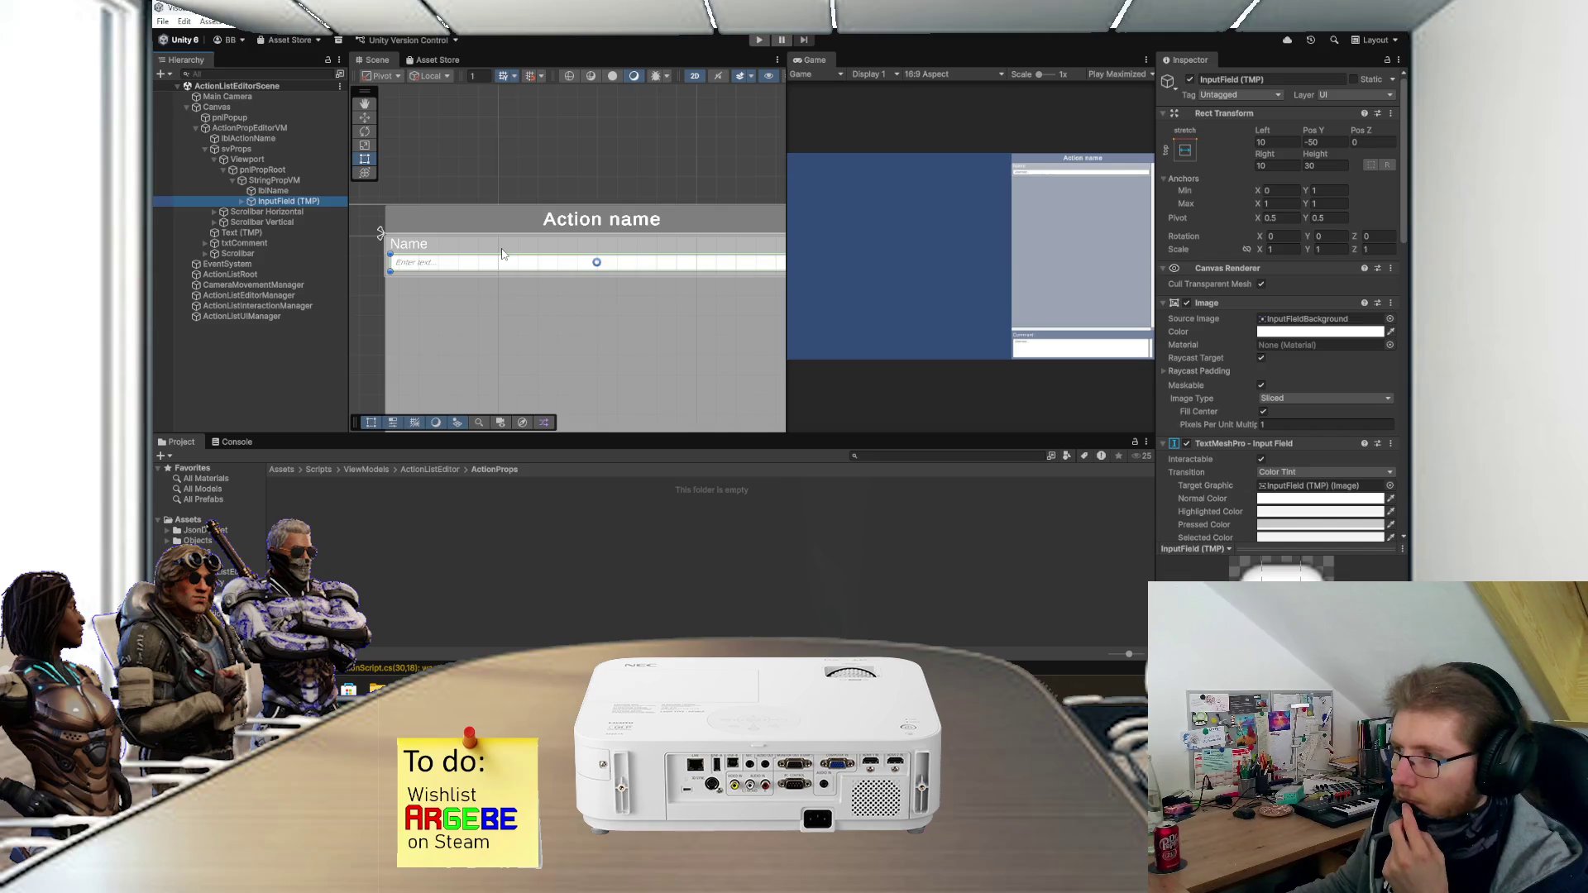
scroll(502, 254, down, 2)
scroll(1234, 343, down, 3)
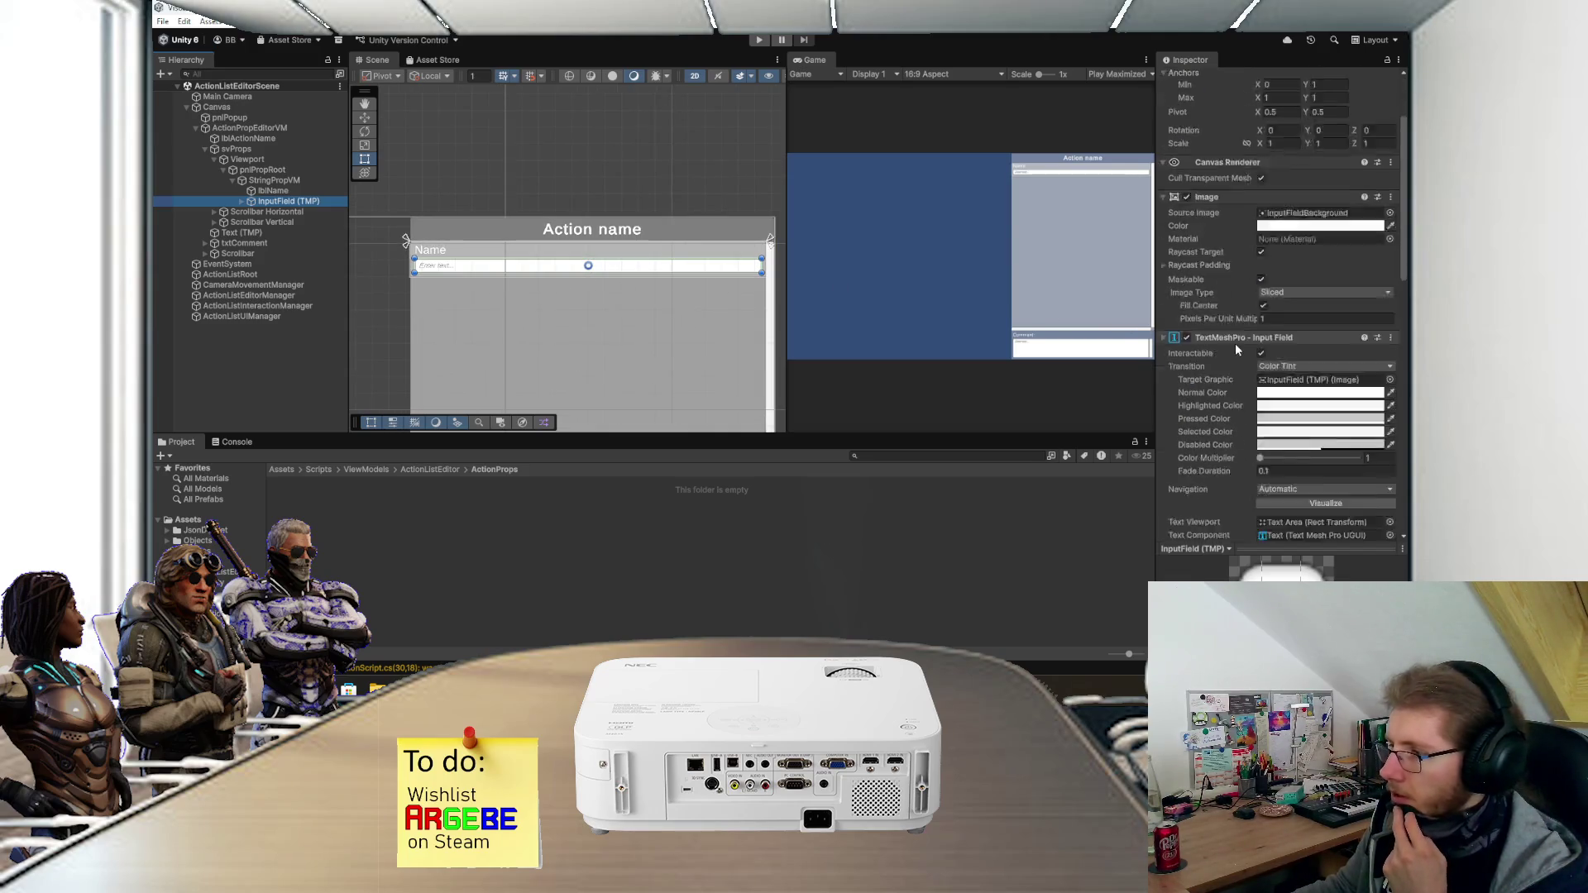
scroll(1230, 345, down, 6)
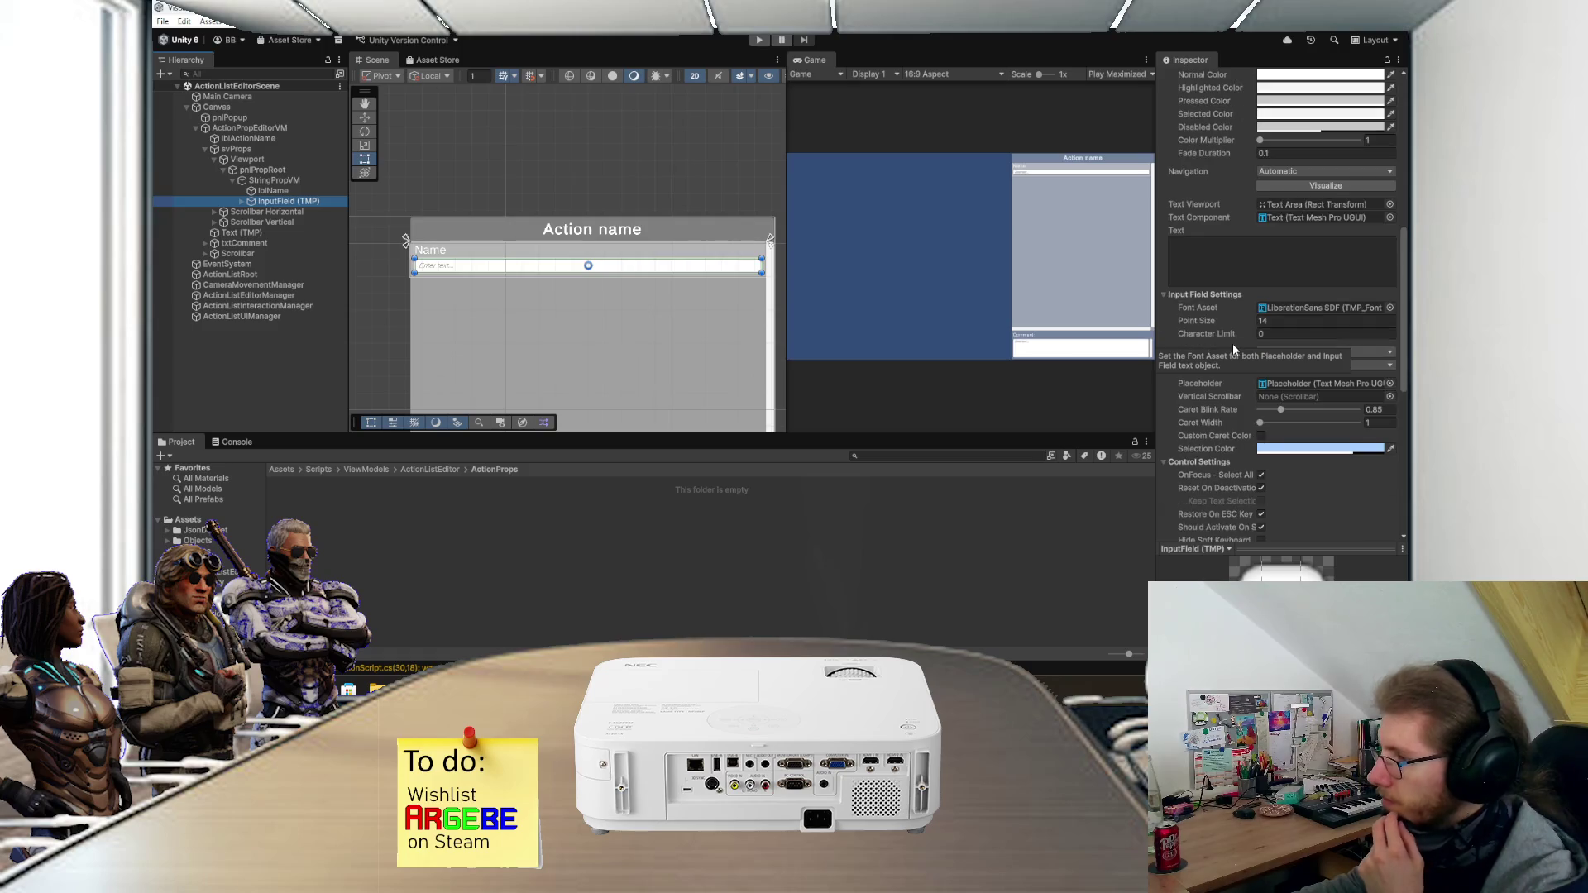
click(280, 160)
click(279, 150)
scroll(1290, 388, down, 4)
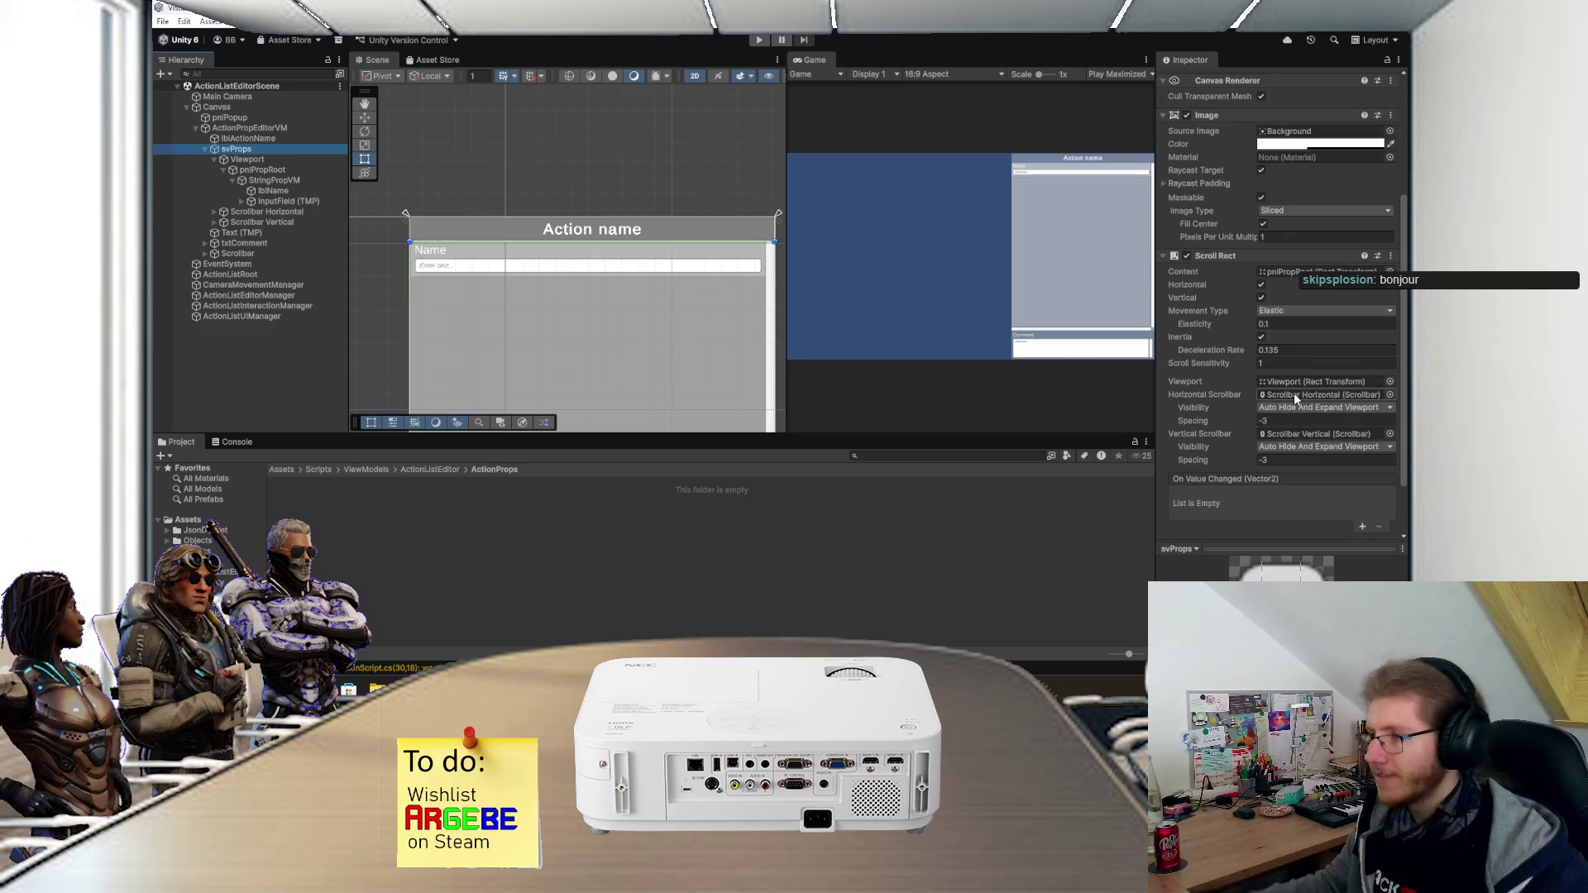
click(1307, 363)
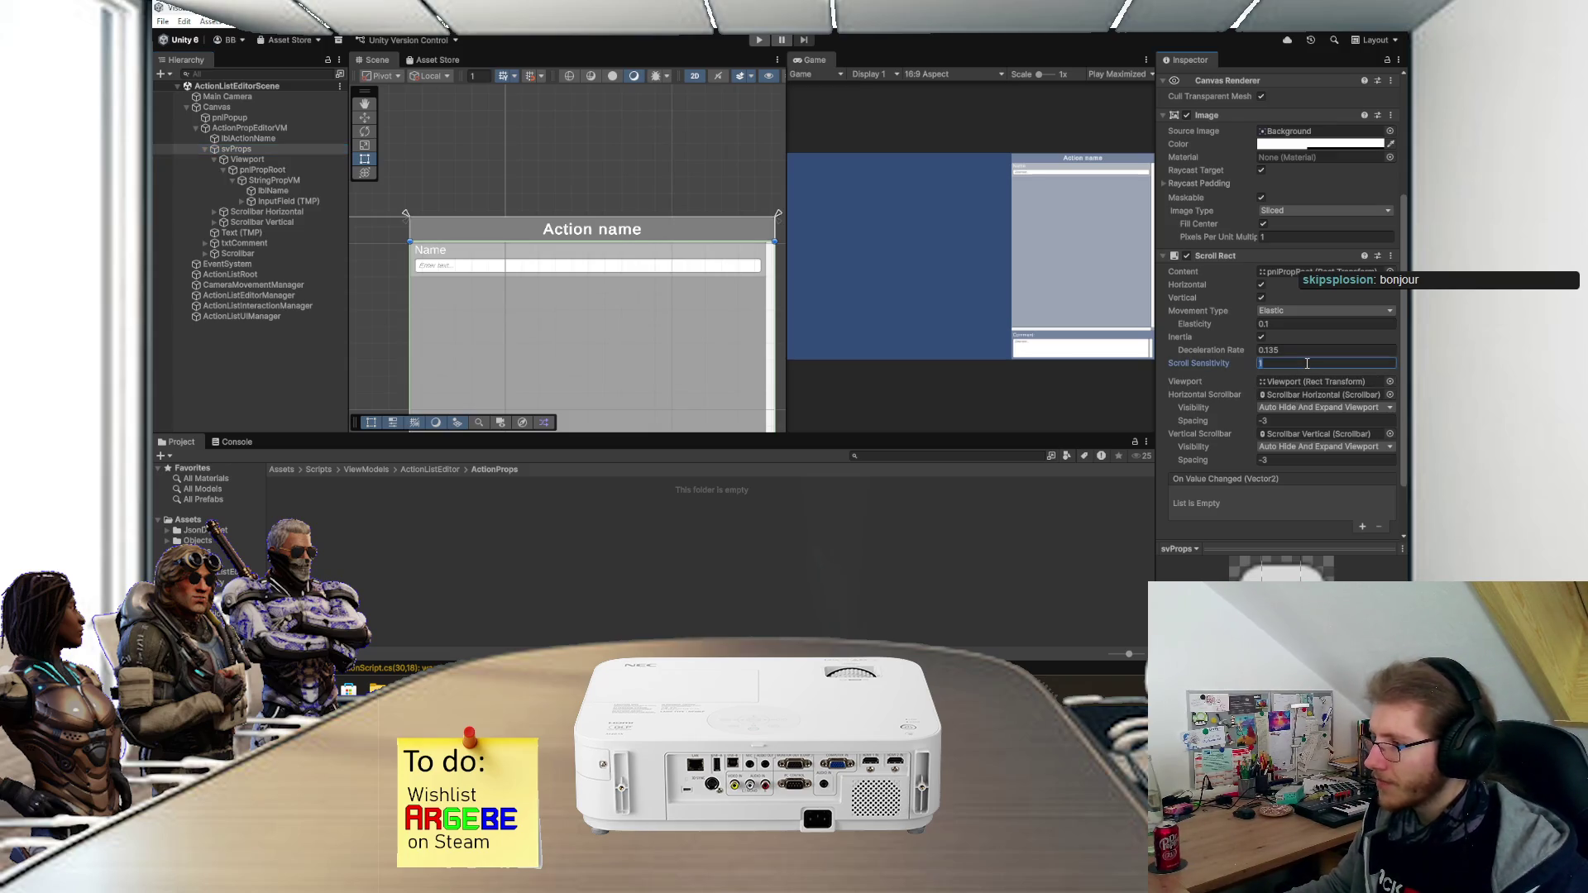
text(25)
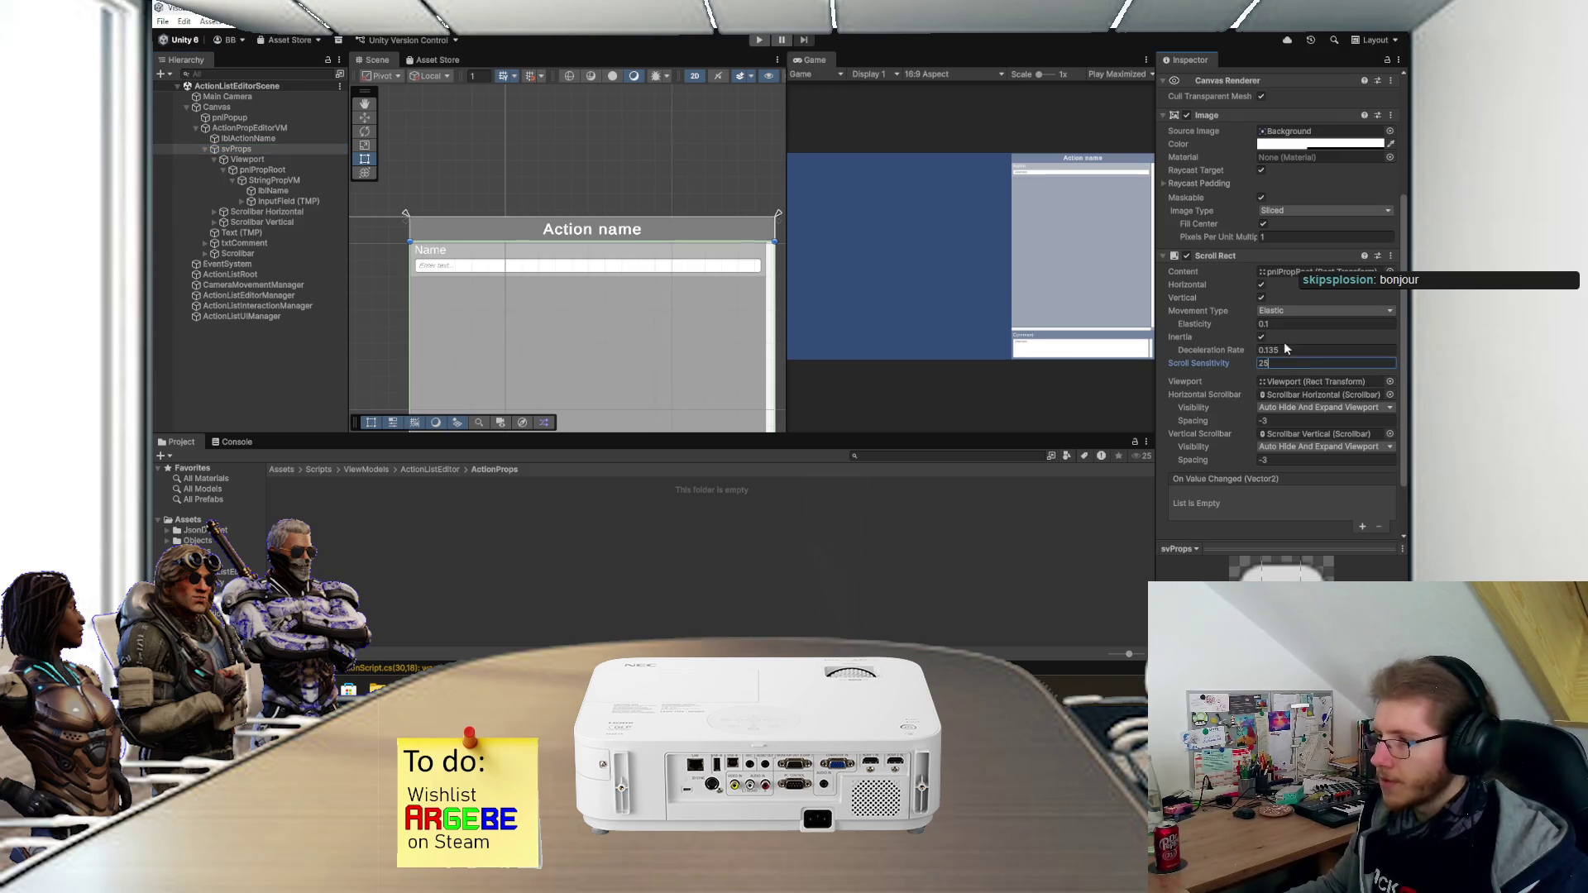
click(756, 43)
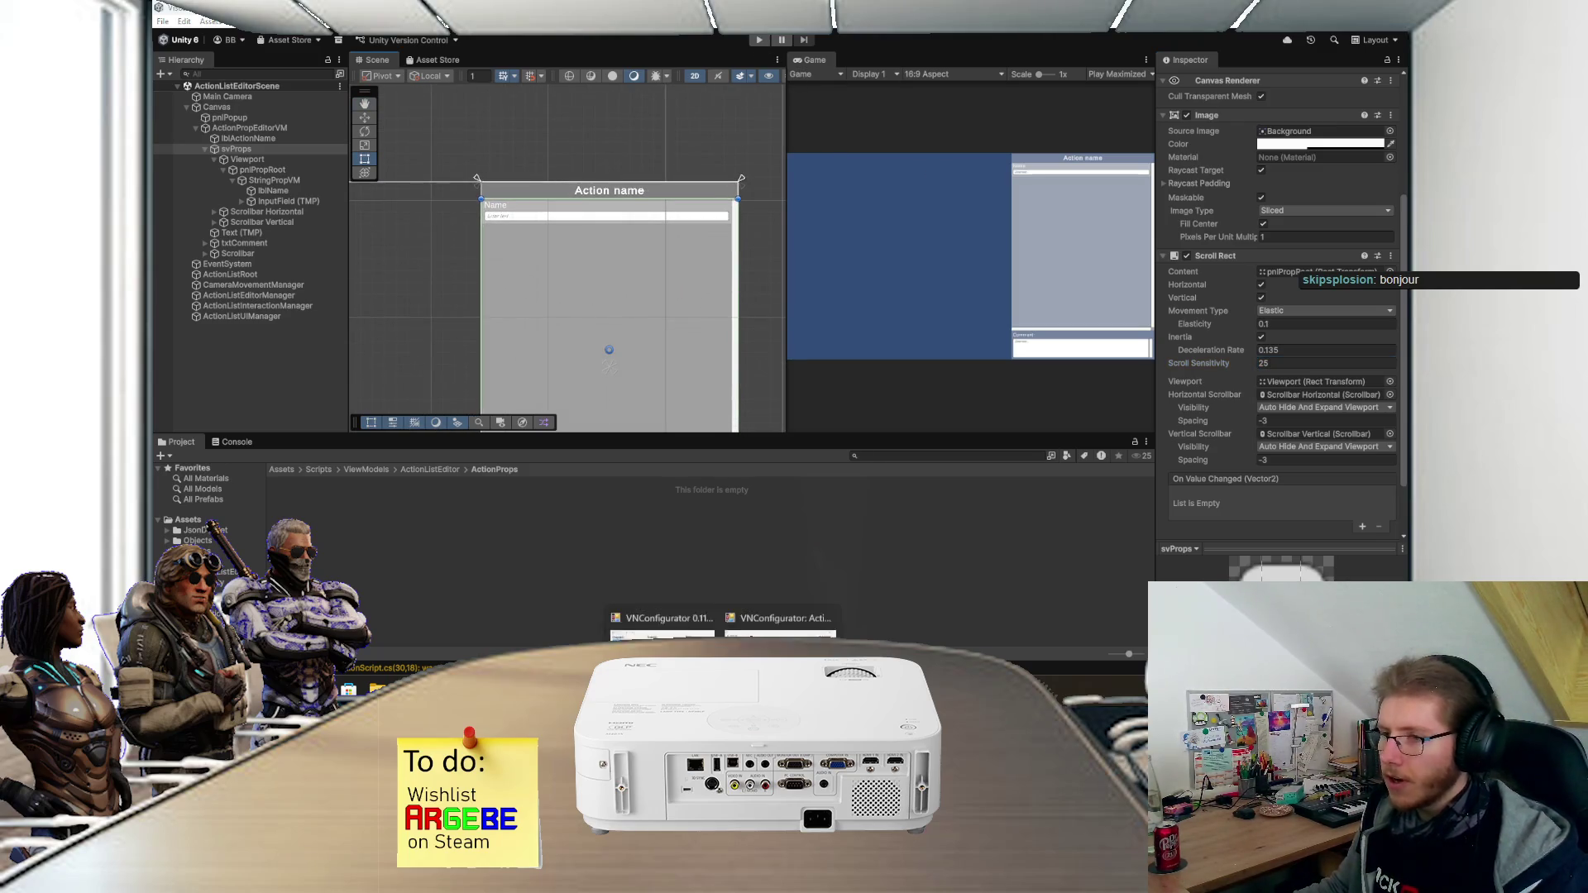
click(752, 595)
- Review the action list and open, then close, the talk text's Edit Translations window
scroll(563, 281, down, 2)
scroll(560, 287, up, 2)
scroll(602, 273, down, 2)
scroll(605, 277, up, 2)
scroll(605, 252, down, 2)
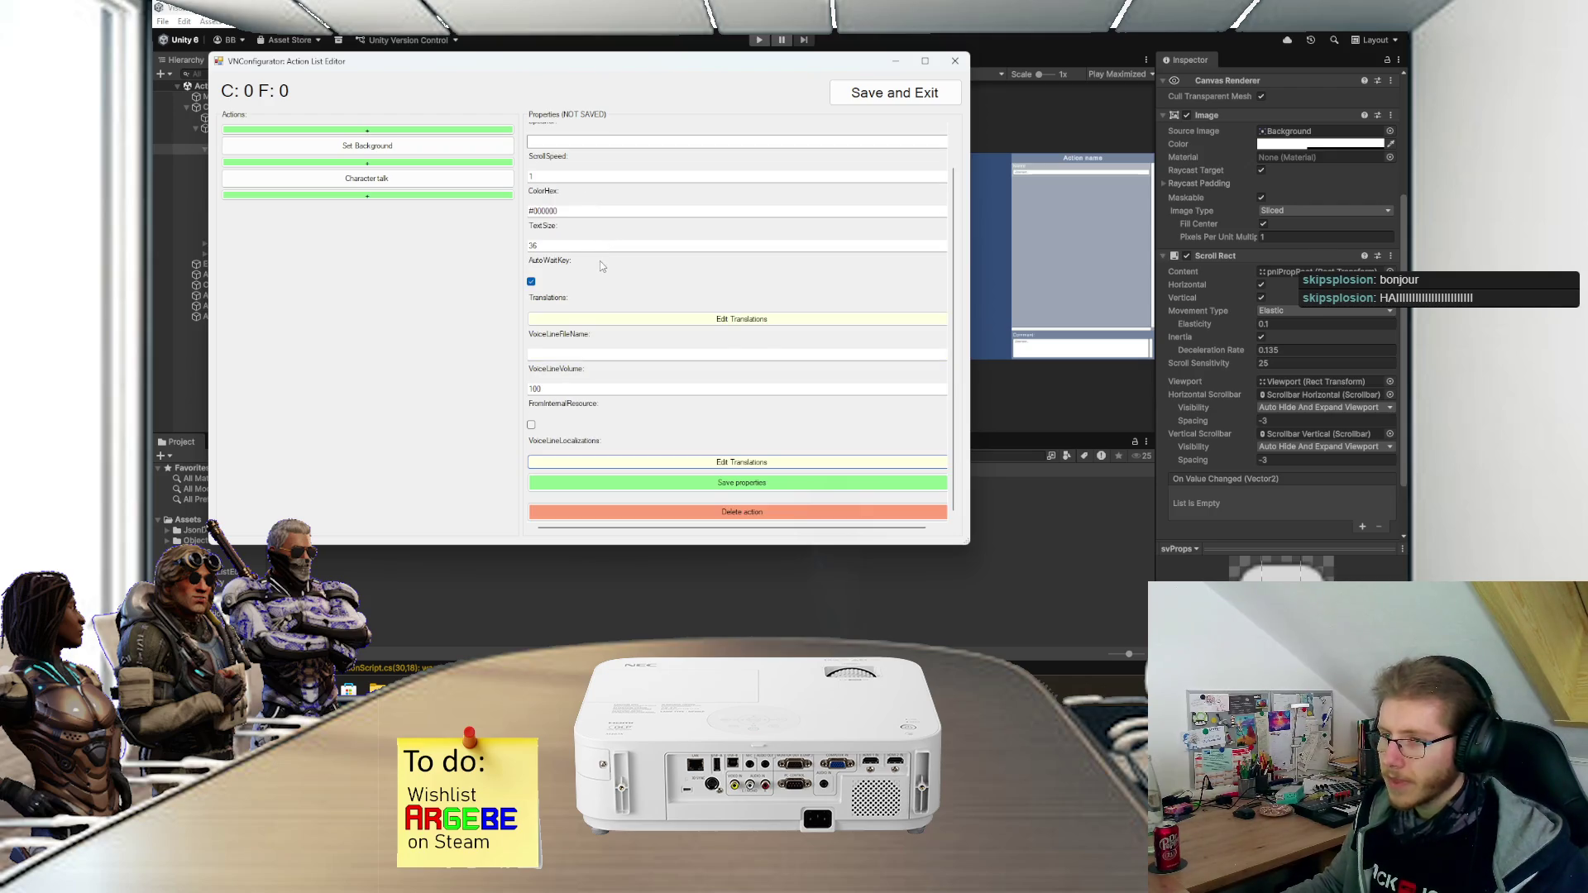
scroll(602, 265, up, 1)
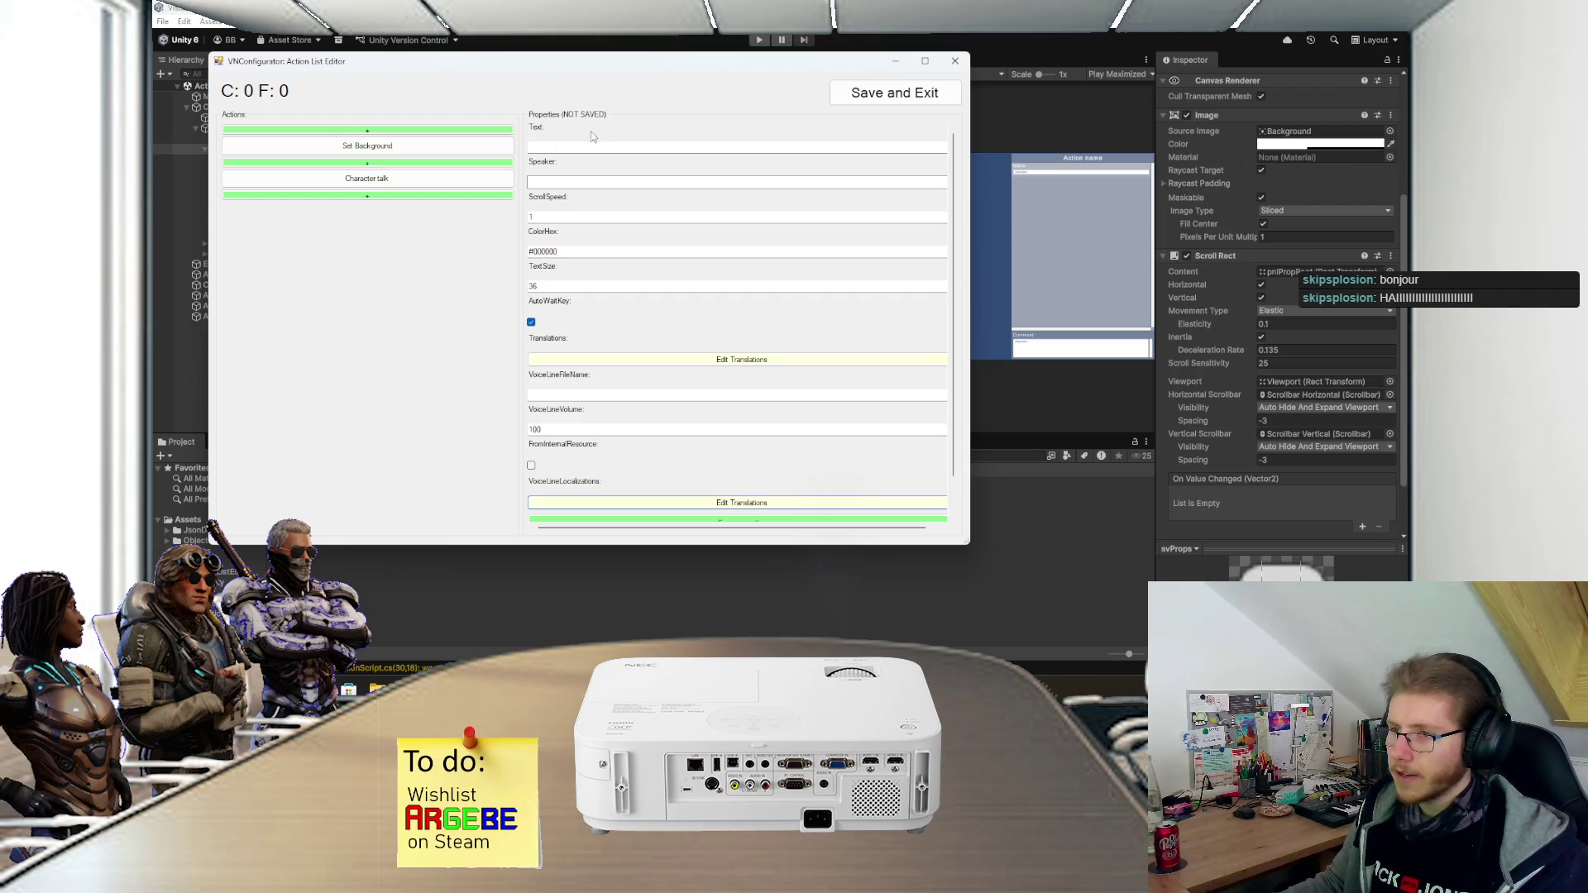
scroll(573, 211, down, 1)
click(570, 321)
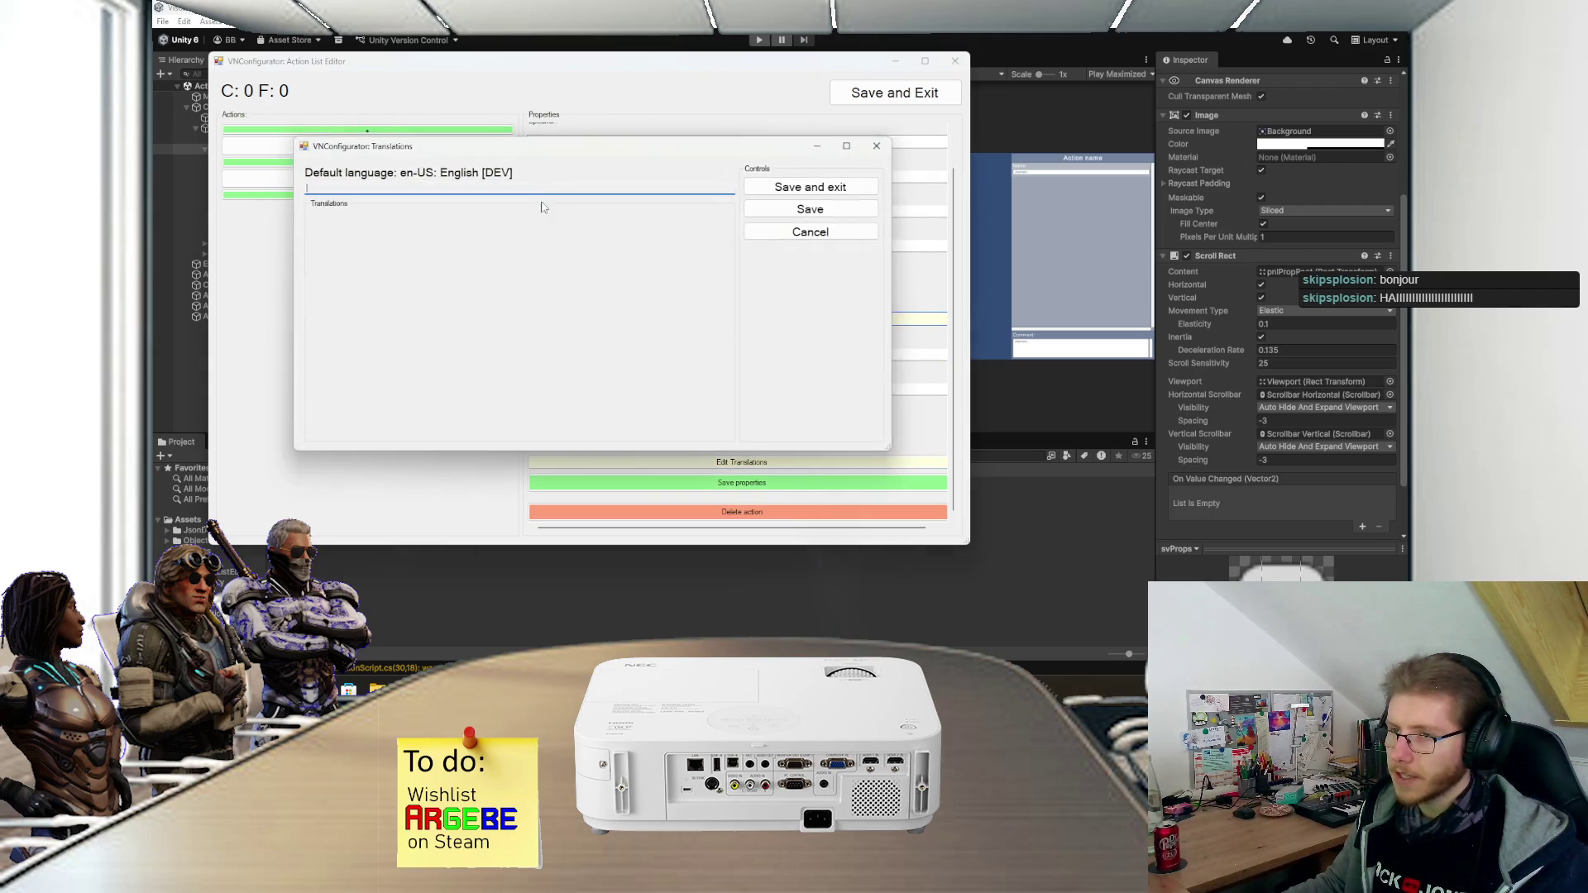
click(874, 146)
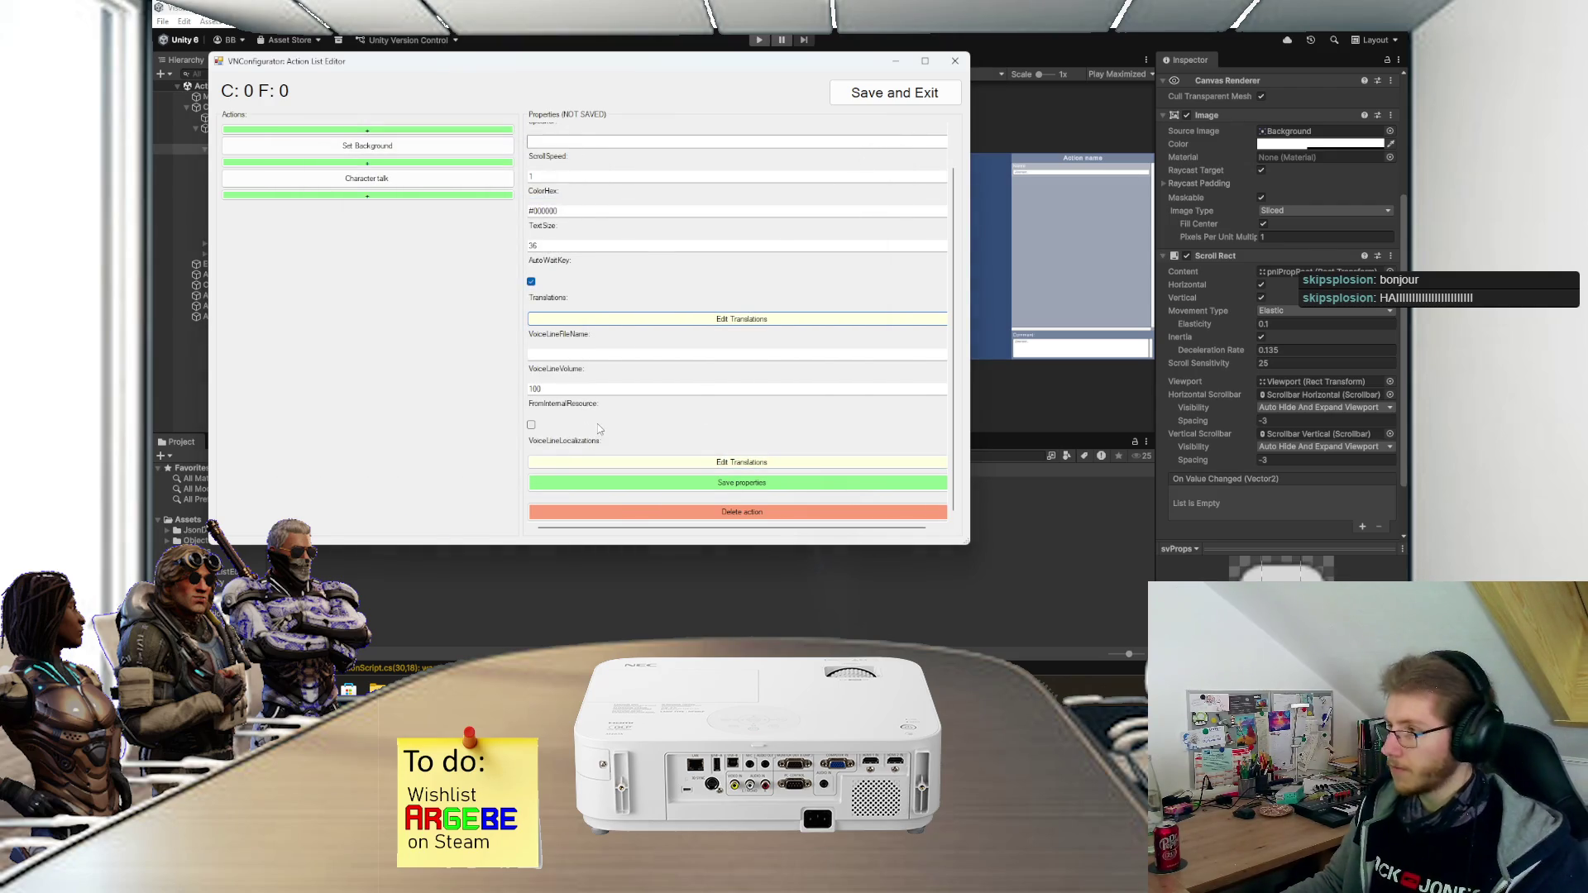
- Open the Select Action list from the green add bar at the end of the list
click(451, 195)
scroll(434, 275, down, 1)
scroll(435, 275, down, 5)
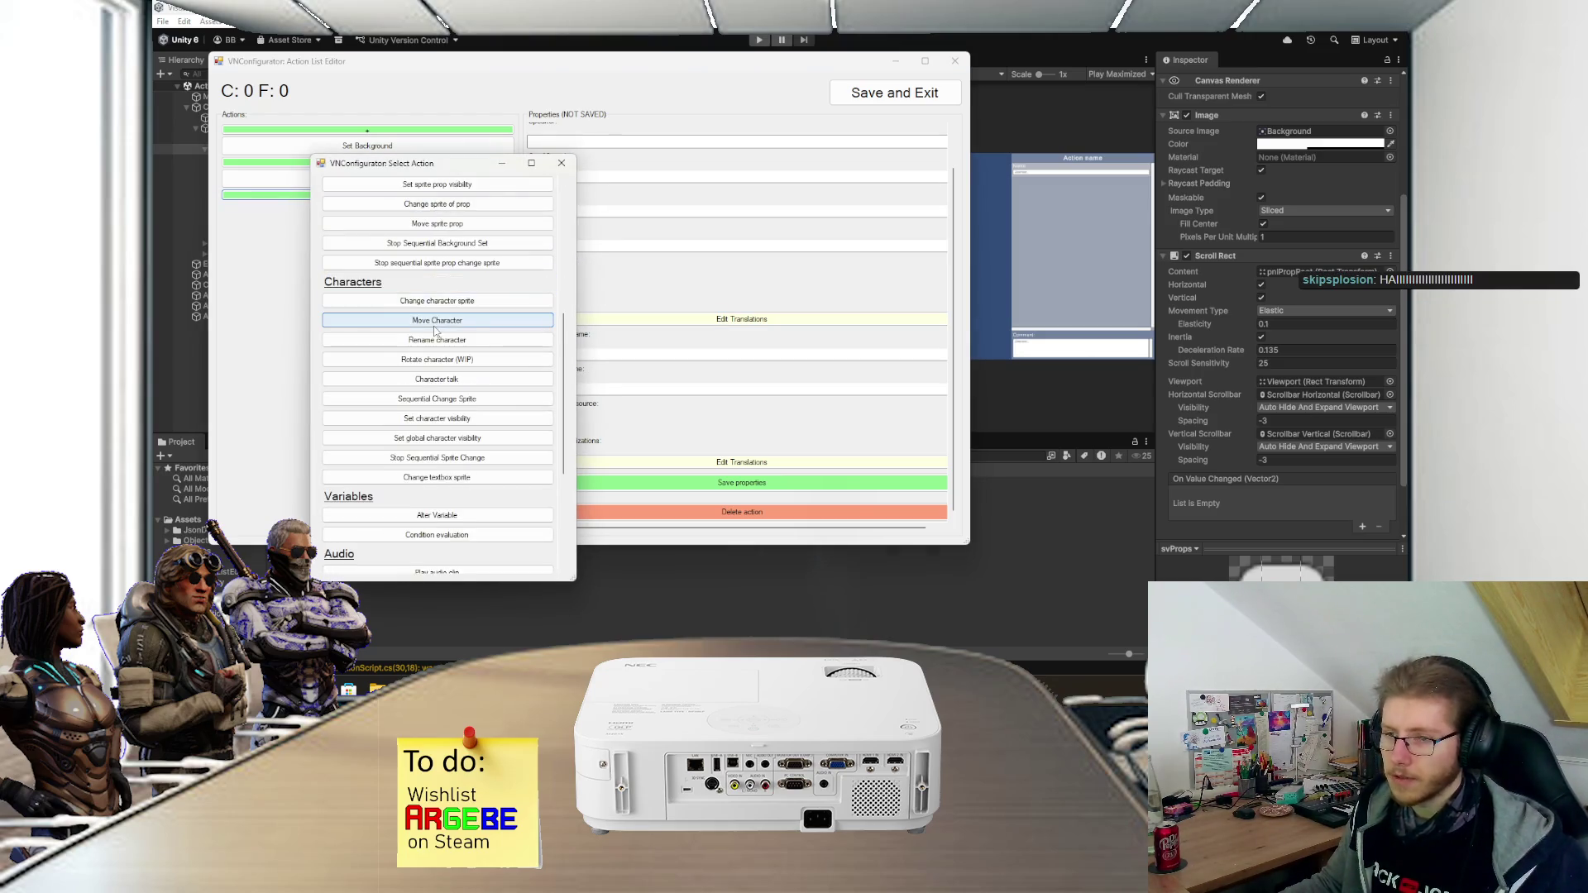
- Choose the Player choice action type, dismissing the save prompt without saving
scroll(433, 326, up, 4)
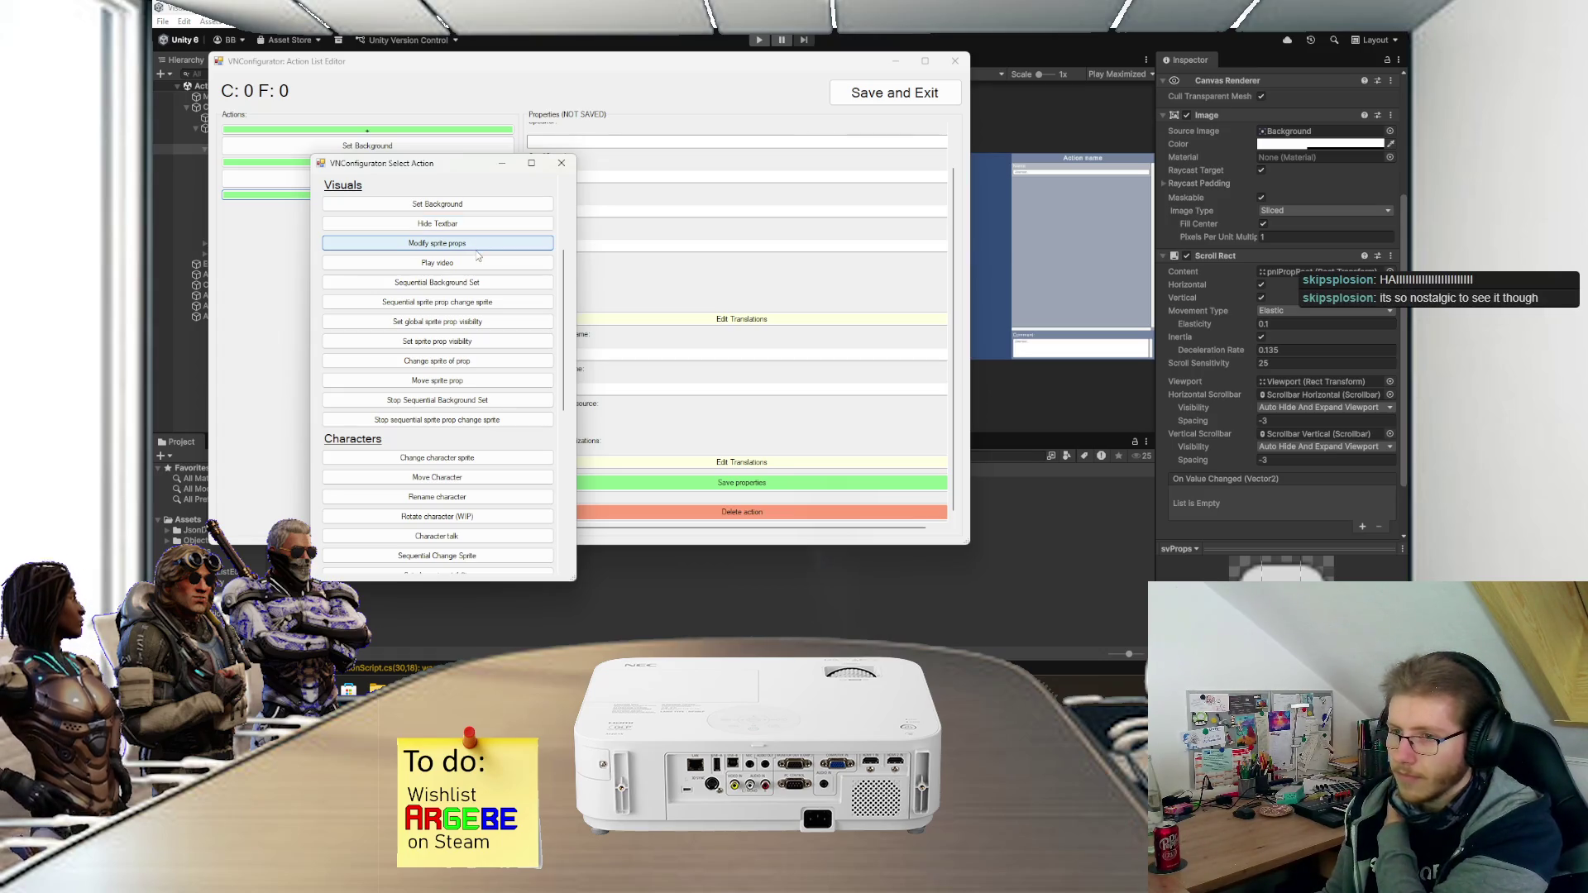
scroll(478, 248, down, 2)
scroll(478, 254, down, 1)
scroll(467, 314, down, 2)
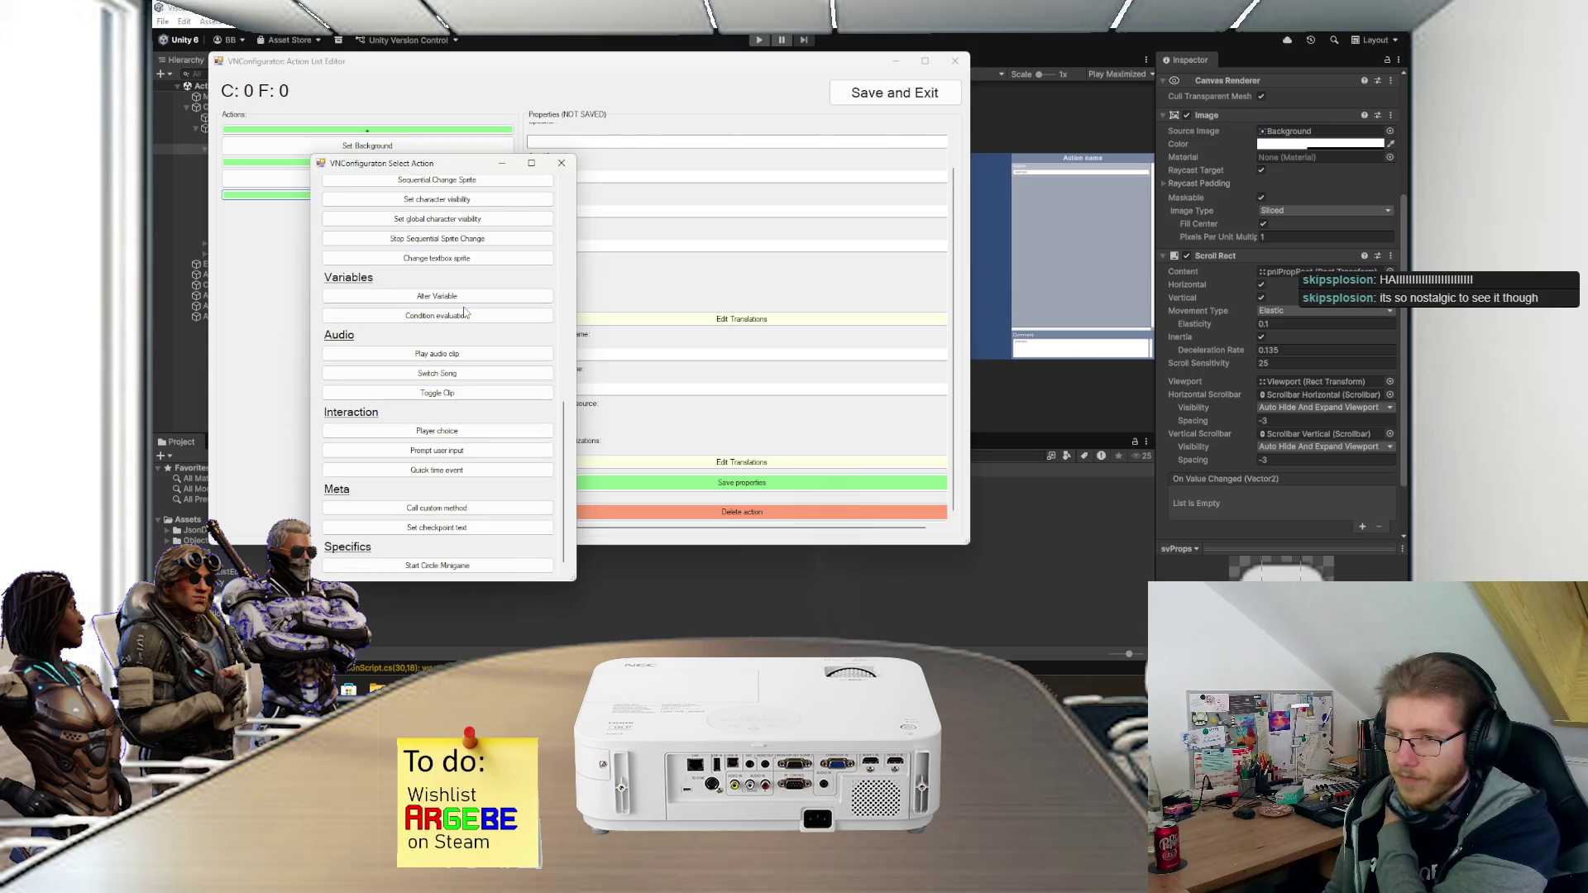
click(444, 431)
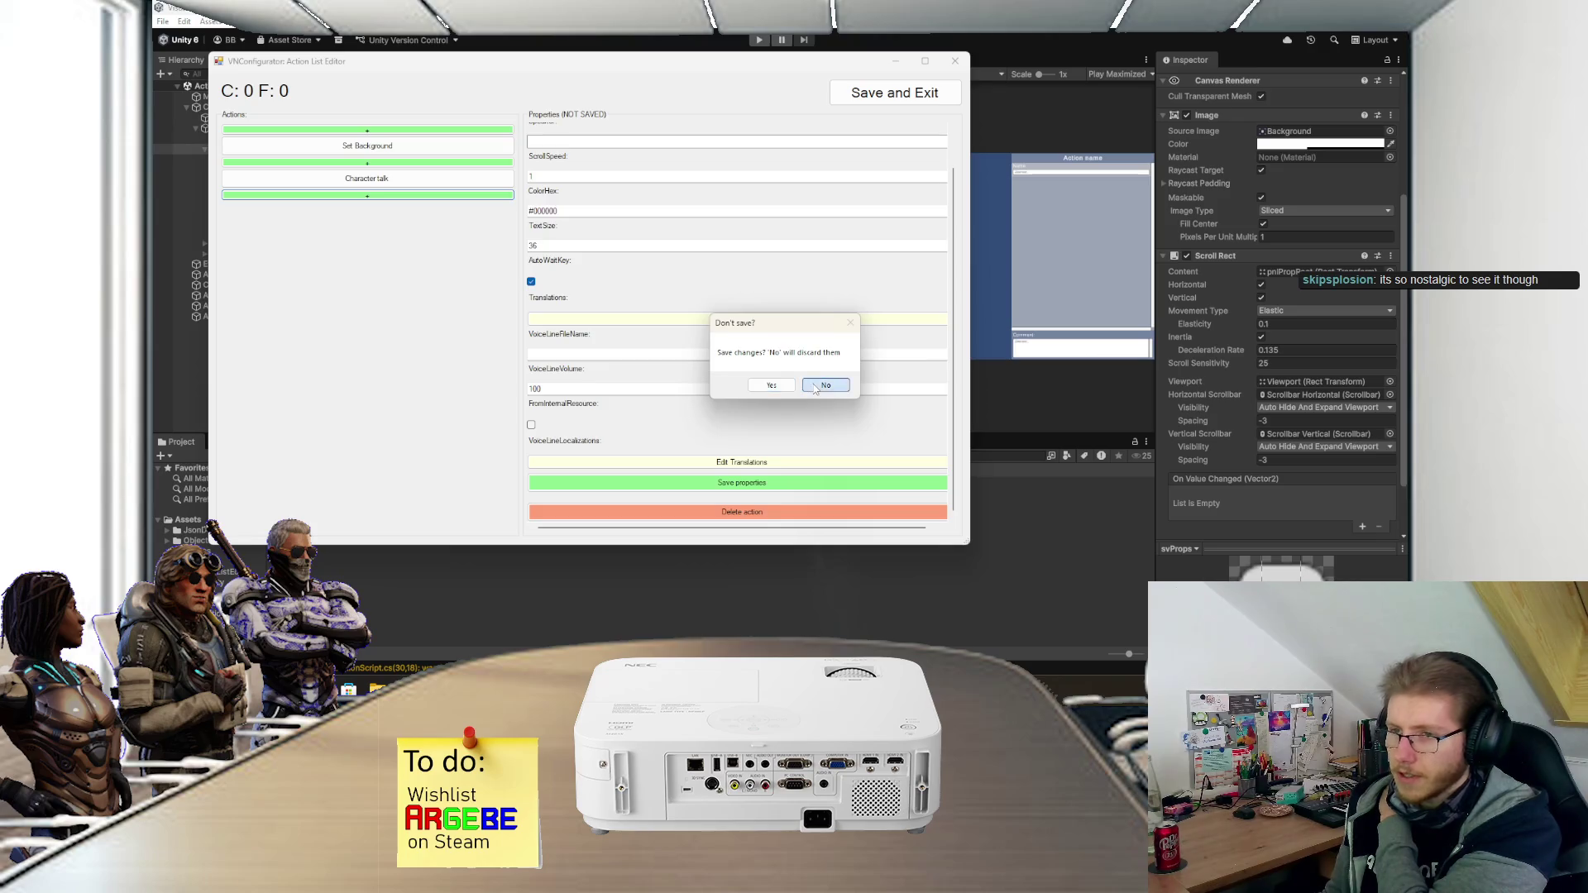
click(777, 384)
- Add a new Player choice option, save the properties, and set its text to 'TEst'
click(562, 161)
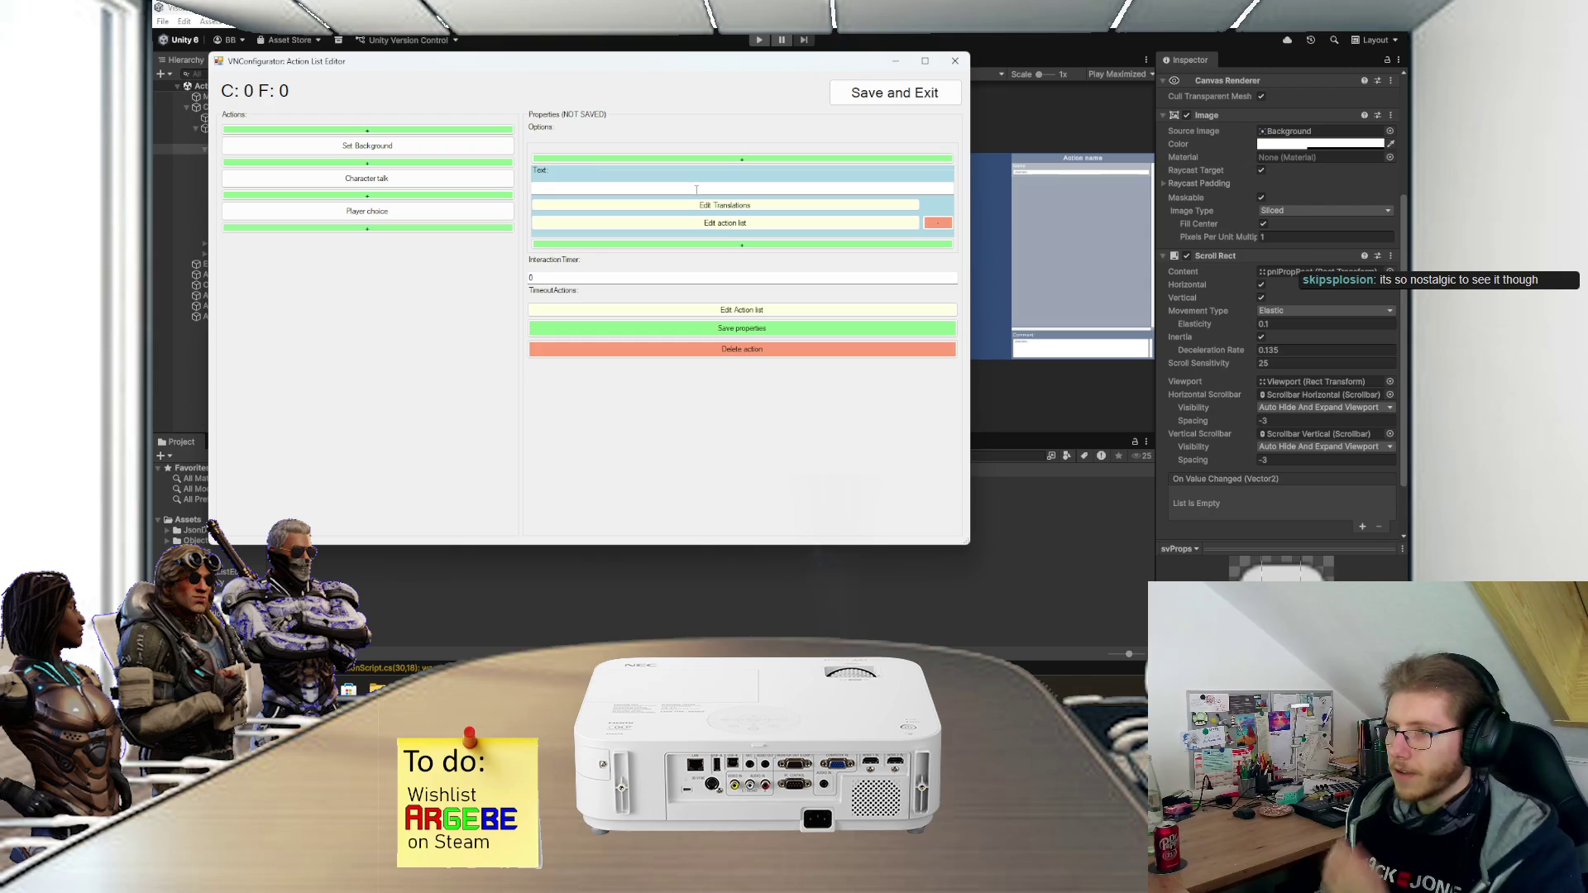
click(686, 329)
click(593, 188)
text(TEst)
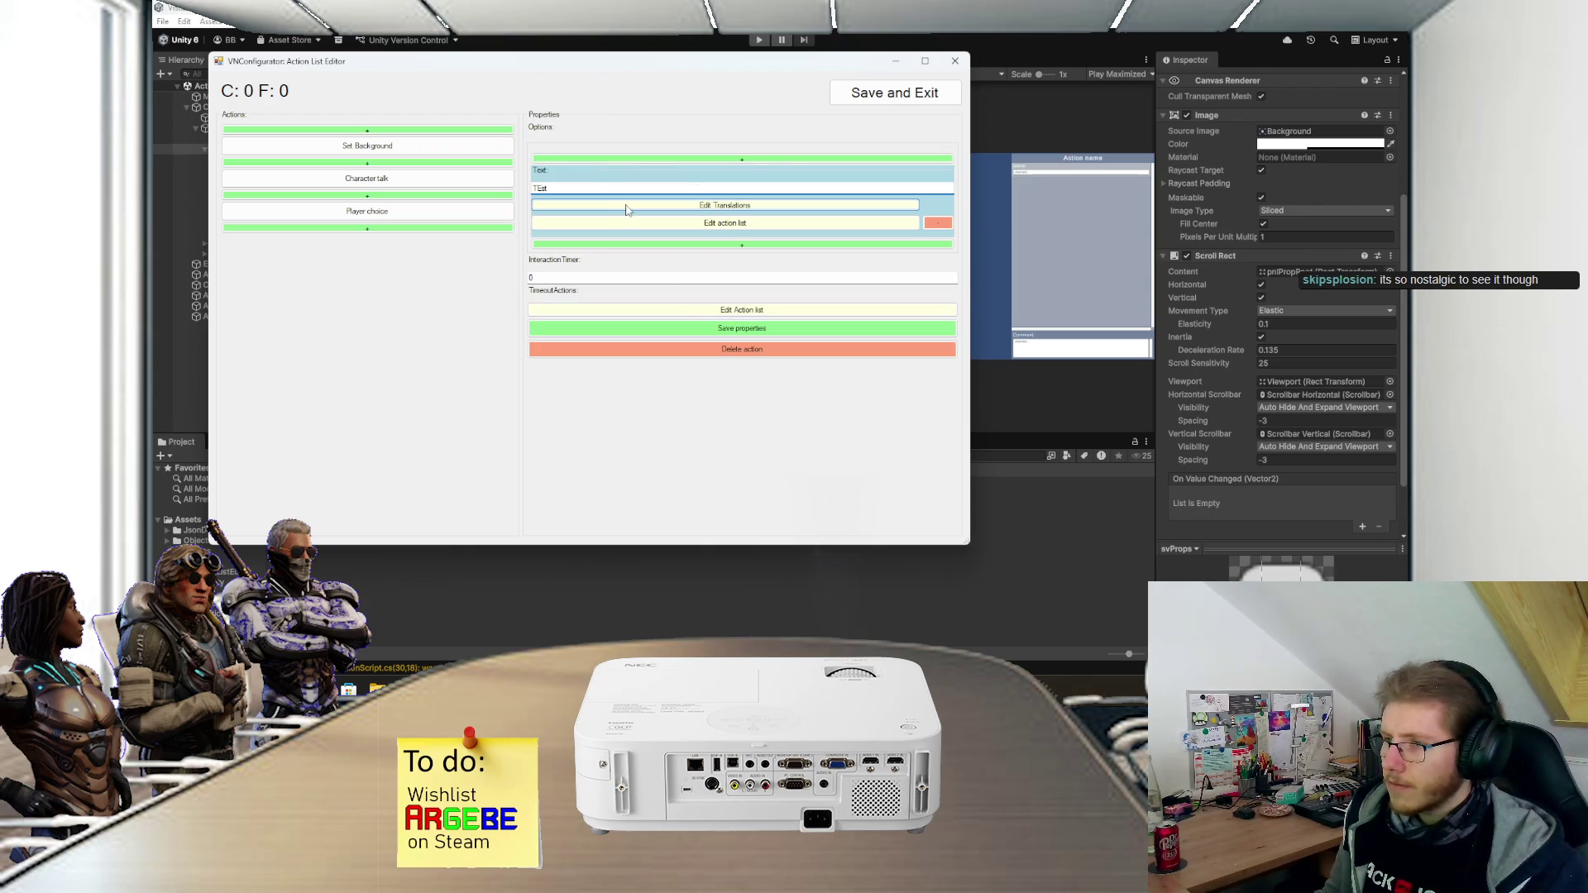
- Check the option's empty nested action list, discard it, and view the Character talk action
click(579, 223)
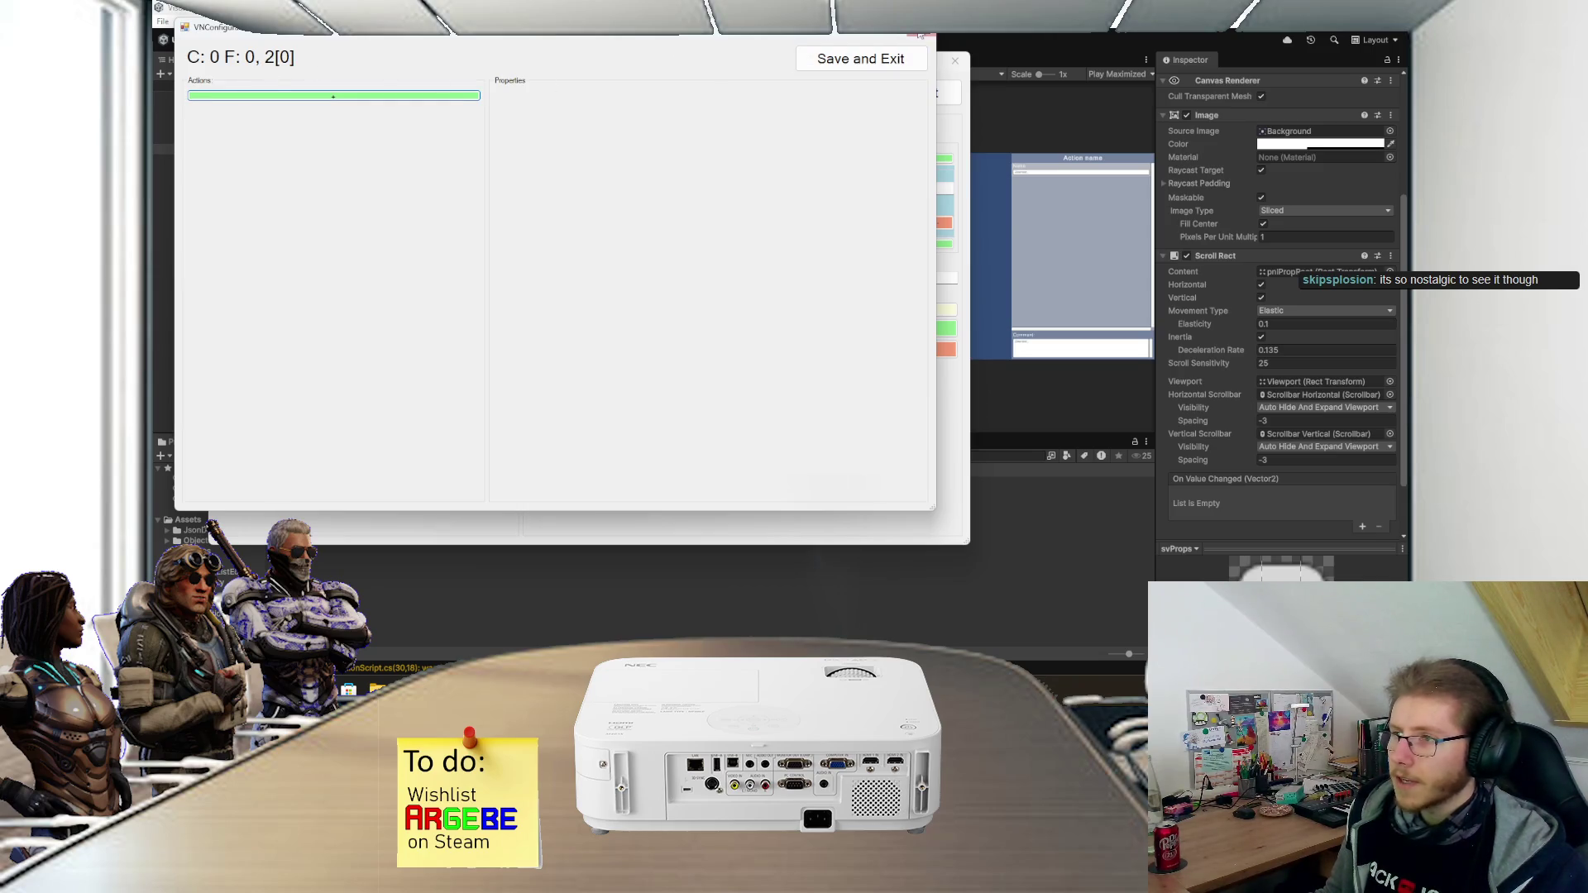
click(921, 37)
click(834, 387)
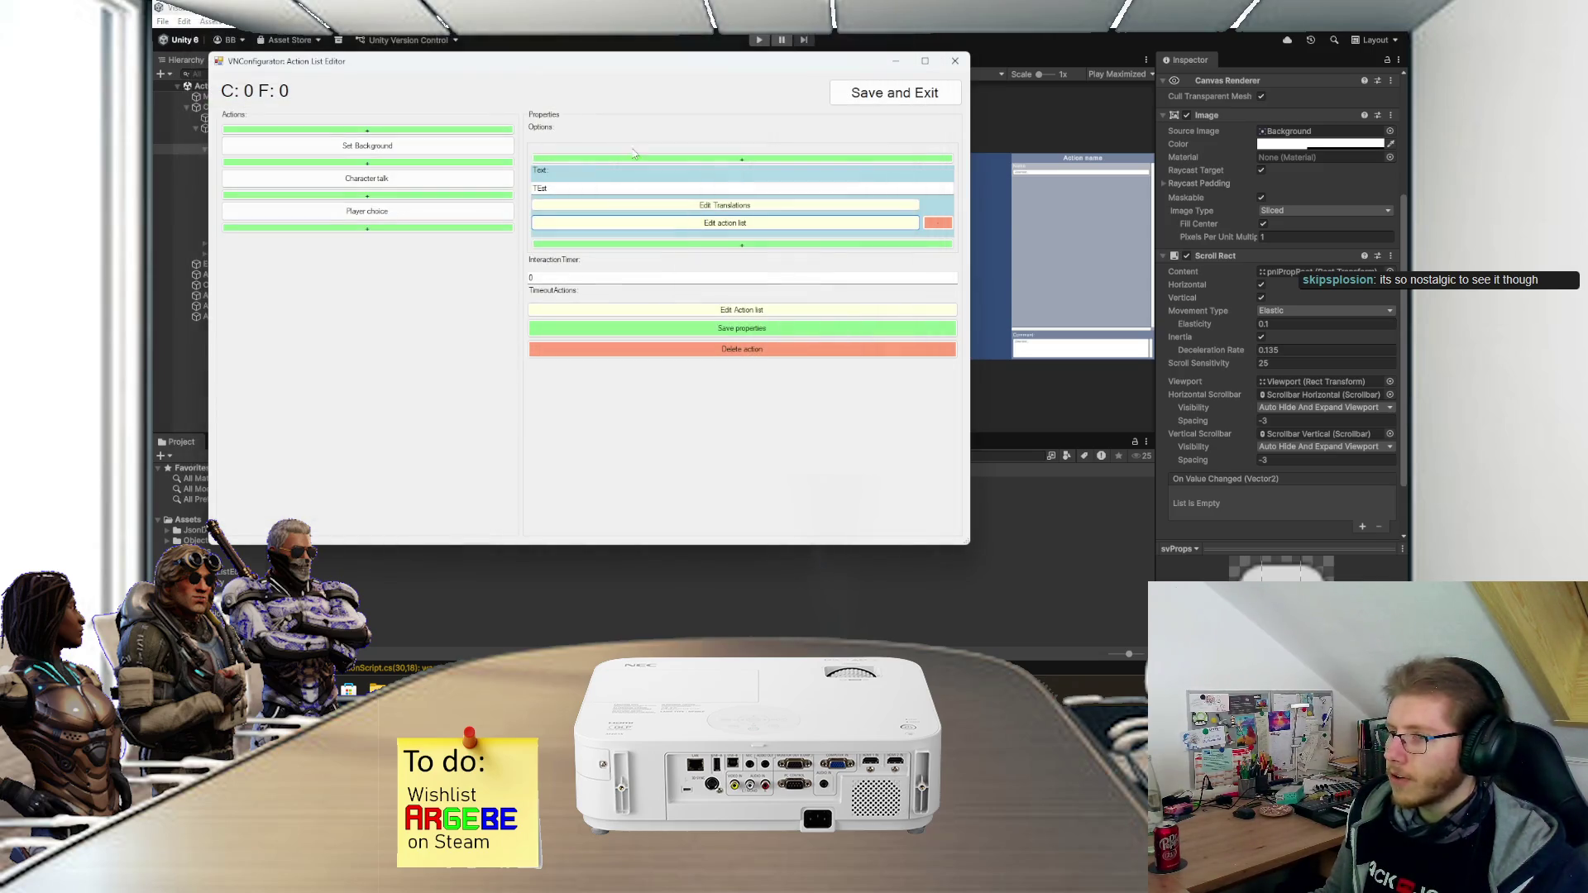
click(416, 183)
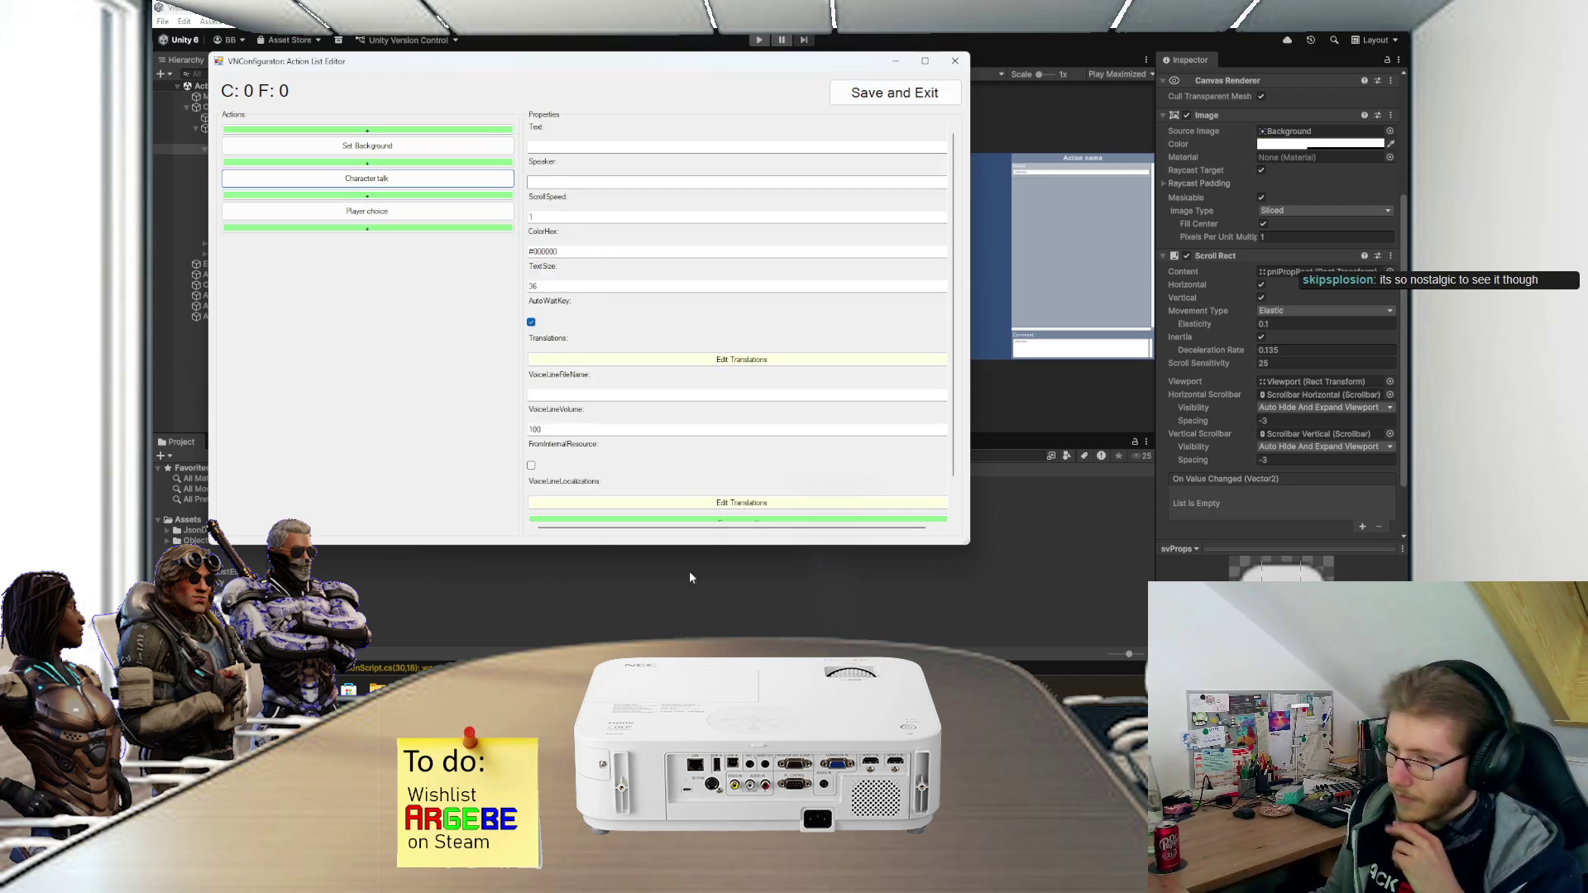
click(1010, 36)
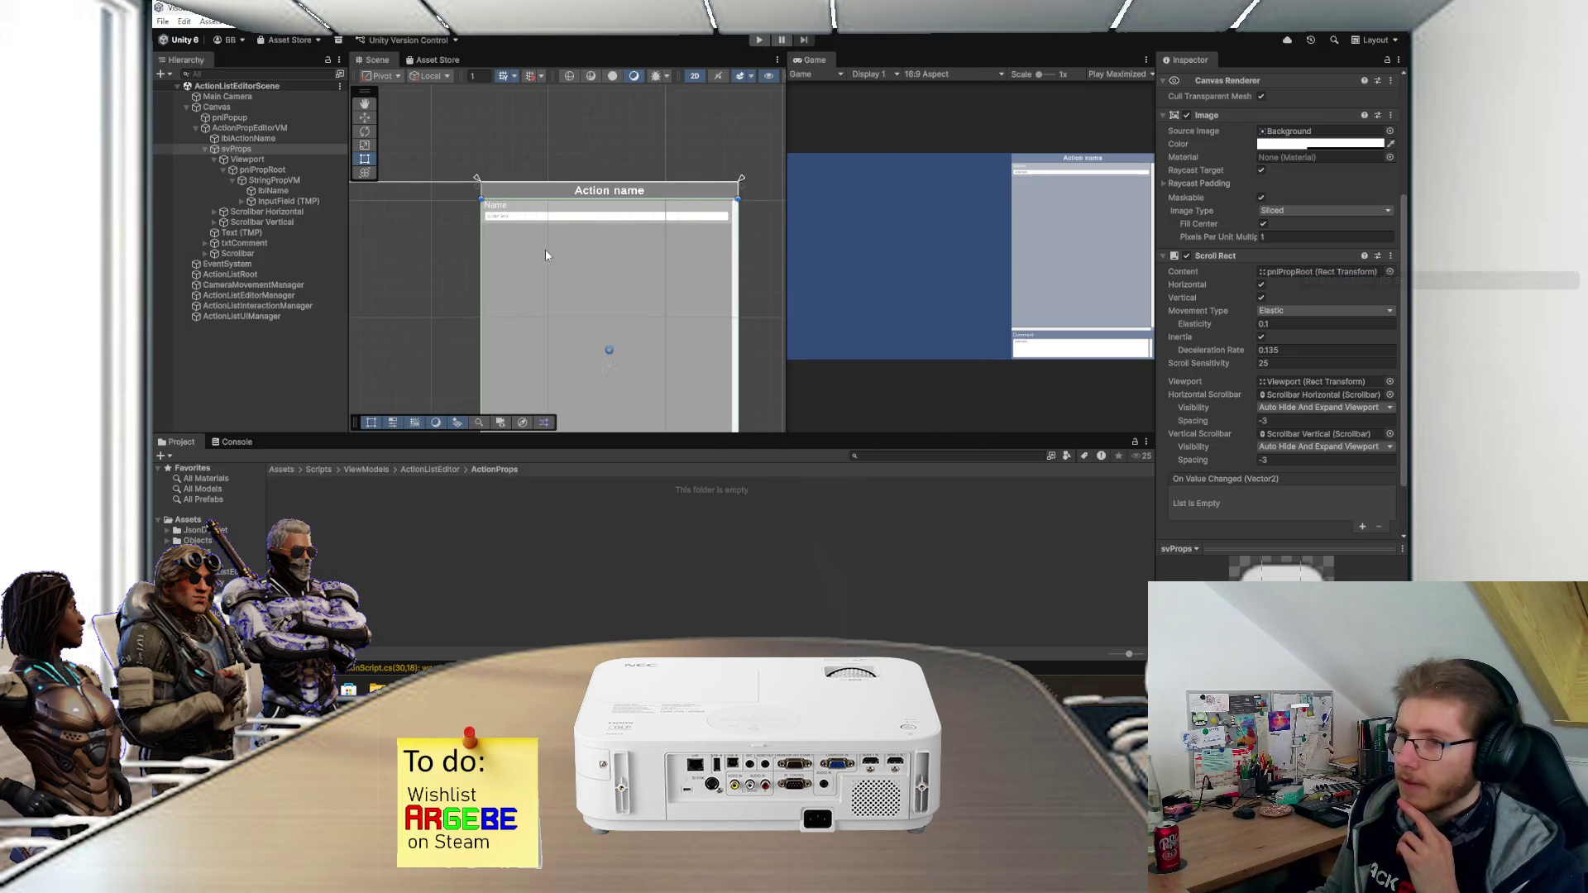
- Reposition the Scene view, switch to the Rect tool with T, and start Play mode
drag(554, 246, 560, 187)
scroll(610, 277, down, 1)
drag(609, 276, 610, 237)
key(t)
click(760, 40)
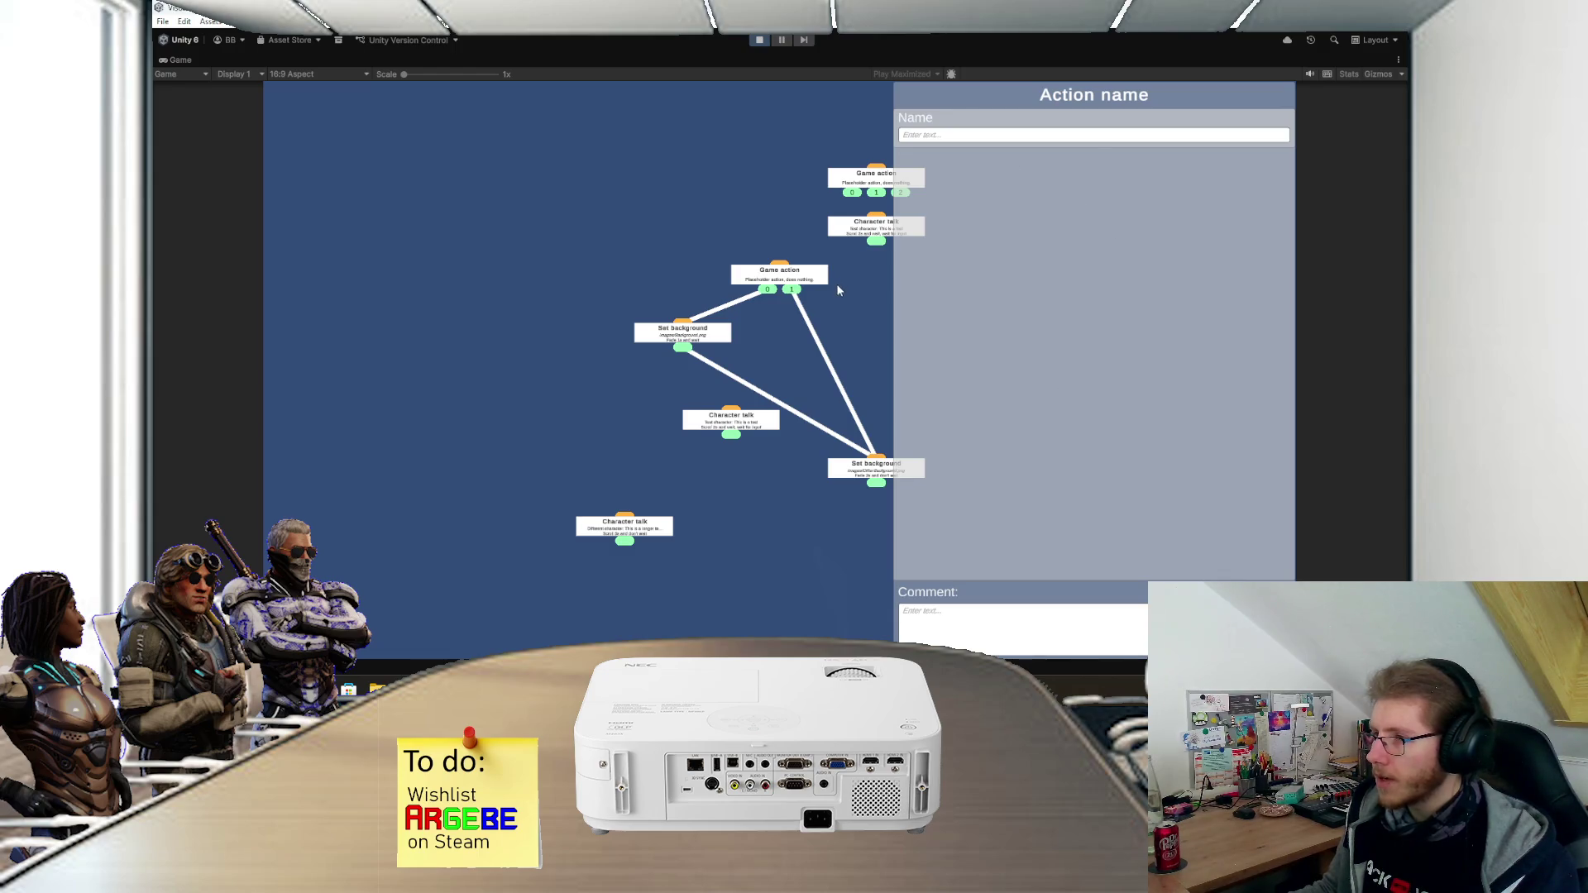
mouse_move(865, 286)
mouse_down()
mouse_move(726, 306)
mouse_move(726, 275)
mouse_up()
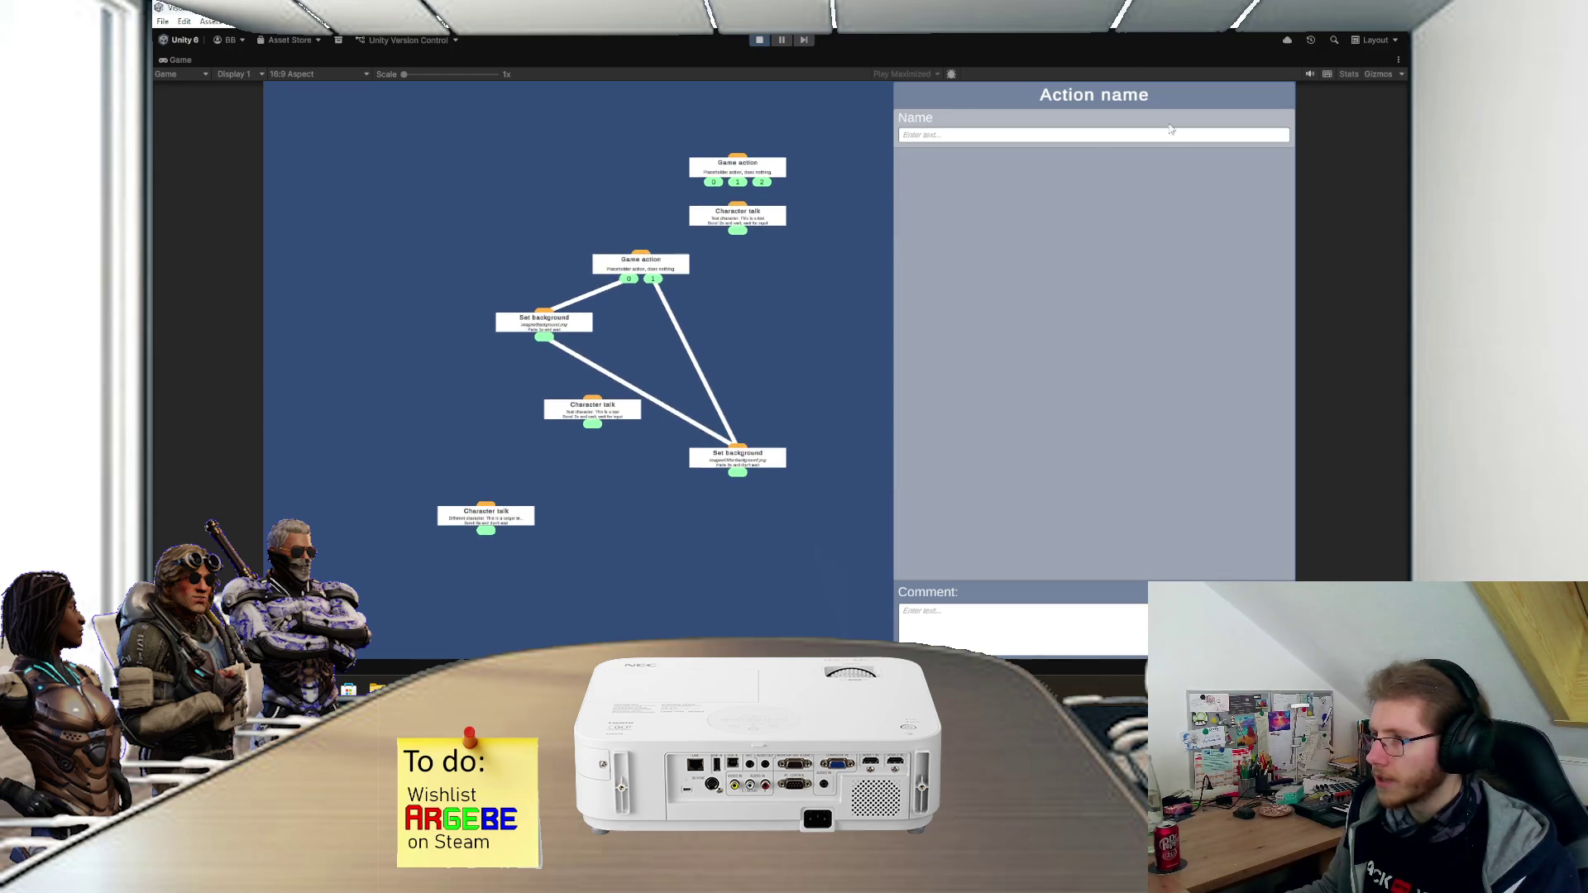
- Rewire Game action outputs 0 and 1 to the Character talk nodes, and 2 to the lower Set background
scroll(769, 339, up, 2)
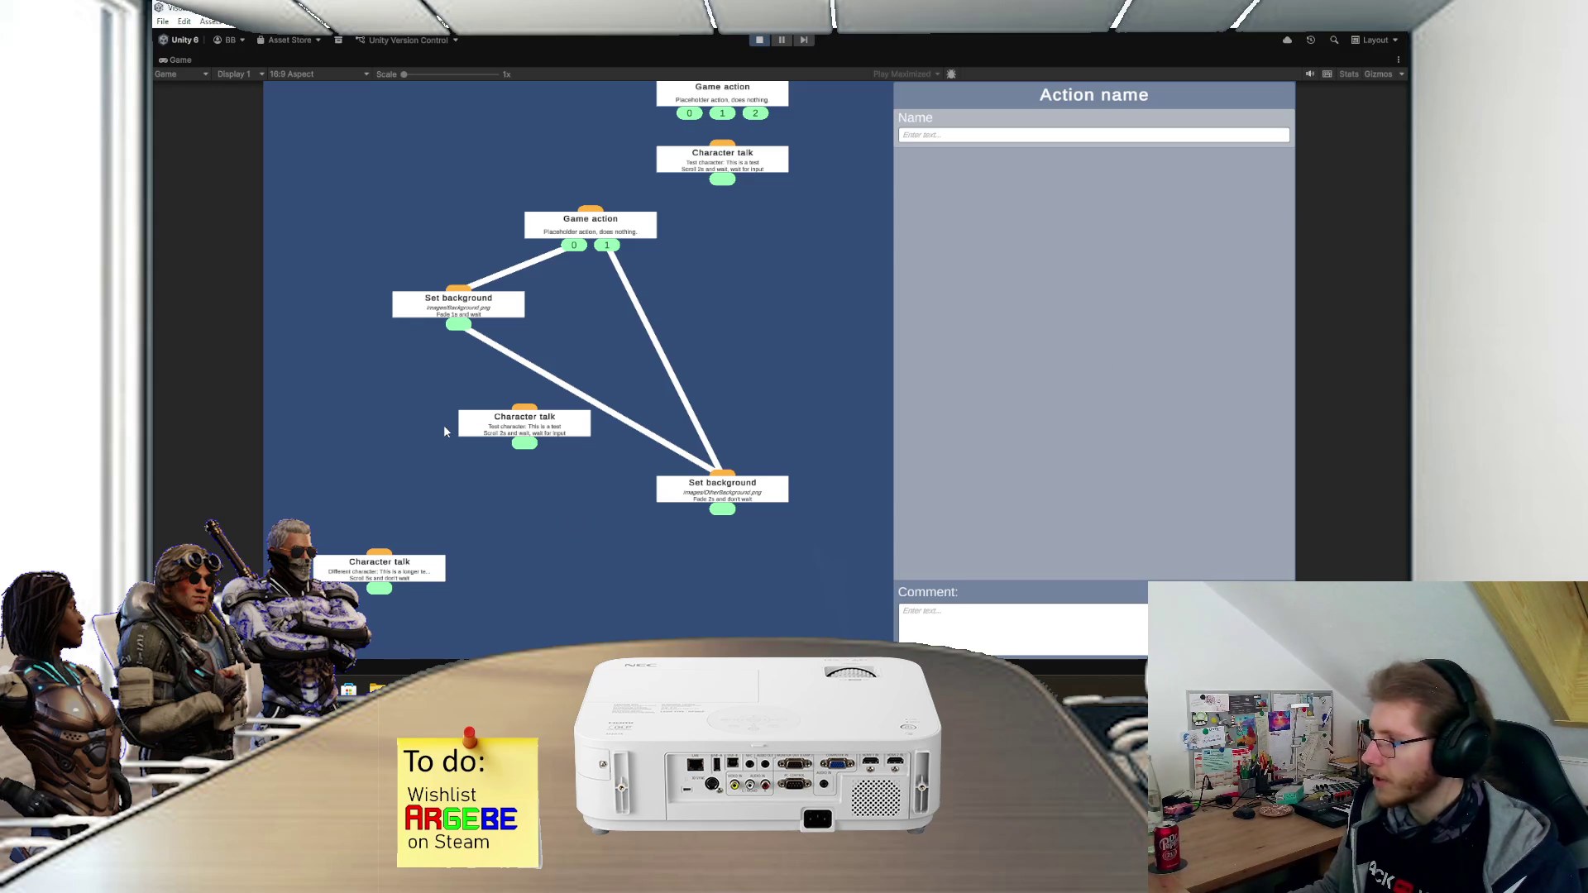
mouse_move(617, 343)
mouse_down()
mouse_move(648, 402)
mouse_move(663, 375)
mouse_up()
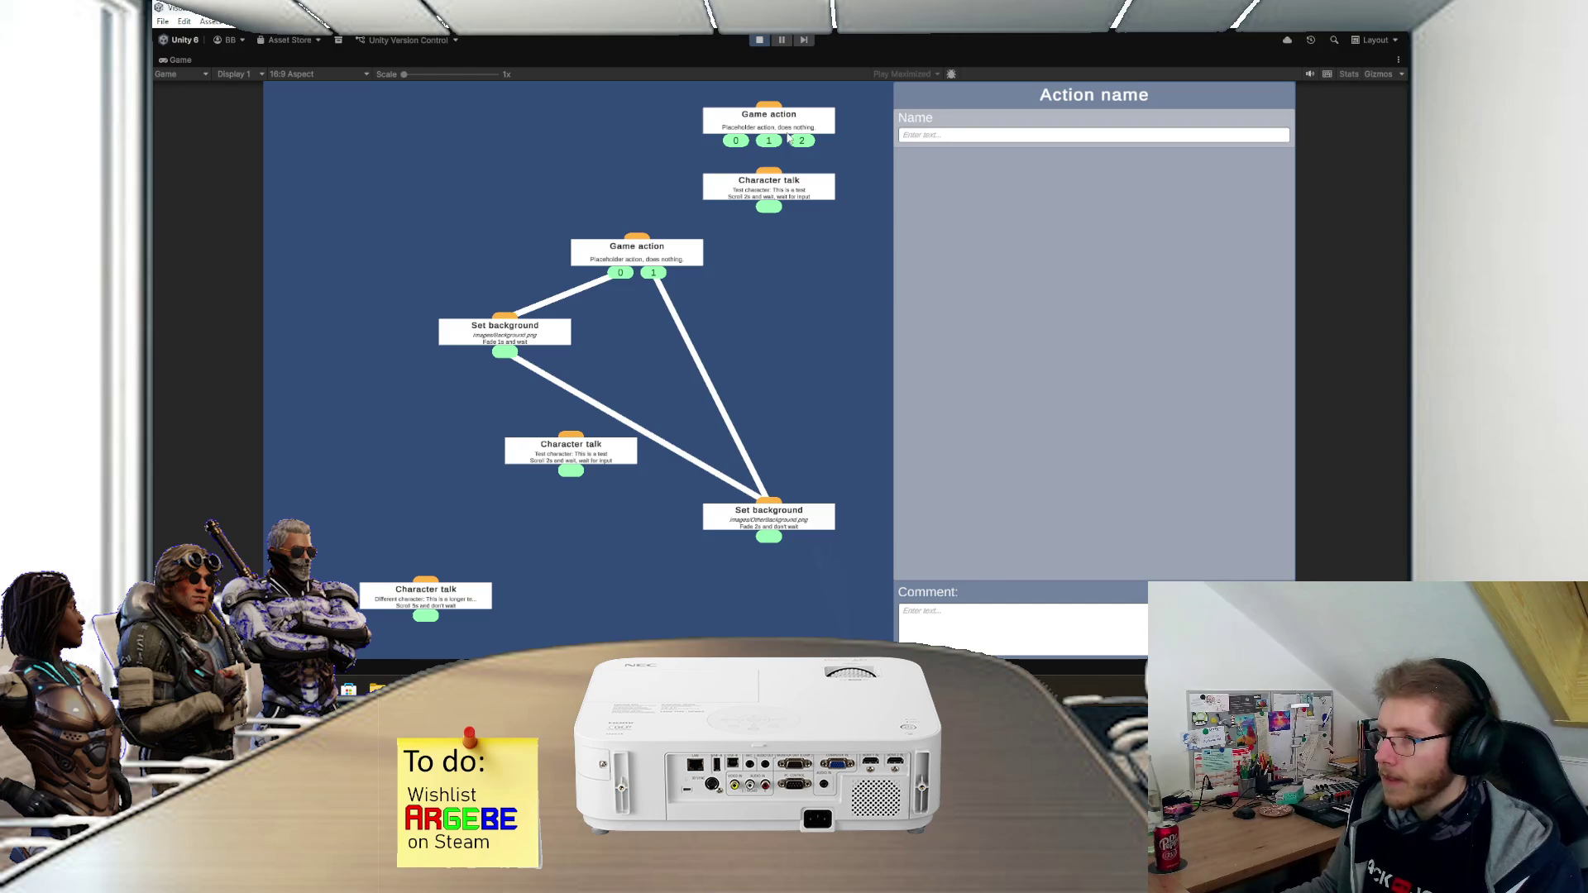
mouse_move(746, 145)
mouse_down()
mouse_move(770, 176)
mouse_move(620, 257)
mouse_up()
mouse_move(507, 354)
mouse_down()
mouse_move(571, 433)
mouse_move(426, 581)
mouse_up()
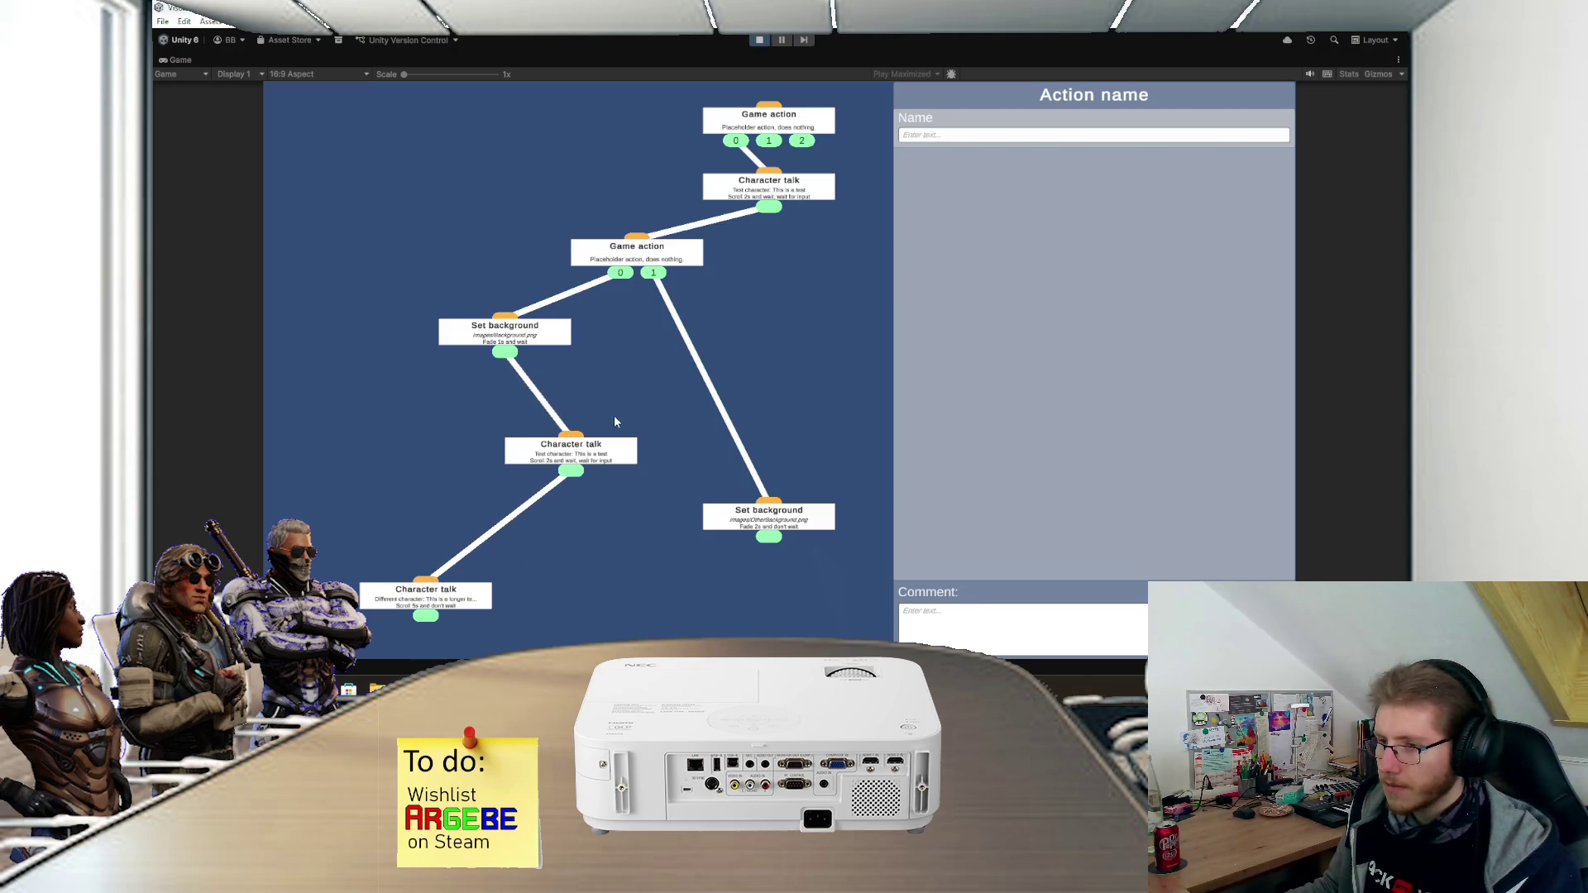
drag(679, 261, 722, 295)
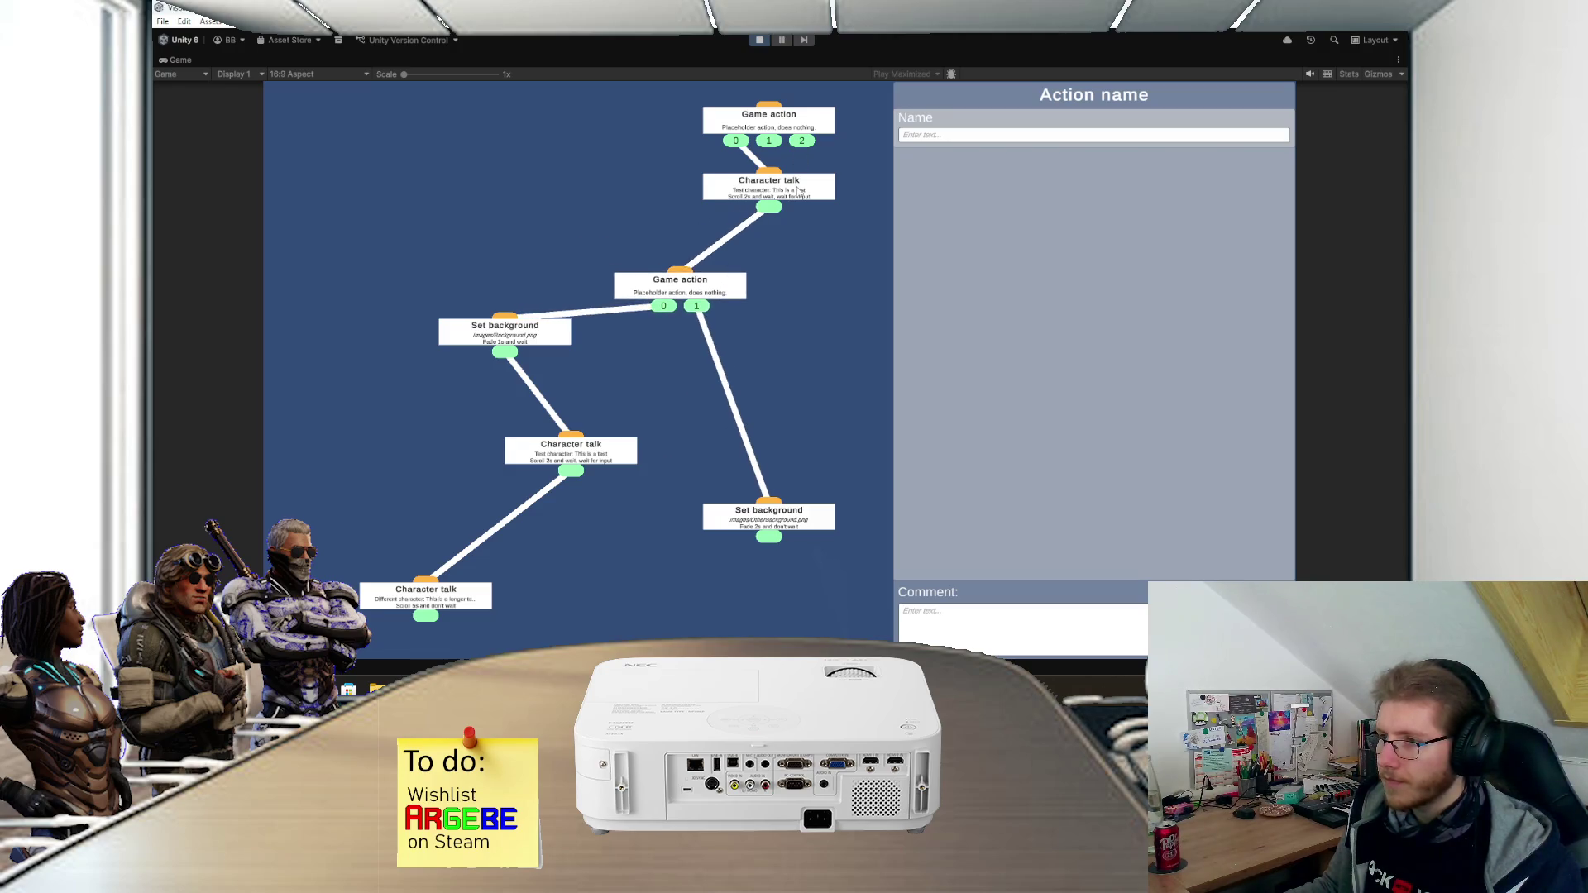
drag(798, 190, 725, 185)
drag(798, 146, 778, 502)
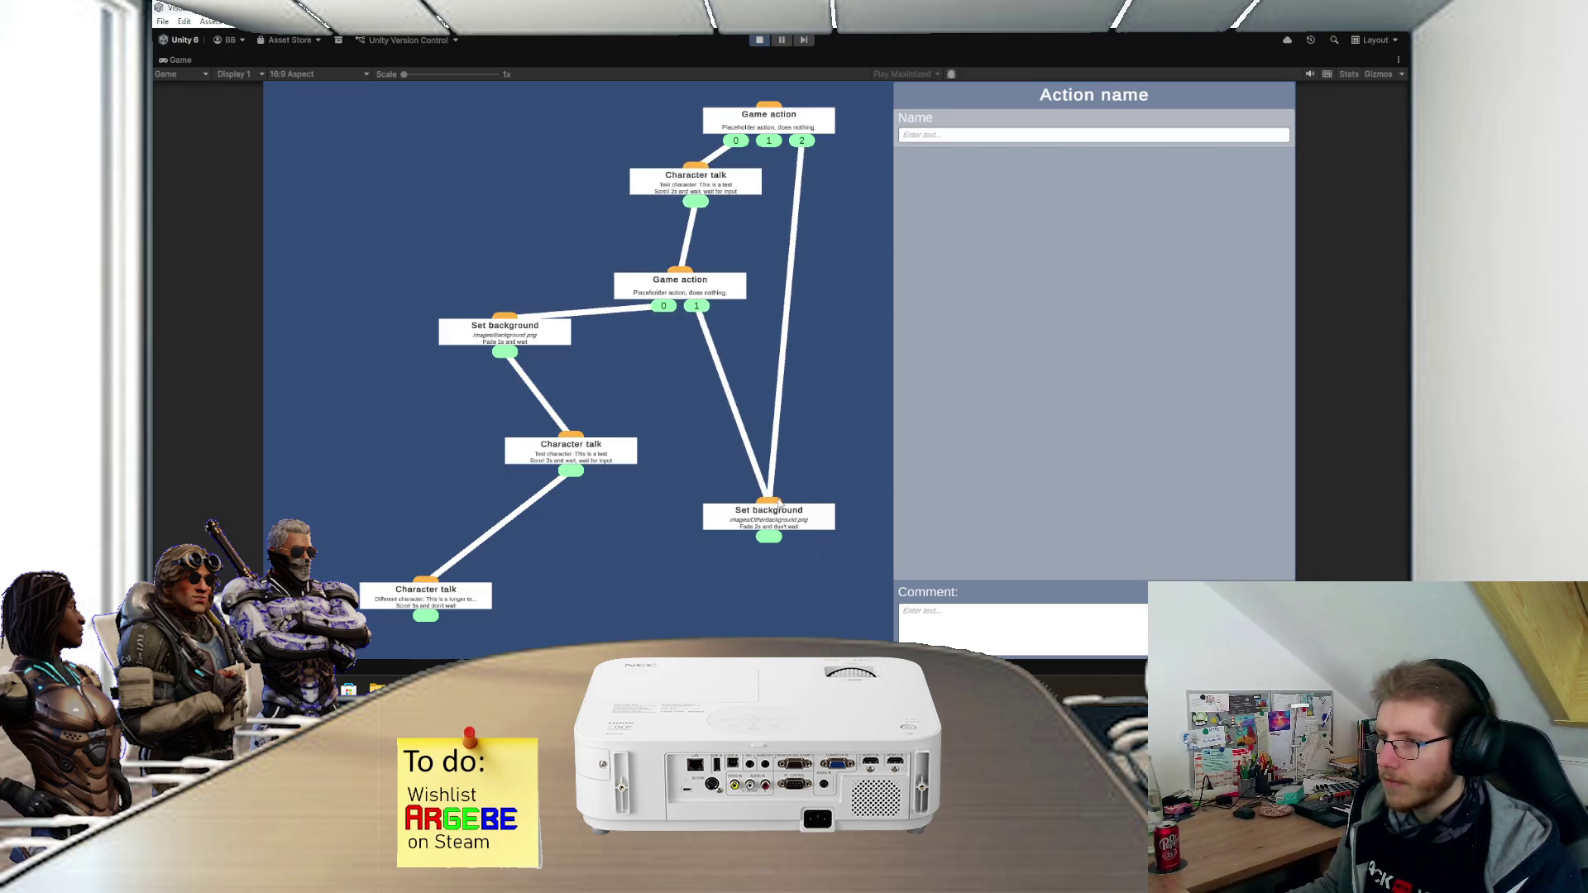
drag(568, 462, 643, 424)
mouse_move(769, 140)
mouse_down()
mouse_move(658, 392)
mouse_move(676, 416)
mouse_move(640, 429)
mouse_up()
- Tidy the graph by repositioning the Character talk, Set background and Game action nodes
mouse_move(444, 595)
mouse_down()
mouse_move(627, 513)
mouse_move(637, 490)
mouse_move(771, 507)
mouse_move(787, 566)
mouse_up()
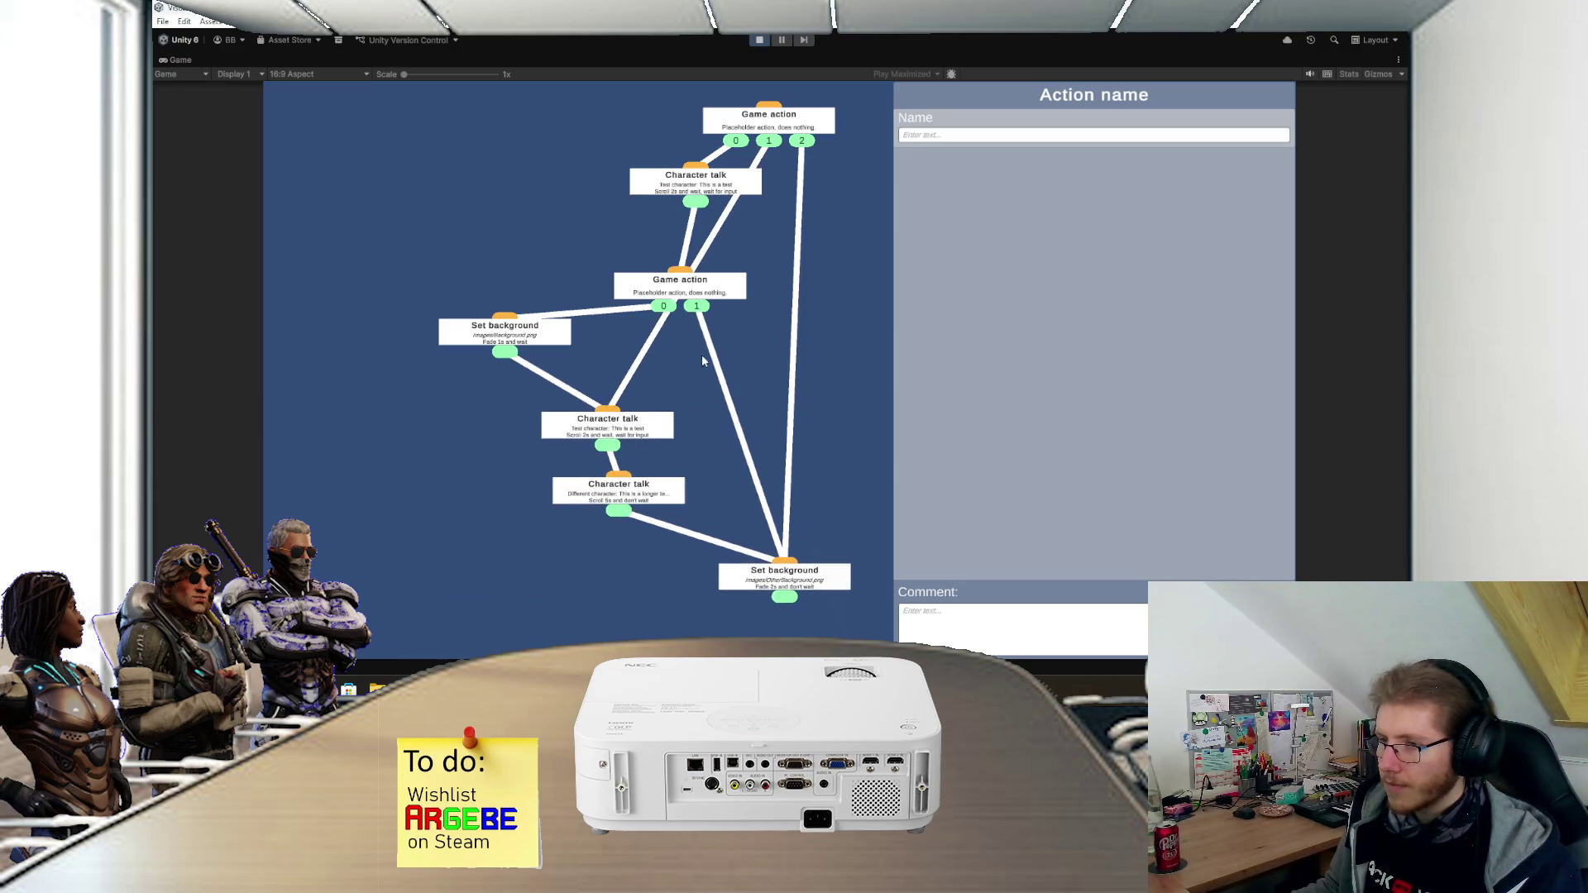
drag(719, 294, 677, 268)
drag(544, 336, 478, 344)
drag(612, 429, 569, 434)
drag(644, 265, 538, 232)
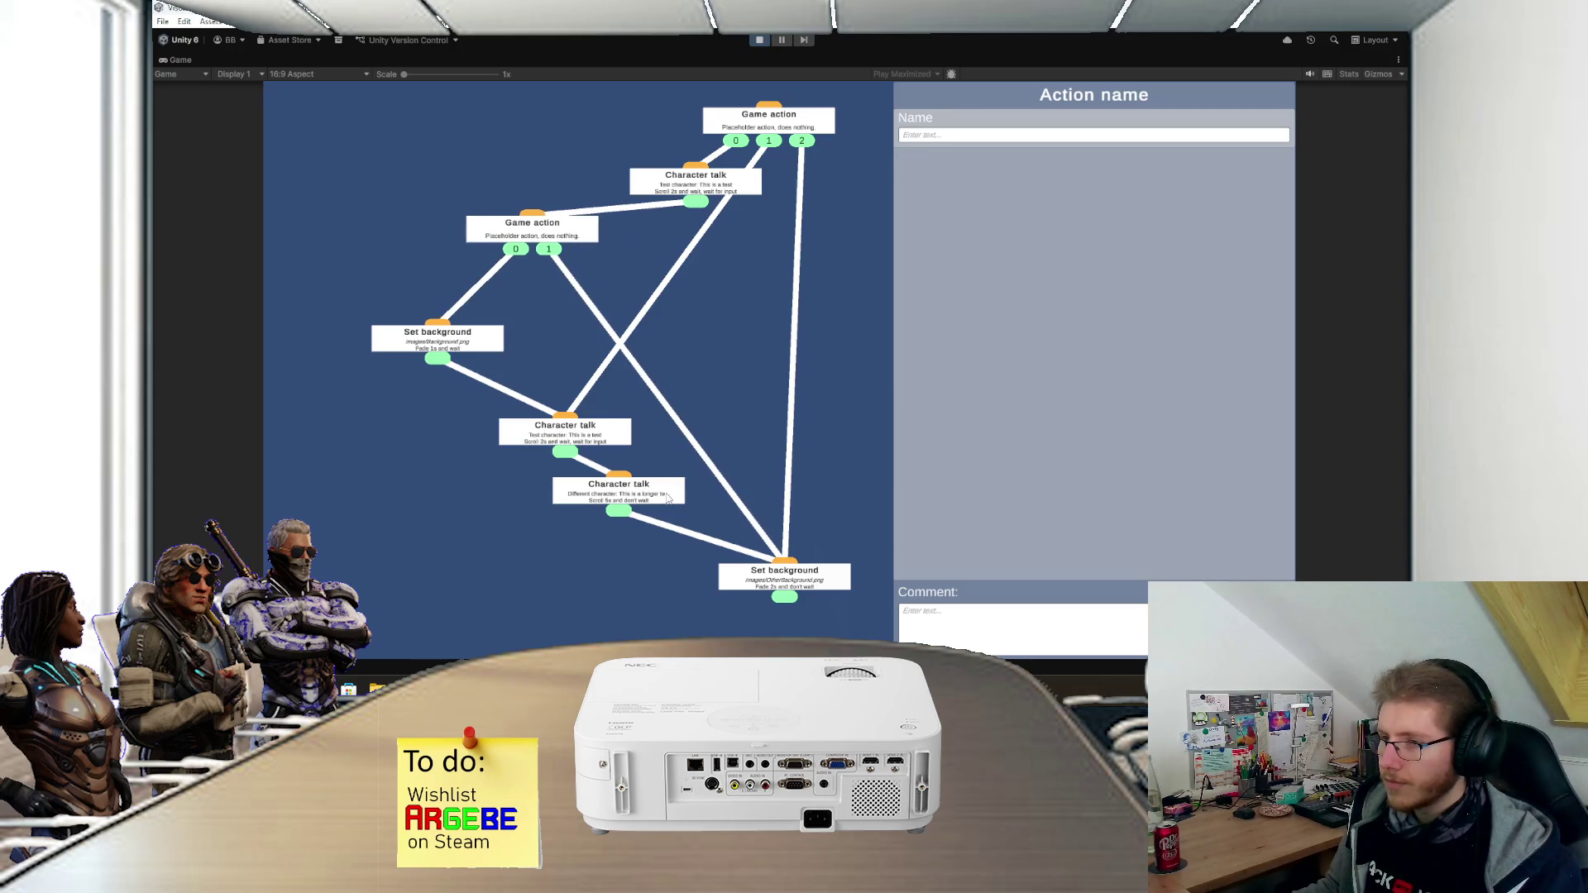
drag(669, 497, 637, 531)
drag(727, 185, 680, 165)
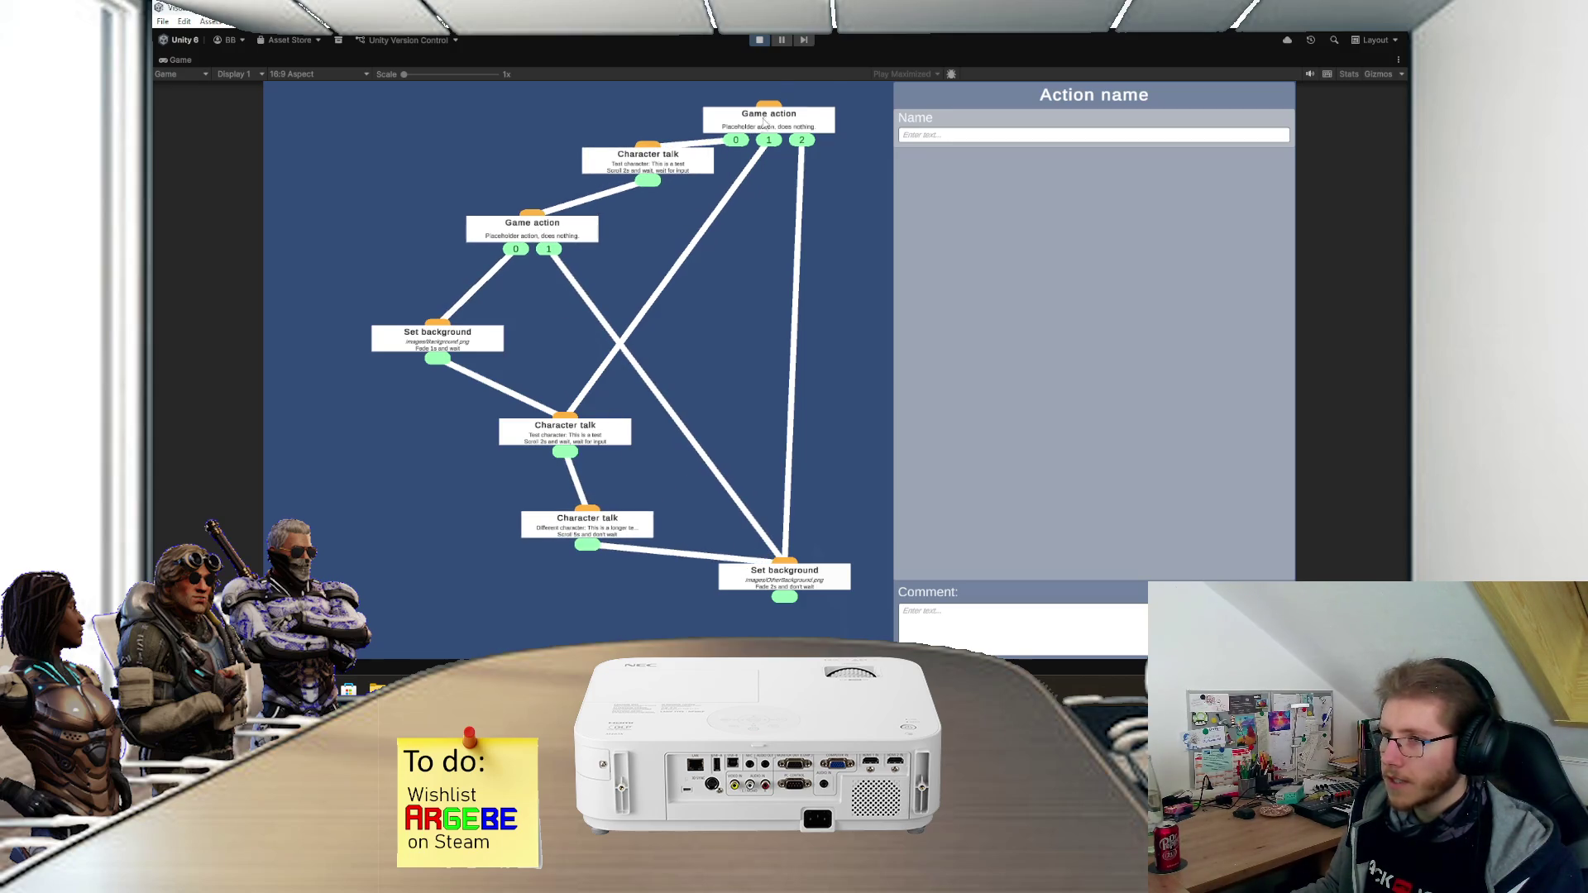
drag(764, 124, 765, 93)
scroll(769, 248, down, 3)
- Append 'setset' to the action's Name field
scroll(716, 364, down, 2)
text(TEste)
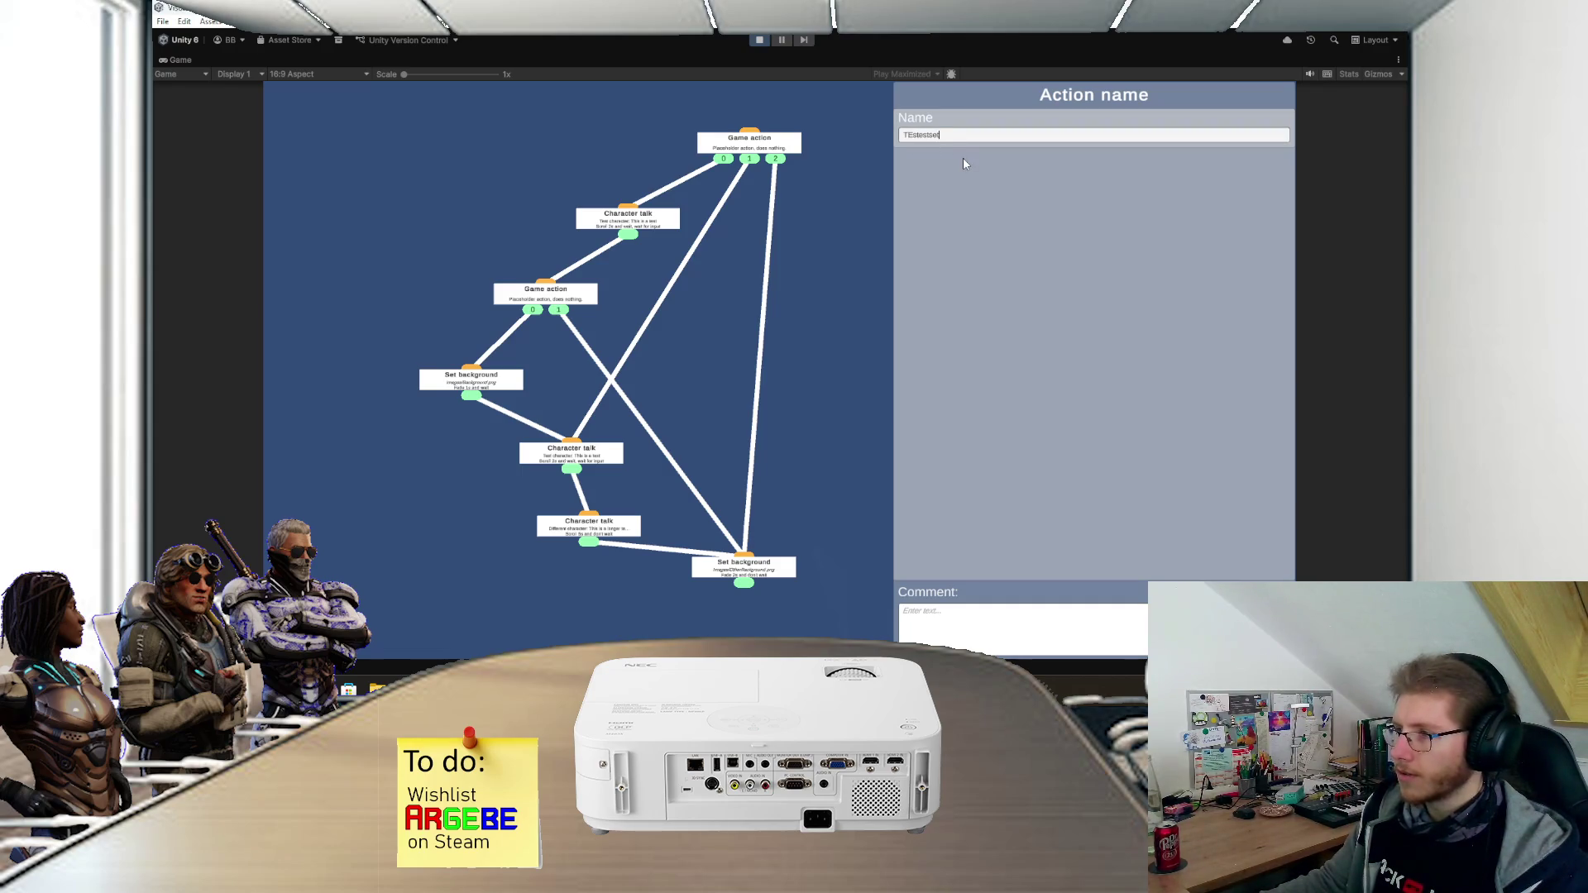
text(setset)
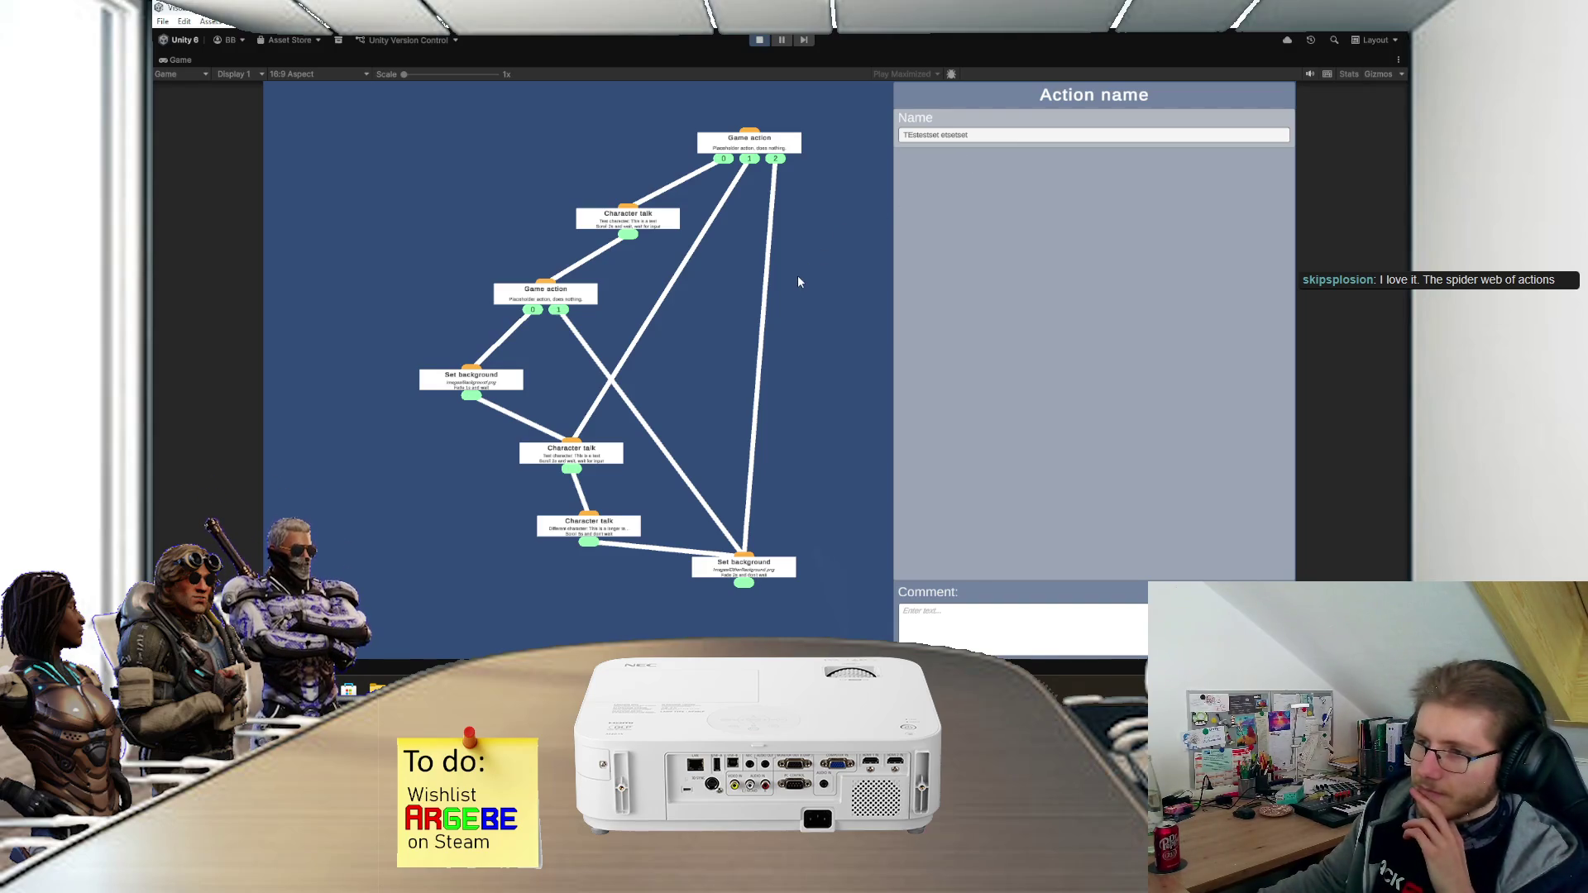
drag(797, 276, 783, 282)
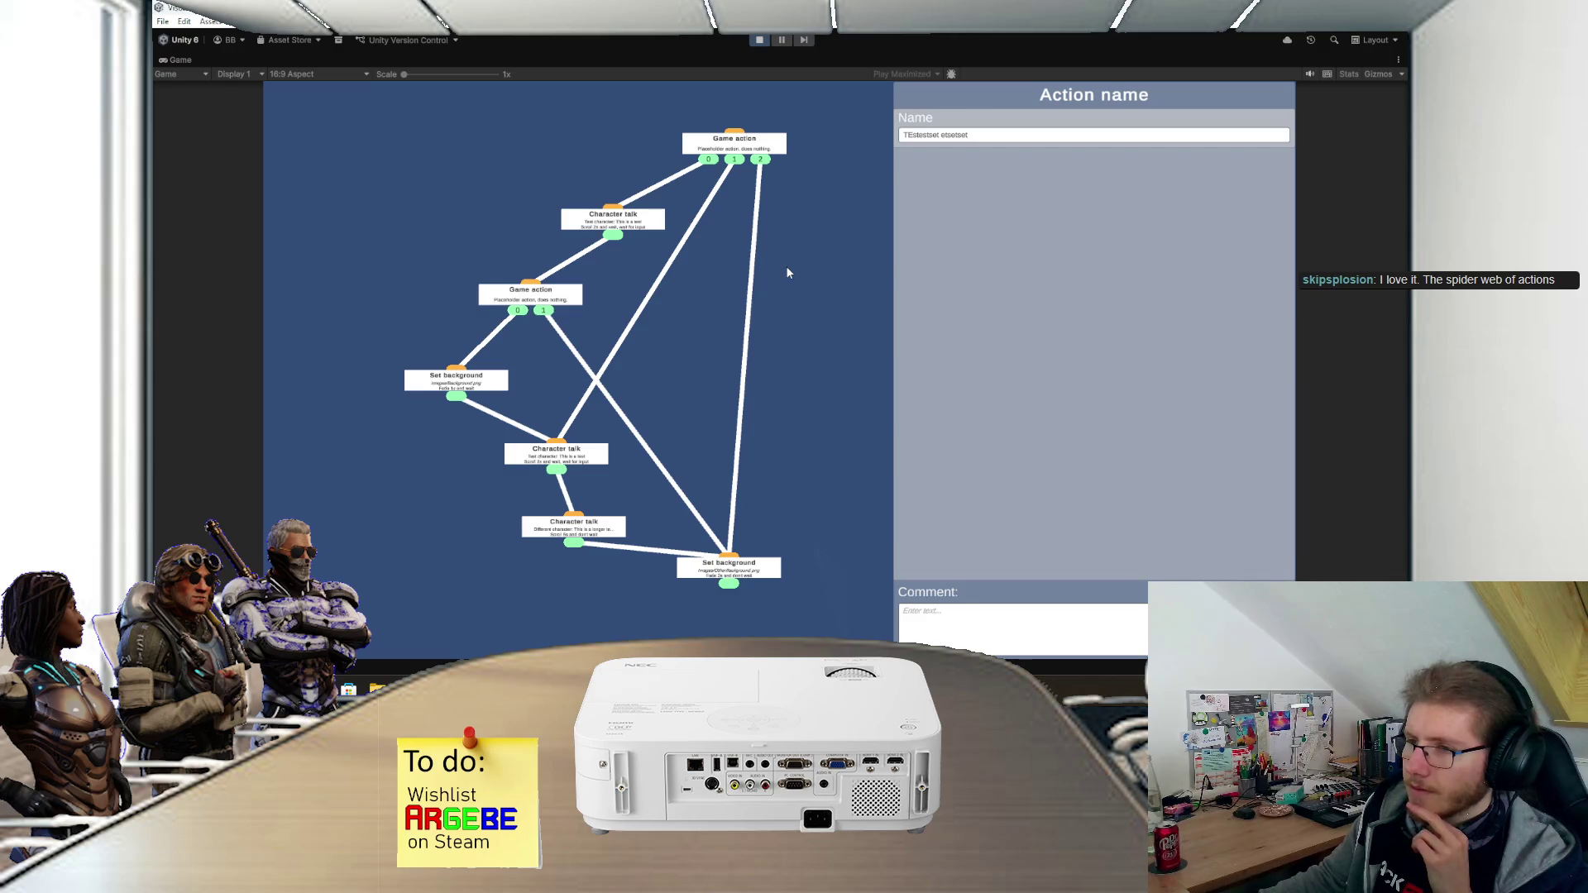
scroll(781, 273, up, 3)
mouse_move(631, 283)
mouse_down()
mouse_move(655, 273)
mouse_move(693, 422)
mouse_up()
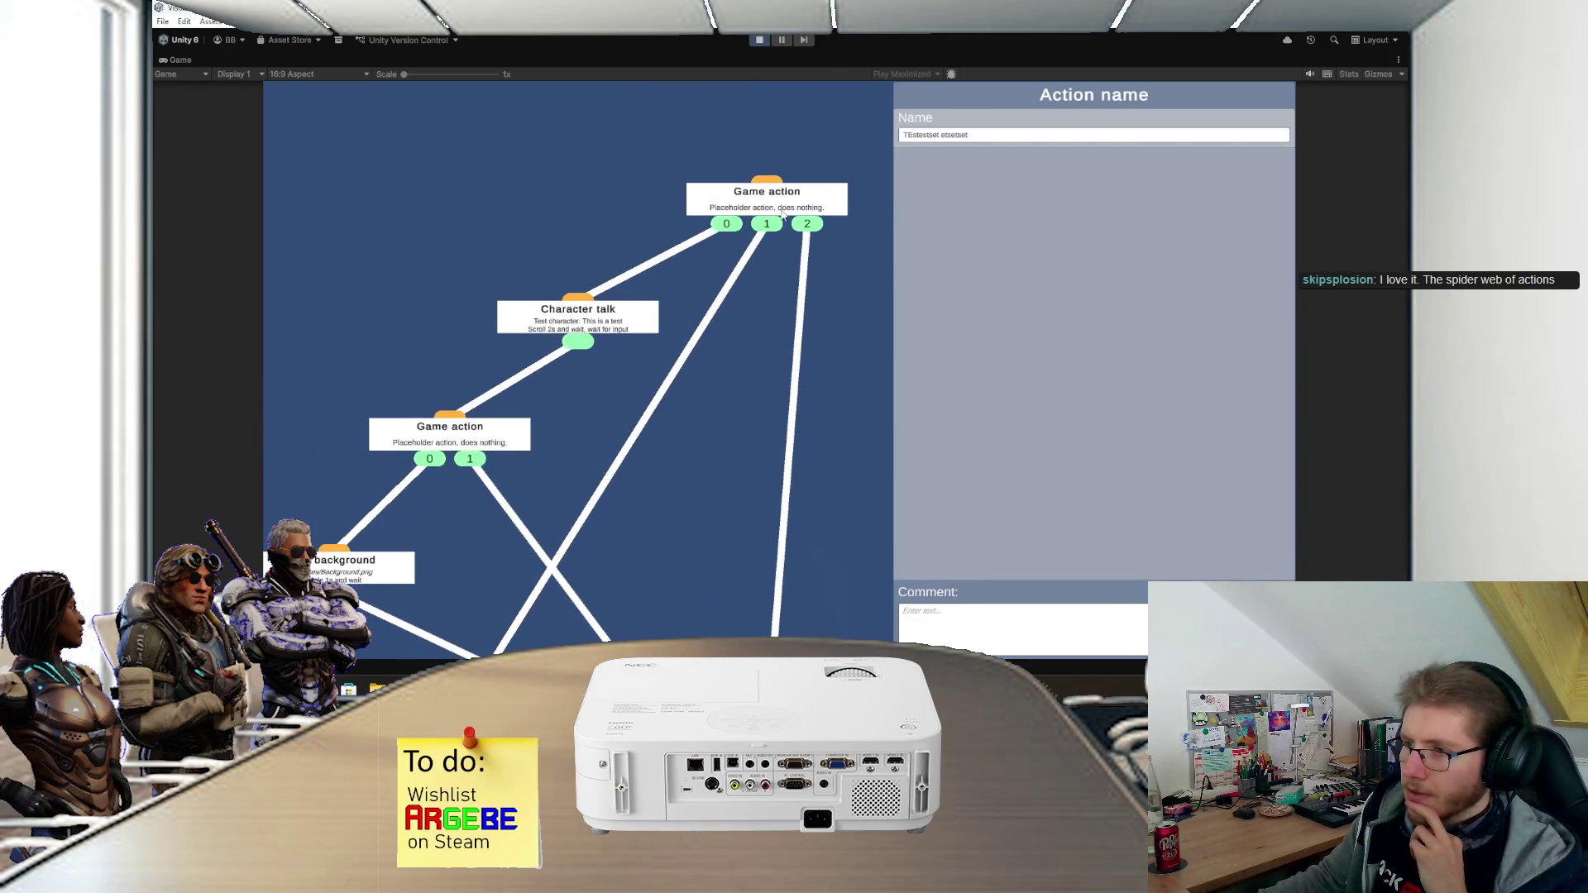
scroll(777, 364, up, 4)
drag(698, 365, 834, 360)
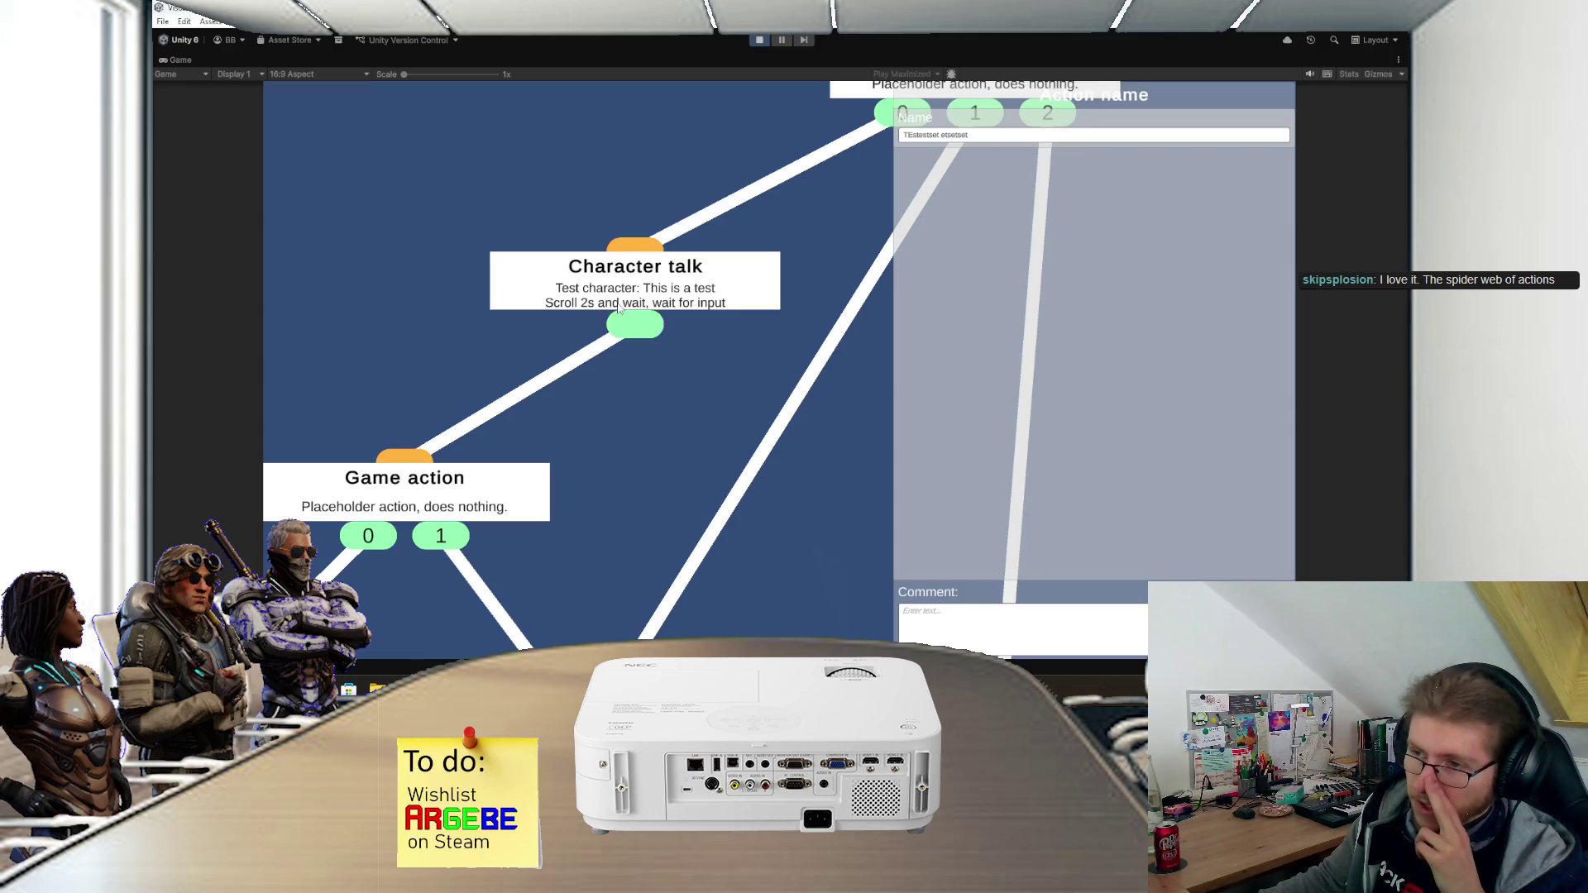
- Nudge the lower Set background node down slightly, then stop the running game
scroll(676, 439, down, 3)
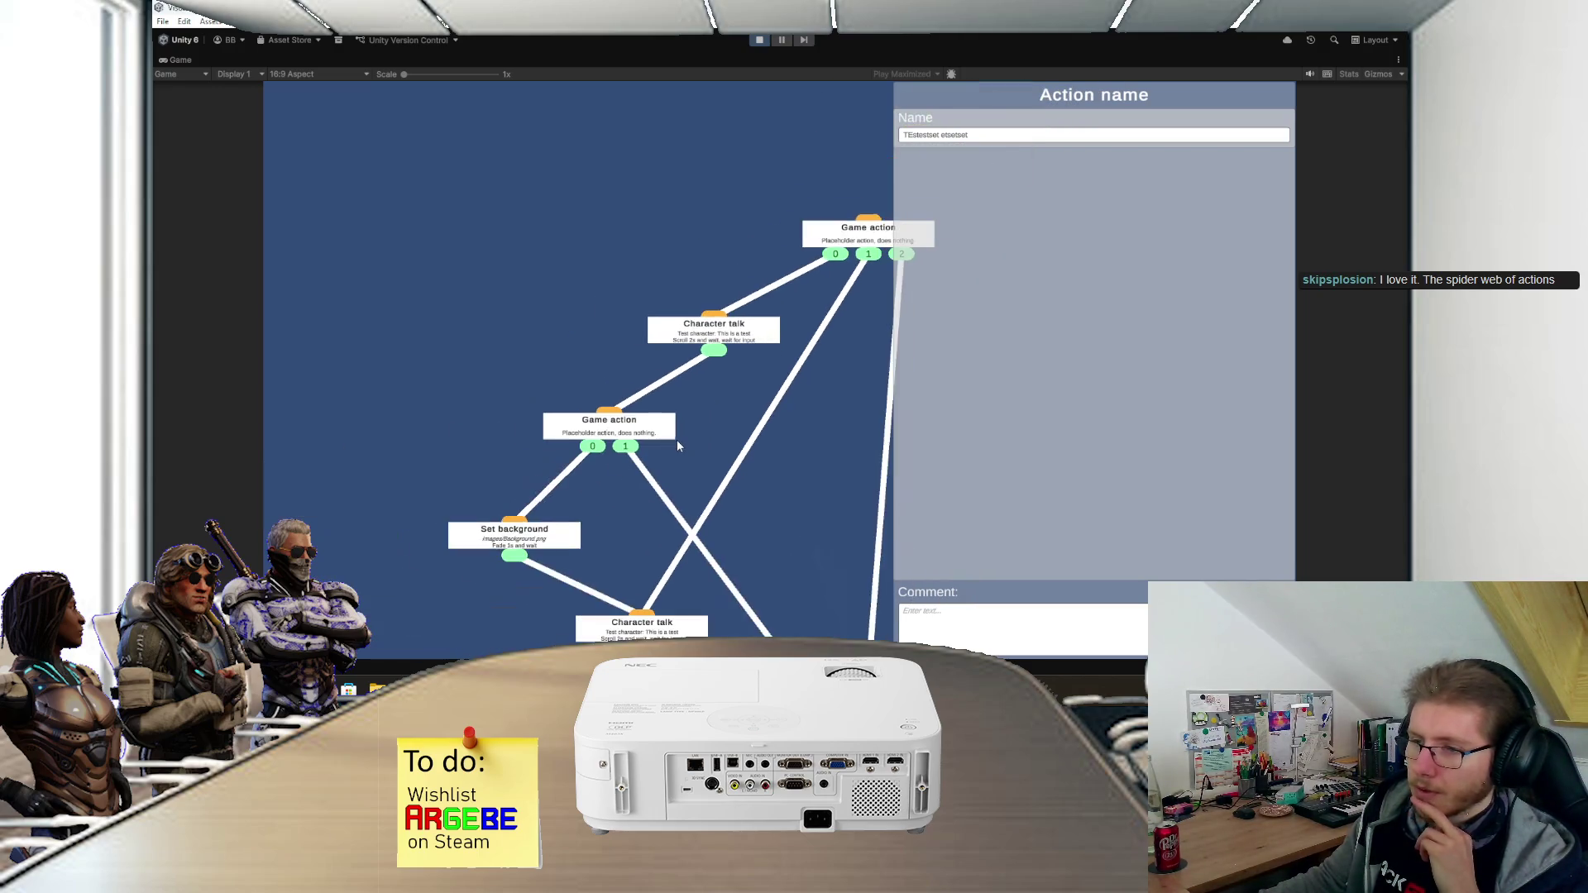
scroll(652, 367, down, 2)
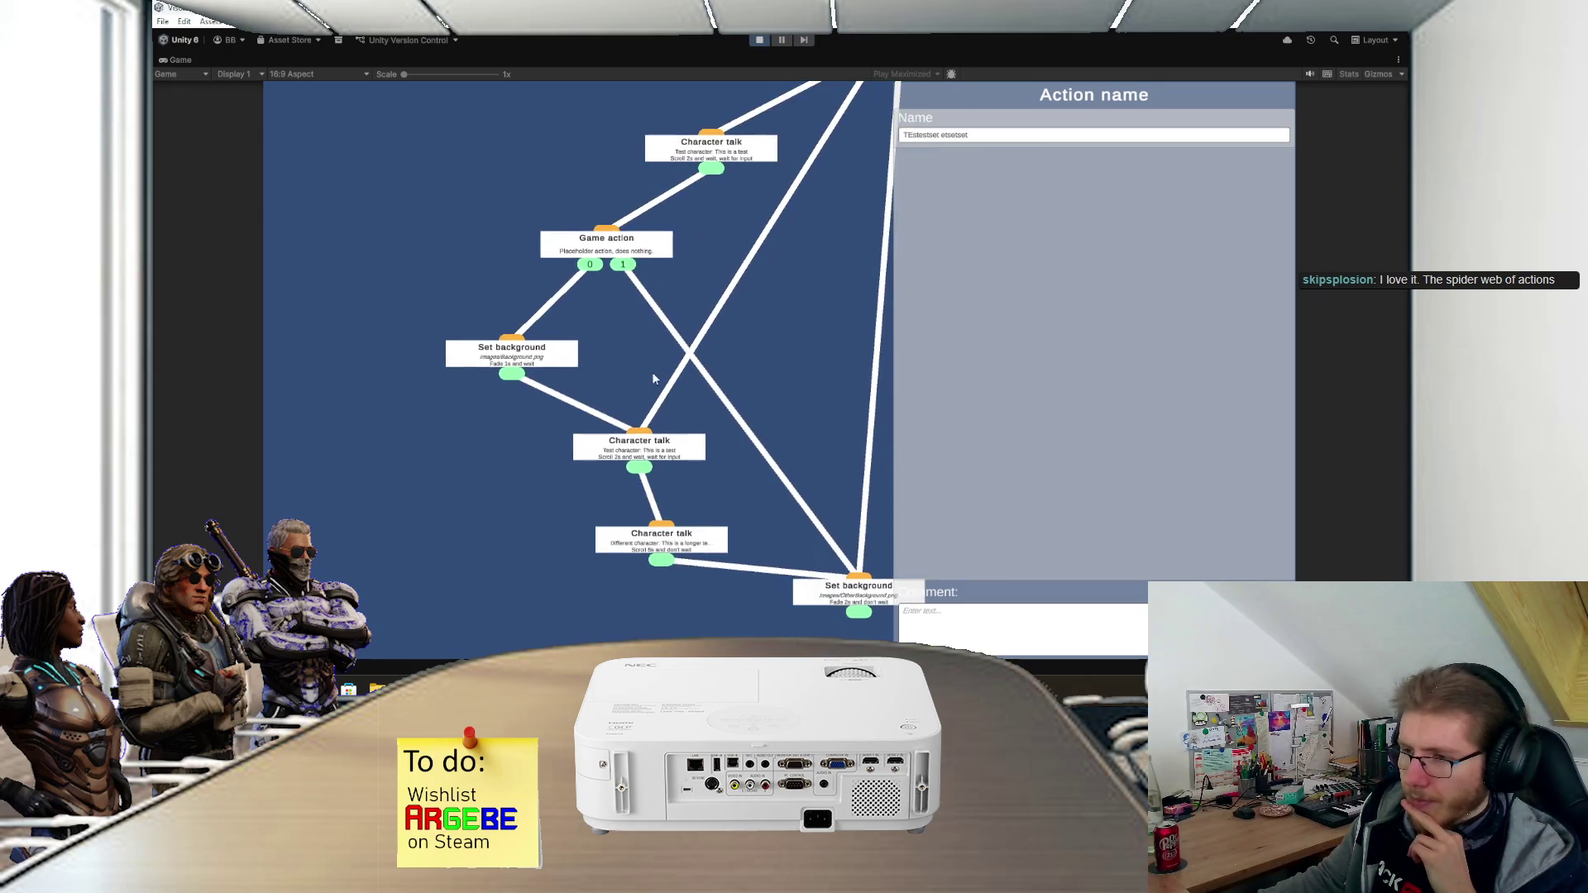
scroll(652, 382, up, 2)
scroll(649, 347, down, 3)
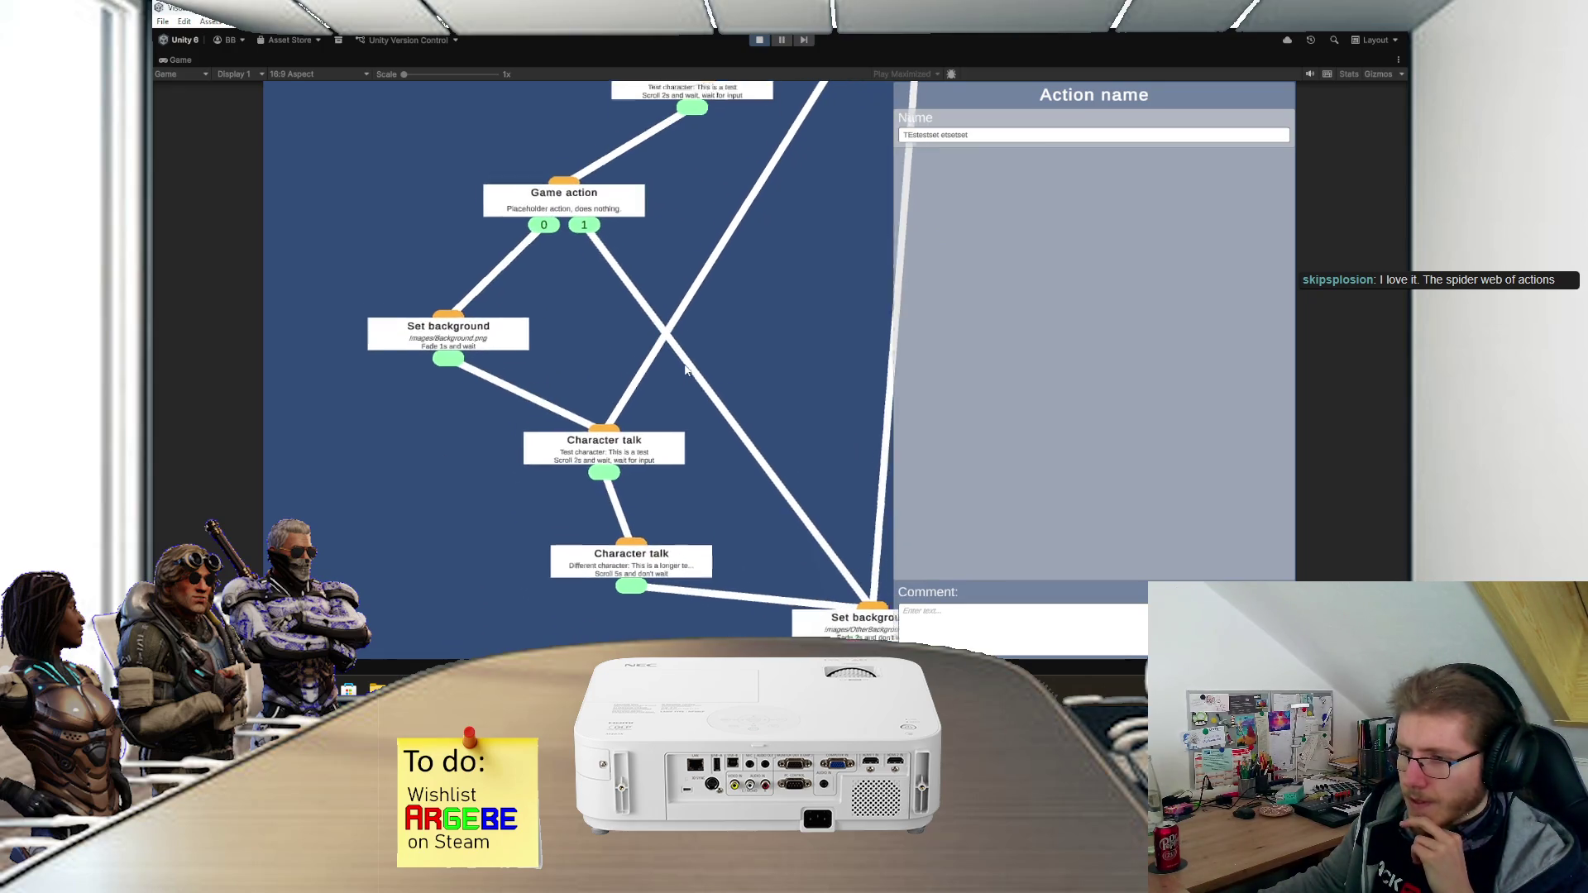
scroll(699, 348, down, 1)
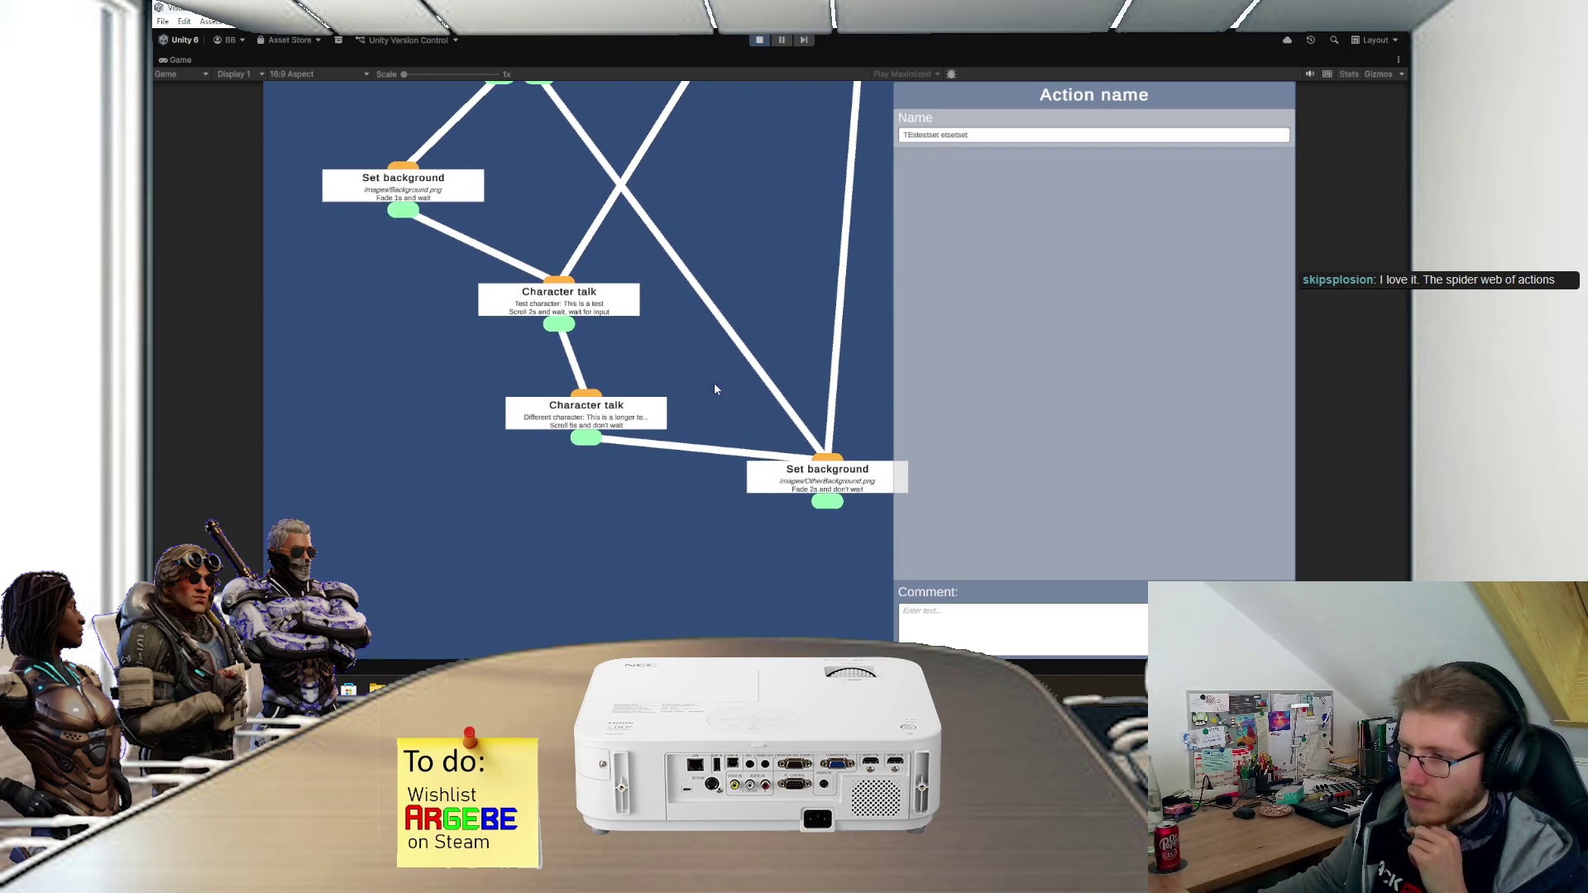
scroll(693, 352, down, 1)
scroll(684, 310, down, 1)
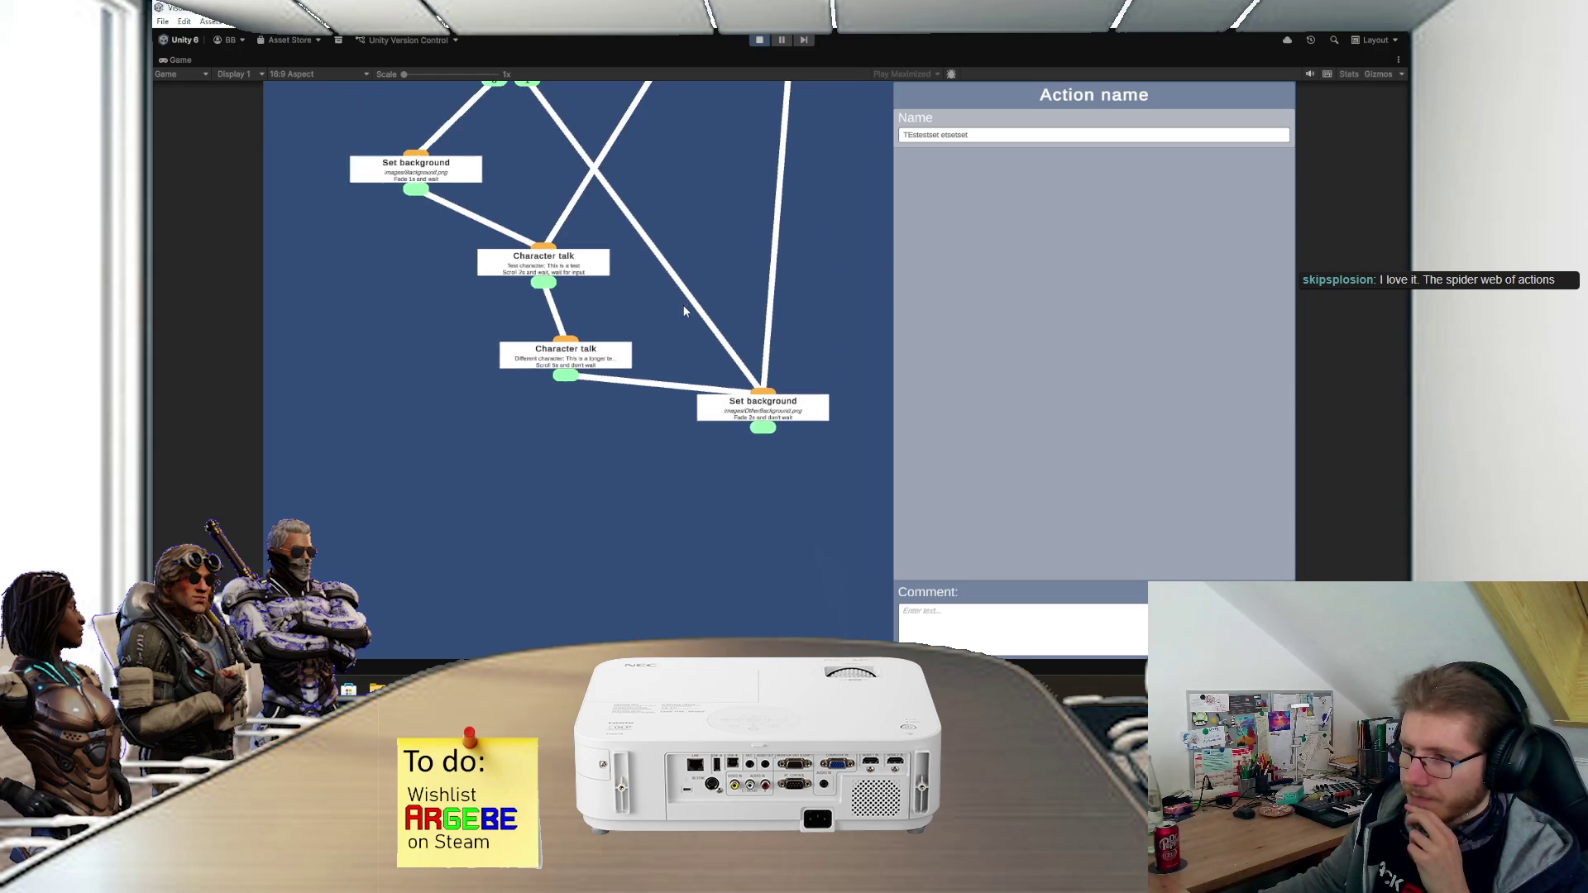
scroll(691, 339, up, 1)
drag(771, 448, 775, 487)
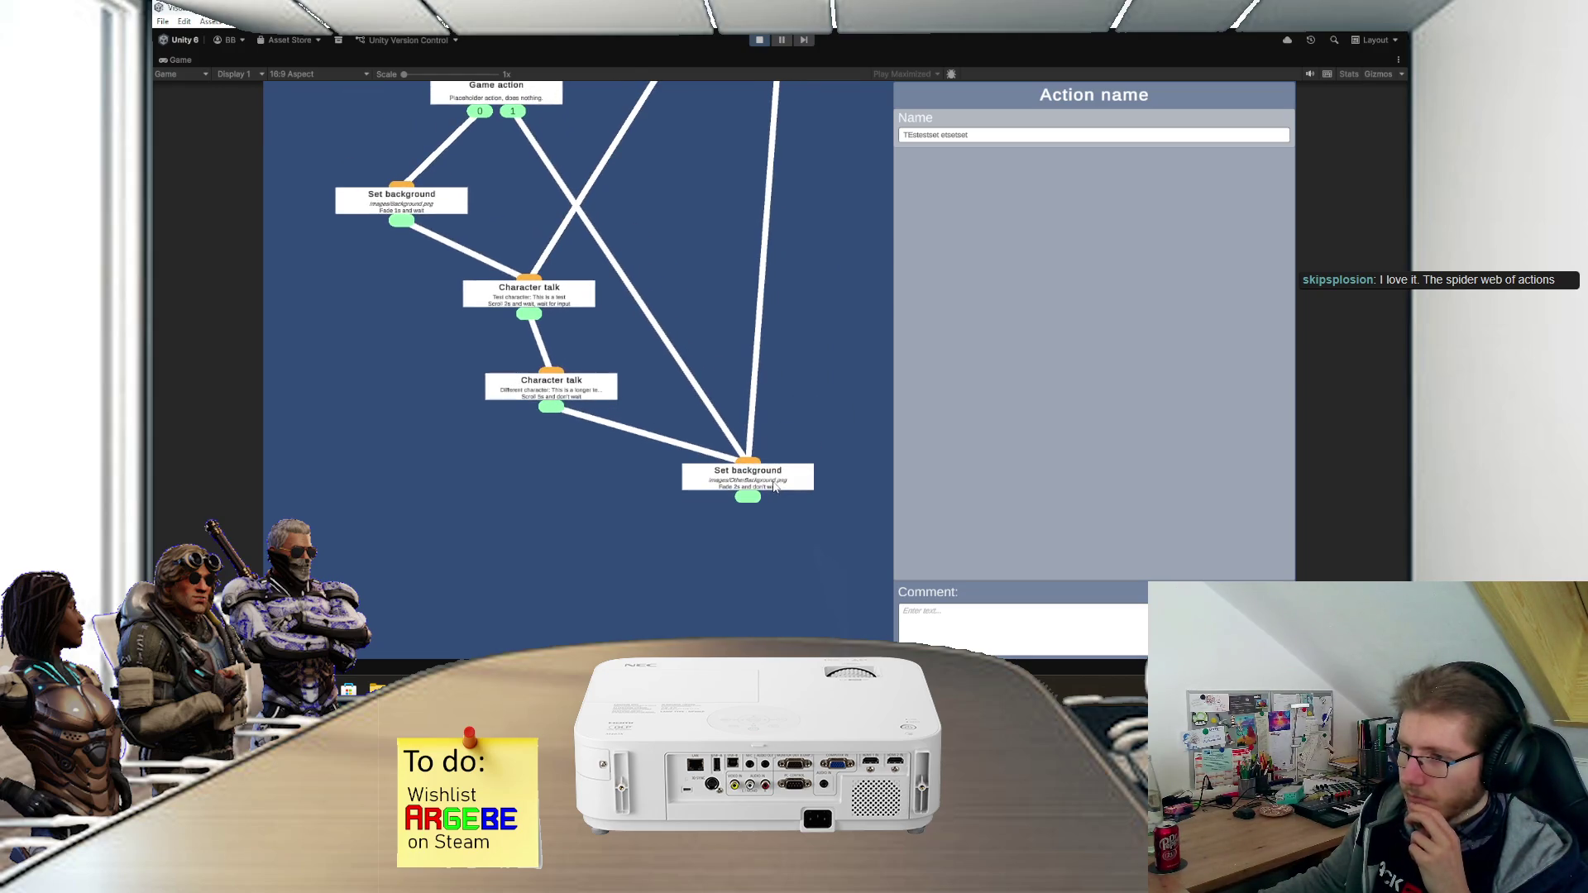
scroll(769, 380, down, 3)
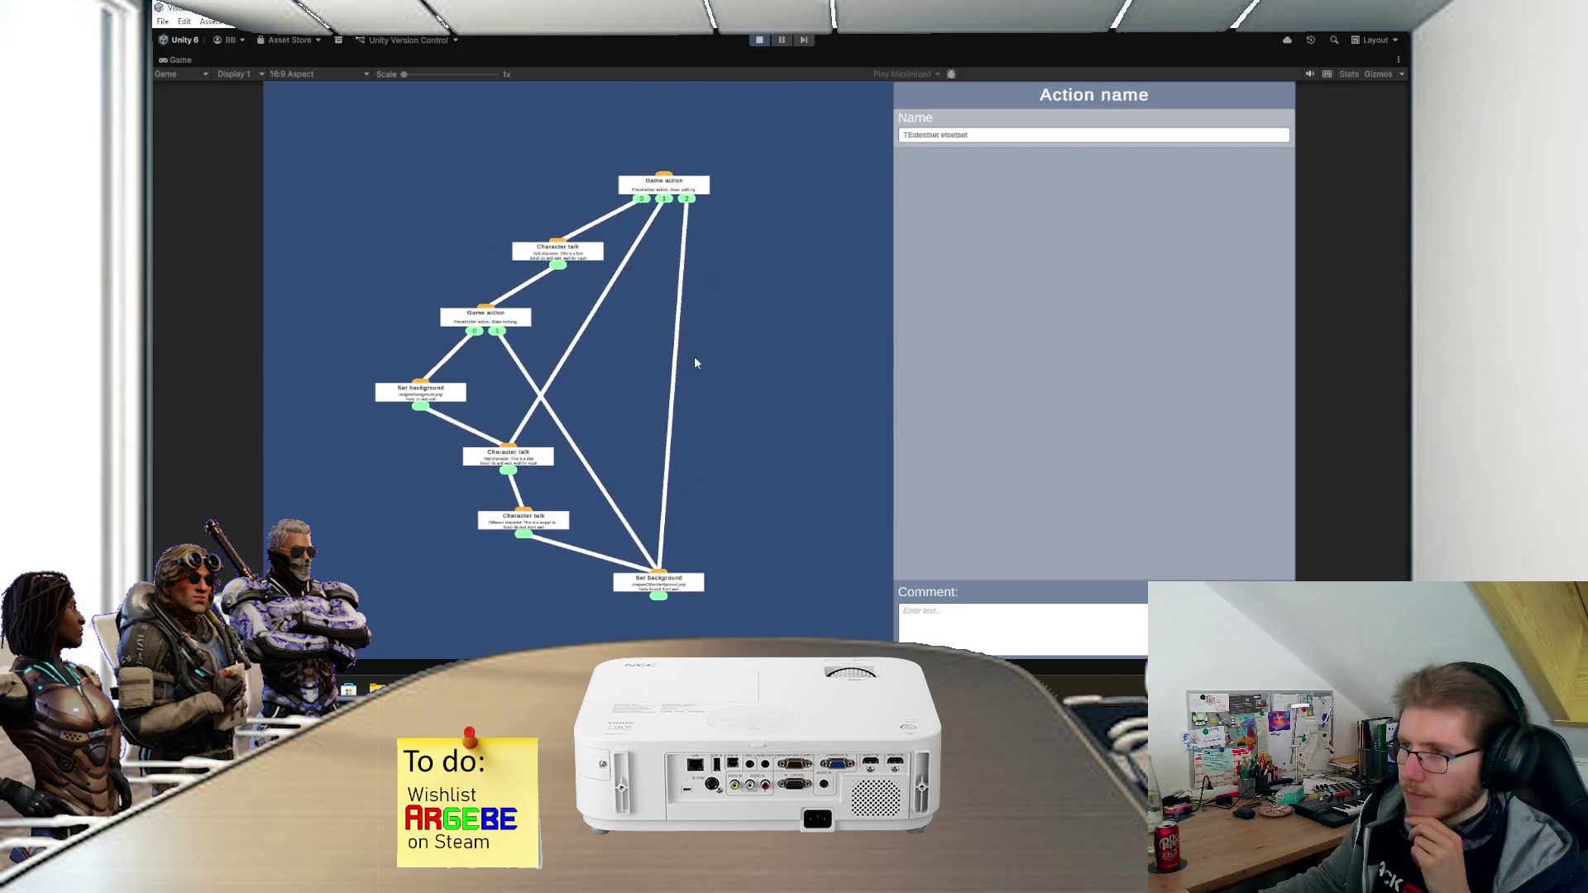
click(759, 41)
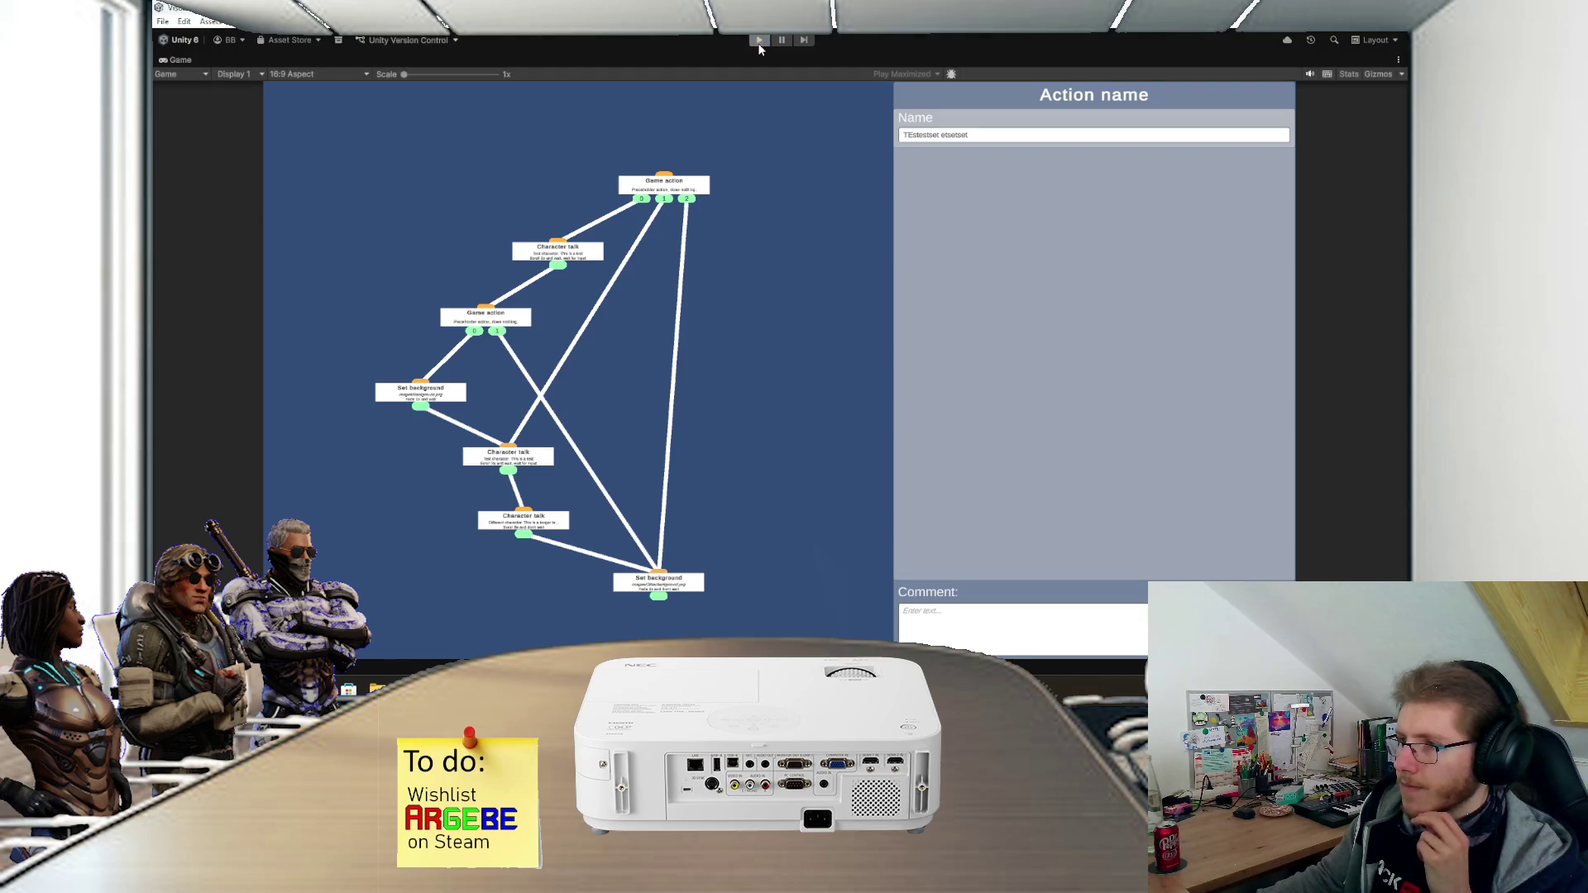
- Recentre the panel in the Scene view and switch to the CharacterTalk code in Visual Studio
drag(696, 242, 754, 267)
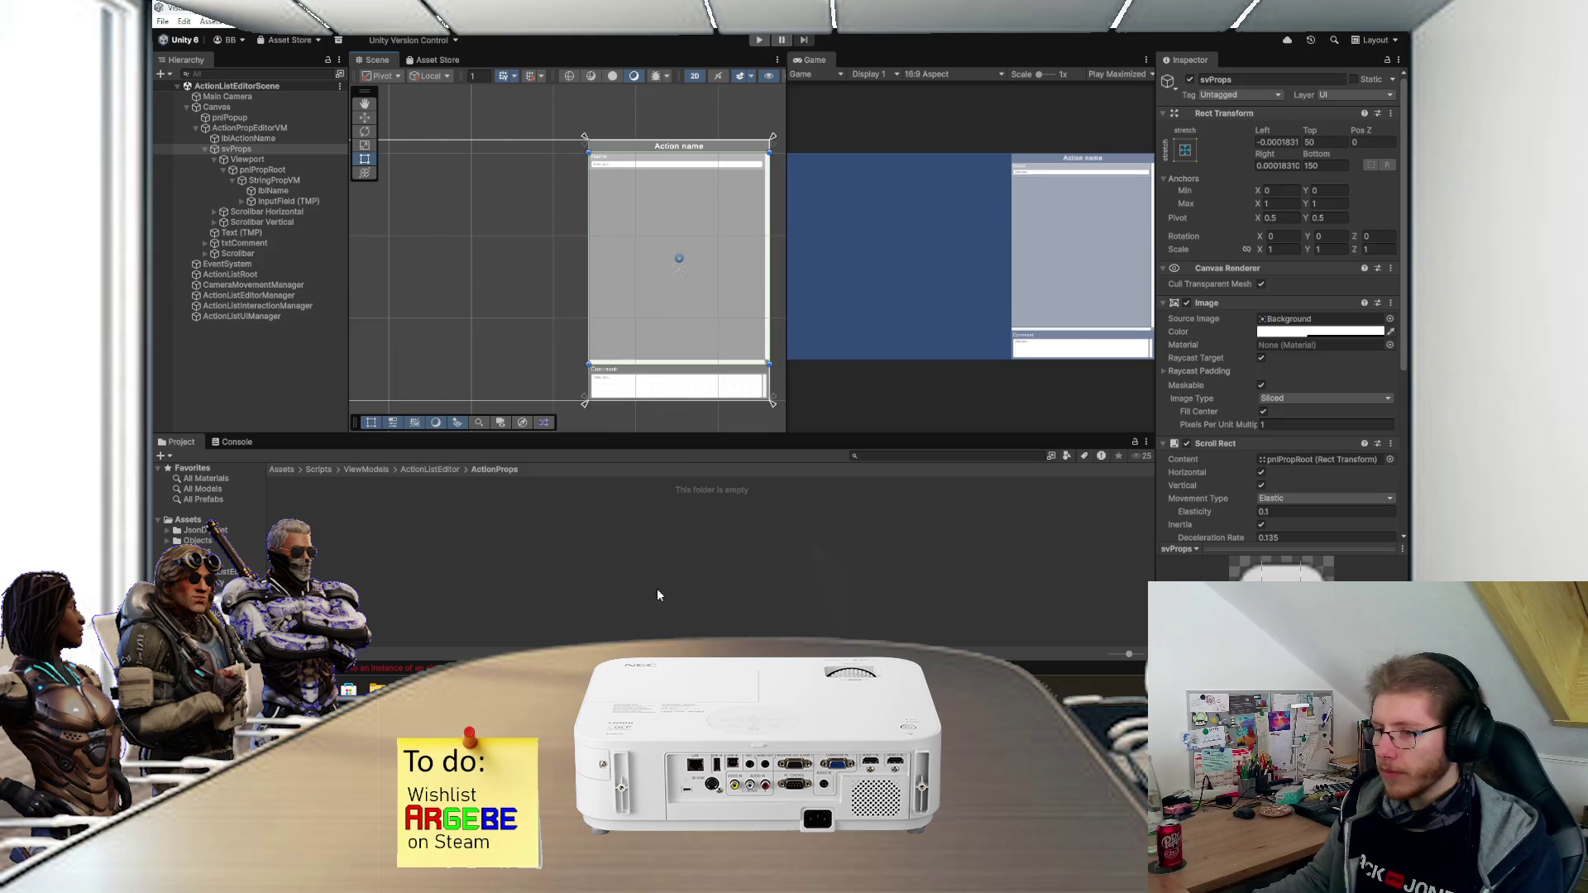
key(alt+Tab)
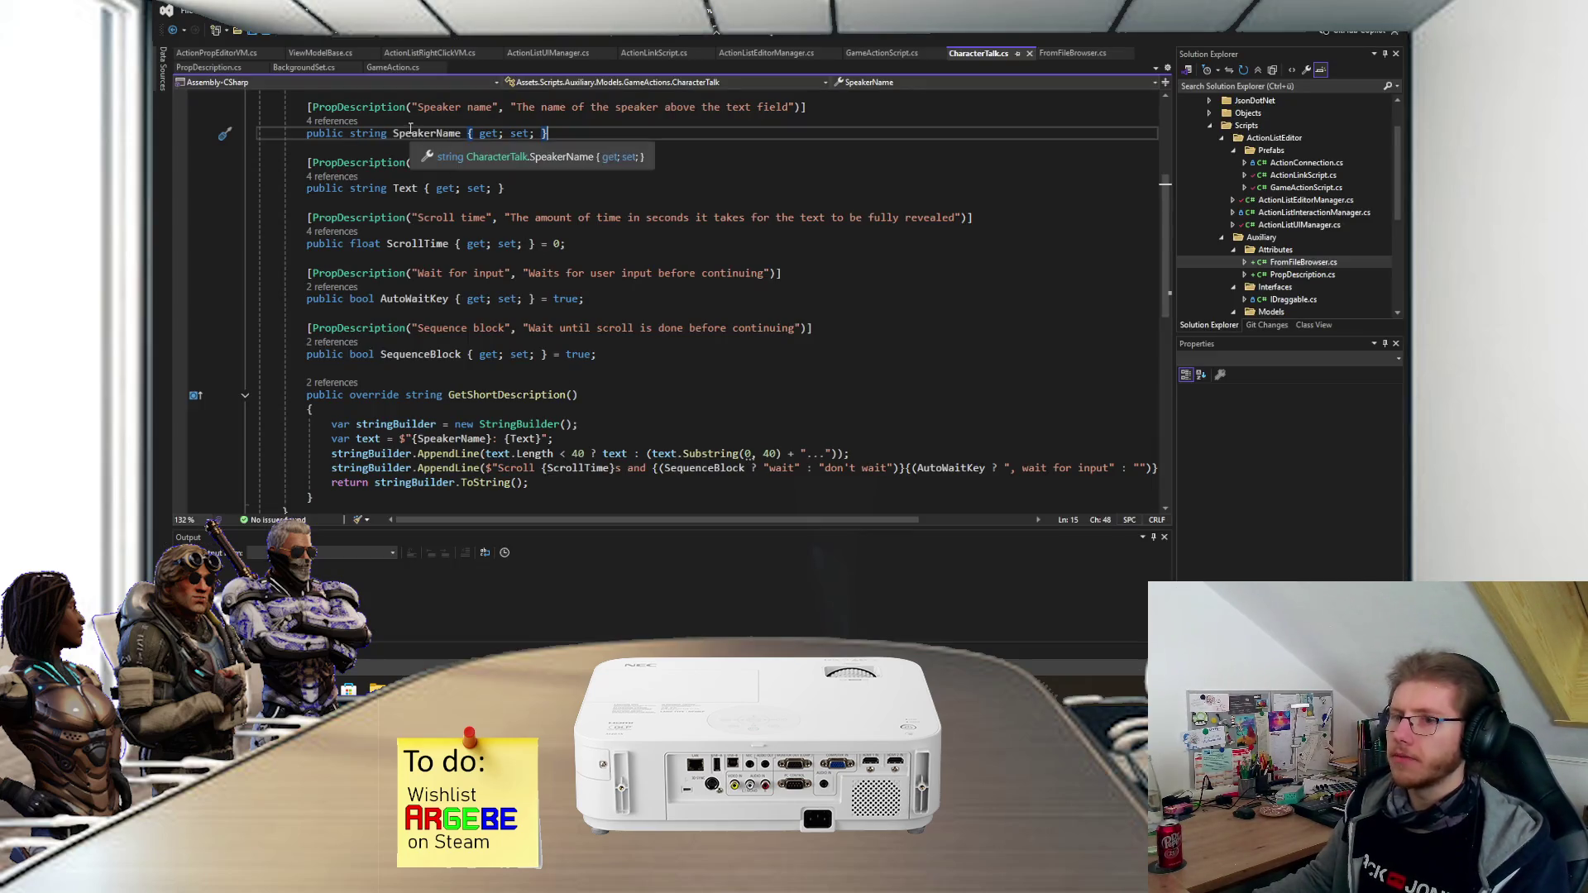
scroll(640, 128, up, 2)
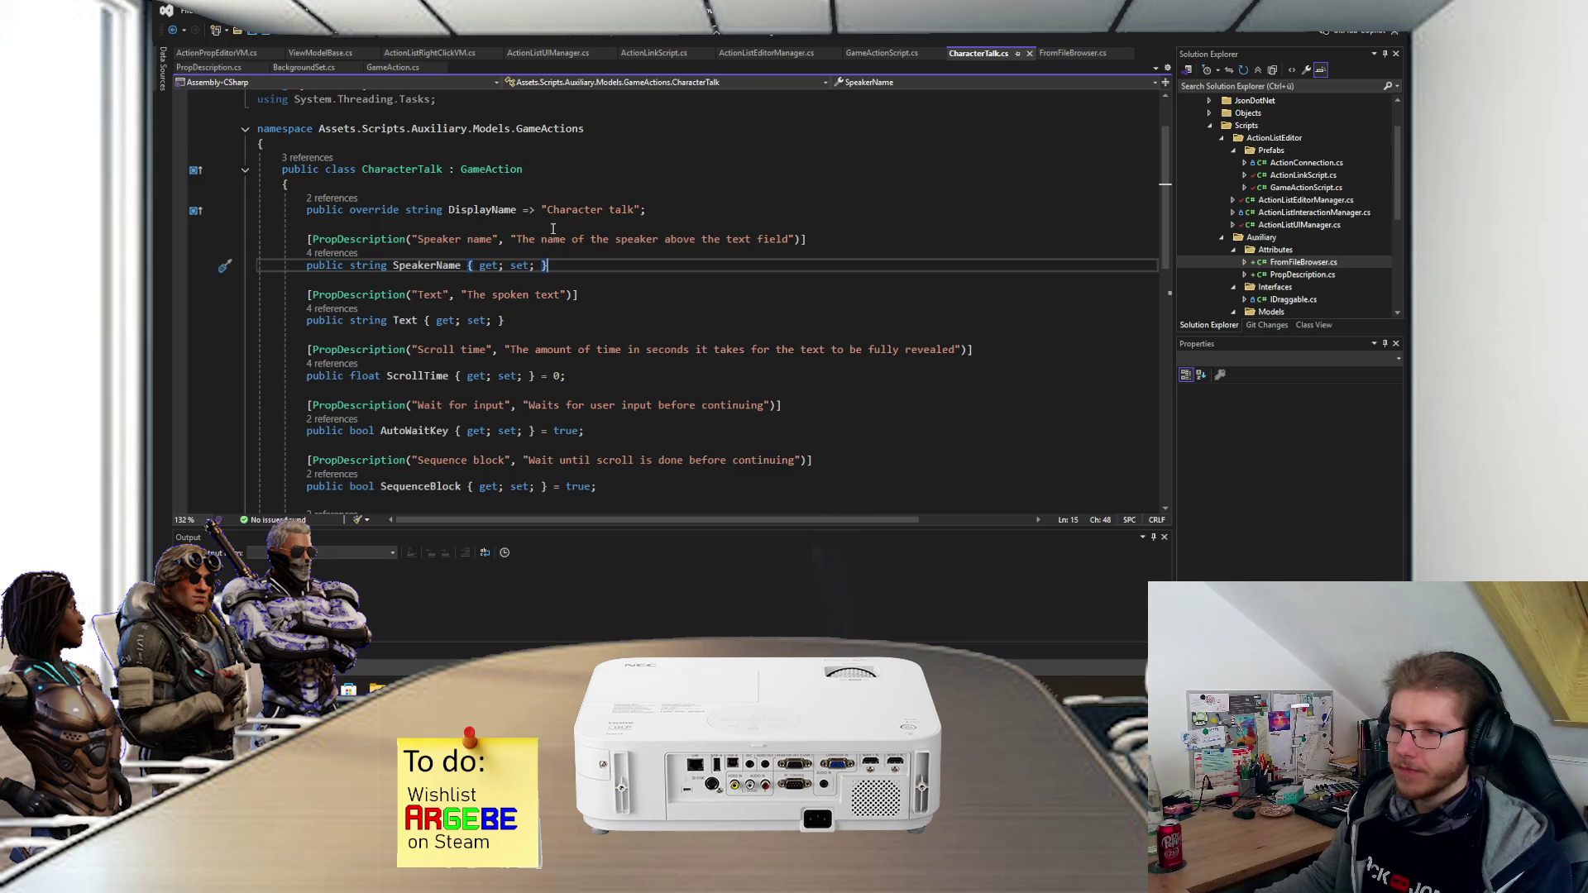
click(579, 302)
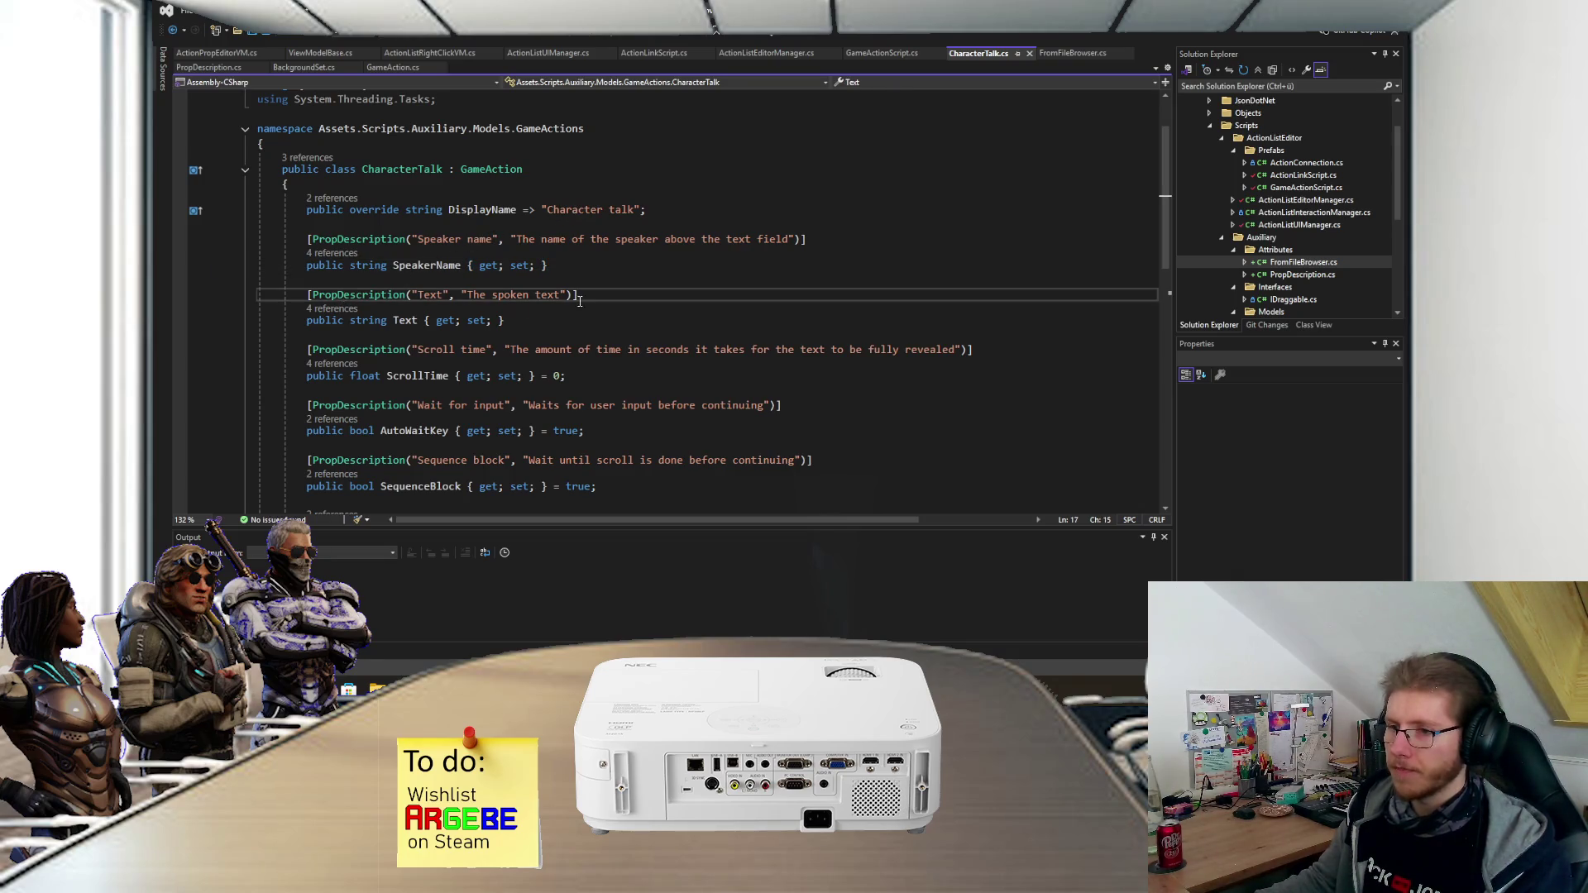
scroll(445, 283, down, 2)
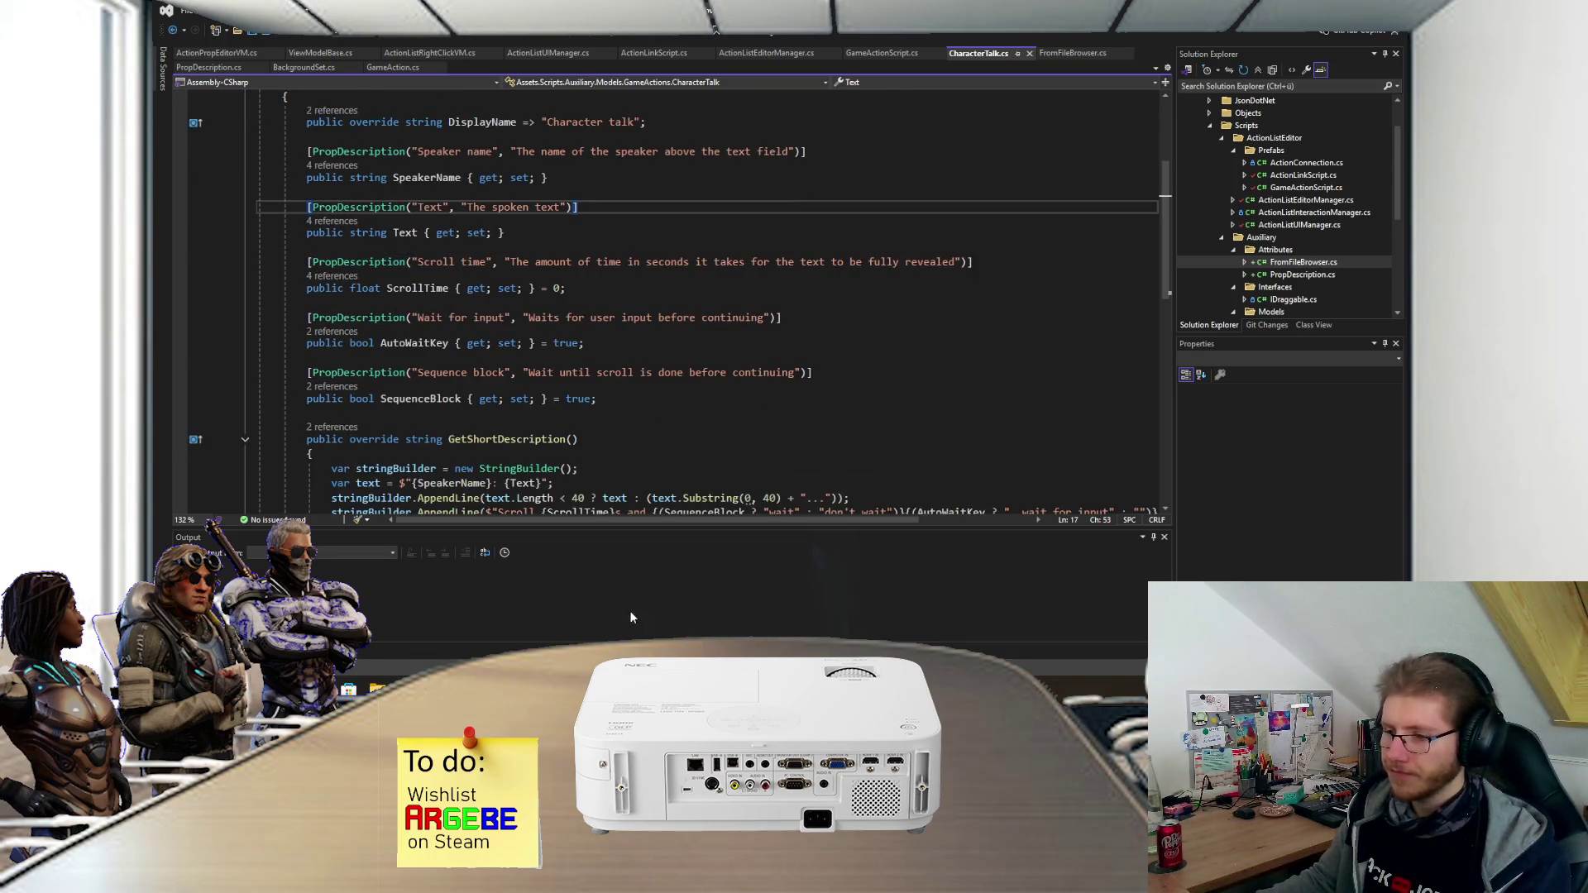
key(alt+Tab)
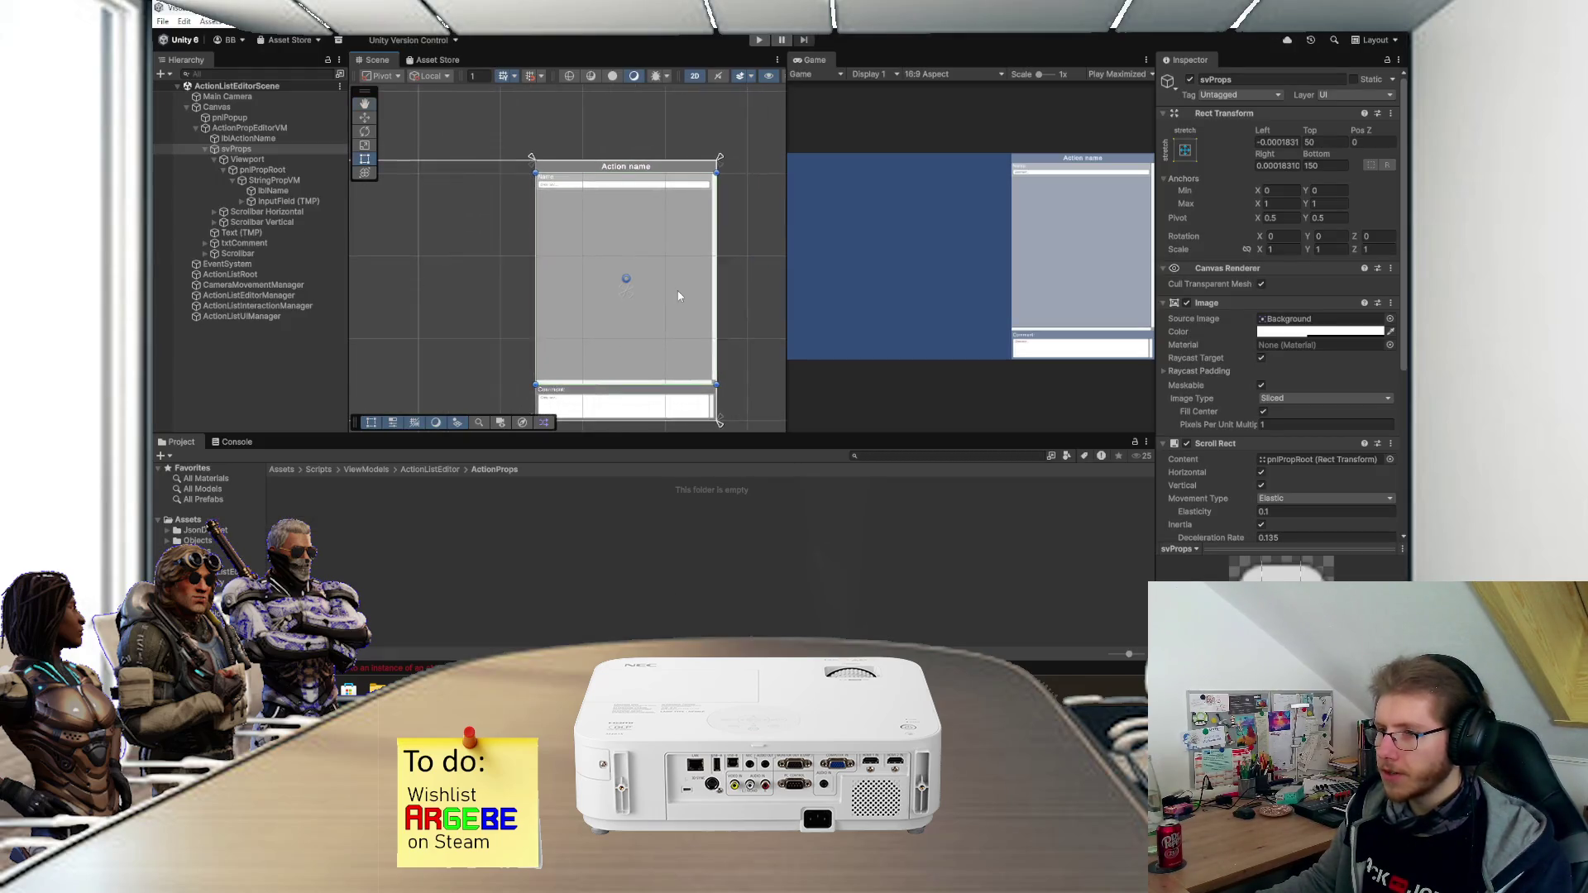
- Select and frame StringPropVM from the Hierarchy, then return to the CharacterTalk code
scroll(628, 239, up, 3)
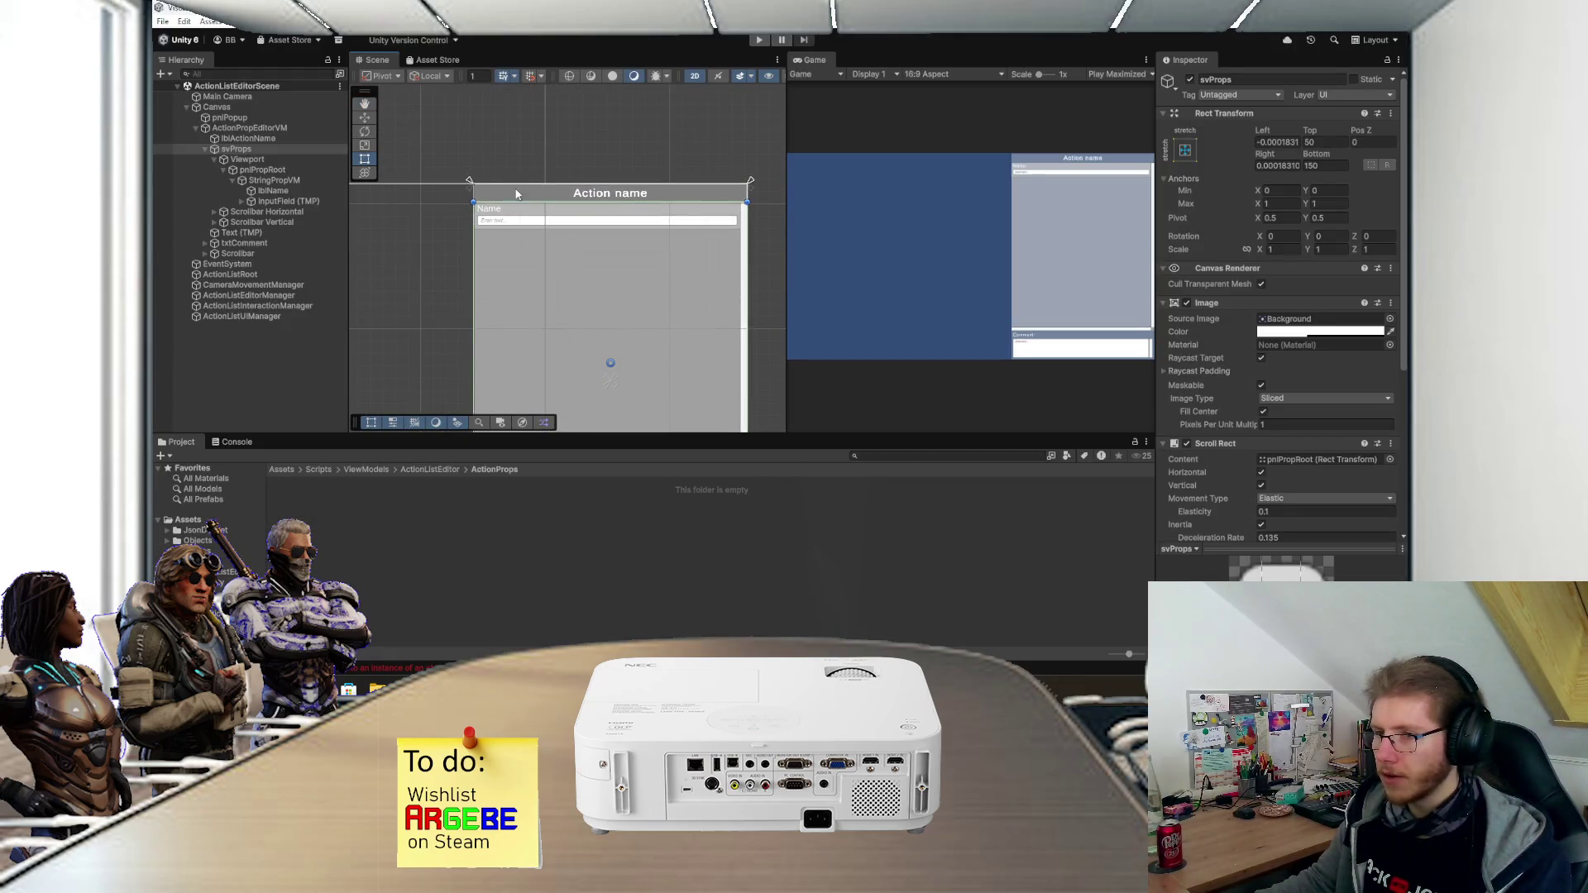
scroll(519, 189, up, 1)
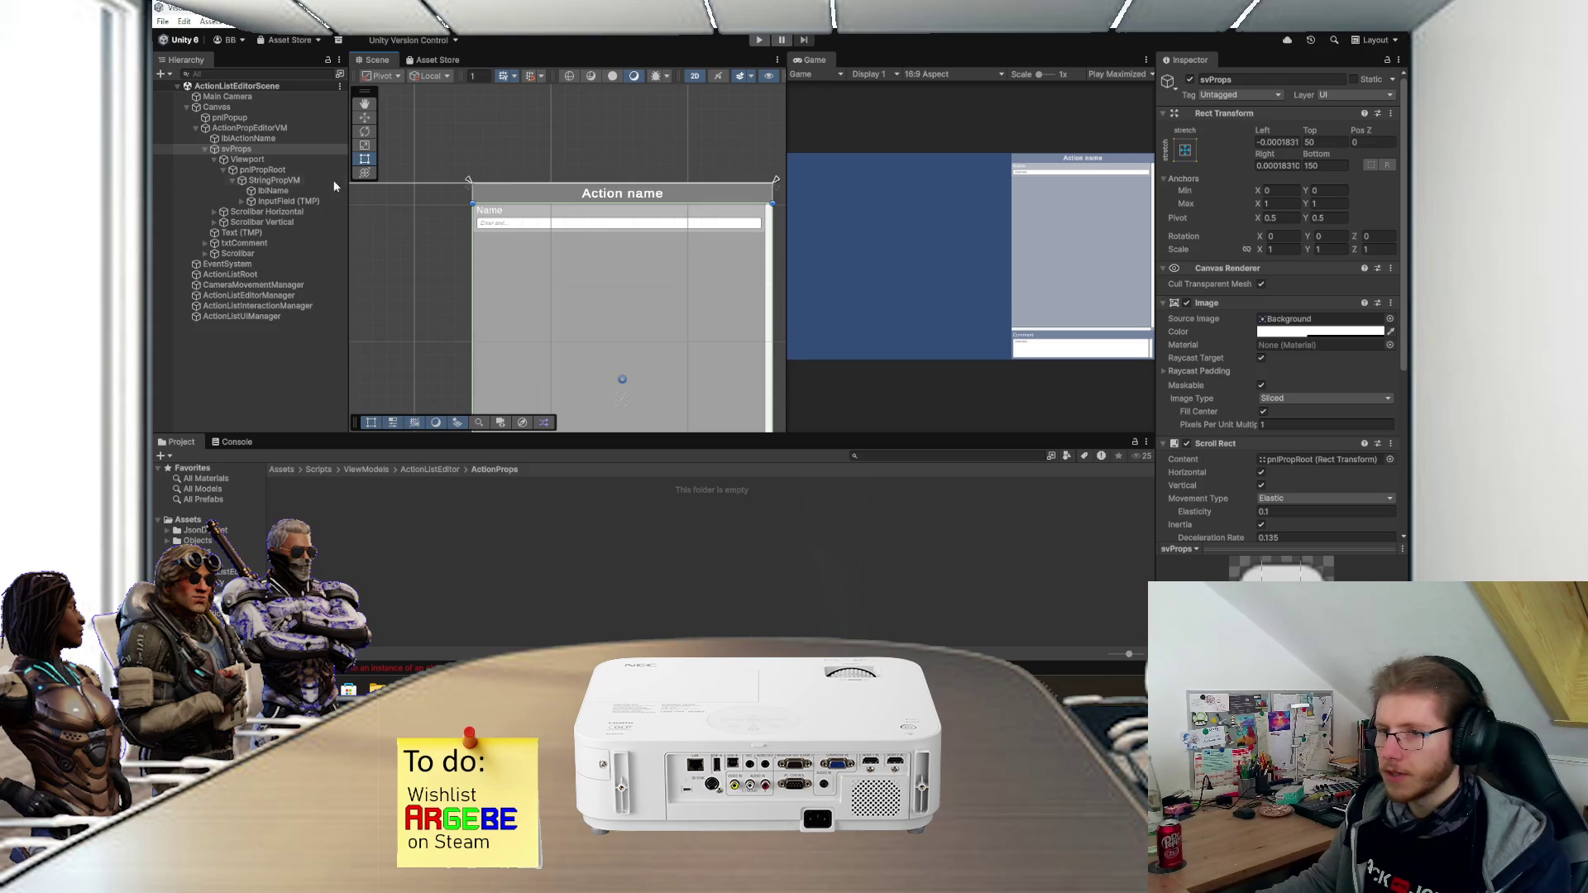
double_click(274, 180)
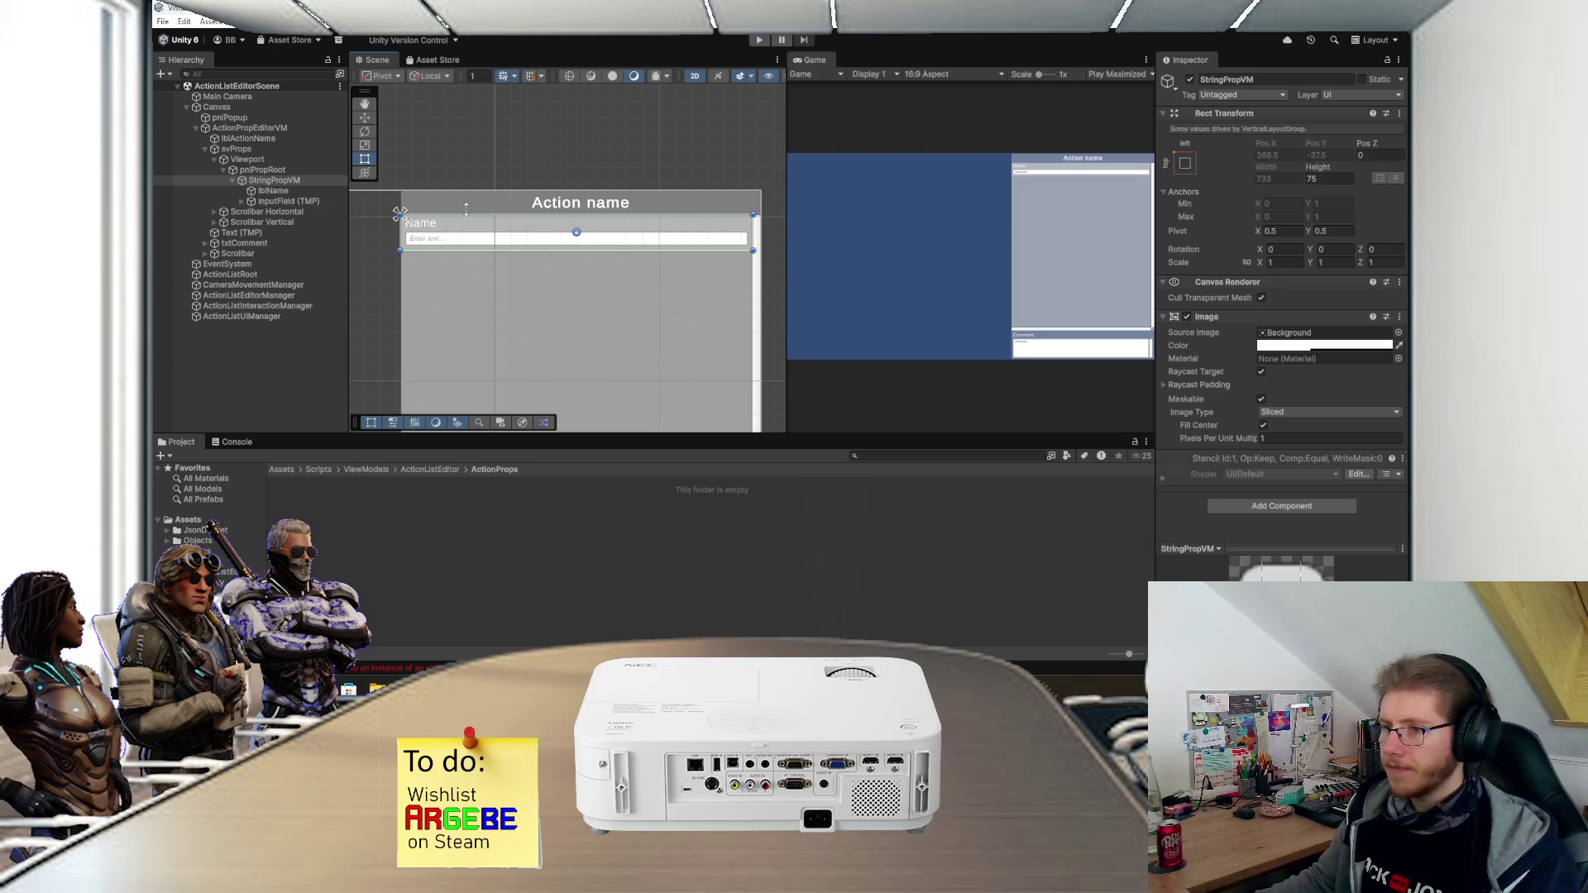
drag(545, 246, 596, 221)
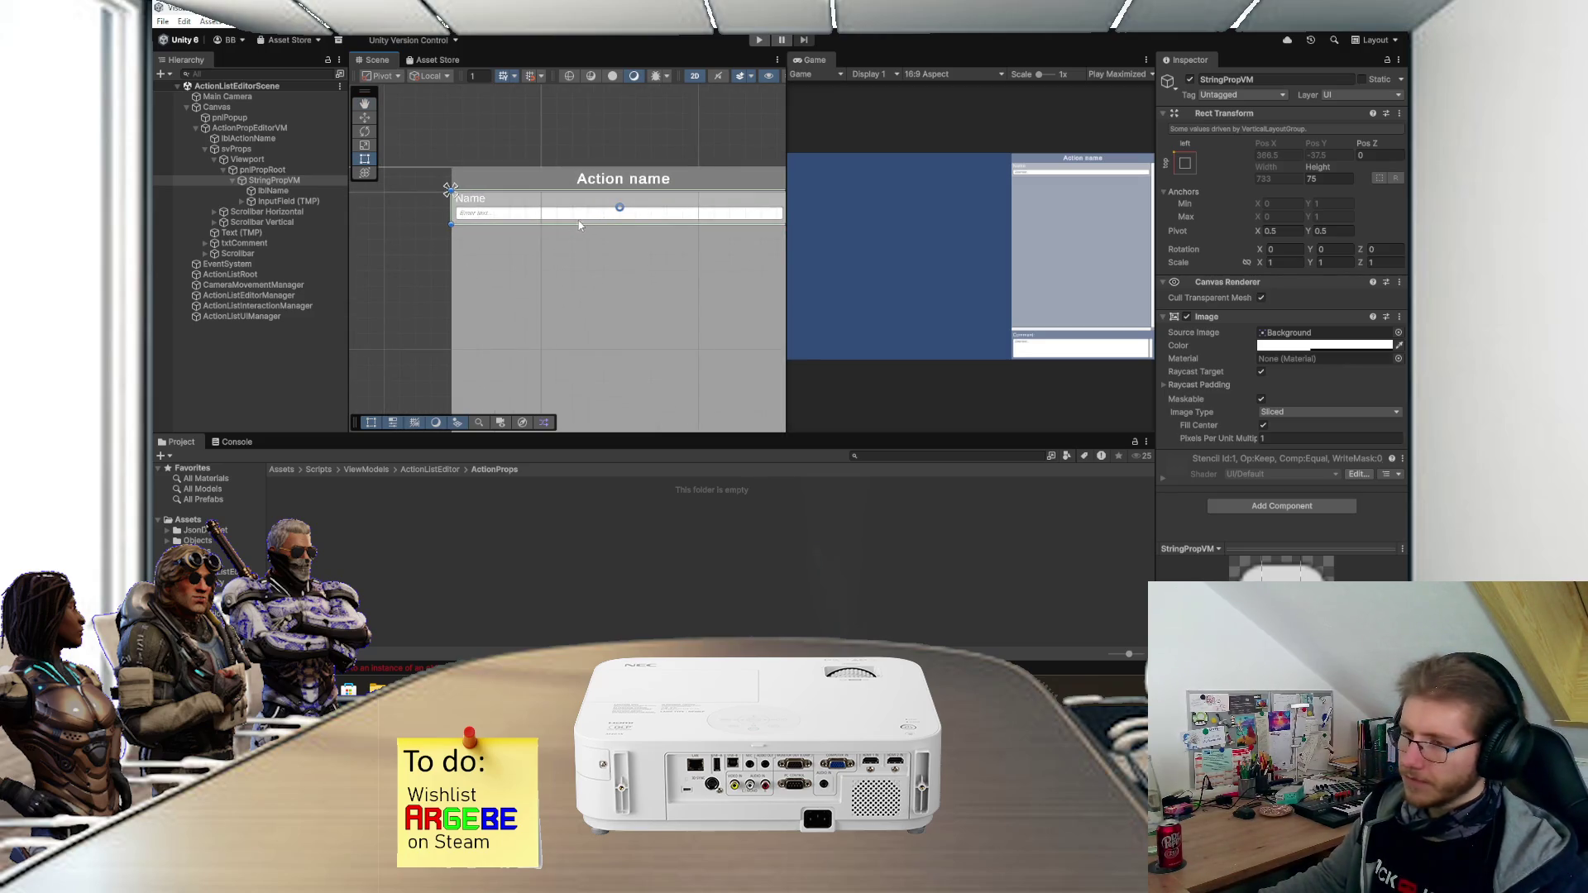
scroll(518, 240, down, 1)
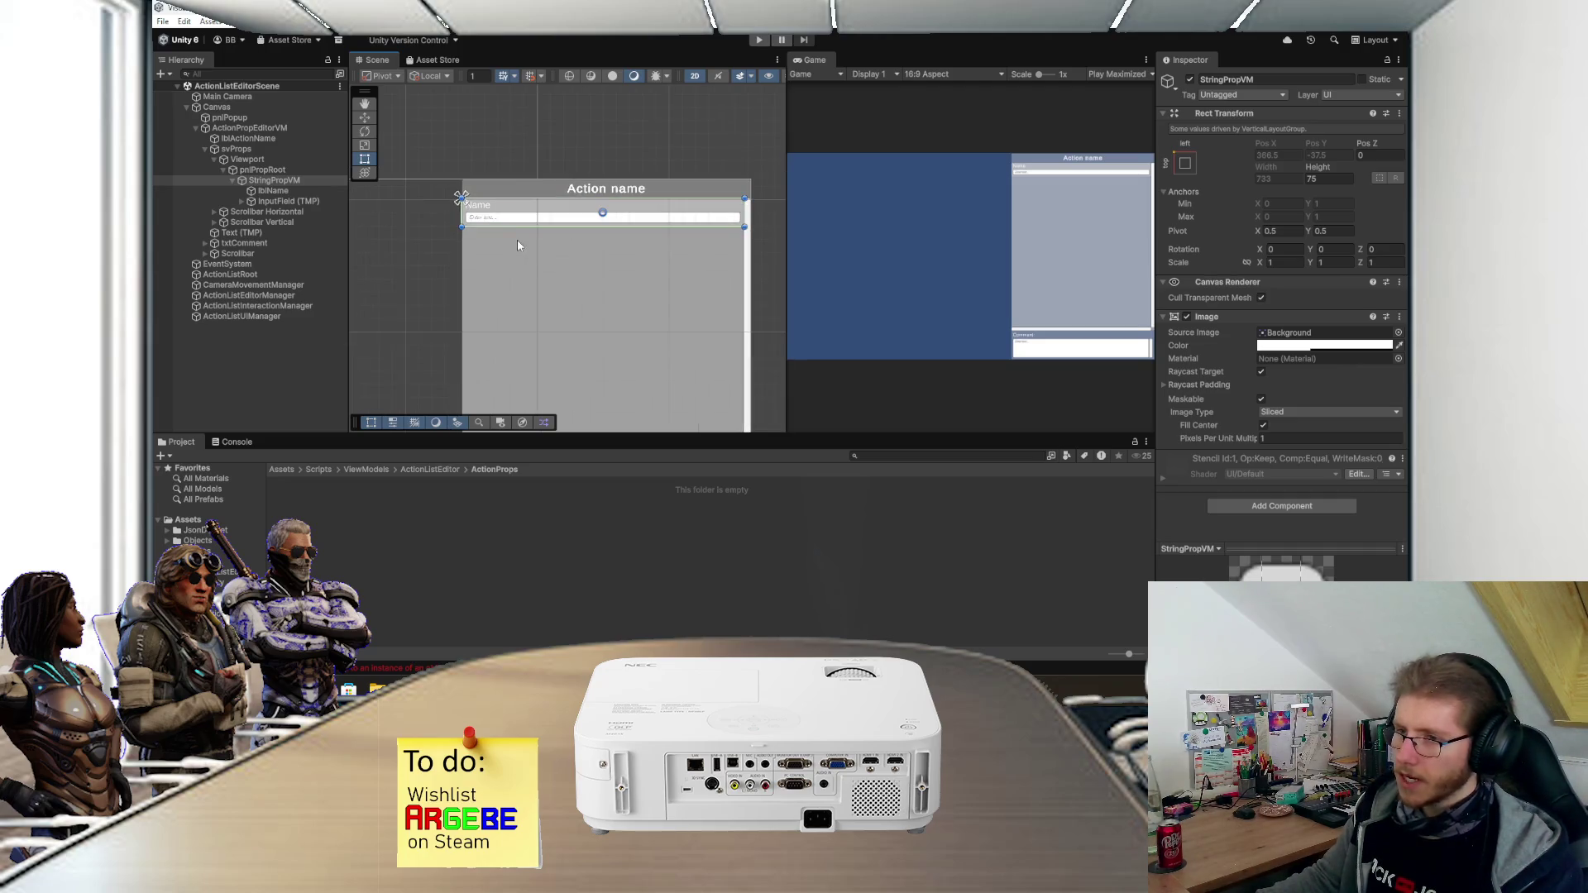
key(alt+Tab)
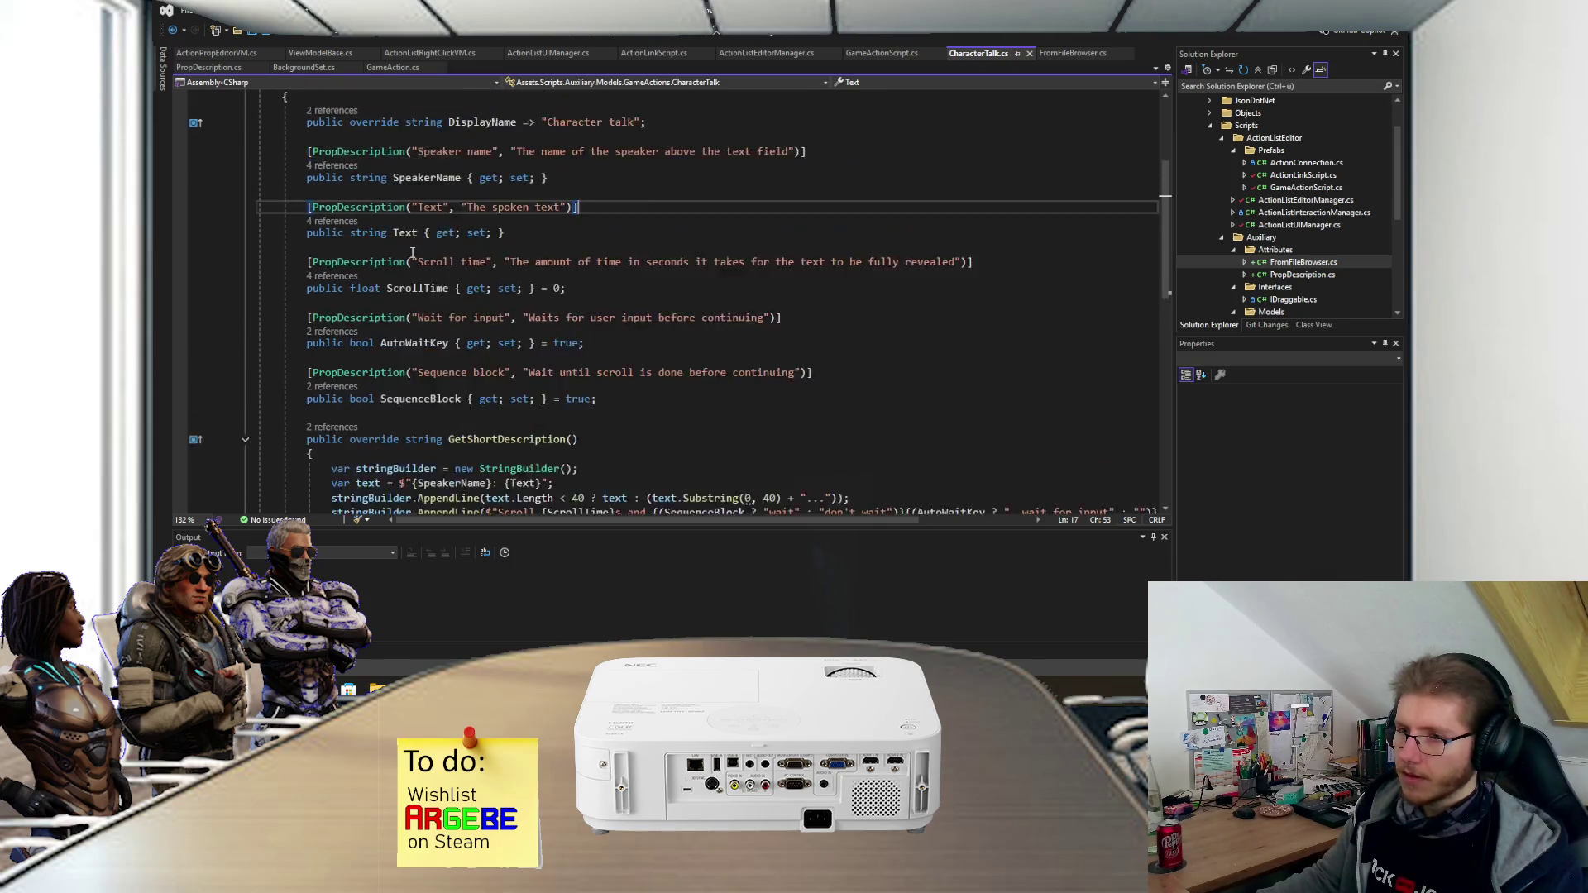
- Bring the Unity Editor back from Visual Studio and nudge the Scene view left
scroll(412, 252, up, 1)
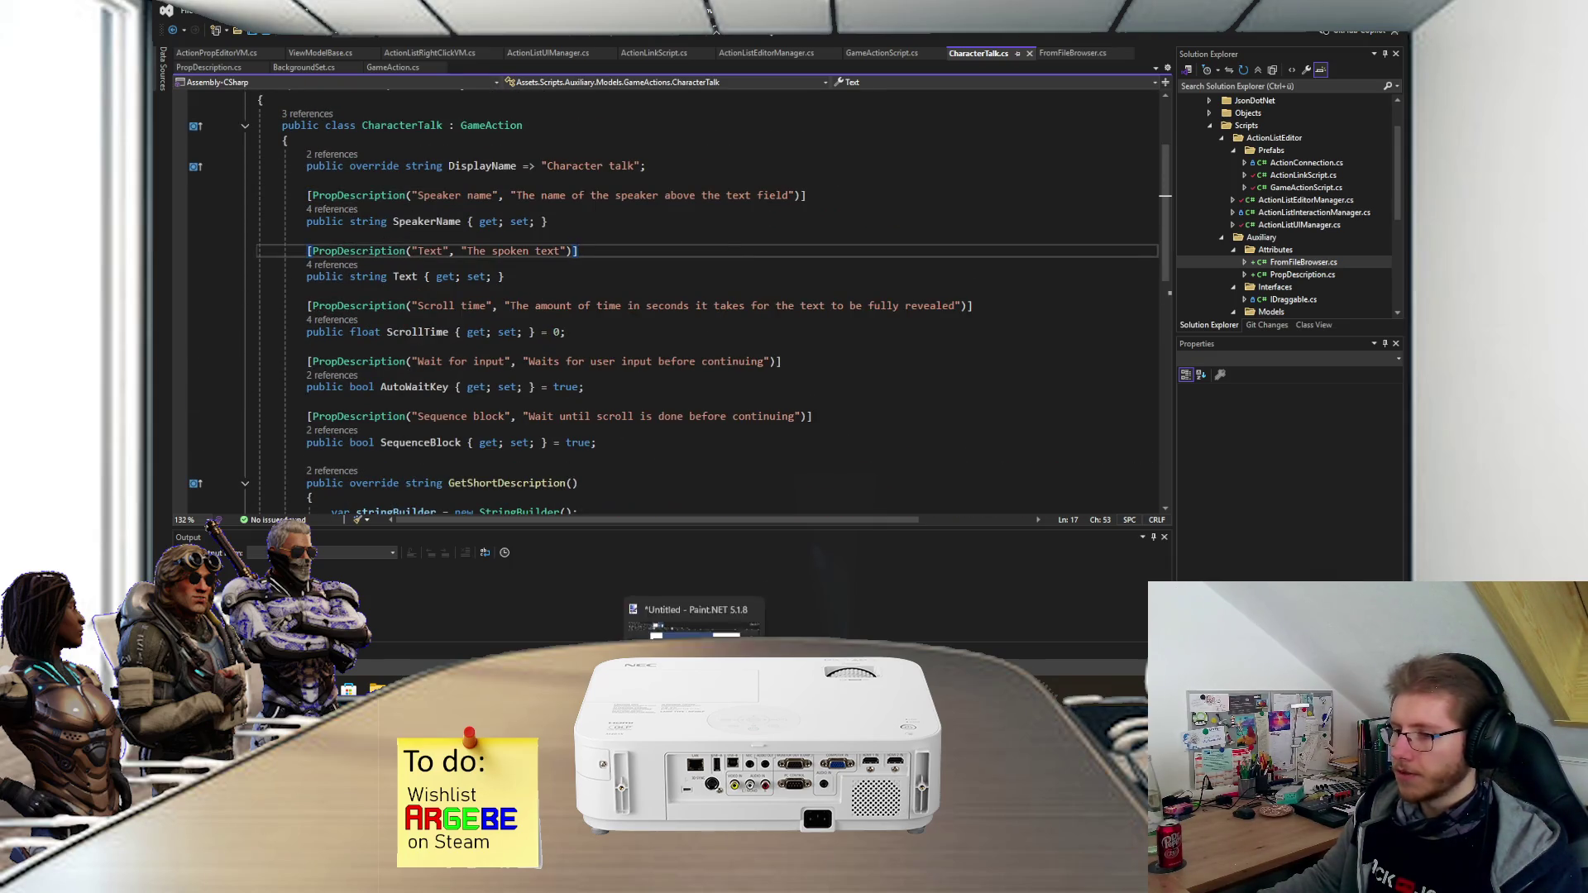
click(713, 615)
drag(585, 255, 577, 253)
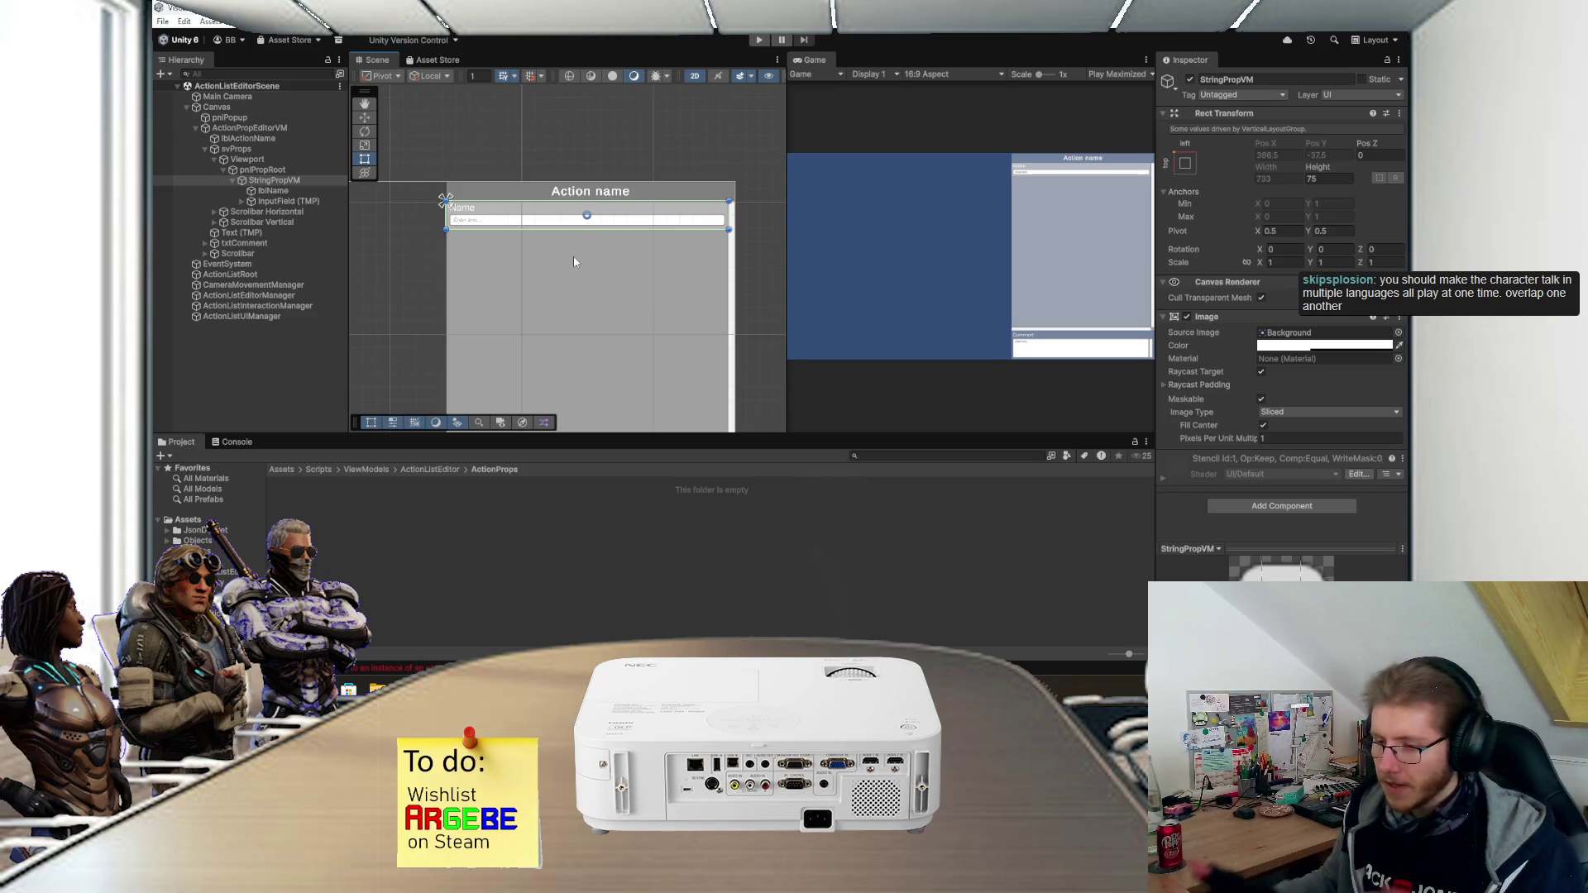
- Create a UI Text - TextMeshPro object under Canvas and move it to the left
scroll(573, 262, down, 5)
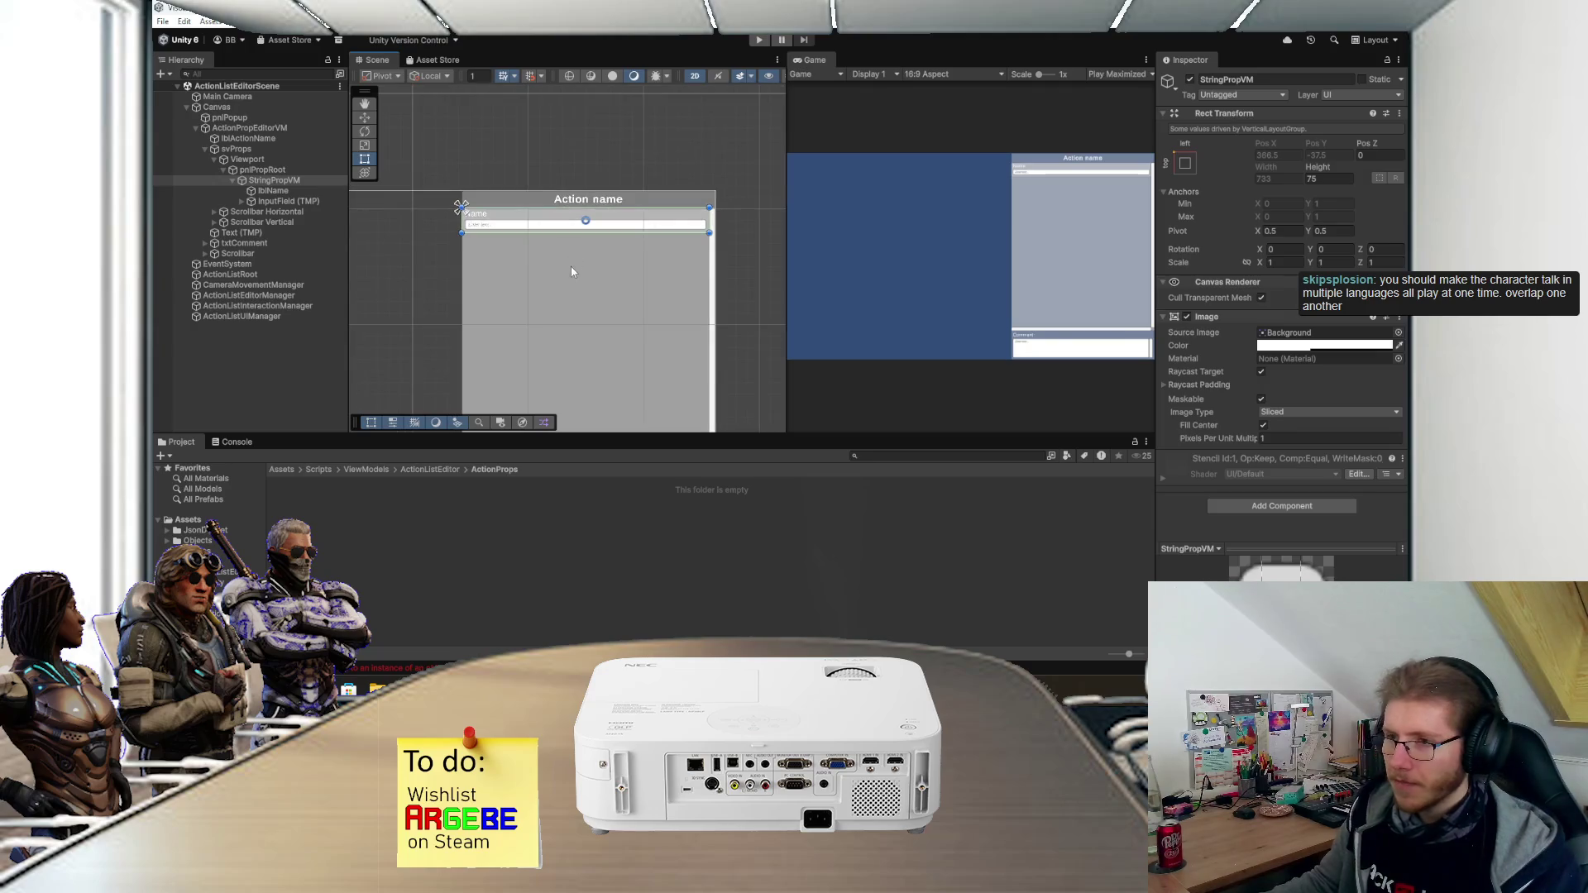
drag(544, 199, 687, 224)
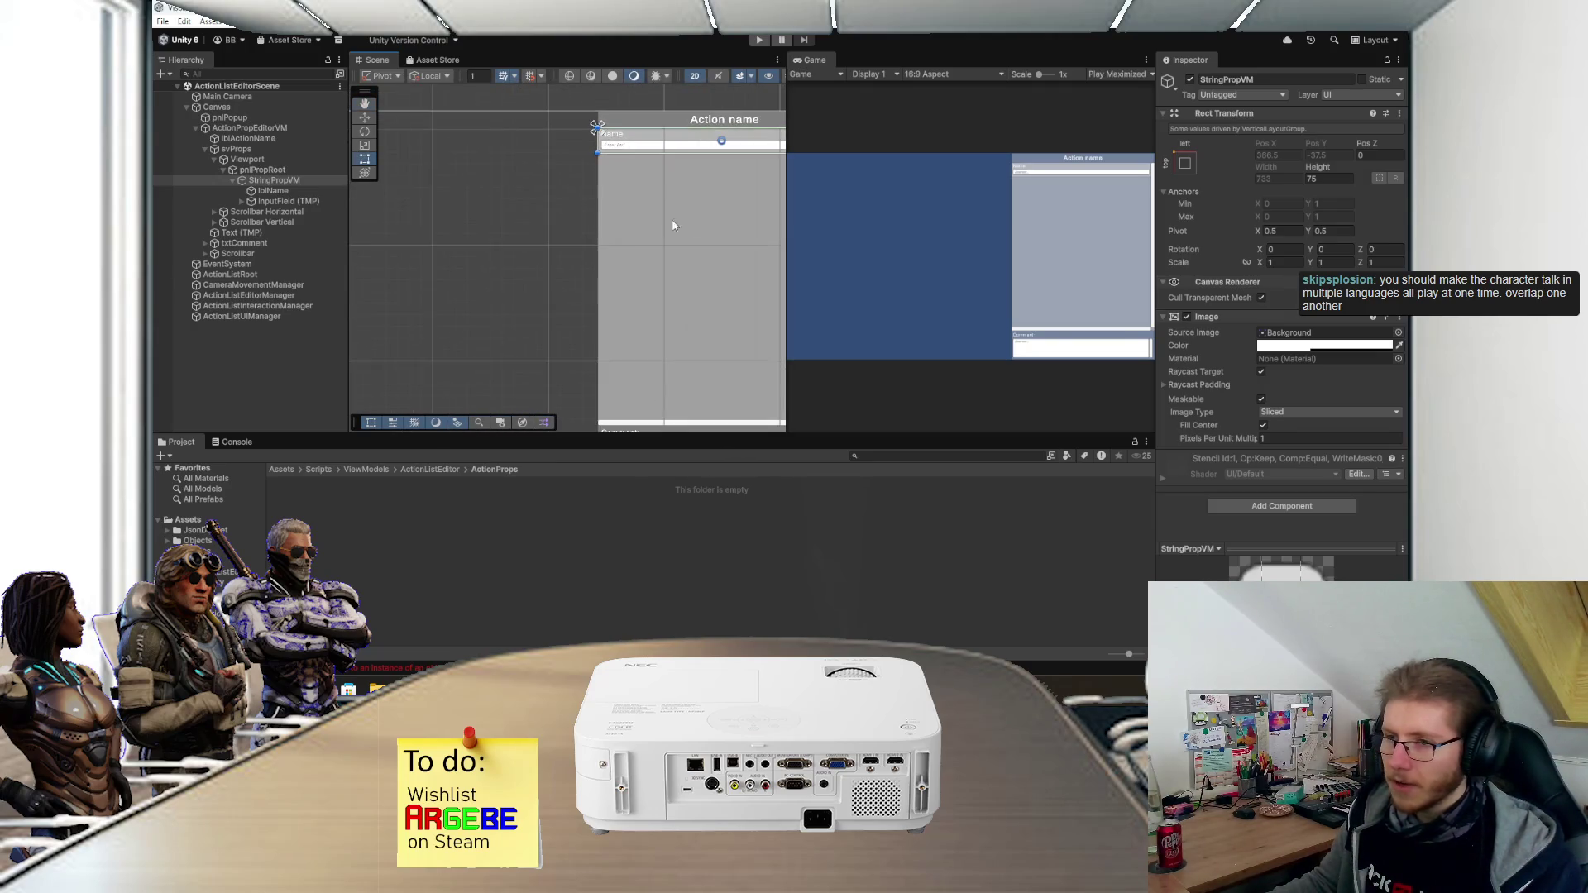
scroll(419, 208, up, 3)
scroll(449, 244, down, 5)
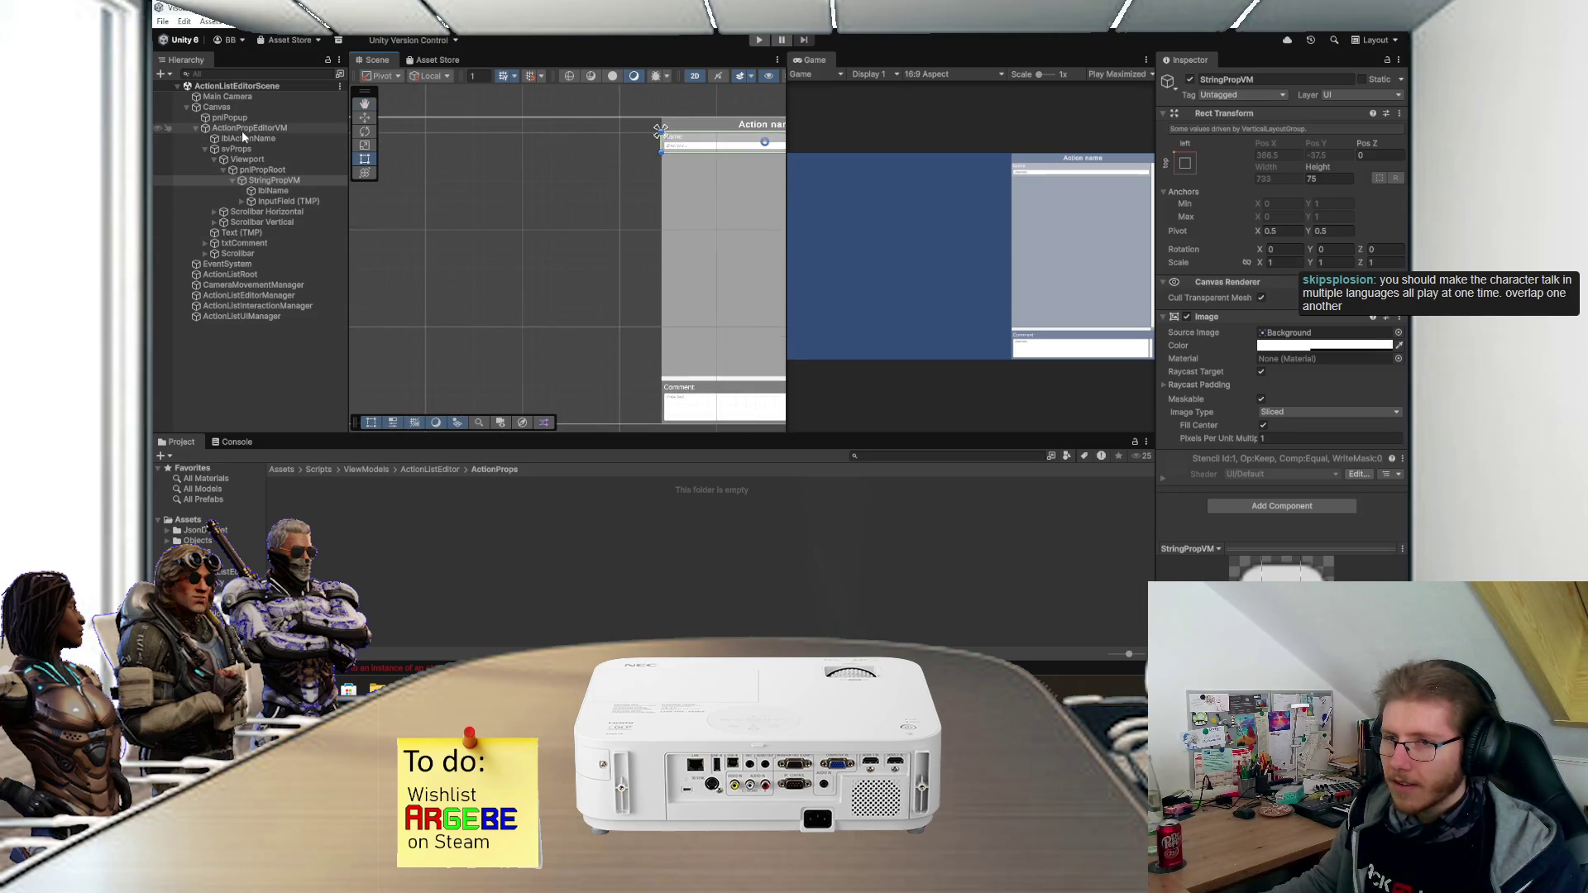
right_click(231, 108)
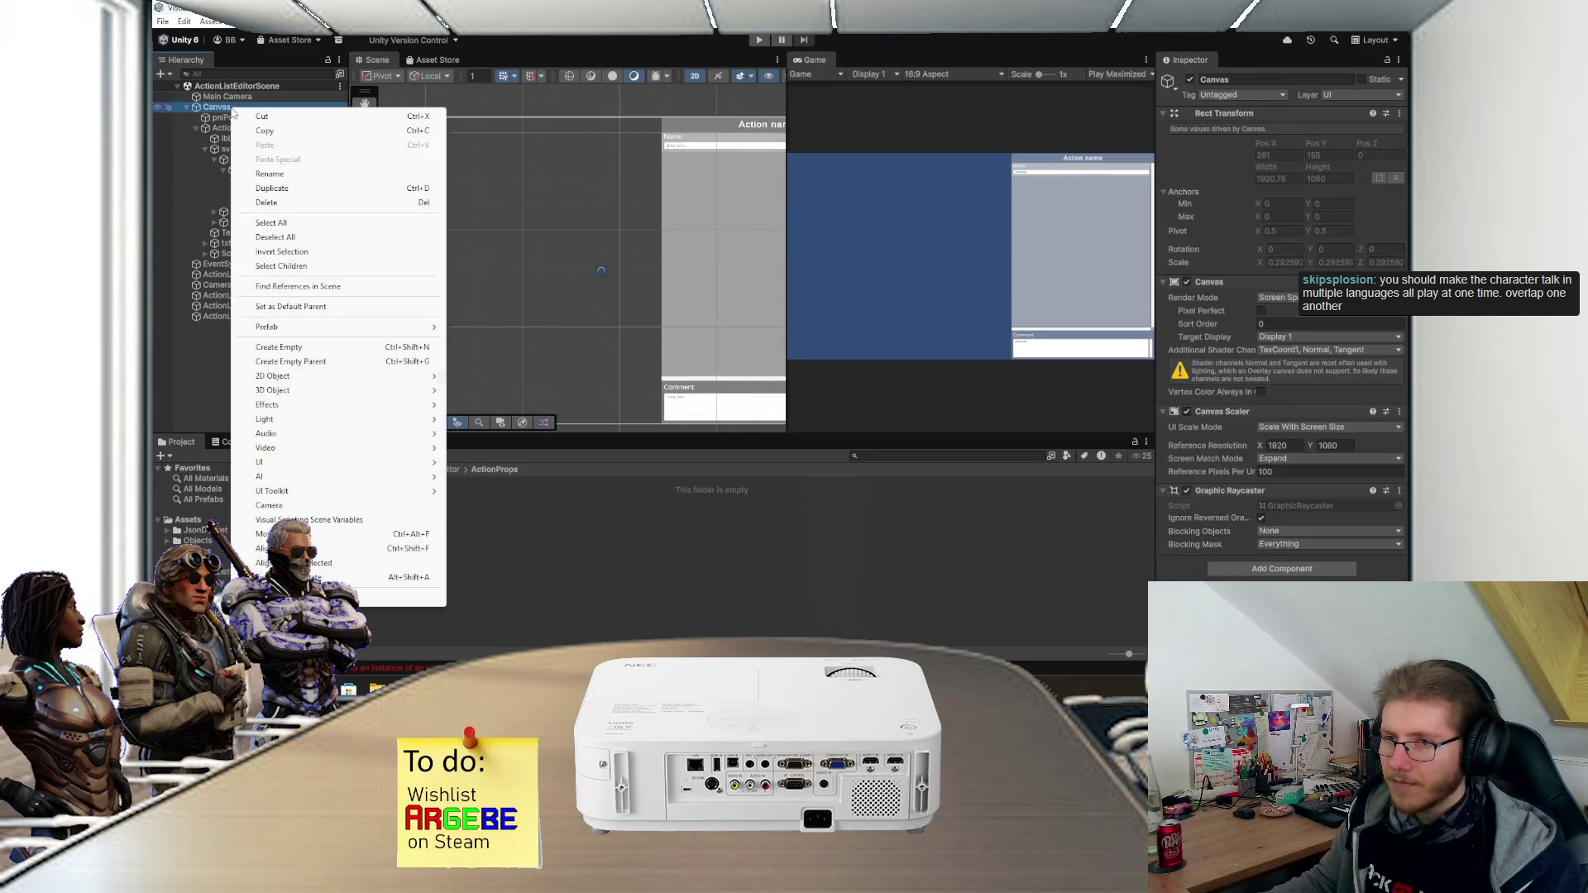
mouse_move(285, 464)
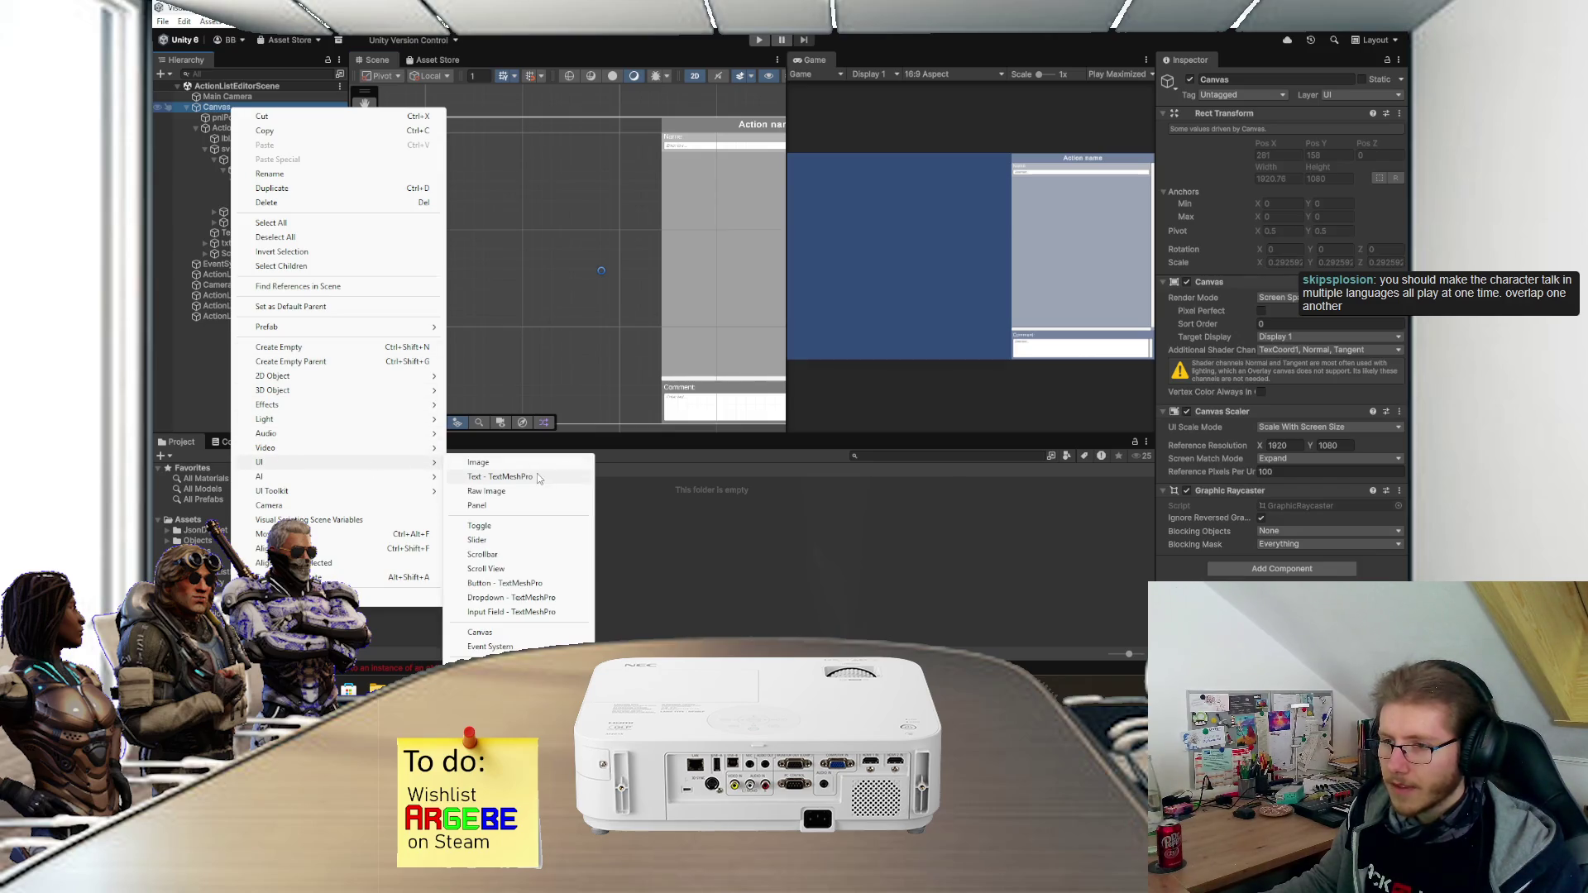
click(537, 473)
mouse_move(618, 269)
mouse_down()
mouse_move(489, 275)
mouse_move(563, 285)
mouse_up()
- Set the text object's Text Input to 'This is a test, please ignore it'
click(1210, 360)
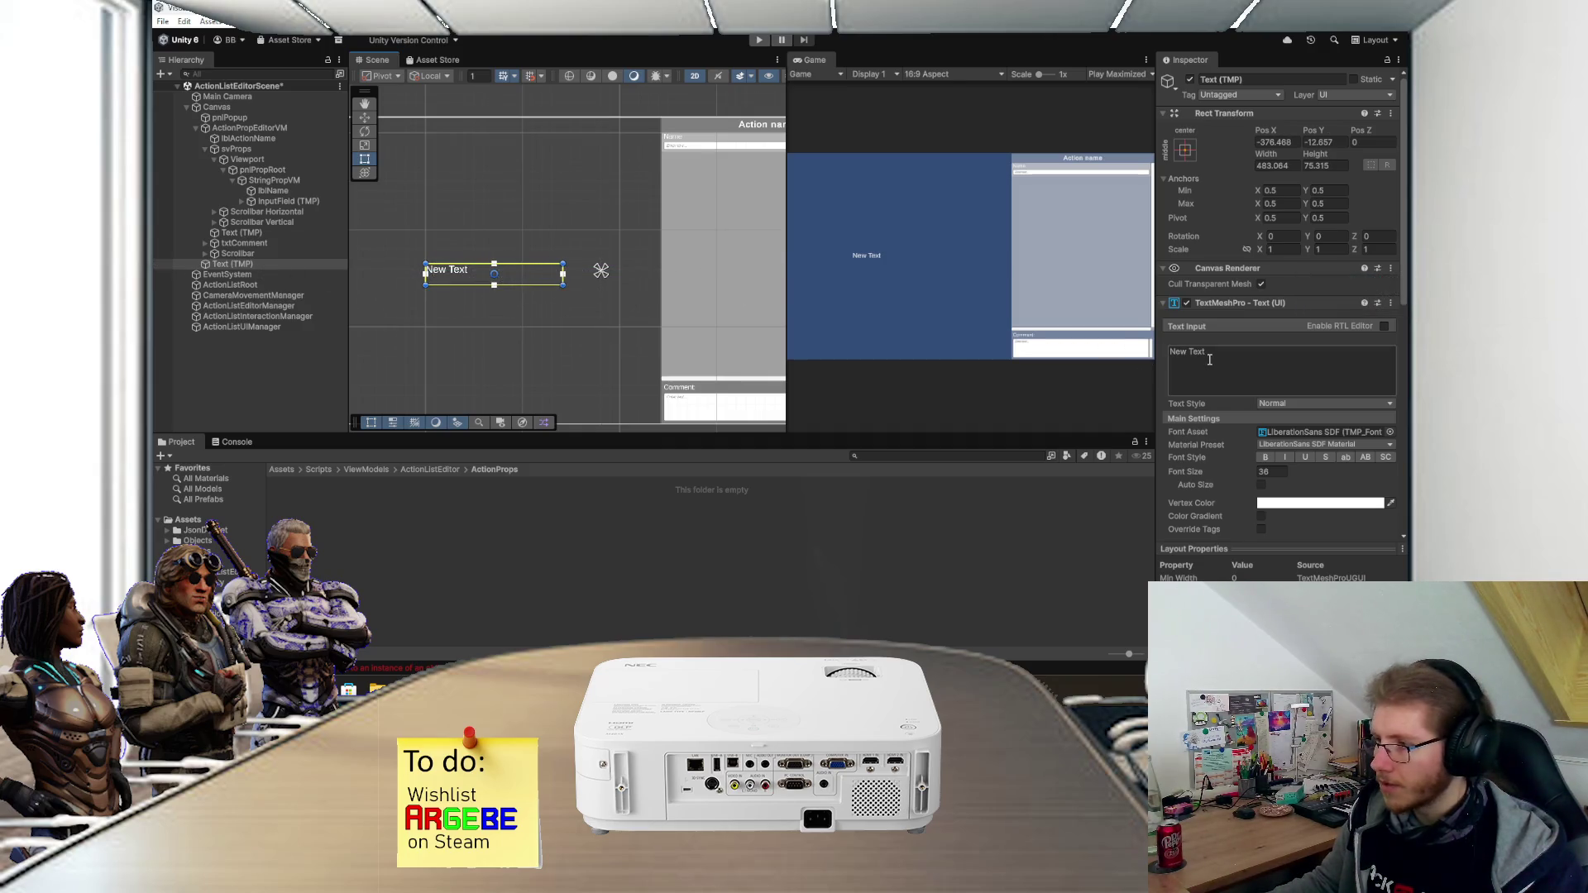
text(This is )
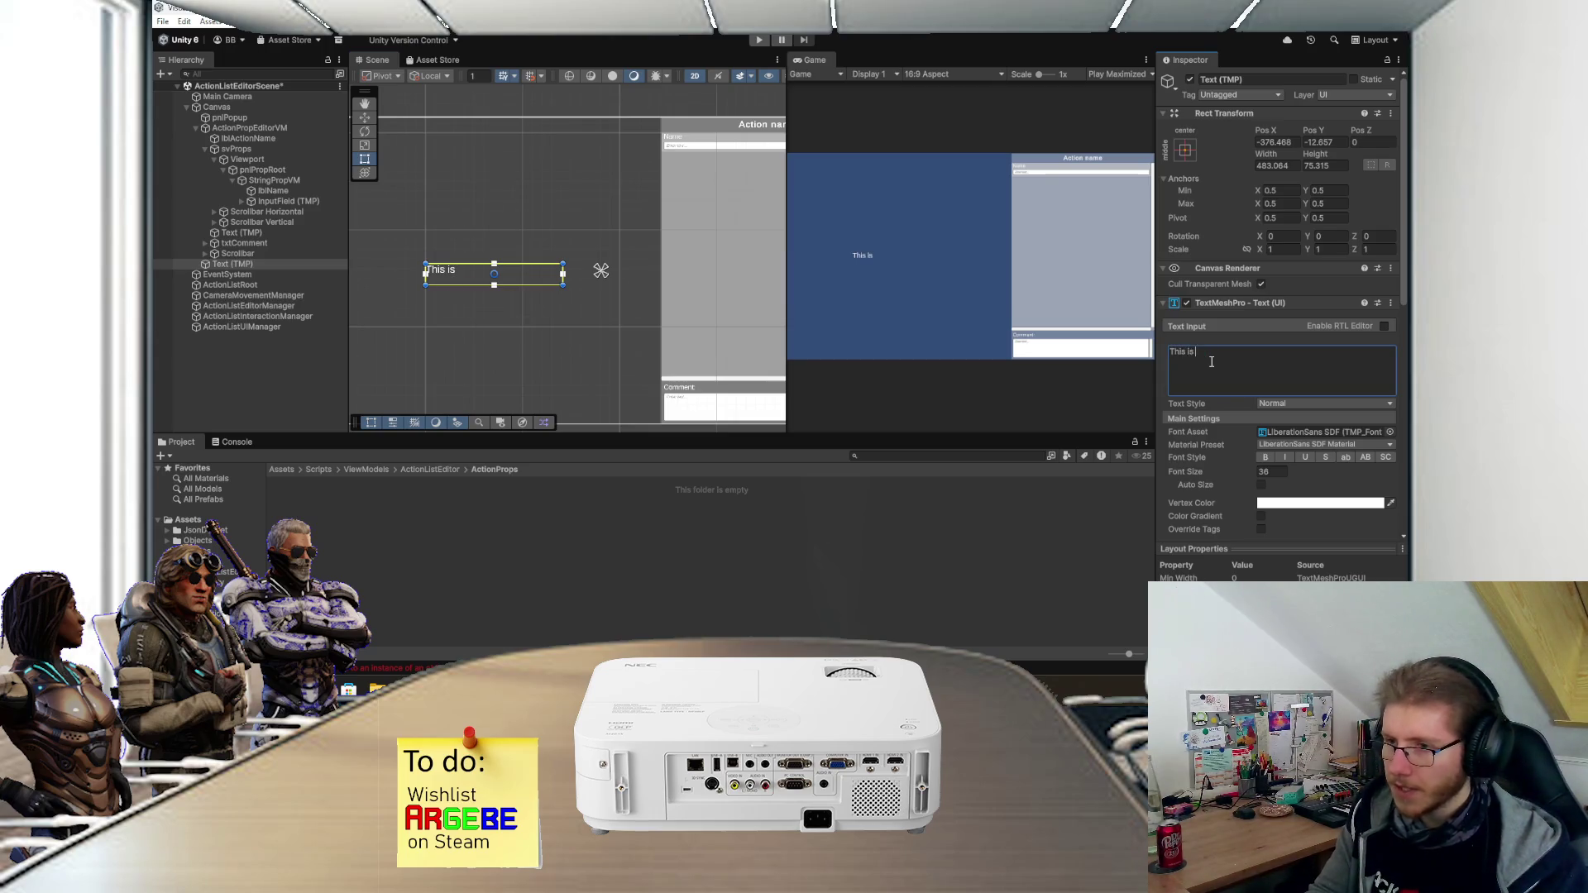
text(a test, pleas)
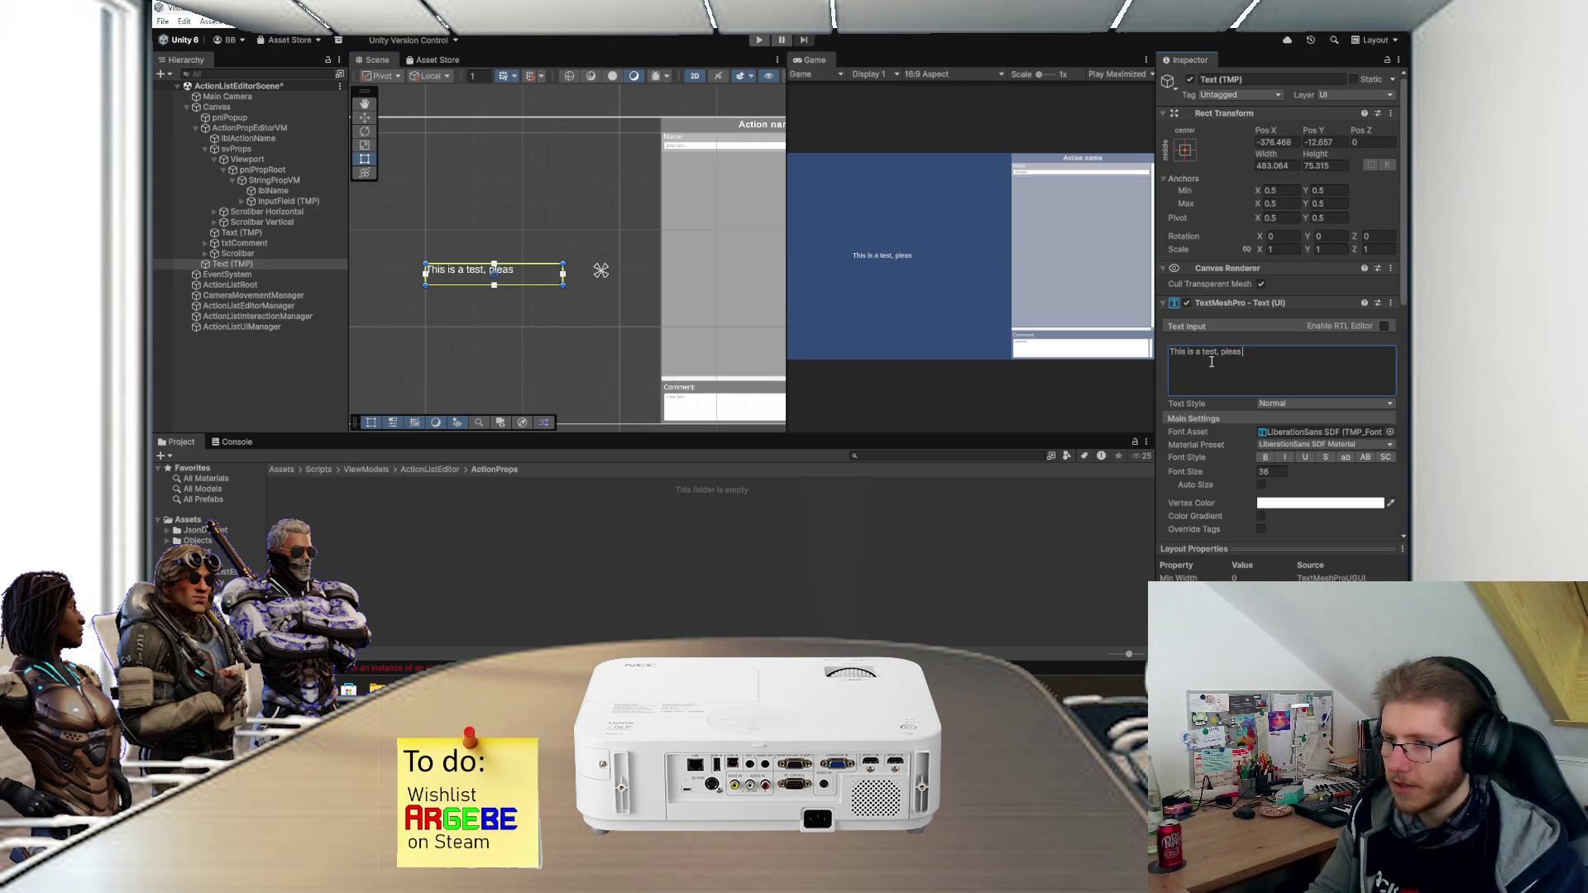
text(e ignore it)
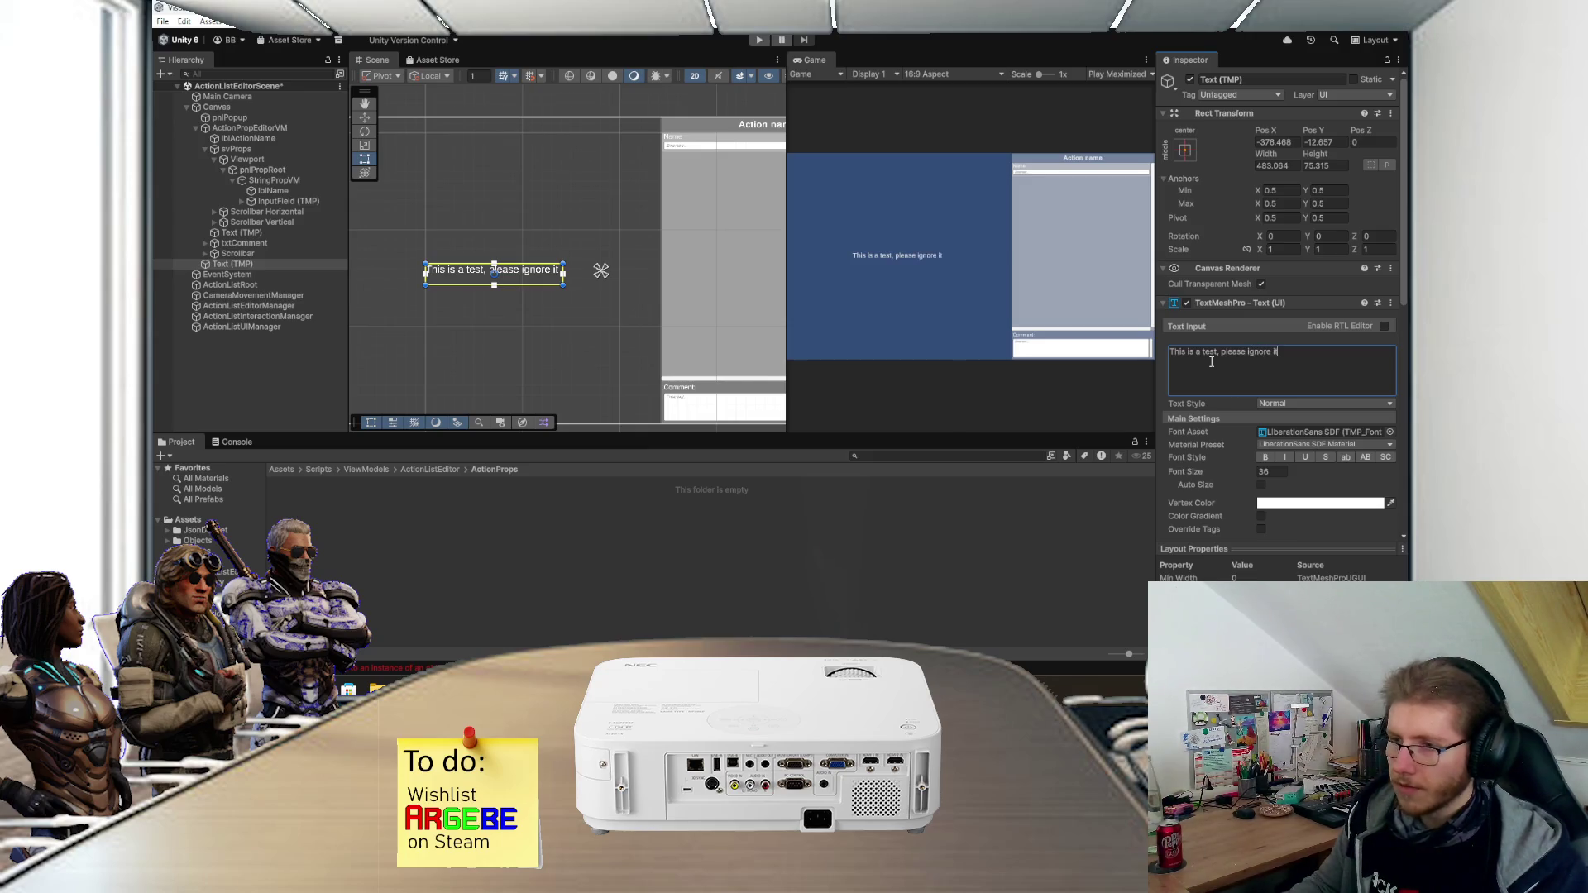
scroll(510, 334, up, 1)
click(251, 261)
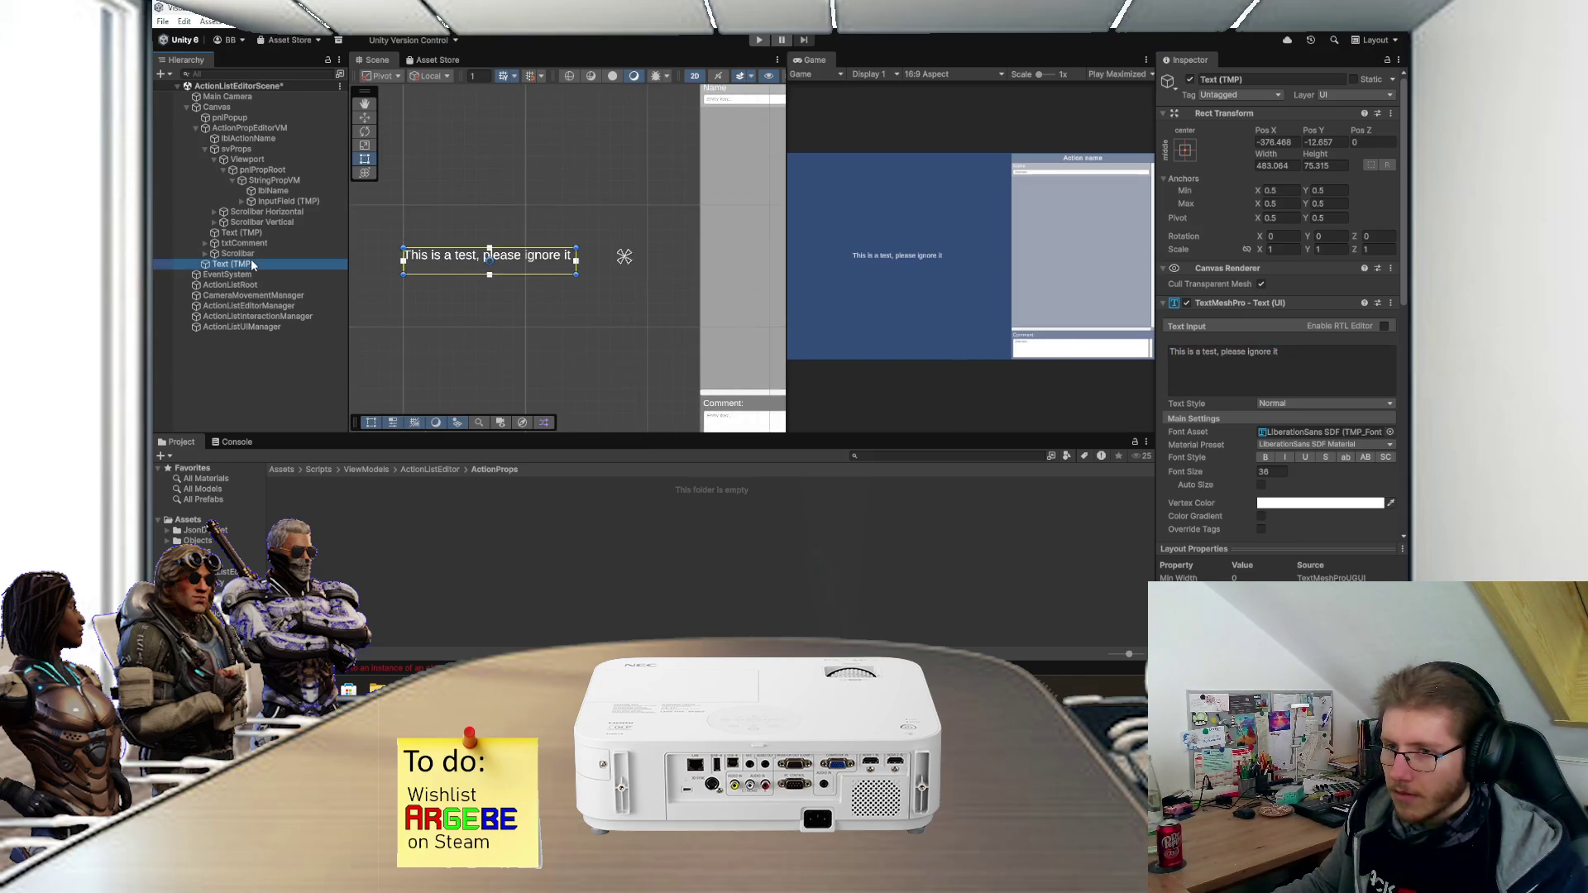
- Duplicate the text object and change the copy to 'Das ist ein Test, bitte ignorieren'
key(ctrl+d)
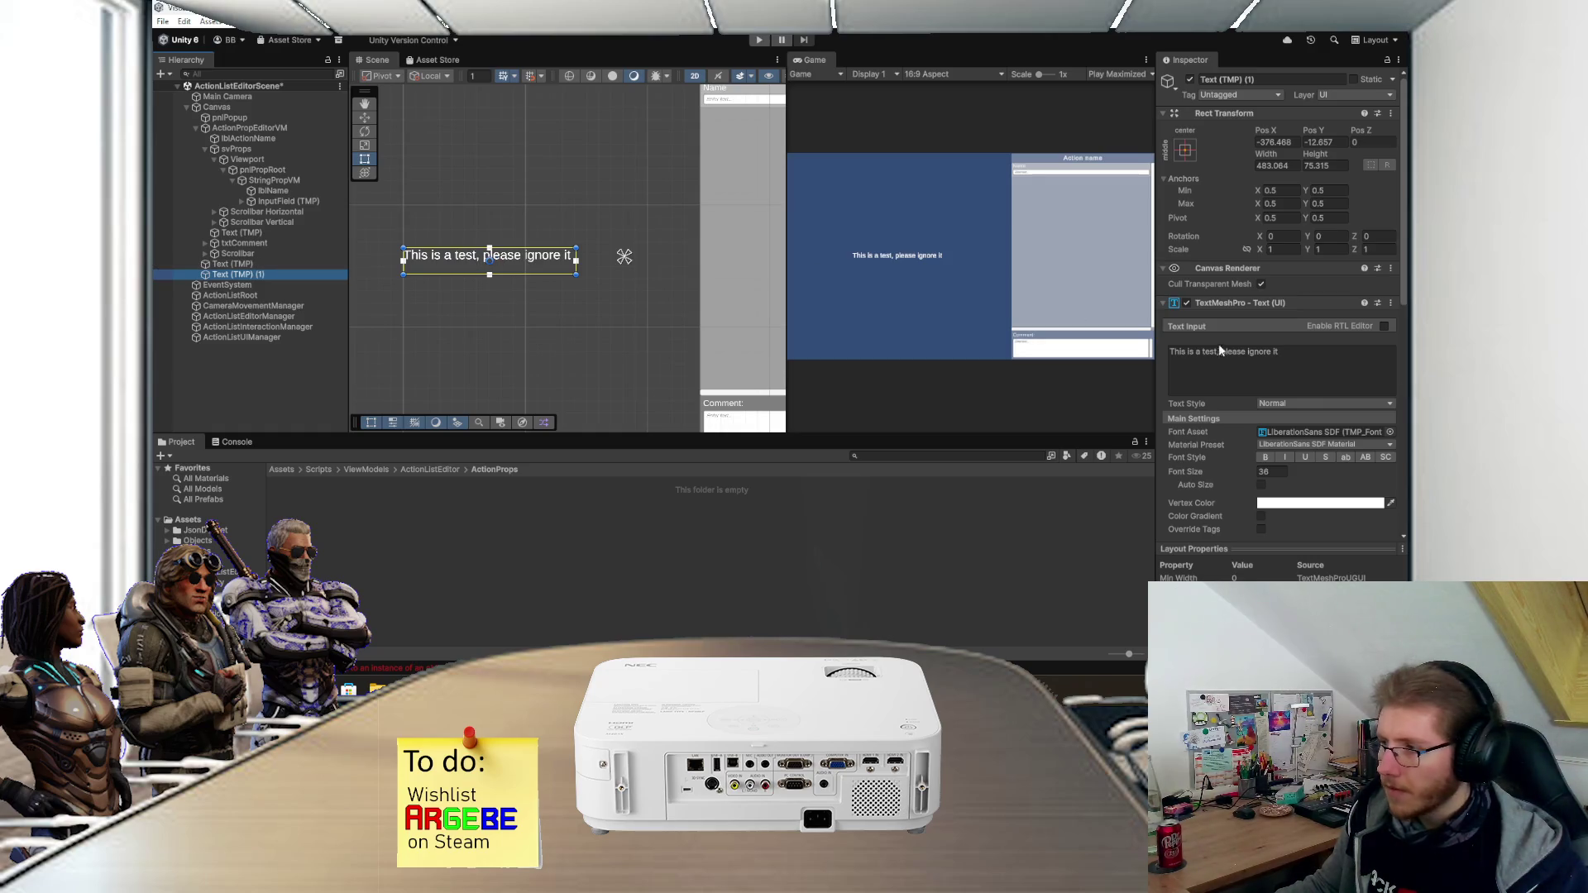
click(1271, 370)
key(ctrl+a)
text(Das ist ein Test, bitte ign)
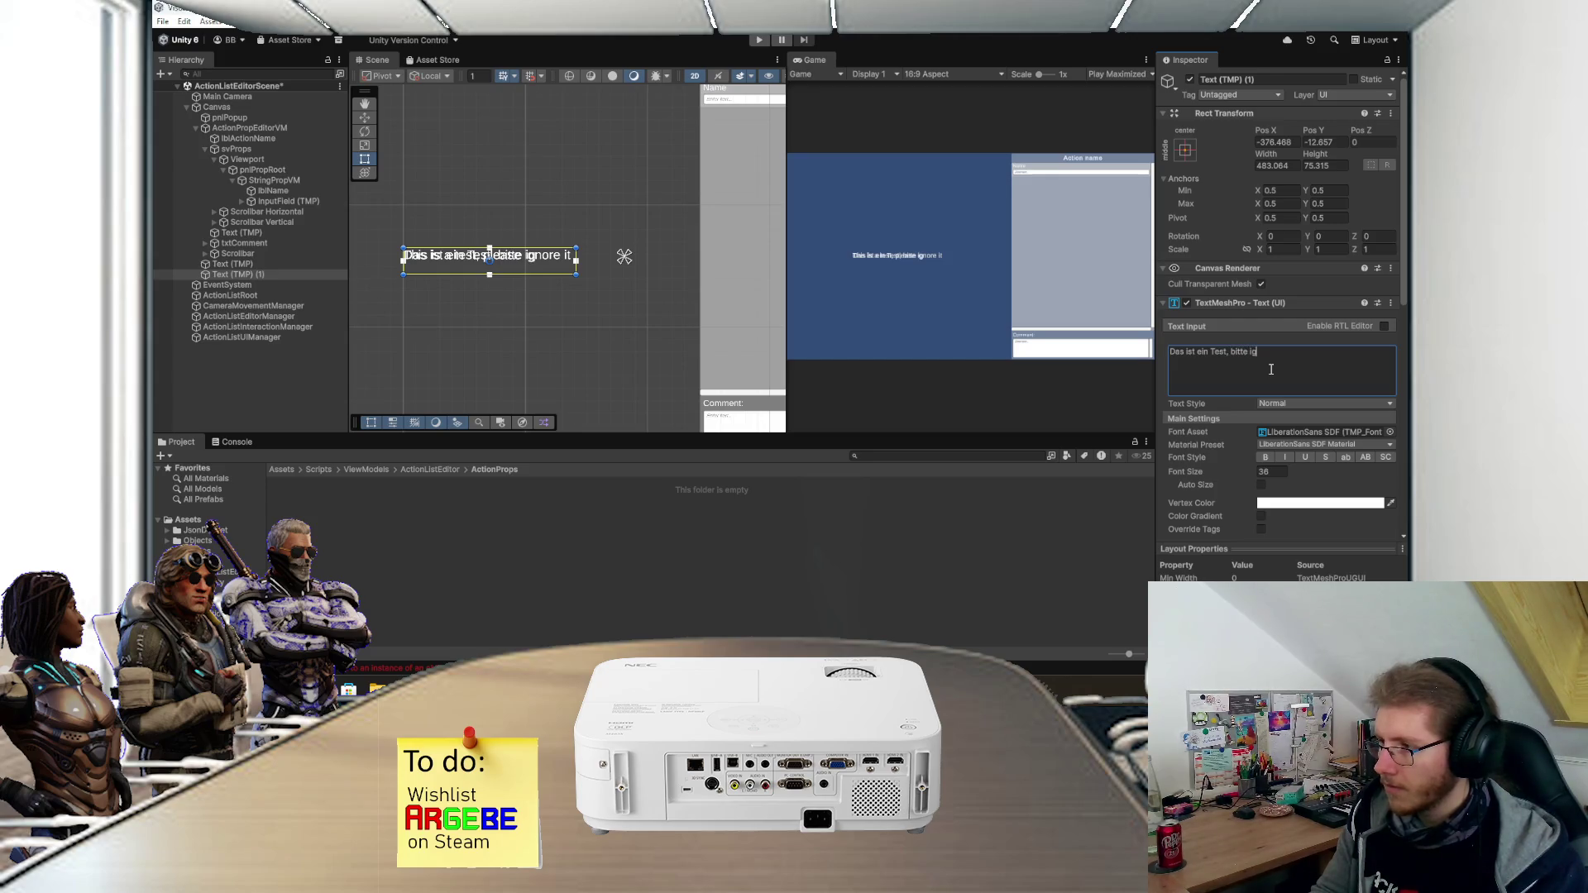
text(orieren)
middle_click(553, 294)
scroll(552, 294, up, 3)
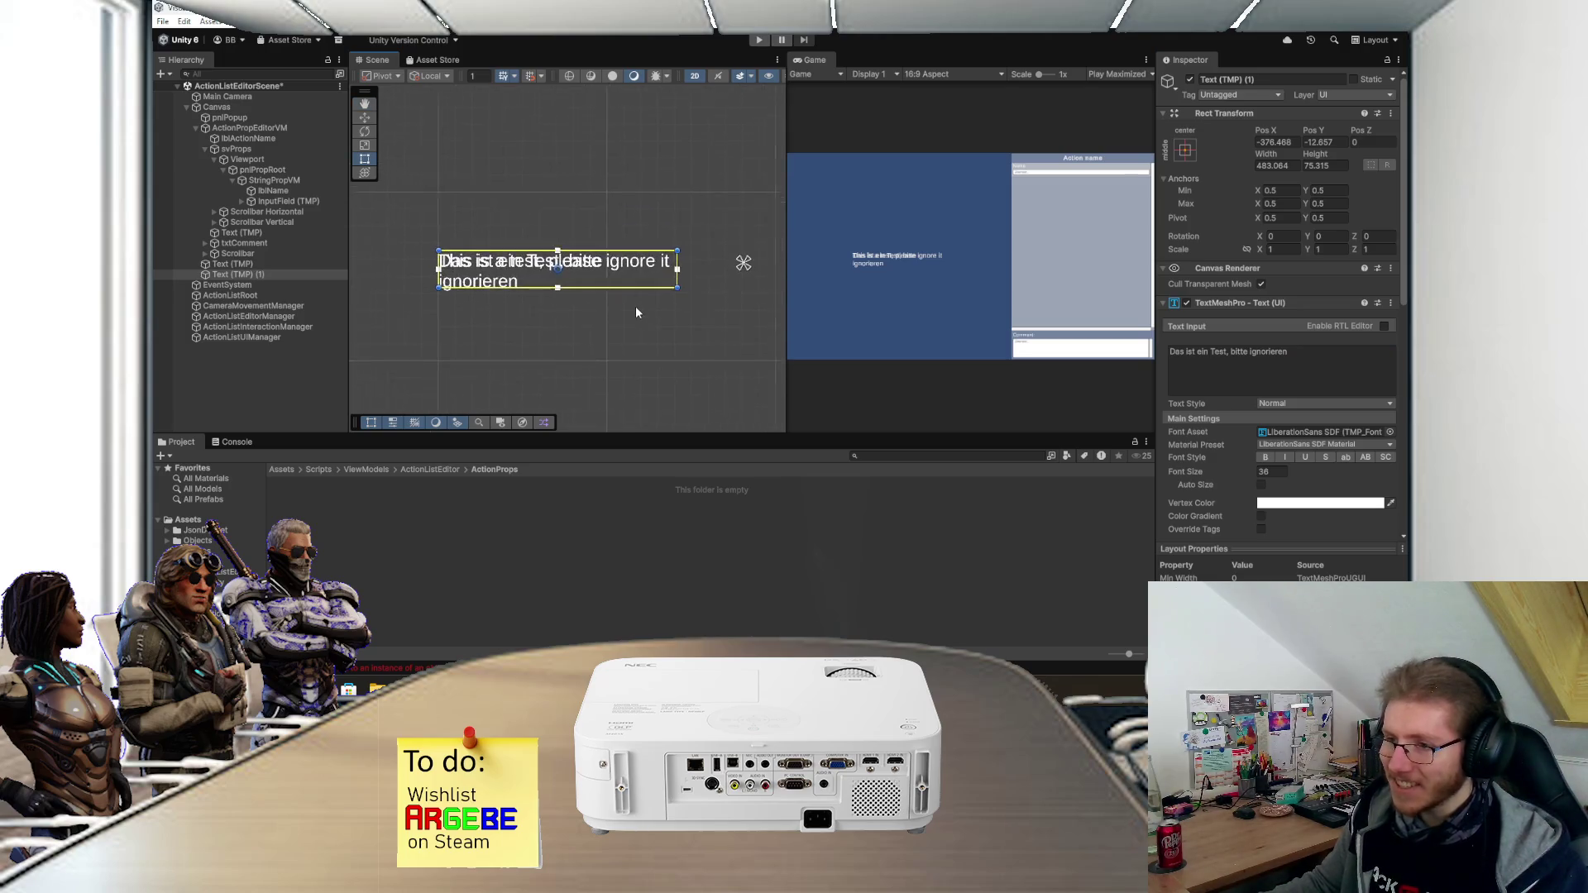
- Duplicate the German text object and clear the new copy's text
click(273, 264)
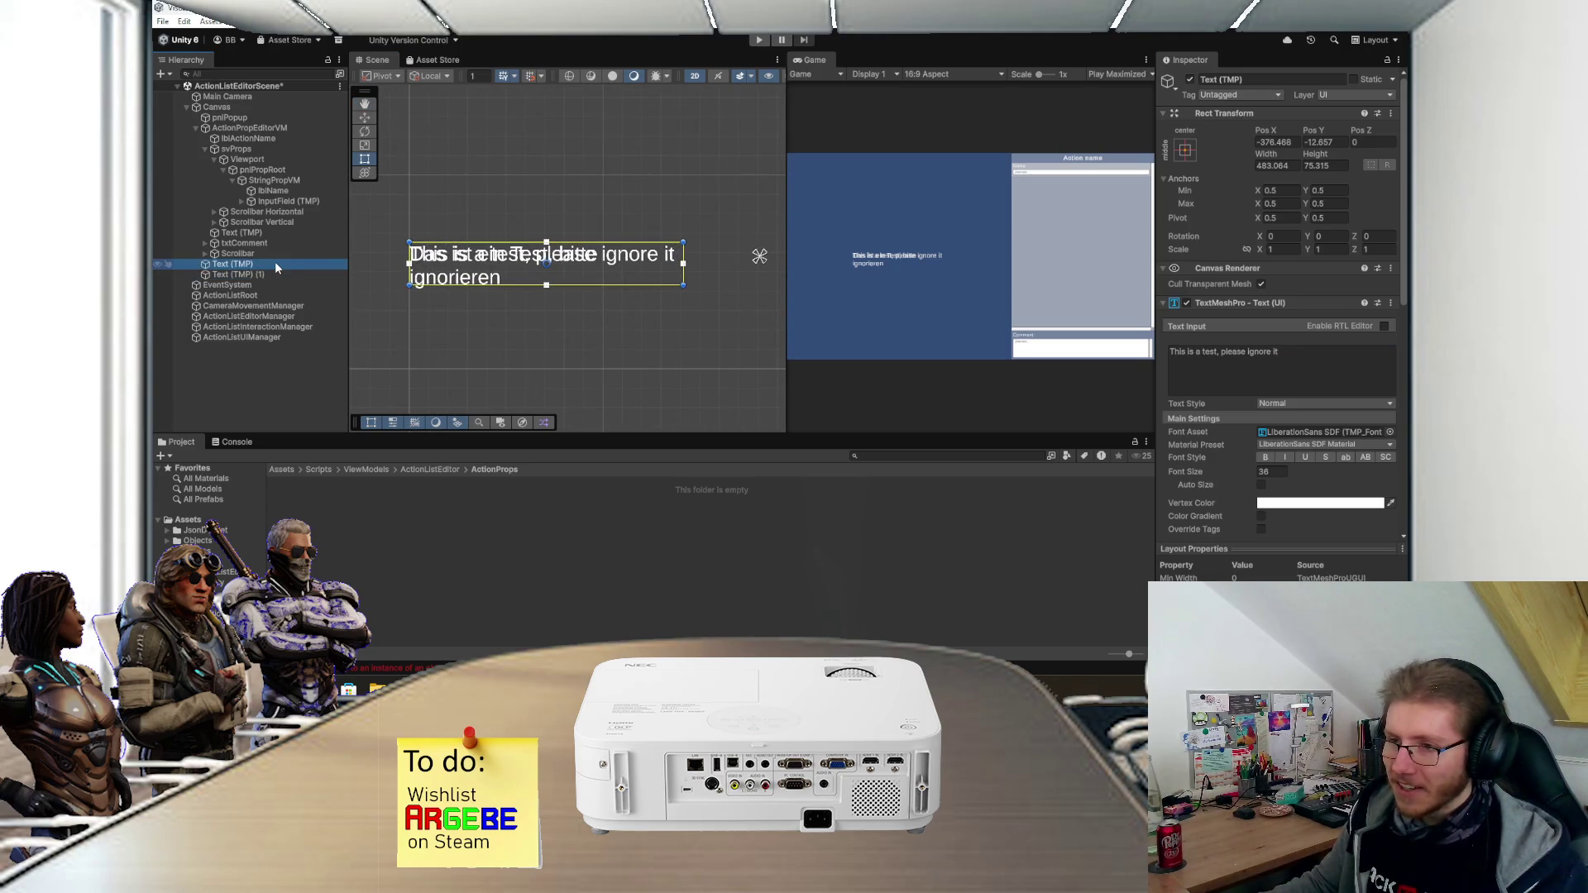
click(263, 273)
key(ctrl+d)
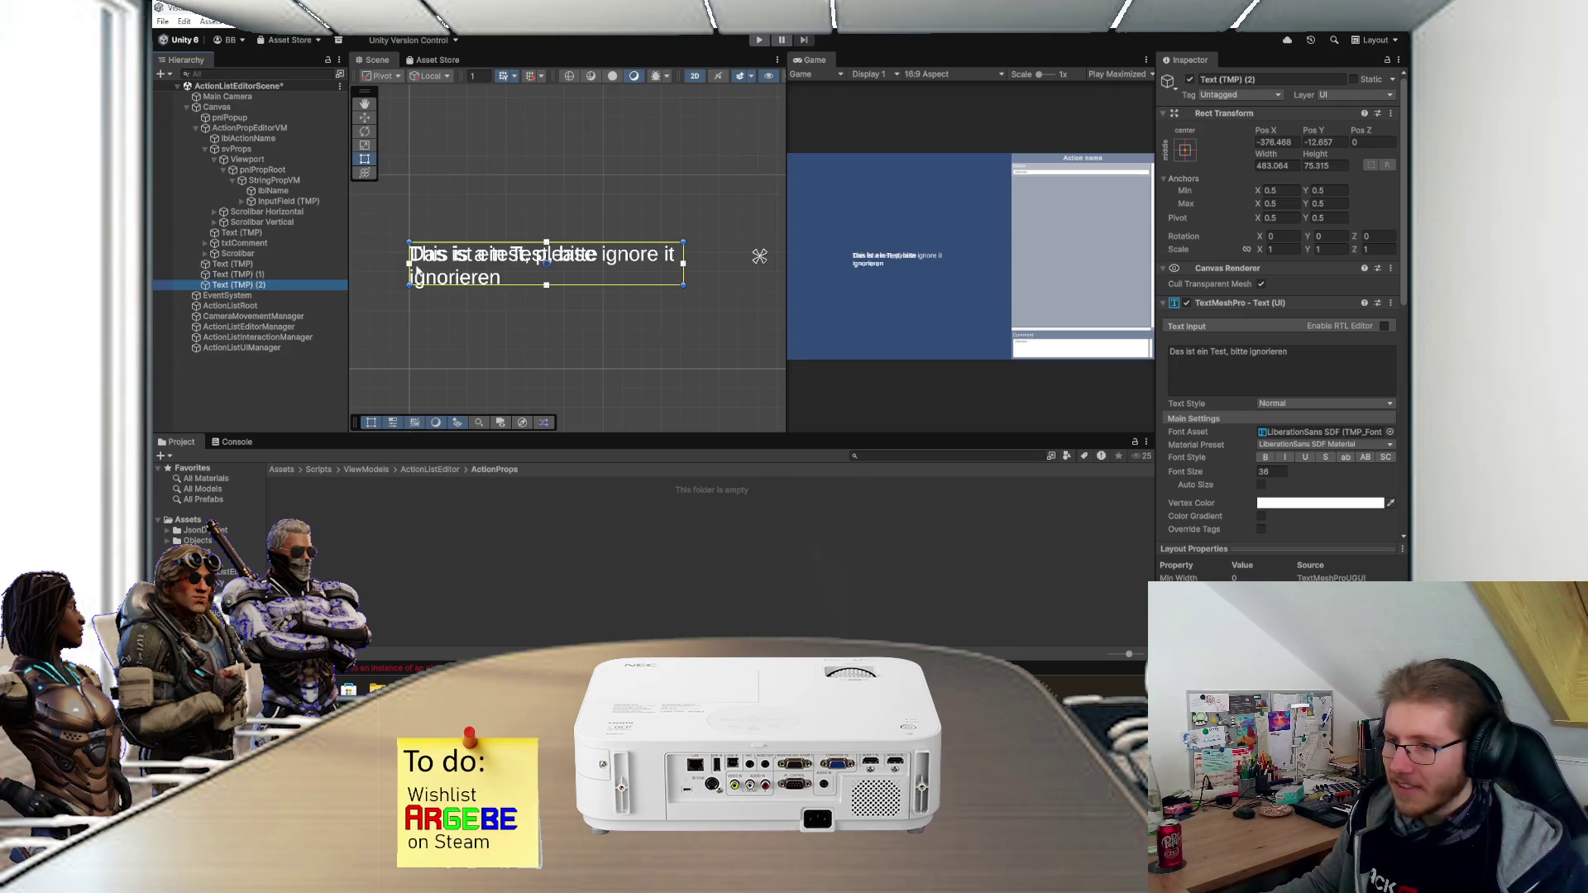
click(1274, 372)
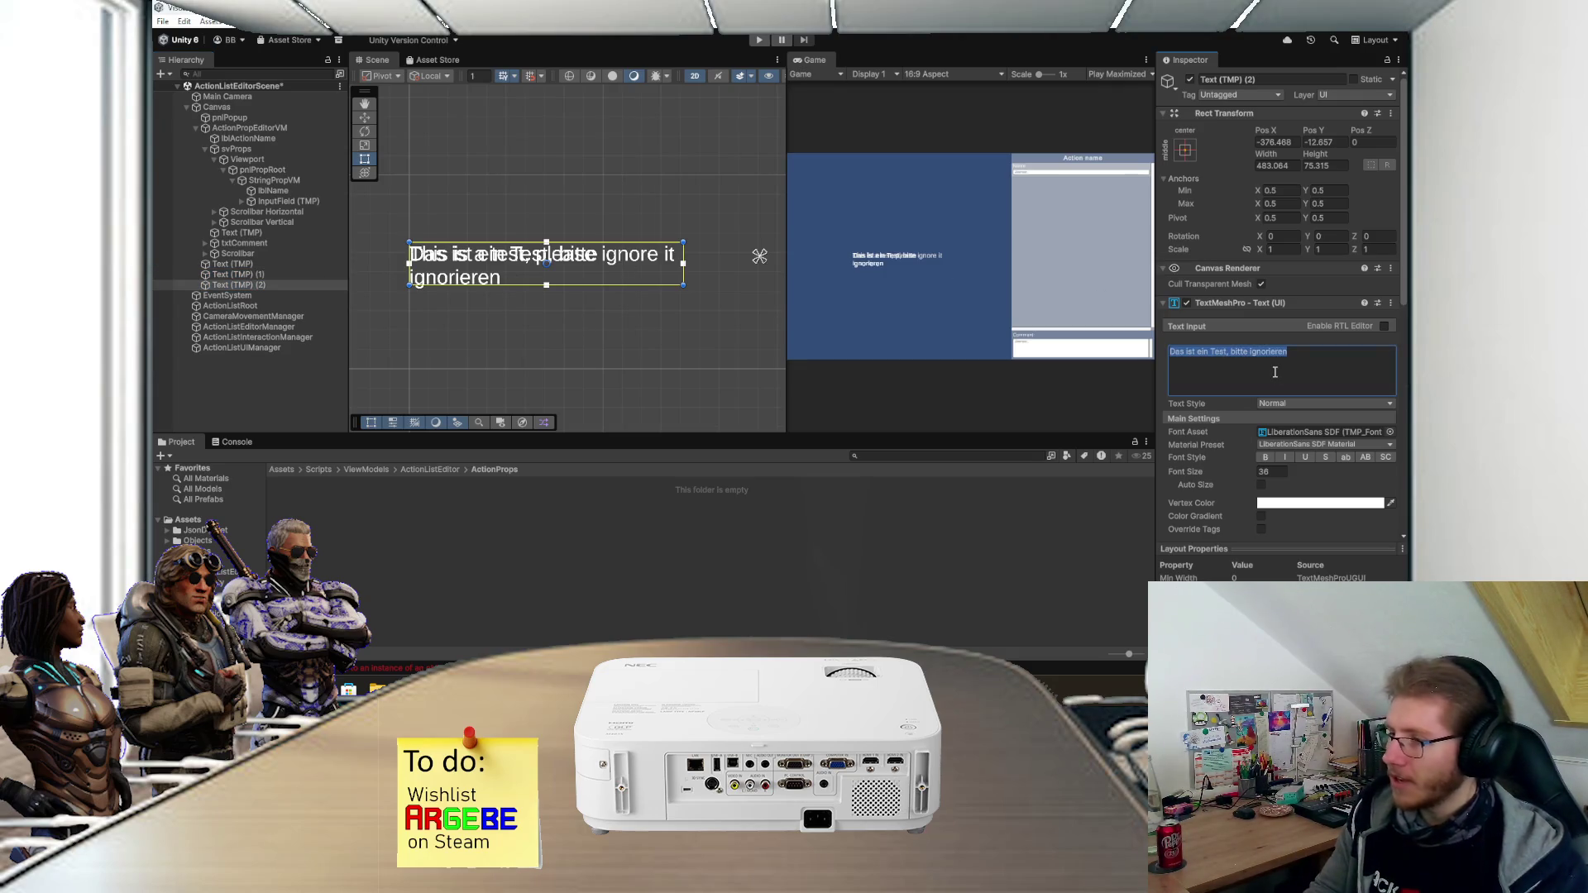
key(BackSpace)
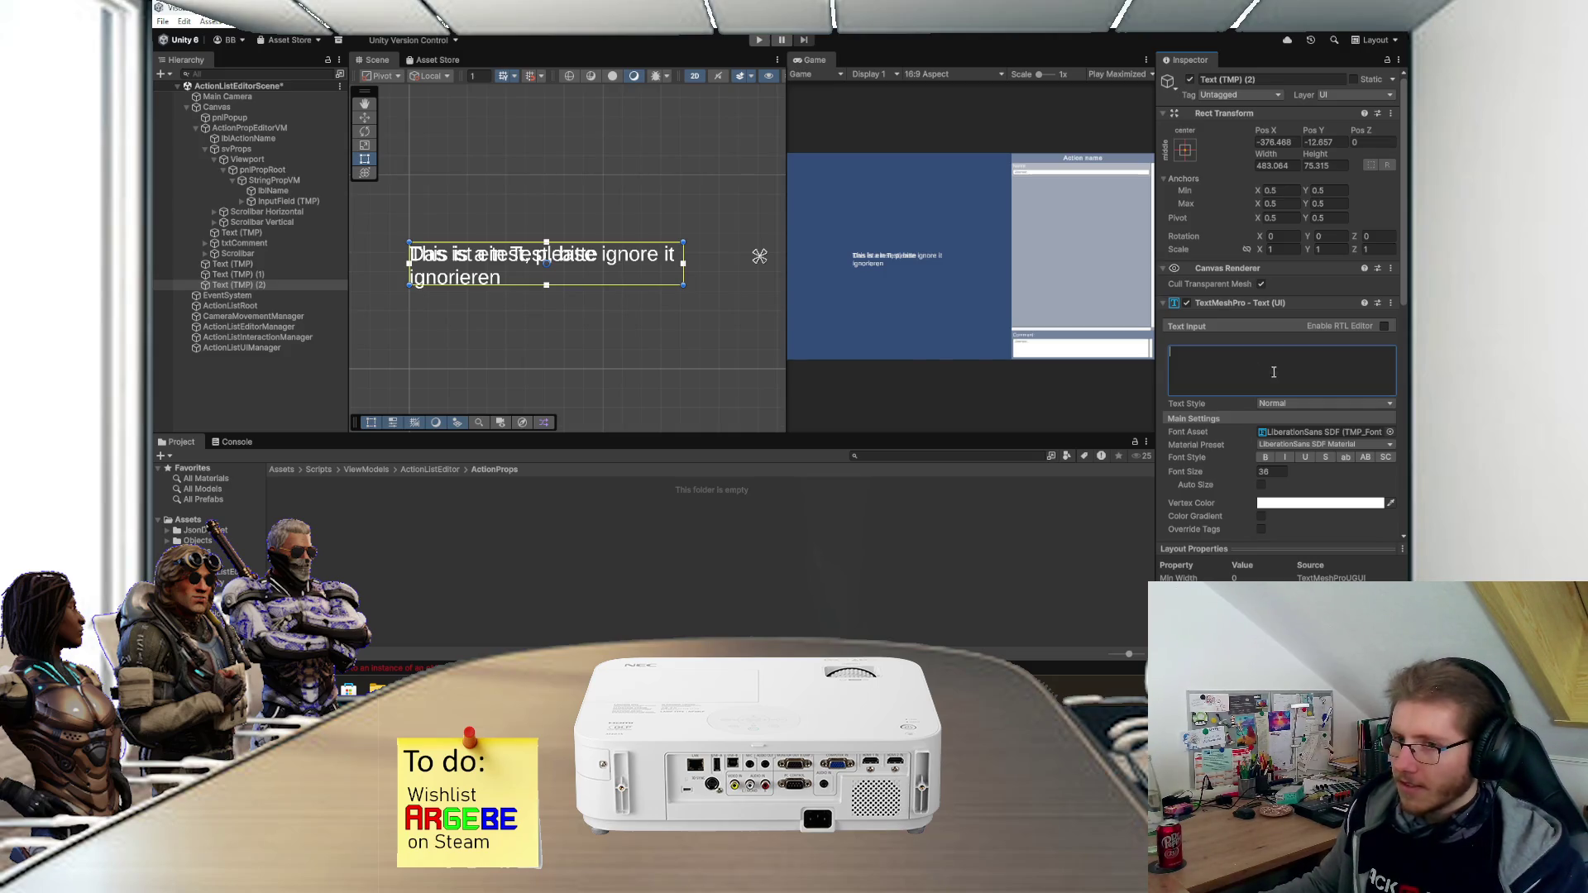
- After checking the German and English copies, paste 'Si tratta di un test, per favore ignoratelo.' into Text (TMP) (2)
click(313, 274)
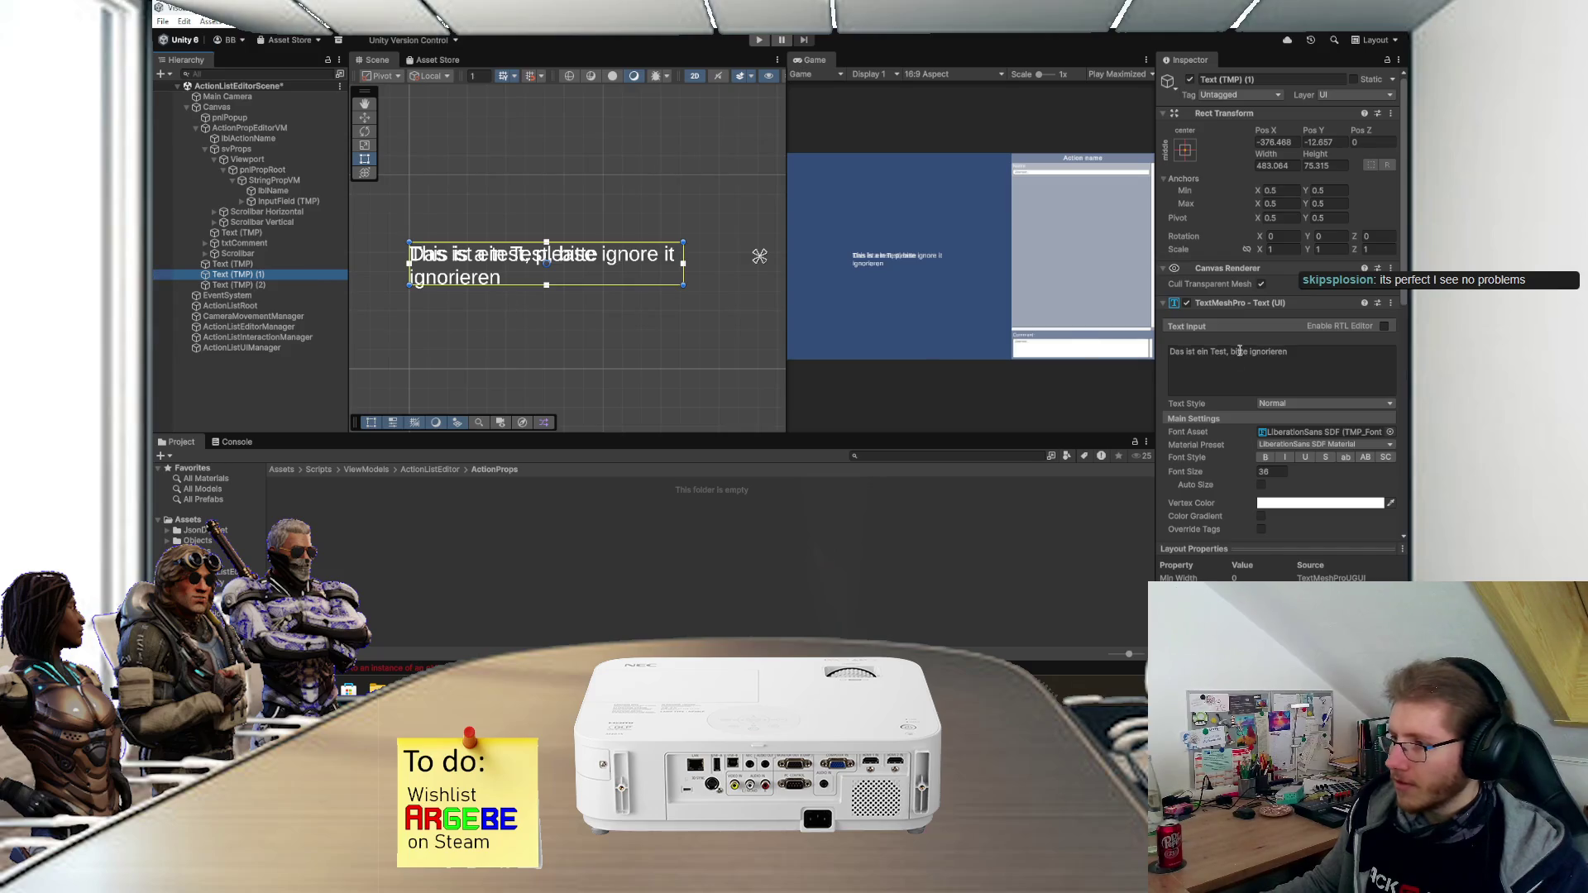
click(286, 263)
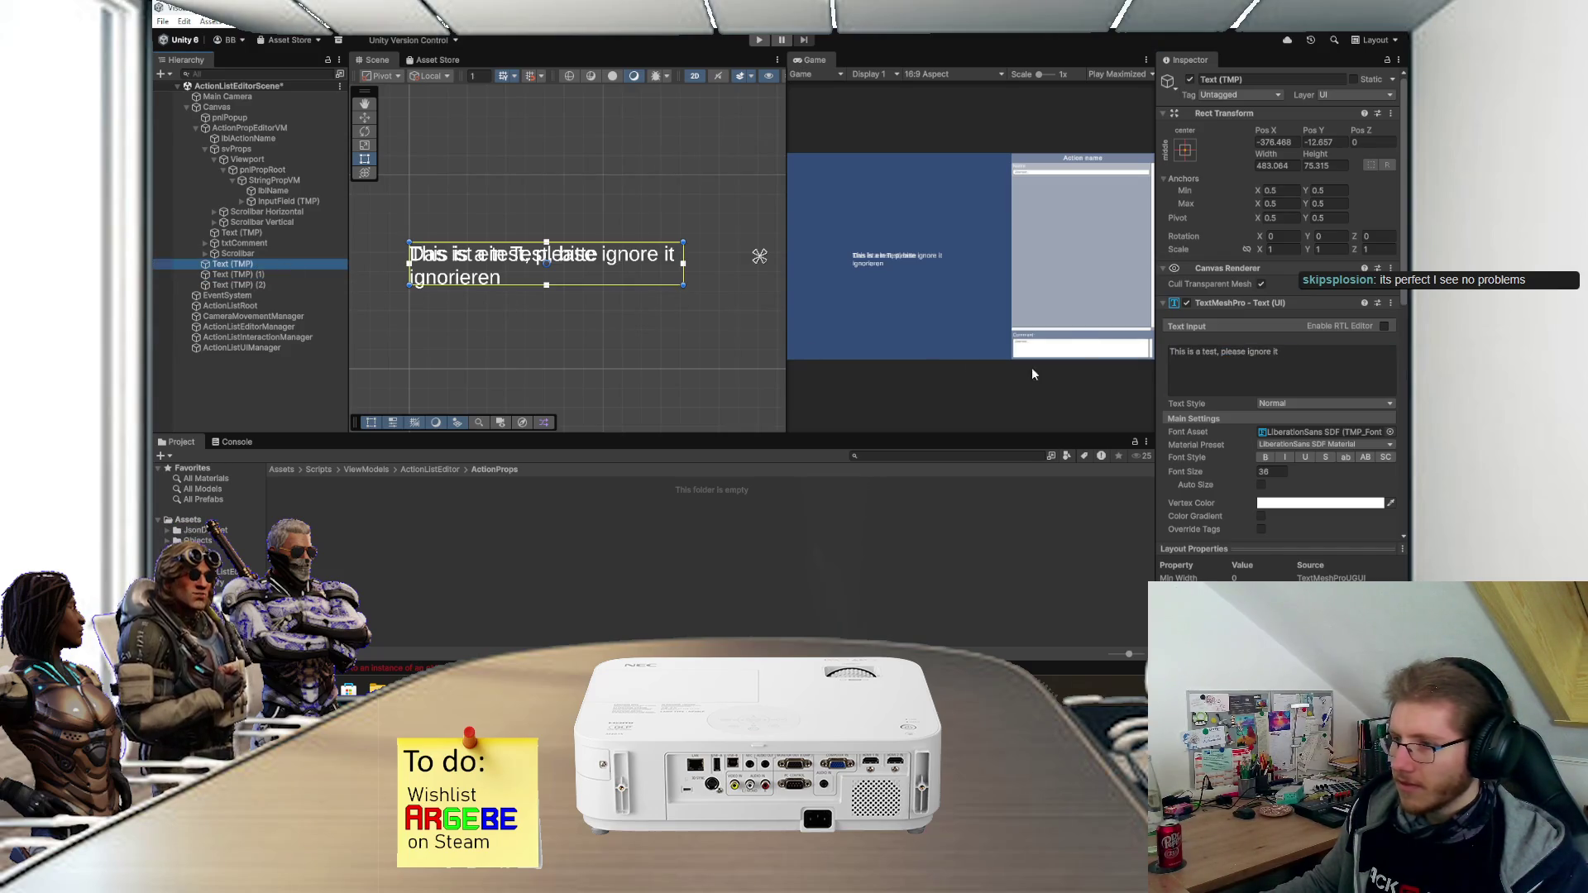
click(261, 284)
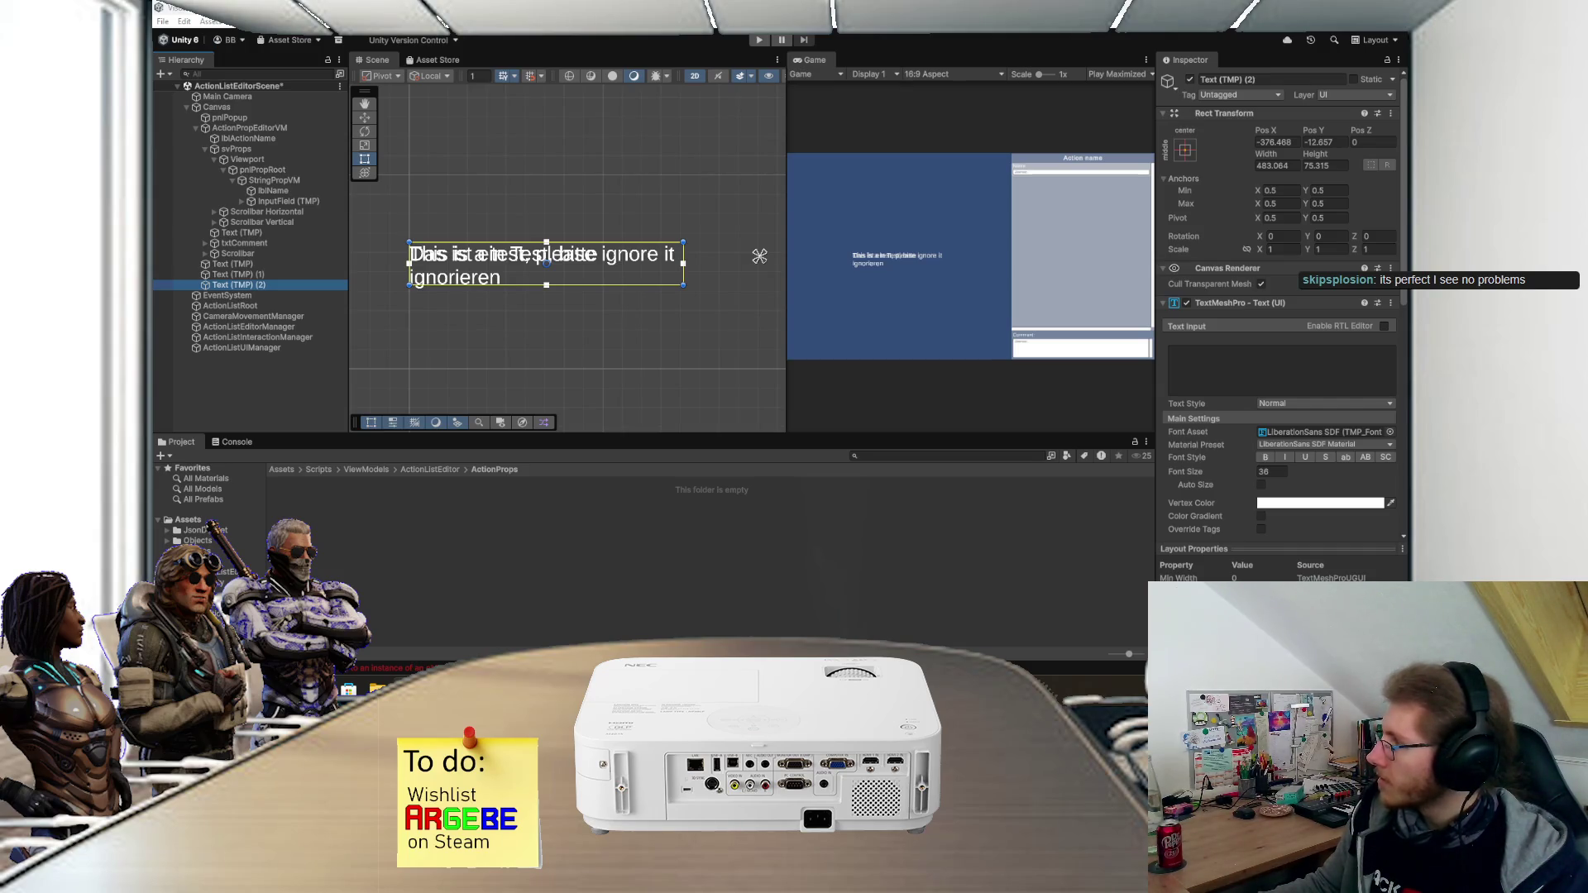
click(1274, 370)
text(Si tratta di un test, per favore ignoratelo.)
scroll(671, 281, left, 2)
scroll(670, 281, up, 1)
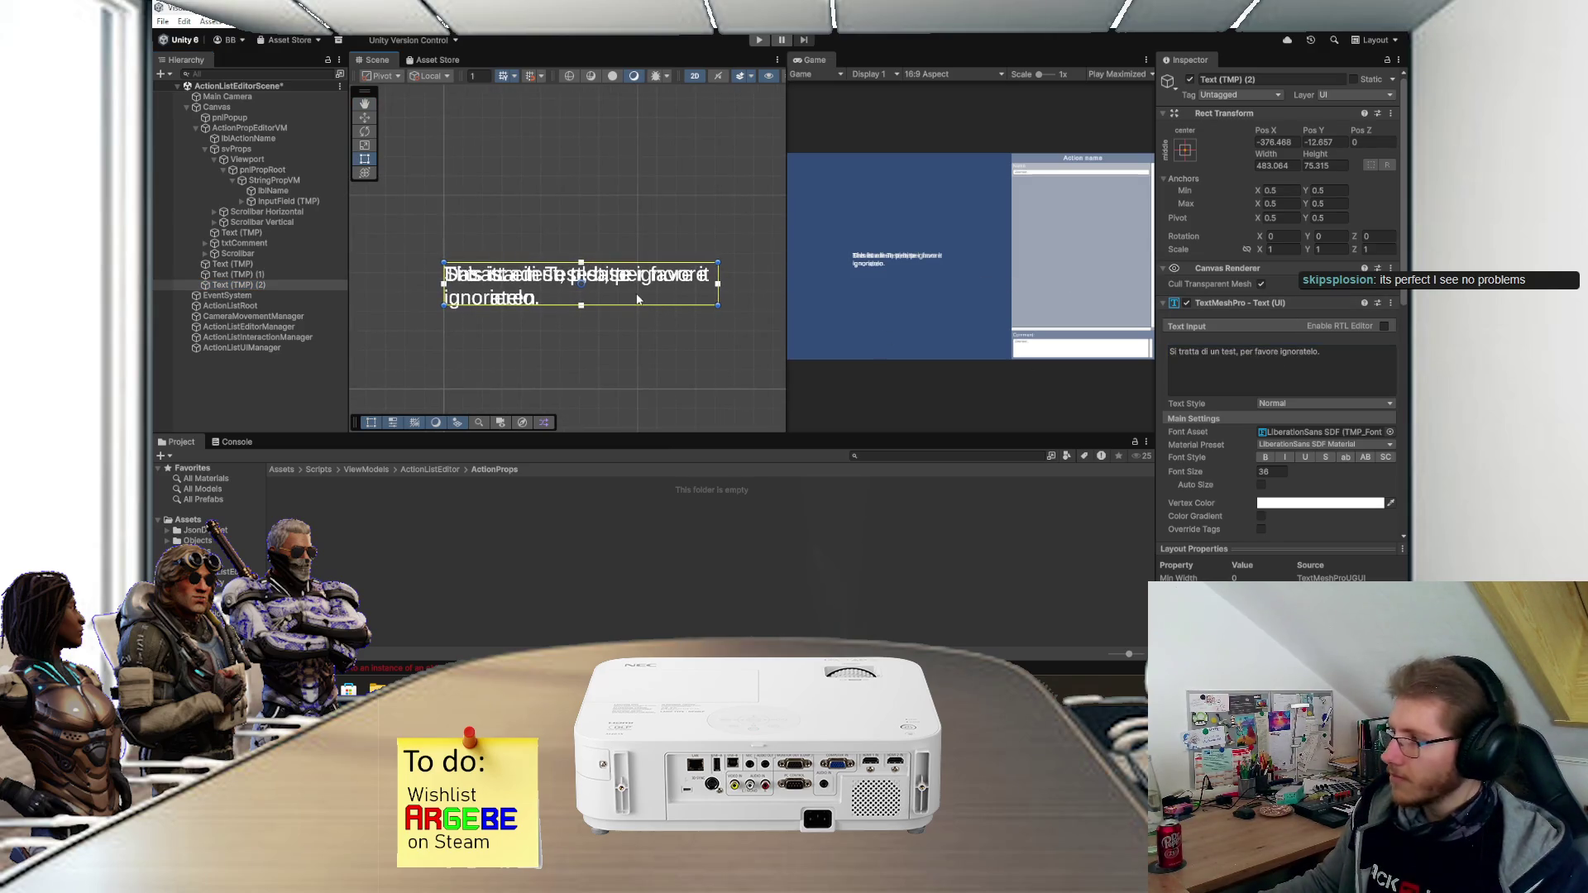
scroll(636, 293, left, 1)
scroll(636, 293, down, 1)
click(267, 386)
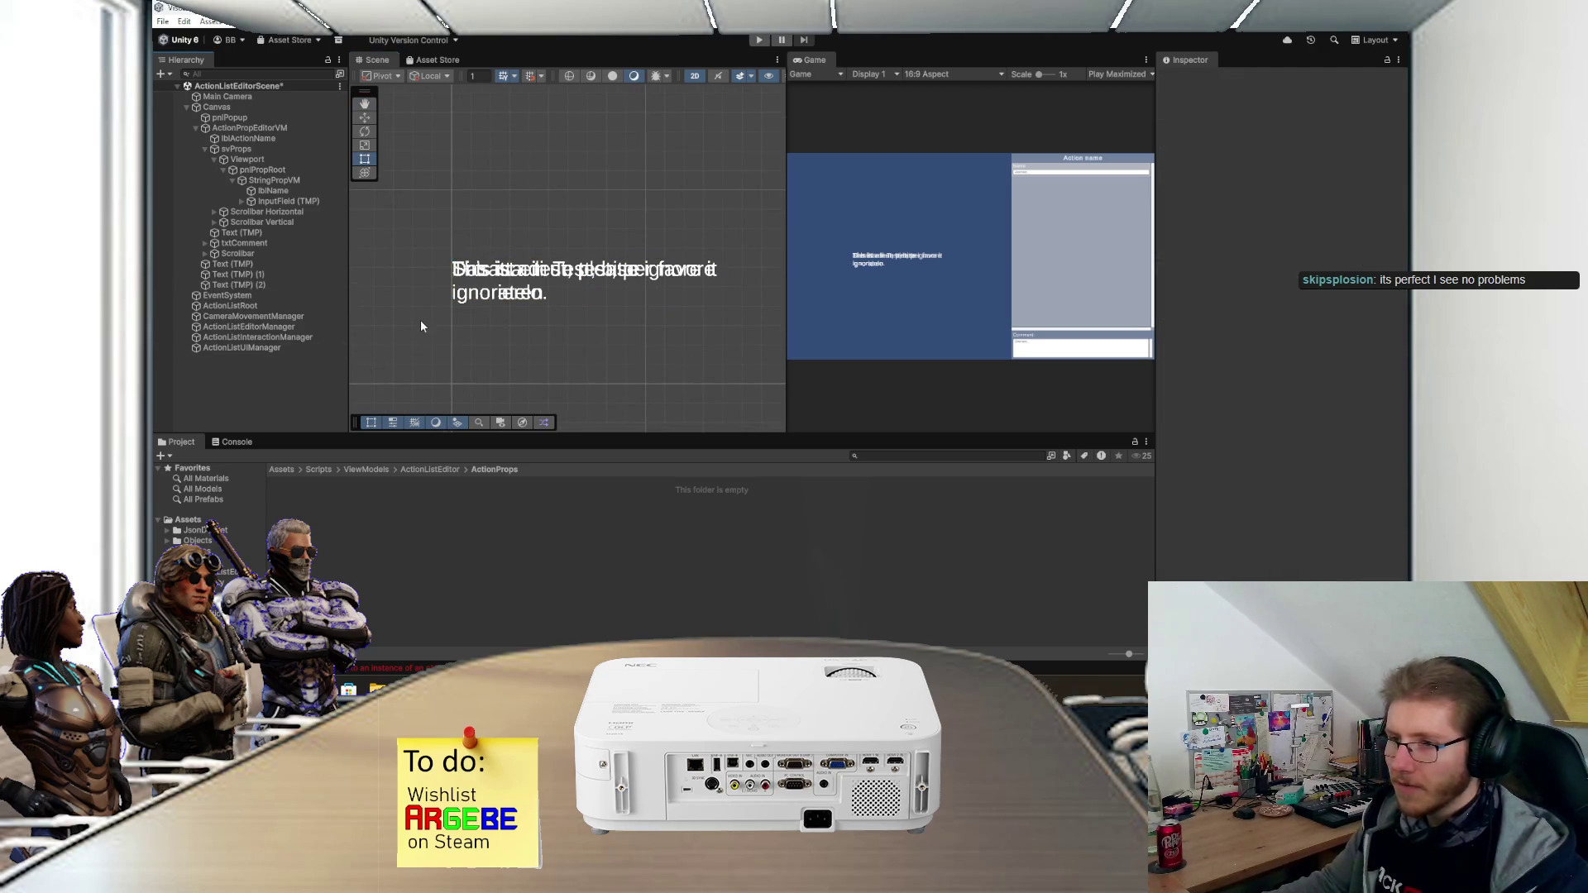
scroll(611, 190, up, 2)
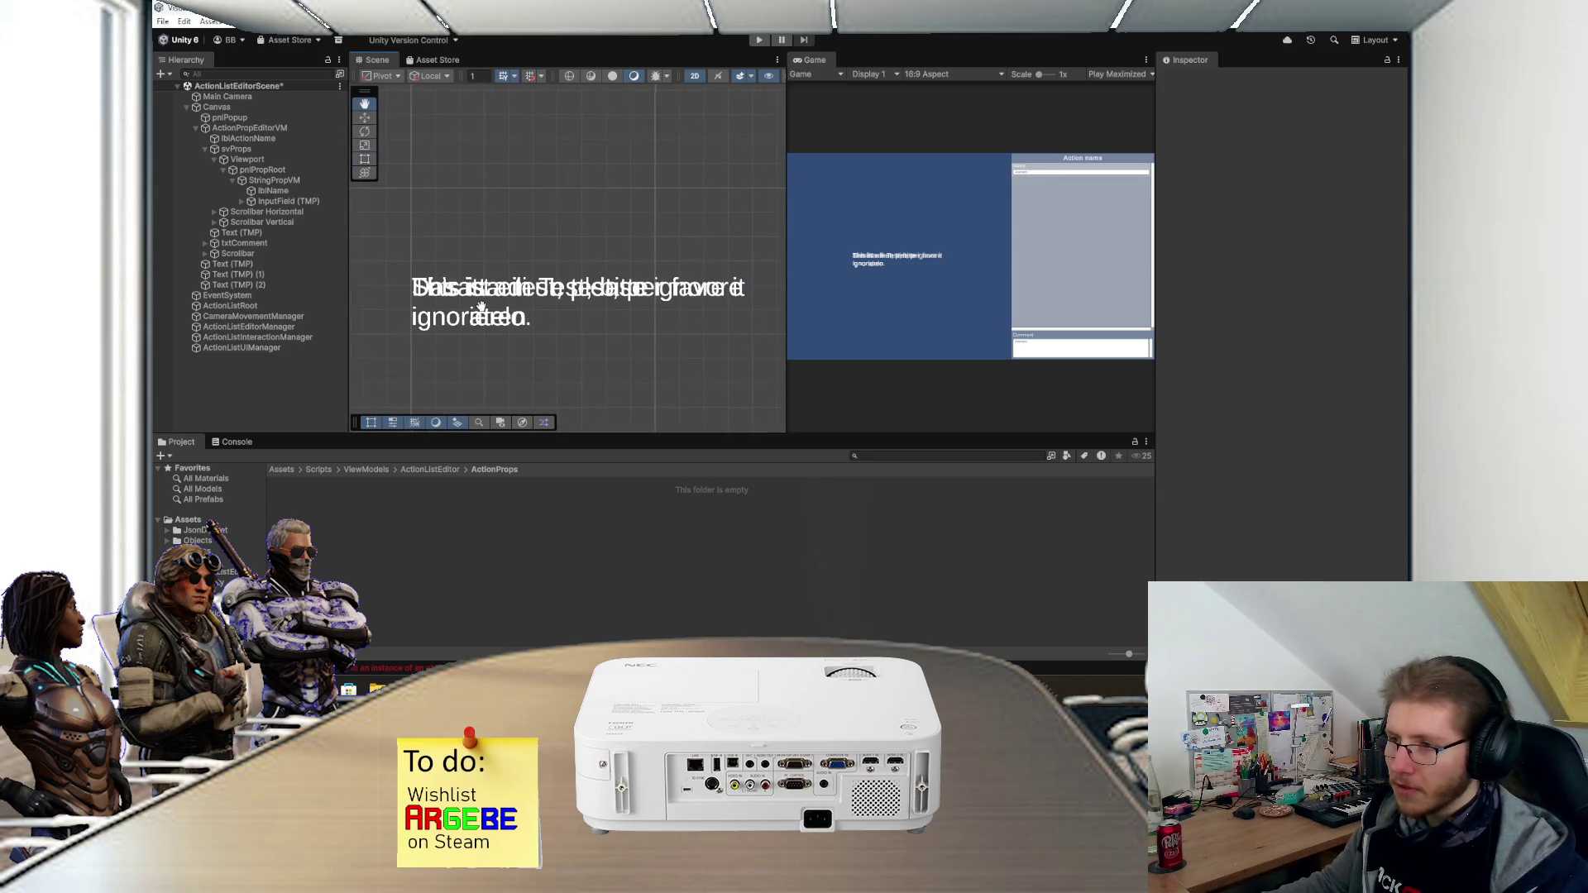
scroll(504, 315, up, 2)
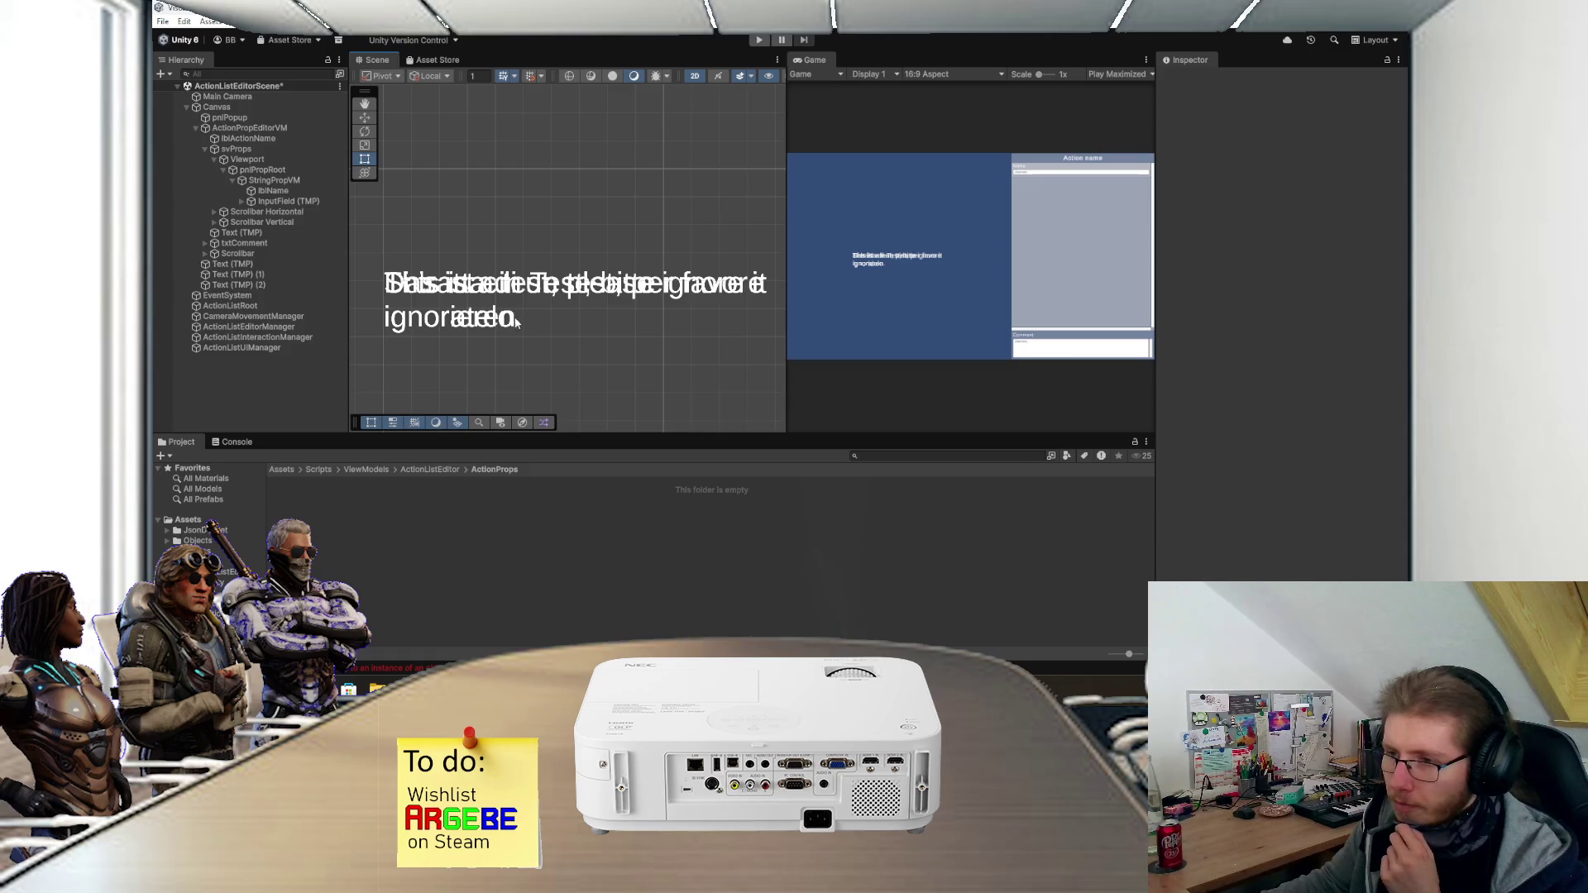
scroll(546, 325, down, 2)
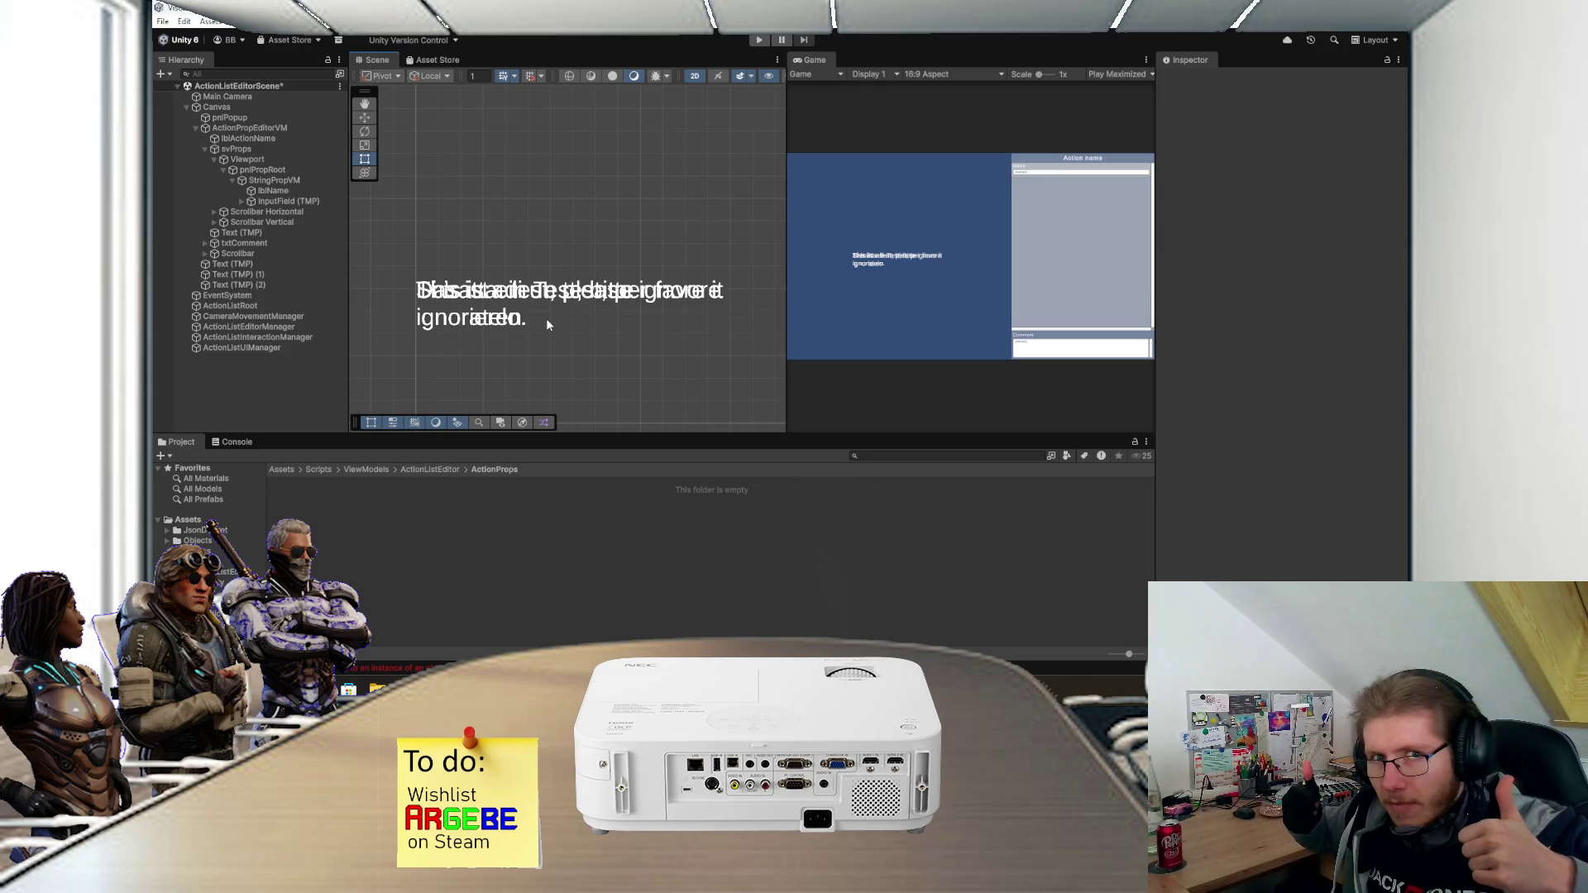
scroll(513, 318, down, 1)
- Cut the three test text objects, save the scene without them, then paste them back
click(273, 264)
shift+click(264, 280)
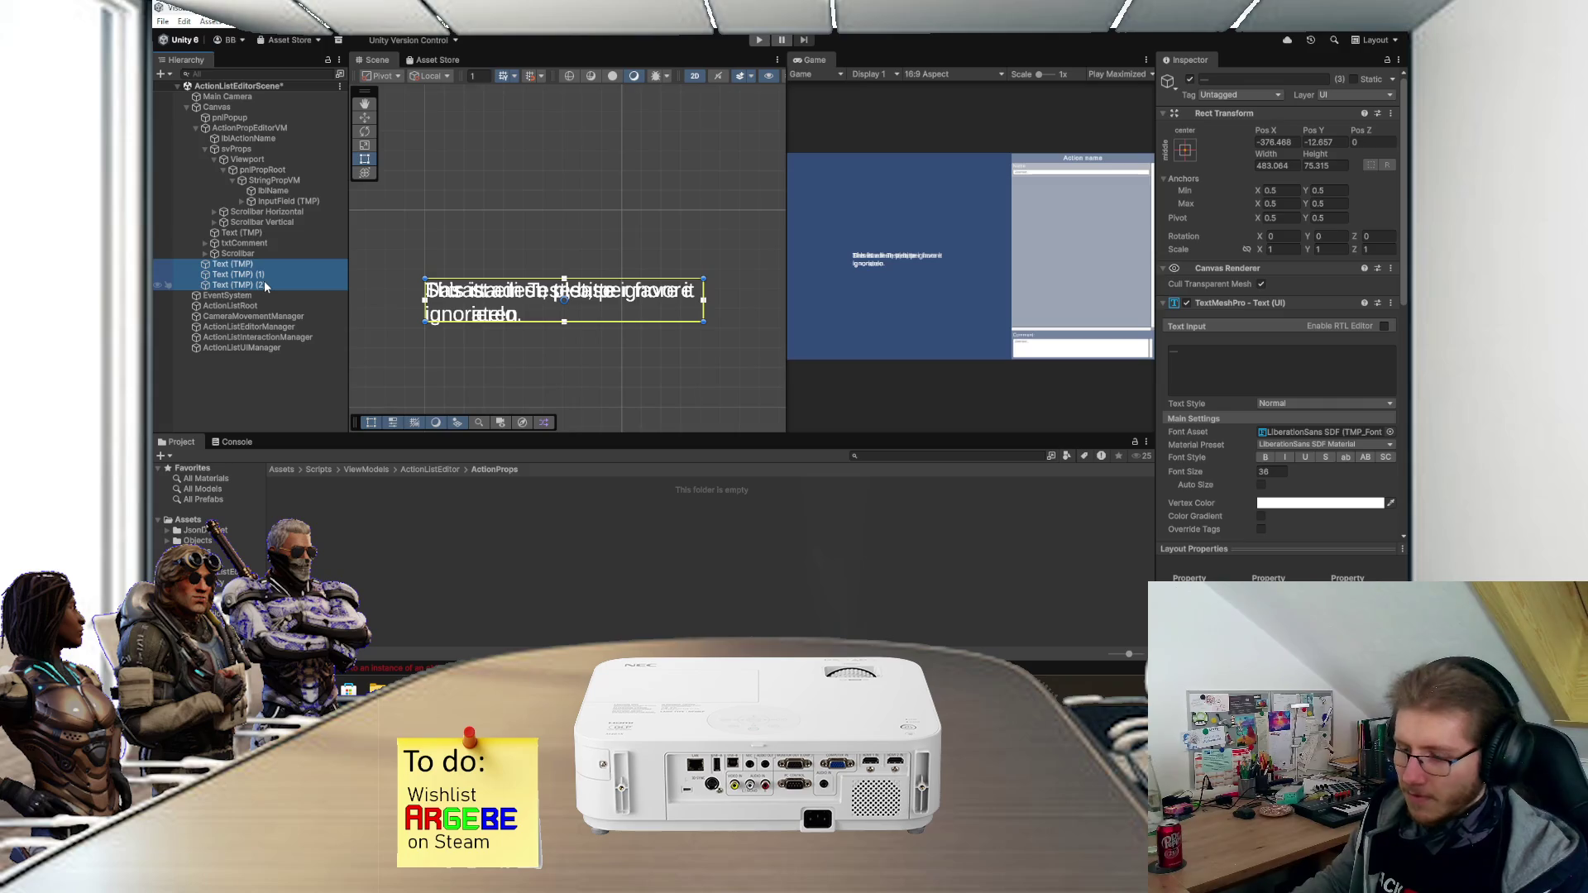
key(Delete)
key(ctrl+s)
scroll(570, 292, down, 3)
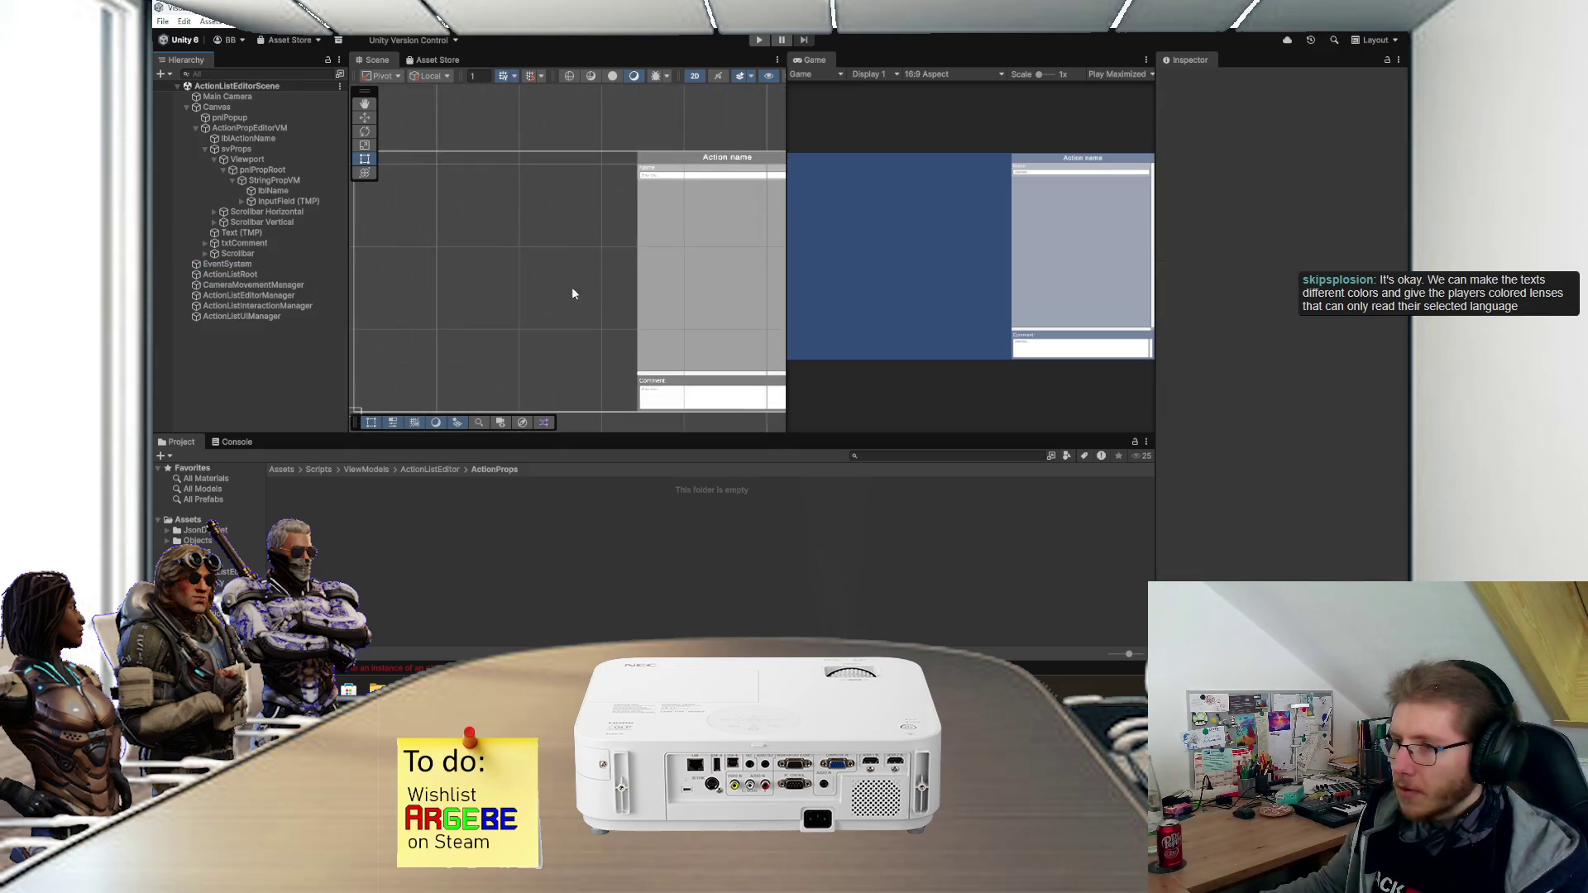
drag(683, 285, 540, 310)
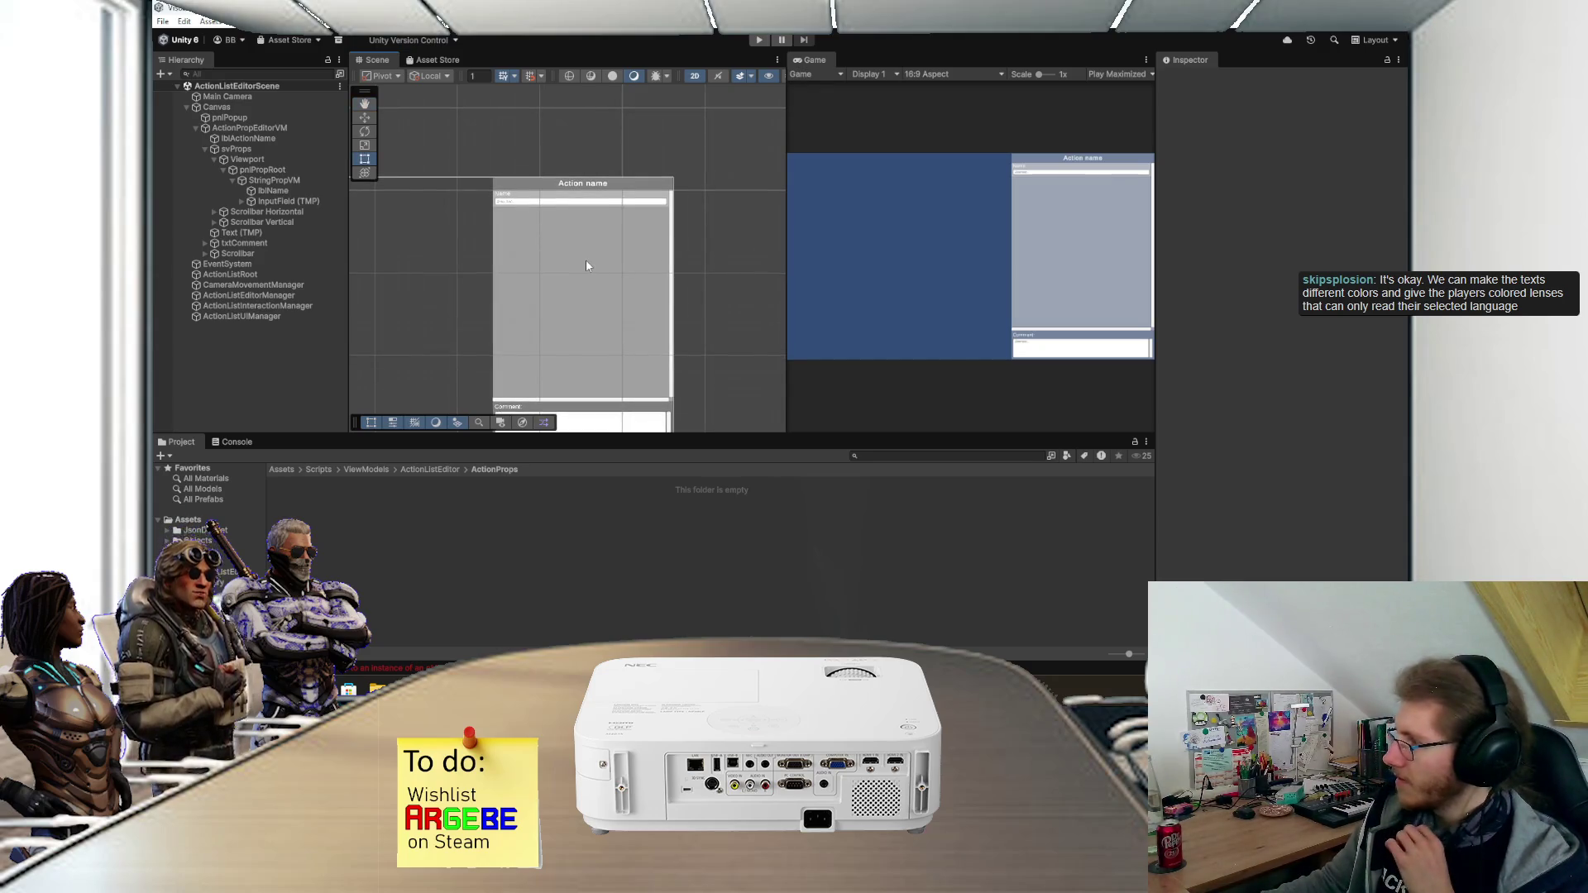
drag(514, 284, 633, 269)
key(ctrl+v)
scroll(483, 337, up, 1)
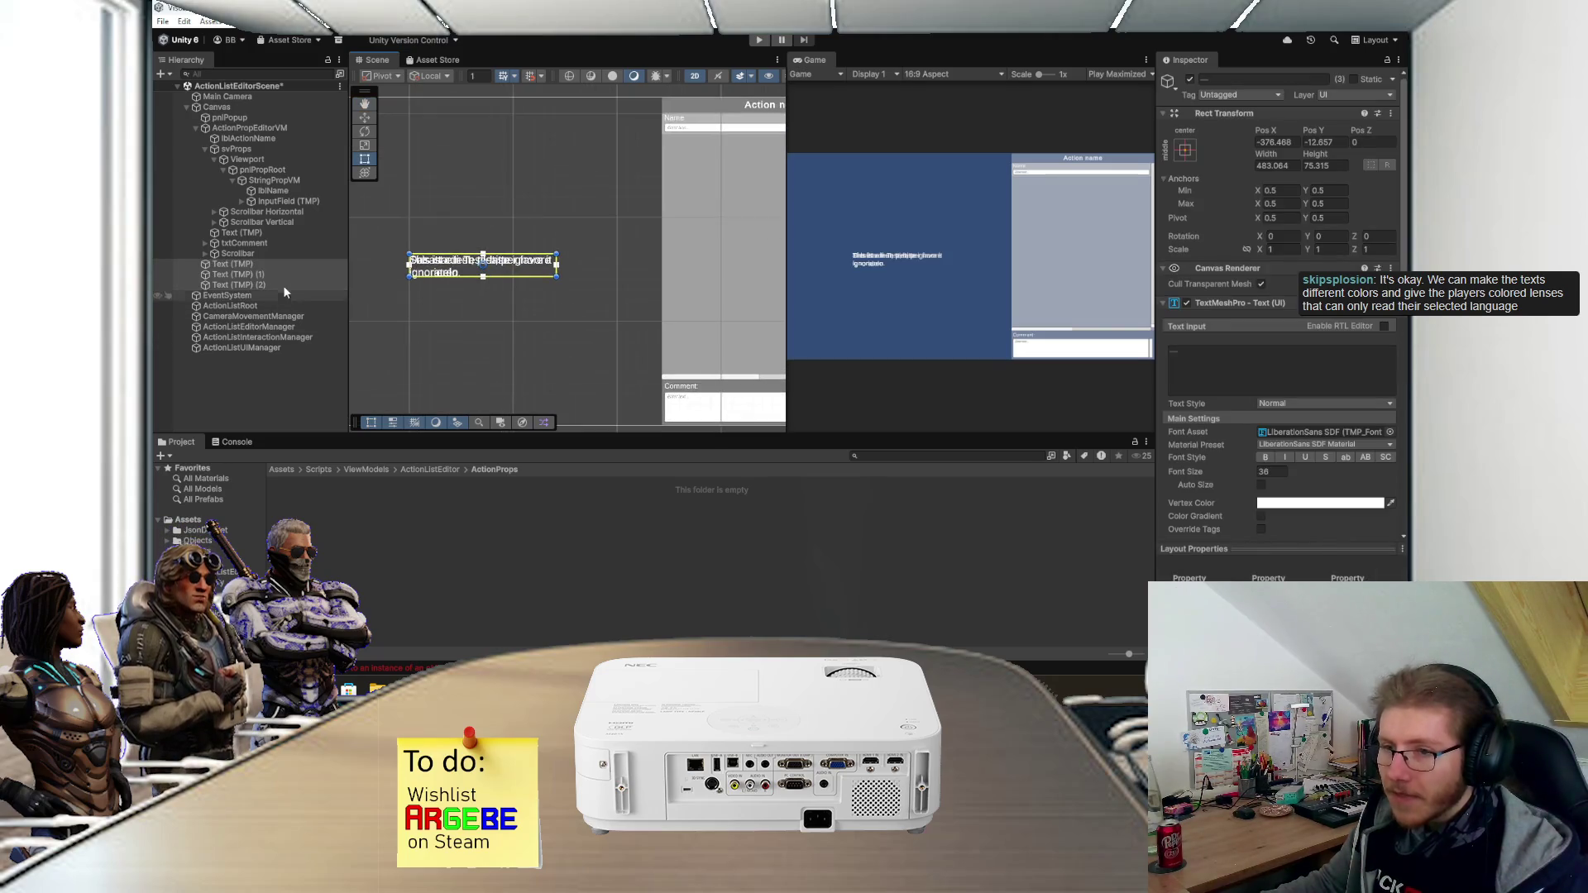
- Set the German text's Vertex Color to a saturated green
click(284, 264)
click(248, 274)
click(1260, 505)
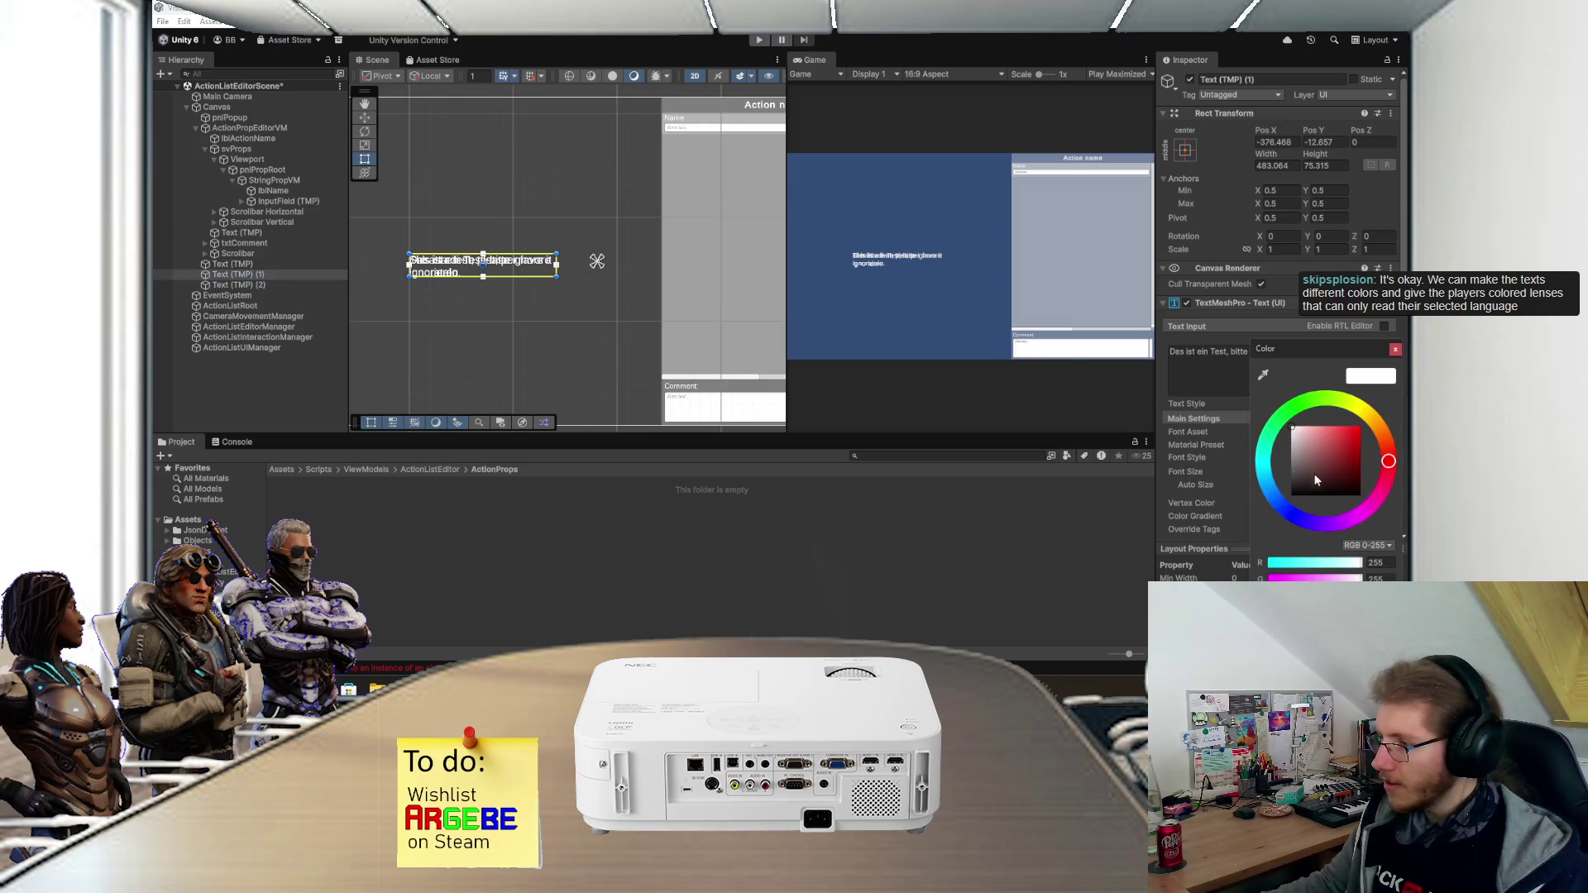
click(1291, 514)
click(1360, 435)
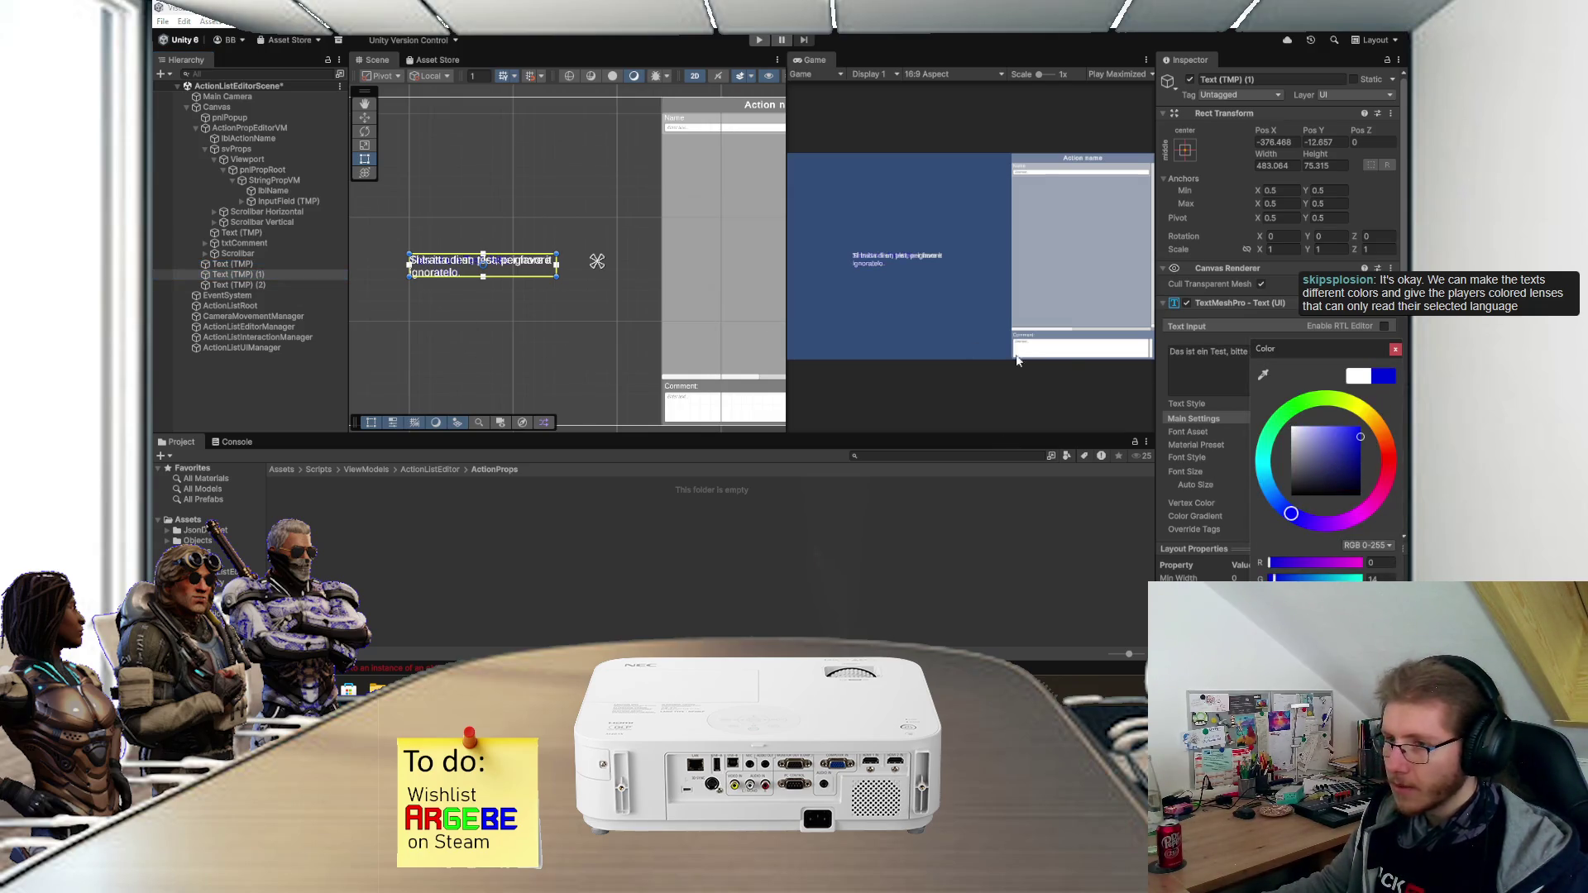
drag(1272, 442, 1307, 401)
- Set the Italian text's Vertex Color to red, leaving the English one white
click(248, 284)
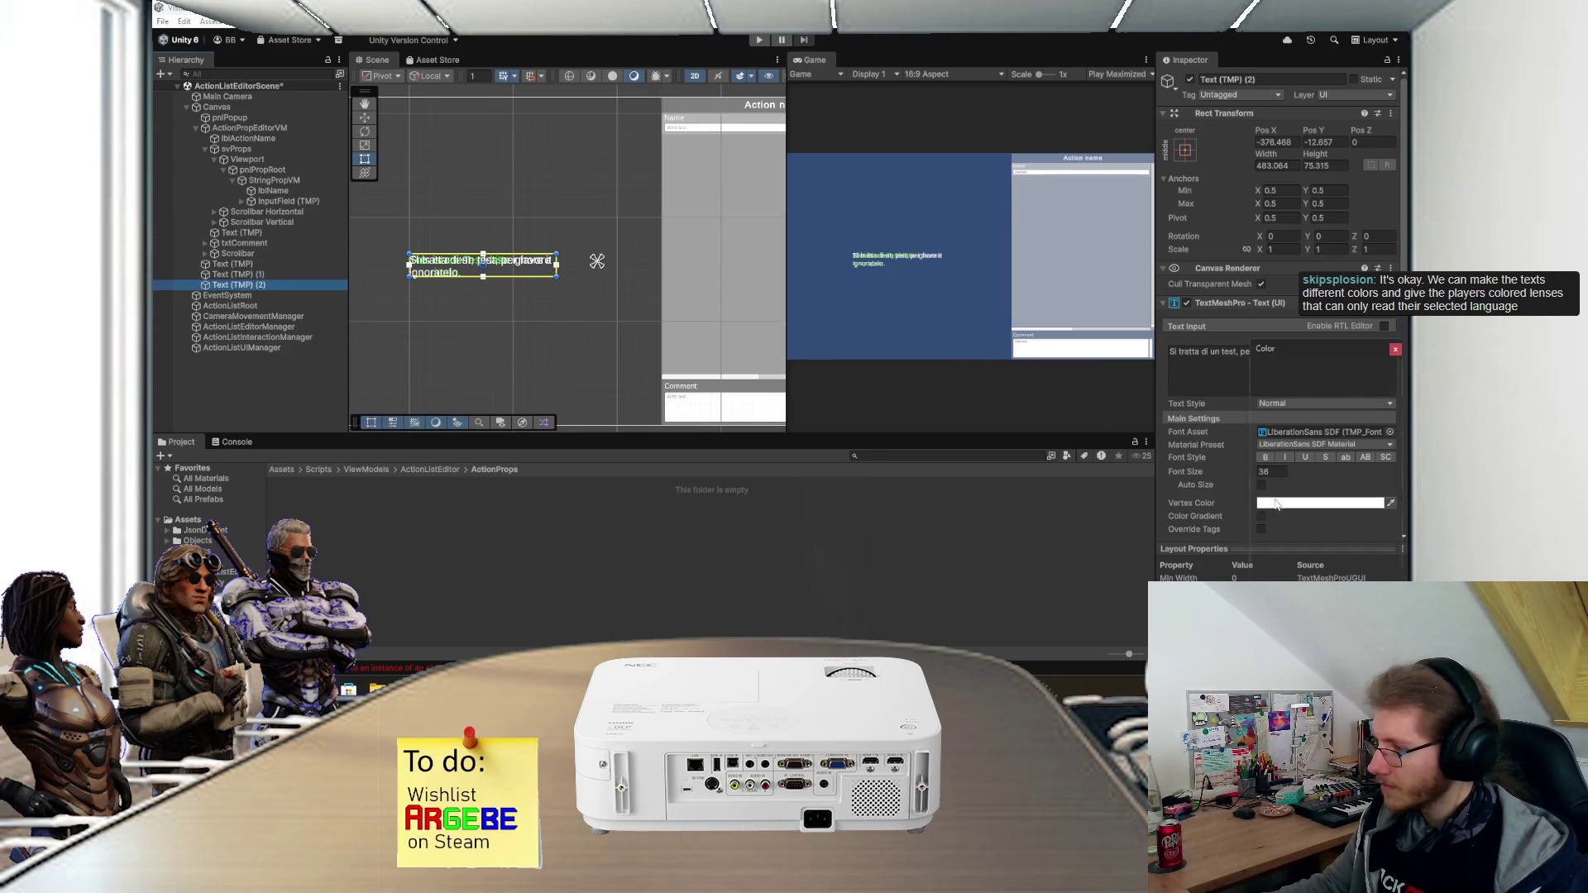
click(1276, 504)
click(1377, 450)
click(536, 252)
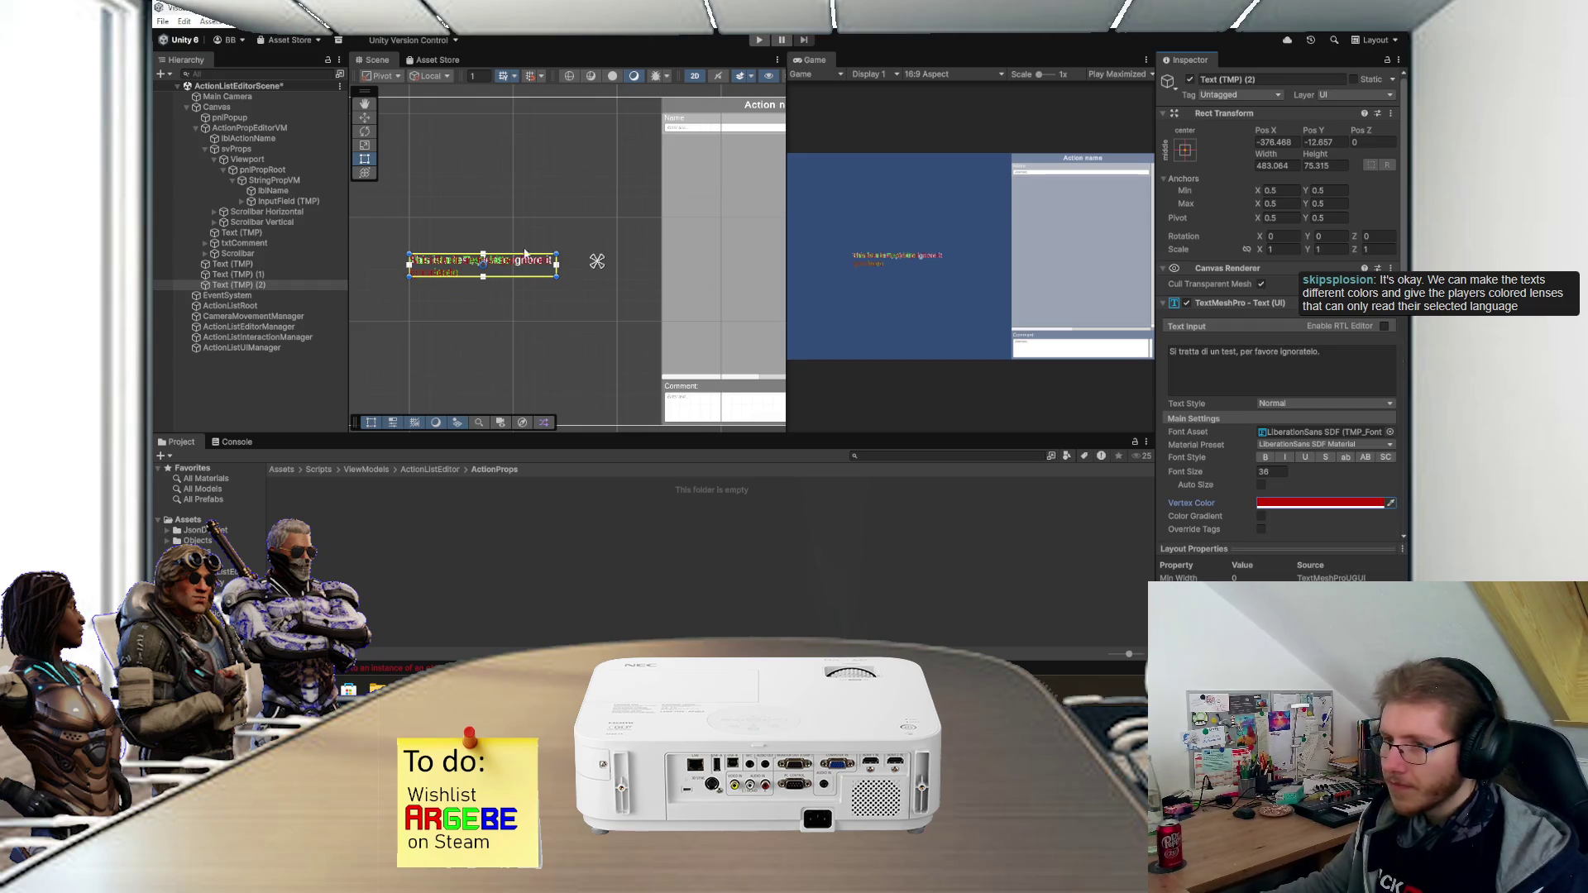
scroll(535, 252, up, 3)
click(543, 234)
scroll(543, 238, up, 1)
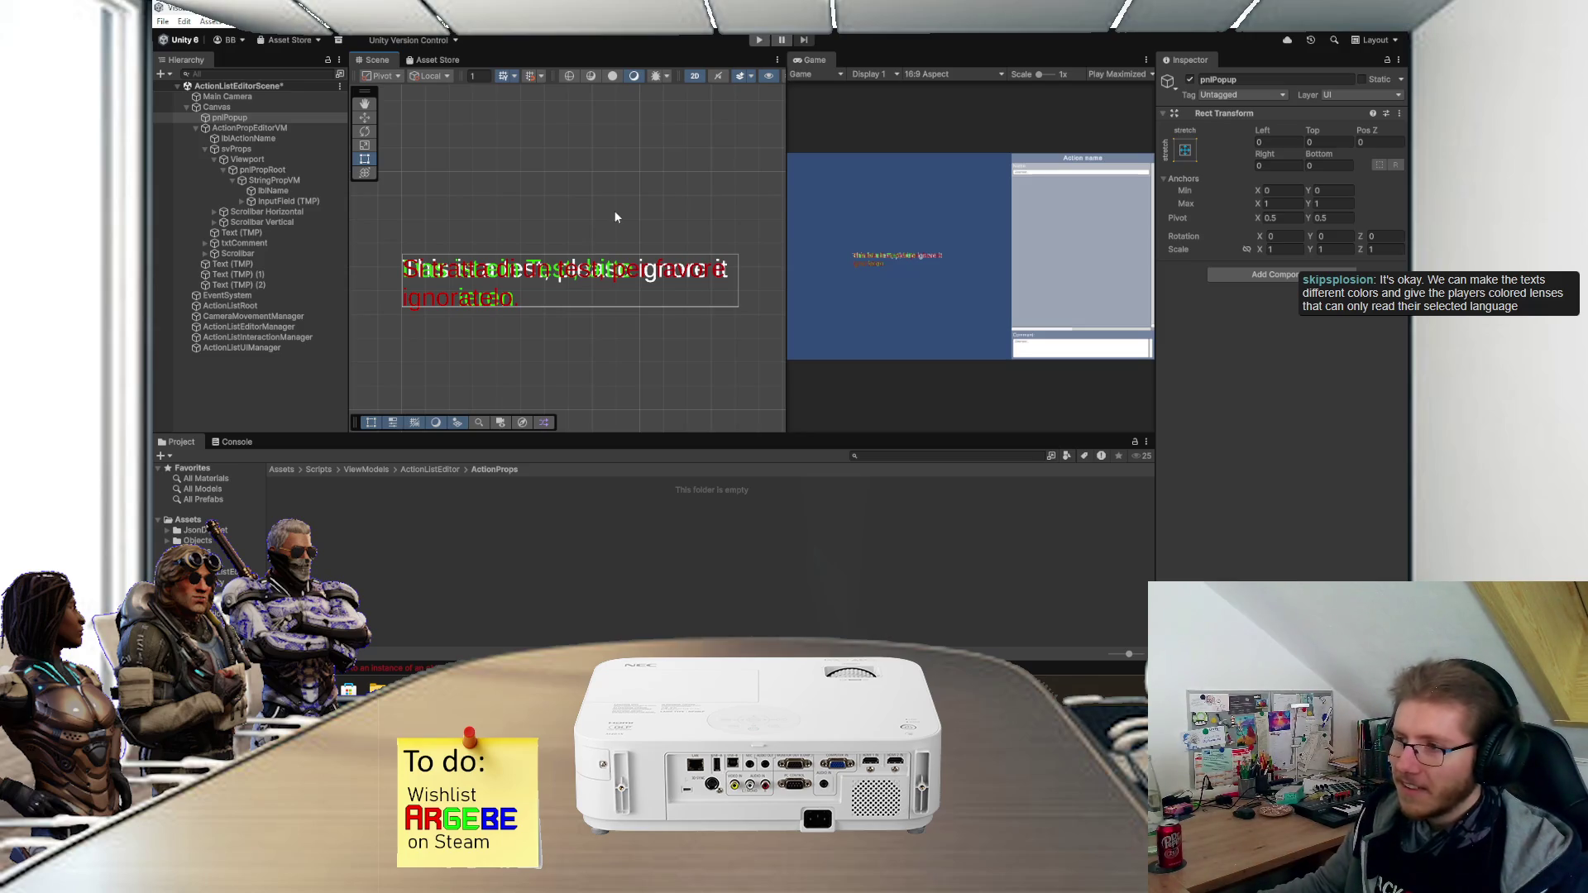
double_click(808, 59)
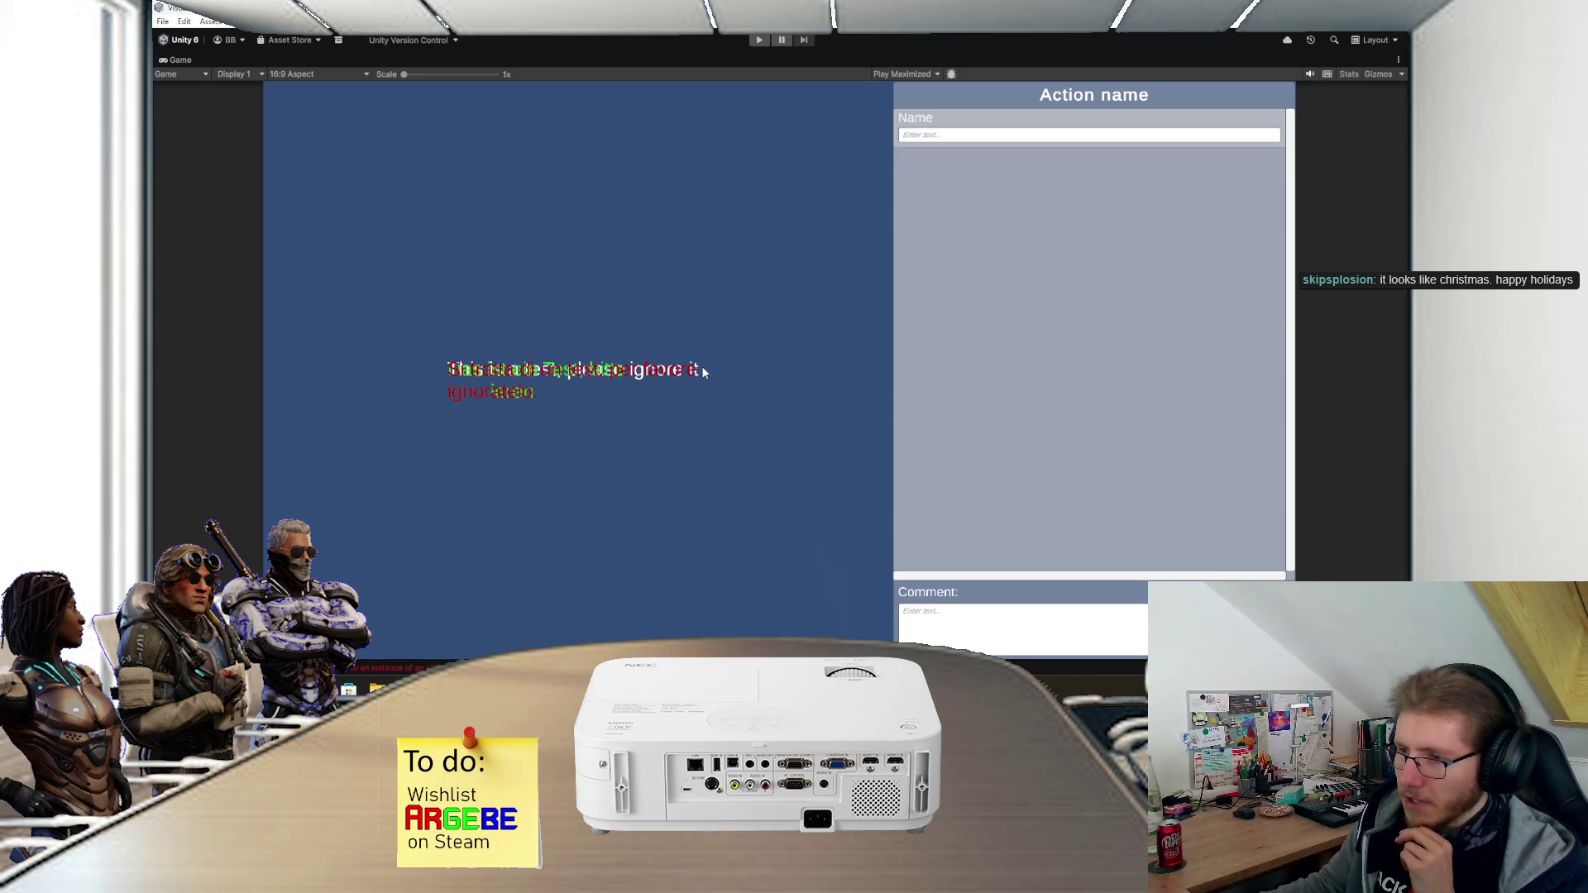
double_click(189, 55)
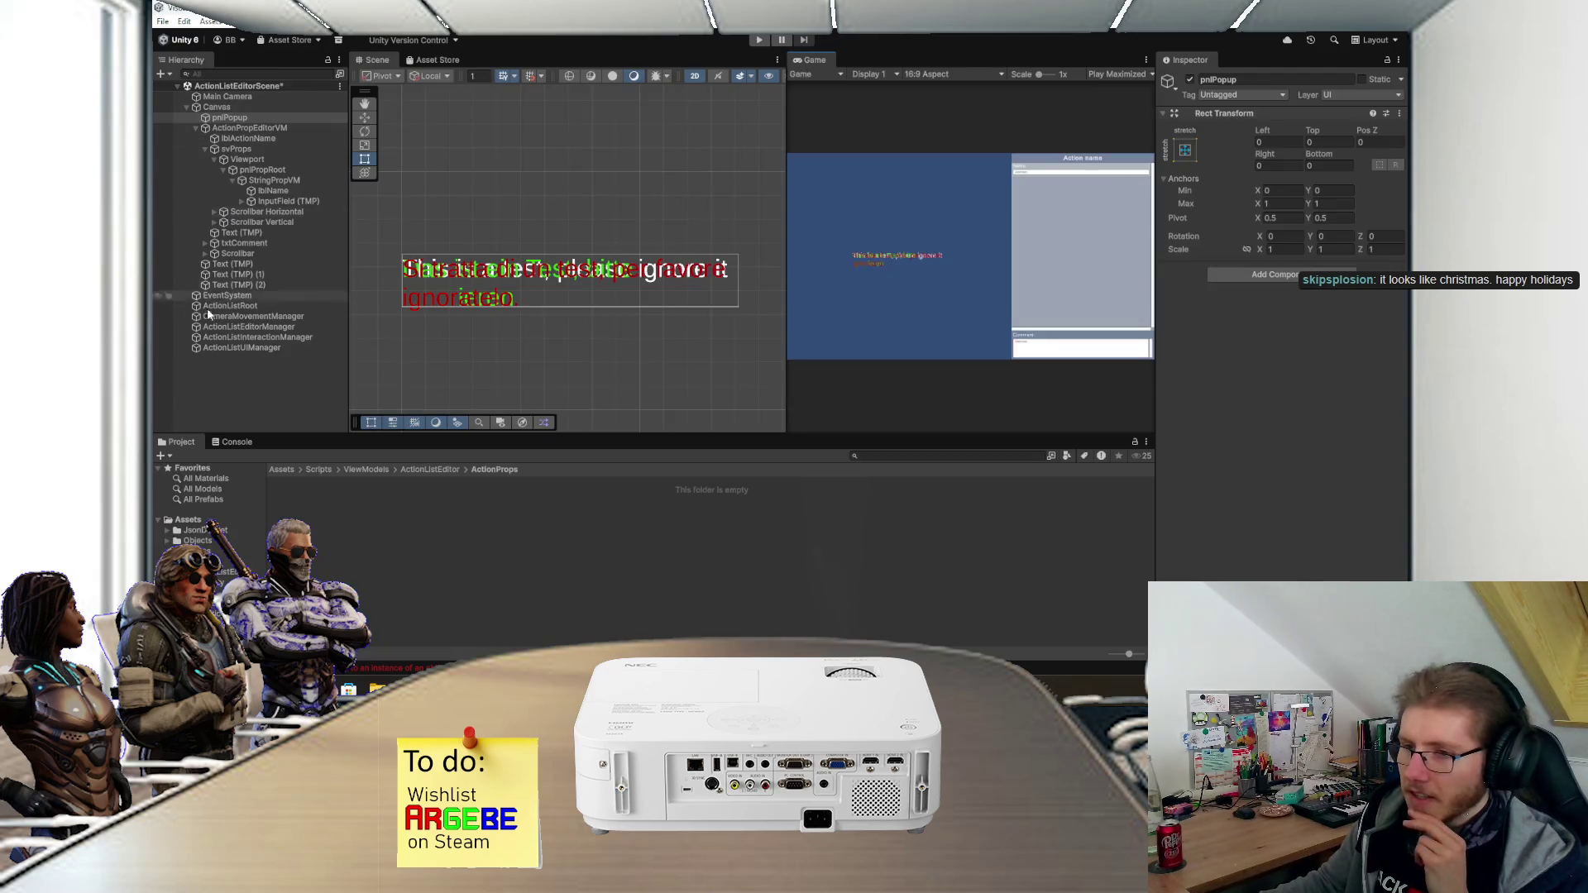
click(259, 266)
shift+click(256, 282)
key(Delete)
- Save the scene and rename the InputField (TMP) object to txtValue
key(ctrl+s)
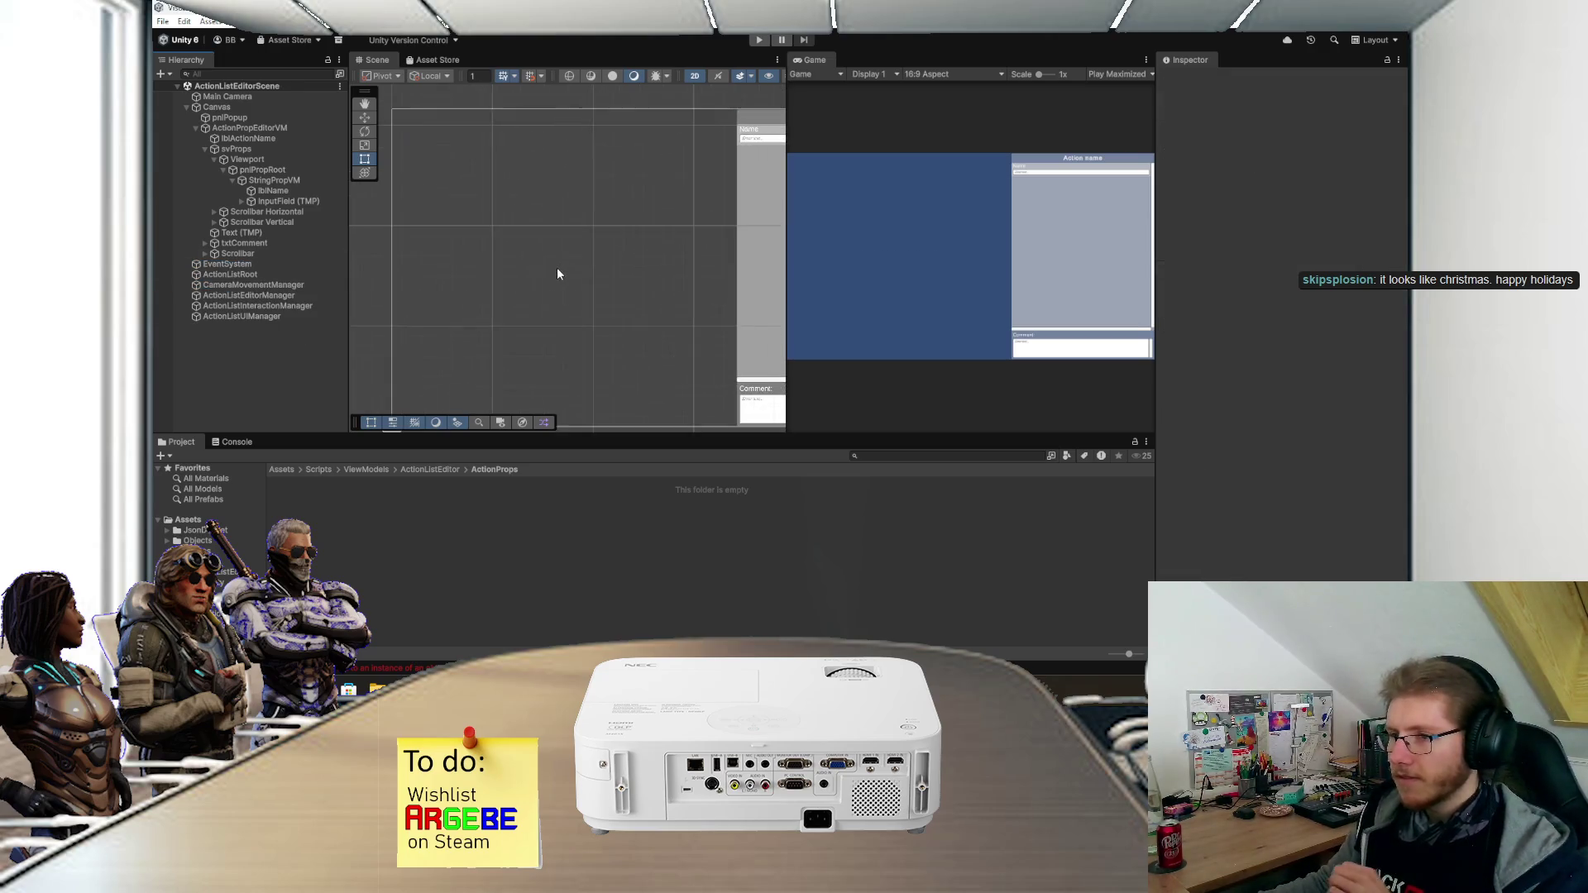
drag(689, 263, 500, 259)
scroll(496, 248, up, 2)
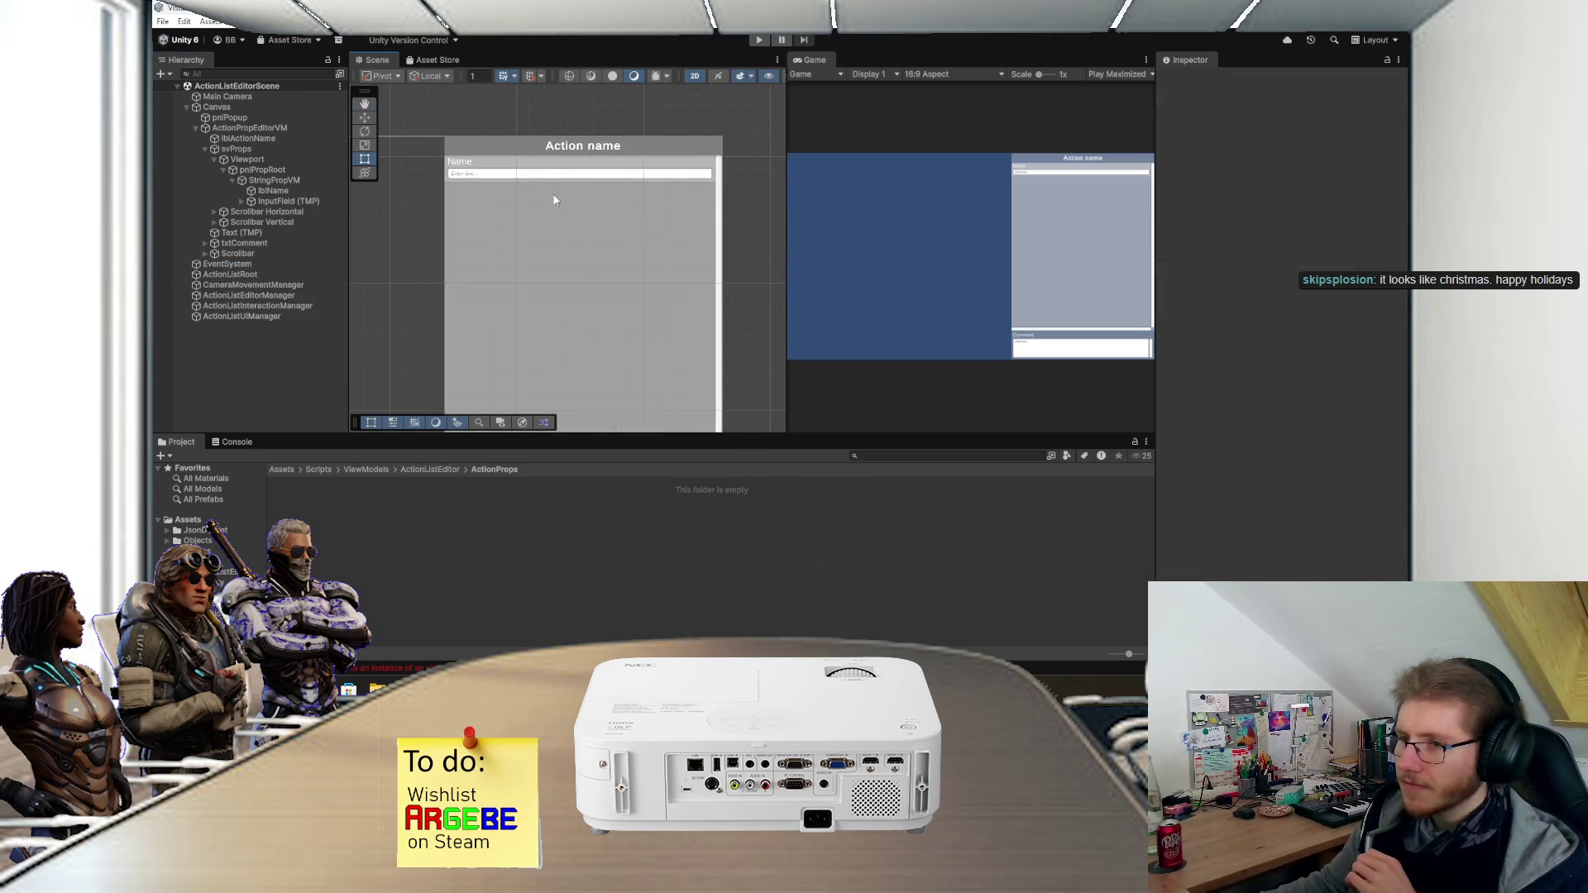
drag(553, 199, 548, 258)
scroll(554, 273, up, 2)
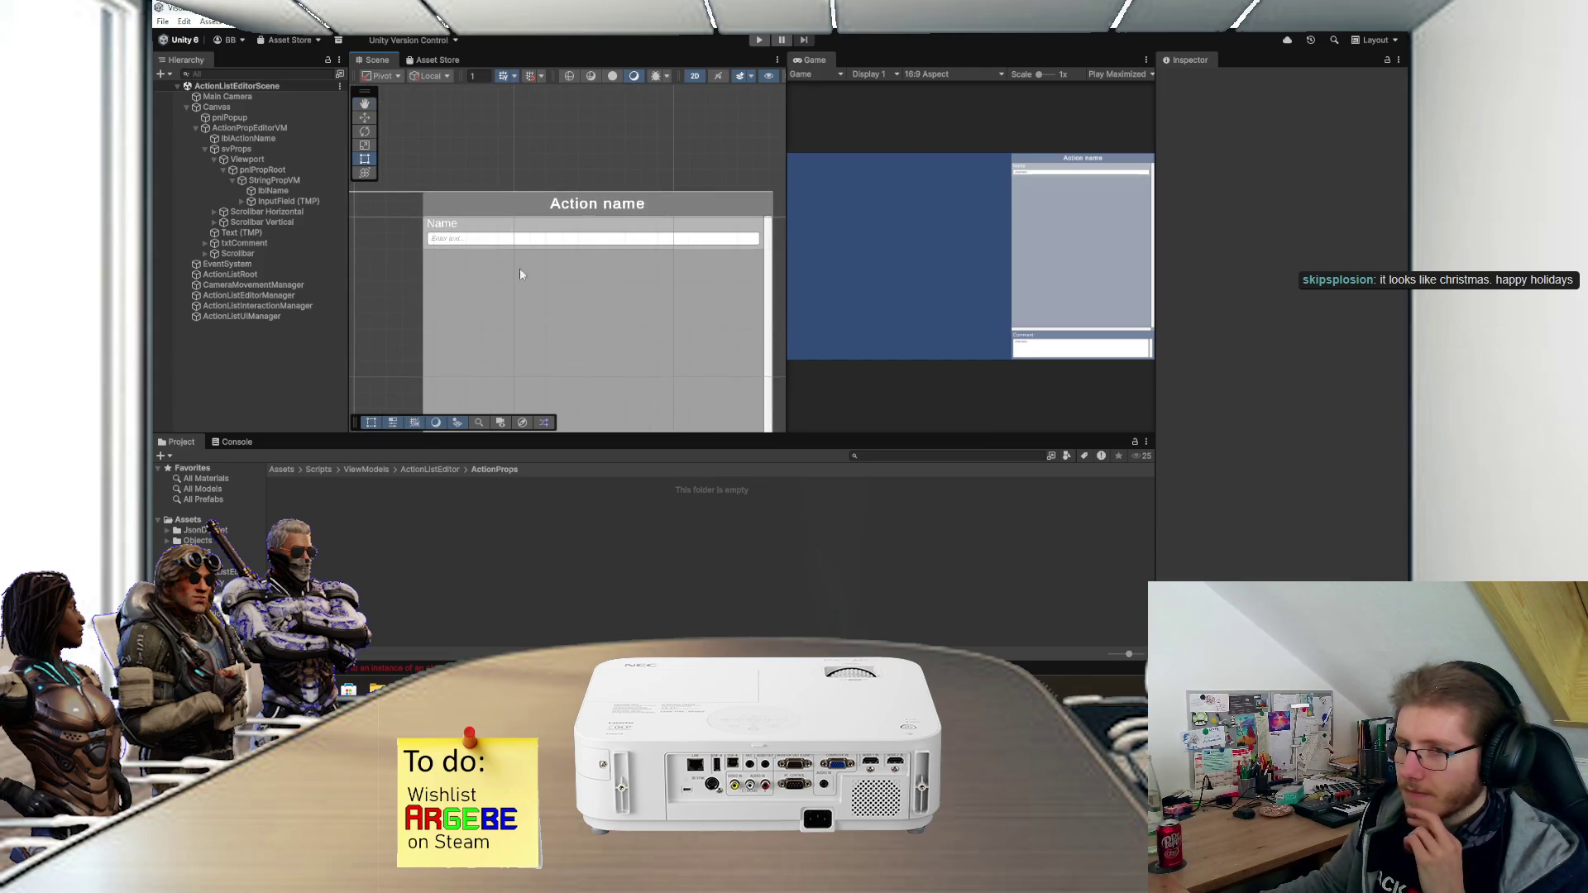
click(288, 201)
key(F2)
text(txtValue)
key(Return)
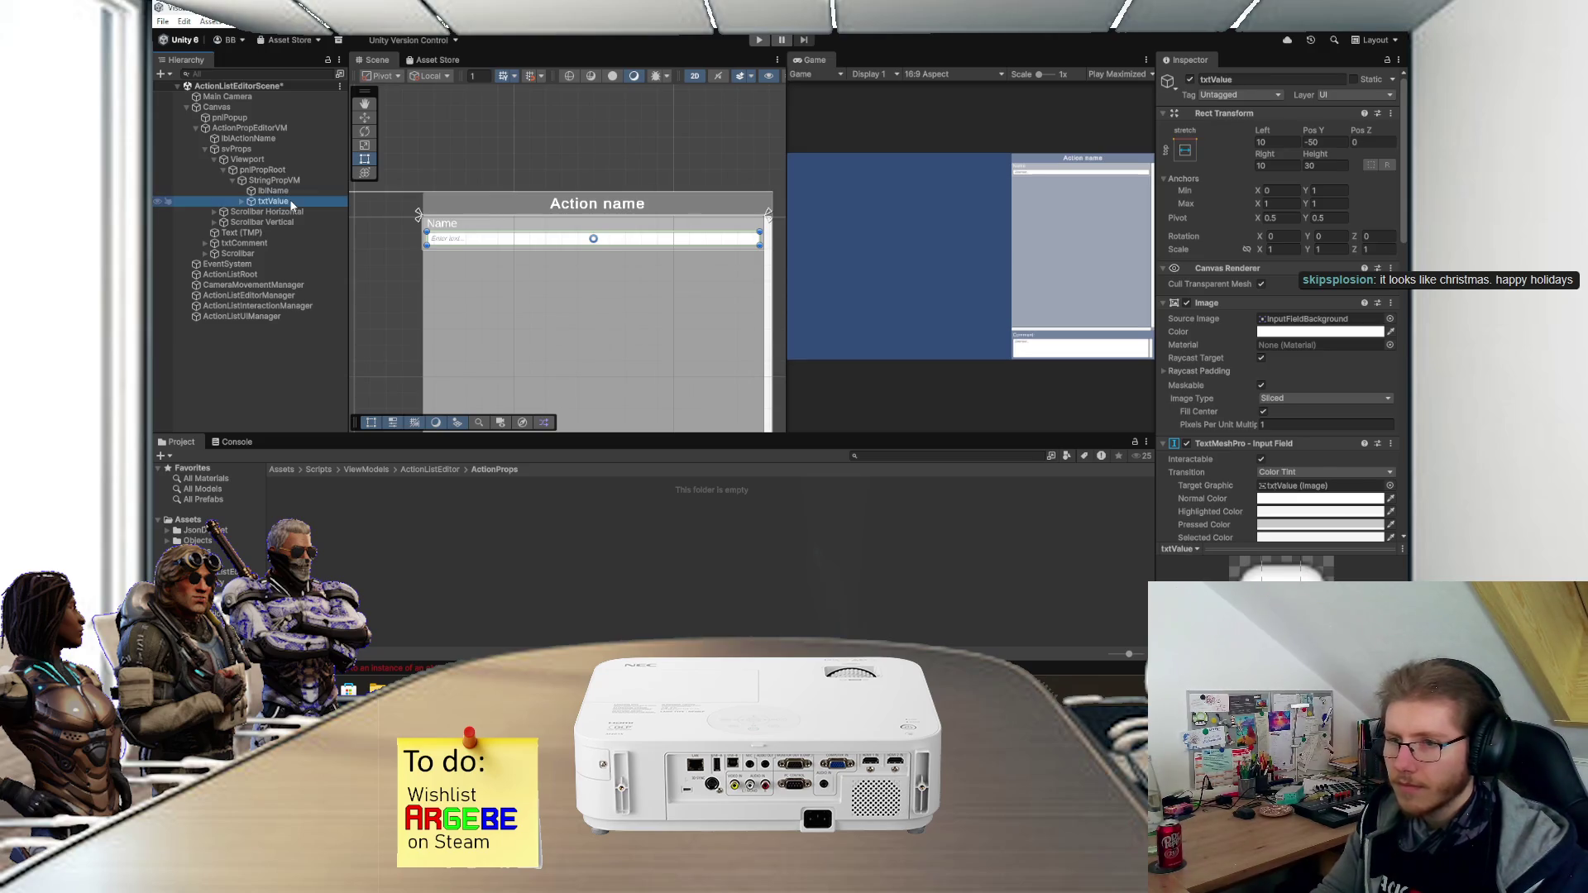
- Pull the lblName label's right edge slightly inward in the Scene view
scroll(401, 225, up, 2)
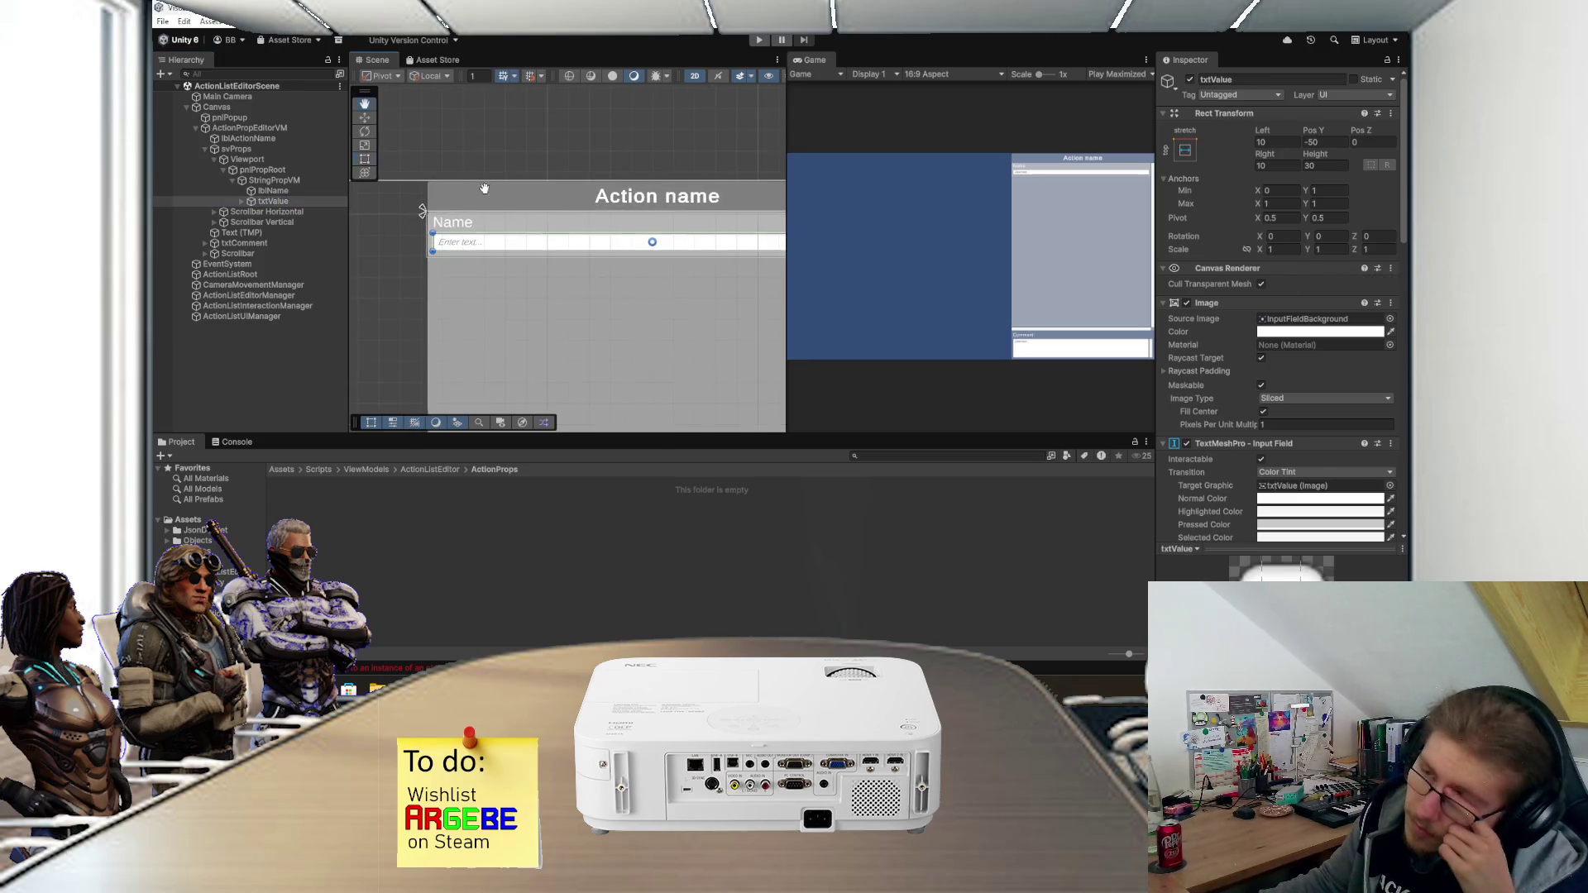
scroll(489, 208, up, 1)
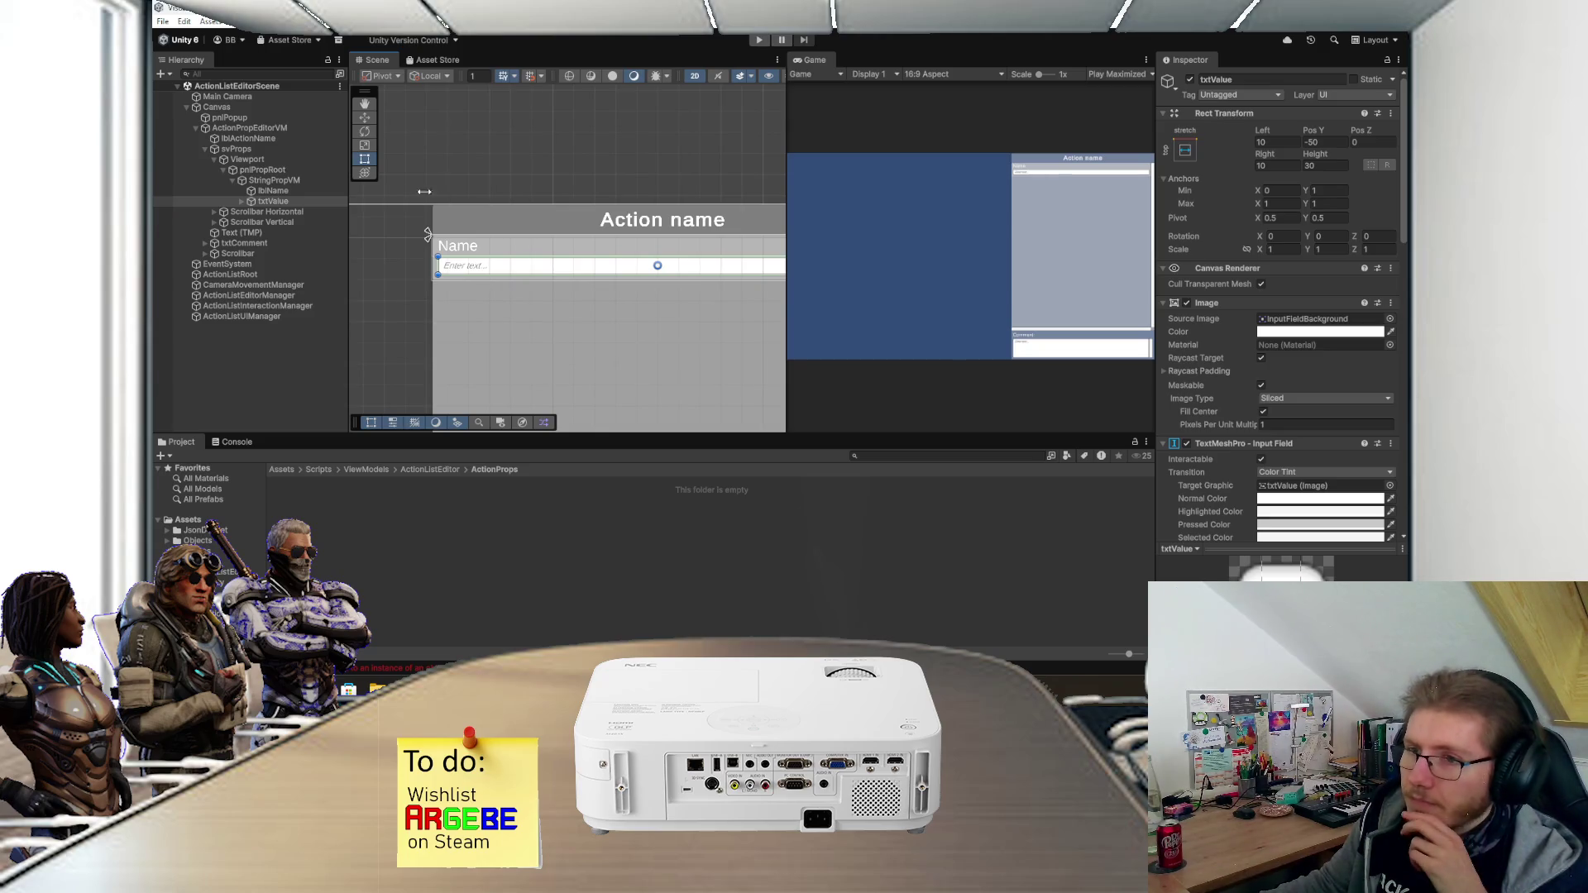
scroll(465, 234, down, 3)
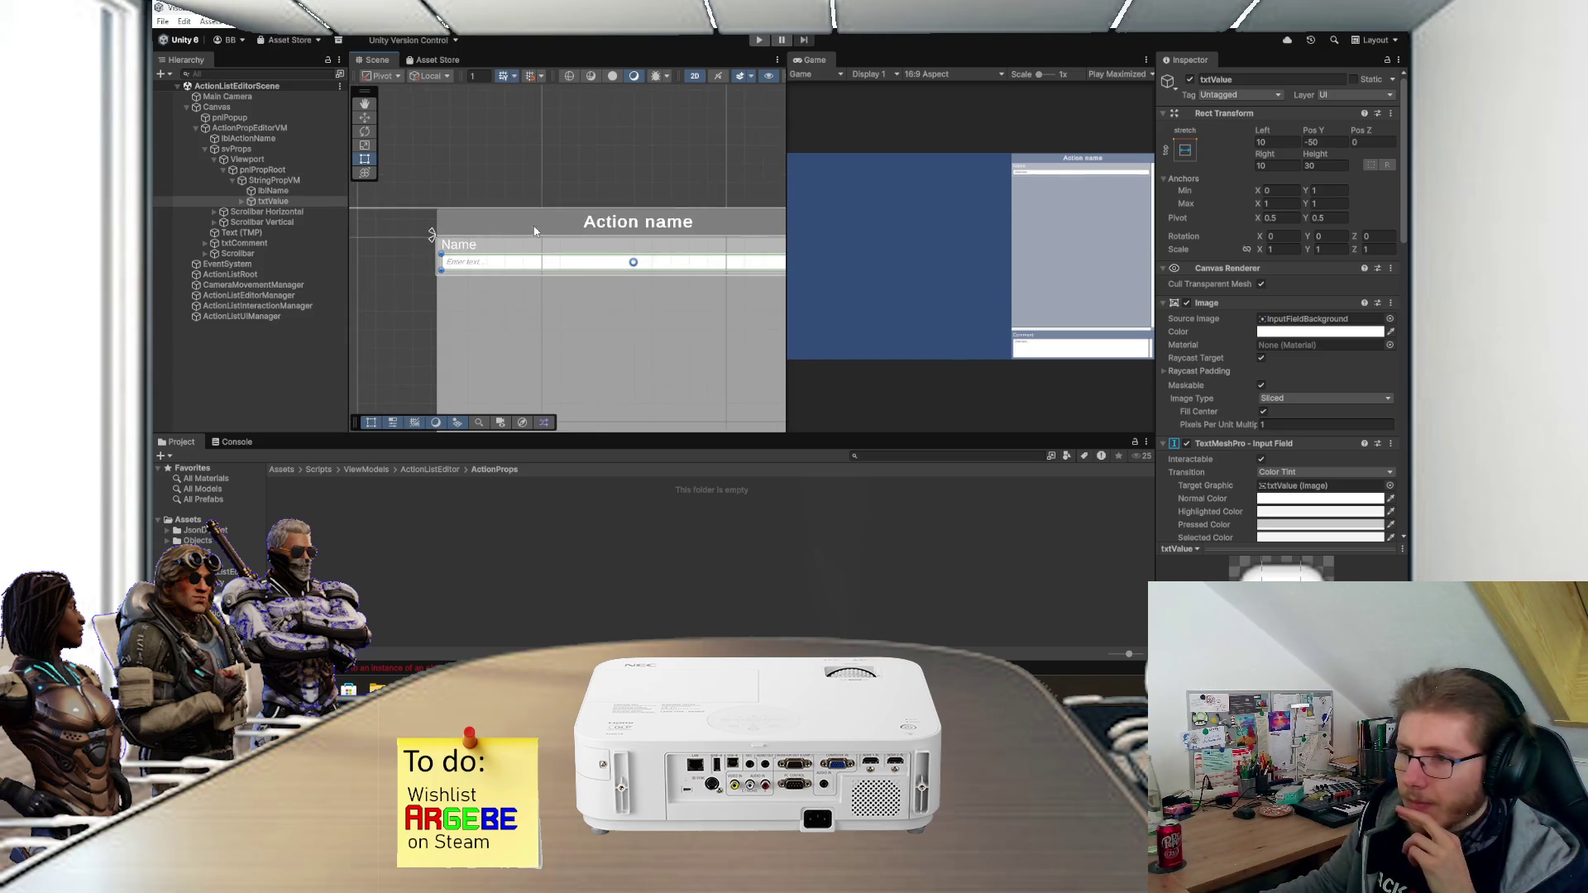
drag(408, 212, 455, 225)
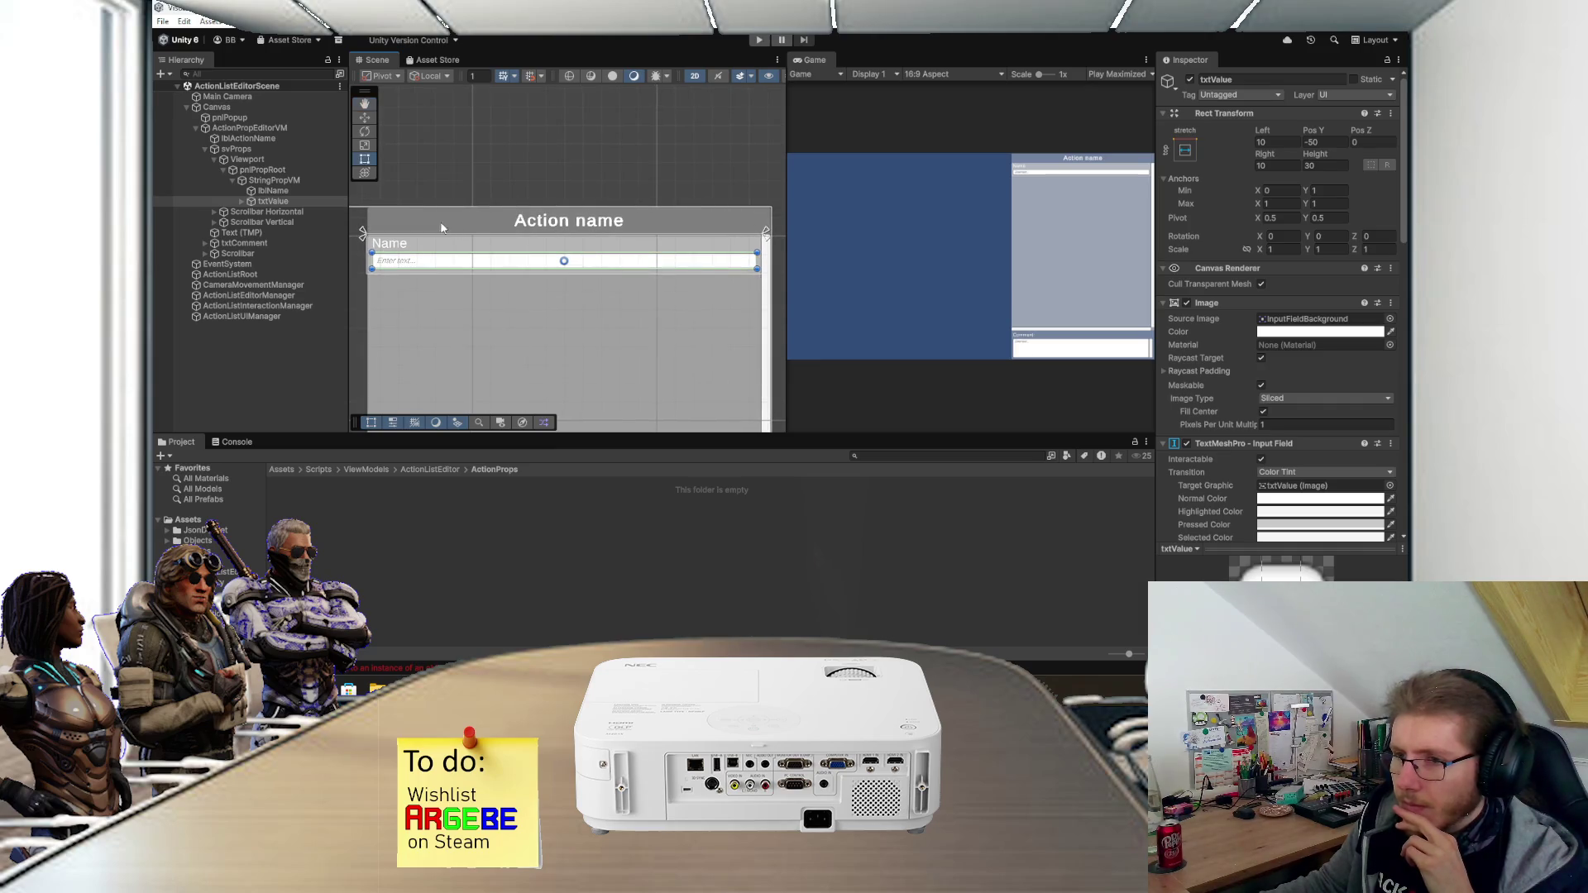
click(299, 192)
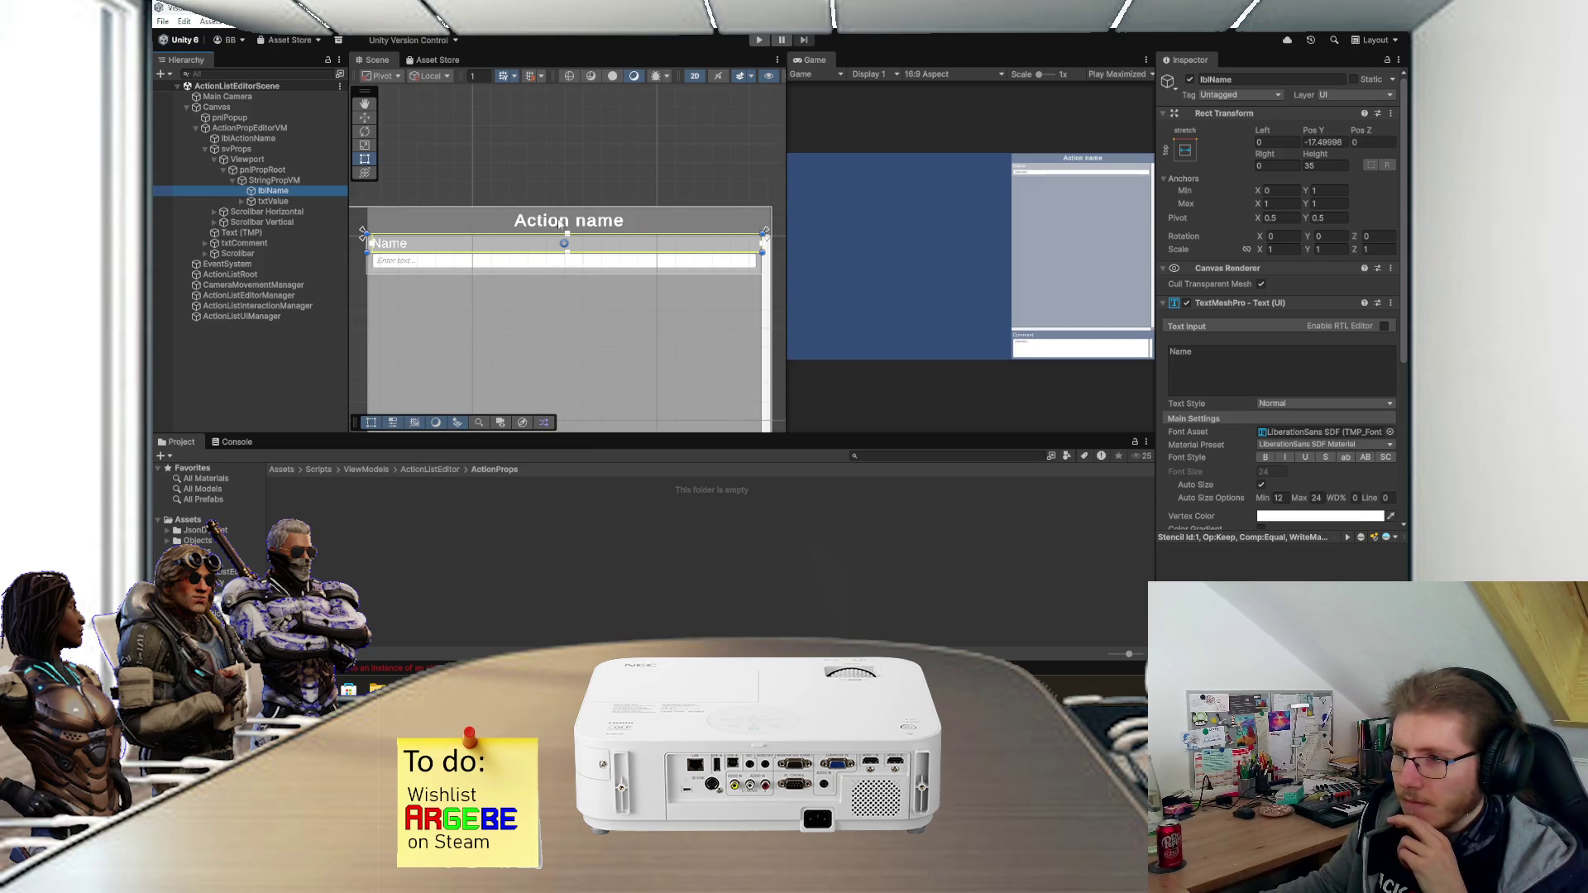
drag(761, 250, 741, 242)
- Select the txtValue input field and review the StringPropVM row
right_click(263, 182)
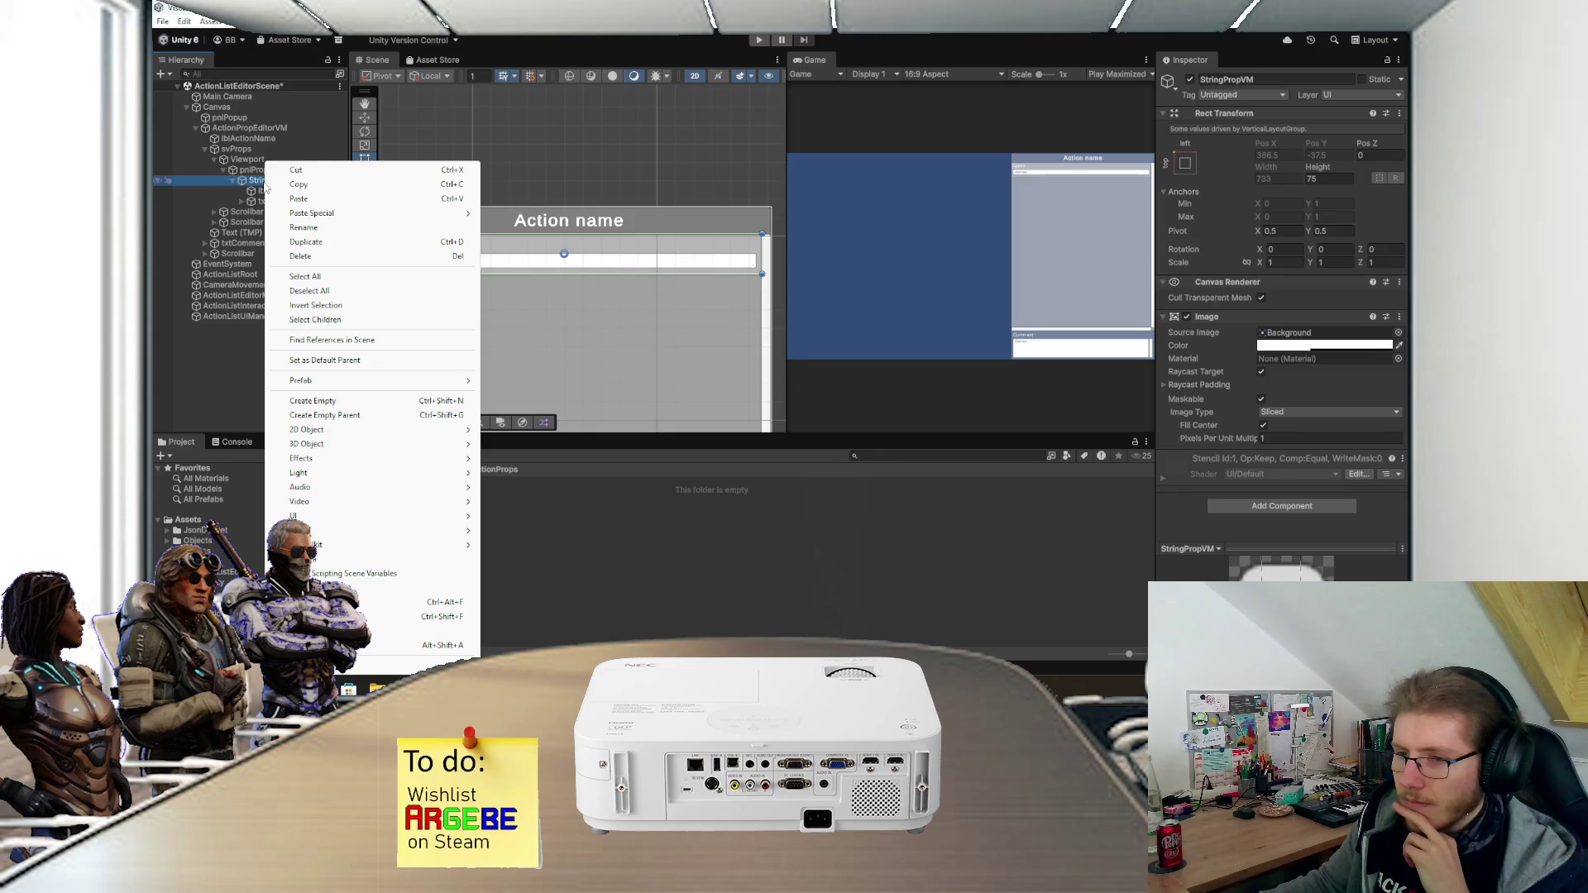
click(642, 267)
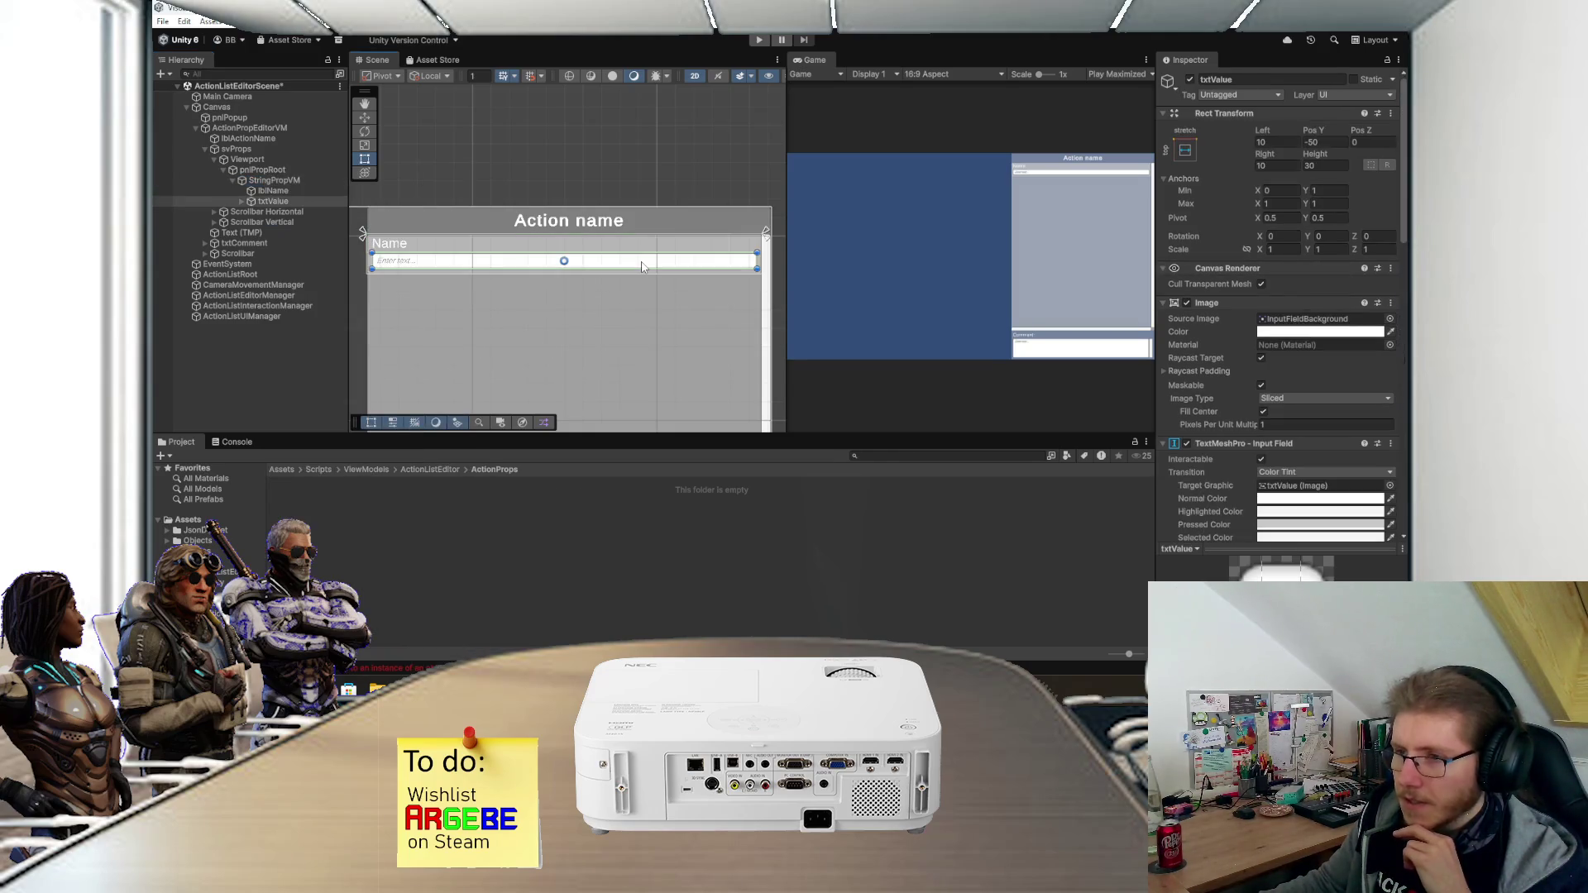
scroll(1158, 449, down, 10)
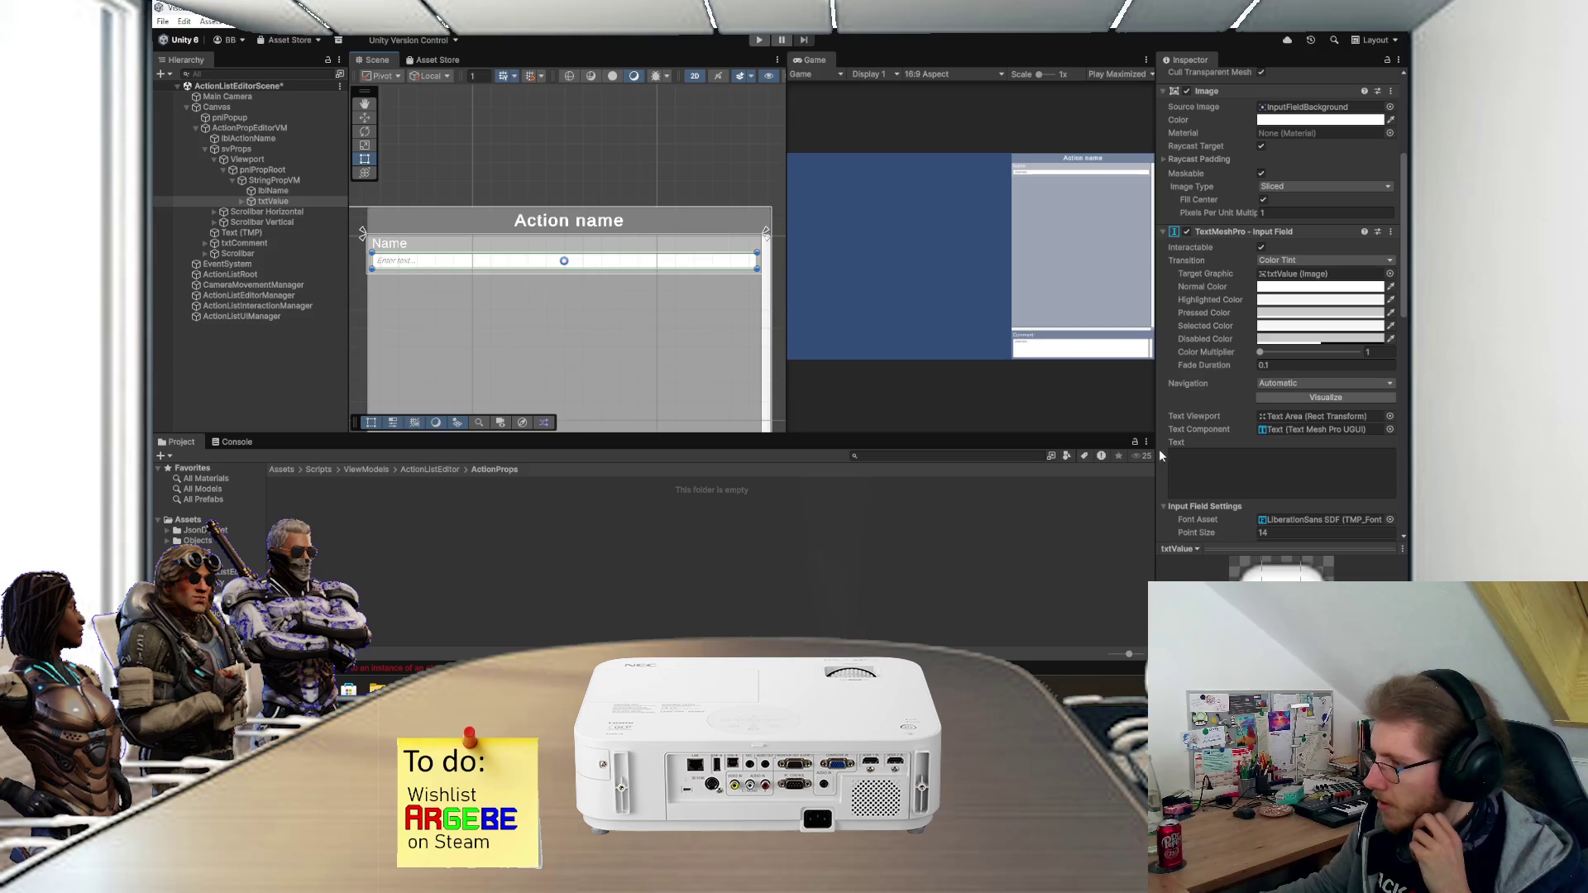
scroll(1191, 443, down, 11)
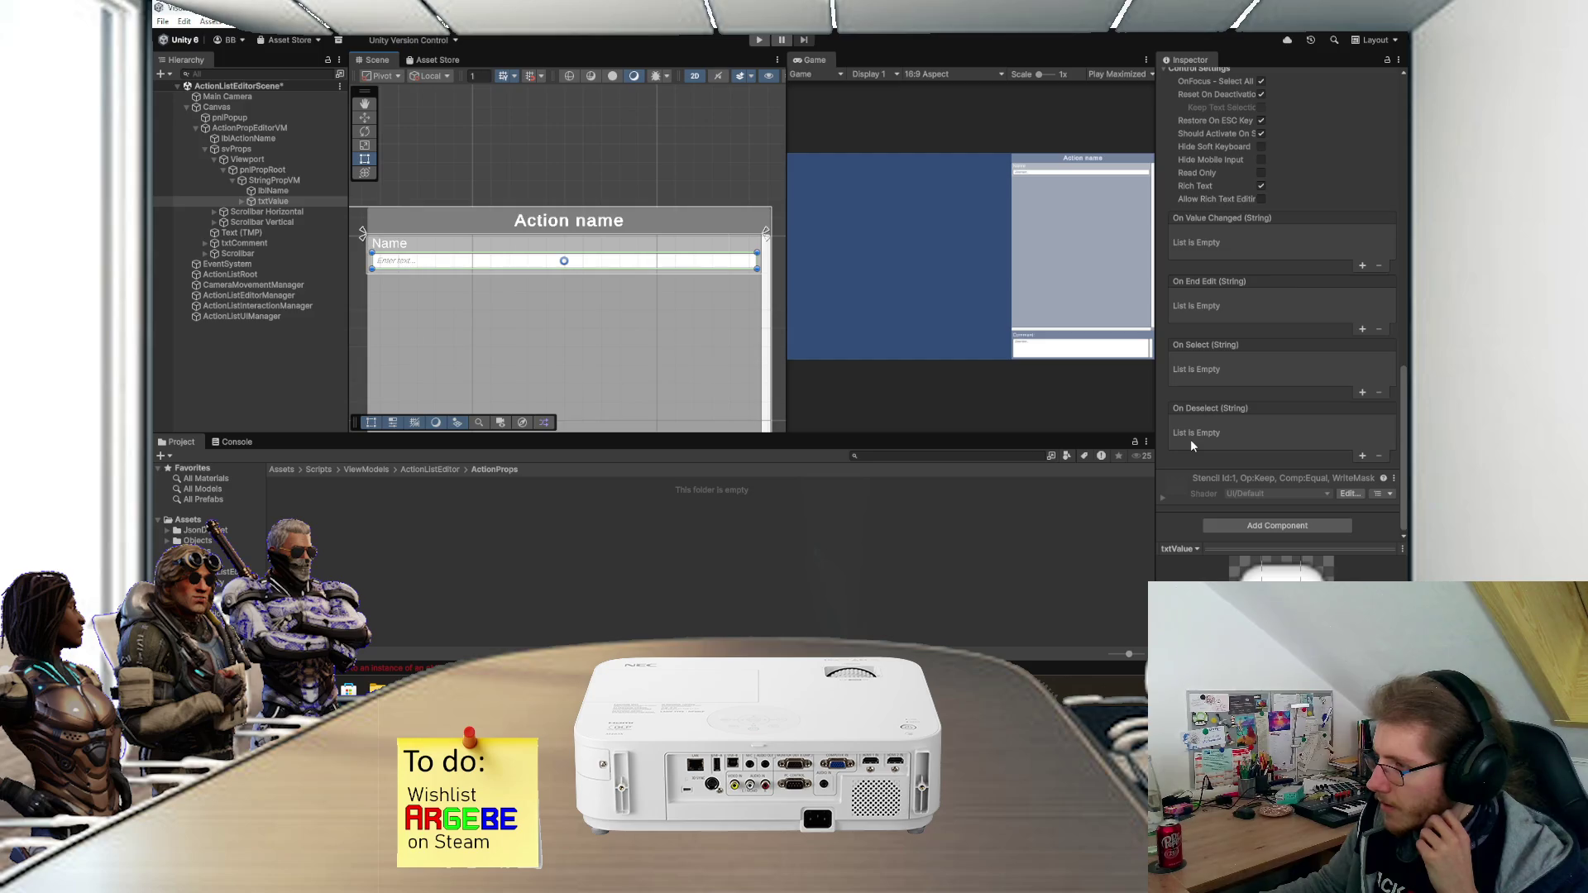
scroll(1190, 445, up, 5)
scroll(1194, 449, up, 1)
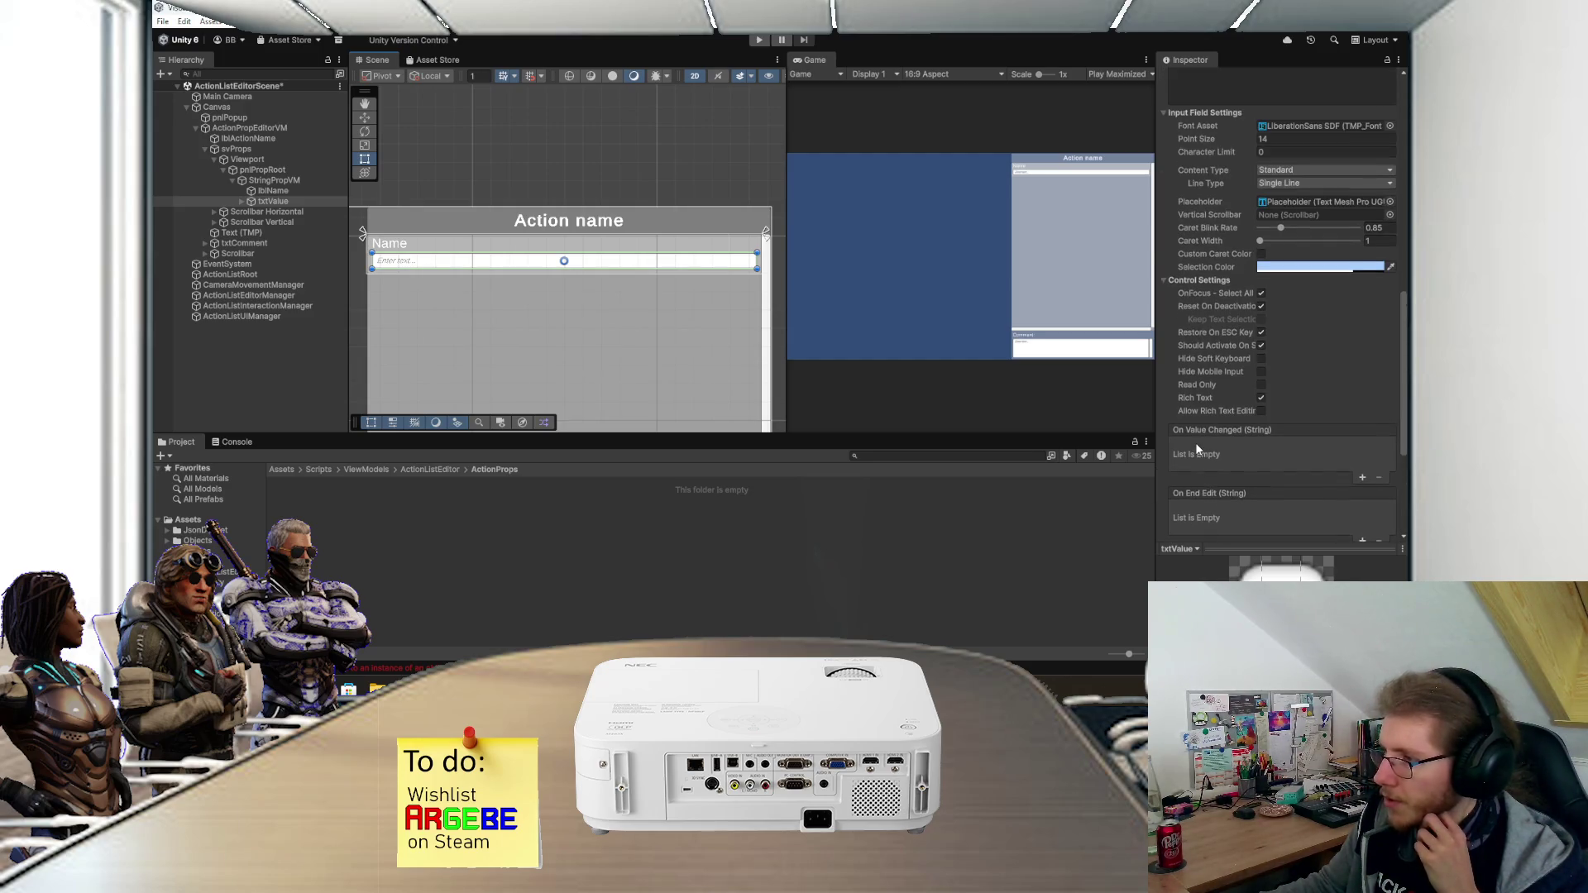
scroll(1196, 447, up, 1)
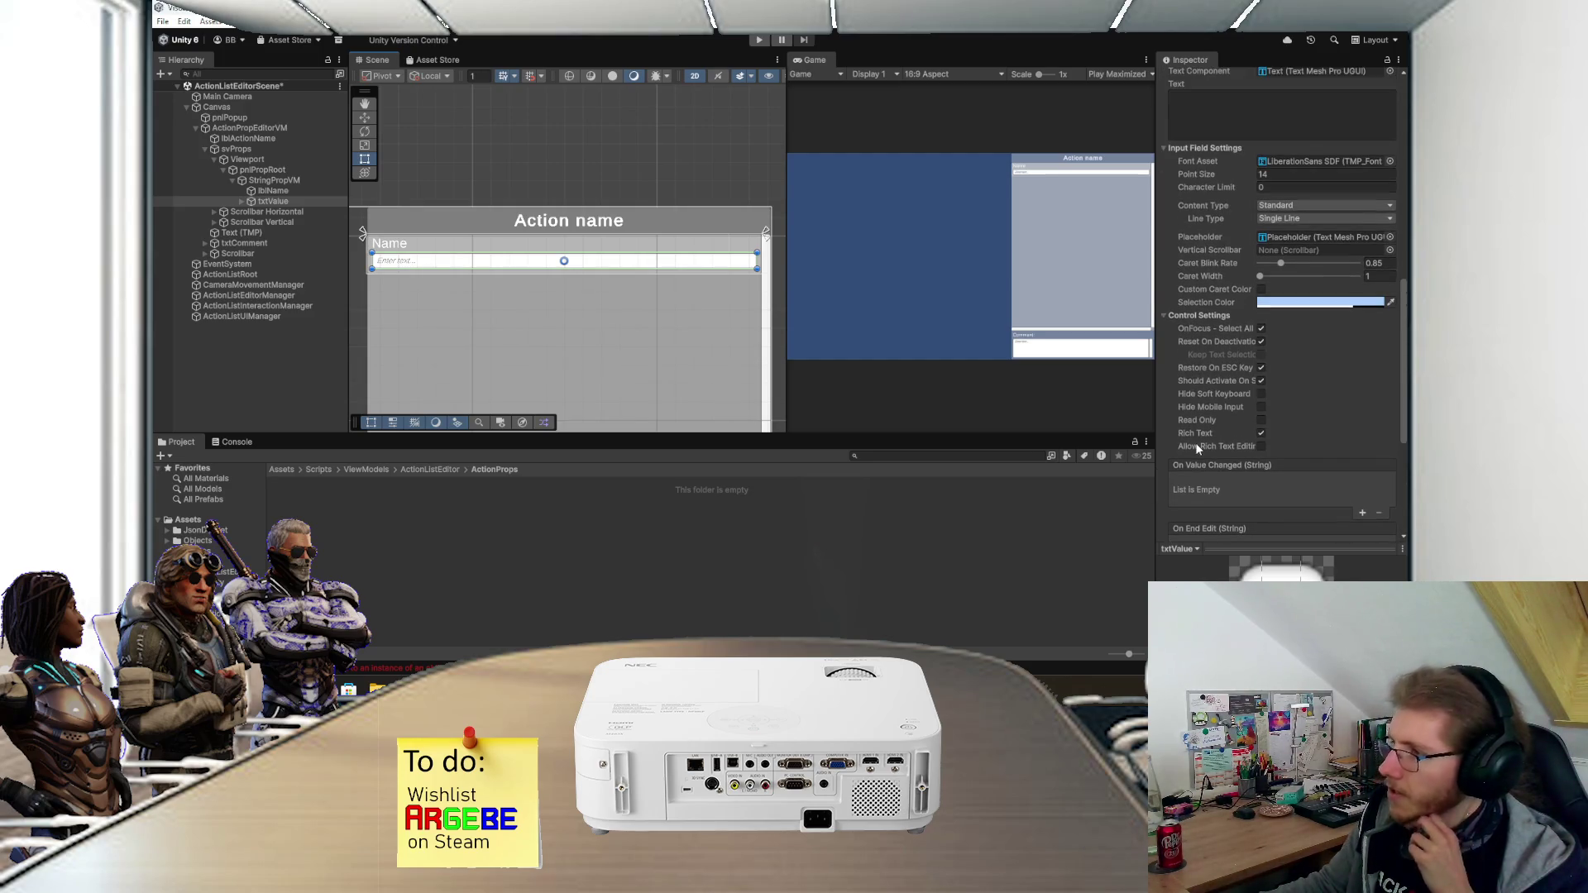
scroll(1194, 443, up, 5)
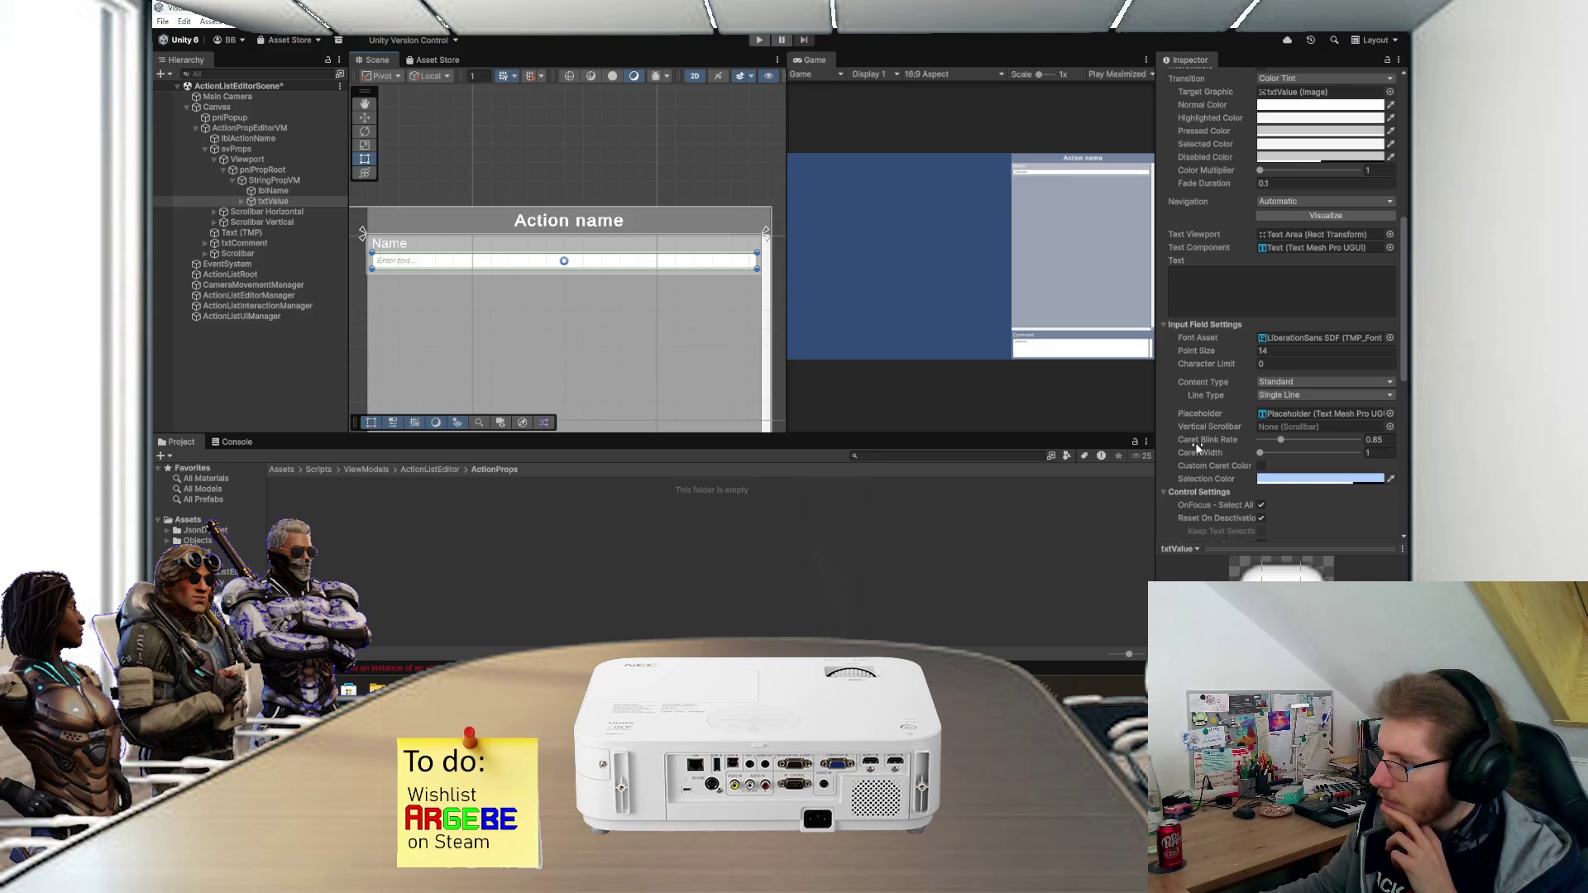
scroll(1202, 432, up, 4)
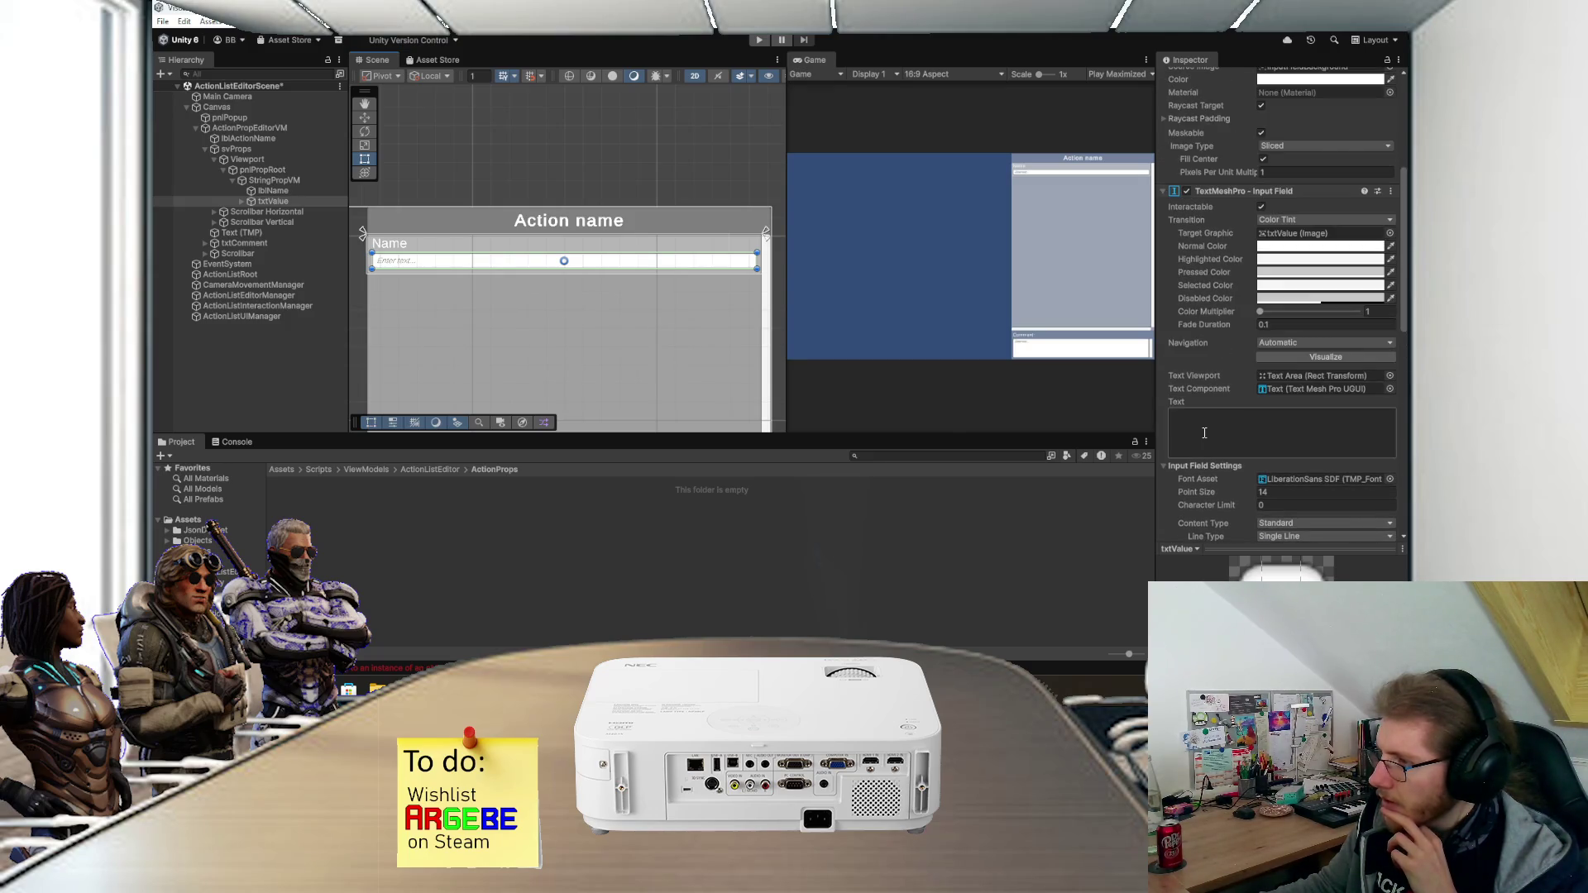
scroll(1204, 432, up, 7)
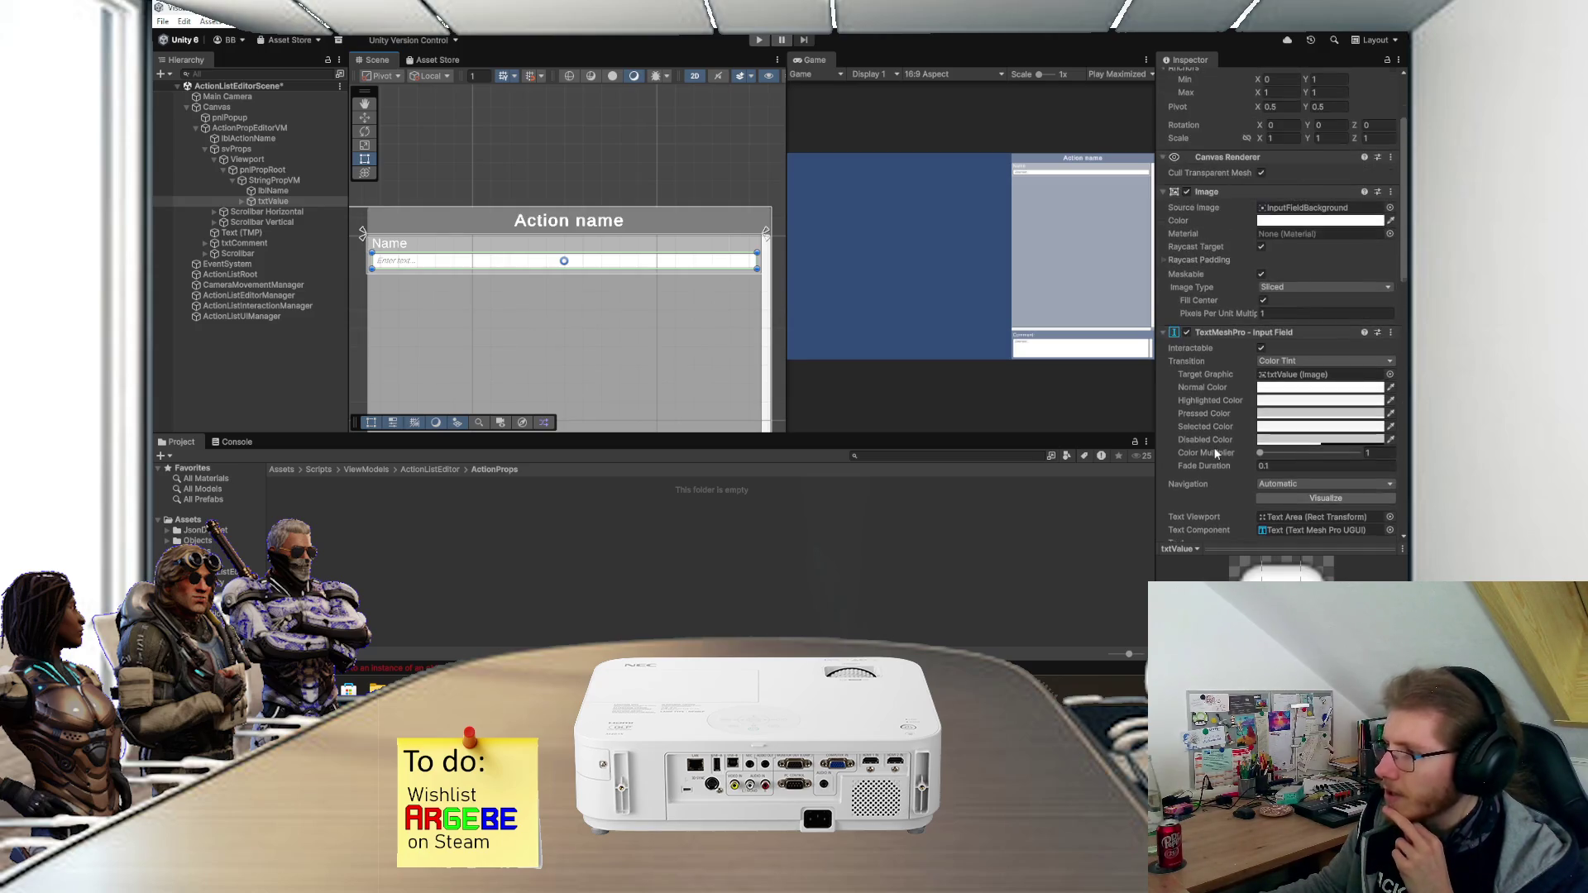
- Add a Button - TextMeshPro under StringPropVM, move it right, and clear its default label text
right_click(281, 180)
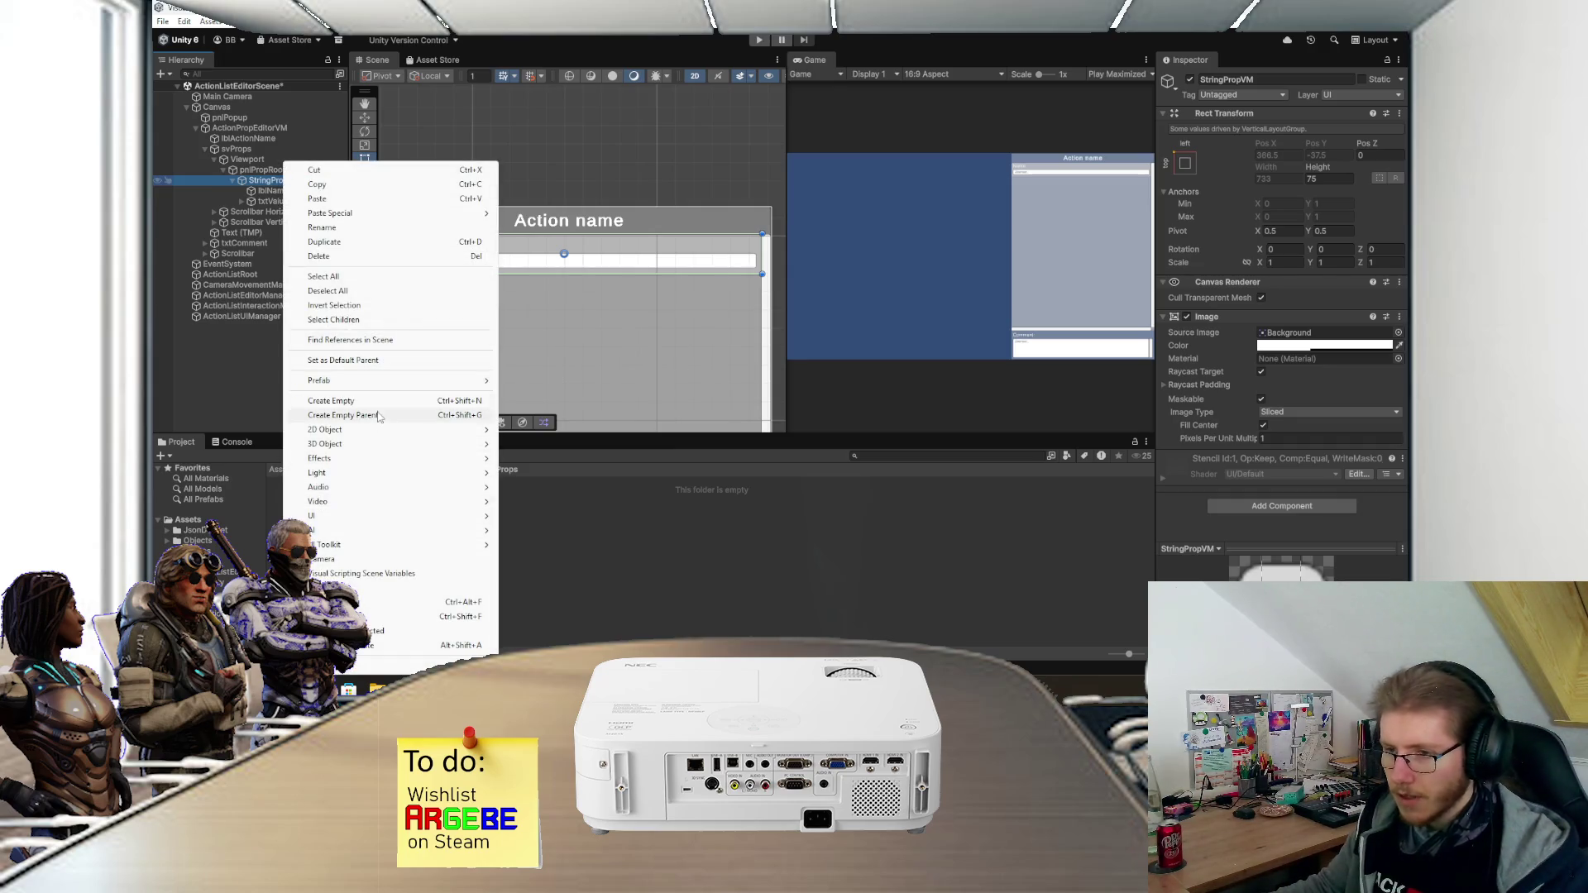
mouse_move(361, 518)
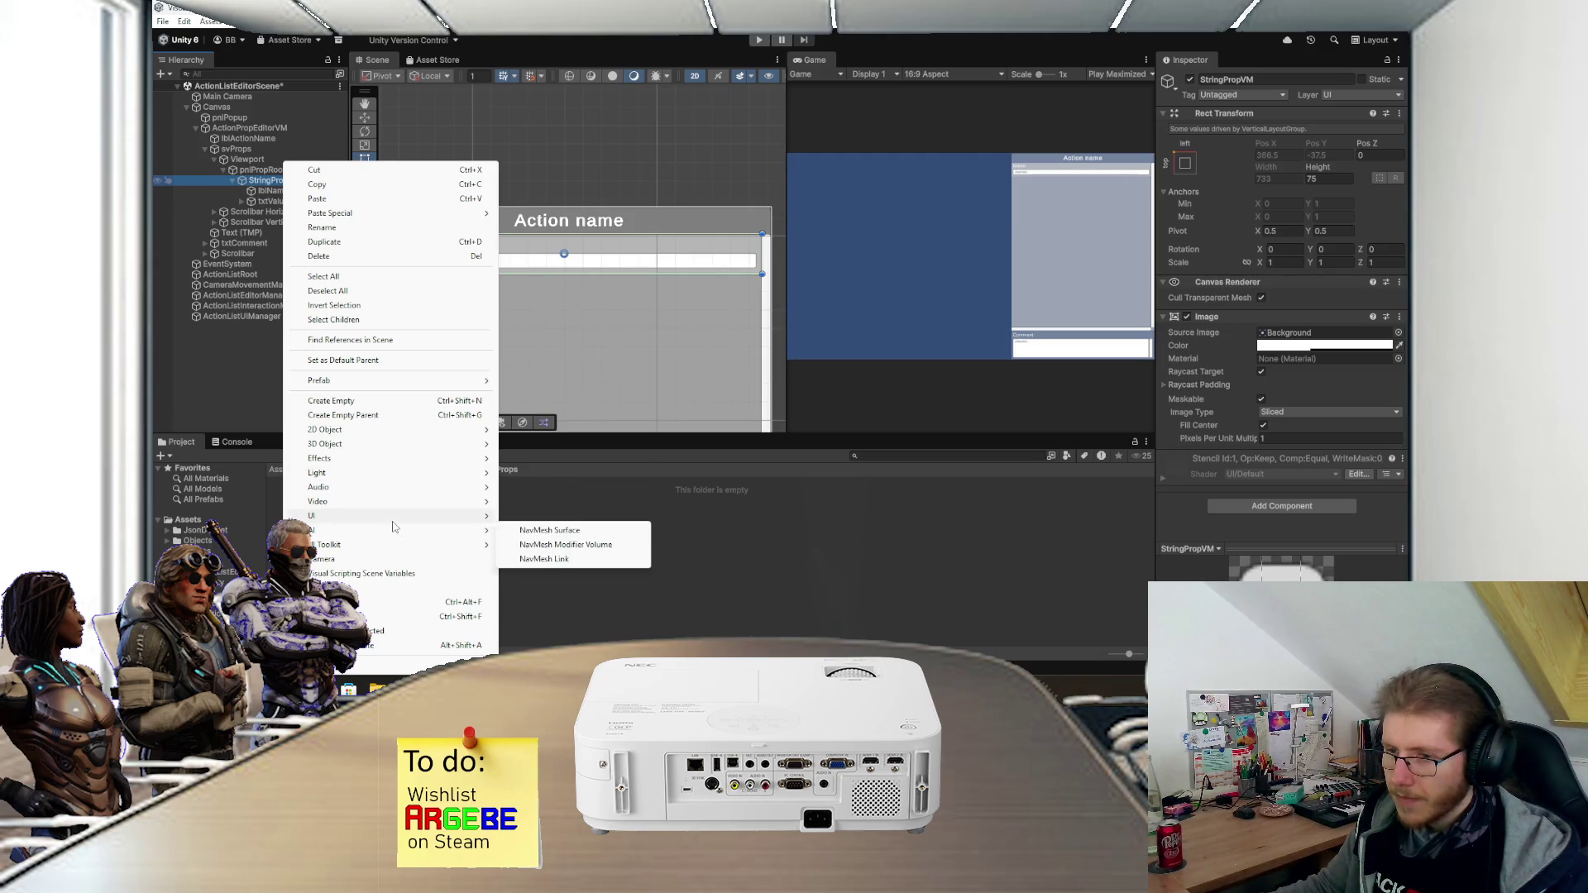
click(546, 431)
mouse_move(598, 261)
mouse_down()
mouse_move(754, 253)
mouse_move(696, 247)
mouse_move(725, 247)
mouse_up()
click(241, 212)
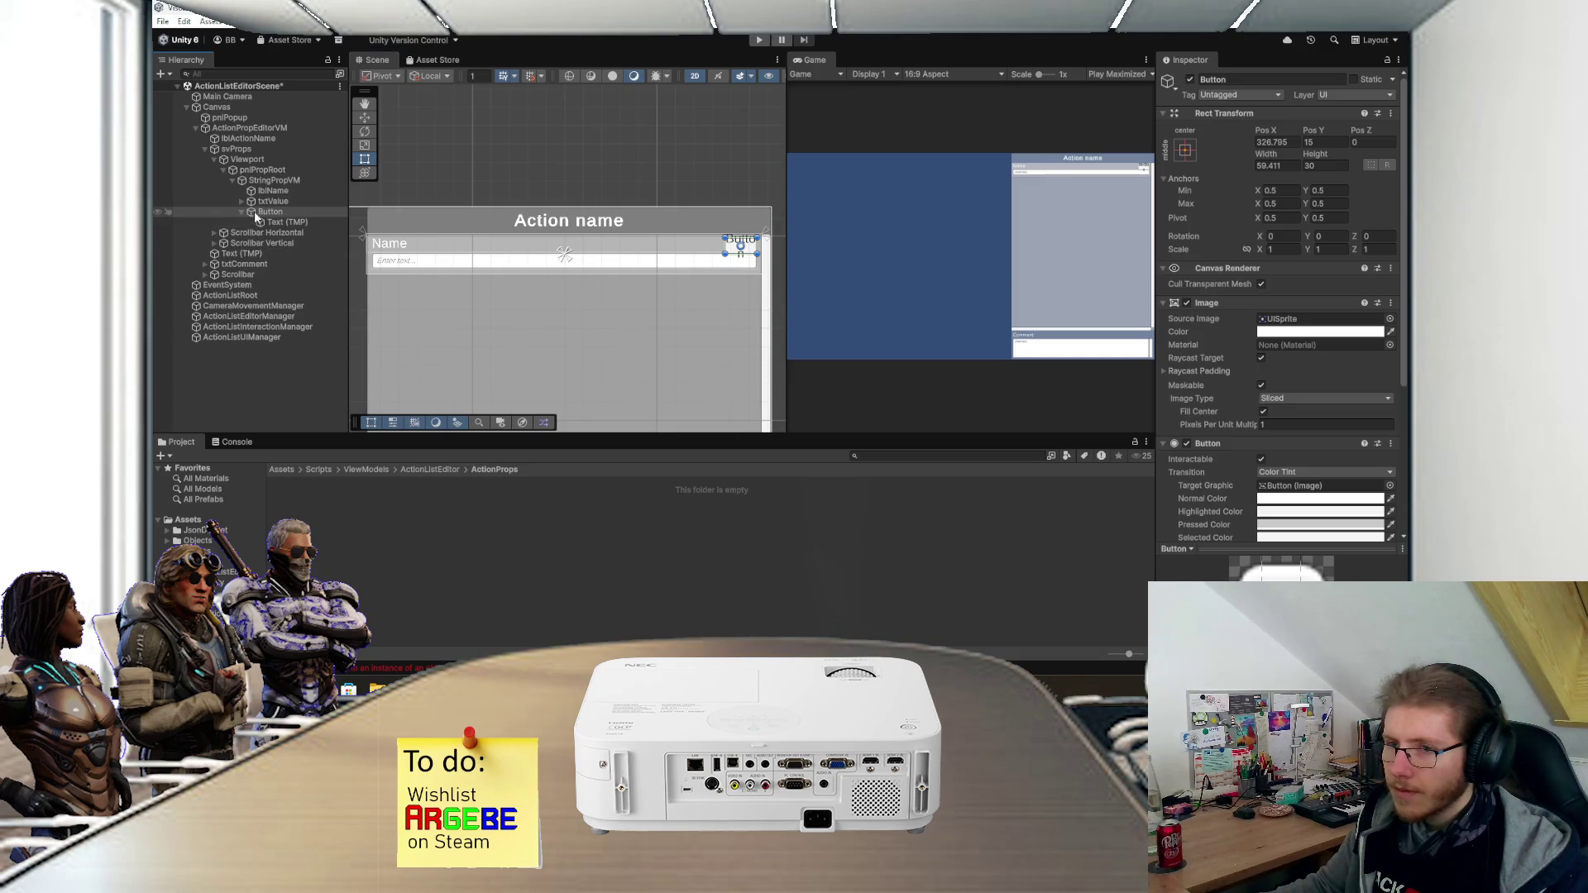
click(281, 221)
key(BackSpace)
click(280, 212)
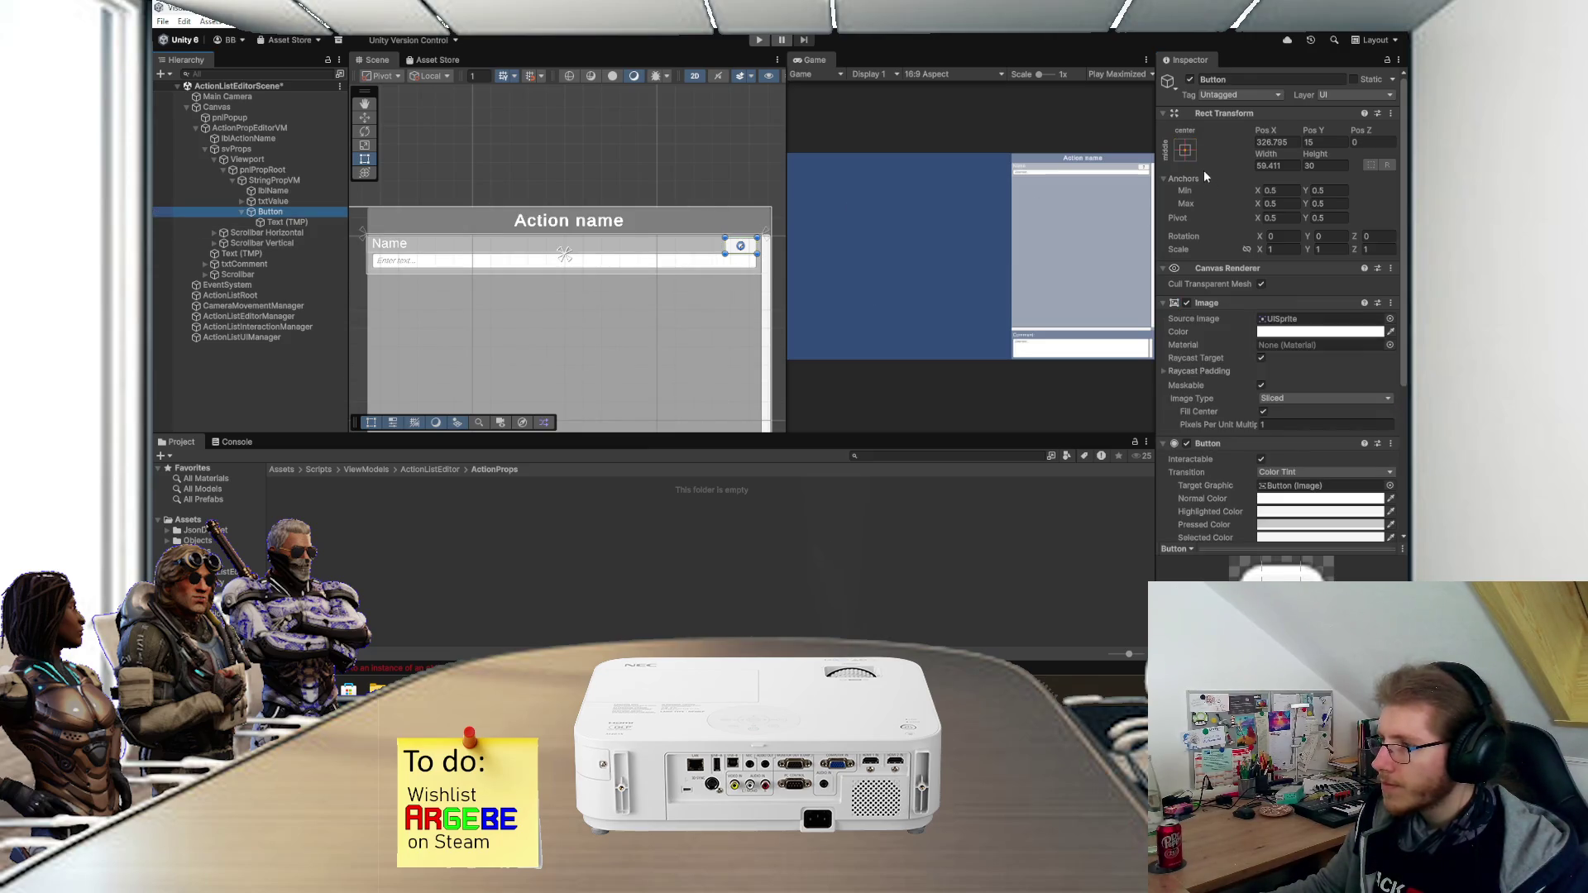
- Size the button 30 by 30 and place it at the row's top-right corner
scroll(830, 232, up, 2)
scroll(748, 273, up, 2)
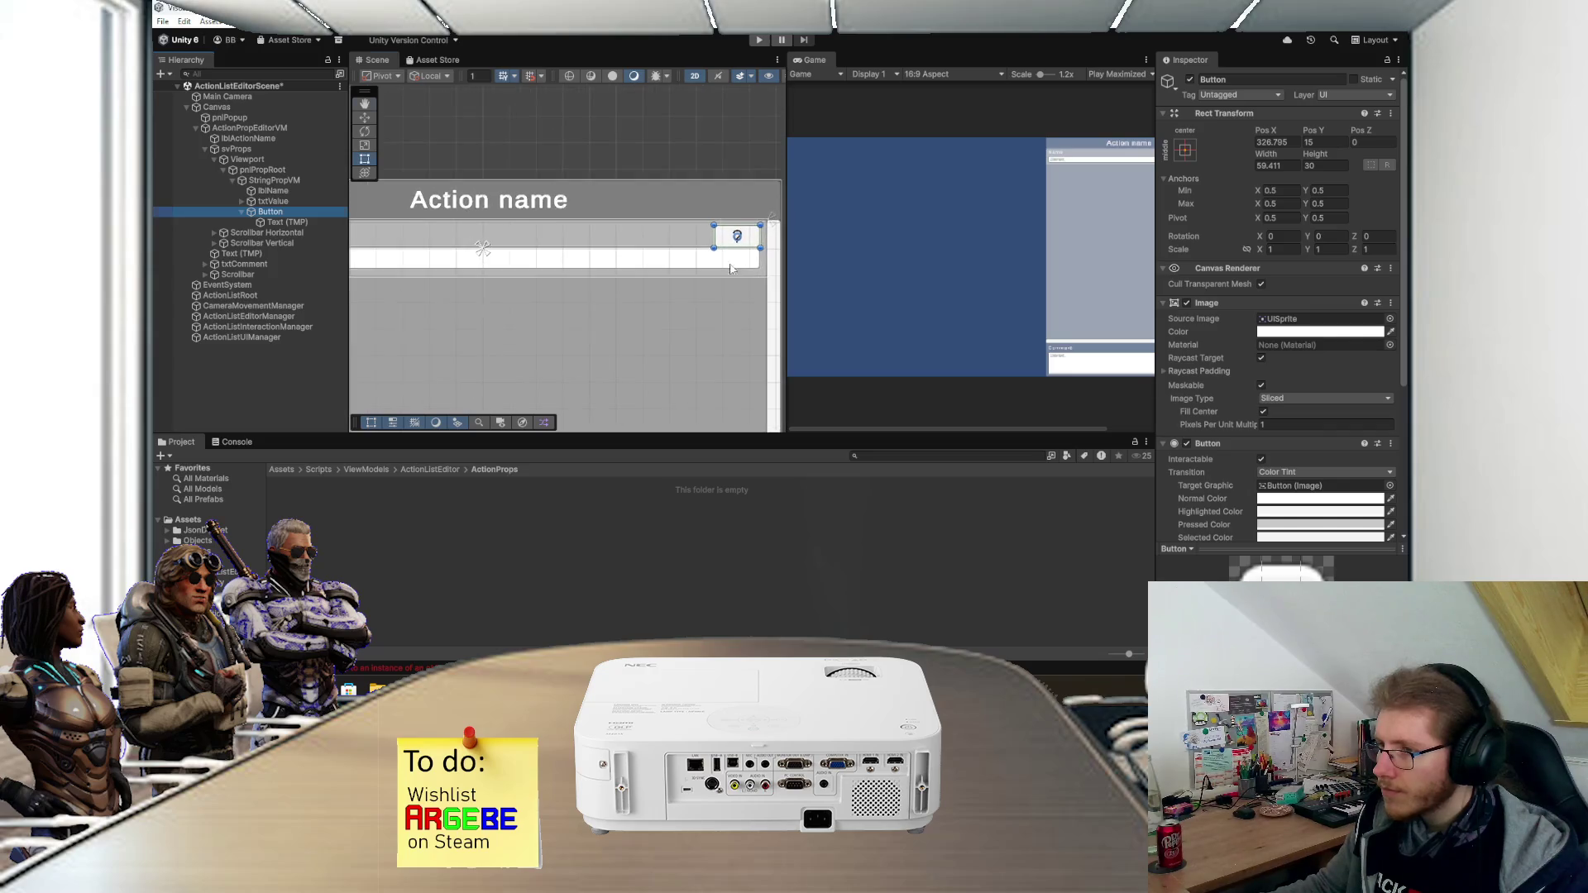
scroll(749, 273, up, 1)
scroll(877, 260, down, 2)
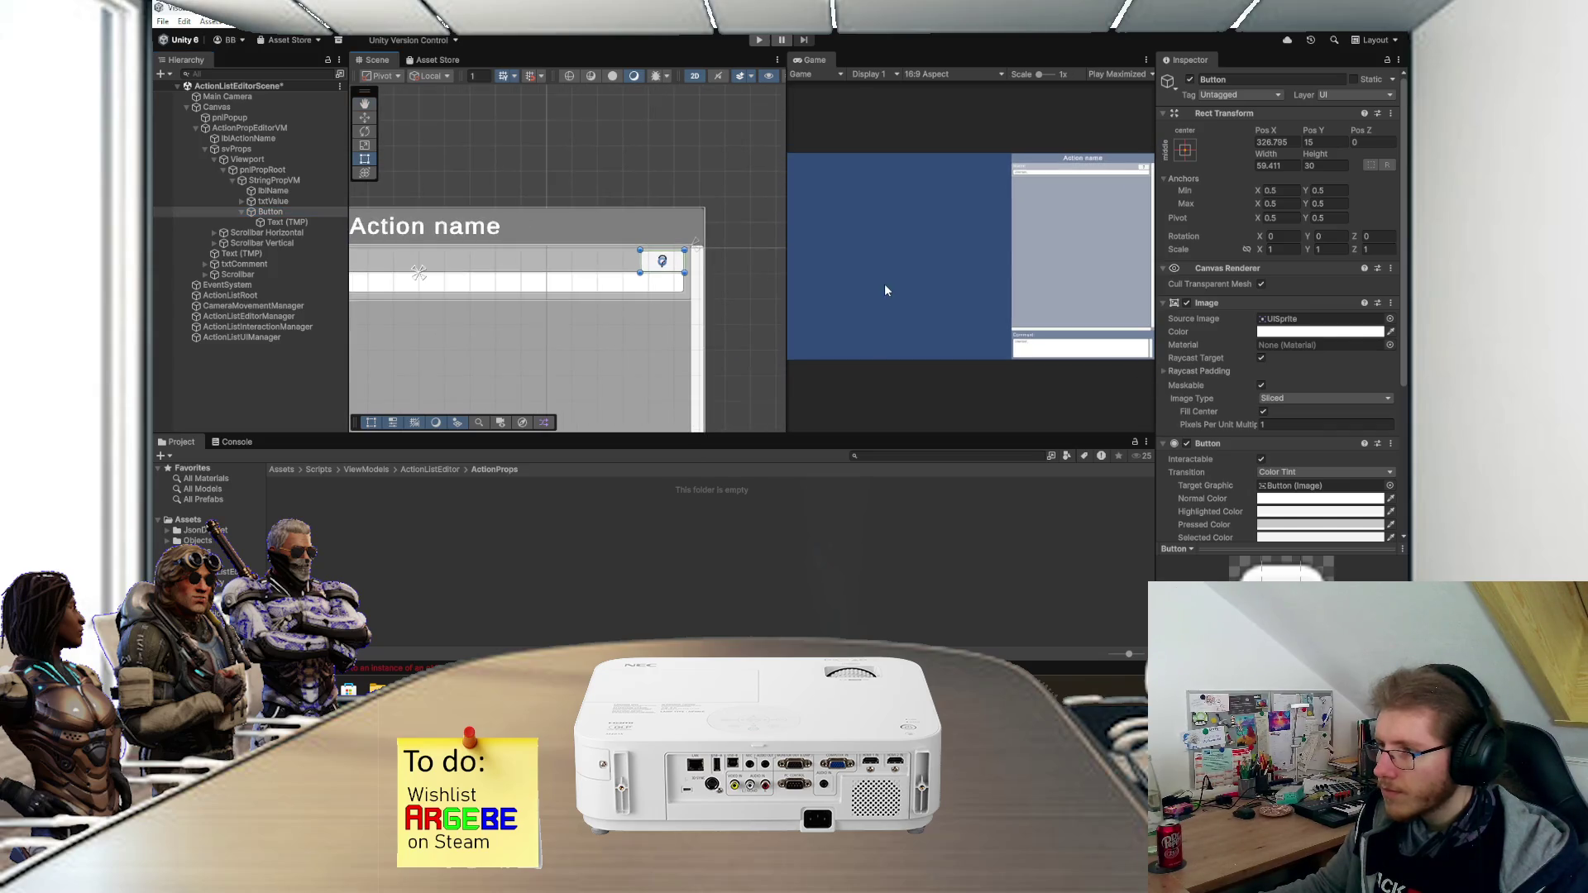
click(1324, 165)
text(15)
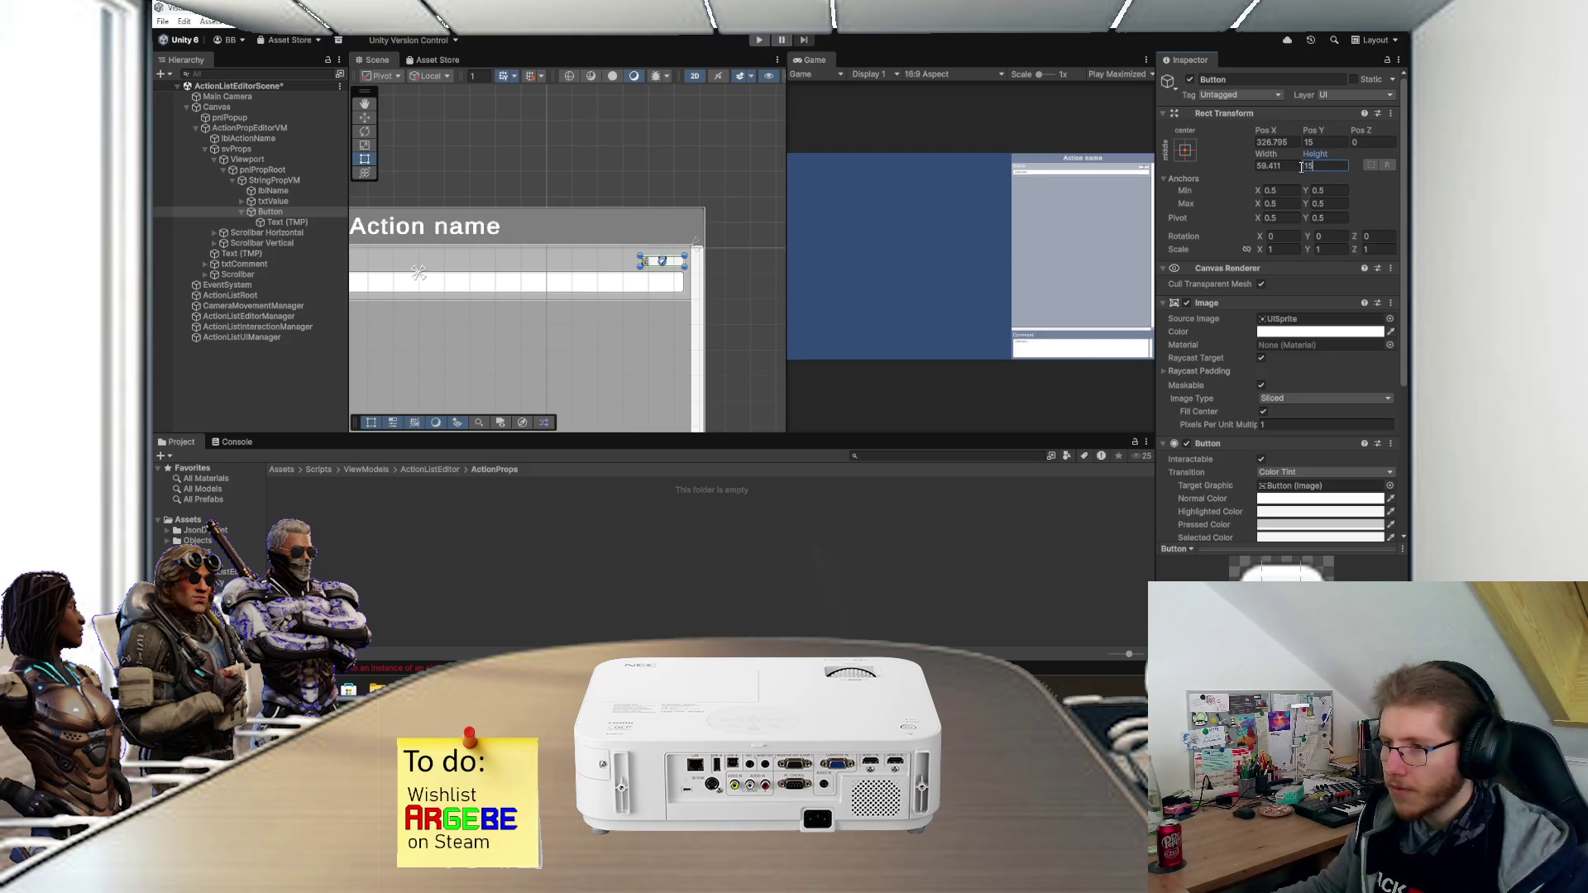
text(30)
click(1328, 142)
text(30)
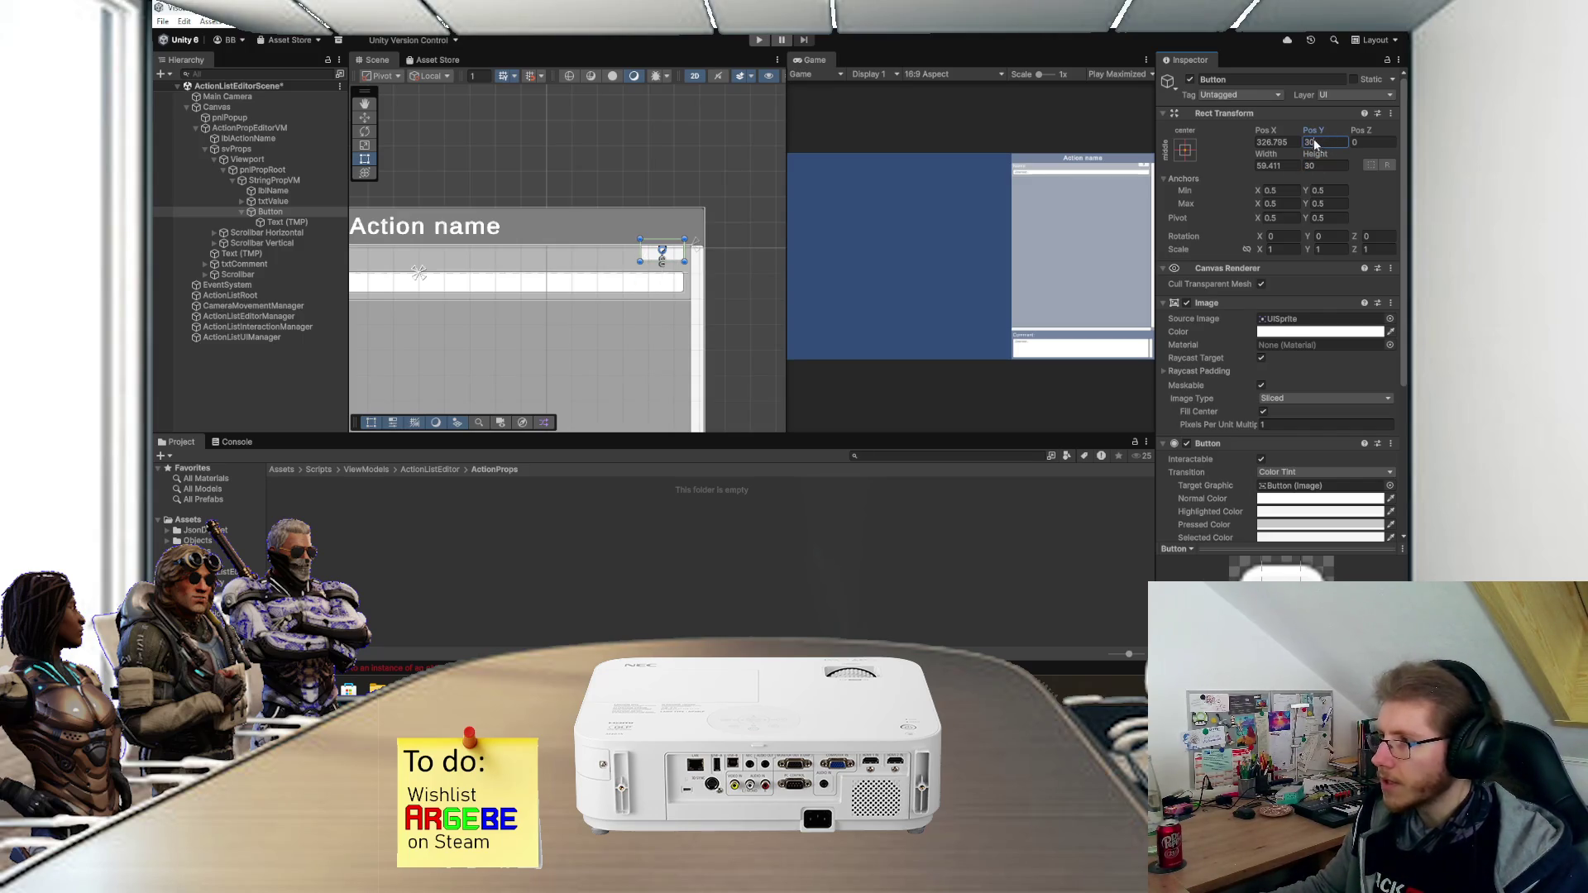
text(15)
click(1290, 165)
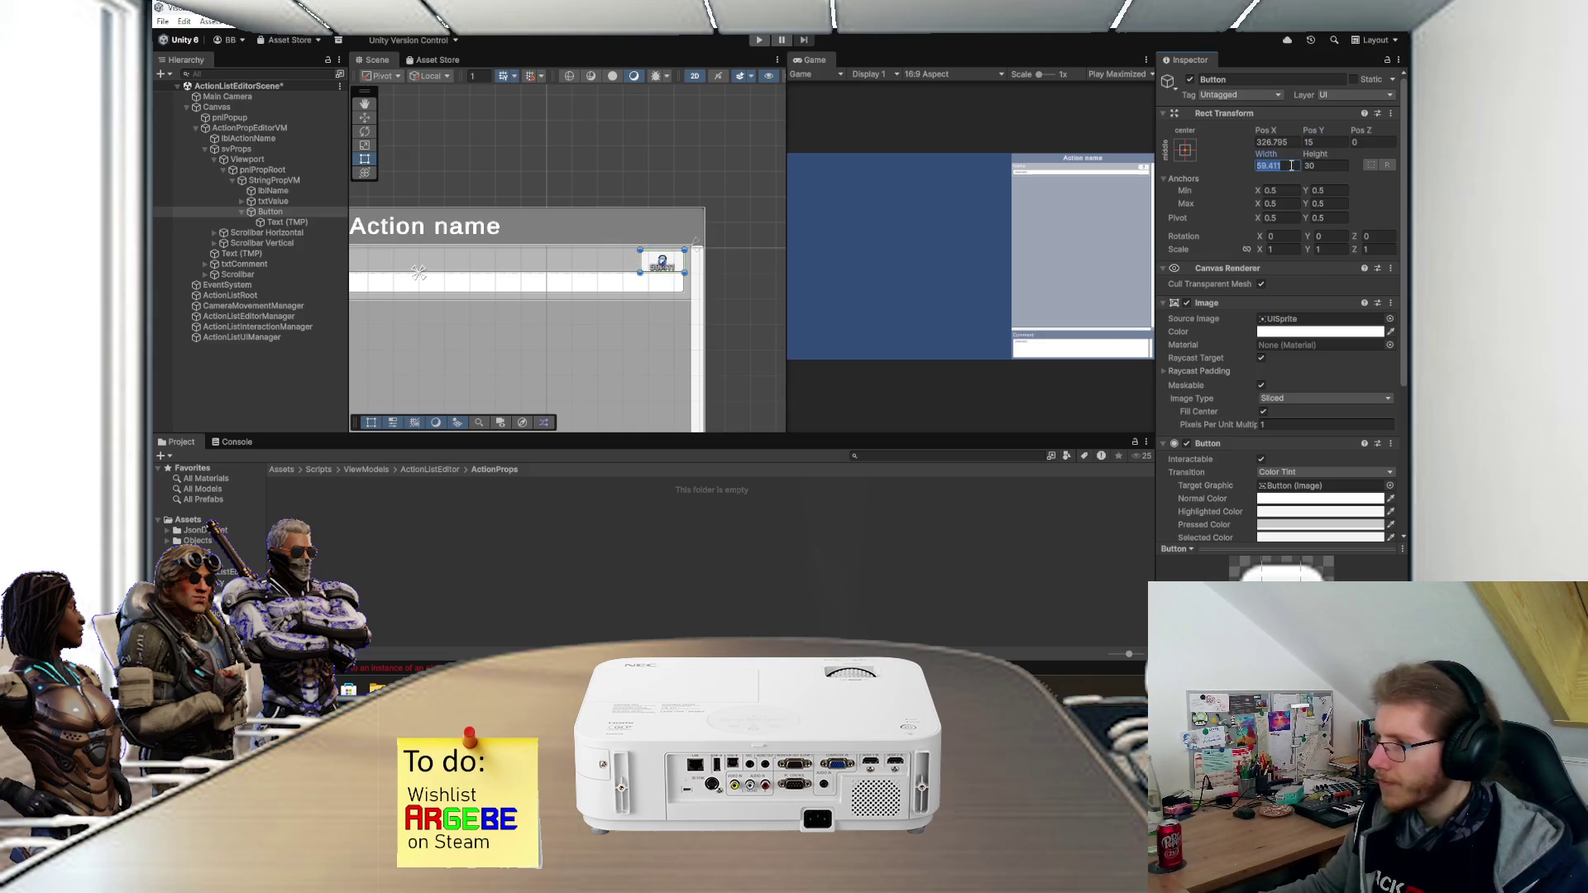
text(30)
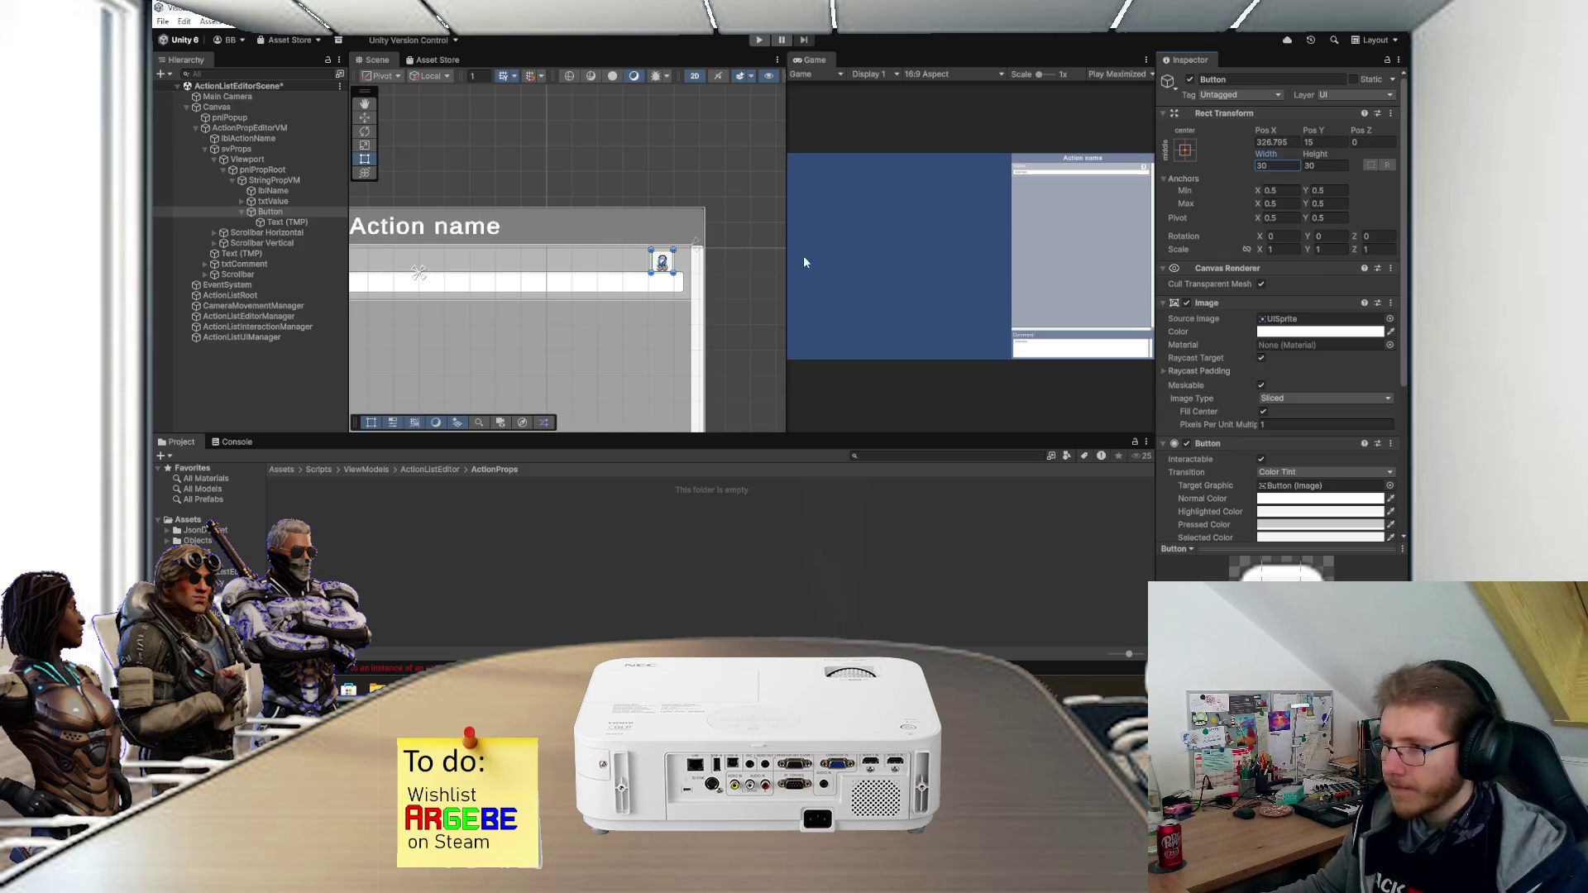
scroll(664, 296, up, 2)
scroll(664, 295, down, 1)
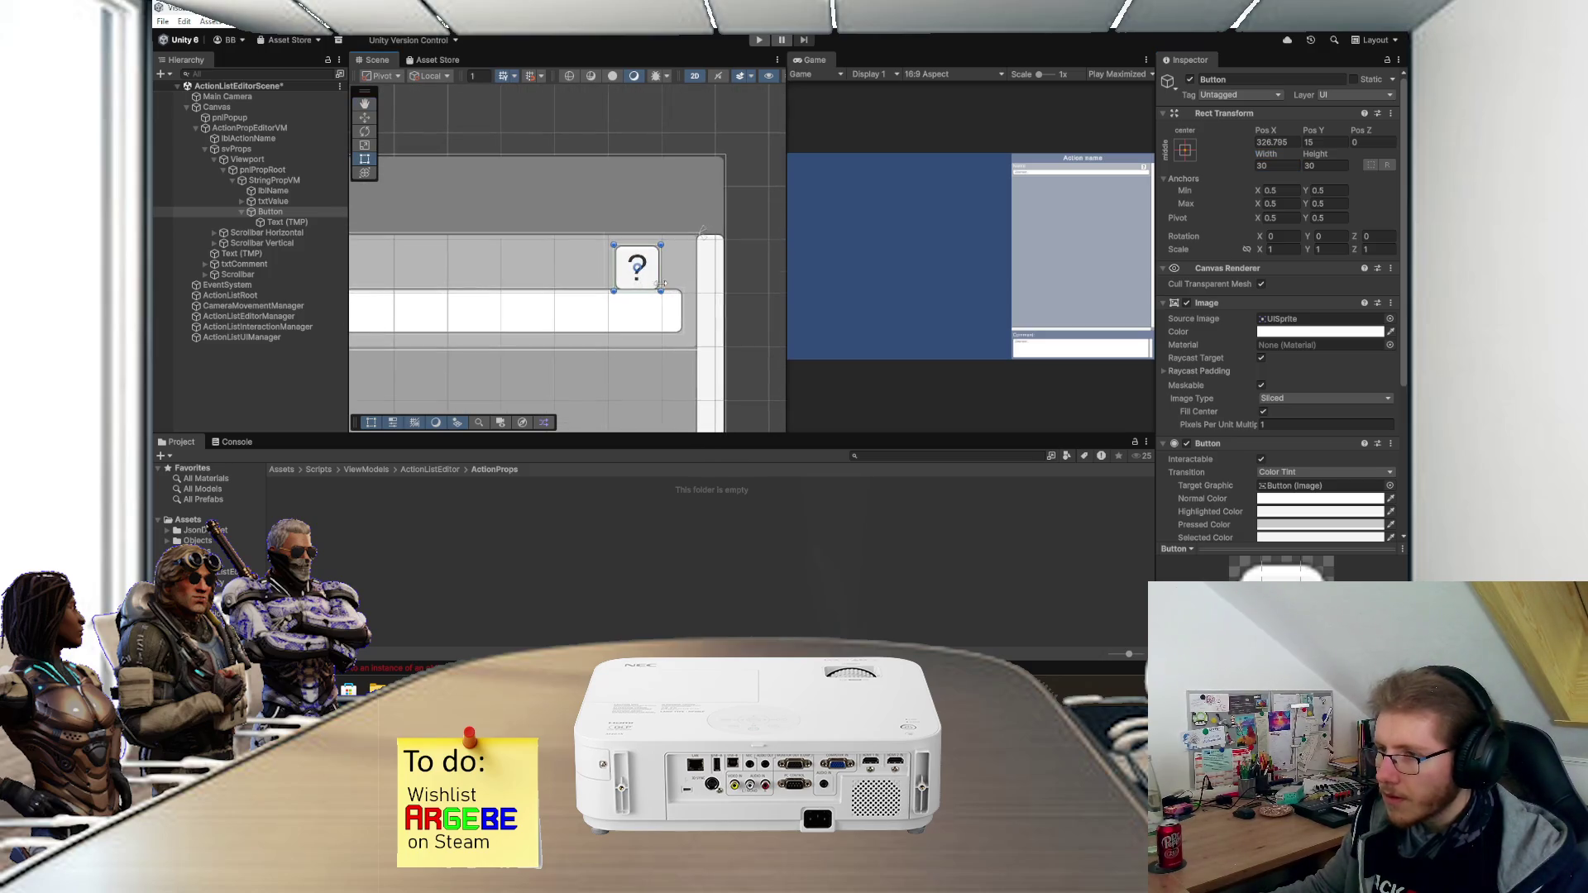
drag(655, 284, 676, 273)
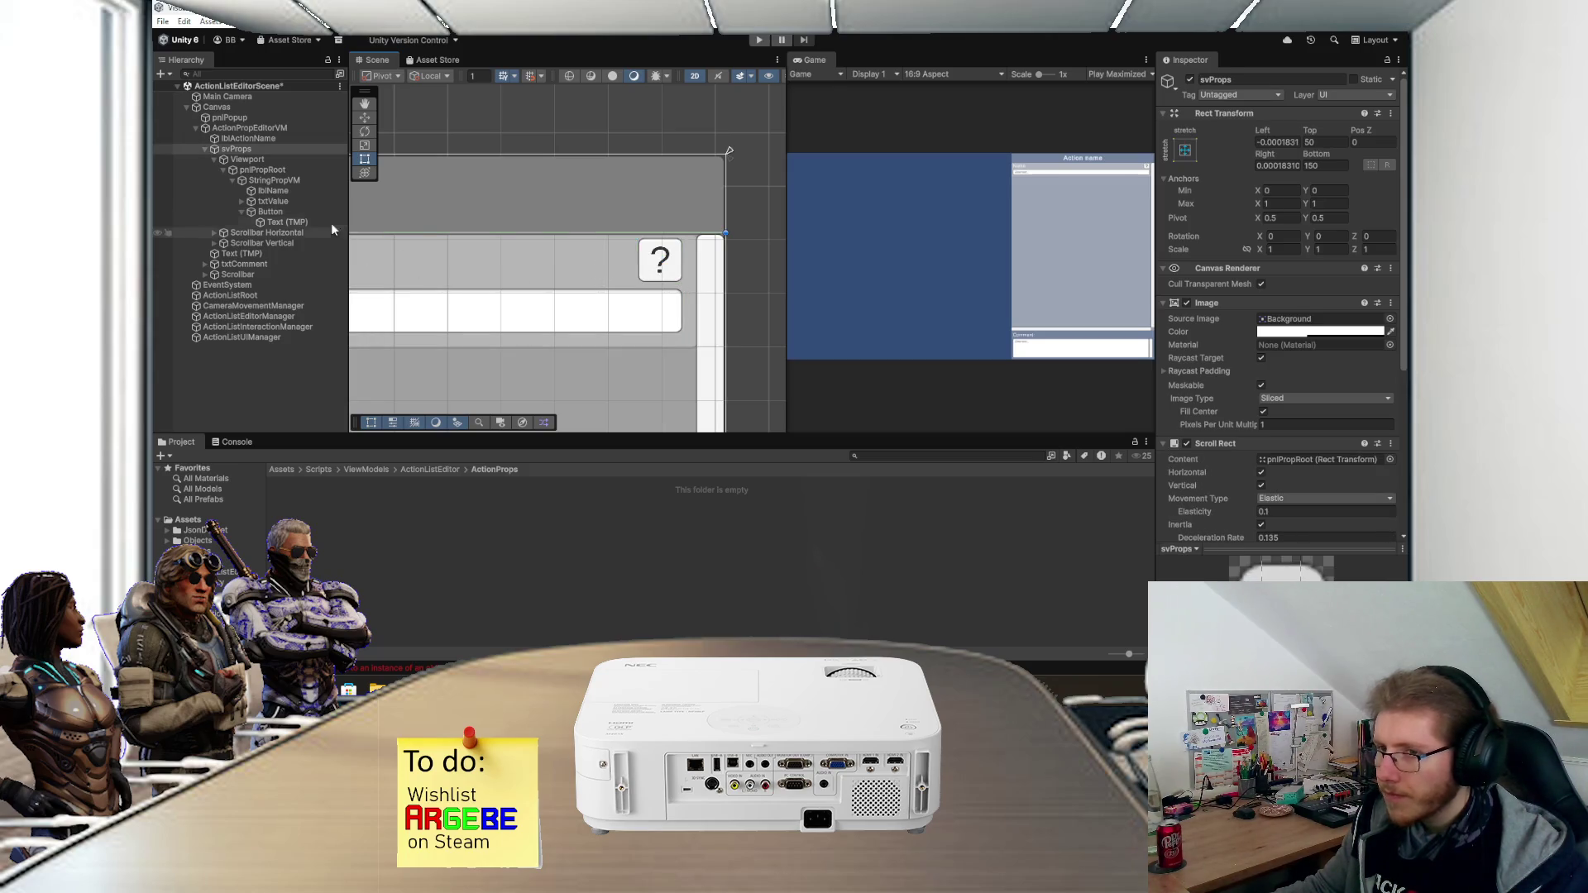
click(299, 190)
- Stretch lblName's right edge up to the '?' button, save, and frame lblName
drag(606, 276, 636, 278)
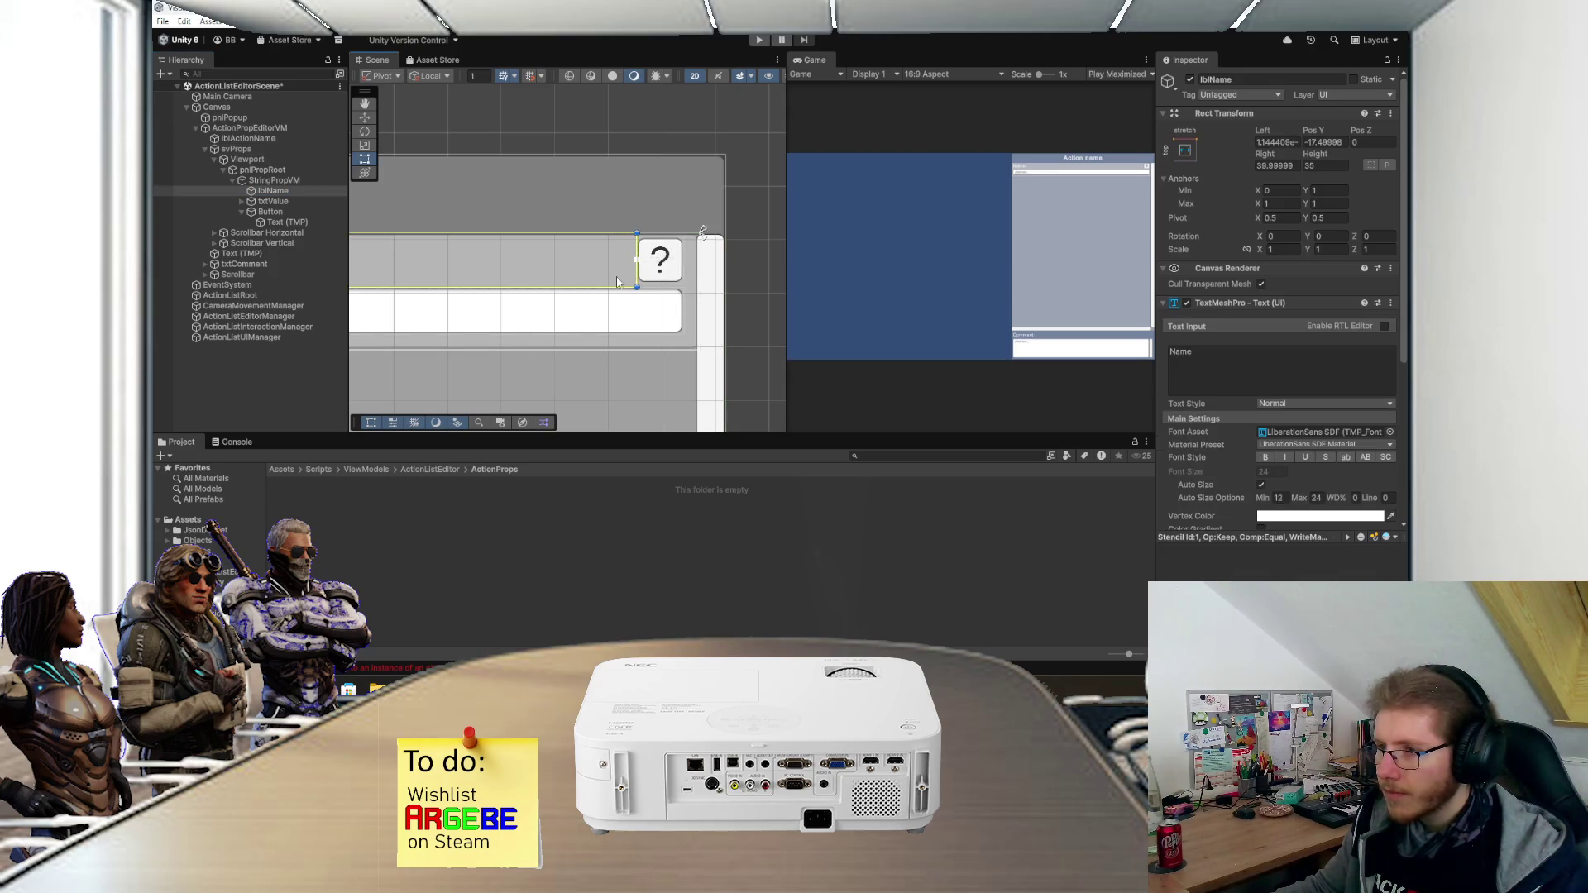
key(ctrl+s)
scroll(618, 282, down, 2)
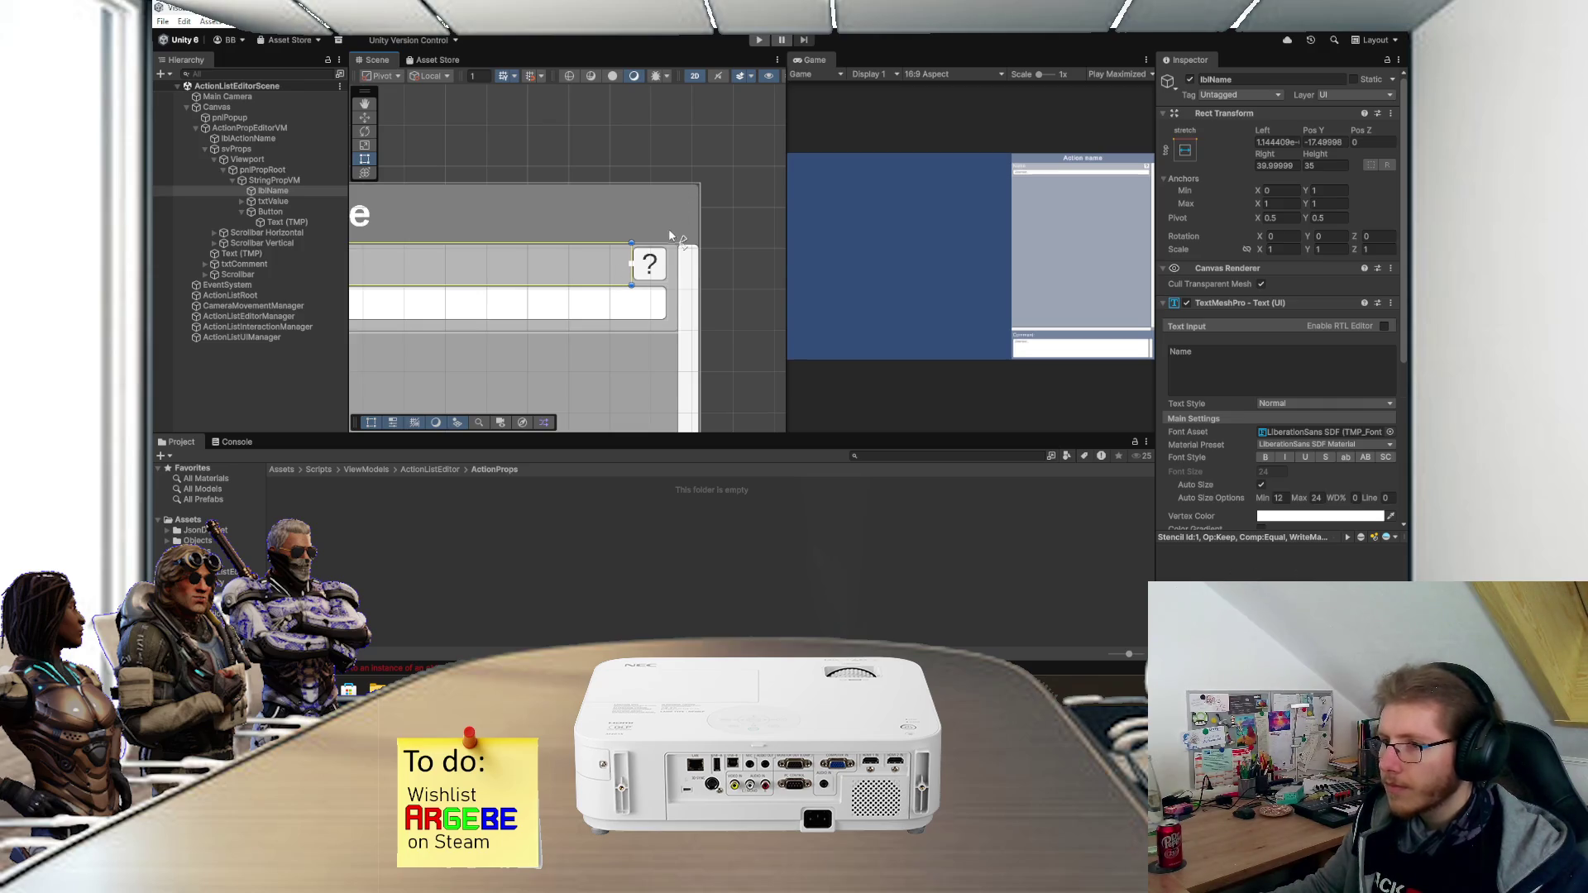
double_click(812, 60)
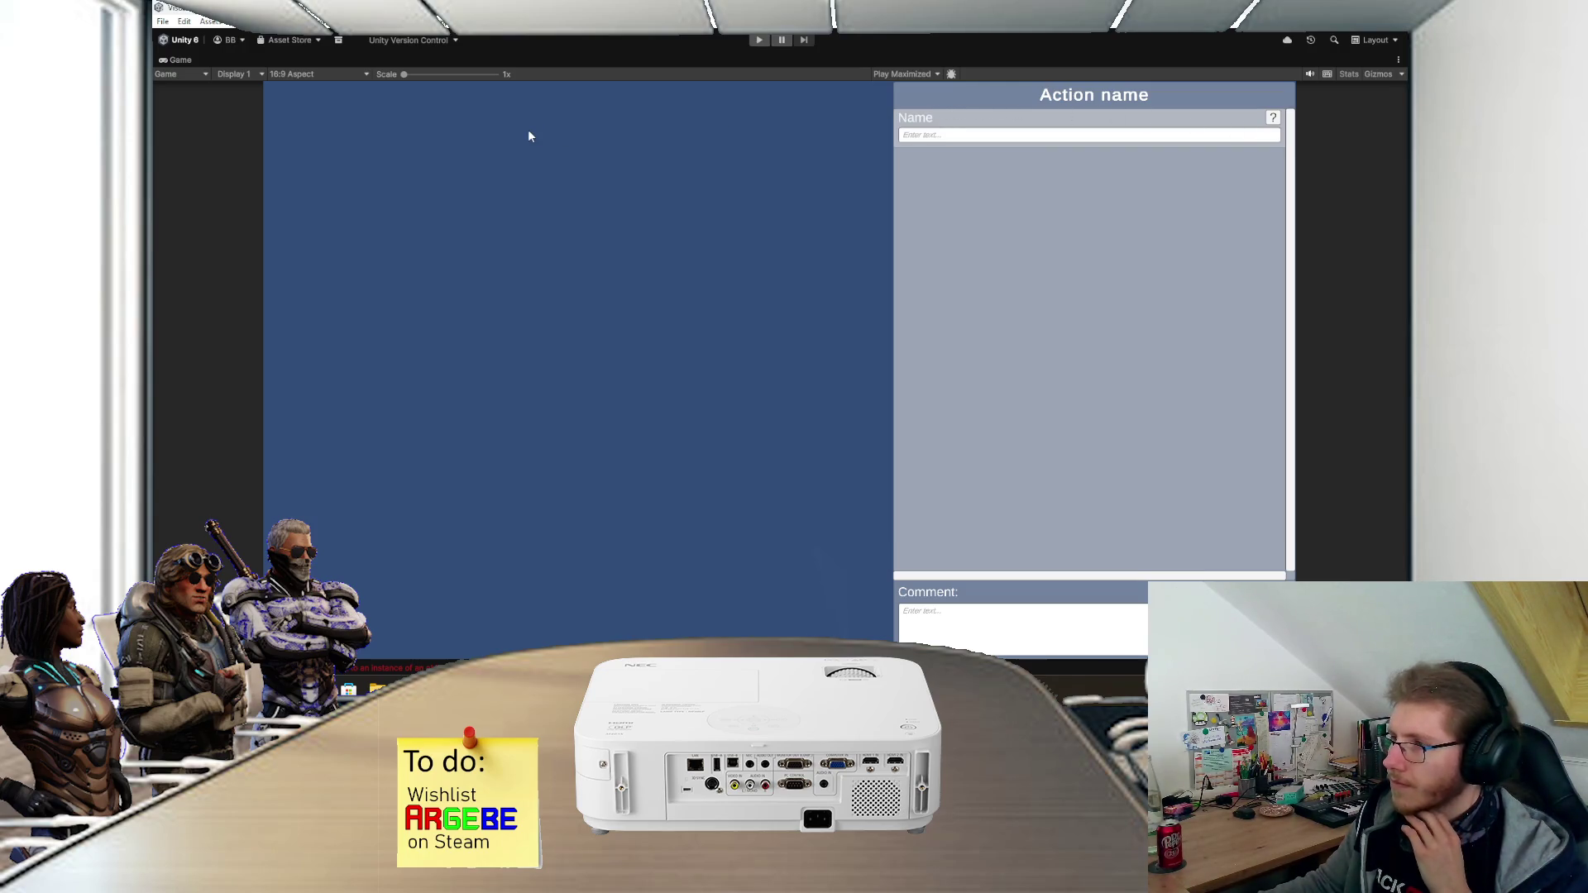
double_click(183, 61)
double_click(330, 189)
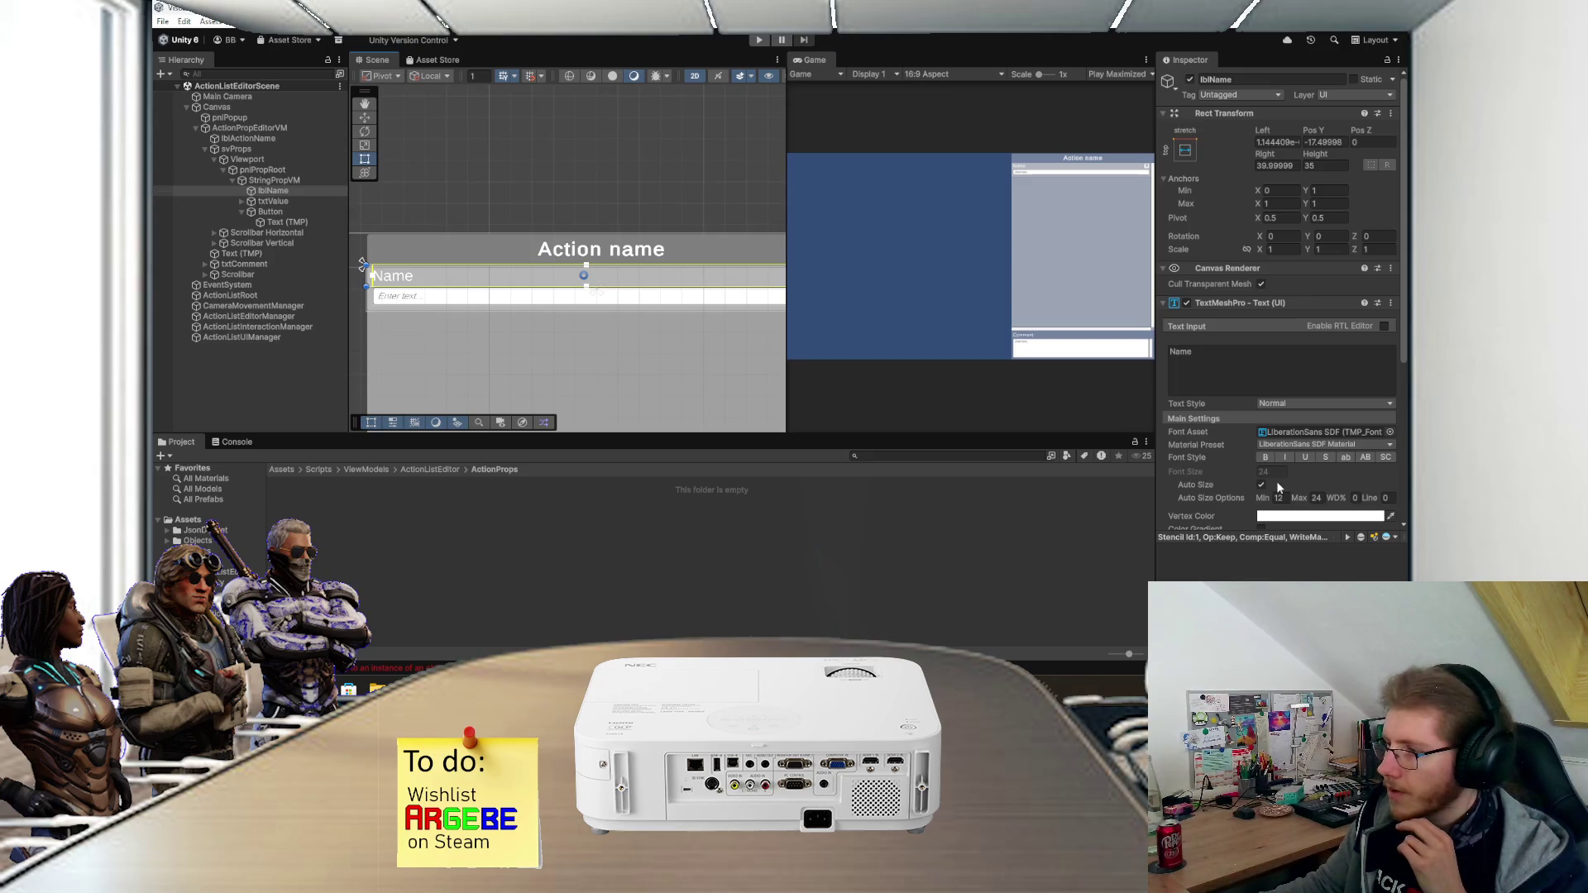
- Set lblName's Vertex Color to black, save, and shorten its rect from the top
click(1278, 516)
drag(1302, 473, 1290, 496)
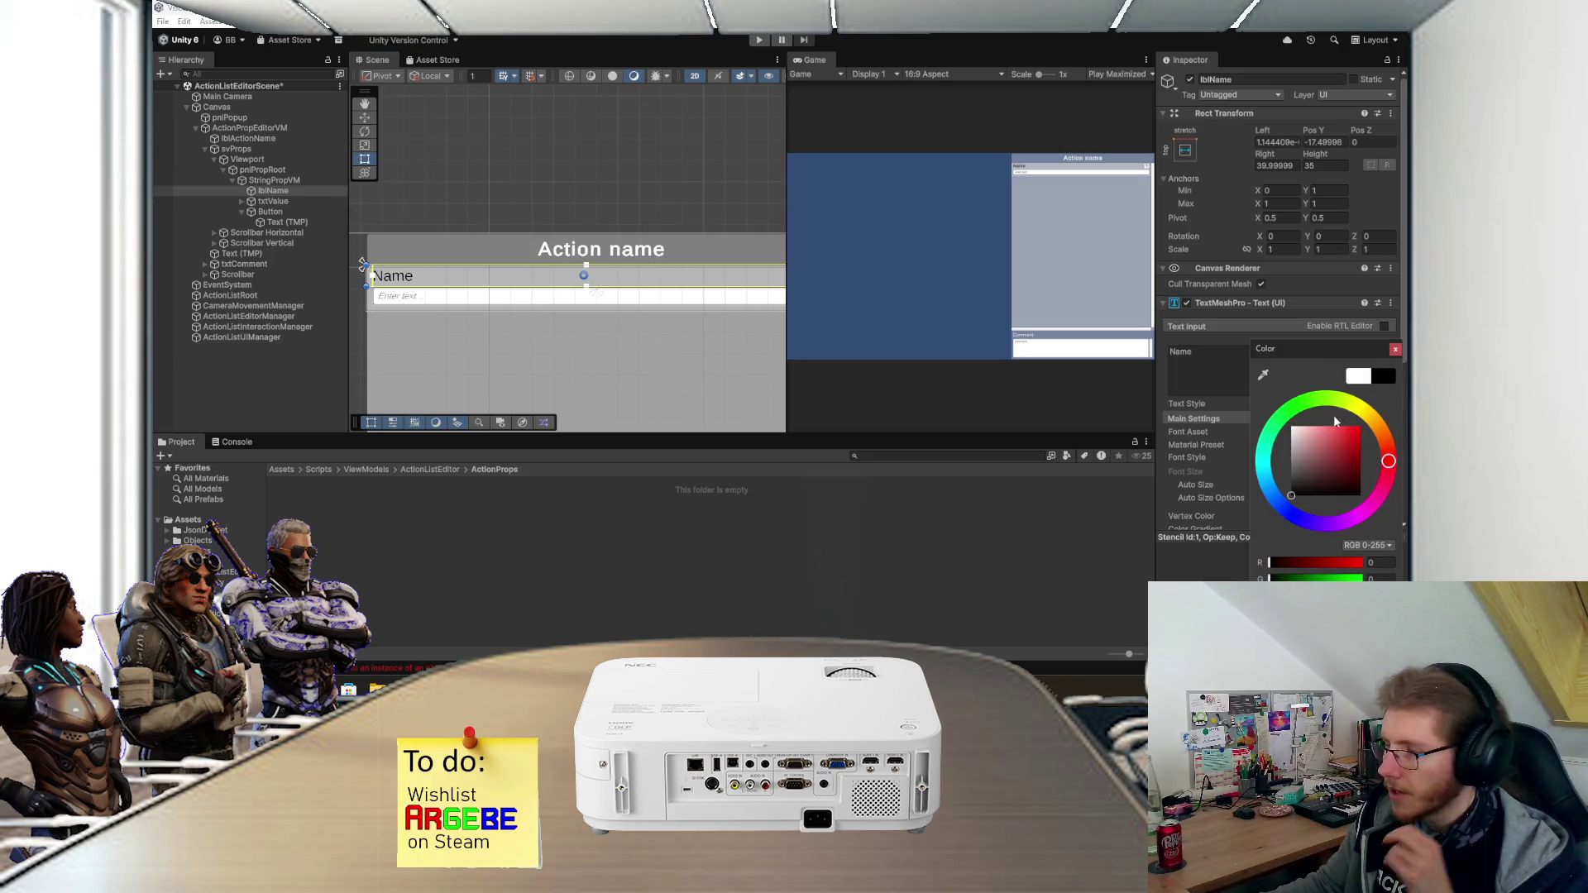
click(1395, 349)
key(ctrl+s)
scroll(519, 285, up, 3)
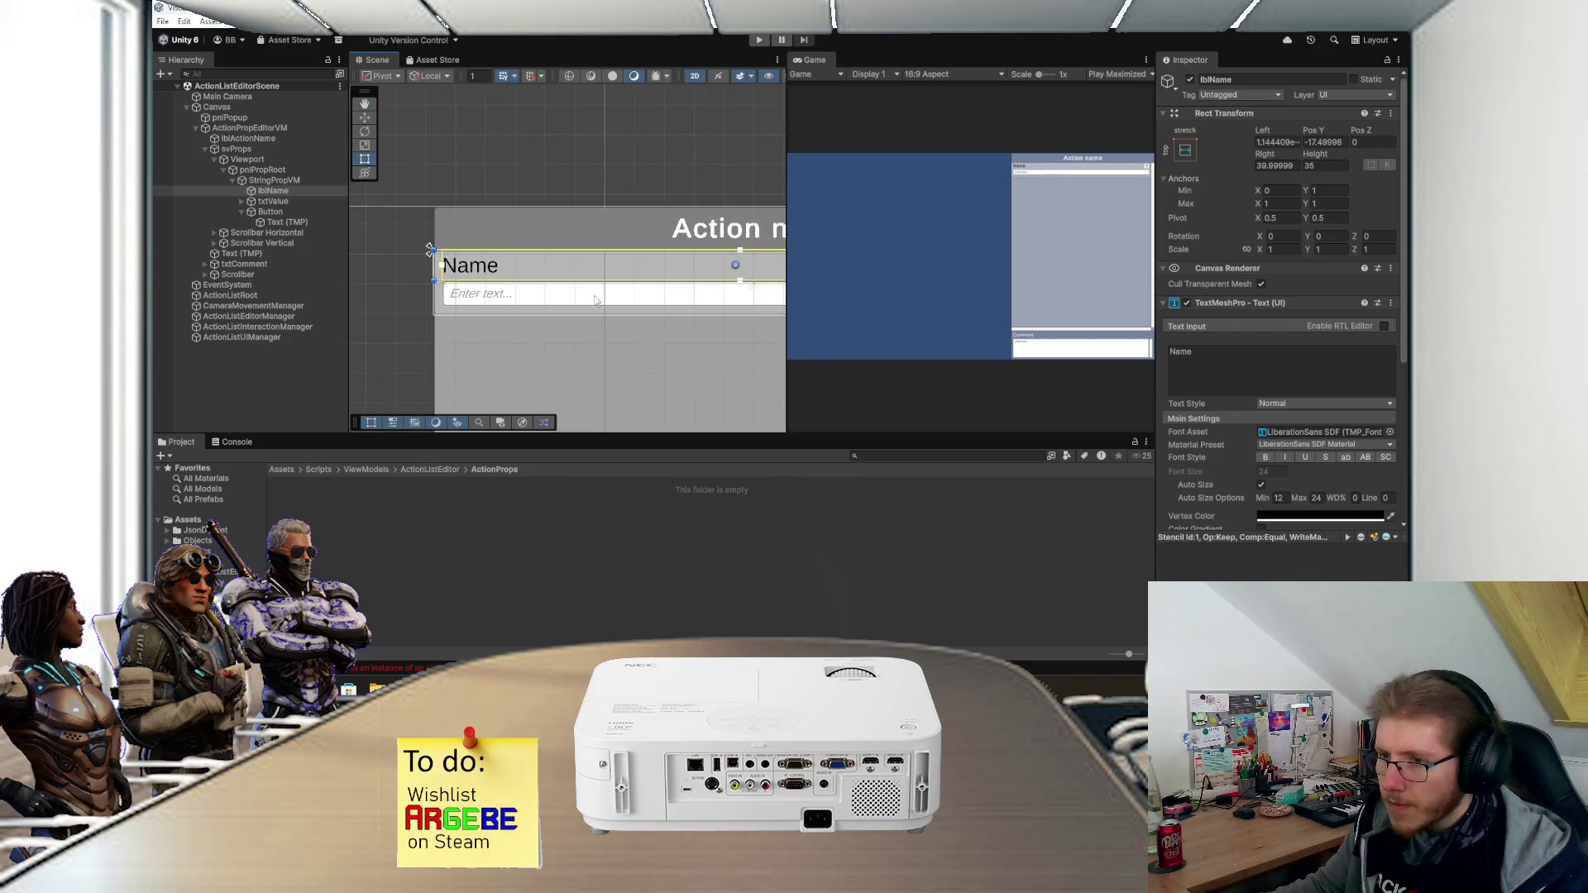
drag(543, 250, 547, 249)
scroll(534, 249, up, 3)
scroll(537, 244, down, 1)
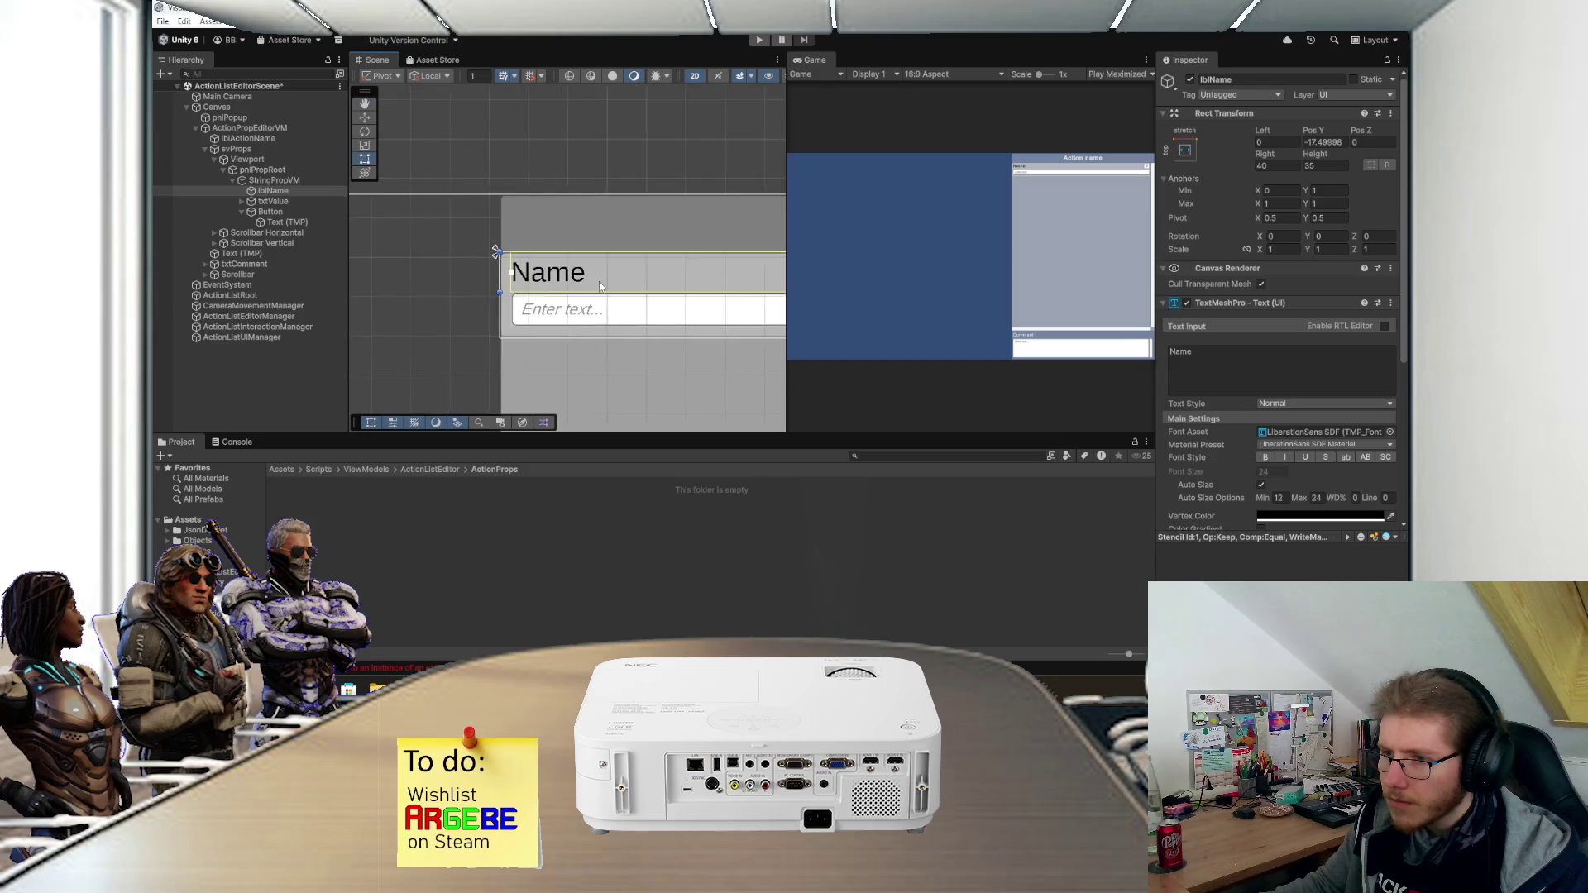
scroll(542, 239, up, 3)
drag(544, 232, 550, 232)
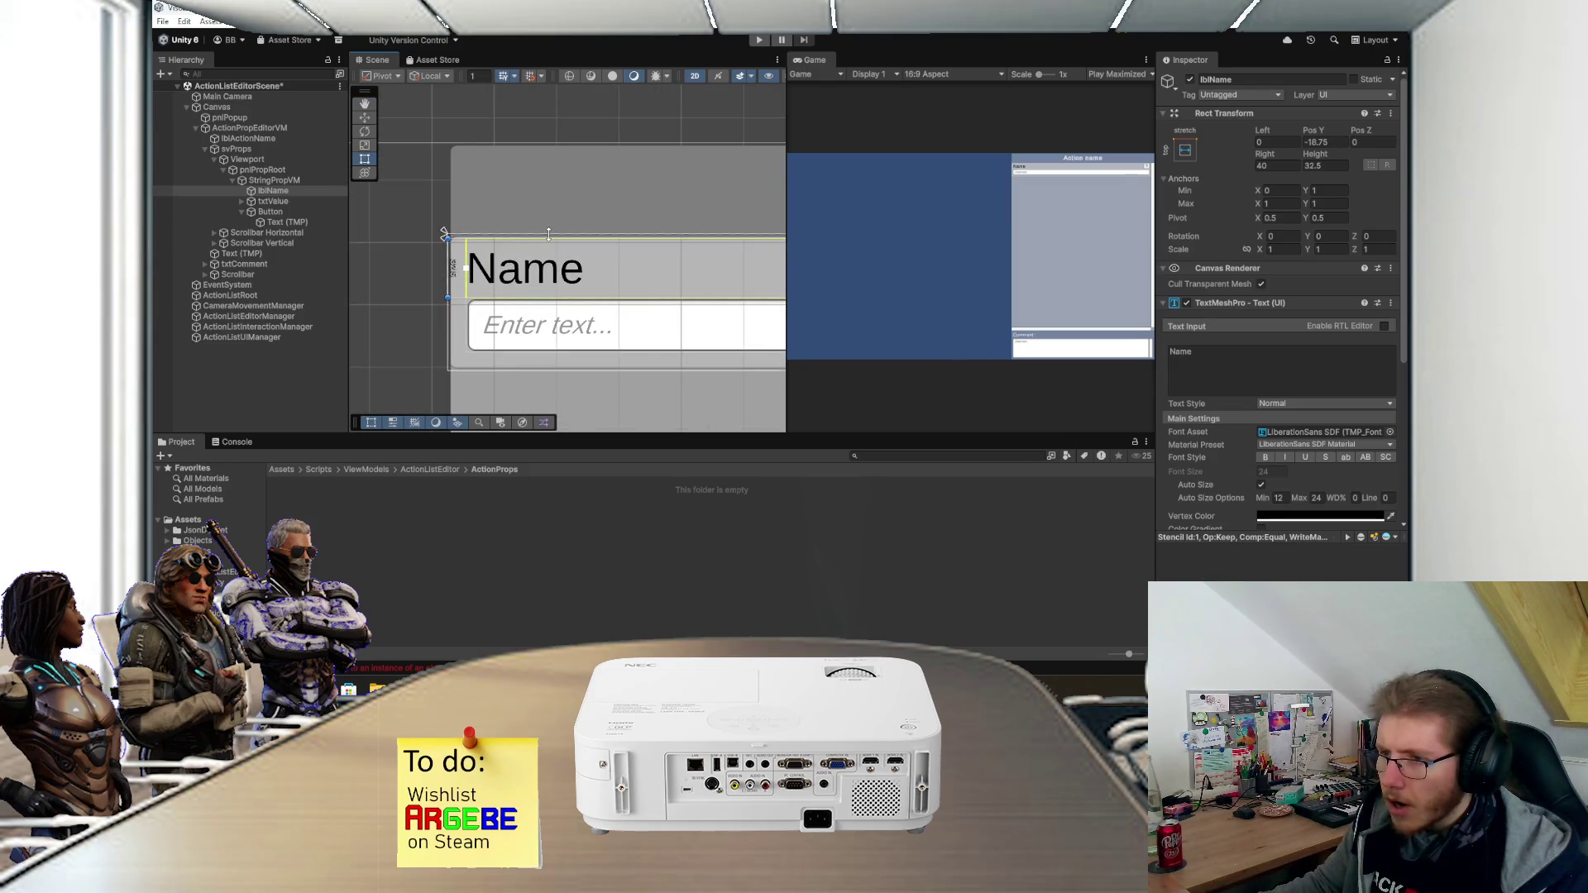
scroll(579, 285, down, 5)
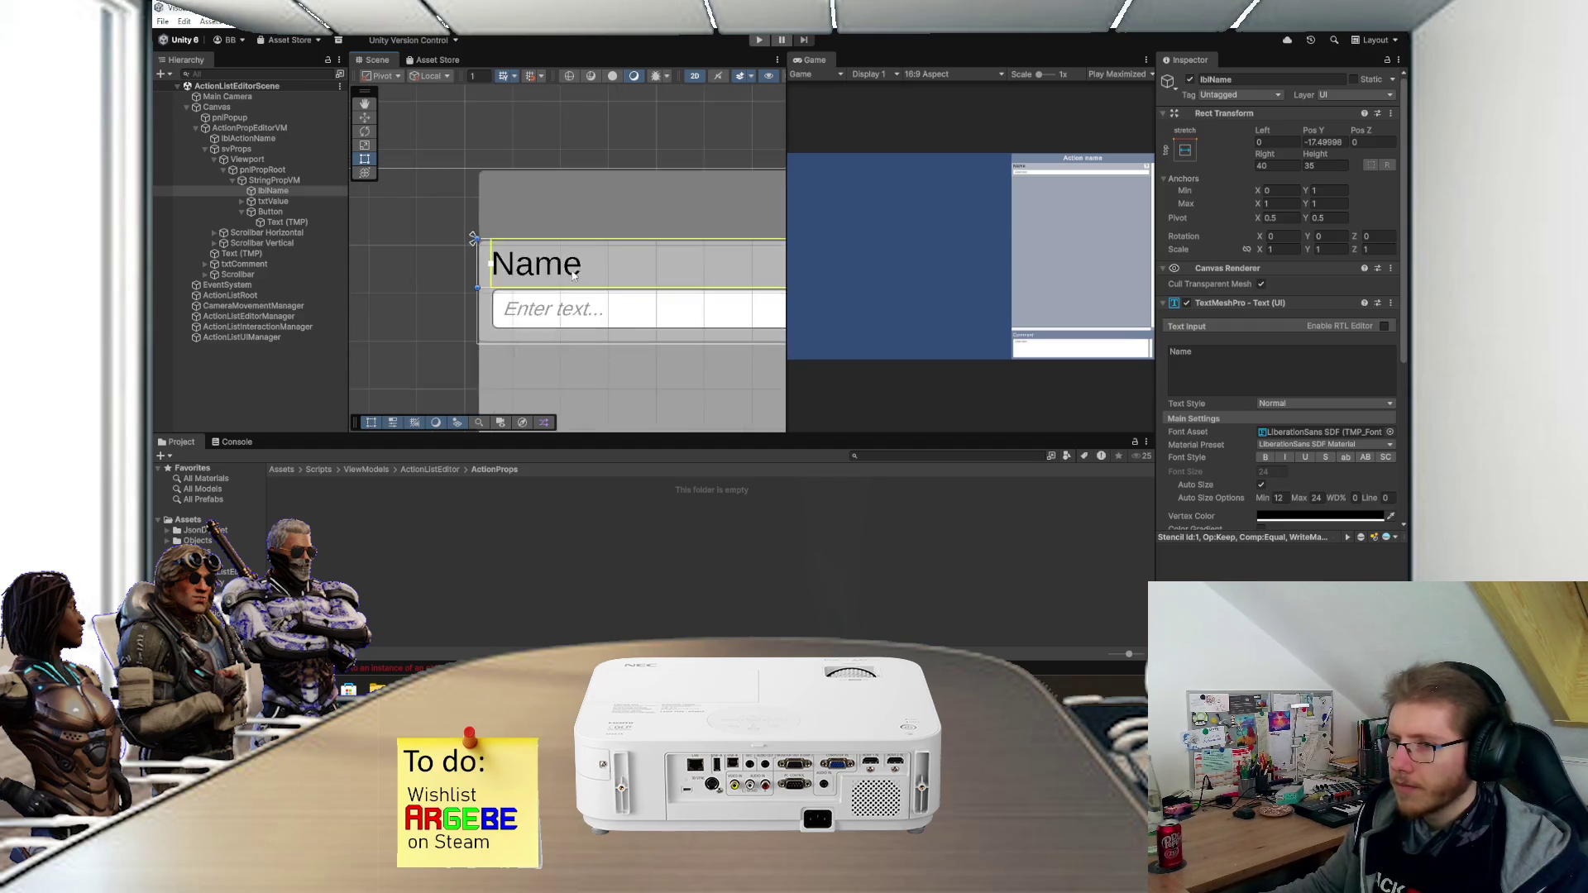
scroll(639, 295, down, 2)
scroll(547, 287, down, 2)
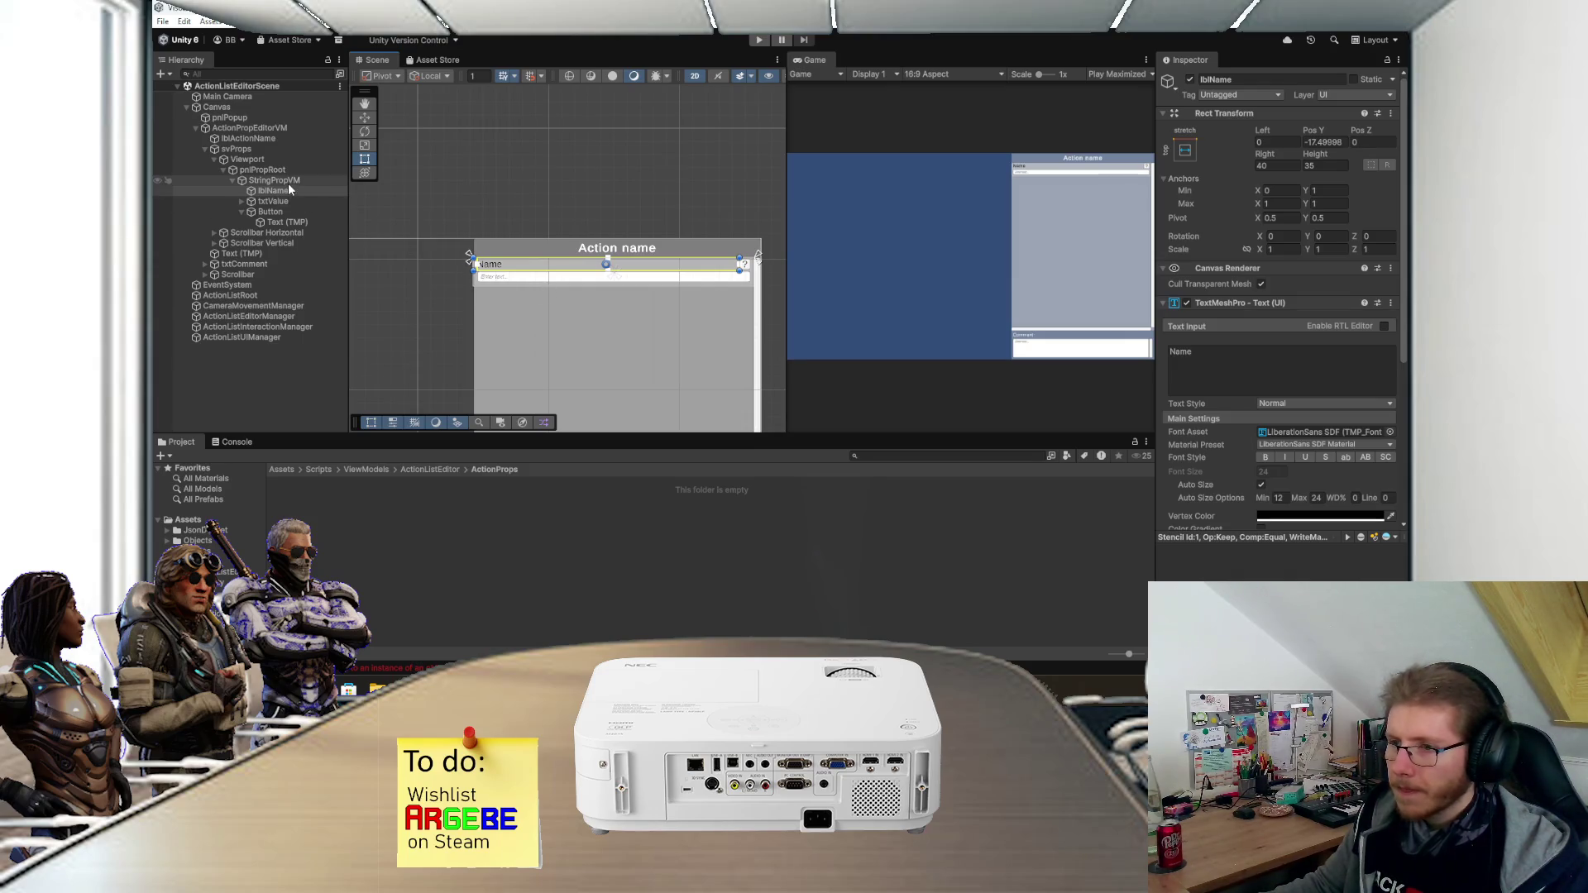
- Frame StringPropVM in the scene and bring up the ActionProps folder's asset options
click(274, 181)
key(f)
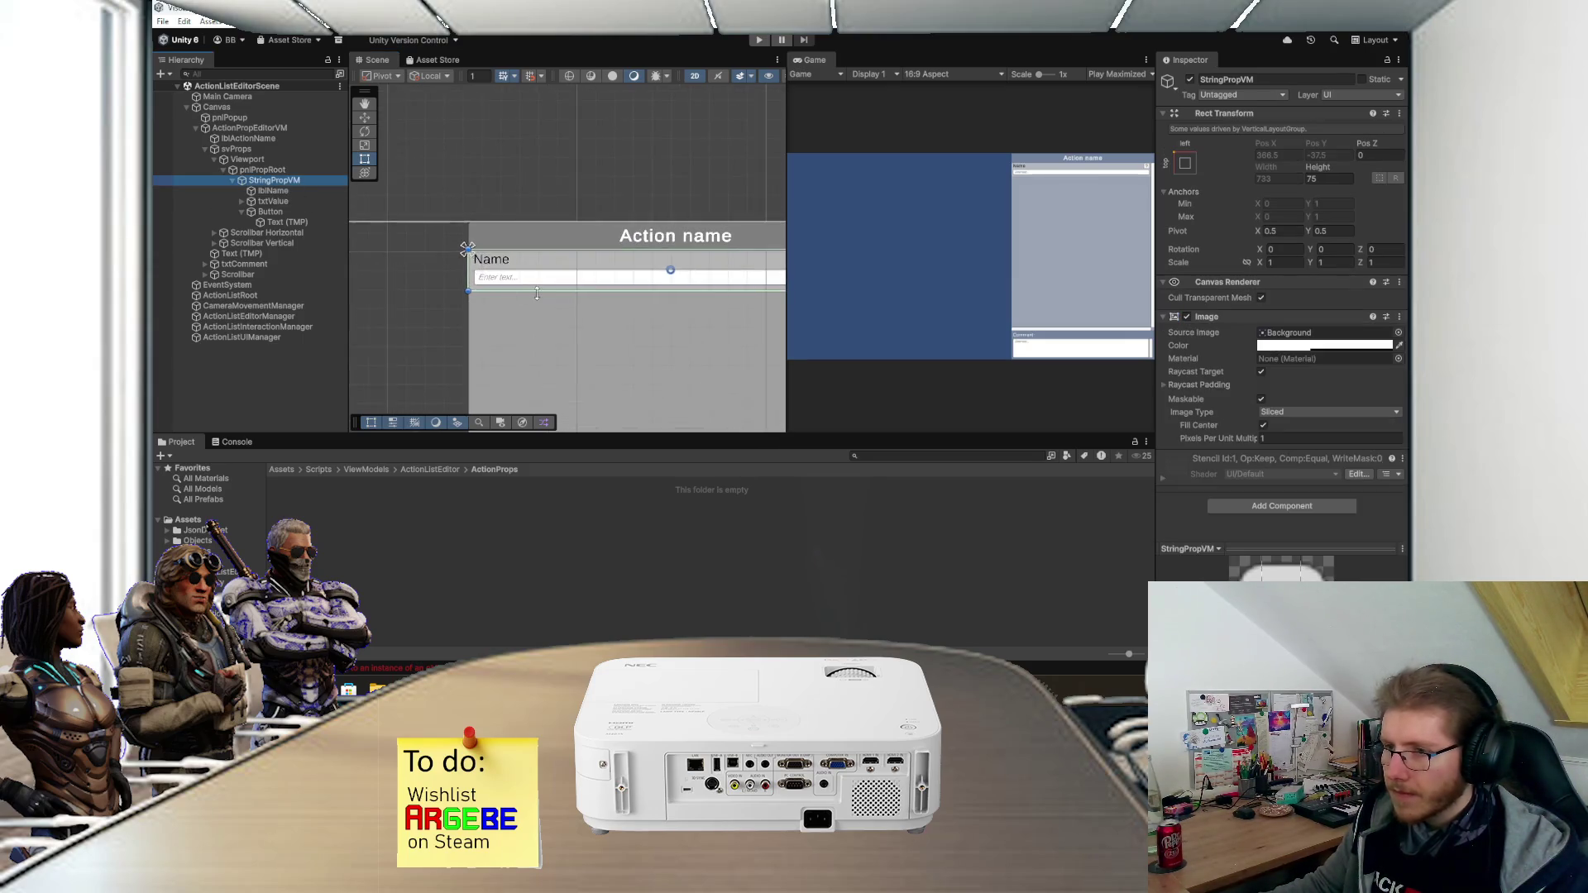
scroll(447, 303, down, 1)
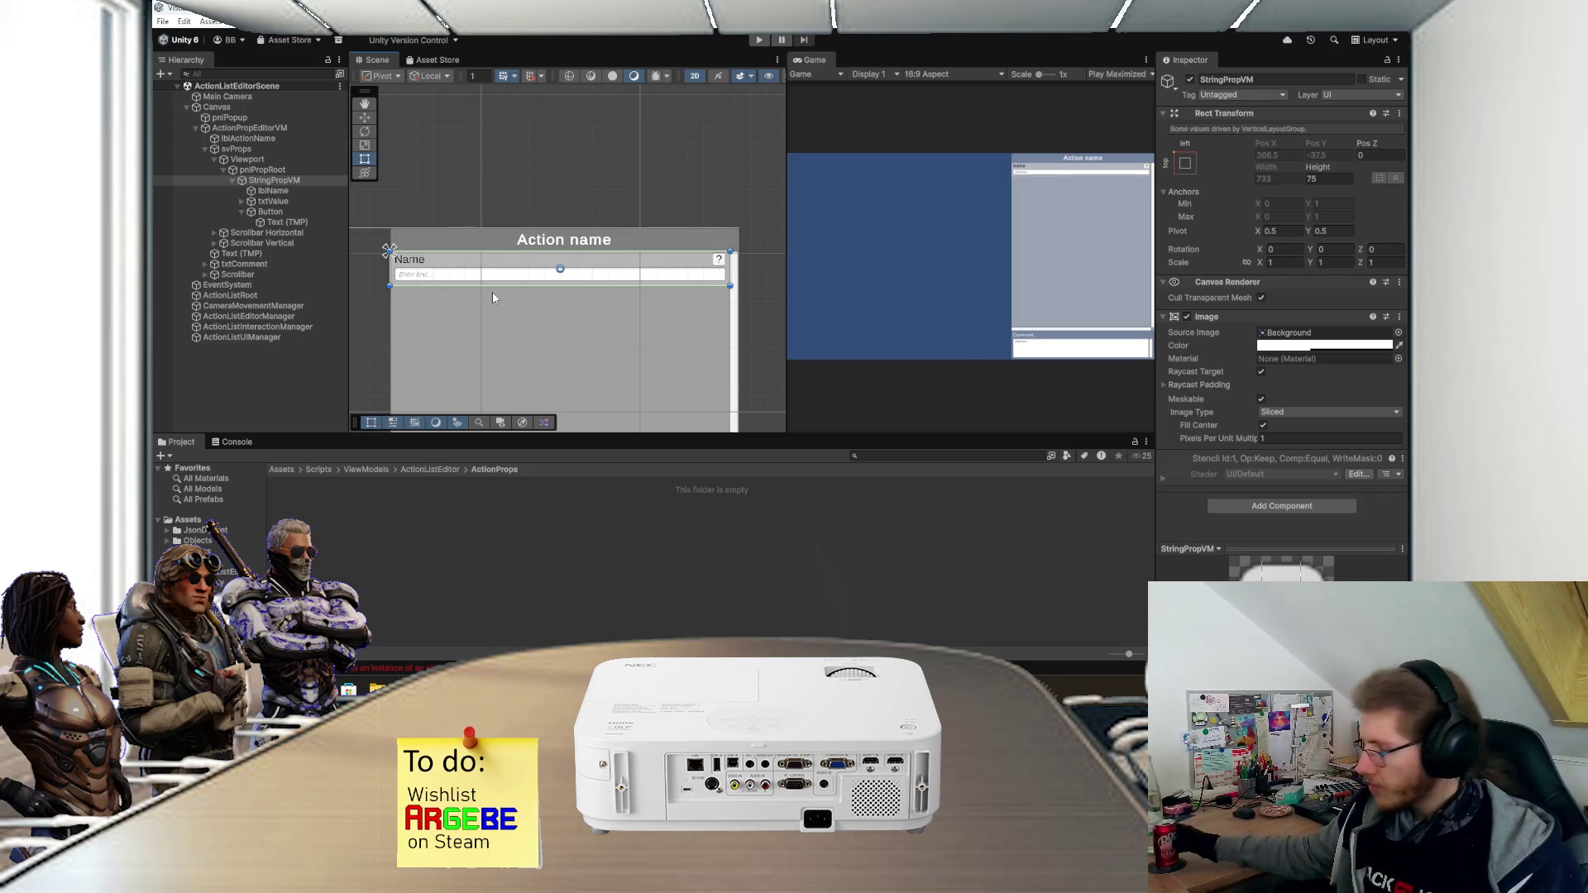
right_click(364, 537)
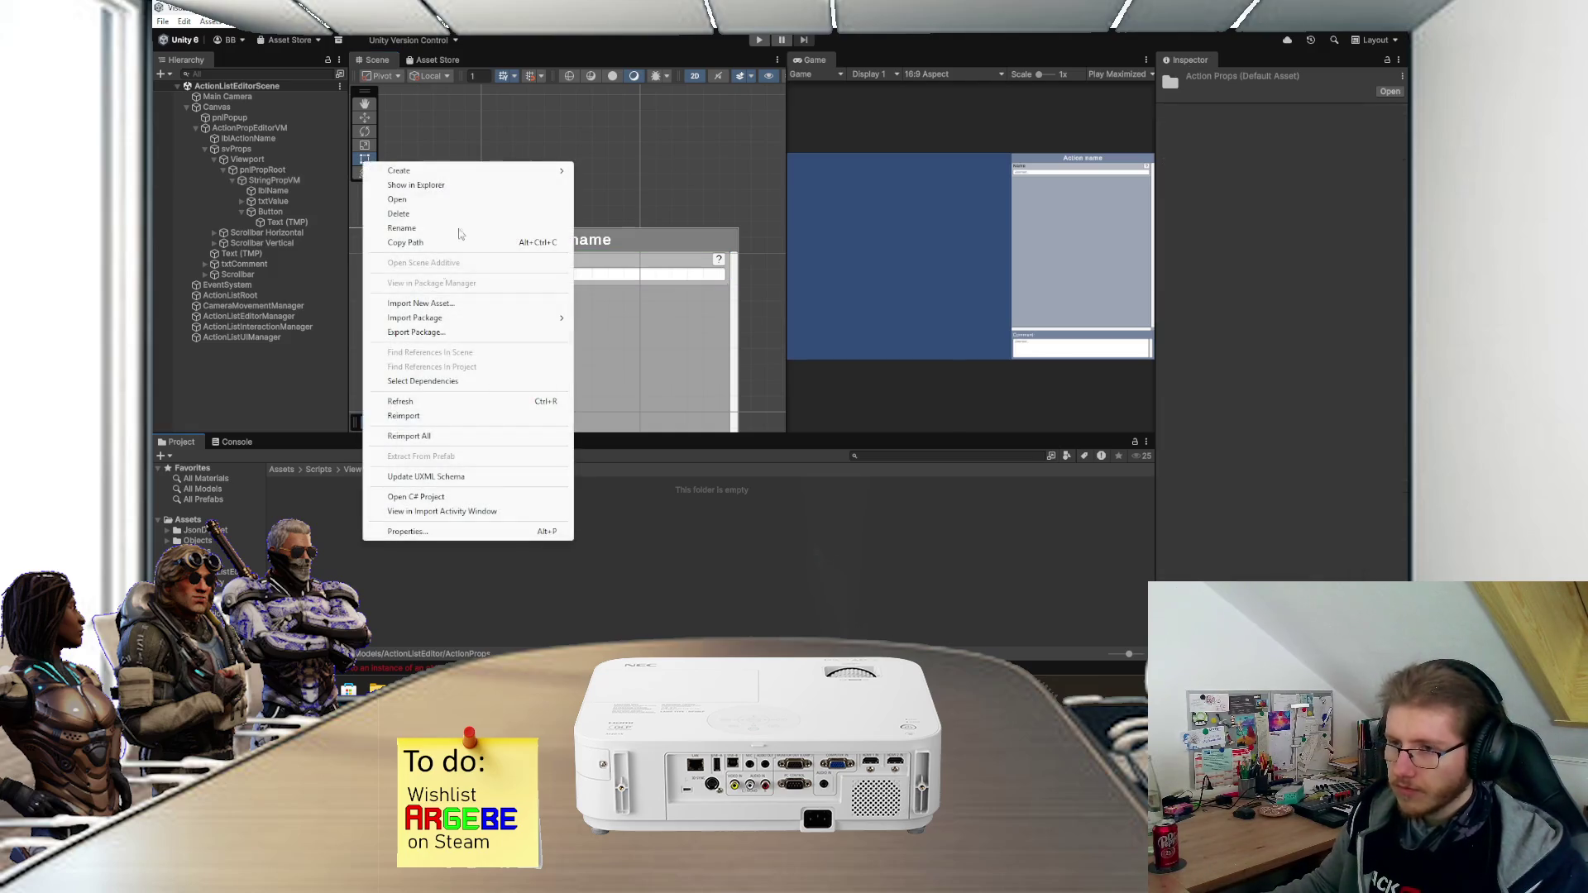
- Create a MonoBehaviour script named PropBaseVM in ActionProps and open it in Visual Studio
mouse_move(504, 172)
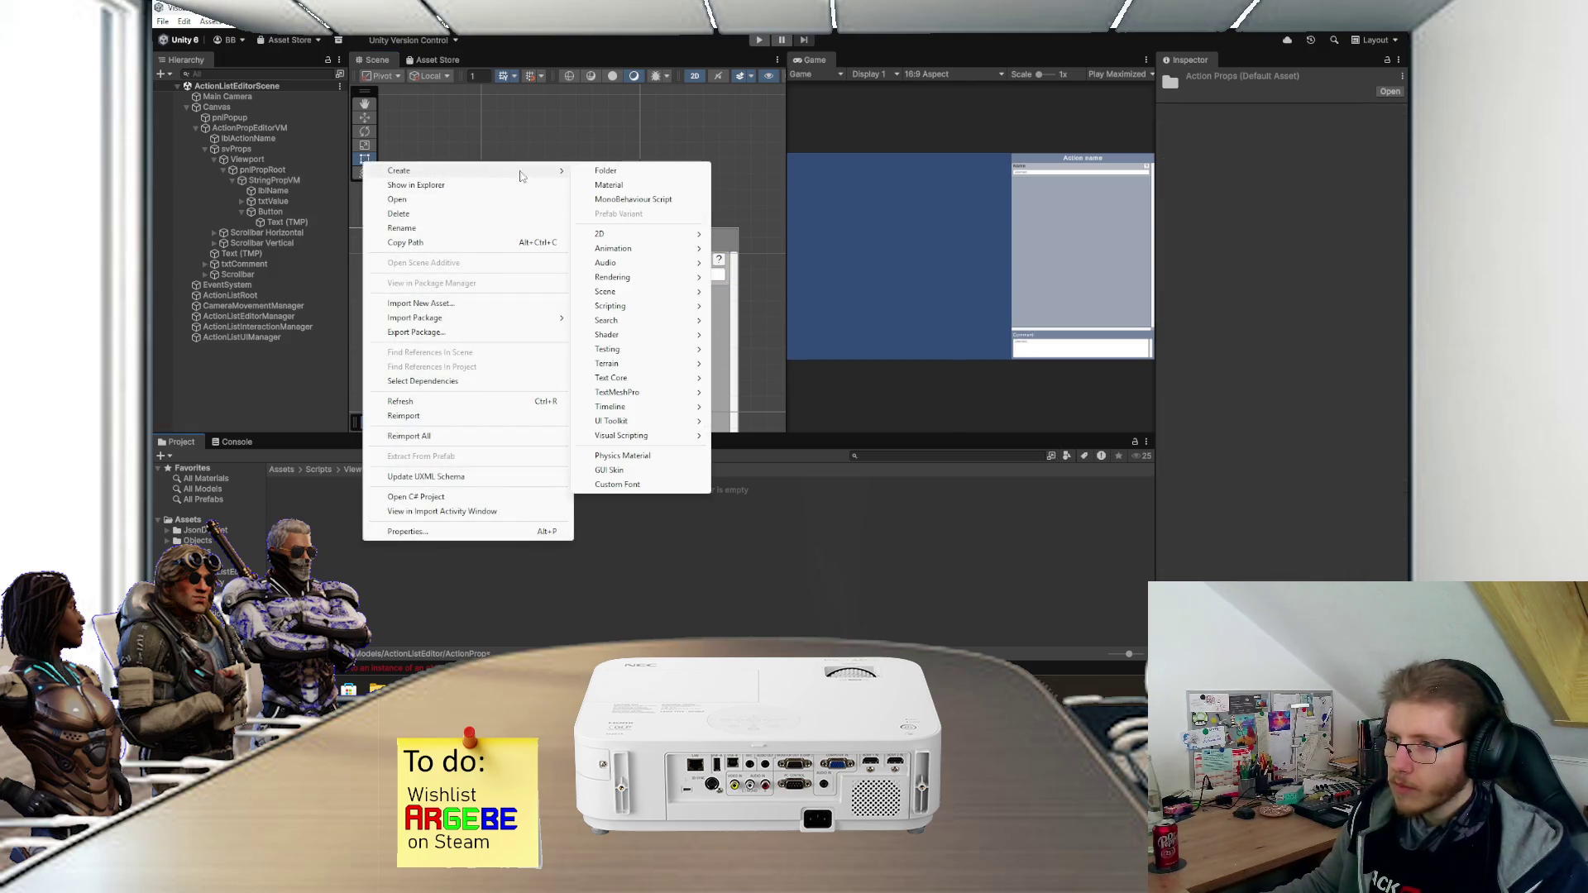
click(630, 200)
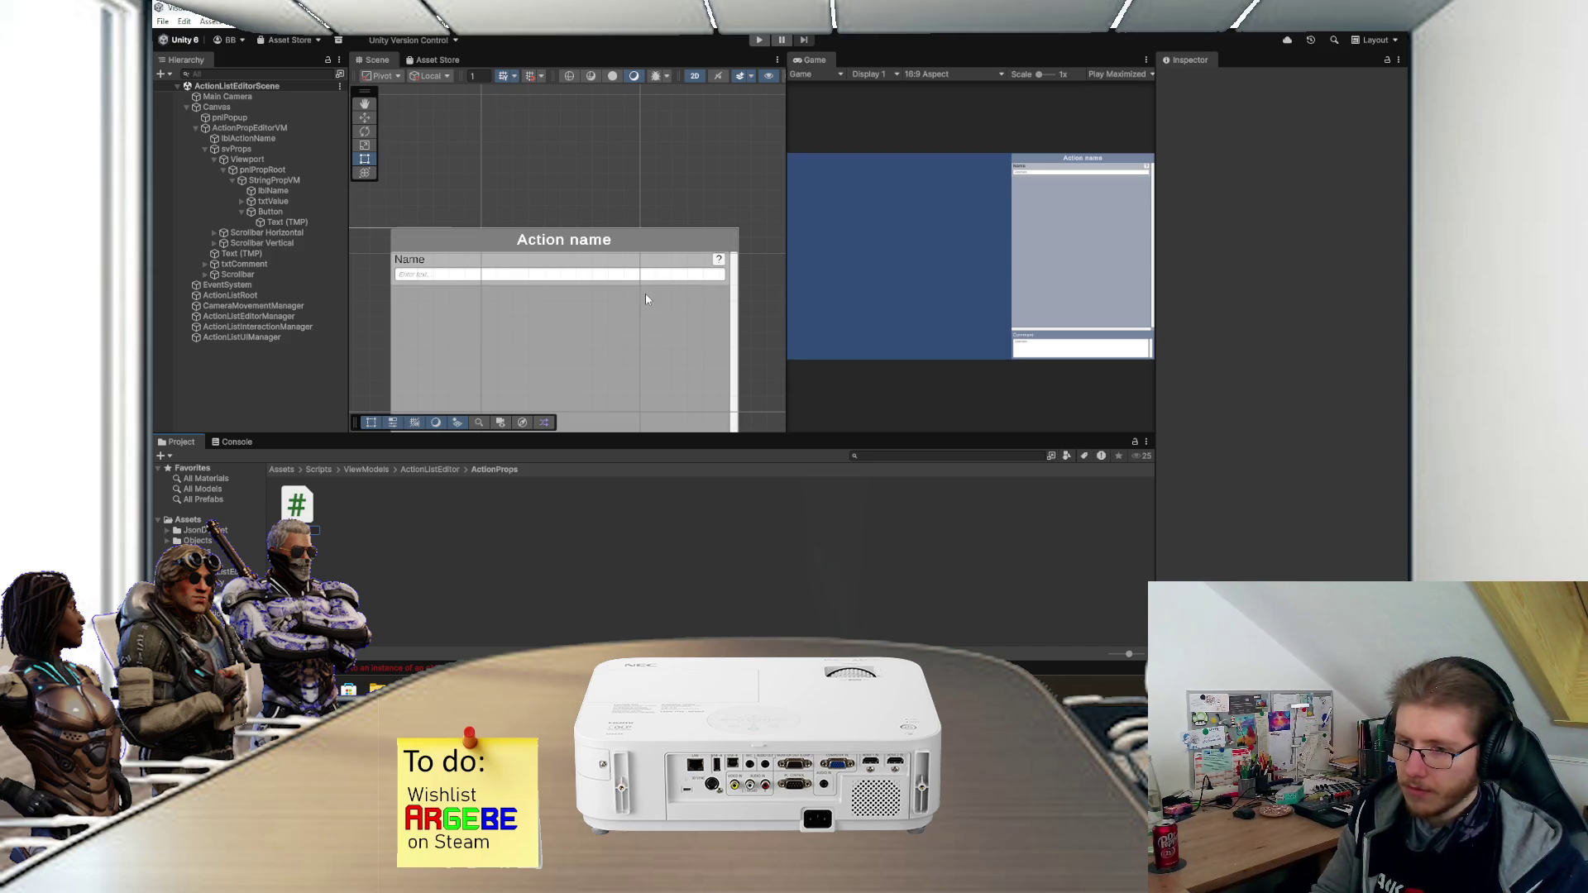
key(Return)
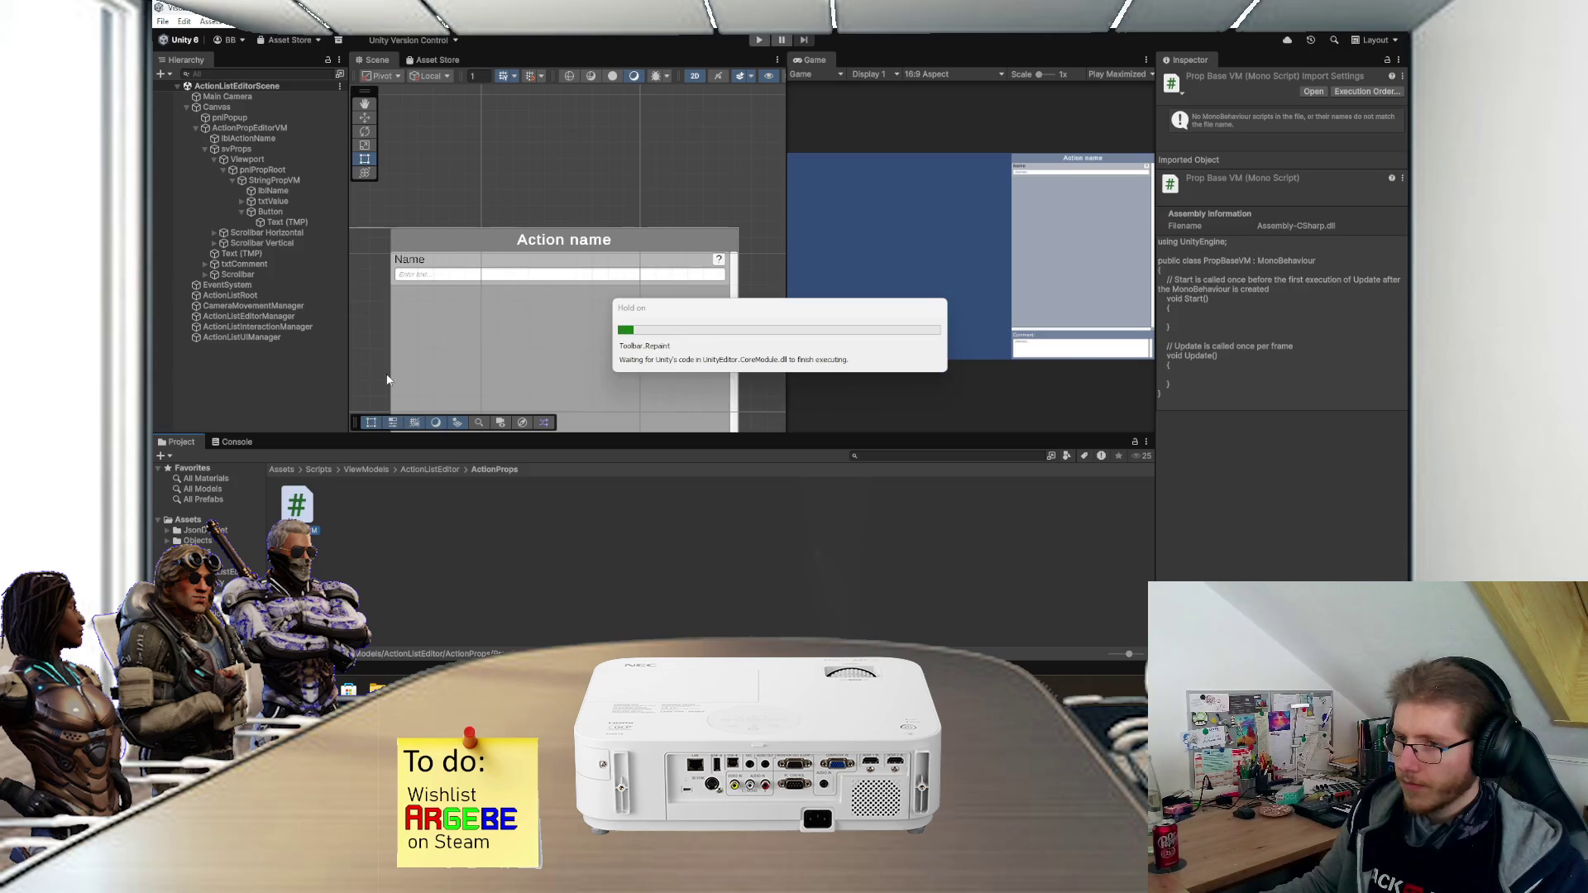
double_click(300, 508)
- Select the template Start and Update methods in the class
mouse_move(325, 333)
mouse_down()
mouse_move(356, 199)
mouse_move(273, 149)
mouse_up()
click(325, 293)
drag(308, 334, 319, 237)
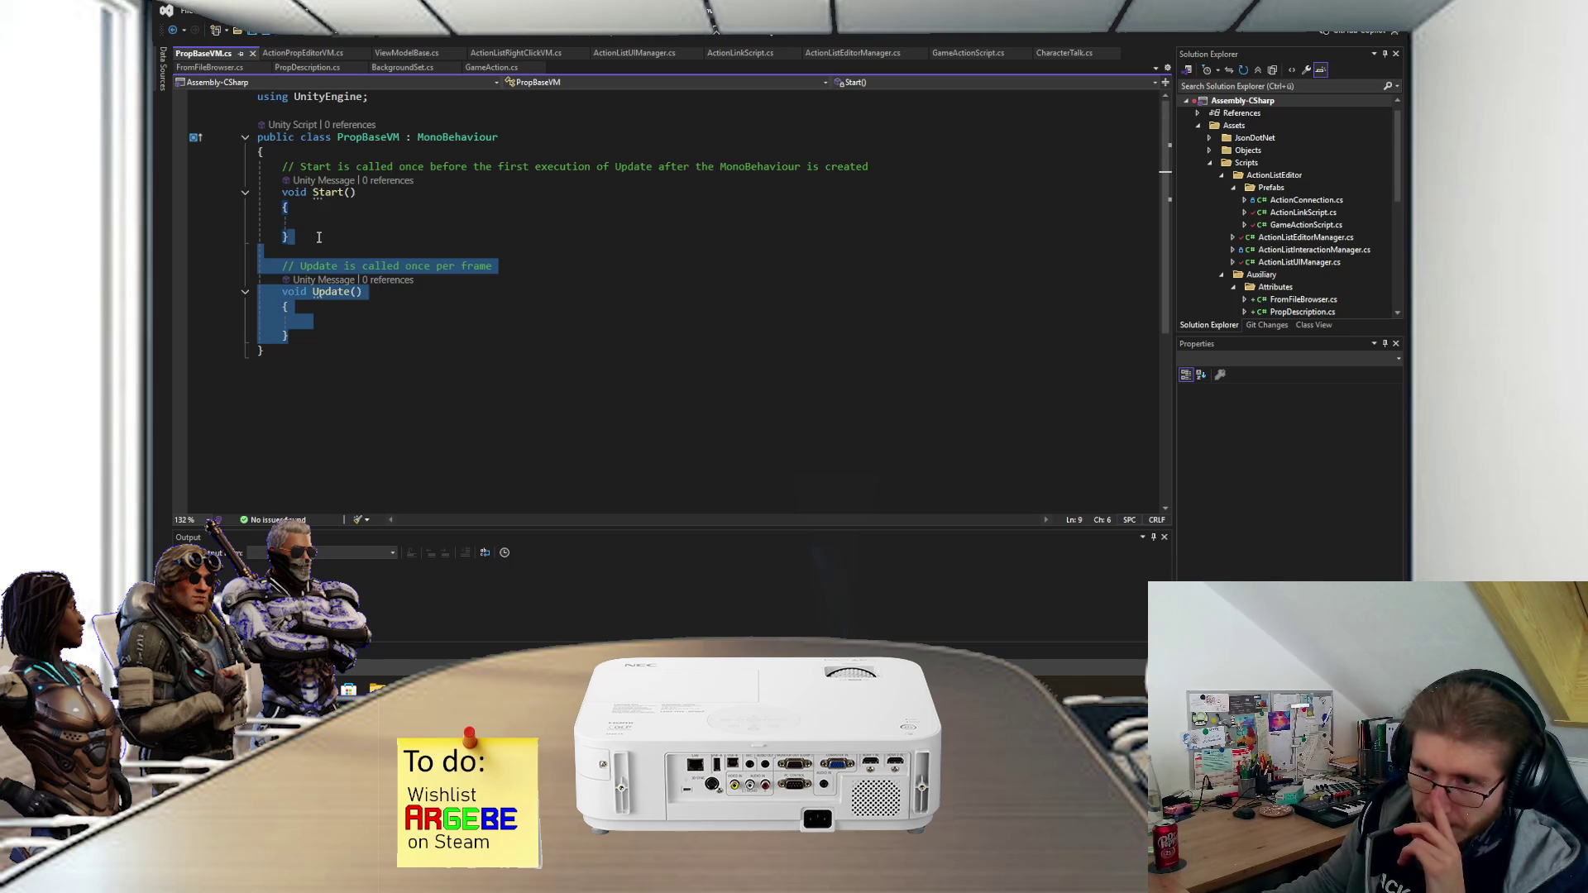
- Replace the Start and Update stubs with an empty public void Setup() method and save
click(318, 237)
drag(311, 334, 316, 152)
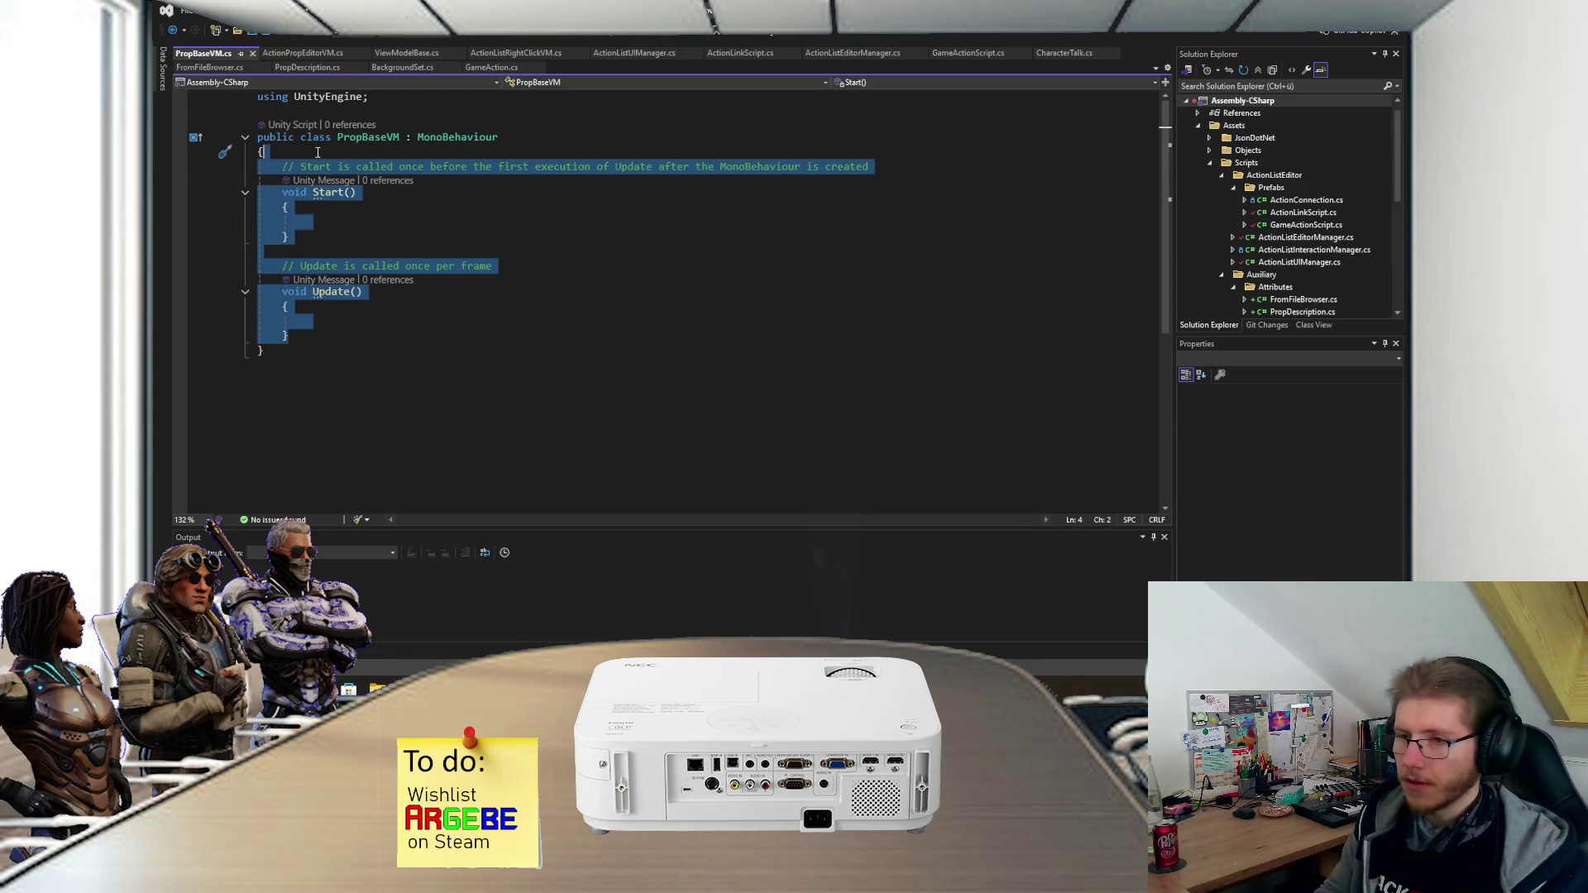
key(Return)
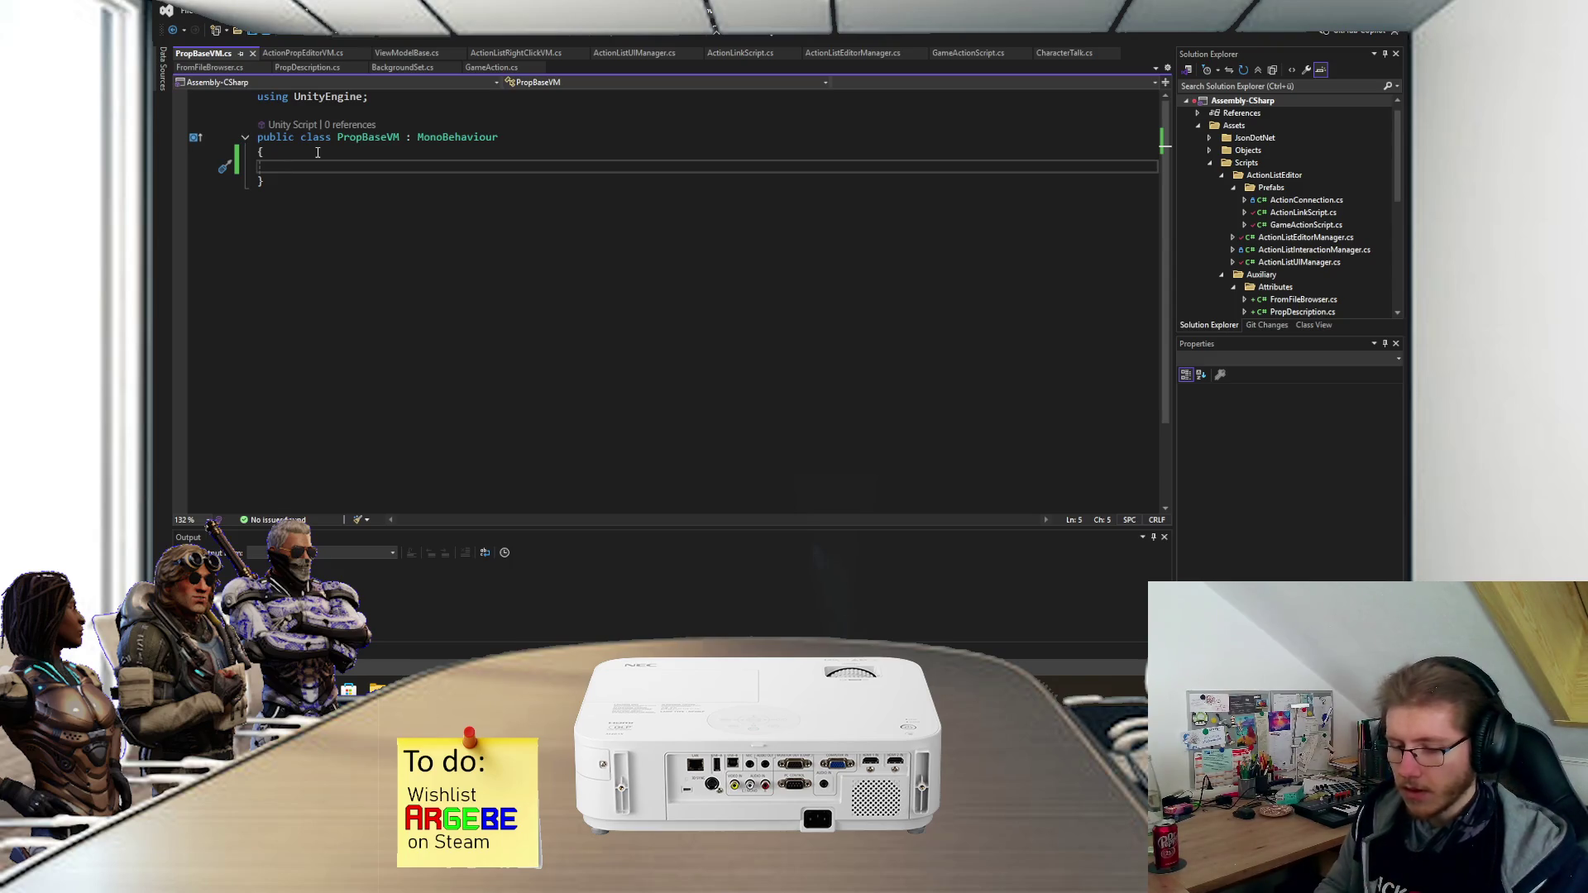
text(public v)
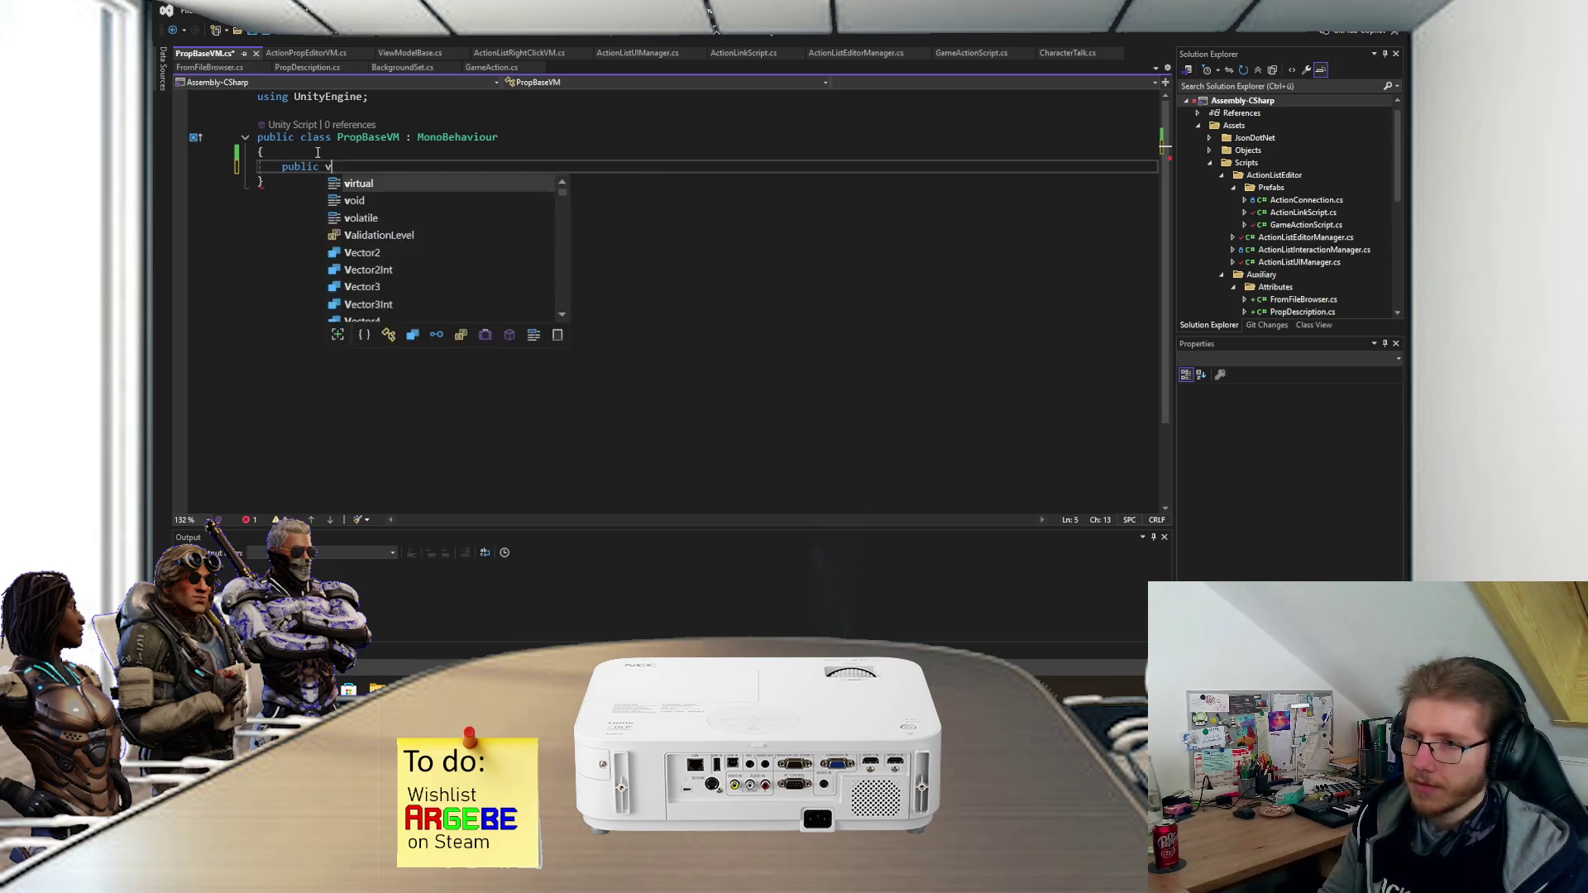
text(oid Setup())
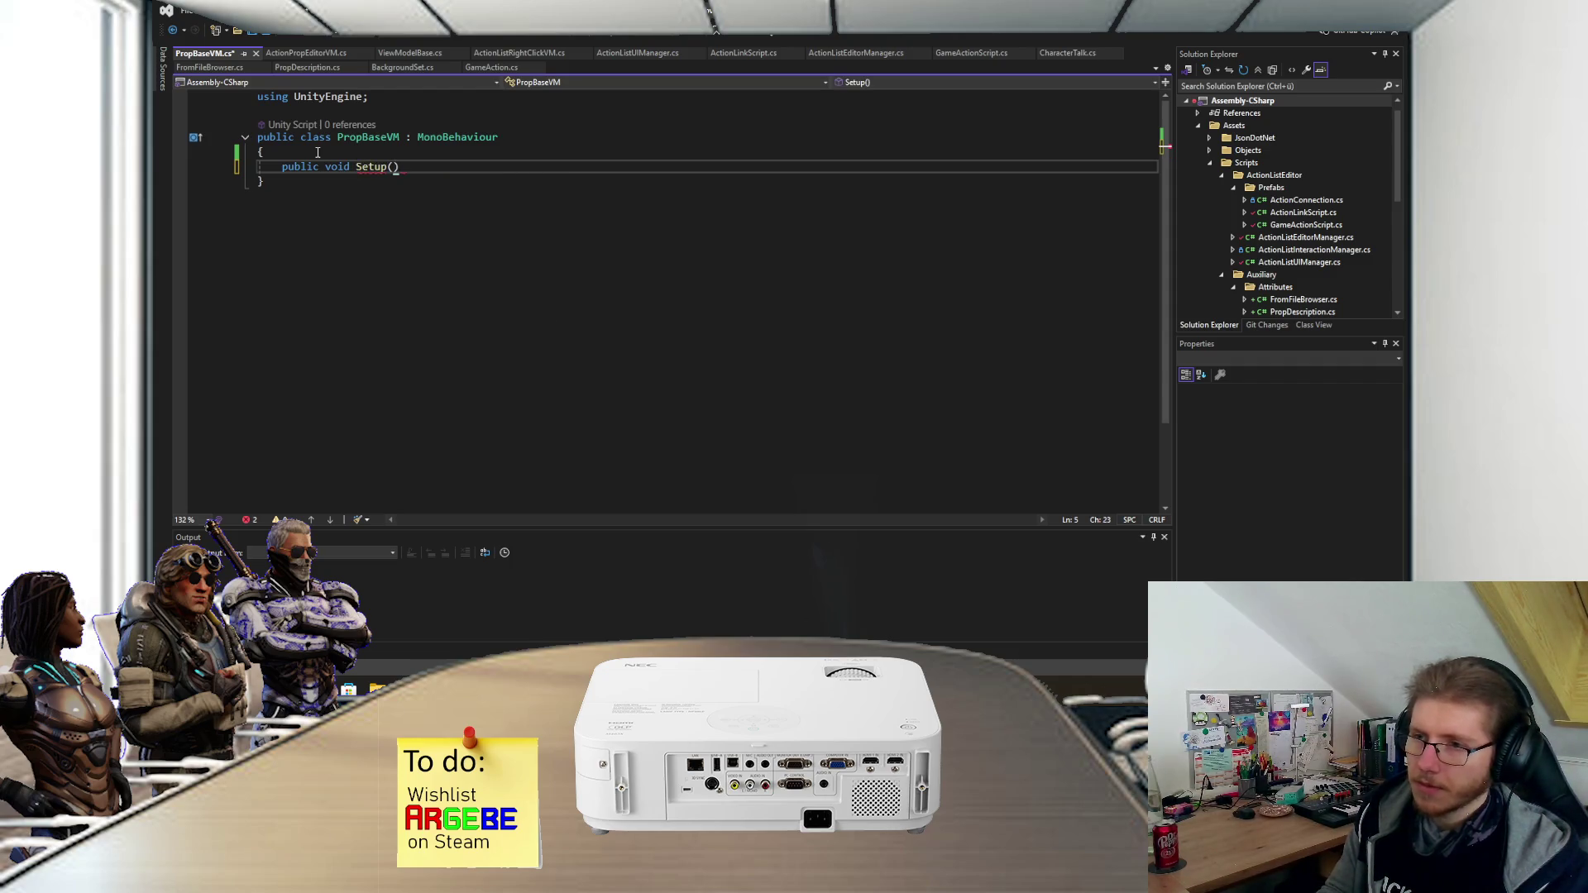
key(Return)
text({)
key(Return)
key(ctrl+s)
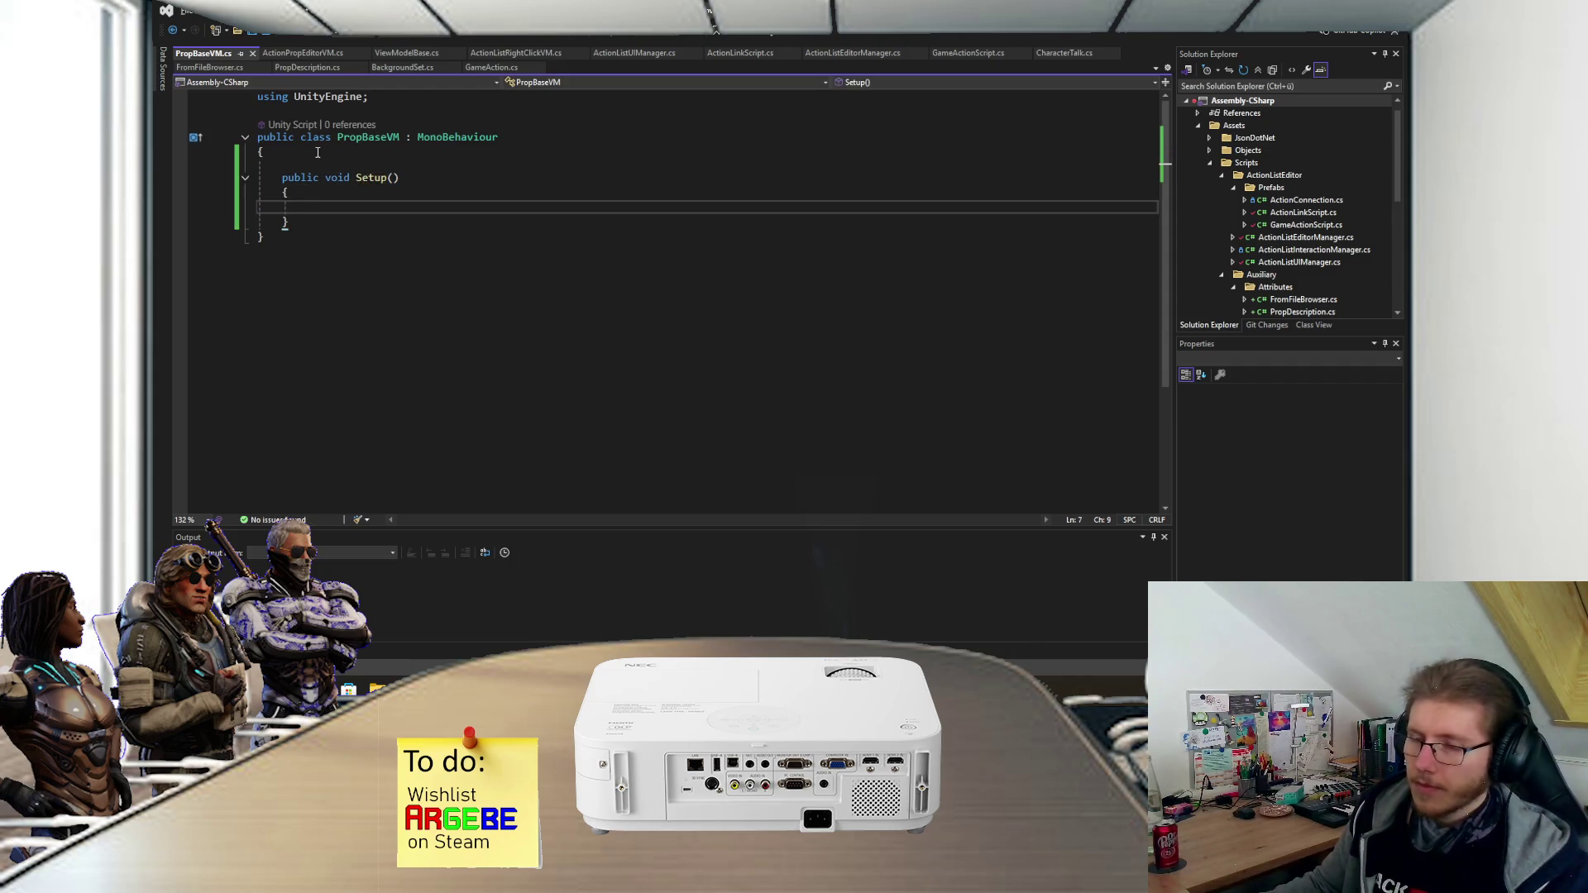
- Give Setup a PropertyInfo propertyInfo parameter using IntelliSense completions
click(396, 177)
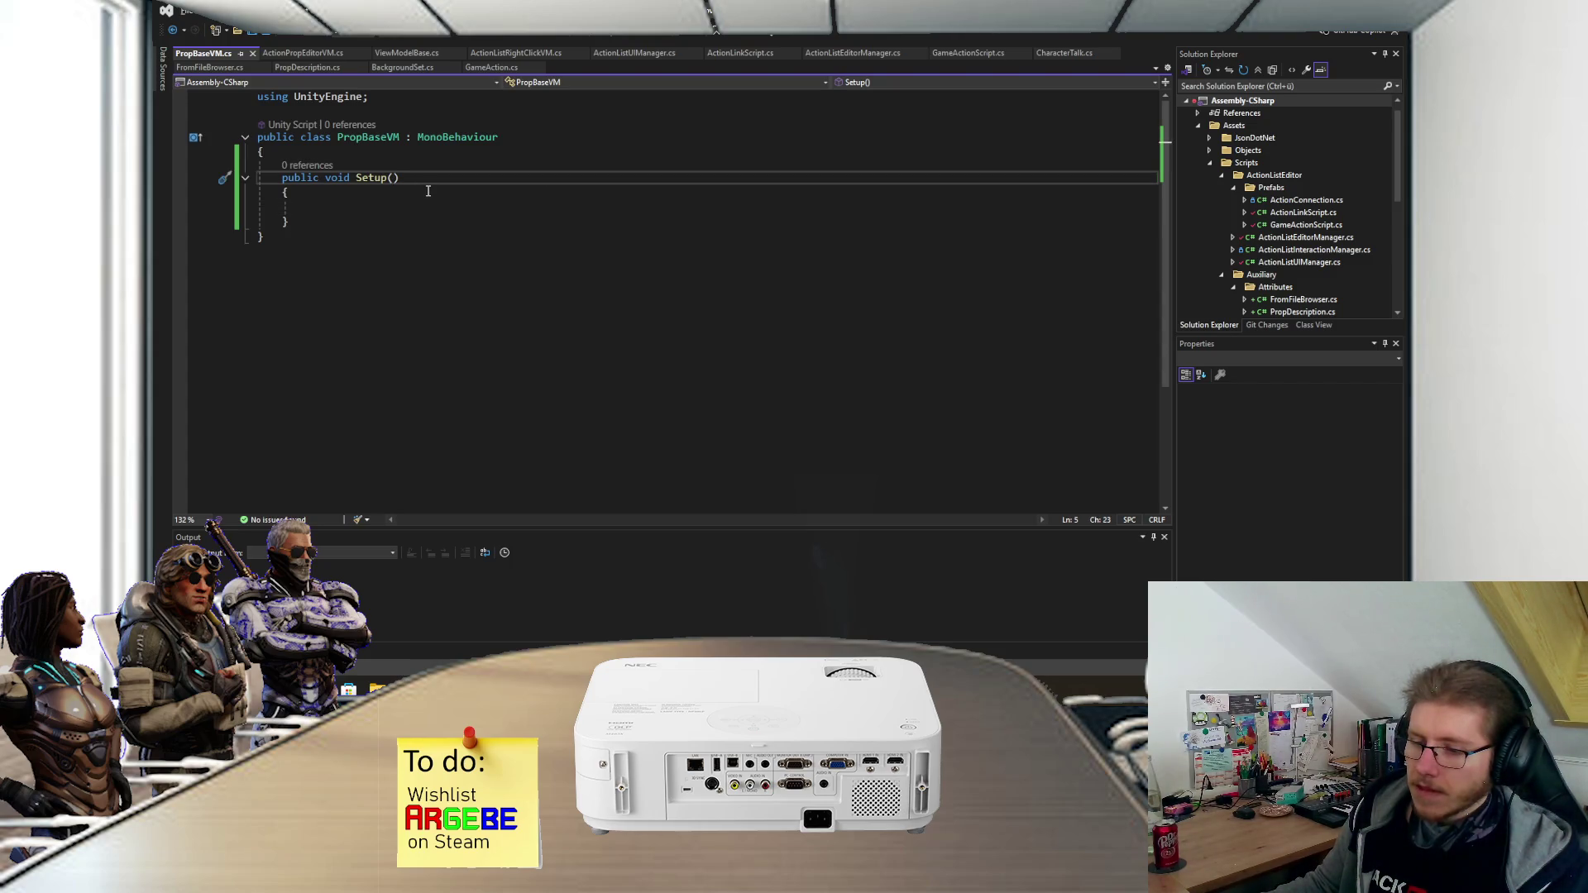
text(PropertyI)
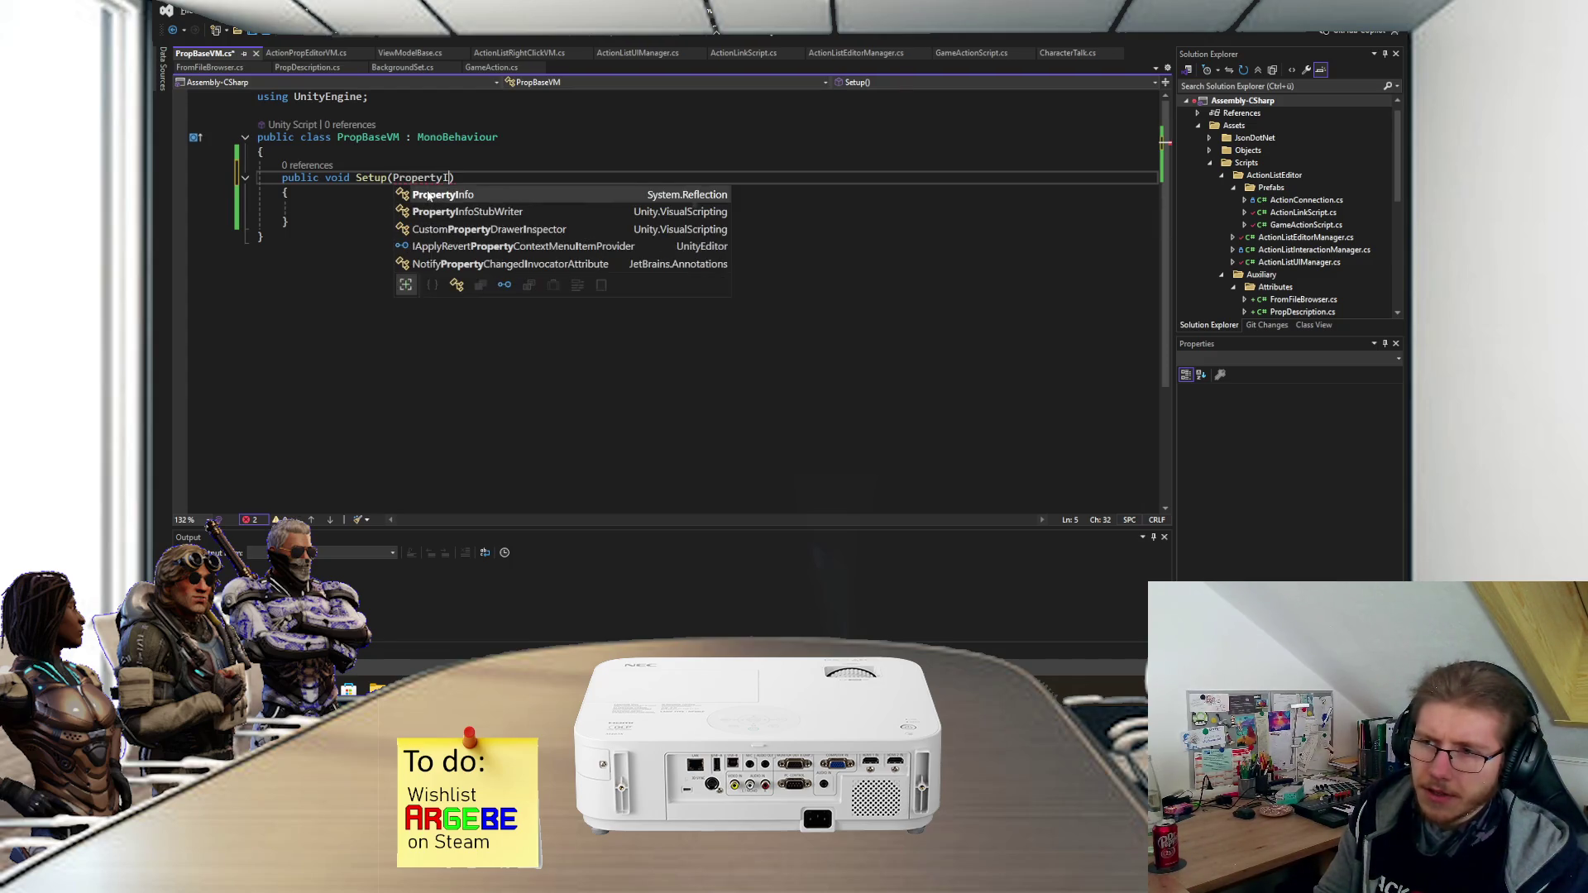
key(Tab)
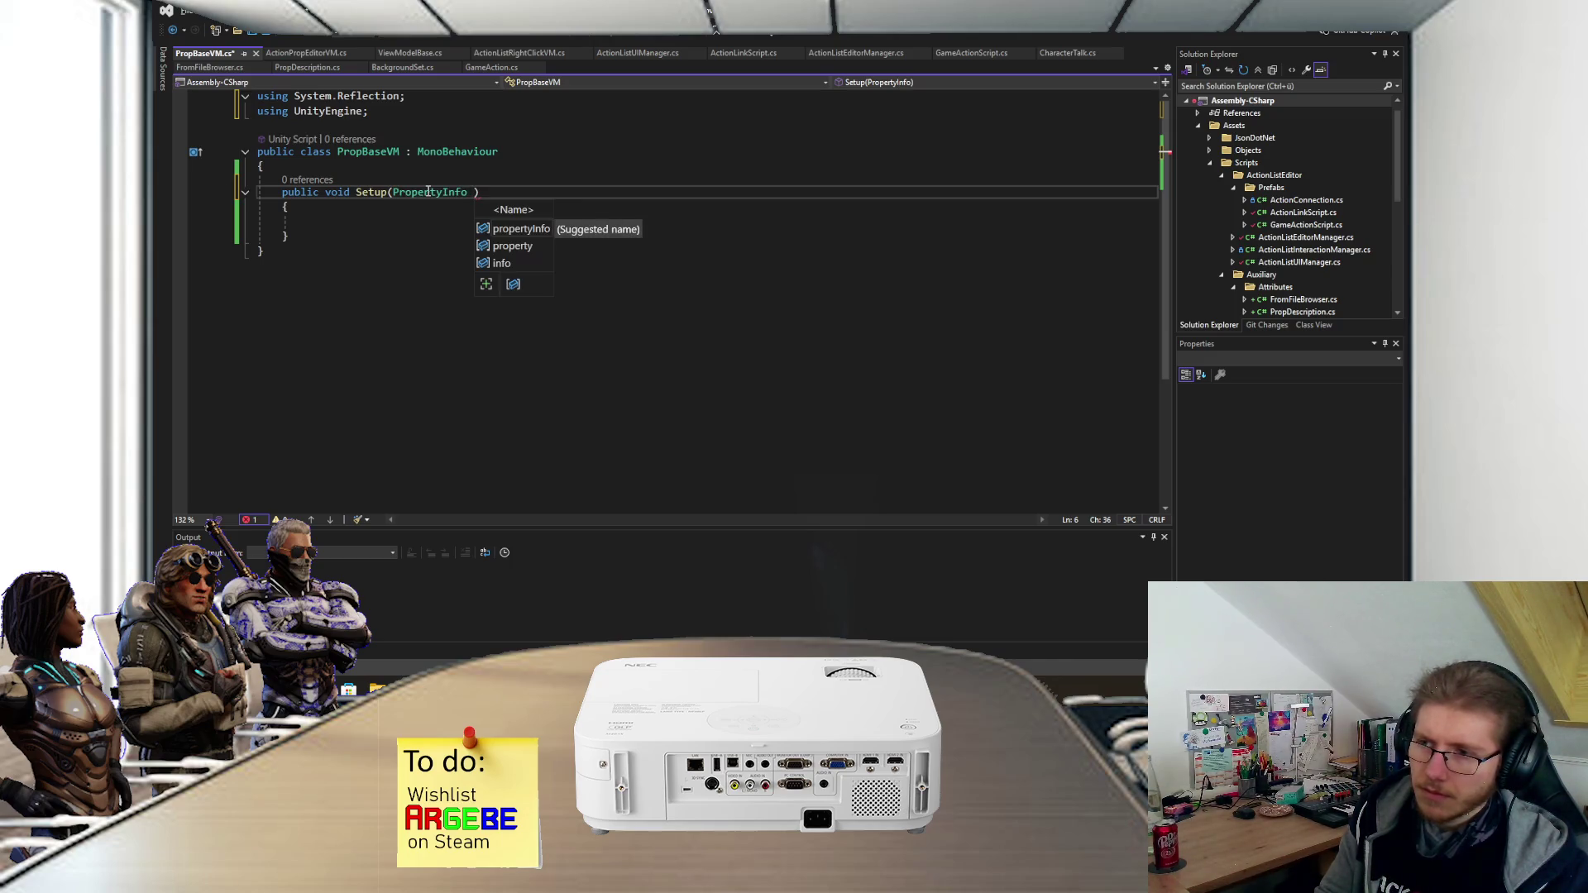
key(Tab)
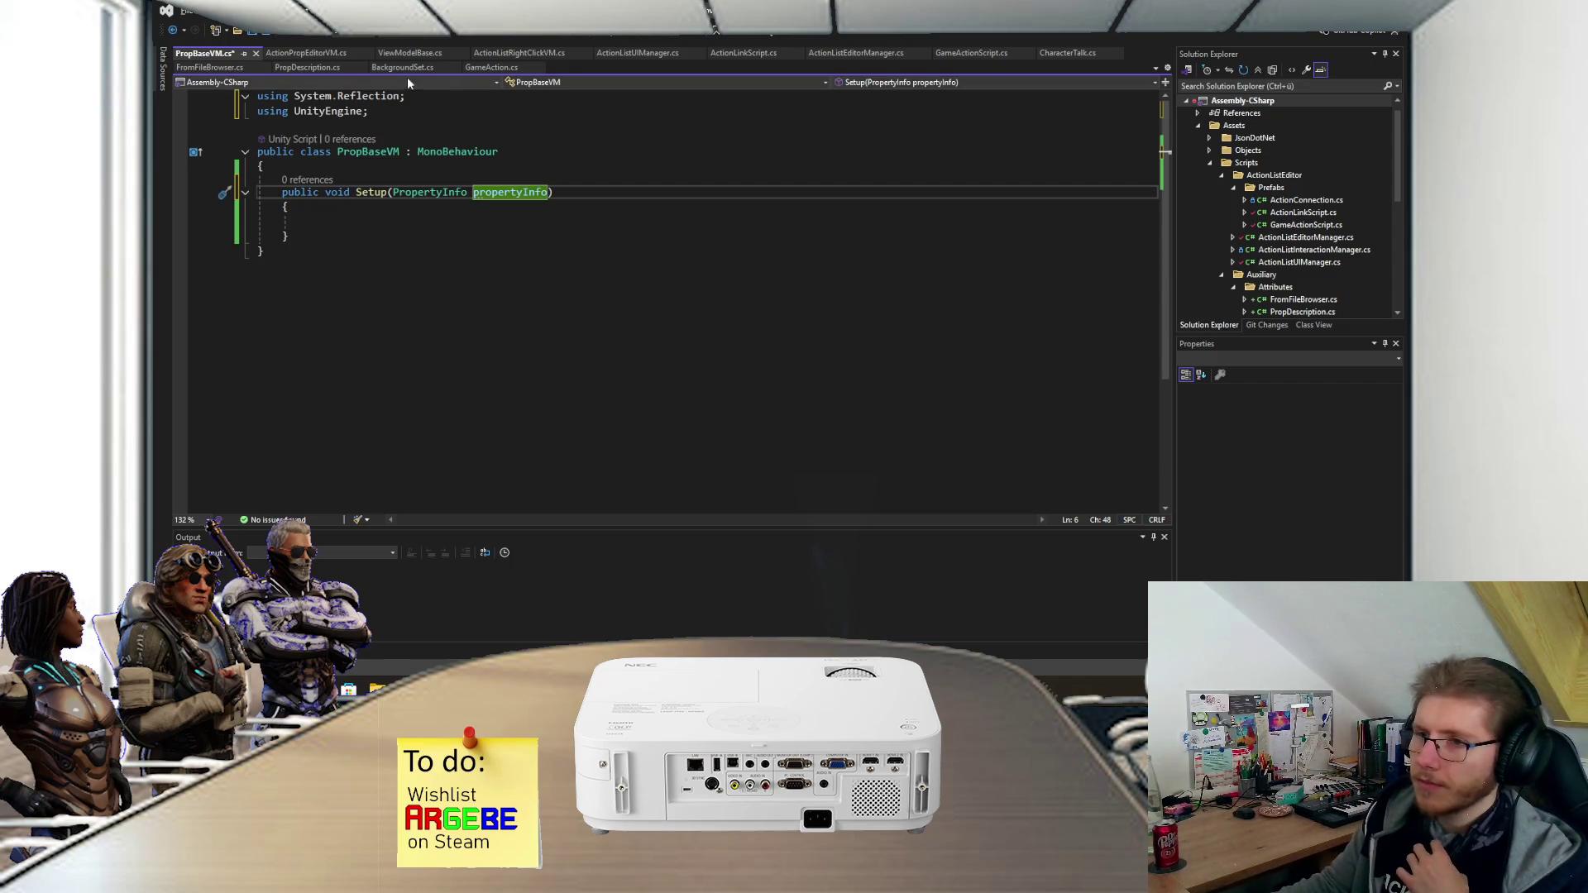
- Switch to CharacterTalk.cs to review its annotated properties
click(406, 73)
scroll(579, 290, up, 2)
click(1067, 52)
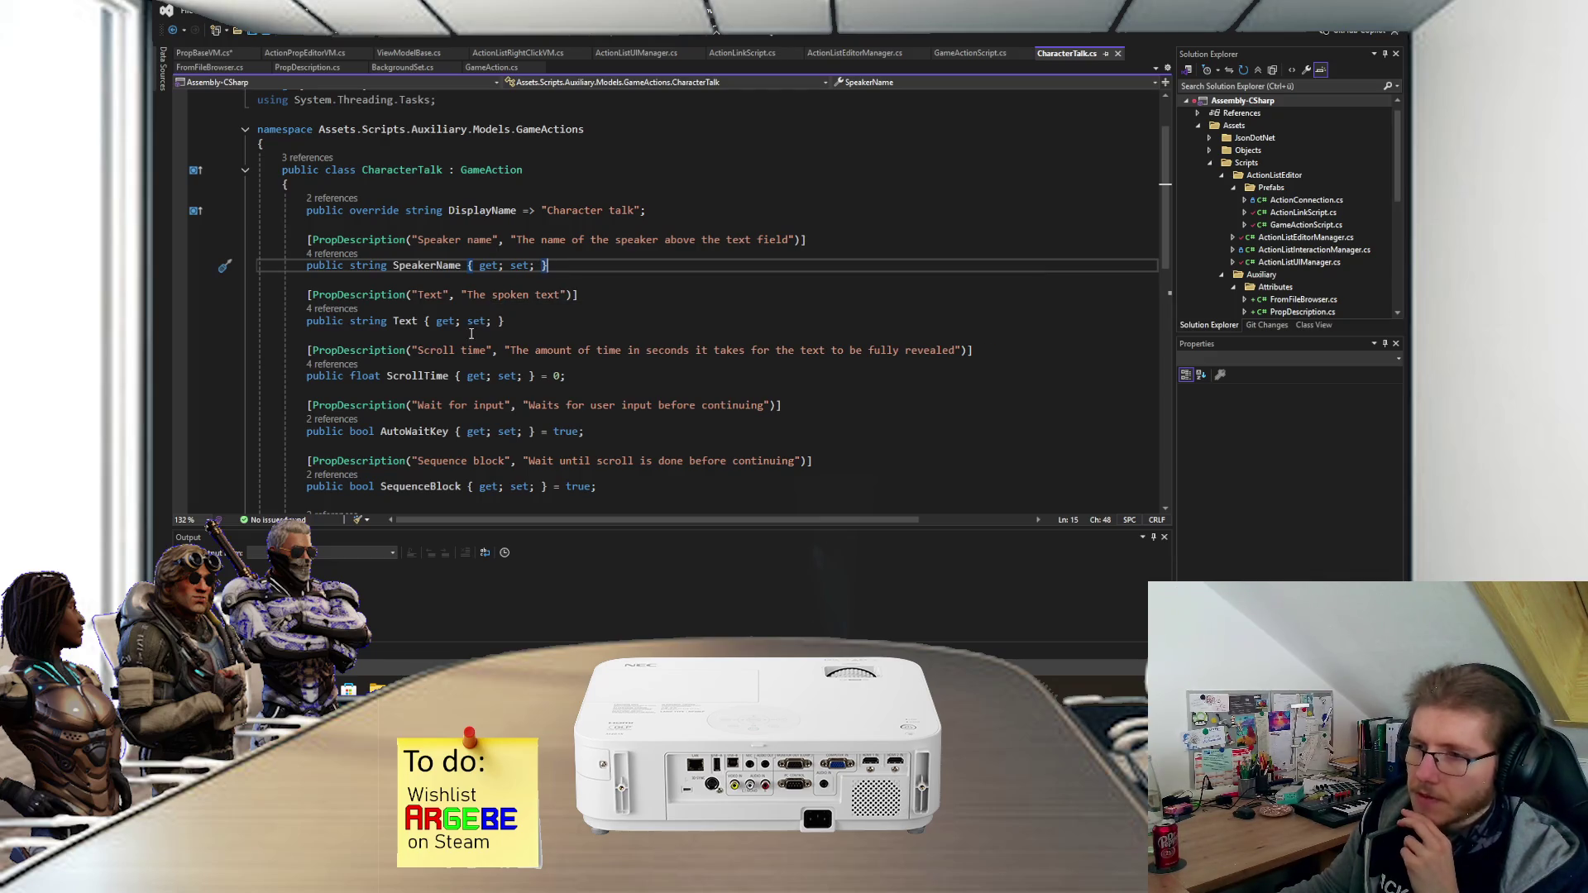
- Examine the Text property and its PropDescription attribute in CharacterTalk.cs
mouse_move(302, 294)
mouse_down()
mouse_move(457, 295)
mouse_move(518, 321)
mouse_up()
click(517, 321)
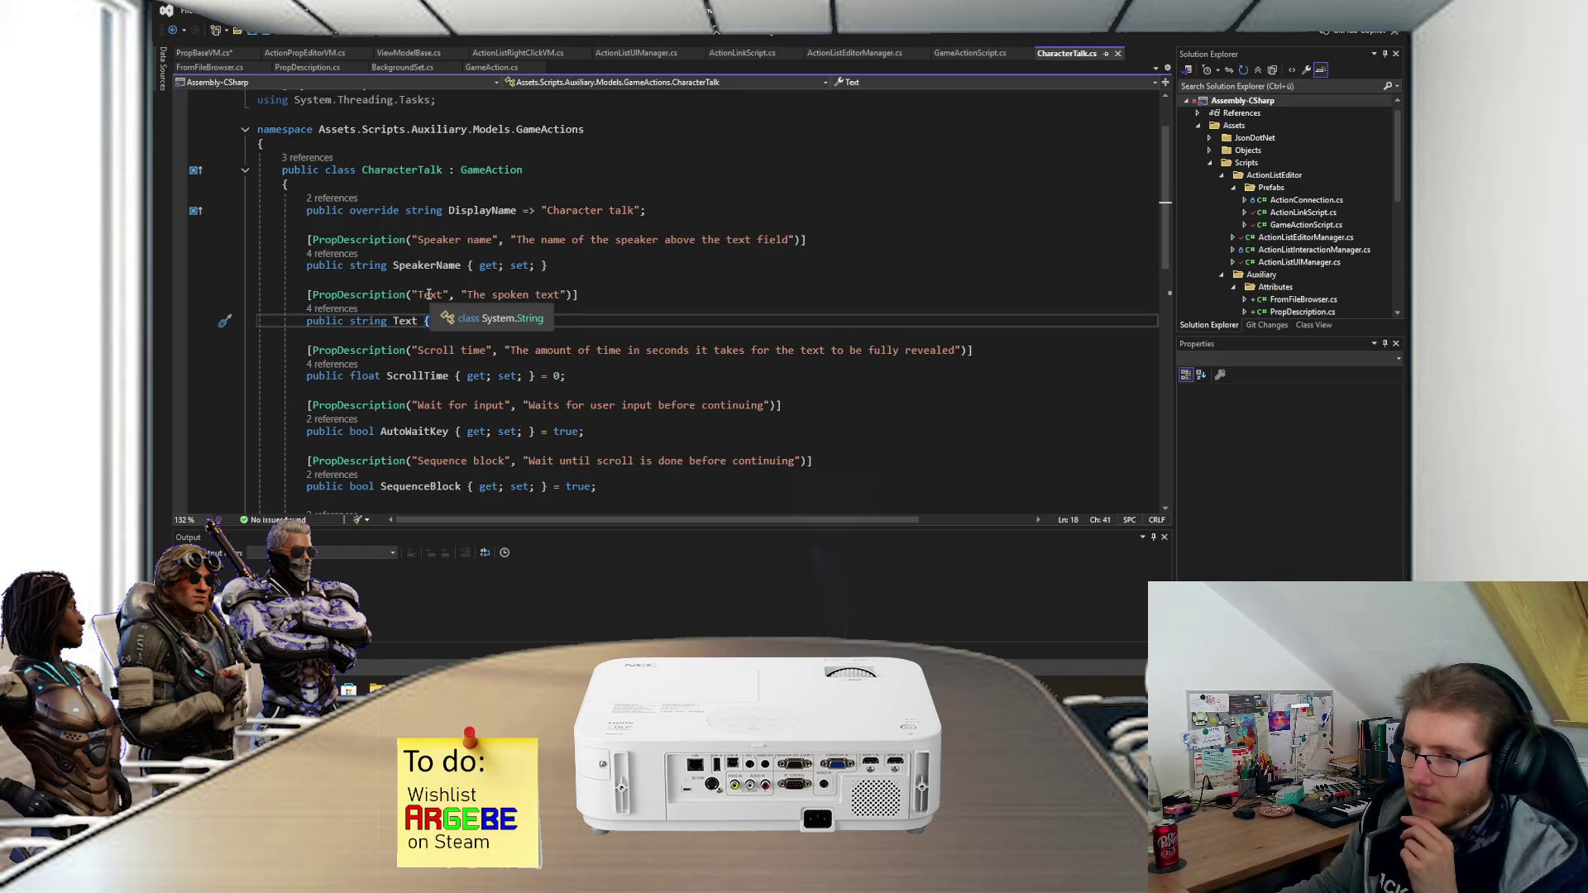
click(387, 295)
drag(507, 324, 325, 296)
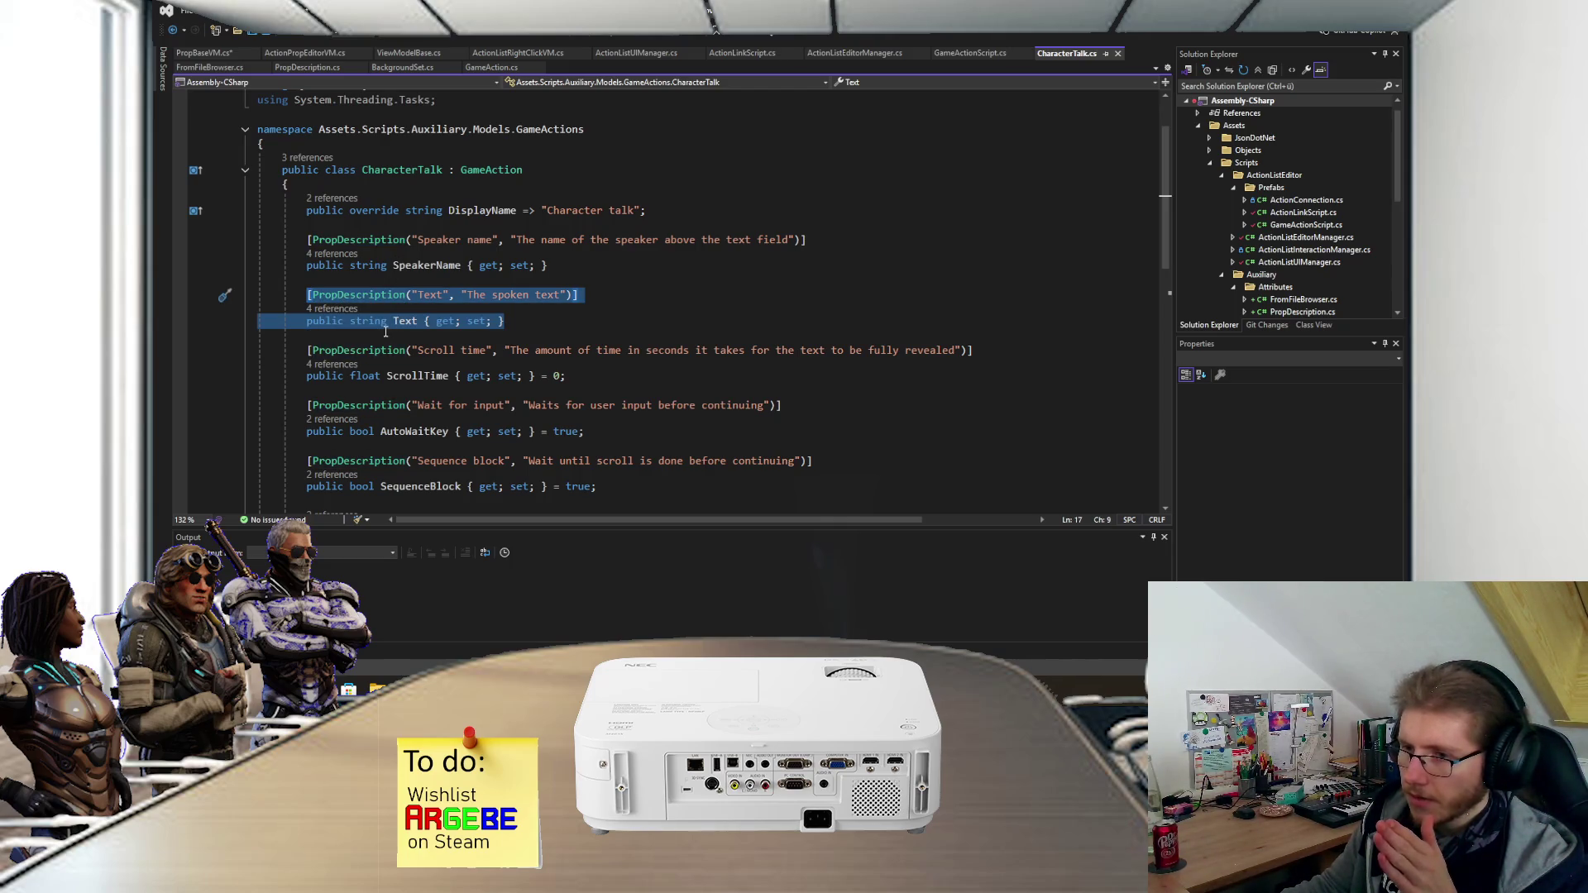
key(Right)
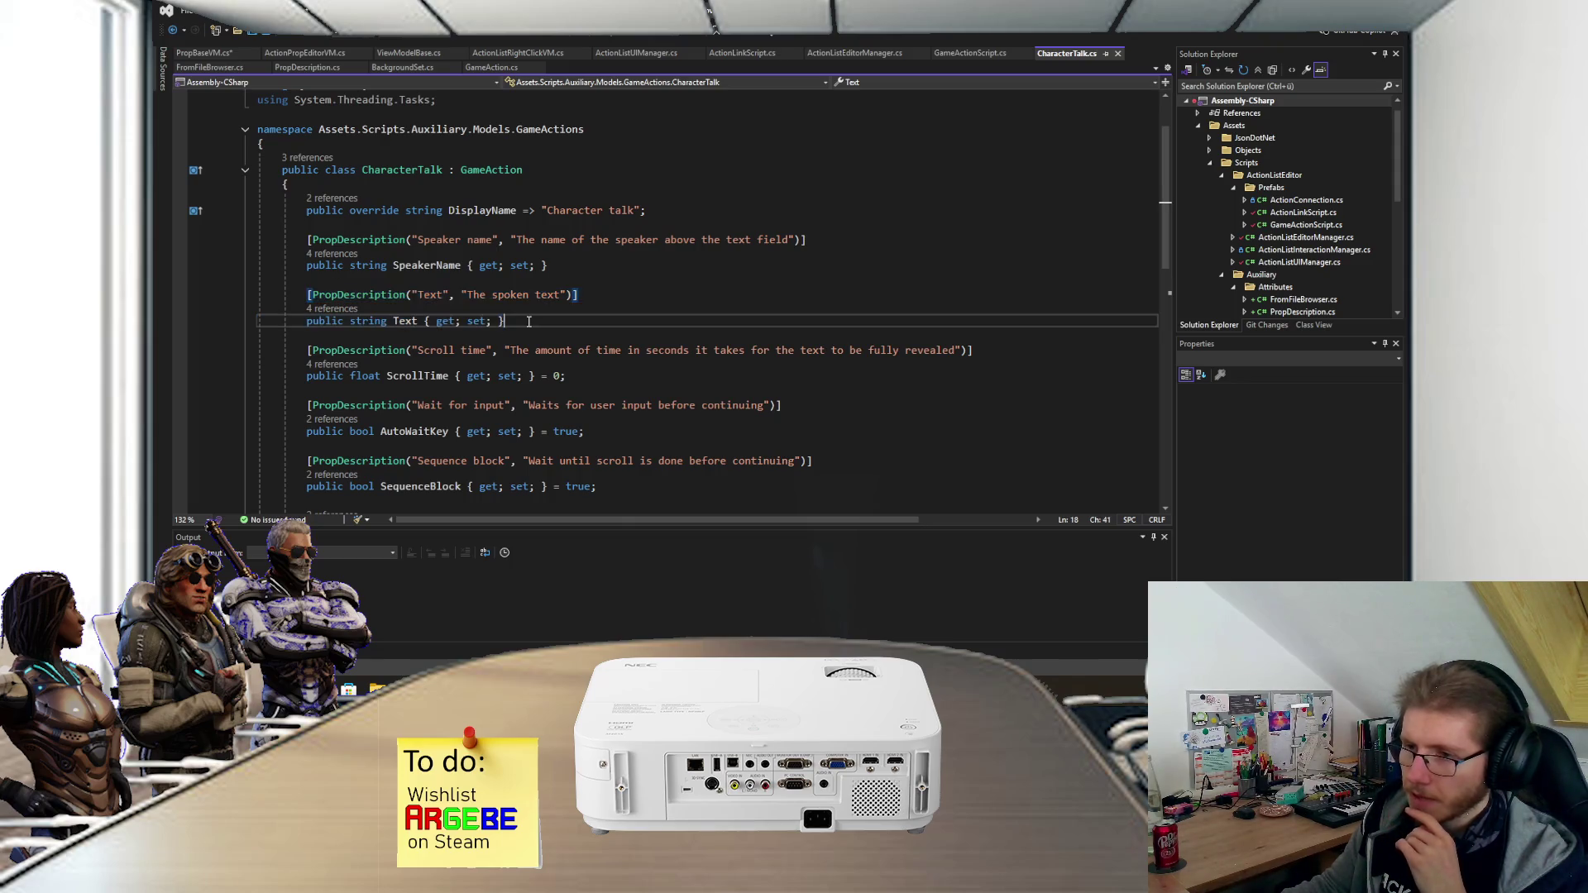
shift+click(395, 321)
key(shift+Home)
key(shift+Right)
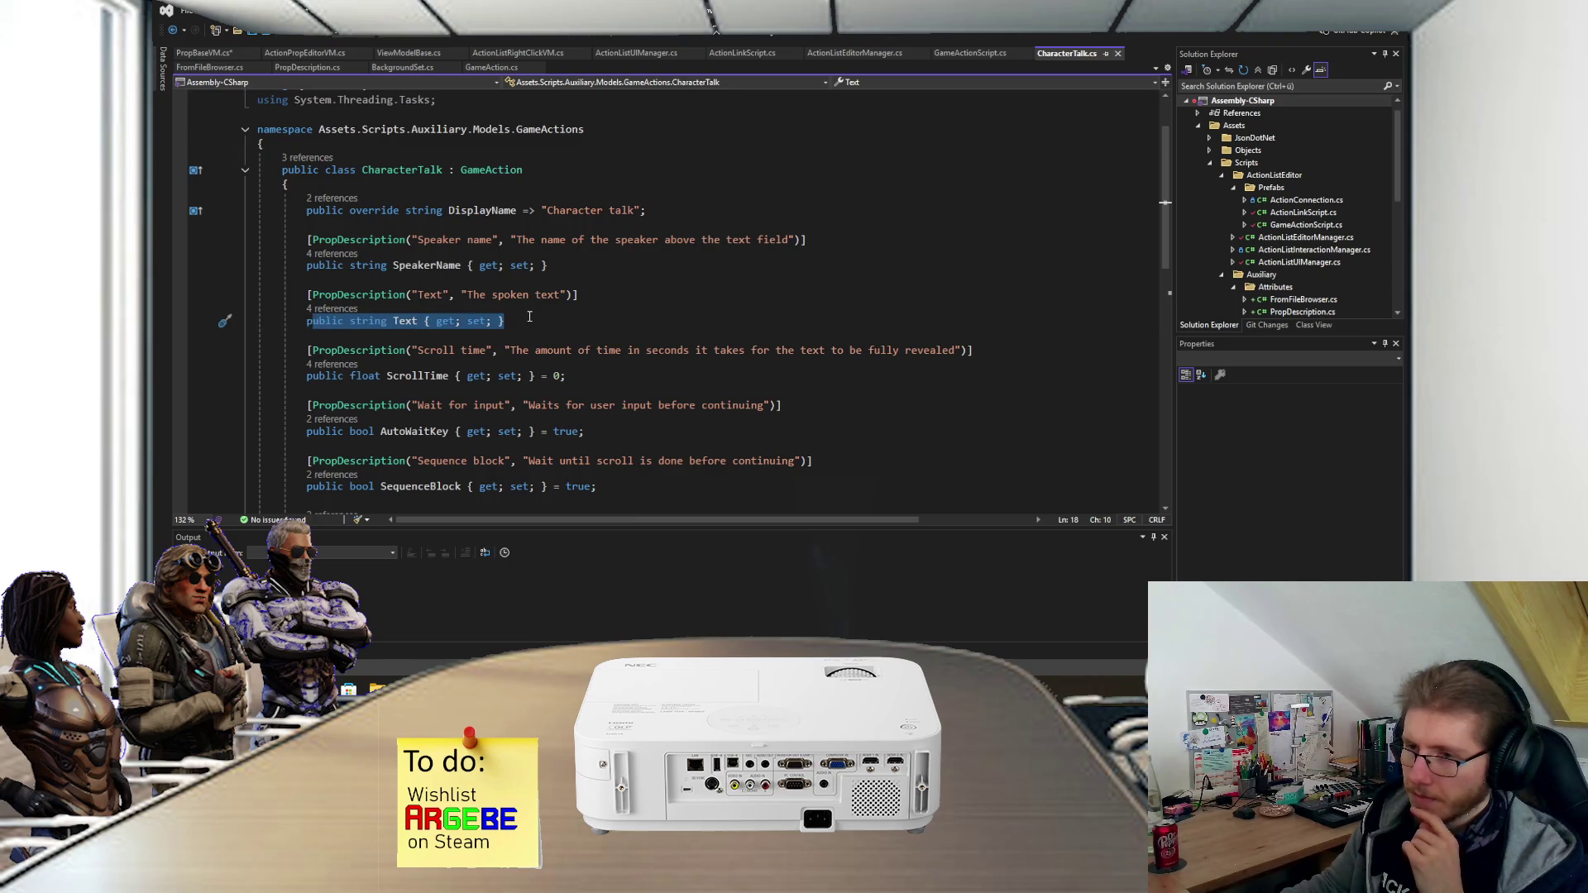
key(End)
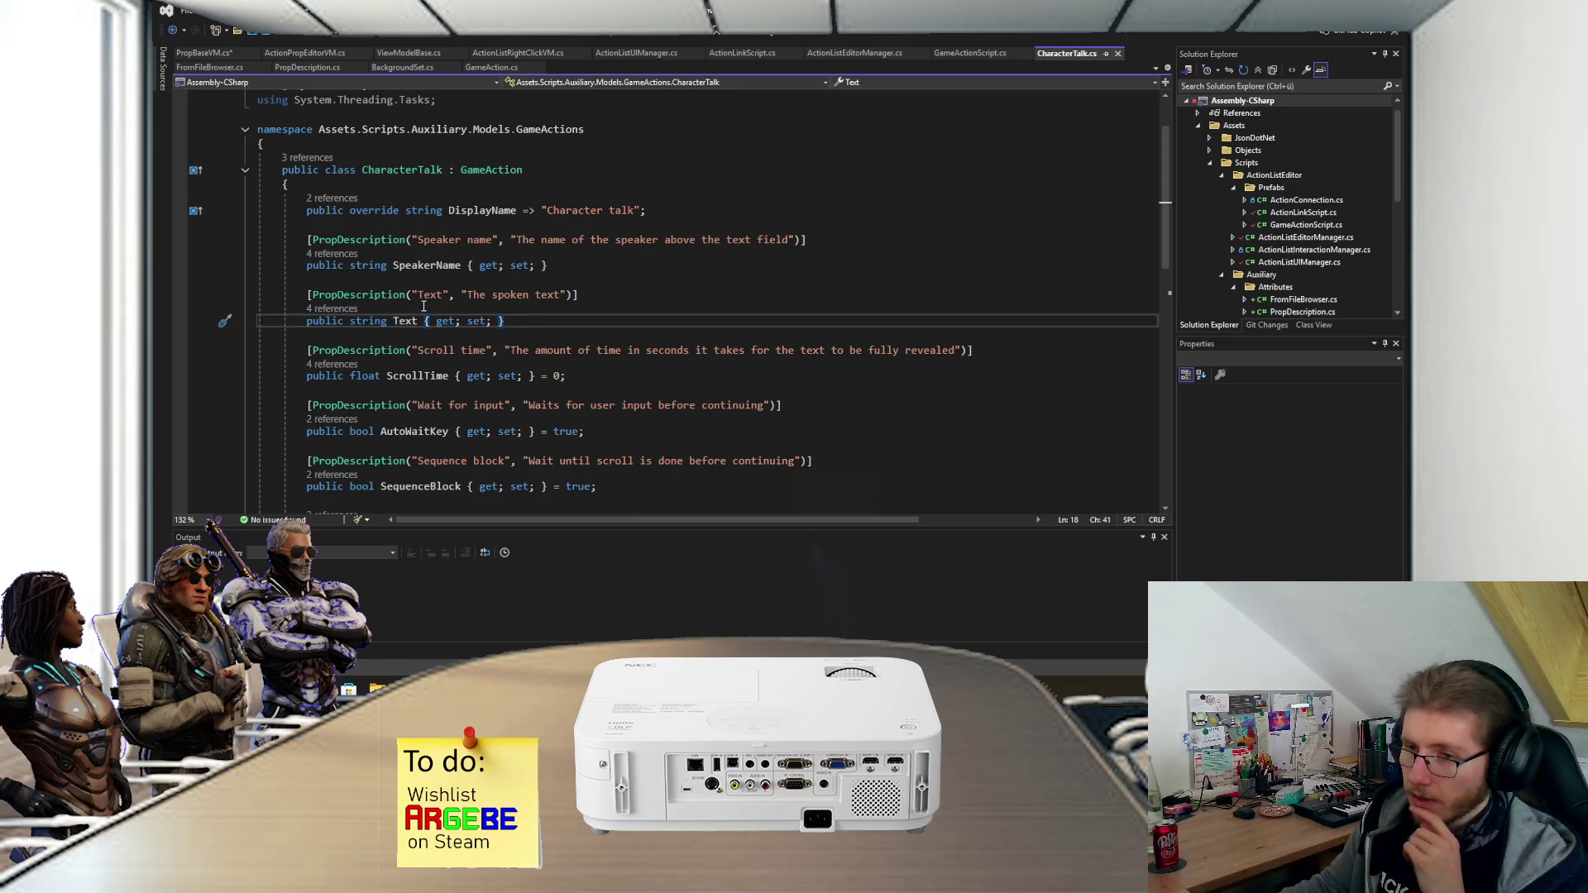
- Jump to the PropDescription attribute definition, then navigate back to PropBaseVM.cs
click(384, 298)
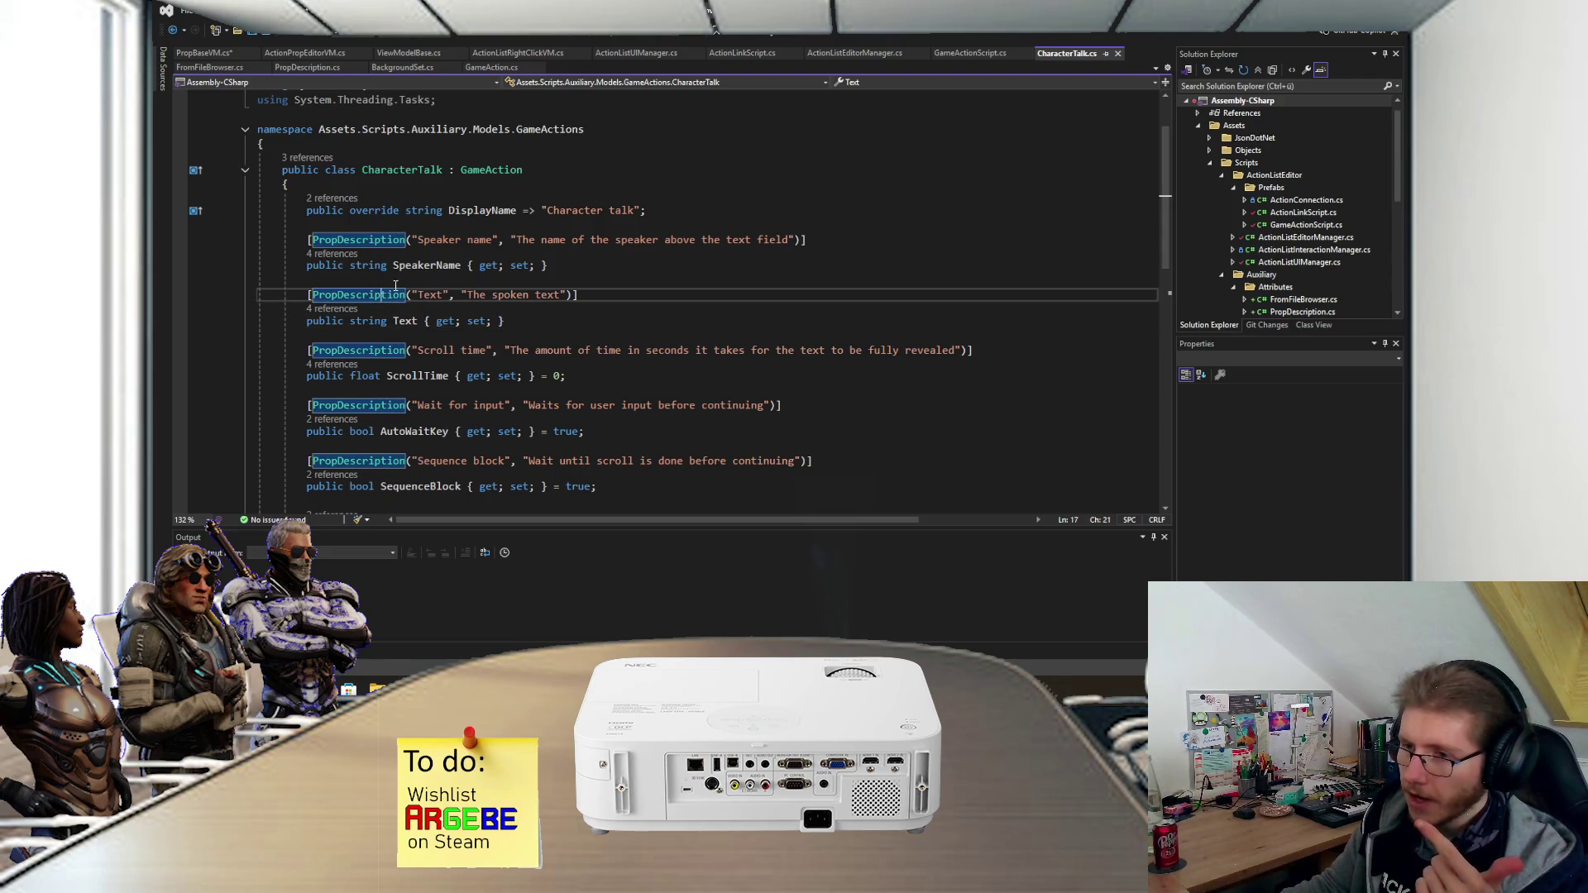
ctrl+click(405, 295)
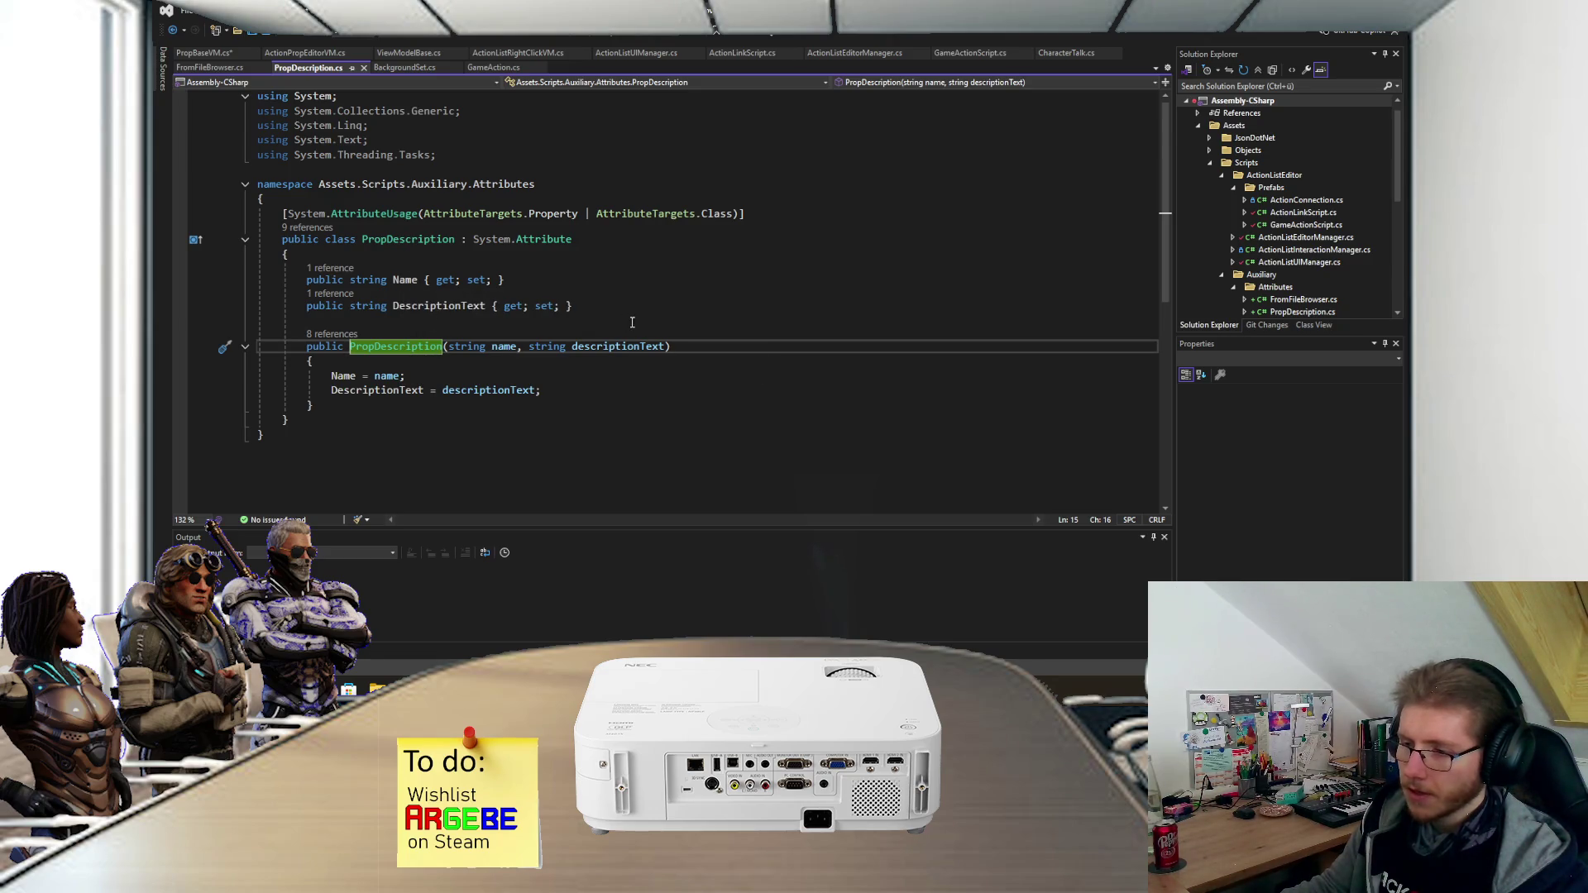
key(ctrl+minus)
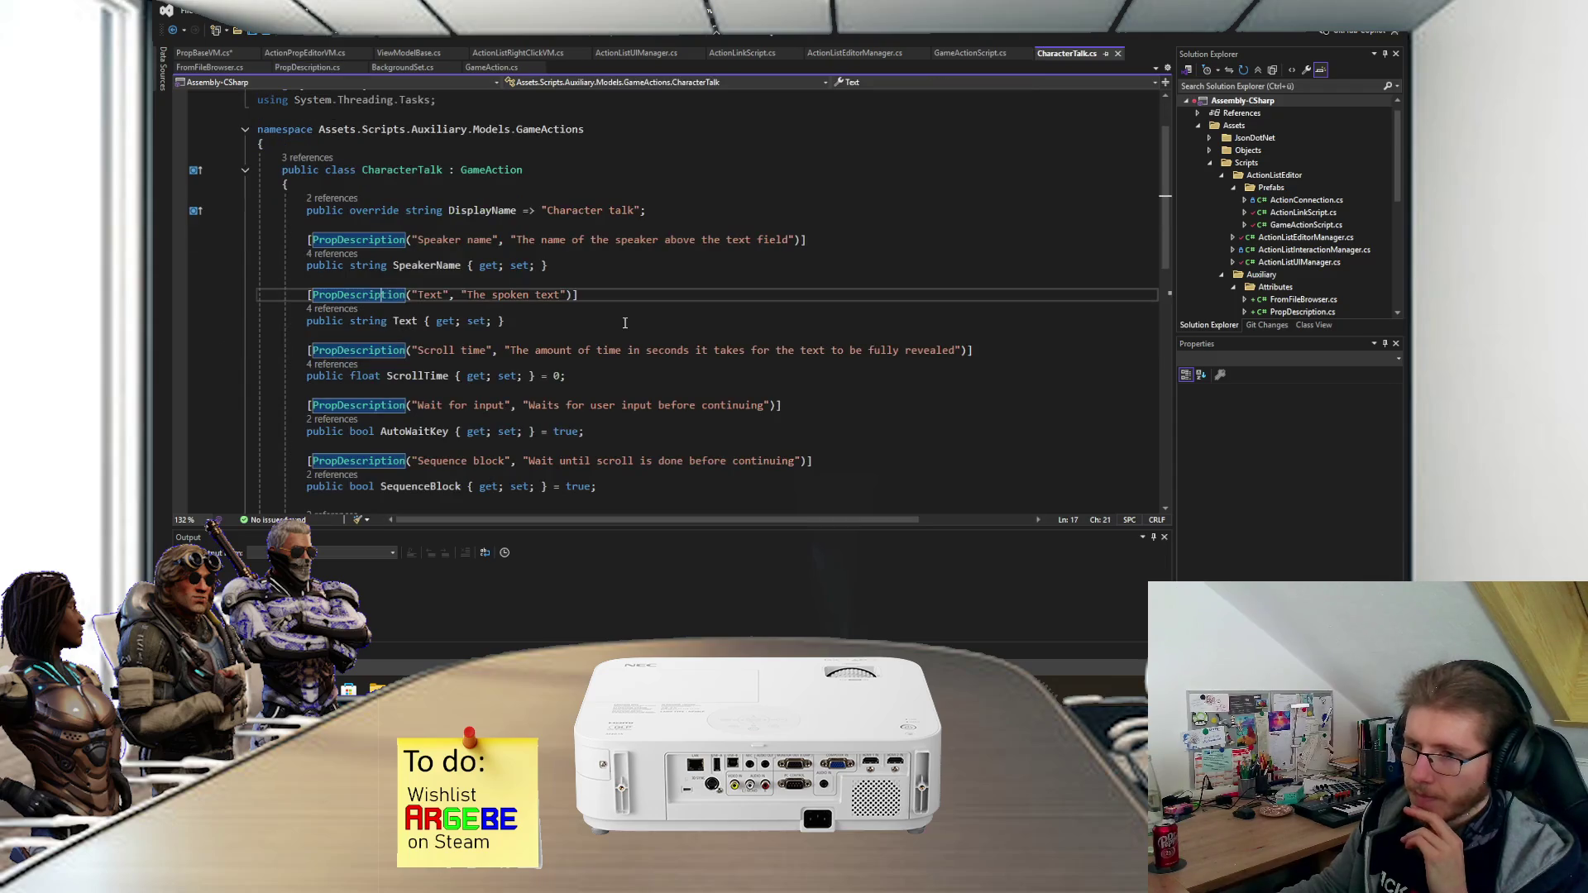
key(ctrl+minus)
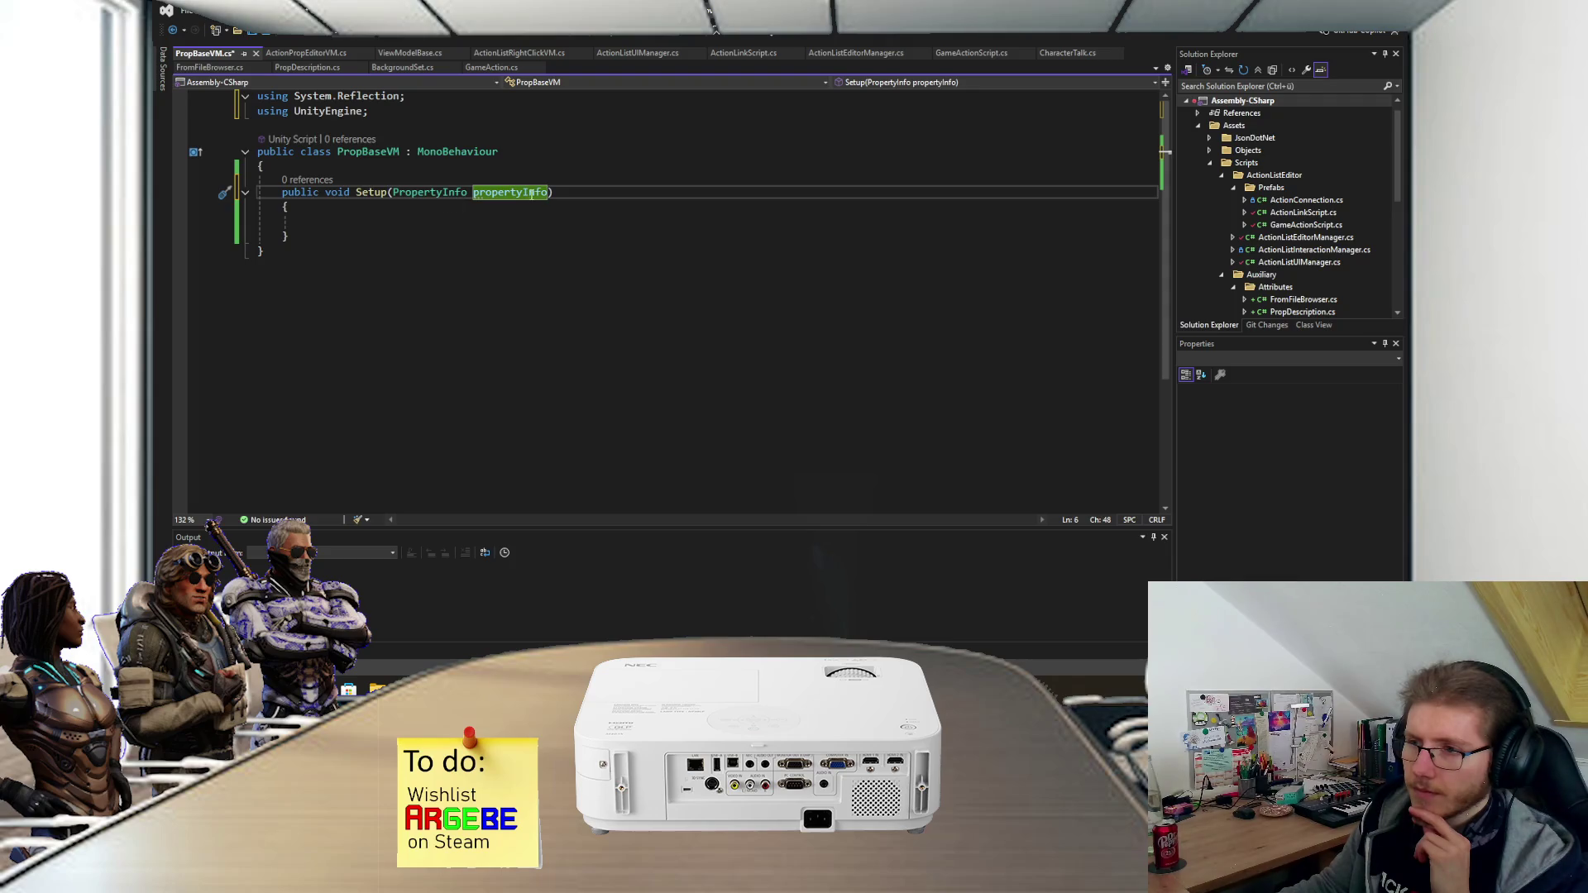
- Make Setup 'public virtual' and add a second 'object value' parameter
mouse_move(530, 196)
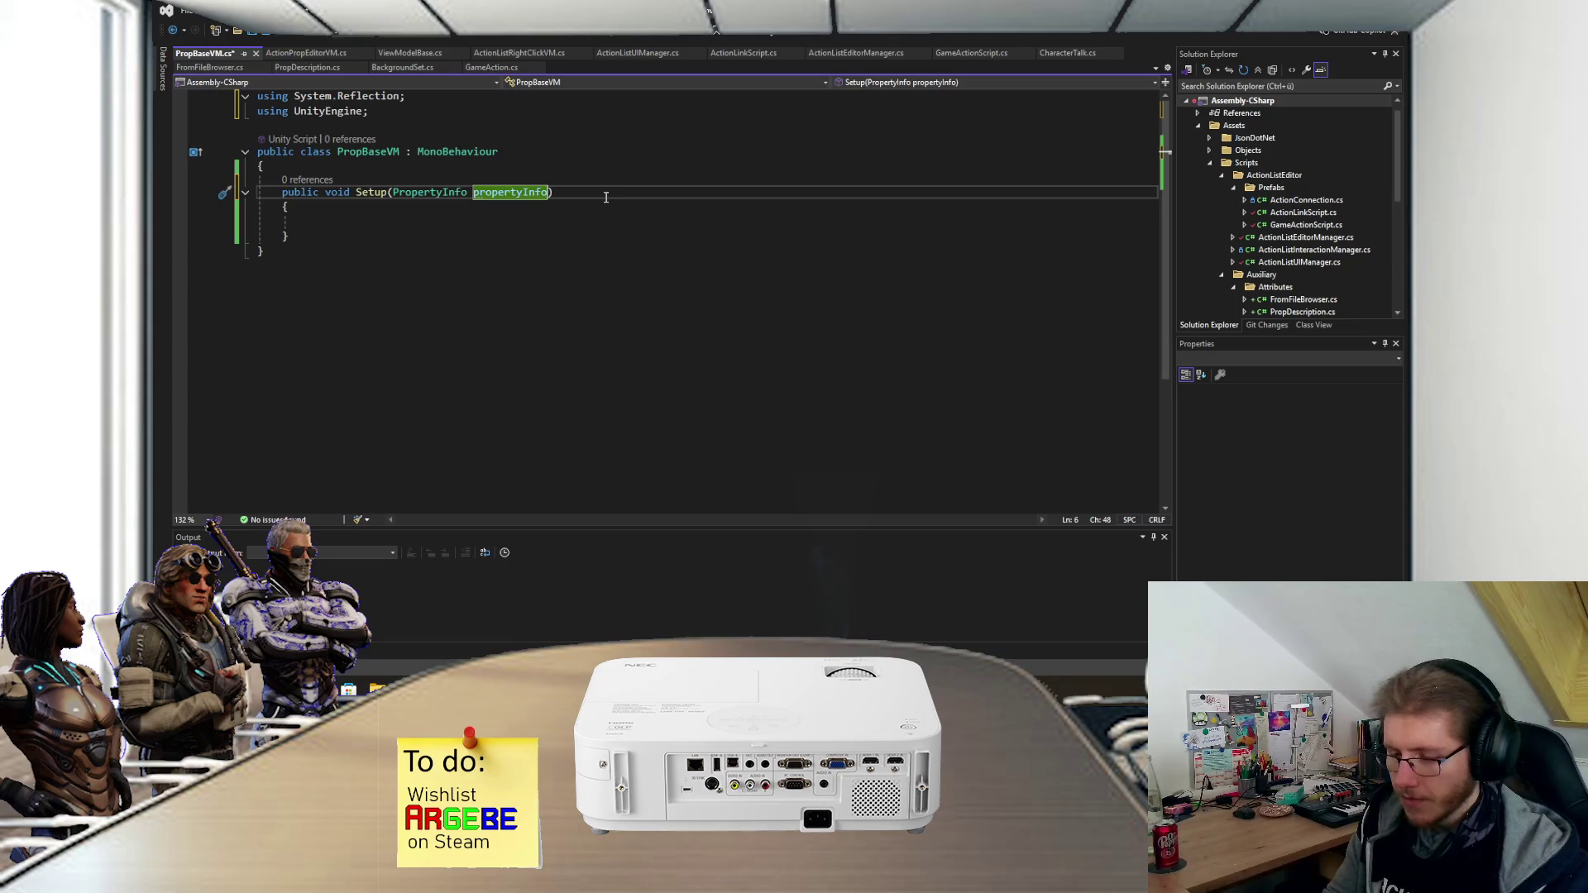
text(, object value)
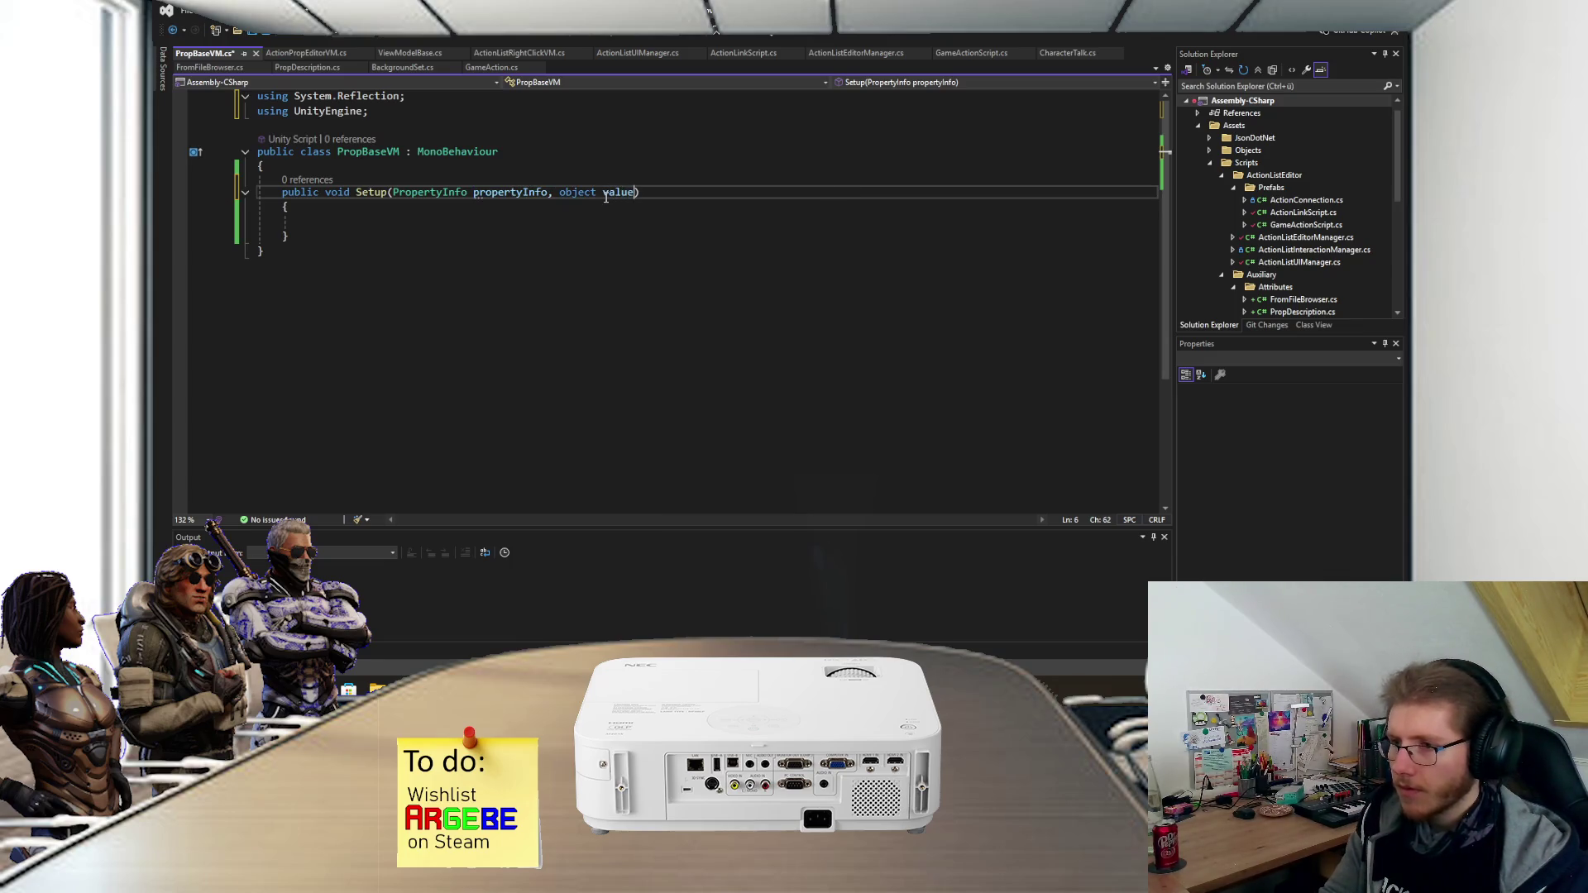
key(Up)
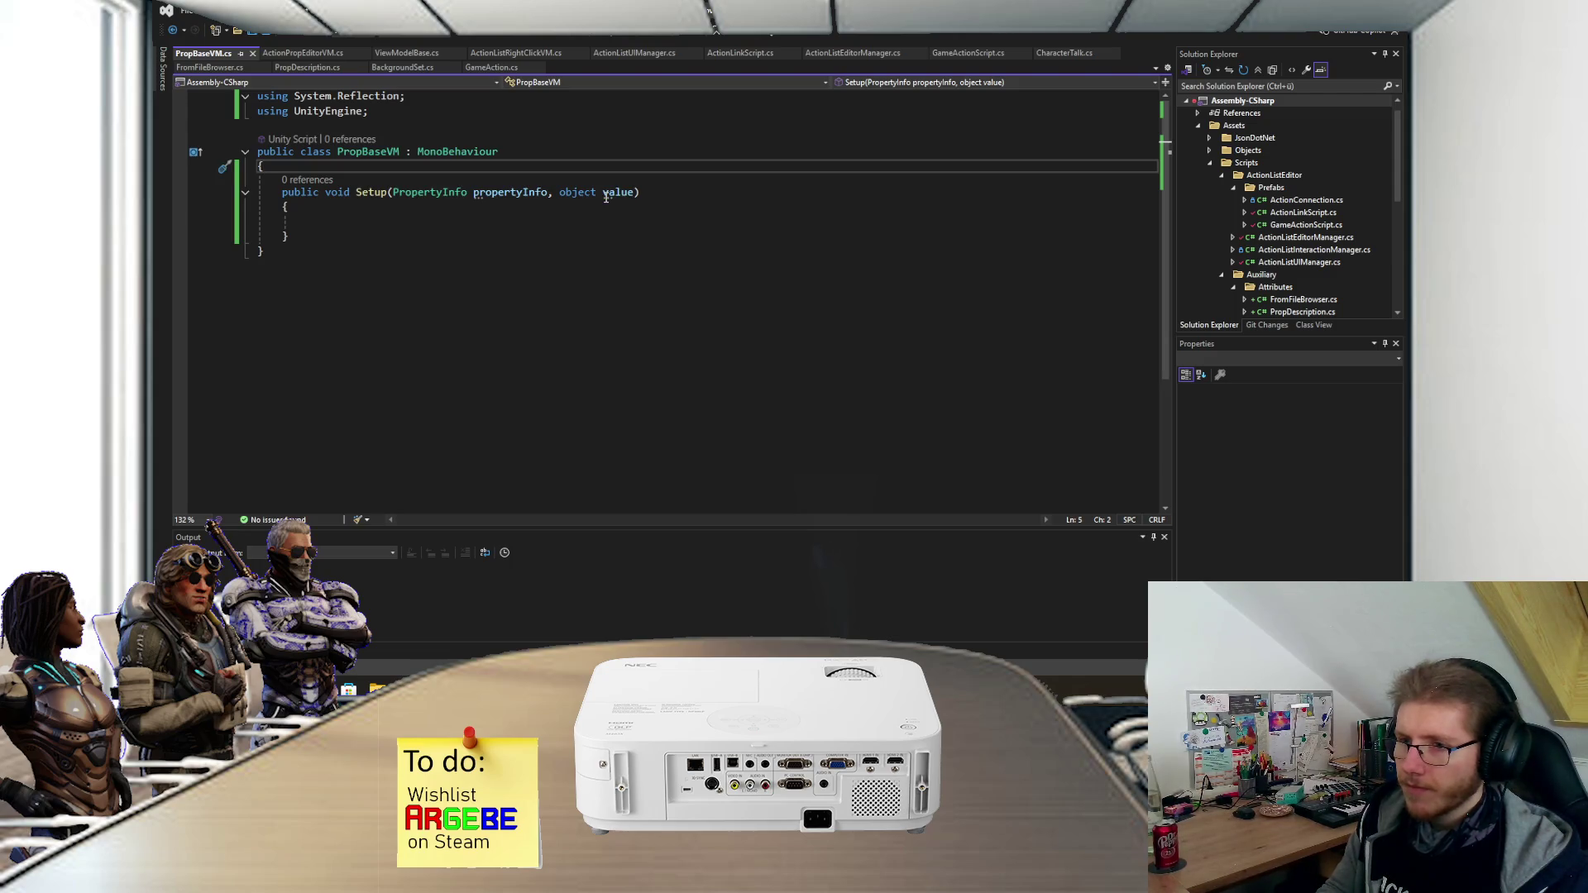
click(318, 193)
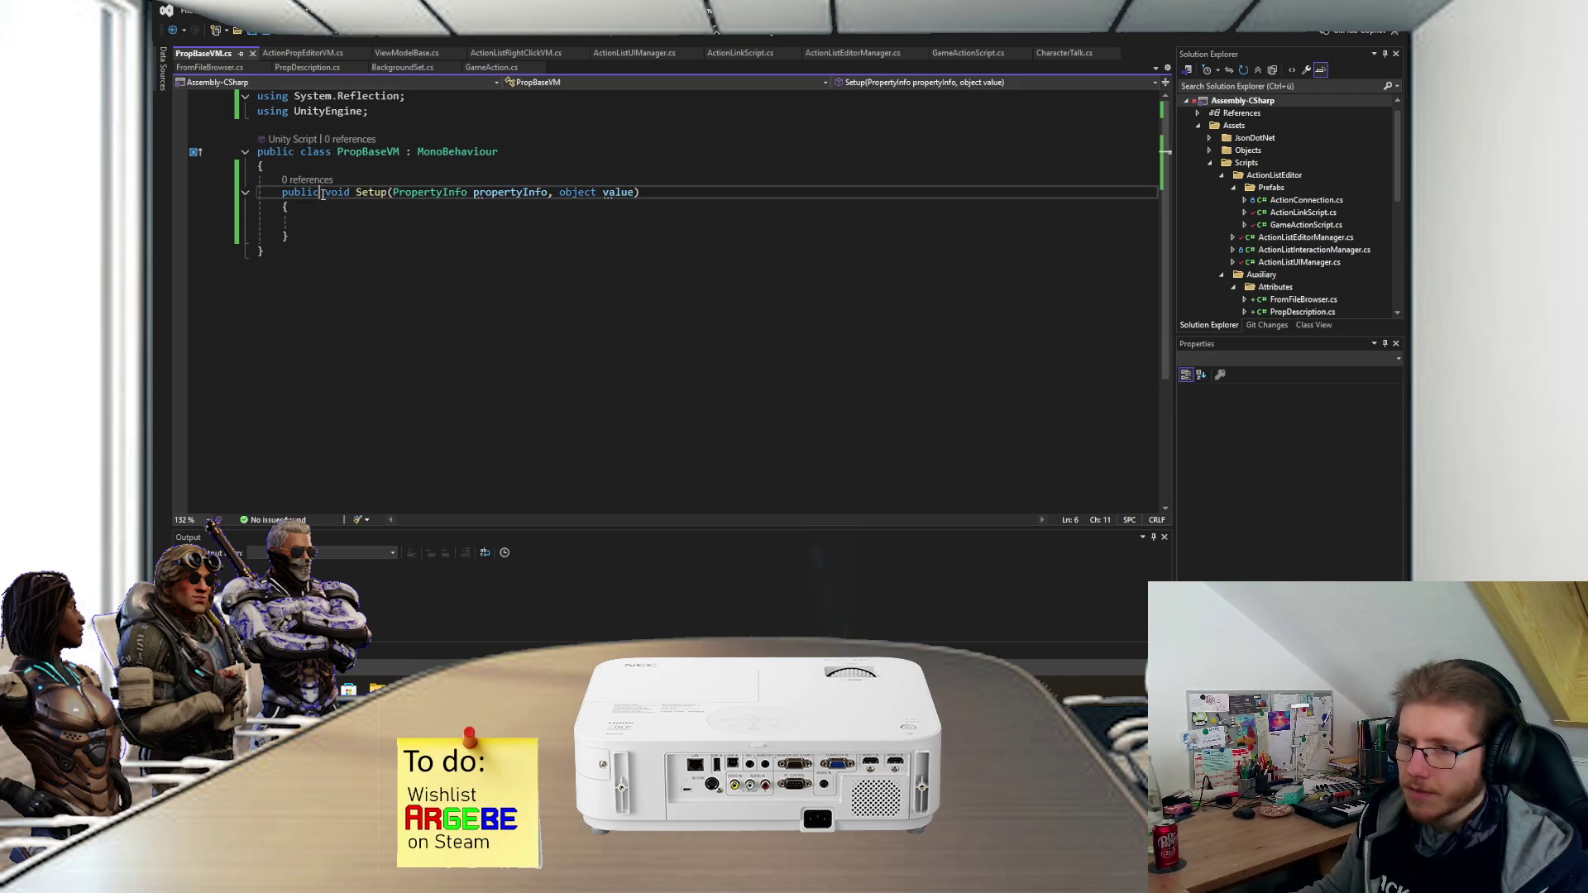
text(virtual)
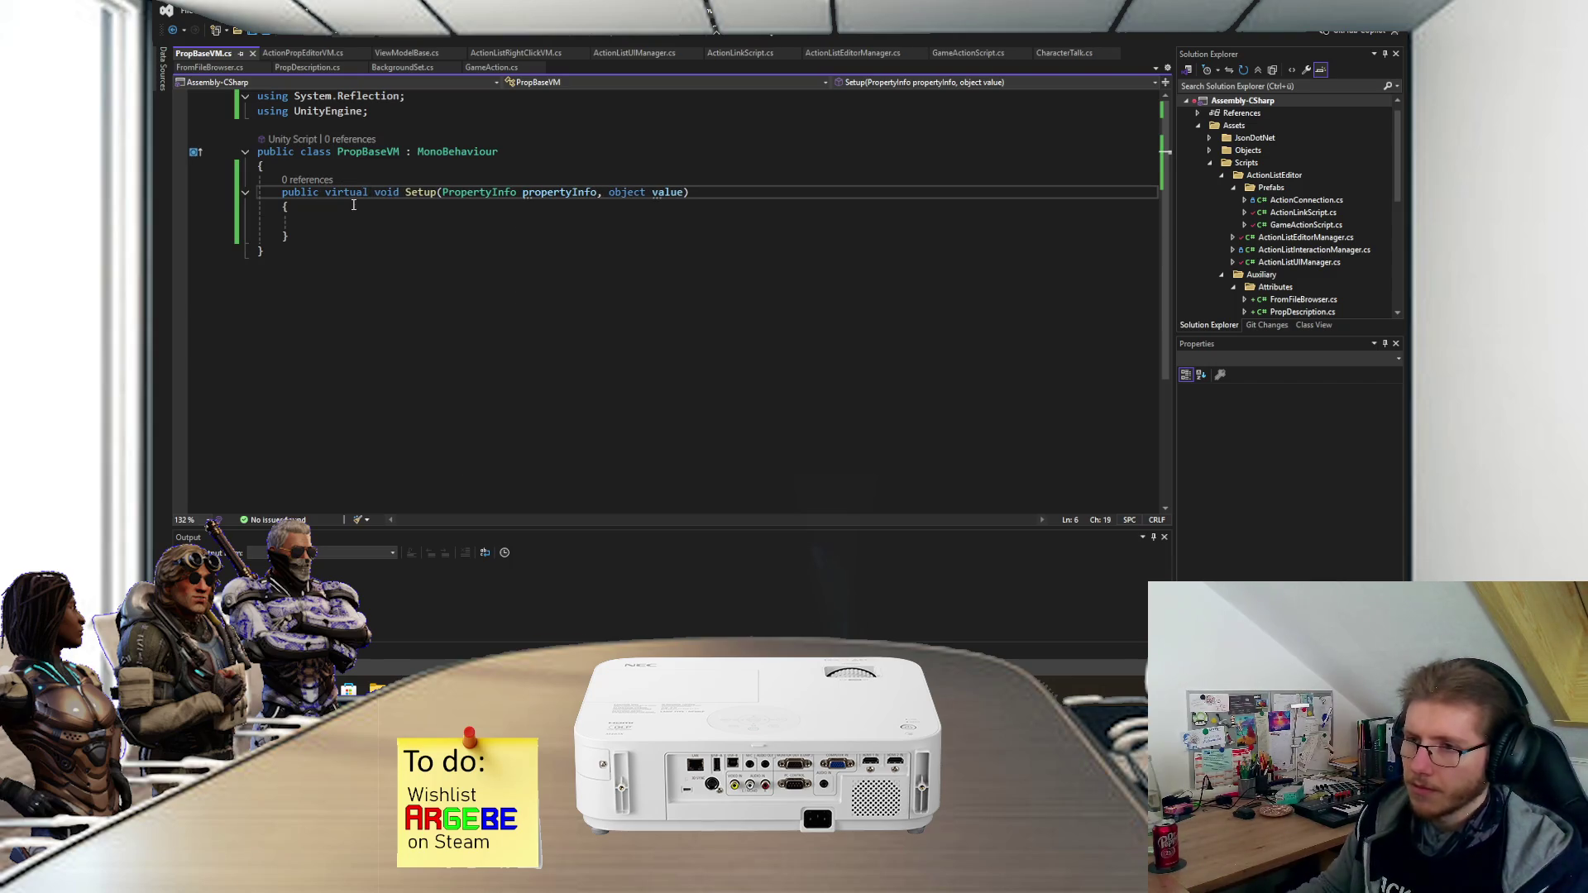
- Add a blank line after the class's opening brace and save PropBaseVM
click(355, 167)
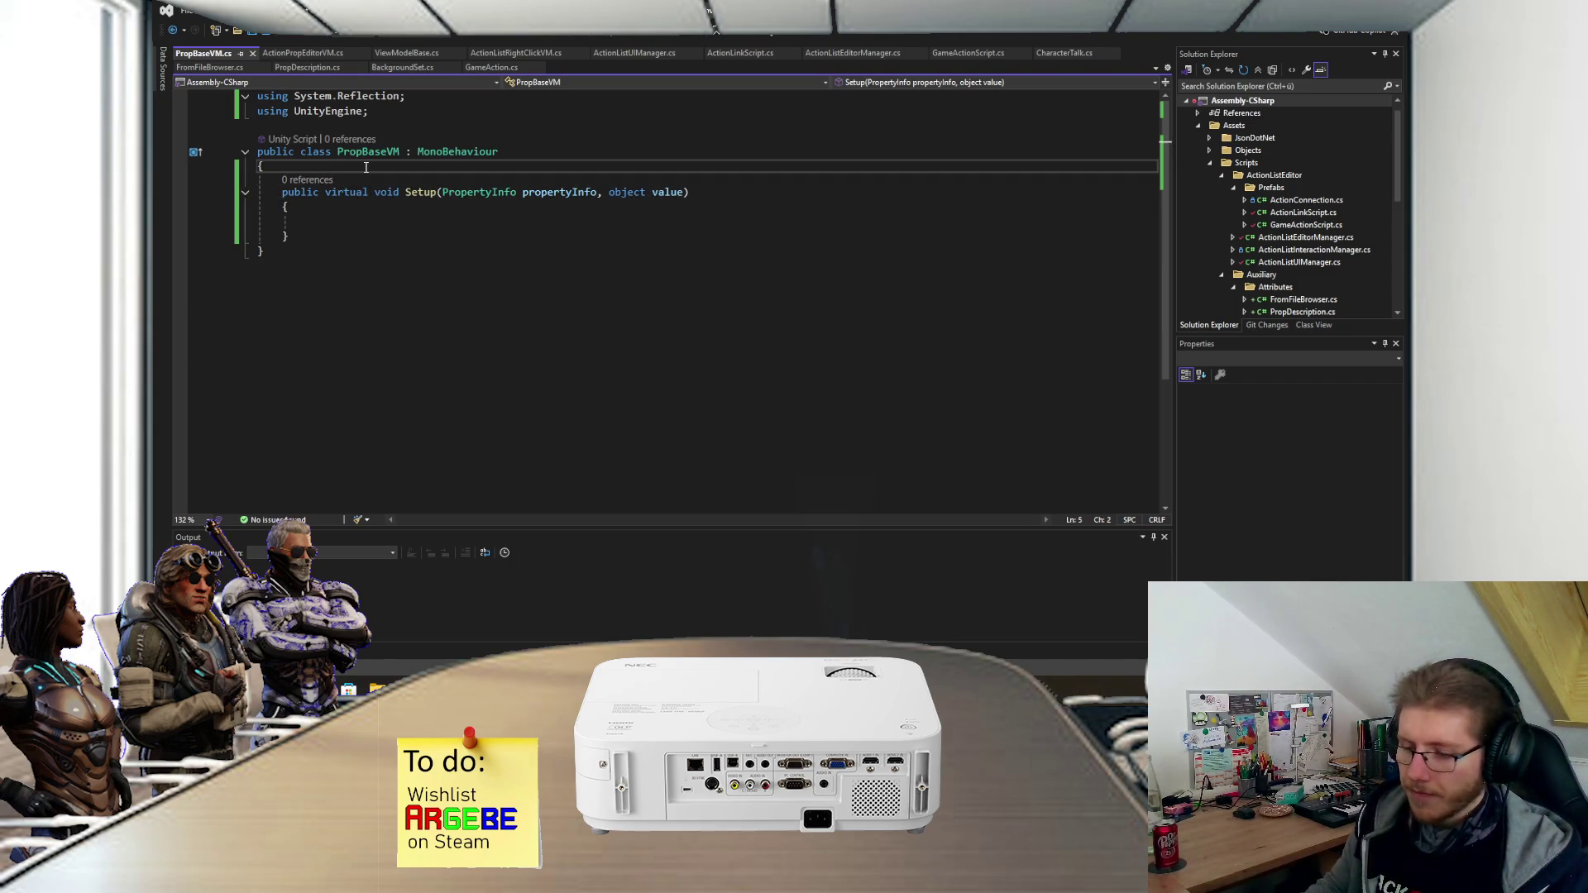
key(Return)
key(ctrl+s)
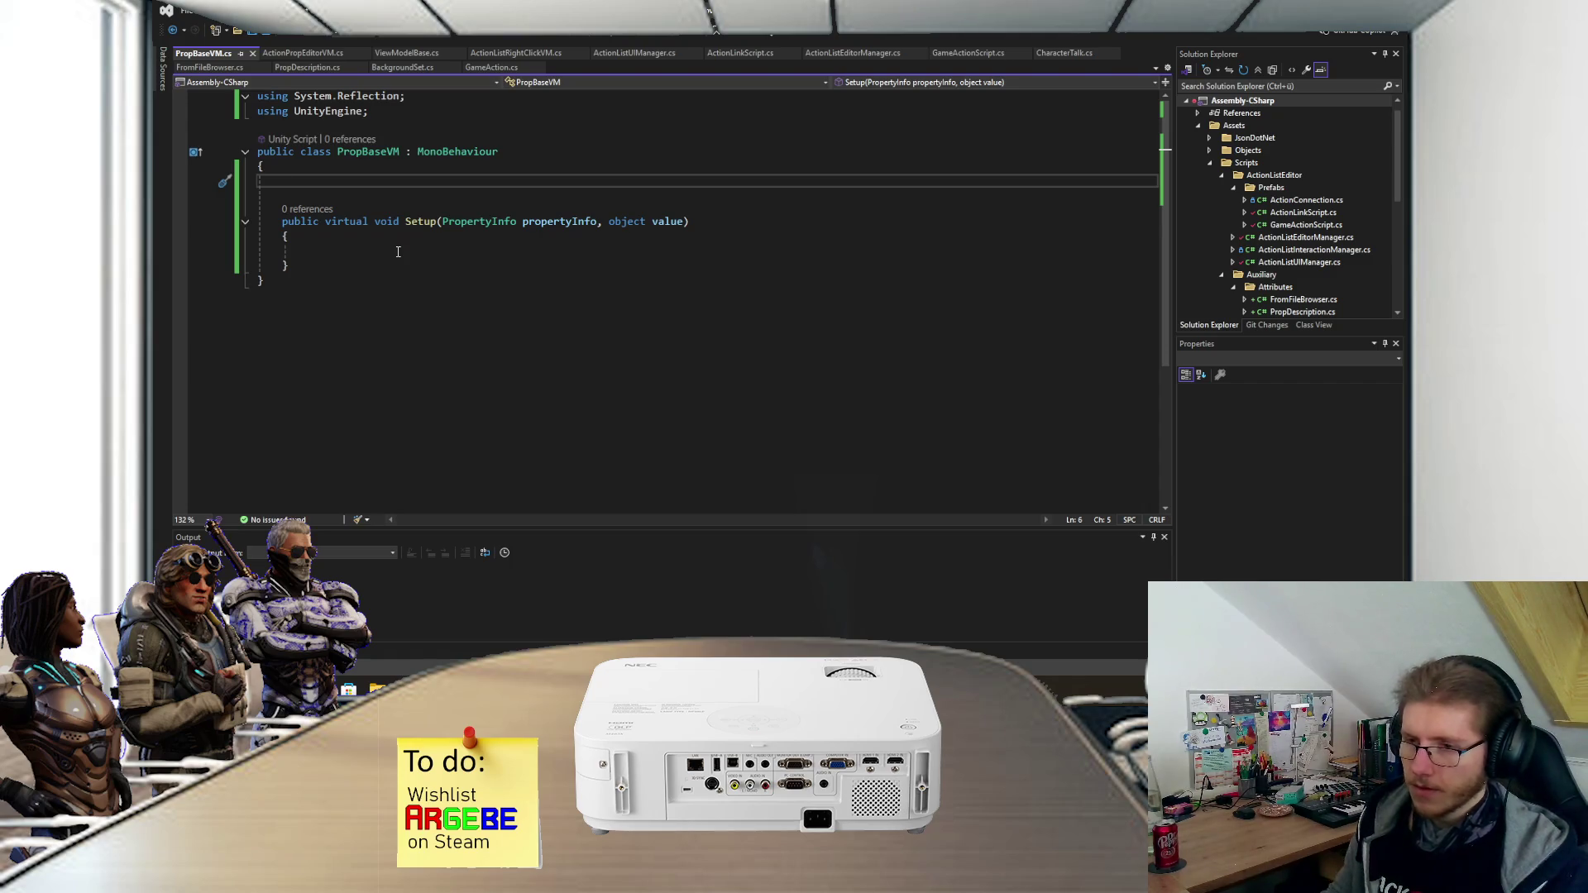
- Add a '[SerializeField] private TextMeshProUGUI lblName;' field, discard the unfinished second line, and save
text([SerializeField] p)
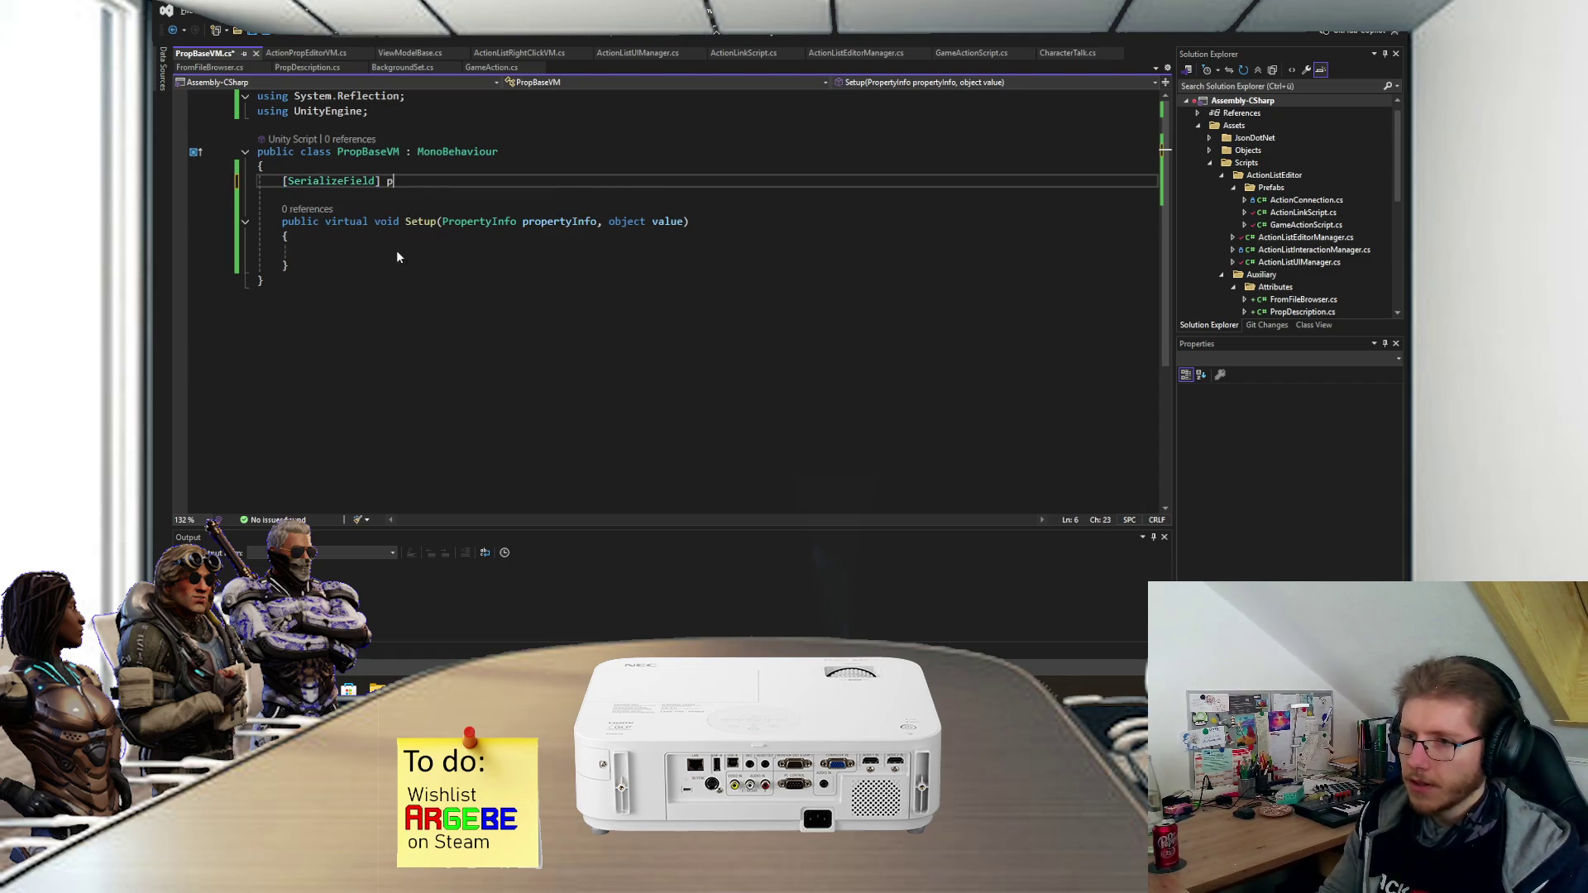
text(rivate )
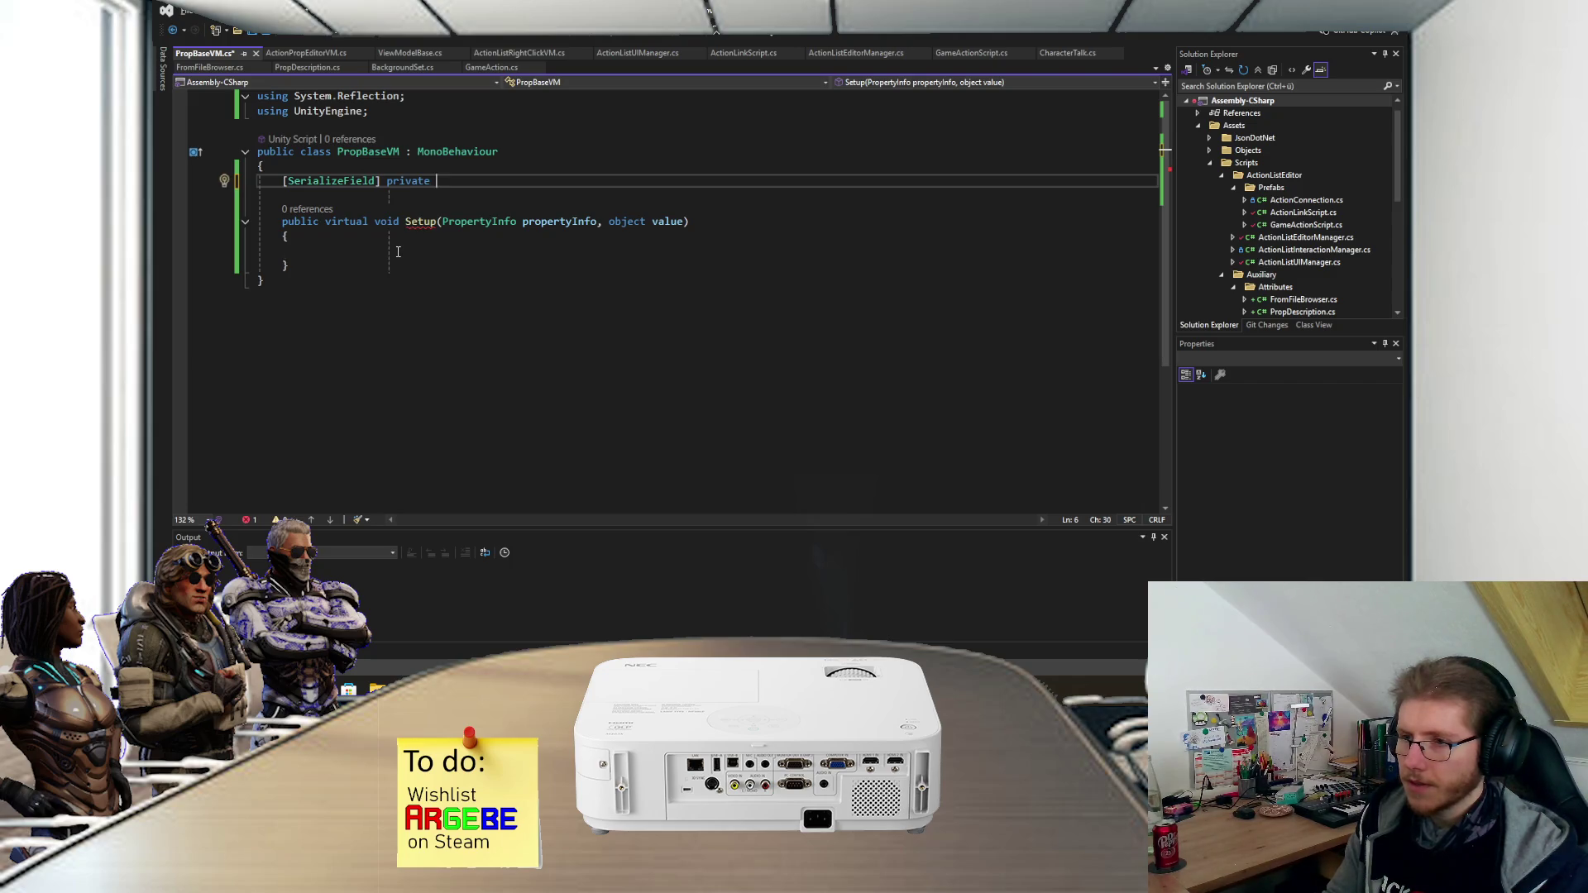
text(TextMeshProUGUI lblName;)
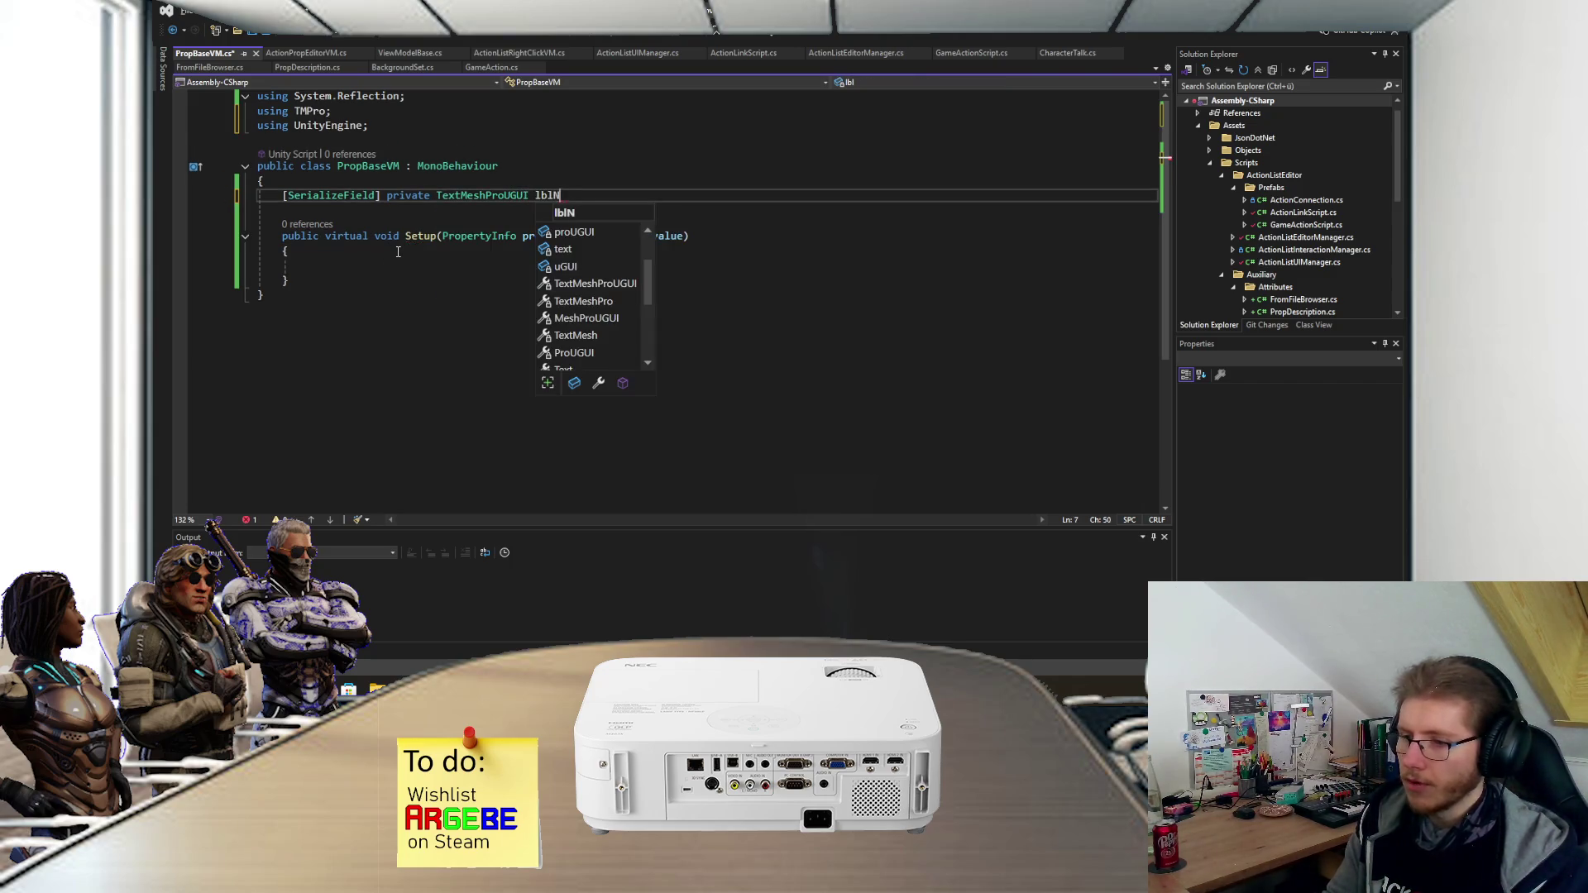
key(Return)
text([SerializeField] r)
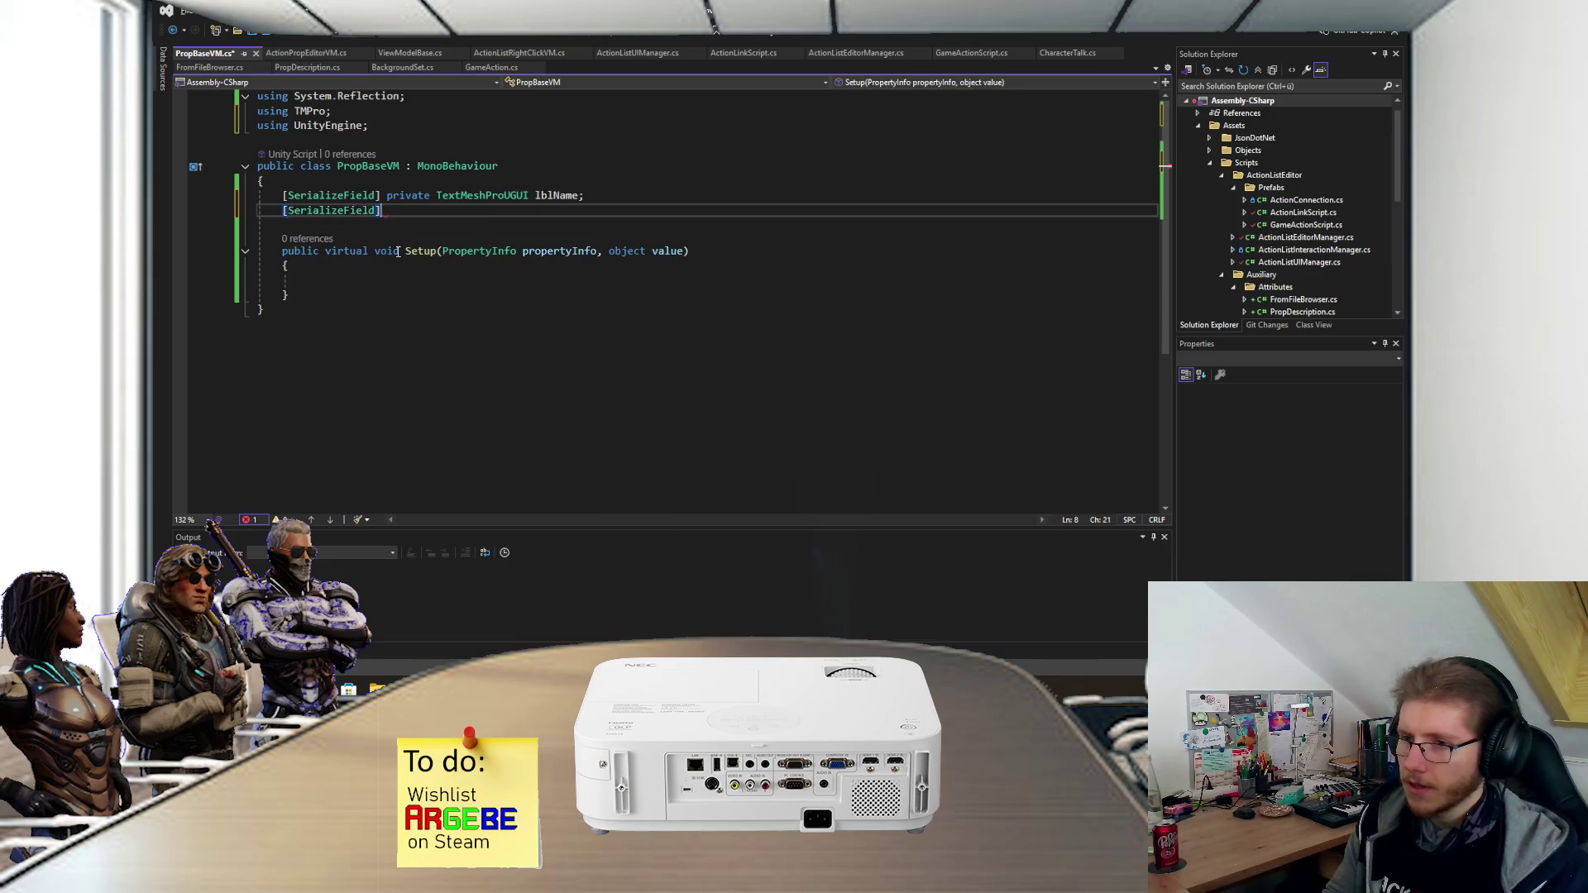
key(BackSpace)
text(private)
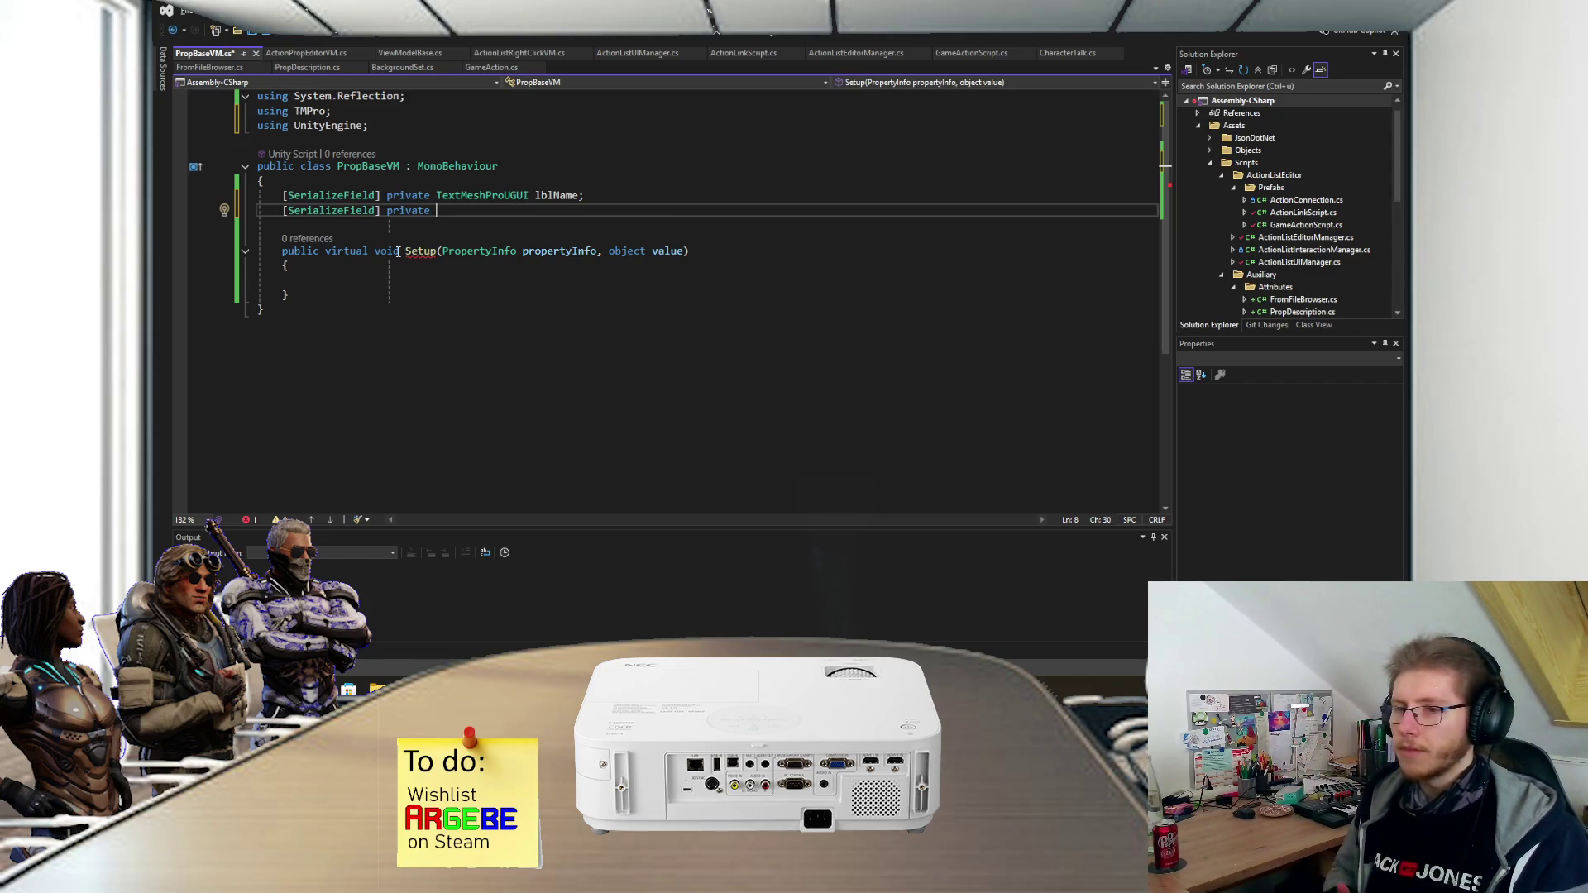
shift+click(619, 204)
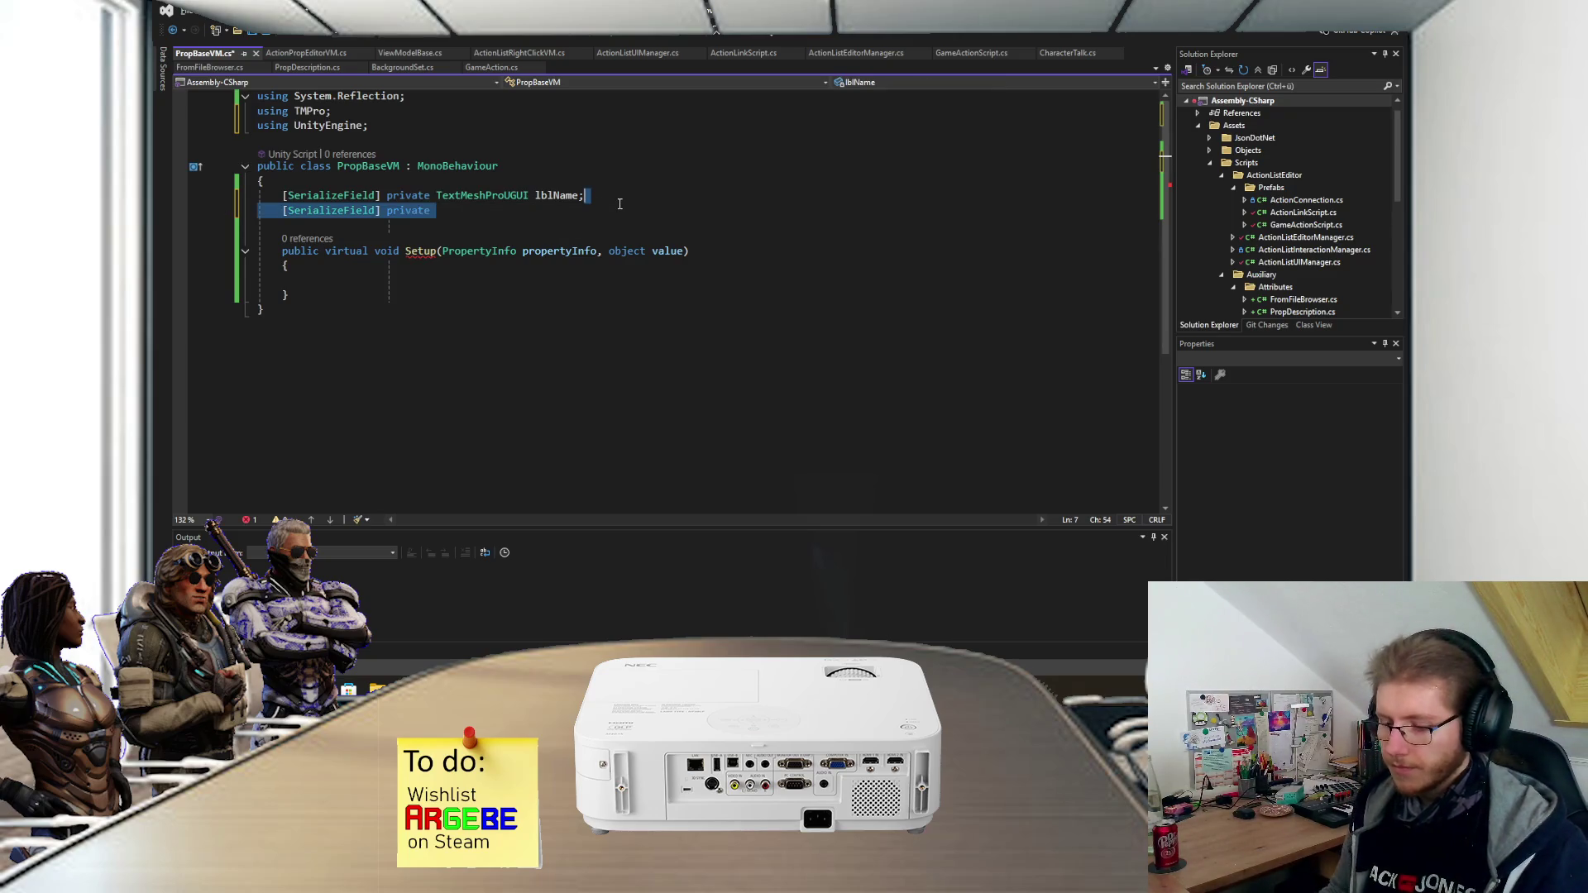
key(Delete)
key(ctrl+s)
- Add an empty 'public void ShowDescription()' method below Setup and save
click(306, 269)
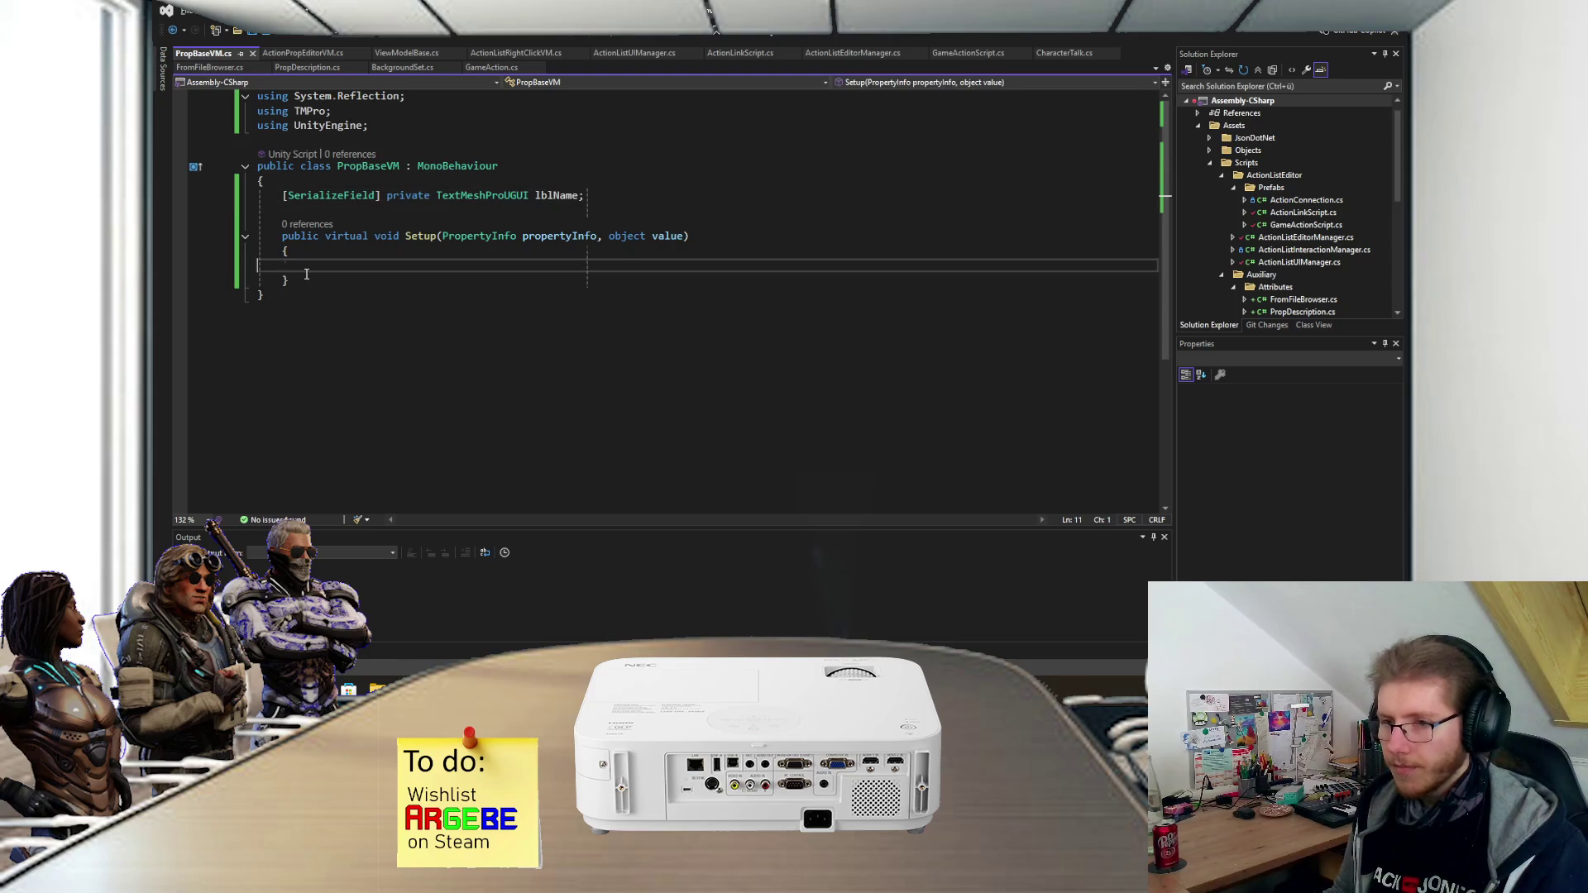
click(303, 283)
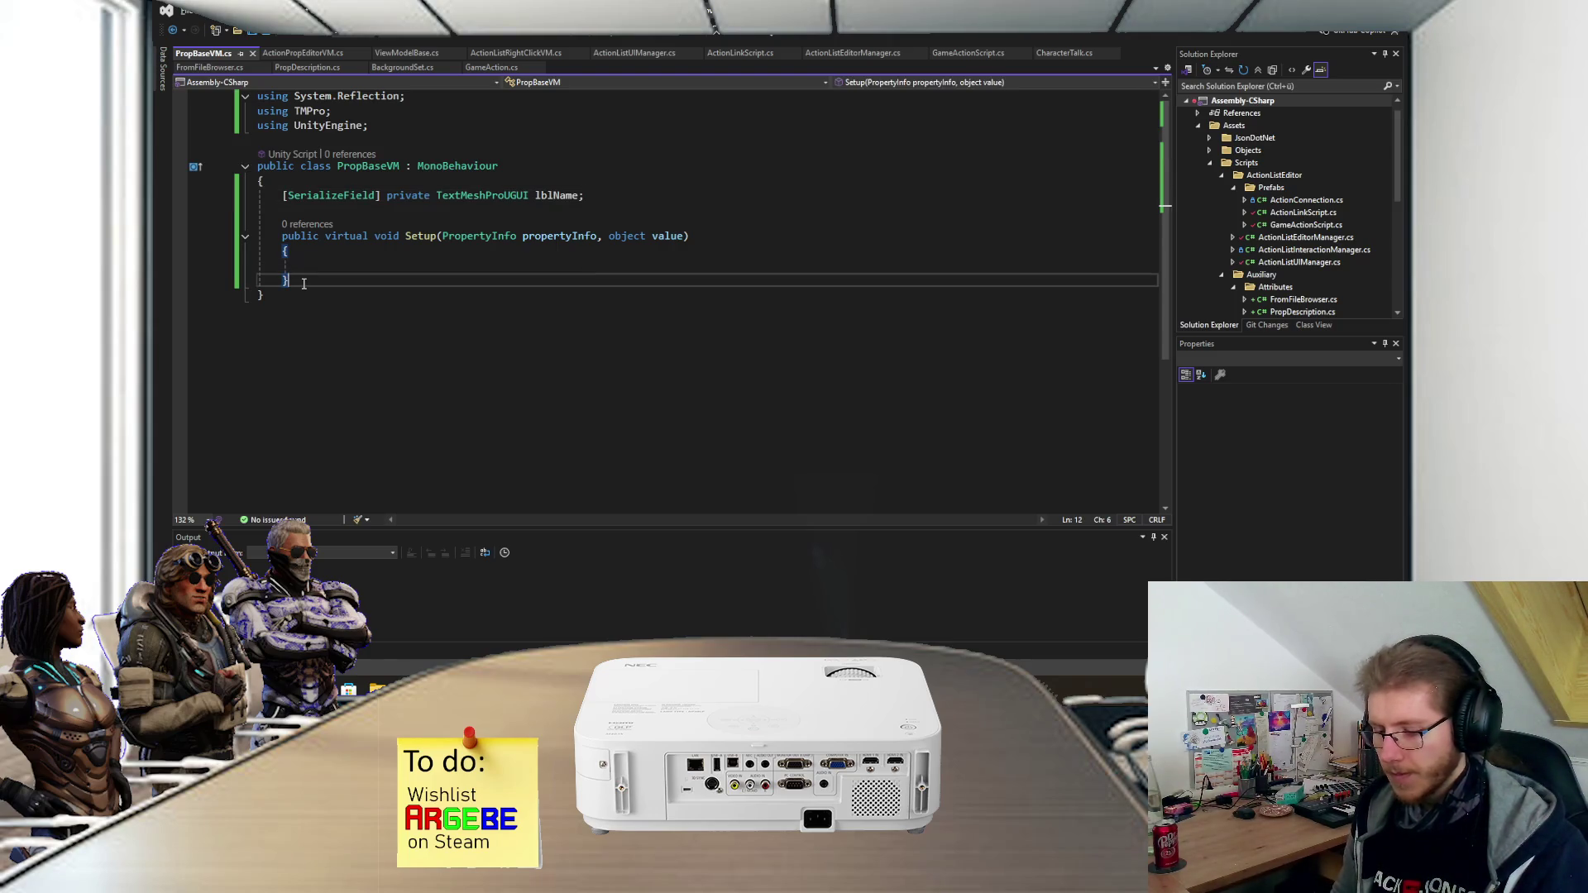
key(Return)
key(Return)
text(public )
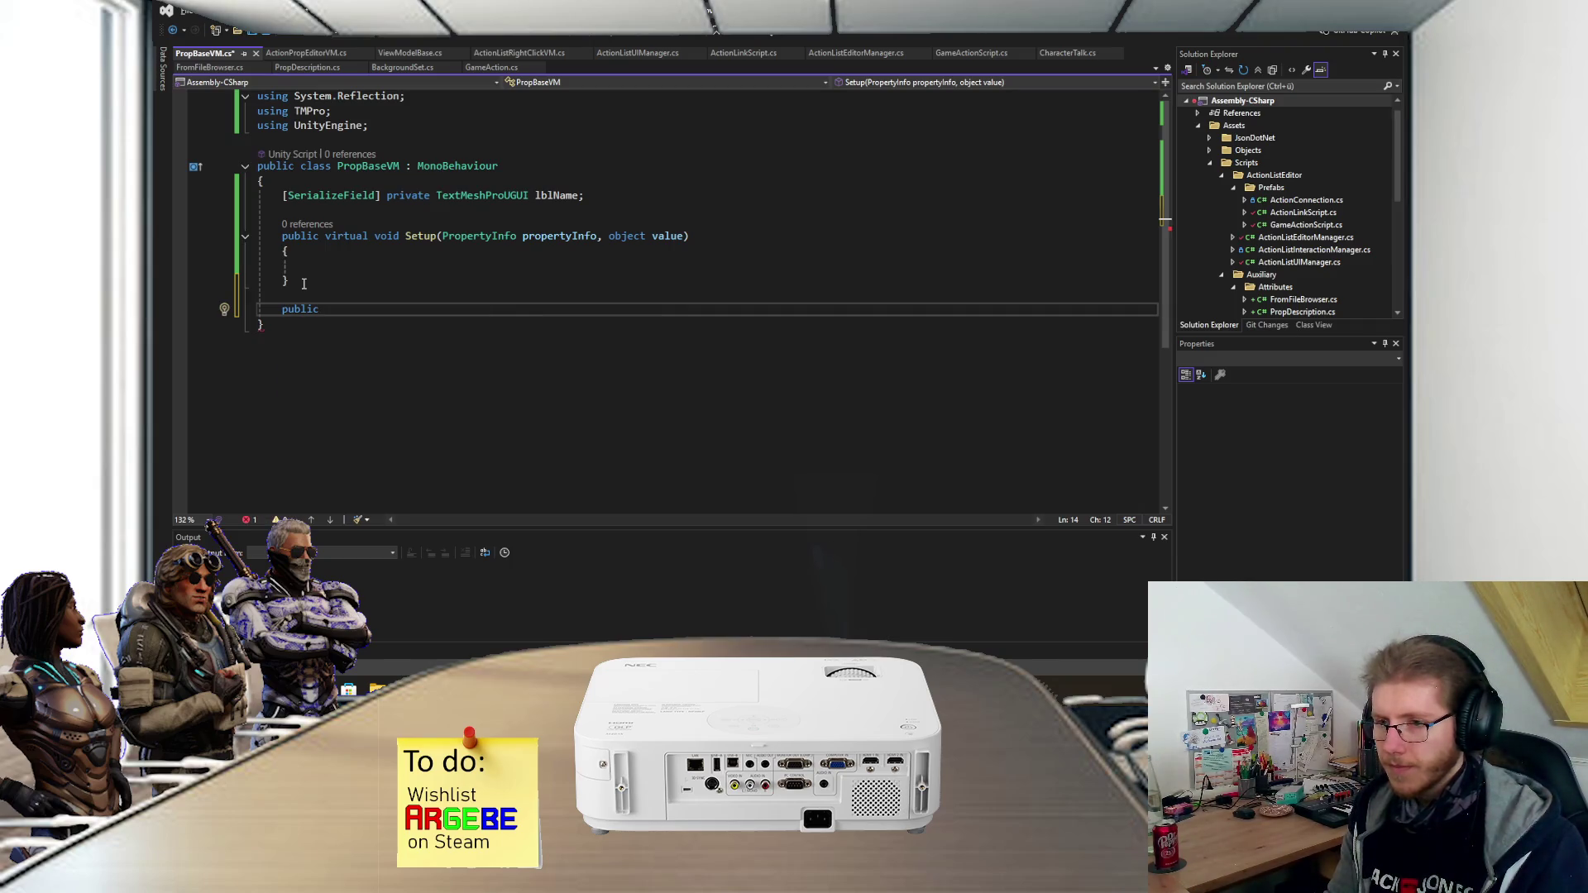
text(void Show)
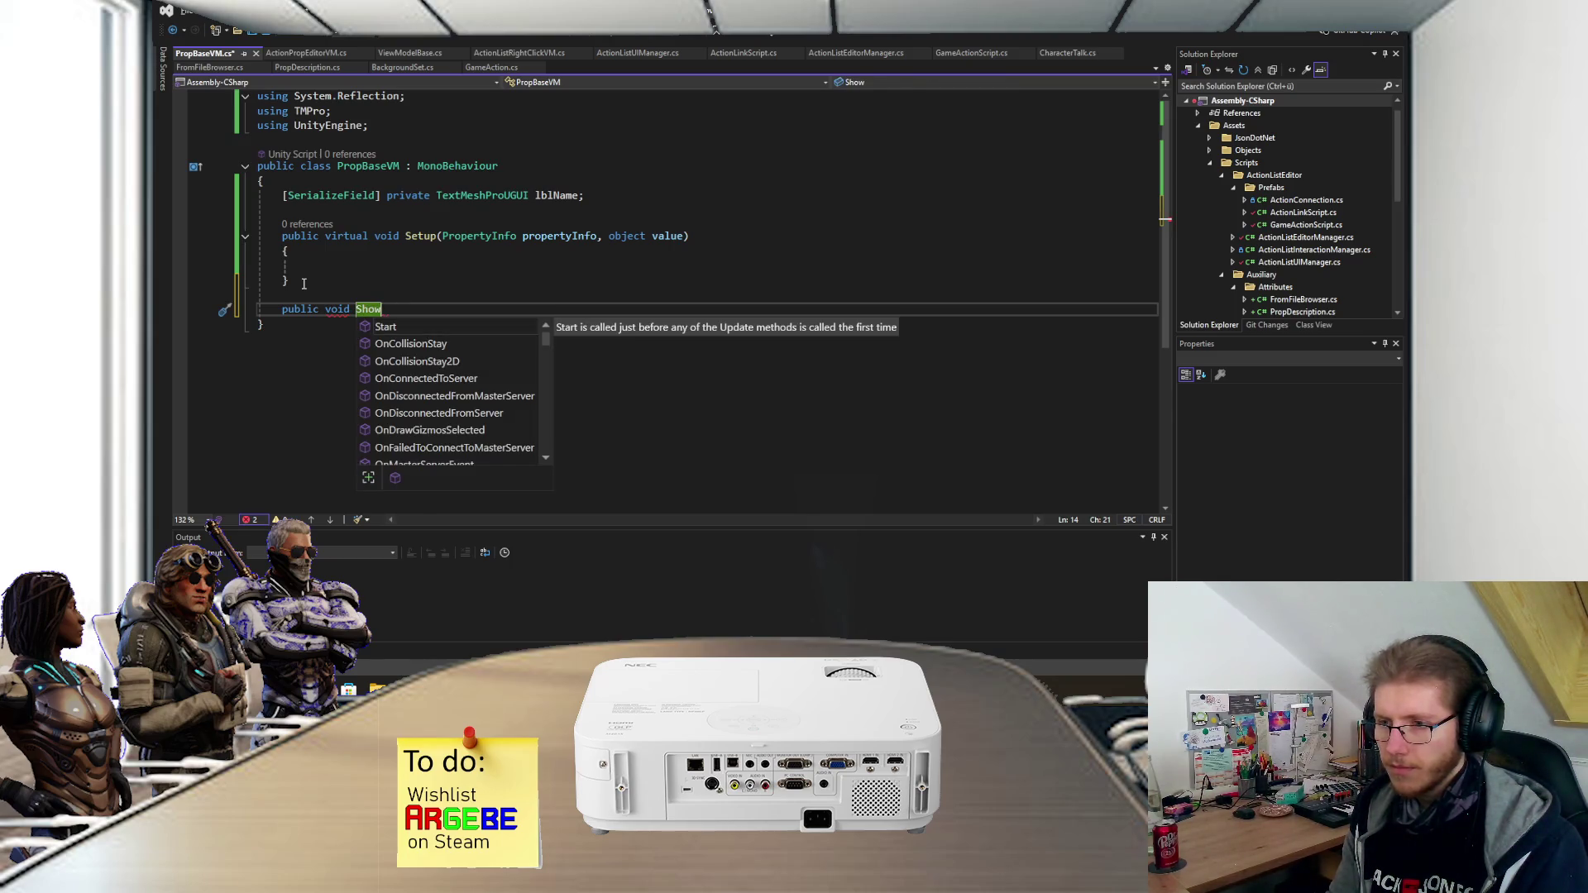
text(Description())
key(Return)
text({)
key(Return)
key(ctrl+s)
- Rename the ShowDescription method to ToggleDescription with Ctrl+R
click(370, 321)
key(ctrl+r)
key(ctrl+r)
text(Toggle)
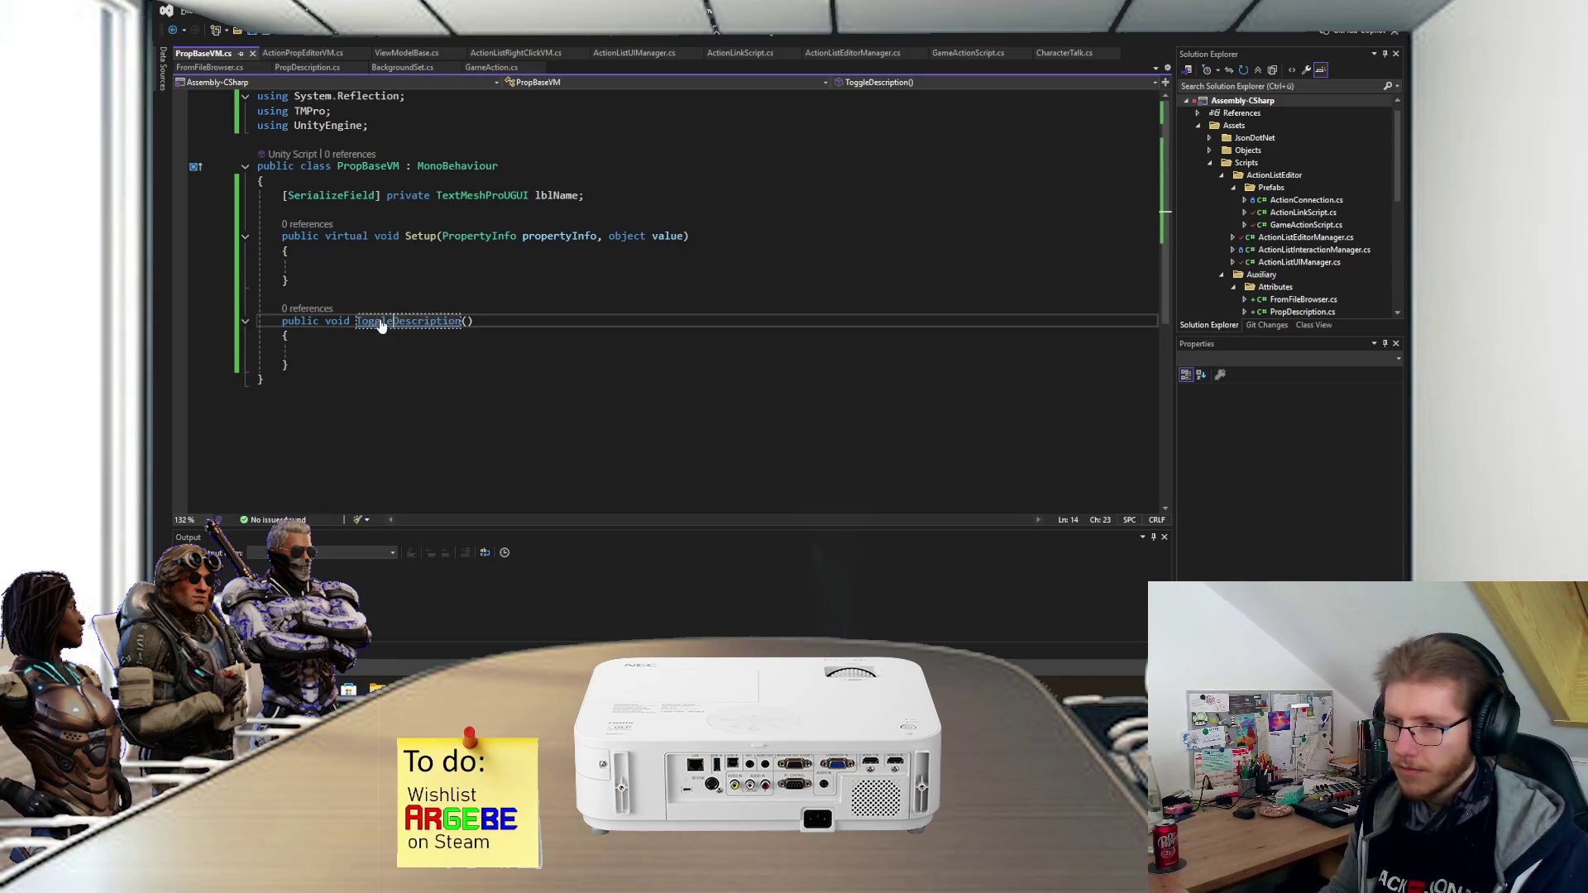
click(586, 195)
- Begin a new '[SerializeField] private GameObject' field line below lblName
key(Return)
text([S)
key(Tab)
text(private )
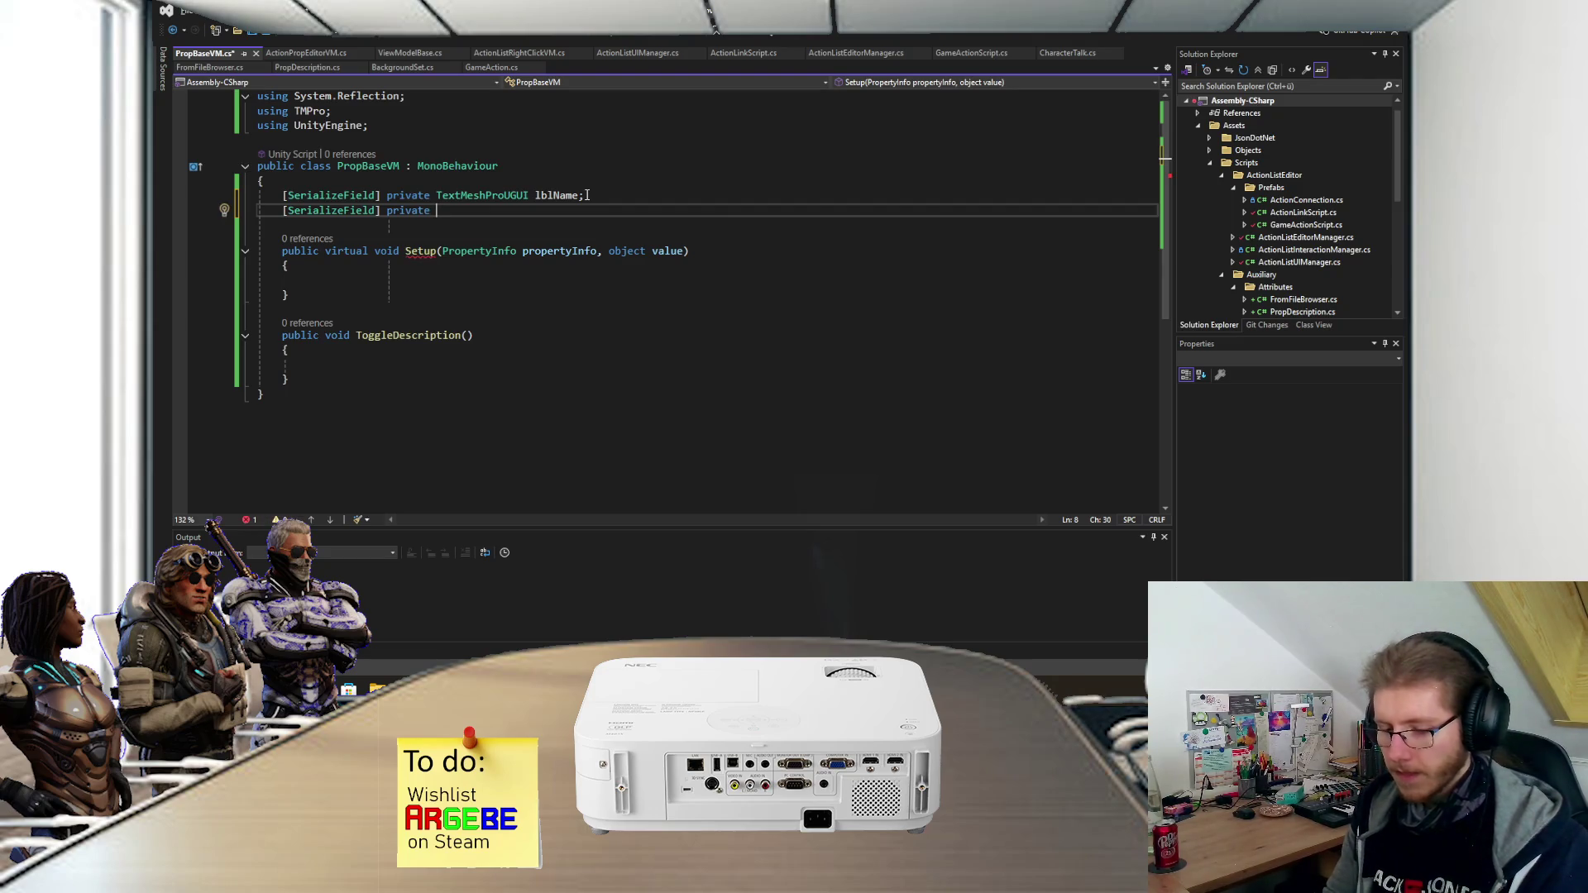
text(GameO)
- Finish the GameObject pnlDescription field and add a serialized TextMeshProUGUI lblDescription field
key(Tab)
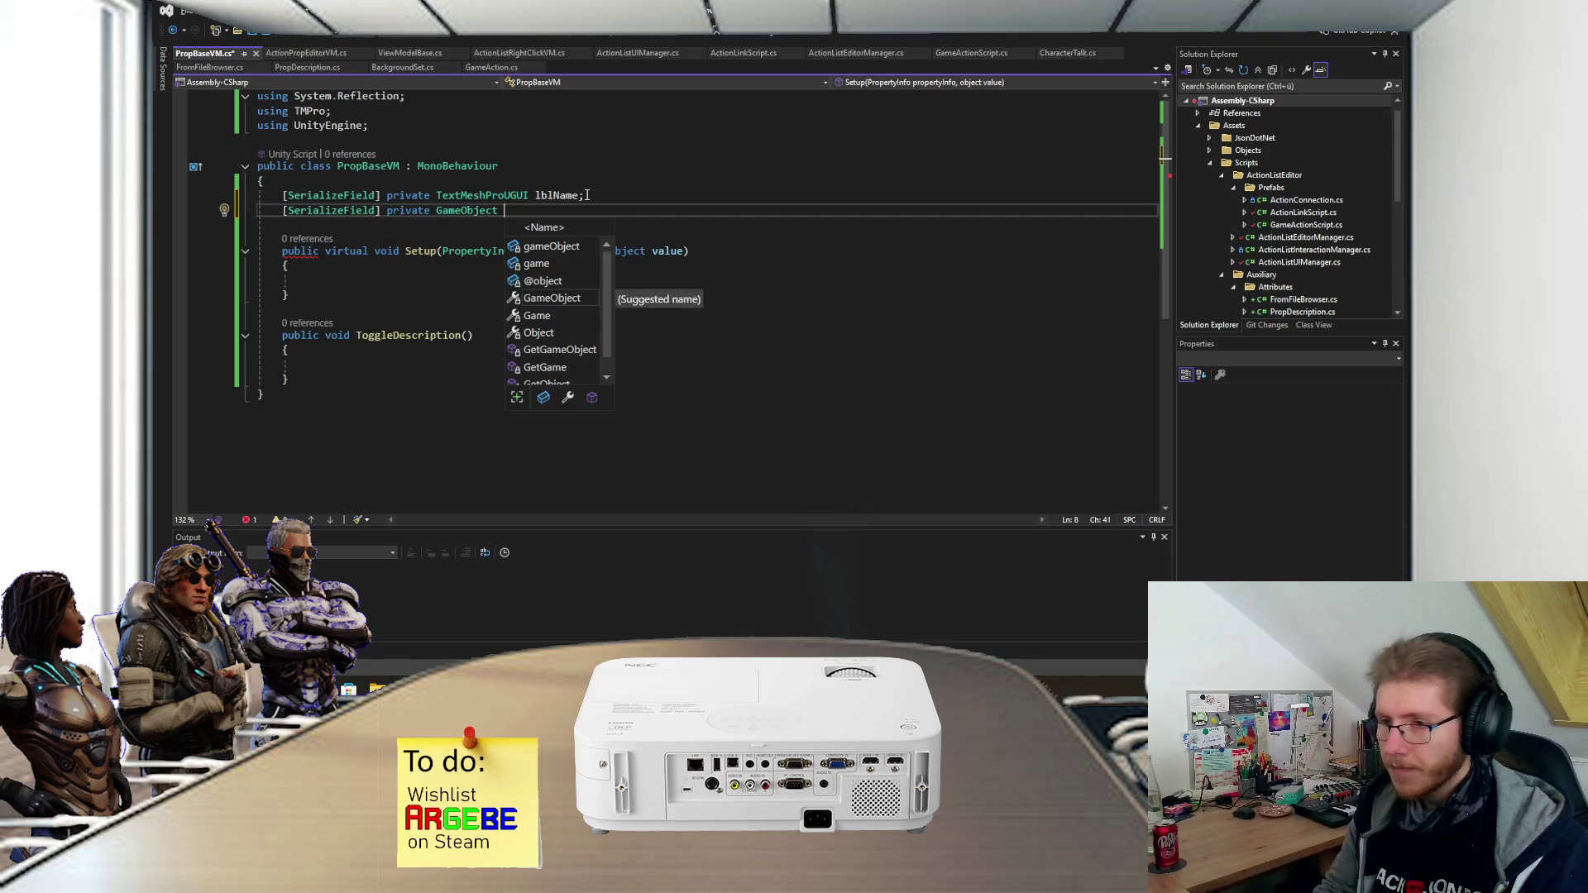
text(pnlDescription;)
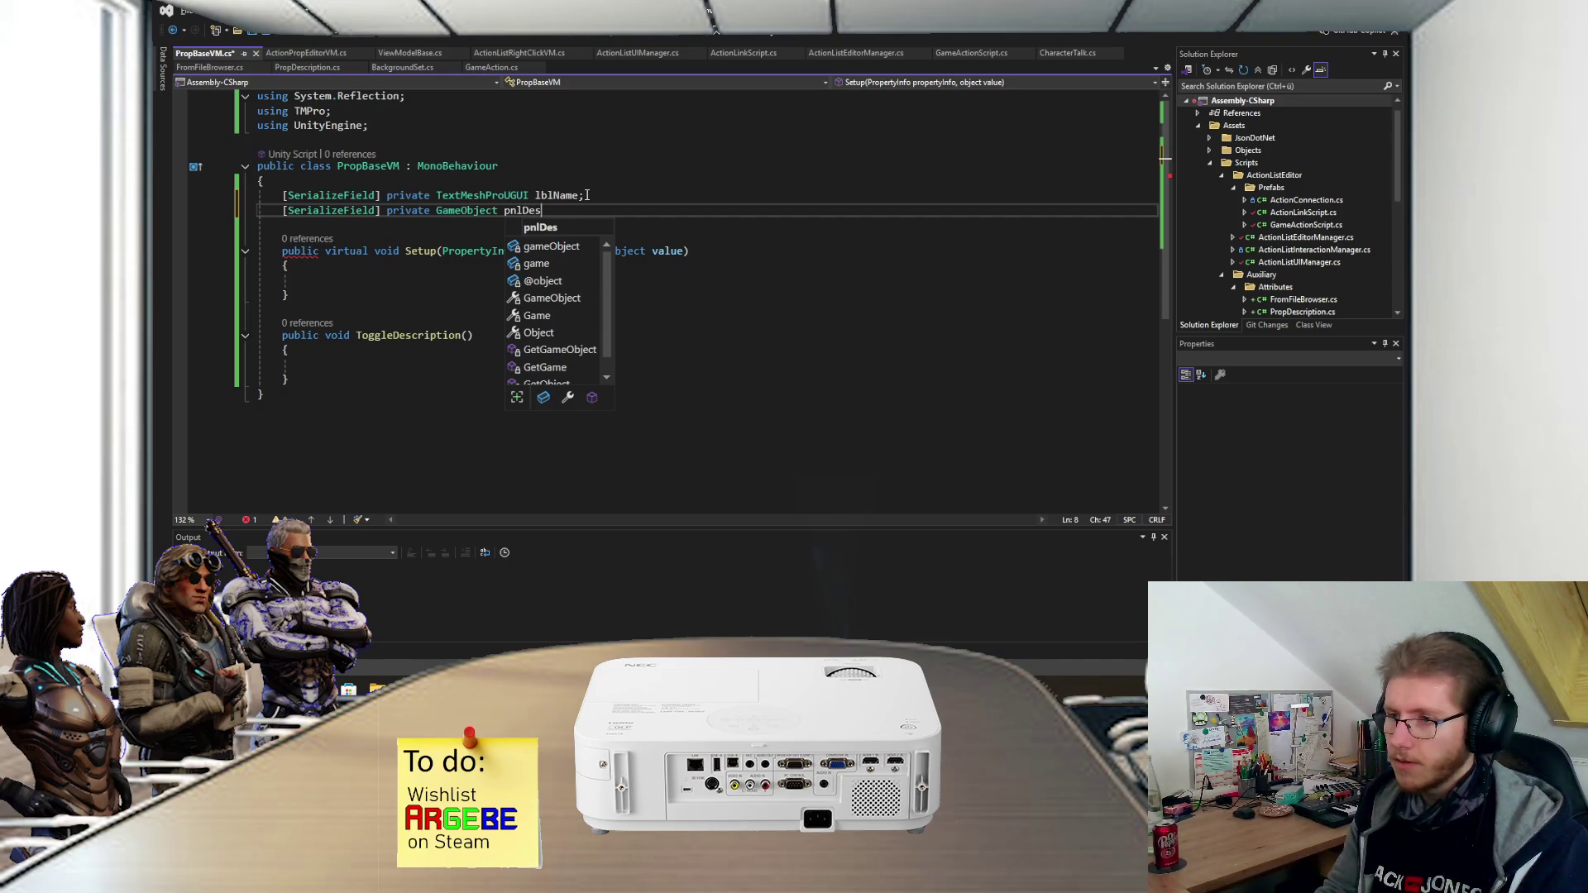
key(Return)
text([)
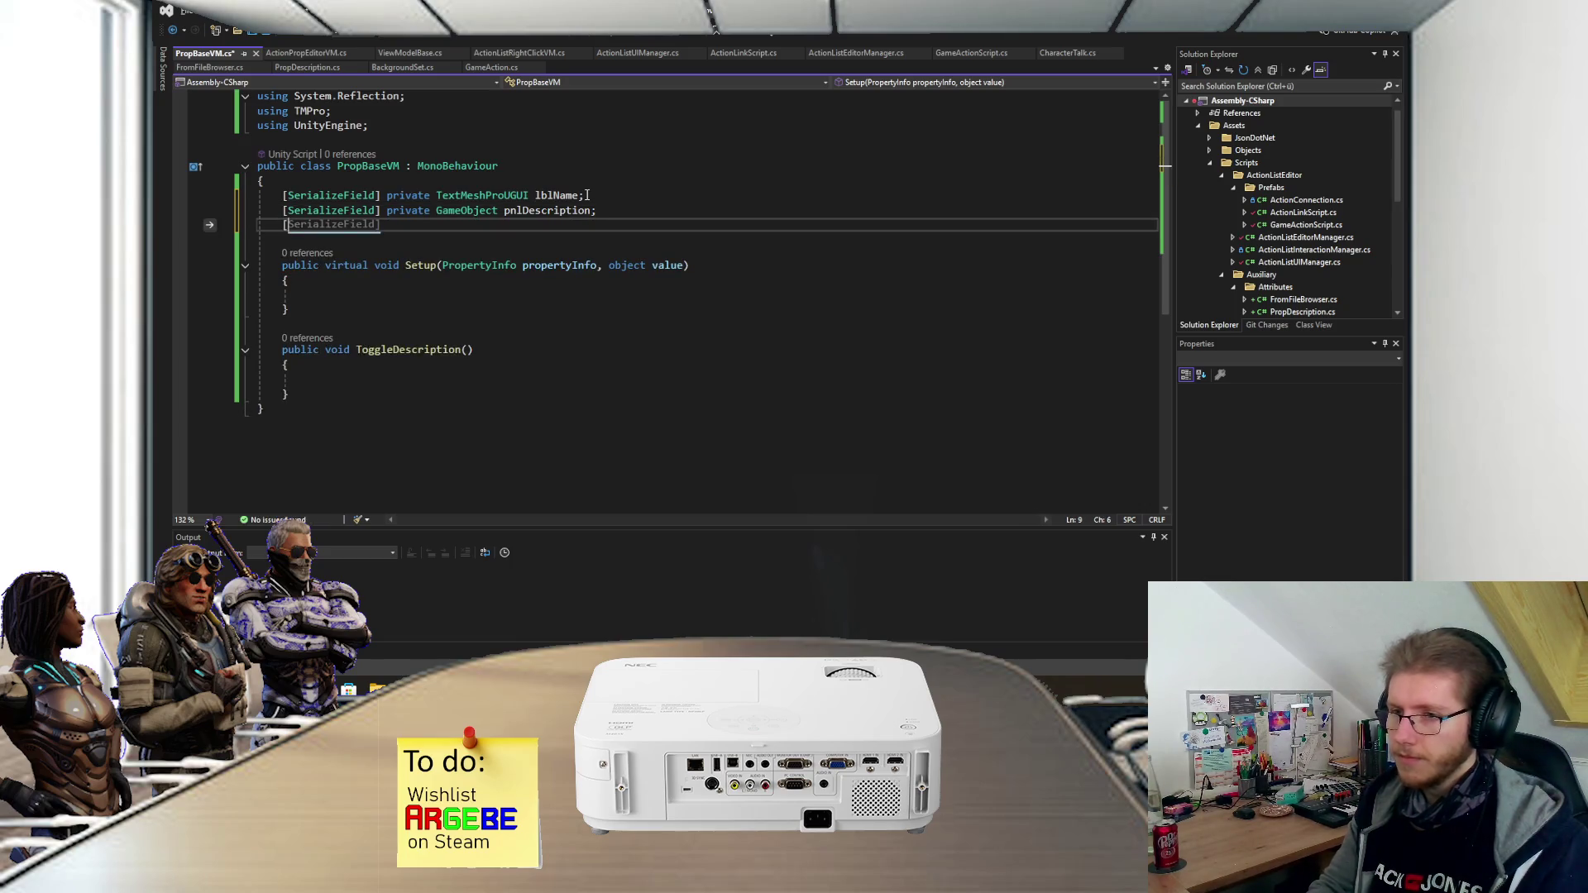
text(SerializeField] private )
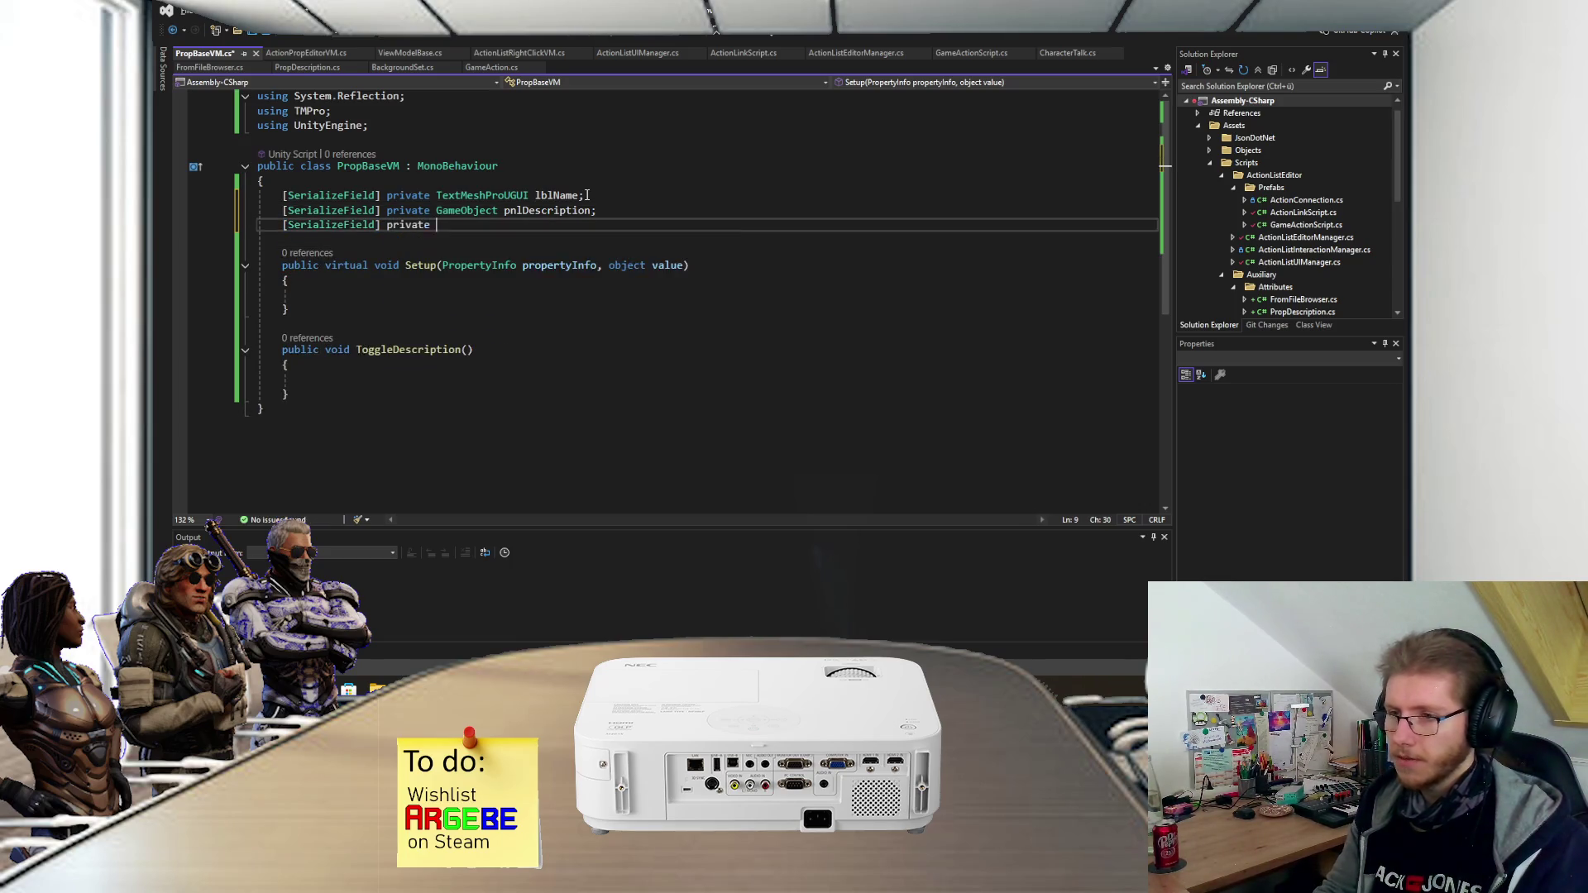
text(TextMeshProUGUI lblDescription;)
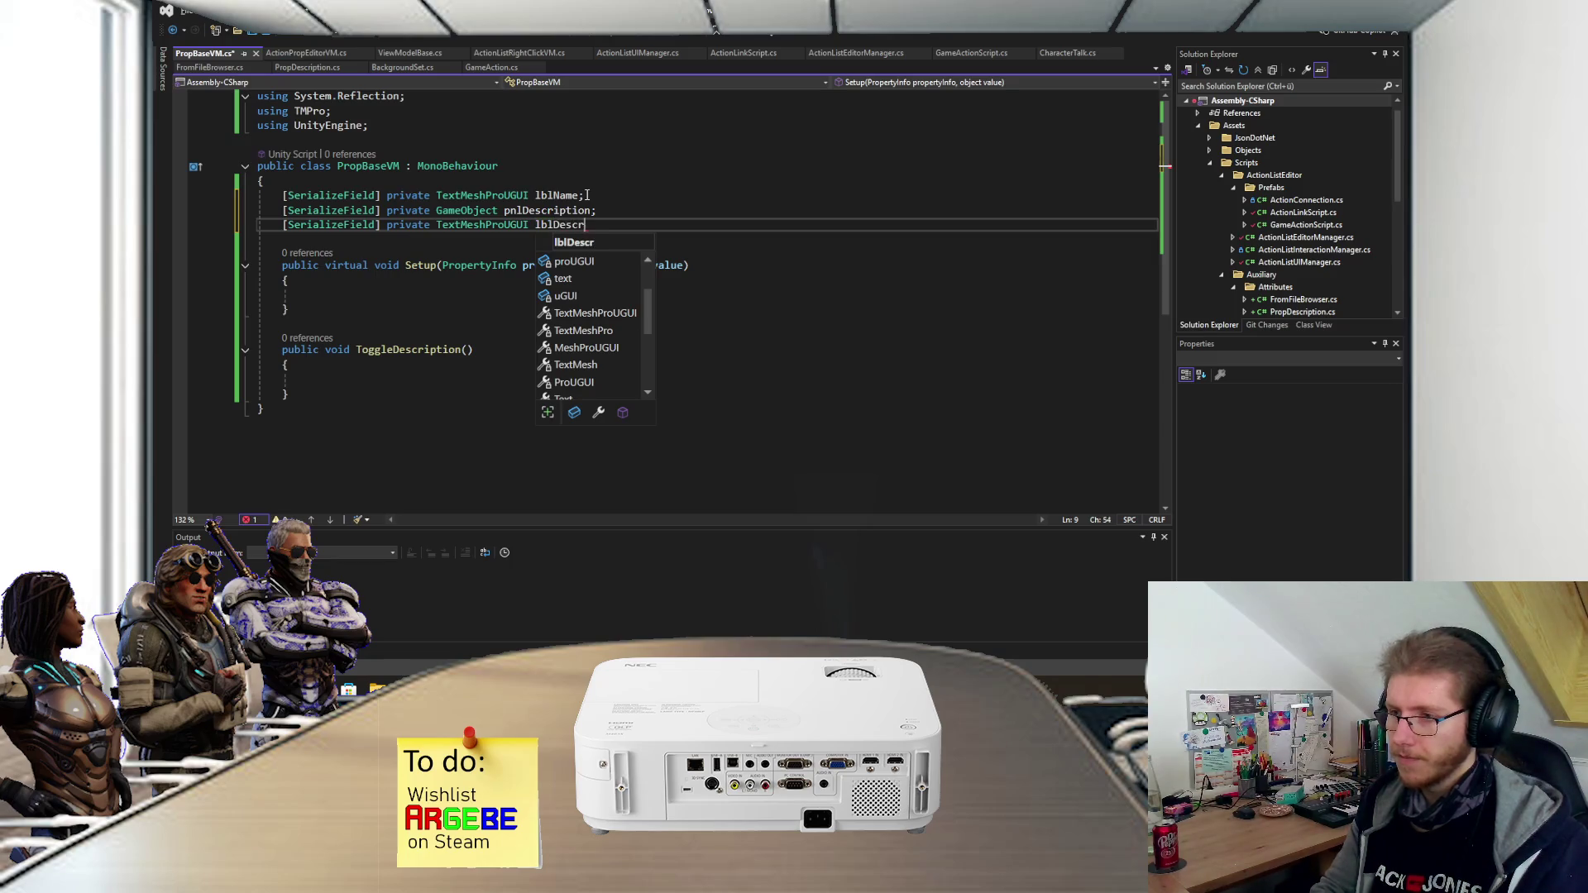
- Make ToggleDescription call 'pnlDescription.SetActive(!pnlDescription.activeSelf);' and save the script
click(471, 381)
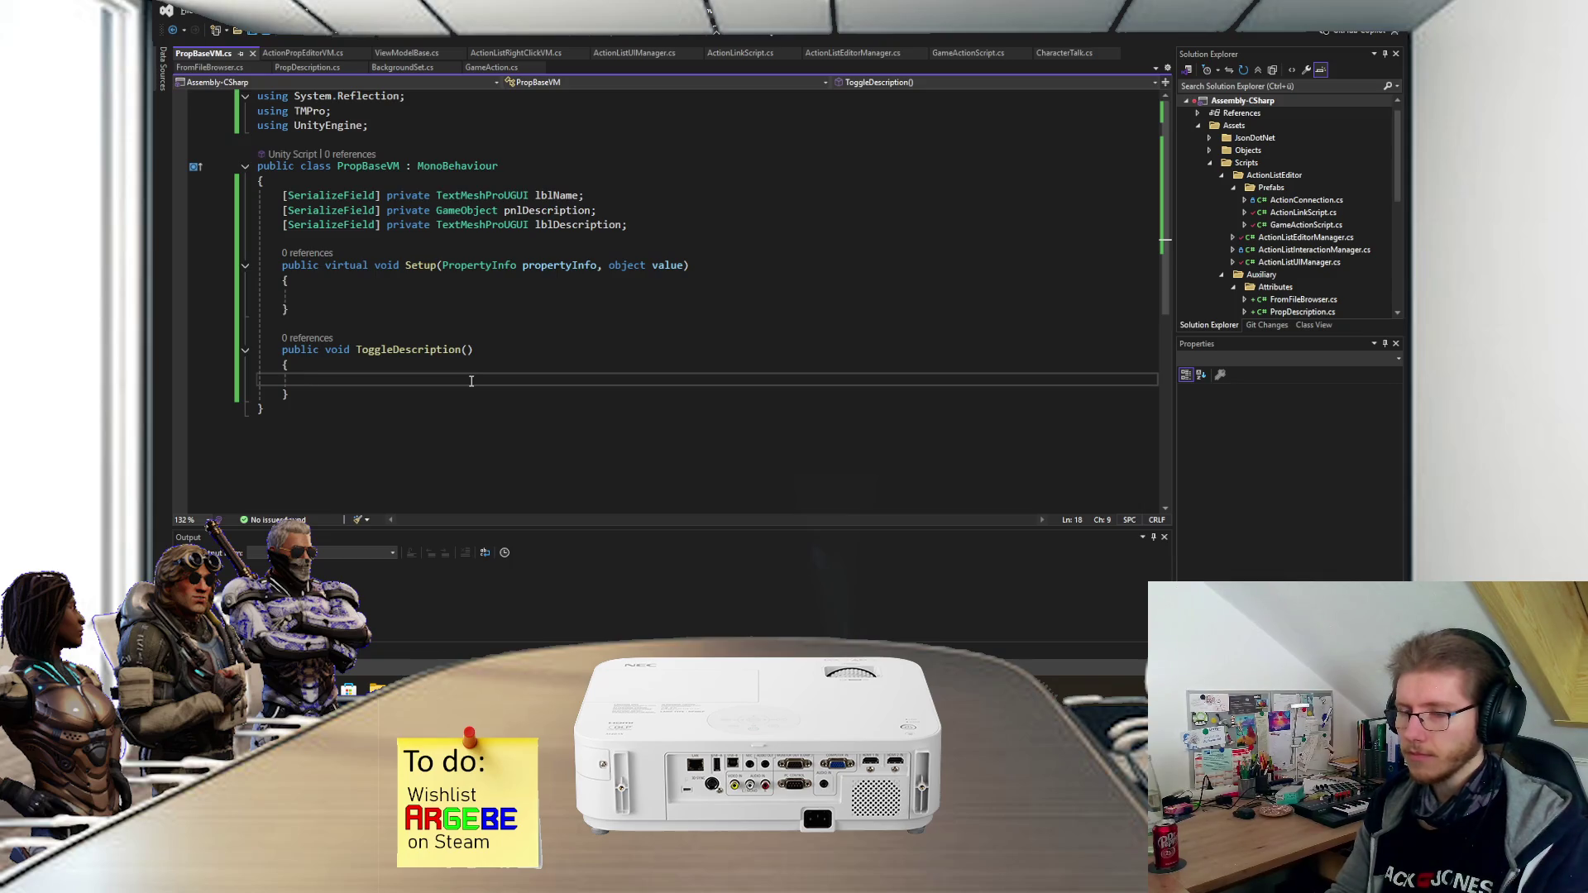
text(pnl)
key(Tab)
text(.SEtA)
text(()
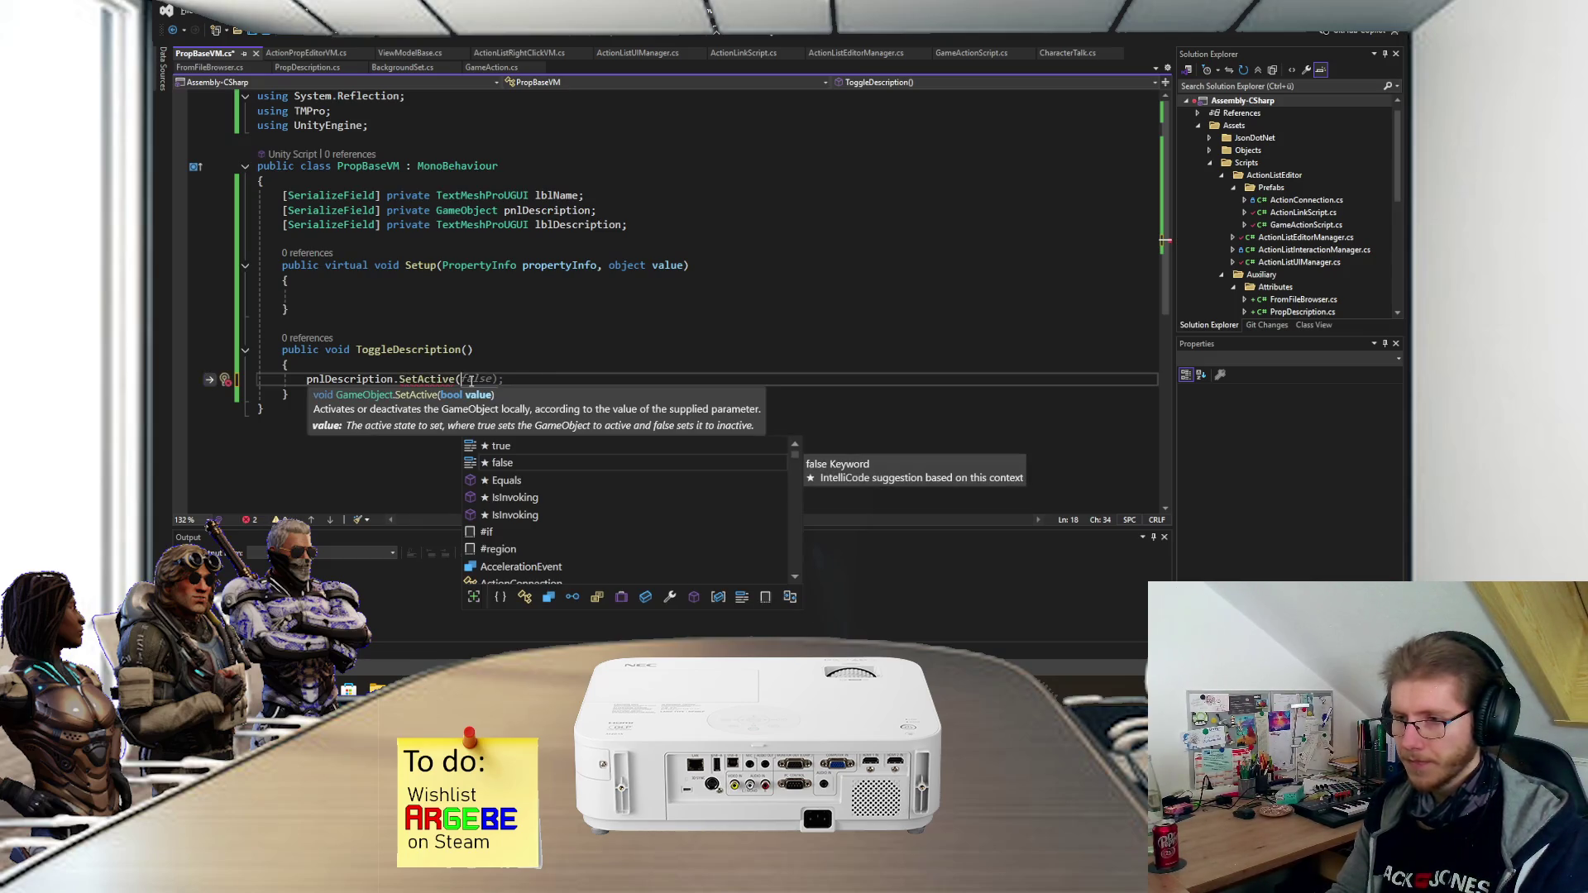
text(!pn)
key(Tab)
text(.)
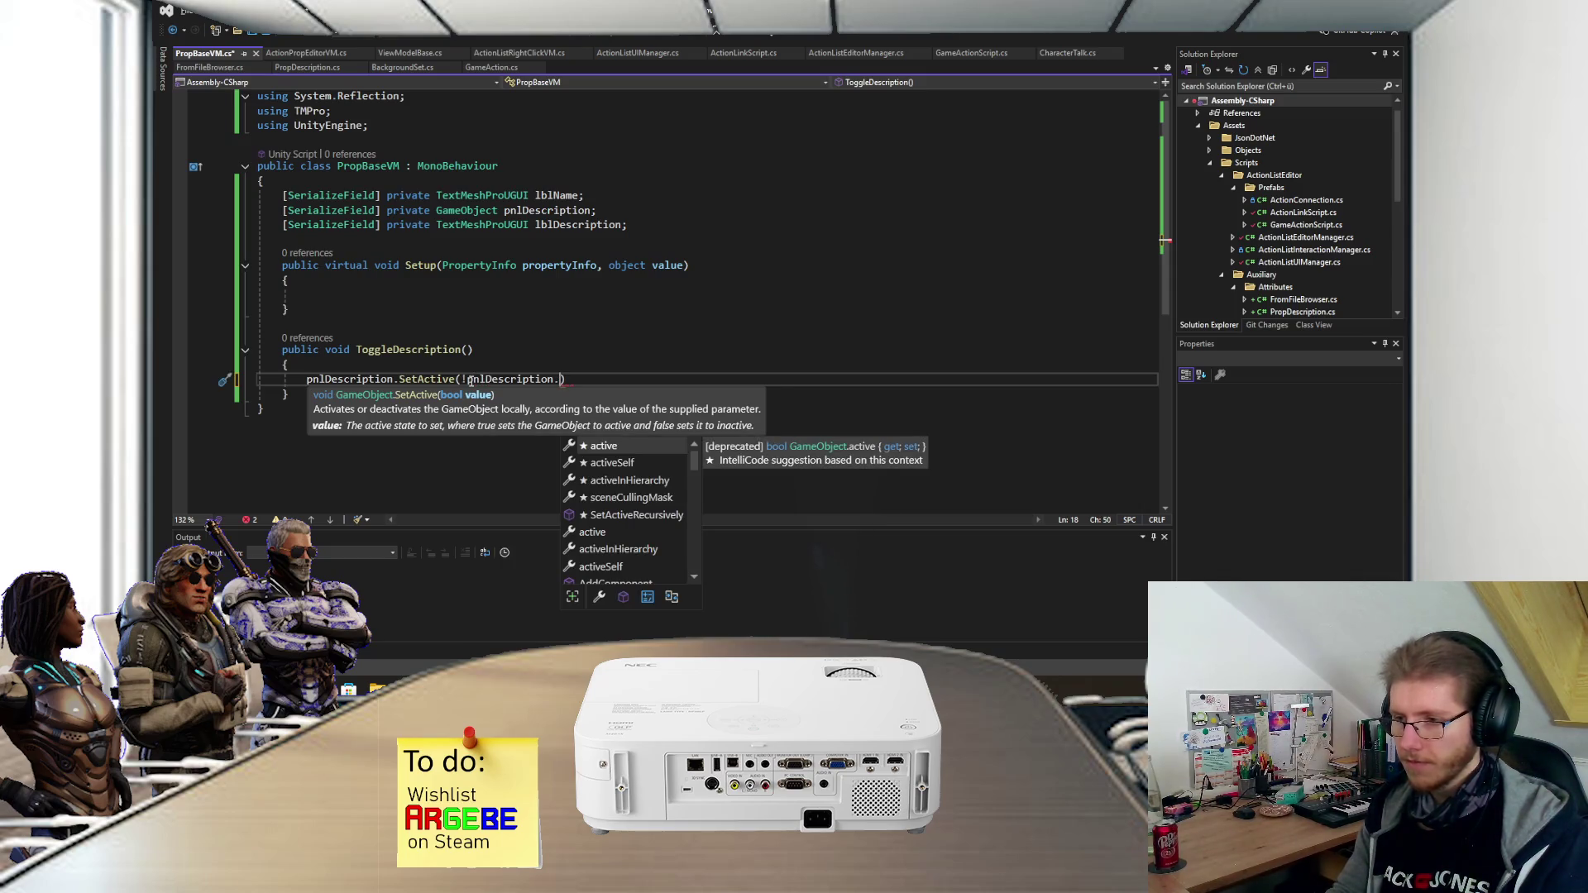
text(act)
key(Tab)
text();)
key(ctrl+s)
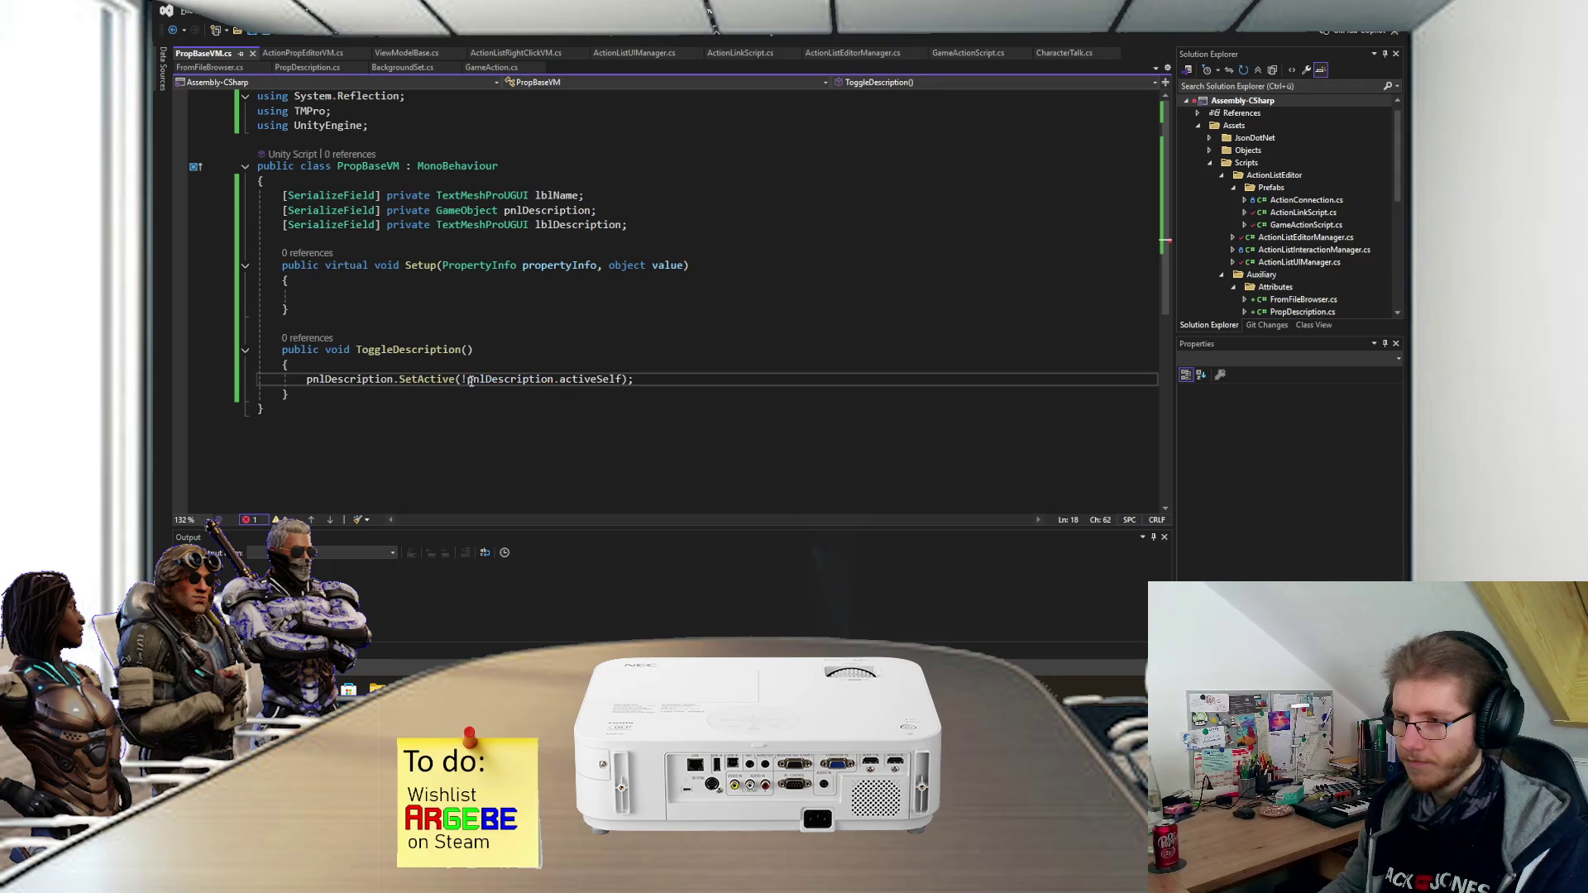
click(403, 296)
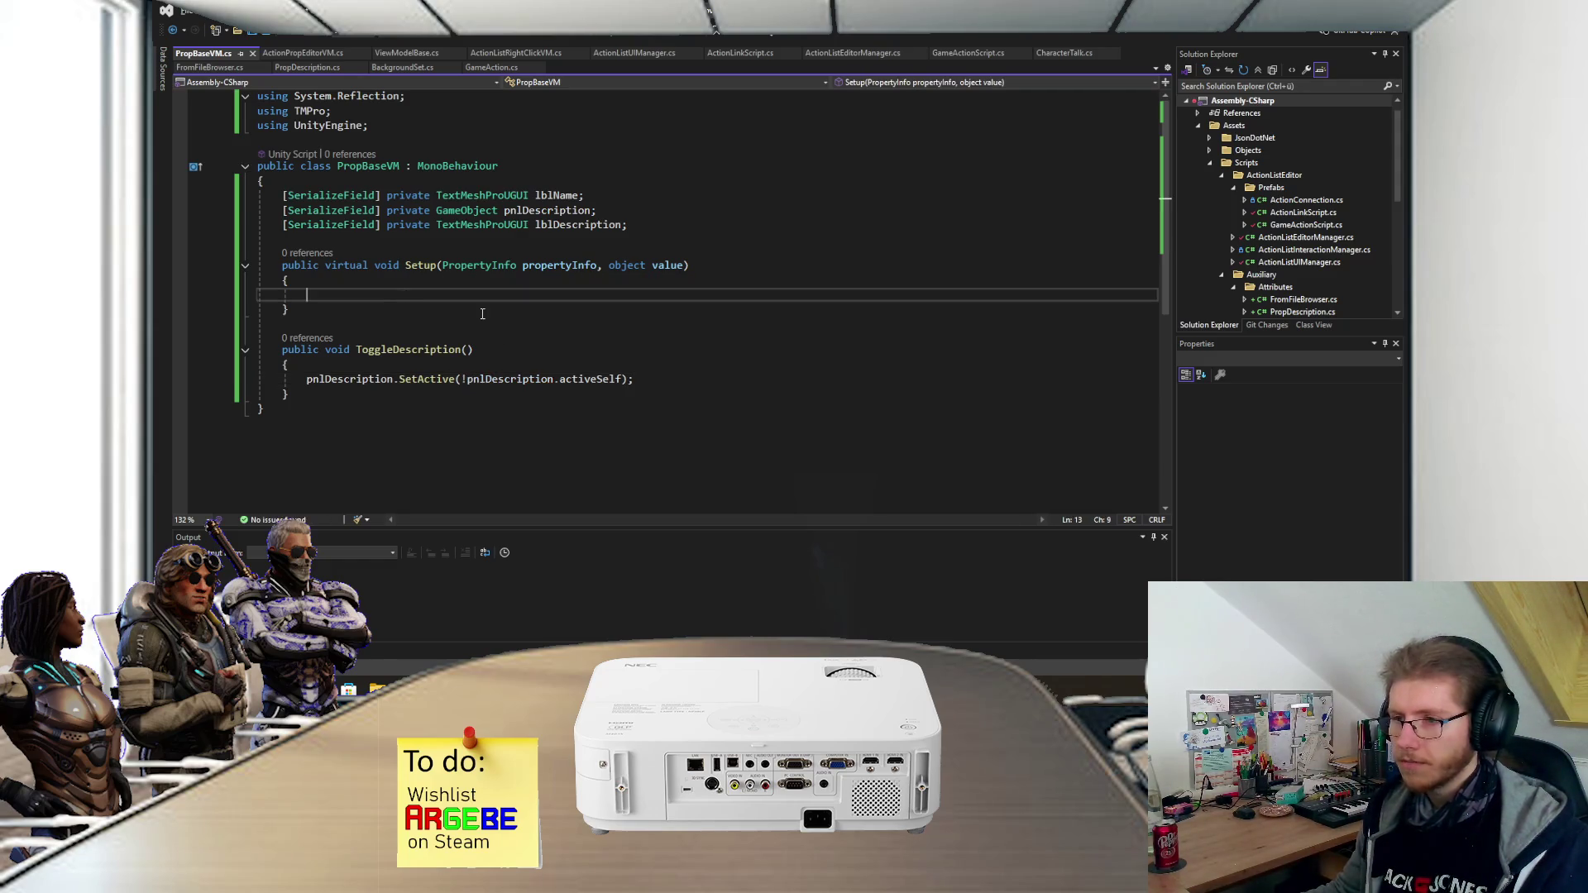
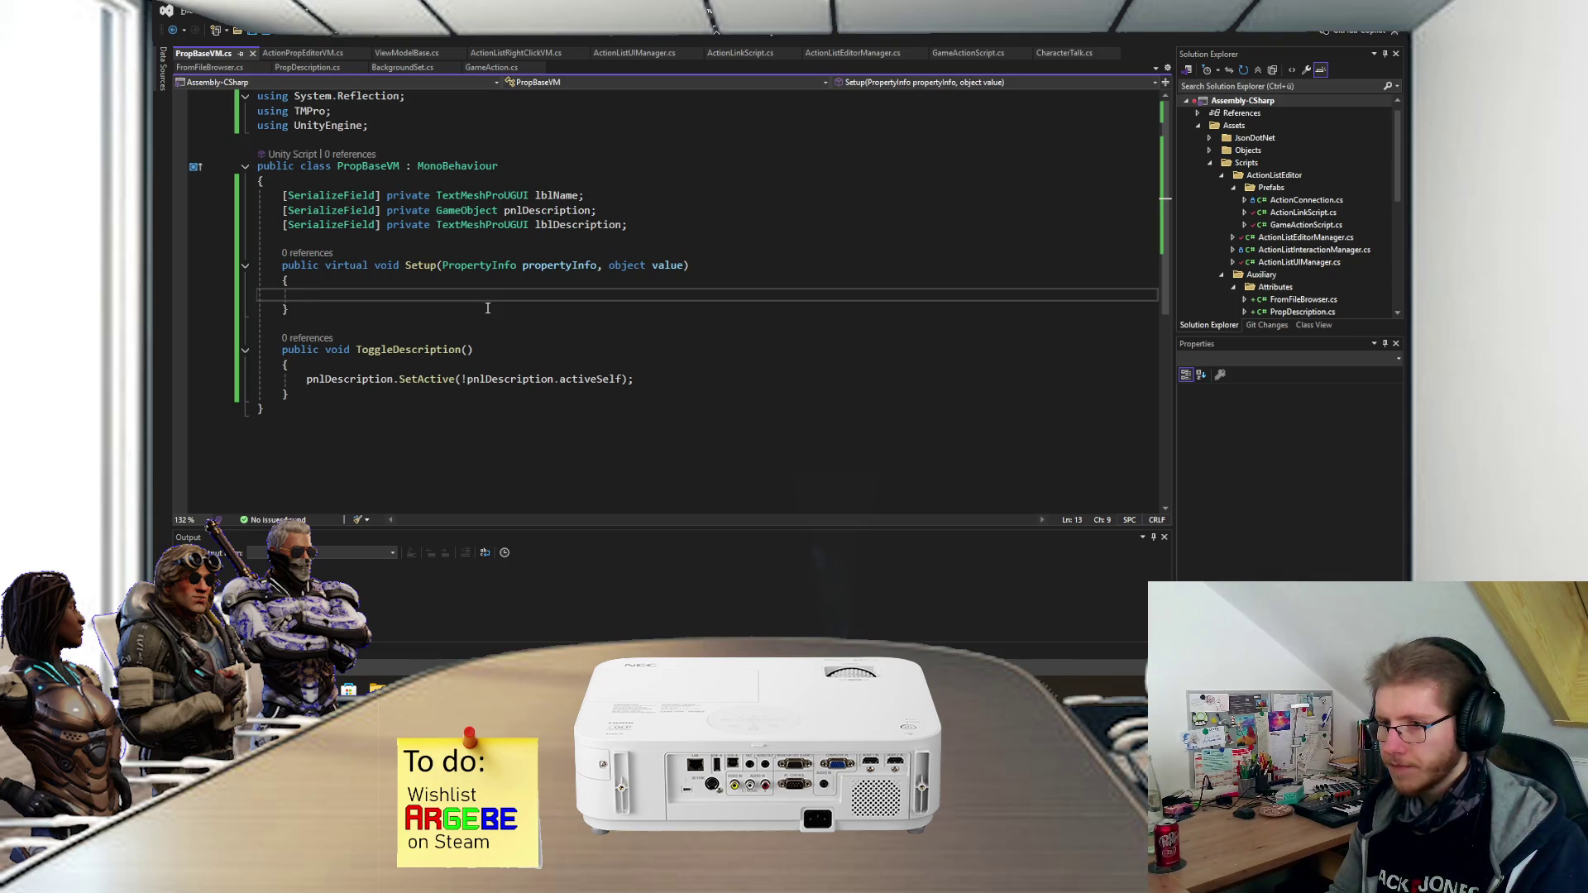
- Begin 'if (propertyInfo.Attributes' in Setup, browsing its members after the dot
text(if ()
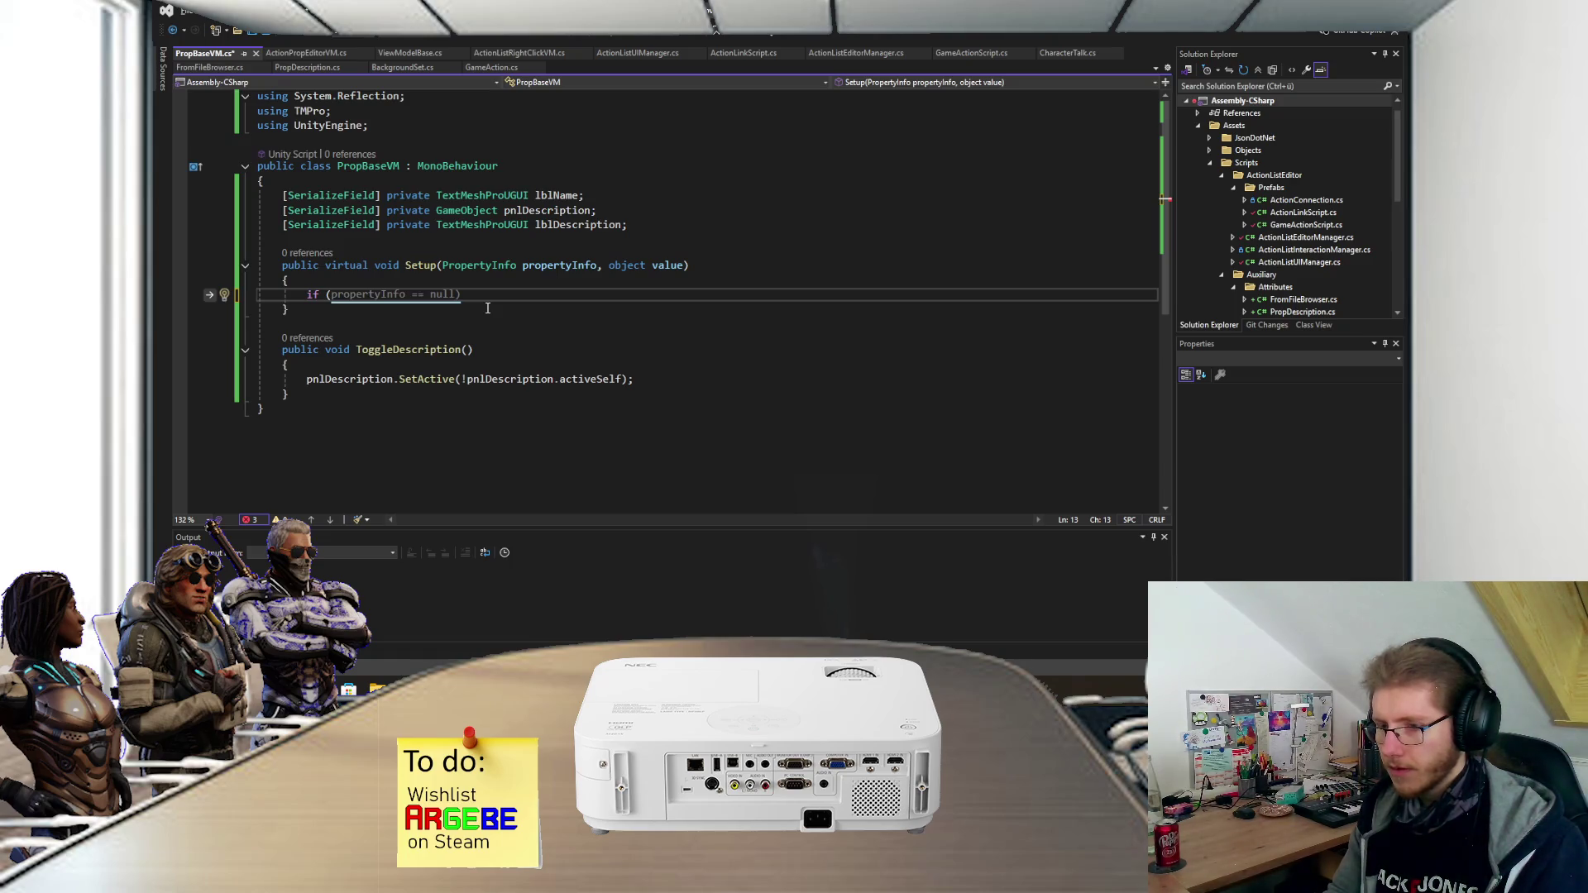
text(propertyInfo.At)
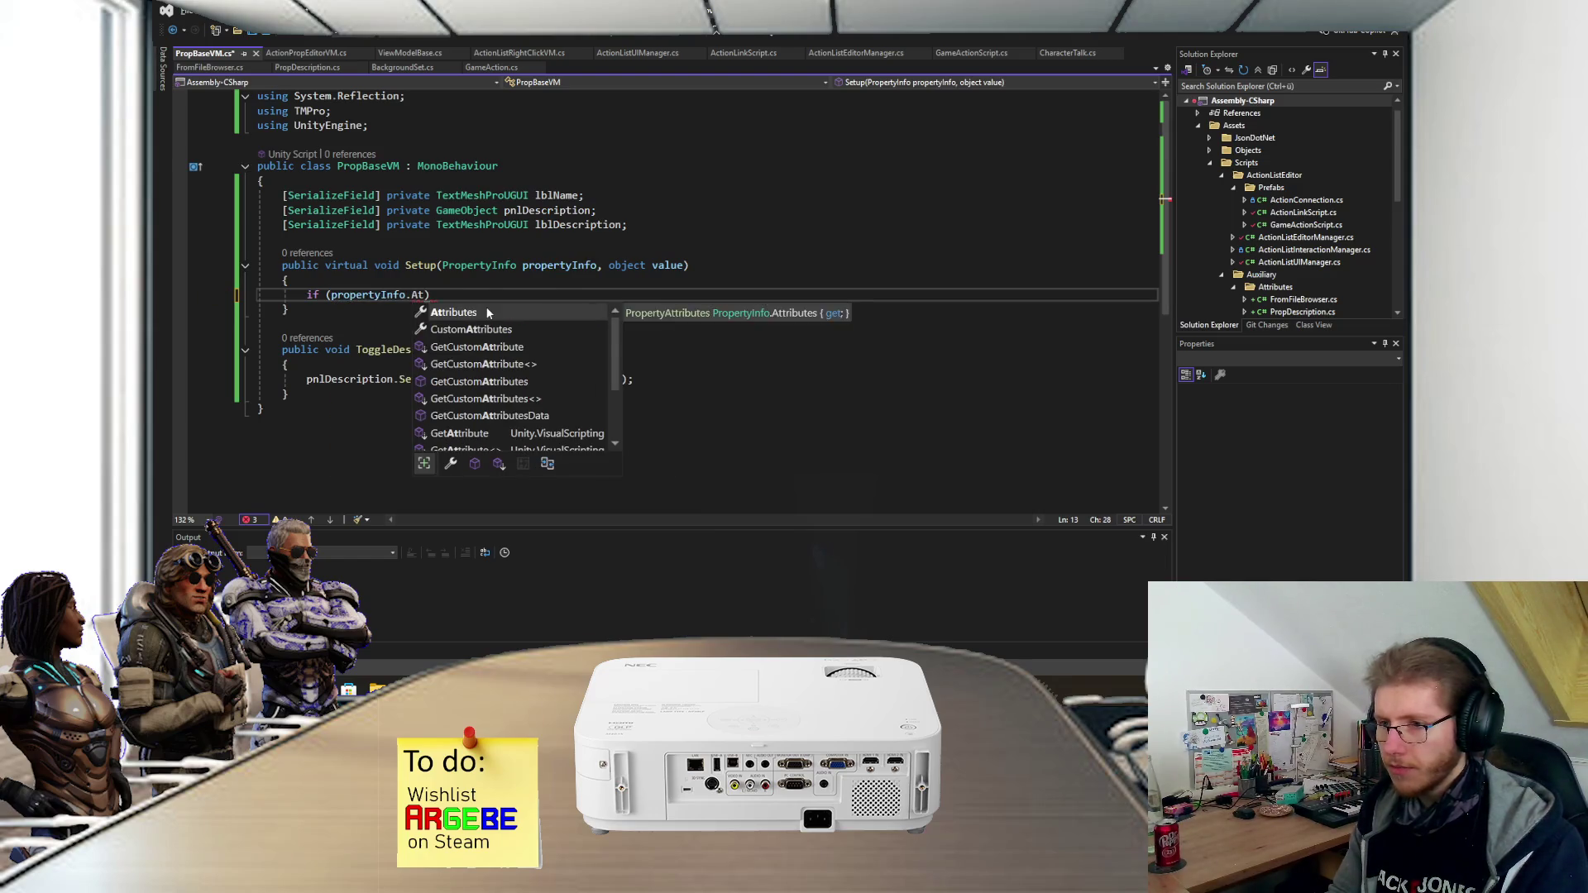
key(Tab)
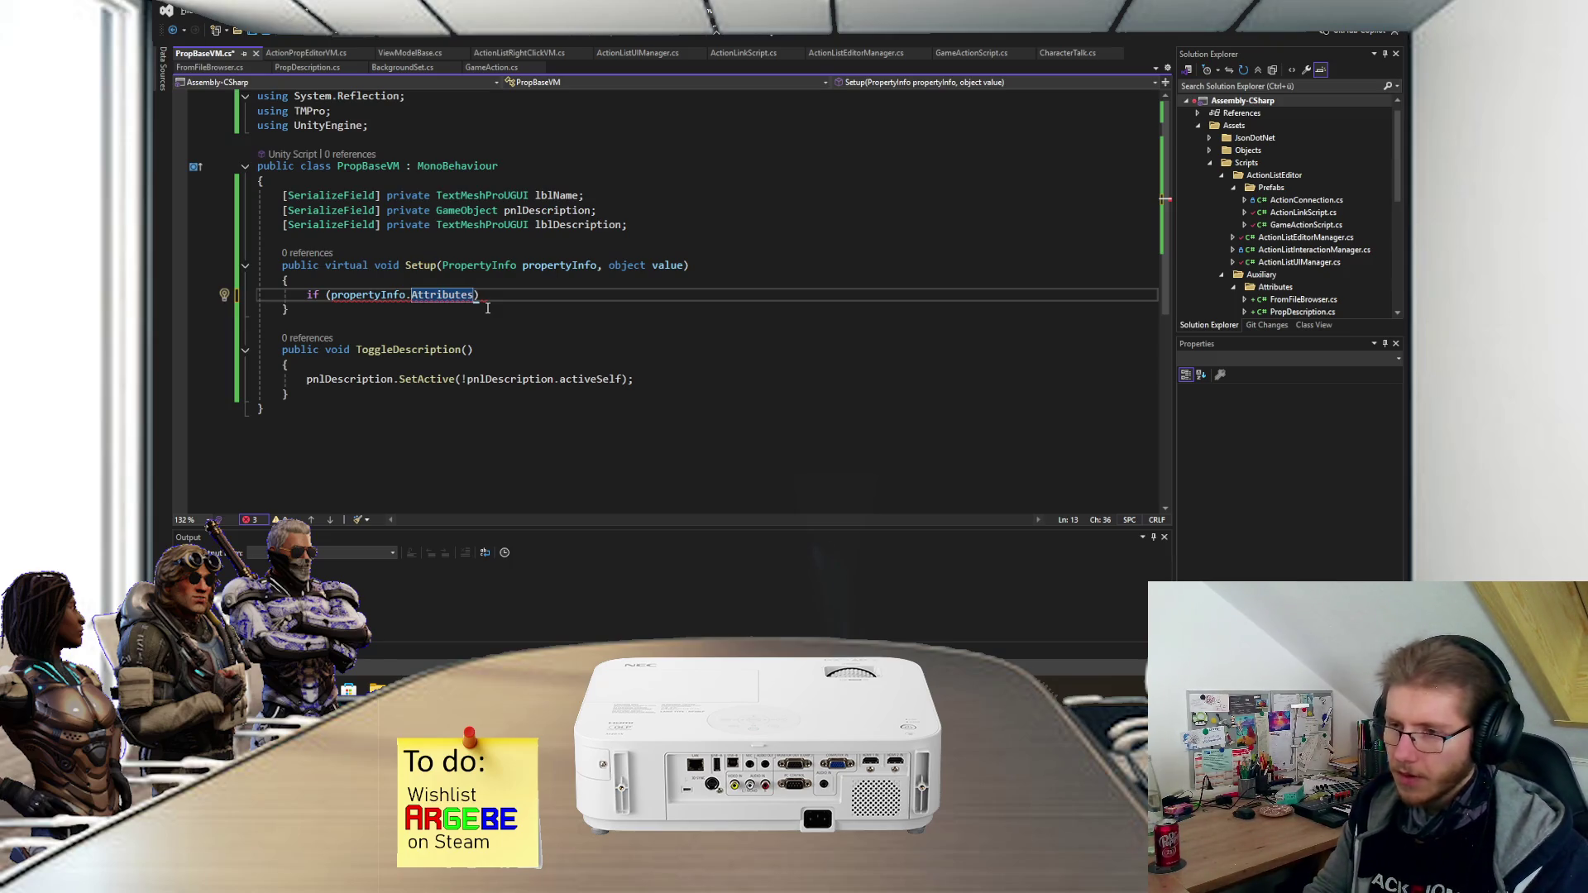
text(.)
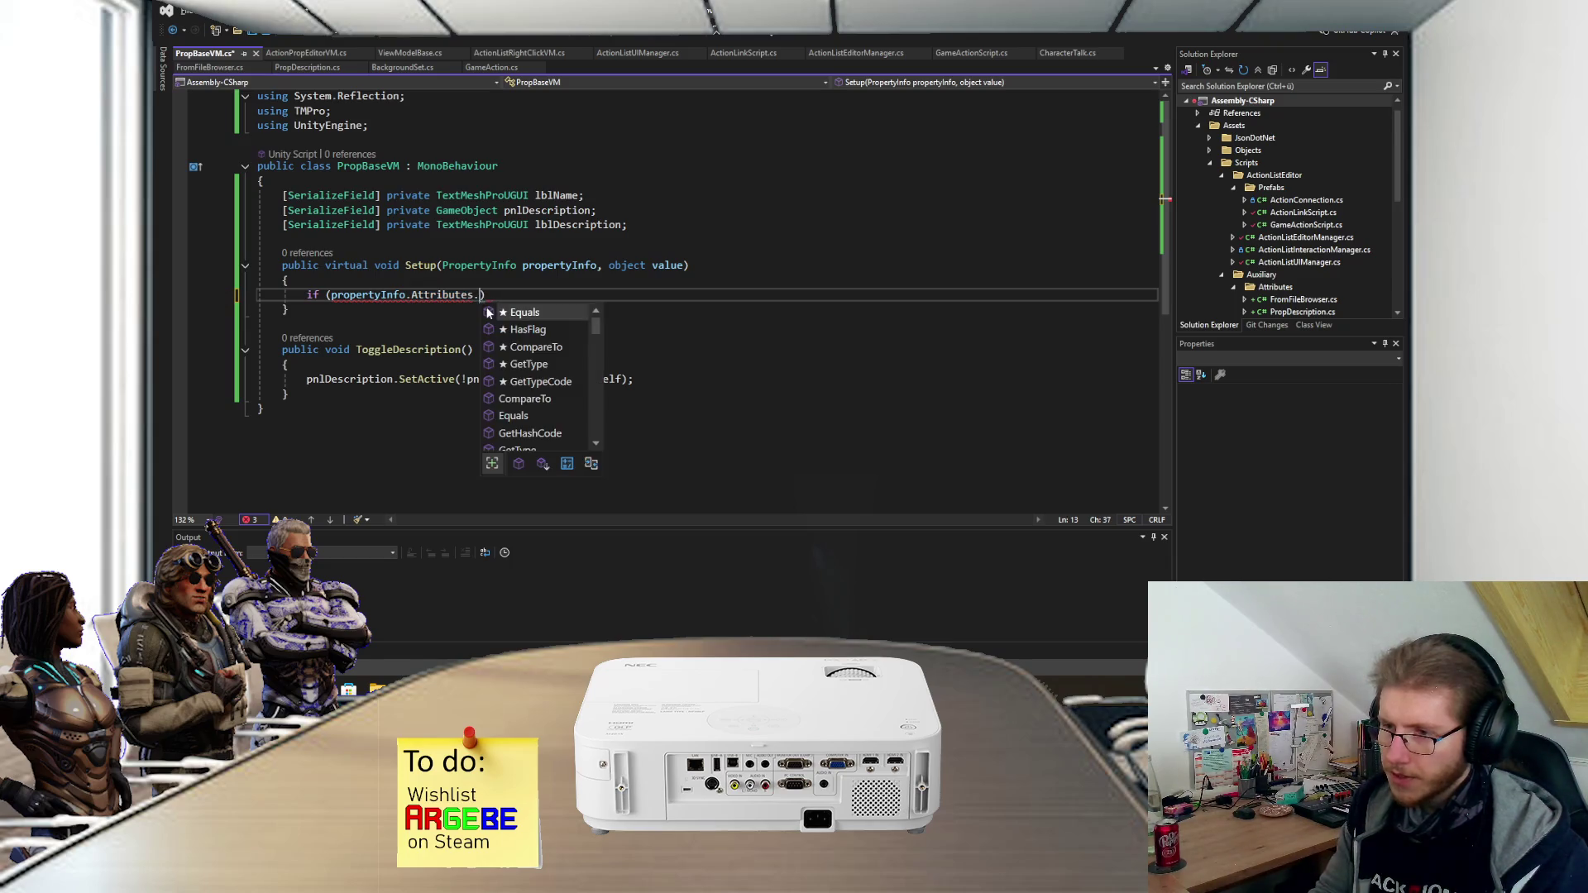
text(C)
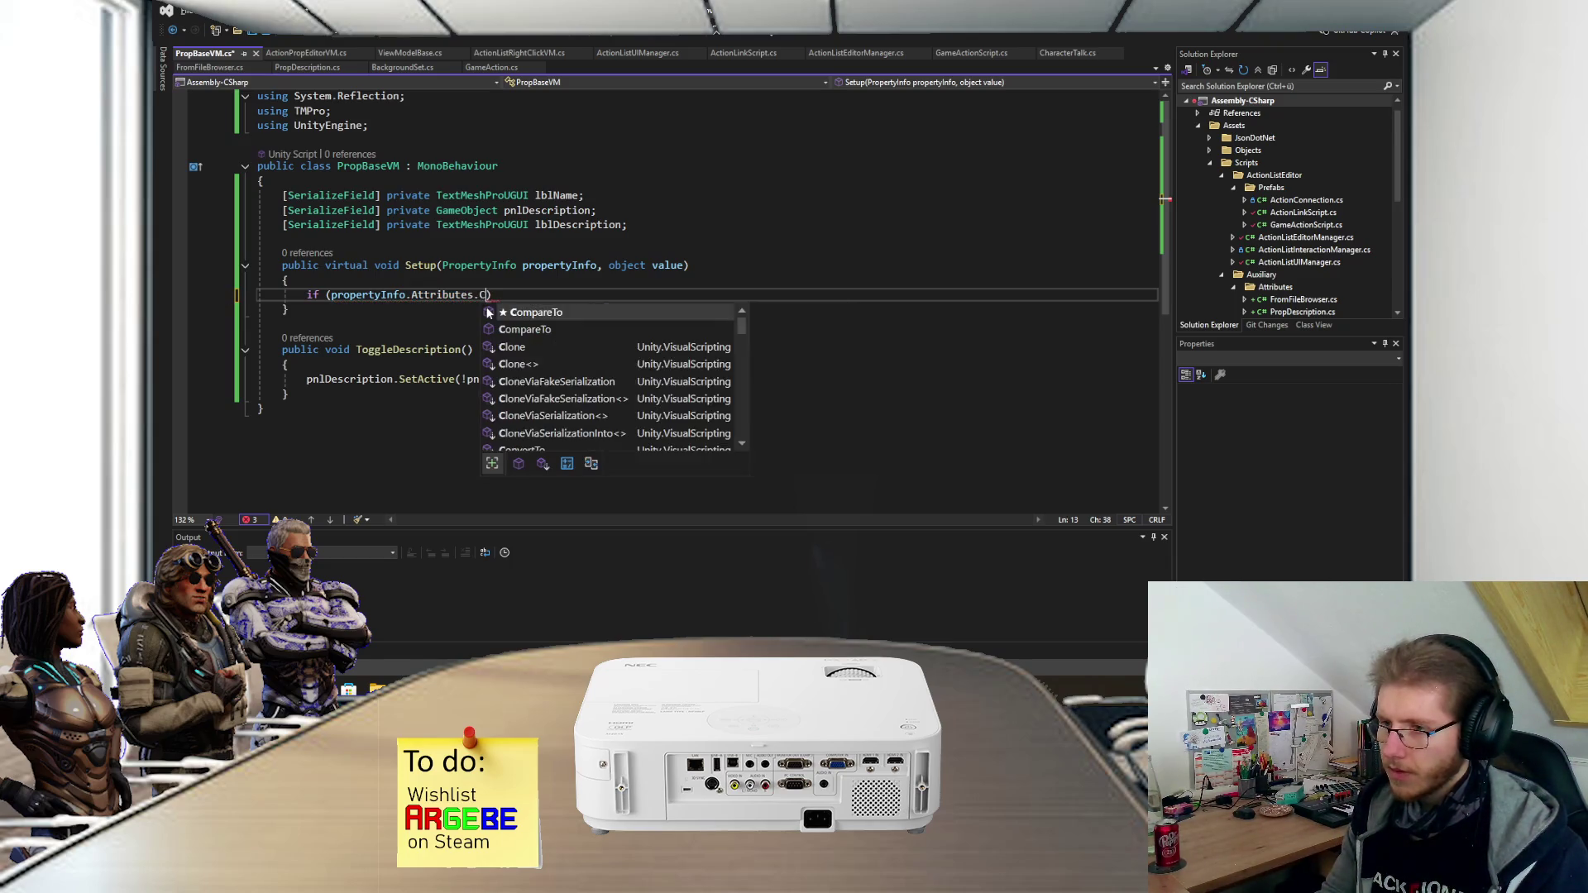
key(BackSpace)
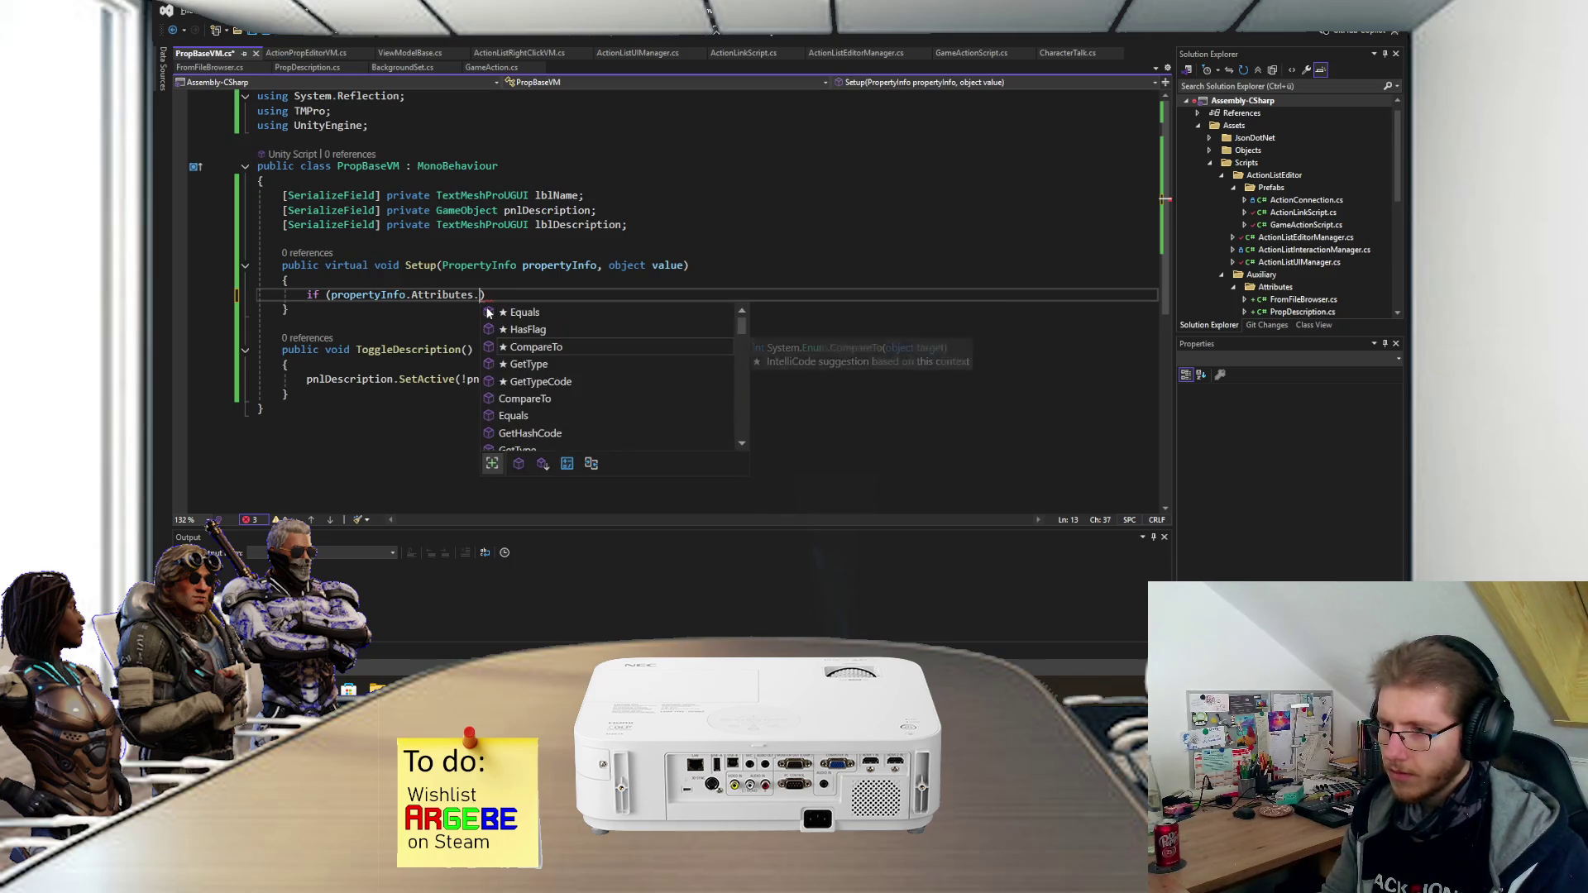
text(A)
key(BackSpace)
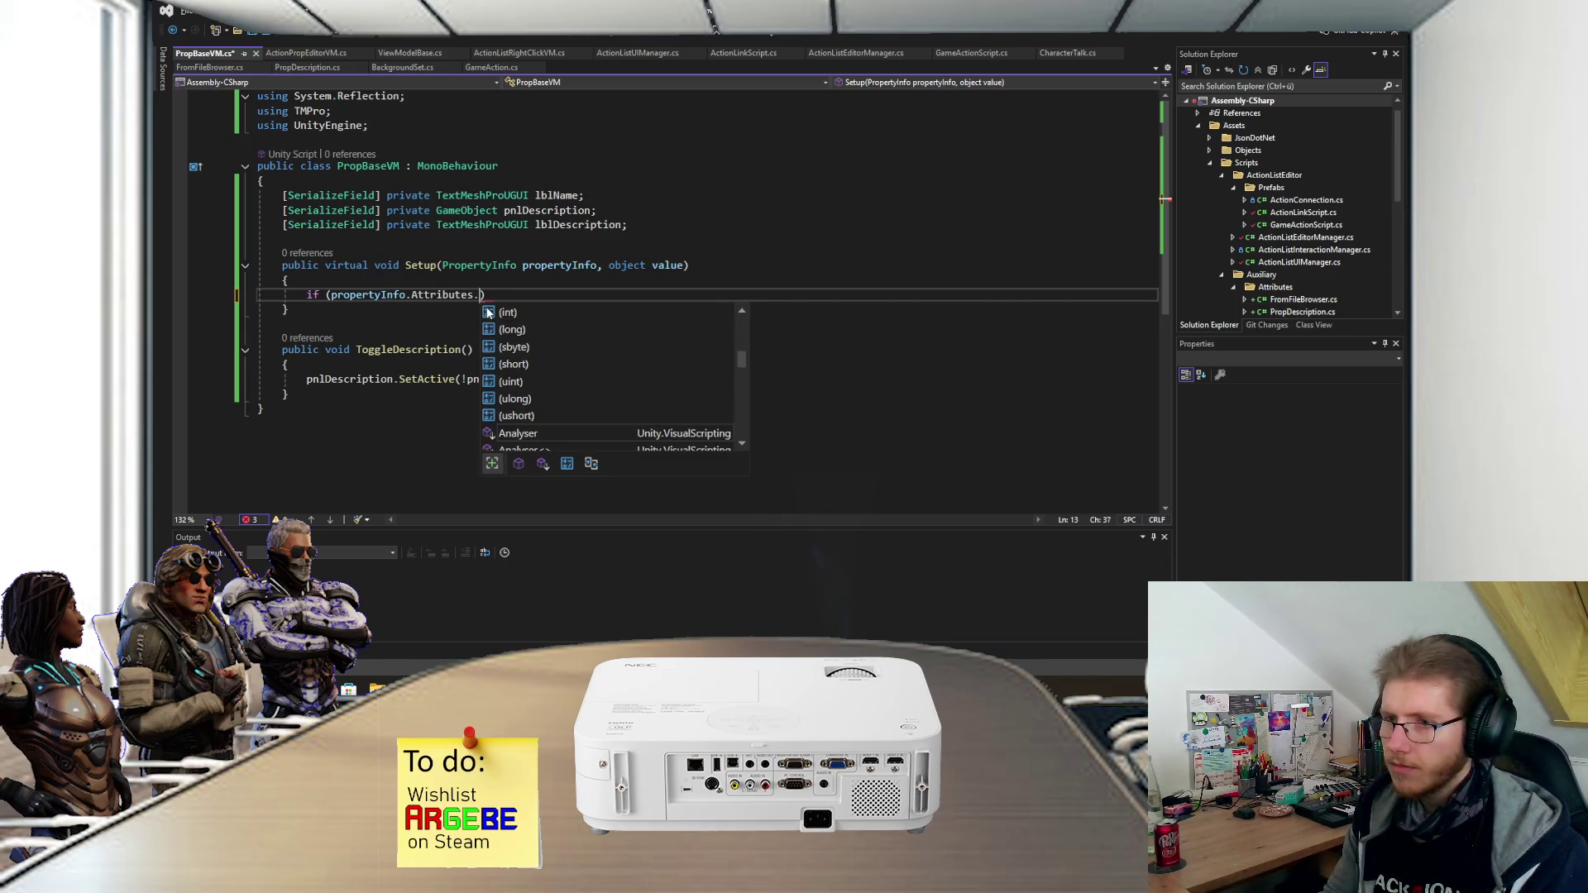
click(431, 124)
- Add 'using System.Linq;' below the using directives and save the file
key(Return)
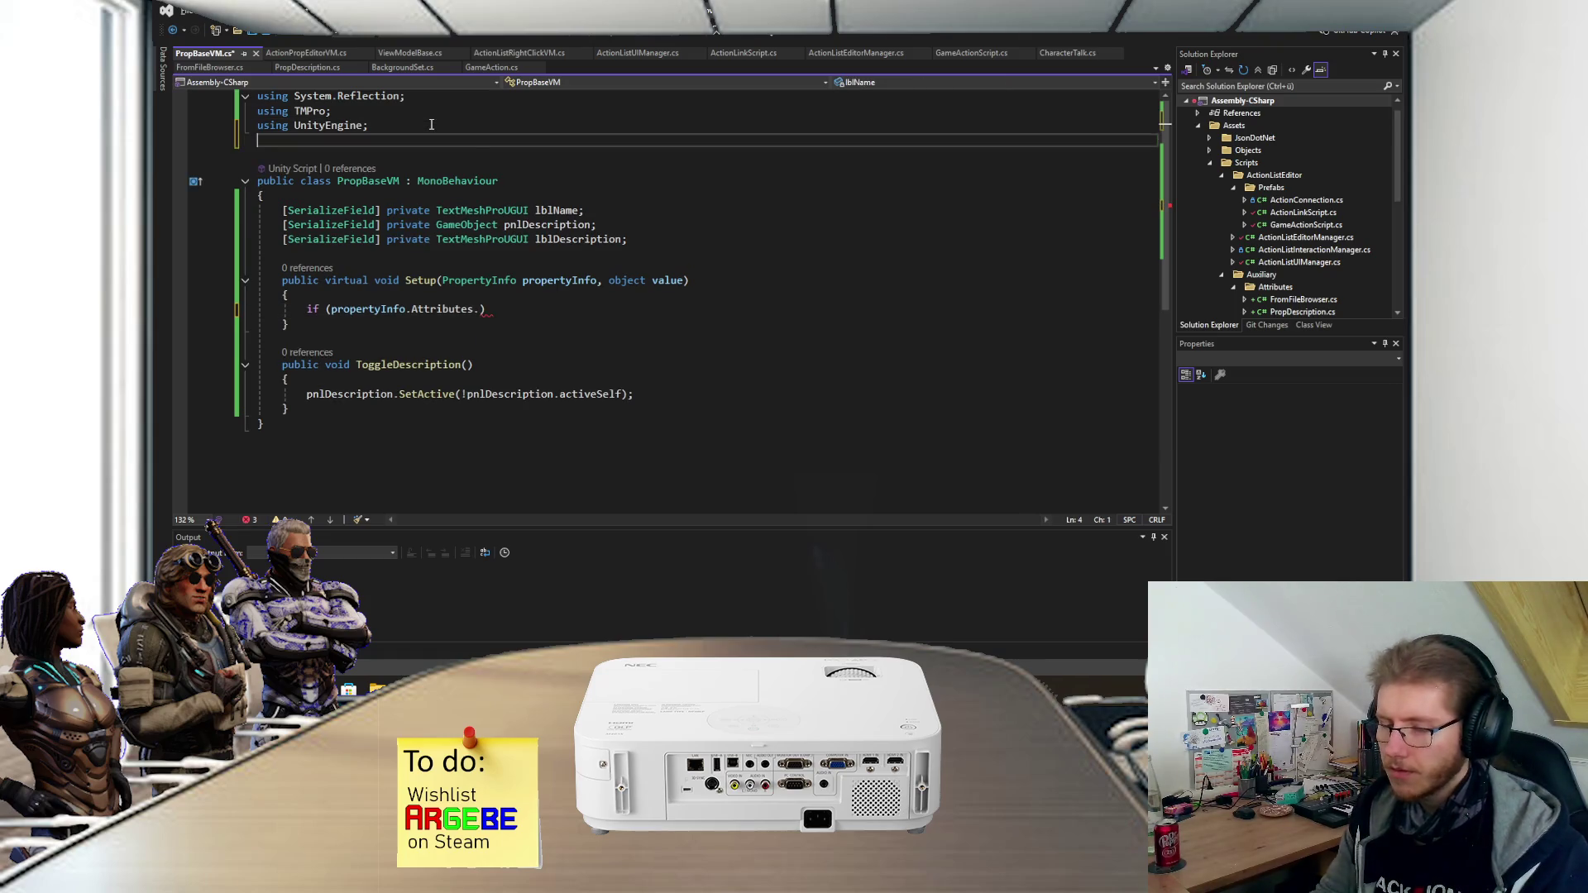
text(using System.Linq)
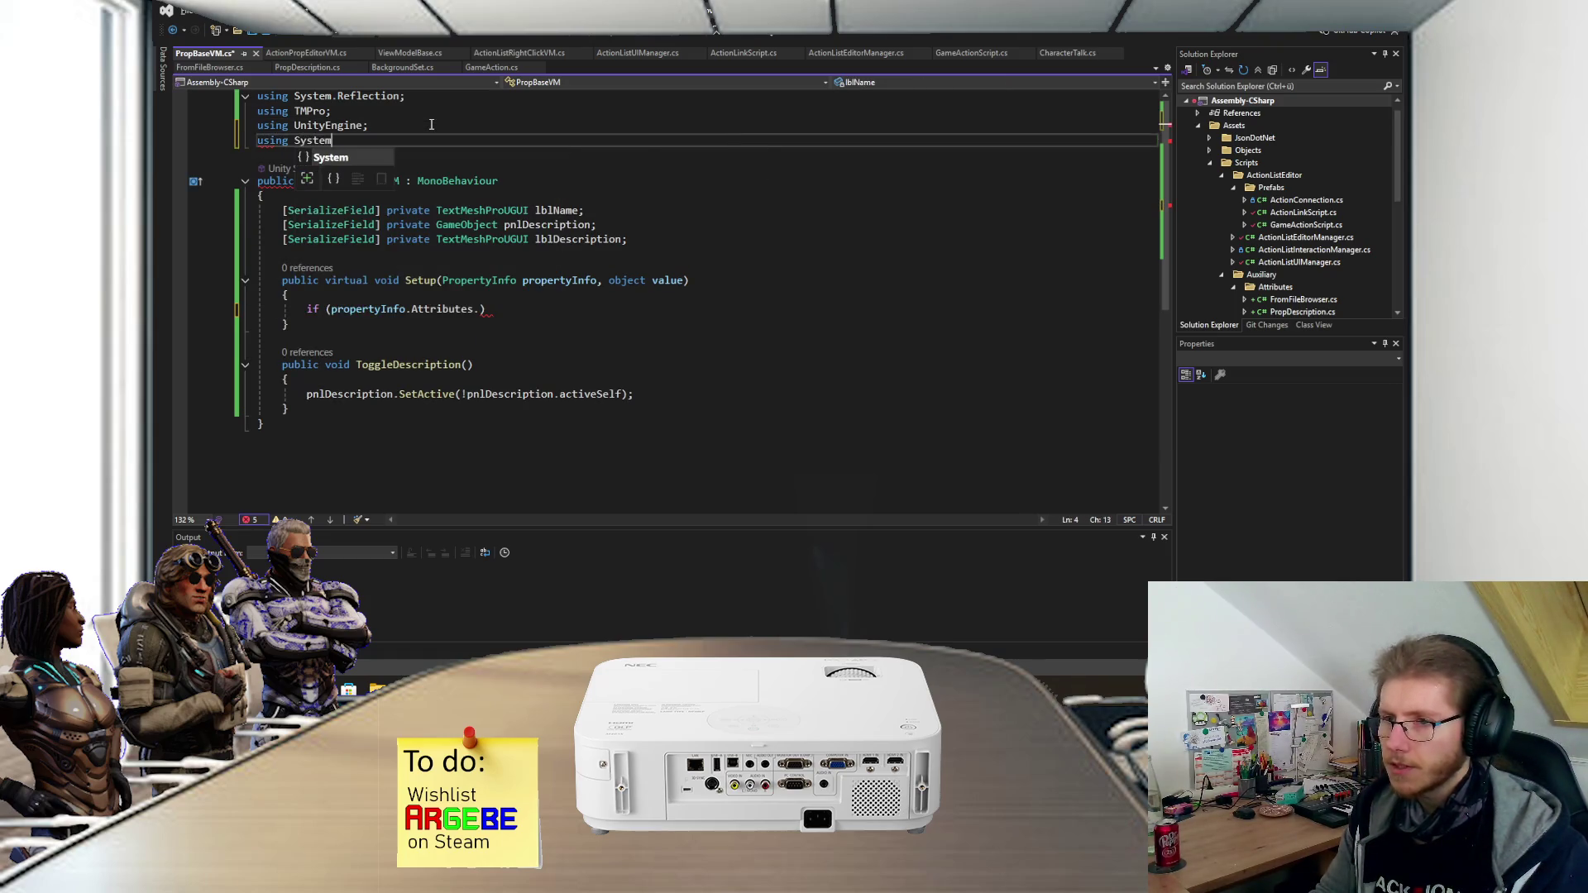
text(;)
key(ctrl+s)
- Change the if condition to index the first attribute: propertyInfo.Attributes[0
click(482, 309)
key(BackSpace)
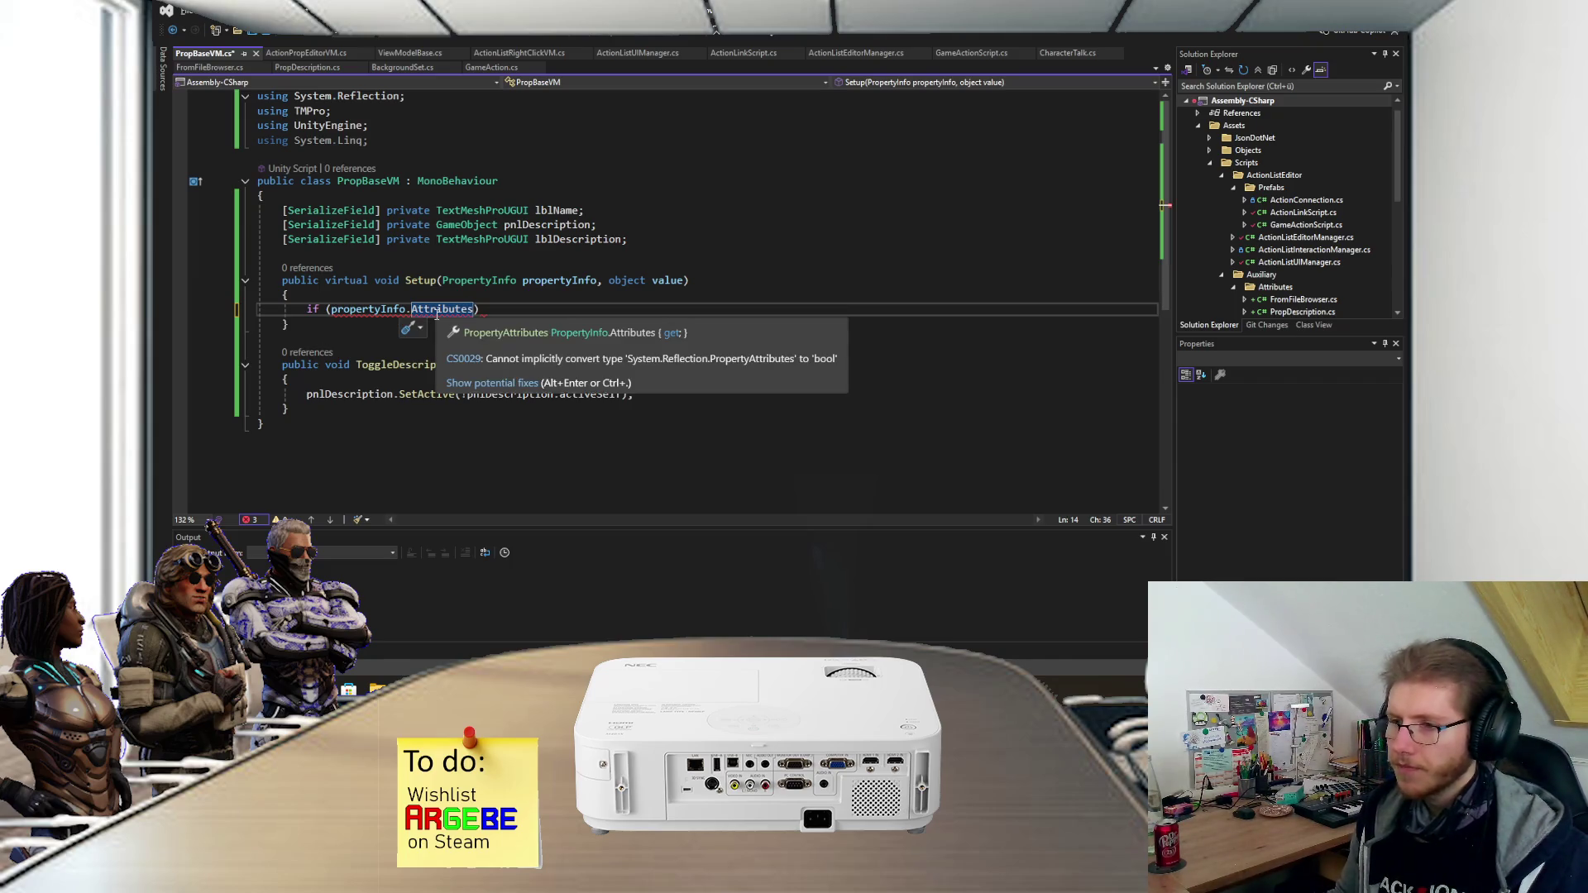
text(.)
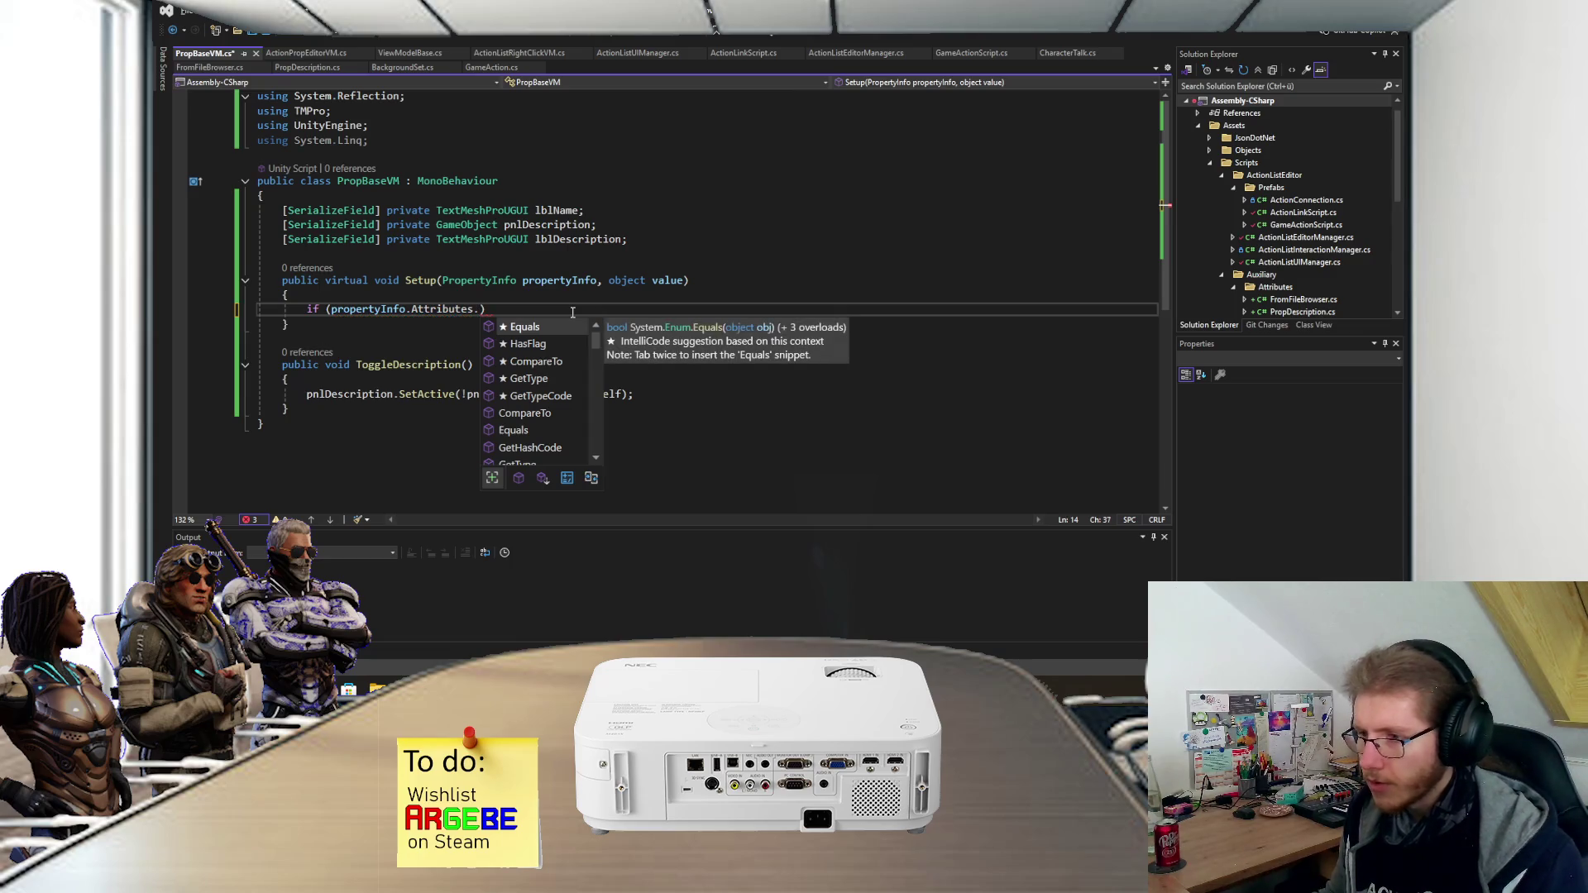
scroll(543, 384, down, 3)
scroll(542, 383, up, 5)
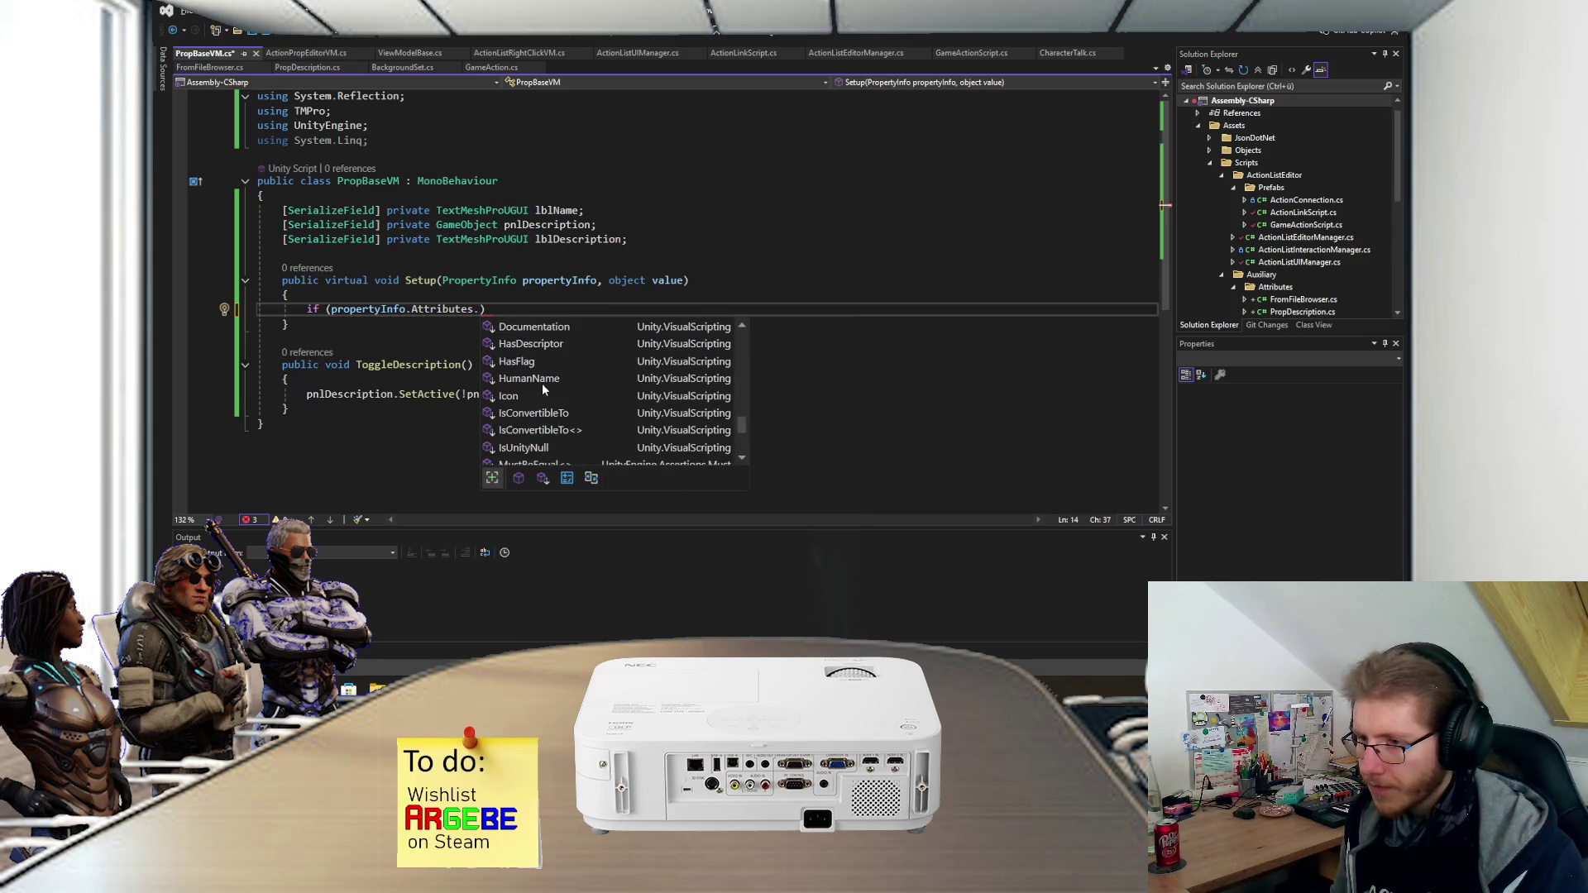
scroll(542, 384, up, 3)
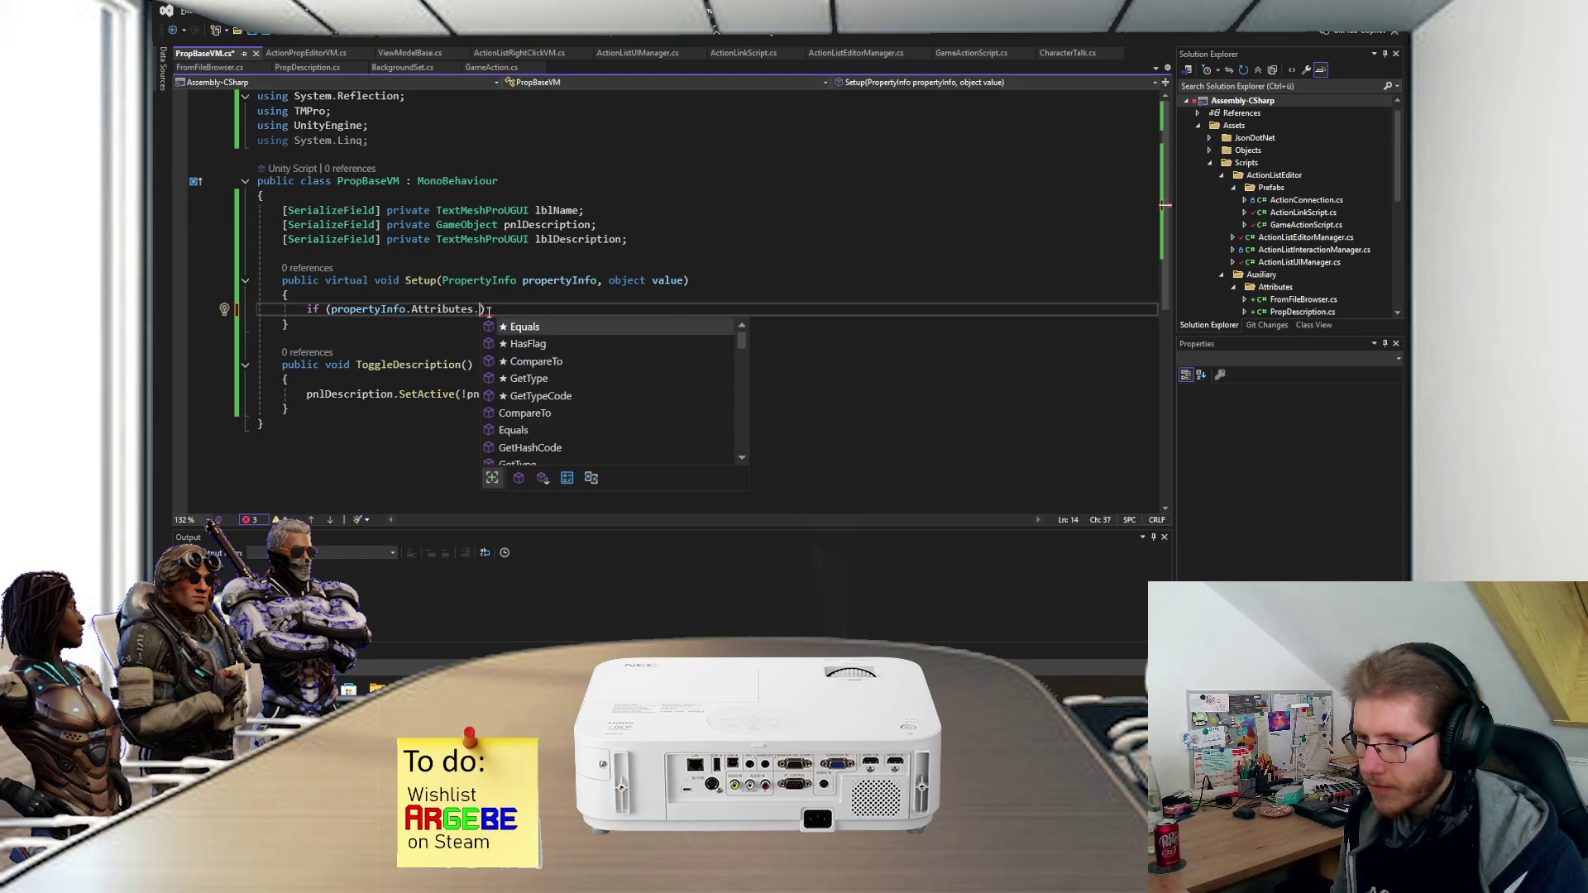
scroll(505, 310, down, 1)
scroll(538, 329, down, 3)
scroll(537, 326, down, 5)
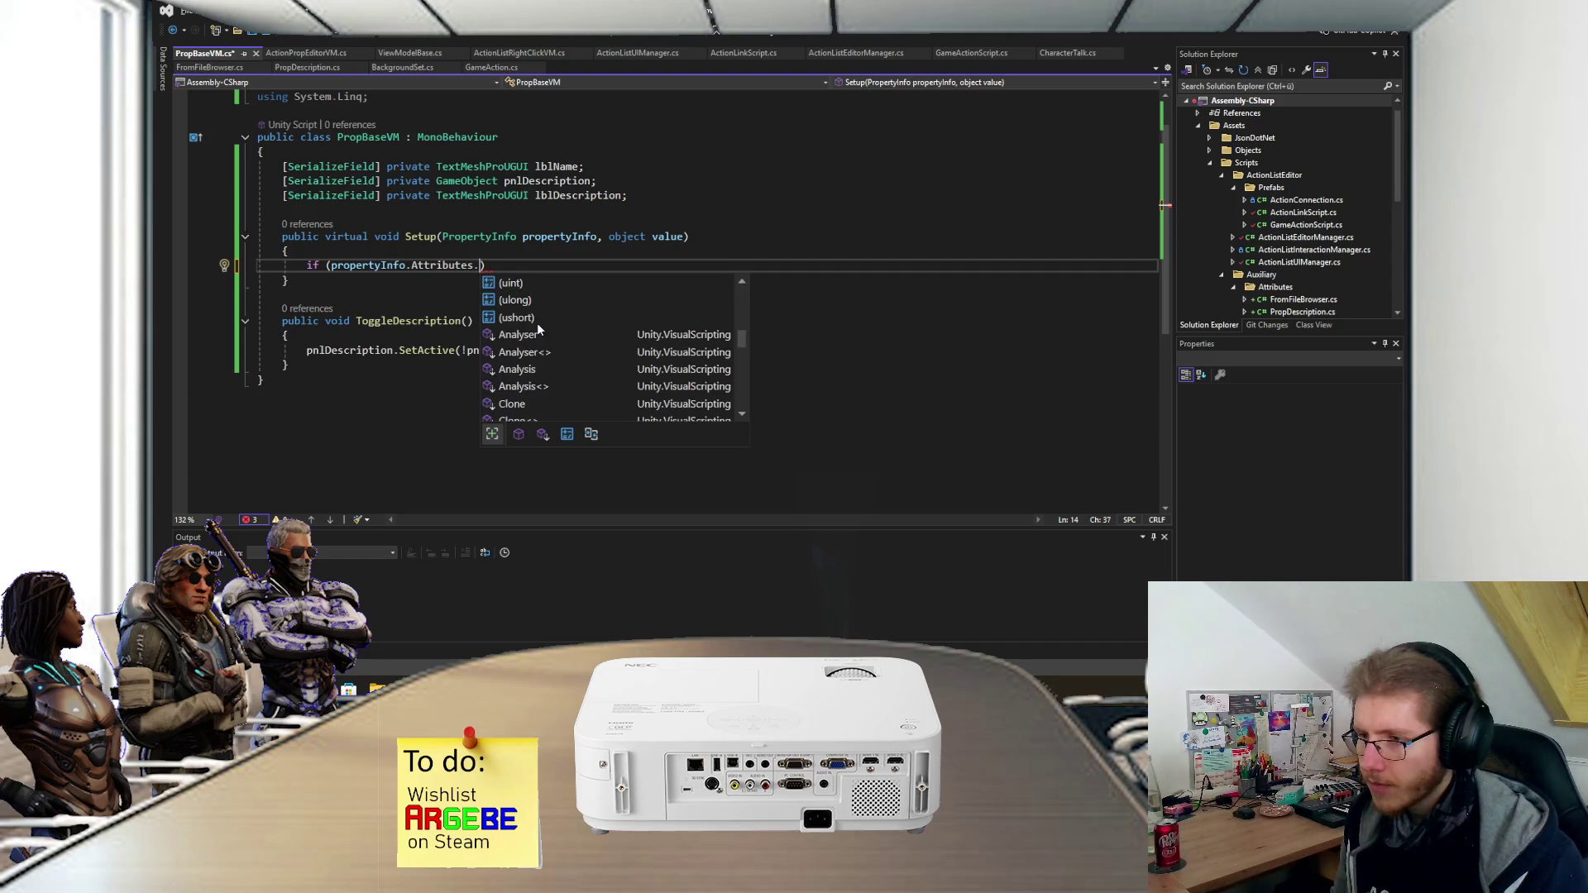
scroll(537, 329, down, 5)
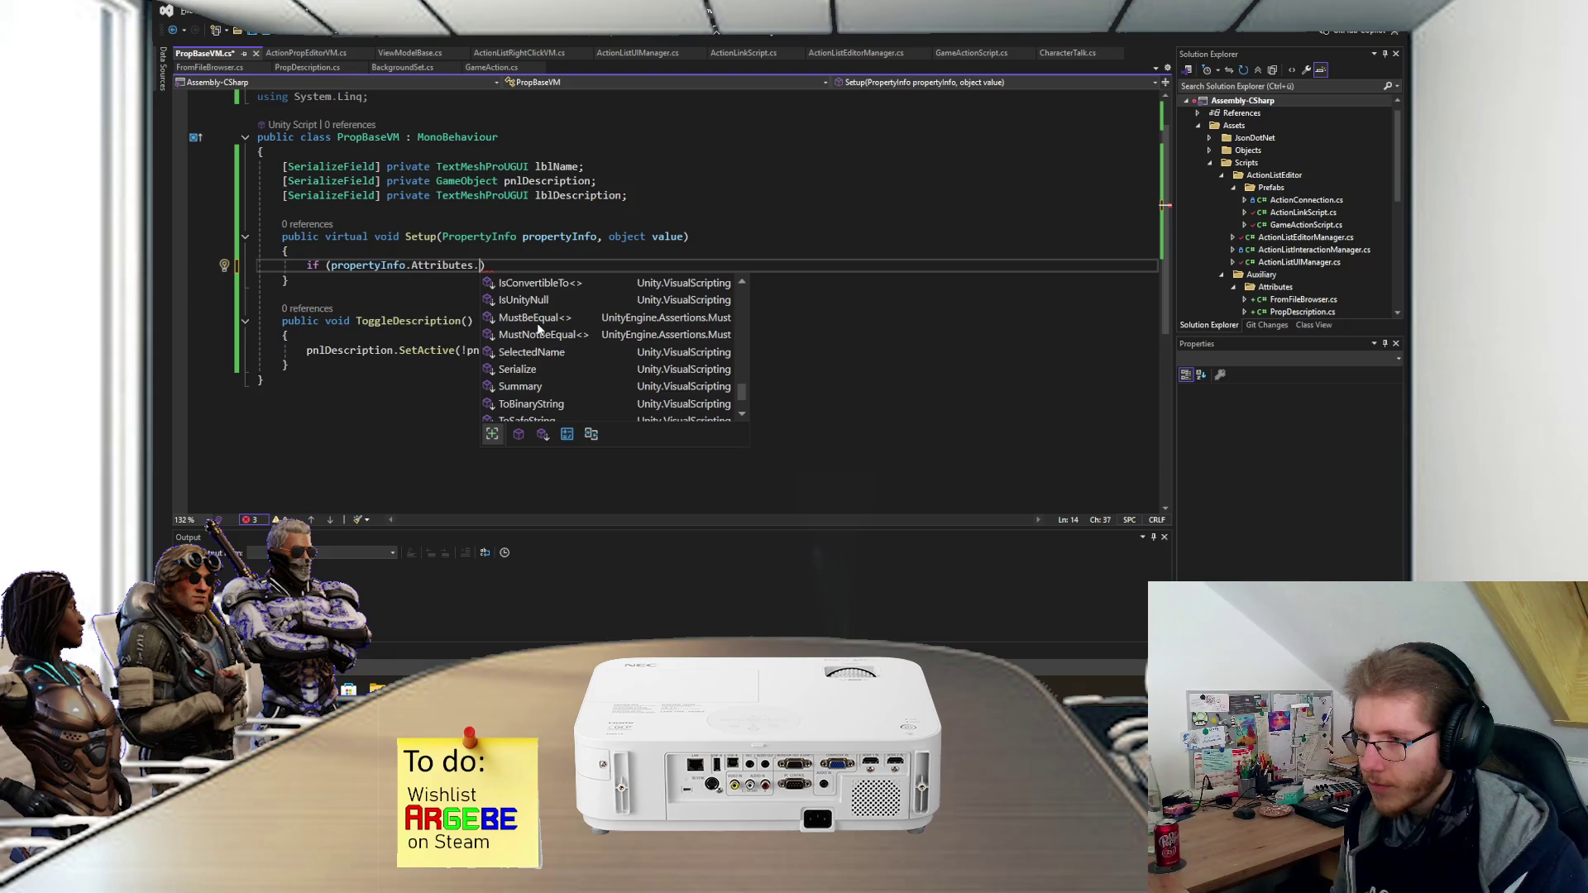
scroll(553, 325, up, 5)
key(BackSpace)
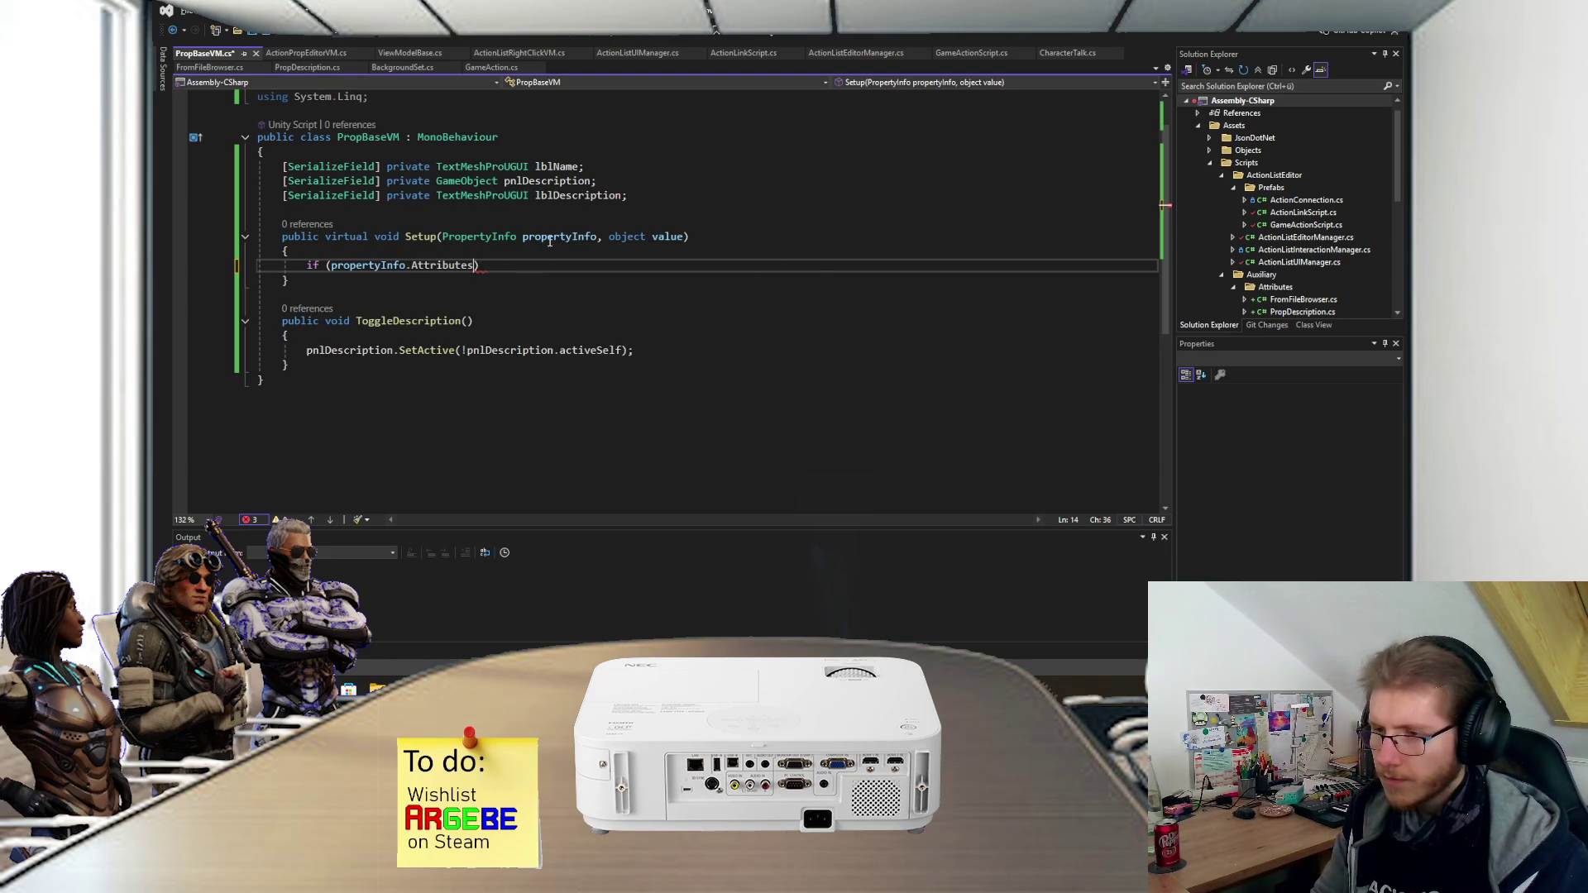
text([)
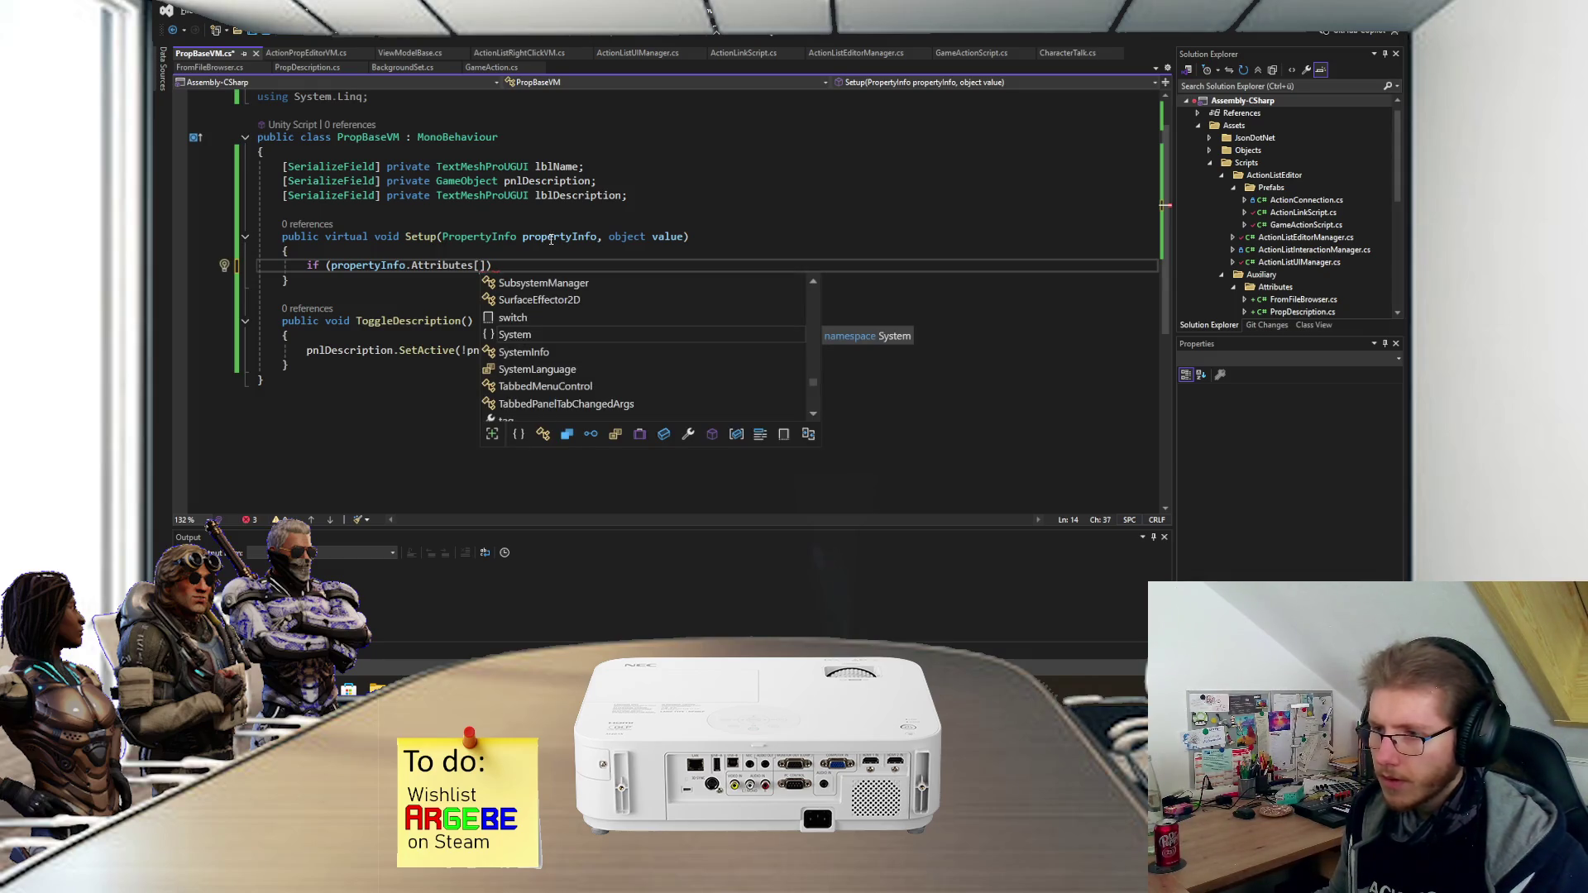
text(0)
- Delete the whole if condition line so it can be rewritten
click(549, 265)
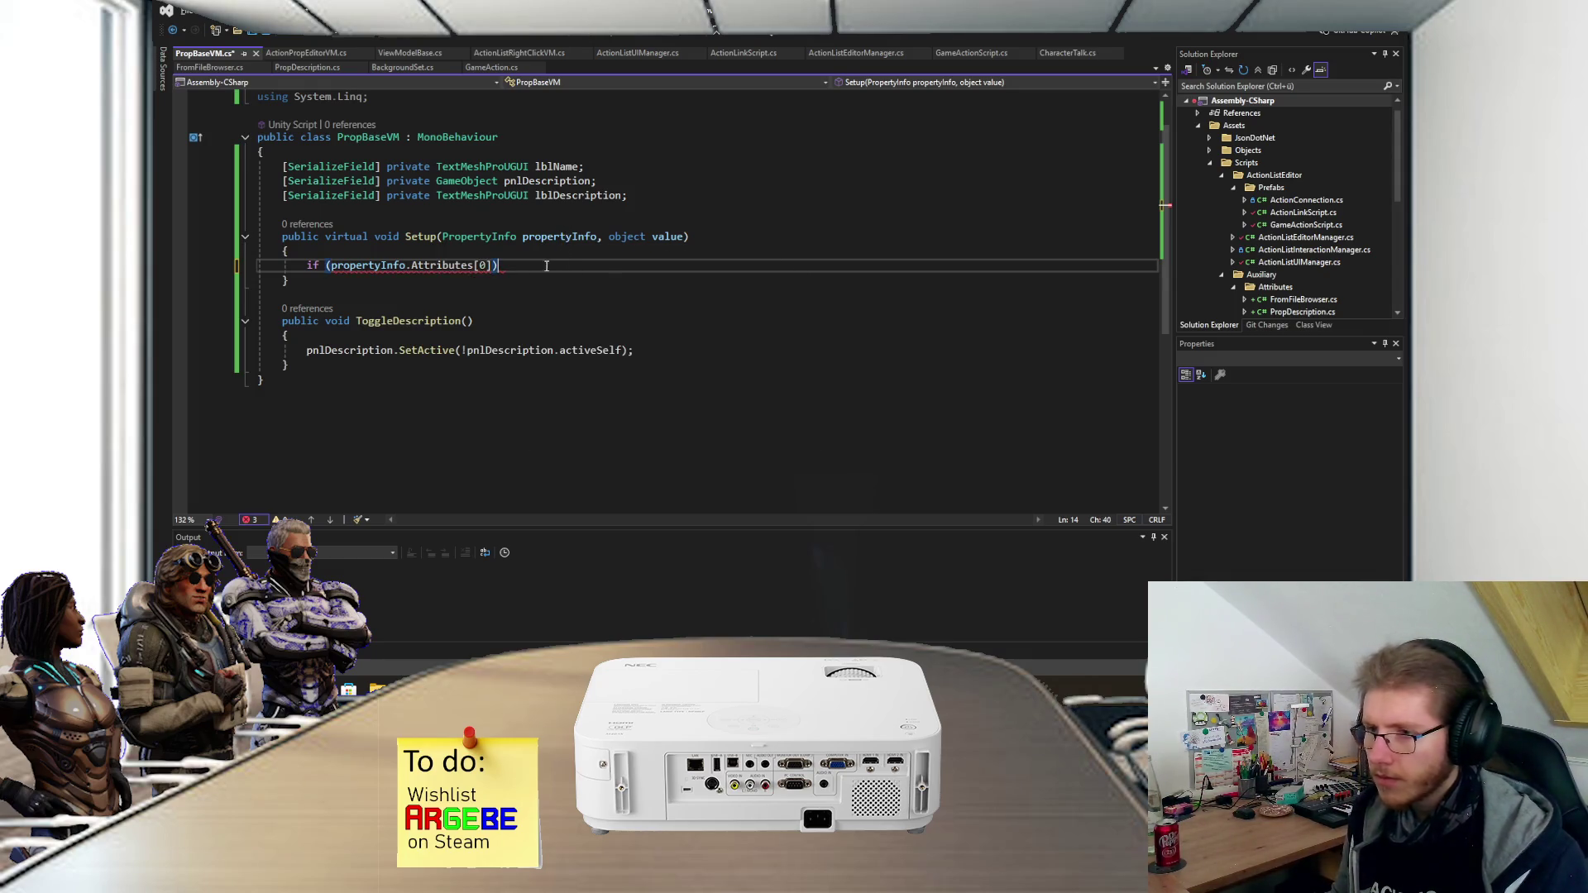
key(shift+Home)
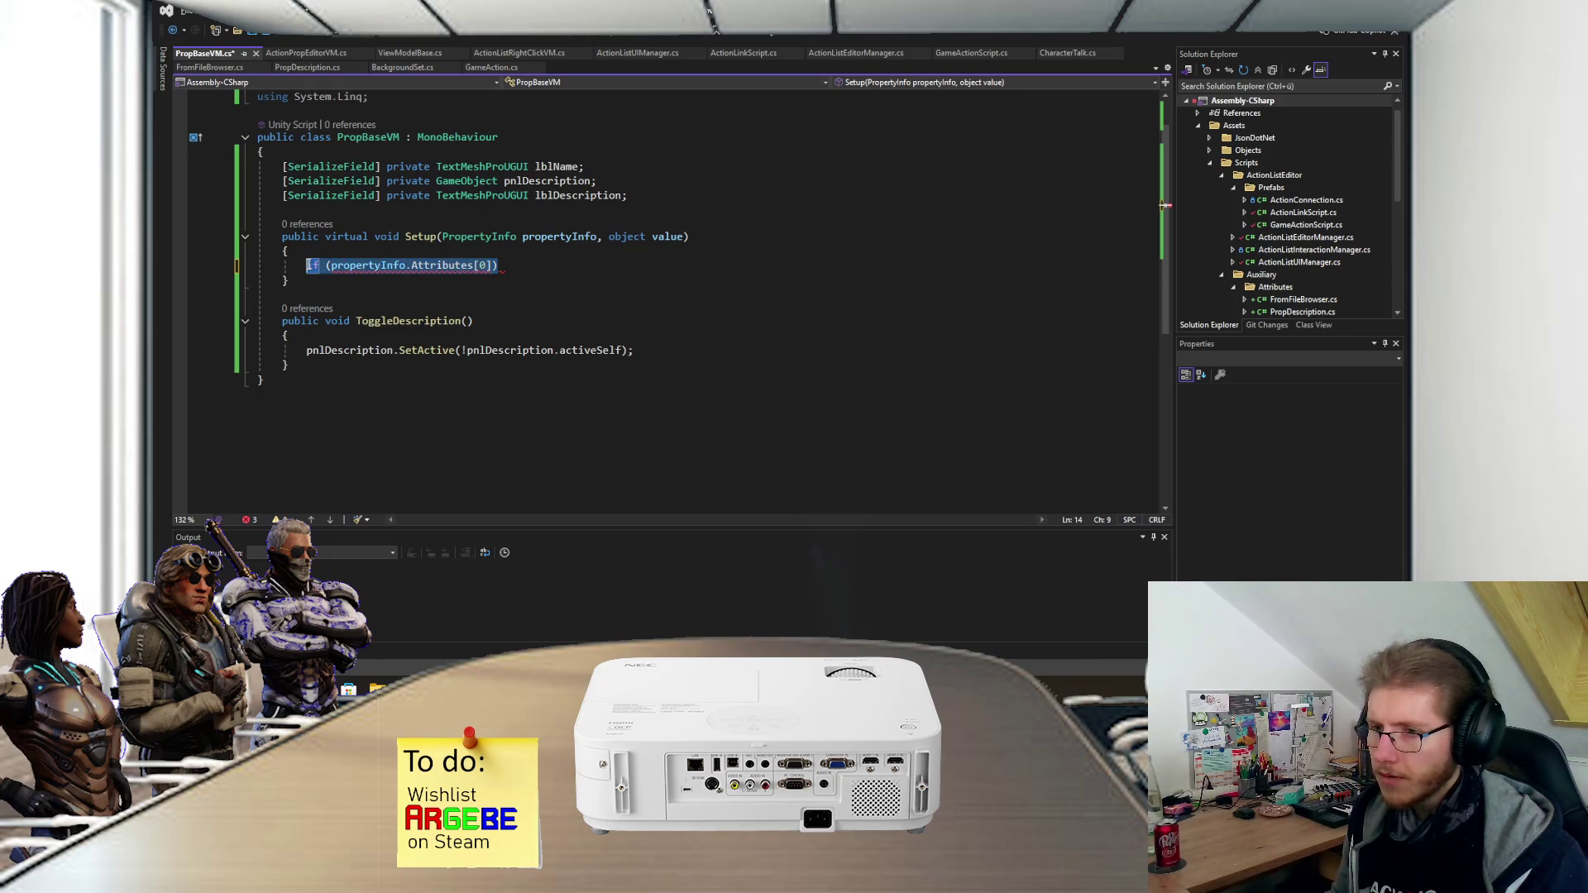
key(BackSpace)
- Start the statement 'var propInfo = propertyInfo.CustomAttributes.'
text(prop)
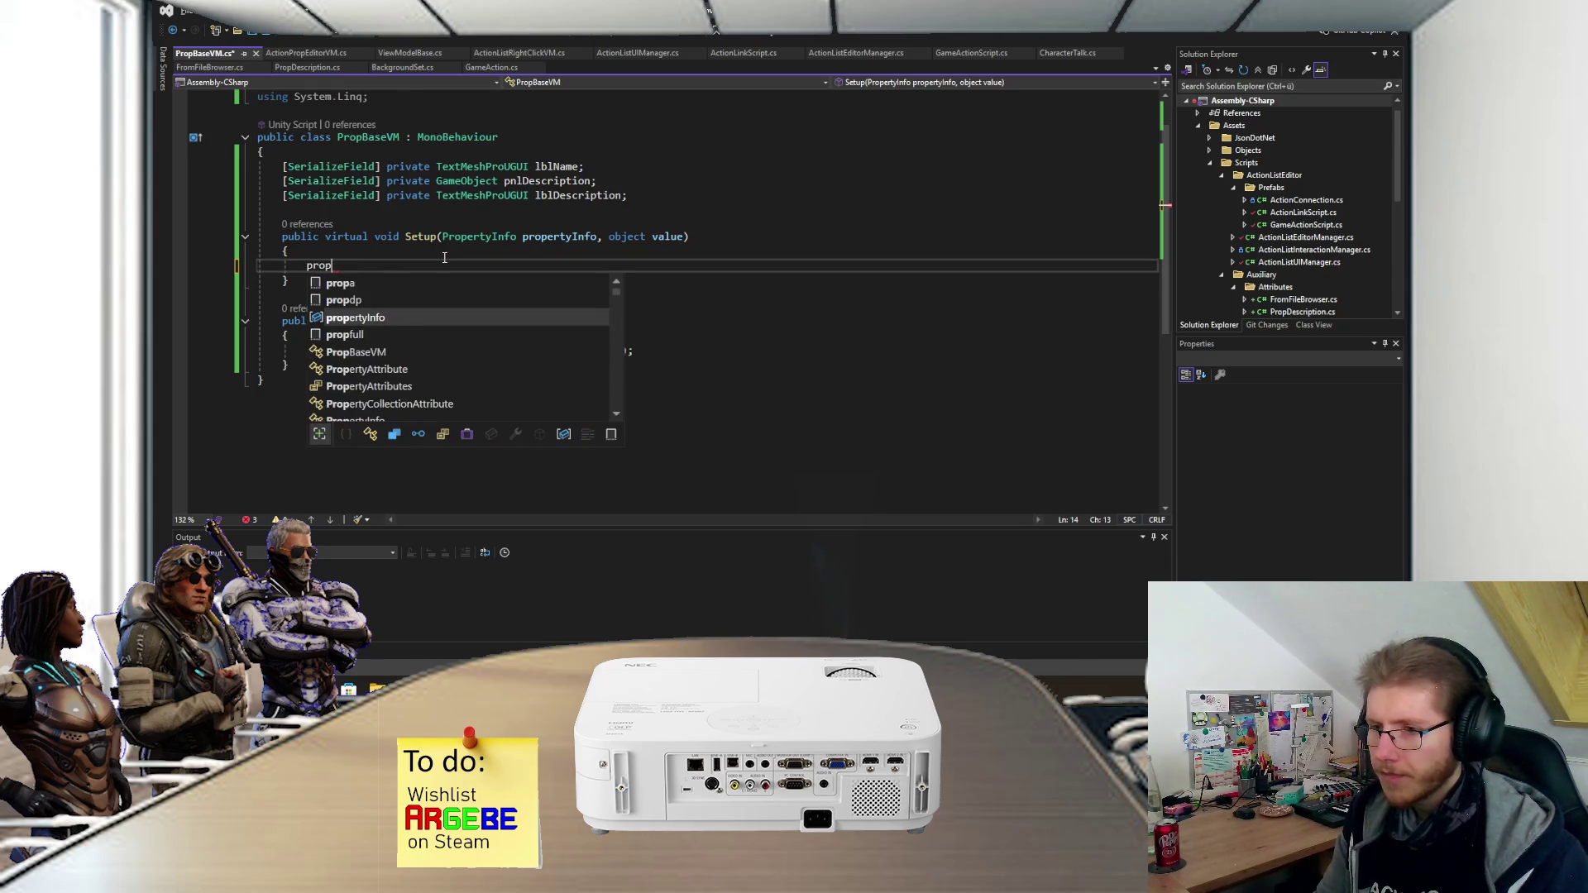
text(ertyInfo.GetAt)
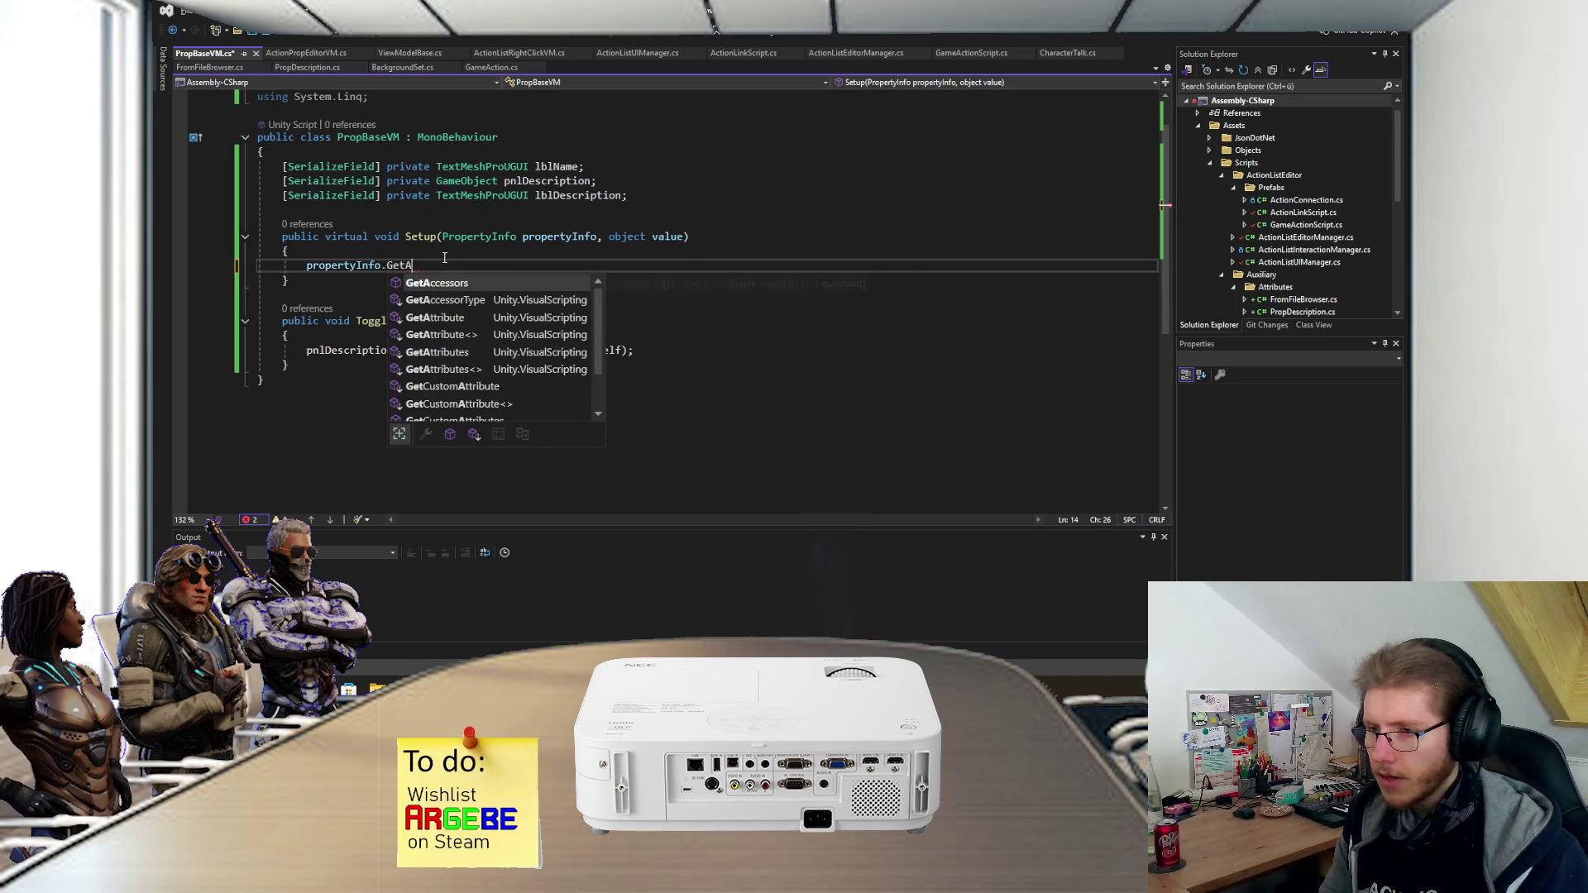
key(BackSpace)
key(BackSpace)
key(BackSpace)
text(Attr)
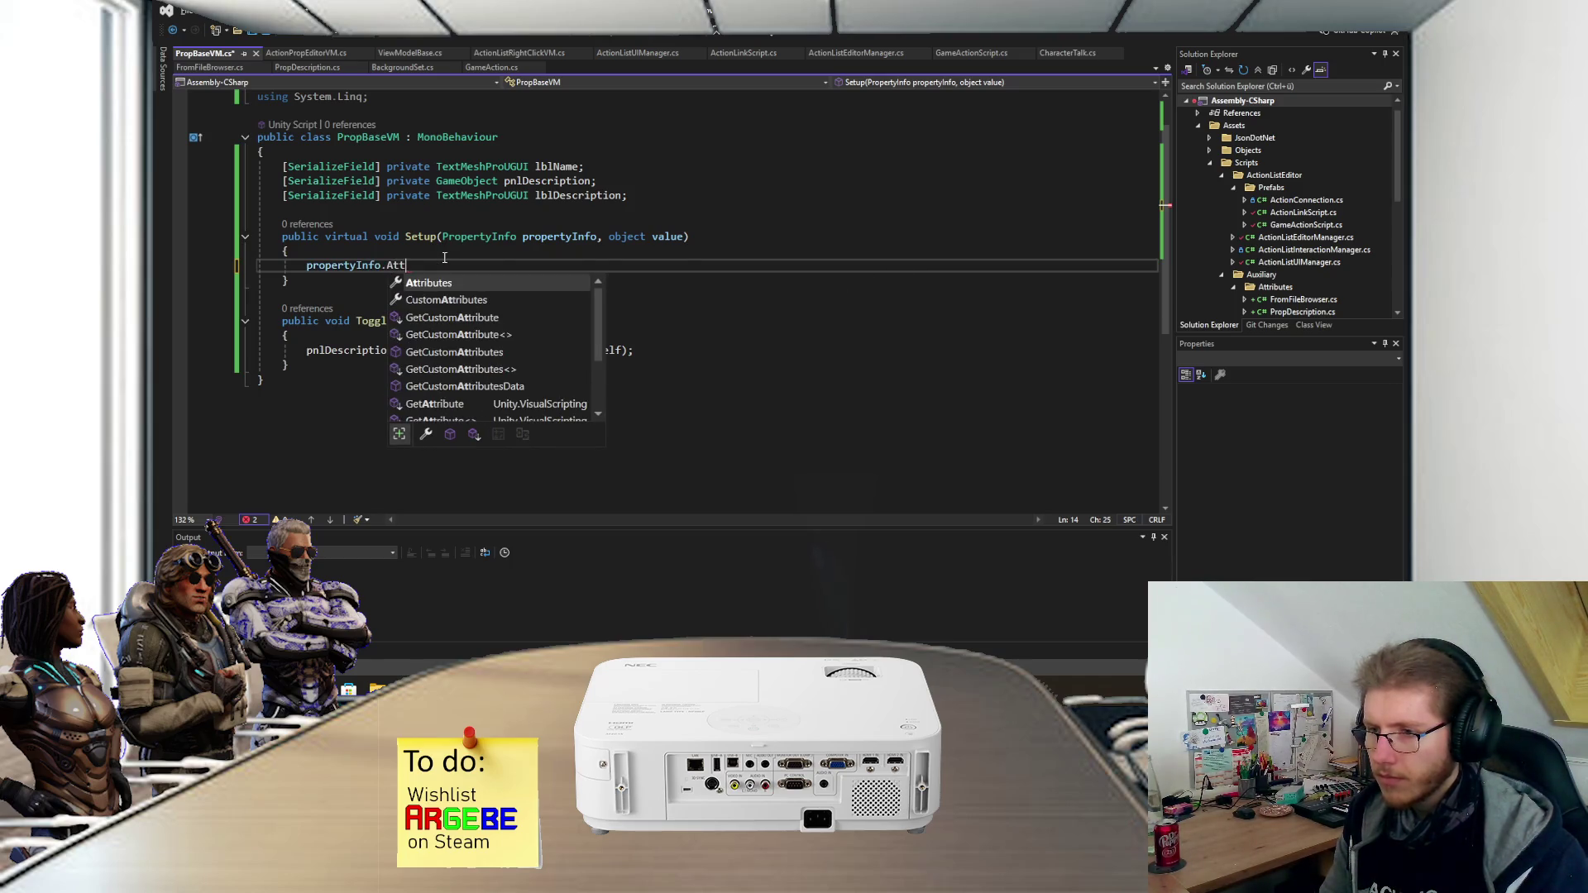
key(Down)
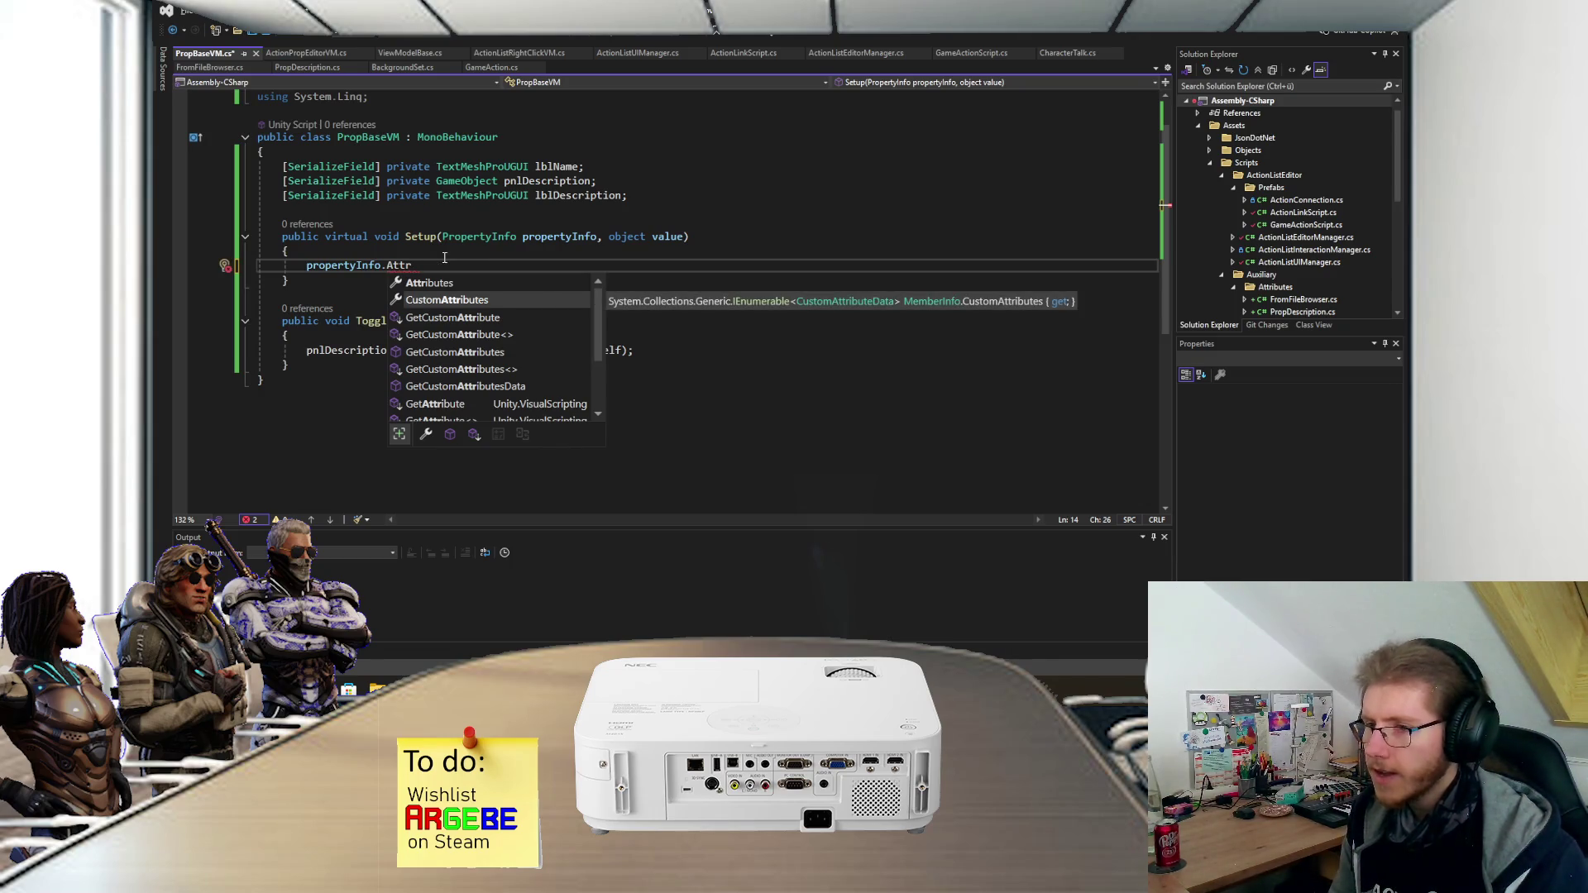
key(Tab)
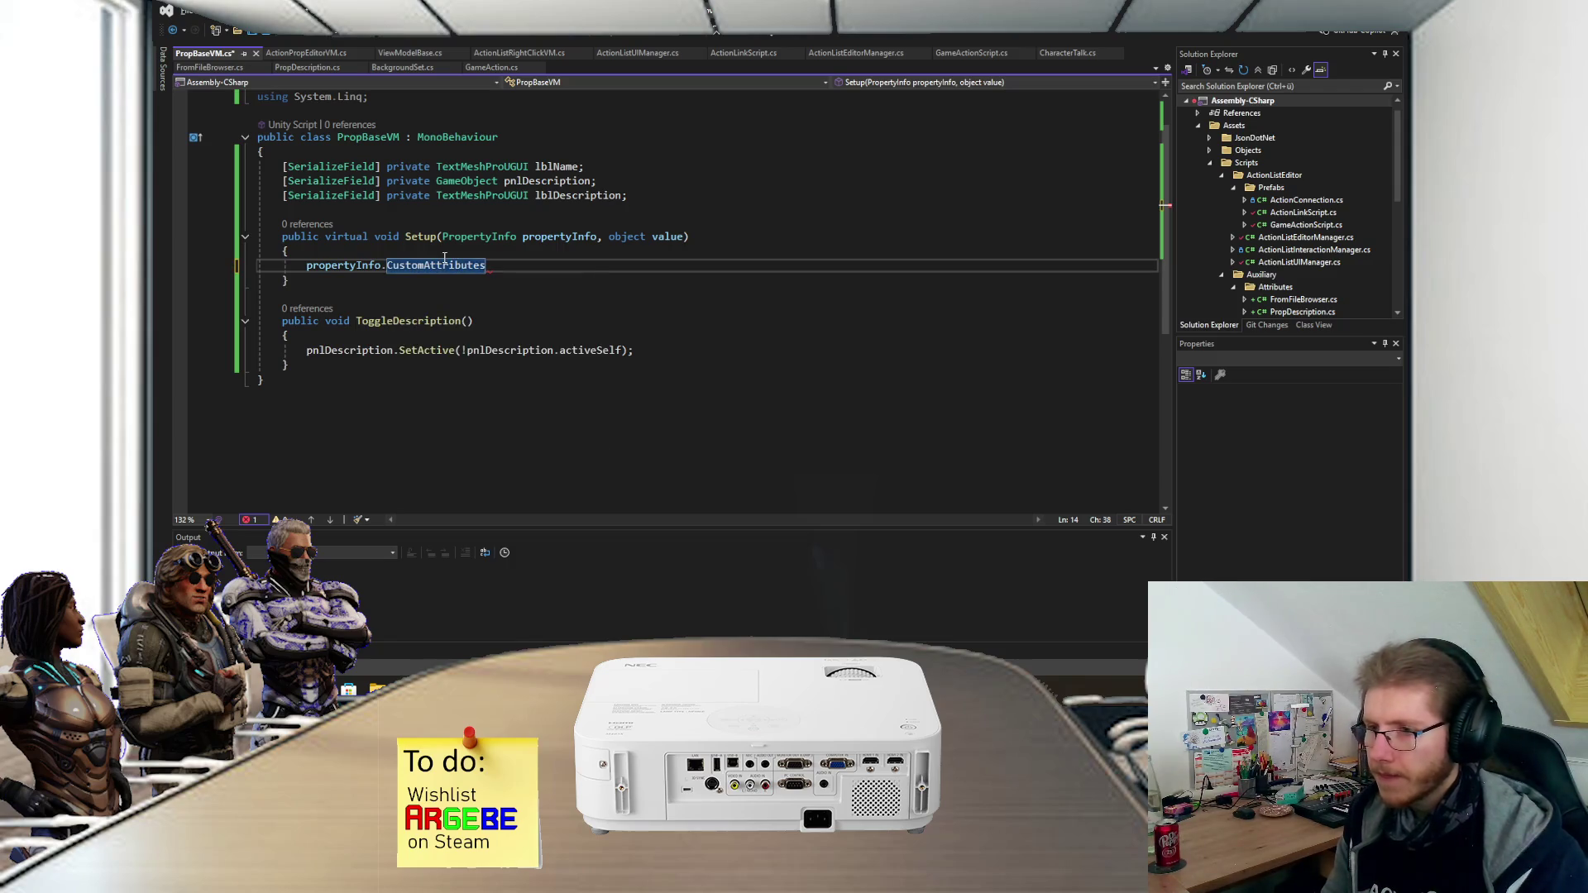
text(.)
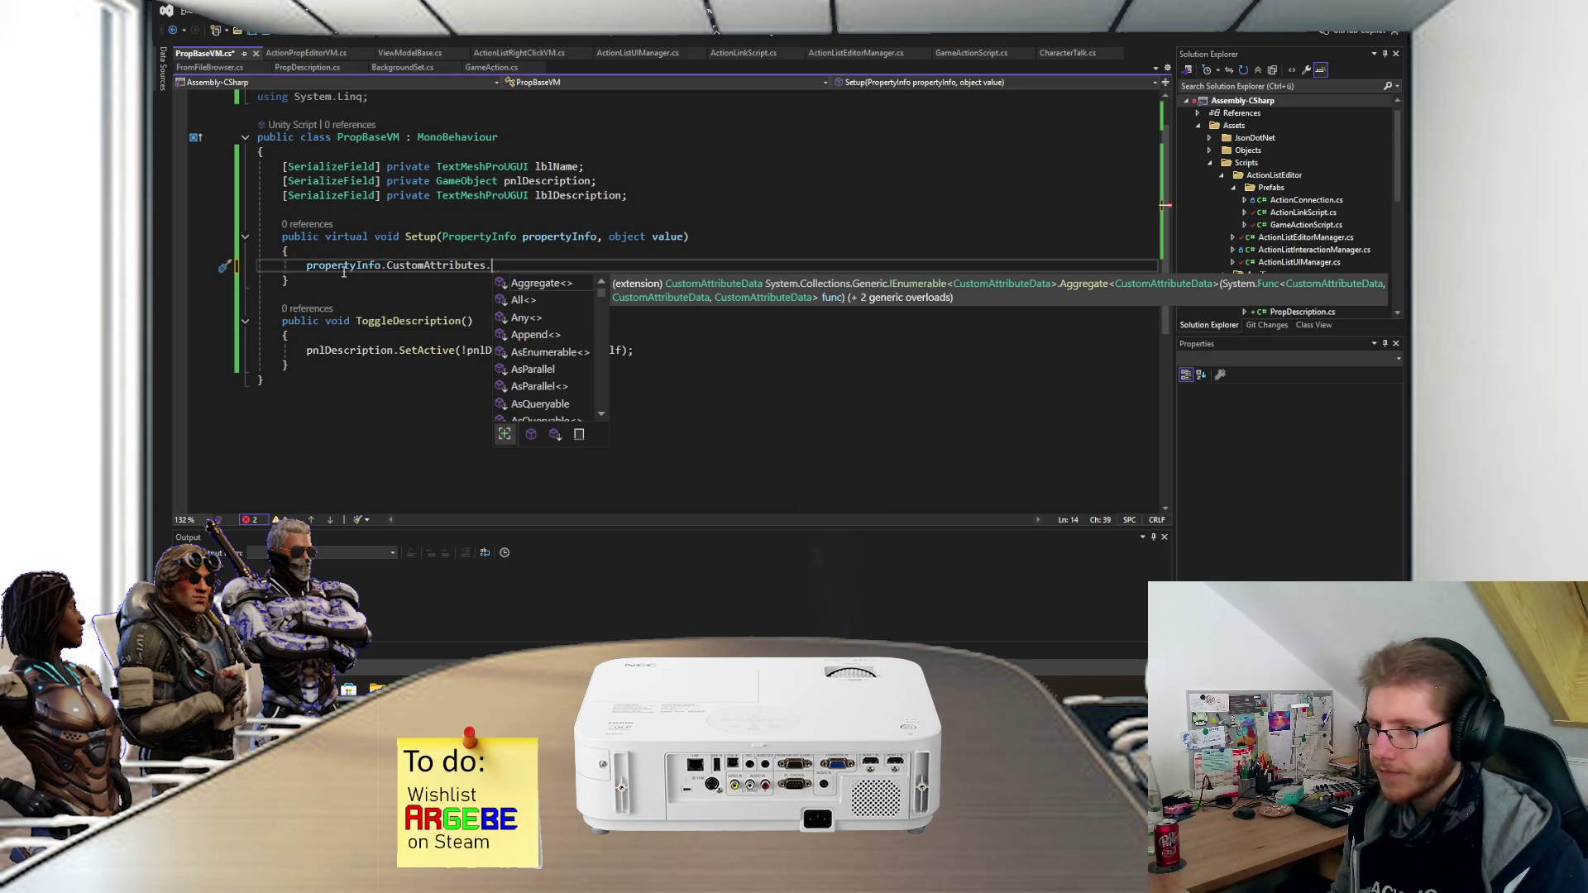
click(306, 265)
text(var propInf)
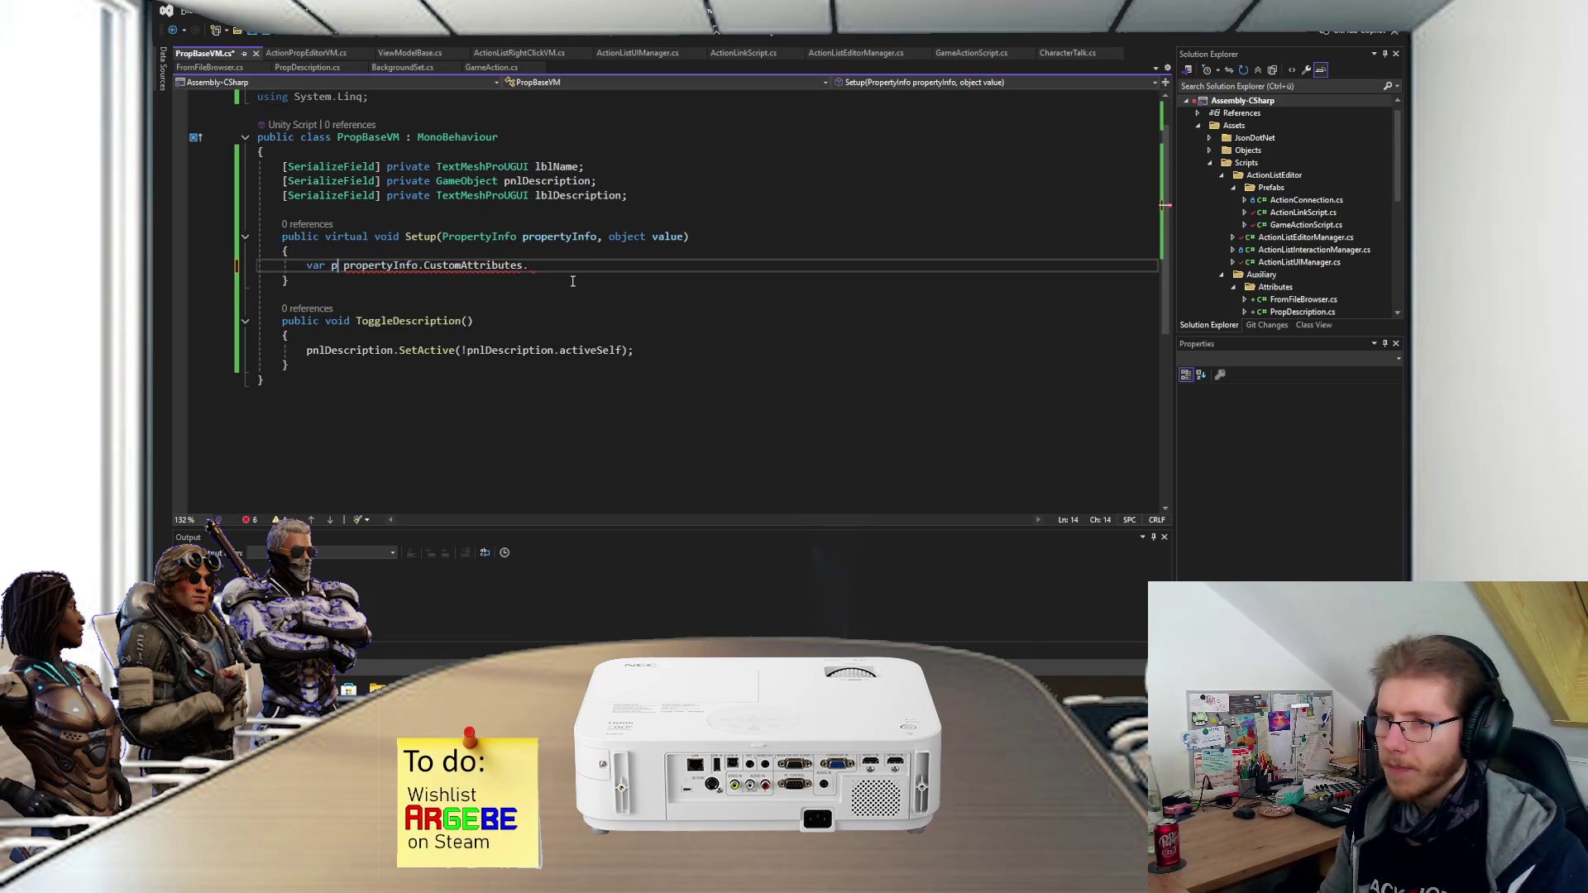
text(o =)
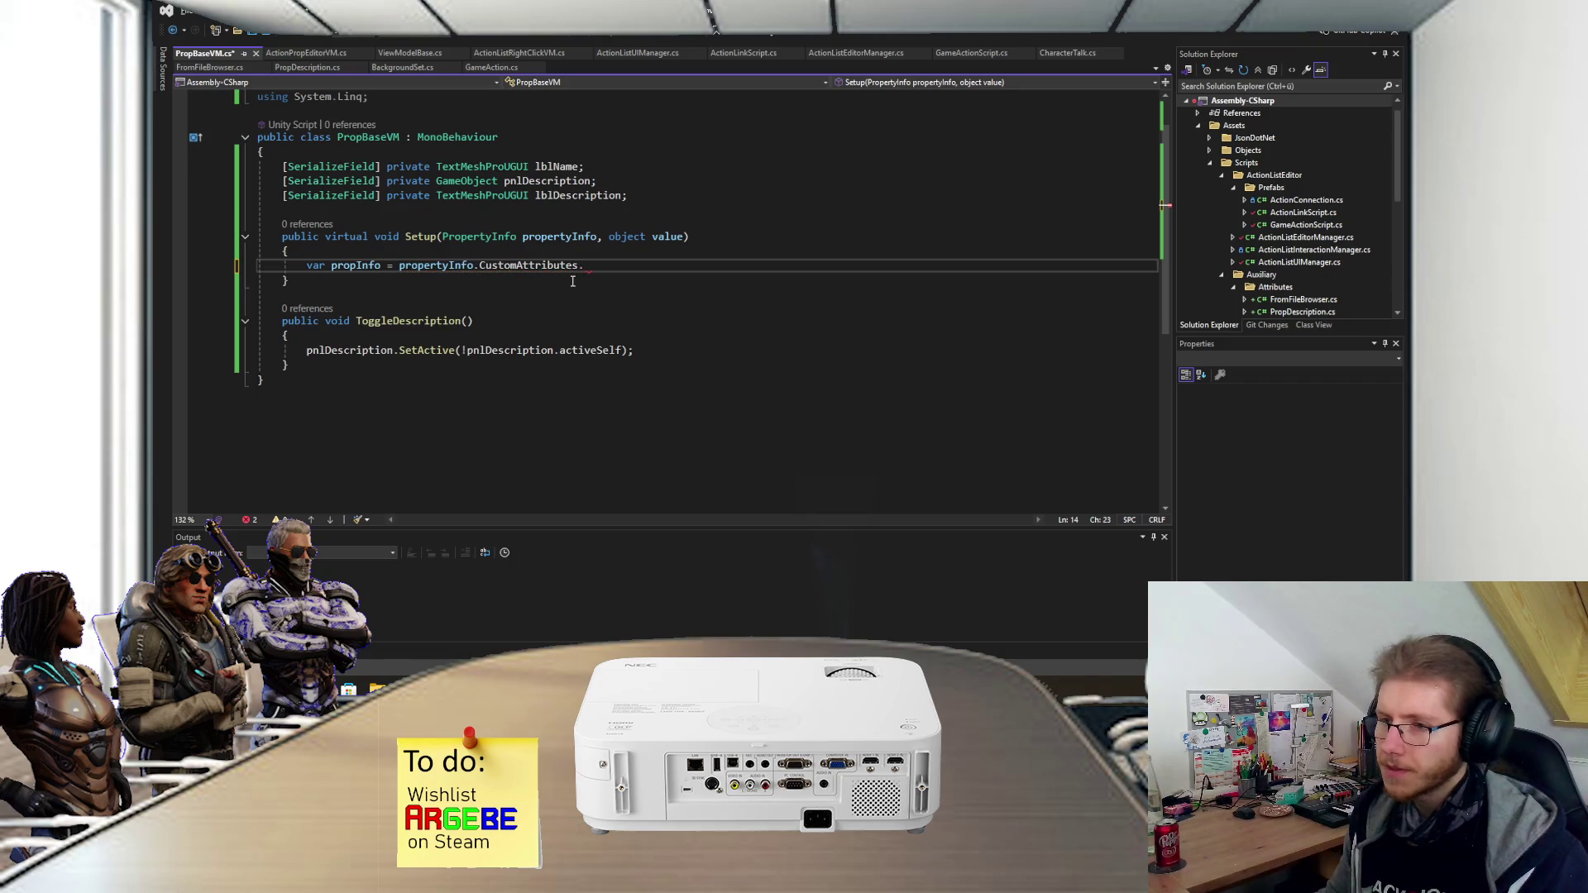
key(End)
- Finish the lookup with FirstOrDefault(x => x.AttributeType == typeof(PropDescription));
text(FirstOrDefault()
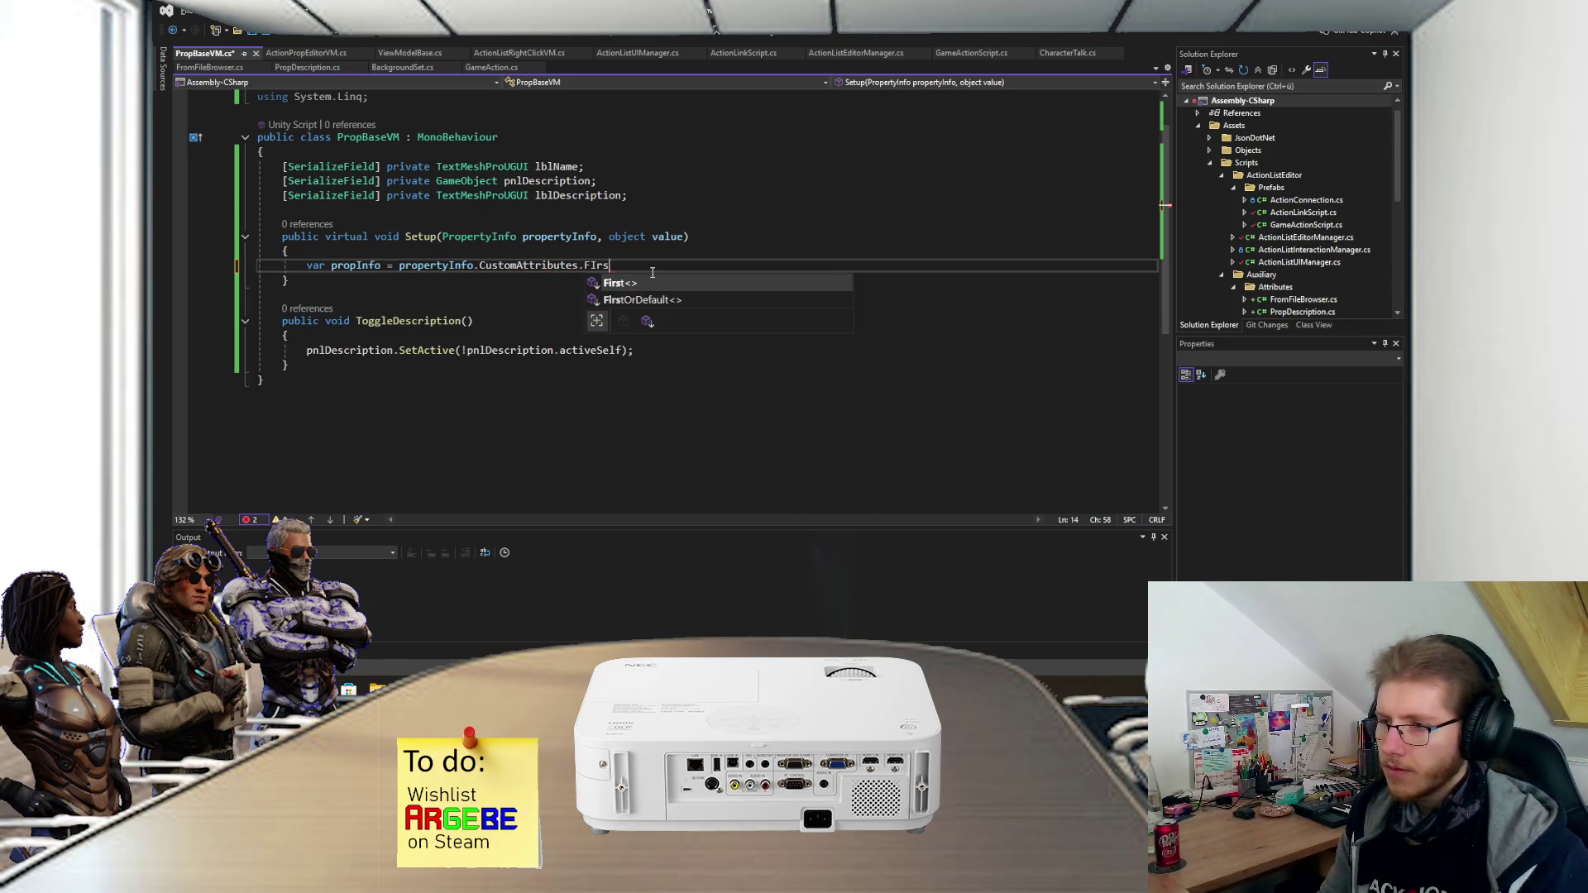
text(x => )
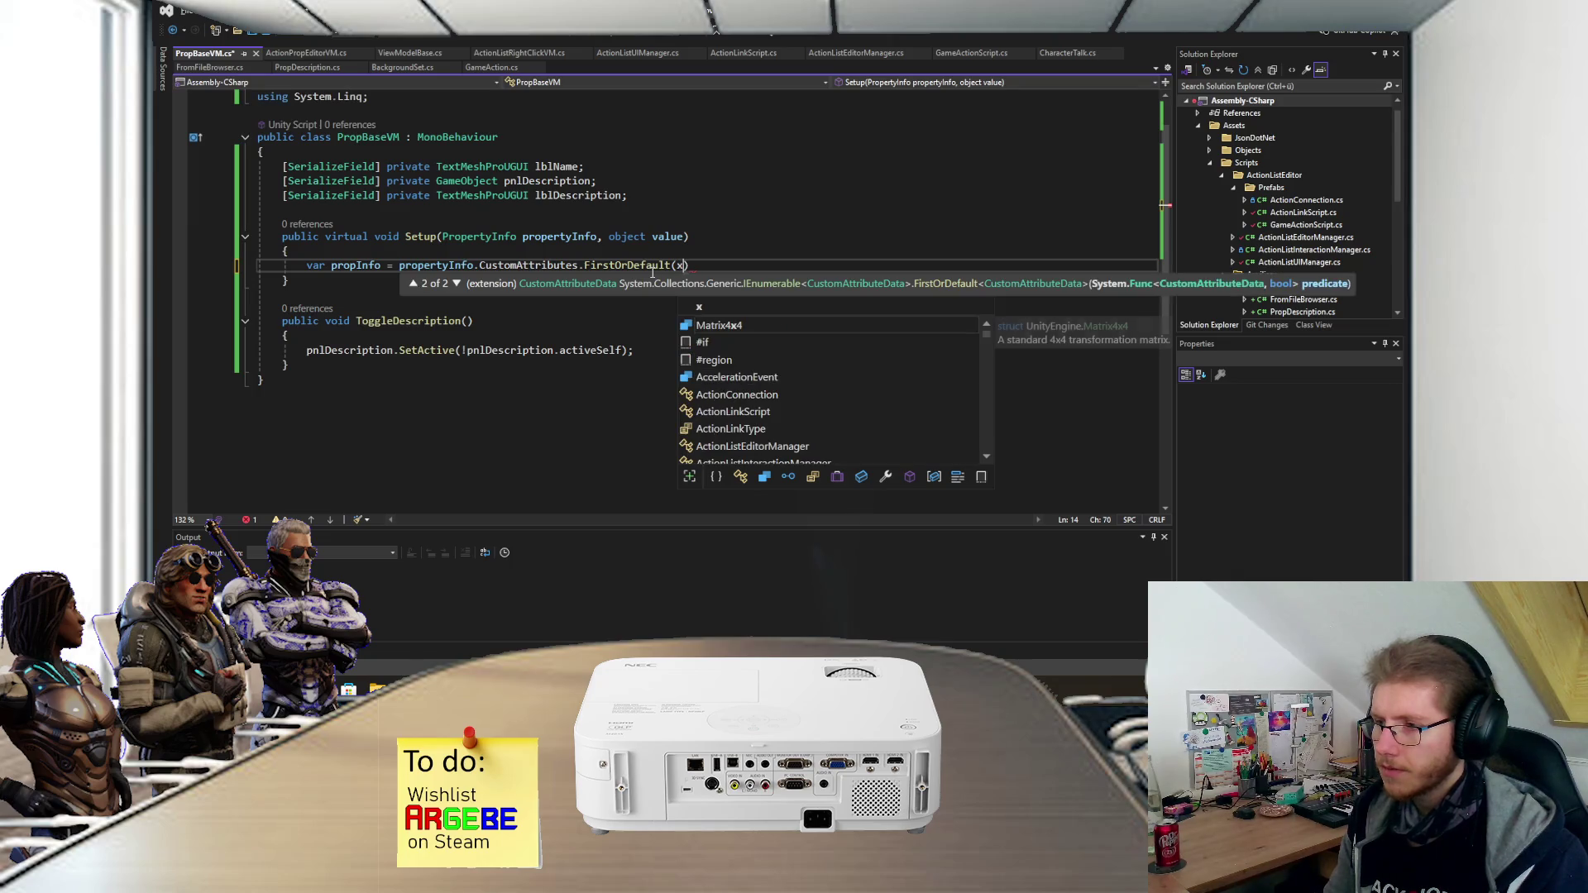
text(x.)
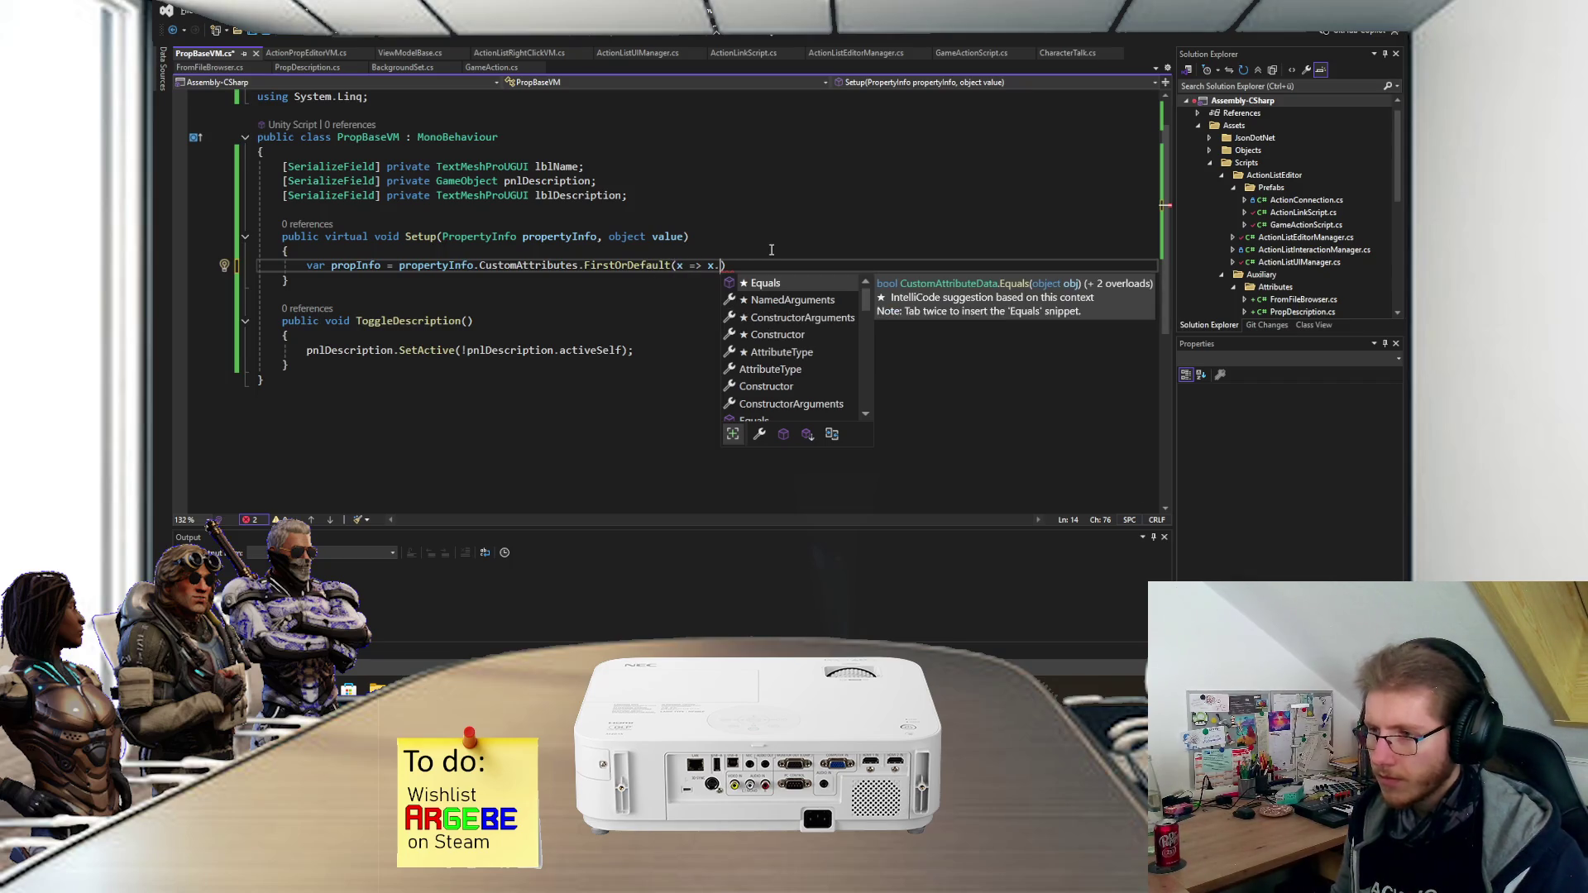
text(Name)
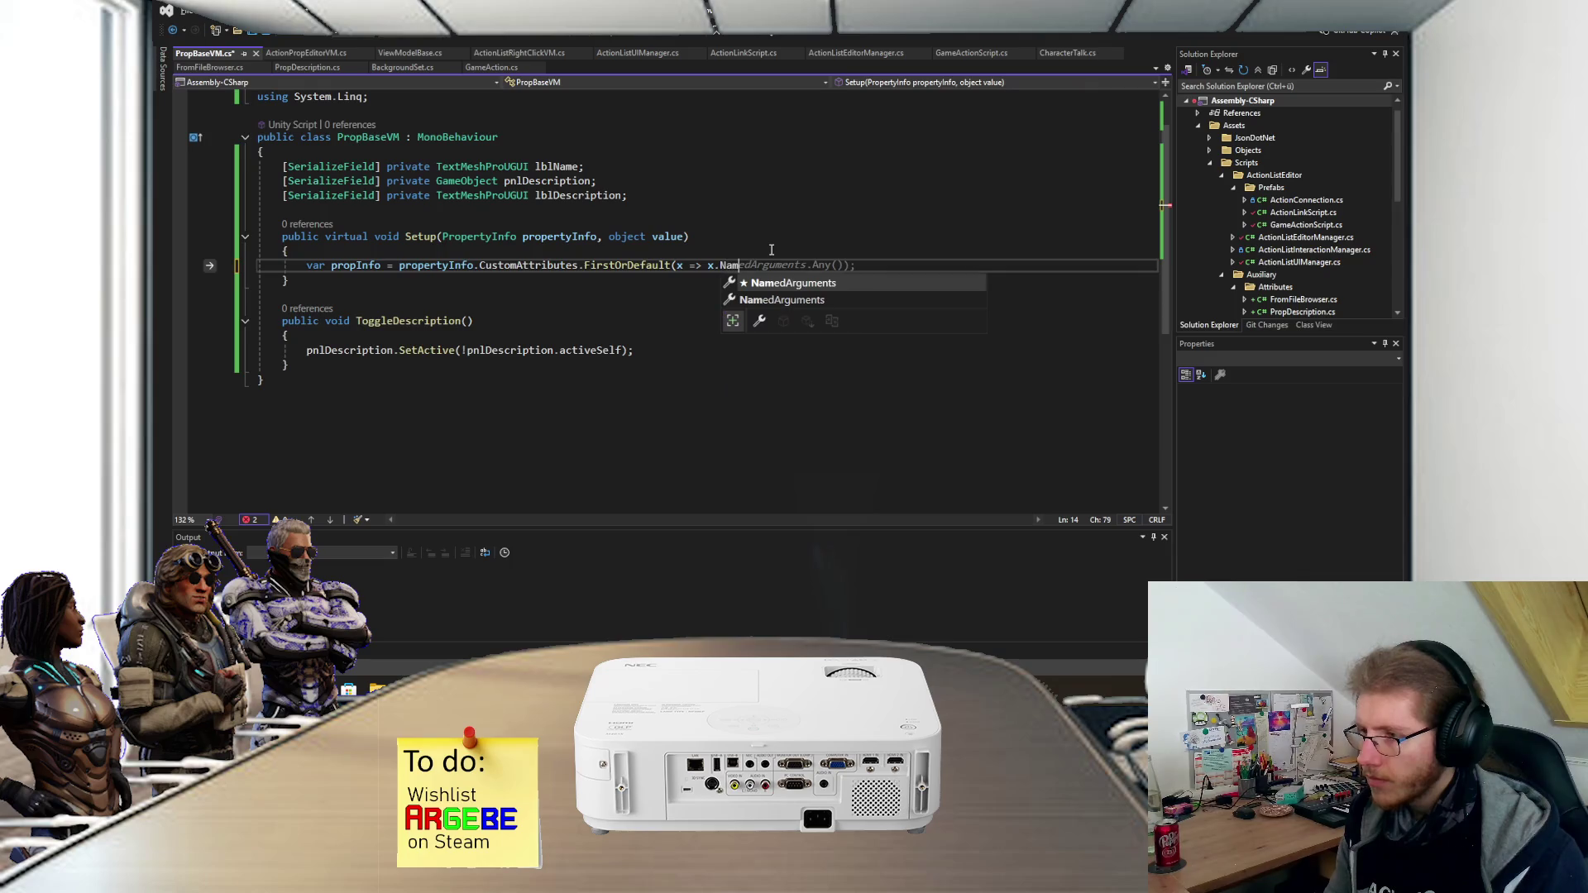
key(BackSpace)
key(BackSpace)
key(BackSpace)
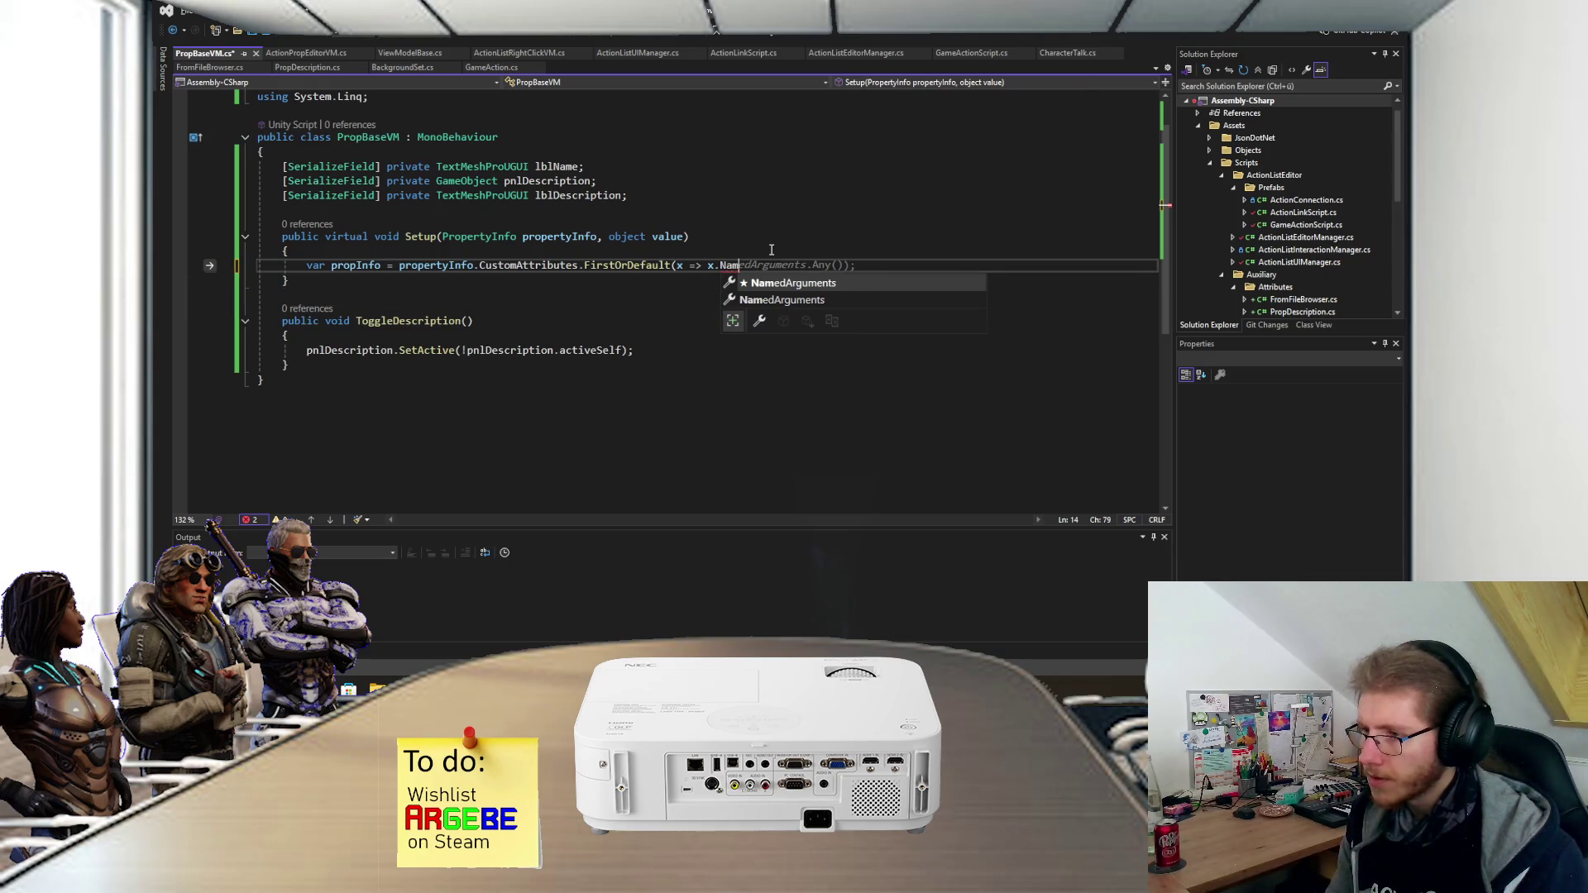
text(x.)
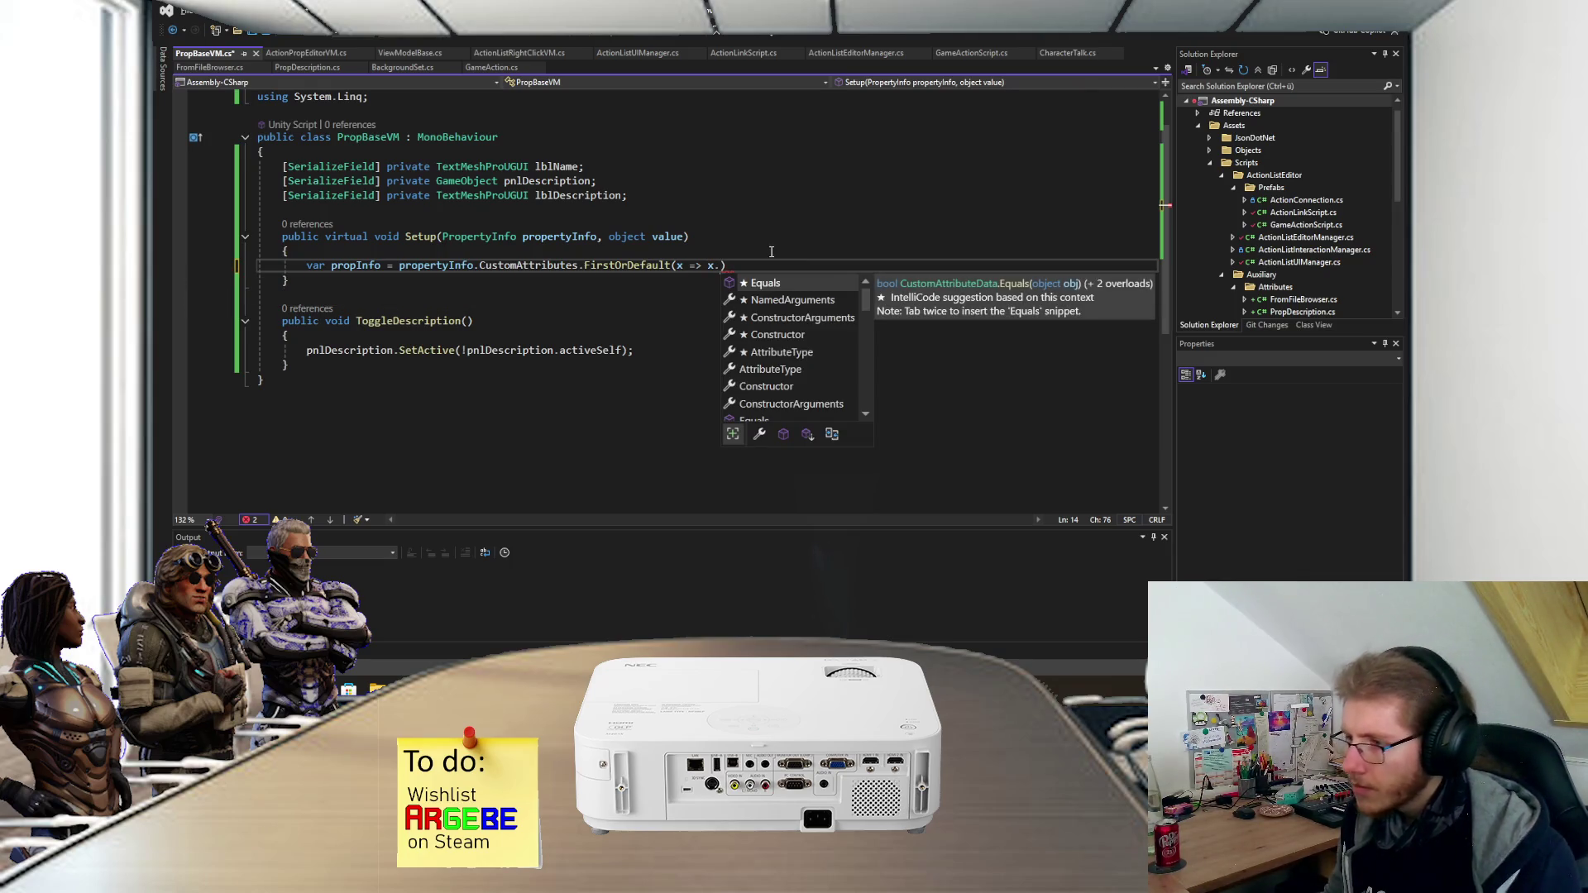
scroll(772, 320, up, 2)
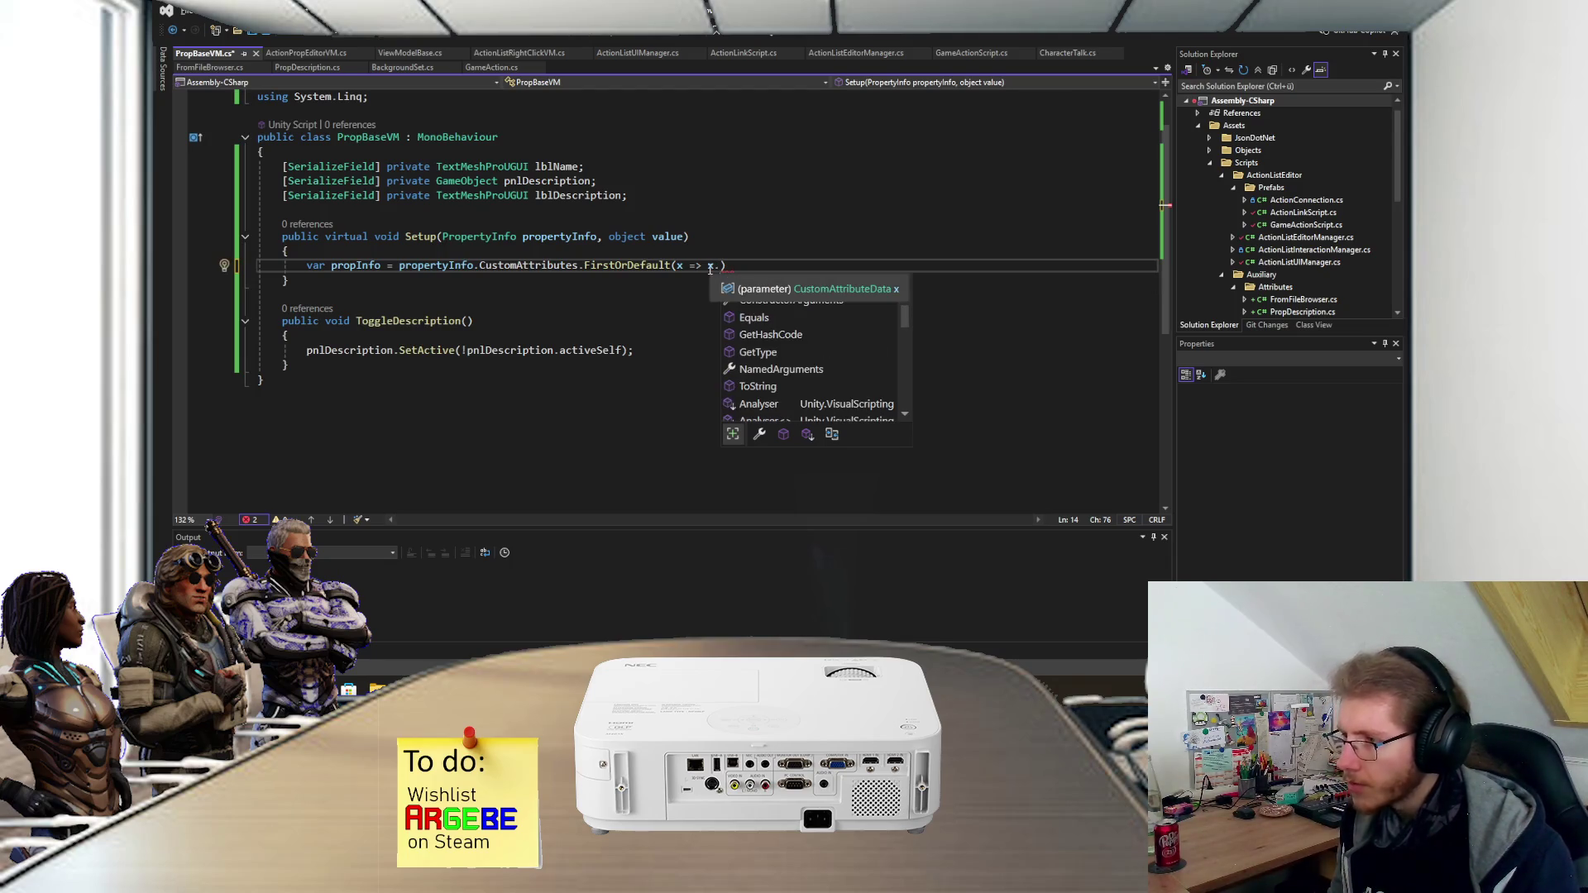
scroll(782, 360, down, 8)
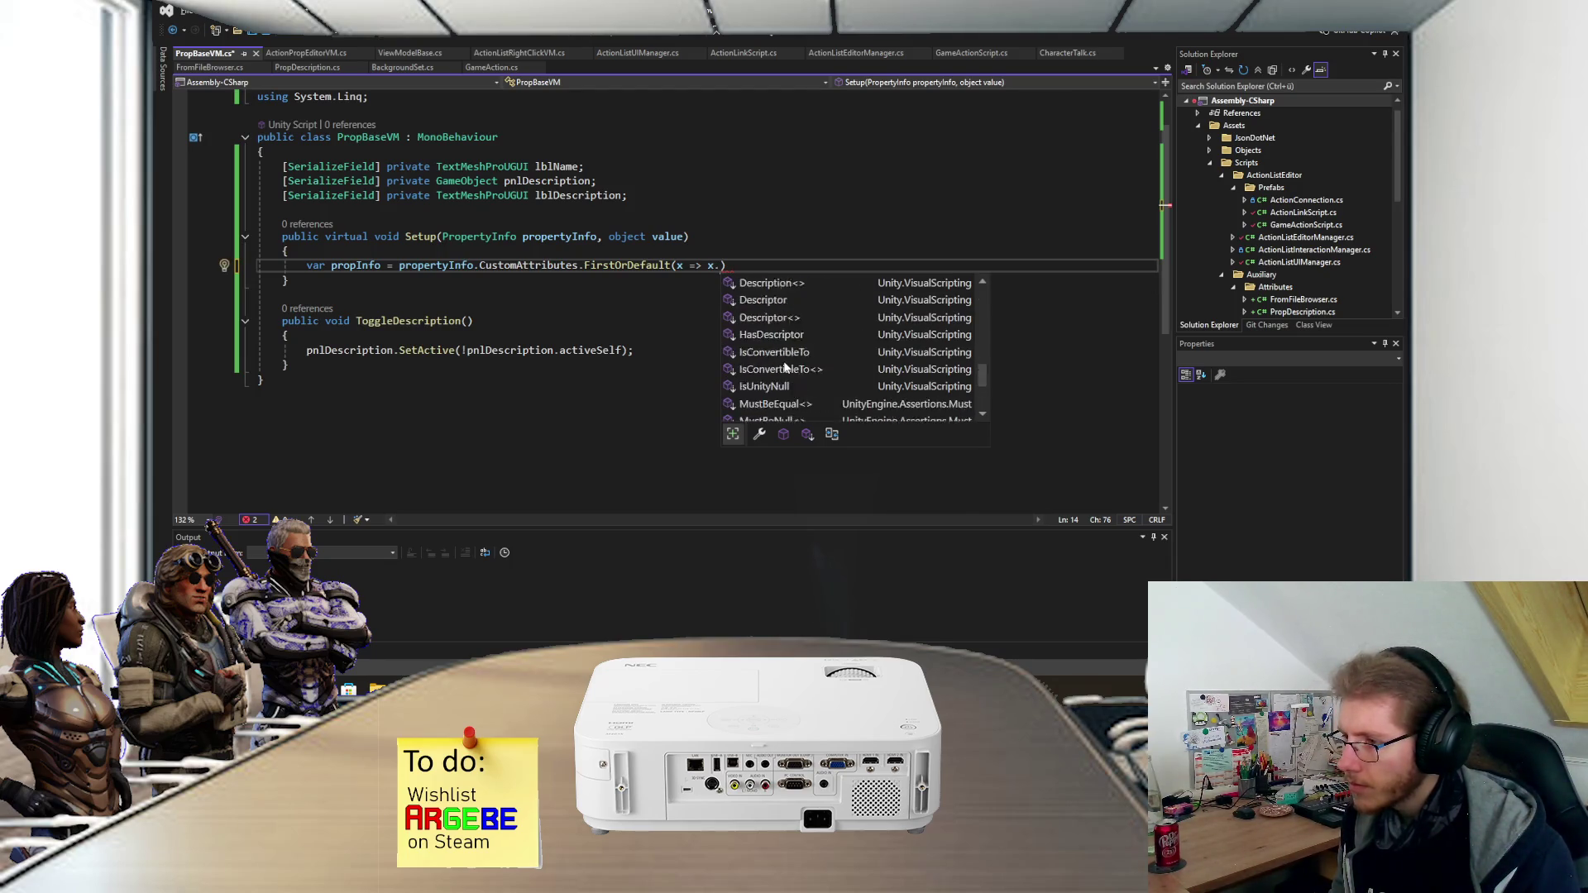
scroll(785, 367, up, 10)
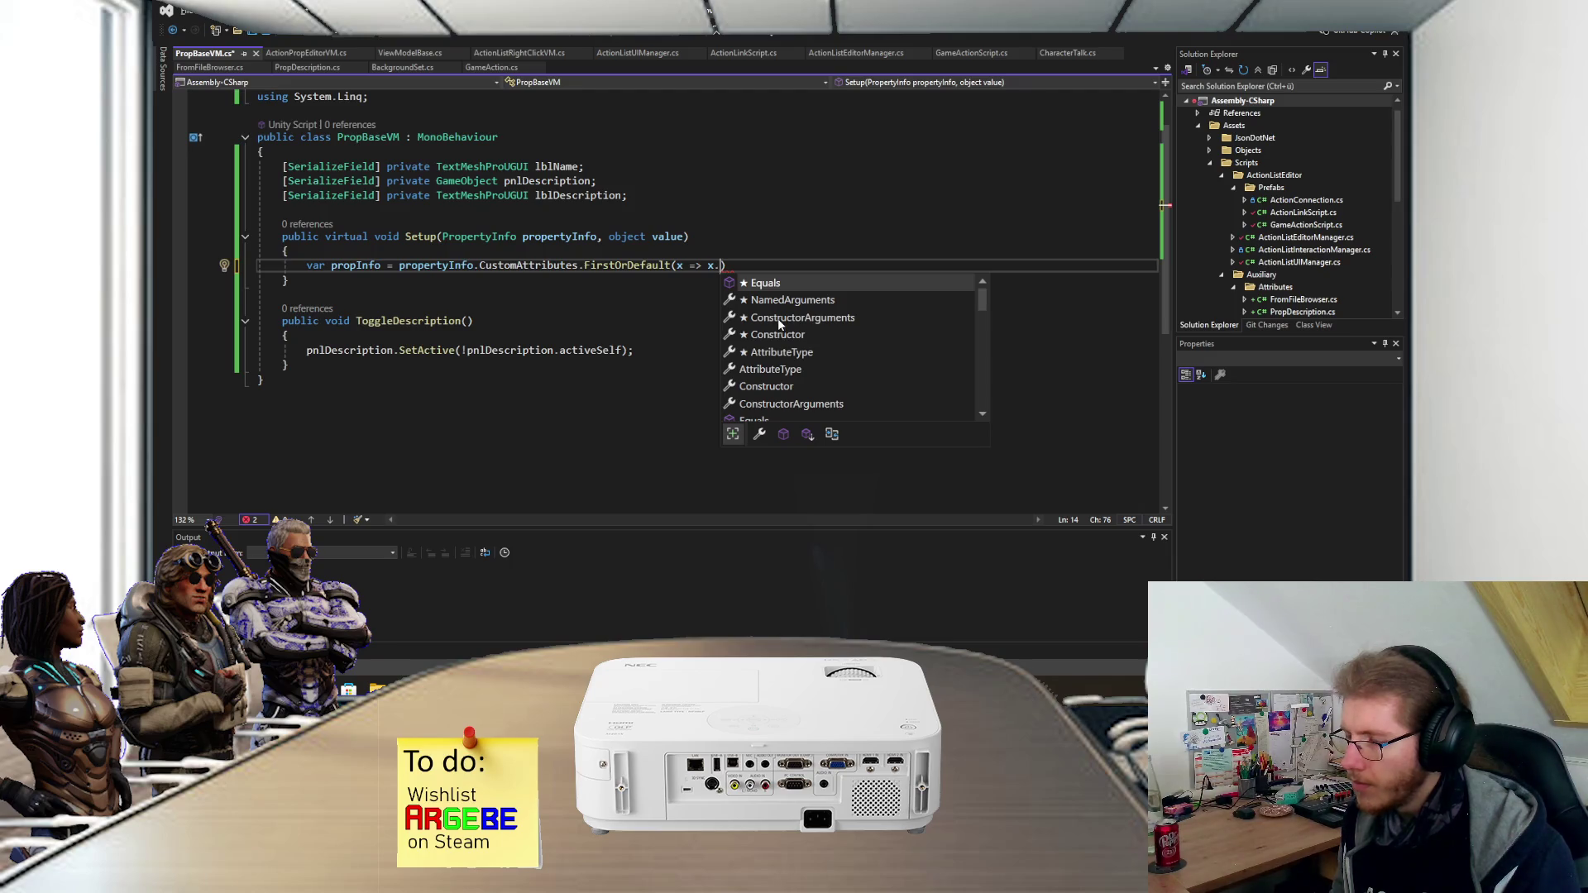
click(770, 352)
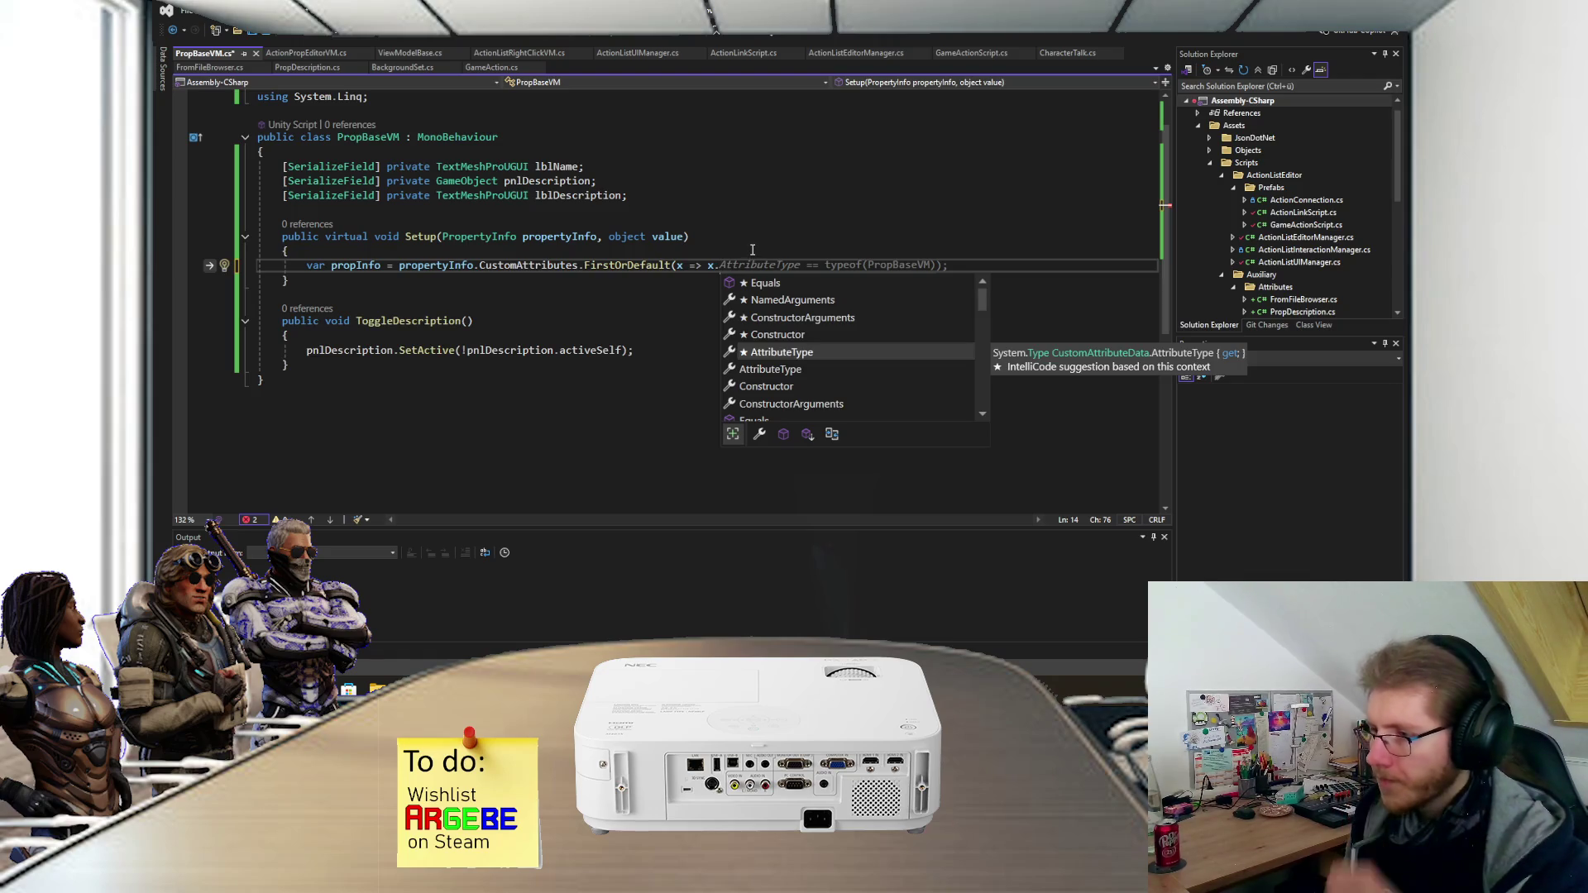
text(At)
key(Tab)
text(== )
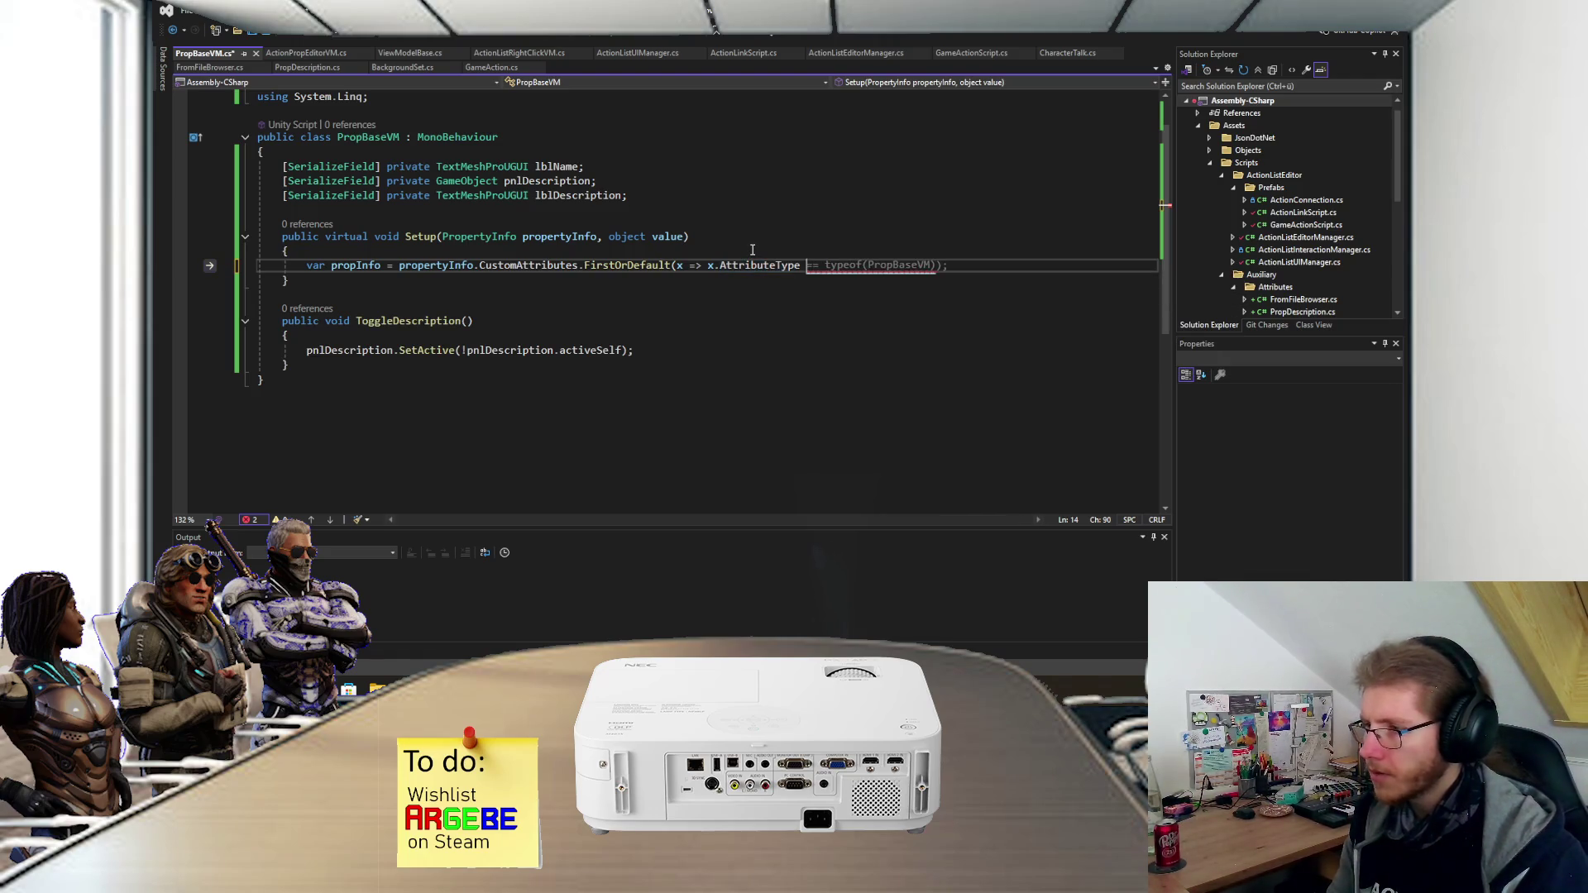
text(typeof()
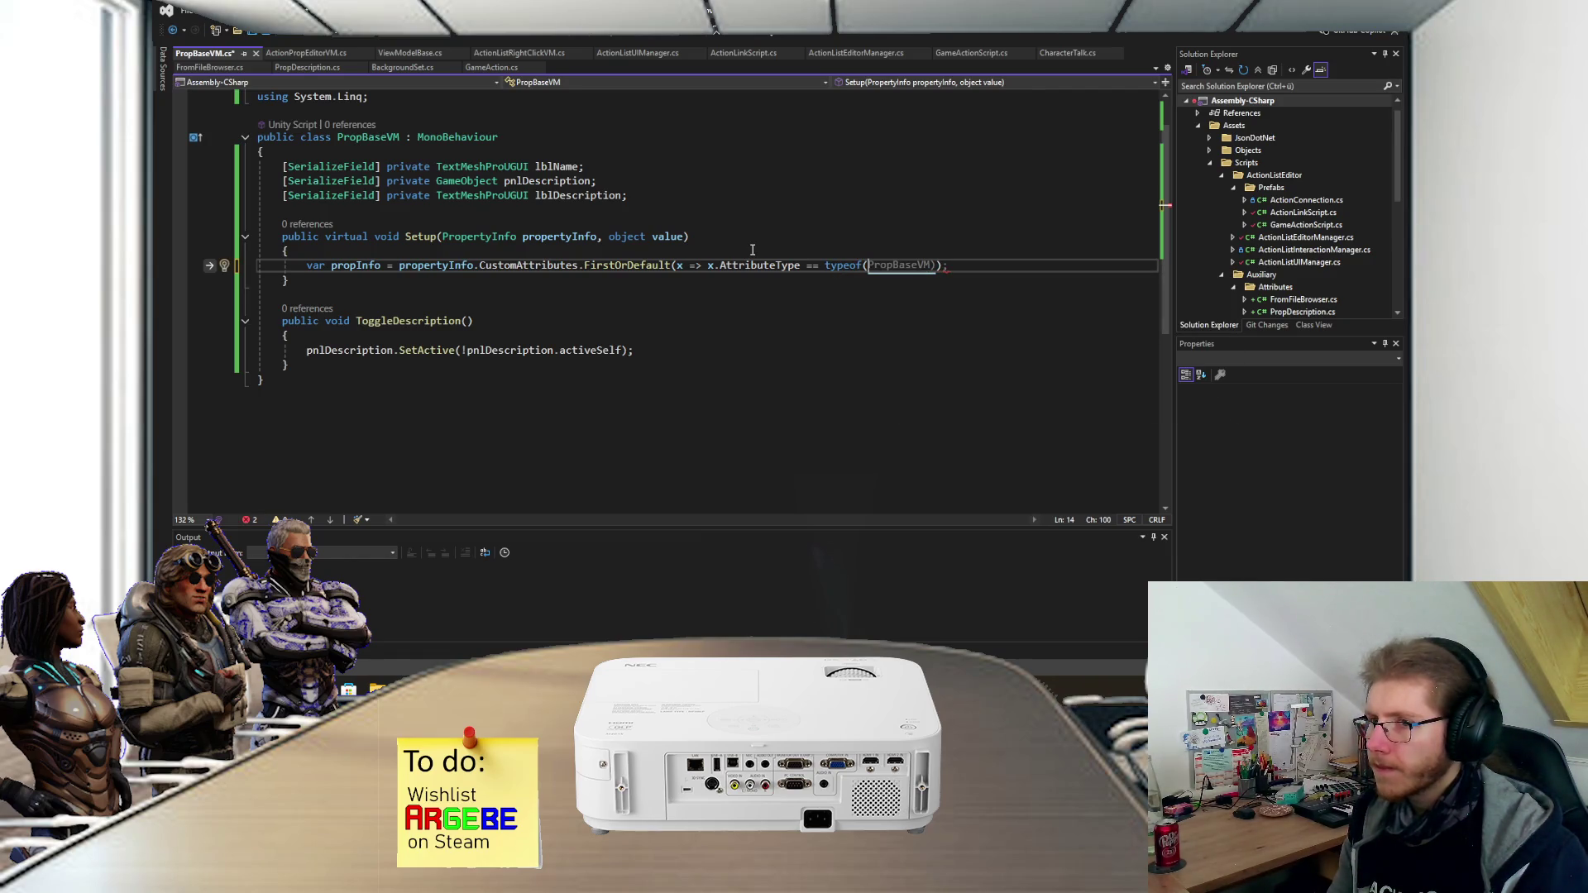
text(PropDes)
key(Tab)
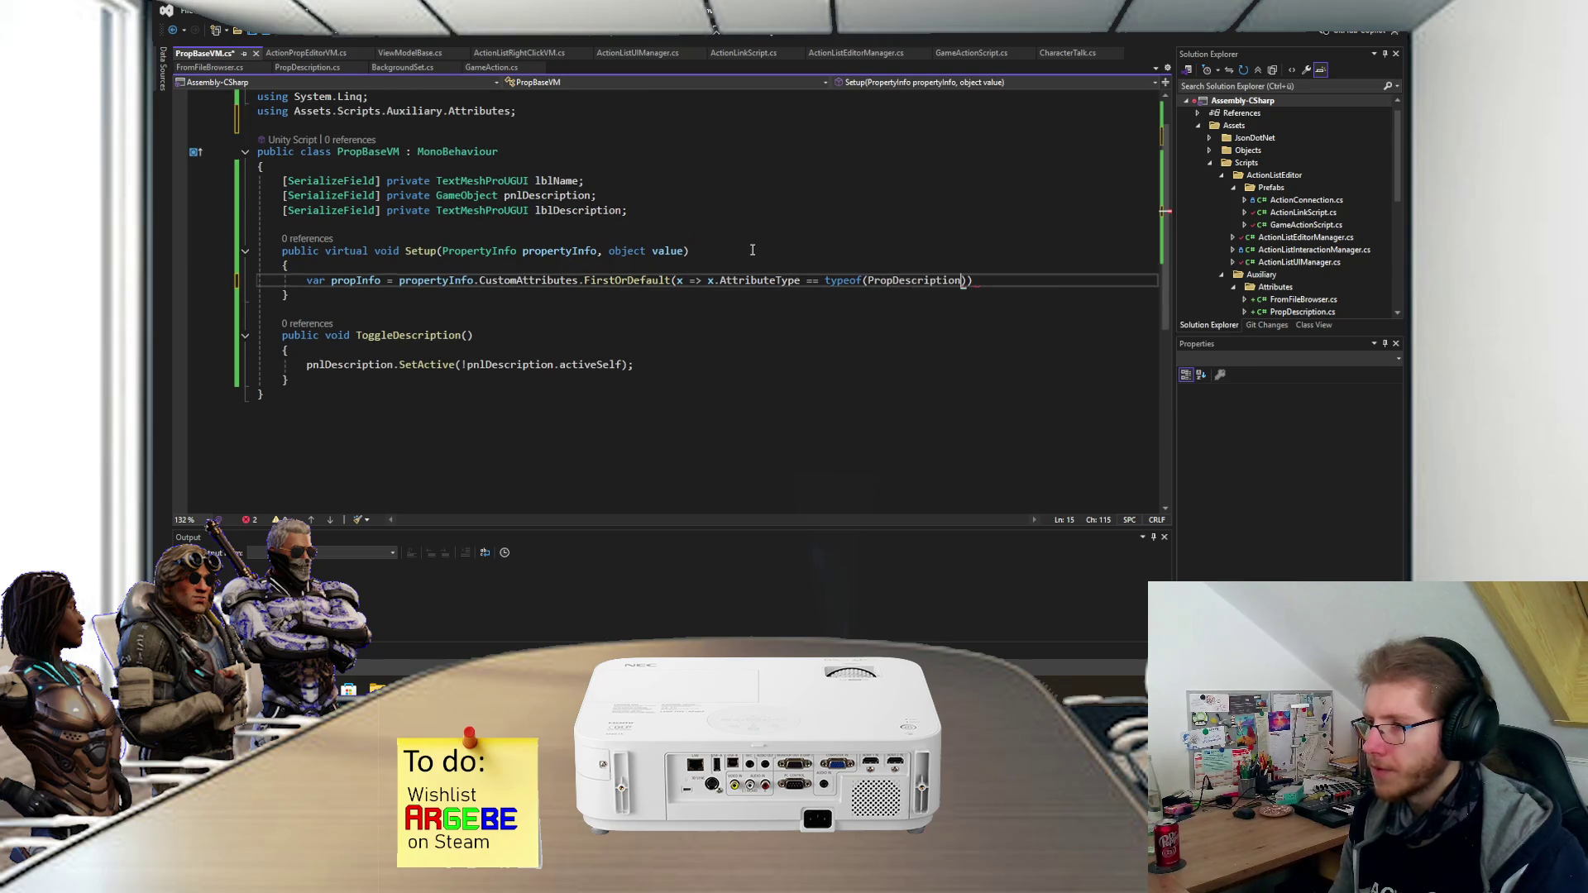
text()))
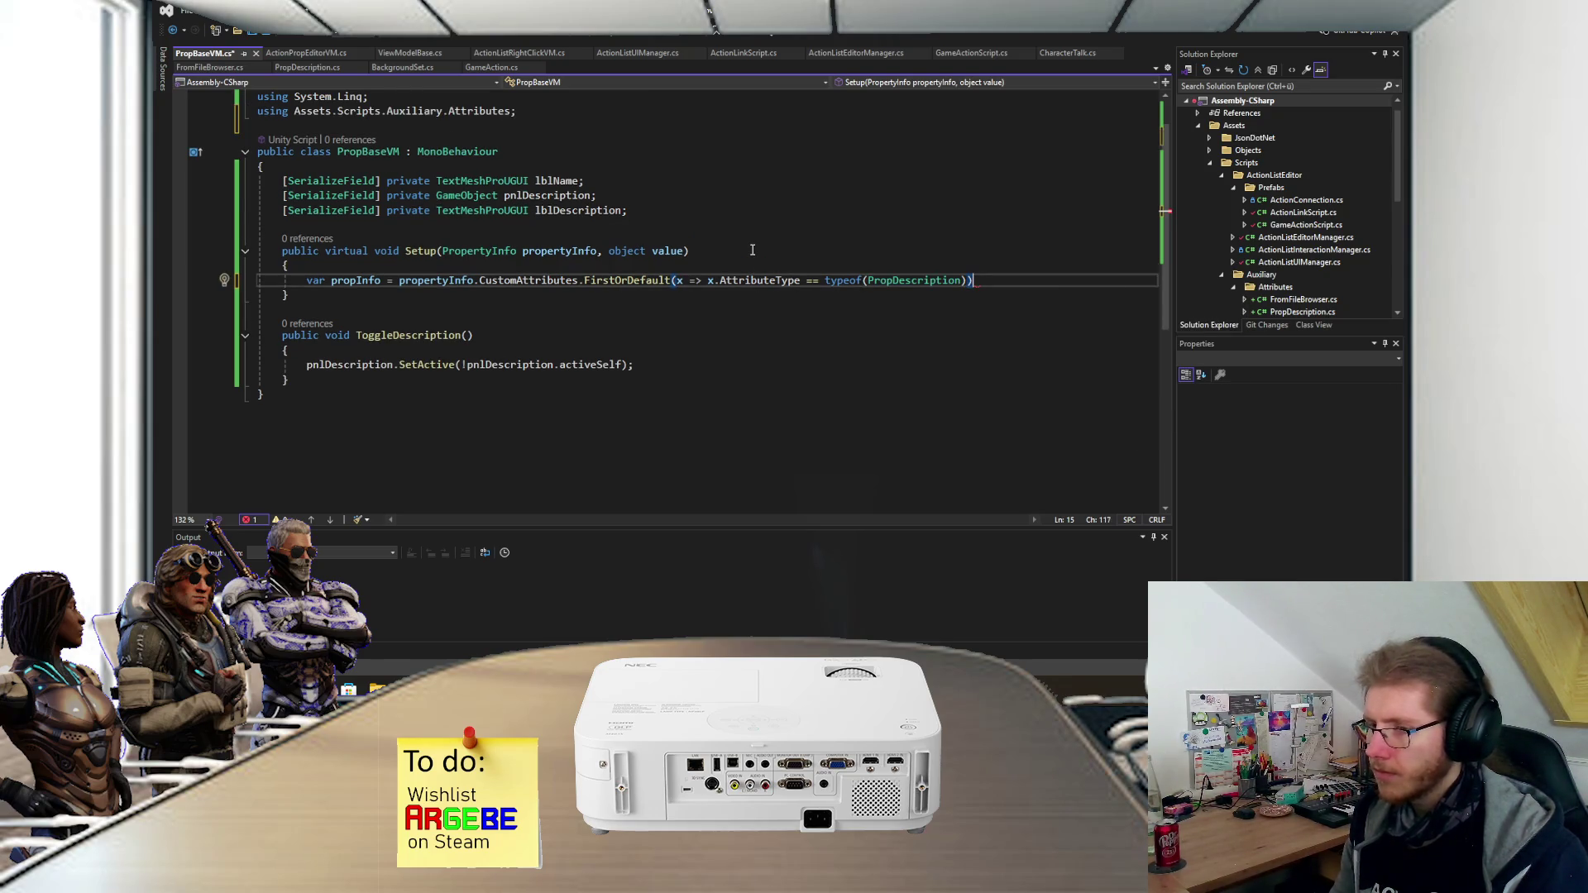
text(;)
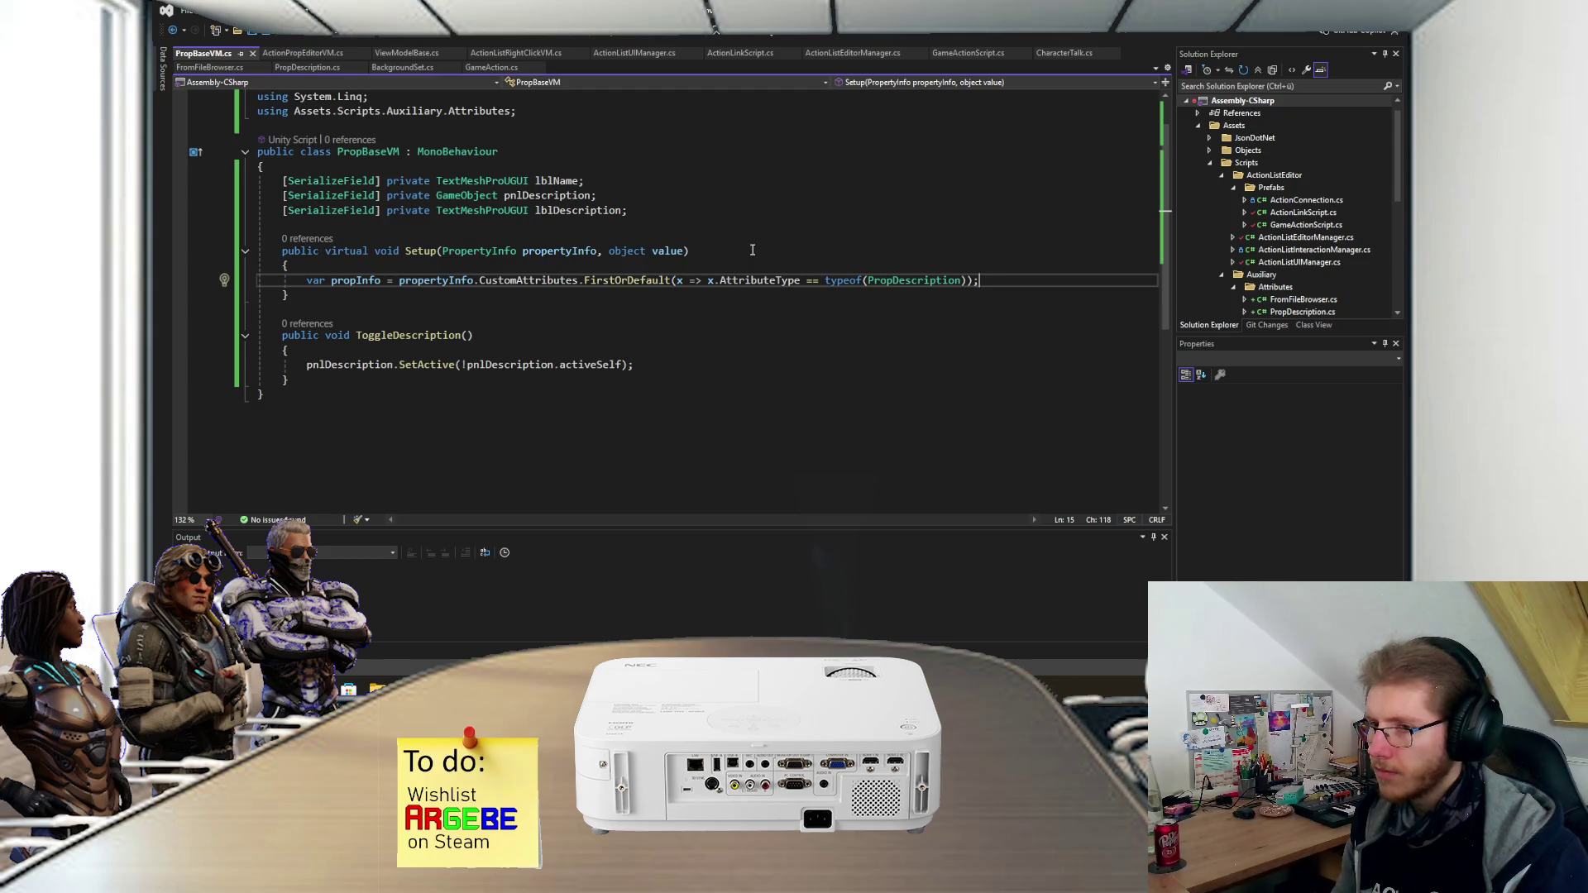
key(Return)
- Add an if (propInfo != null) block below the lookup
text(if (propInfo != null) {)
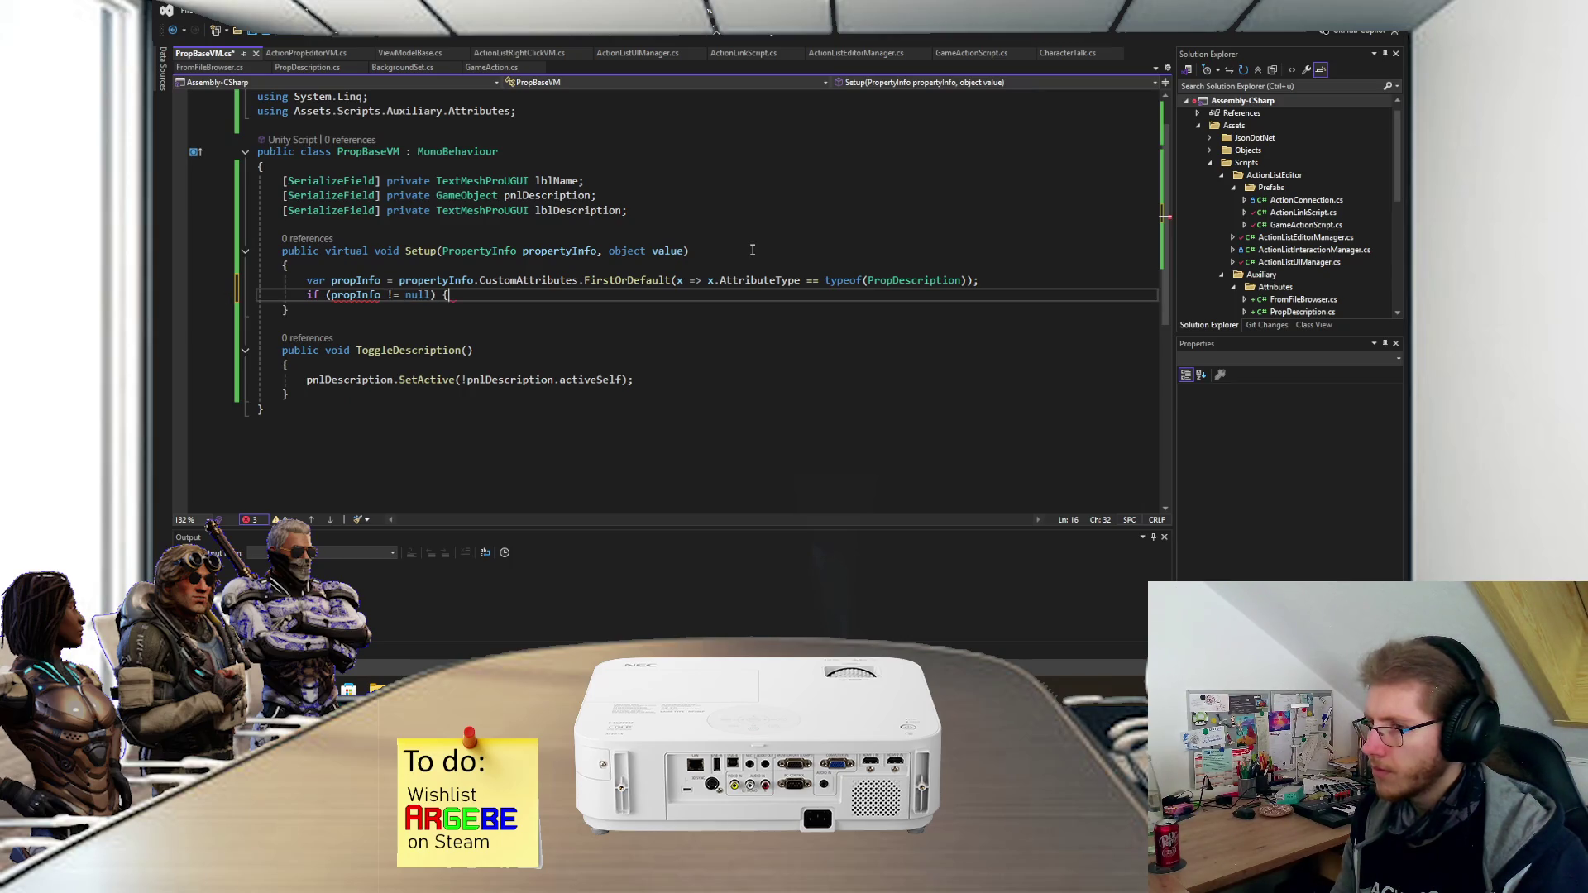
key(Tab)
key(Return)
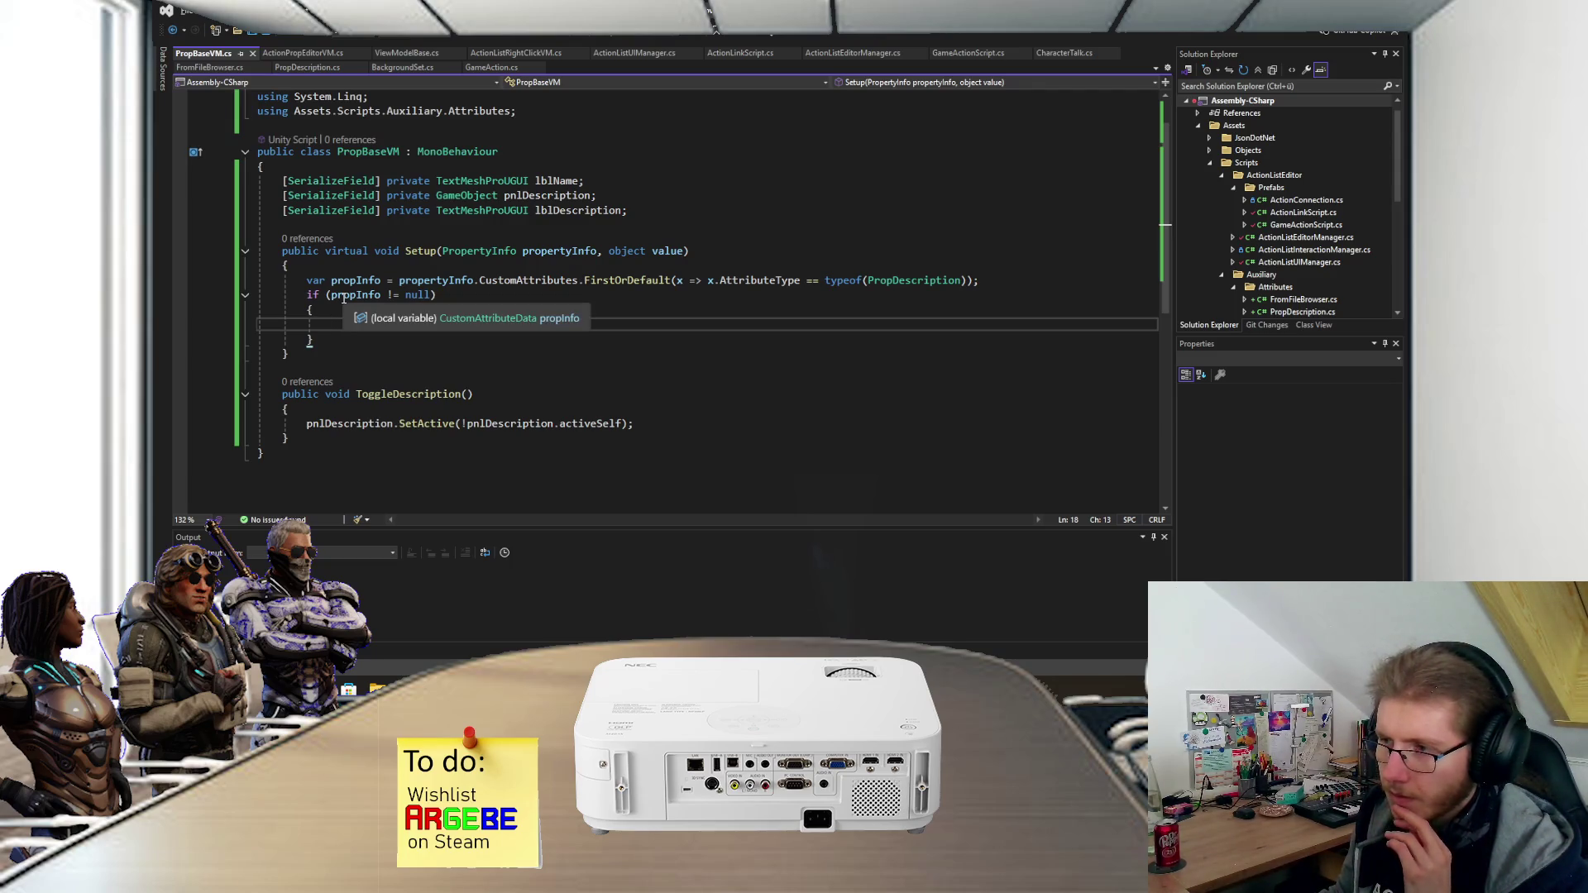
- Try an 'as PropDescription' conversion on the lookup, remove it, and save
click(978, 282)
text(as P)
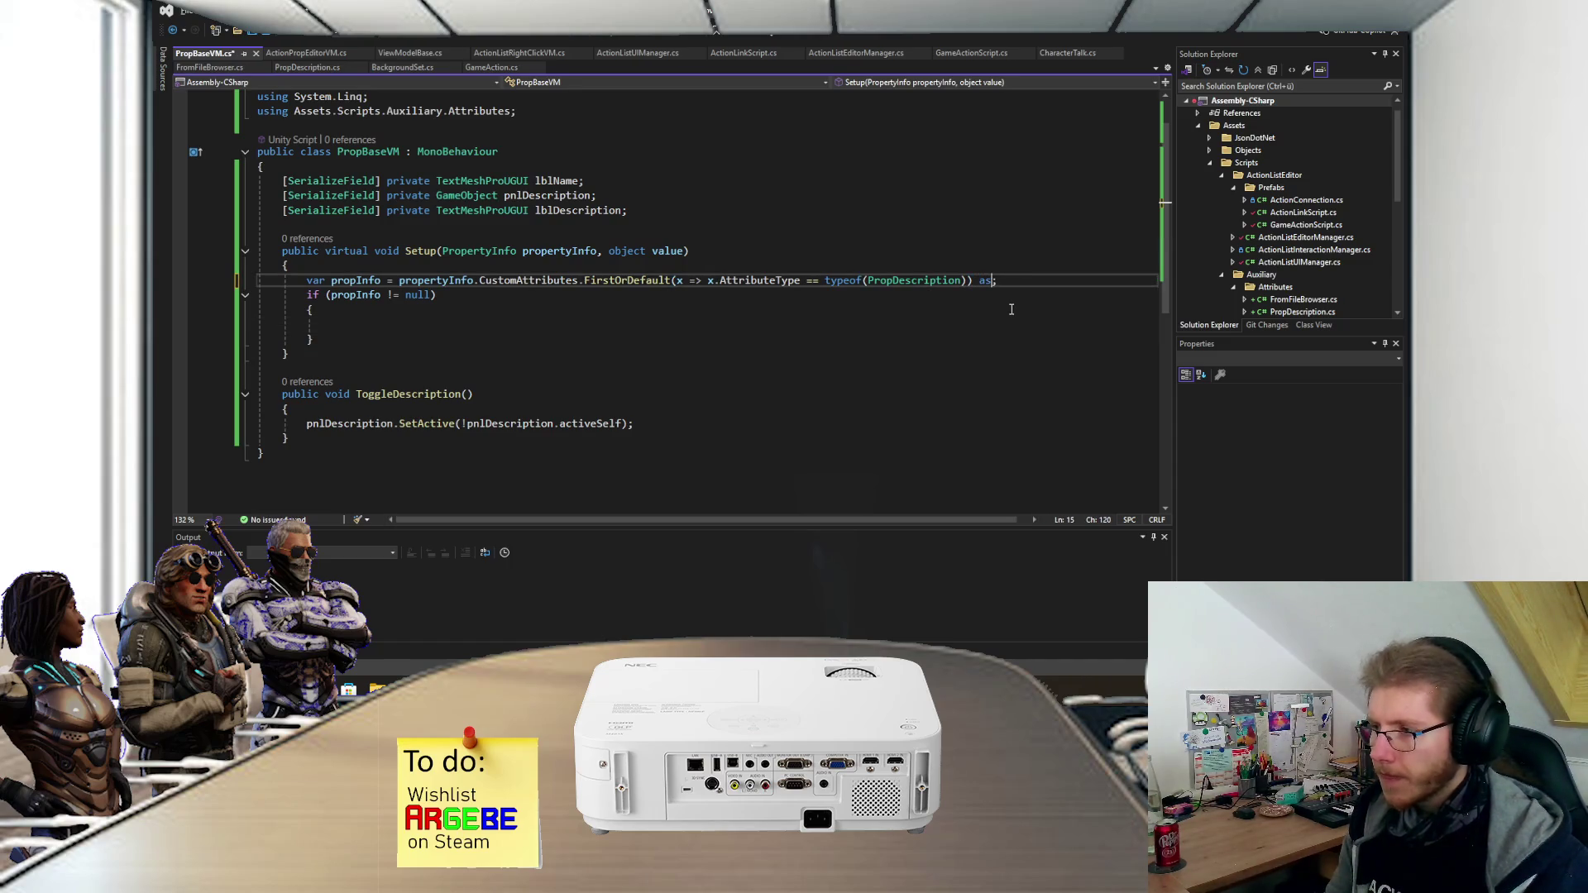
text(rop)
key(Tab)
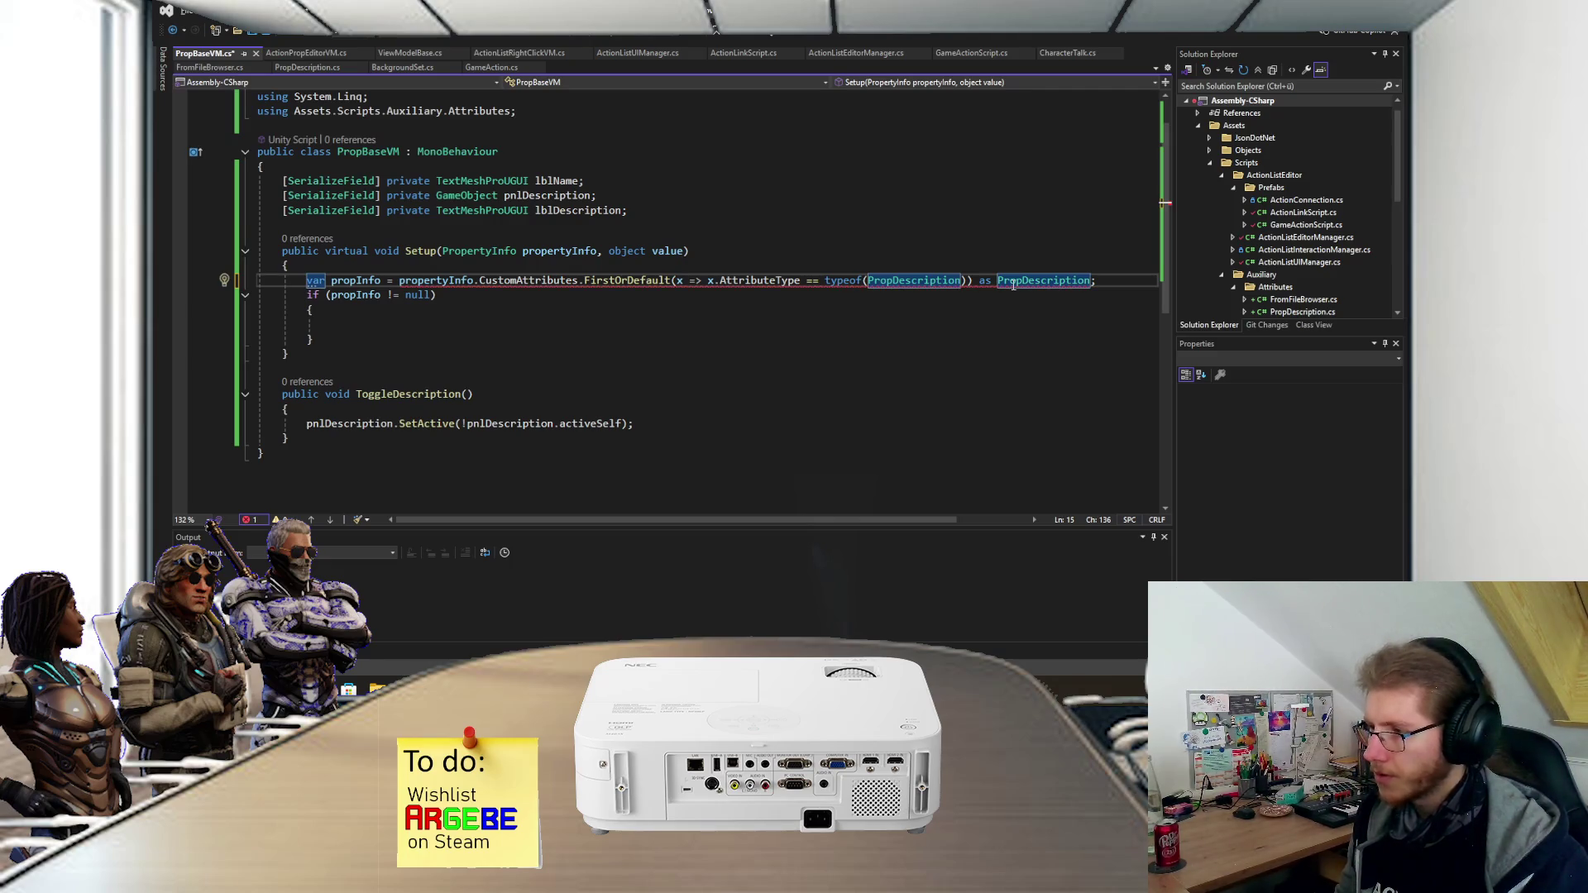
mouse_move(1018, 284)
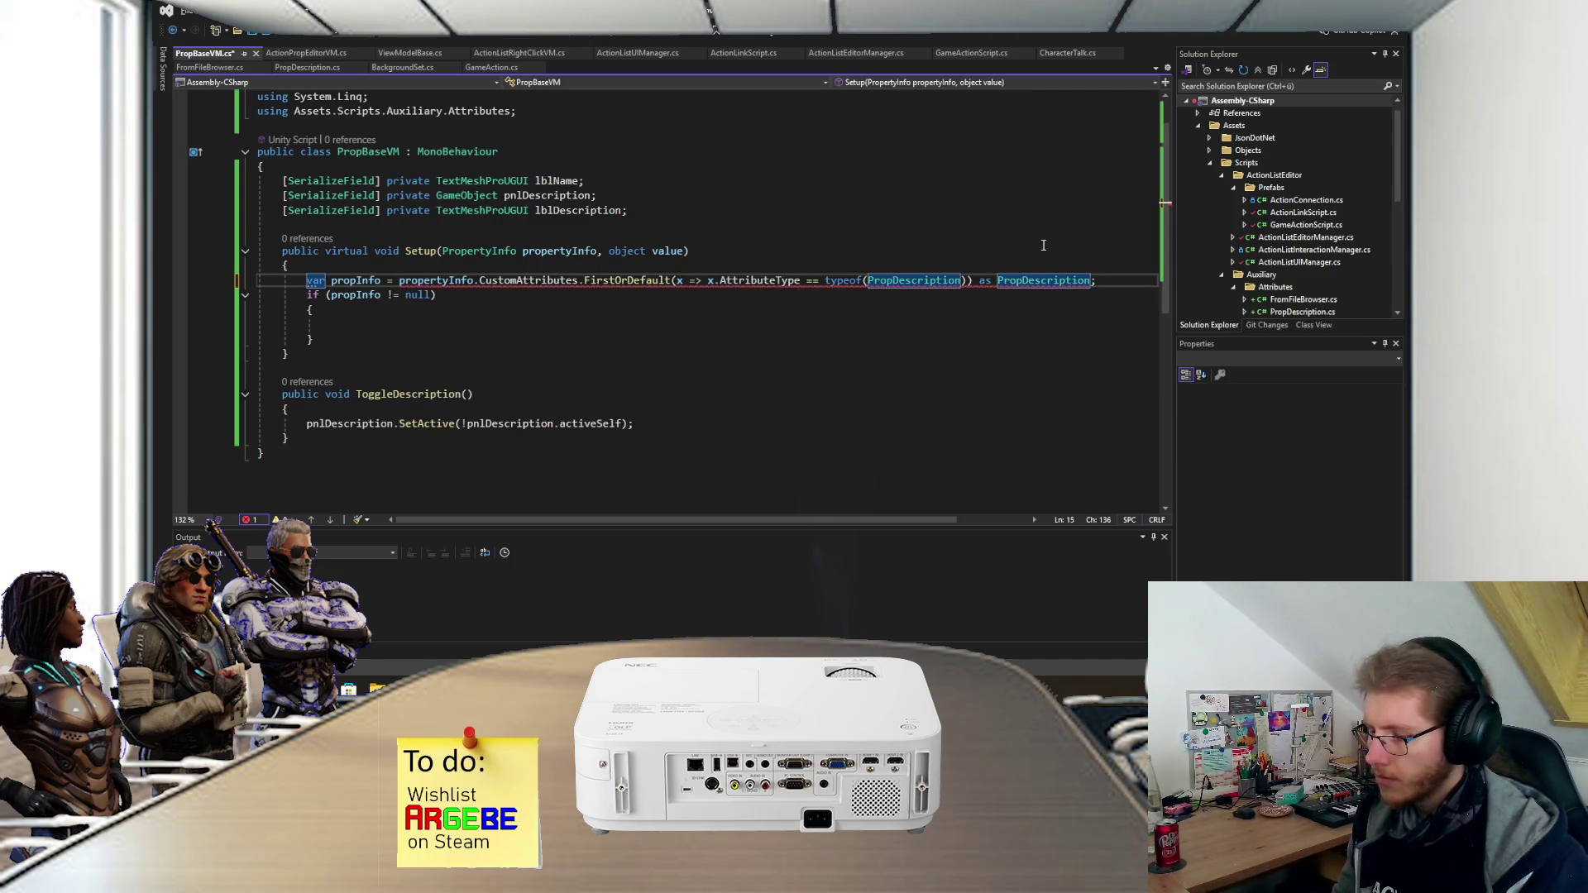
key(BackSpace)
key(BackSpace)
key(BackSpace)
key(BackSpace)
key(ctrl+s)
- Try a (PropDescription) cast before propertyInfo, then remove the invalid cast
click(400, 280)
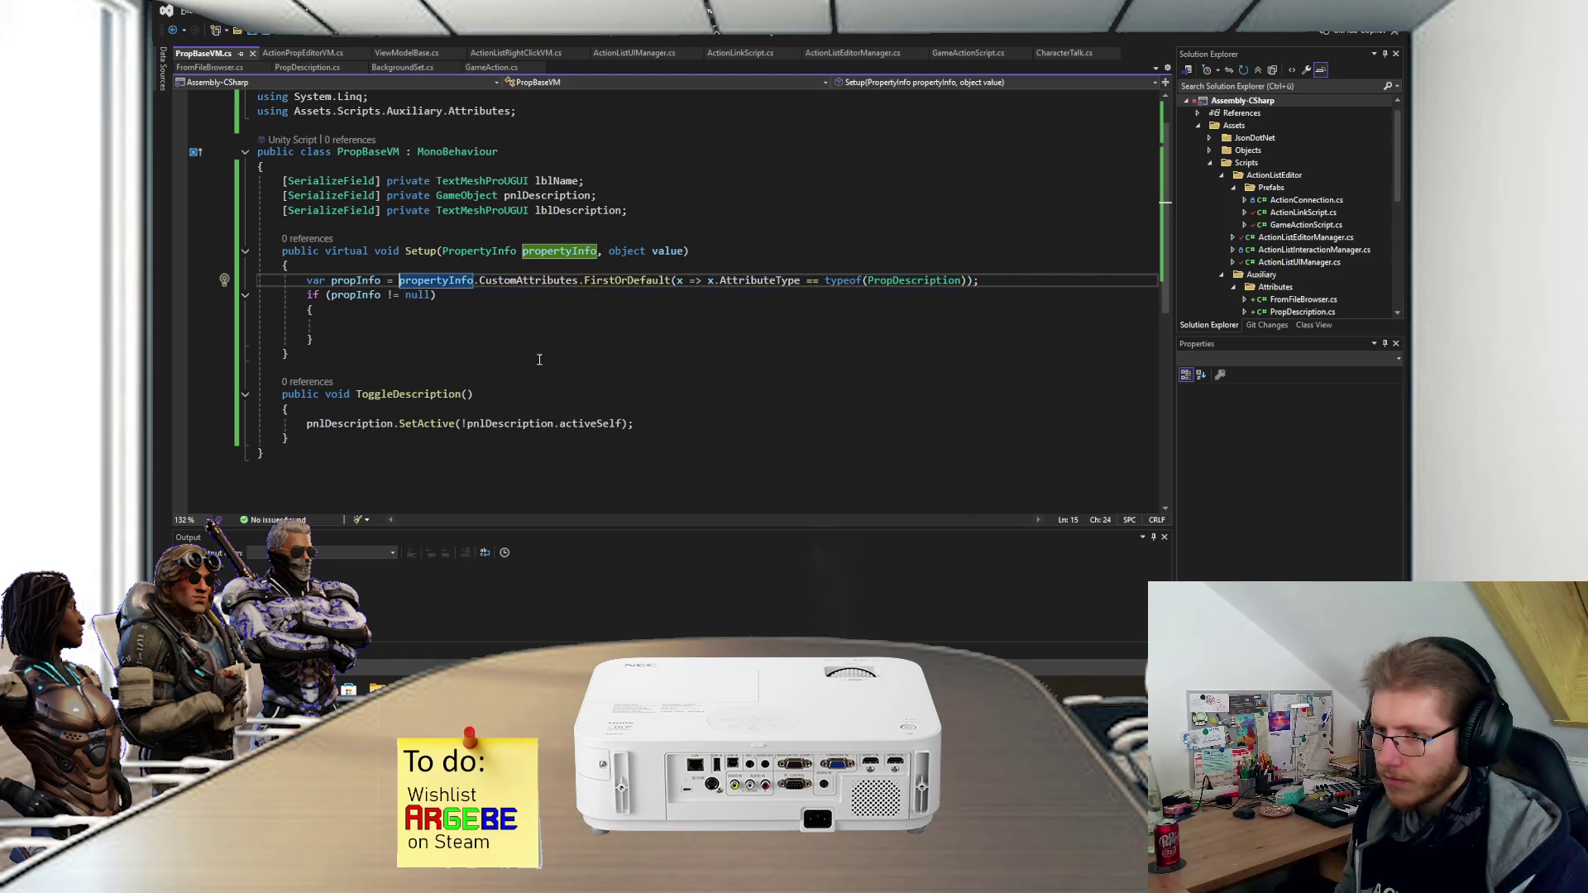
text((Pr)
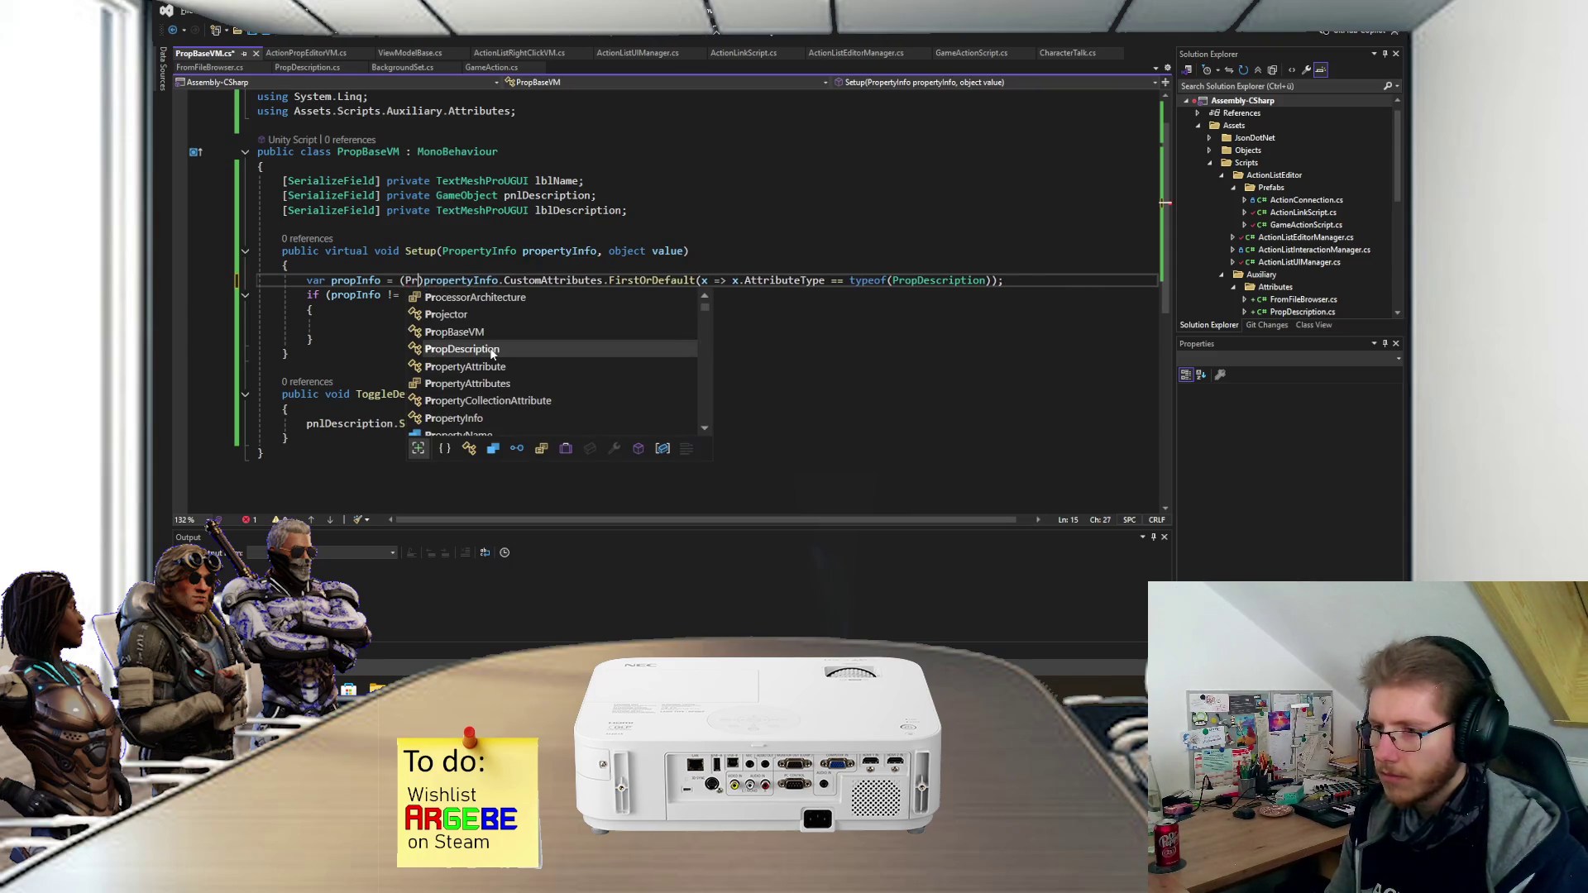
double_click(491, 353)
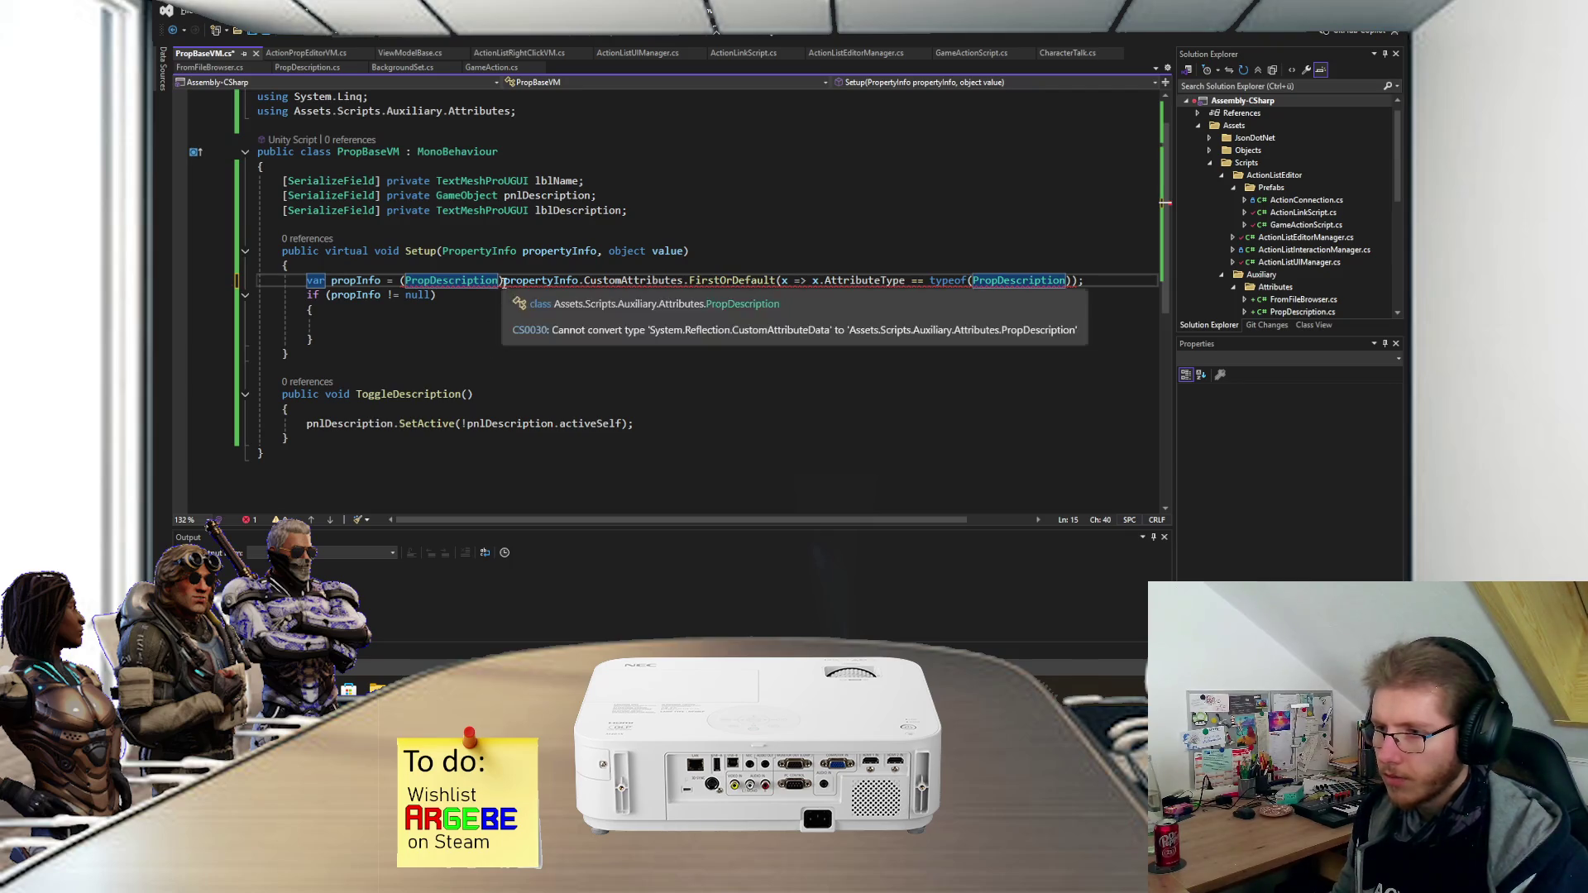
key(ctrl+Left)
key(ctrl+Left)
key(Delete)
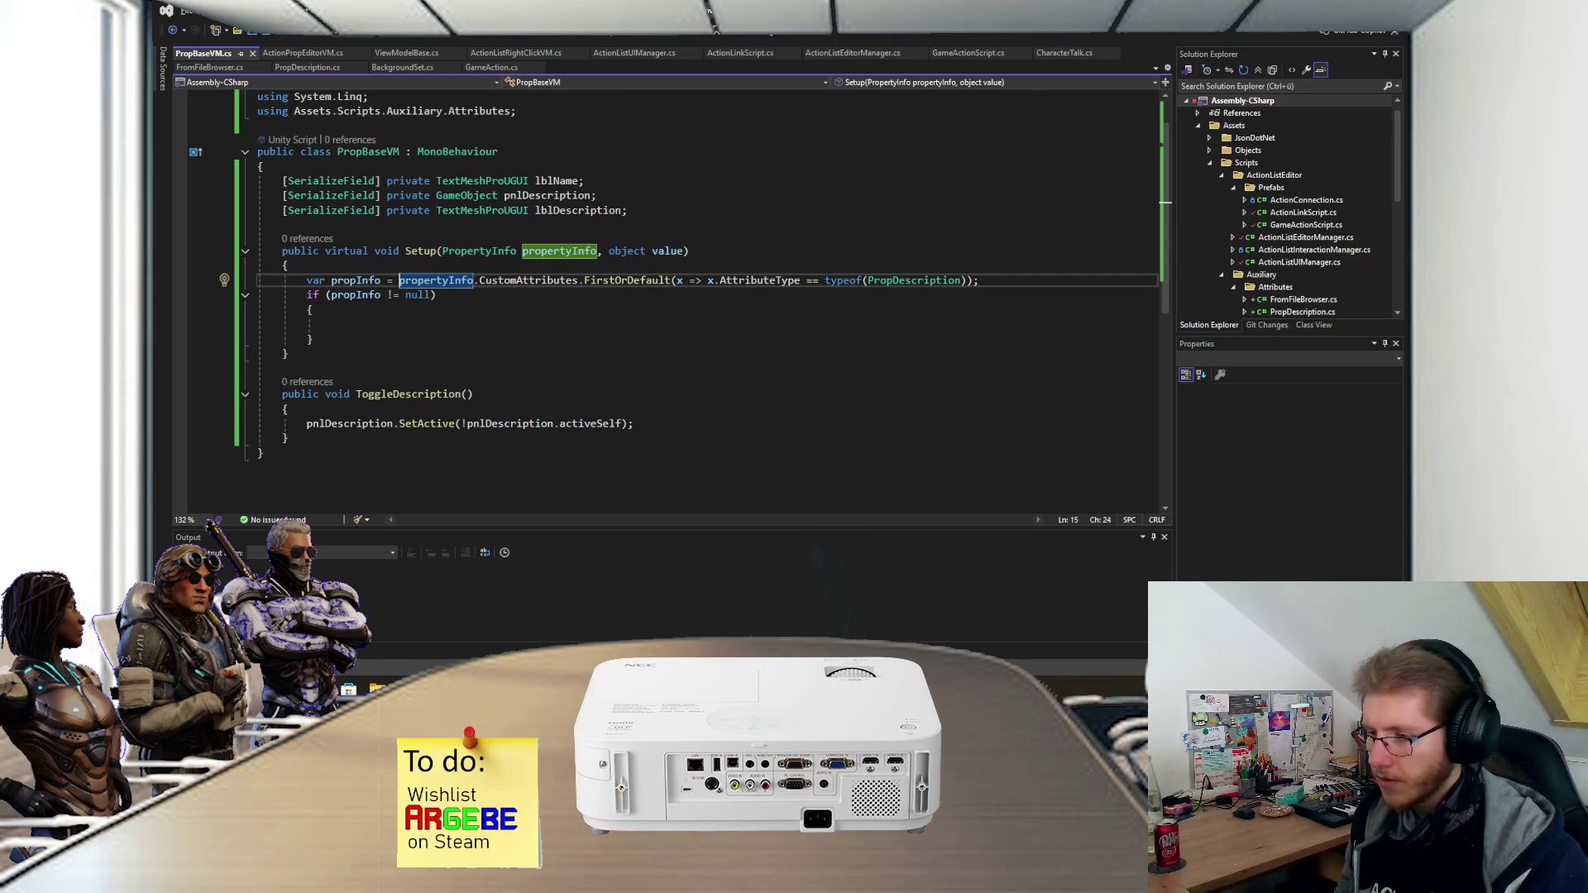
- Switch to VNConfigurator and close the Action List Editor without saving
mouse_move(715, 689)
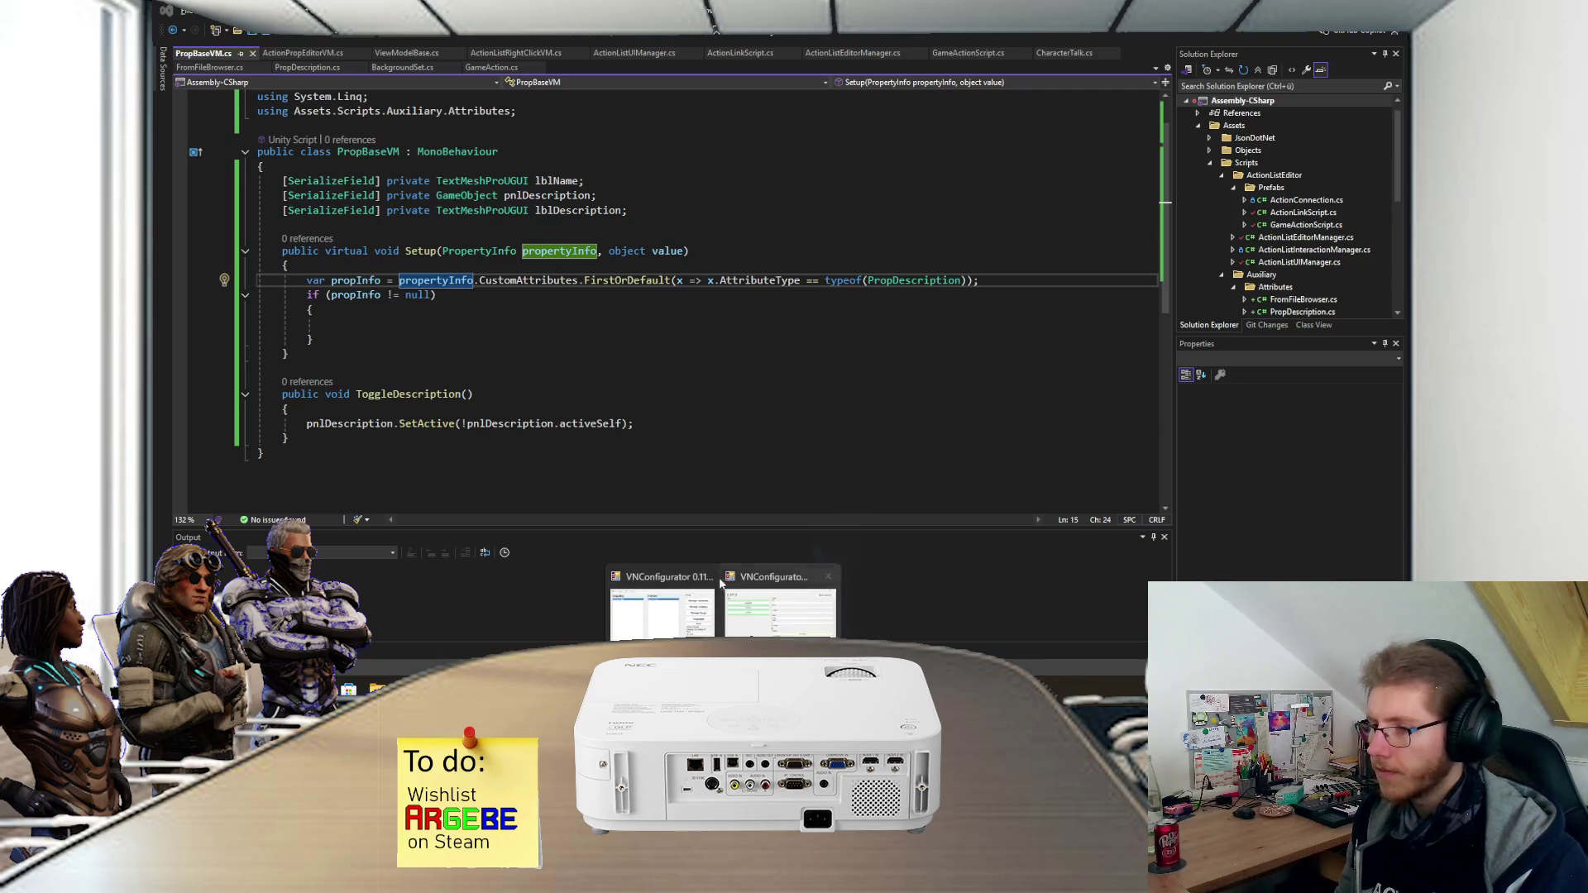
click(702, 588)
click(955, 61)
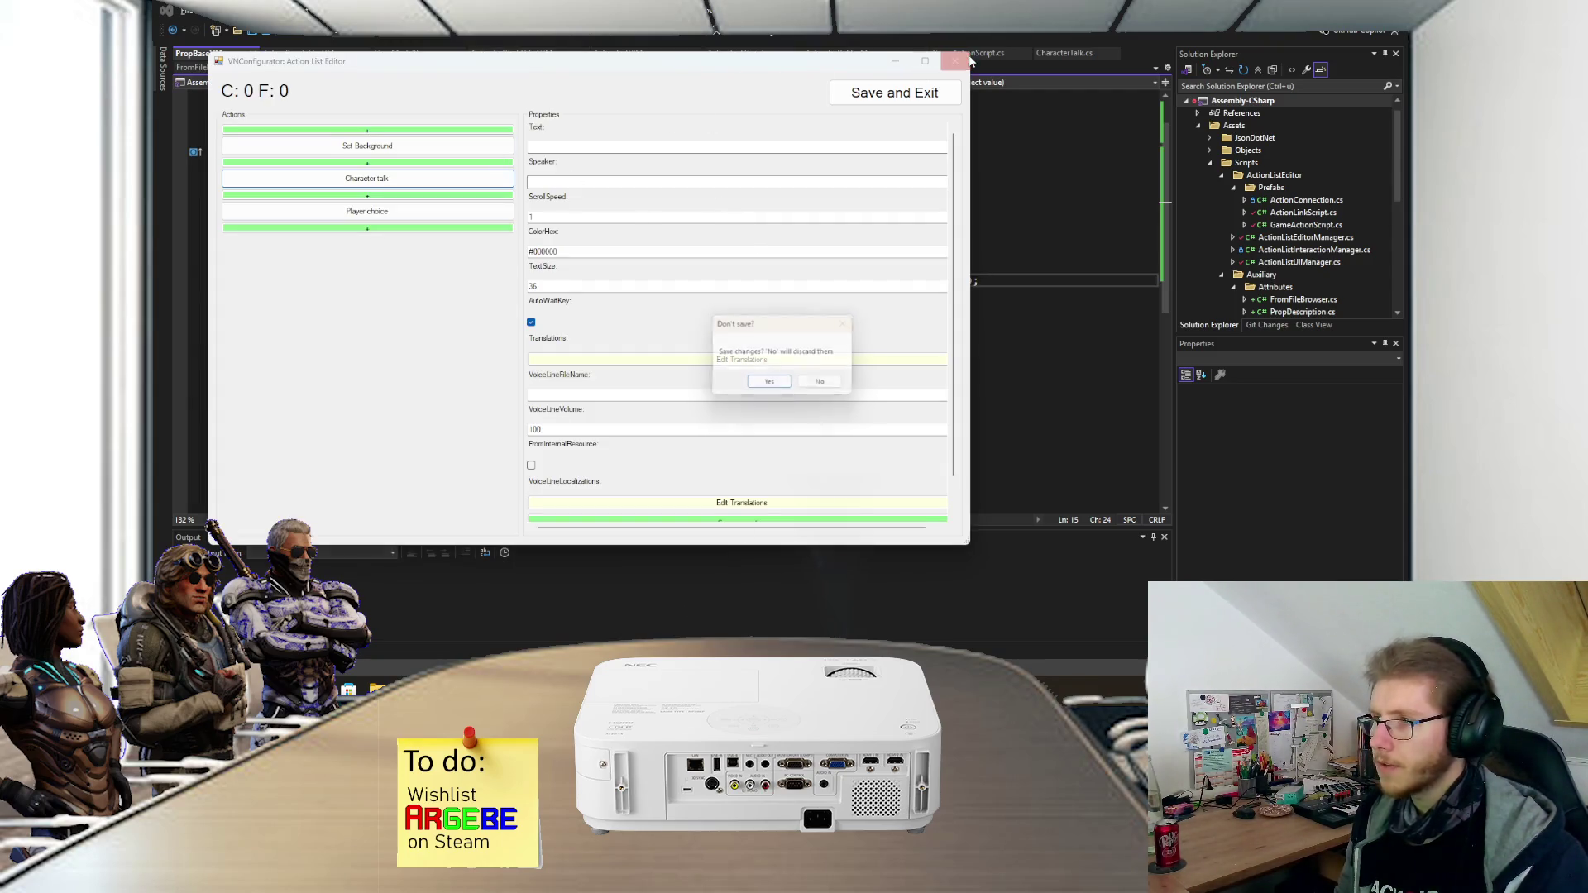
click(825, 385)
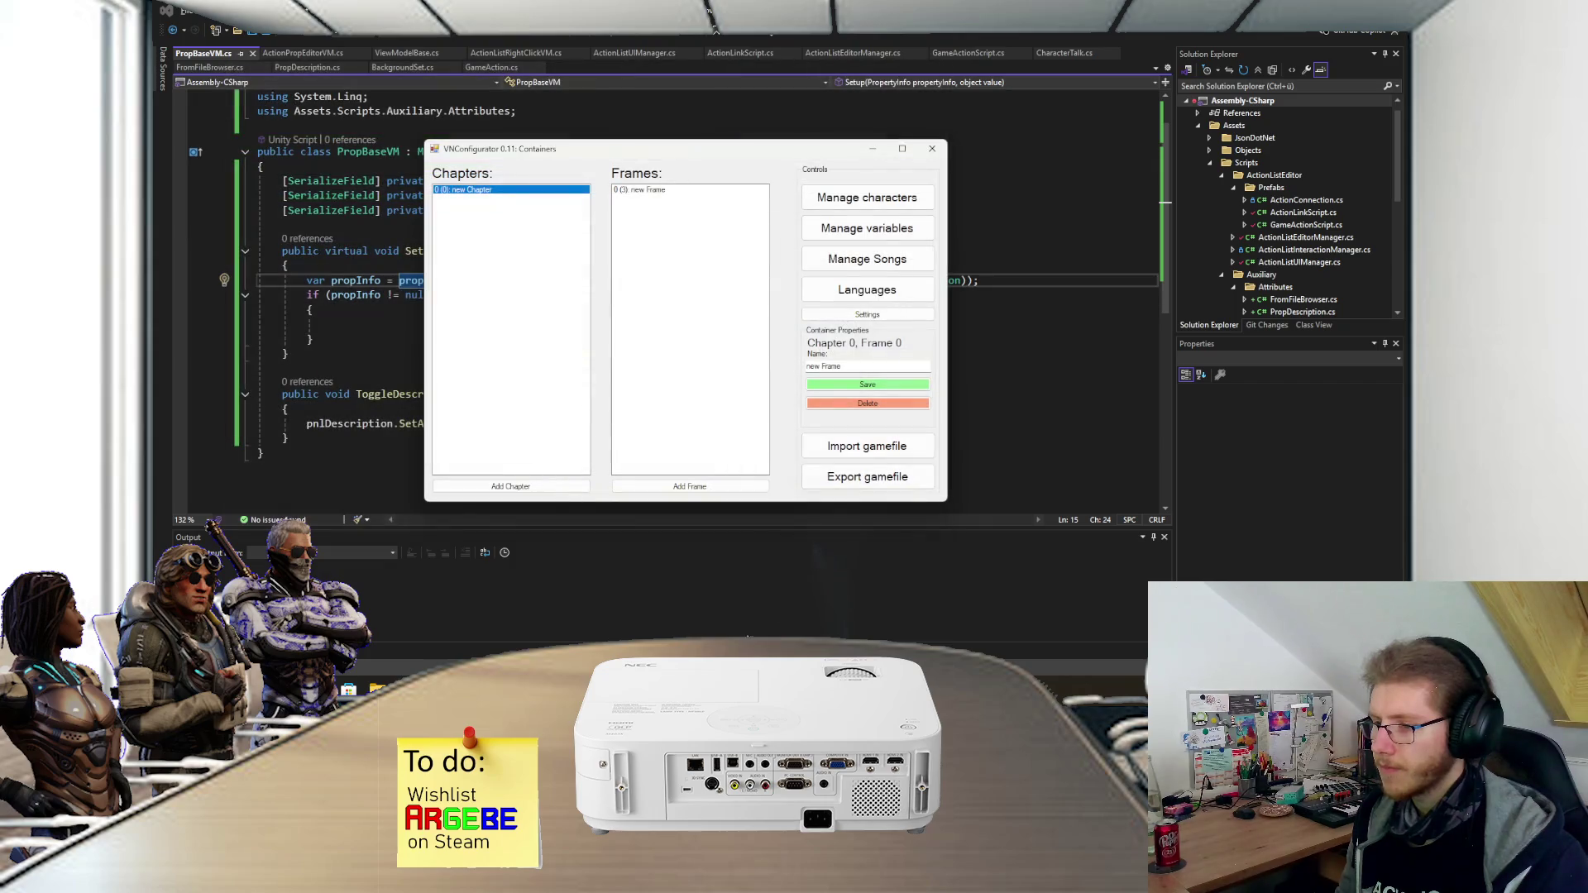
- Close the Containers window without saving, then bring up the Debug folder in File Explorer
click(932, 149)
click(827, 383)
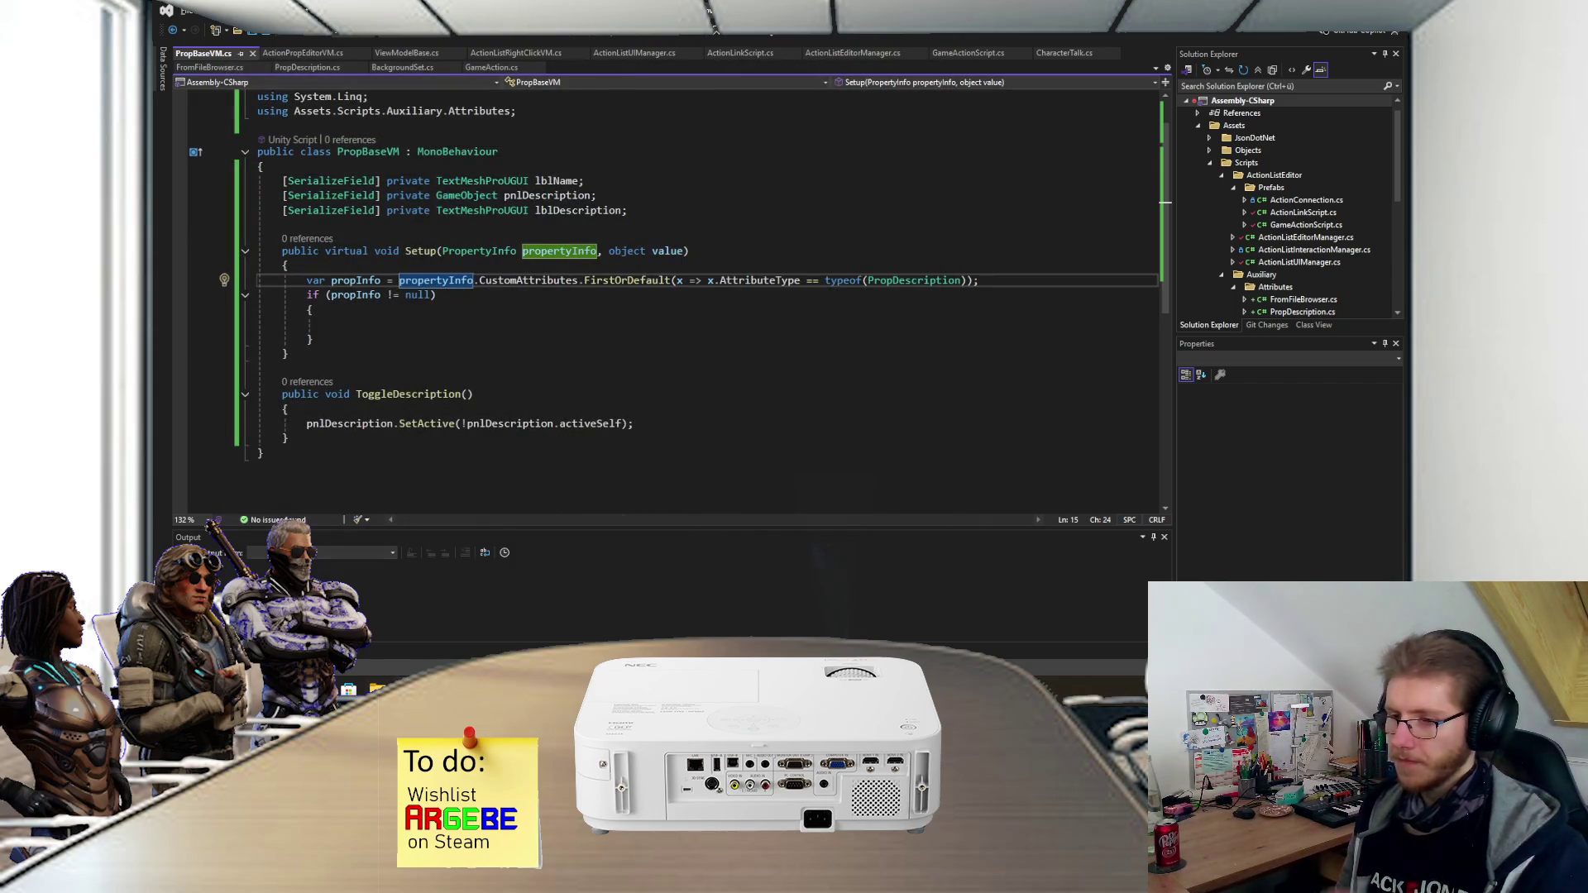
mouse_move(377, 686)
click(484, 595)
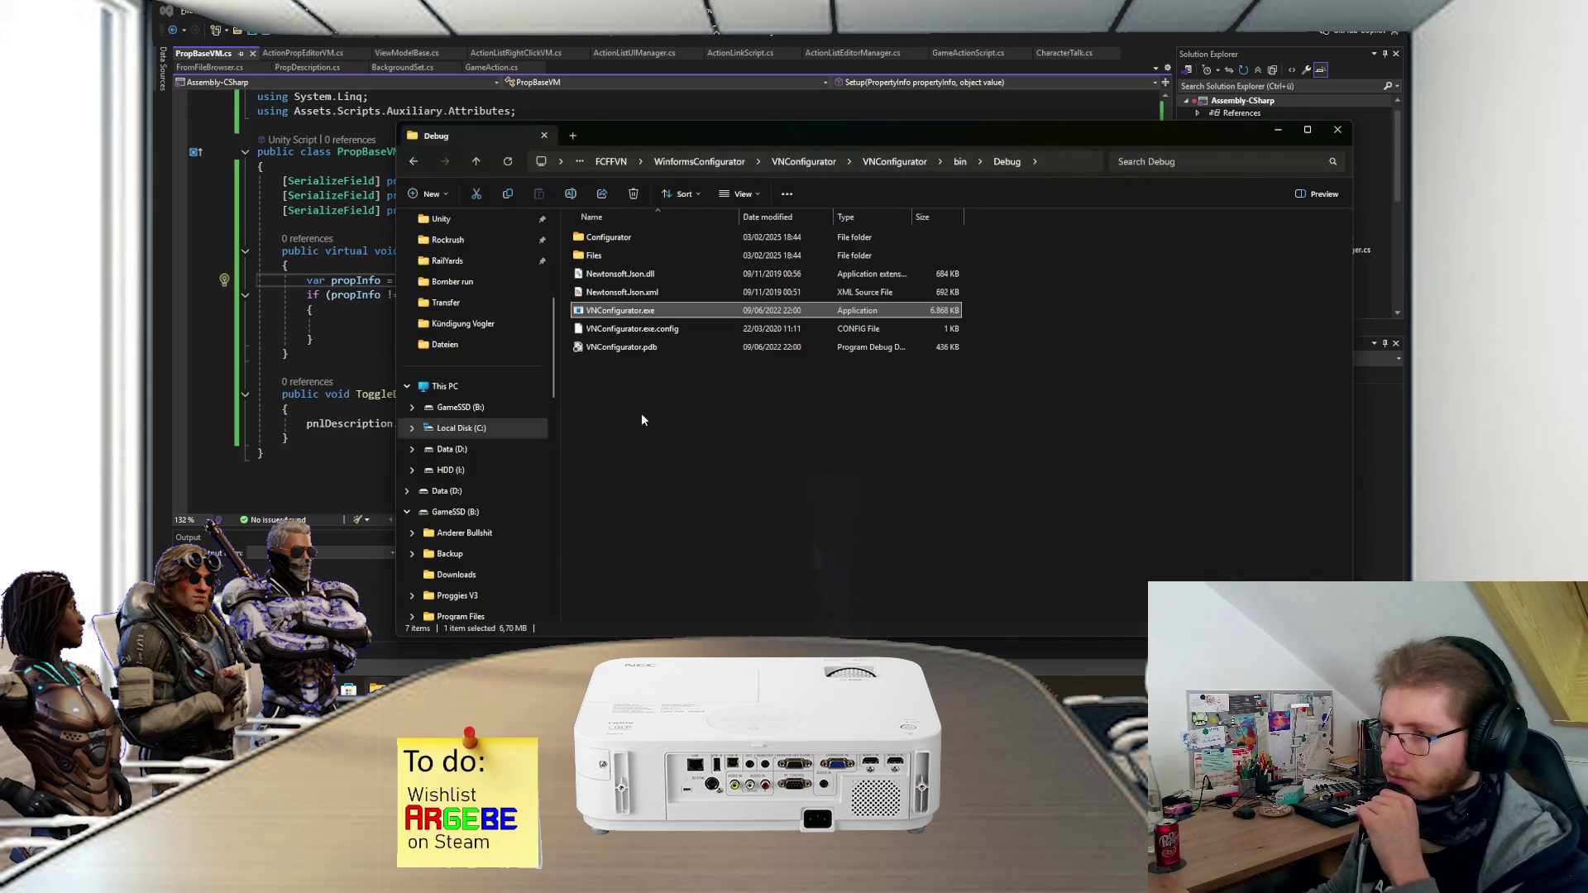
- Go up from bin\Debug to the VNConfigurator solution folder and open VNConfigurator.sln
click(959, 161)
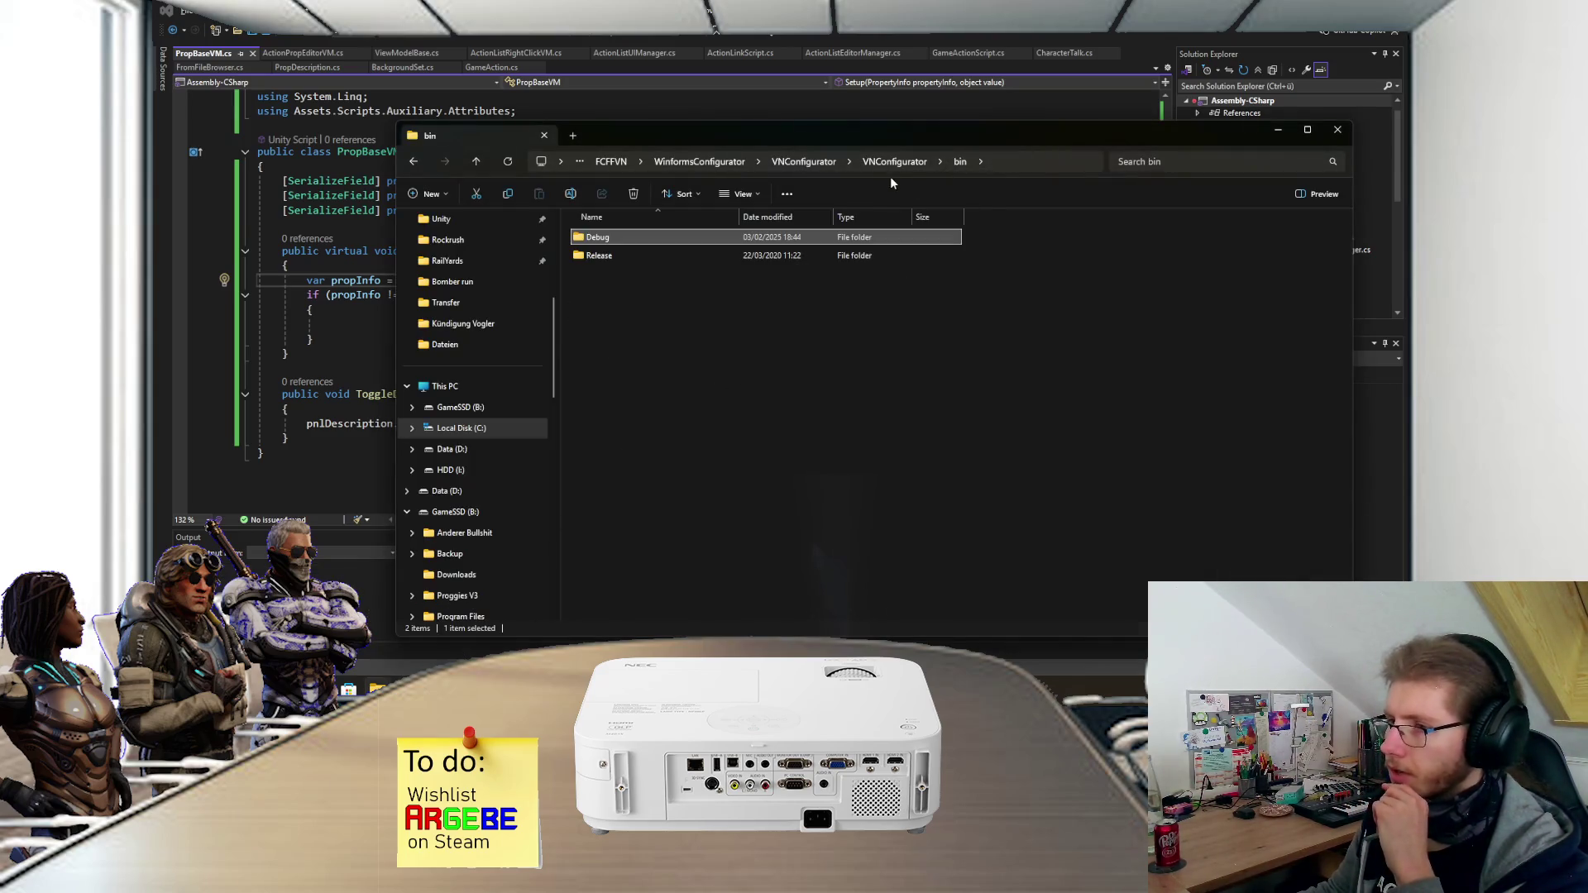
click(894, 161)
scroll(661, 480, down, 9)
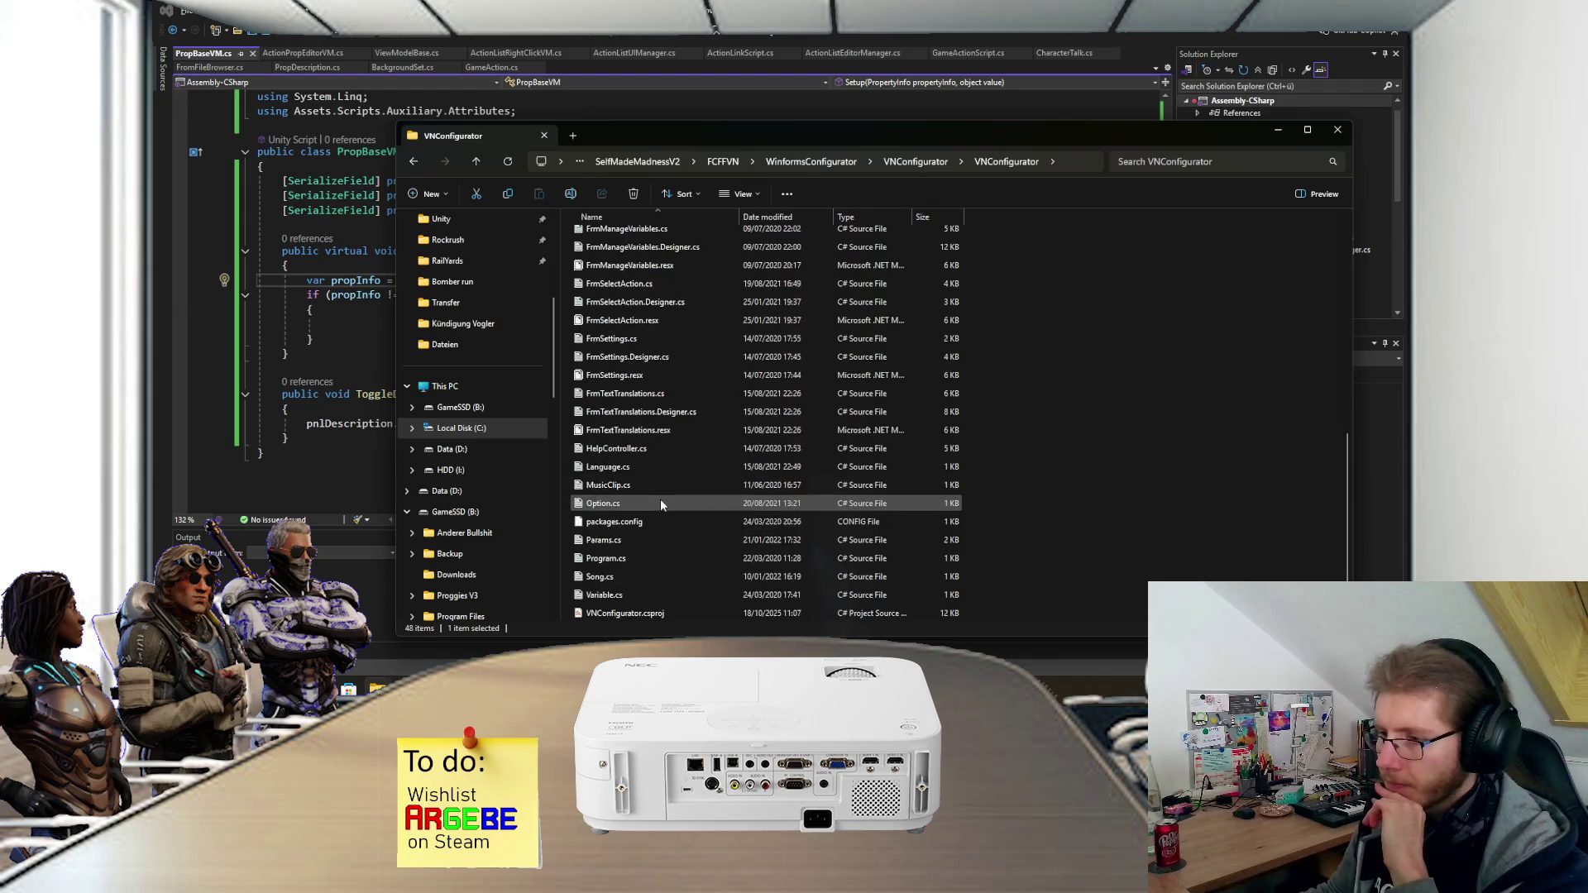
scroll(673, 487, up, 5)
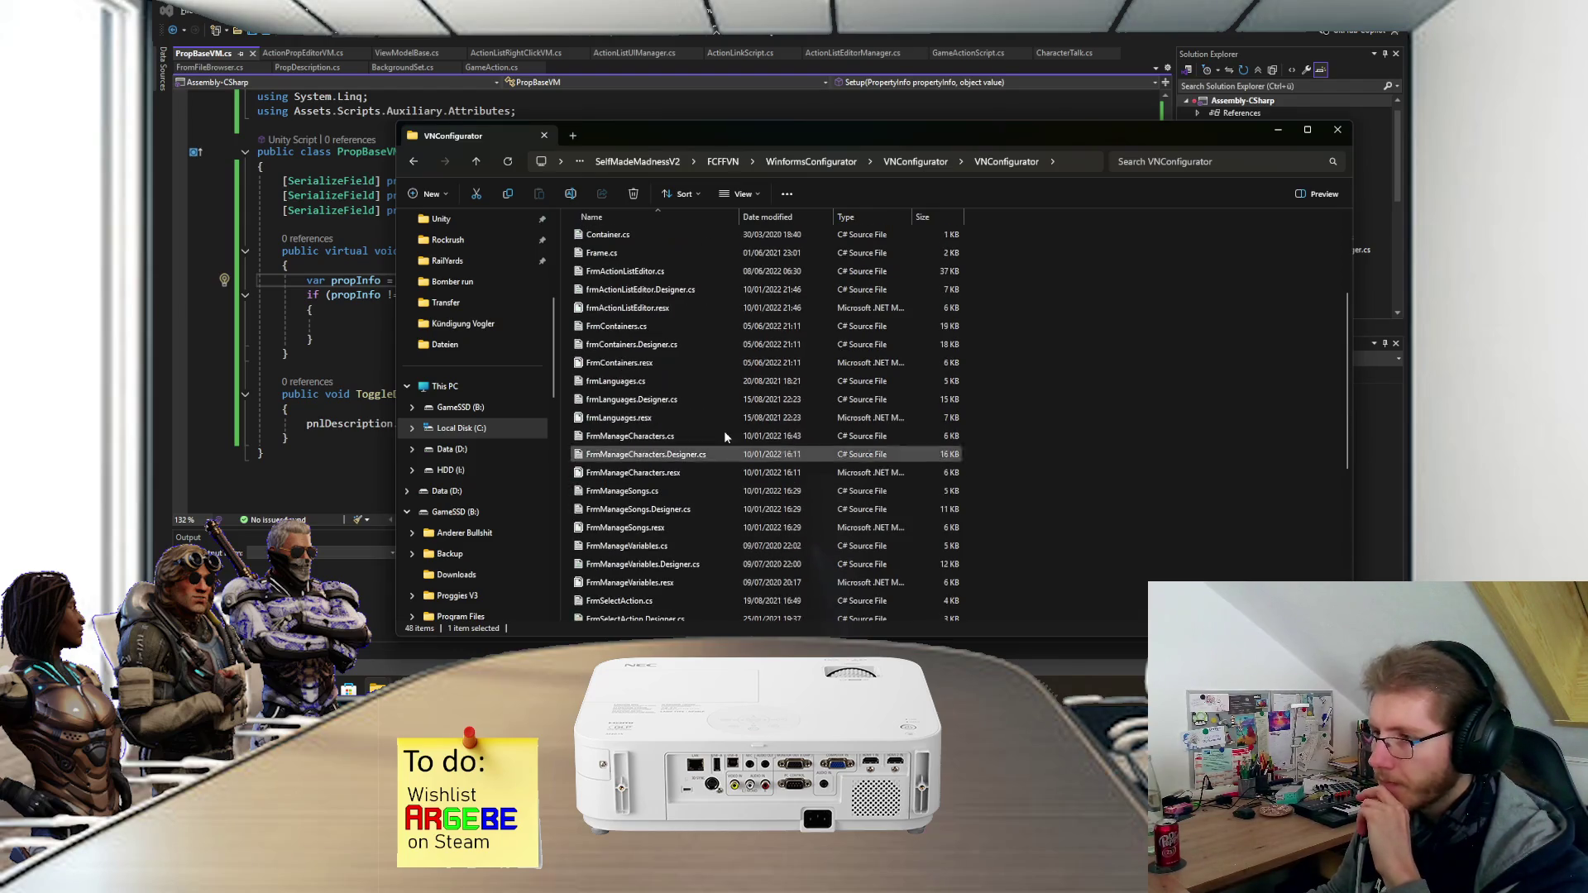
click(914, 164)
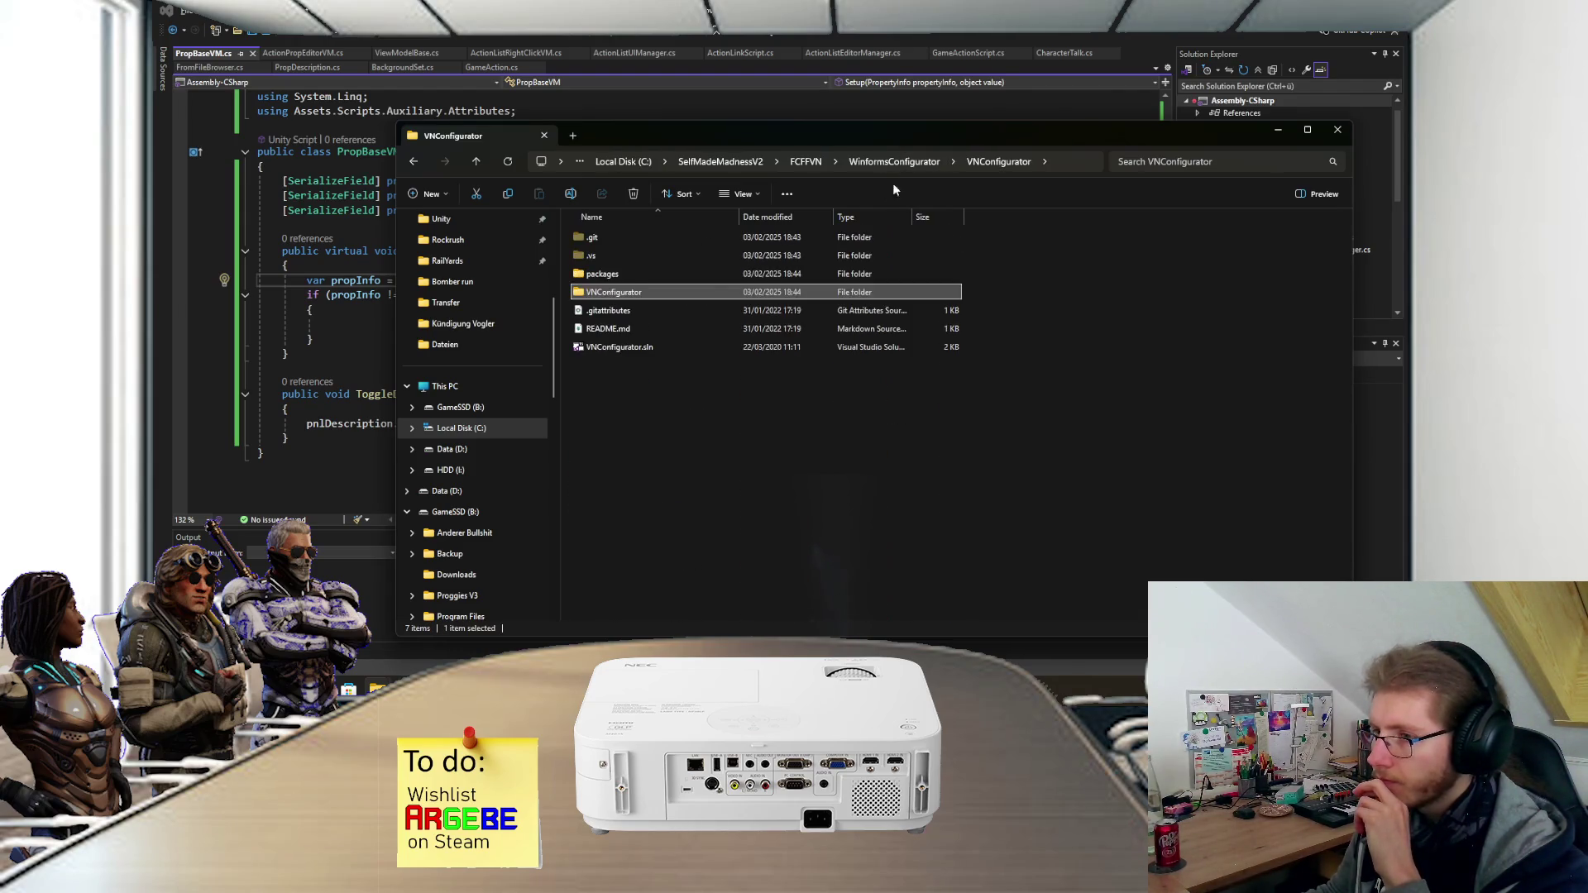
click(632, 347)
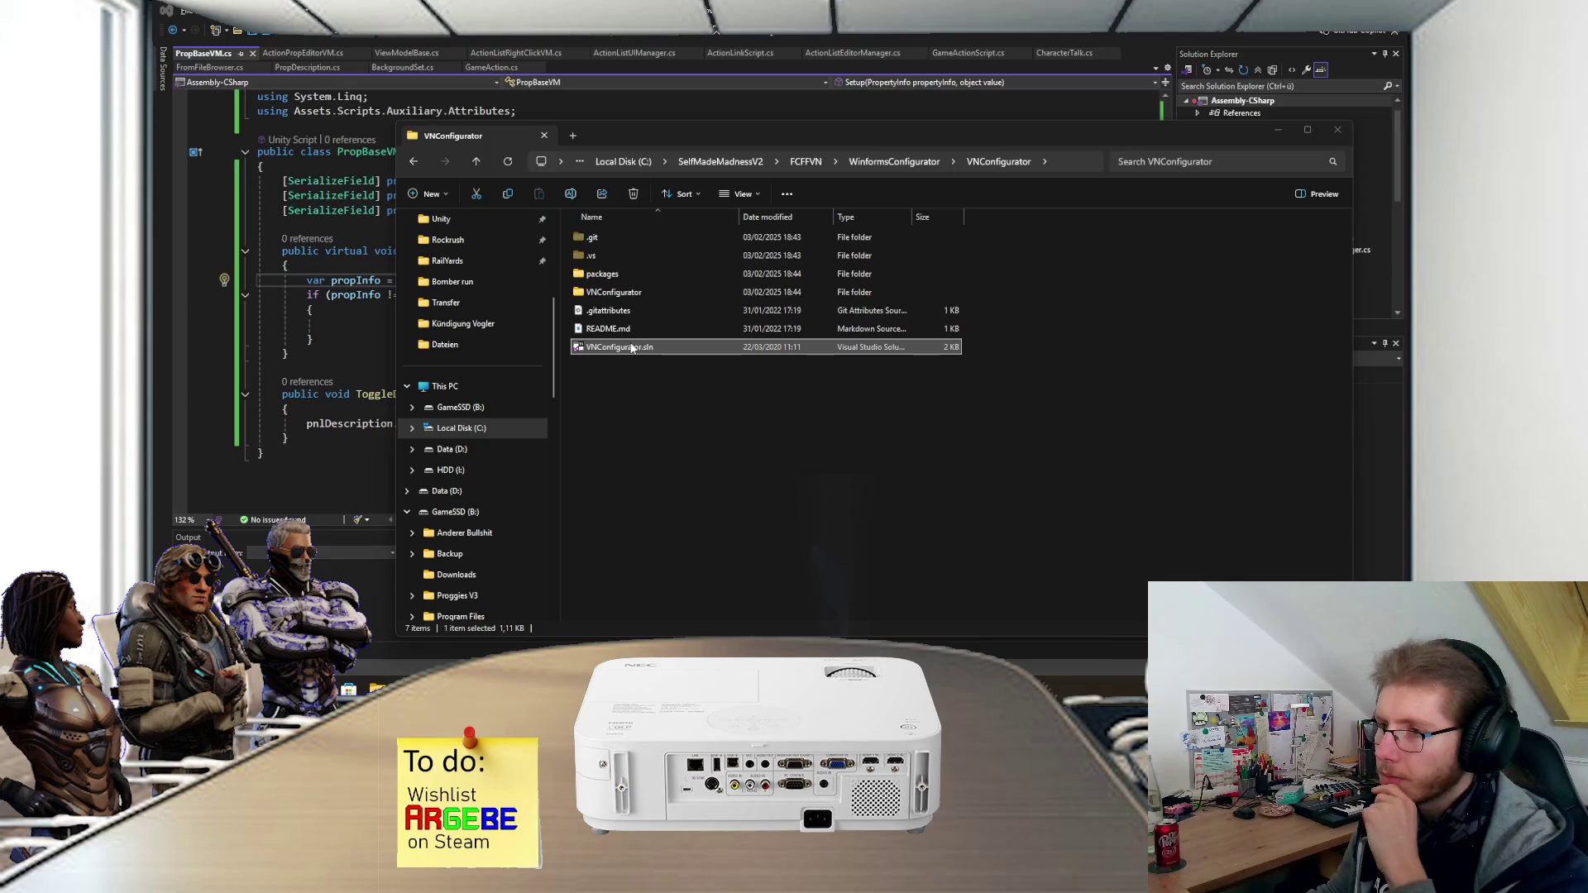
double_click(632, 347)
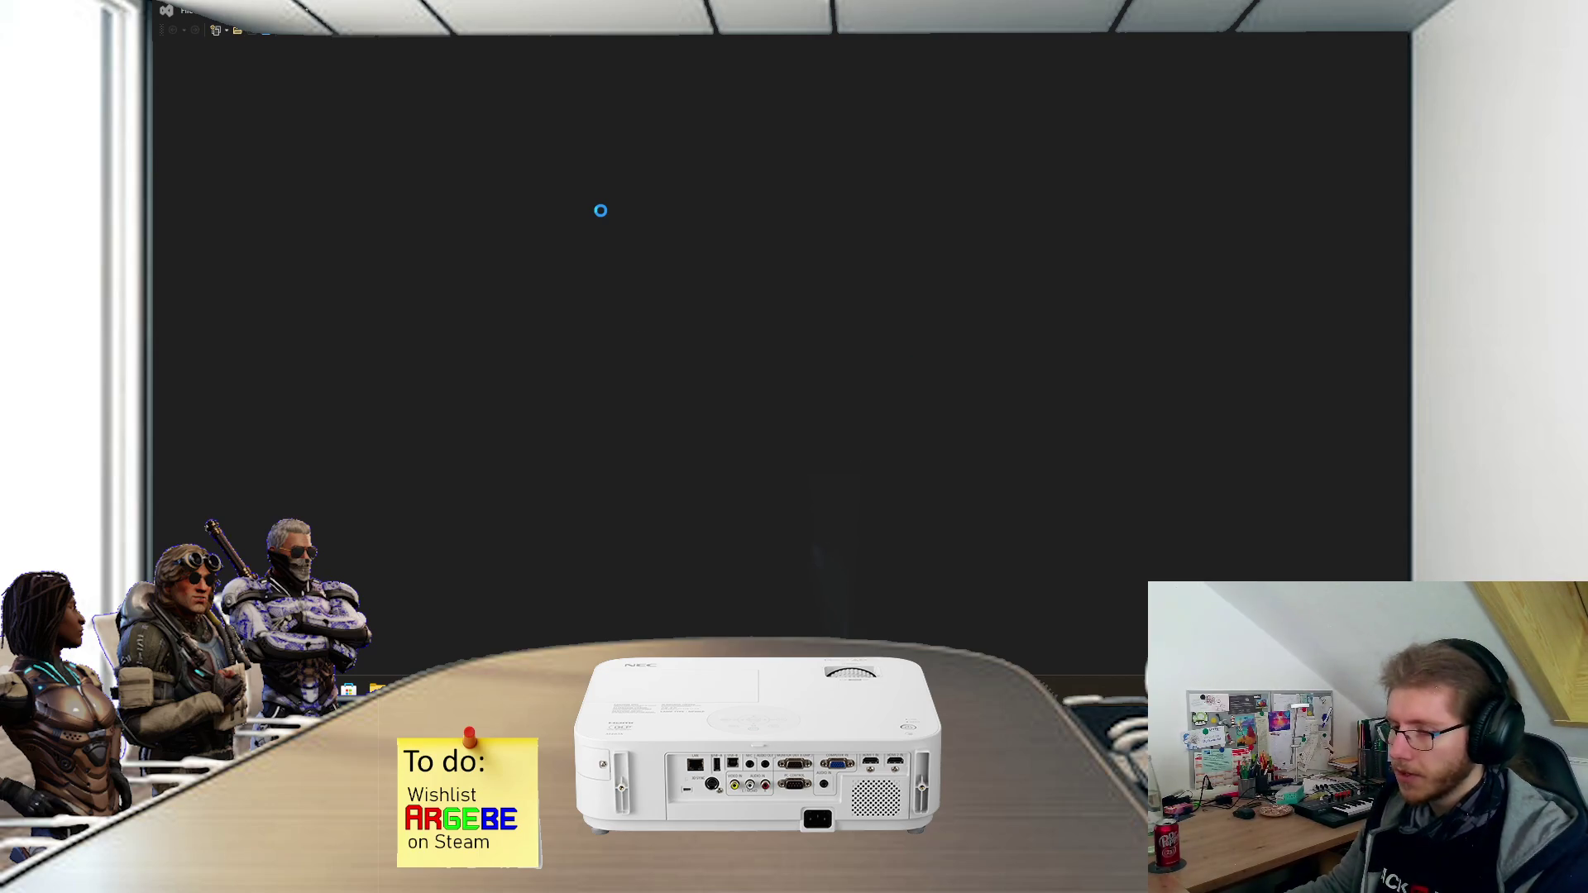
- Select the string/dynamic values comment on the else line in FrmActionListEditor.cs's SaveActionChanges
scroll(562, 238, up, 9)
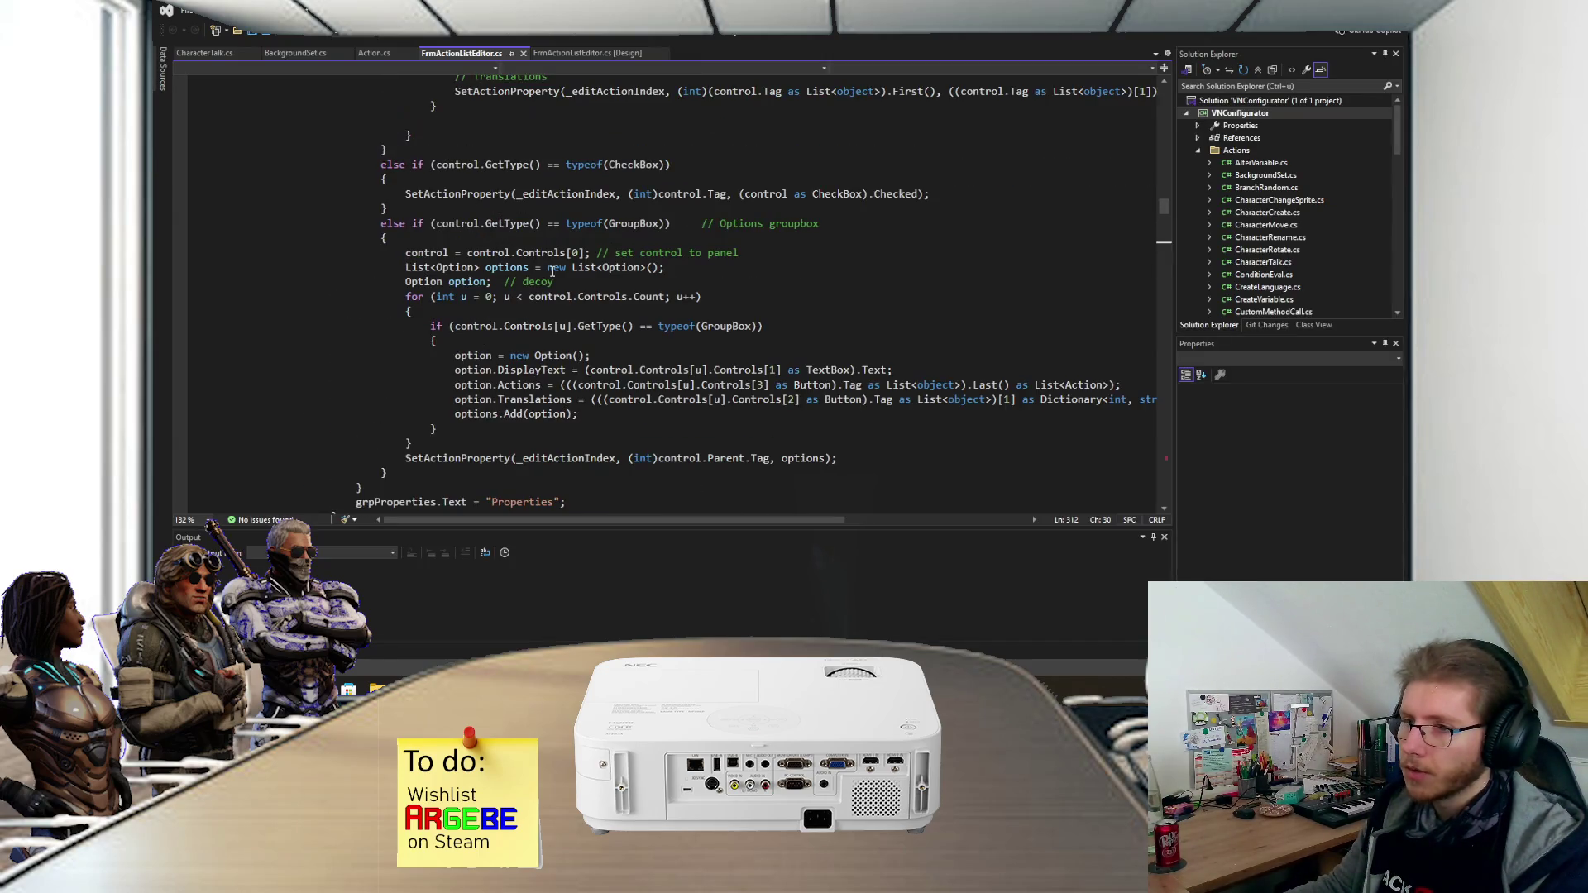
scroll(548, 271, up, 4)
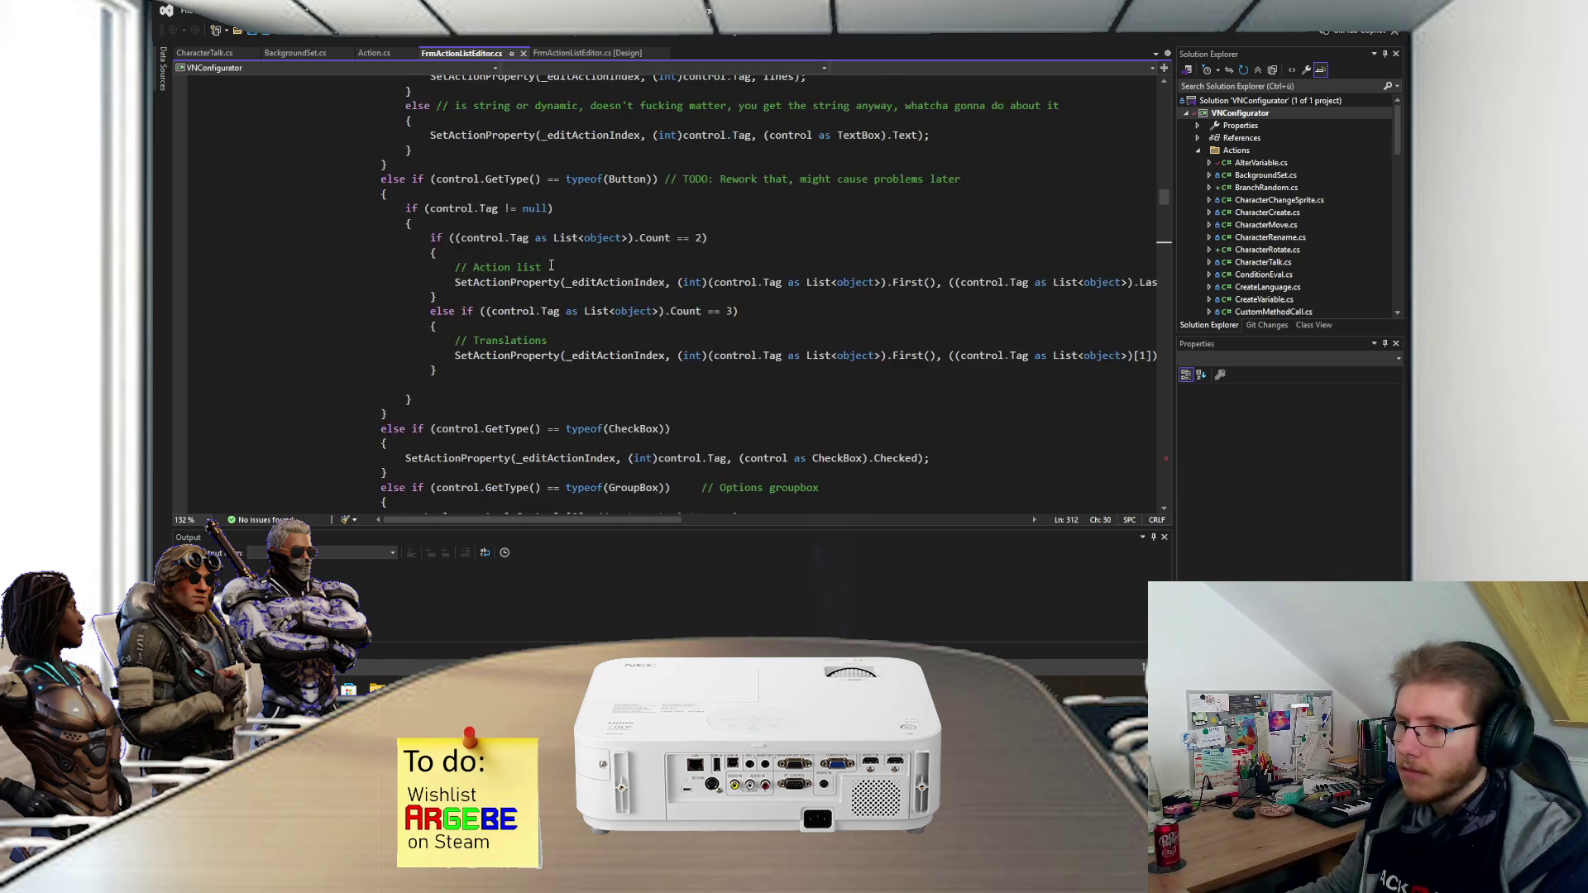
scroll(550, 264, up, 3)
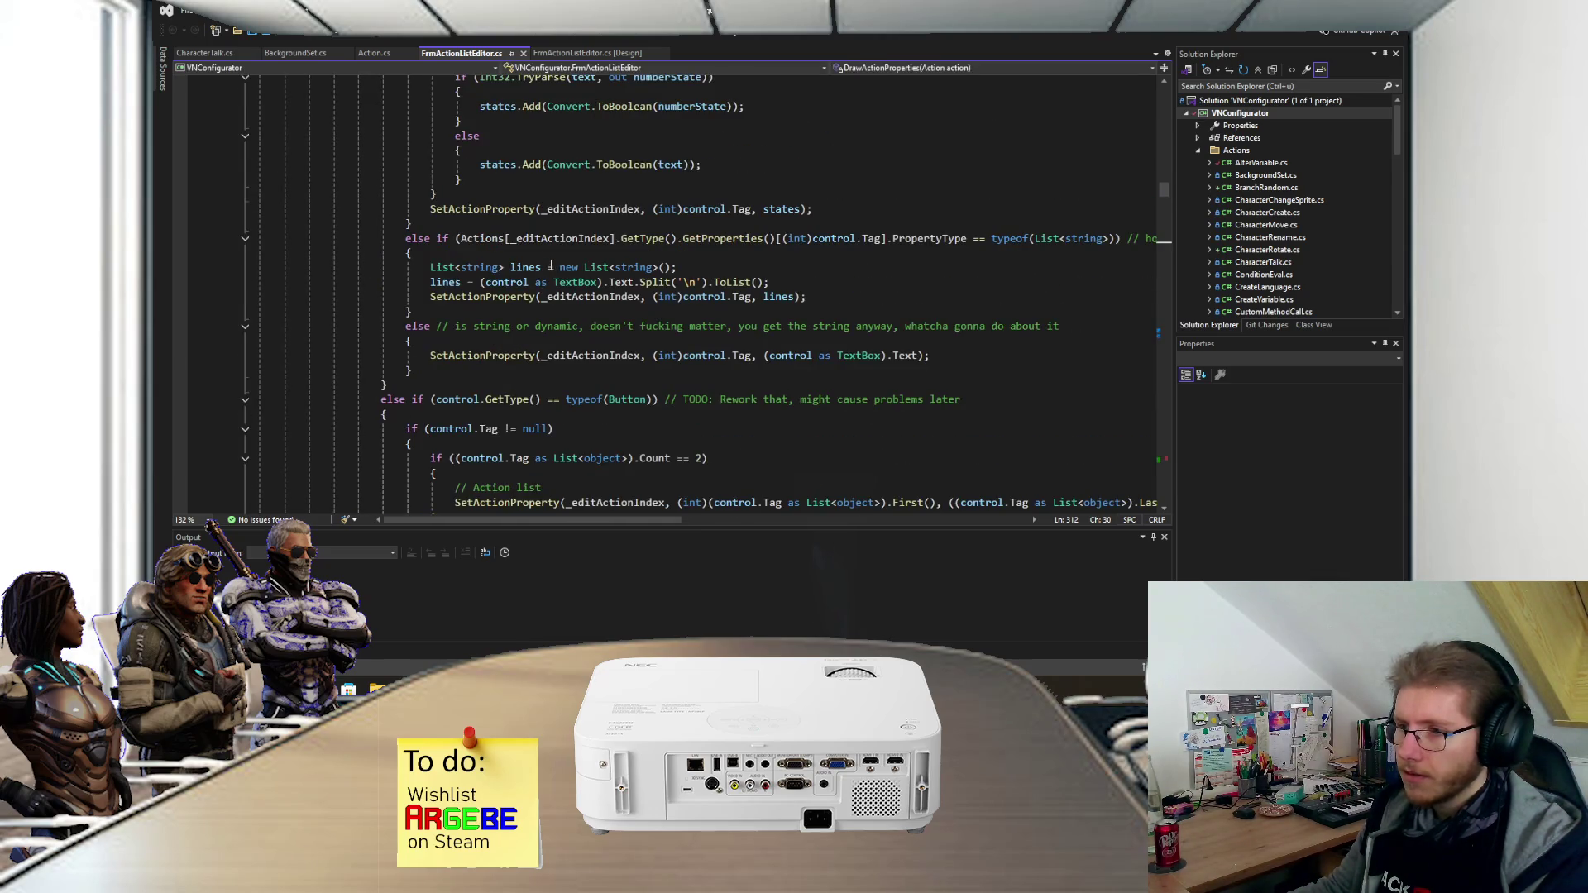
scroll(549, 264, down, 1)
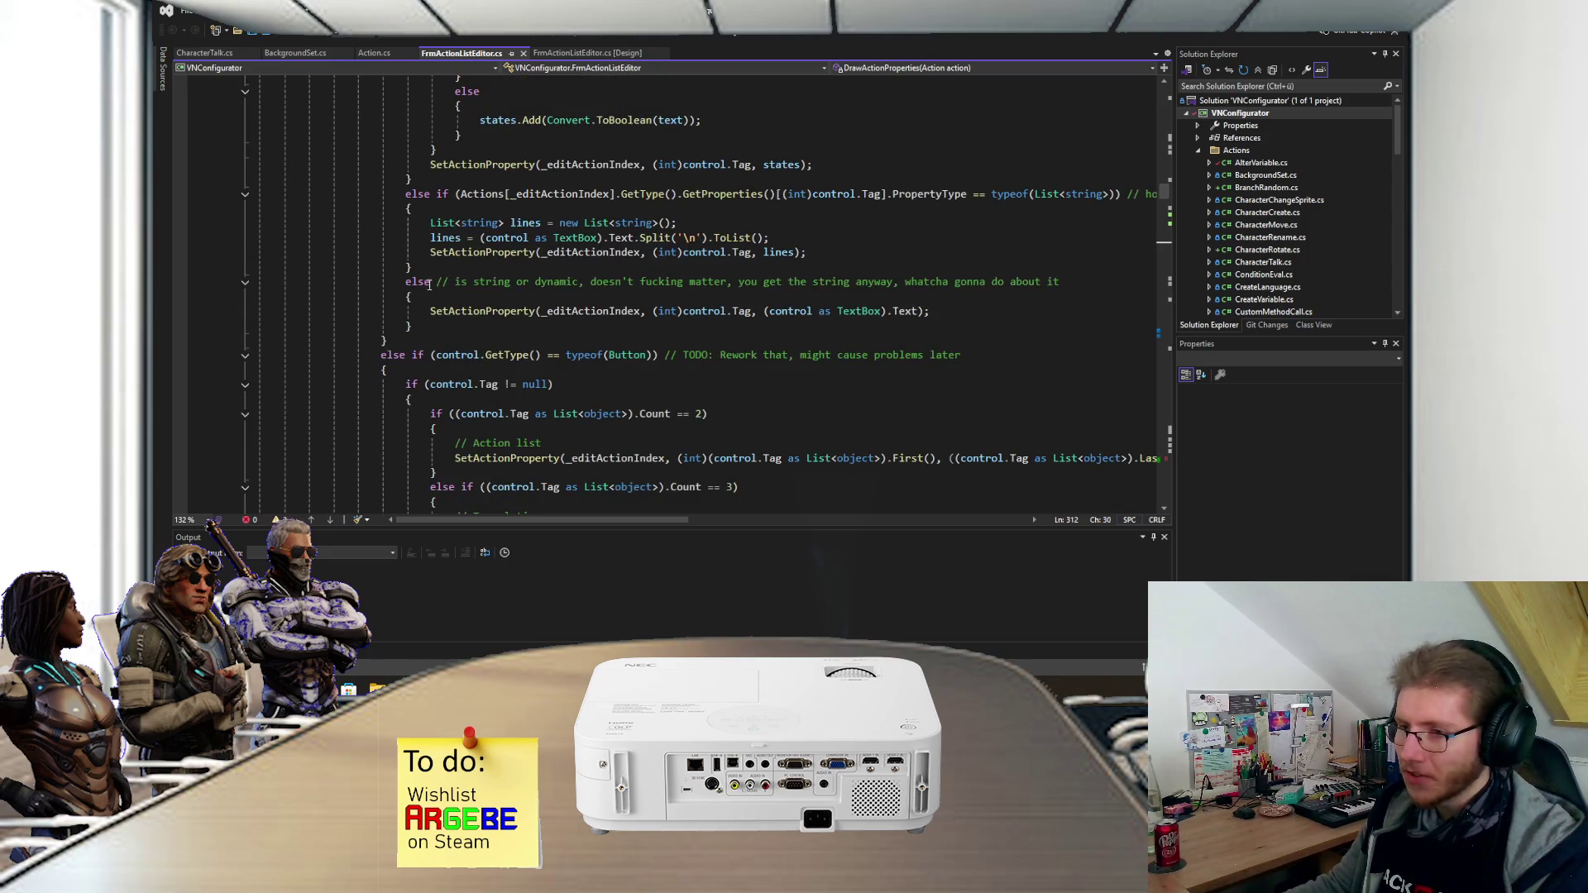
drag(437, 282, 1065, 282)
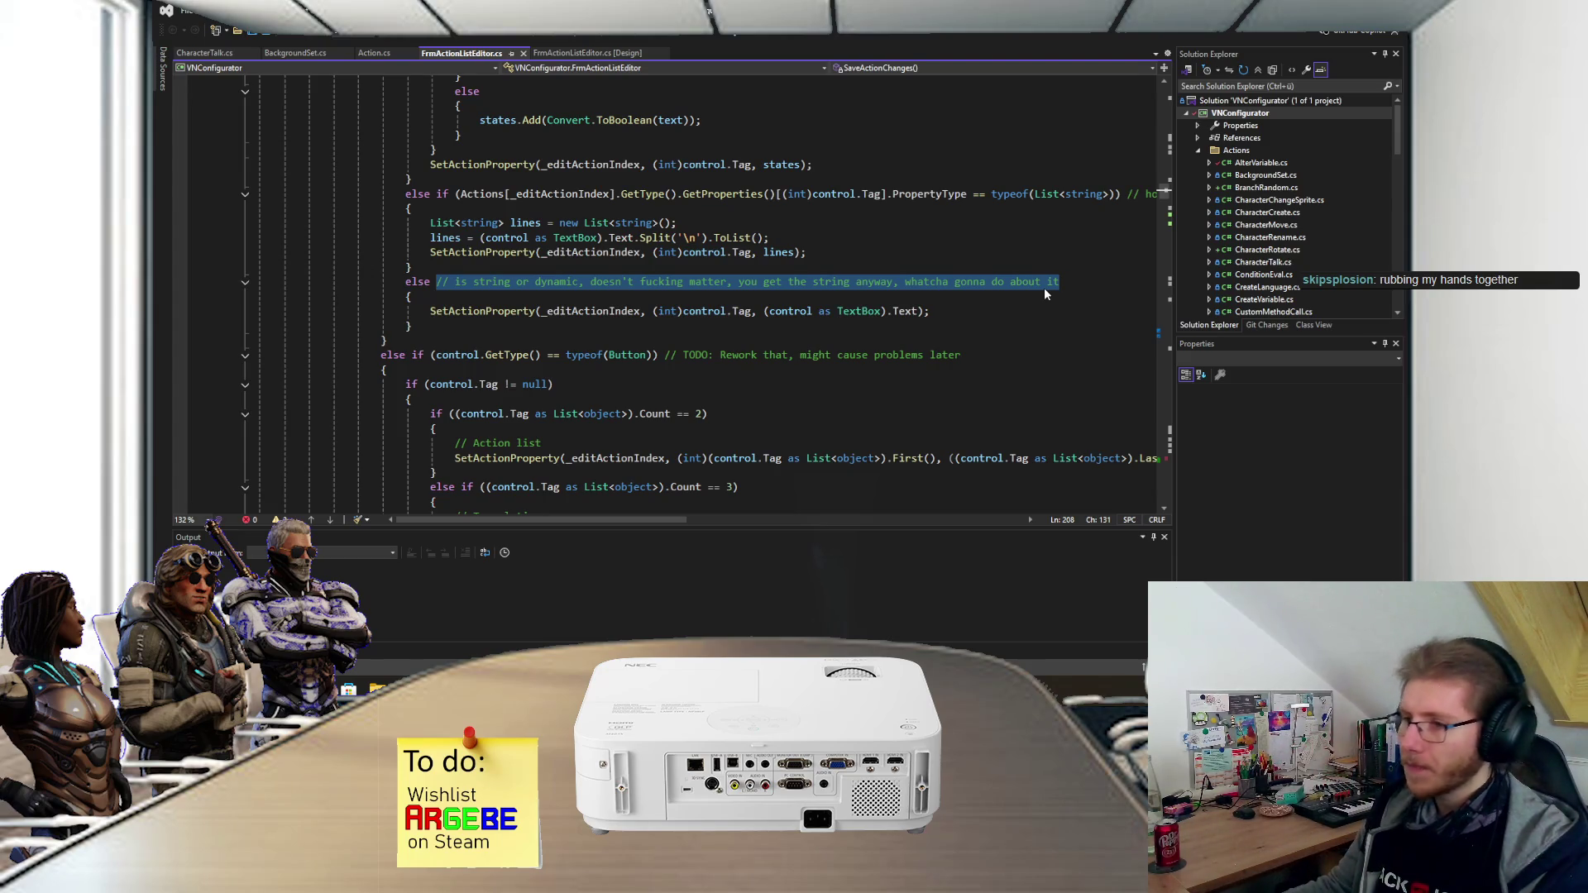
- Select '// honestly what am I even doing' on line 202, then read the long comment below
scroll(720, 301, up, 1)
scroll(719, 301, right, 3)
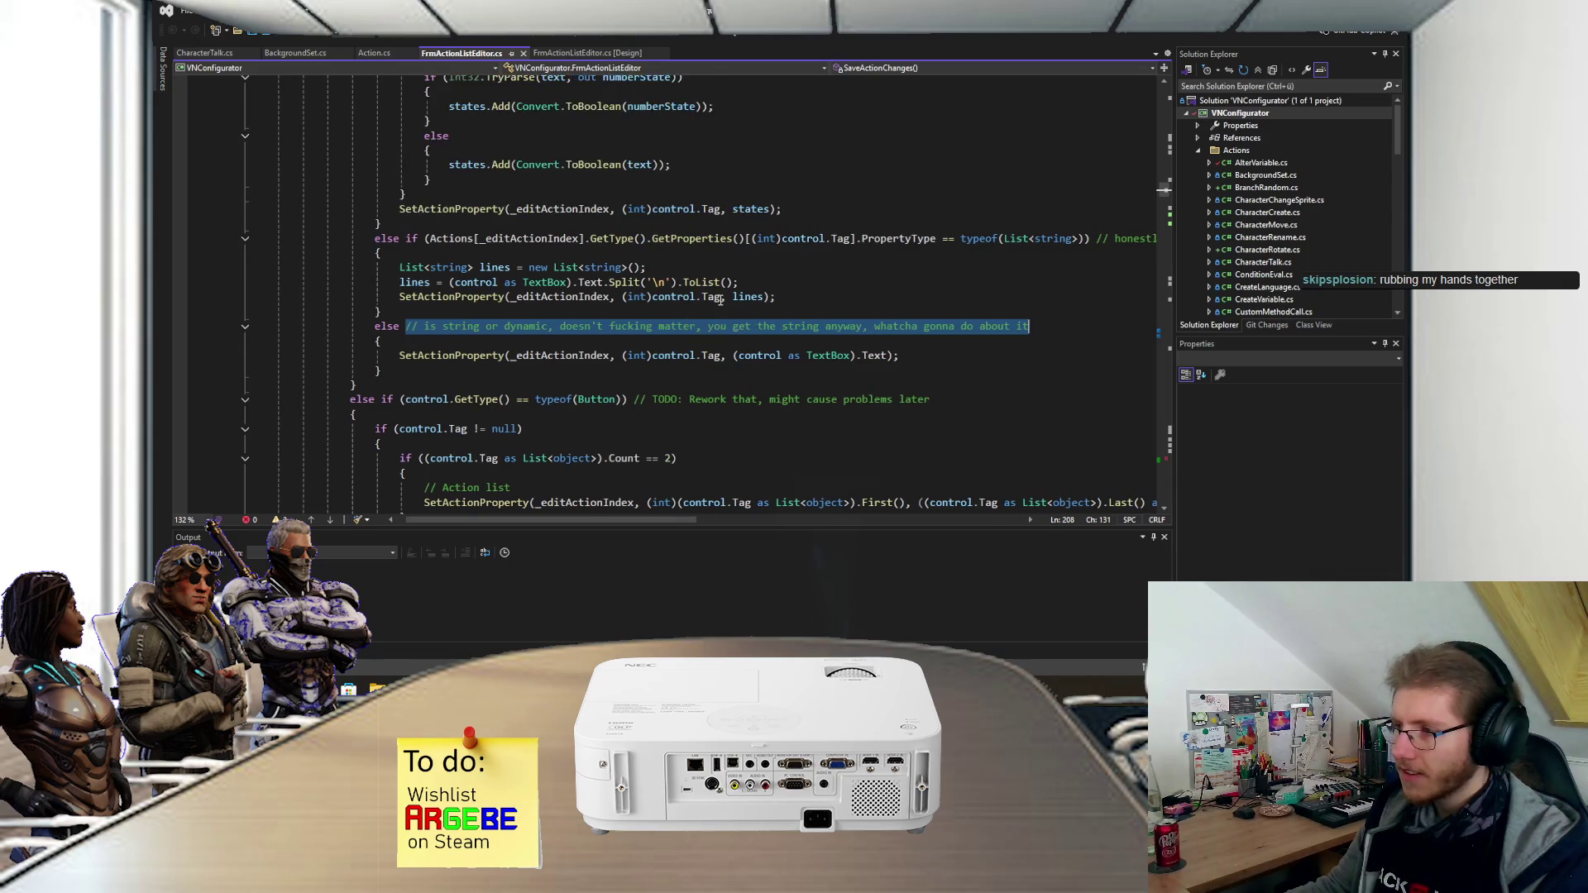
drag(870, 240, 1058, 237)
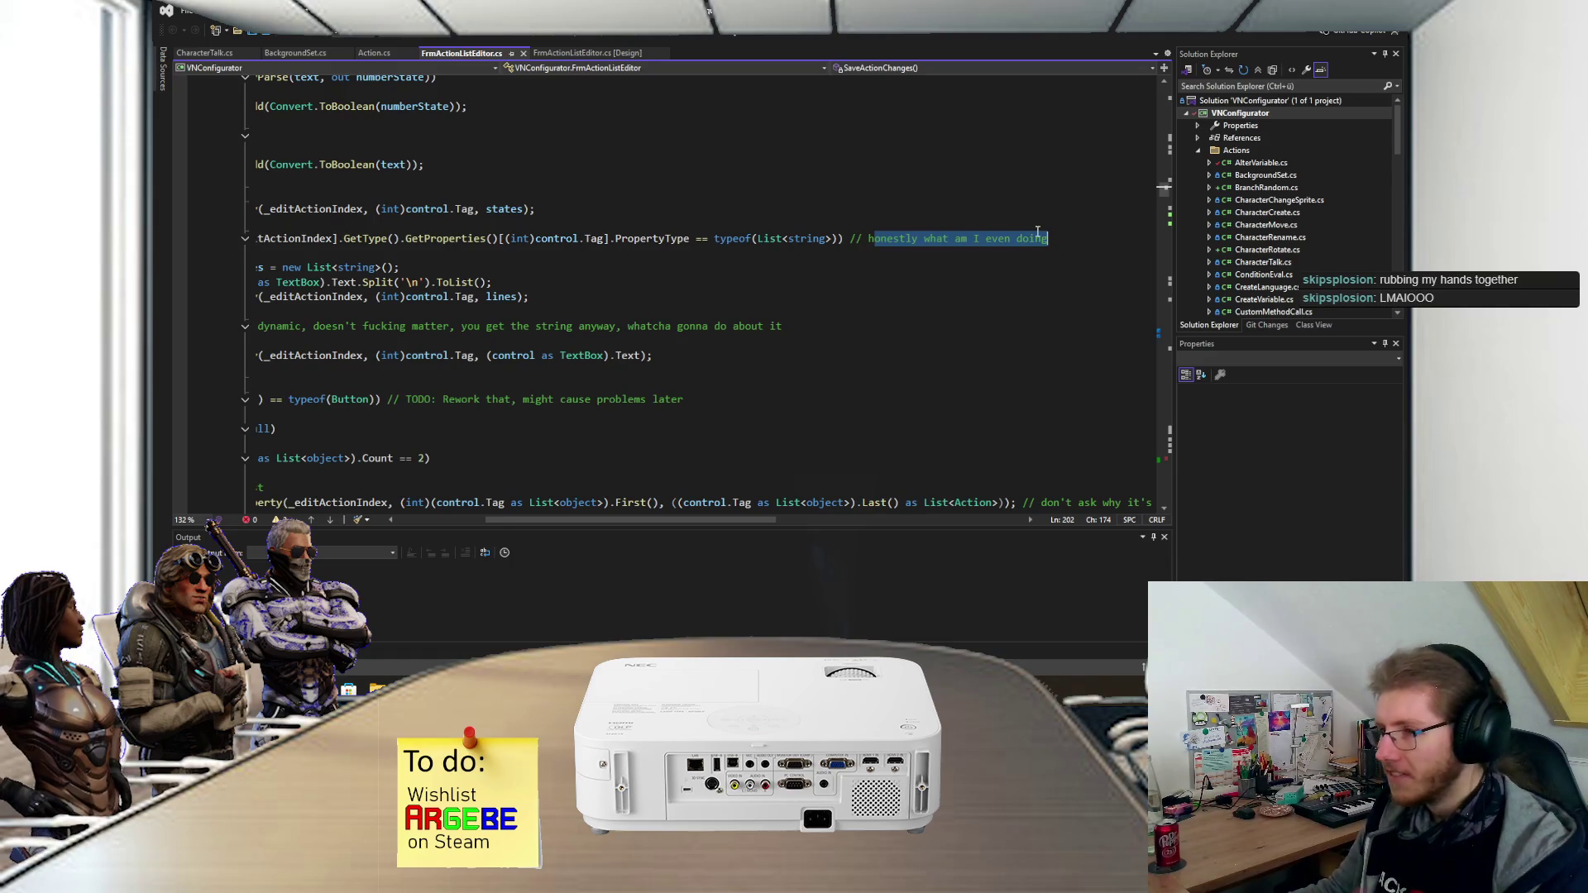
drag(850, 240, 1058, 241)
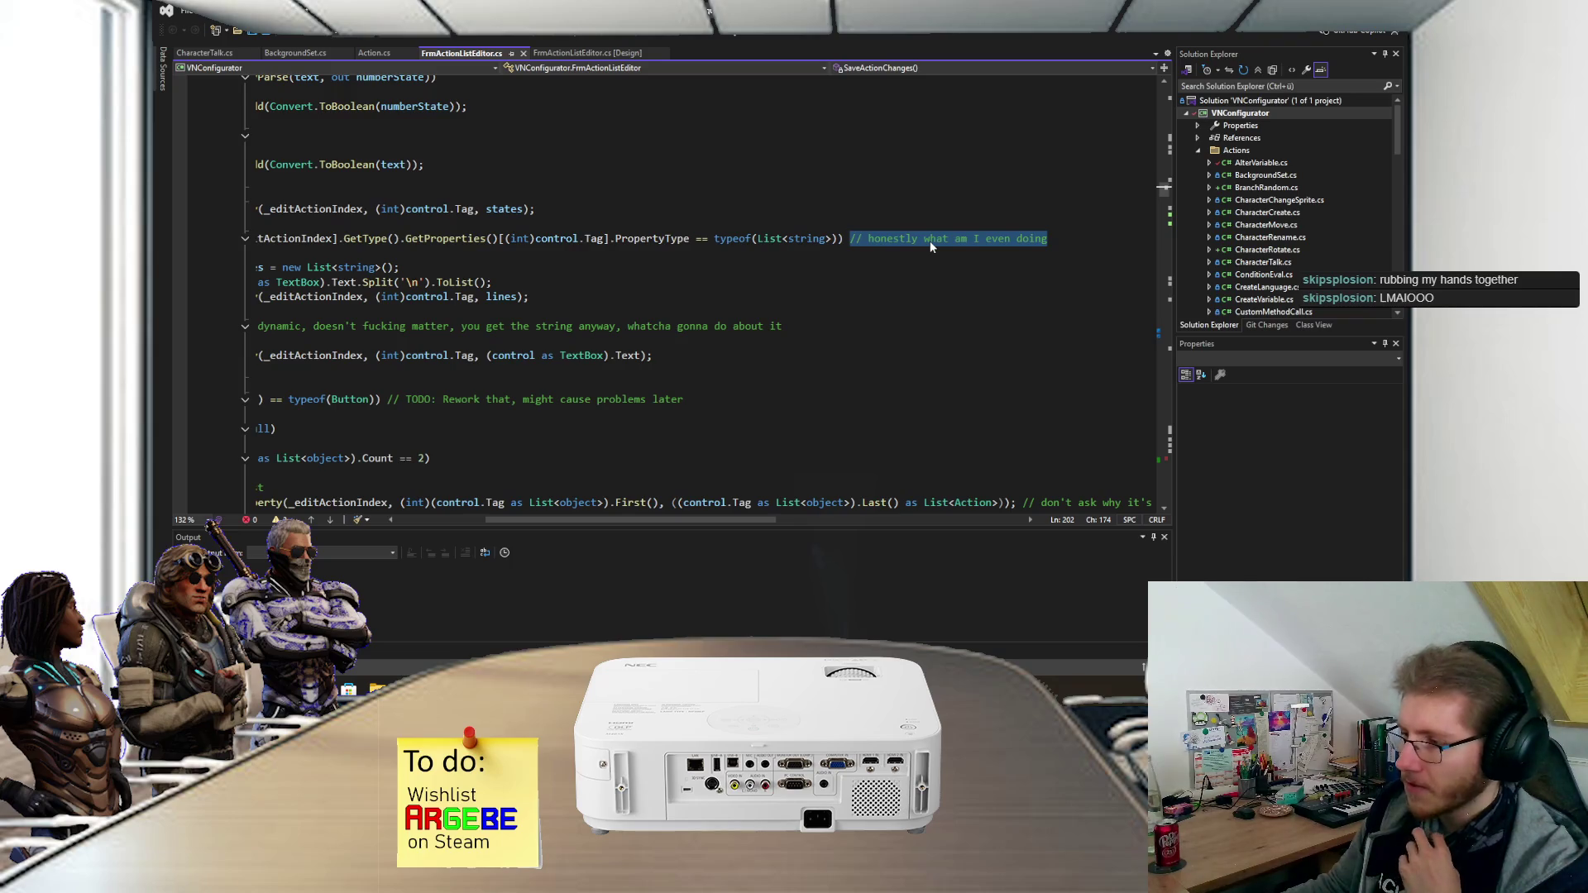
scroll(924, 241, down, 4)
scroll(850, 266, right, 3)
scroll(849, 266, right, 4)
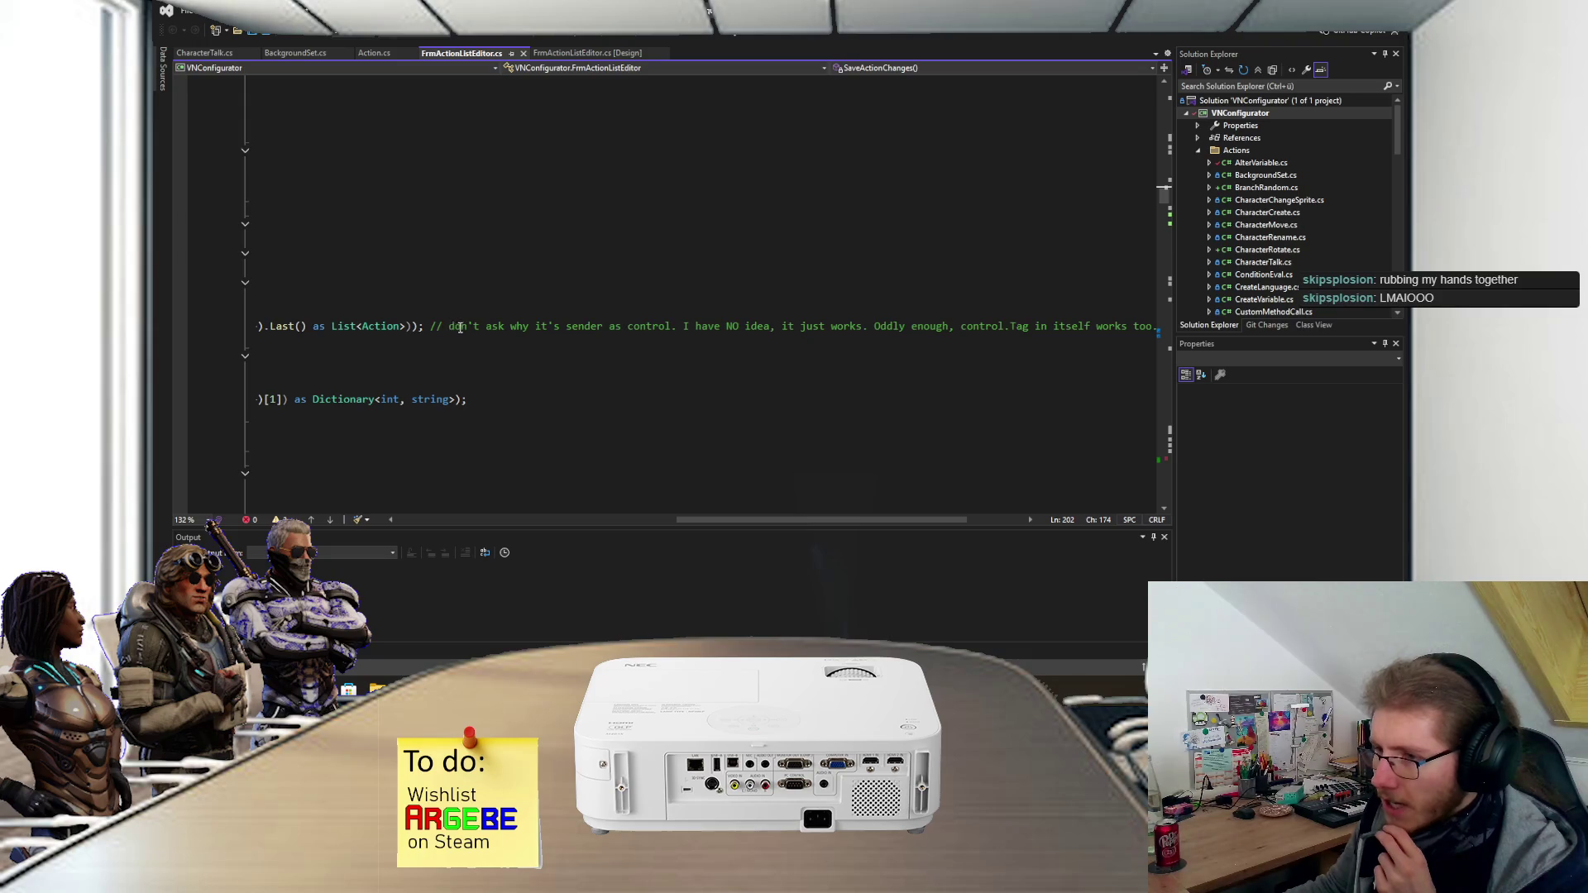
scroll(615, 327, right, 2)
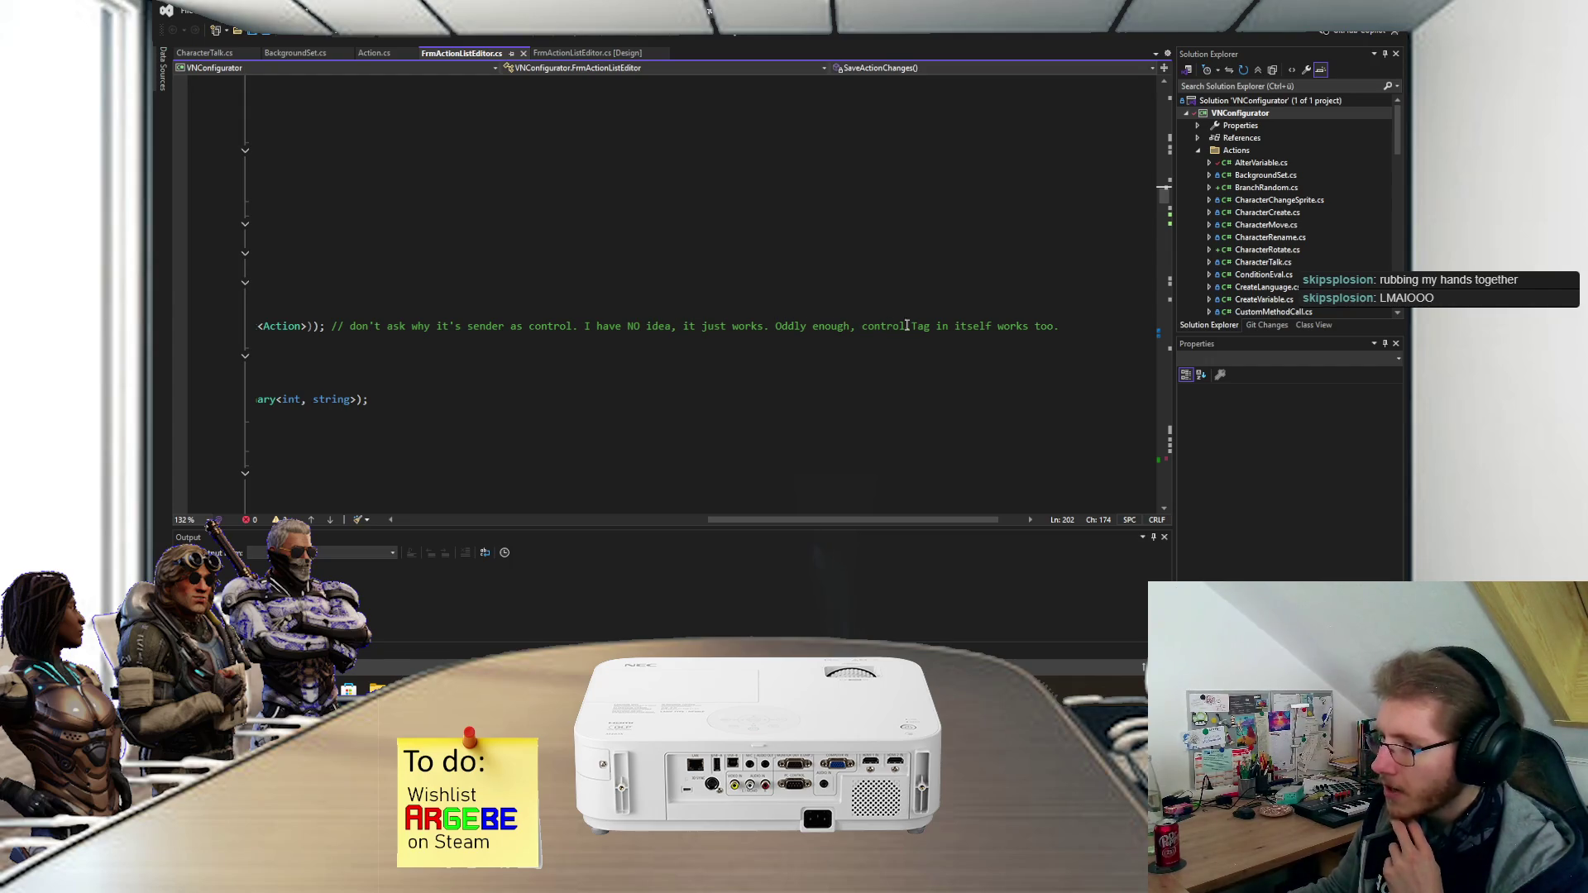
scroll(947, 327, left, 7)
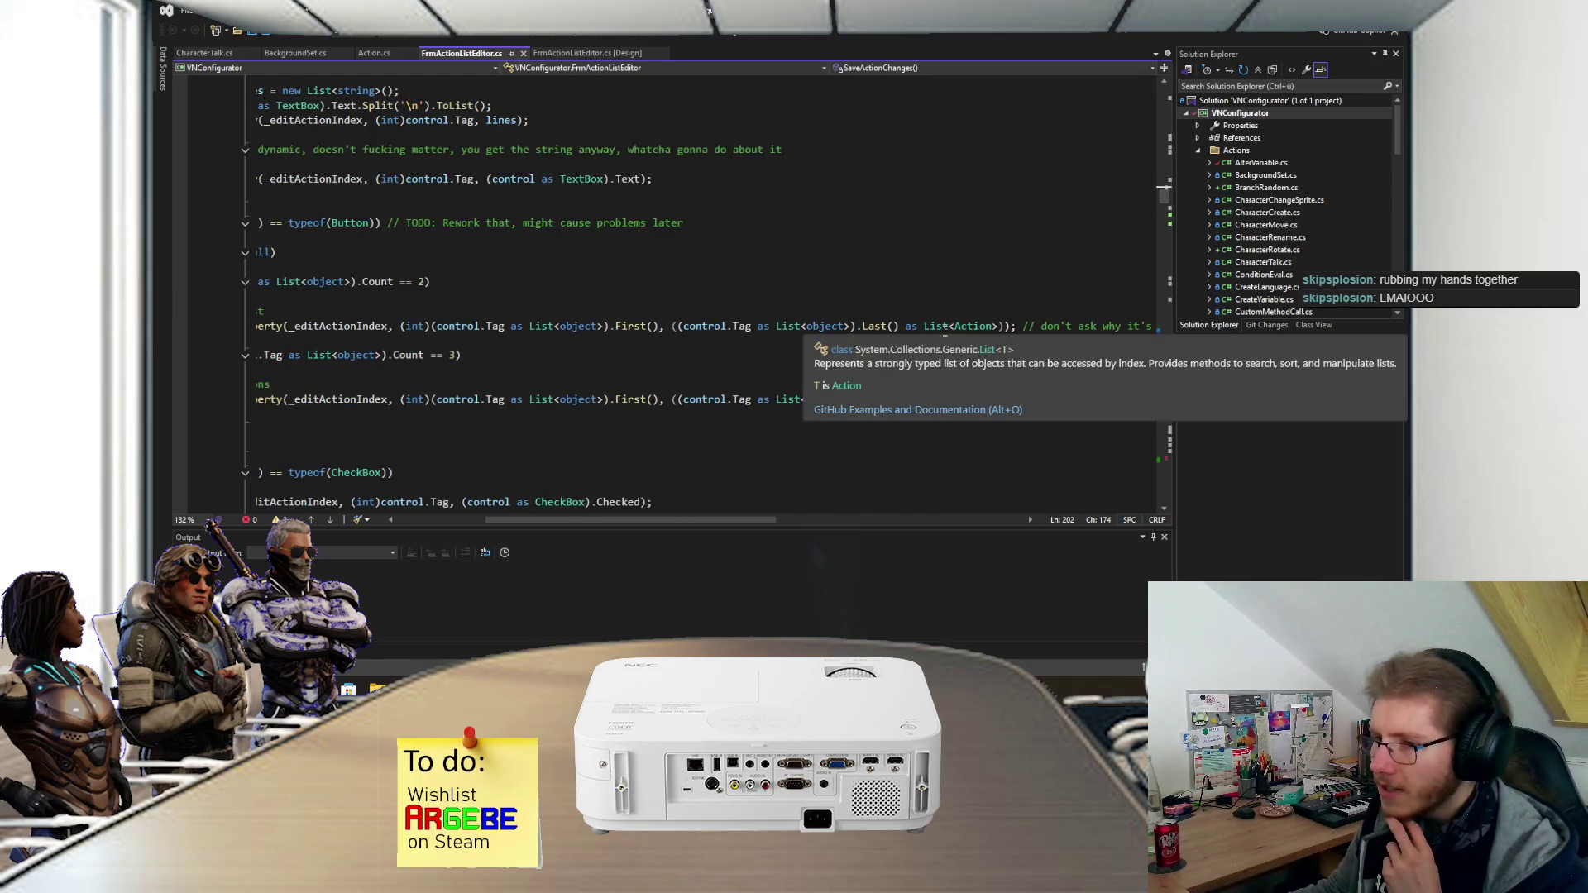
scroll(940, 329, left, 3)
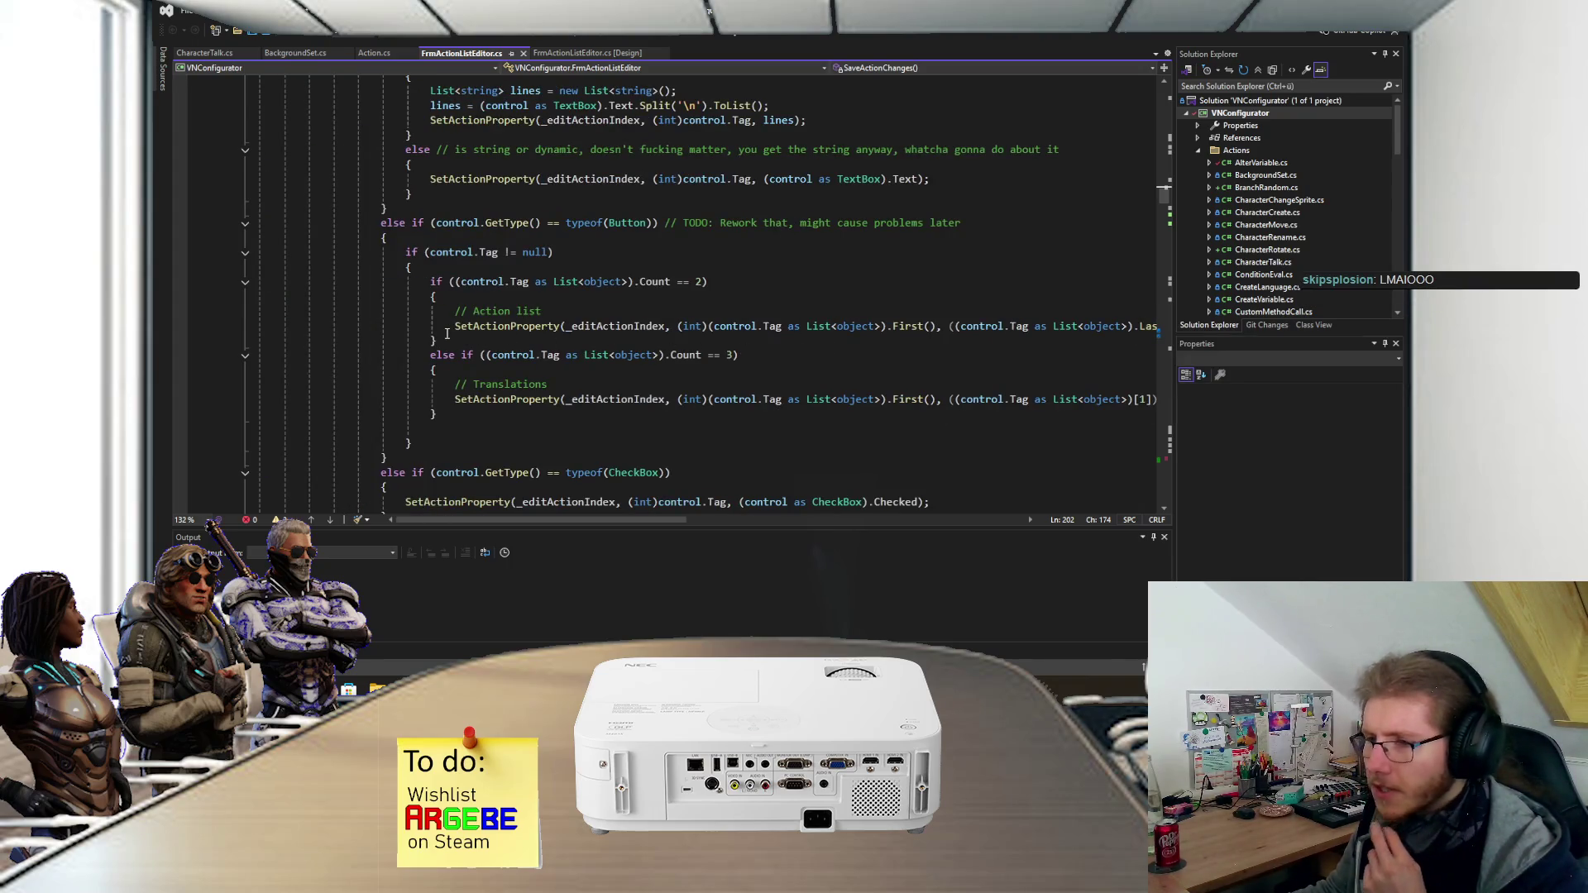
mouse_move(470, 329)
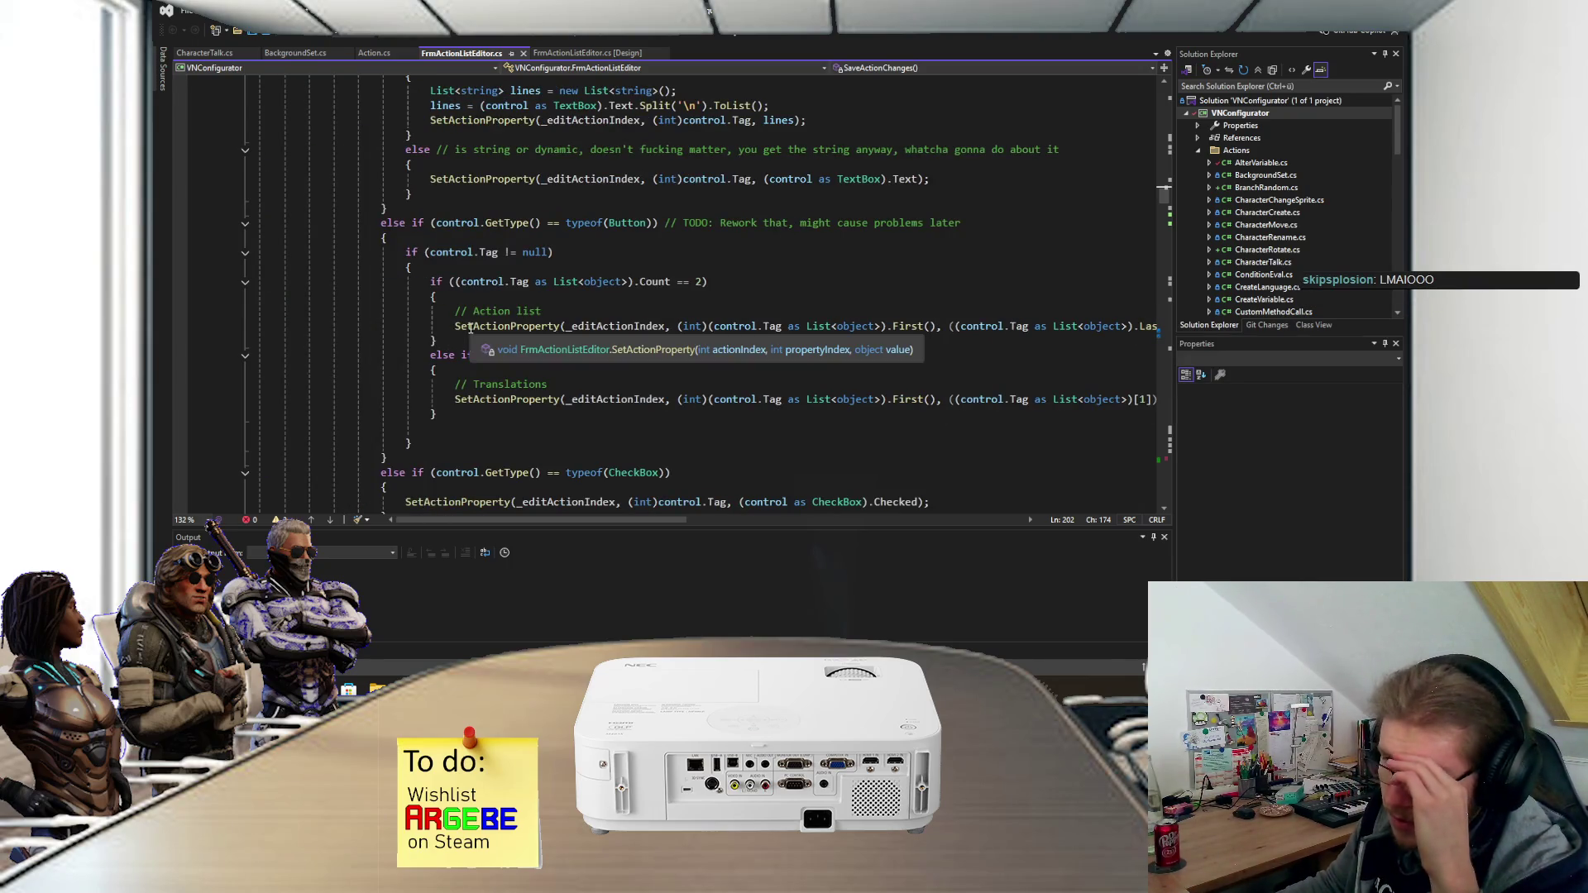
scroll(527, 324, right, 1)
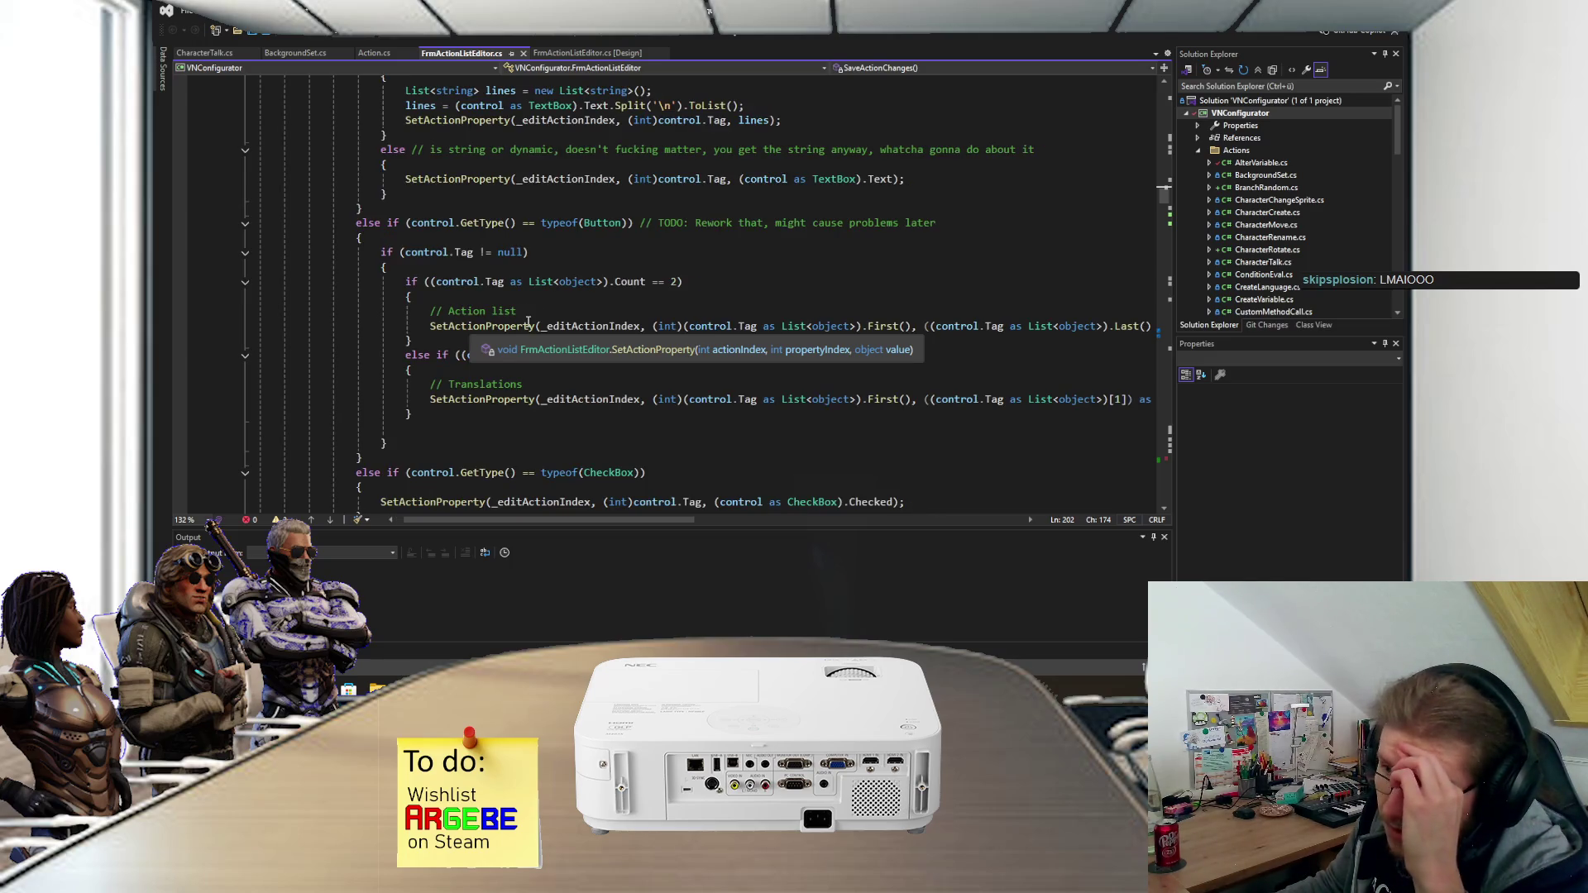
mouse_move(569, 324)
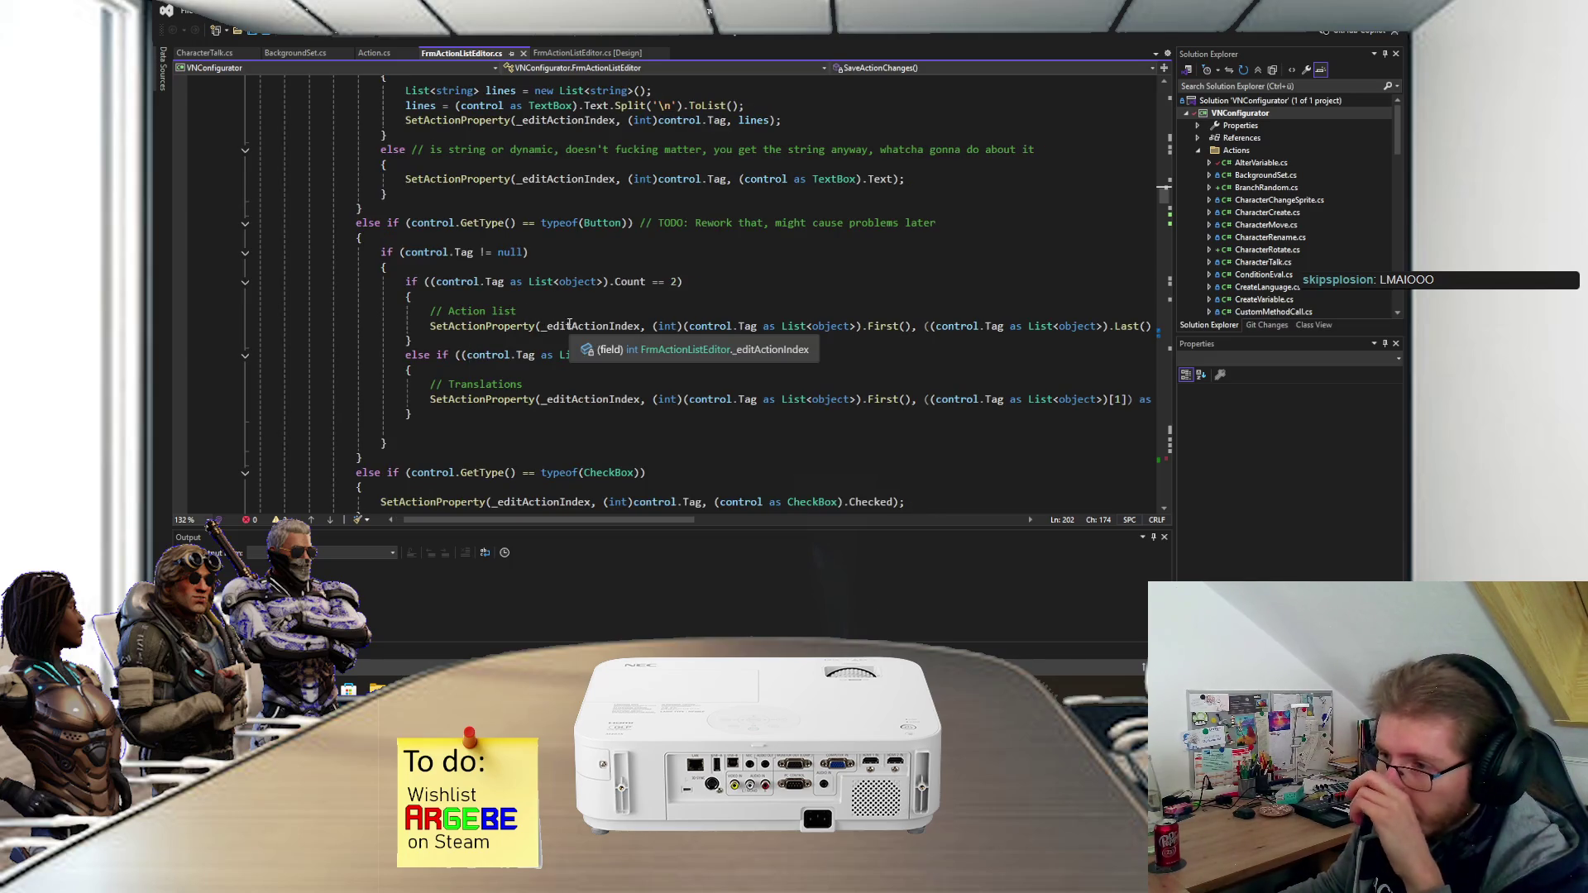
scroll(504, 327, right, 3)
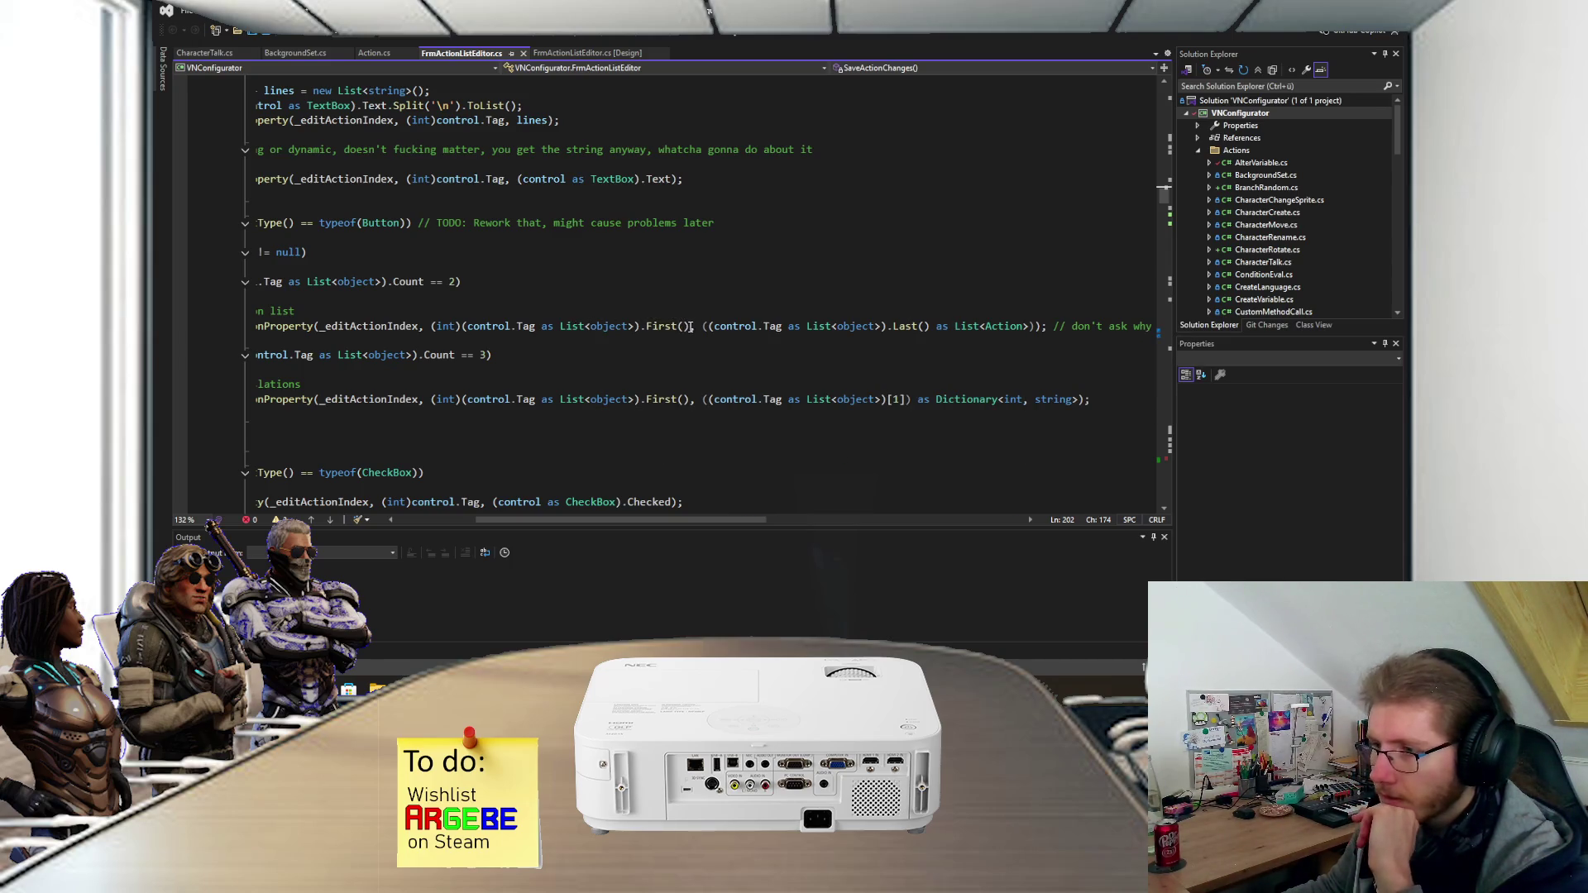
scroll(686, 327, right, 5)
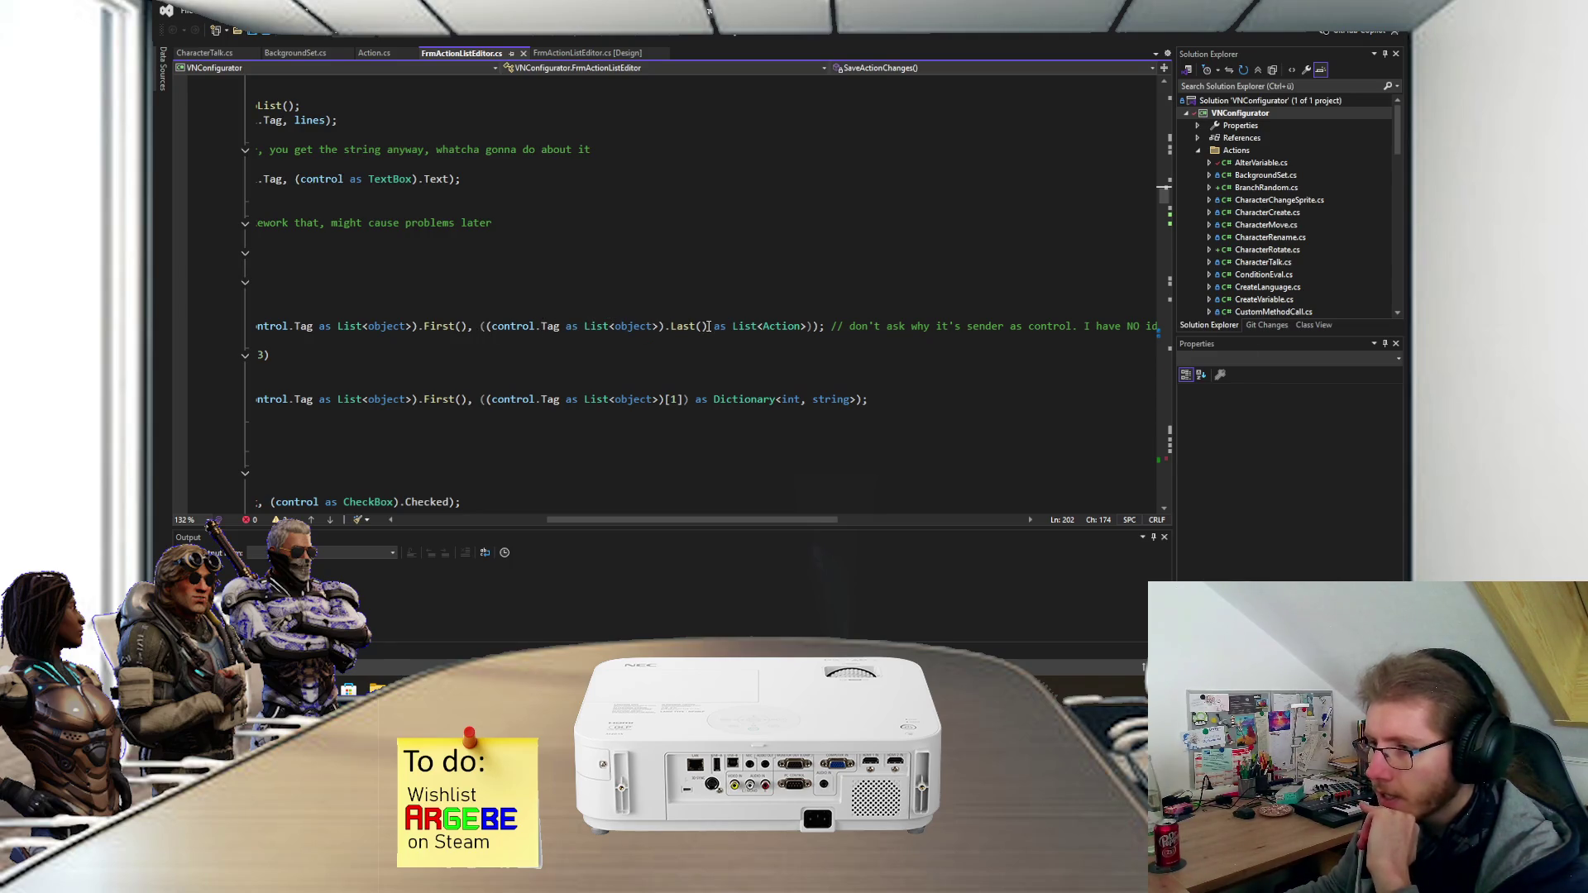
mouse_move(764, 329)
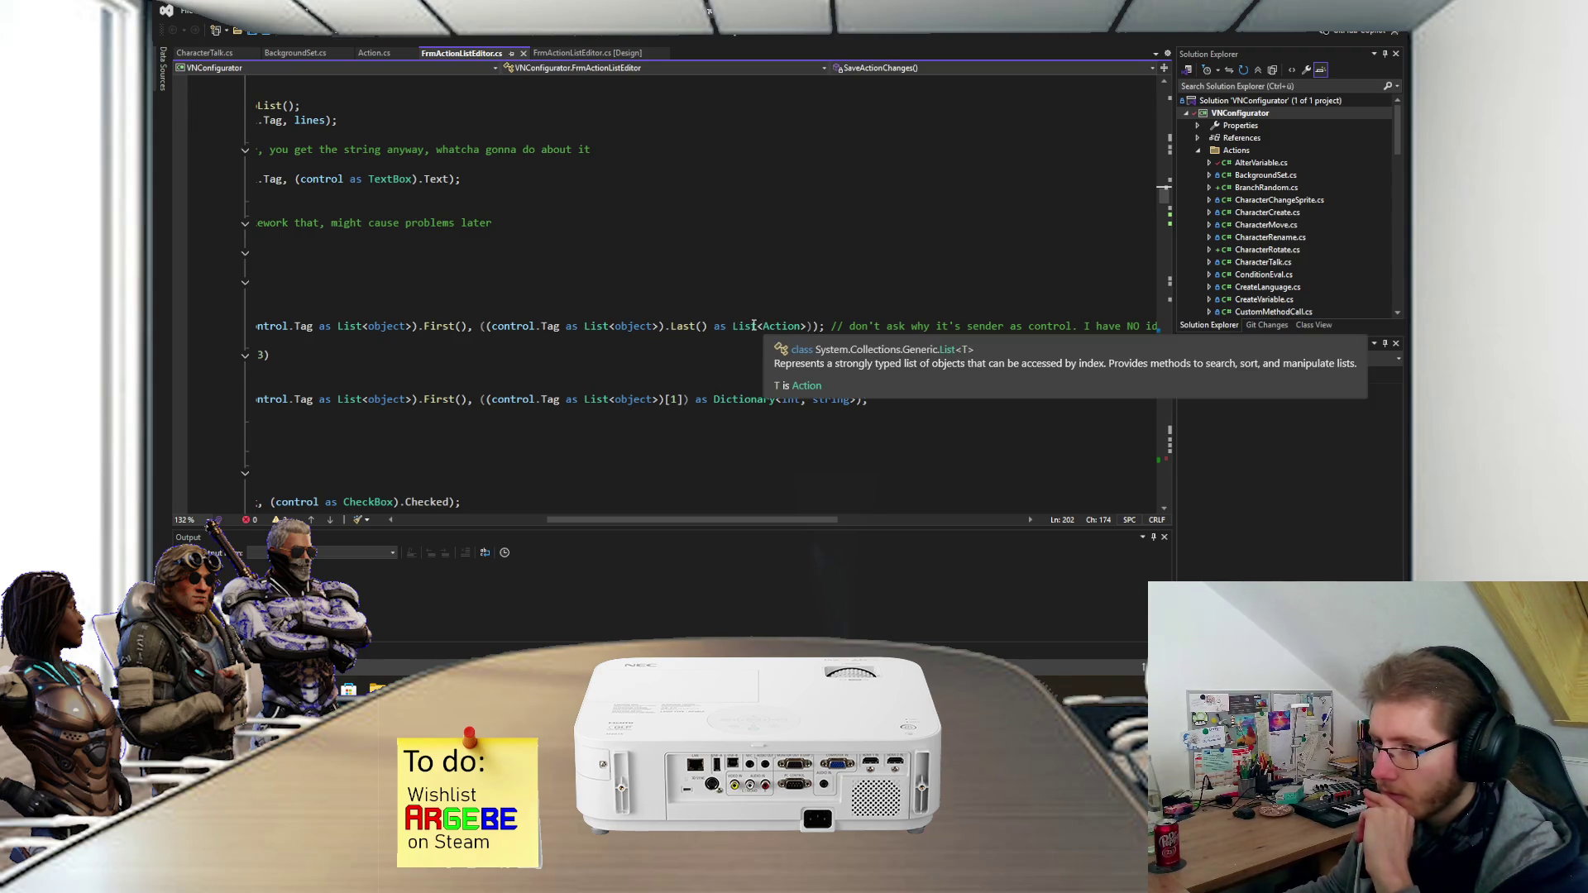
scroll(753, 325, left, 5)
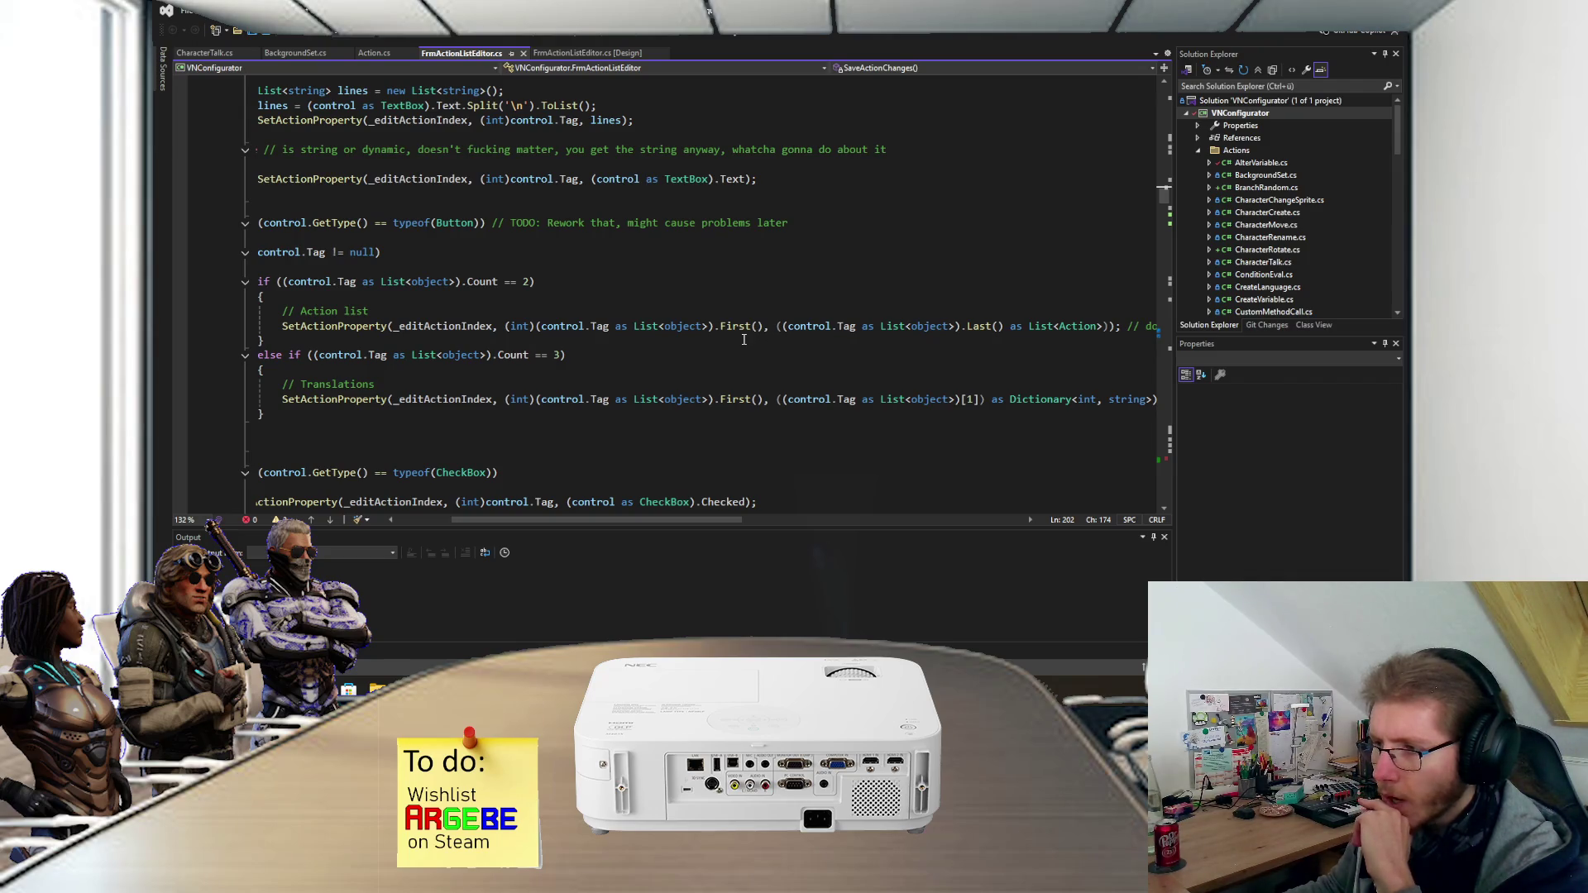
scroll(699, 338, left, 3)
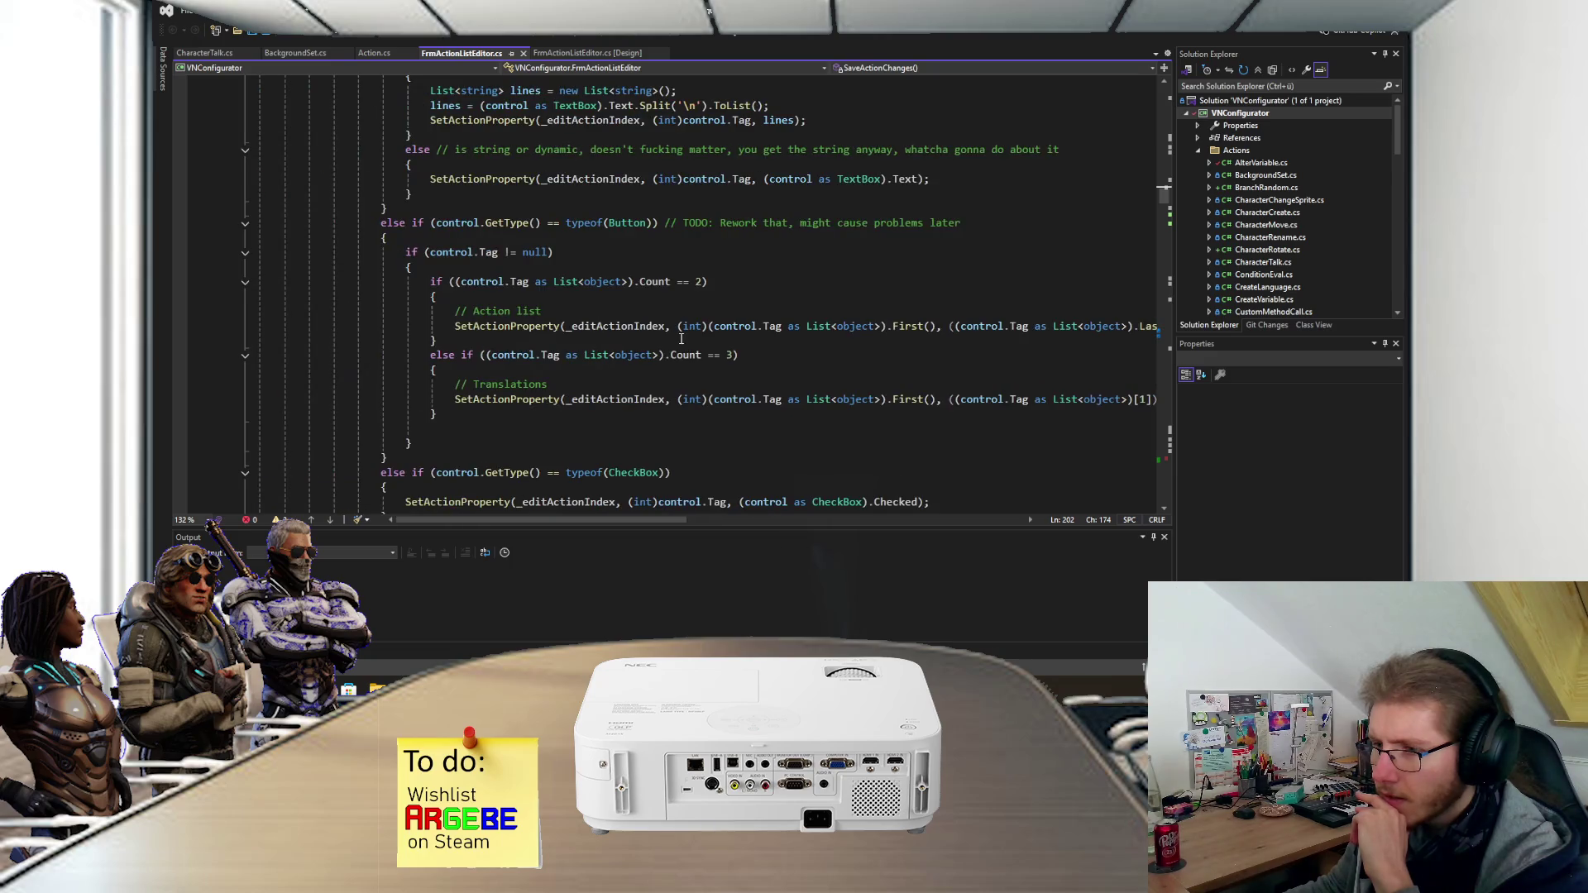
scroll(666, 340, down, 2)
scroll(667, 340, down, 10)
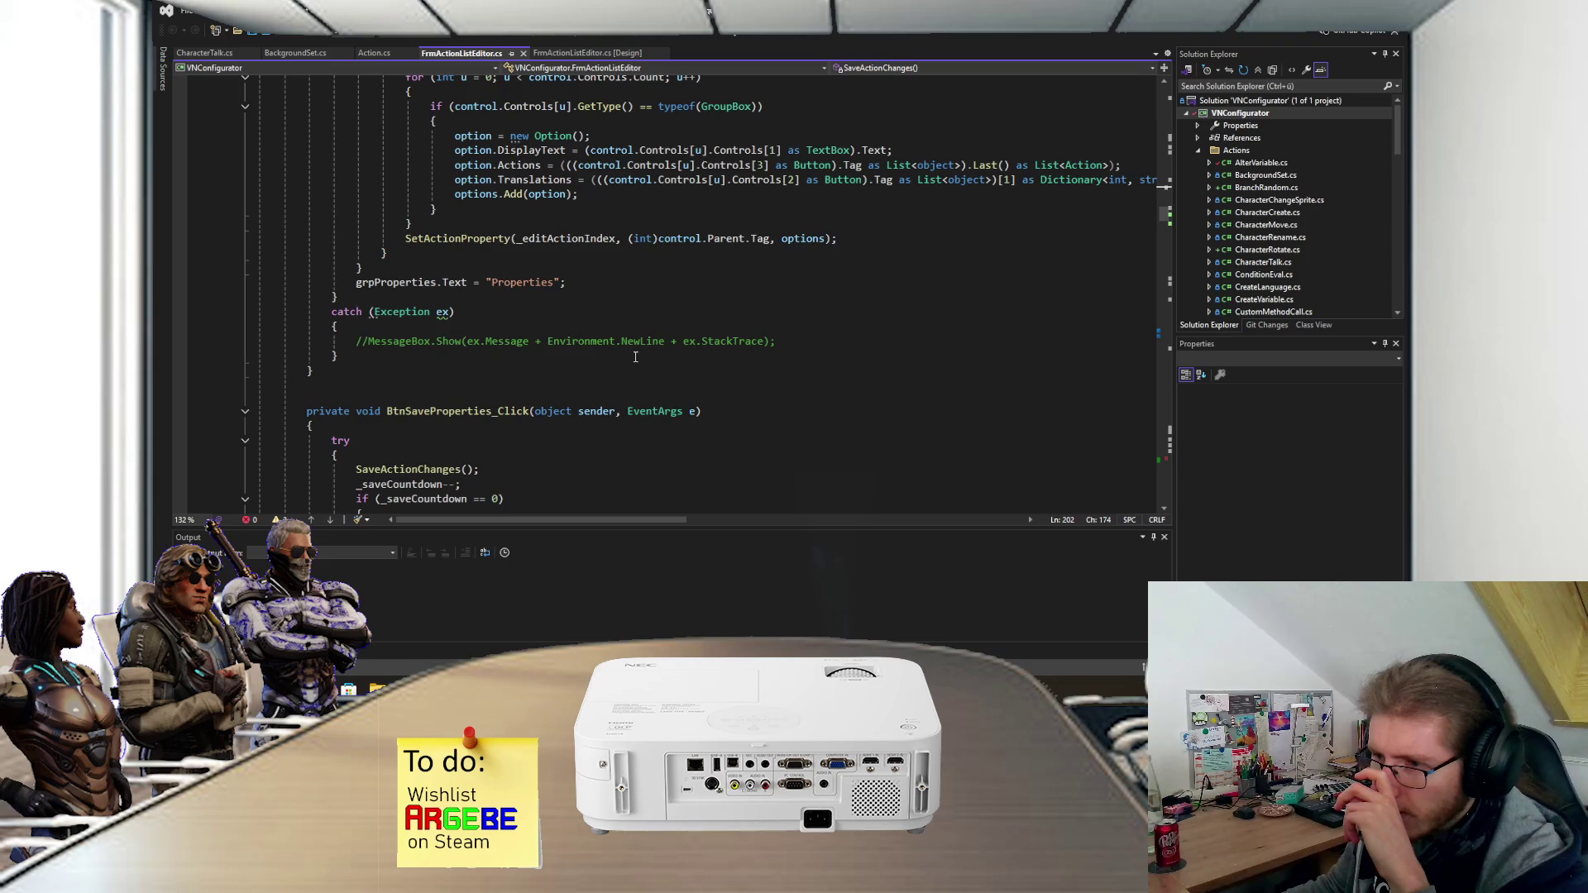
scroll(654, 356, down, 8)
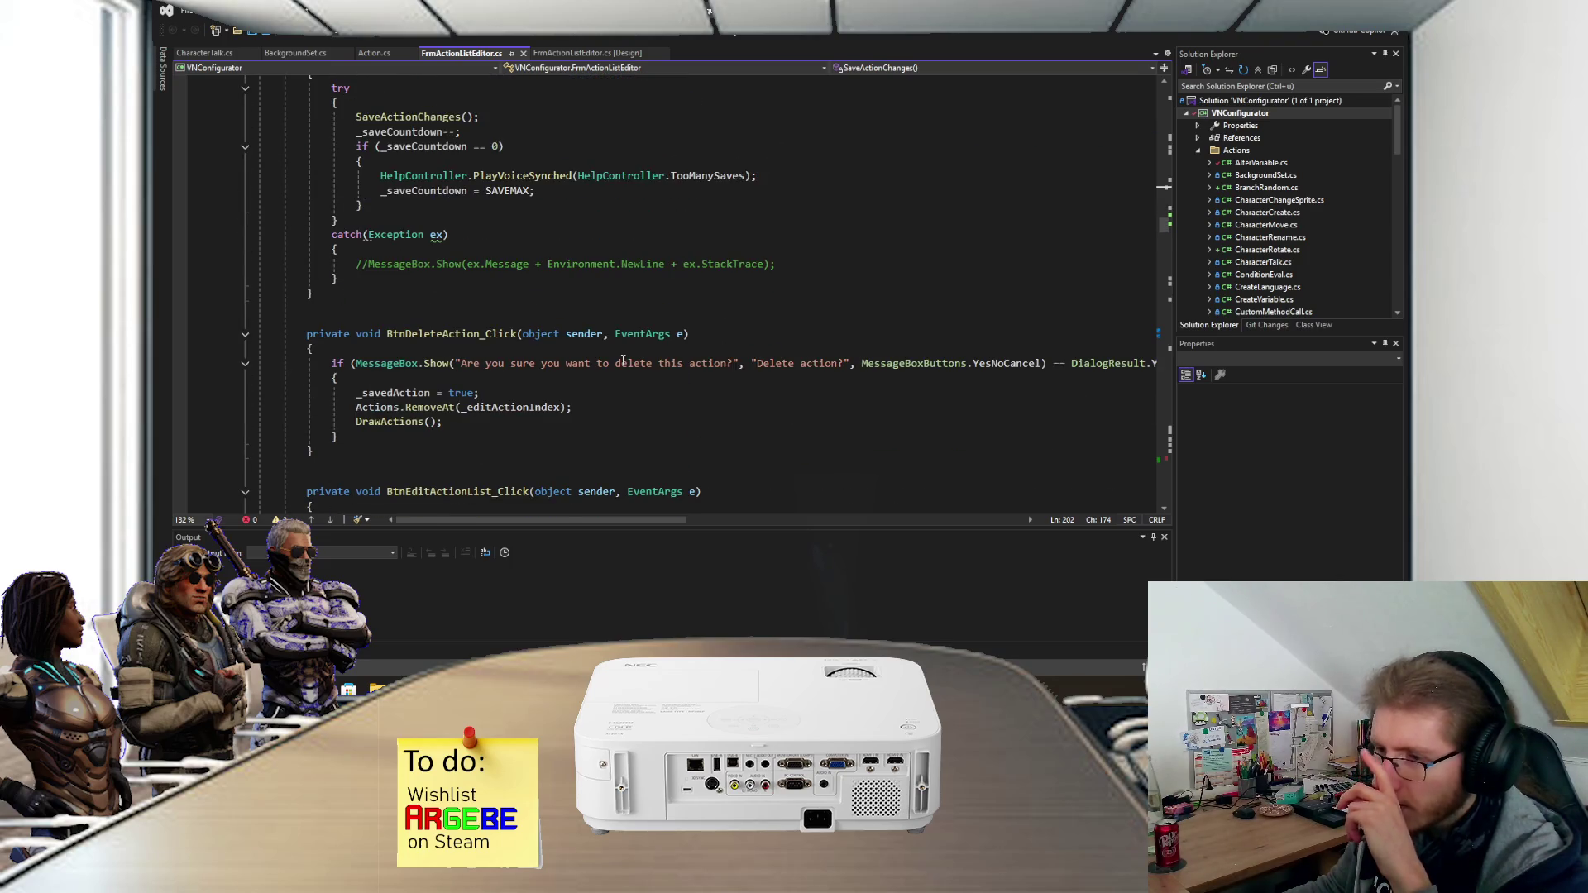
scroll(623, 359, down, 6)
scroll(623, 360, down, 6)
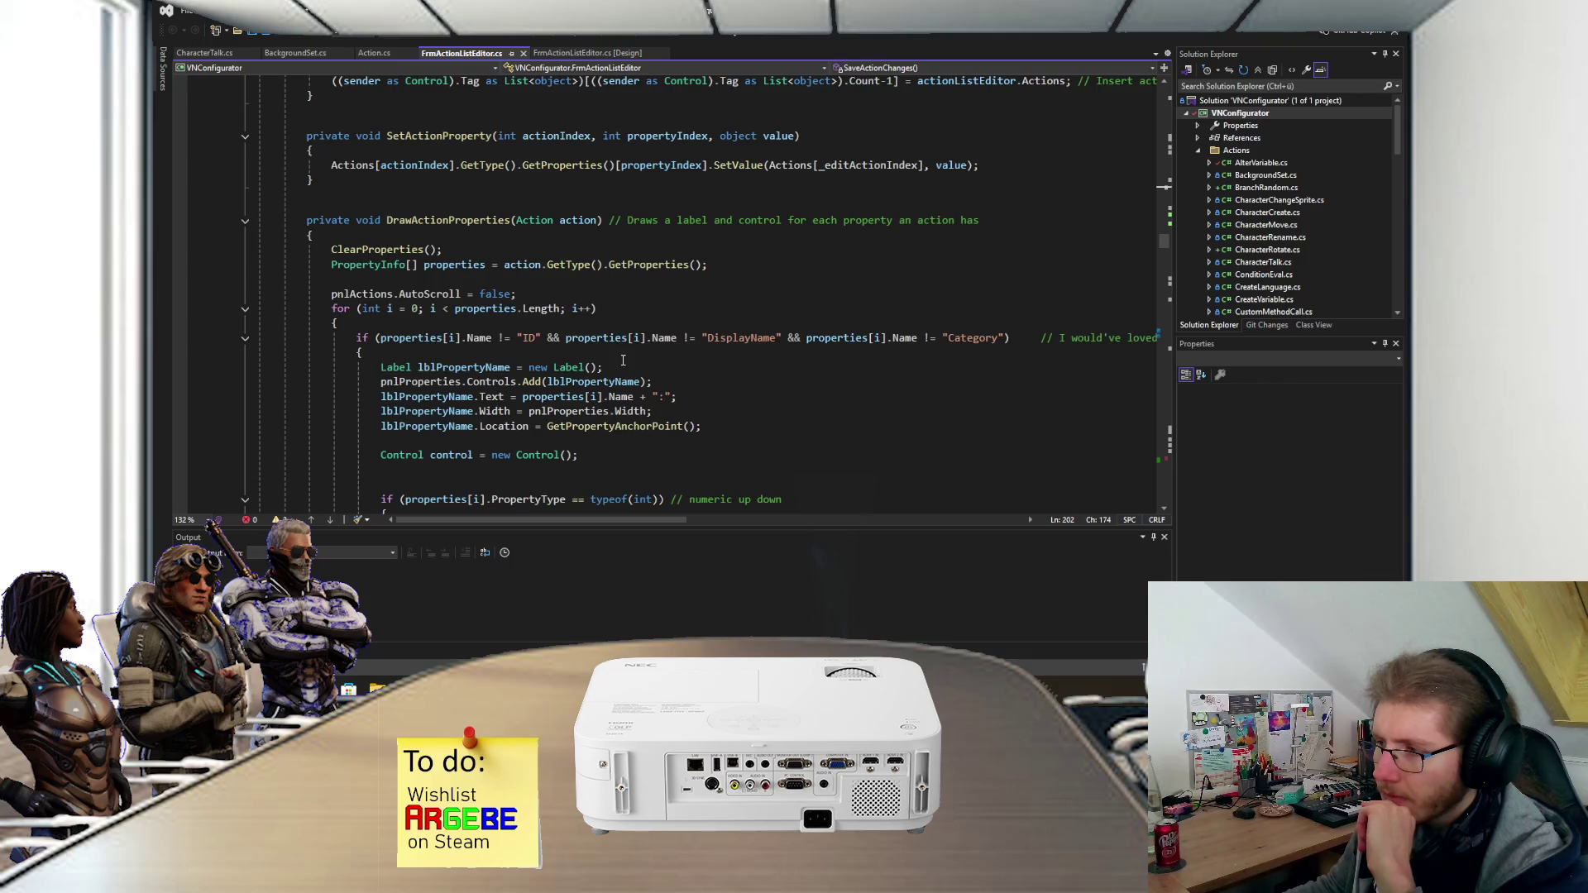
scroll(612, 346, right, 3)
scroll(612, 345, right, 10)
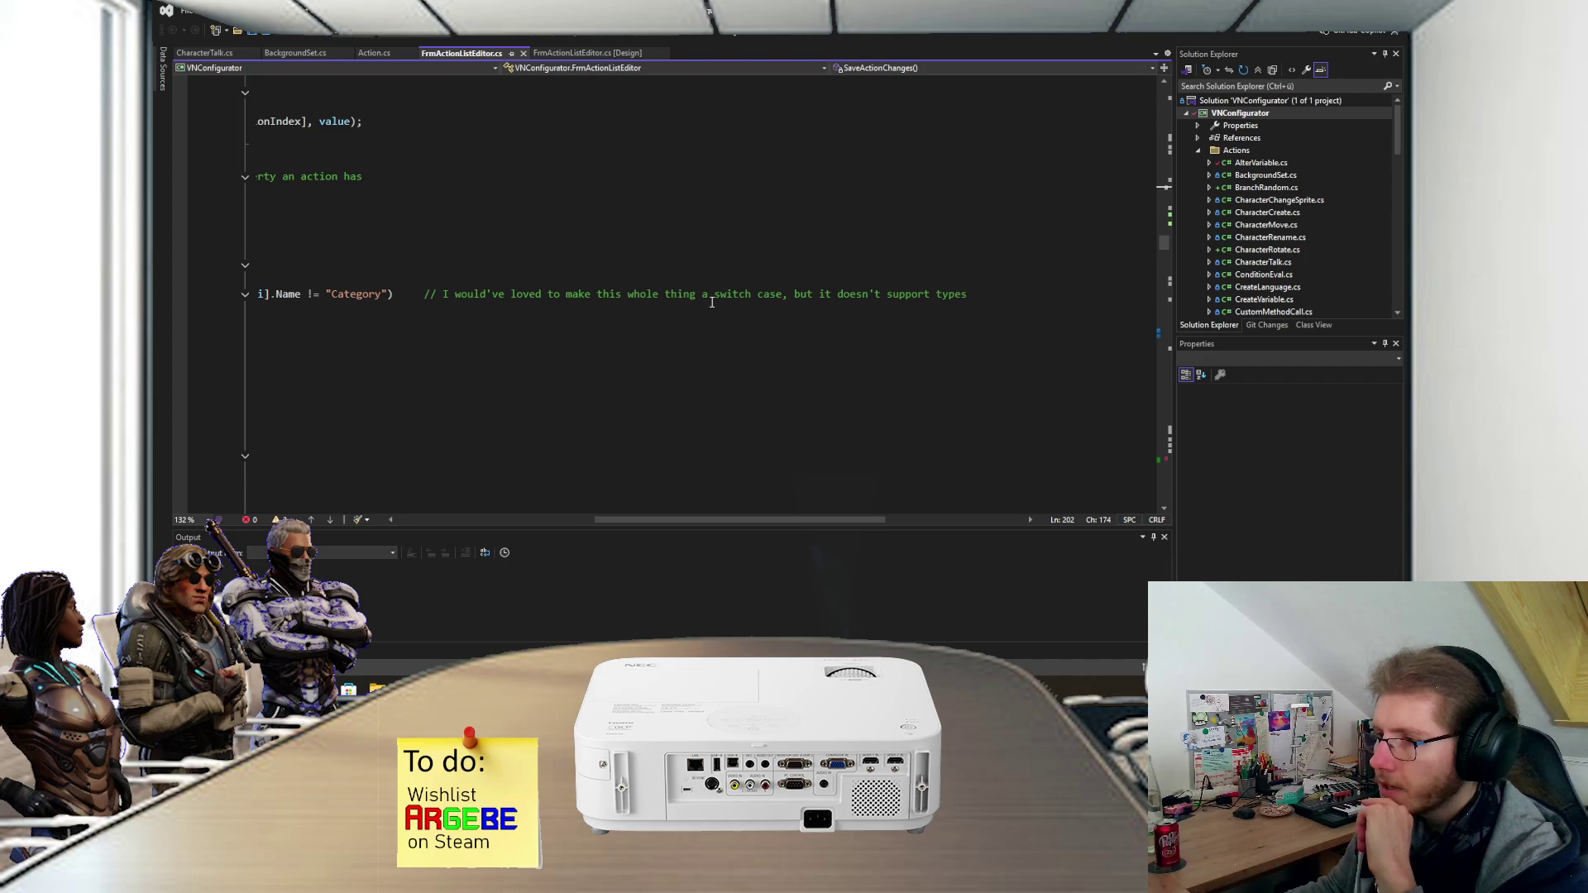
scroll(764, 334, left, 15)
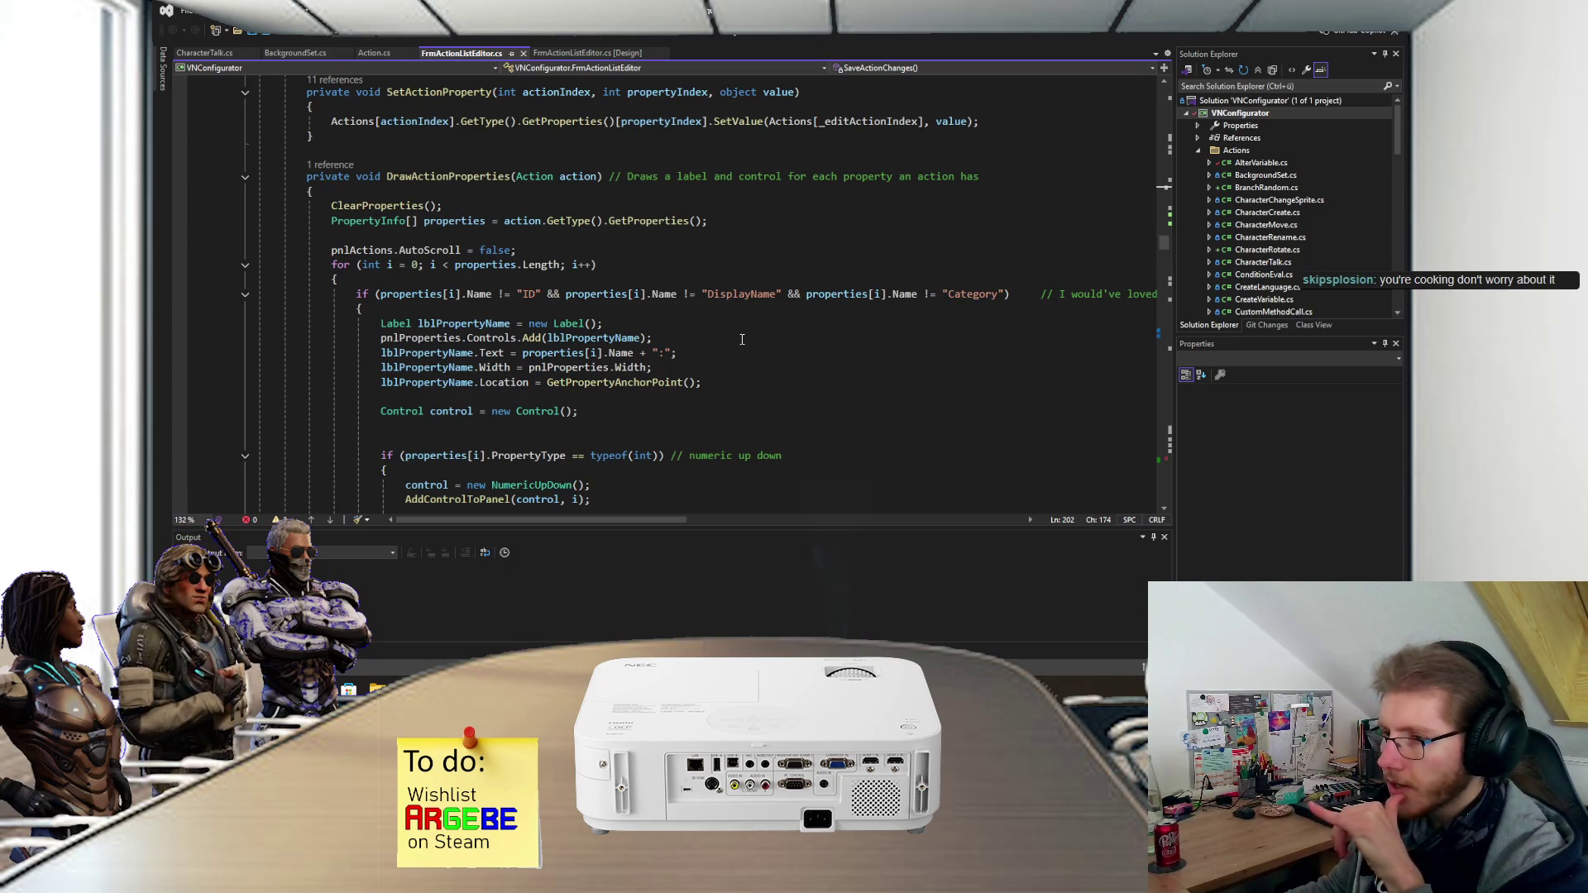
scroll(575, 231, down, 1)
scroll(575, 232, down, 1)
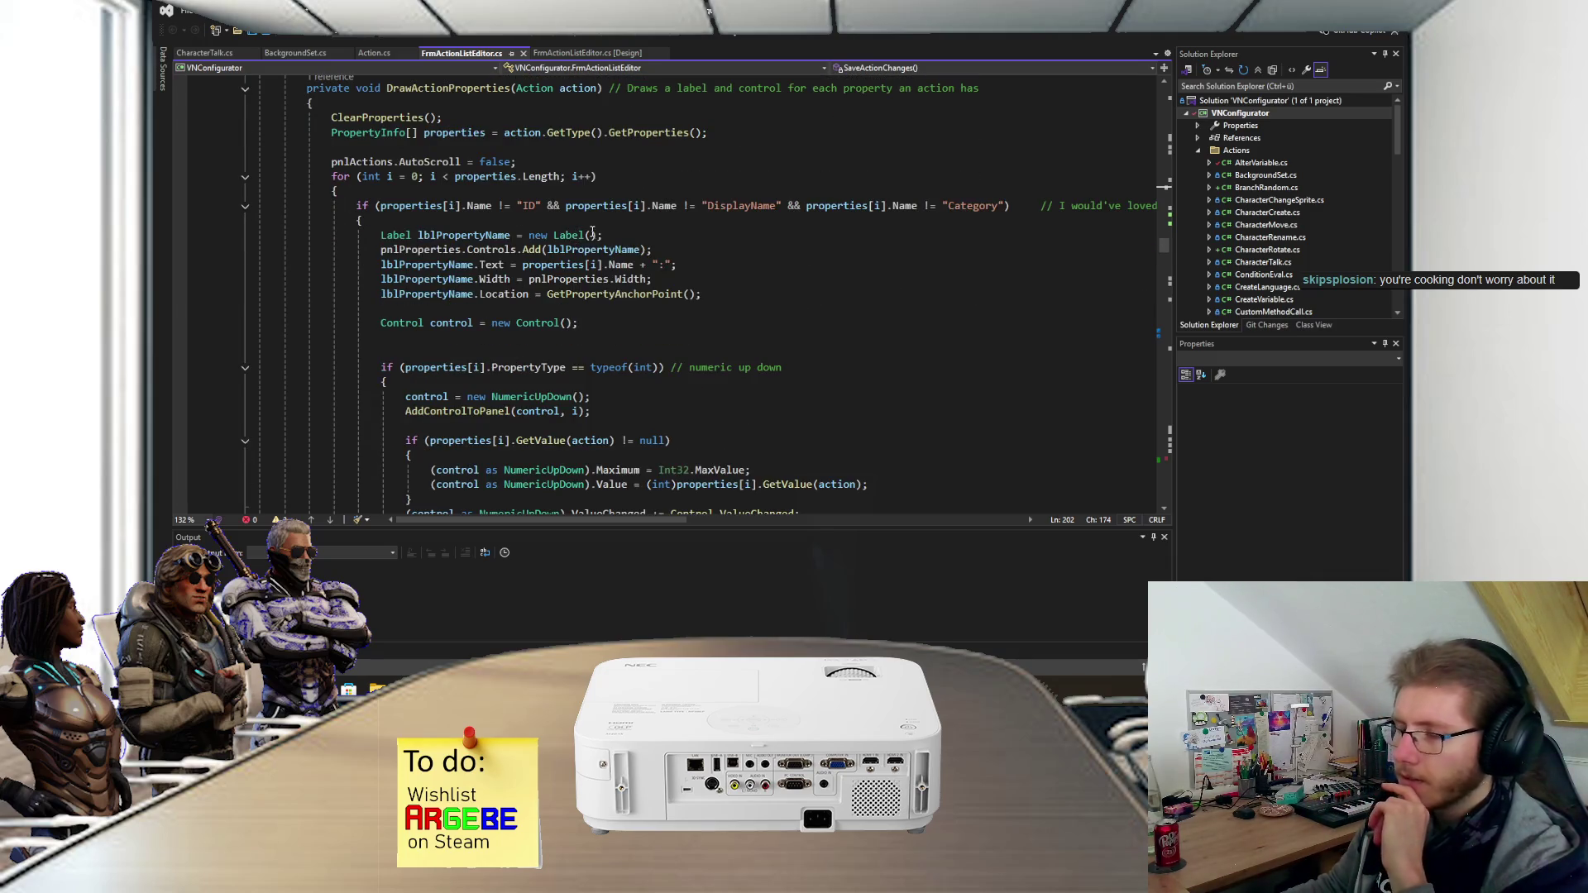
scroll(728, 235, down, 1)
scroll(727, 236, down, 8)
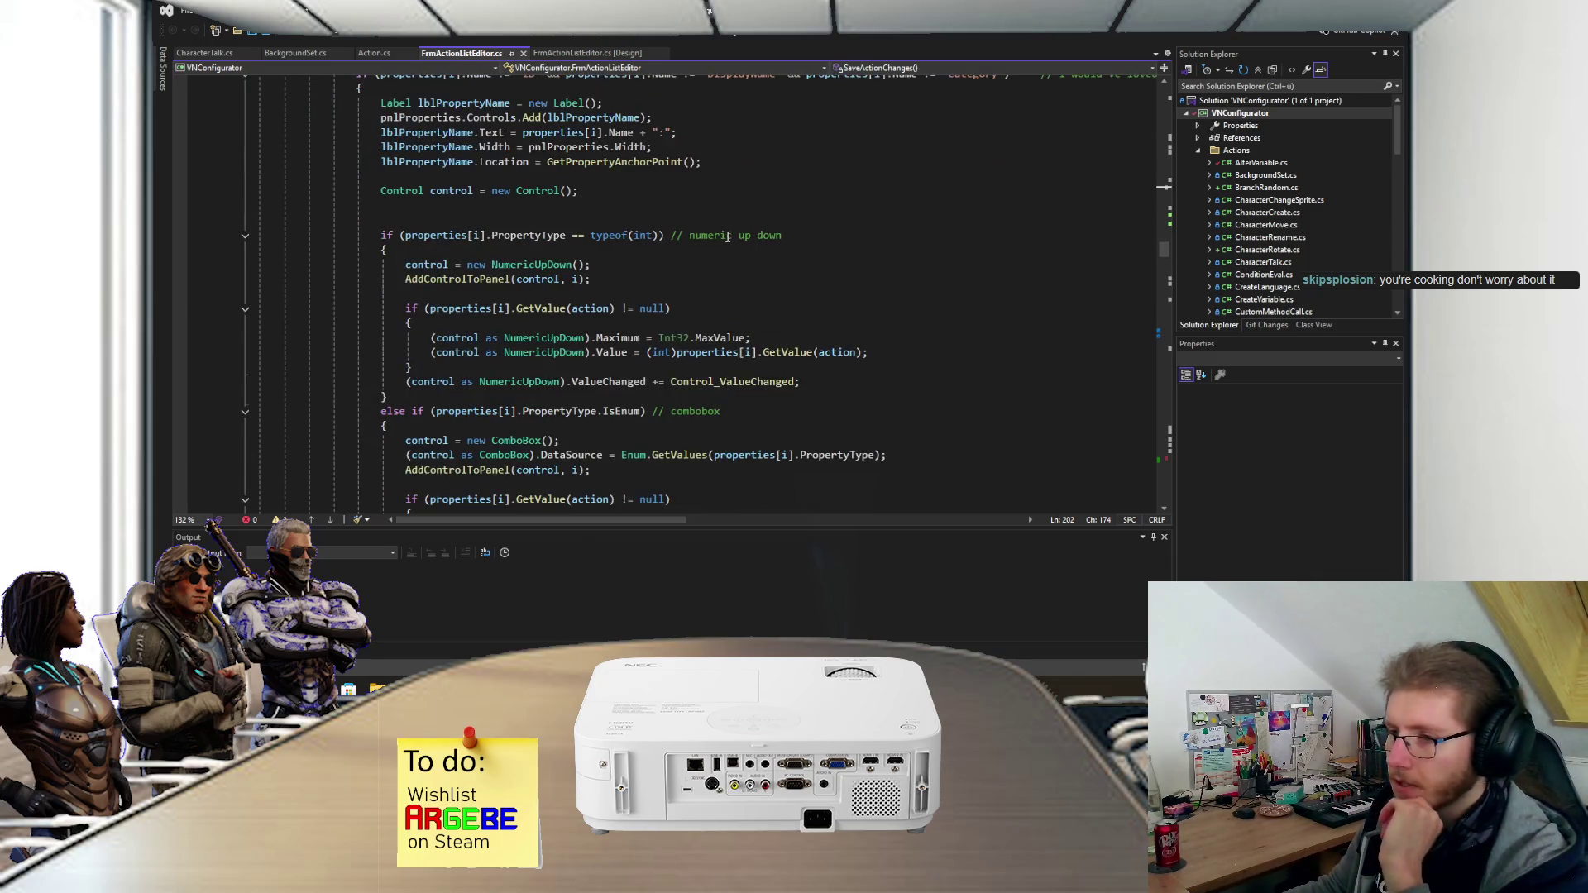
scroll(726, 239, down, 20)
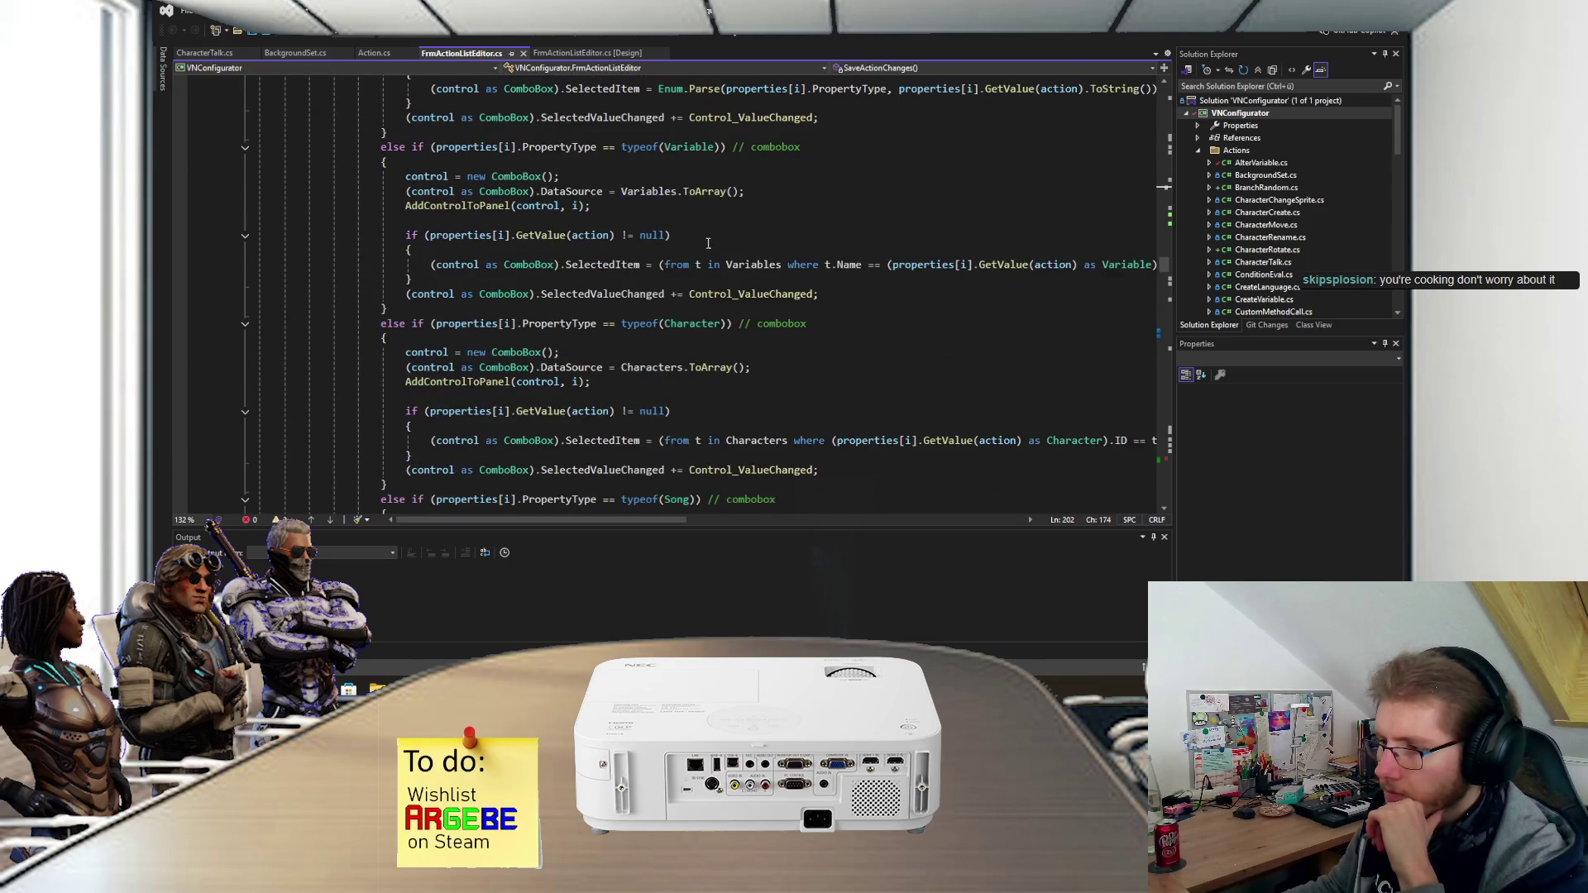
scroll(689, 253, down, 1)
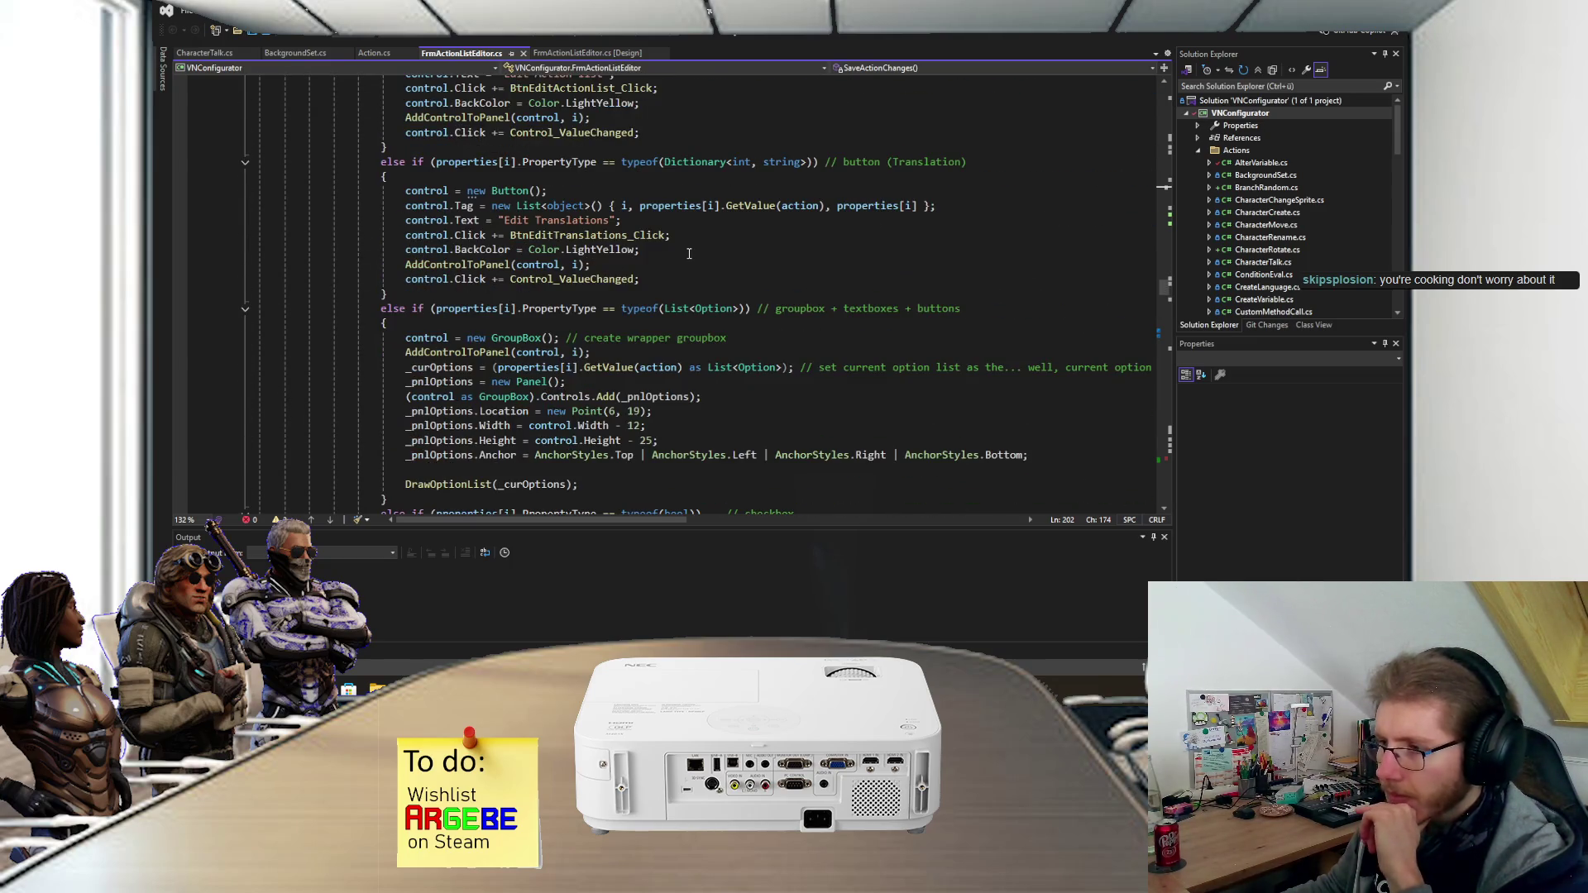
scroll(689, 253, down, 1)
scroll(550, 301, right, 5)
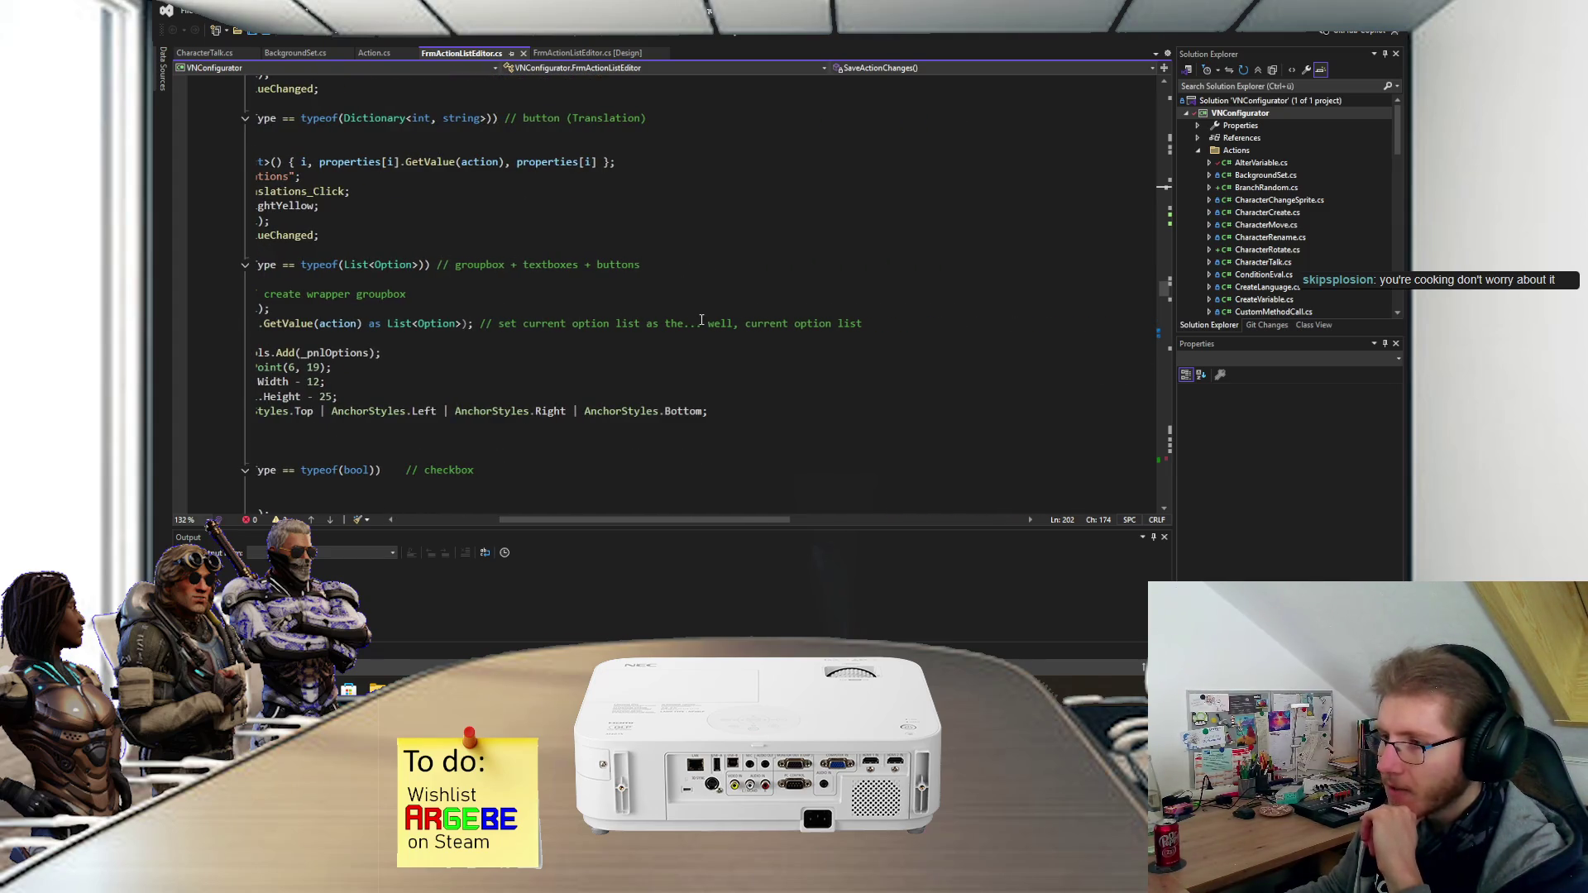
scroll(709, 325, left, 1)
scroll(712, 328, left, 4)
scroll(712, 329, down, 7)
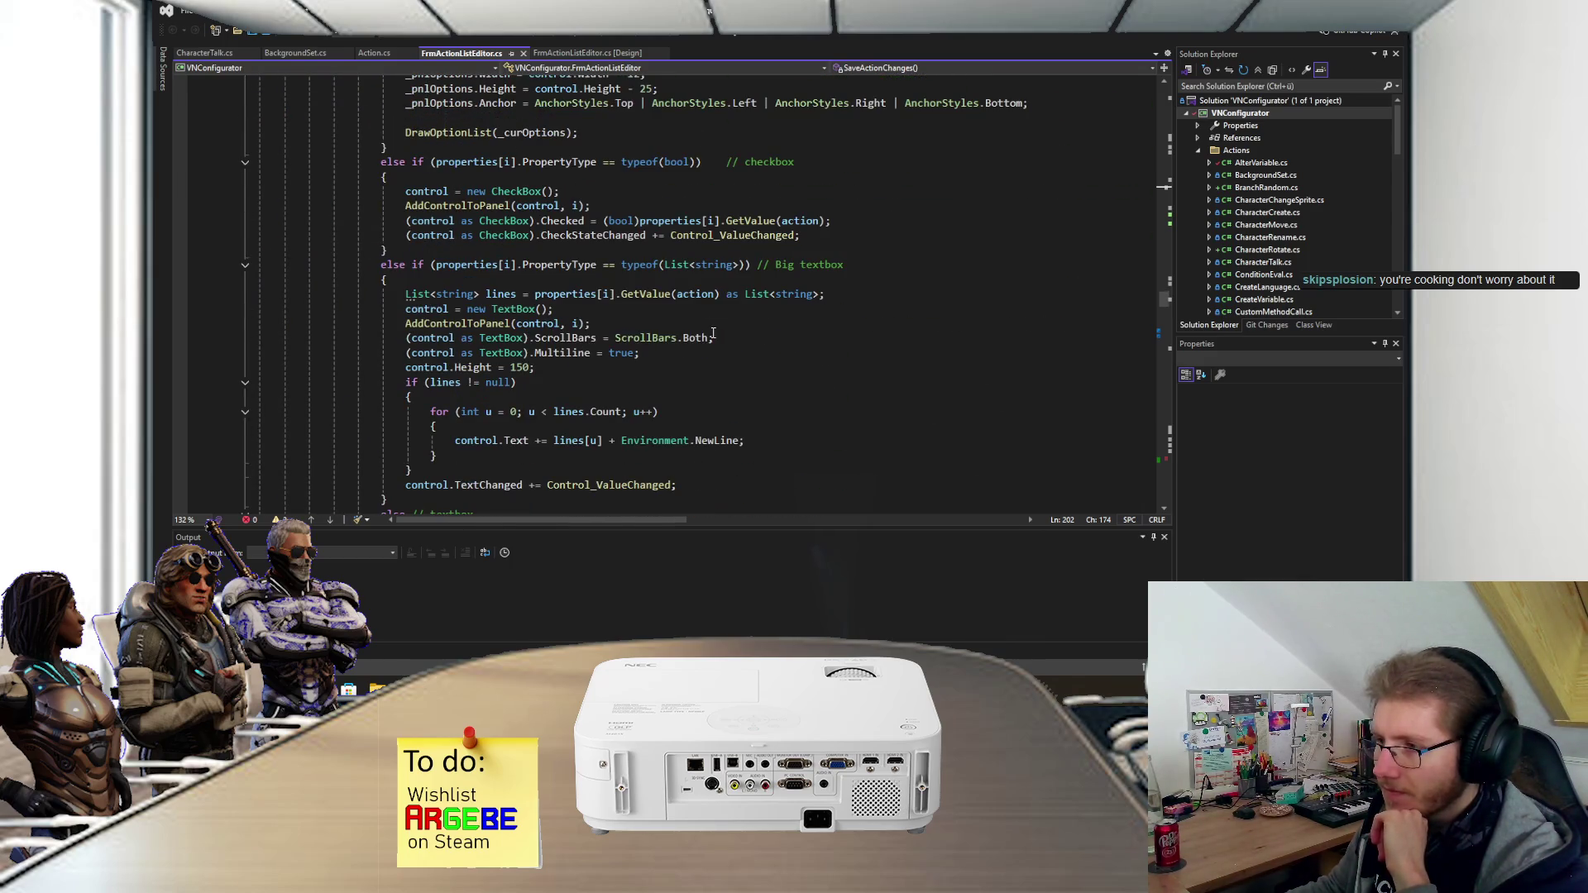
scroll(713, 334, down, 15)
scroll(712, 333, down, 15)
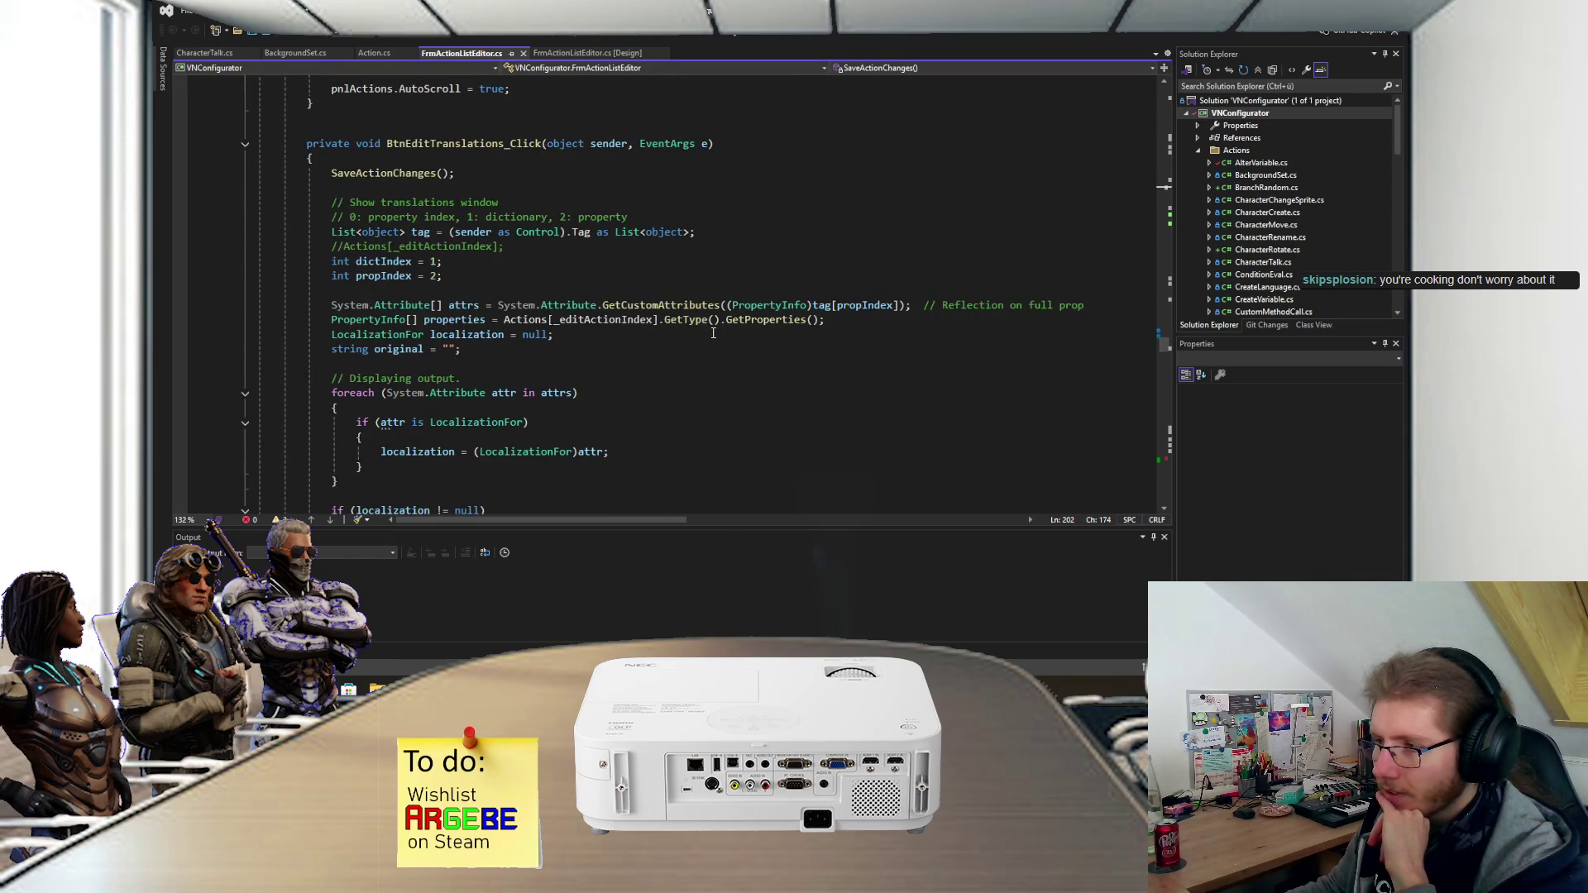
scroll(712, 334, down, 6)
scroll(479, 315, up, 11)
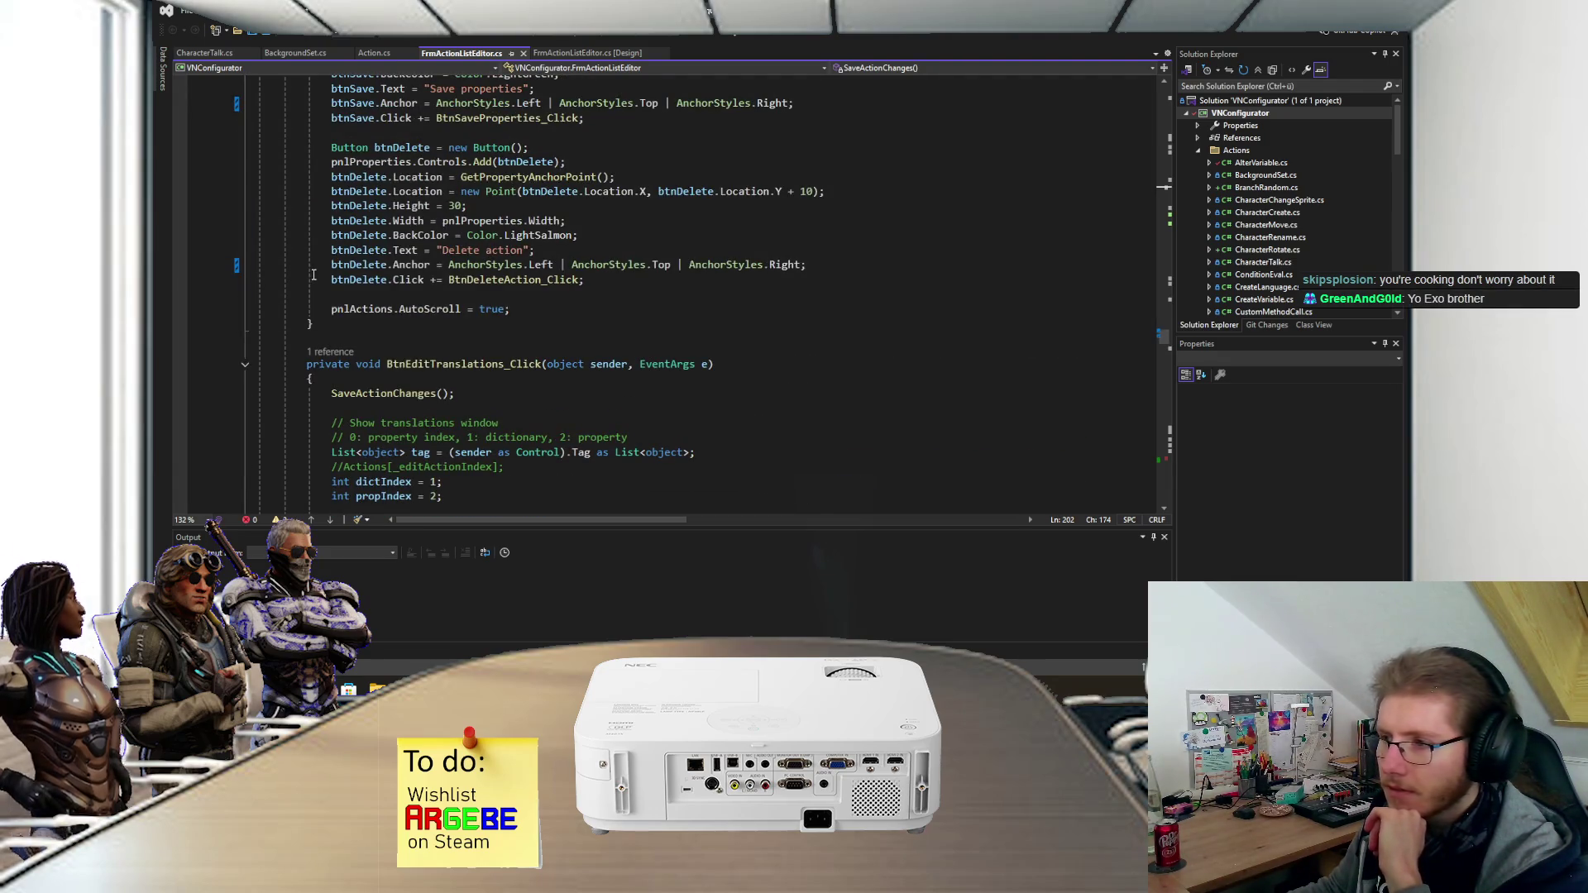
mouse_move(313, 275)
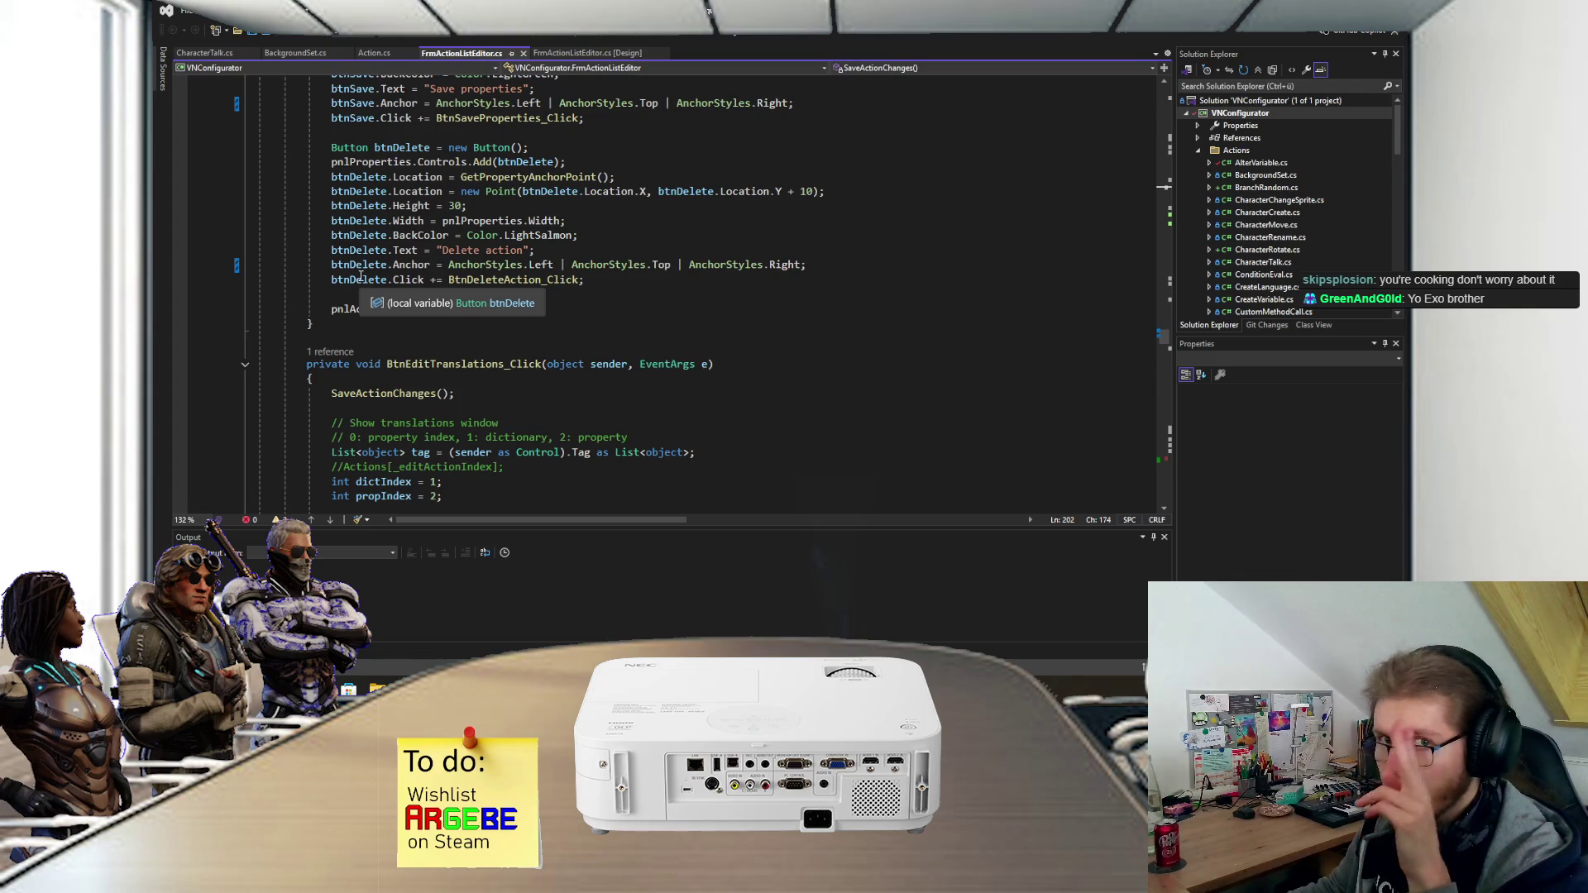
mouse_move(493, 282)
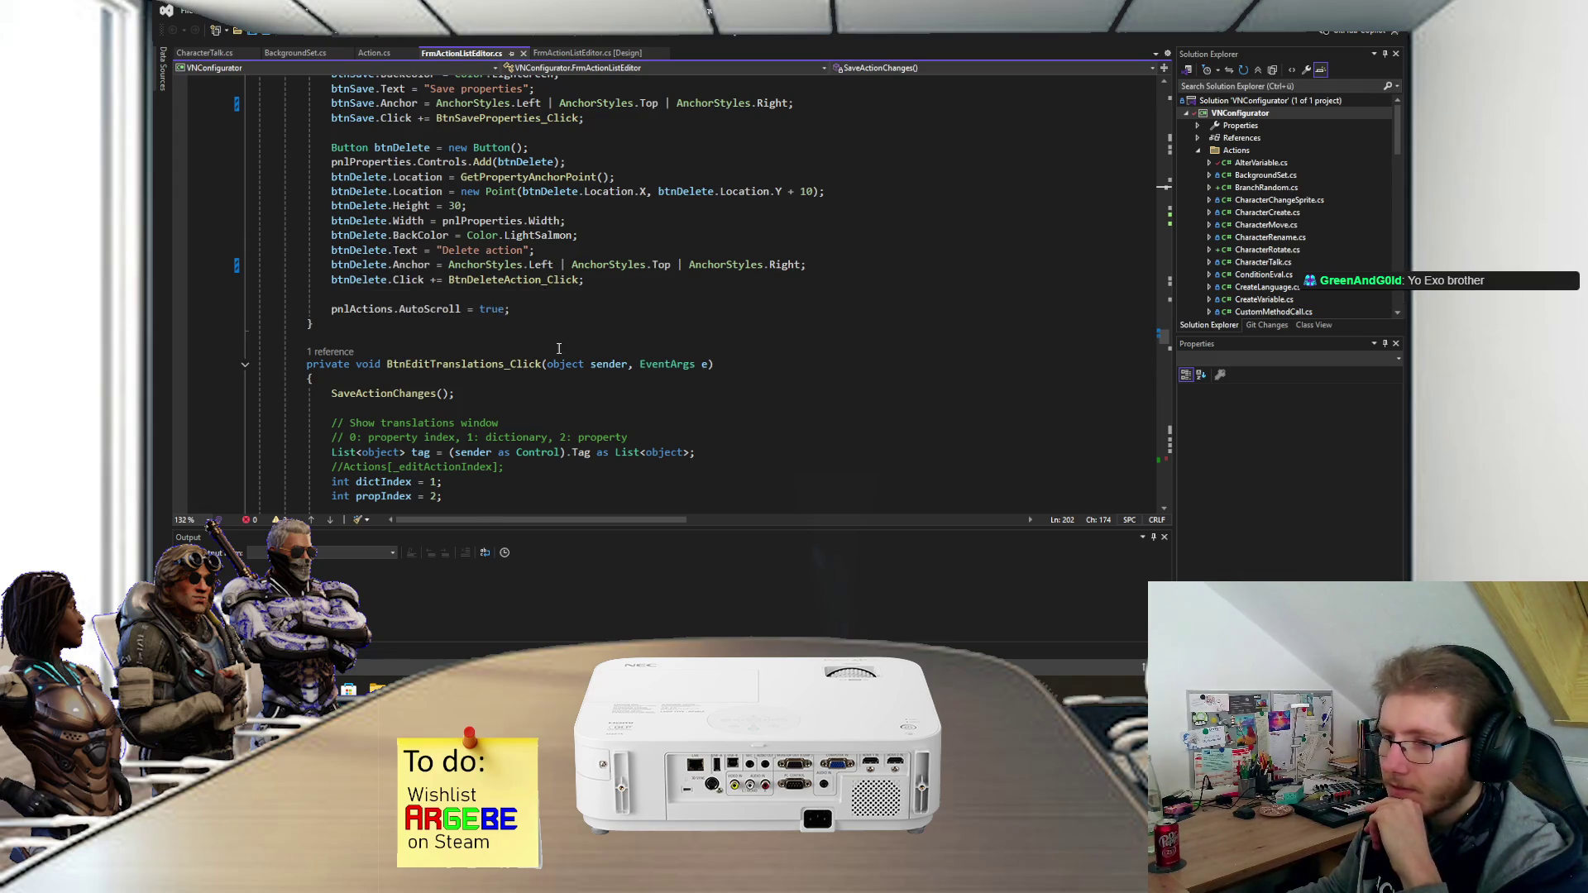
scroll(560, 346, down, 15)
scroll(565, 343, down, 5)
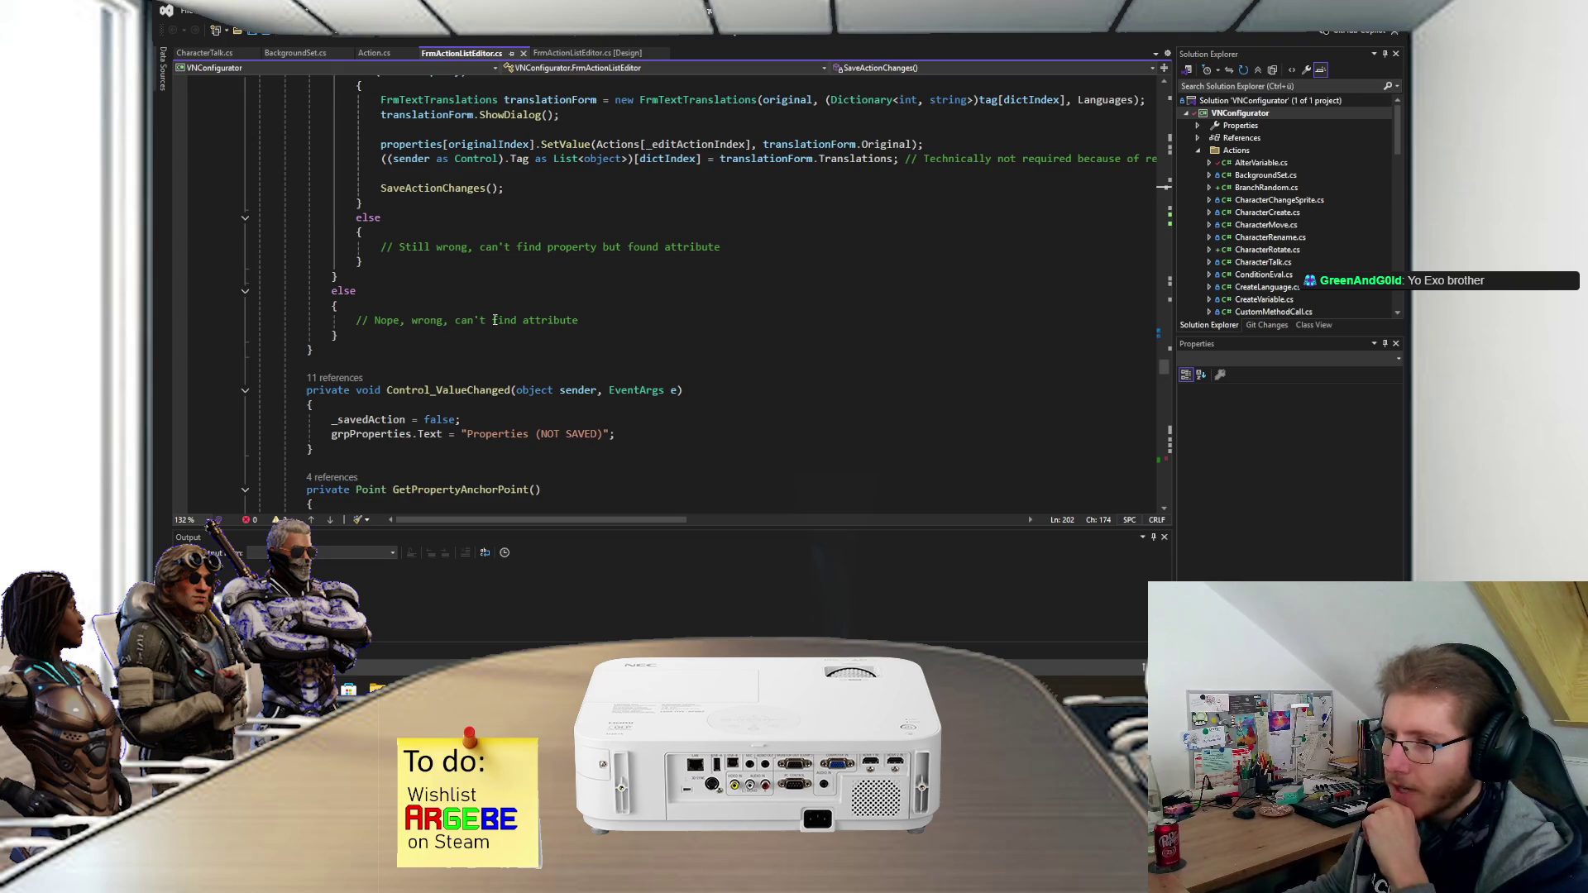
click(348, 302)
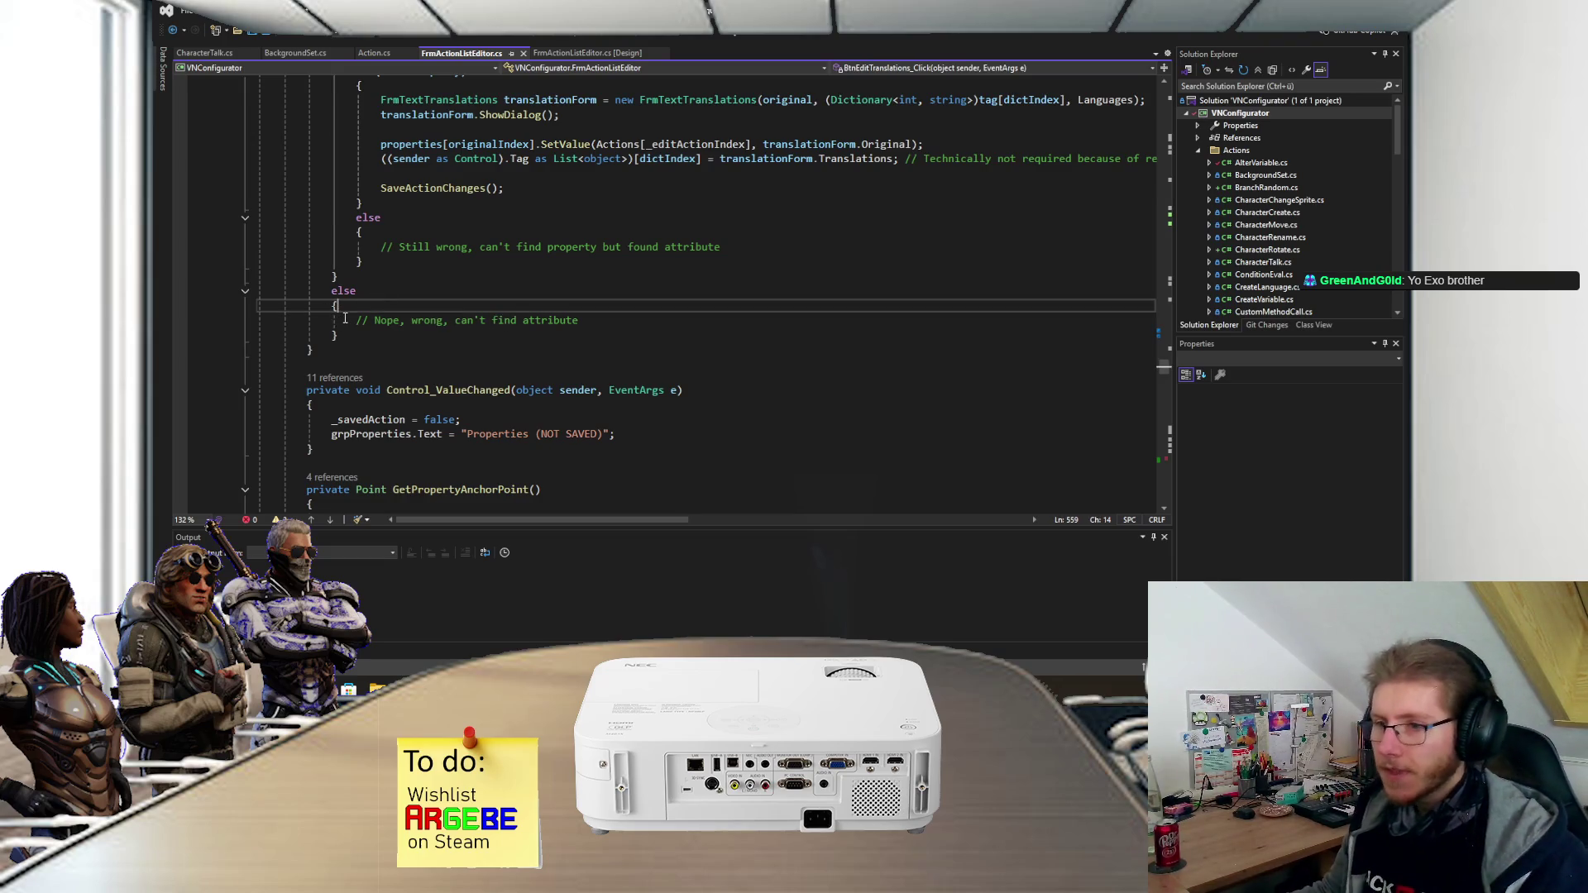
scroll(351, 331, up, 8)
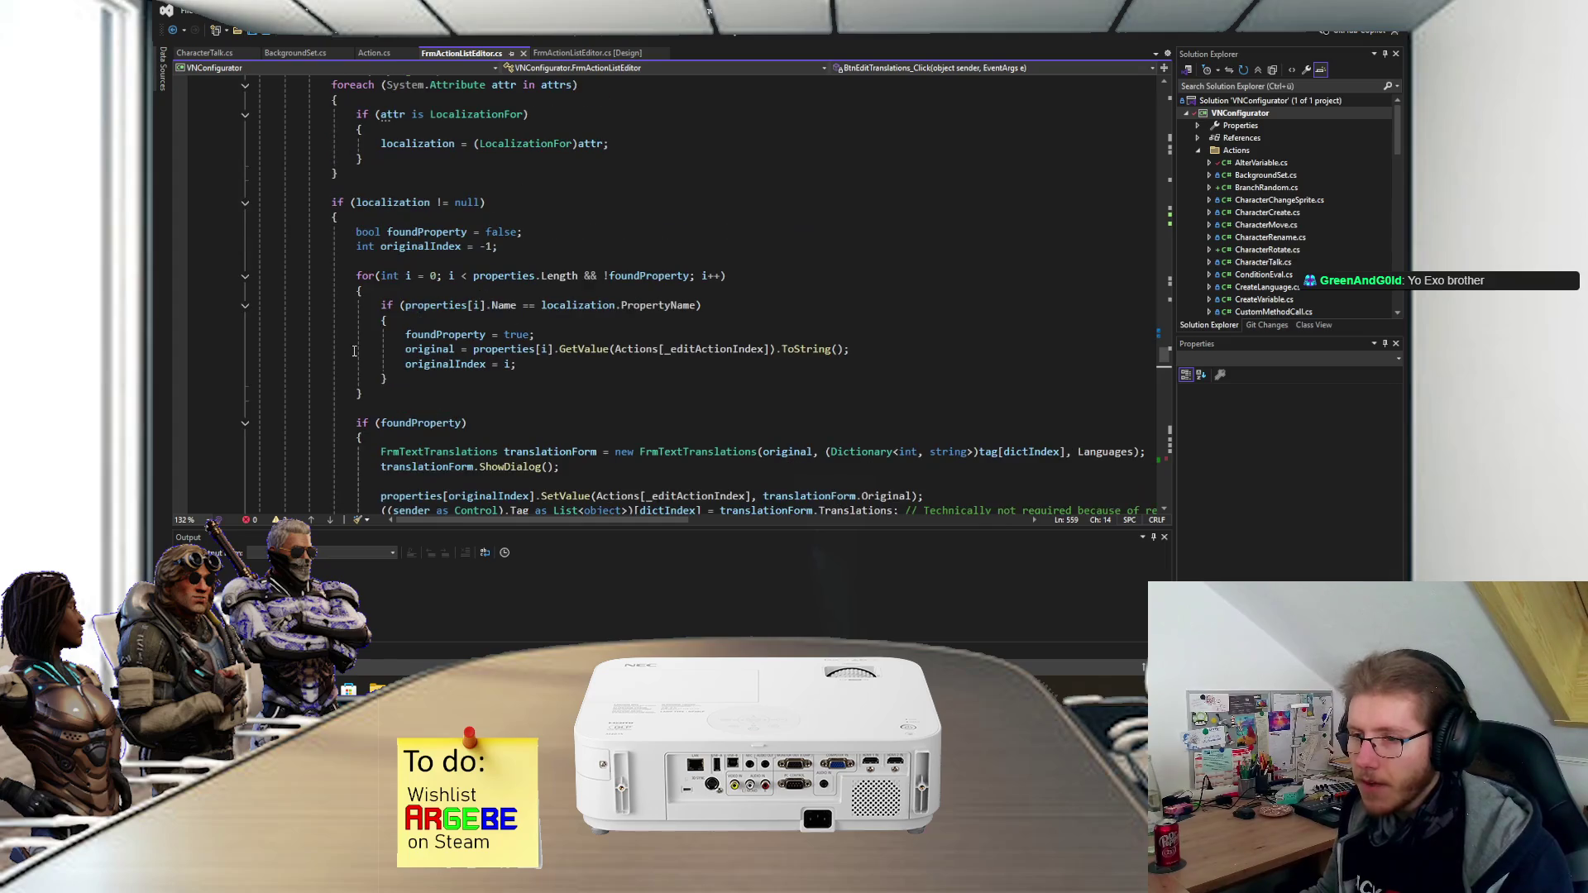
scroll(362, 341, up, 1)
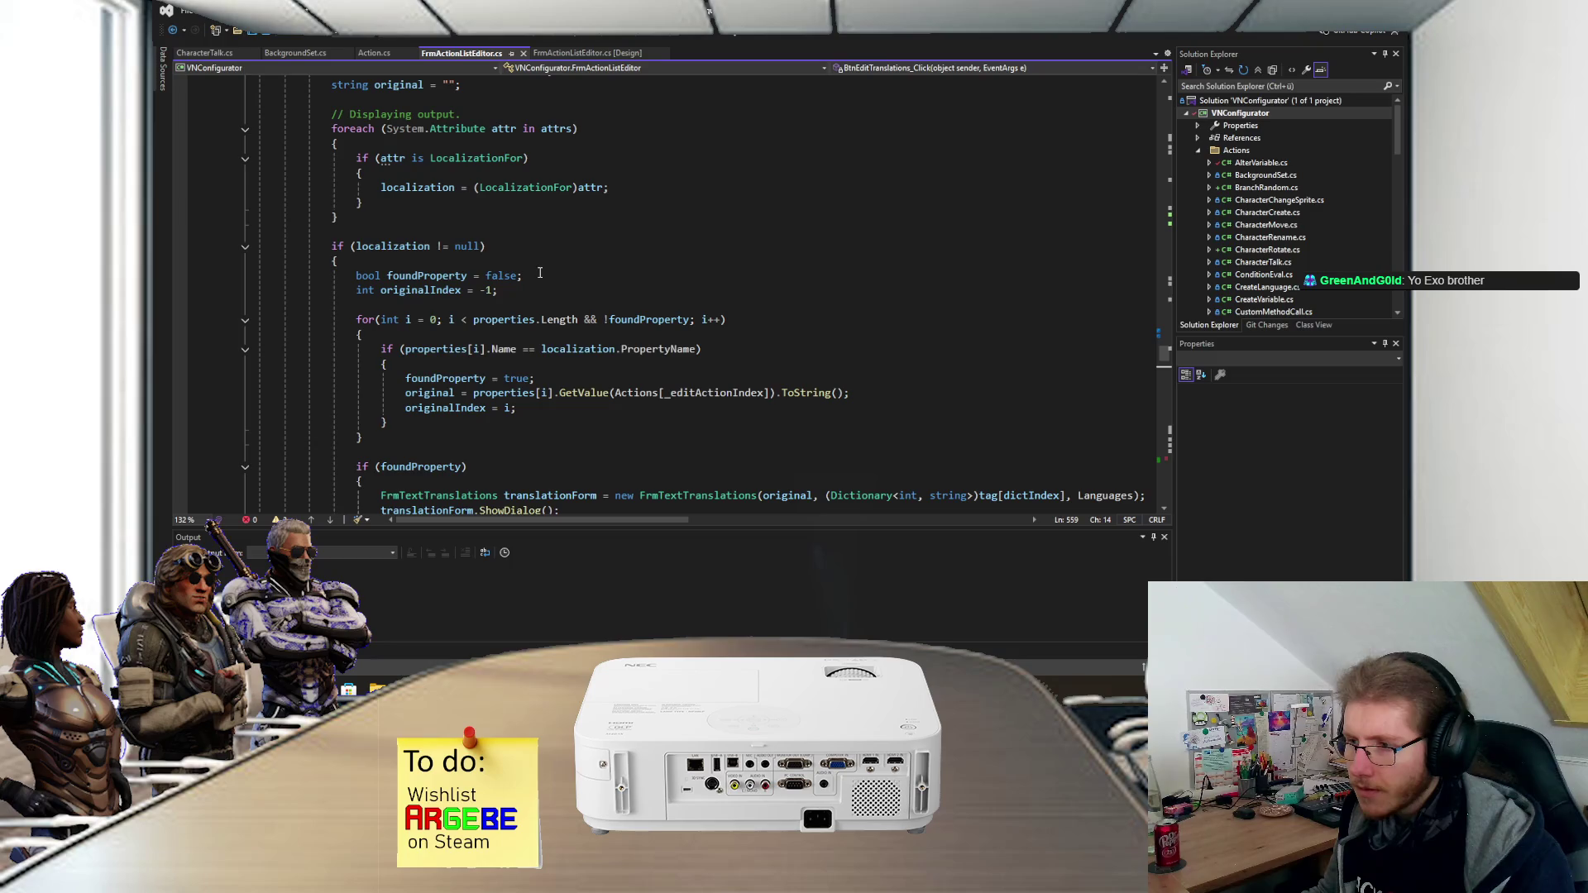
scroll(537, 277, up, 10)
scroll(534, 281, down, 5)
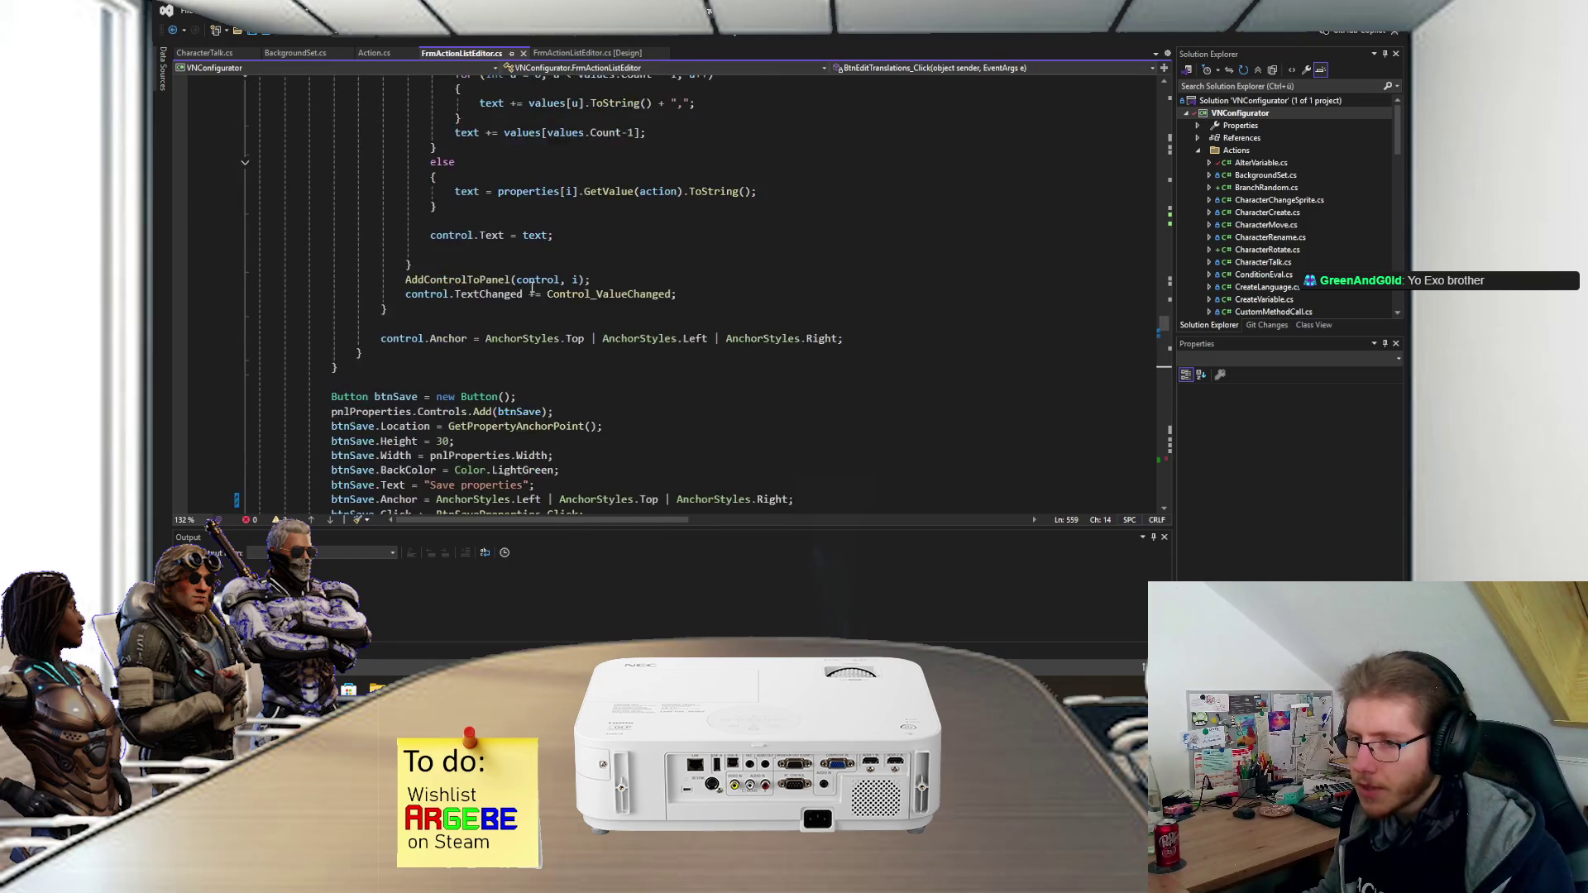
scroll(530, 284, down, 15)
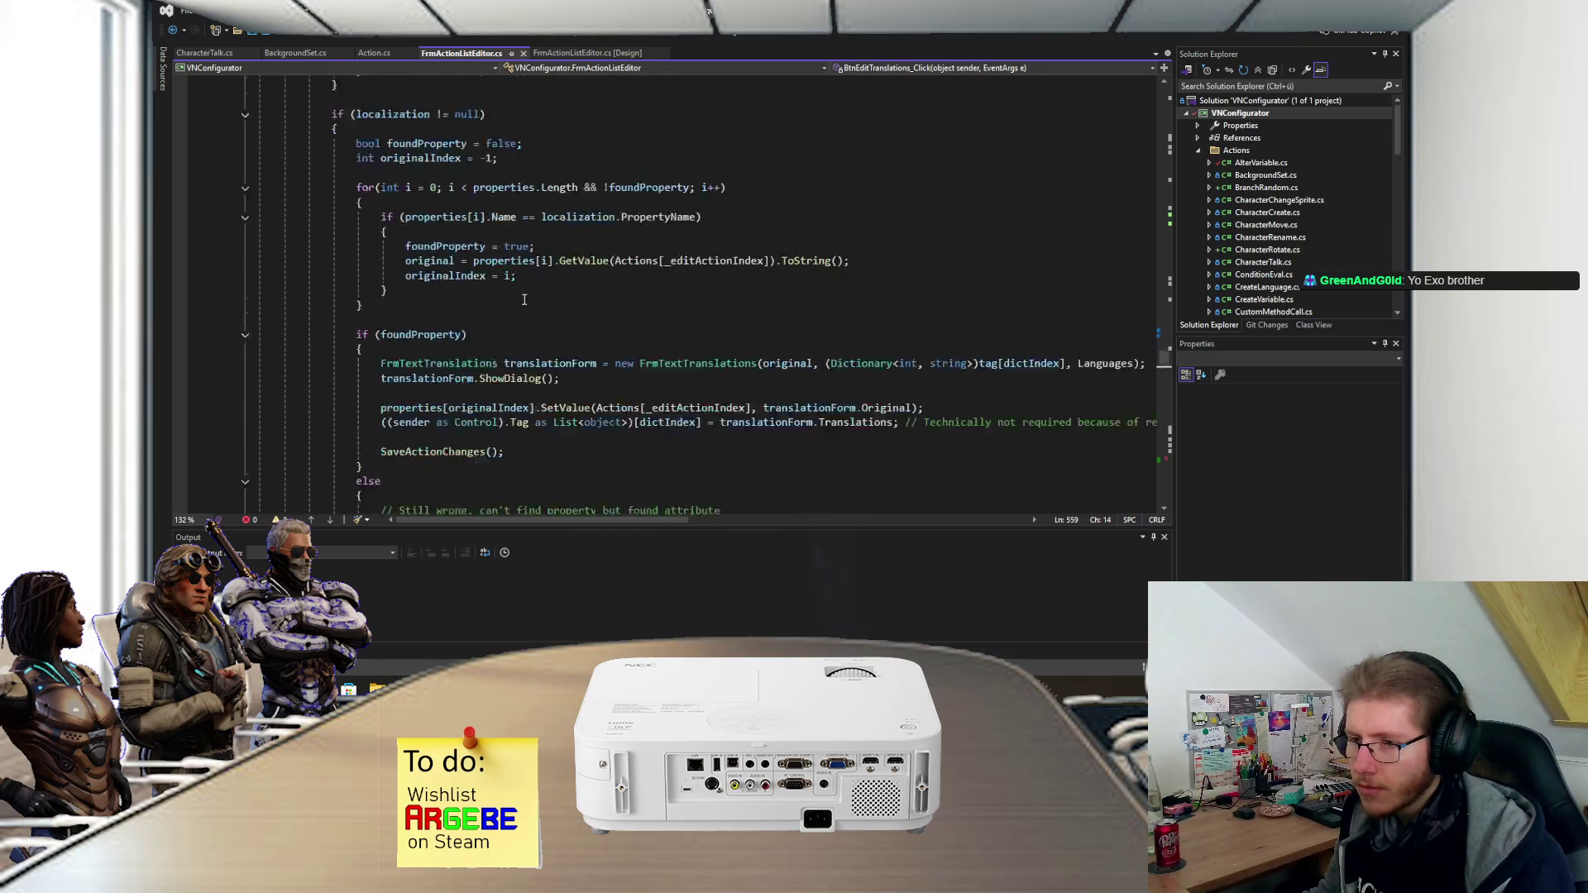
scroll(521, 303, down, 1)
double_click(353, 293)
scroll(342, 306, up, 2)
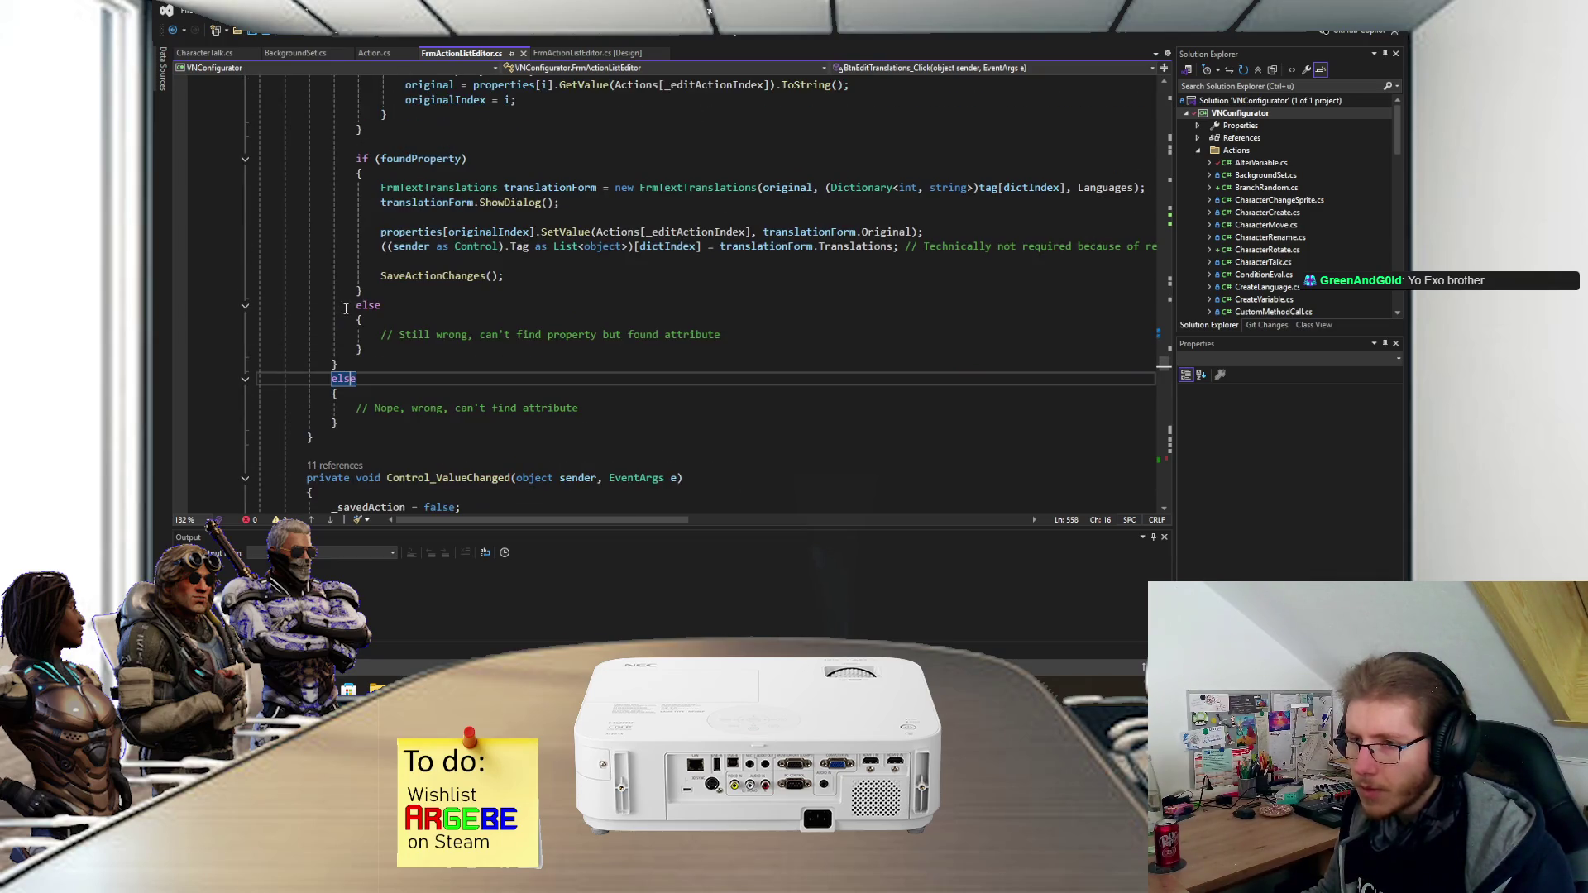
click(341, 360)
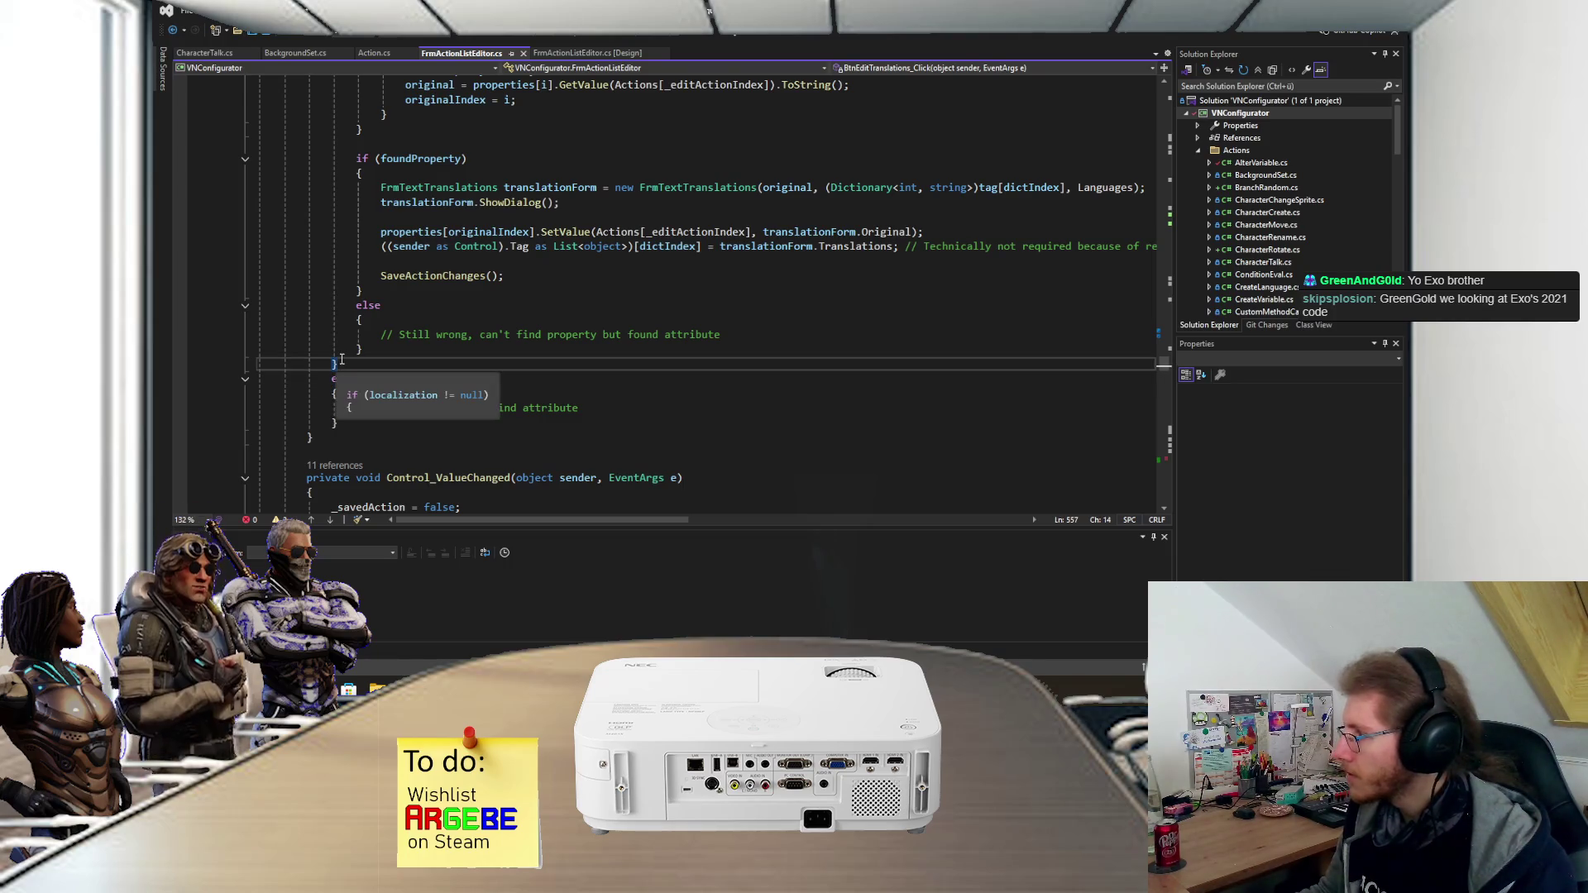
scroll(341, 358, up, 5)
scroll(341, 359, up, 4)
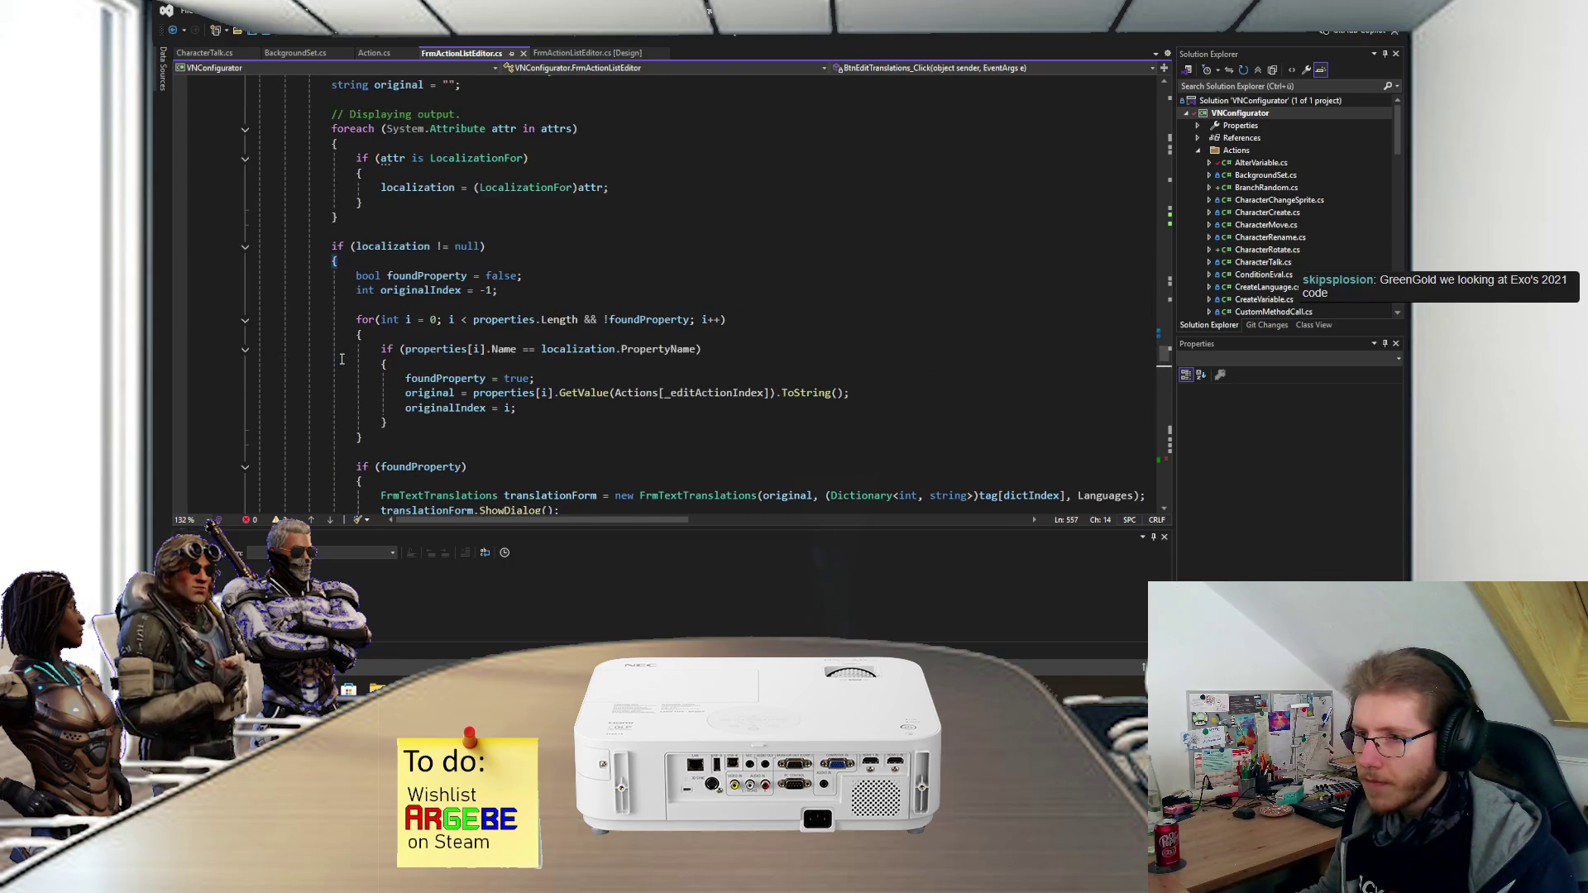
scroll(378, 346, up, 1)
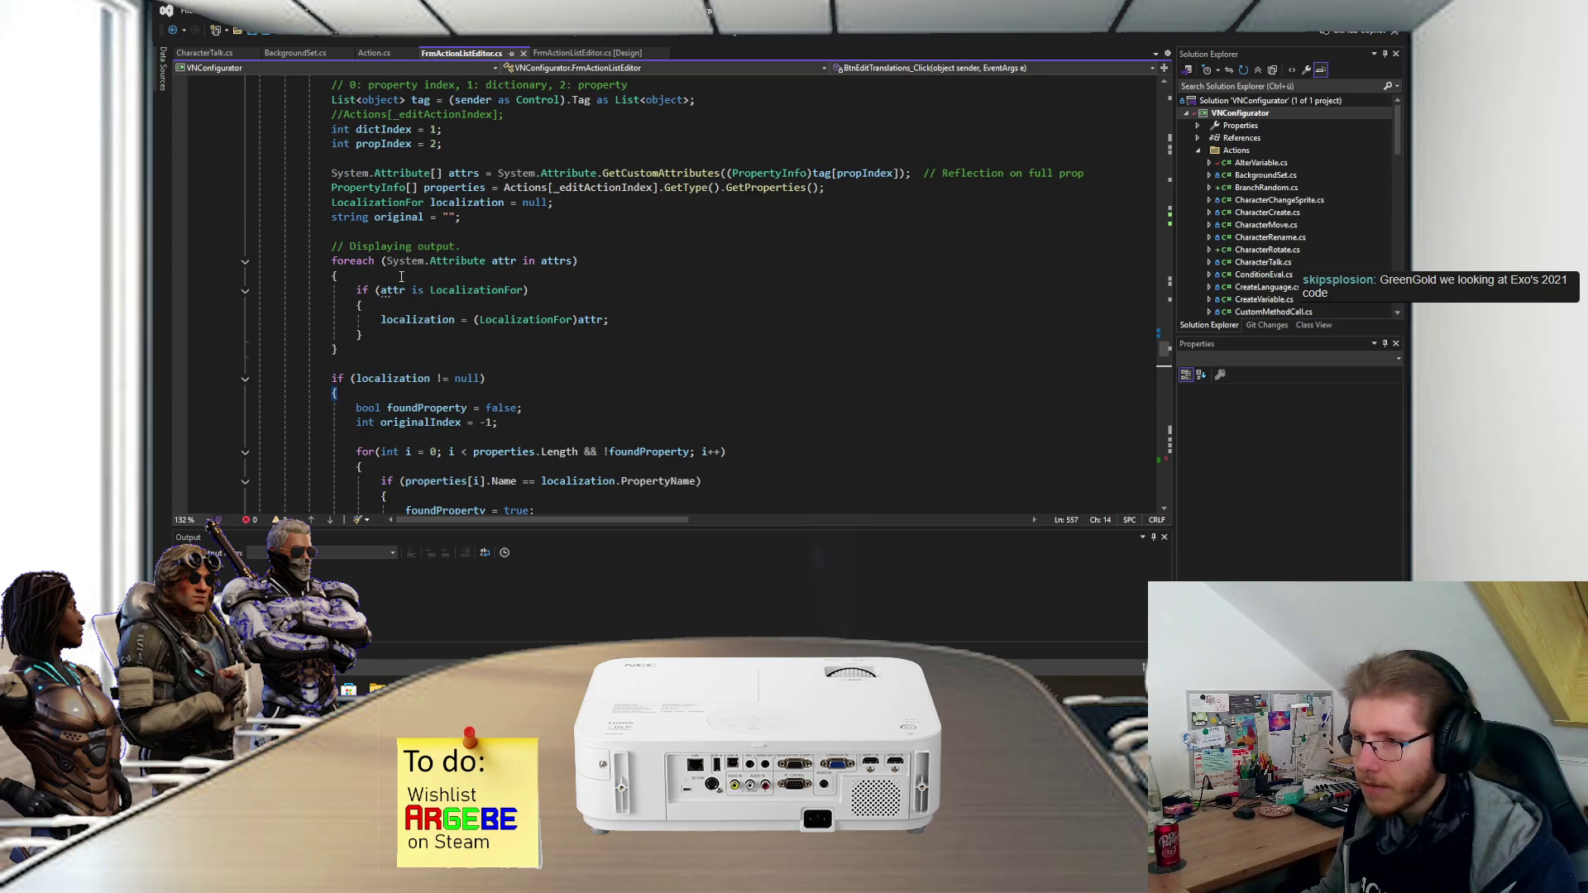
mouse_move(592, 322)
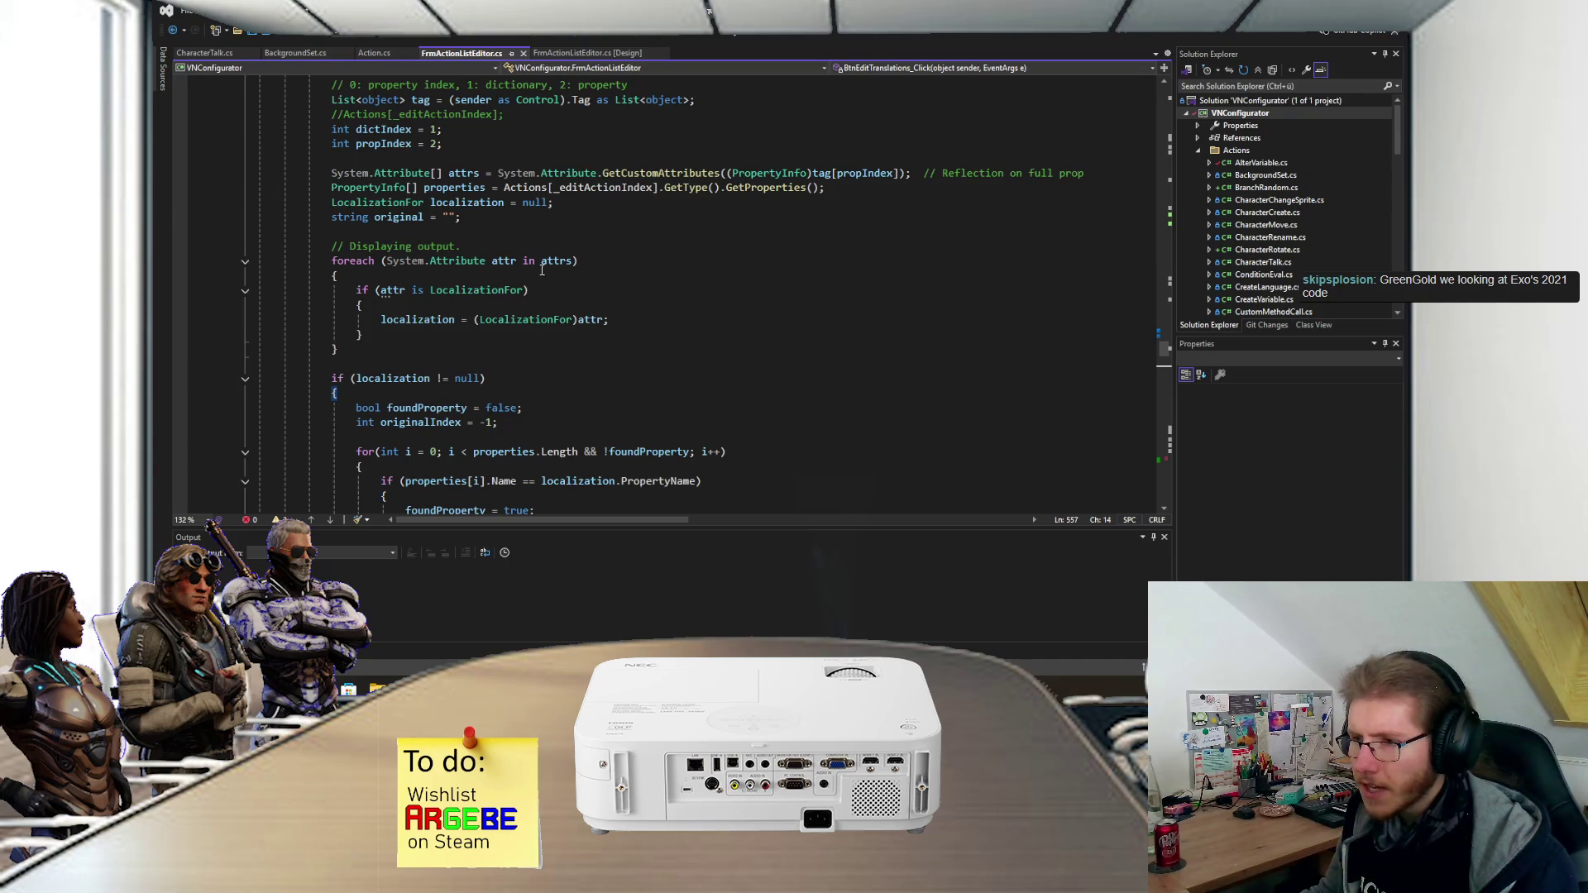
mouse_move(545, 266)
scroll(546, 266, up, 1)
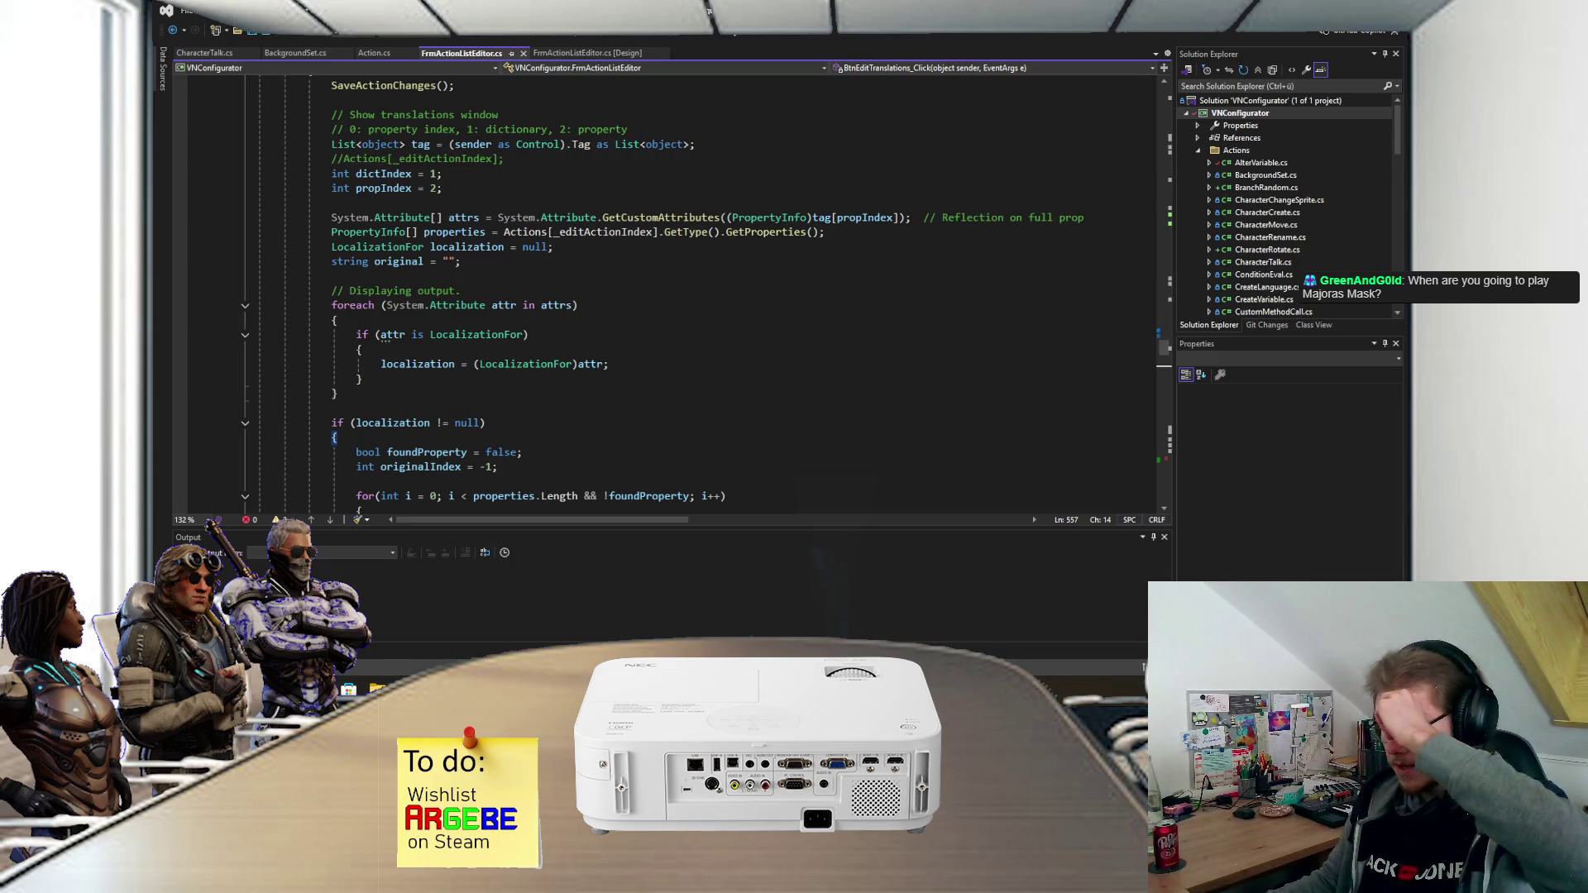
- Switch to Steam and open the Foxhole page from the Library
key(alt+Tab)
click(277, 31)
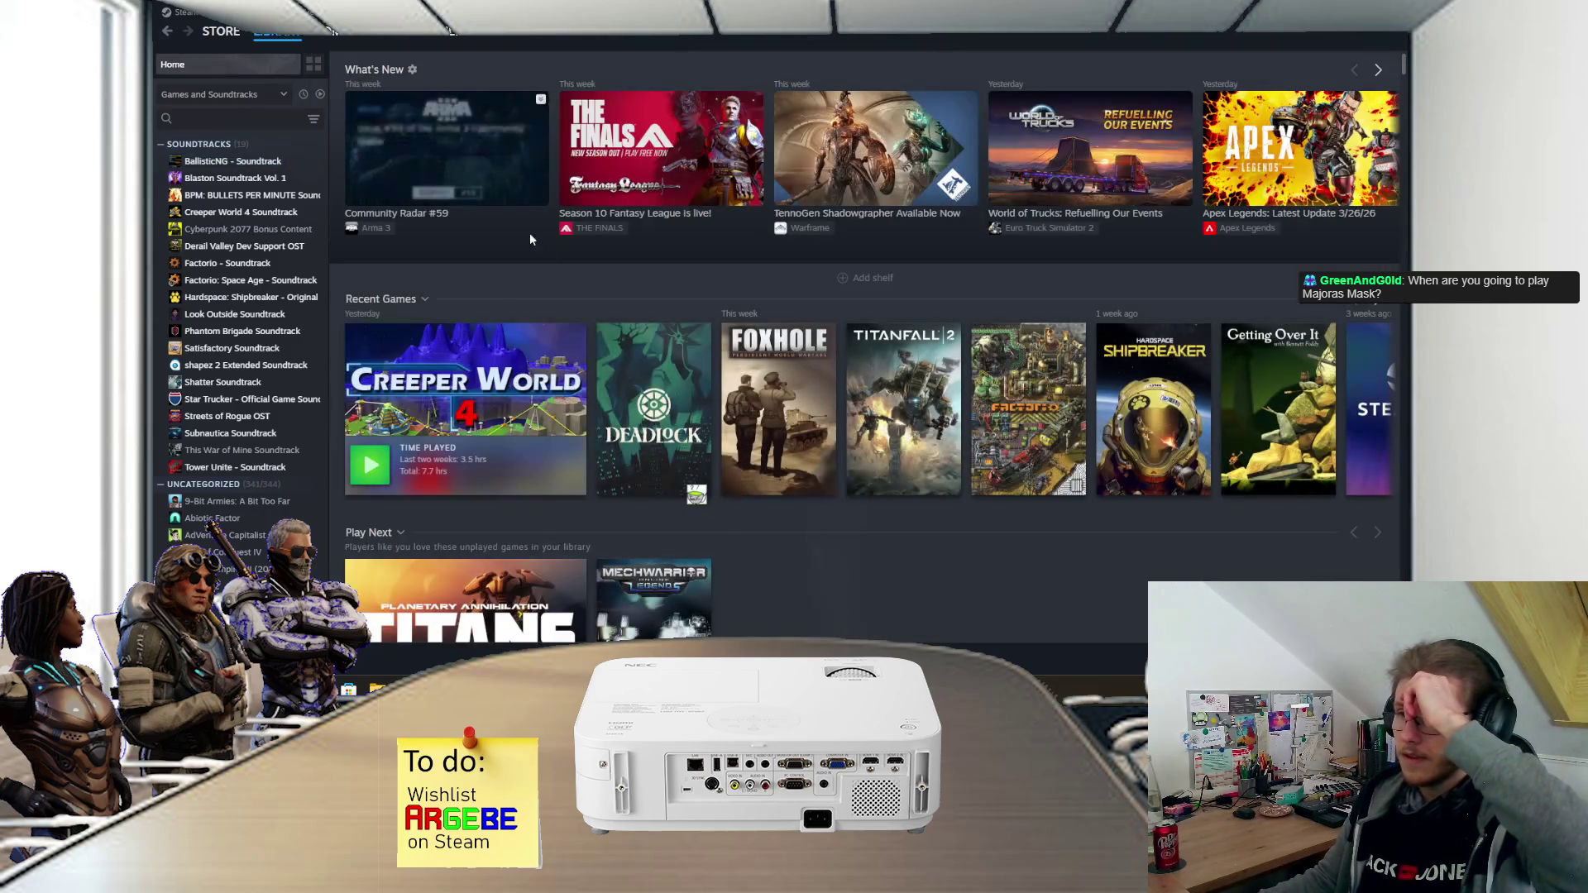
click(778, 396)
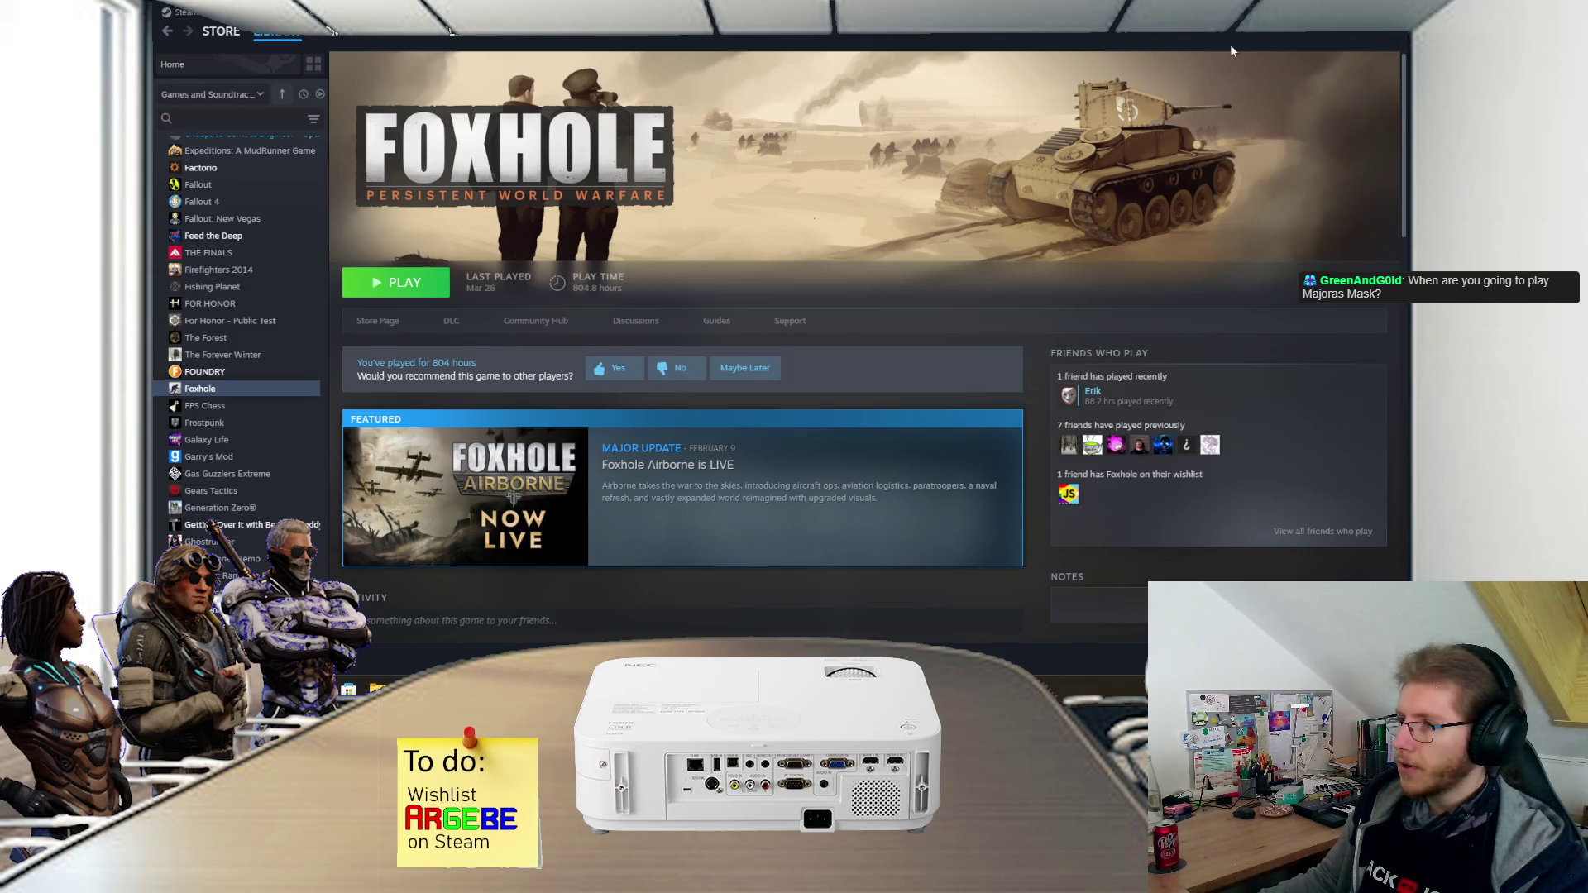
- View the profile's full games list, return to Library Home, then switch to Unity
mouse_move(430, 31)
click(425, 69)
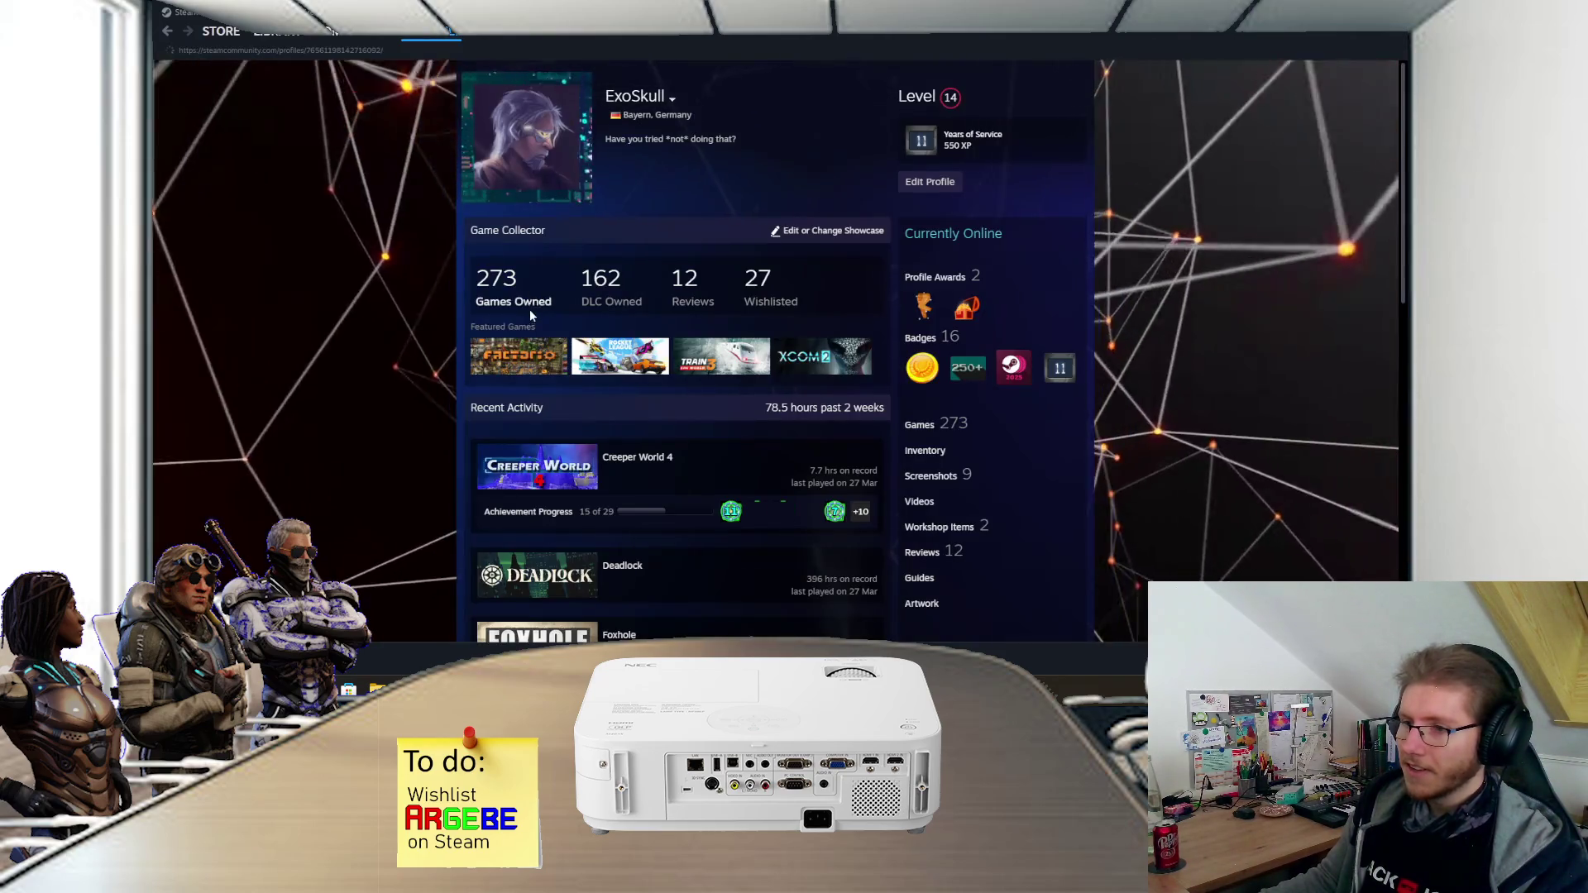
click(529, 309)
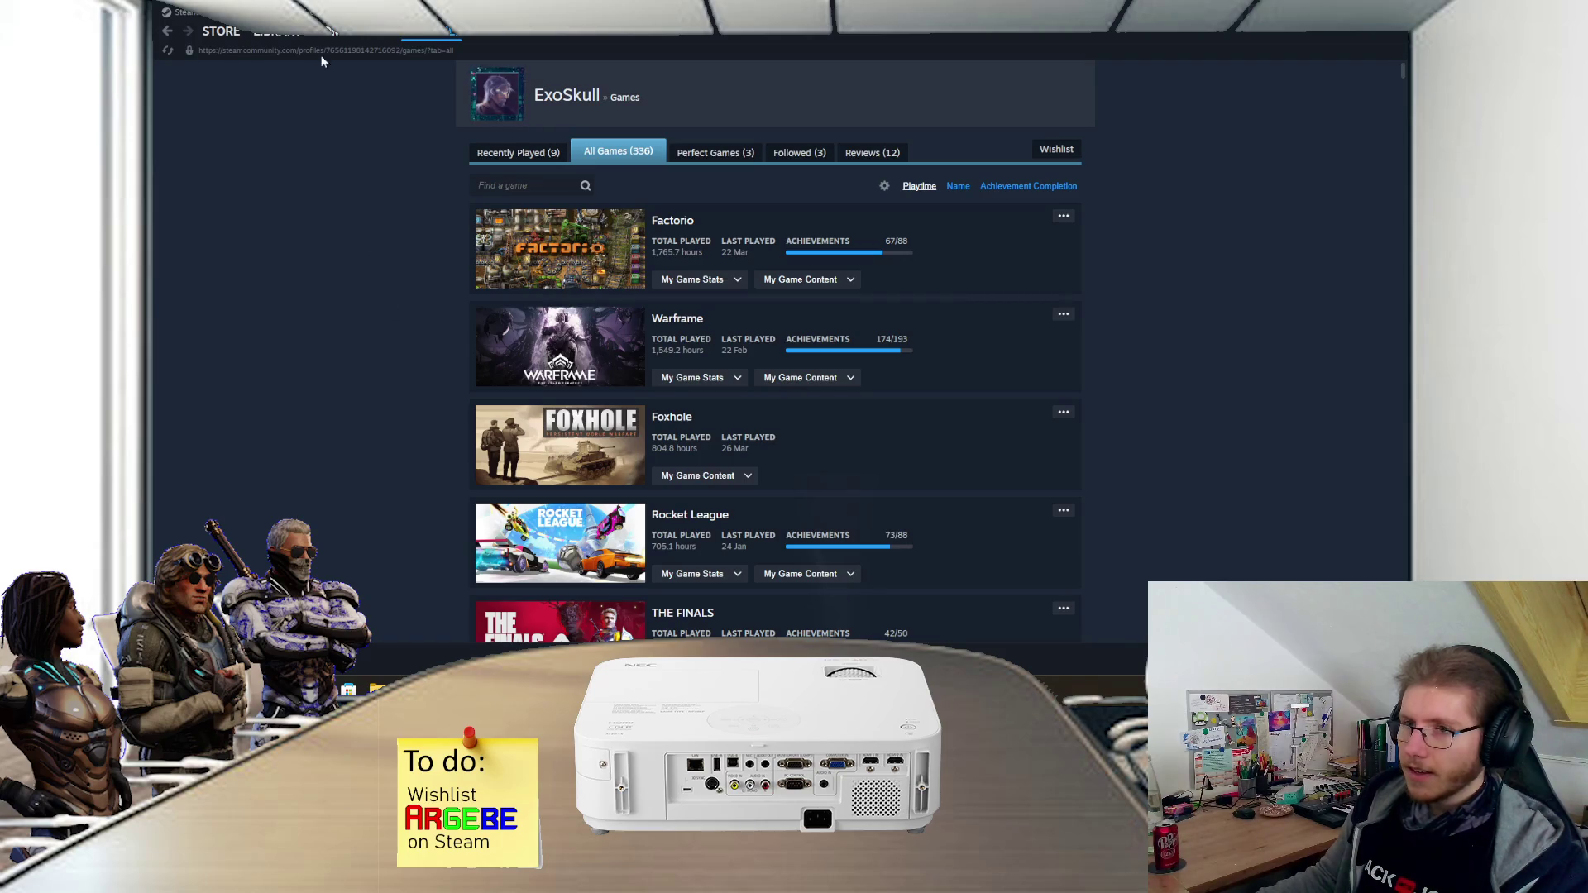
click(278, 33)
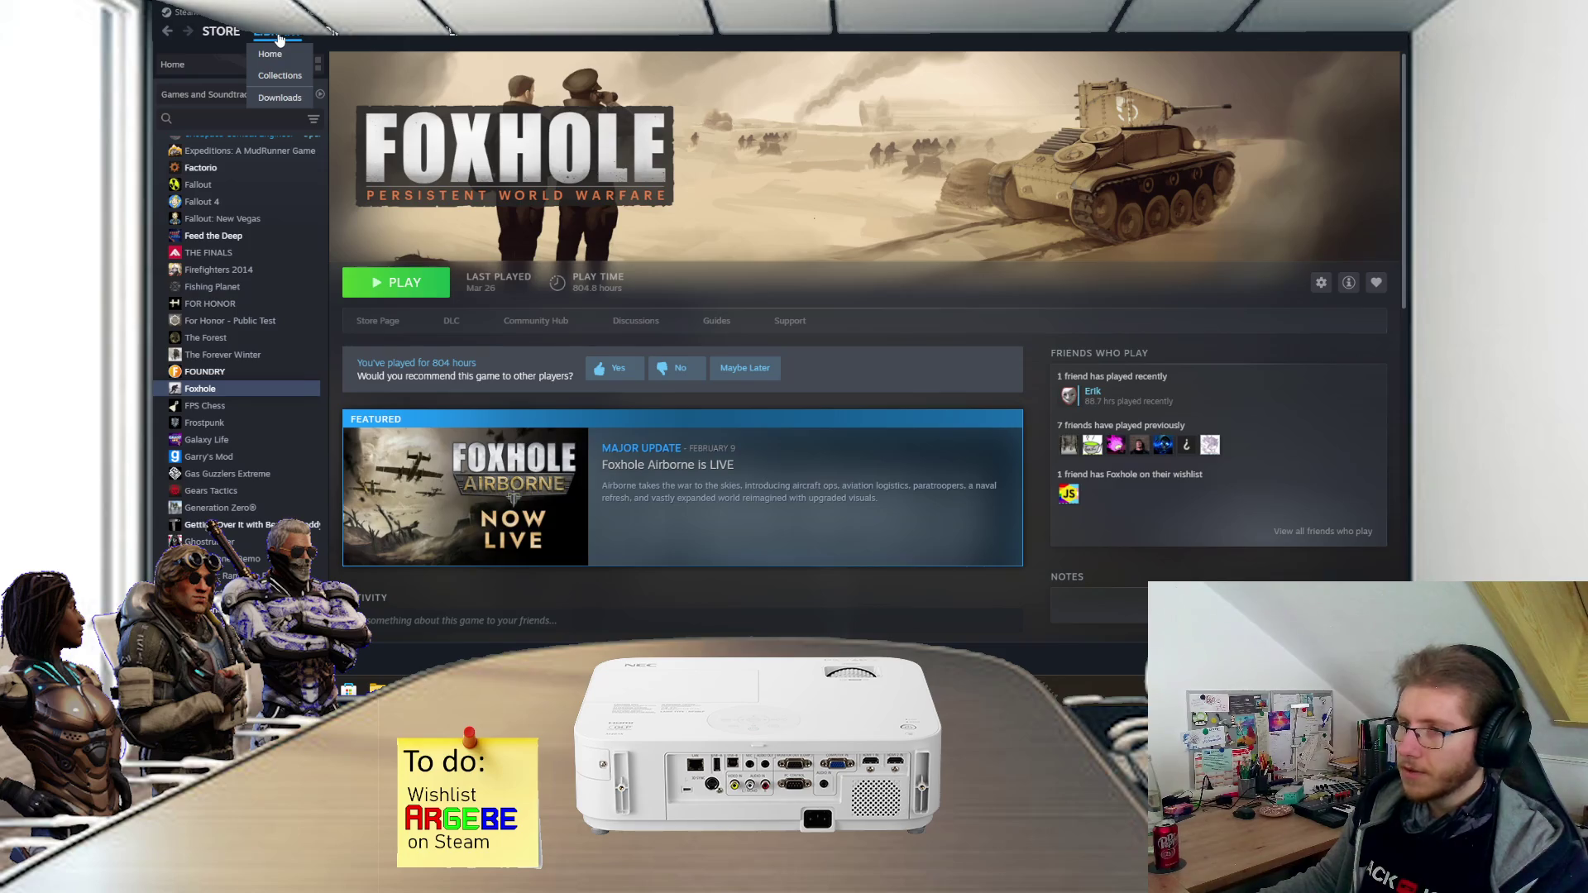
click(277, 36)
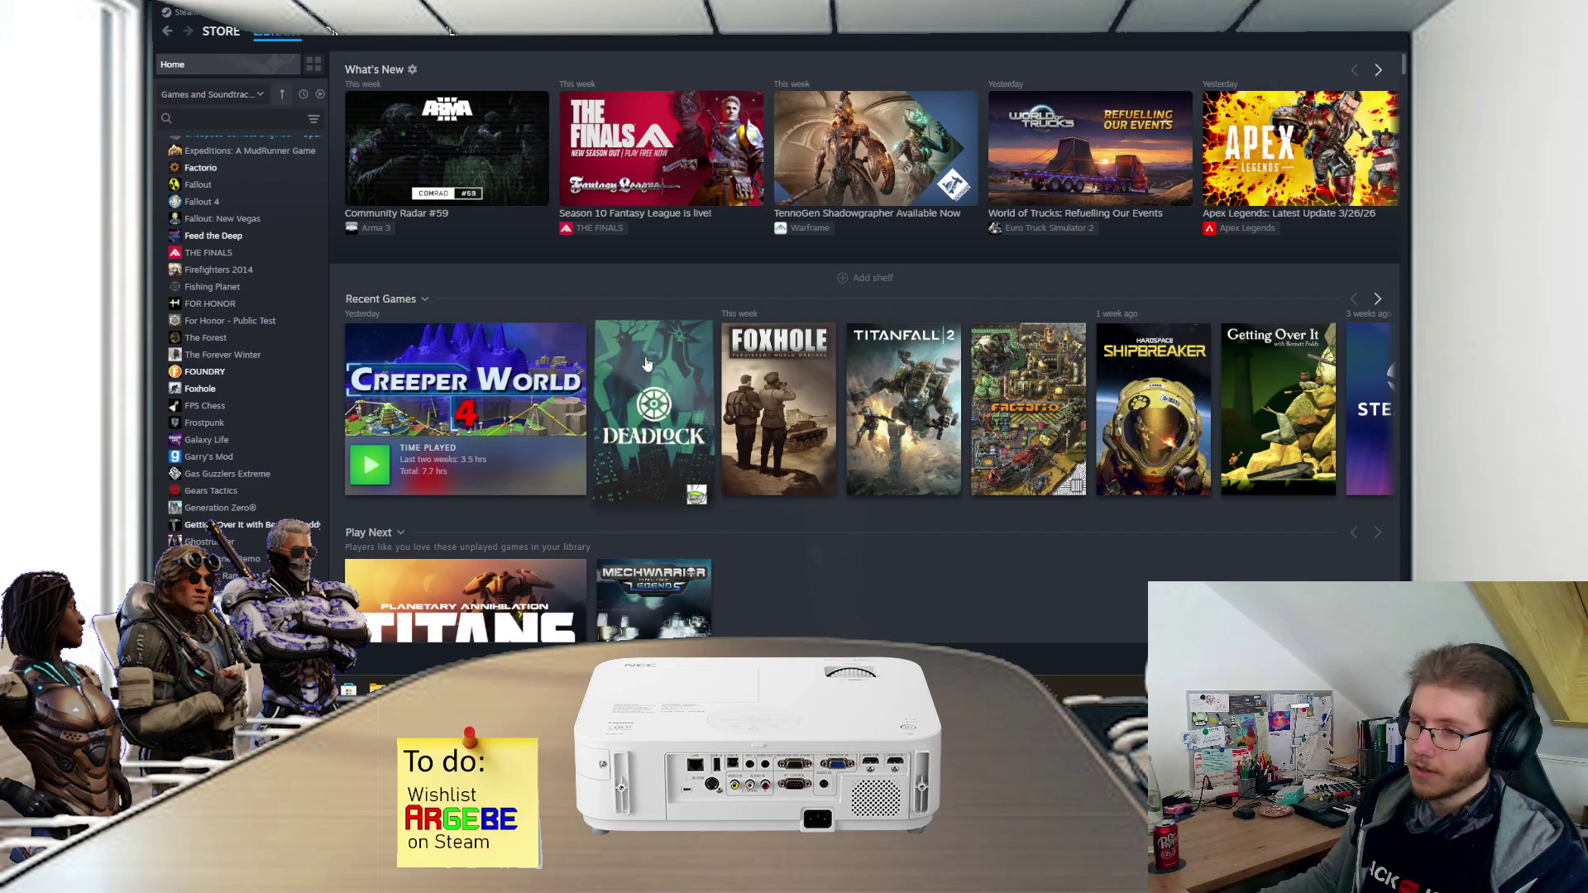
key(alt+Tab)
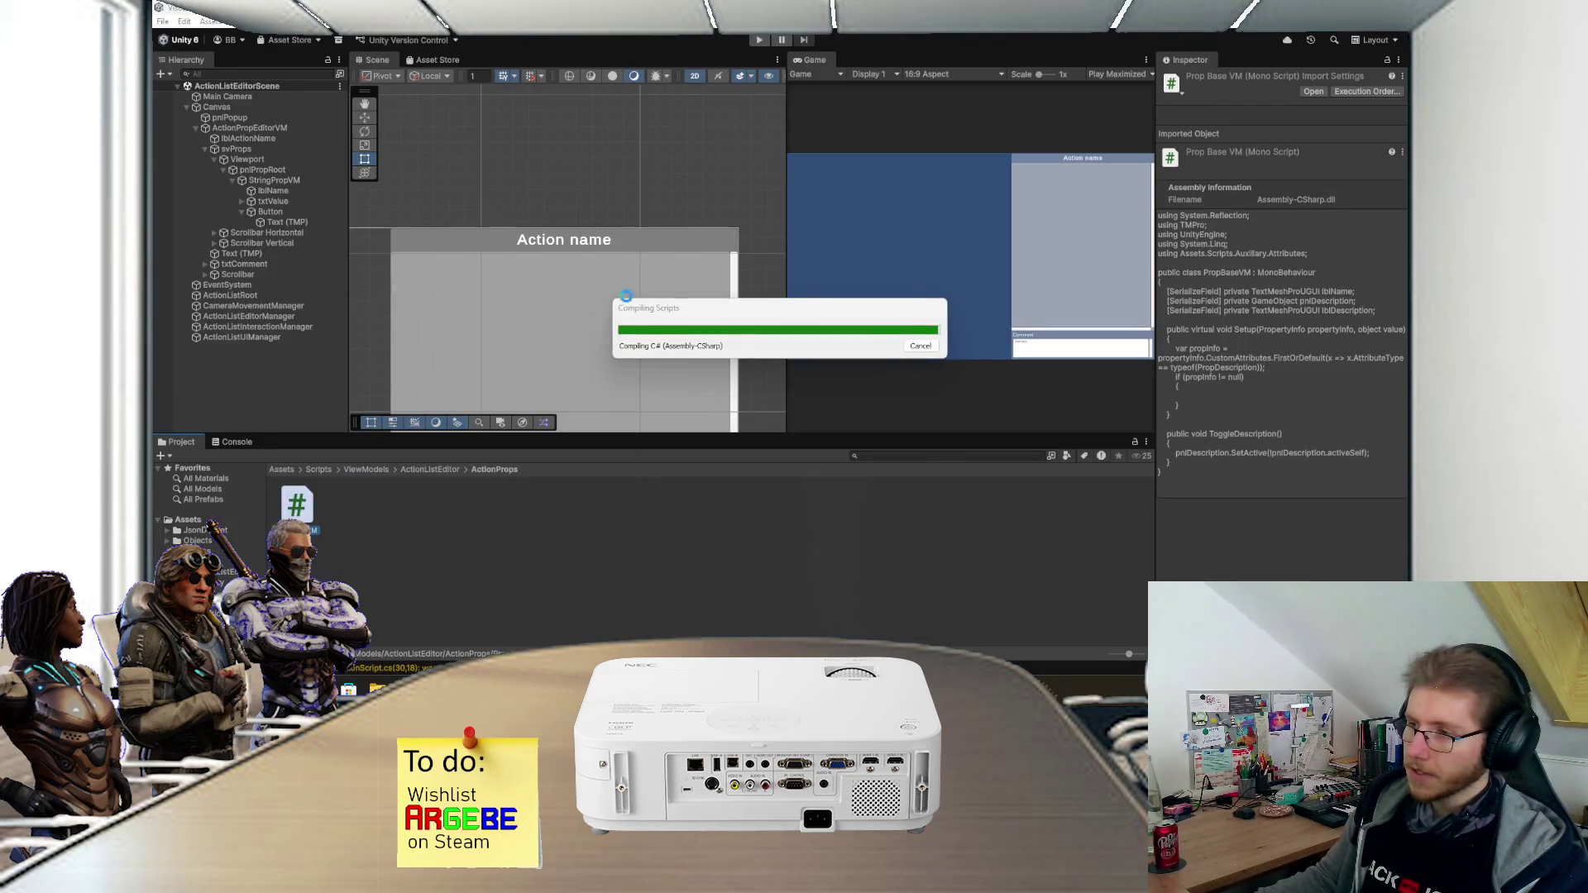
- Bring up PropBaseVM.cs in Visual Studio and place the caret inside Setup's empty if block
mouse_move(633, 689)
click(653, 618)
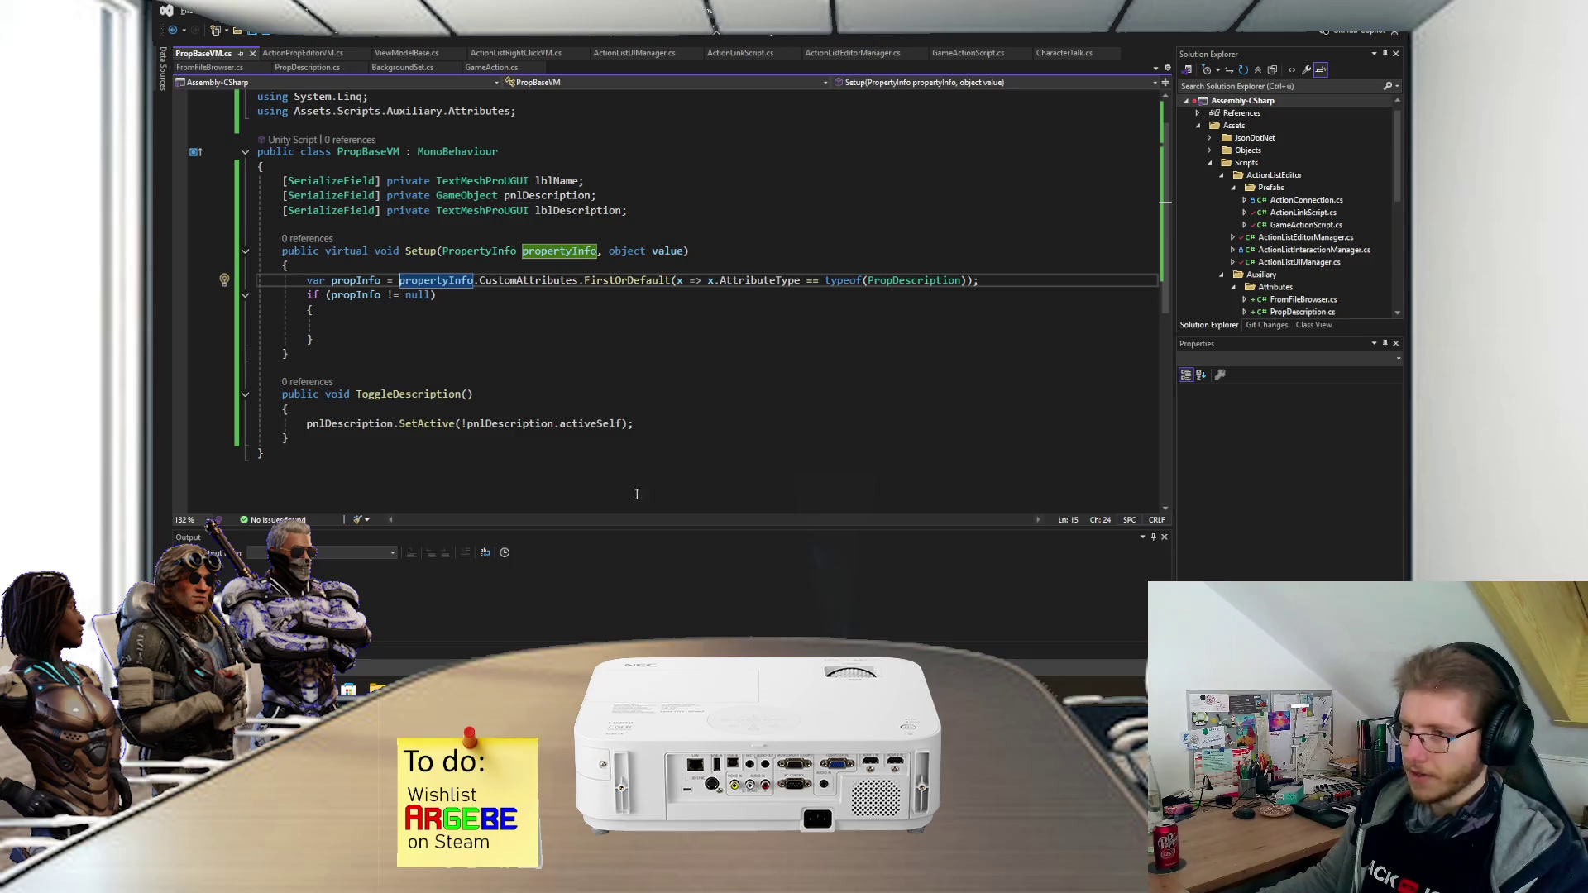
scroll(634, 403, down, 1)
click(563, 307)
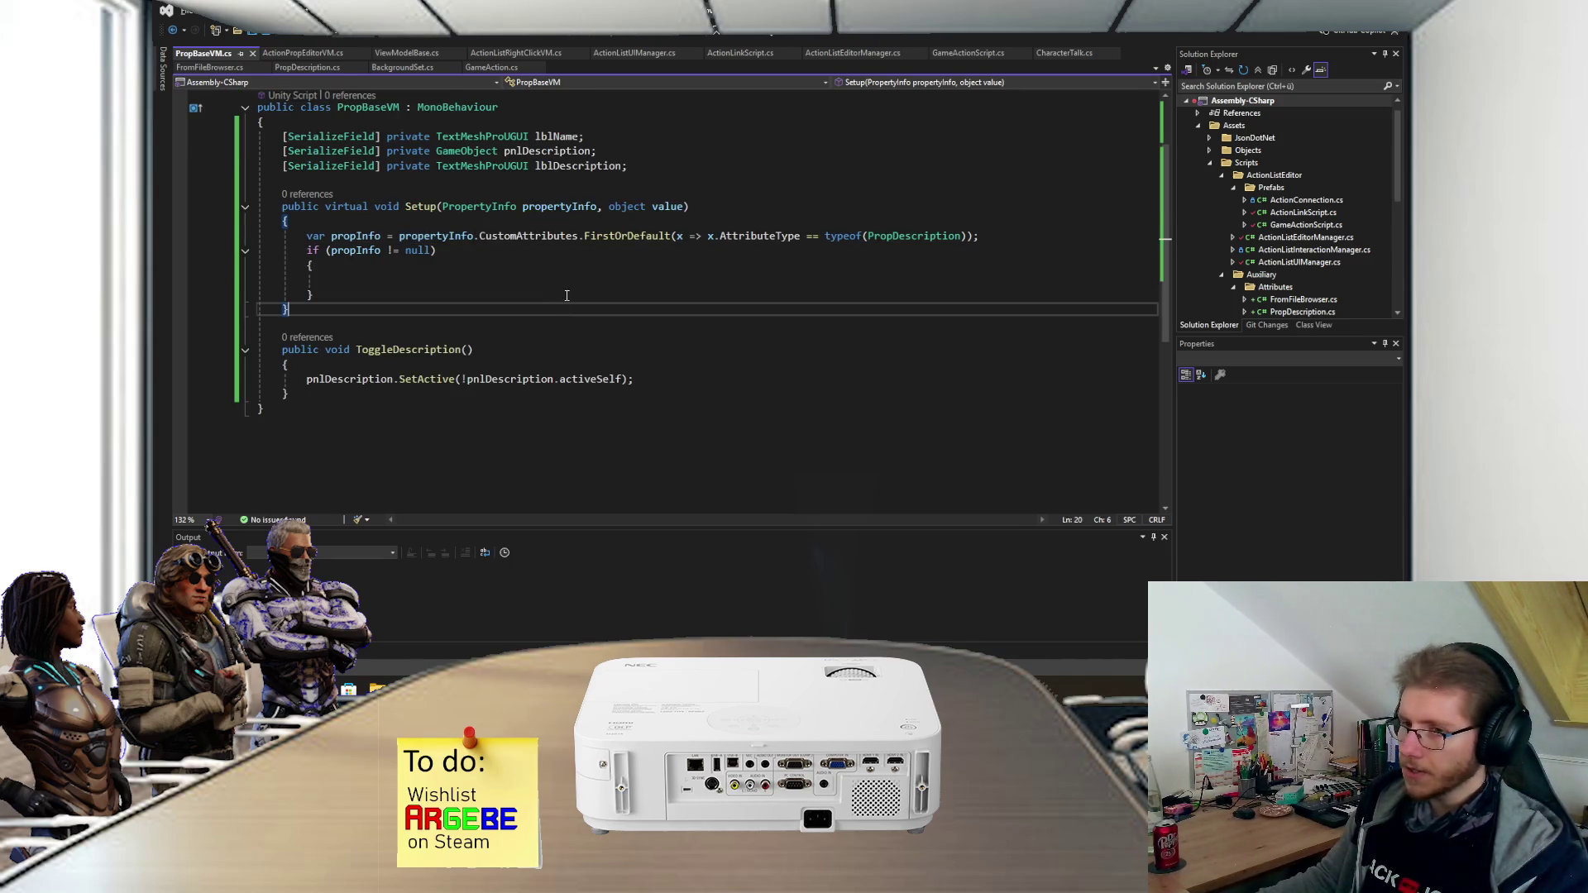
click(566, 295)
click(572, 286)
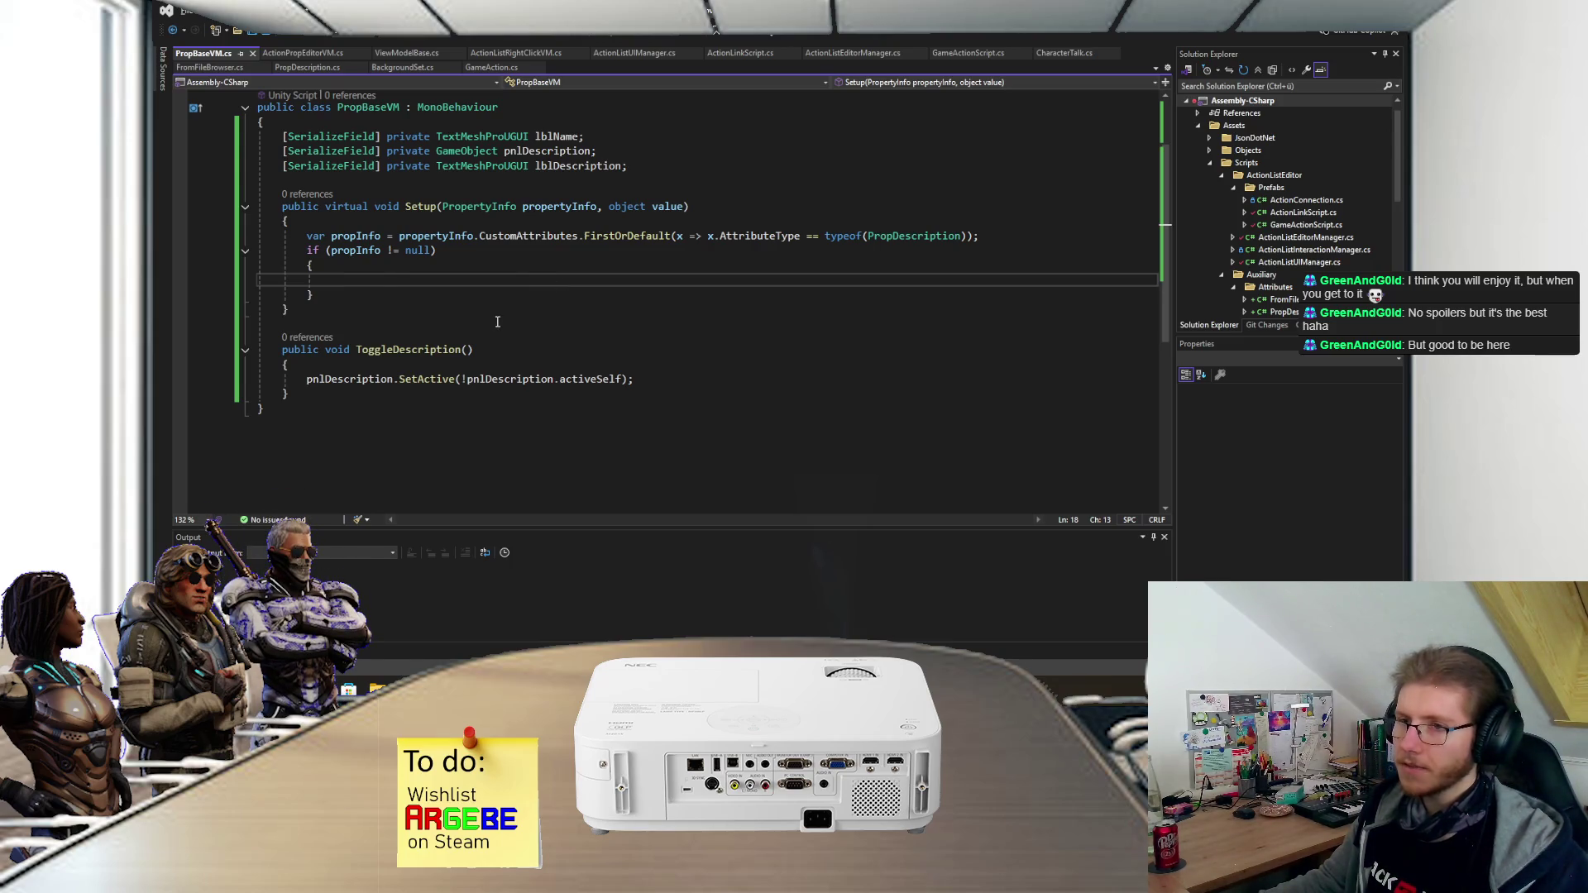
- Switch to Unity, enter Play mode with Ctrl+P, then switch to the Steam library
scroll(498, 329, down, 1)
key(alt+Tab)
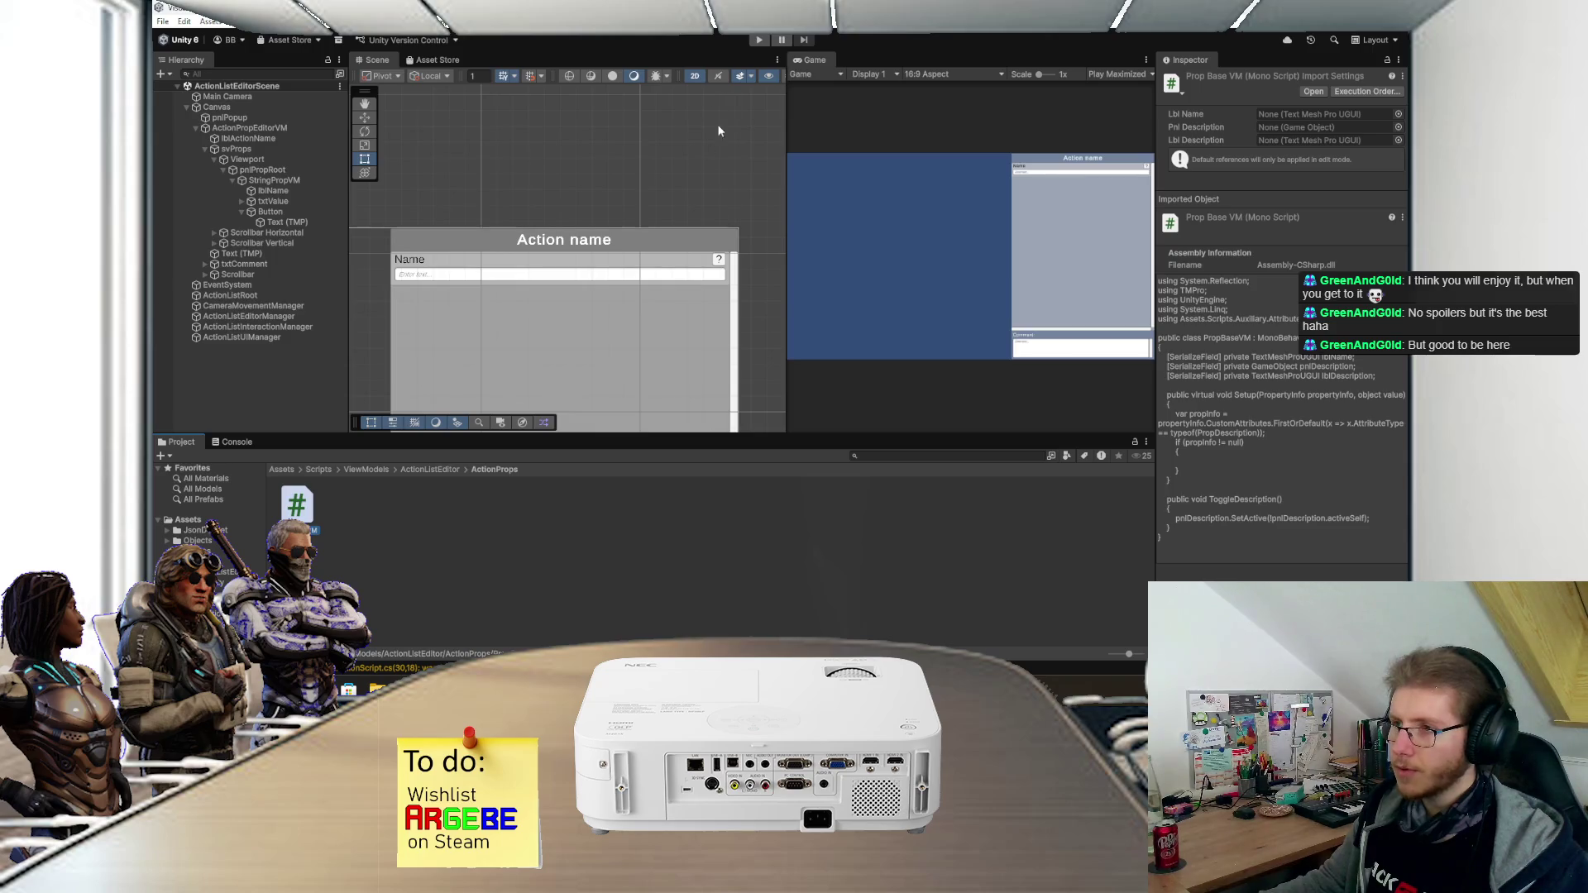
scroll(702, 186, up, 3)
scroll(702, 187, down, 3)
key(ctrl+p)
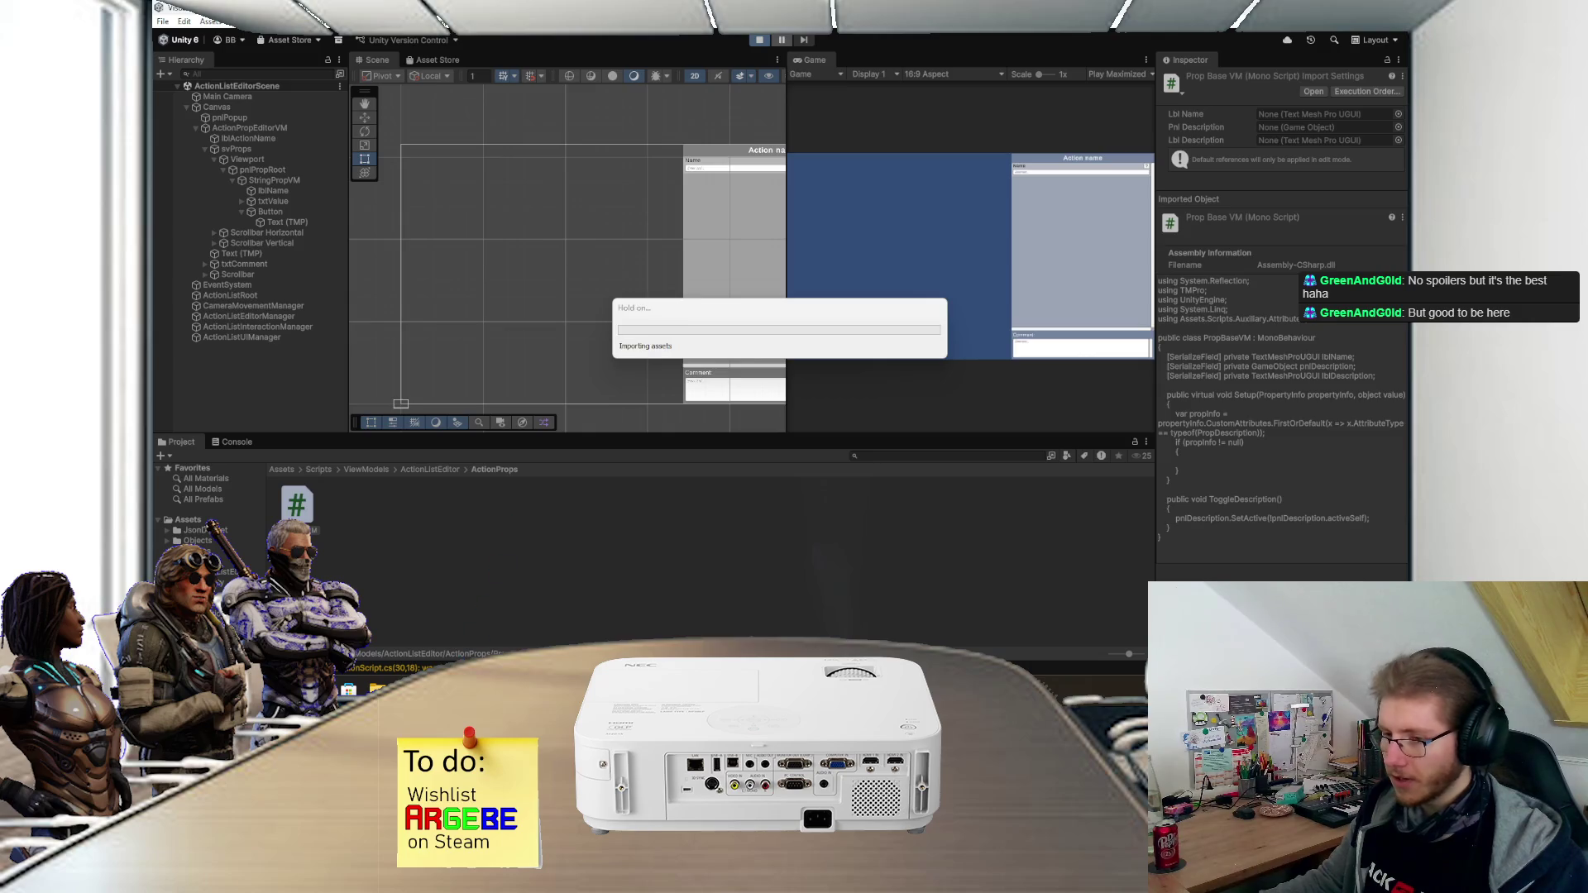
key(alt+Tab)
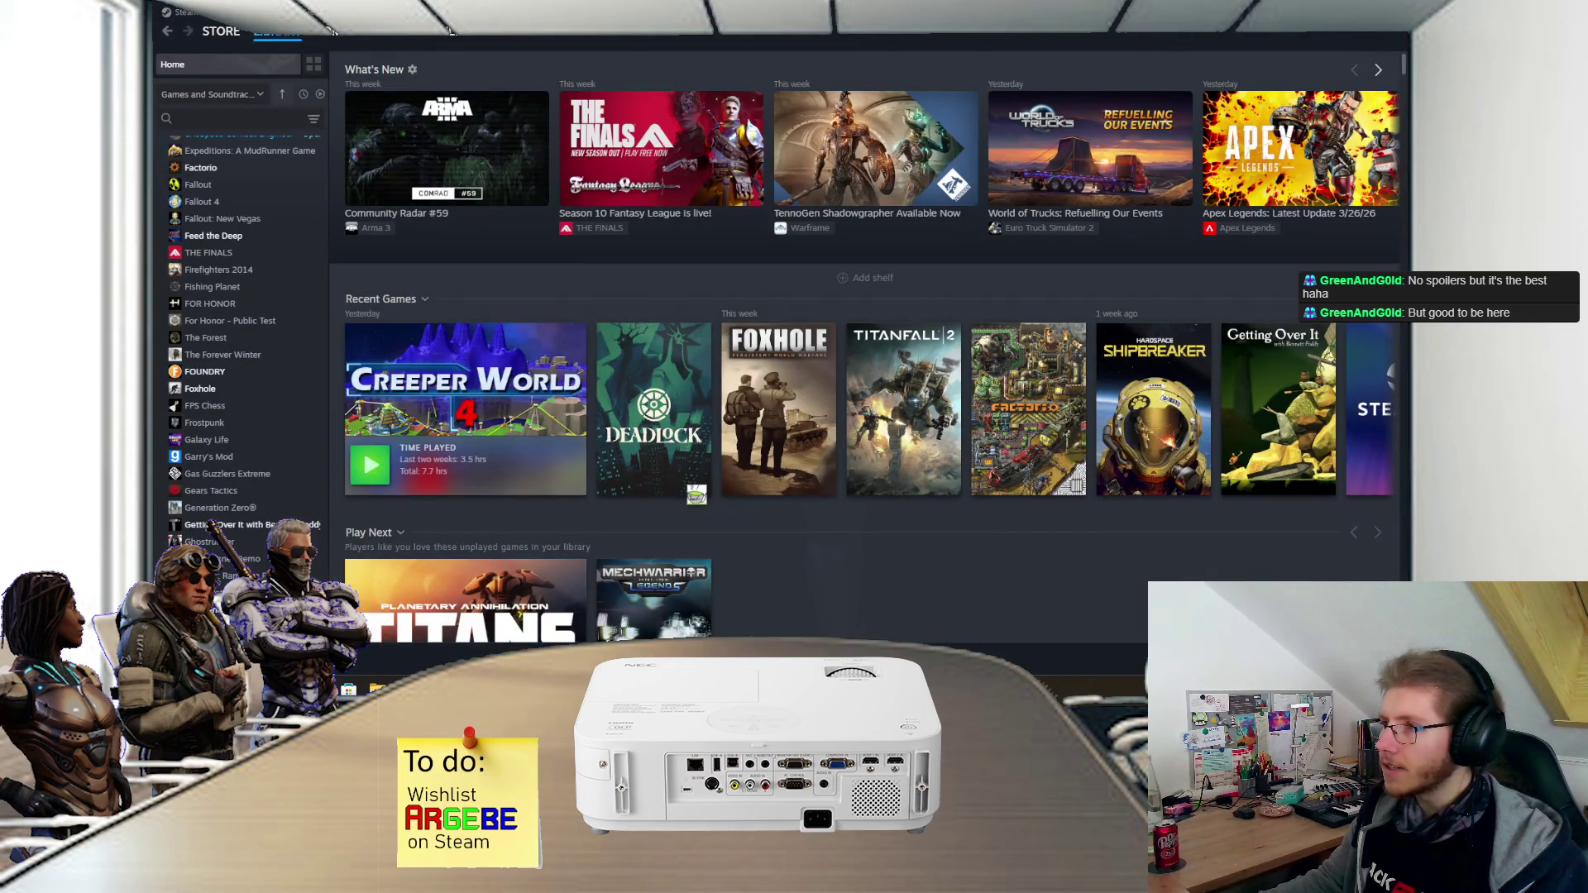
- Pause the BallisticNG soundtrack in Steam's mini-player and switch back to the Unity Game view
scroll(228, 299, up, 10)
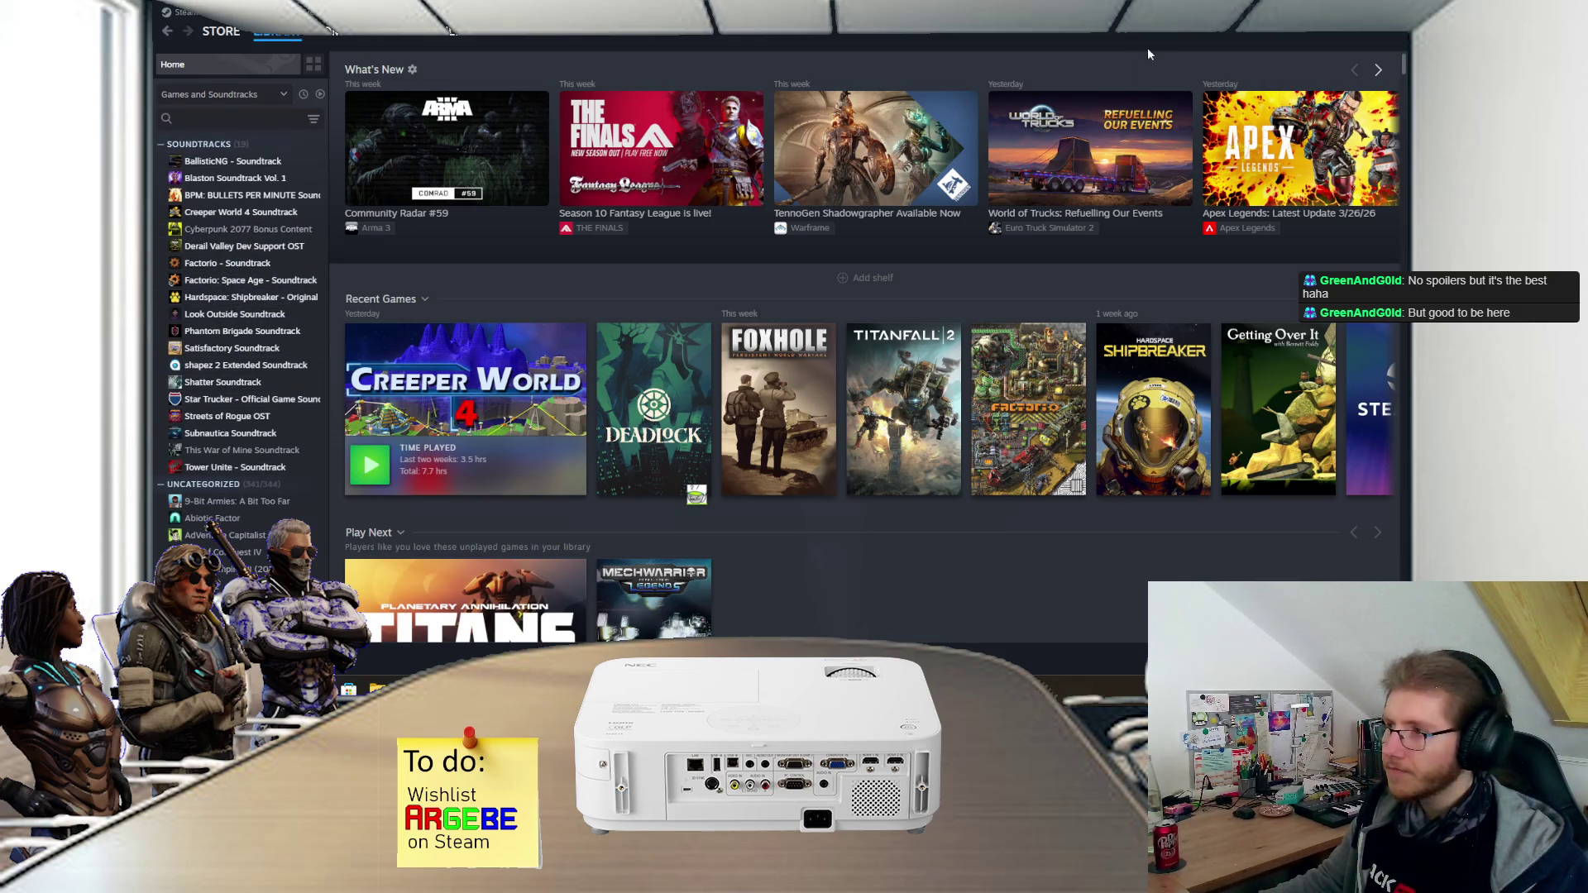
mouse_move(1144, 52)
click(1030, 66)
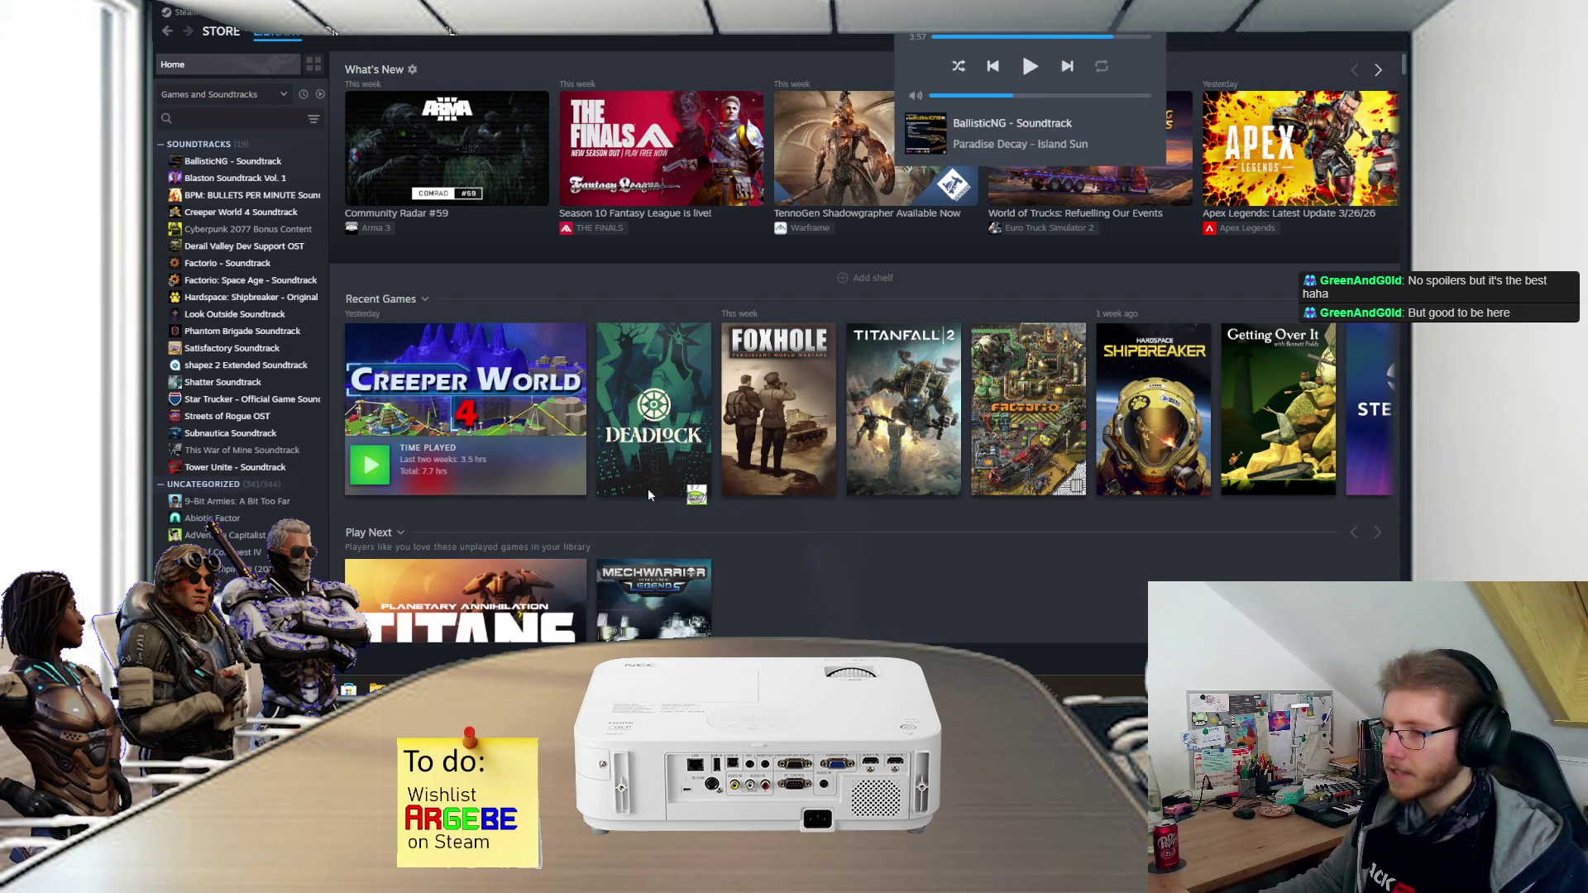
key(alt+Tab)
scroll(663, 460, down, 3)
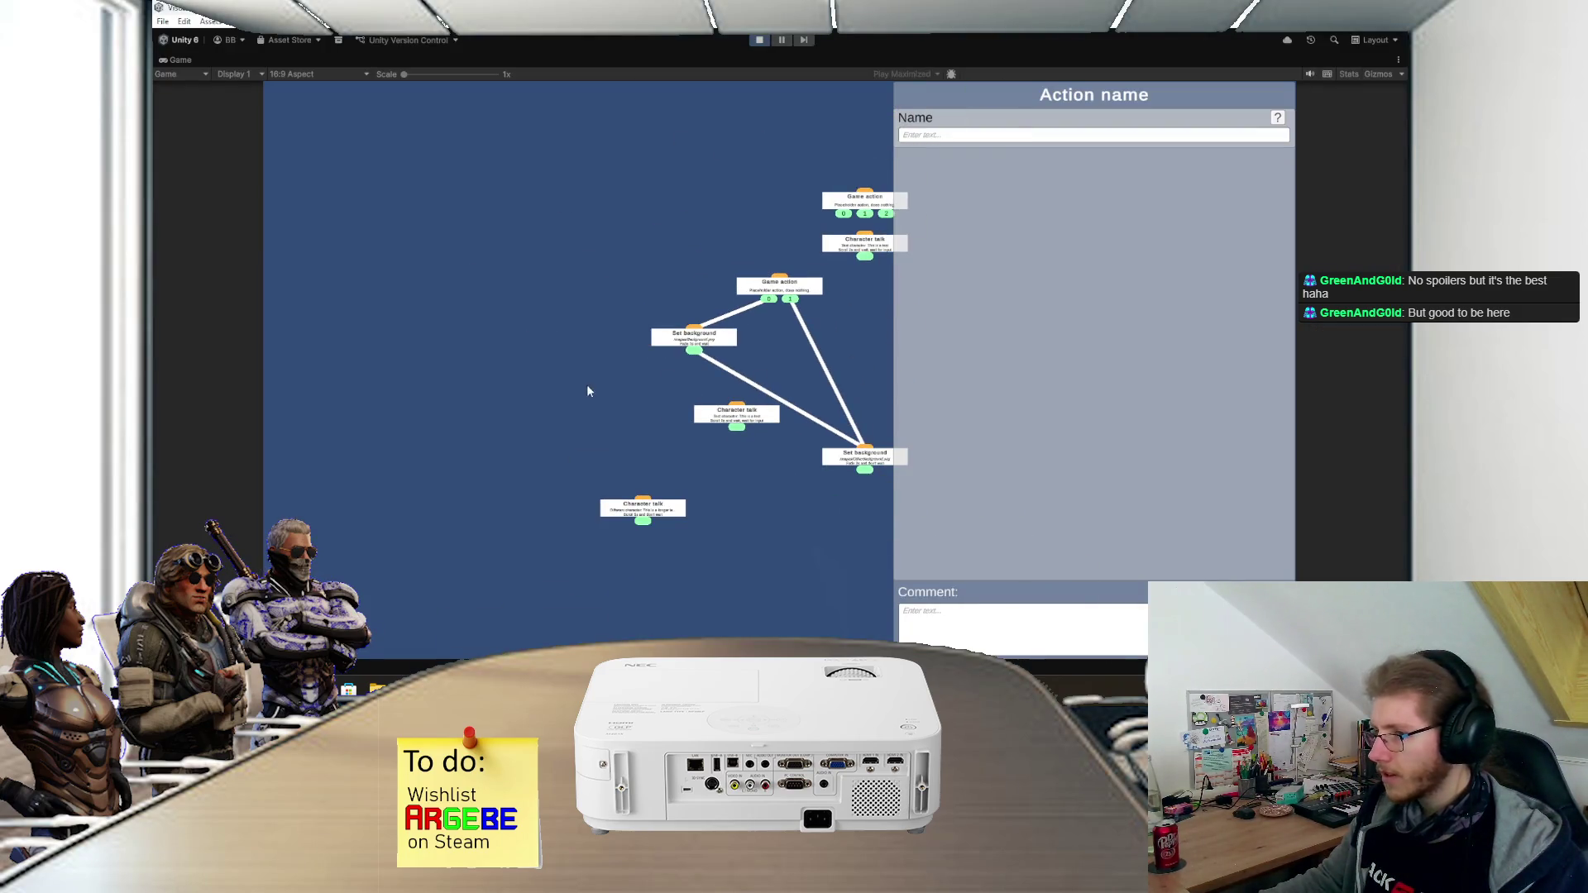
- Rearrange the top Game action and Character talk nodes in the node graph
drag(629, 365, 624, 369)
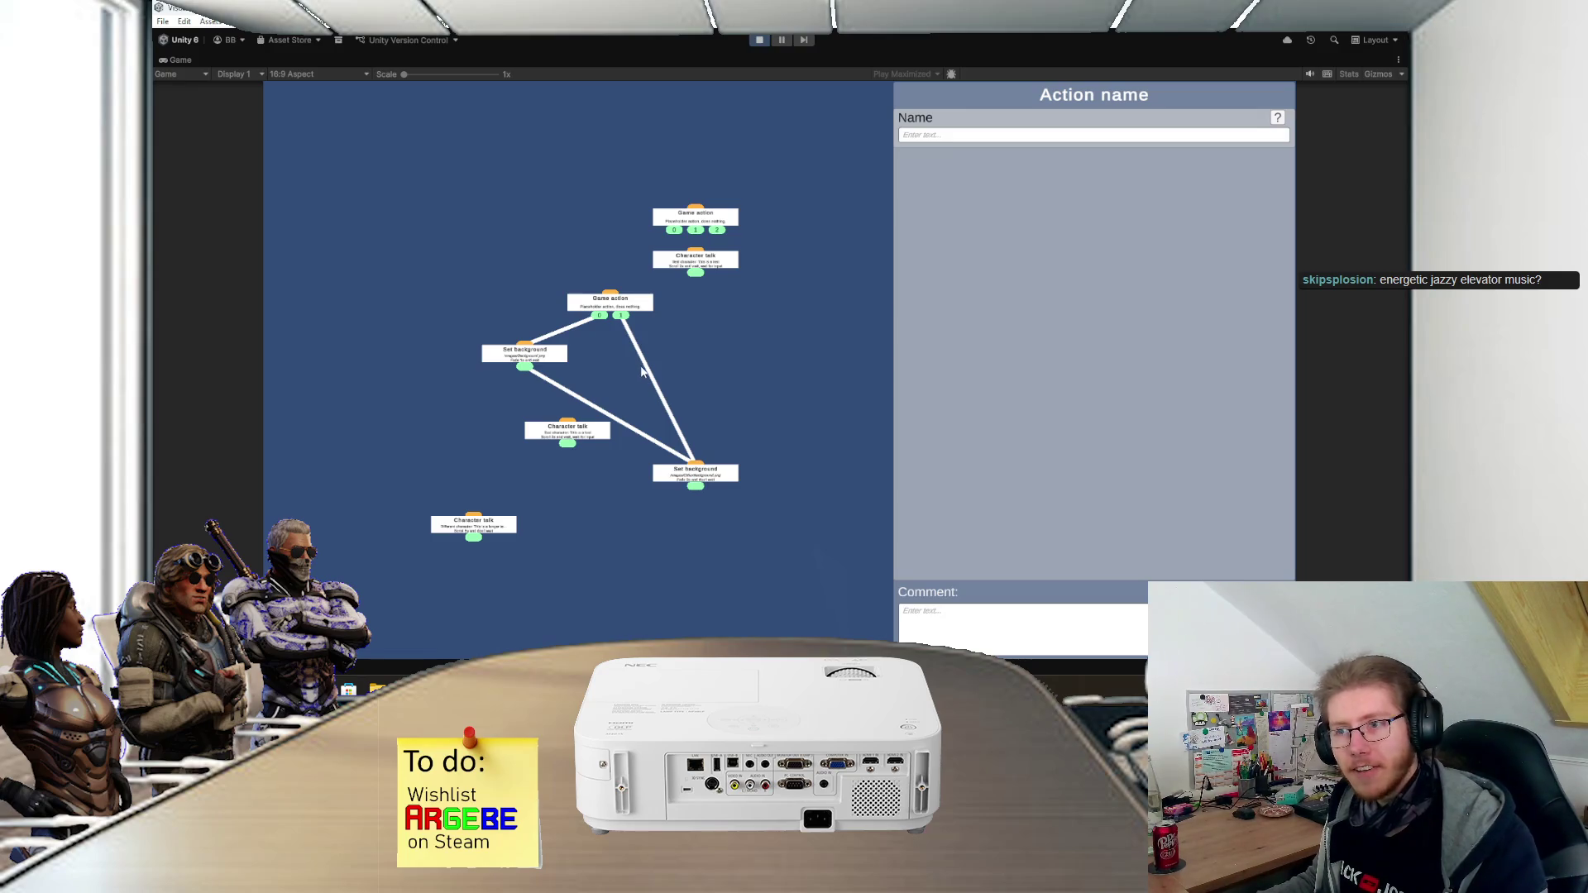
scroll(645, 376, up, 3)
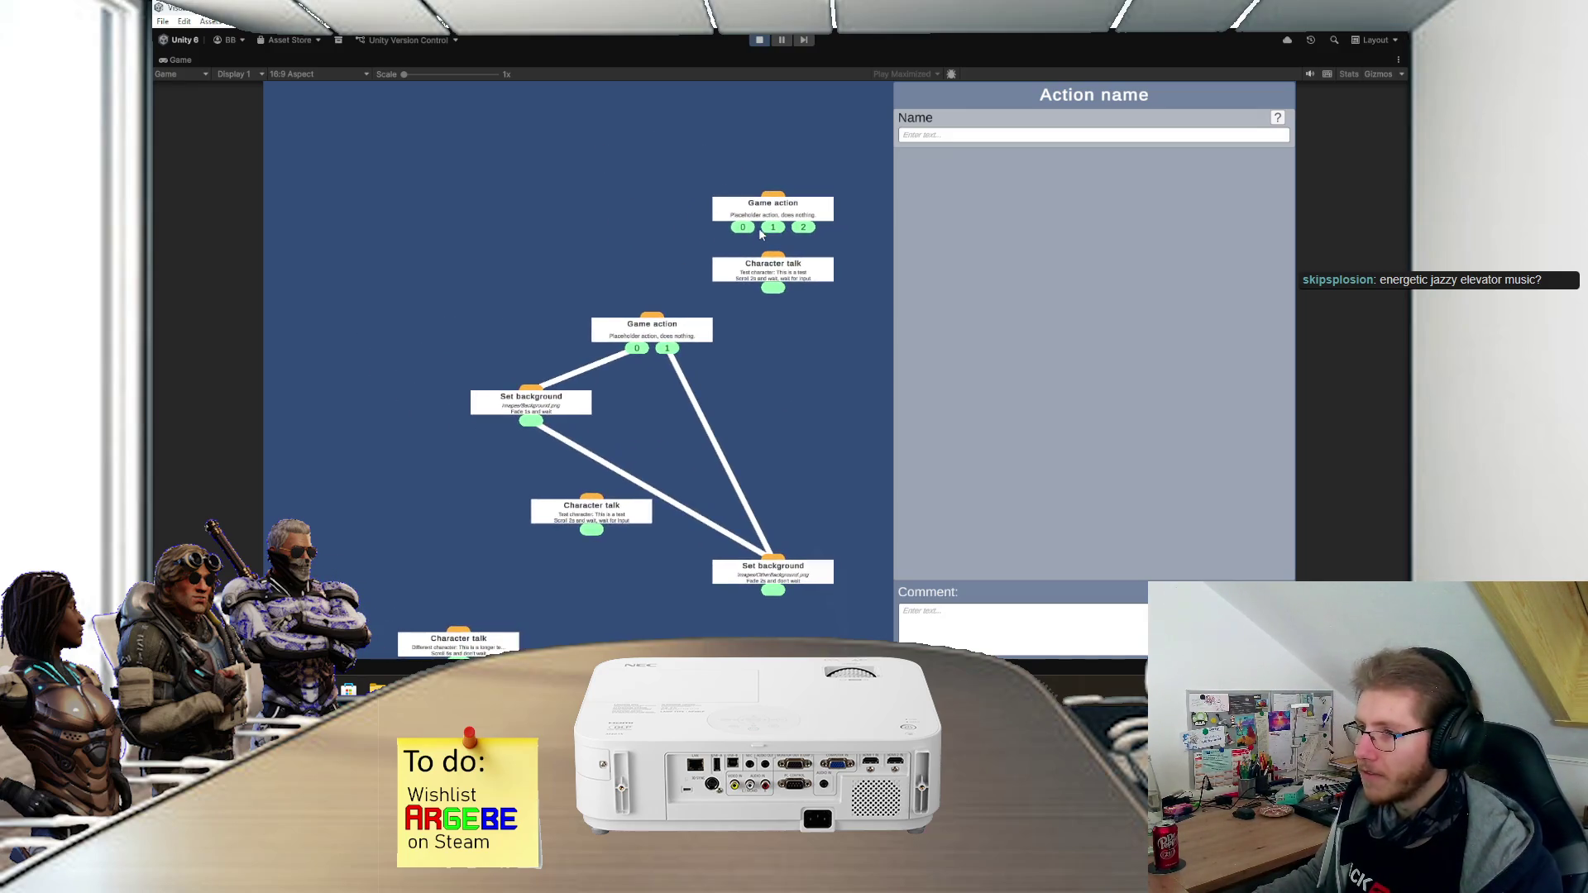
drag(762, 216, 739, 150)
drag(772, 273, 707, 237)
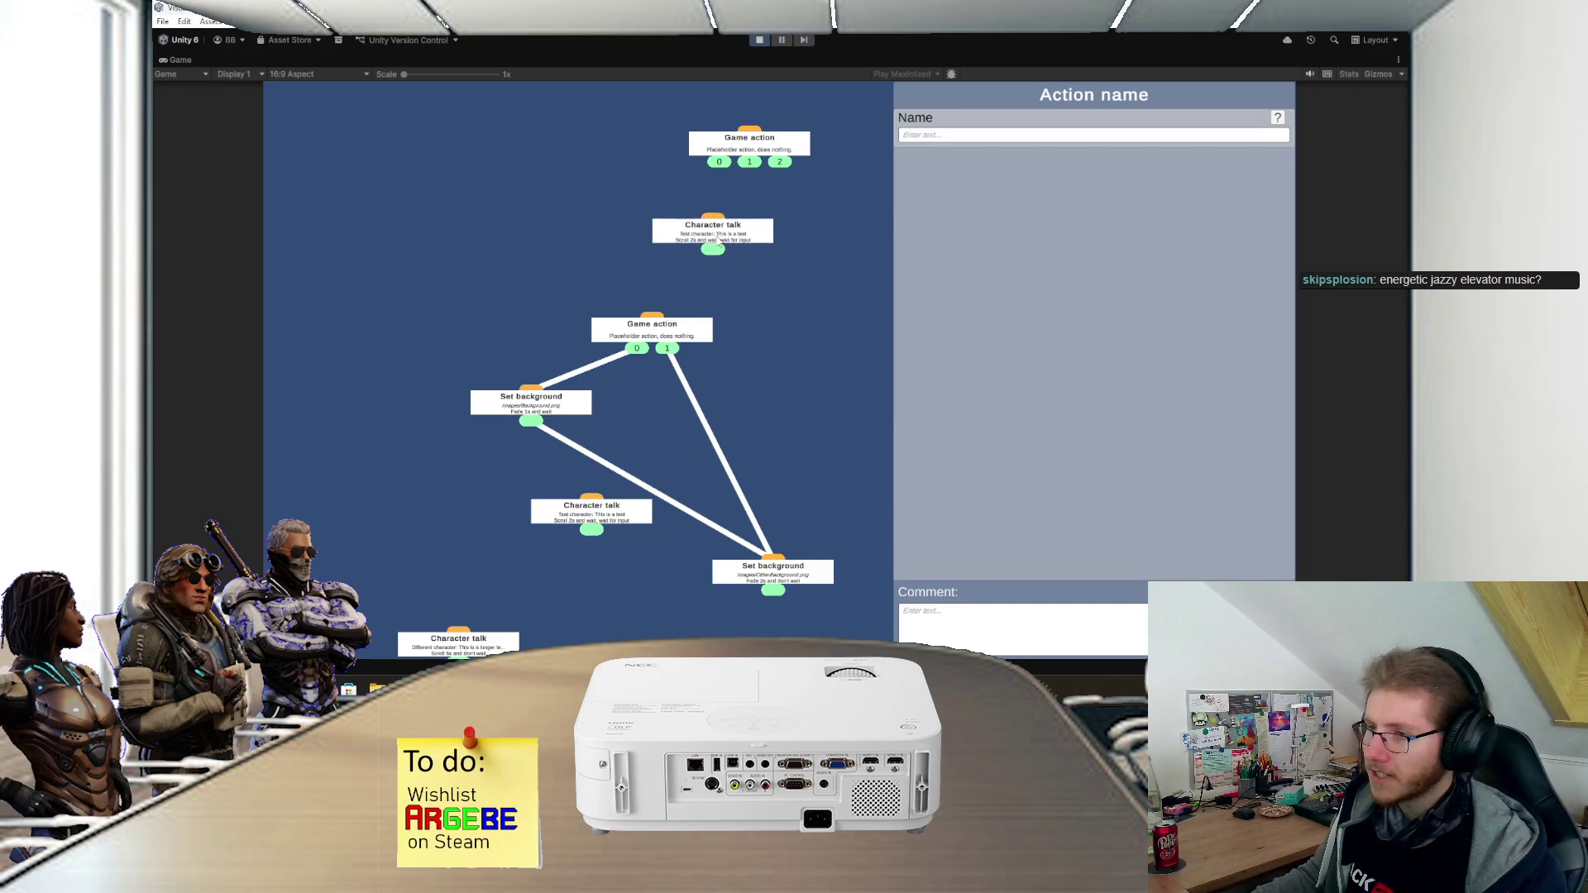
scroll(802, 228, up, 2)
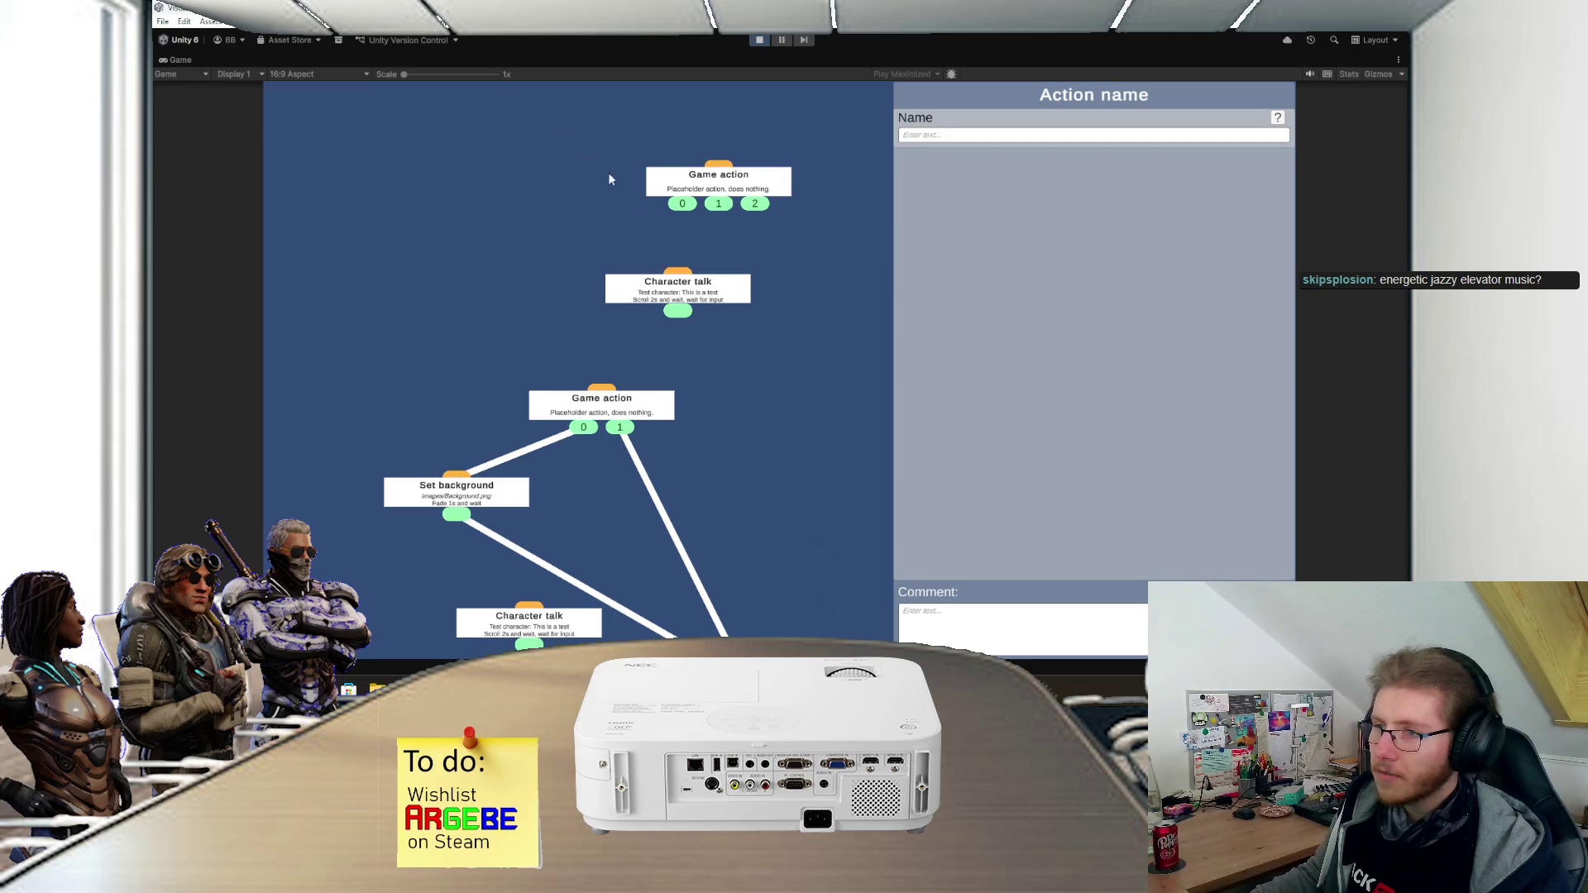
scroll(752, 236, down, 3)
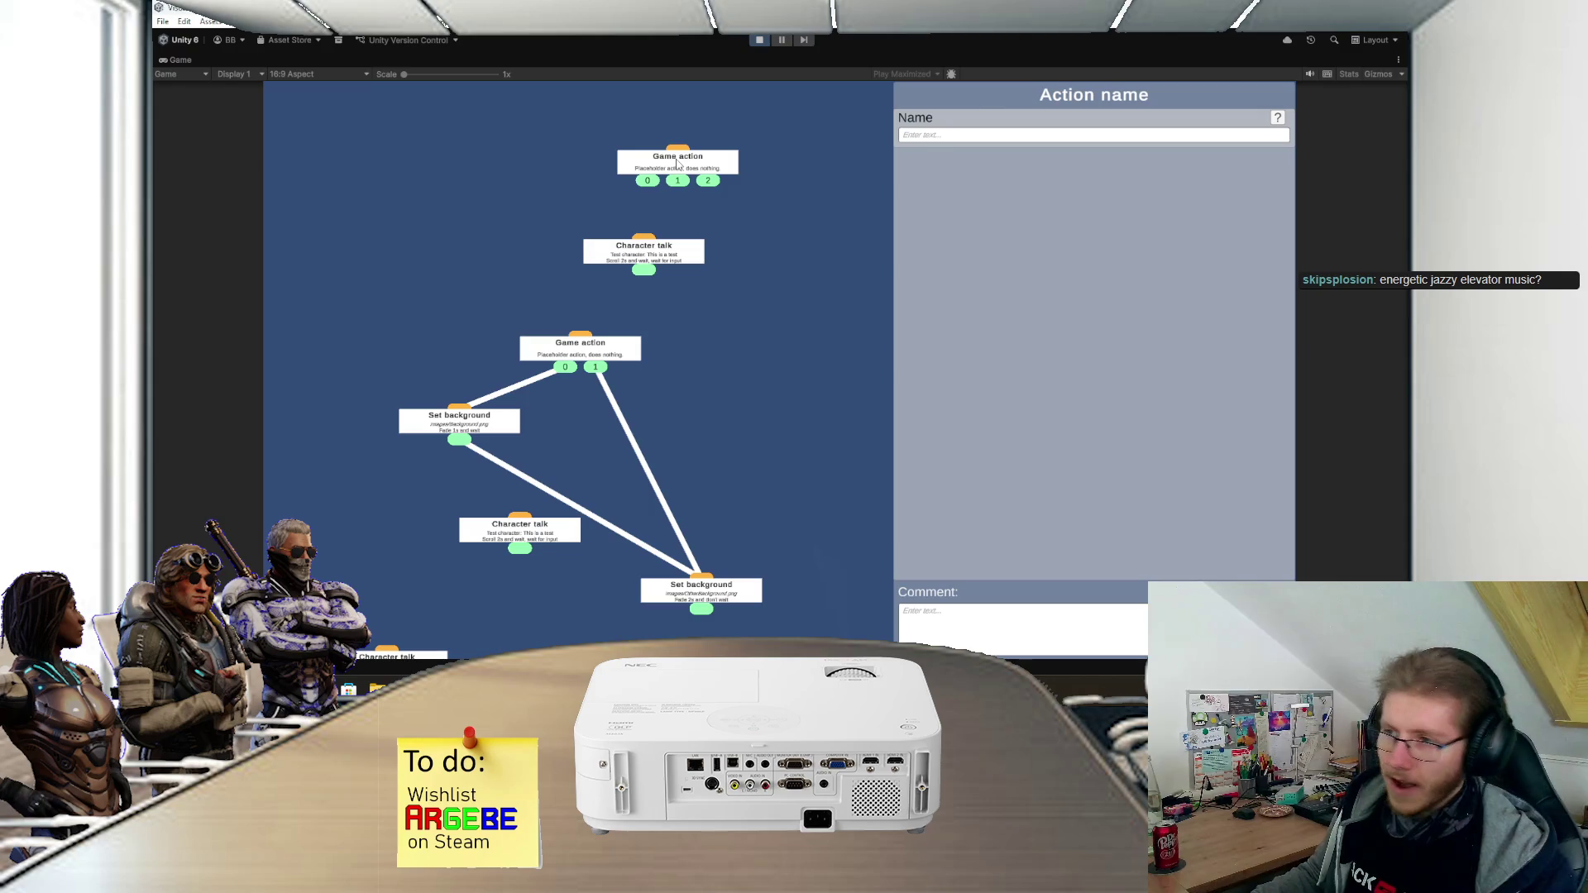
- Link Game action ports 0 and 2 to Character talk and the lower Set background, removing the old background link
mouse_move(657, 184)
mouse_down()
mouse_move(631, 300)
mouse_move(583, 338)
mouse_up()
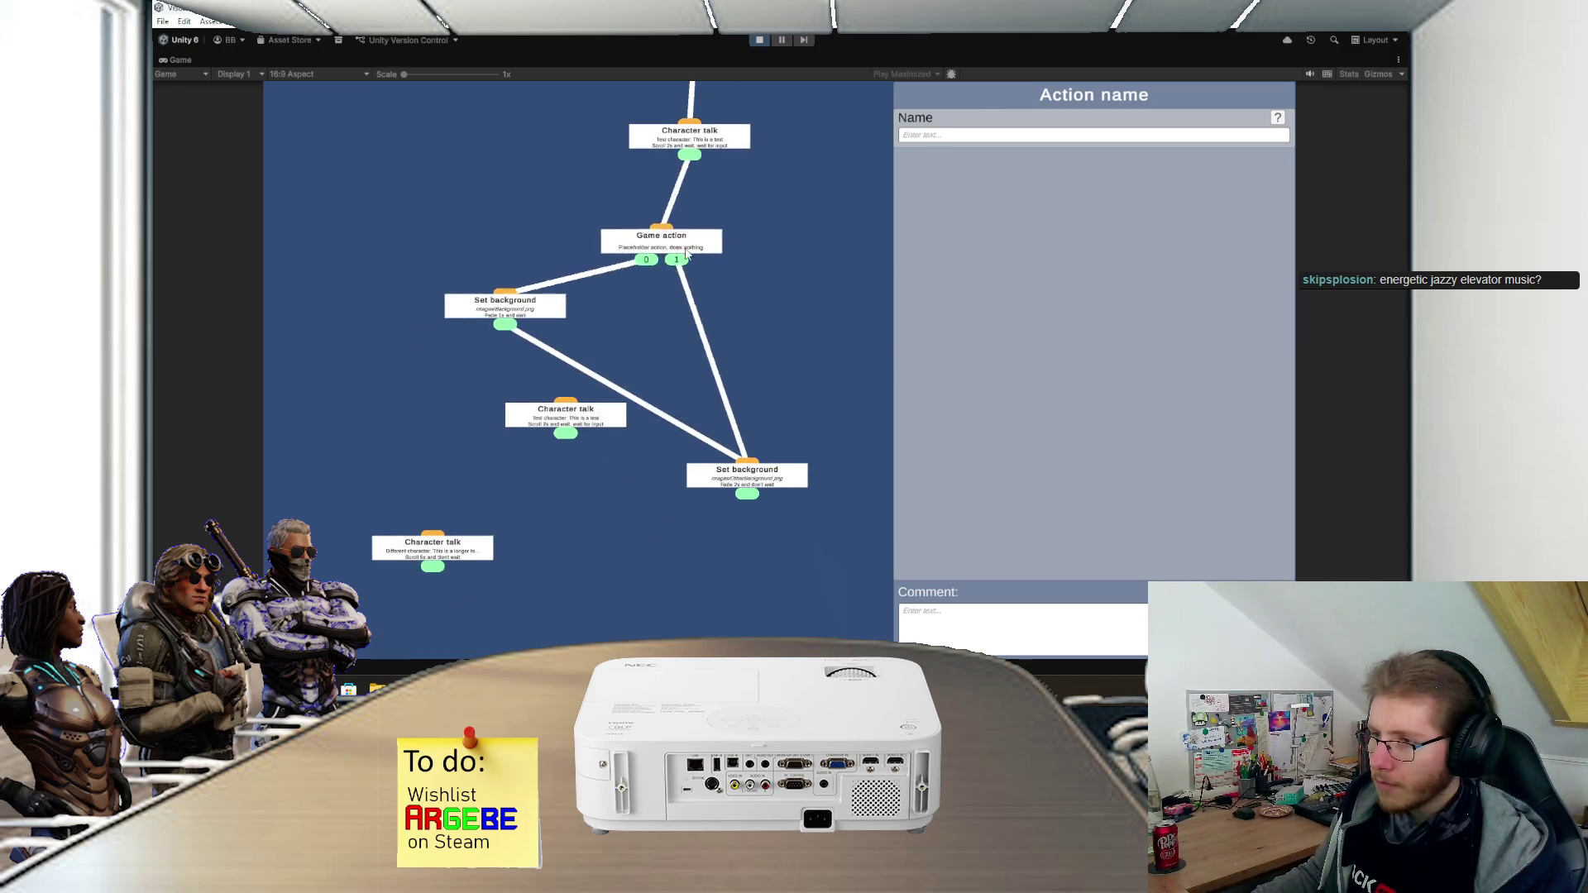
mouse_move(527, 322)
mouse_down()
mouse_move(576, 378)
mouse_move(566, 402)
mouse_move(500, 374)
mouse_move(432, 535)
mouse_up()
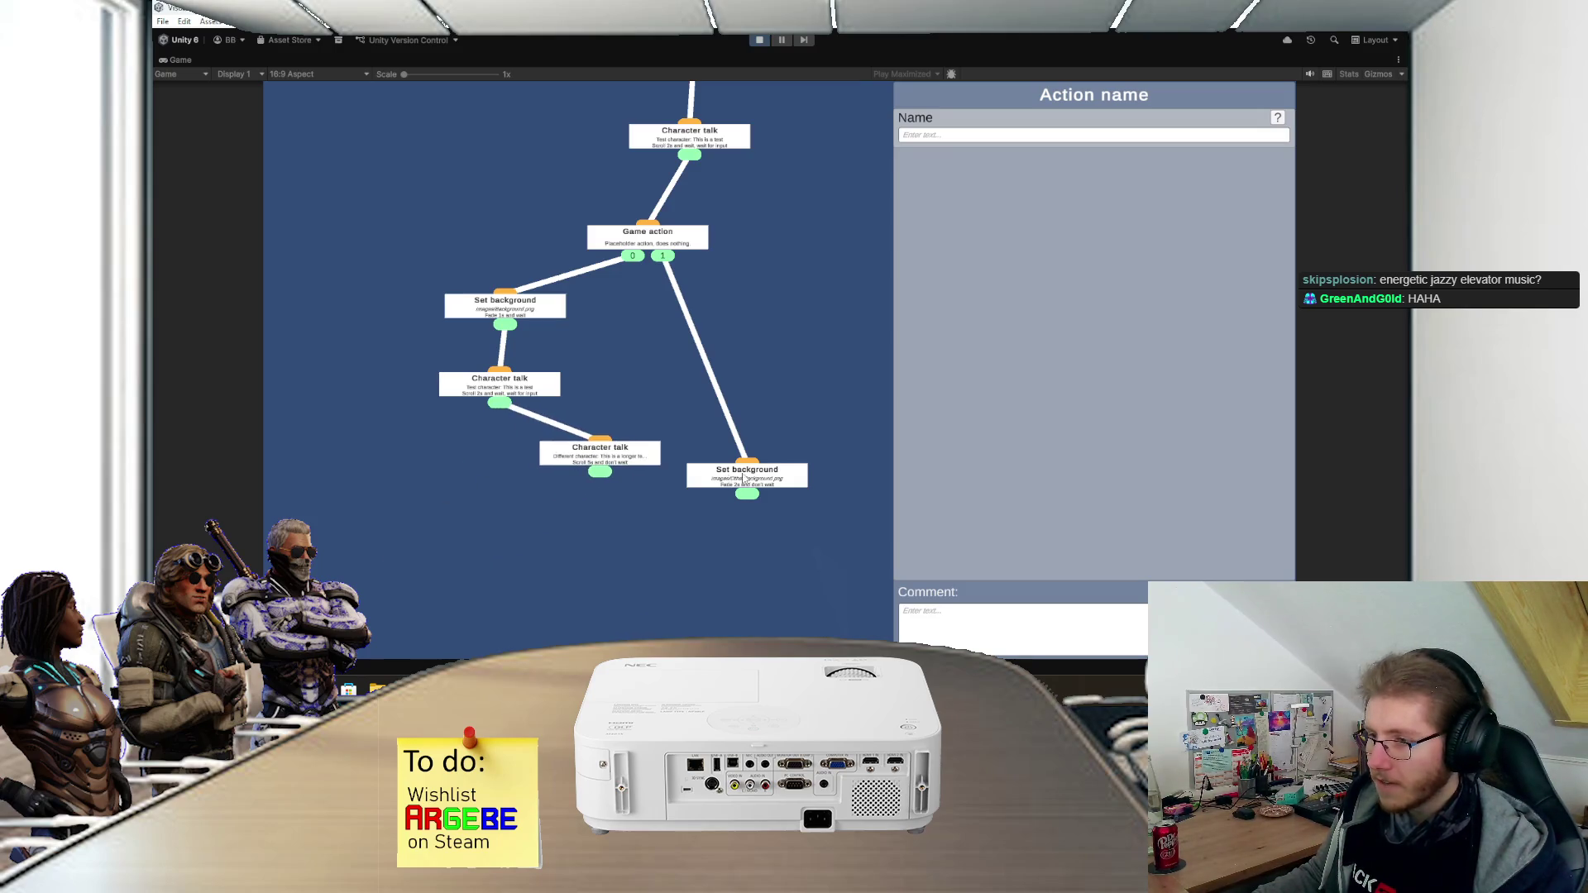
drag(576, 470, 724, 521)
mouse_move(657, 202)
mouse_down()
mouse_move(648, 496)
mouse_move(631, 536)
mouse_up()
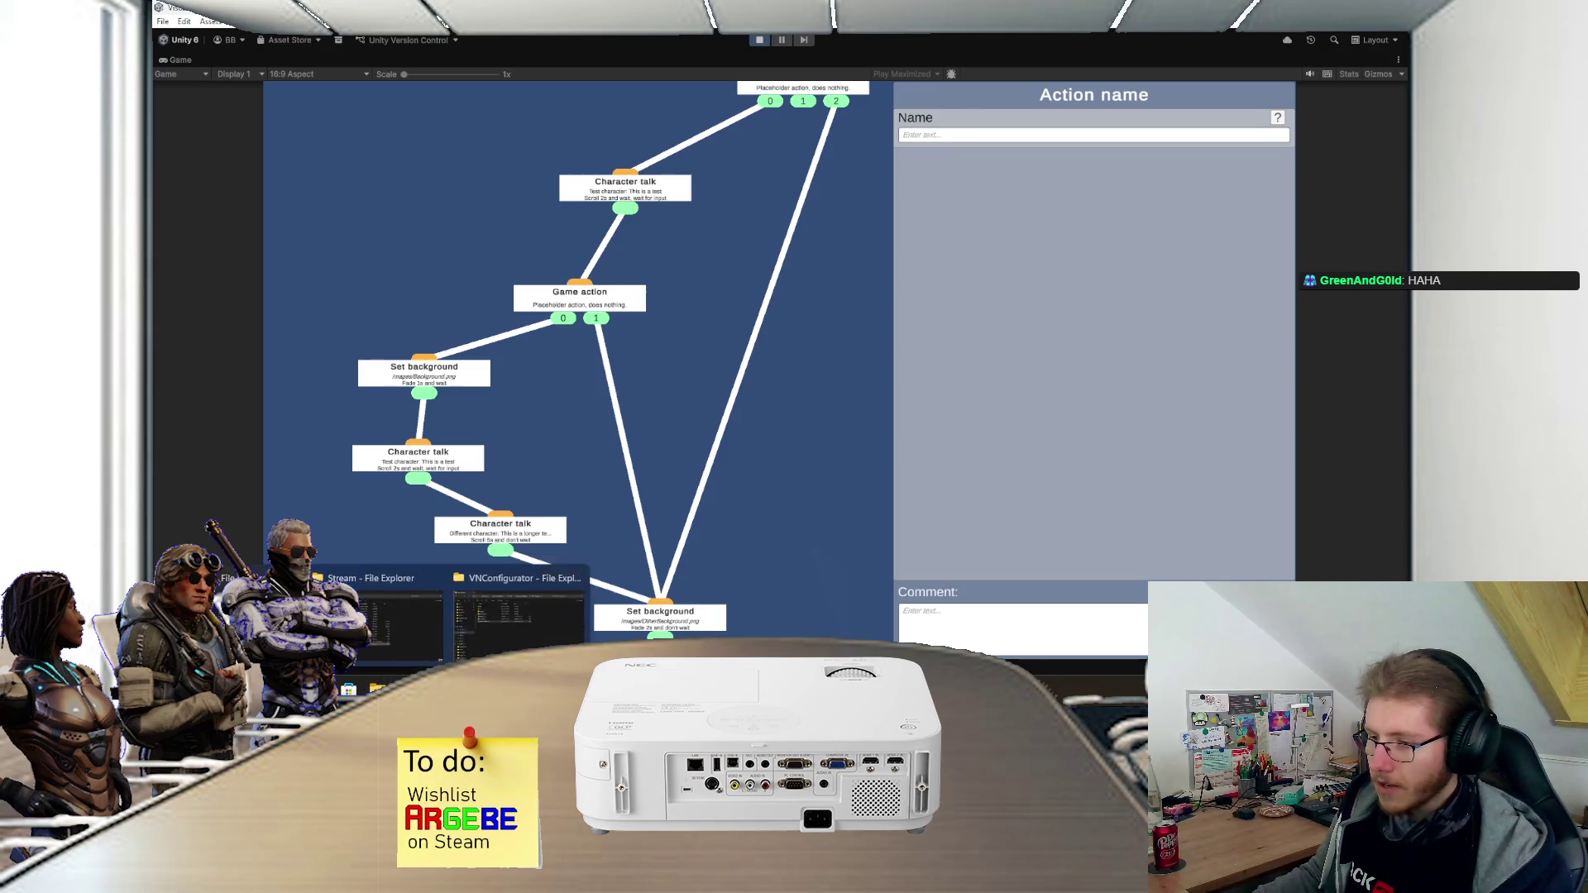
mouse_move(636, 686)
click(686, 595)
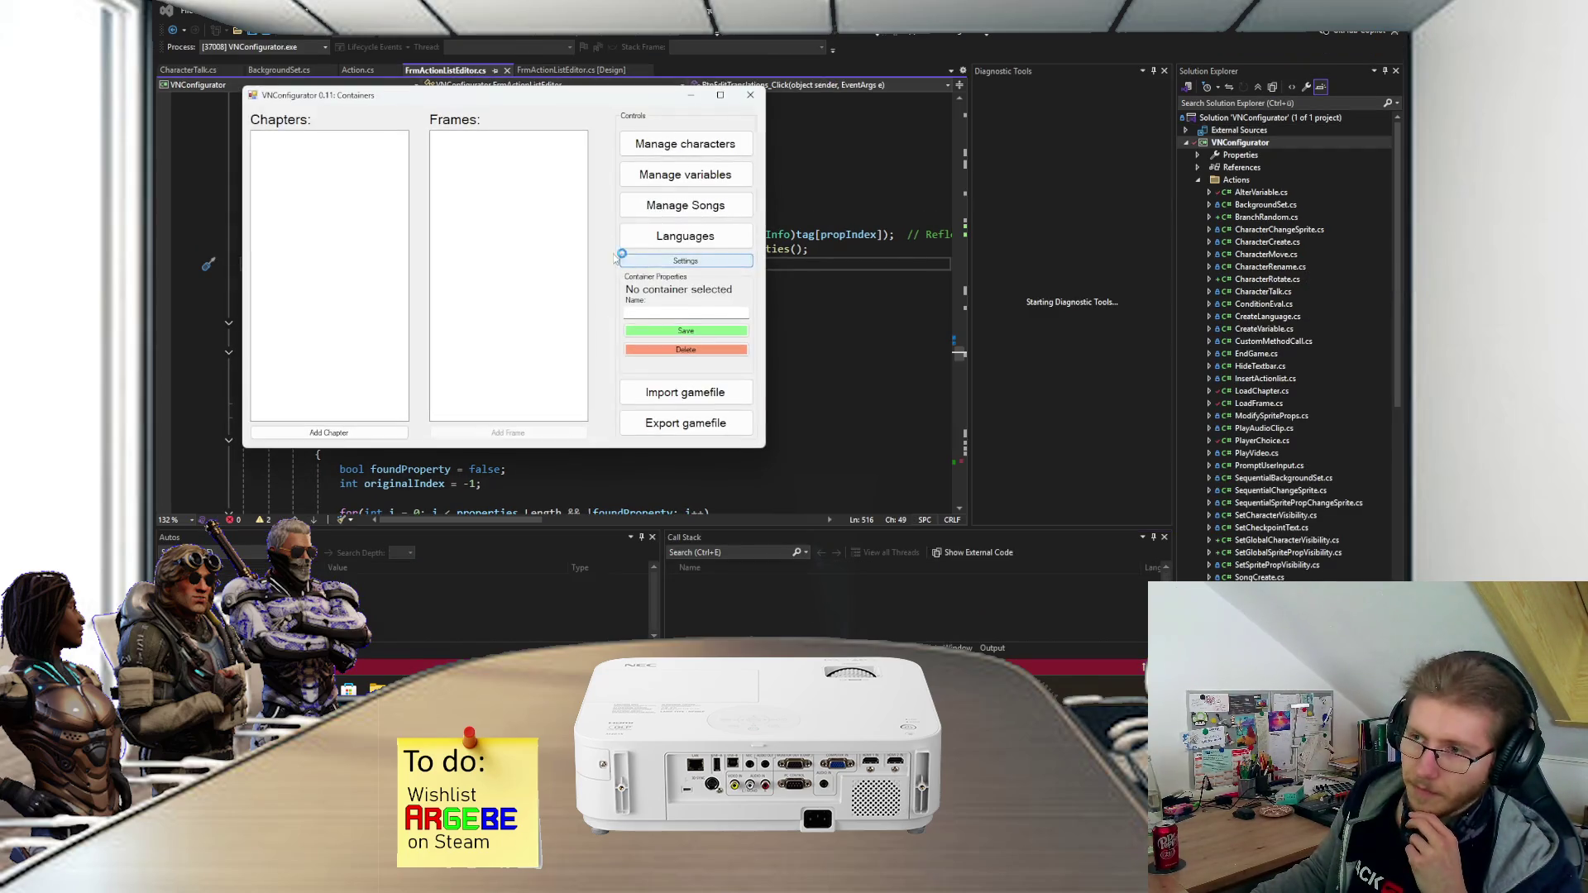
- Add a chapter and a frame, and give the frame a Set Background action with file name and fade time
click(341, 430)
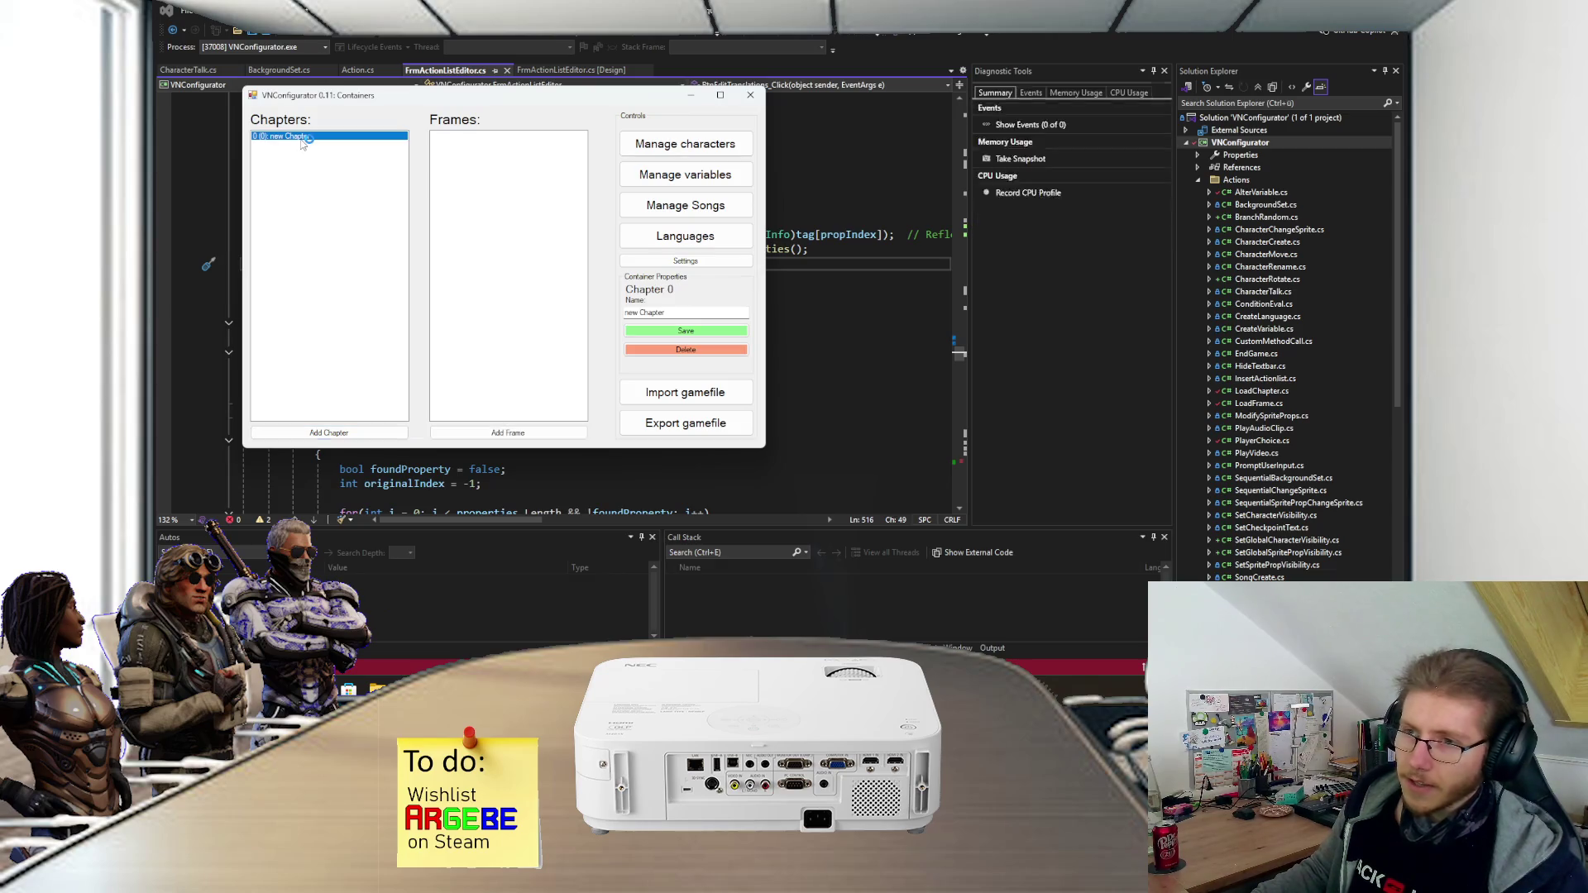
click(507, 432)
double_click(458, 138)
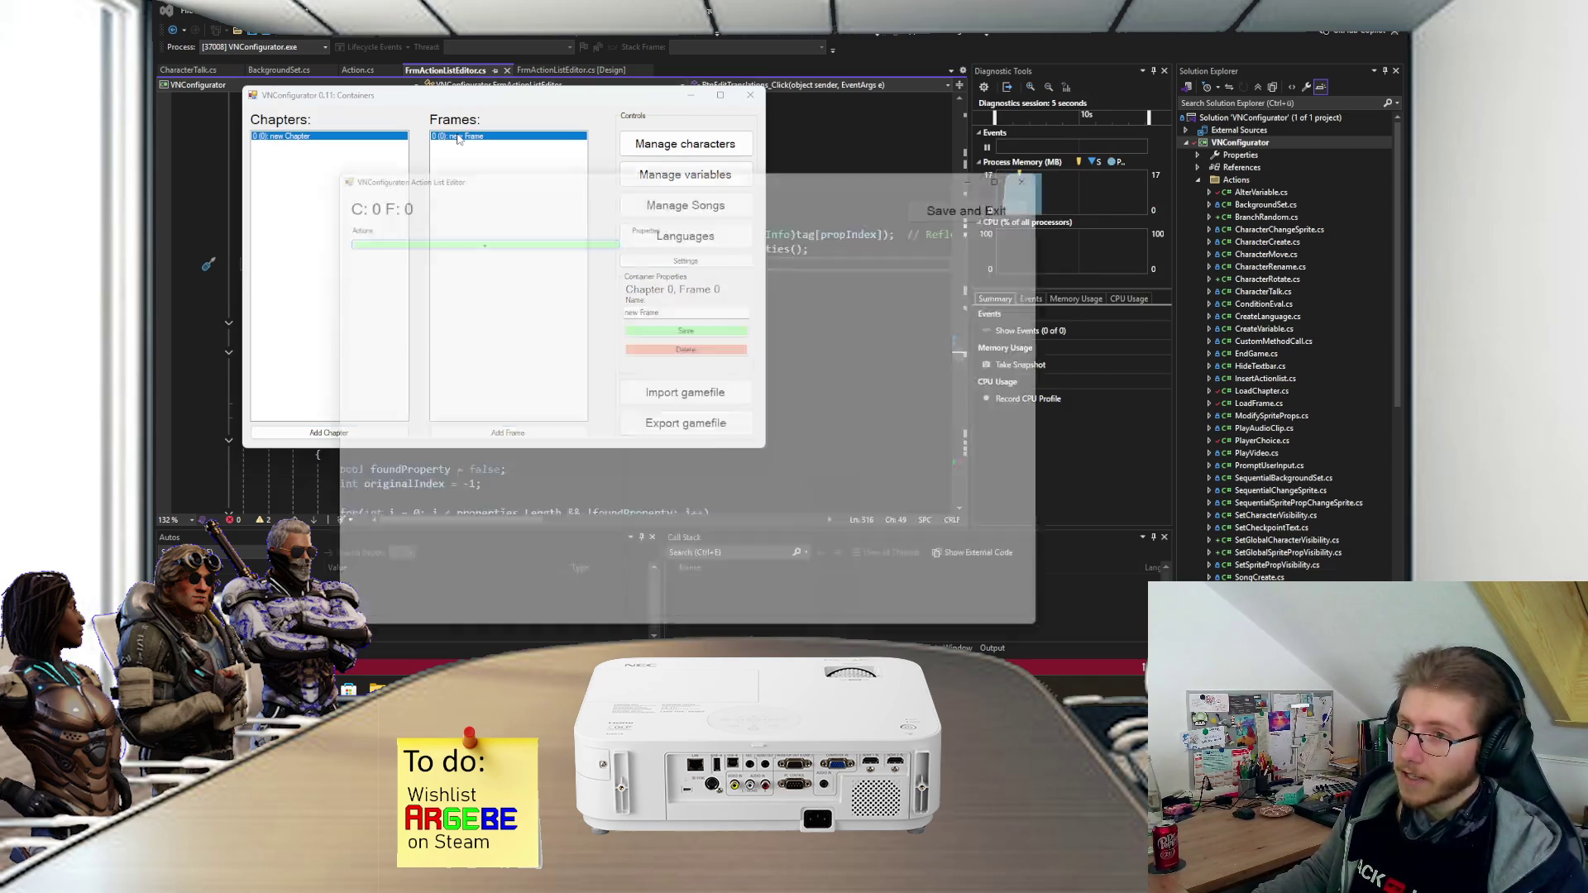
click(426, 237)
scroll(319, 222, down, 15)
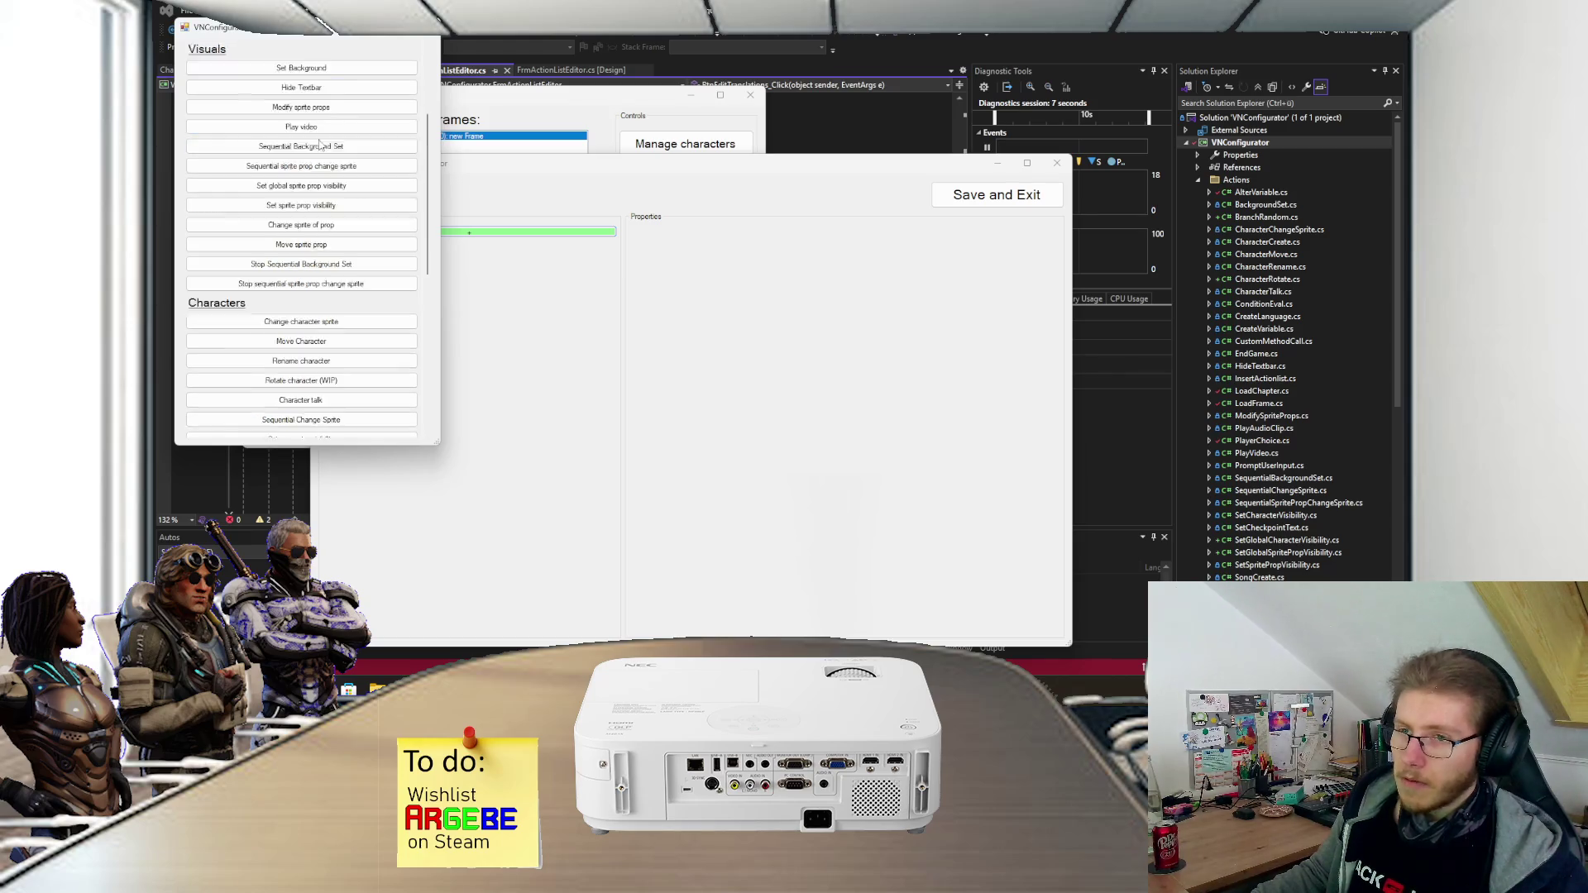
scroll(319, 222, up, 2)
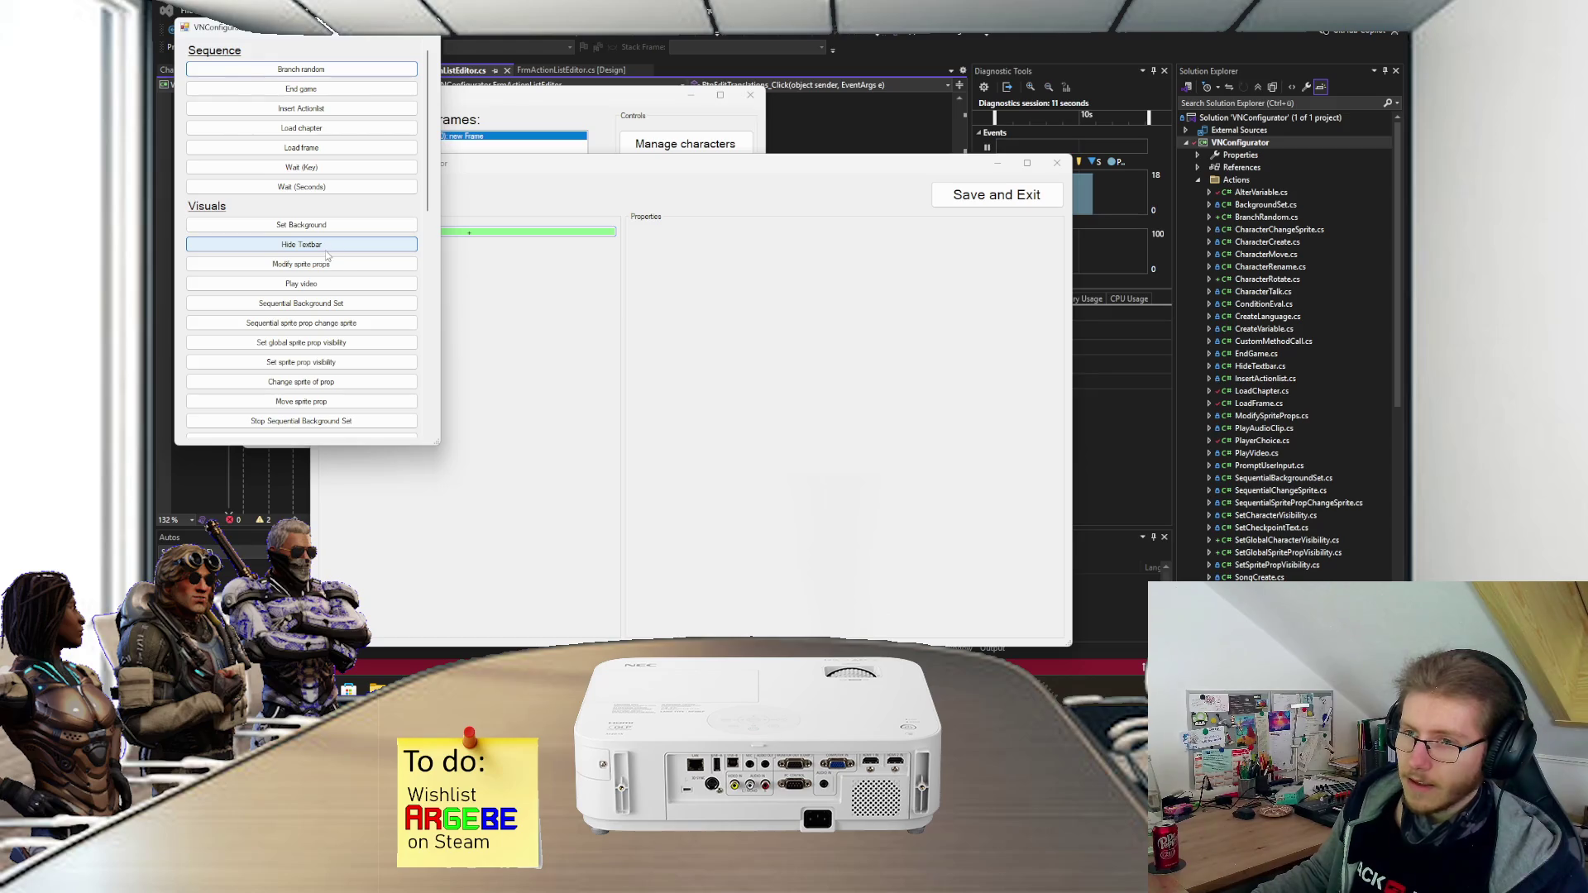
click(324, 225)
click(685, 249)
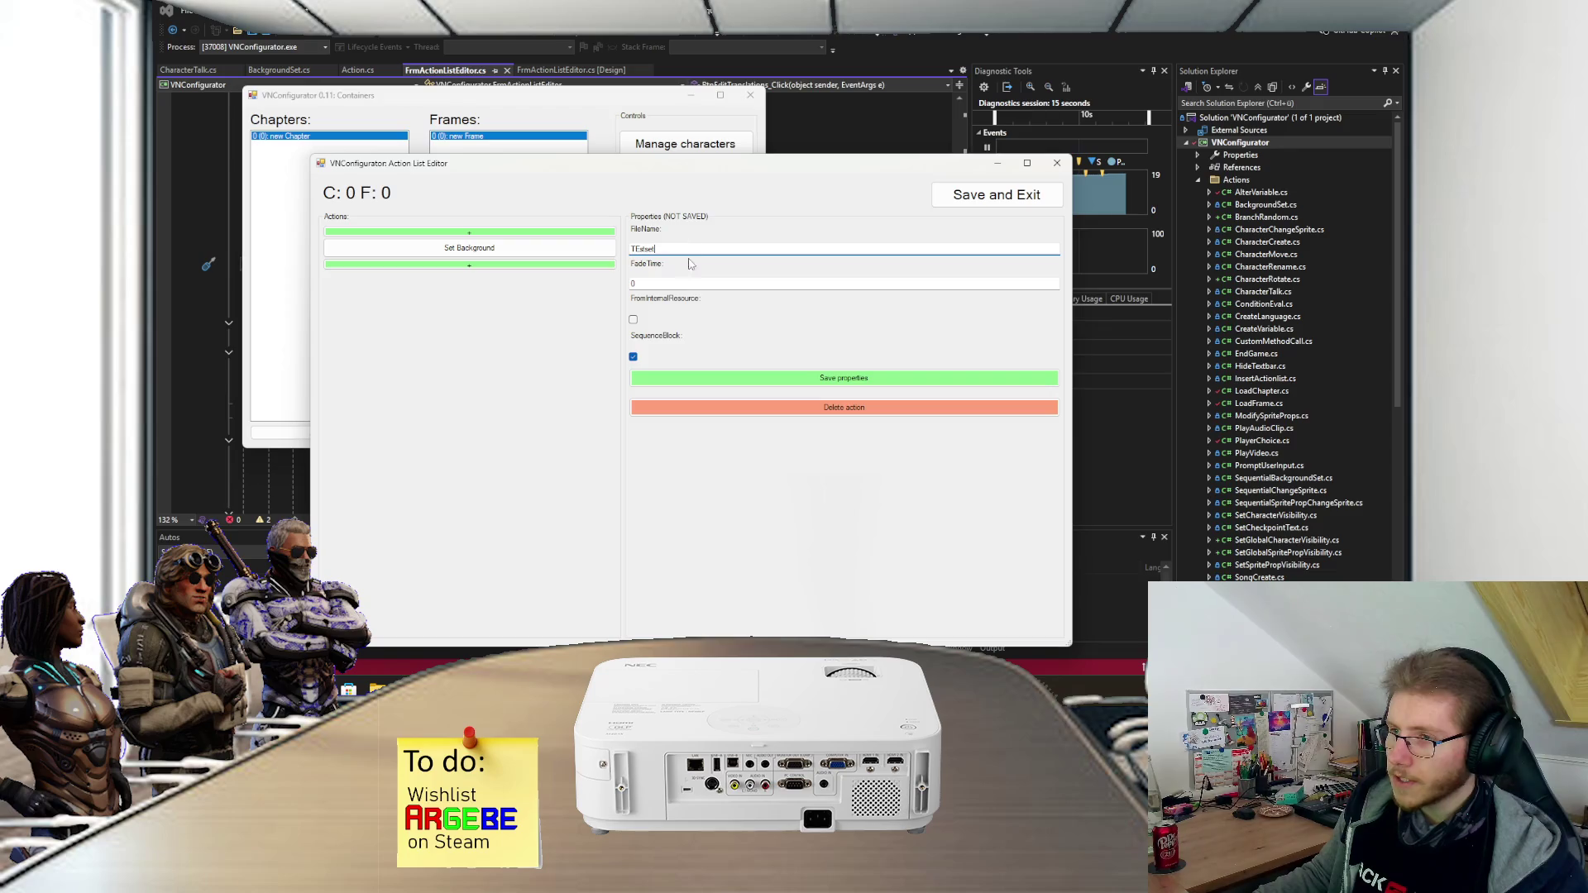
key(Tab)
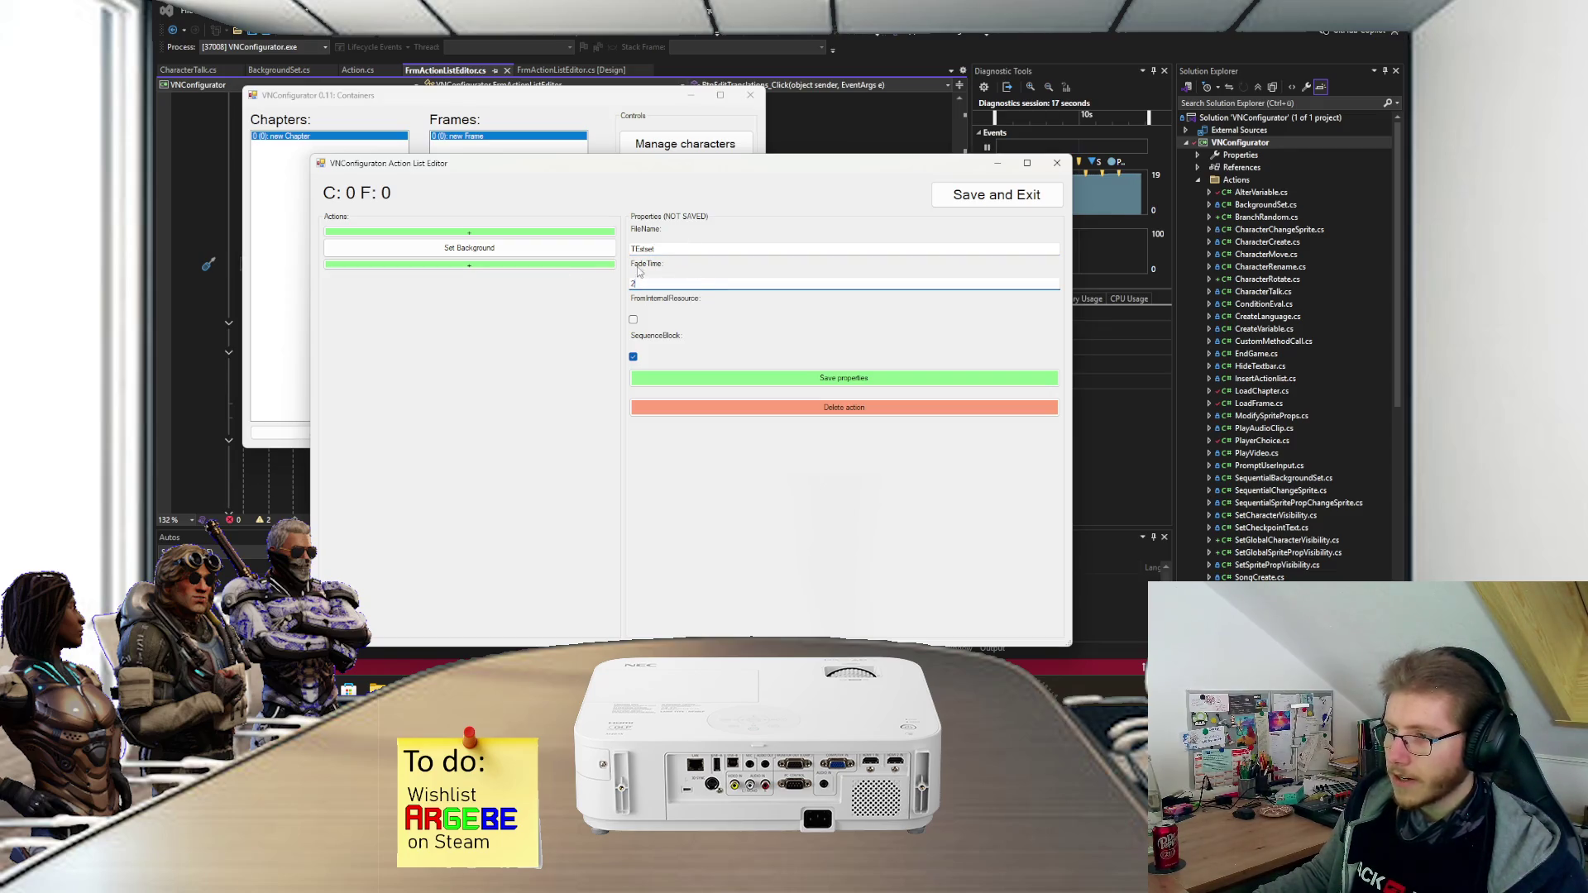
- Close the action picker without adding anything, dismiss the popup, and close the action list editor
click(489, 265)
scroll(371, 331, down, 10)
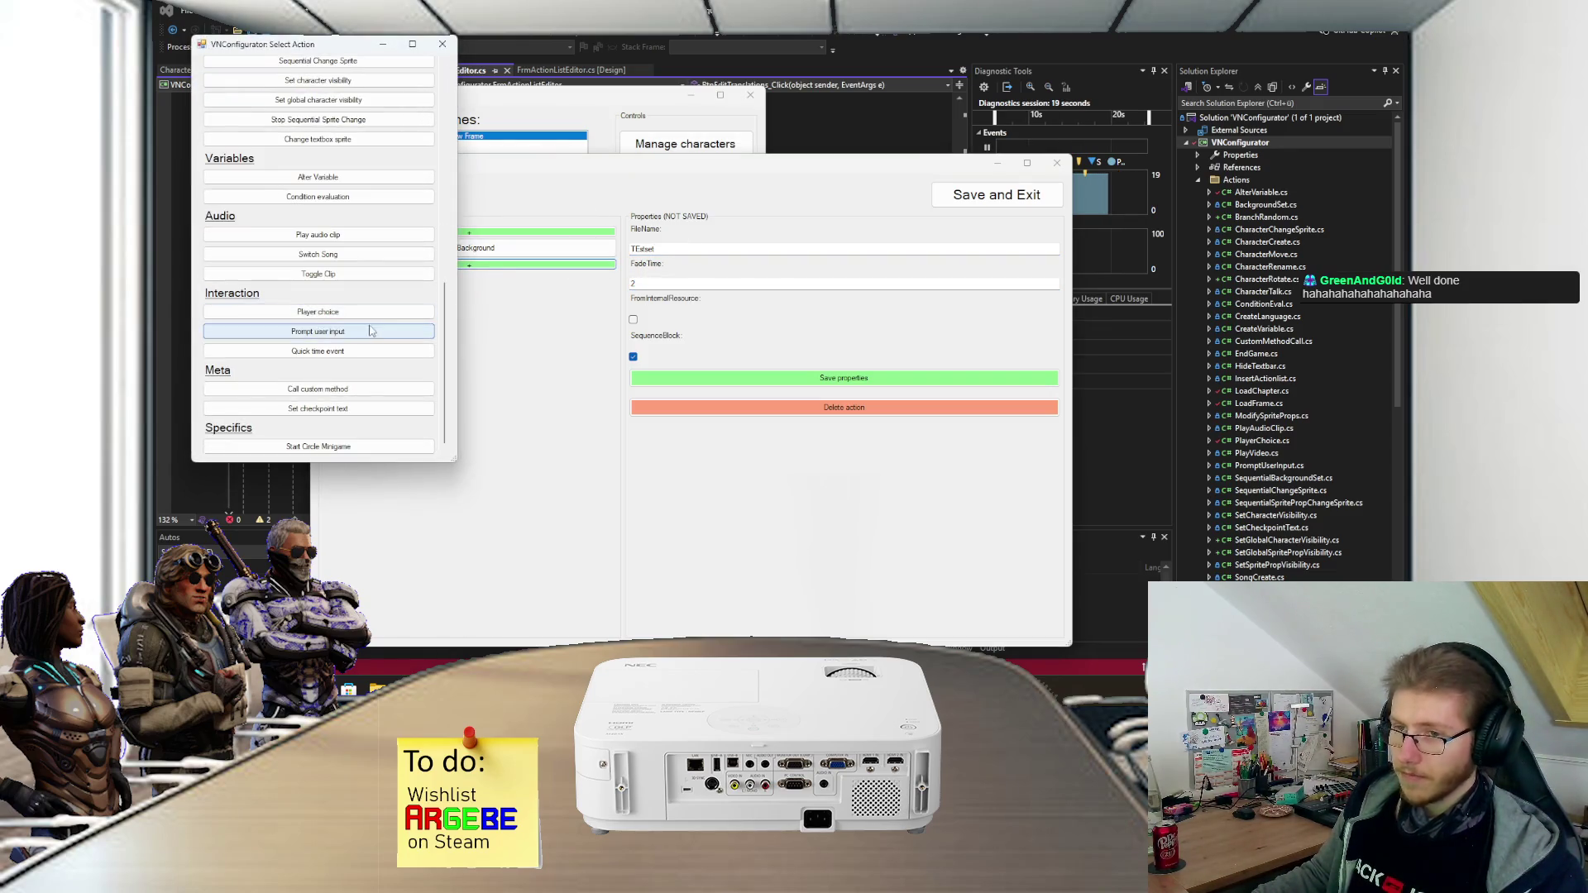
scroll(414, 248, up, 10)
click(443, 43)
click(806, 395)
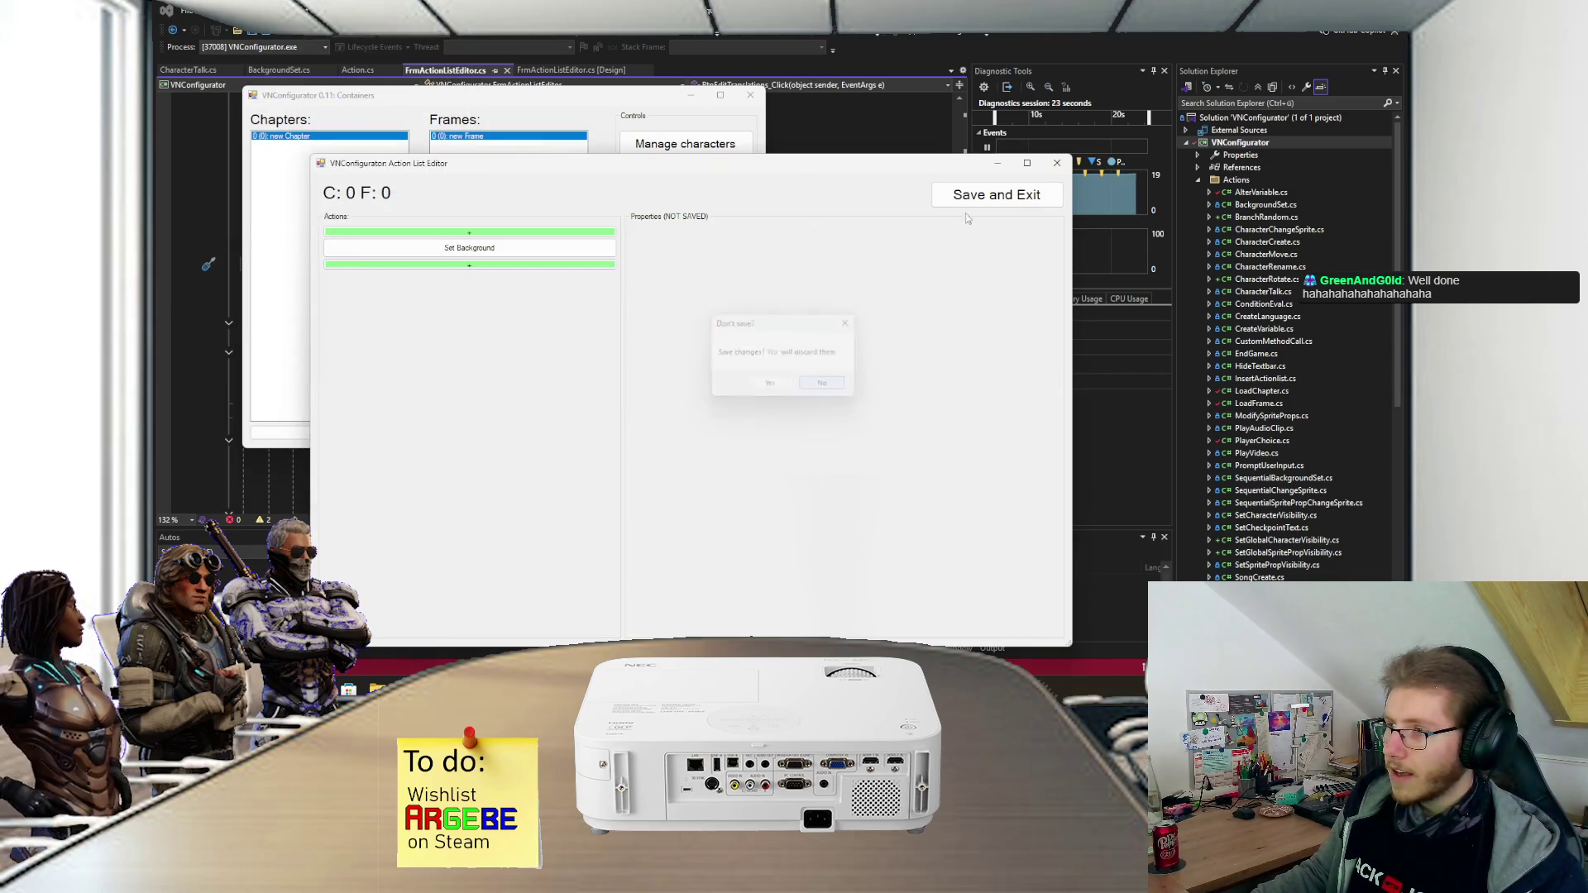
click(1056, 164)
click(826, 382)
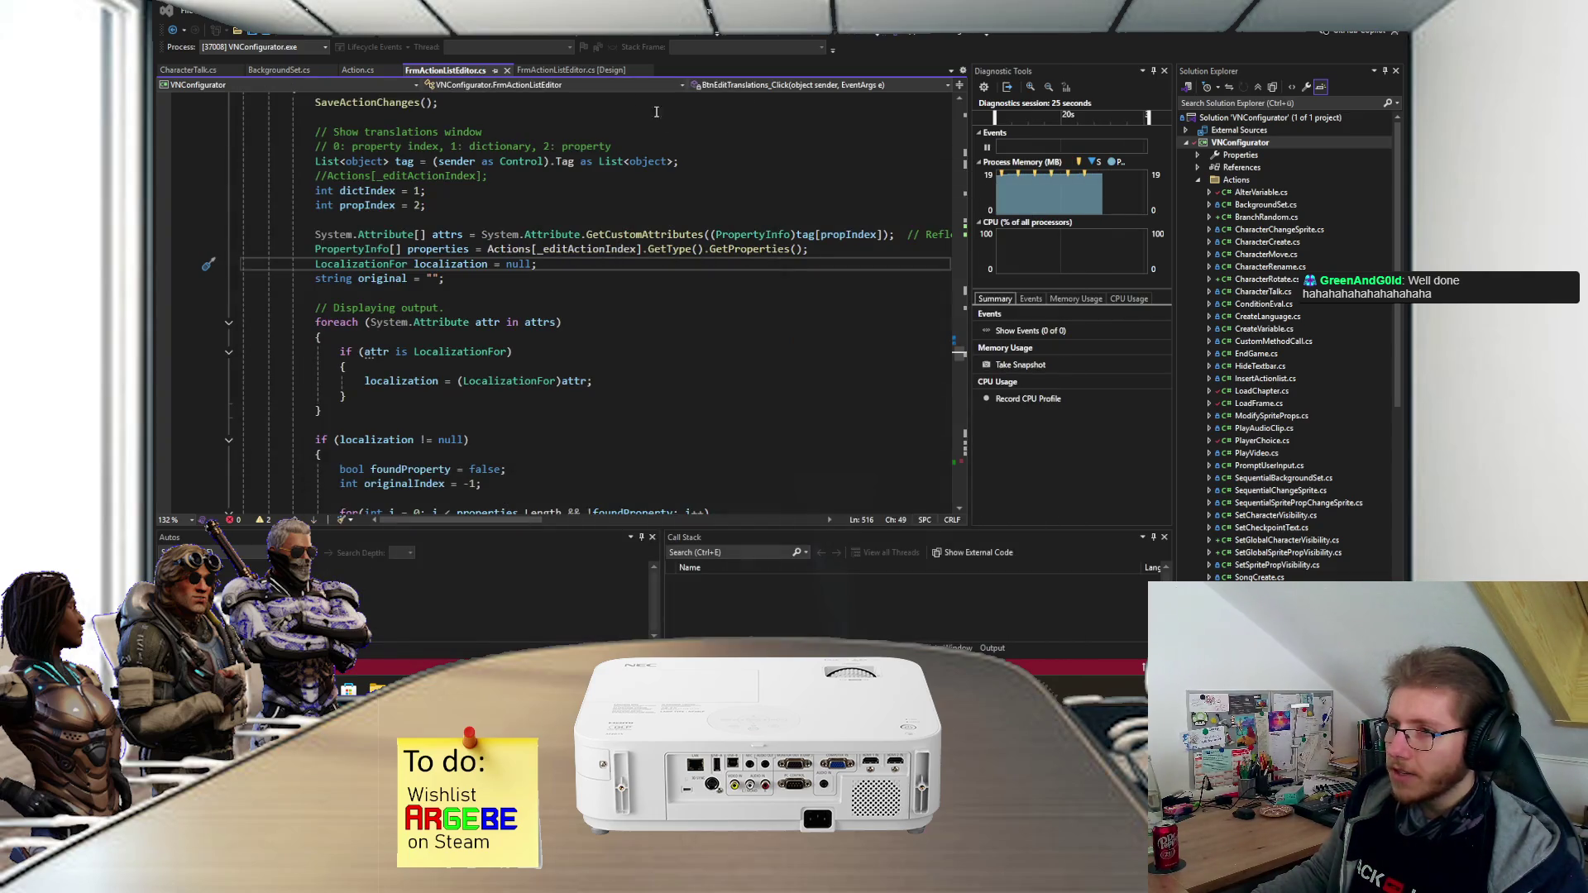
- Browse to FCFFVN > VisualNovelInterpreter > Builds > Testbuild 0.11.2 and run VisualNovelInterpreter.exe
click(376, 689)
click(628, 428)
double_click(629, 428)
click(639, 331)
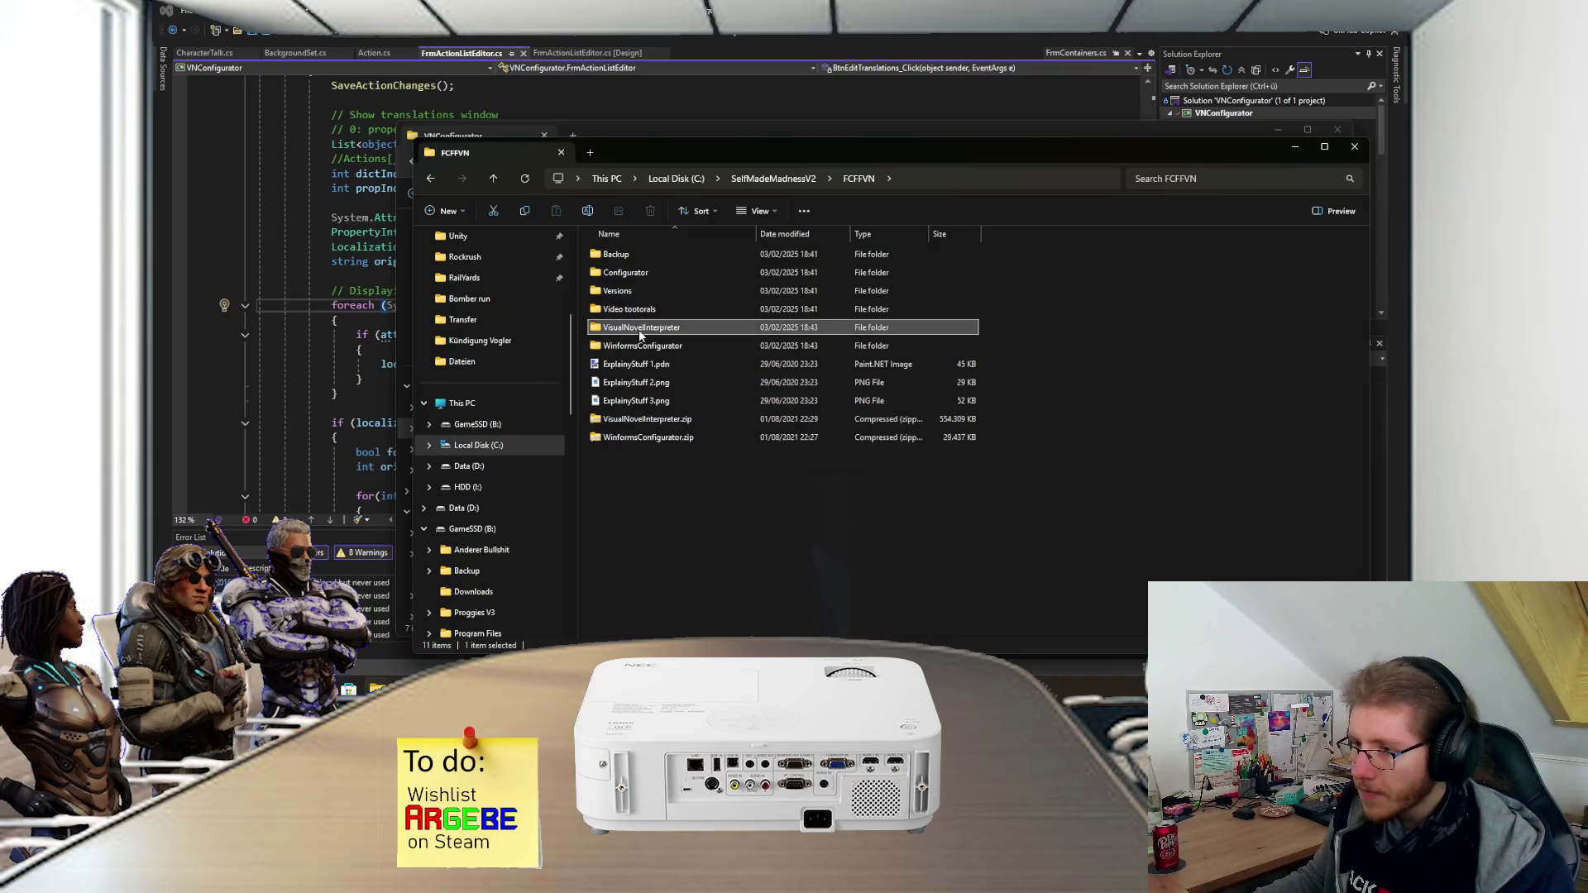
double_click(639, 331)
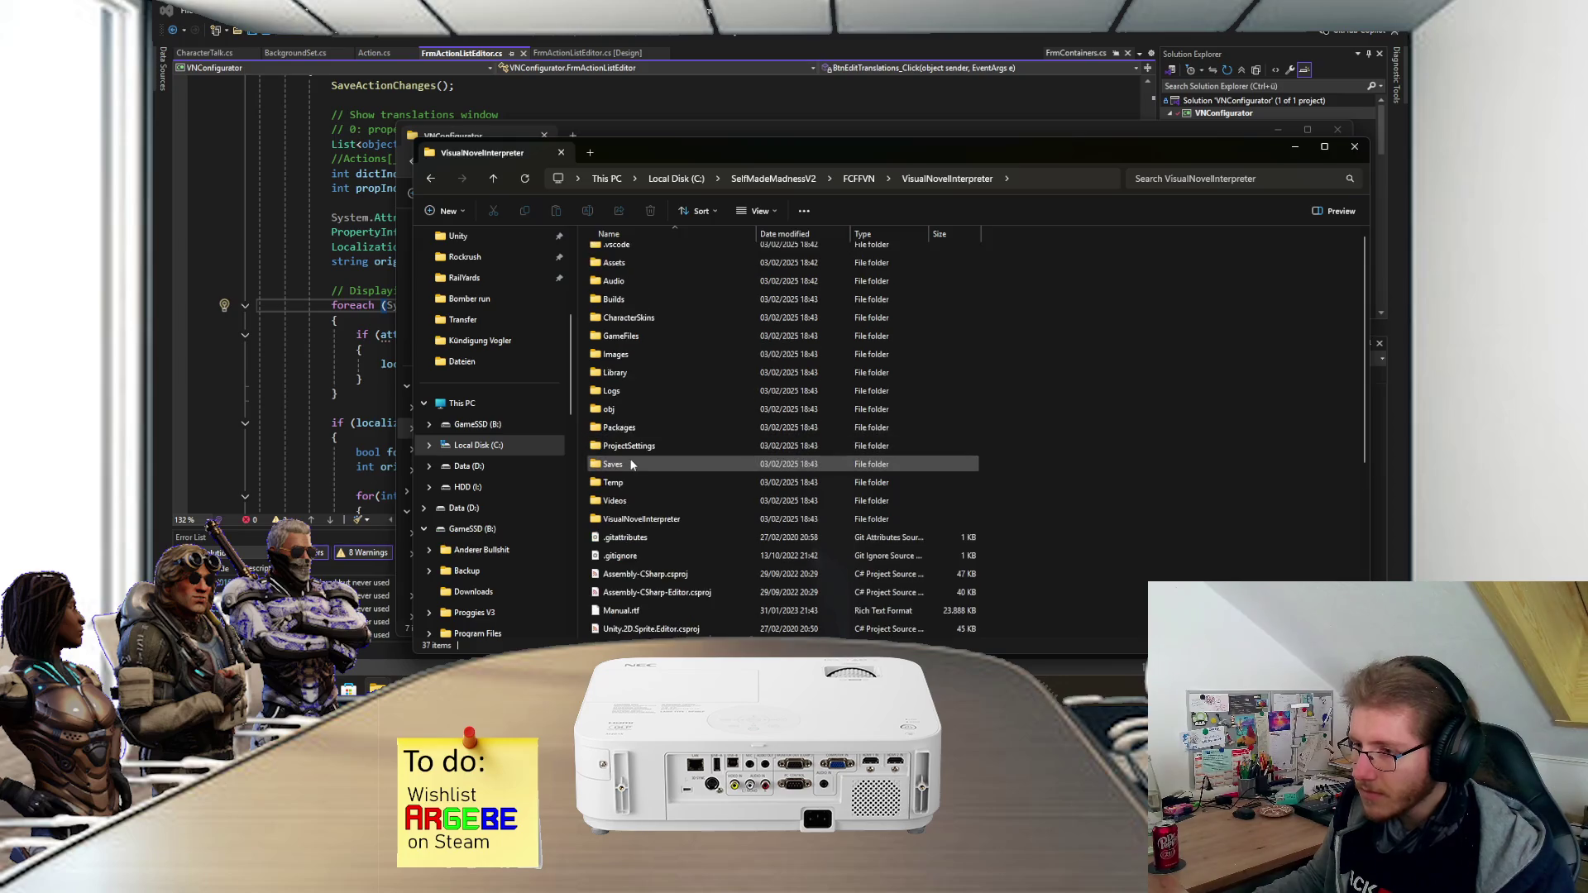
double_click(630, 346)
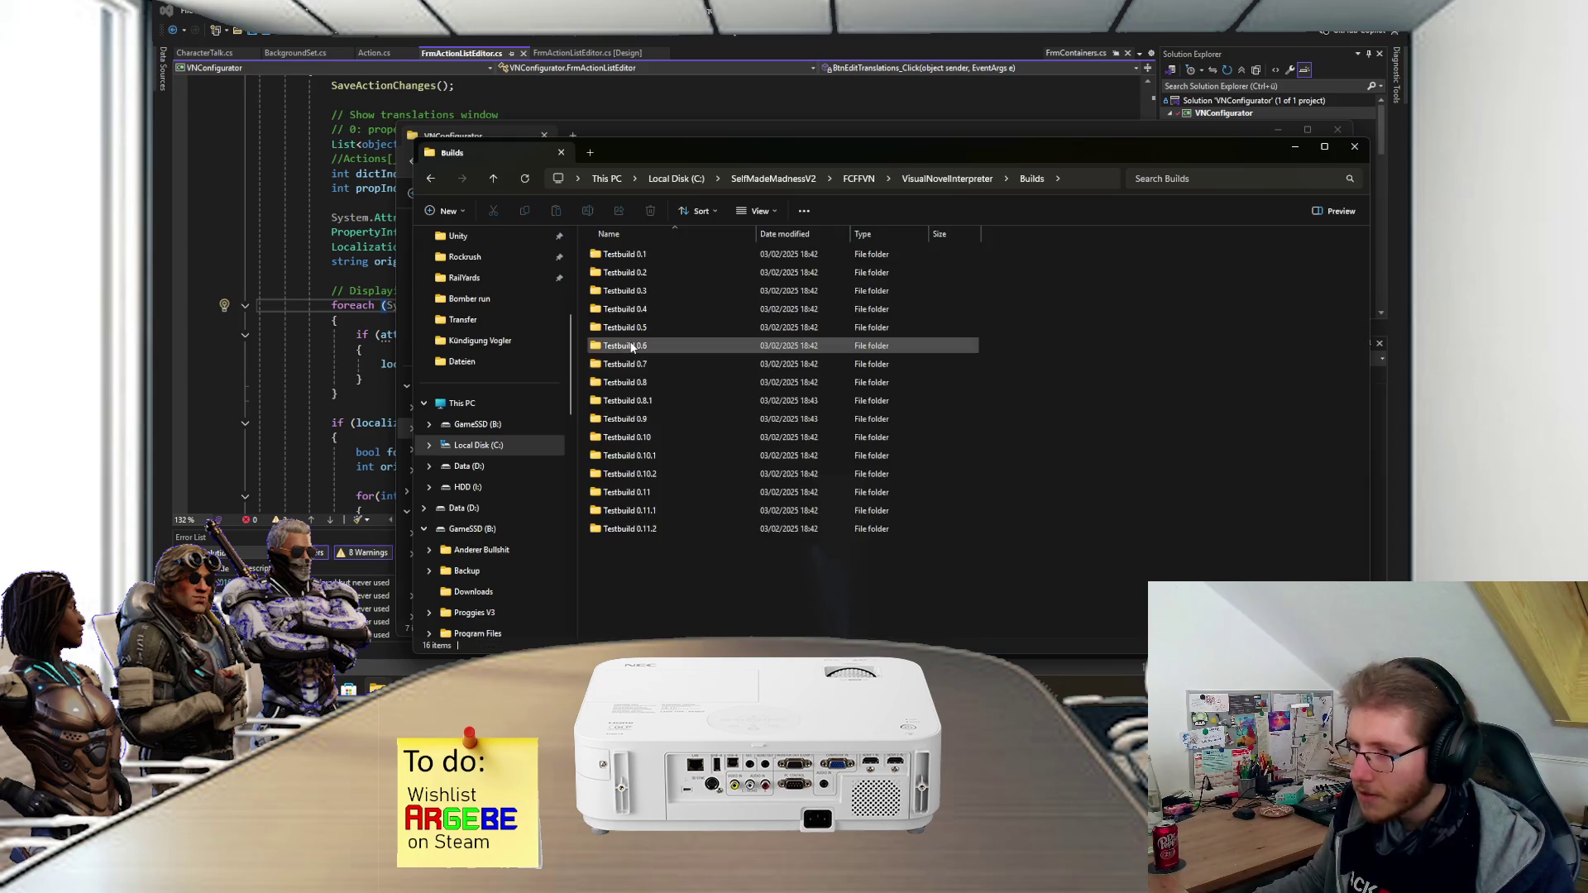
double_click(632, 529)
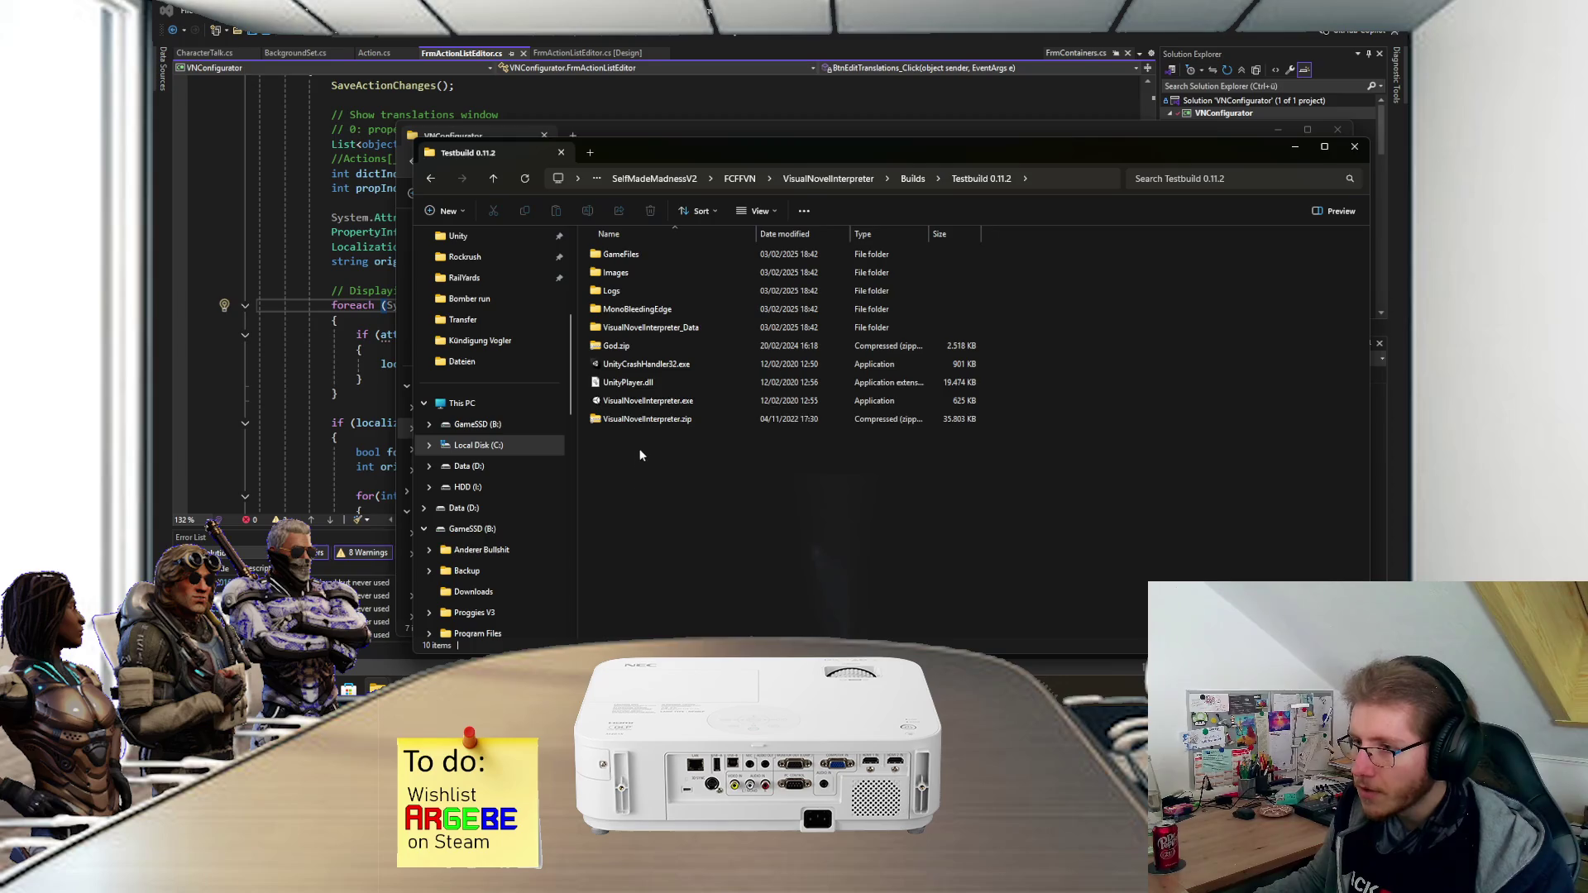
double_click(638, 253)
key(alt+Left)
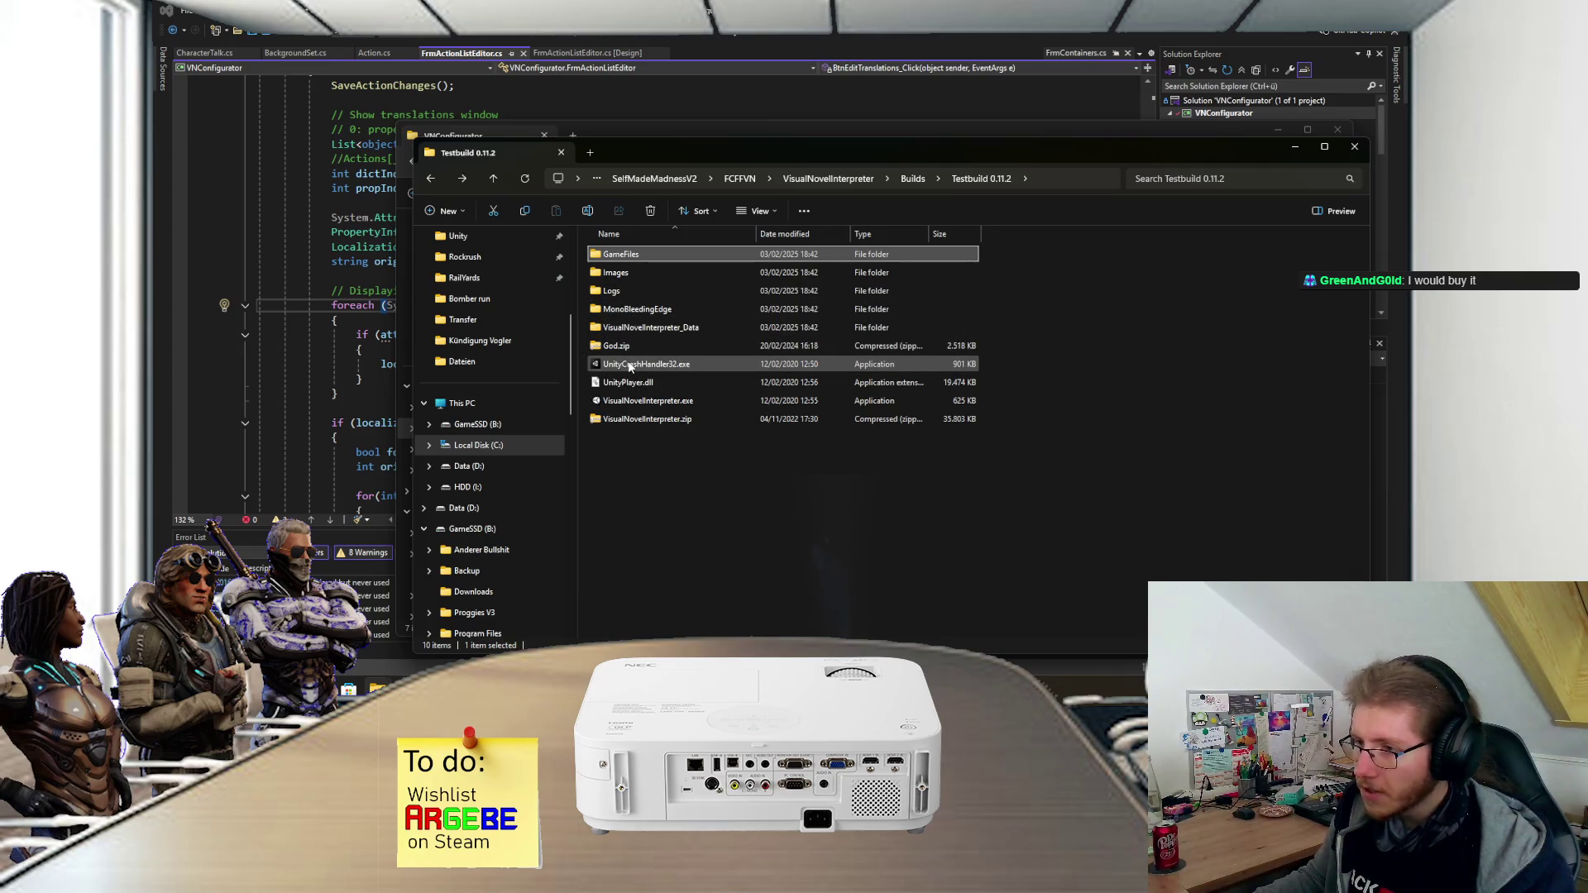
double_click(626, 402)
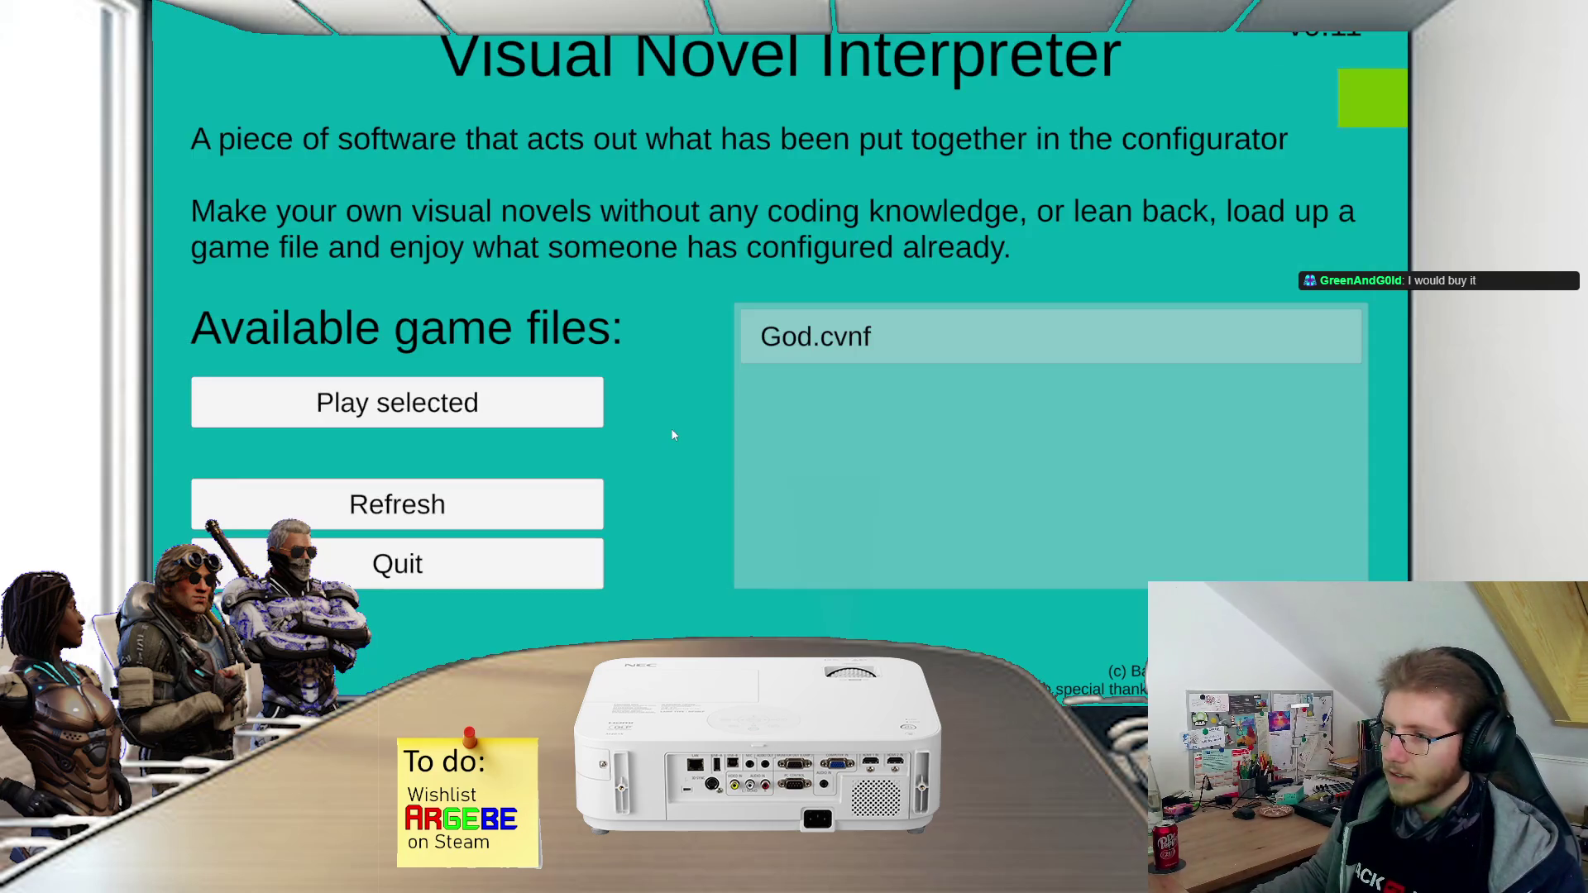
- Play God.cvnf through its dialogue, answering No, back to the main menu, then start it again
click(870, 319)
click(535, 390)
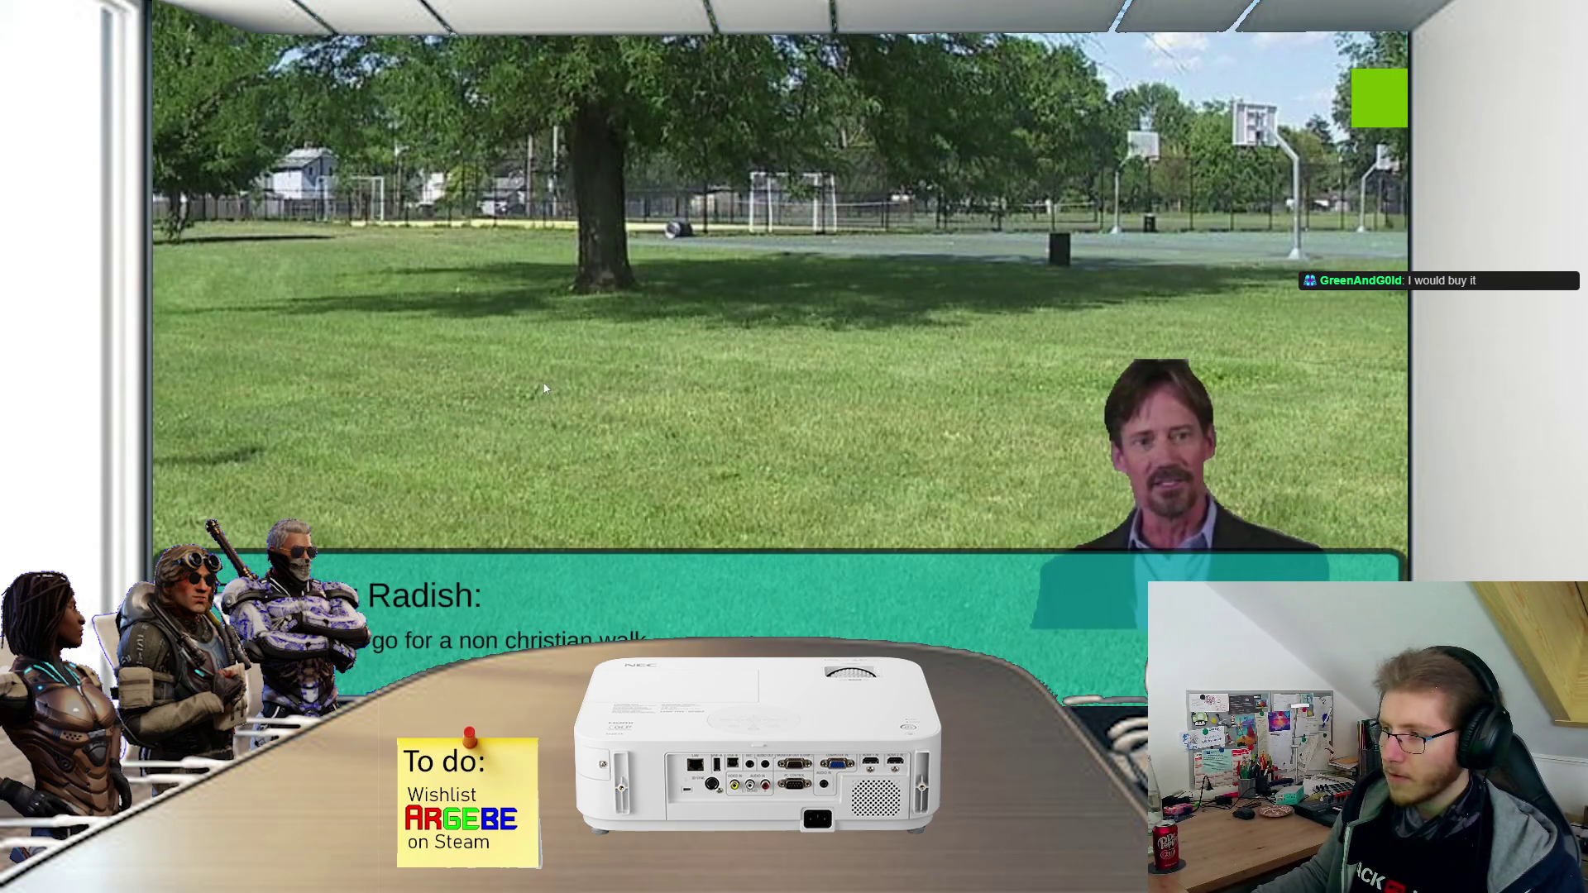
click(430, 539)
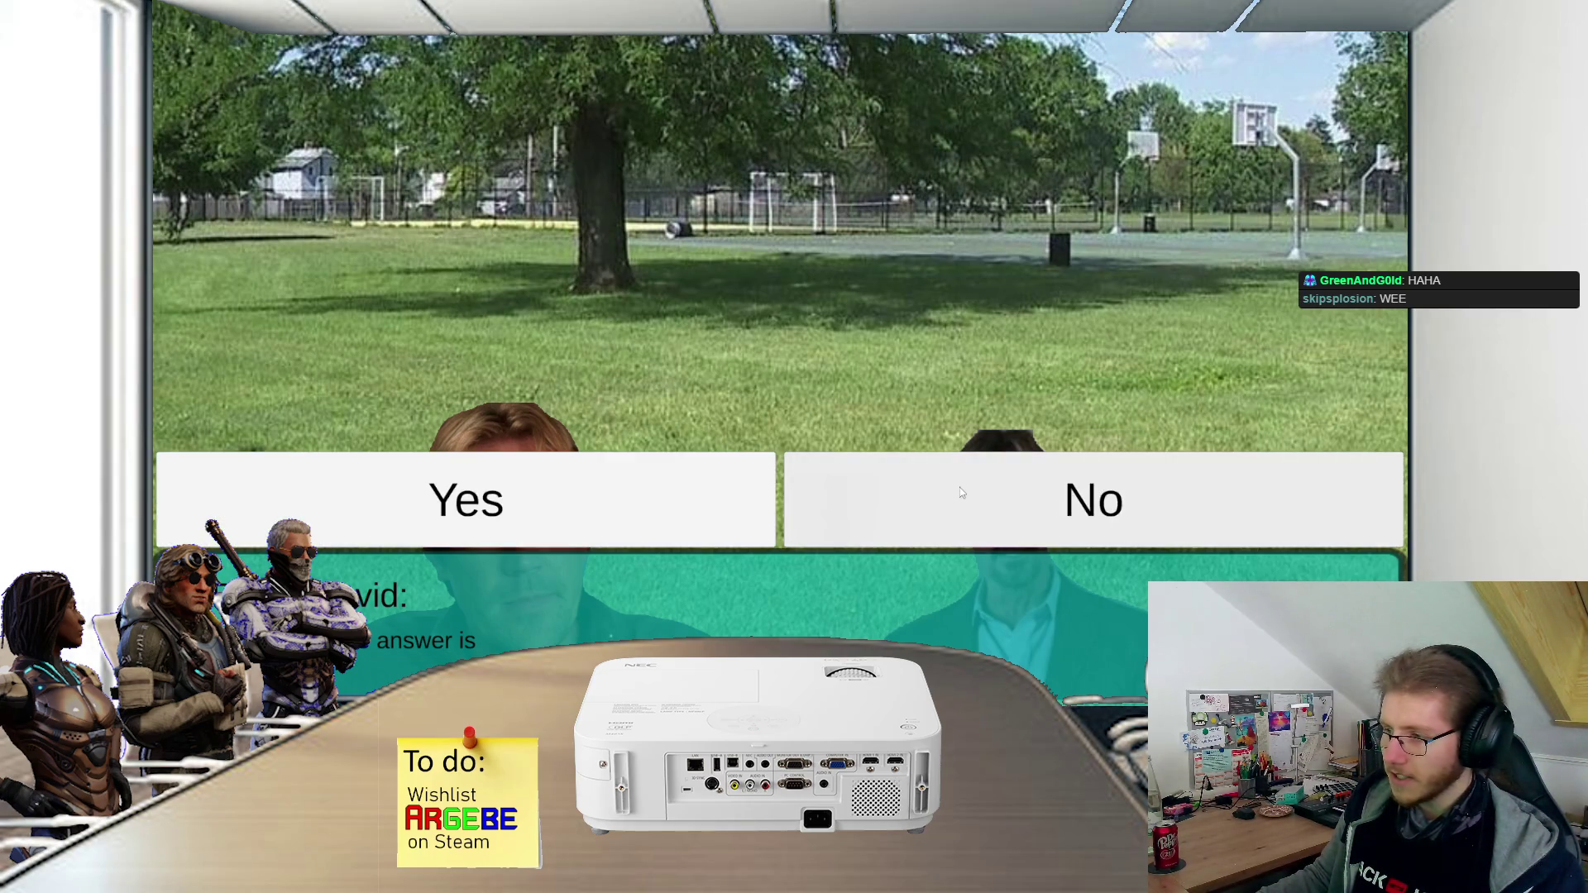
click(854, 501)
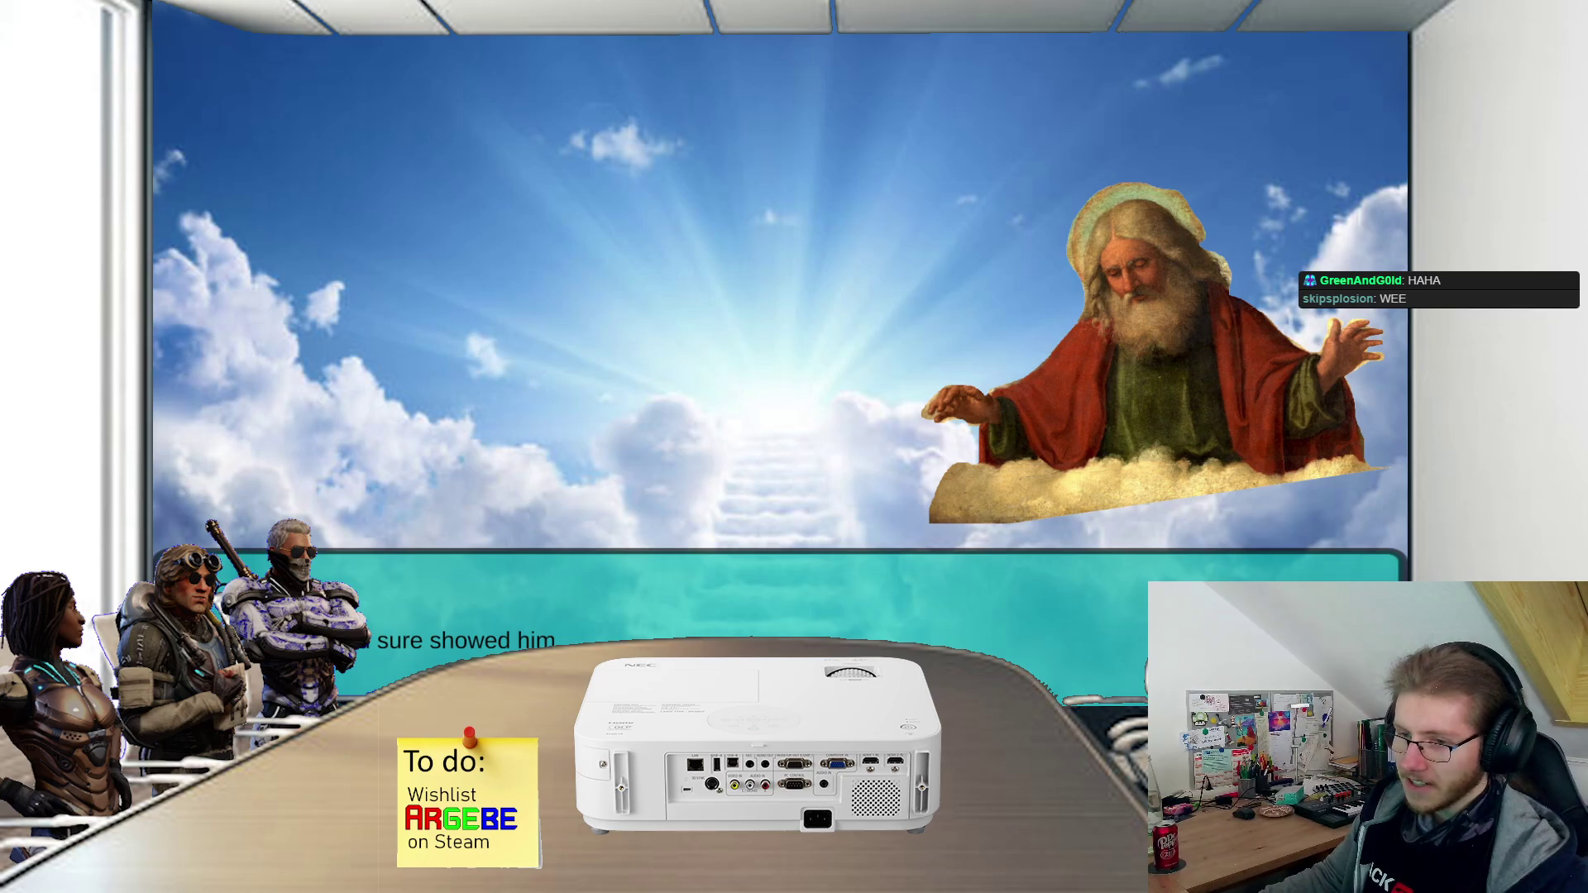
click(733, 490)
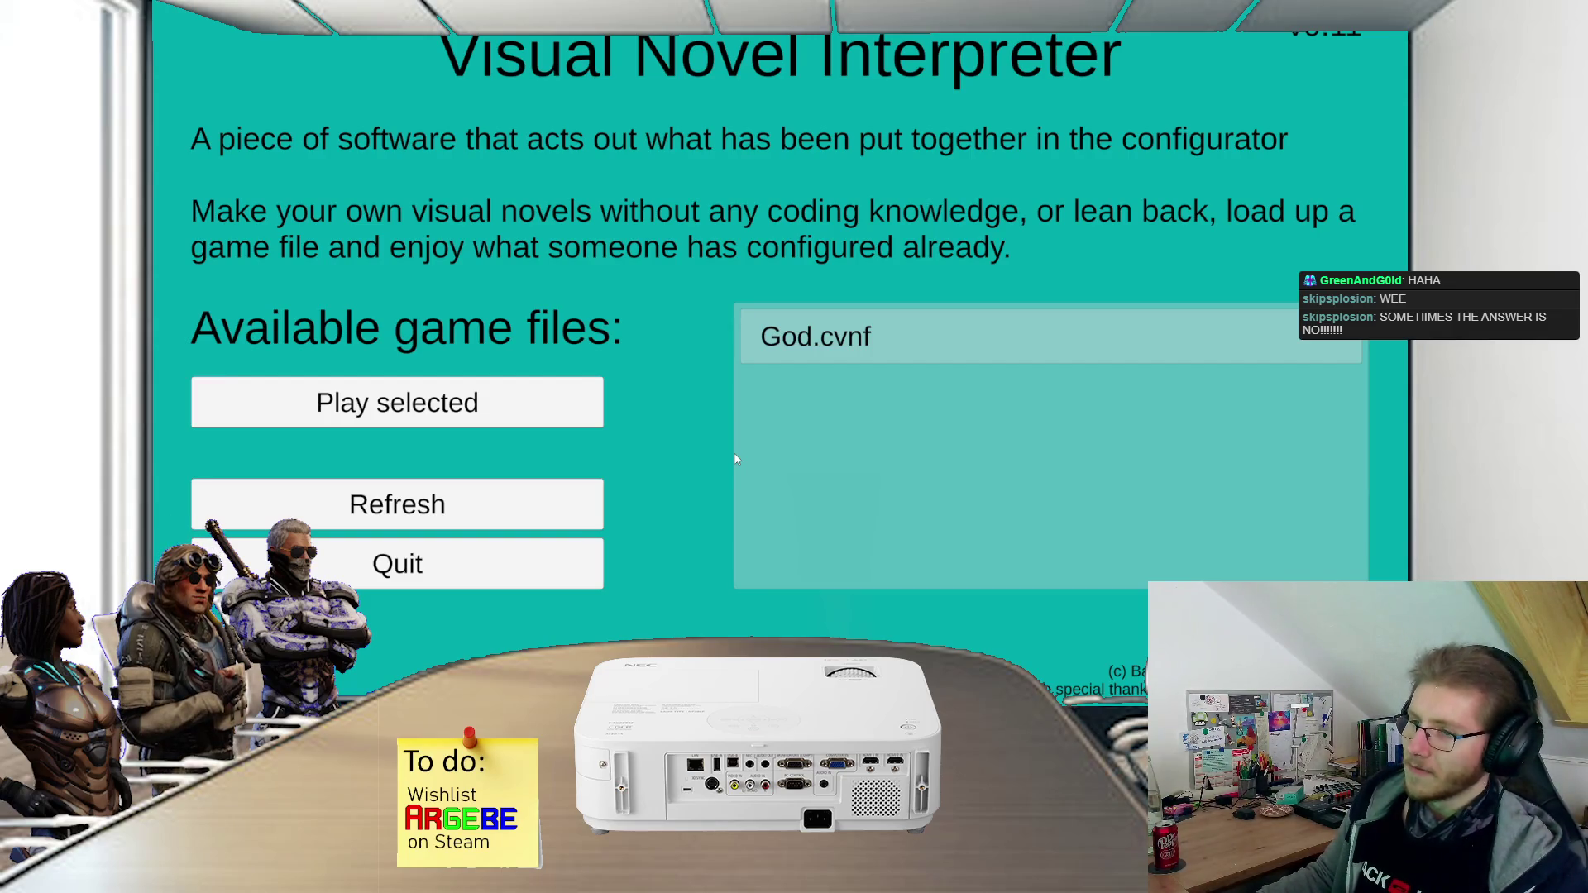
click(520, 411)
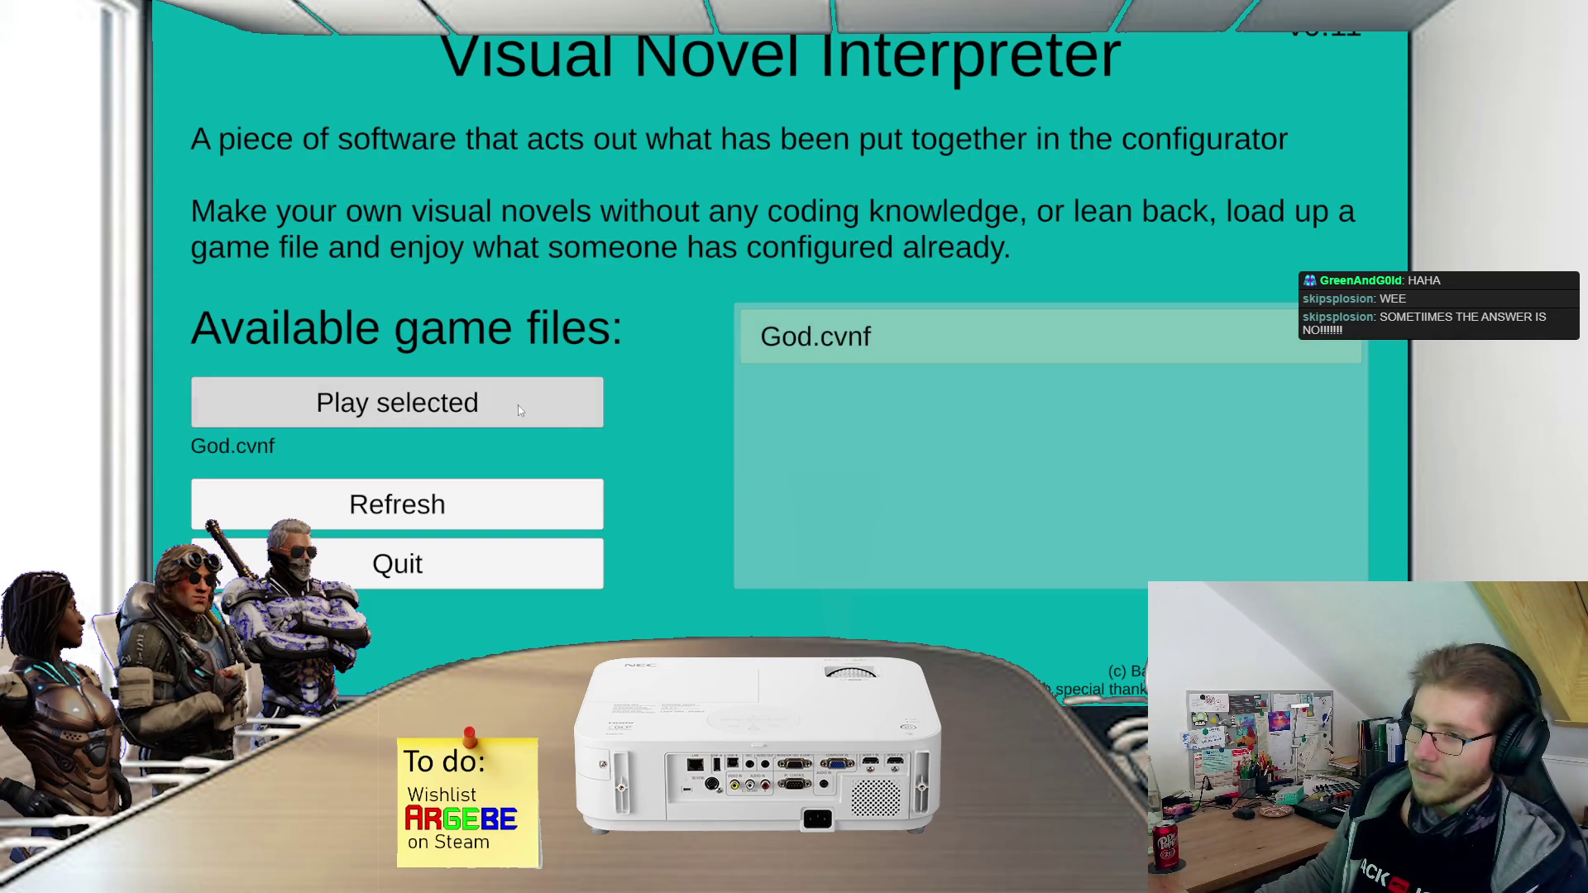
- Keep English as the game language, cancel the save dialog, then quit the game from the pause menu
click(601, 398)
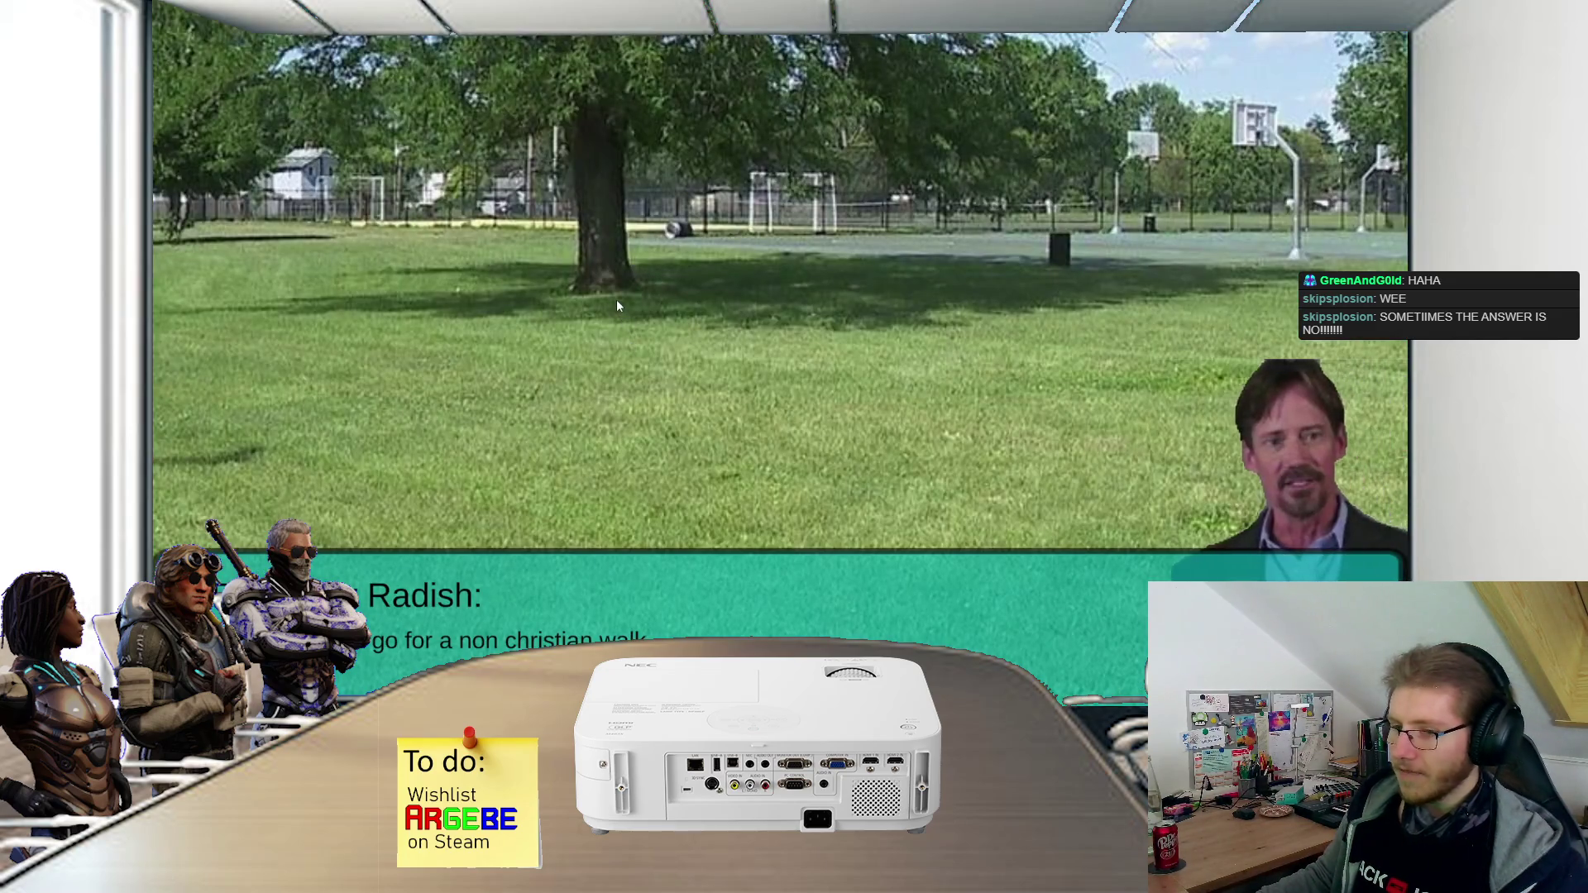
key(Escape)
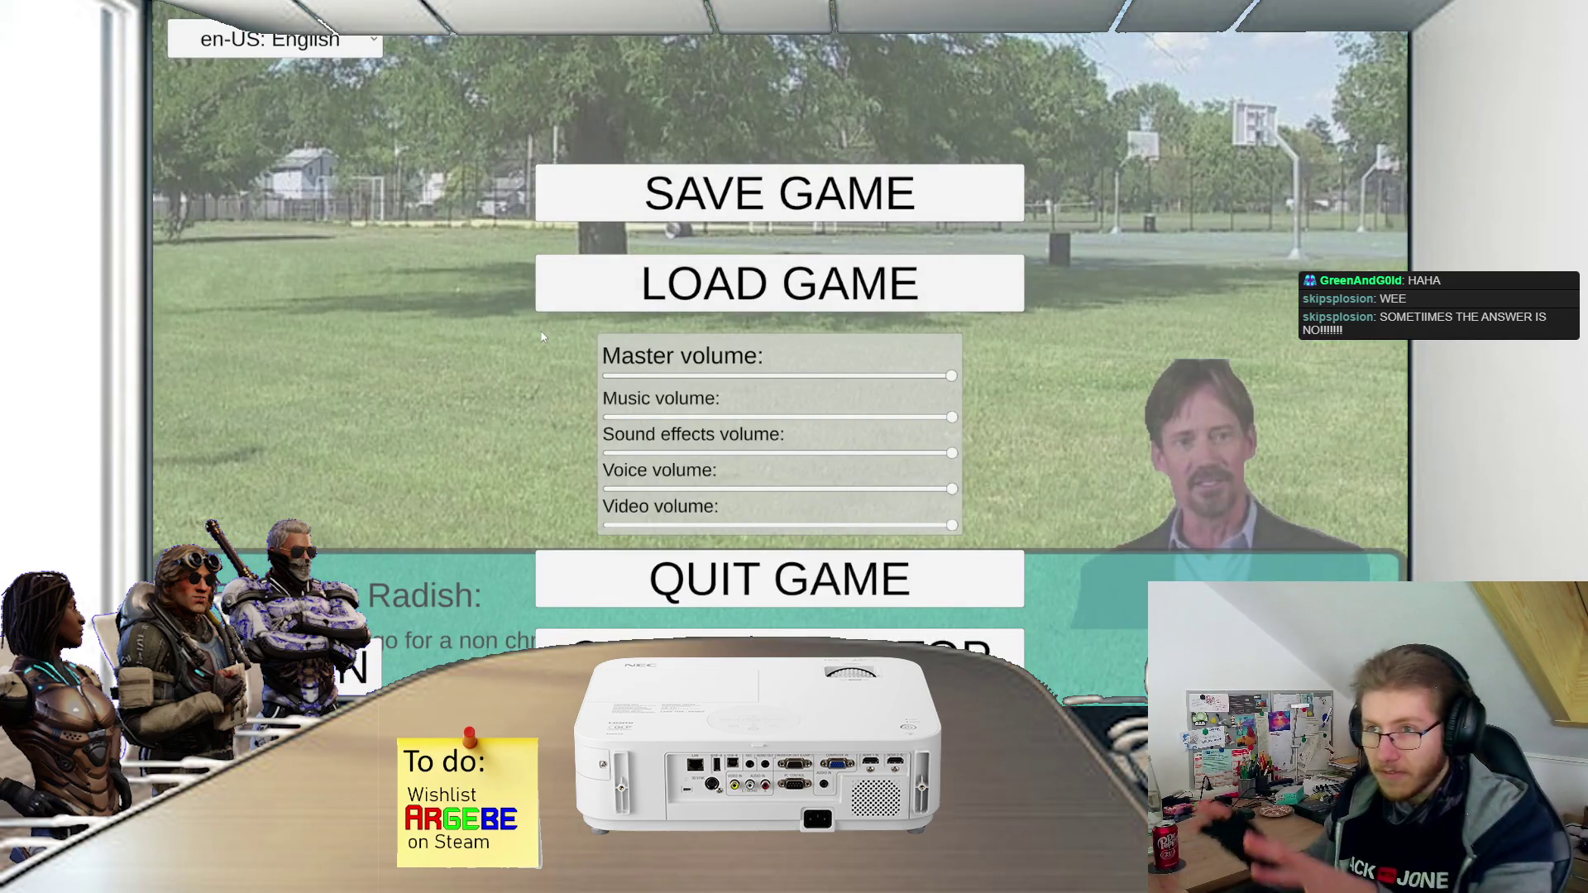
click(248, 40)
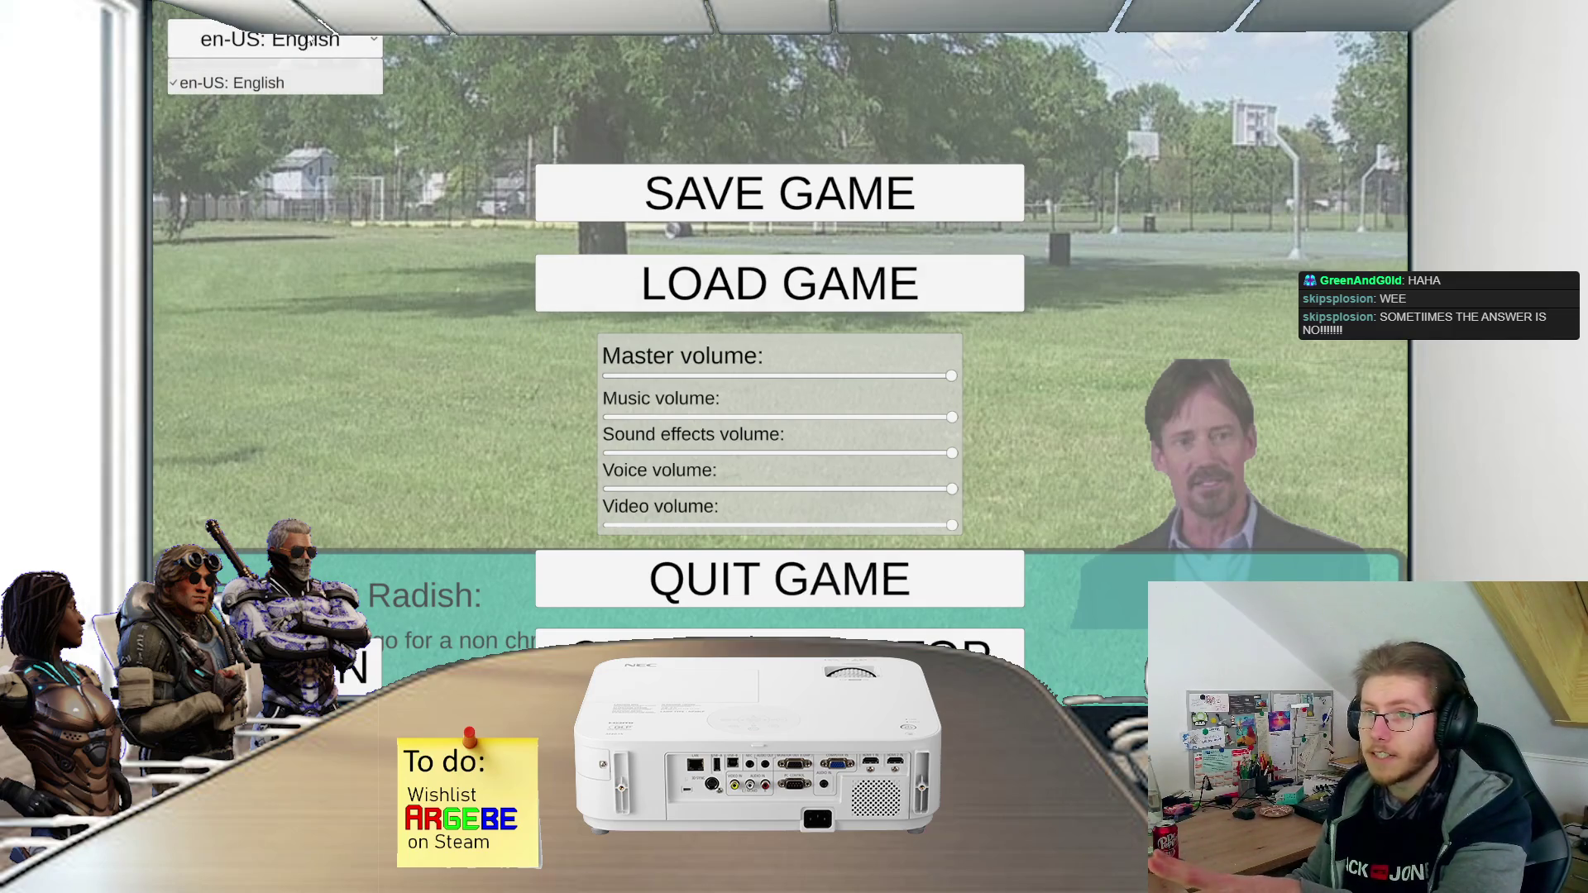
click(213, 81)
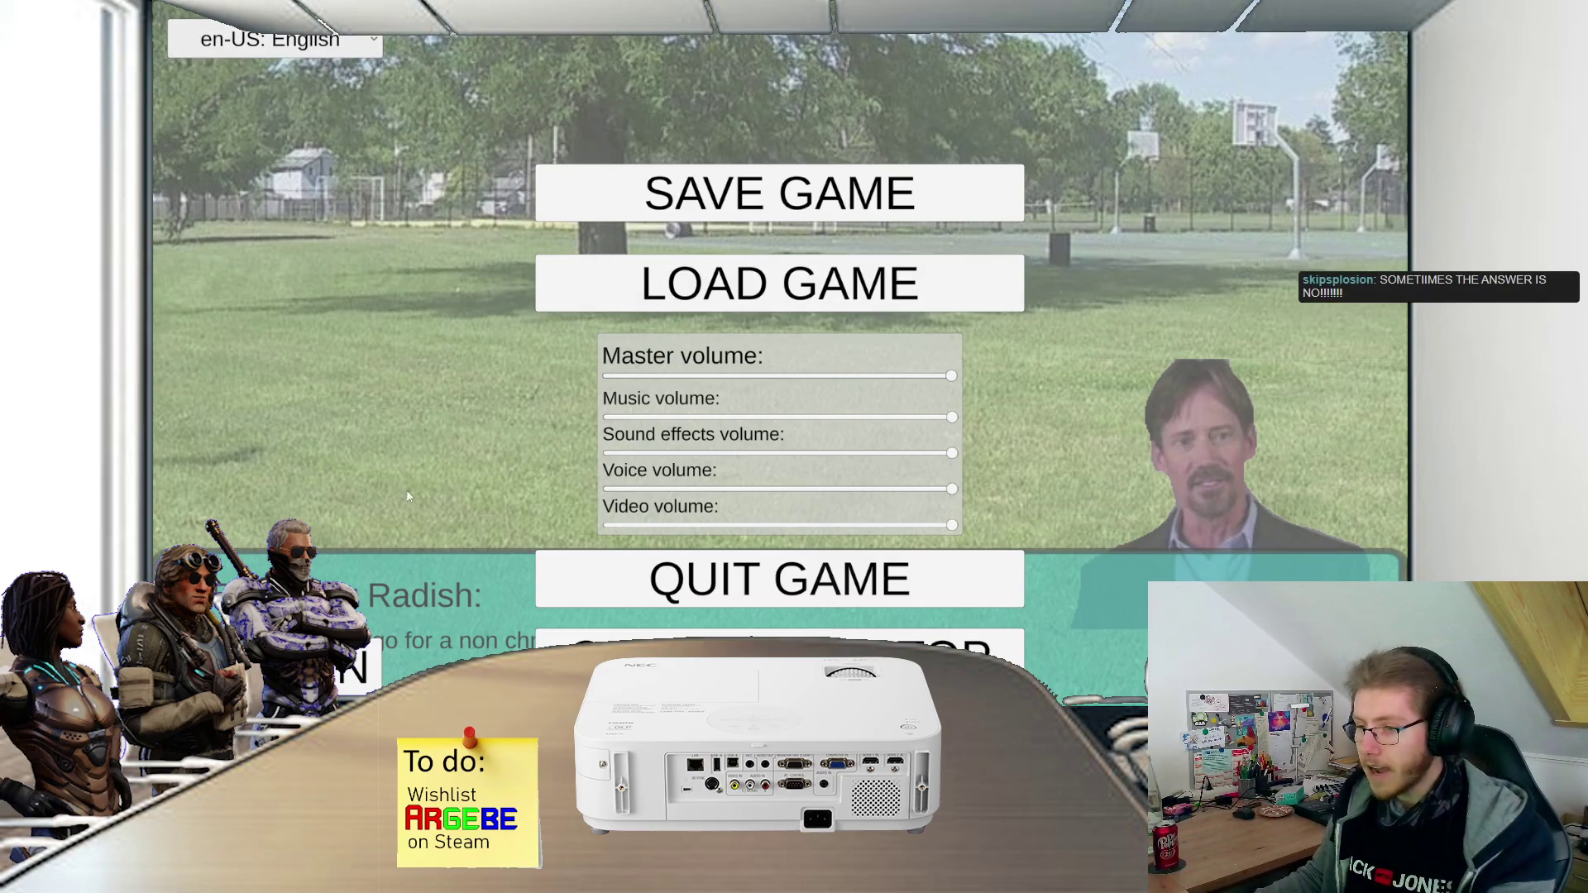
click(806, 194)
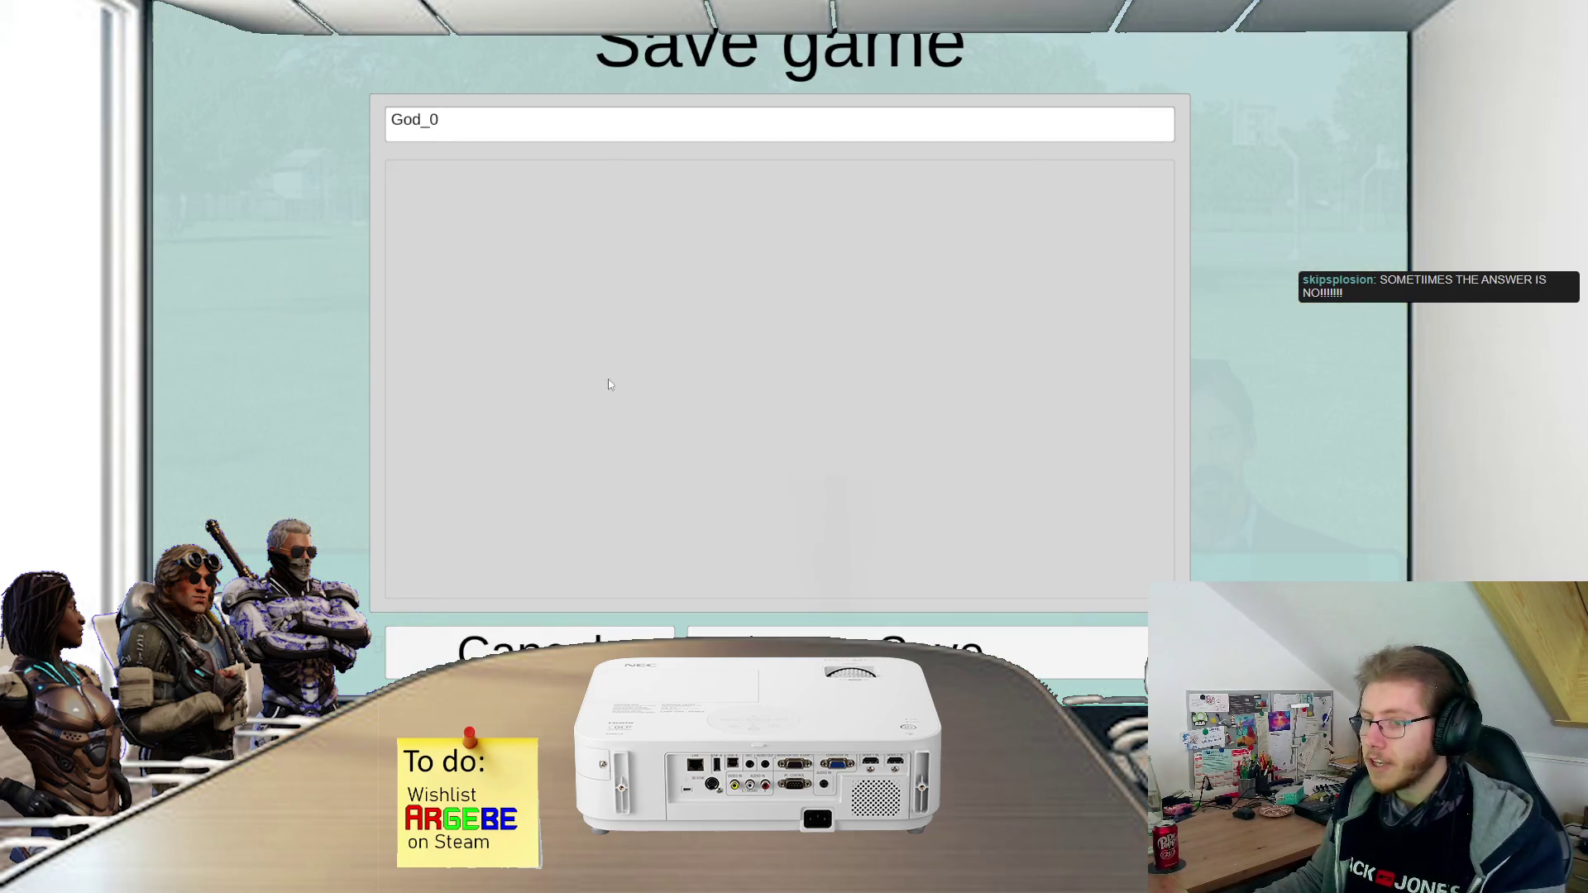
click(558, 642)
key(Escape)
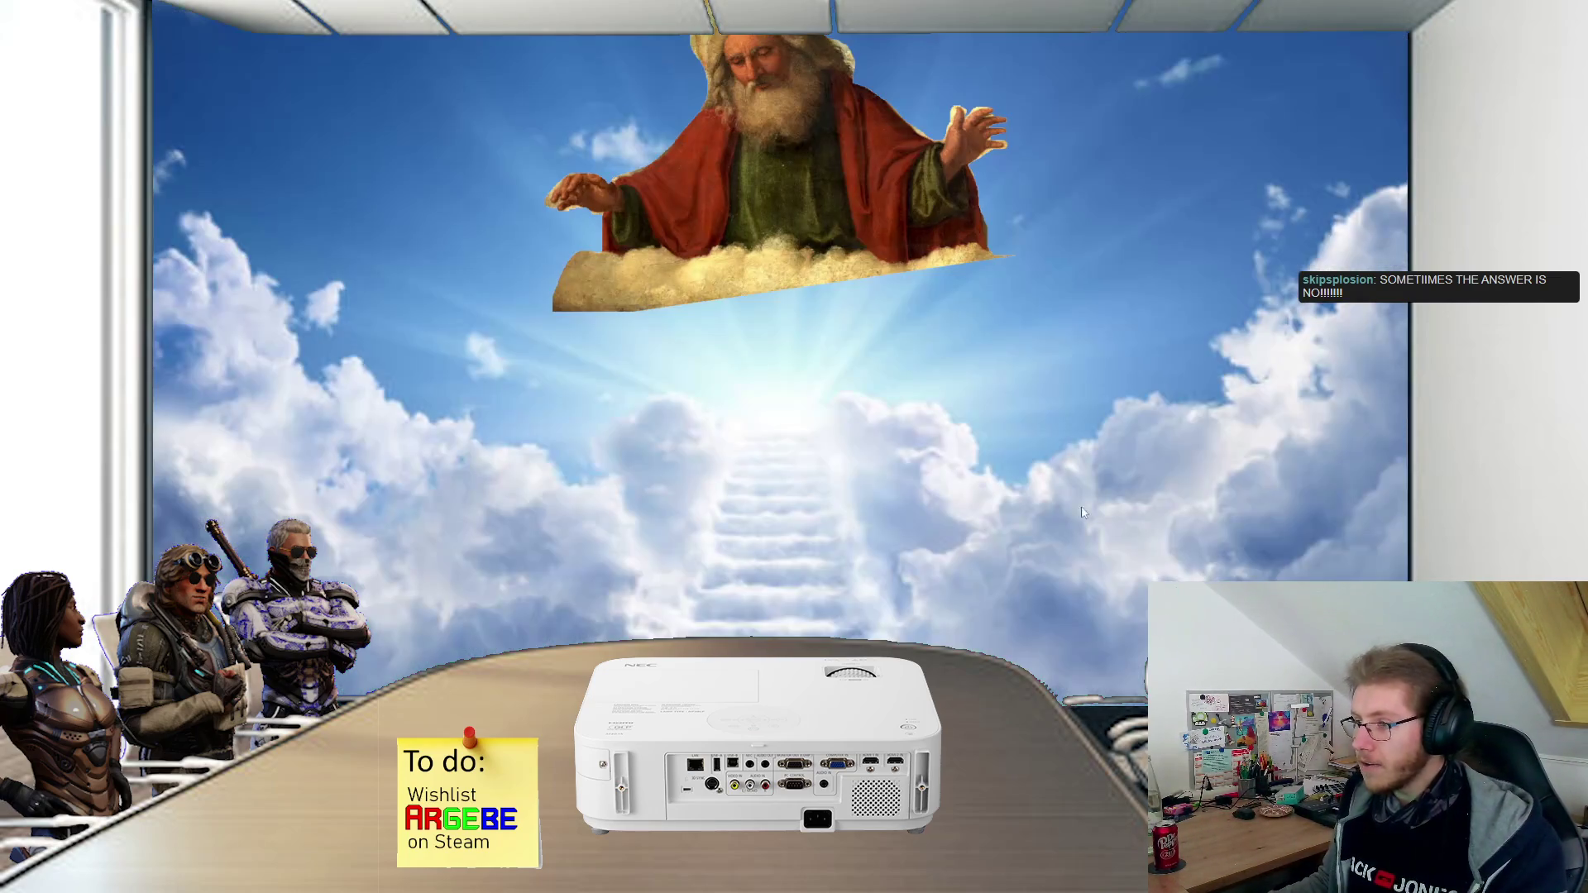
key(Escape)
click(745, 649)
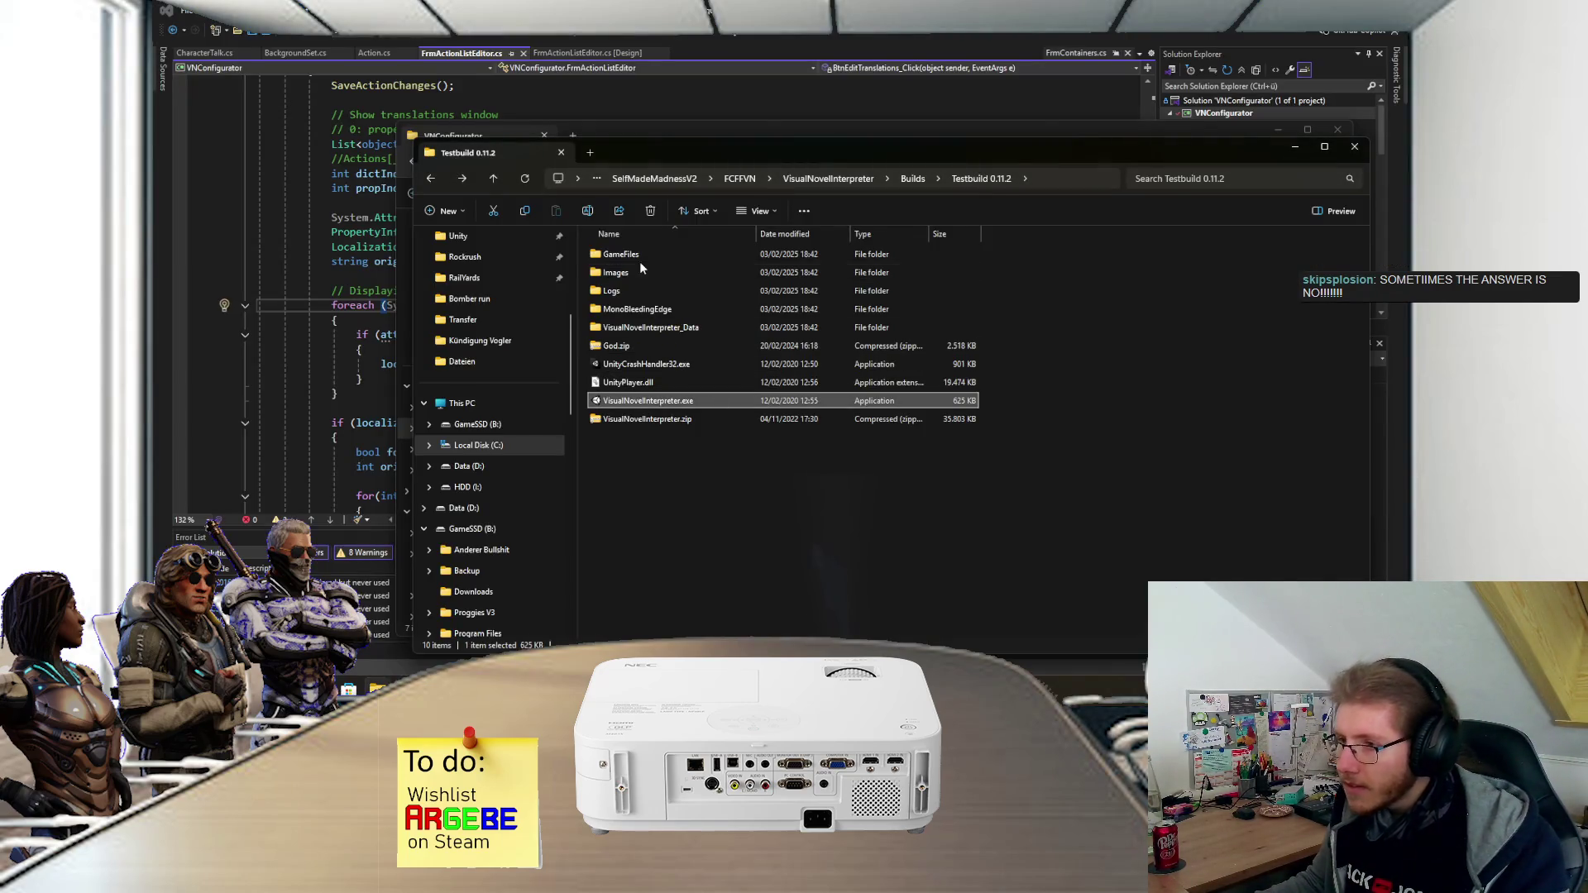
- Navigate from the Testbuild 0.11.2 build back up to the FCFFVN folder
click(911, 180)
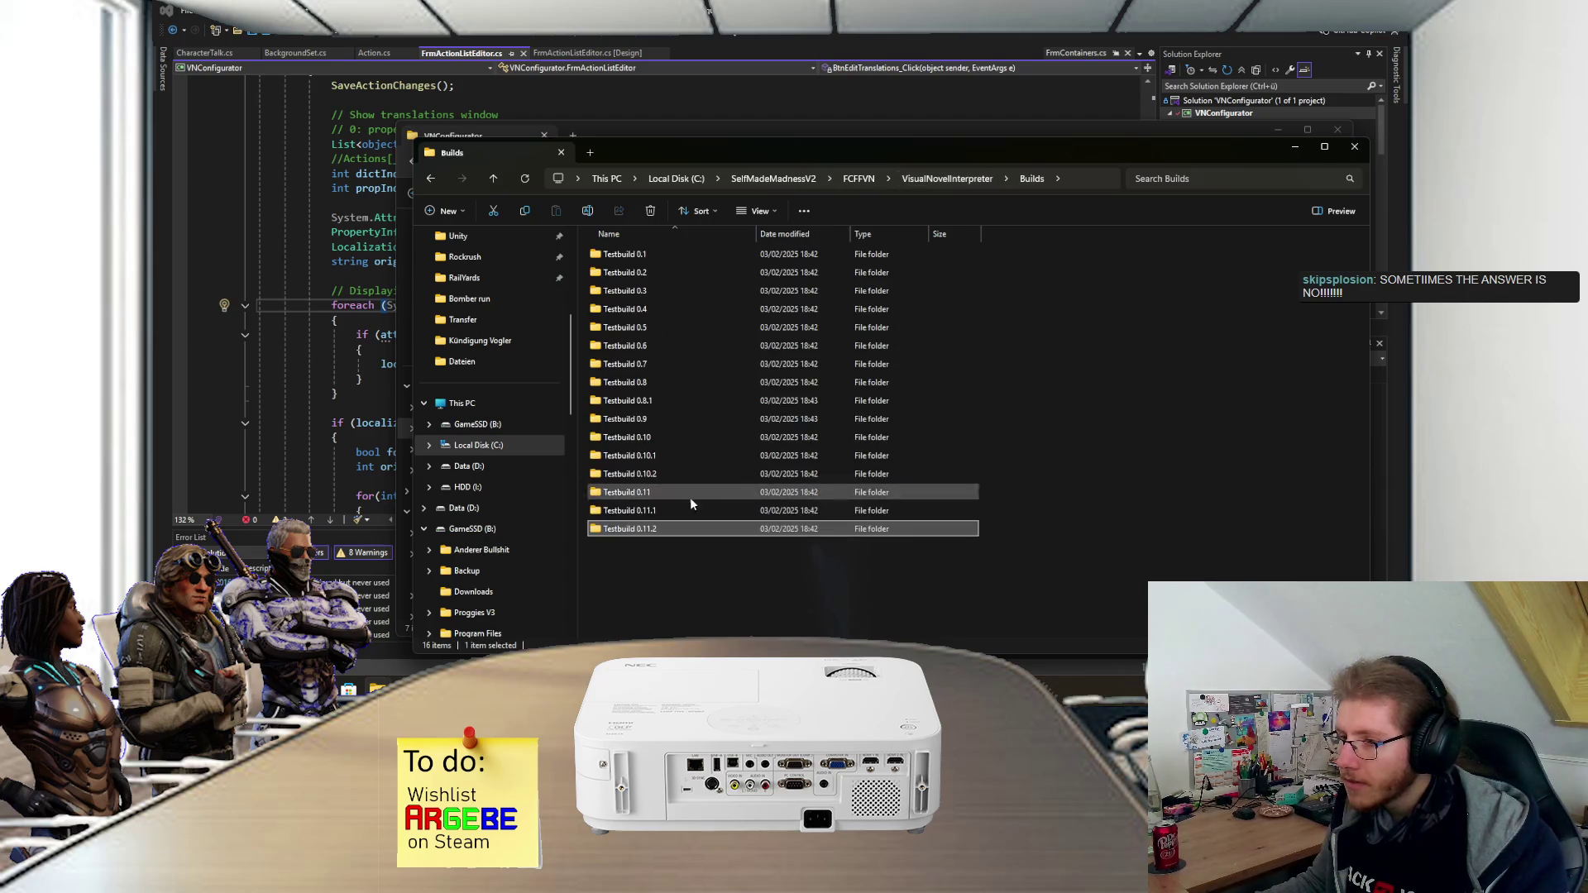
double_click(677, 519)
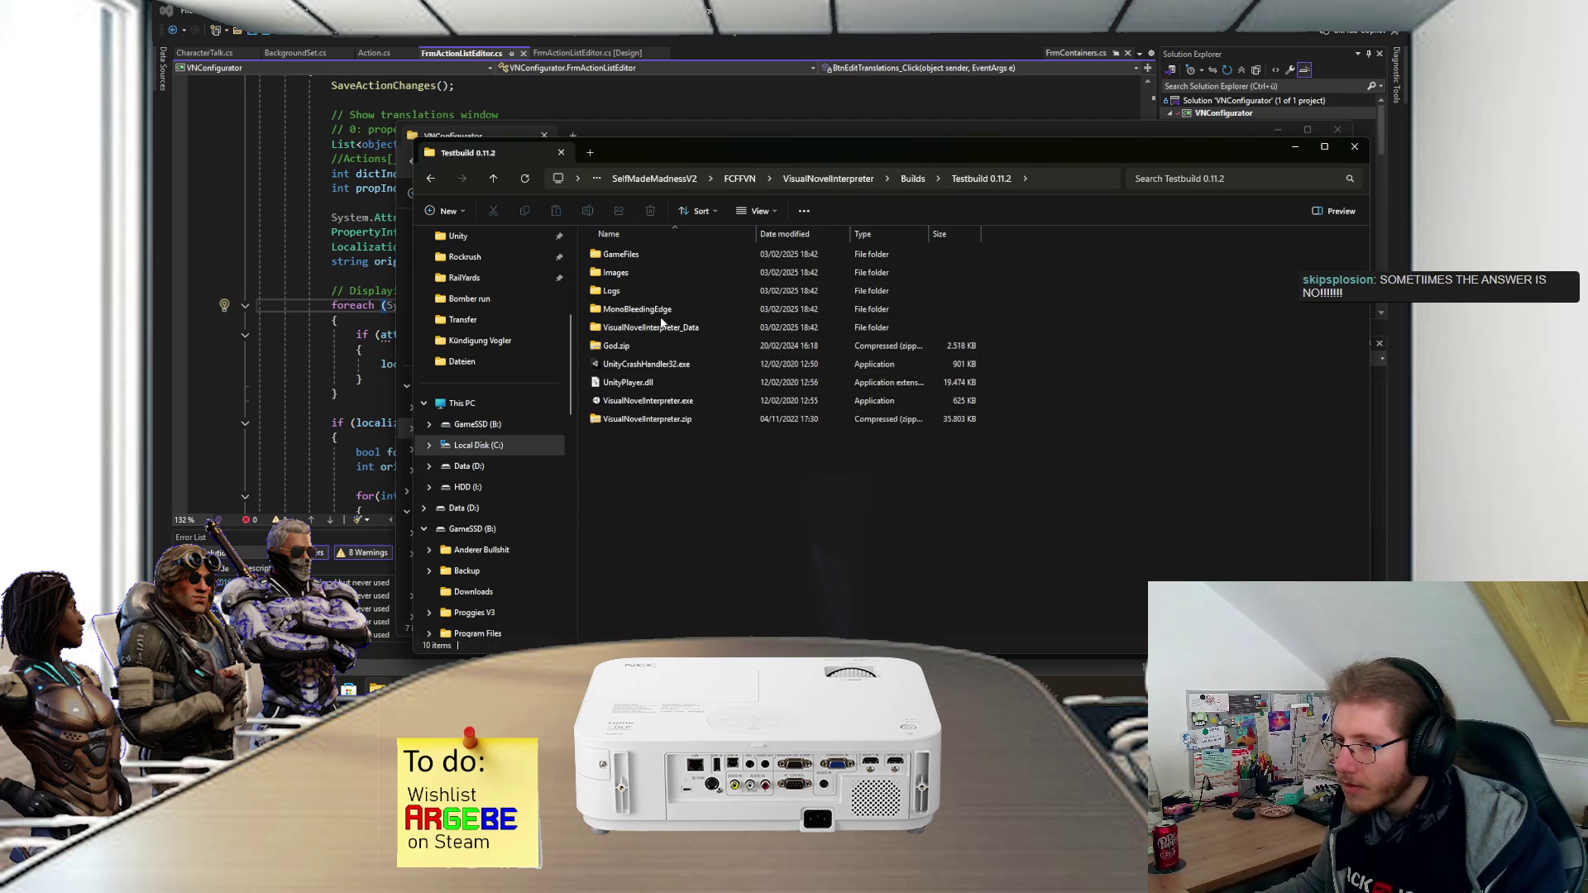
key(alt+Left)
key(alt+Left)
key(alt+Up)
key(alt+Up)
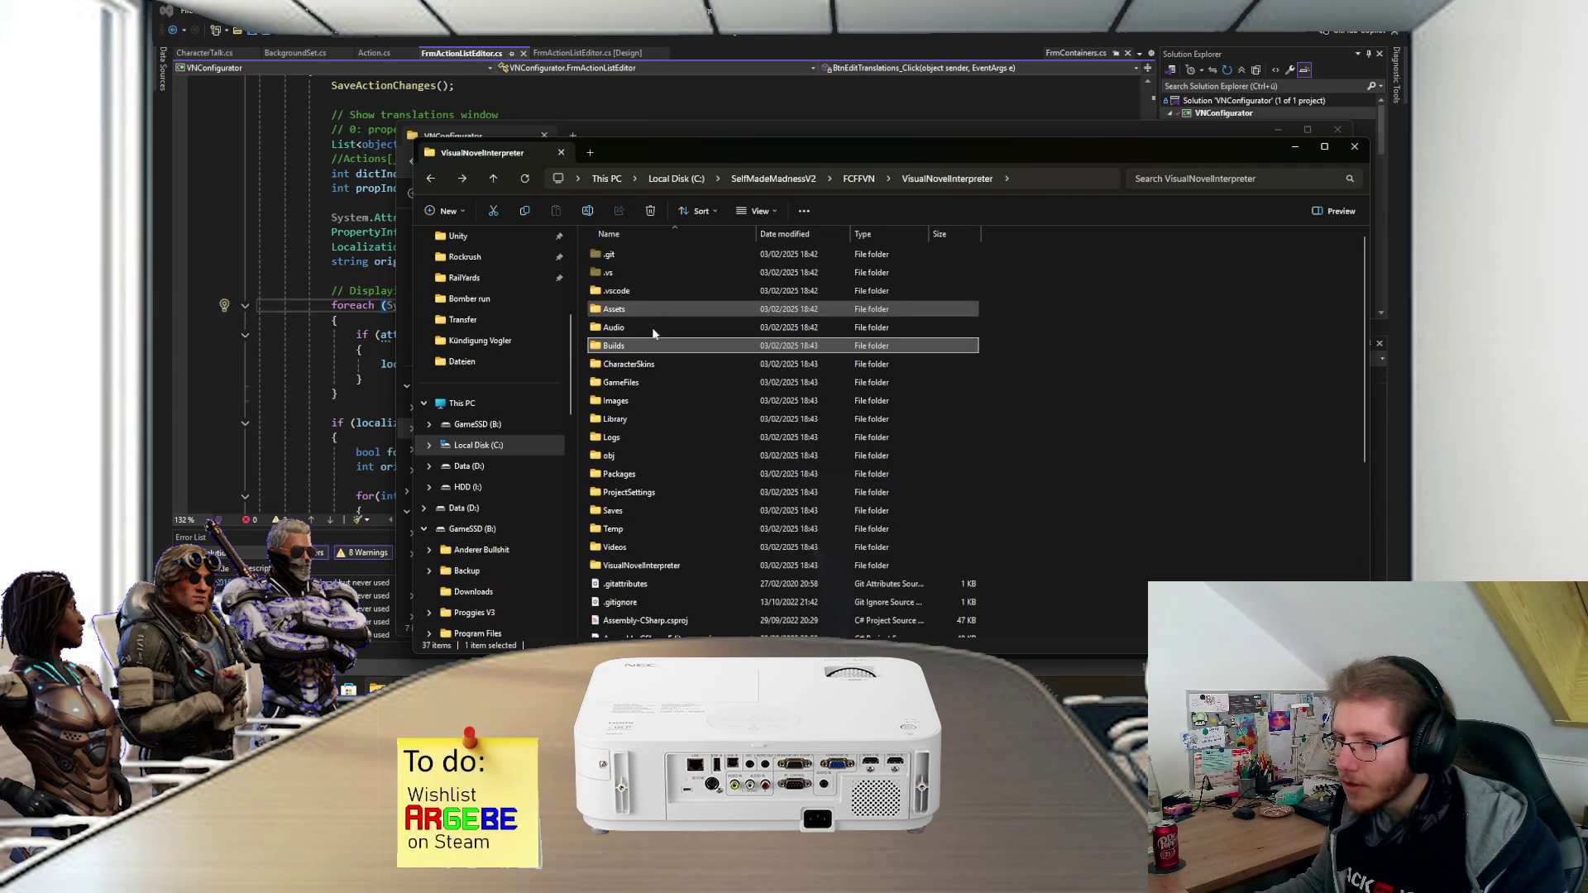
key(alt+Up)
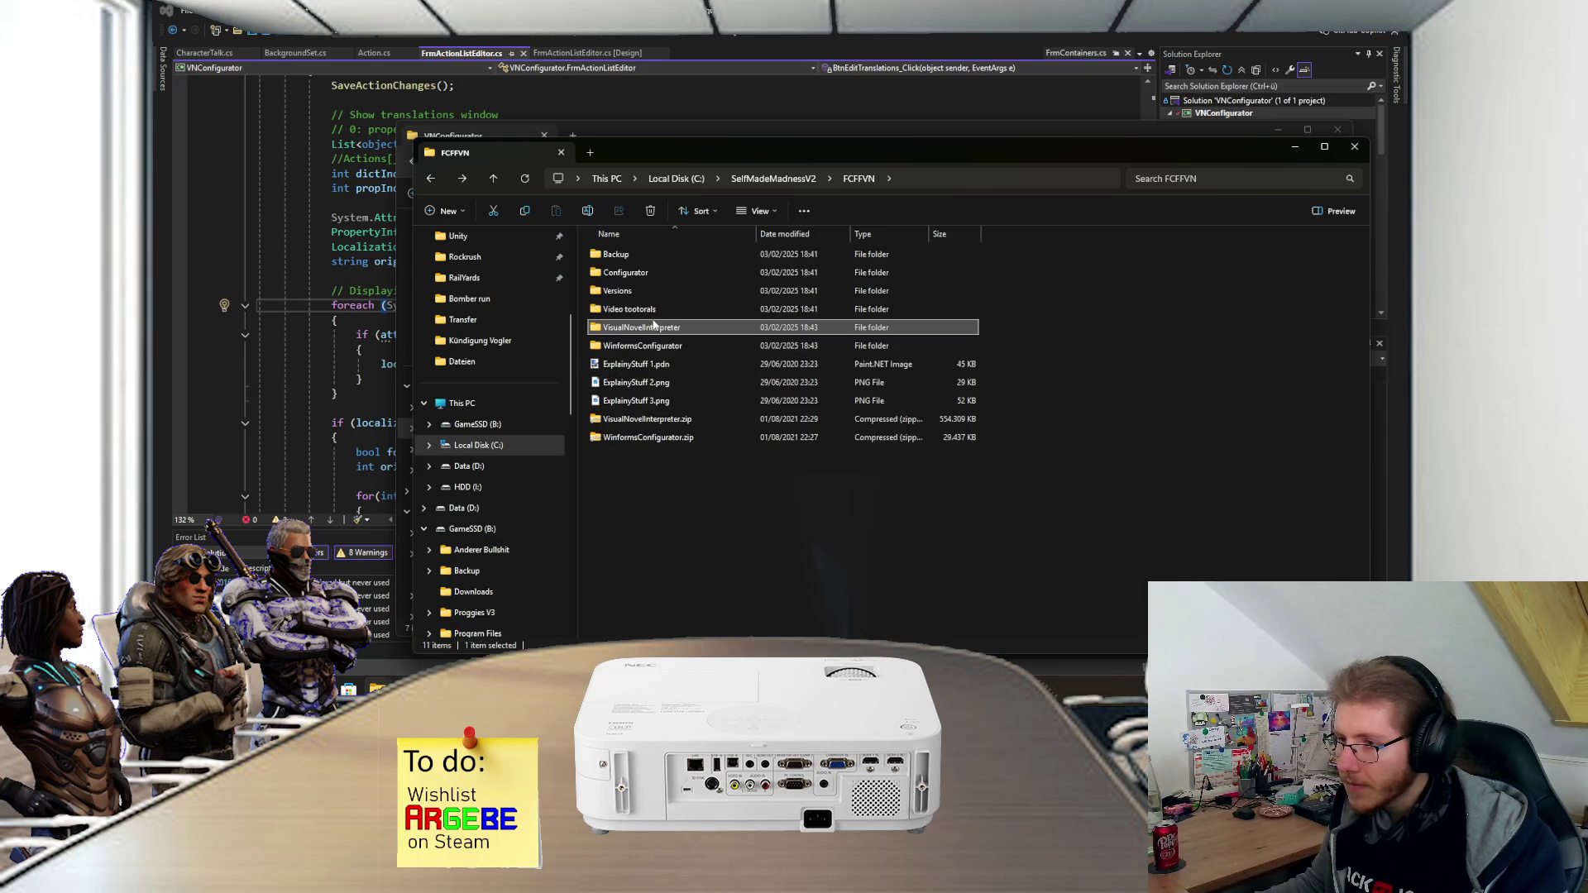
- Run VNConfigurator.exe from WinformsConfigurator > VNConfigurator > VNConfigurator > bin > Debug
double_click(645, 345)
double_click(641, 255)
double_click(635, 308)
double_click(628, 255)
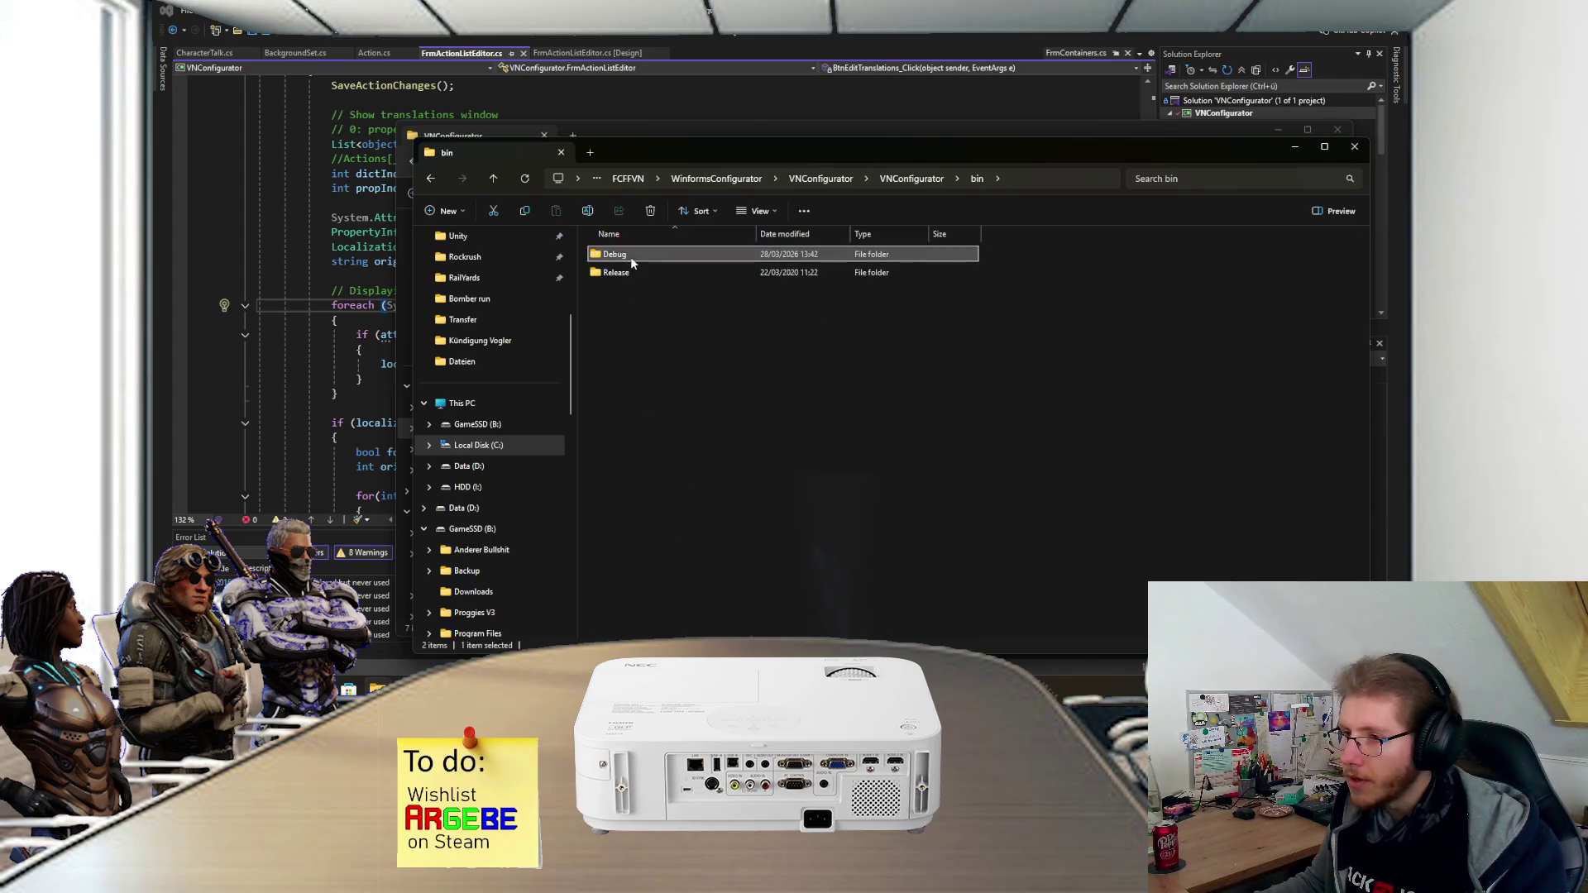
double_click(627, 261)
click(636, 331)
double_click(637, 331)
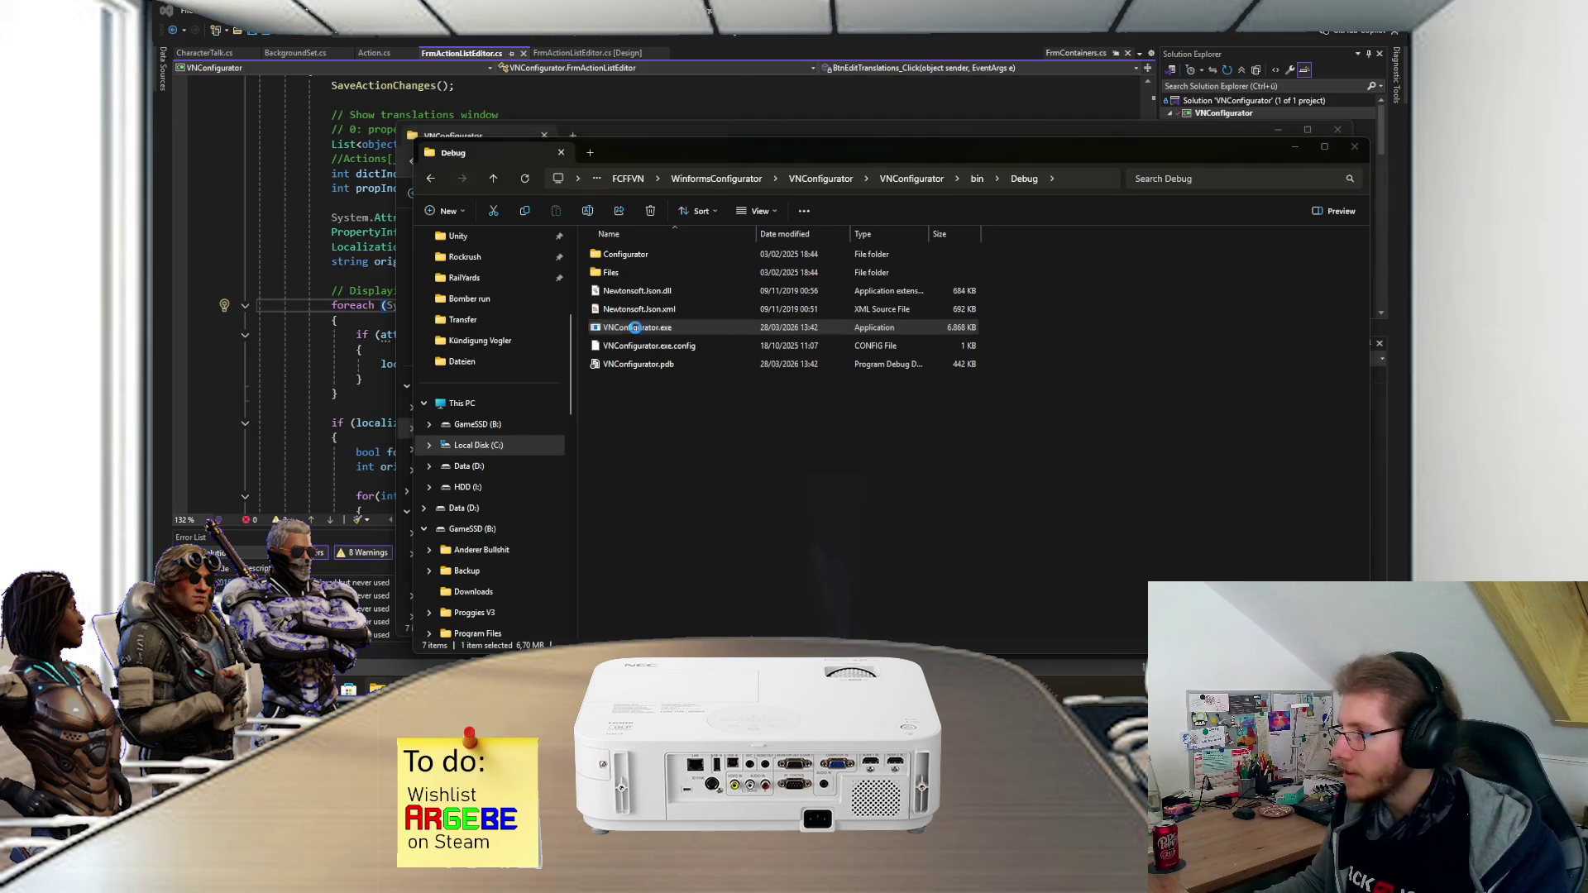
click(655, 375)
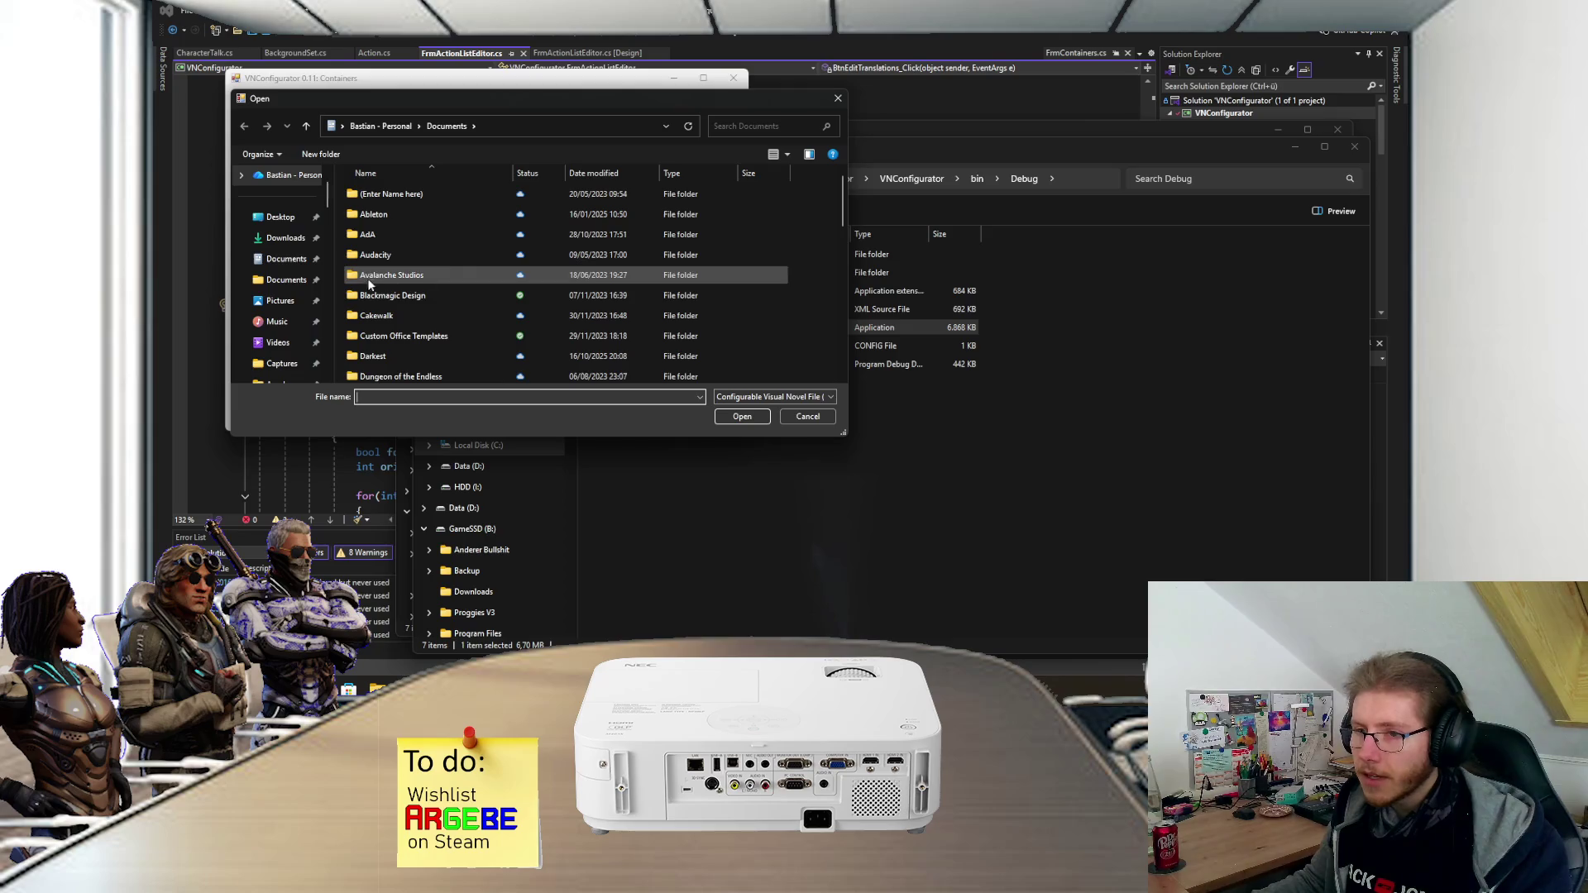
- Browse the Open dialog to C:\SelfMadeMadnessV2\FCFFVN\VisualNovelInterpreter
scroll(296, 285, down, 2)
click(293, 321)
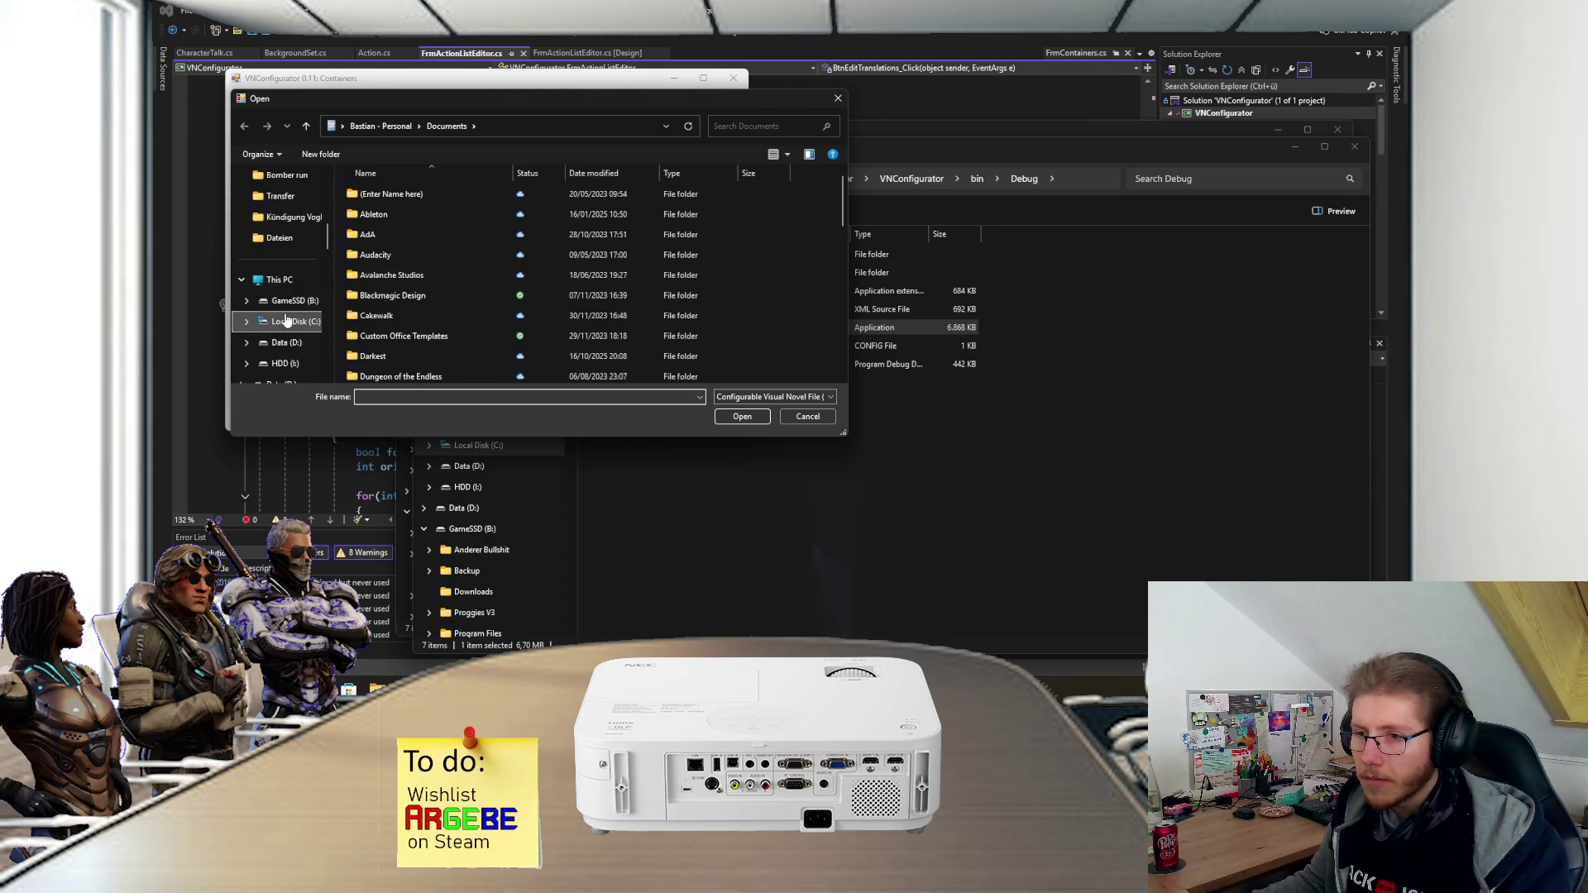
scroll(365, 272, down, 4)
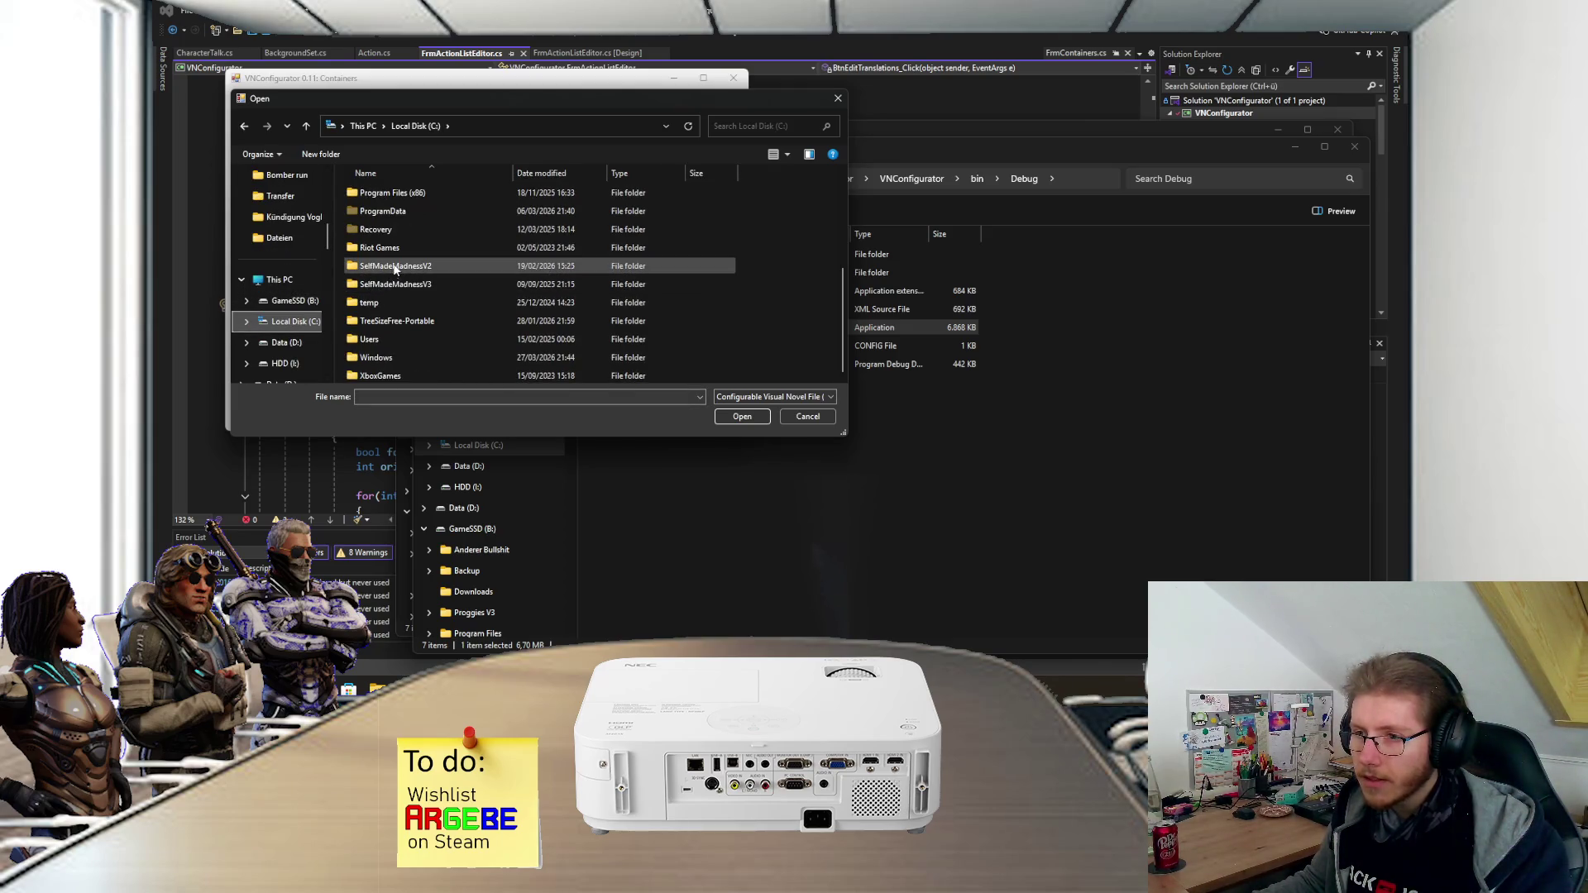
double_click(395, 266)
scroll(397, 281, down, 3)
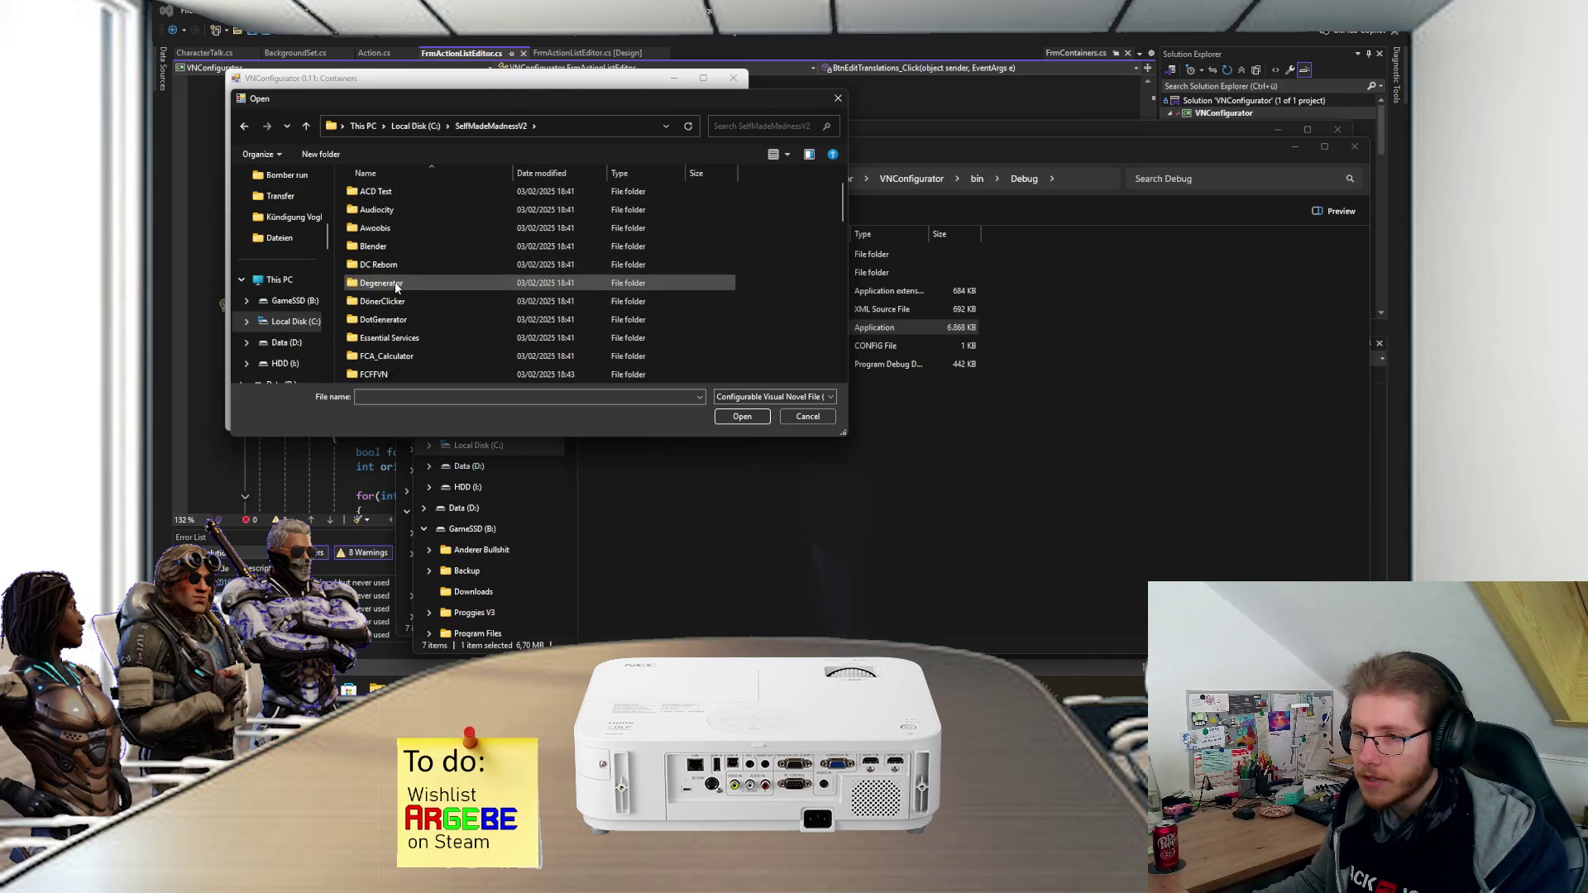
scroll(396, 308, up, 3)
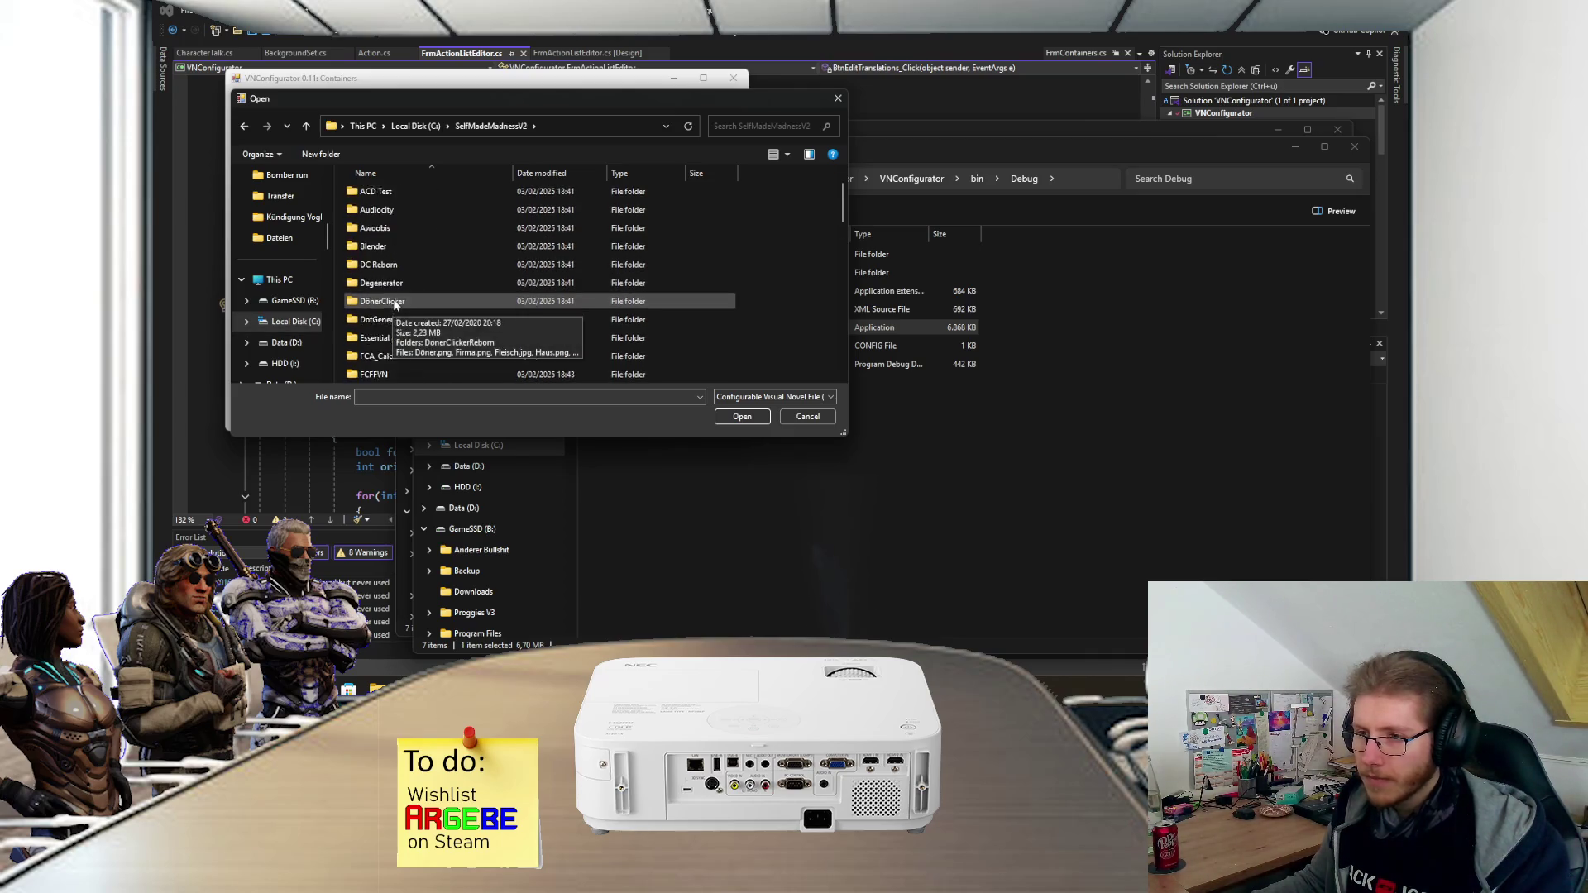
double_click(394, 318)
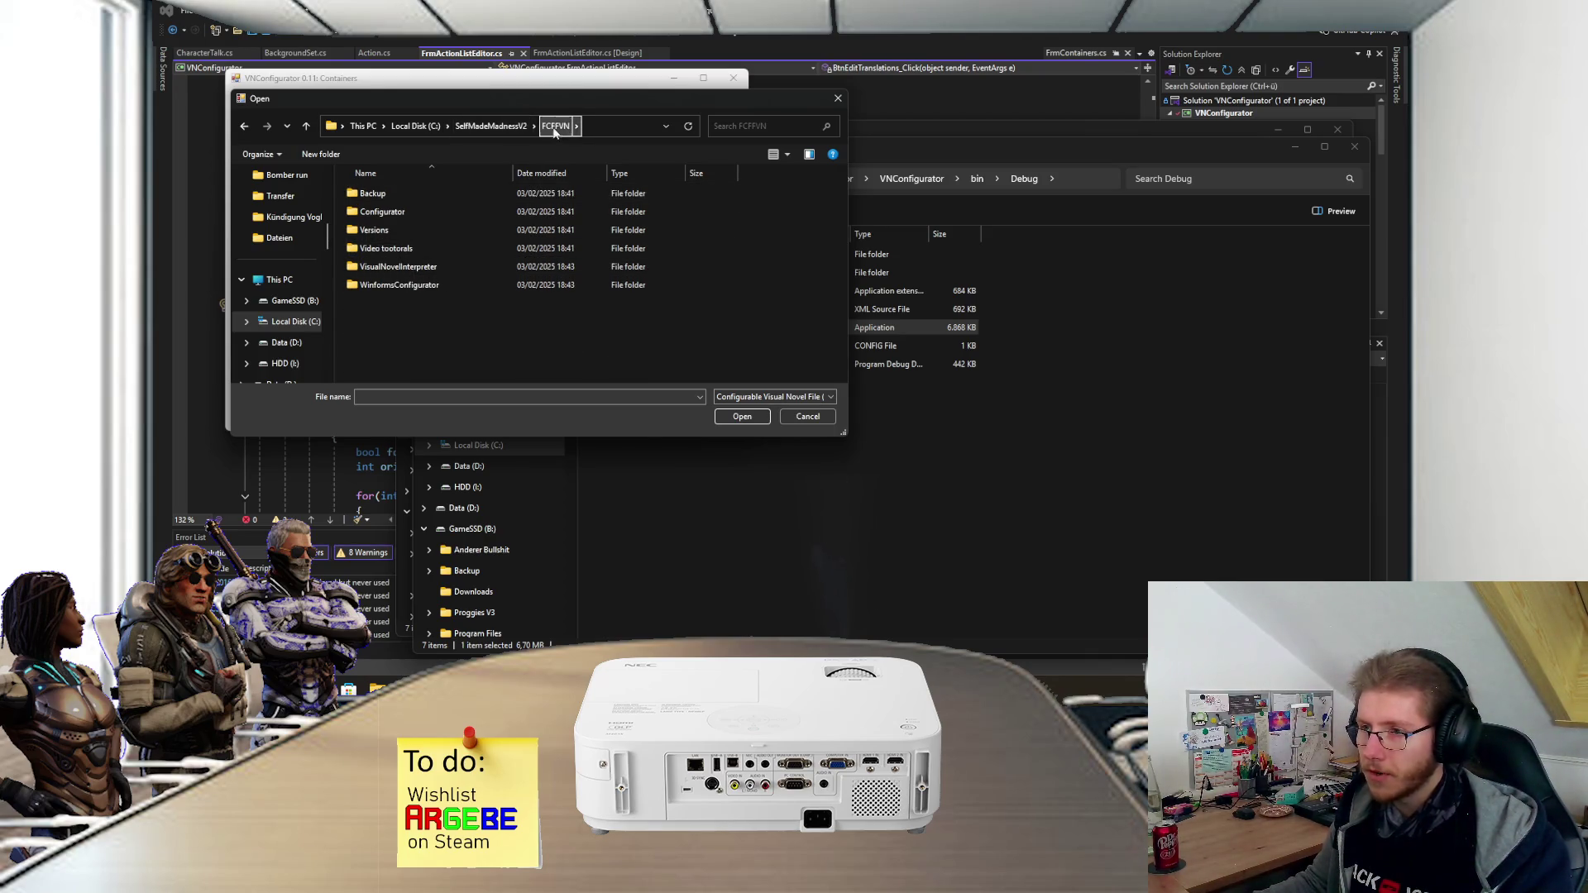
double_click(383, 268)
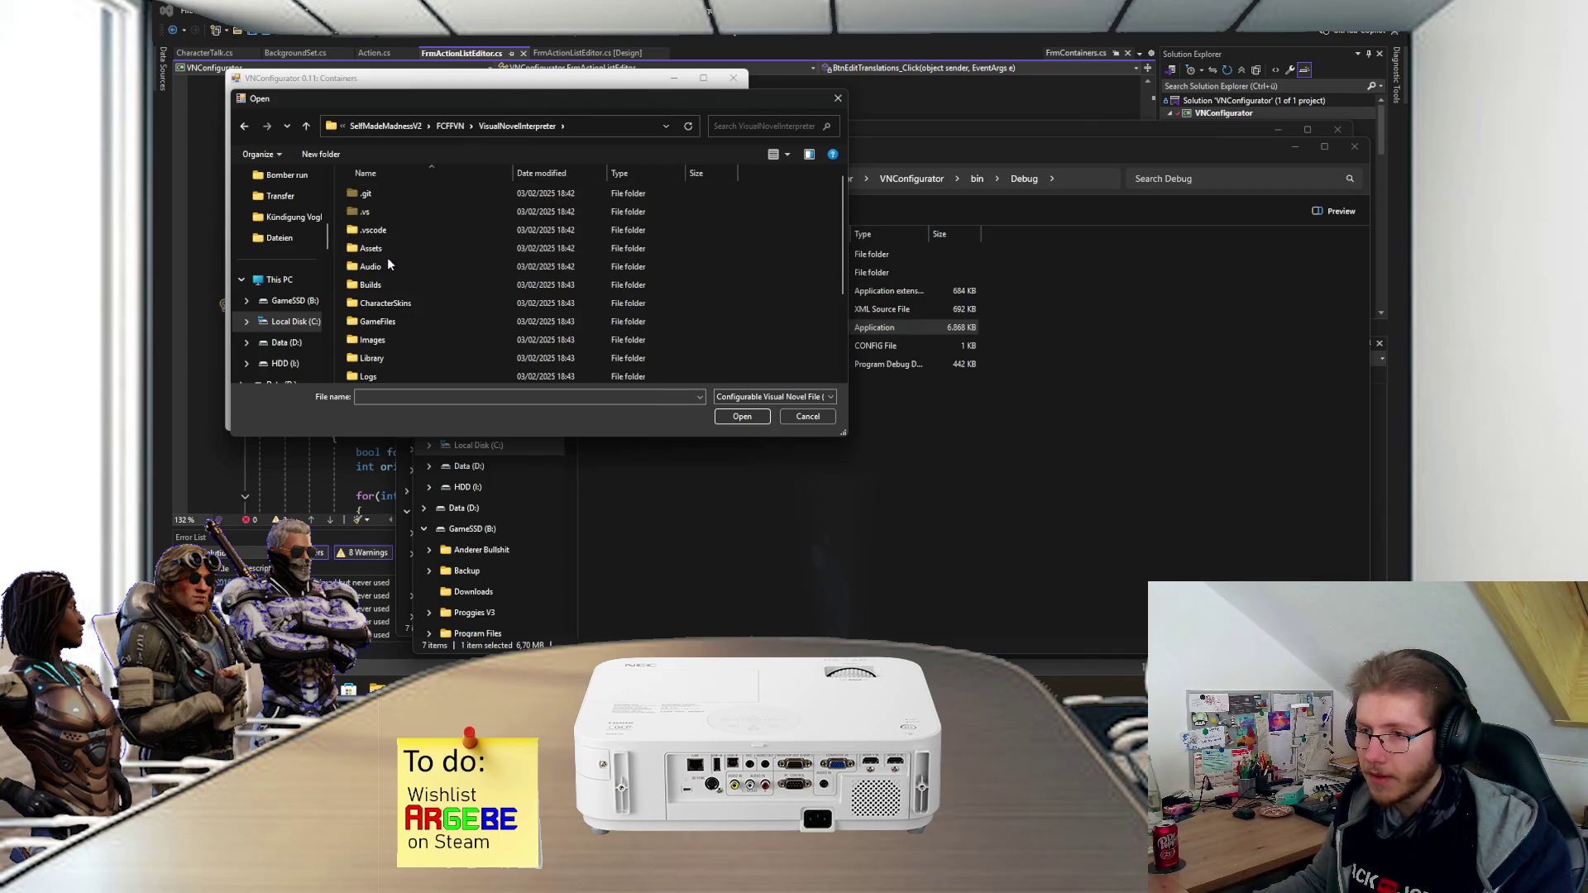
double_click(385, 281)
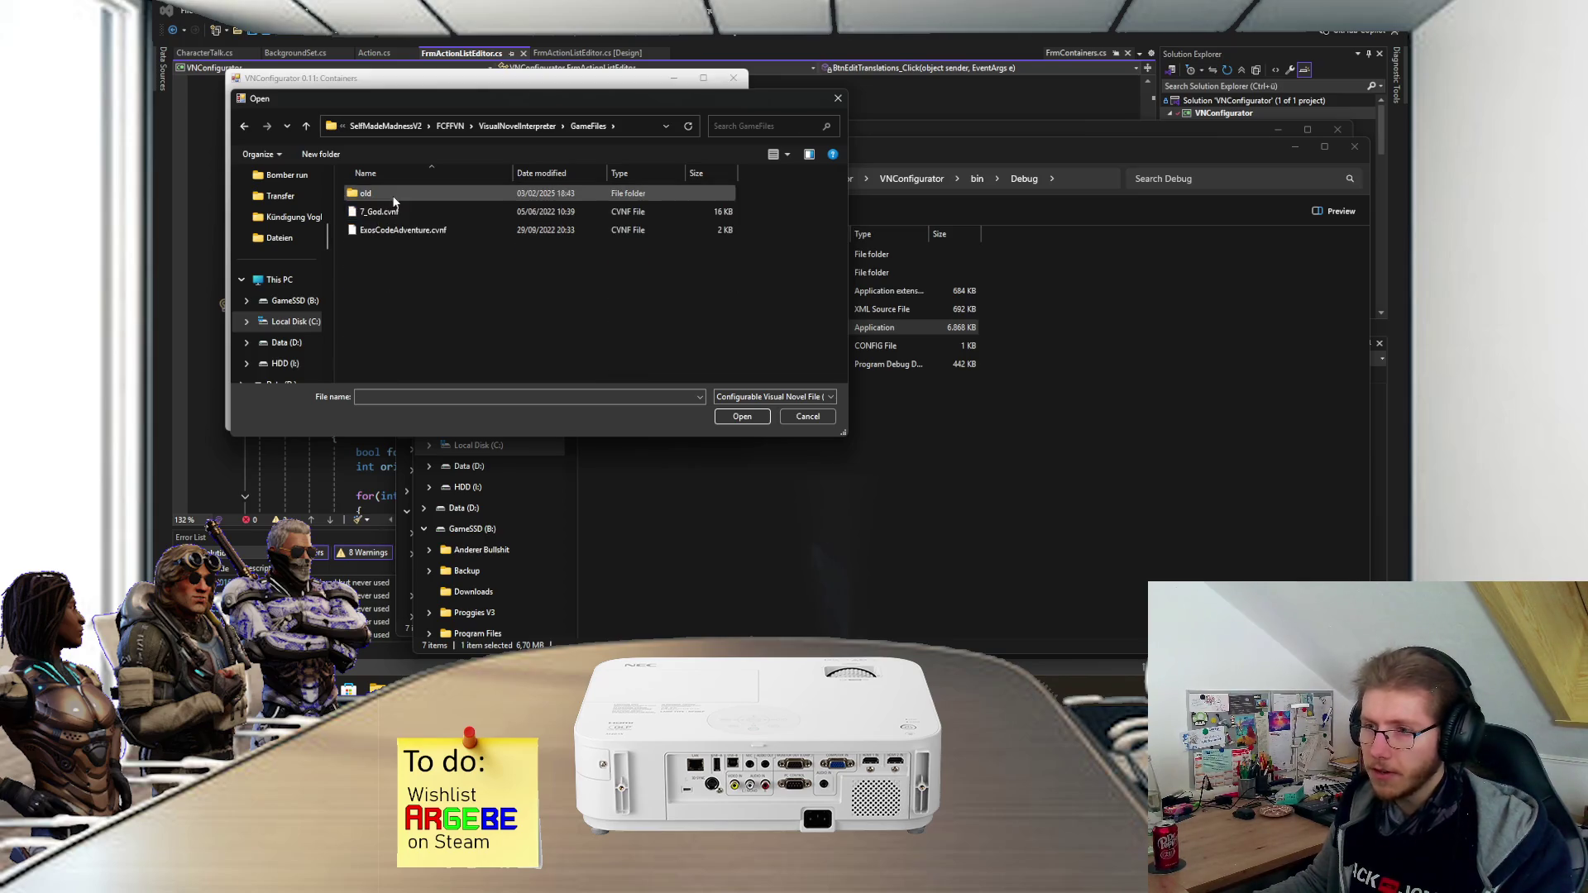
key(BackSpace)
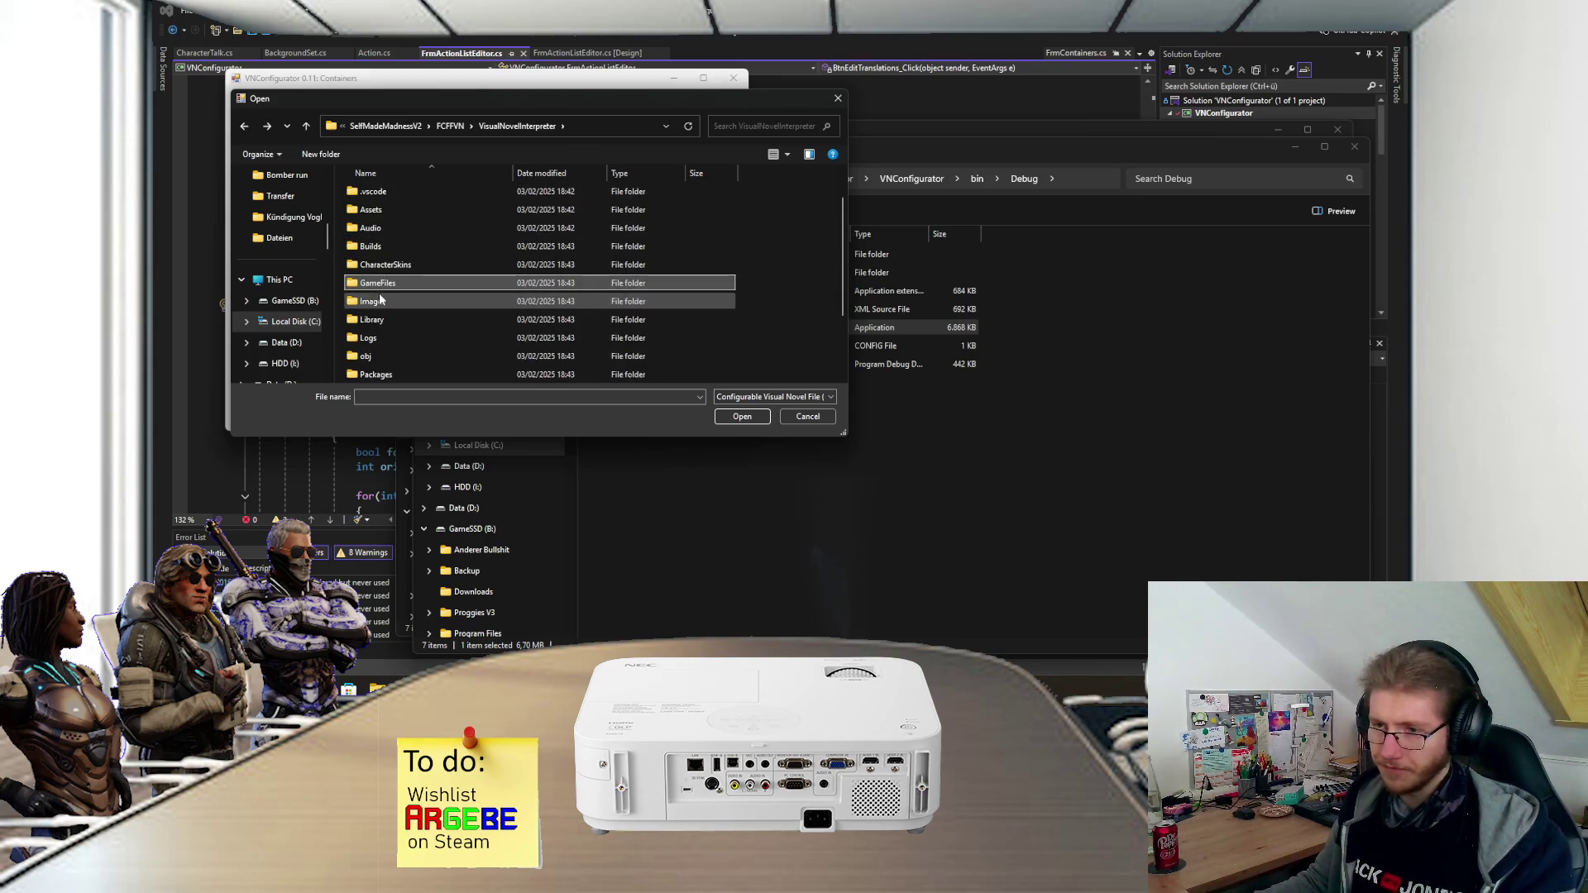
- Open God.cvnf from Builds\Testbuild 0.11.2\GameFiles
key(b)
key(Return)
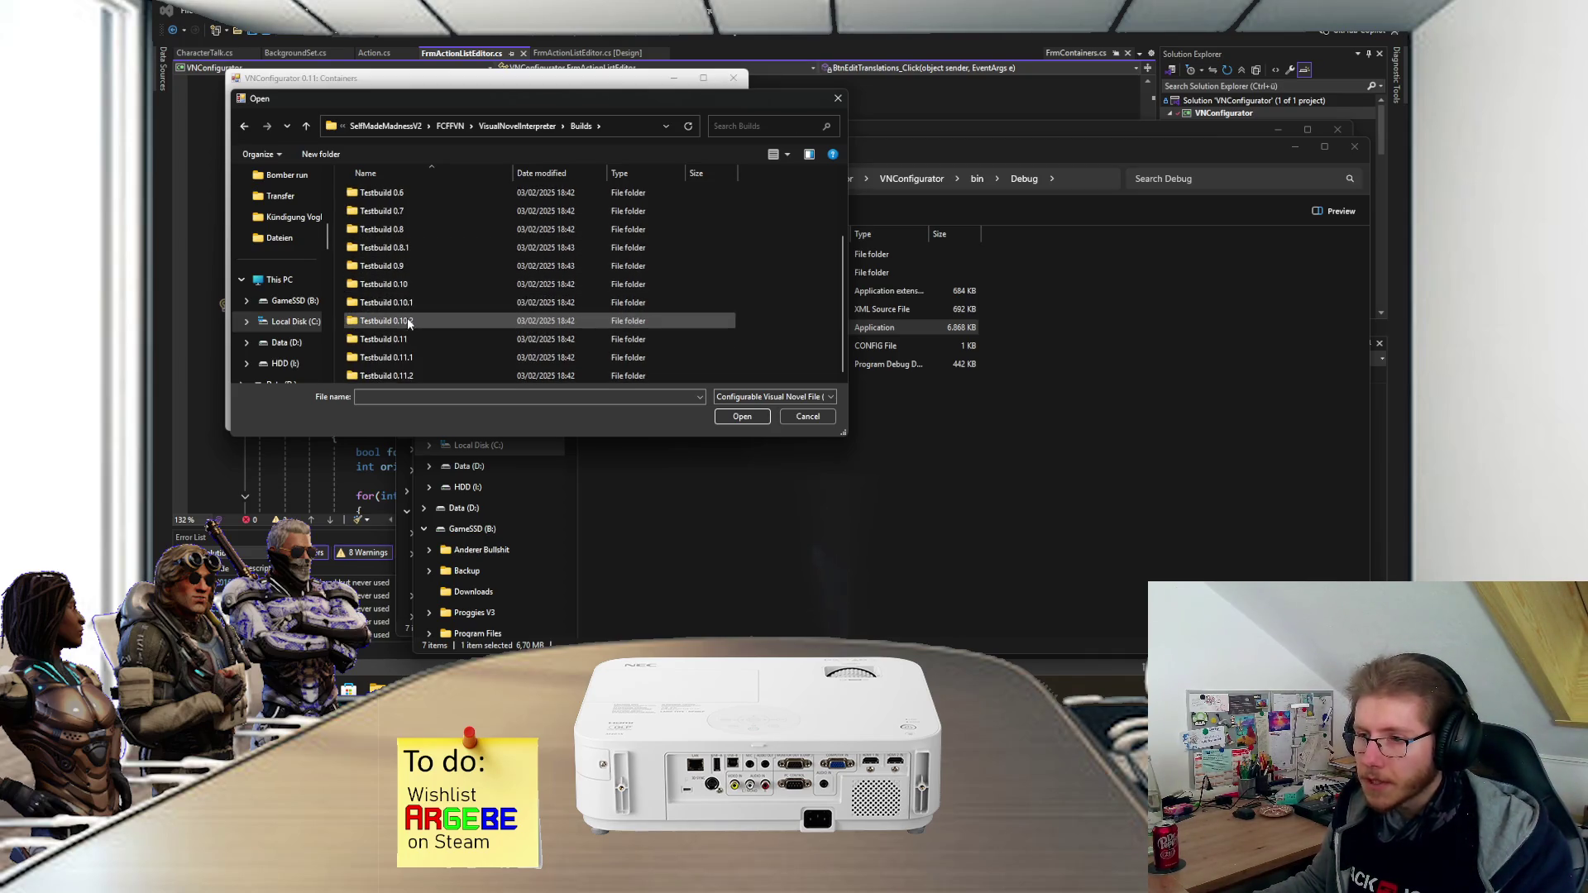
scroll(402, 378, down, 2)
double_click(402, 378)
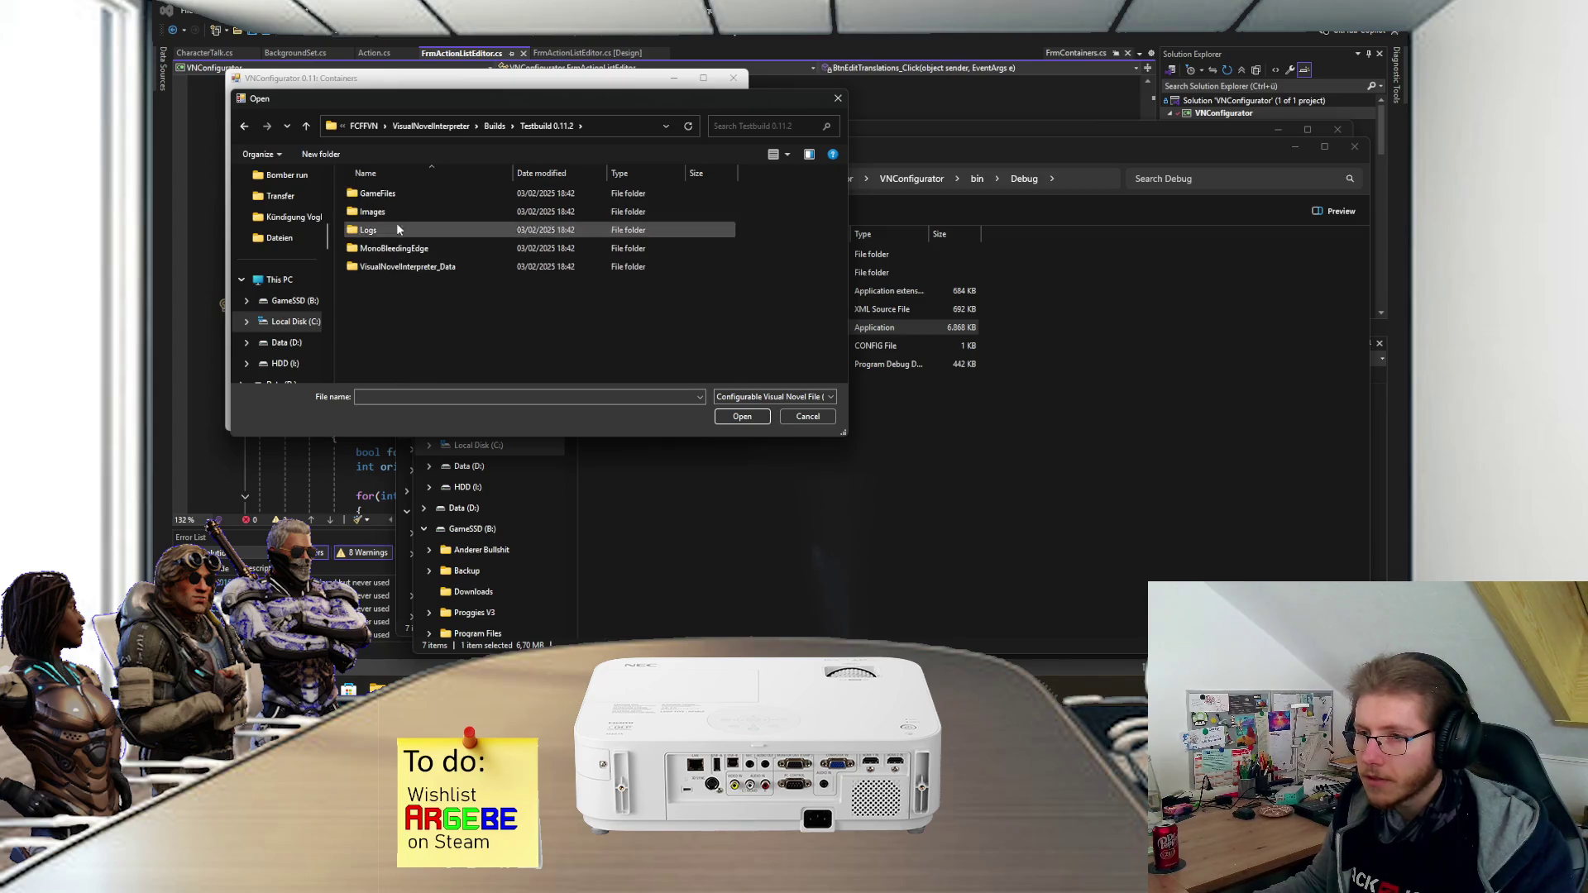
double_click(401, 195)
double_click(400, 195)
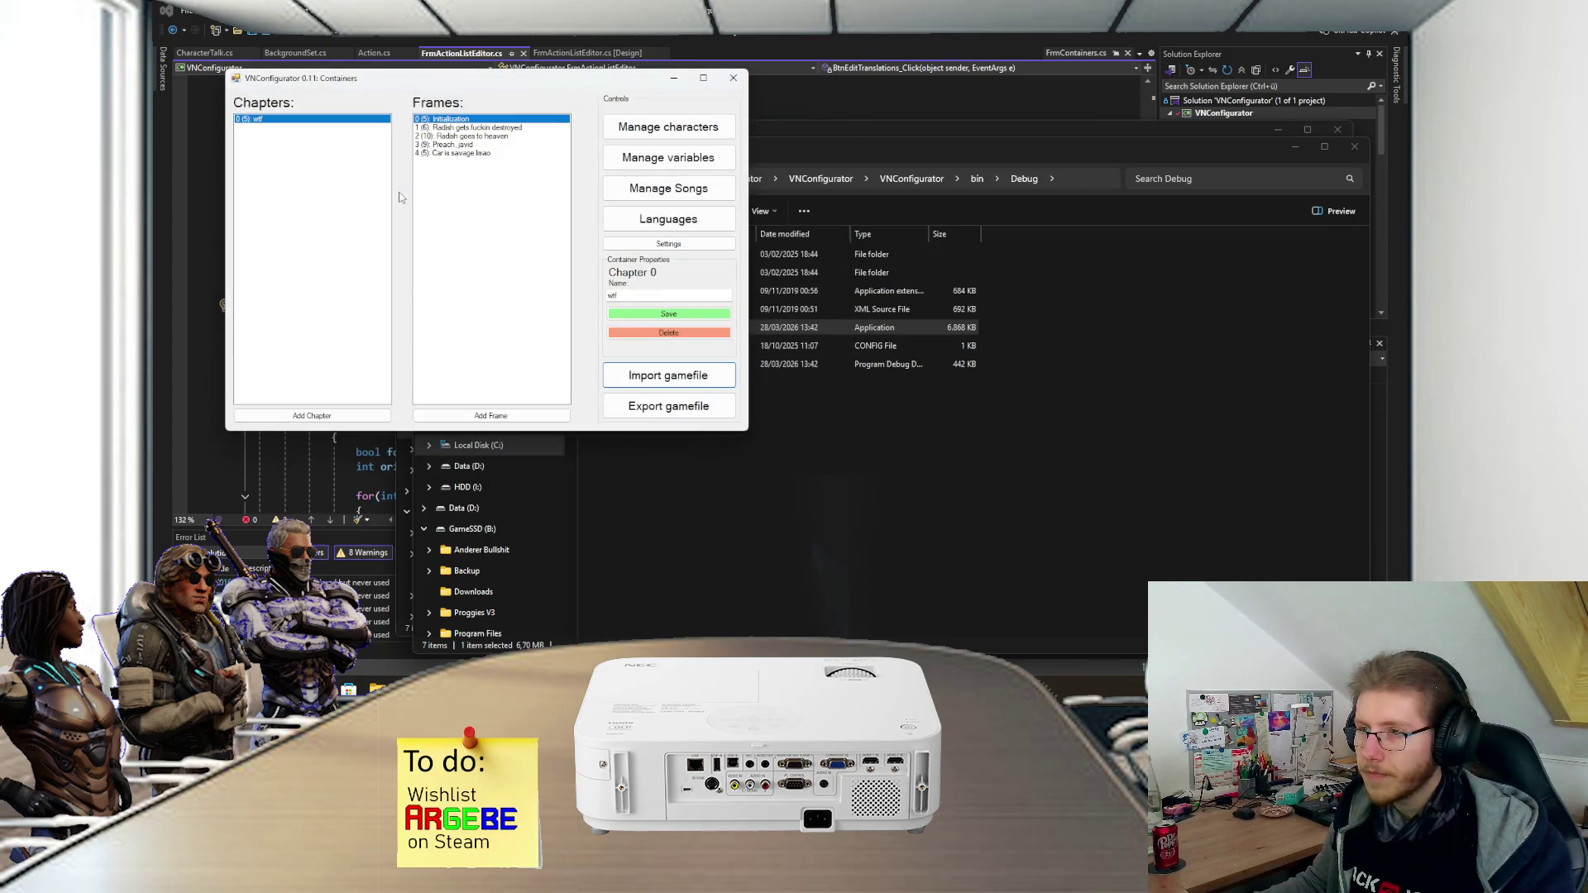
- Move the Containers window lower right and open the Initialization frame's action list
mouse_move(465, 91)
mouse_down()
mouse_move(554, 142)
mouse_move(577, 177)
mouse_up()
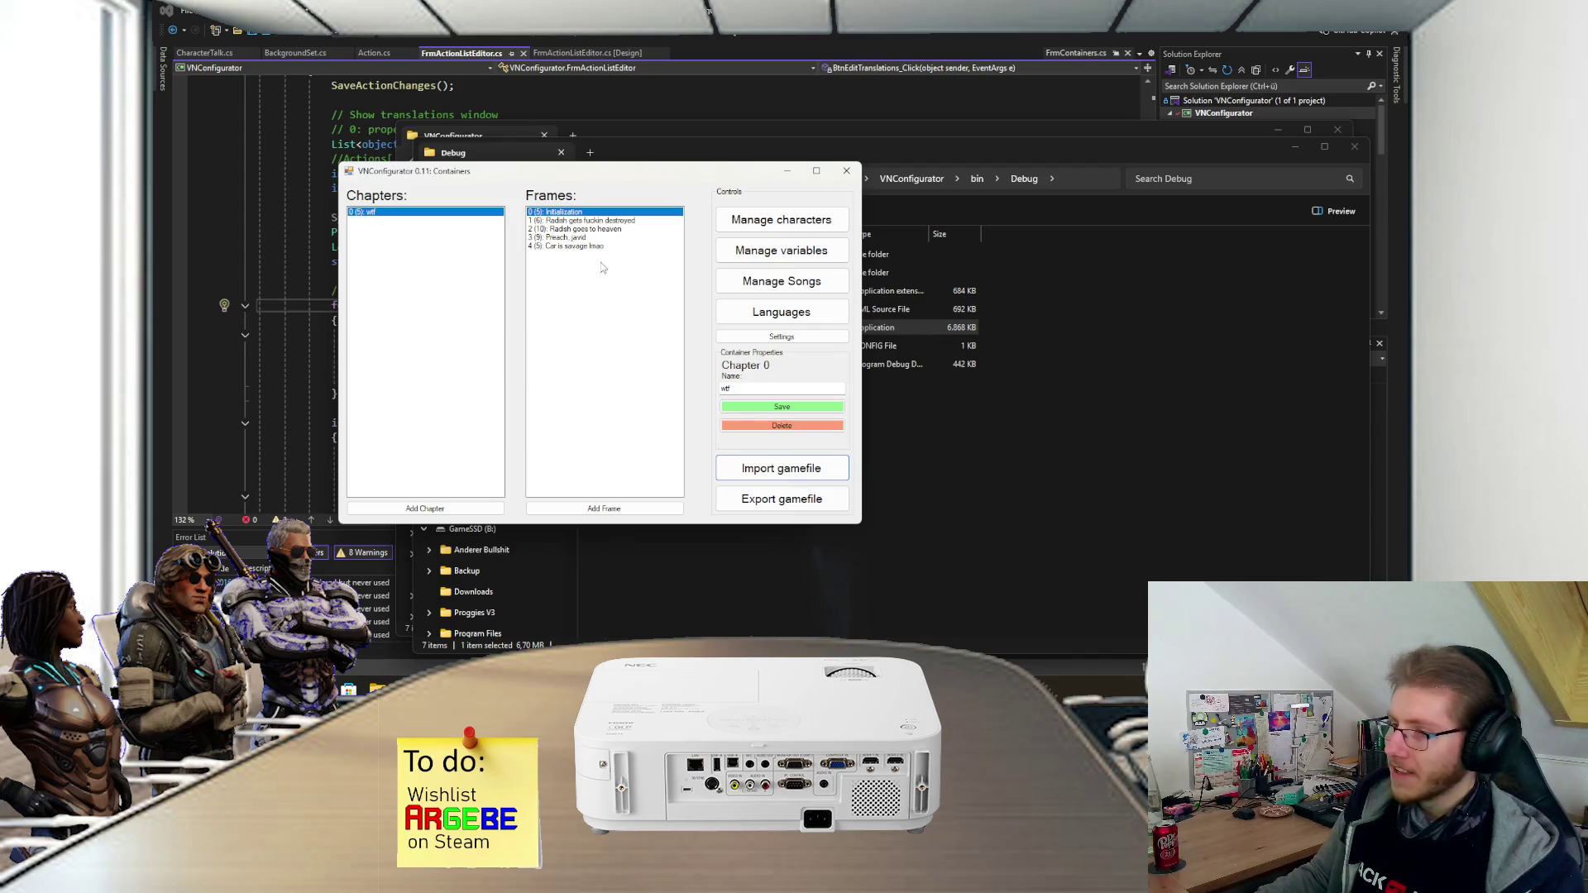
double_click(559, 213)
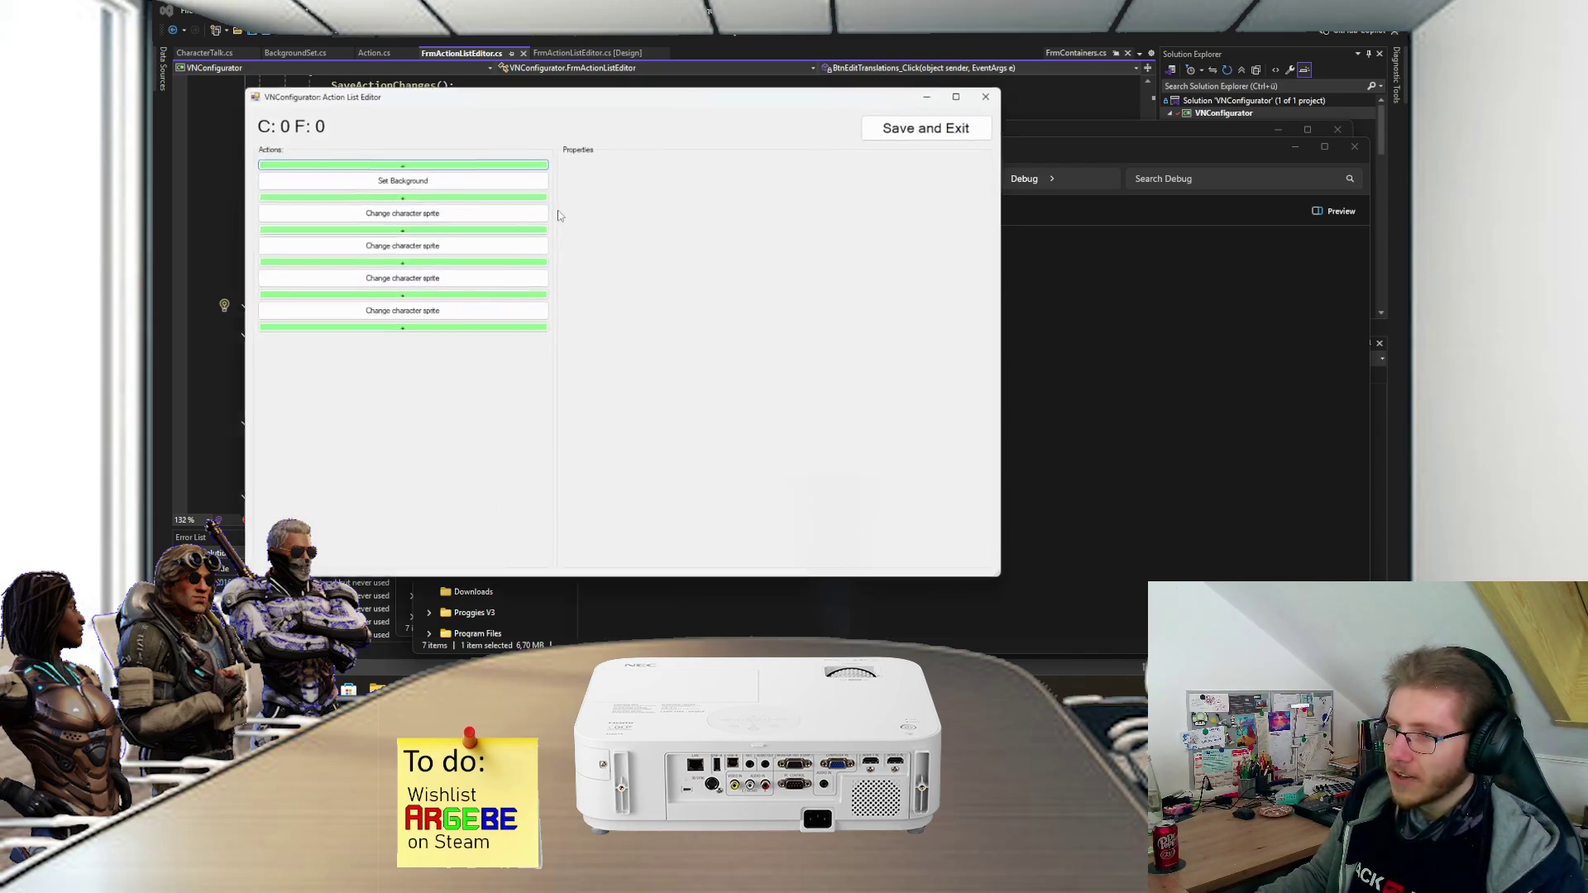
- Inspect Set Background and the Pastor Javid, Professor Radish and Goddy God Goat sprite changes, then save and exit
click(506, 182)
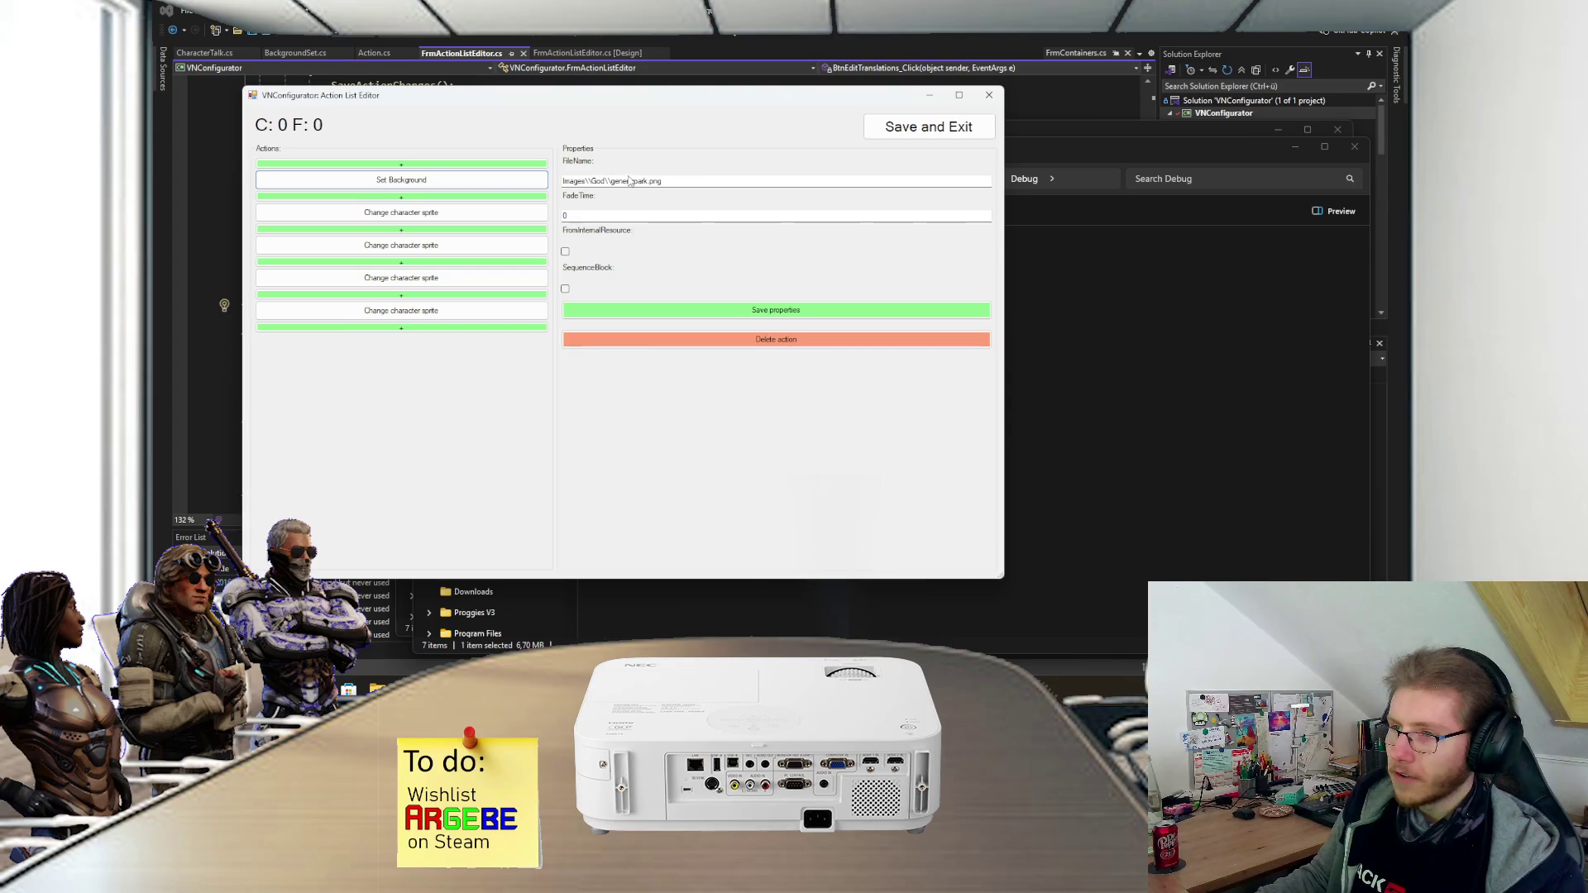
click(533, 211)
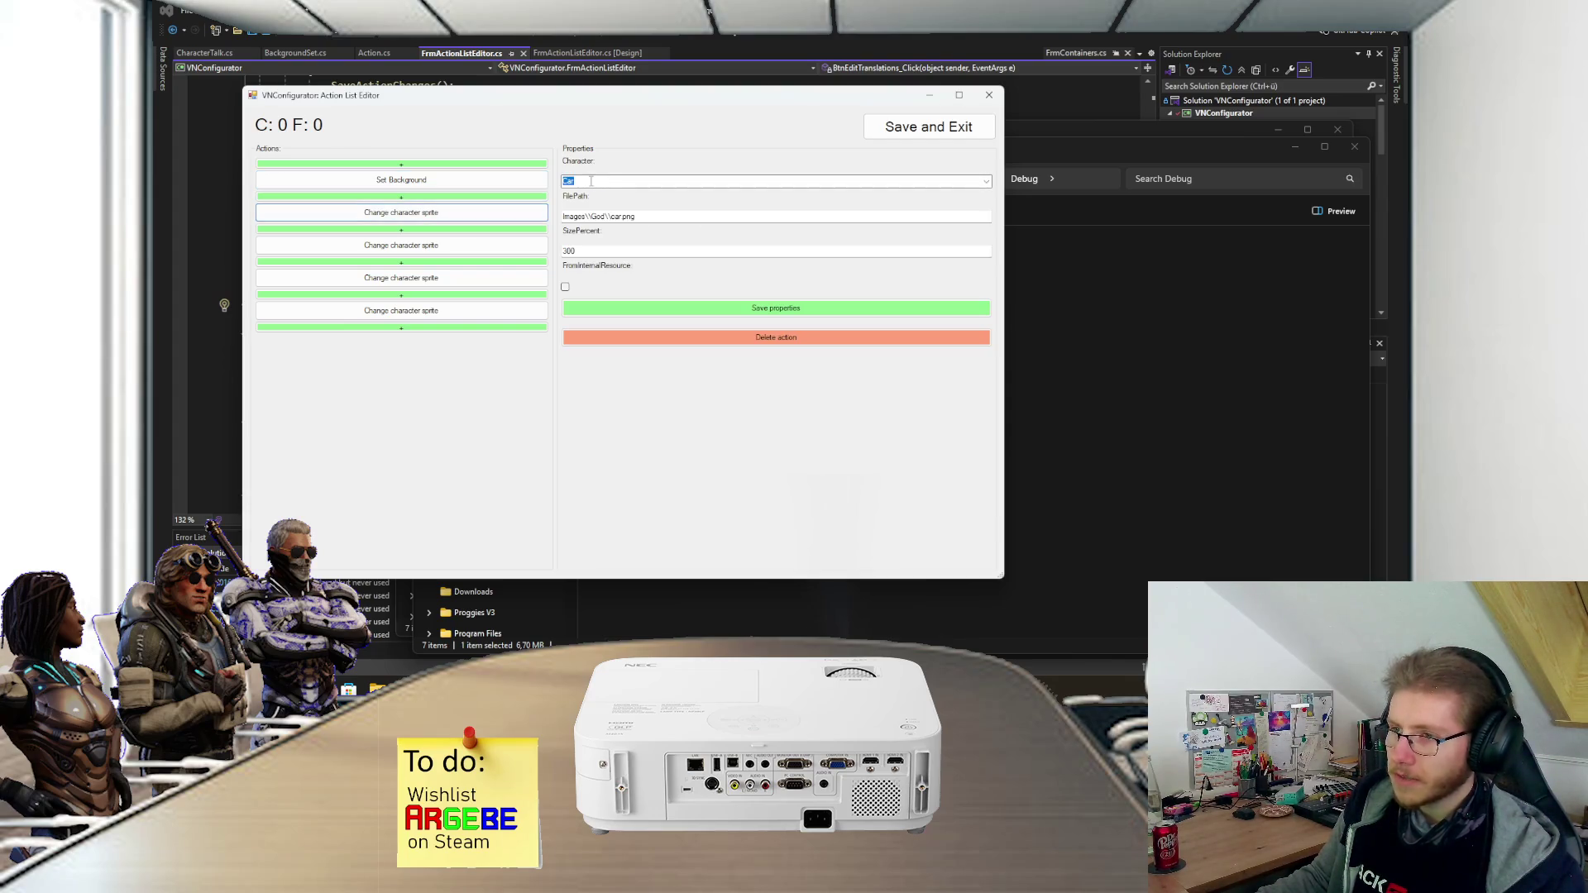
click(500, 246)
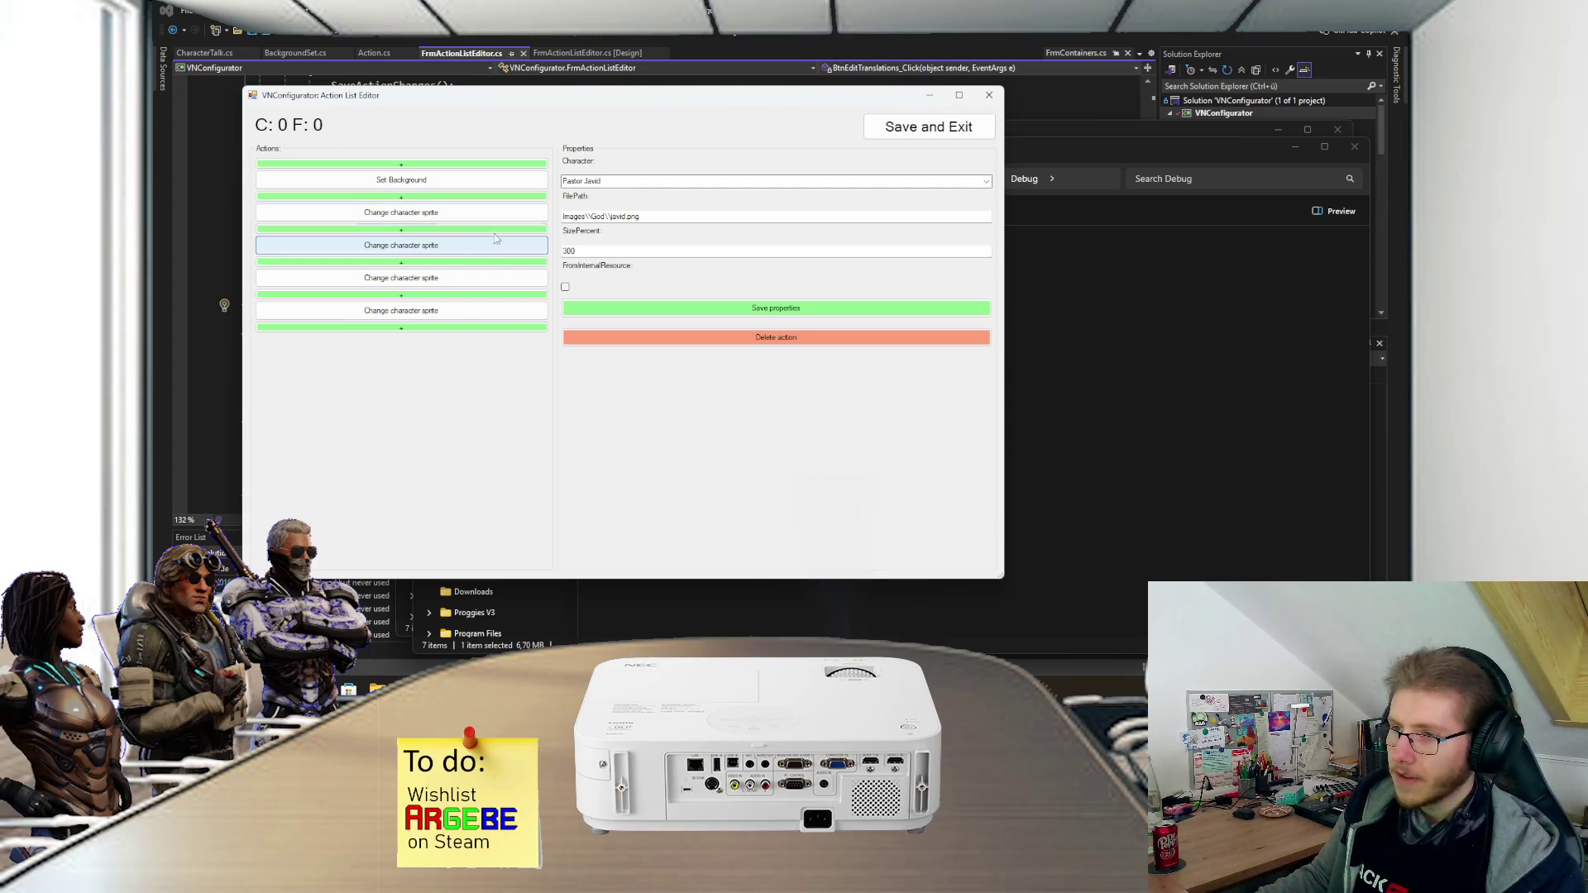
click(461, 277)
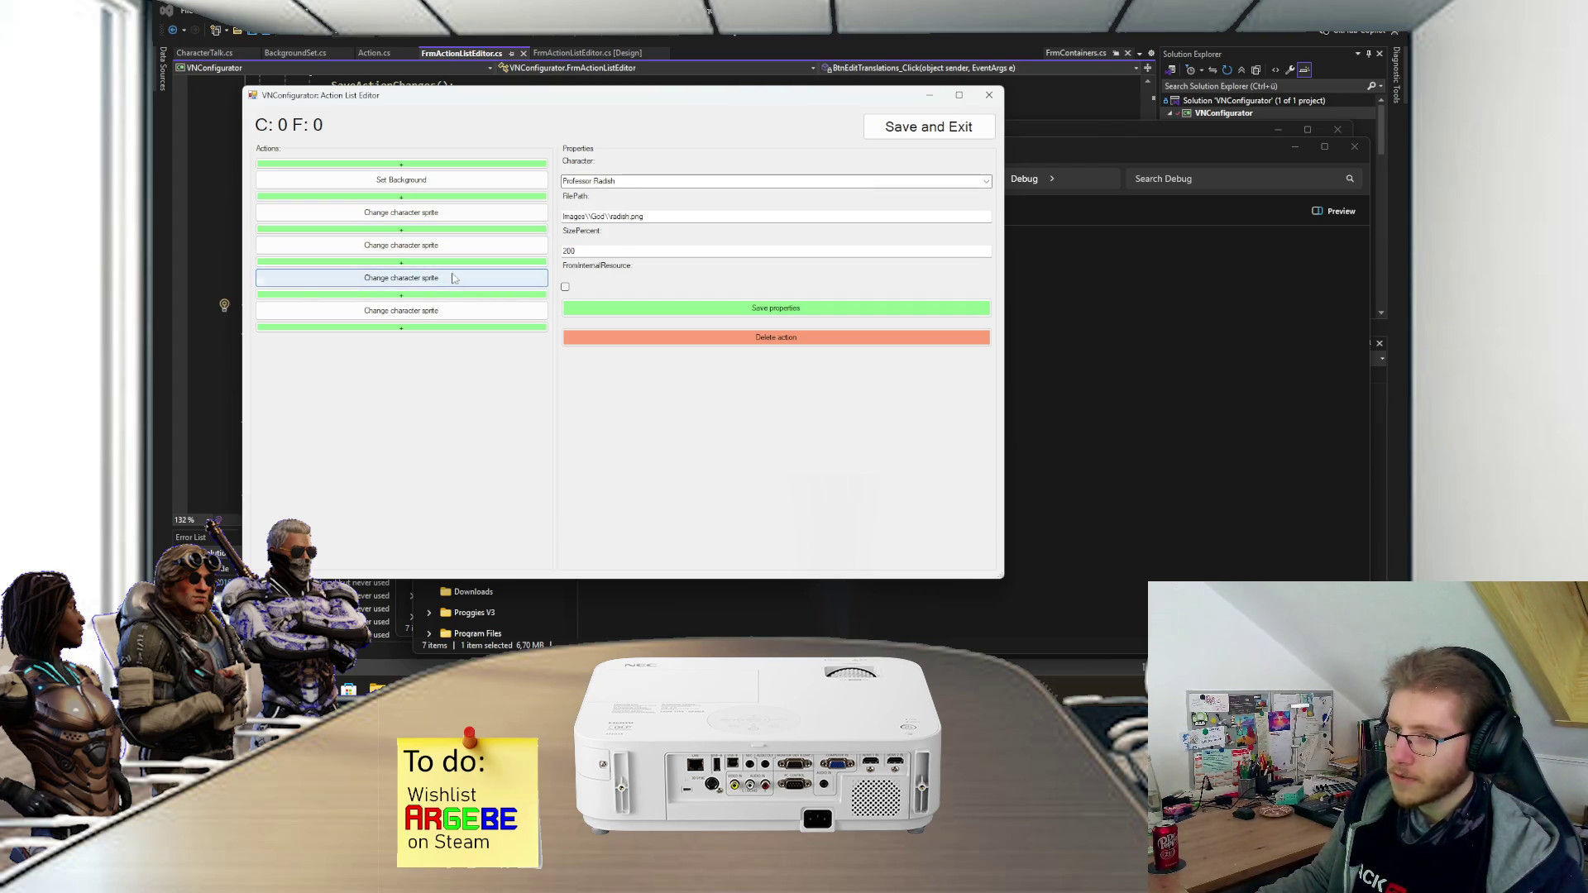
click(447, 313)
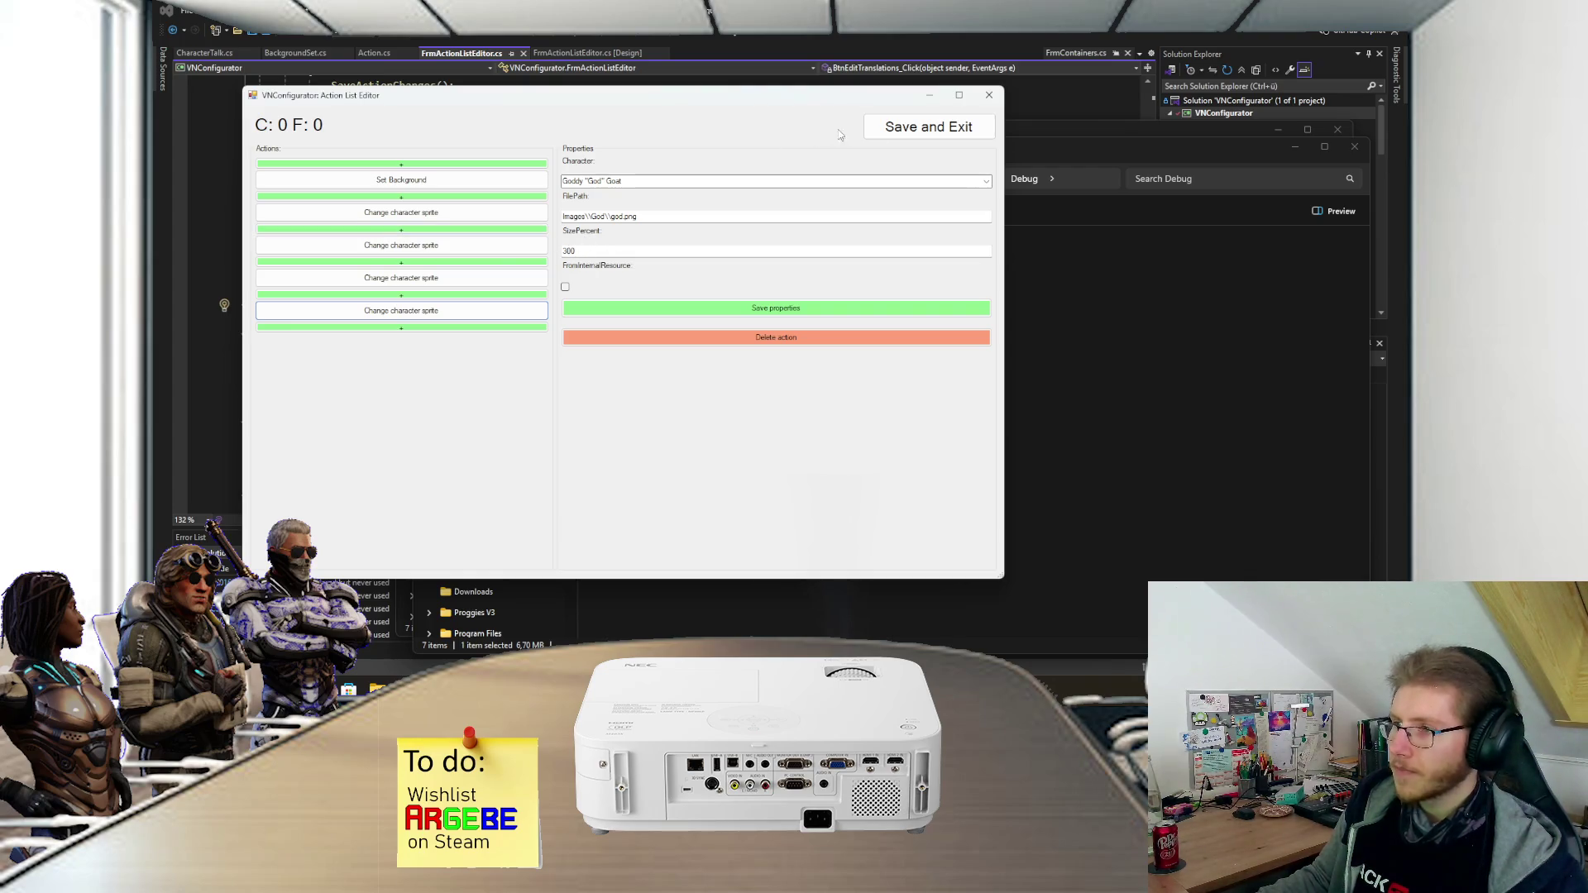
click(939, 138)
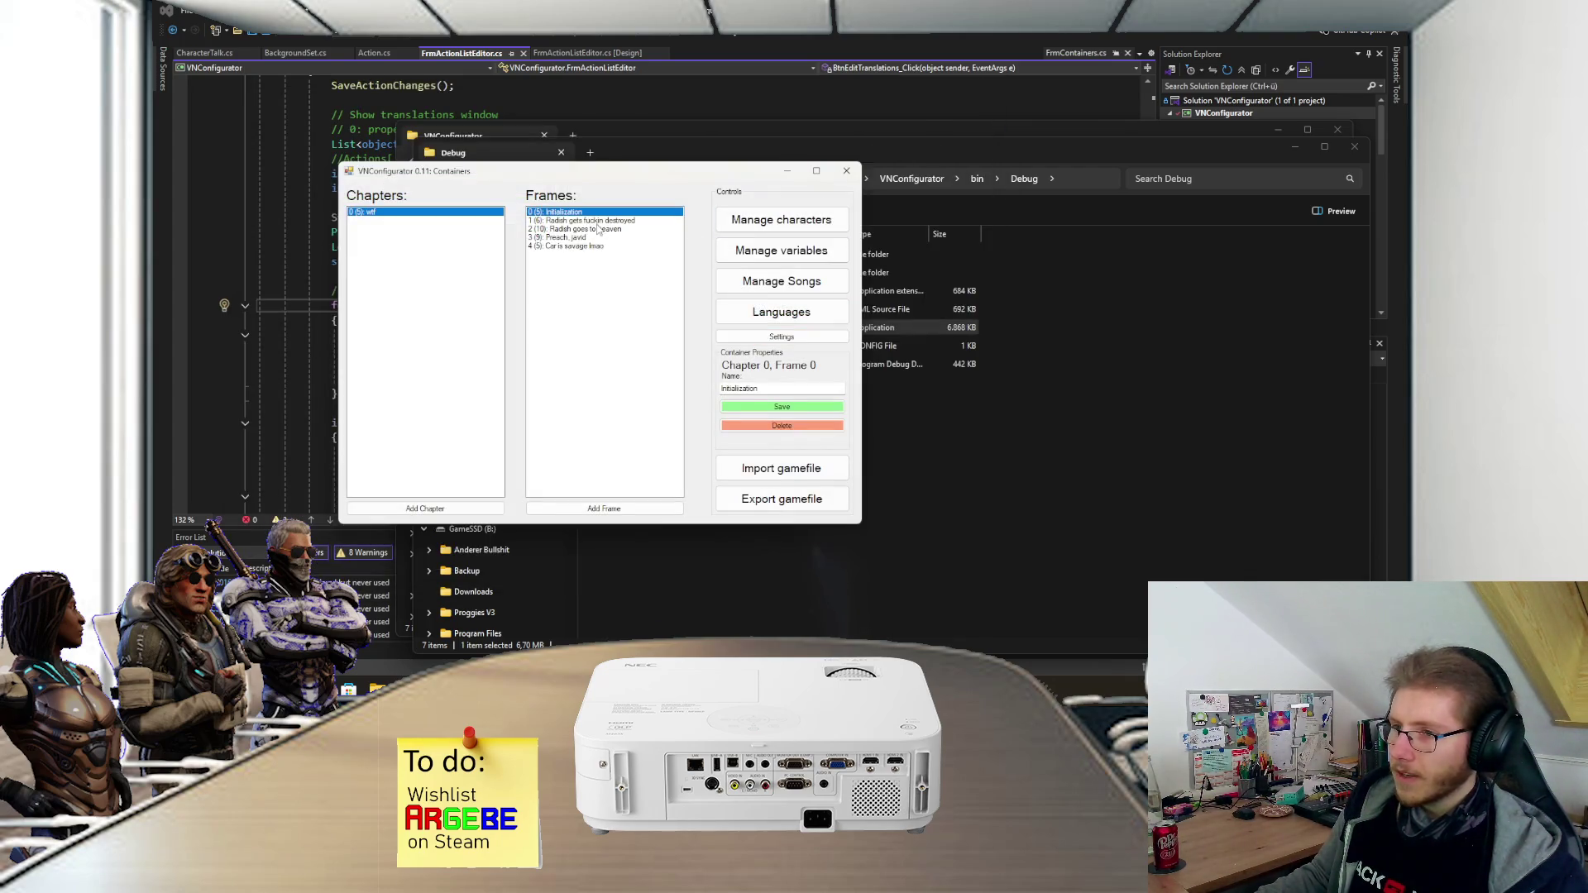
double_click(597, 221)
- Inspect frame 1's Character talk and Move Character actions, including Professor Radish's move to 90, 30
click(494, 202)
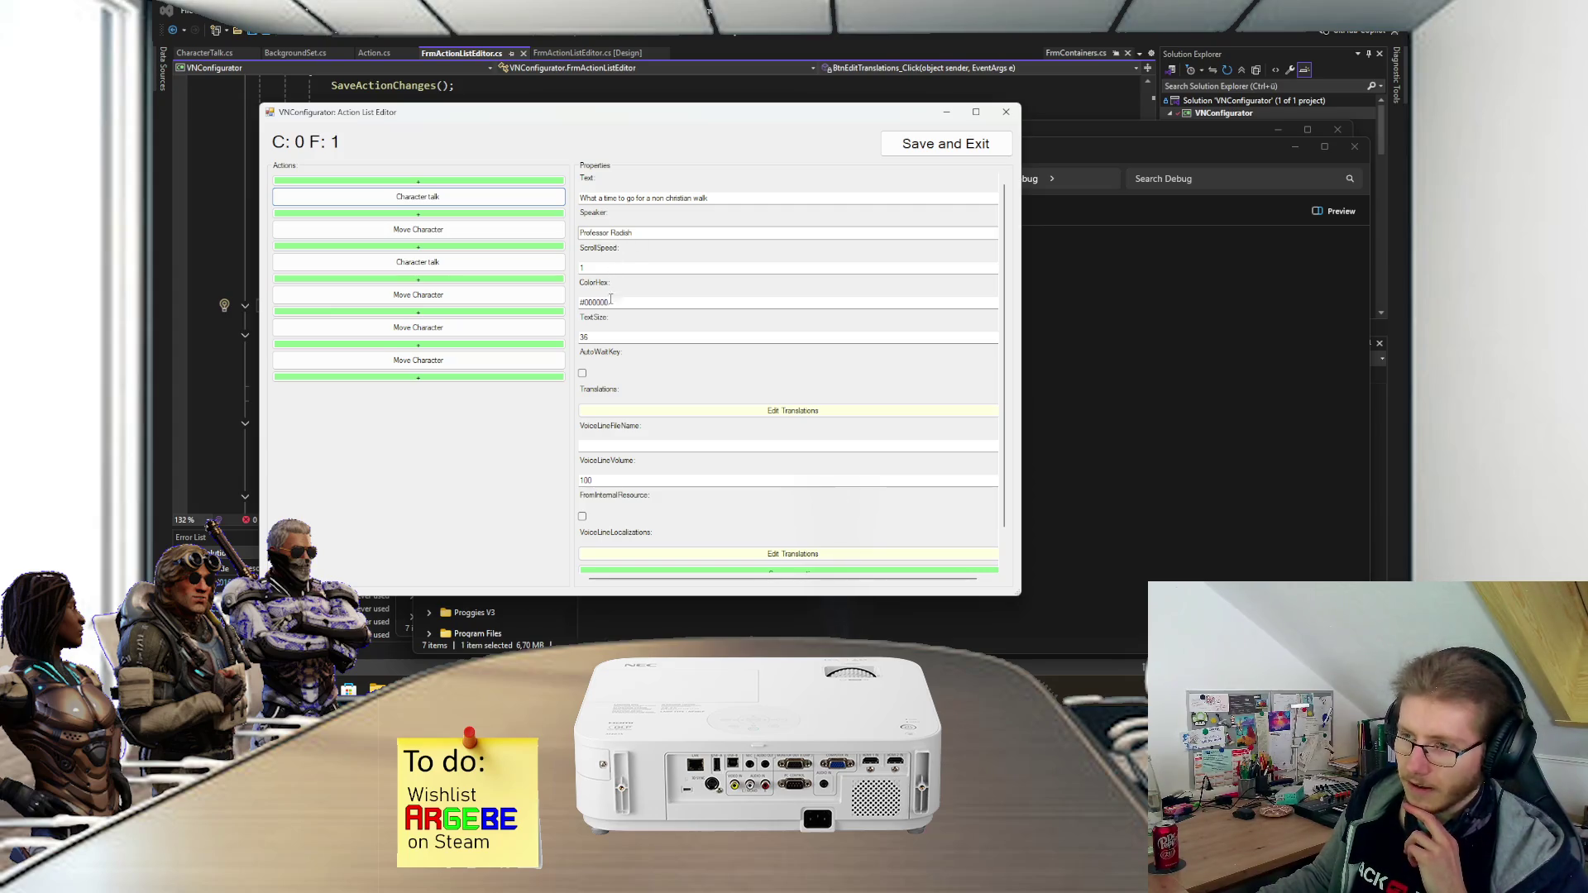
scroll(610, 322, down, 1)
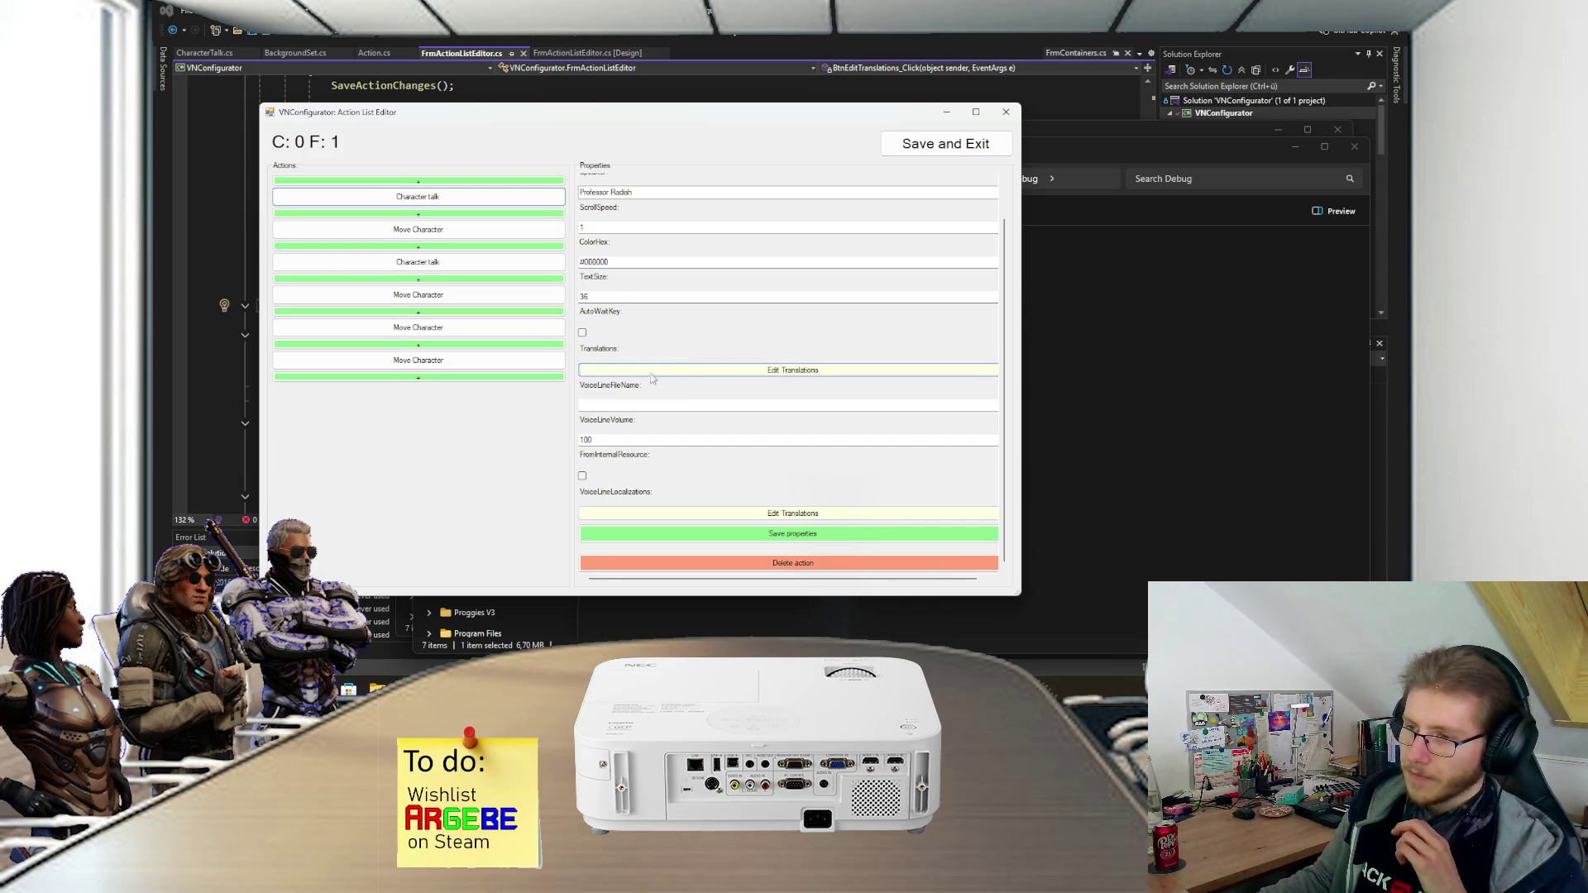
scroll(589, 317, up, 1)
click(479, 229)
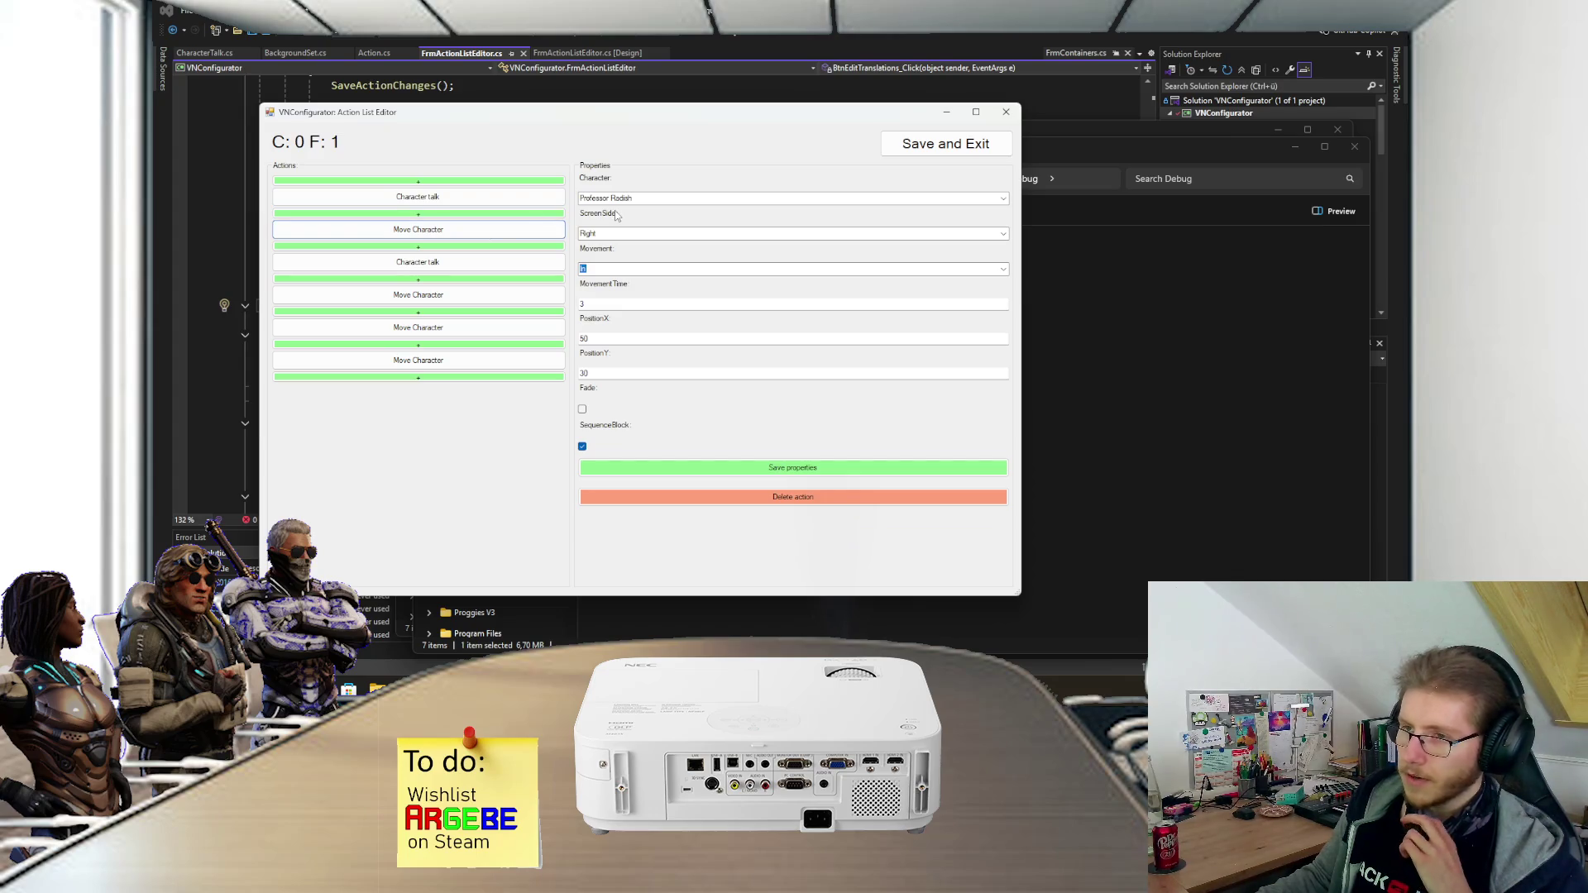
click(543, 203)
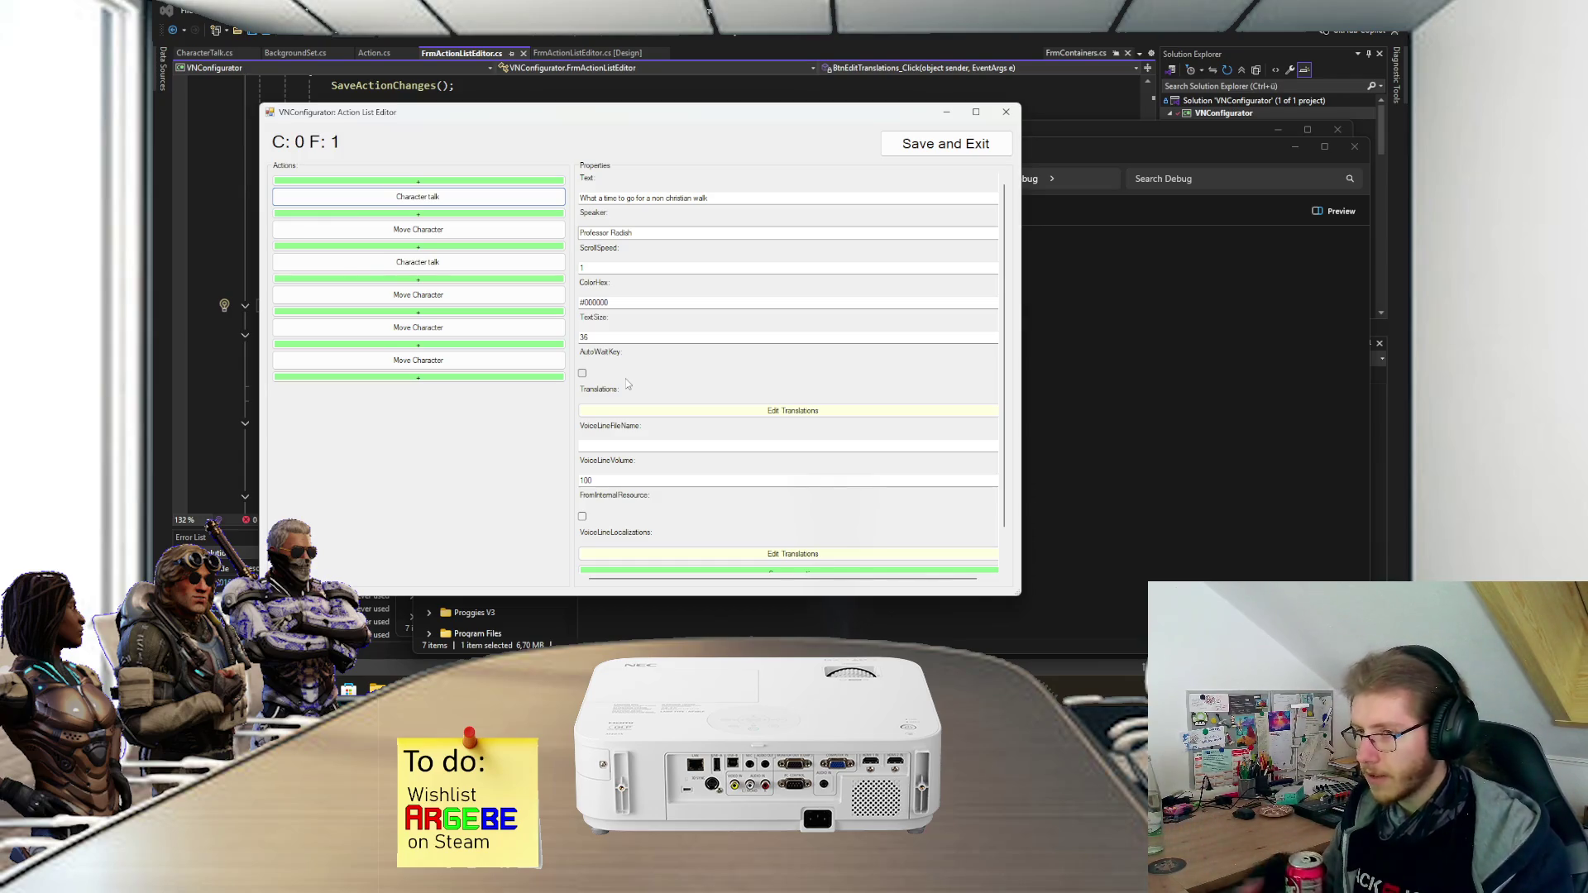
click(469, 228)
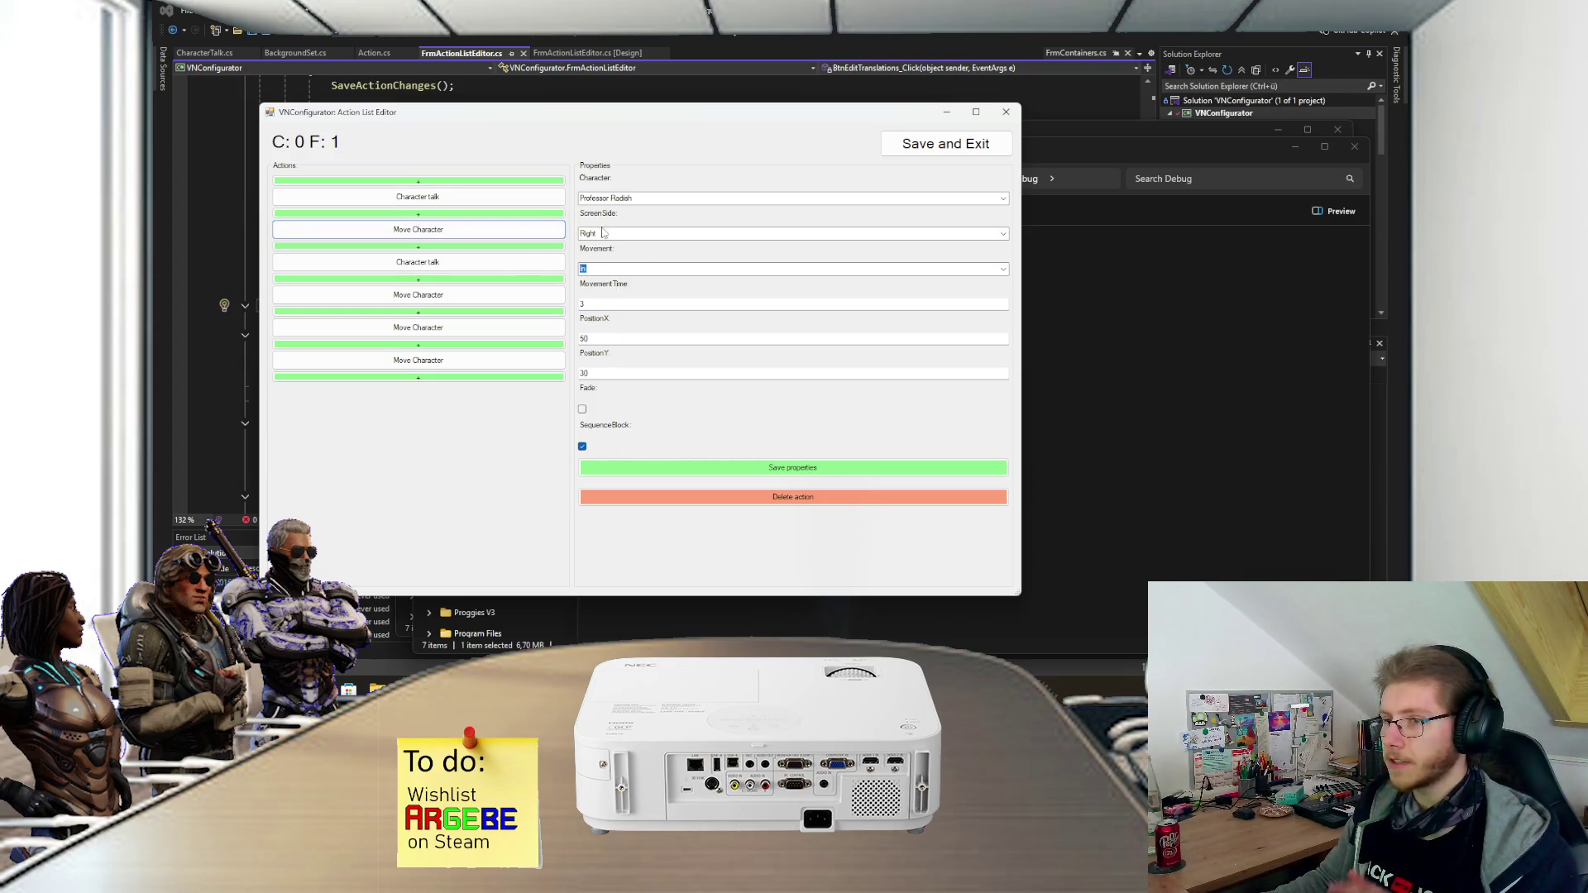
click(477, 264)
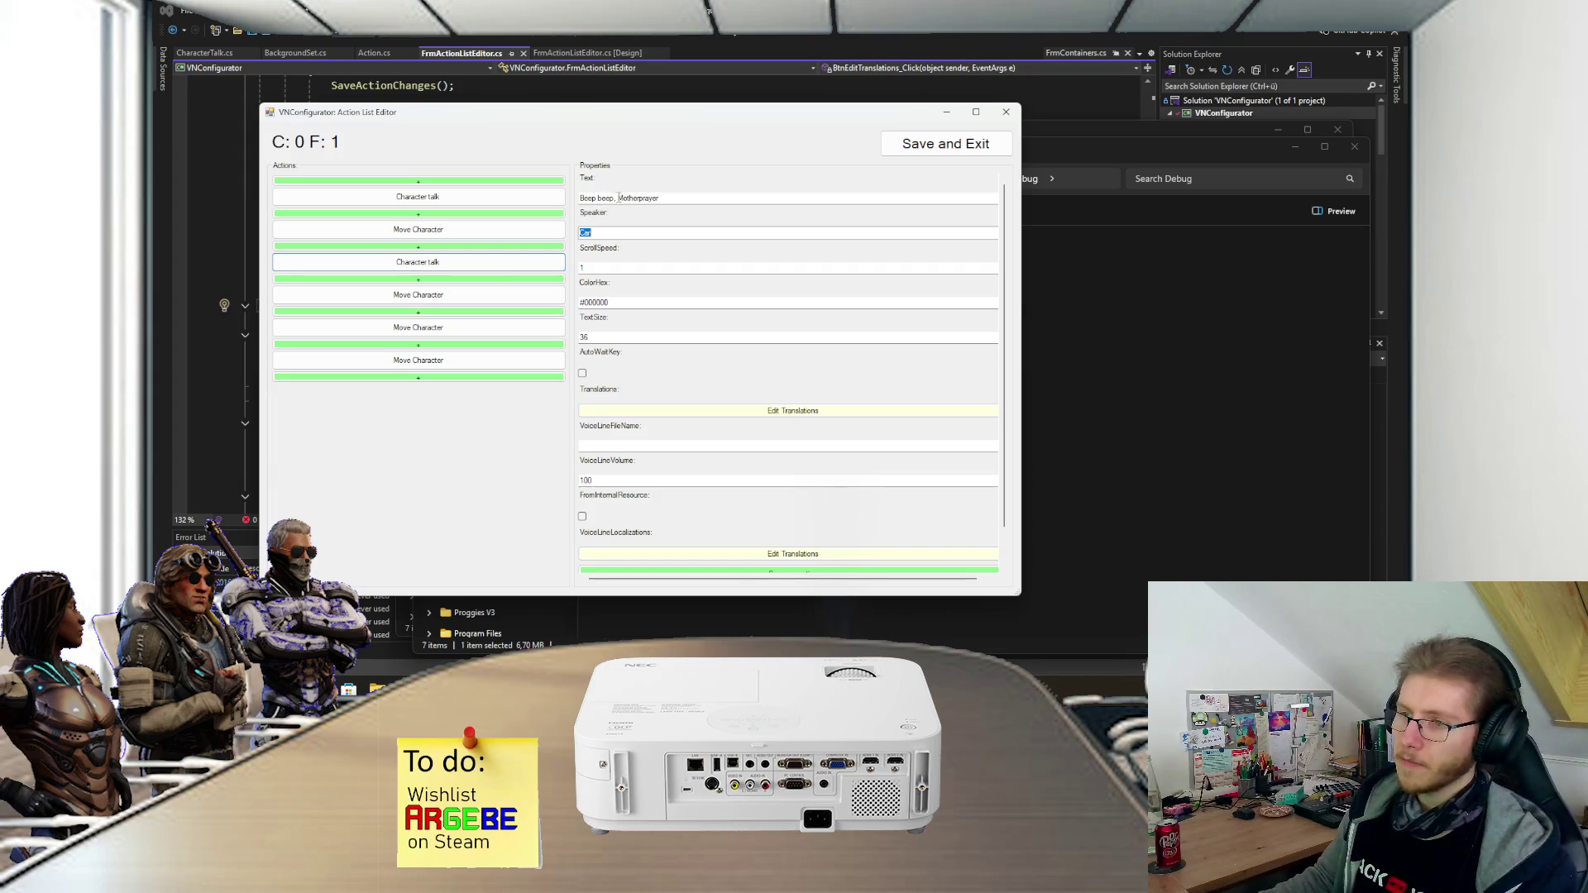
- Inspect frame 1's last Move Character actions, including Professor Radish's exit, then Save and Exit
click(463, 295)
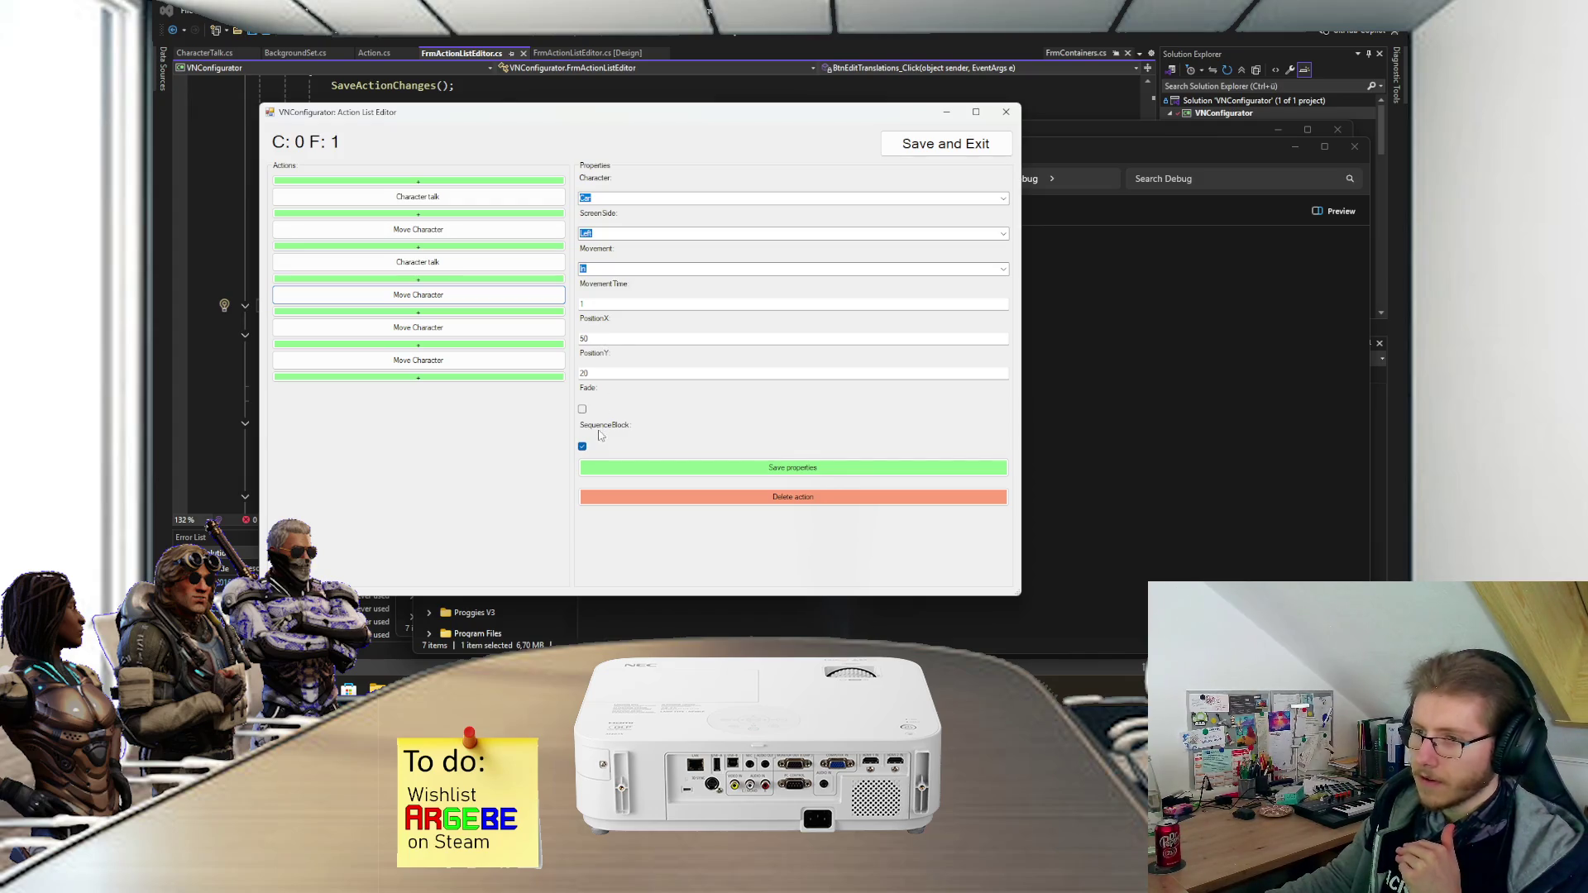
click(485, 334)
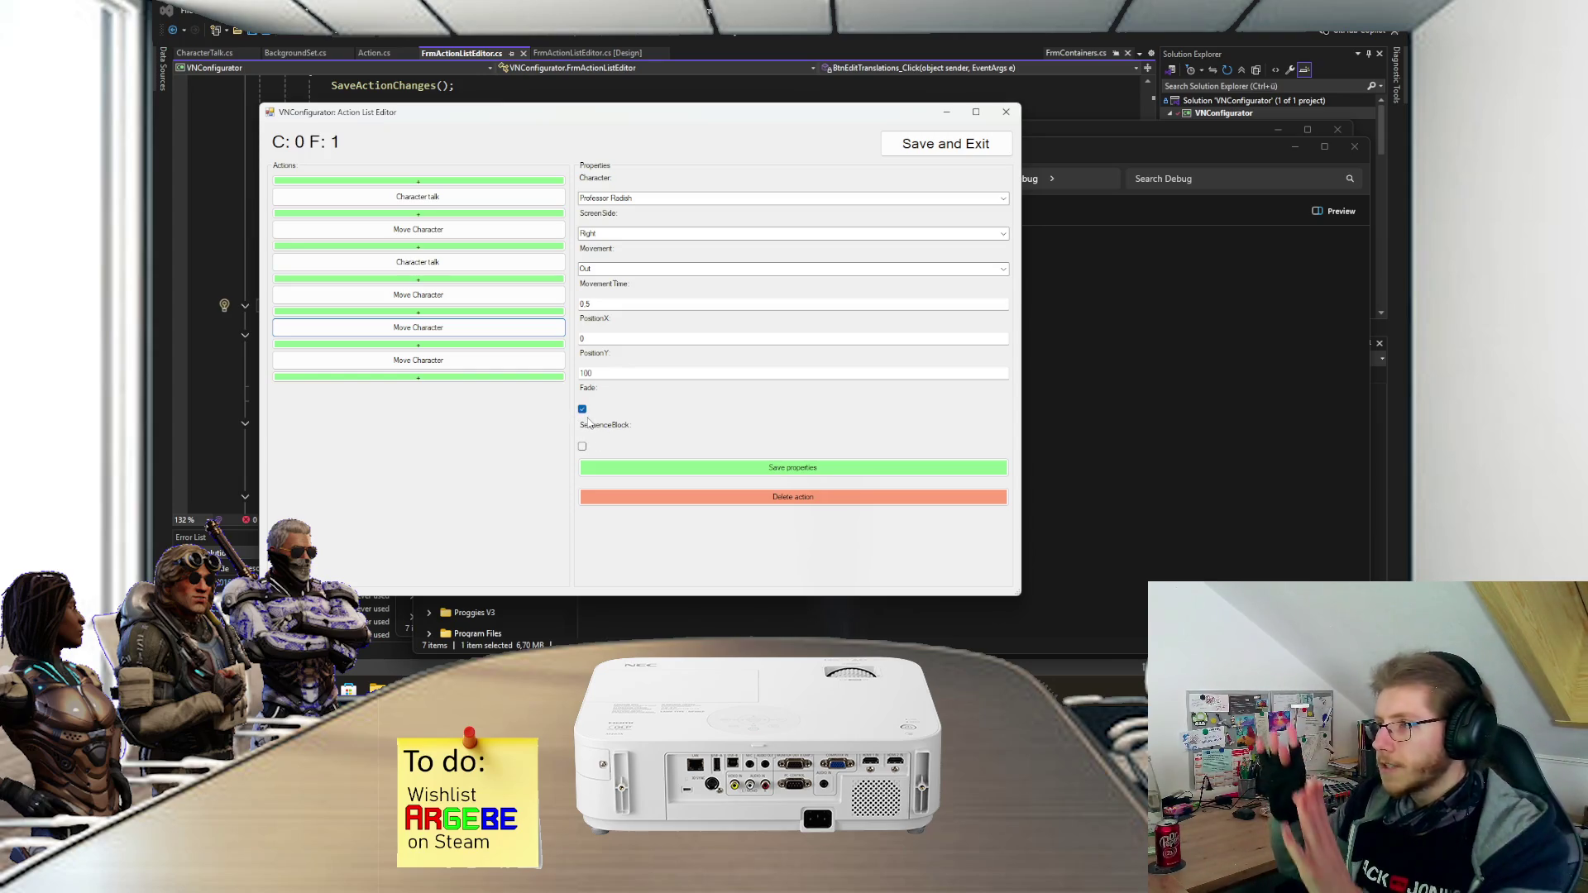
click(466, 368)
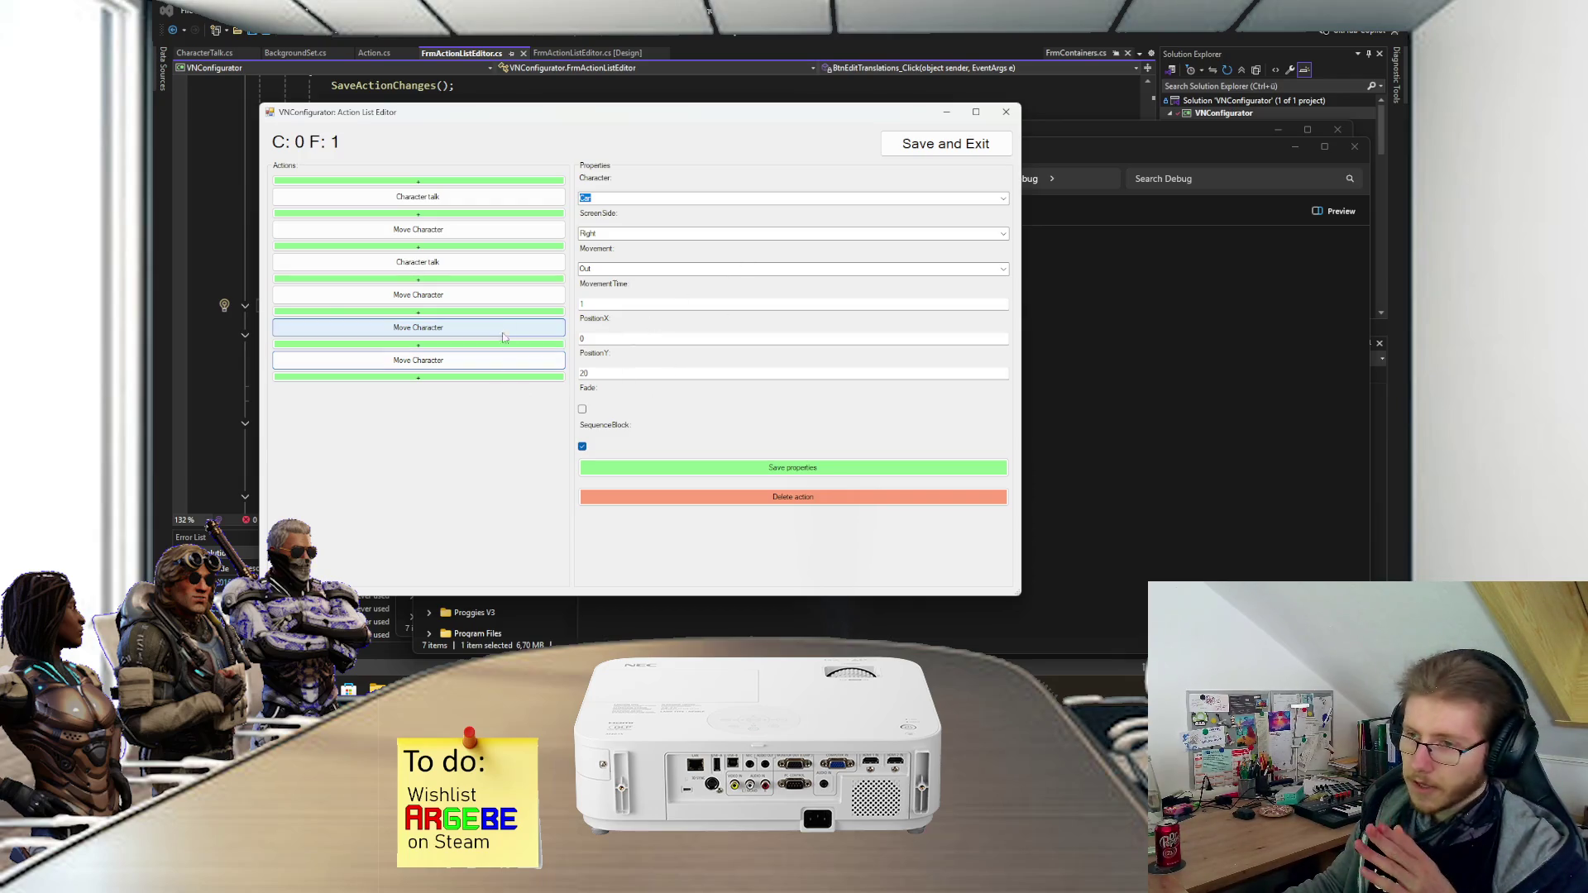
click(909, 149)
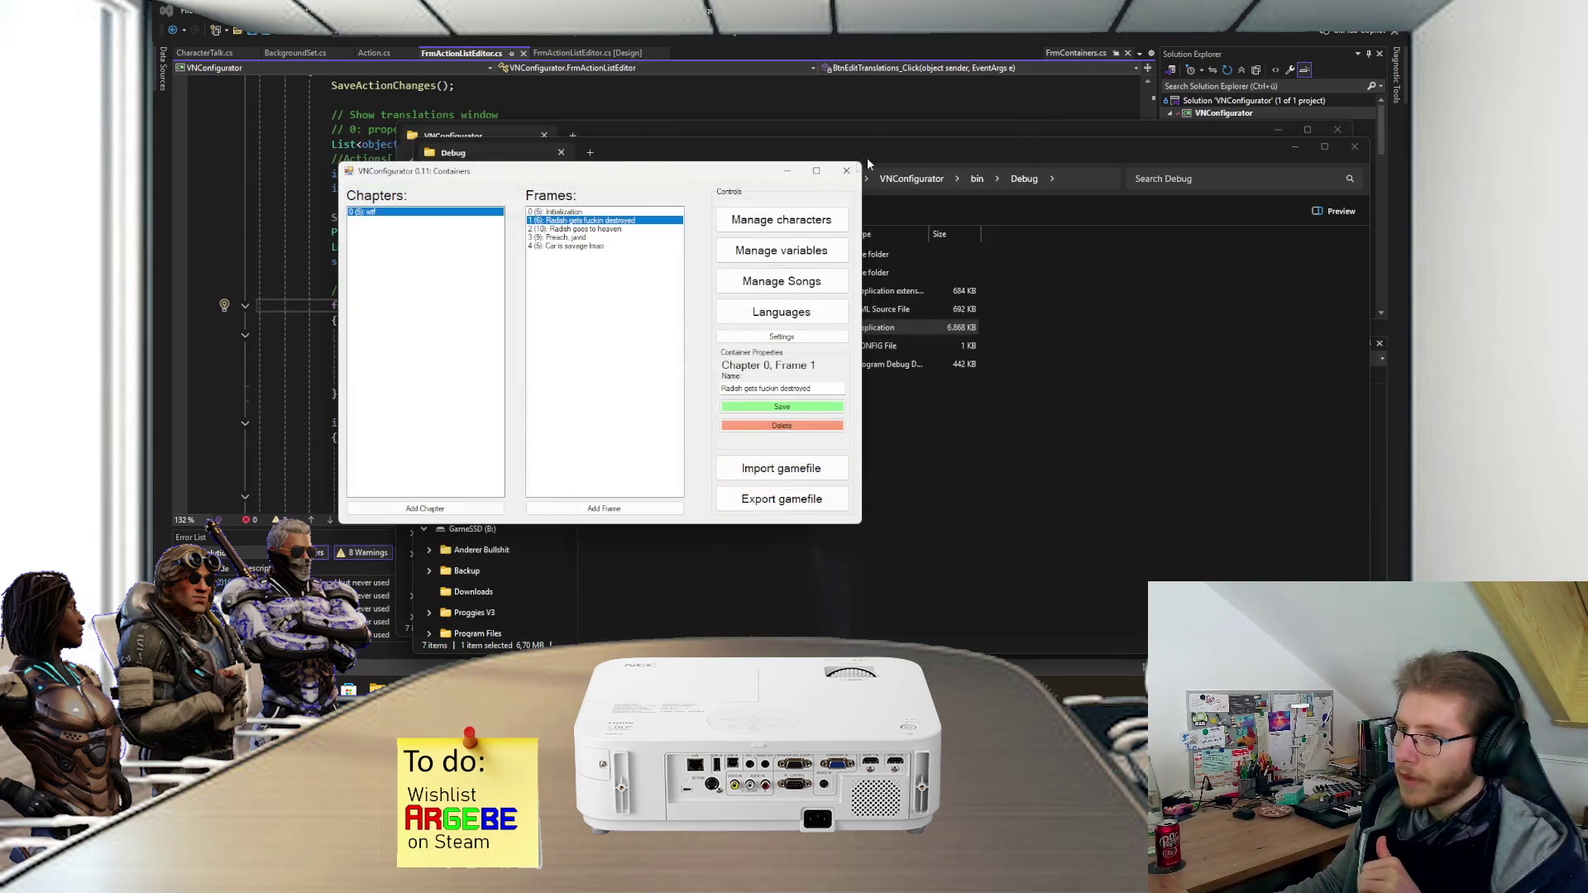
- Open frame 2 and inspect Hide Textbar, Set Background, the first wait and two Move Character actions
double_click(589, 229)
click(546, 222)
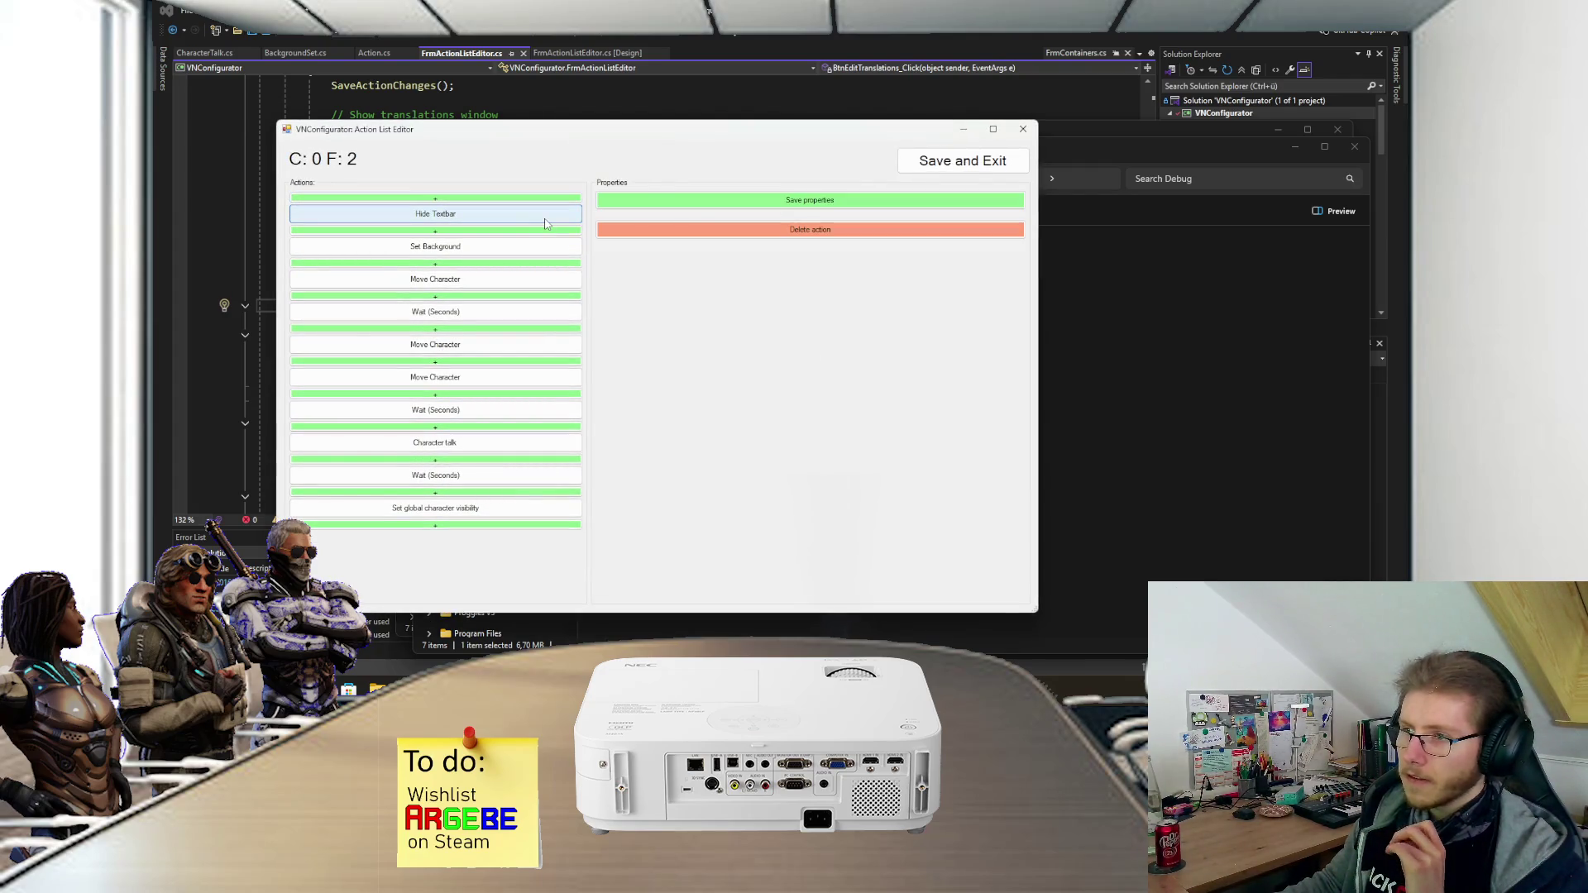
click(471, 253)
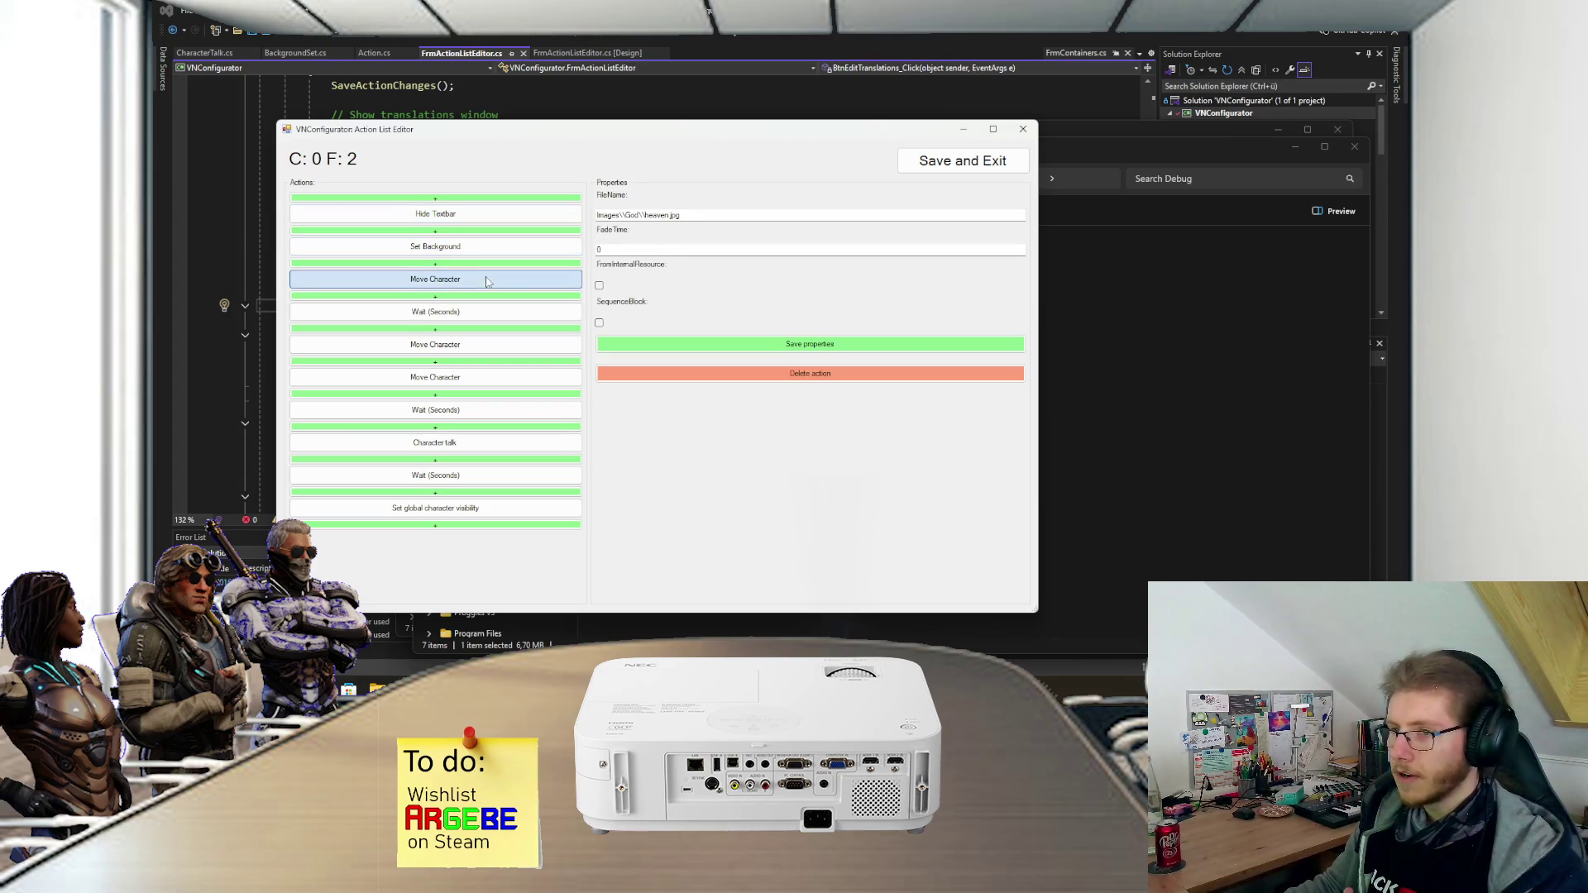
click(463, 279)
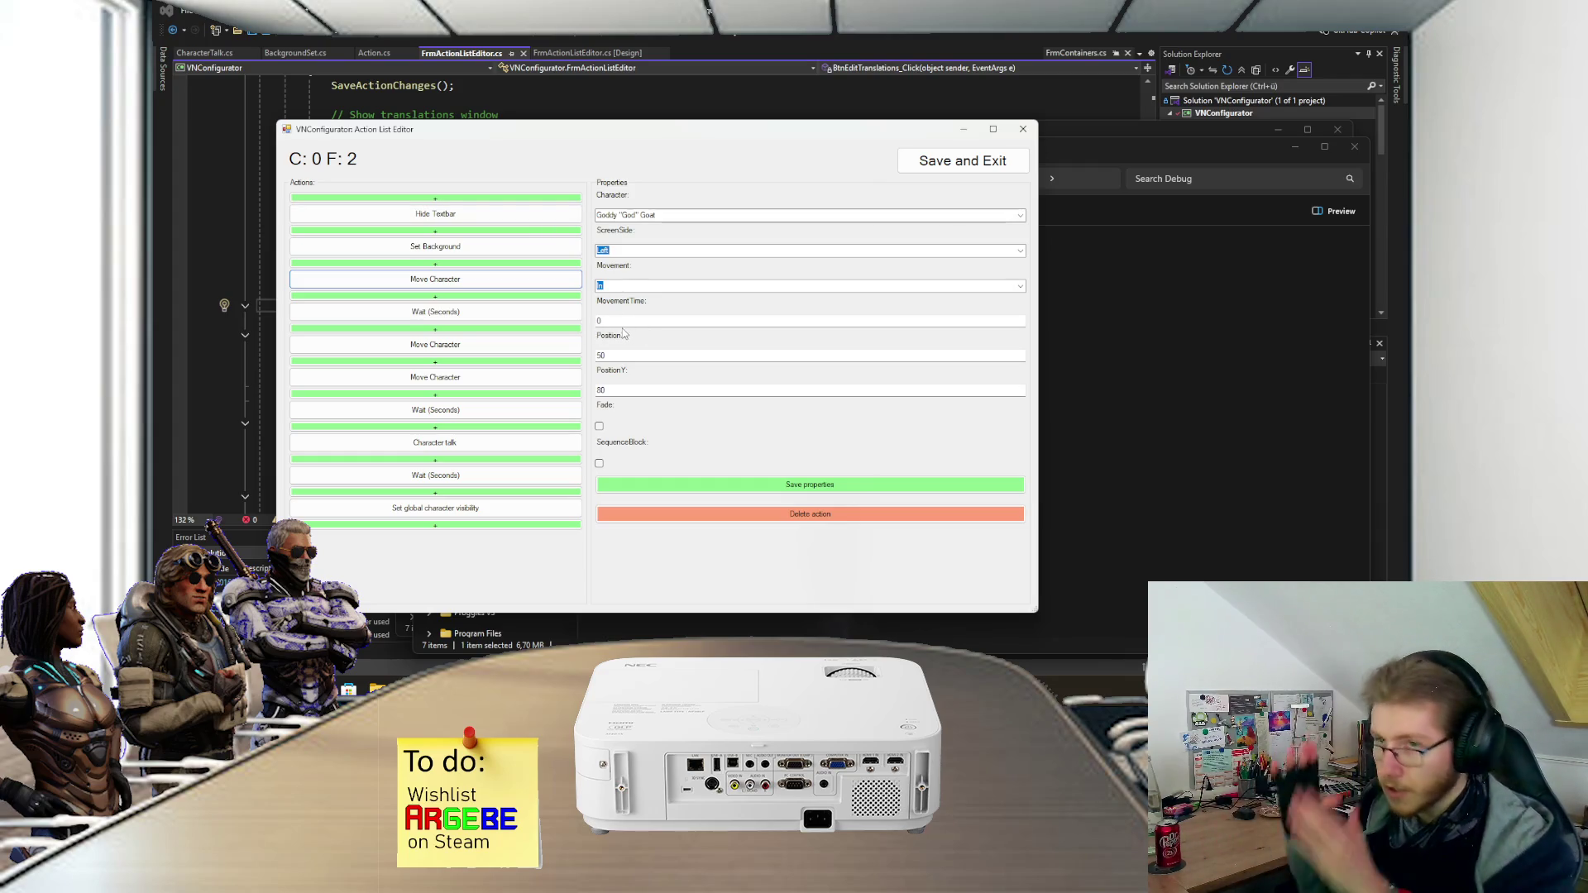
click(516, 314)
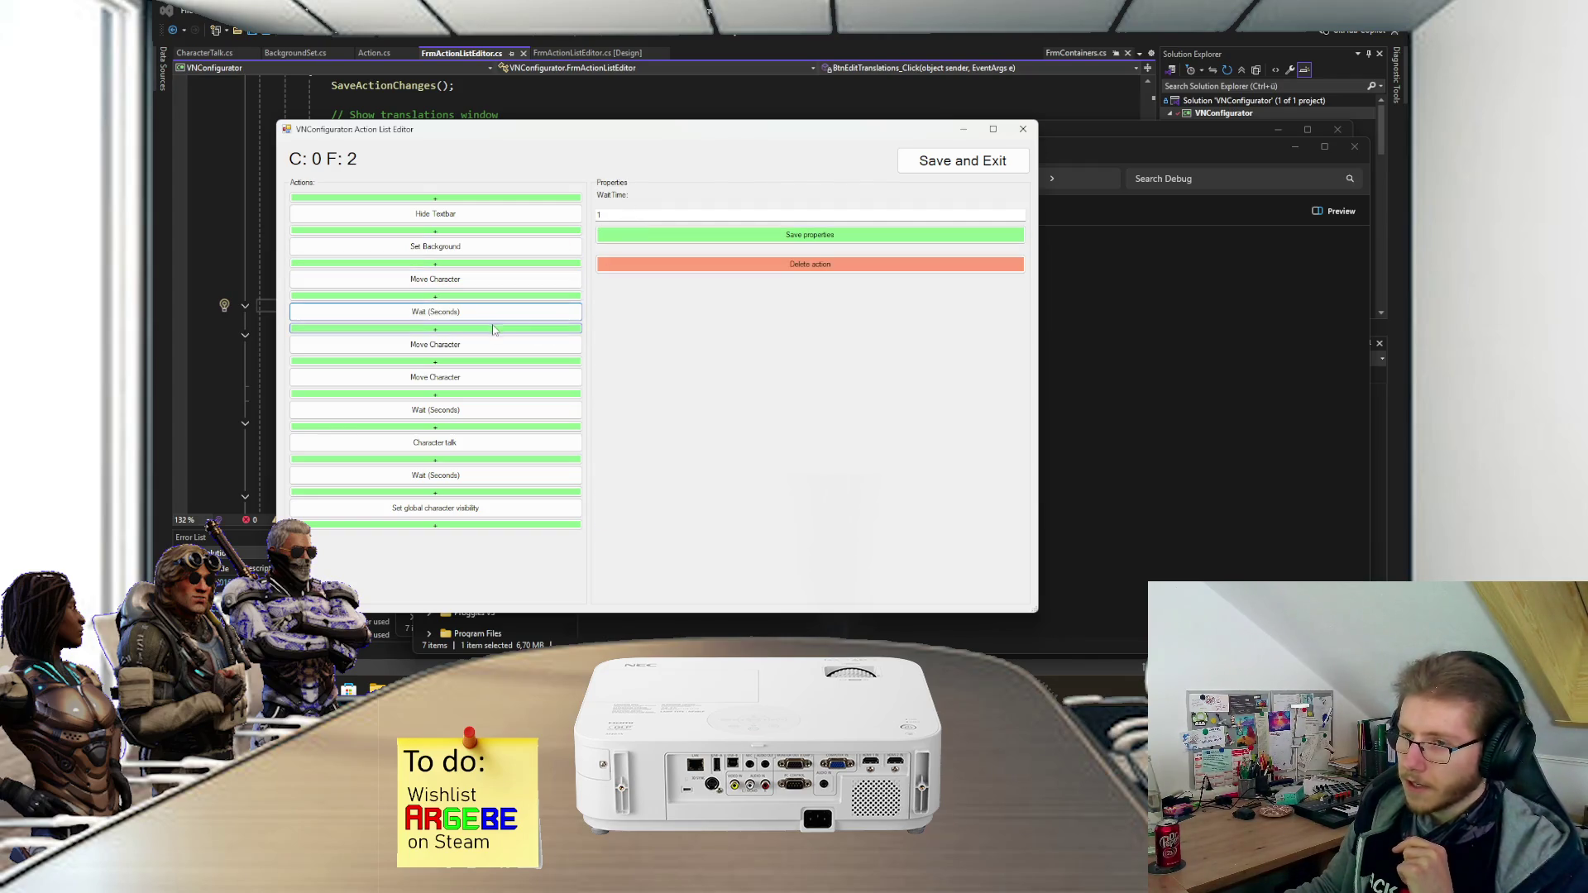
click(487, 346)
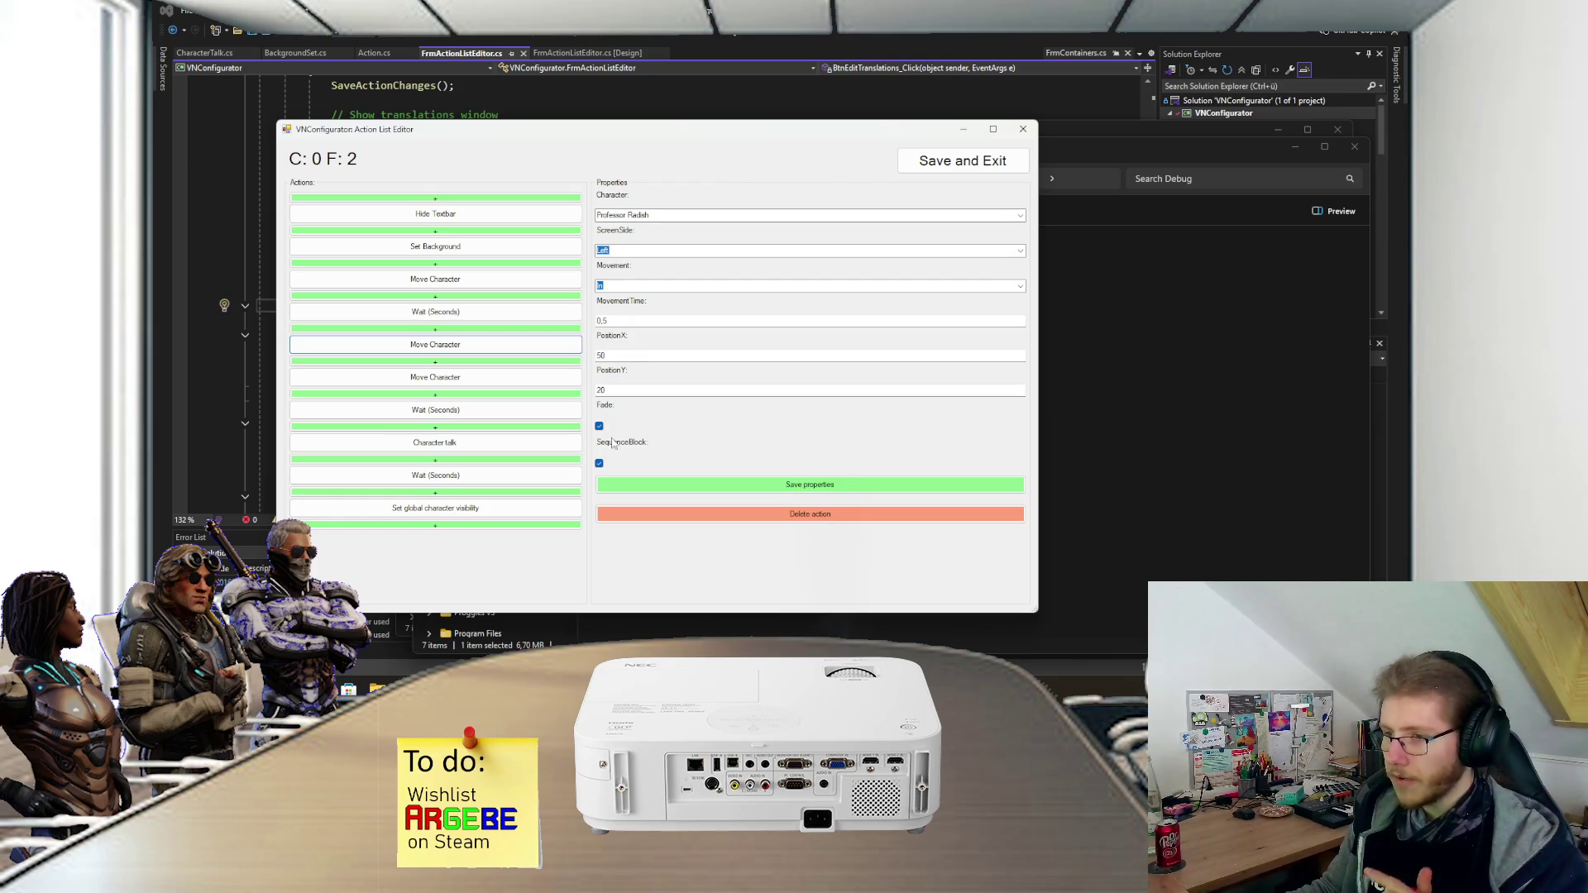
- Check Radish's exit, the 0.5 and 1.5-second waits, dialogue and visibility, save, then open frame 3
click(474, 385)
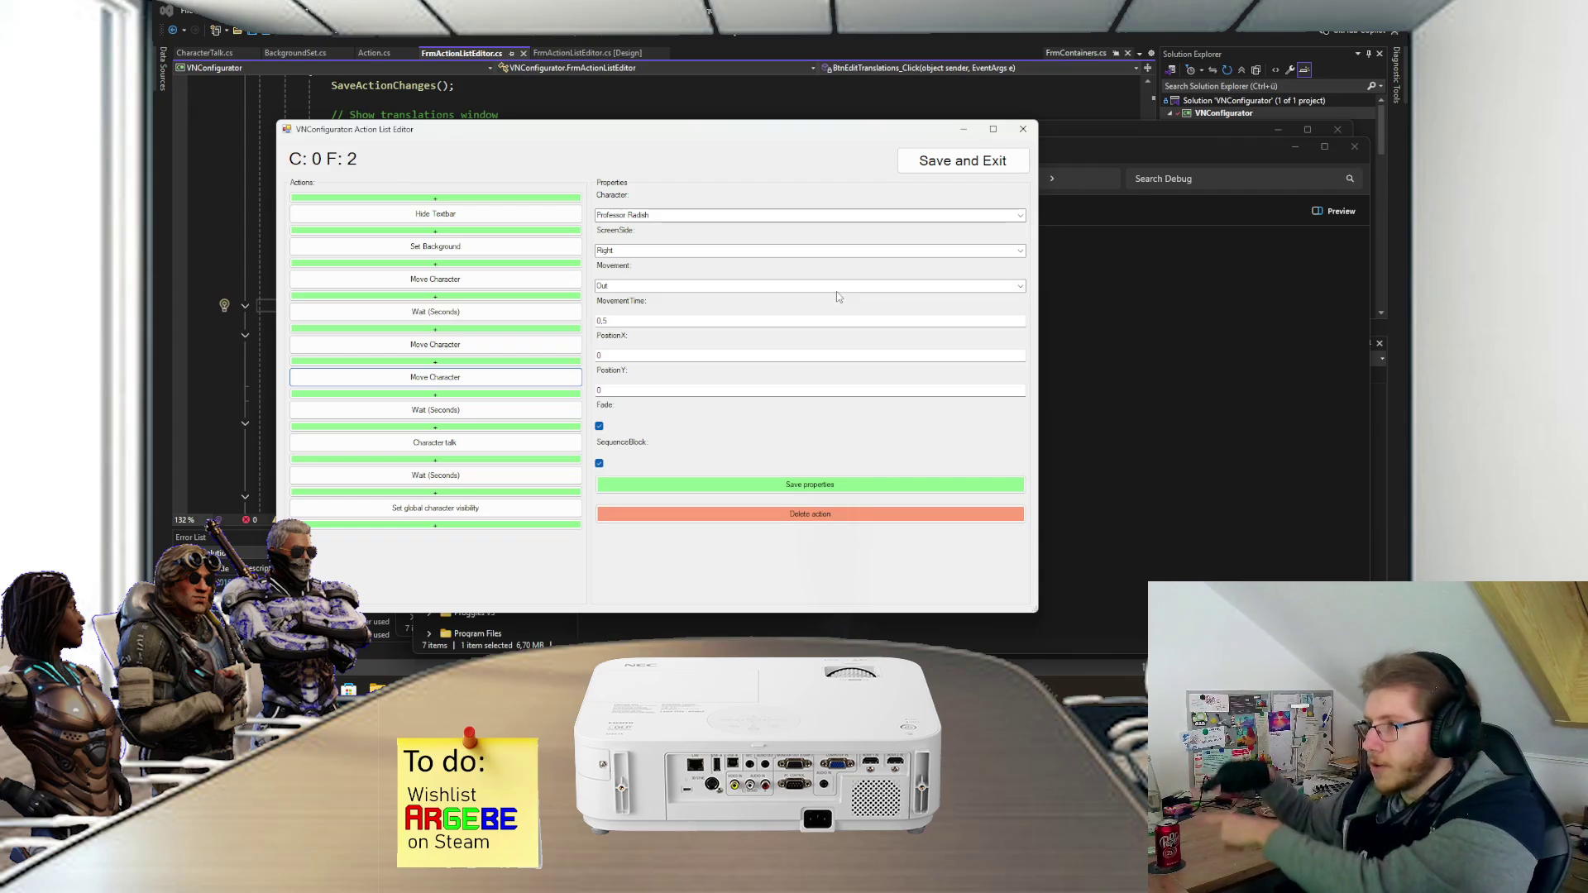
click(433, 414)
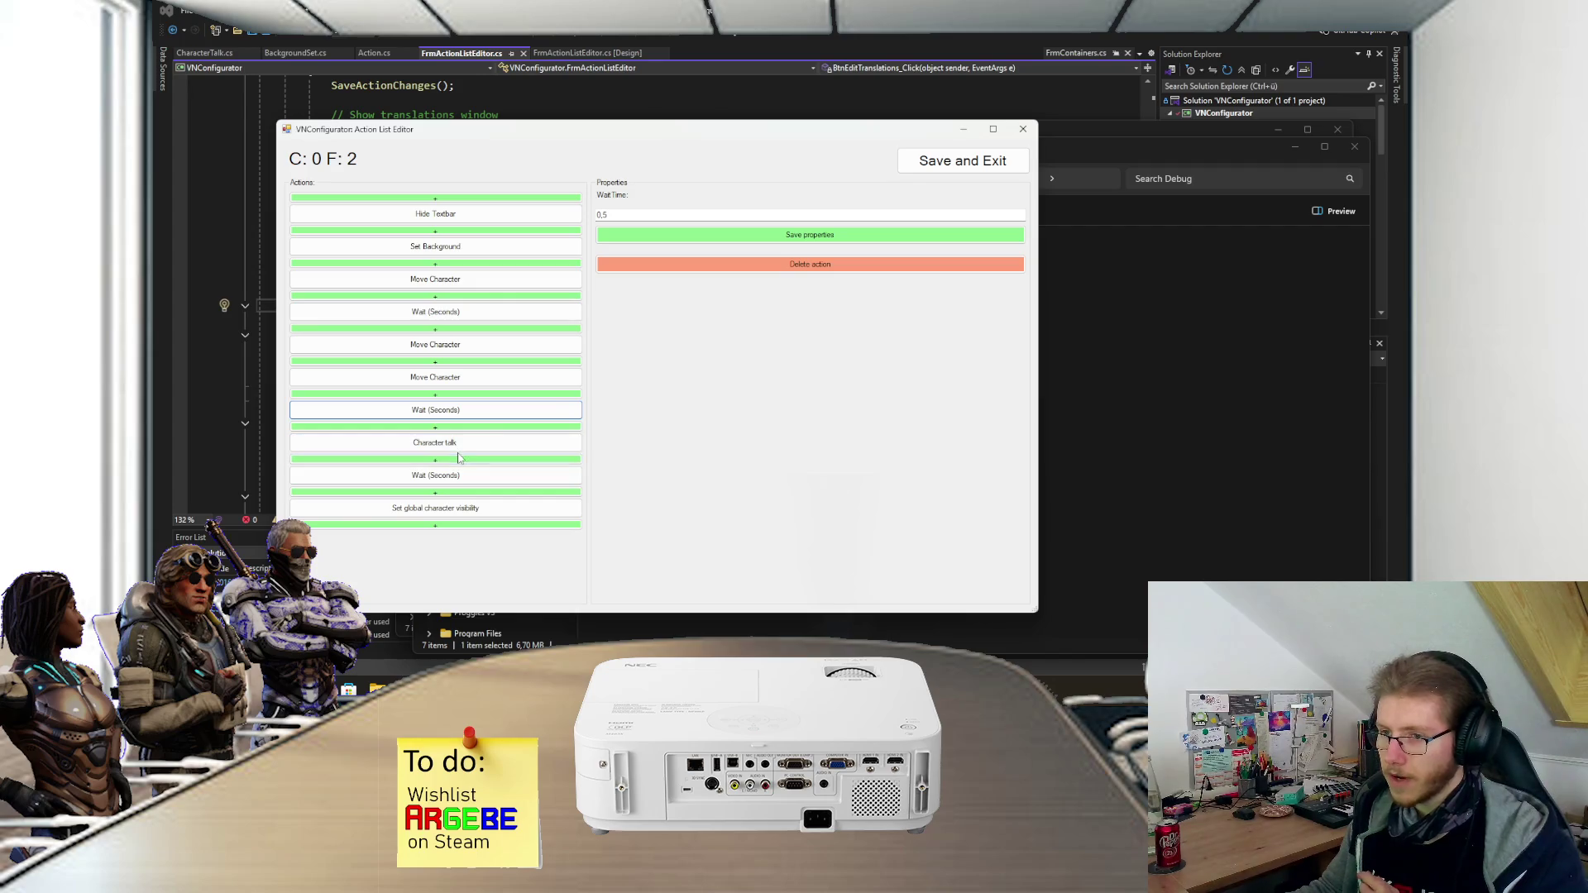
click(434, 442)
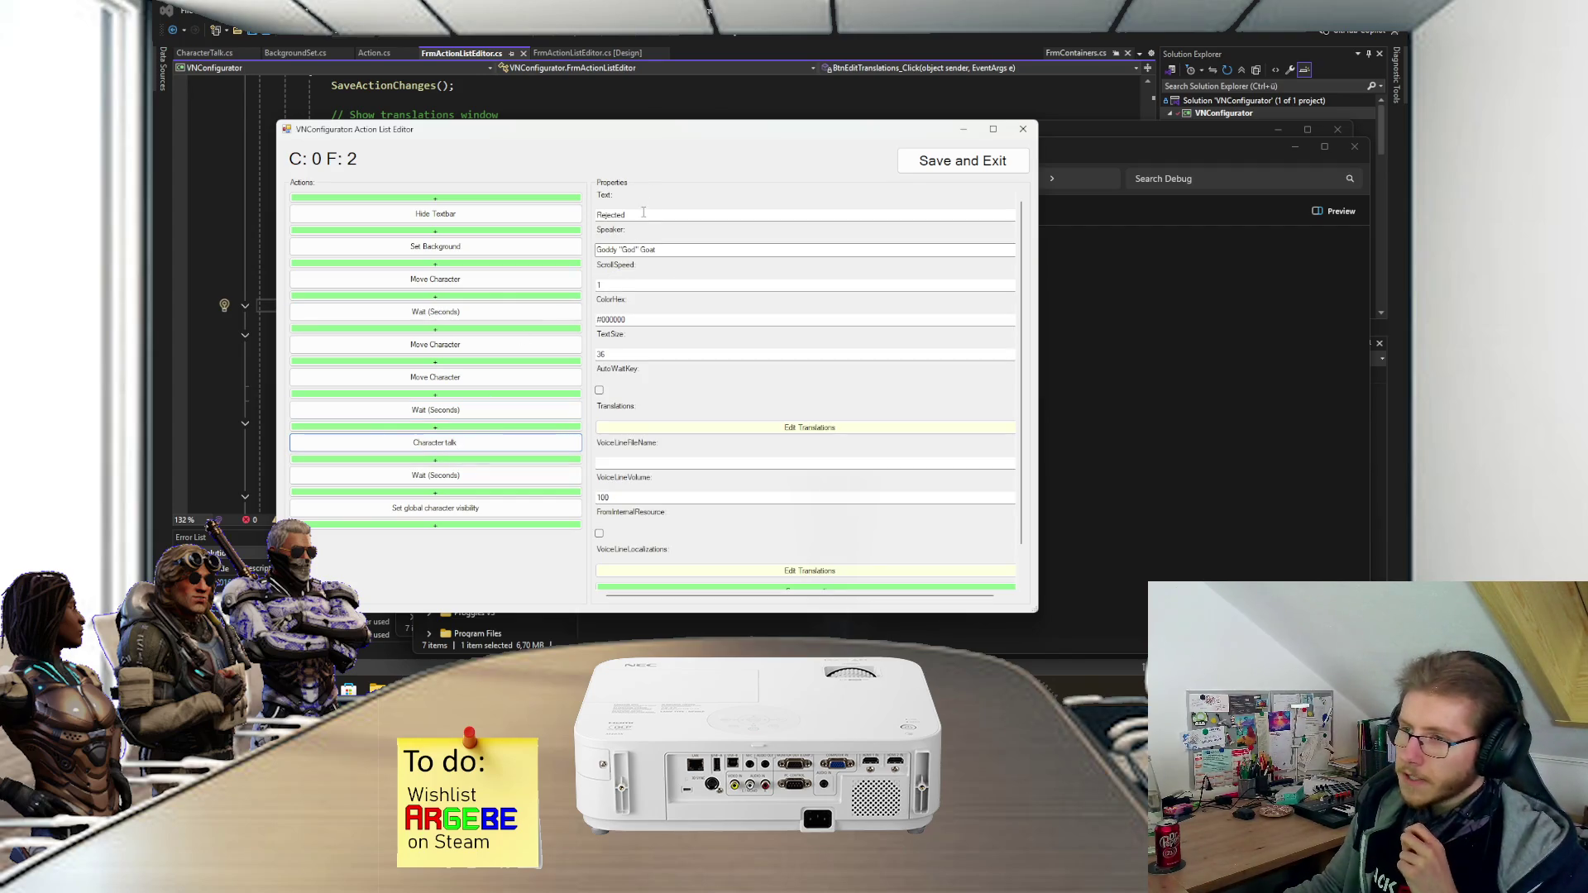
scroll(653, 322, down, 2)
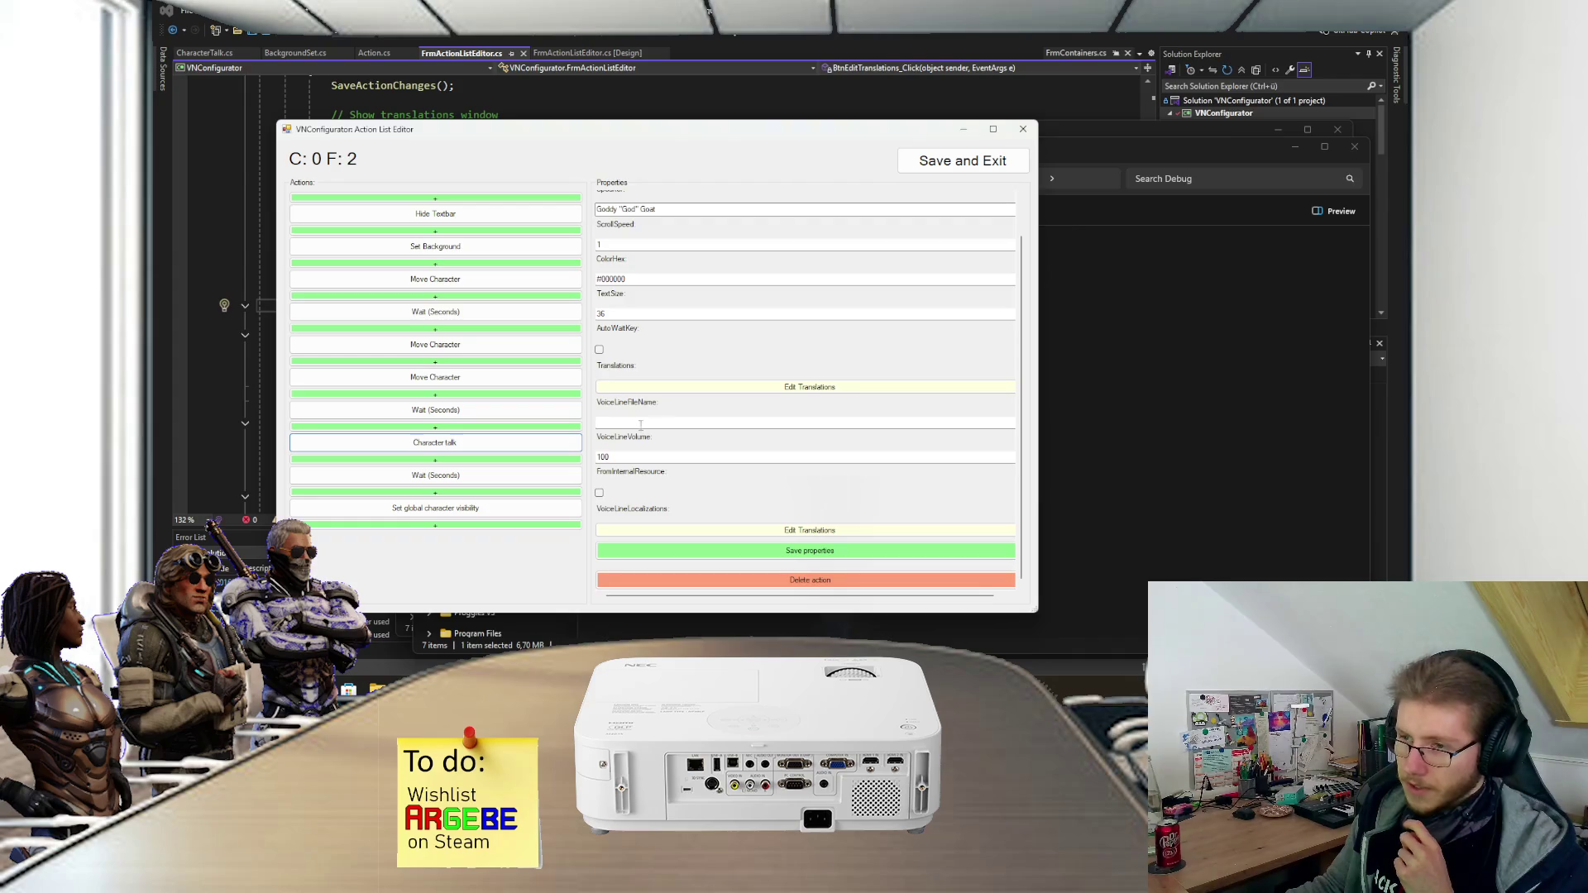
click(517, 475)
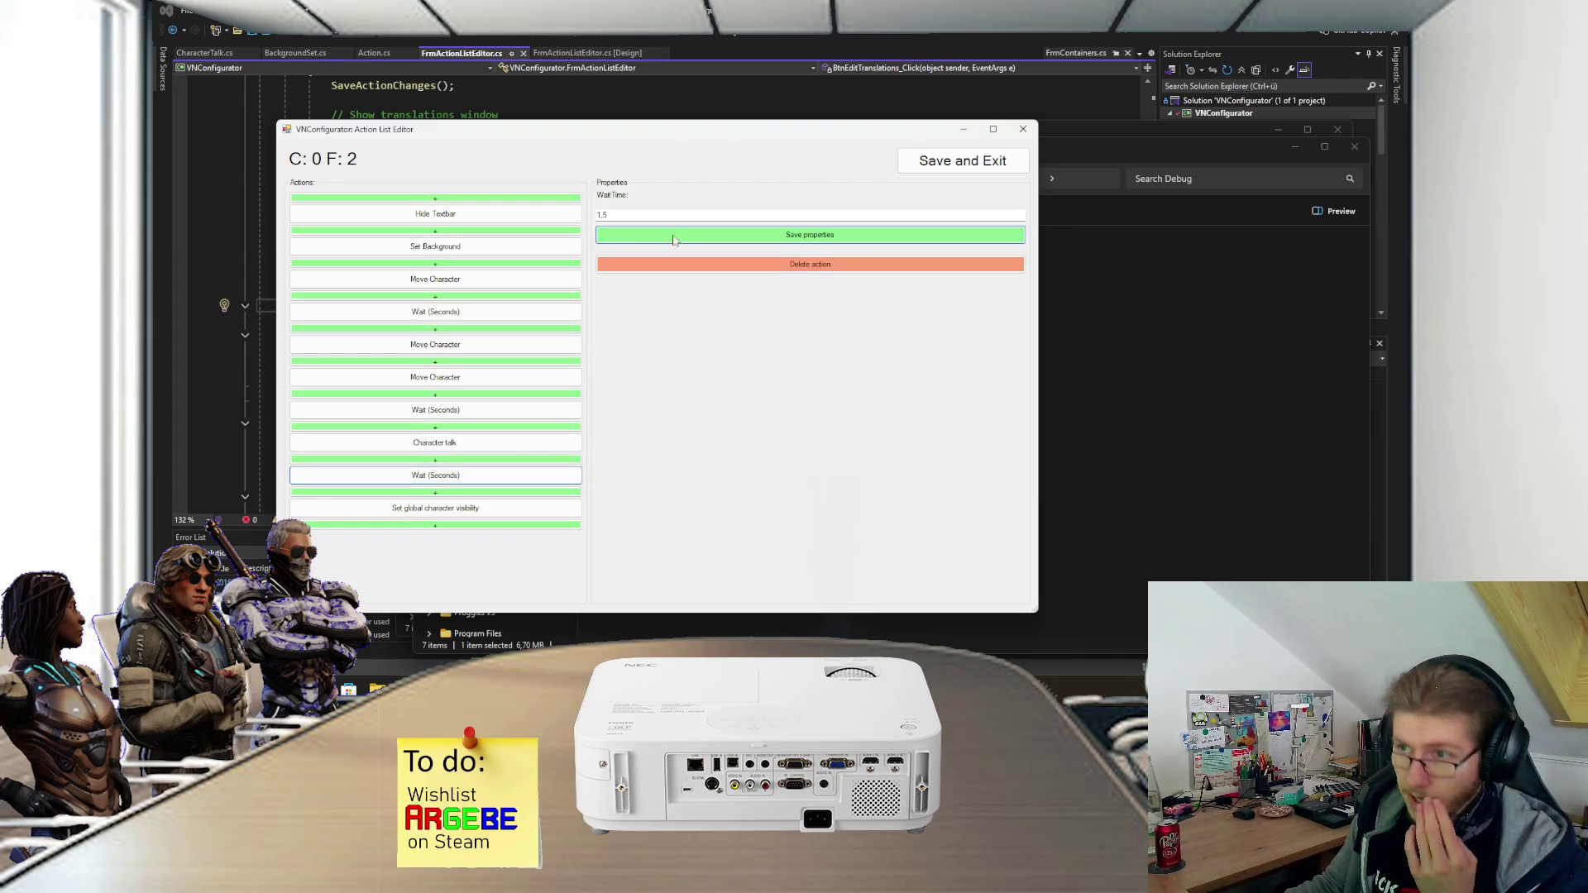
click(509, 516)
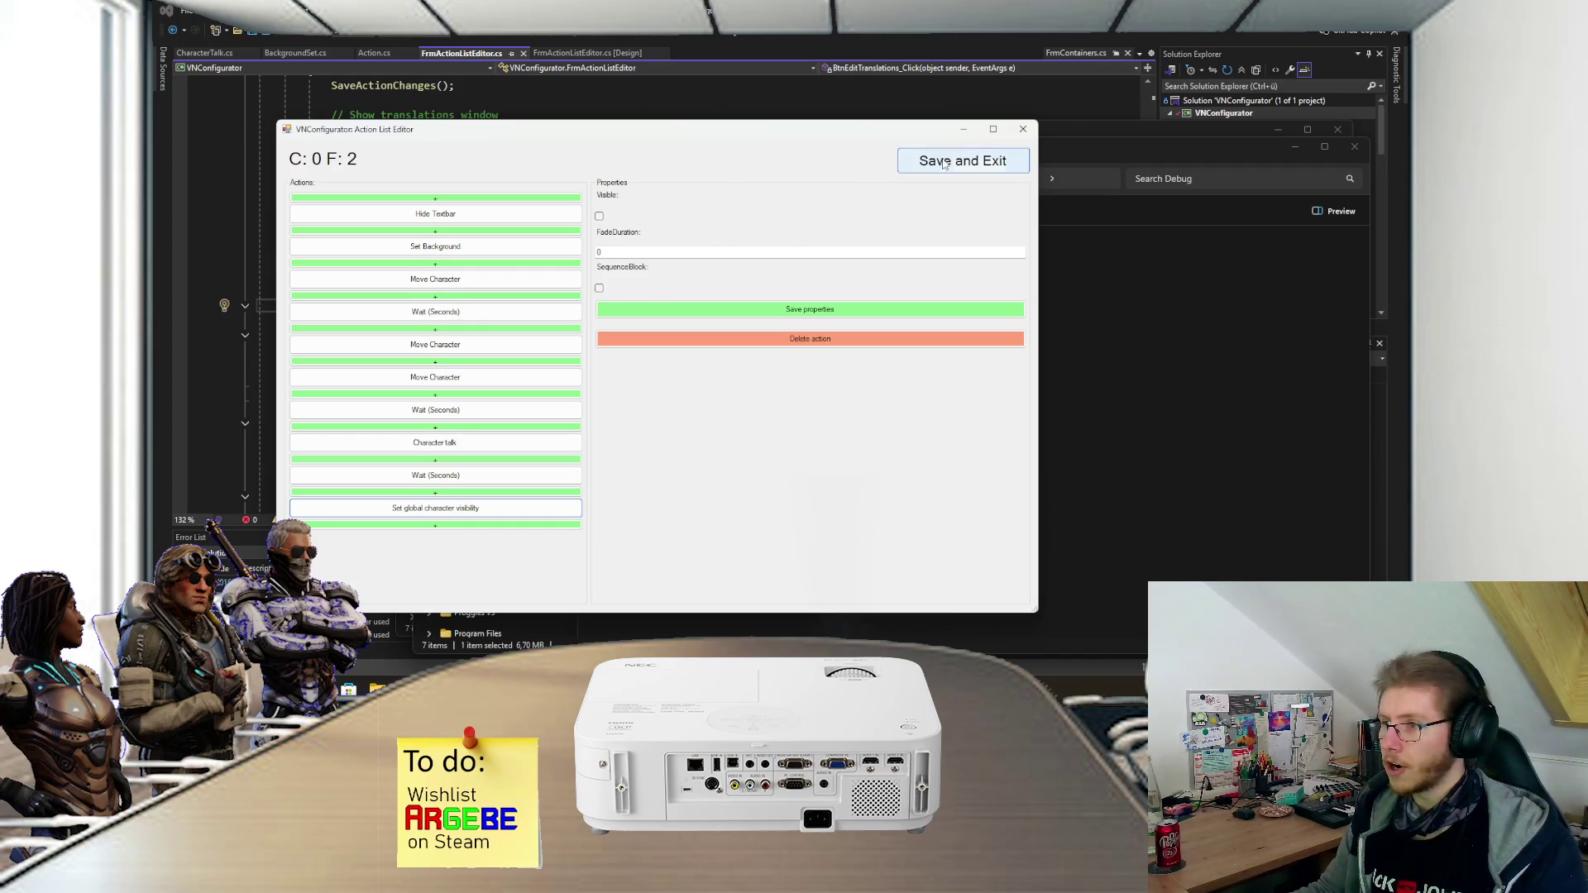
click(961, 162)
double_click(568, 239)
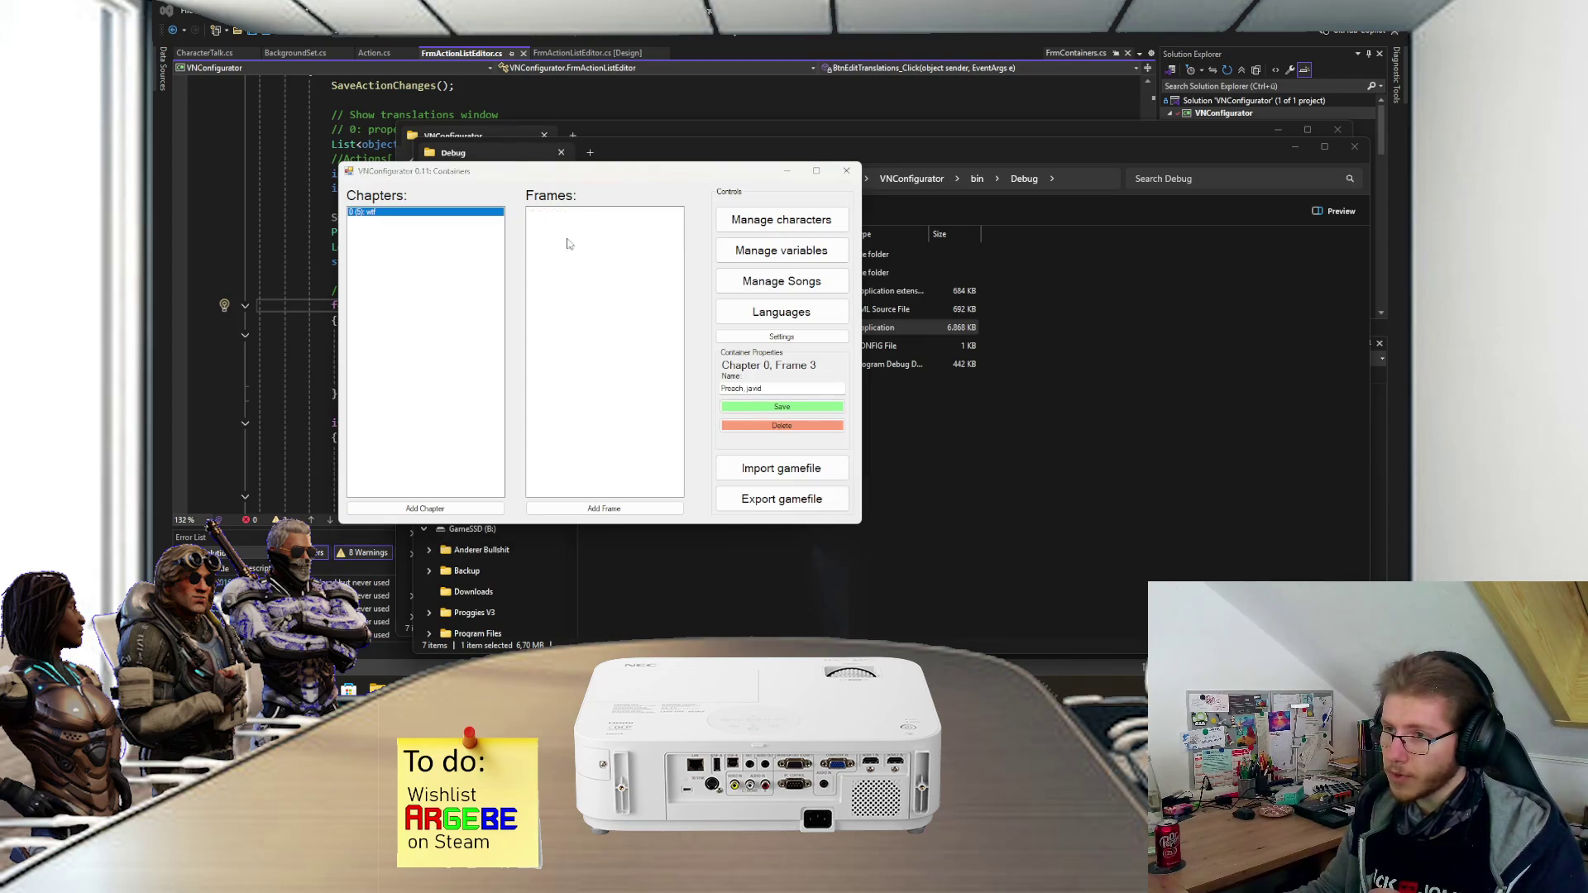
- Inspect frame 3's Hide Textbar, background, three character moves, wait, dialogue and Player choice actions
click(568, 238)
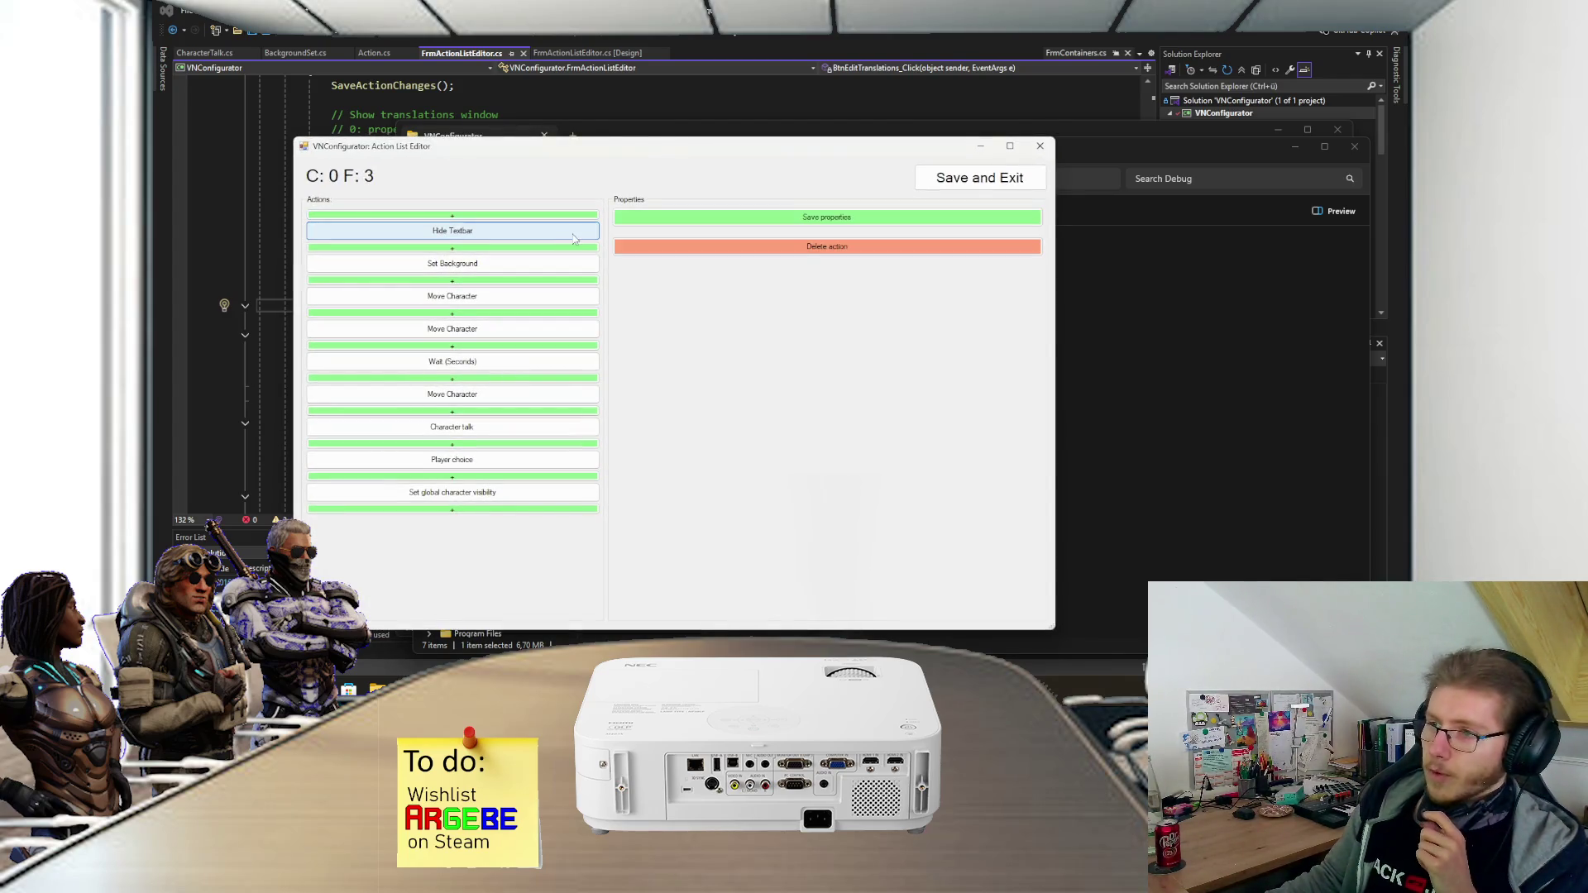
click(546, 263)
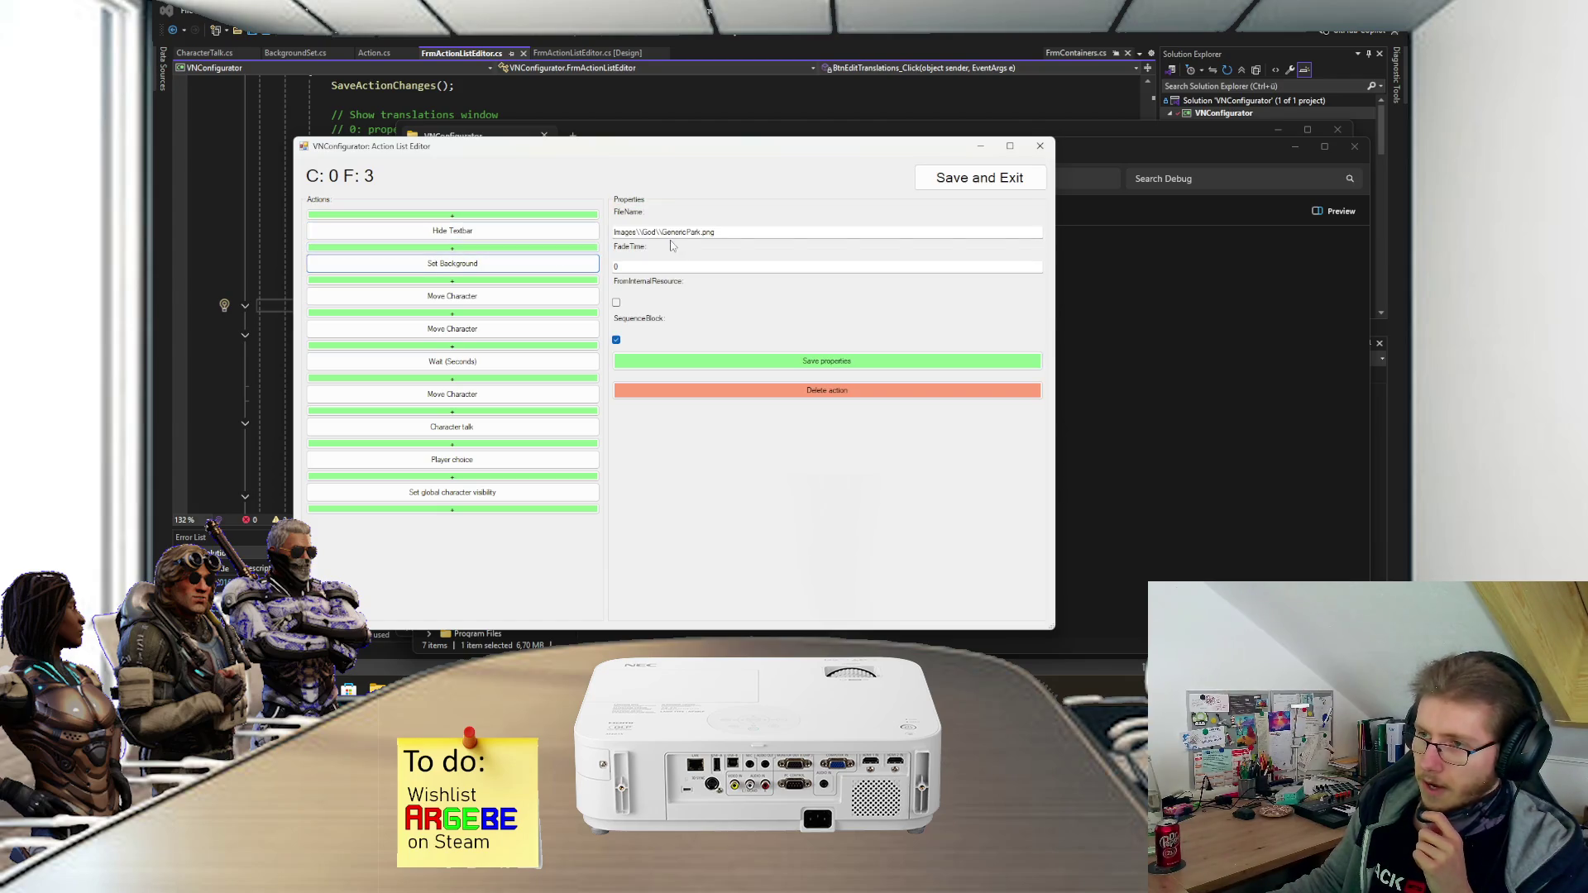
click(451, 297)
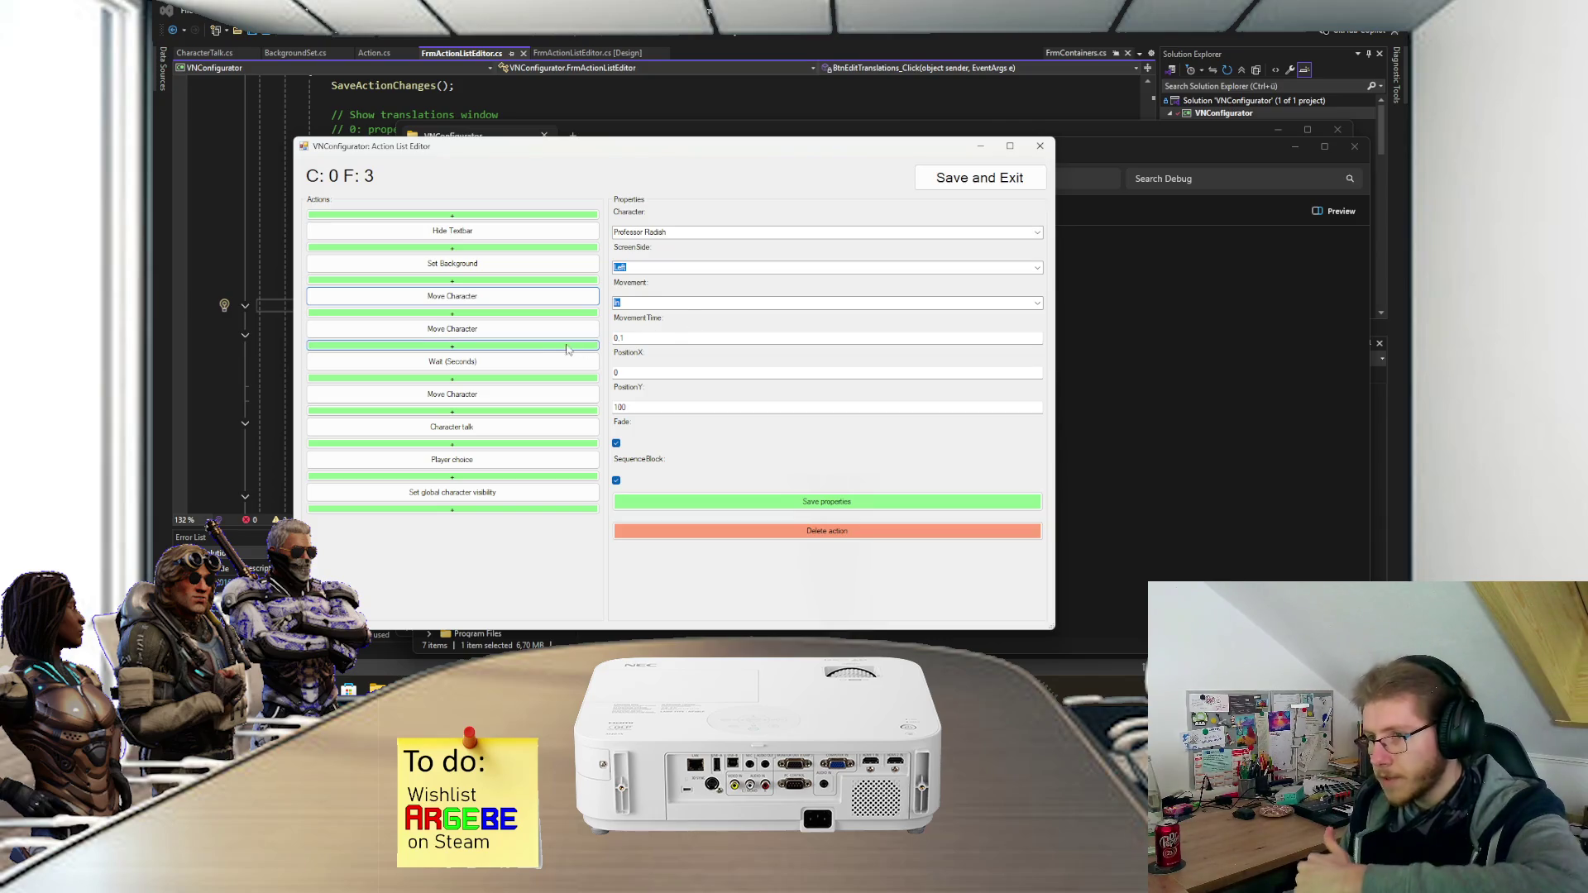
click(516, 333)
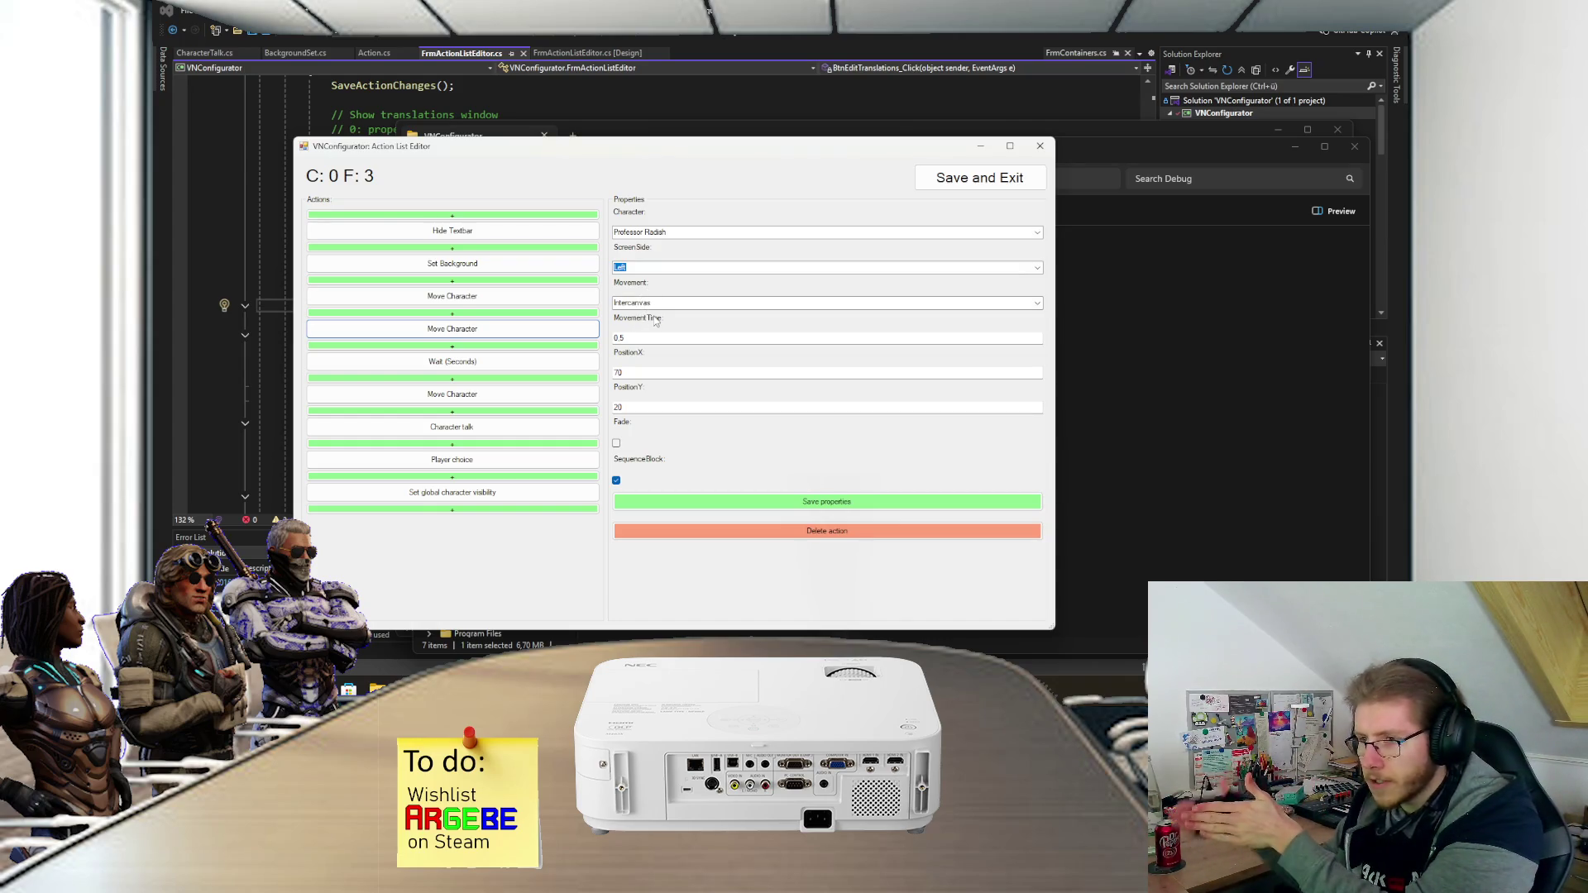
click(506, 361)
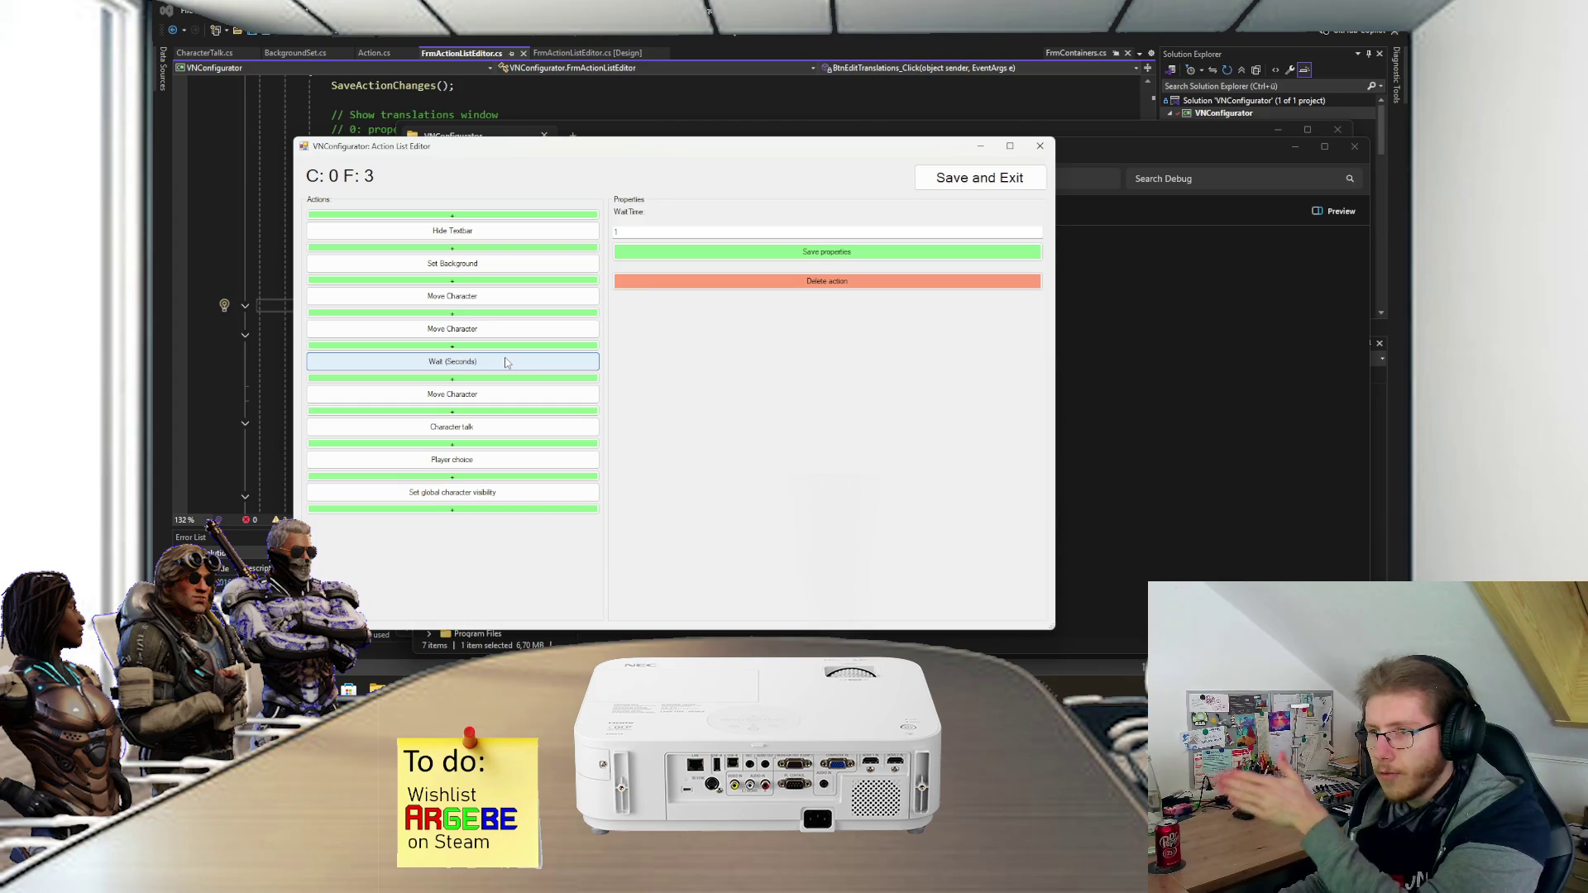
click(482, 395)
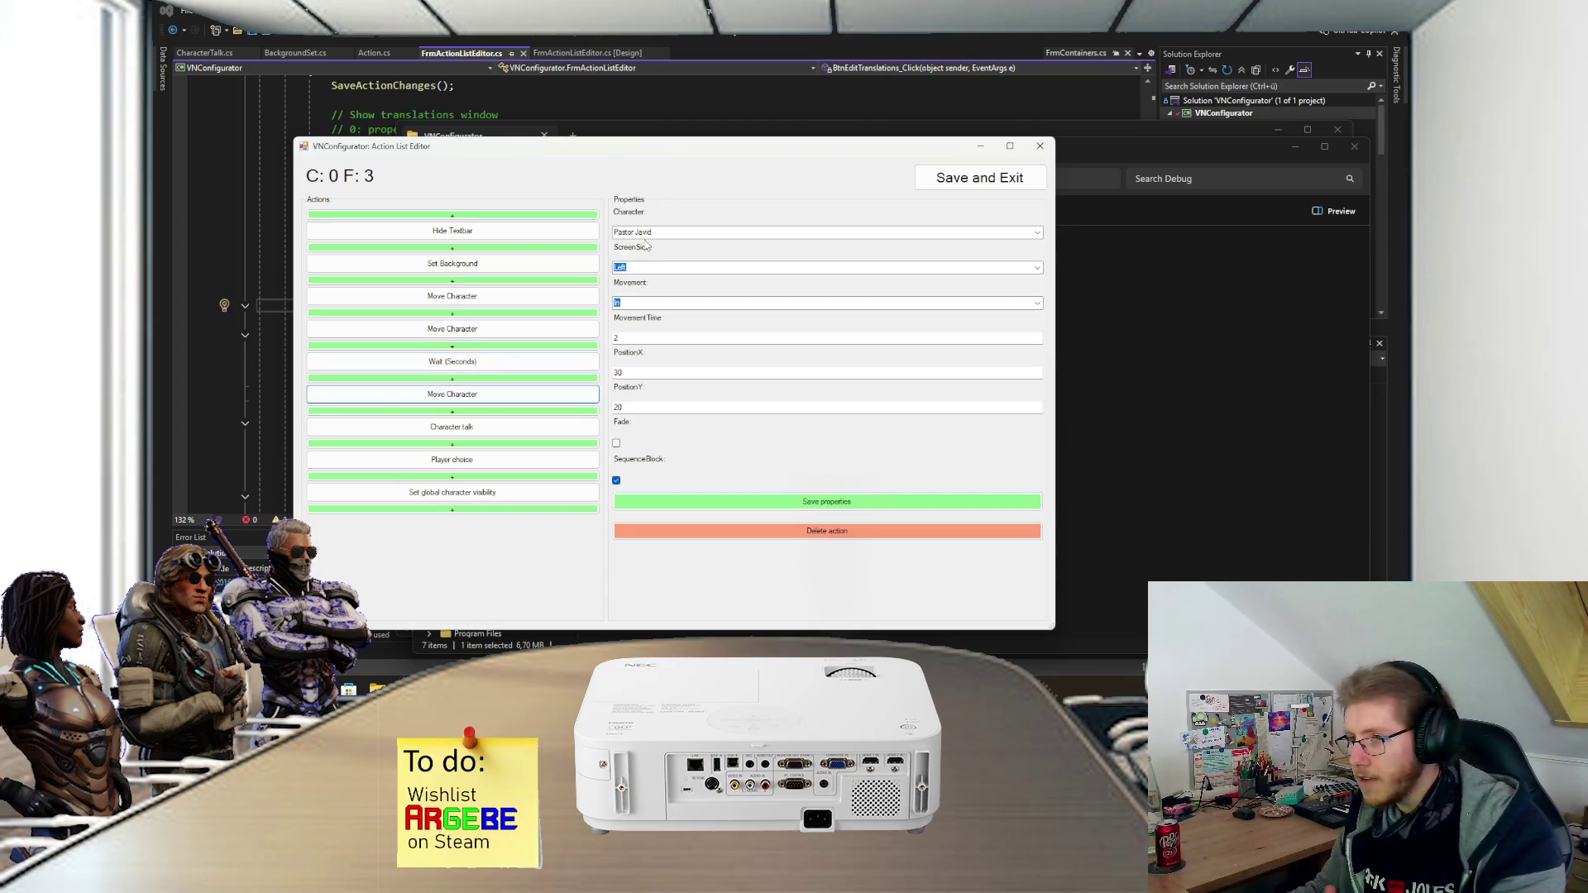
click(513, 425)
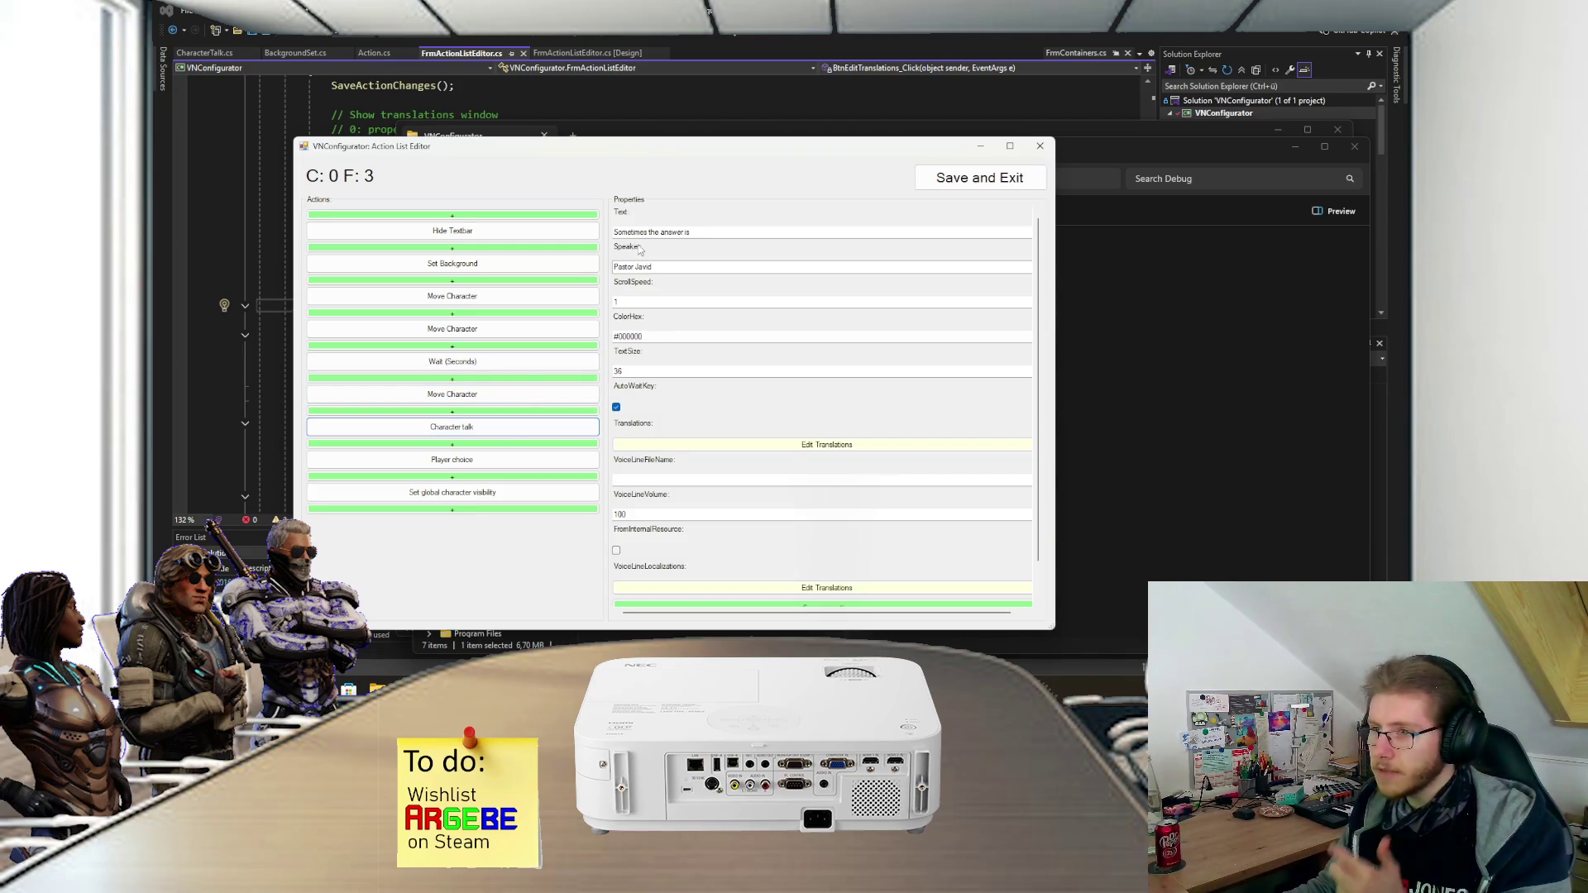
click(502, 460)
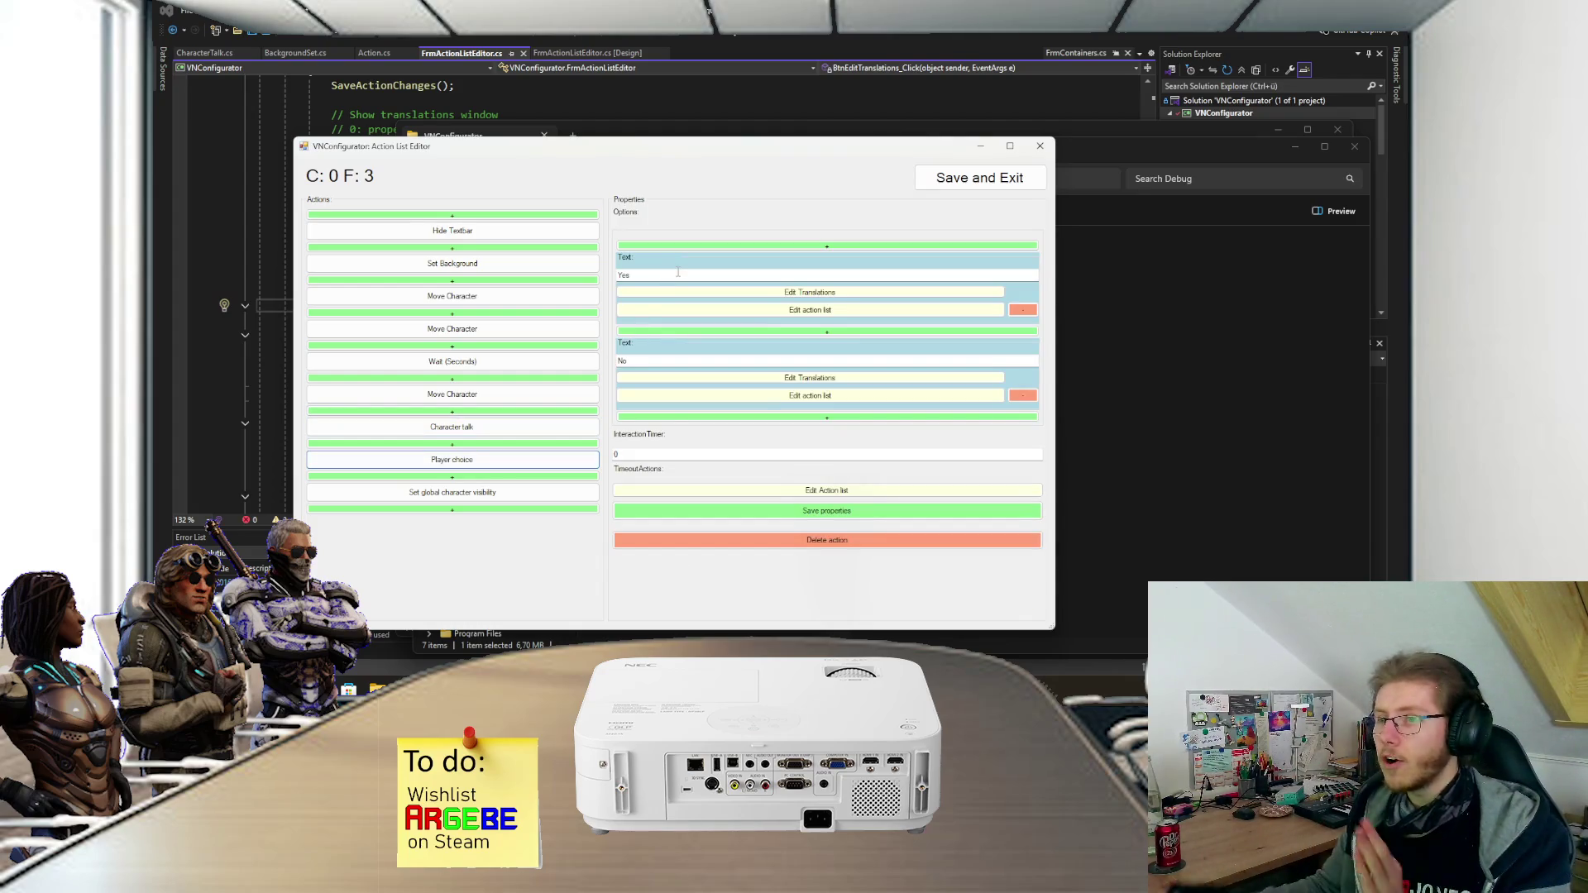
- Review the action lists behind the Yes and No answers, closing each without saving
click(703, 311)
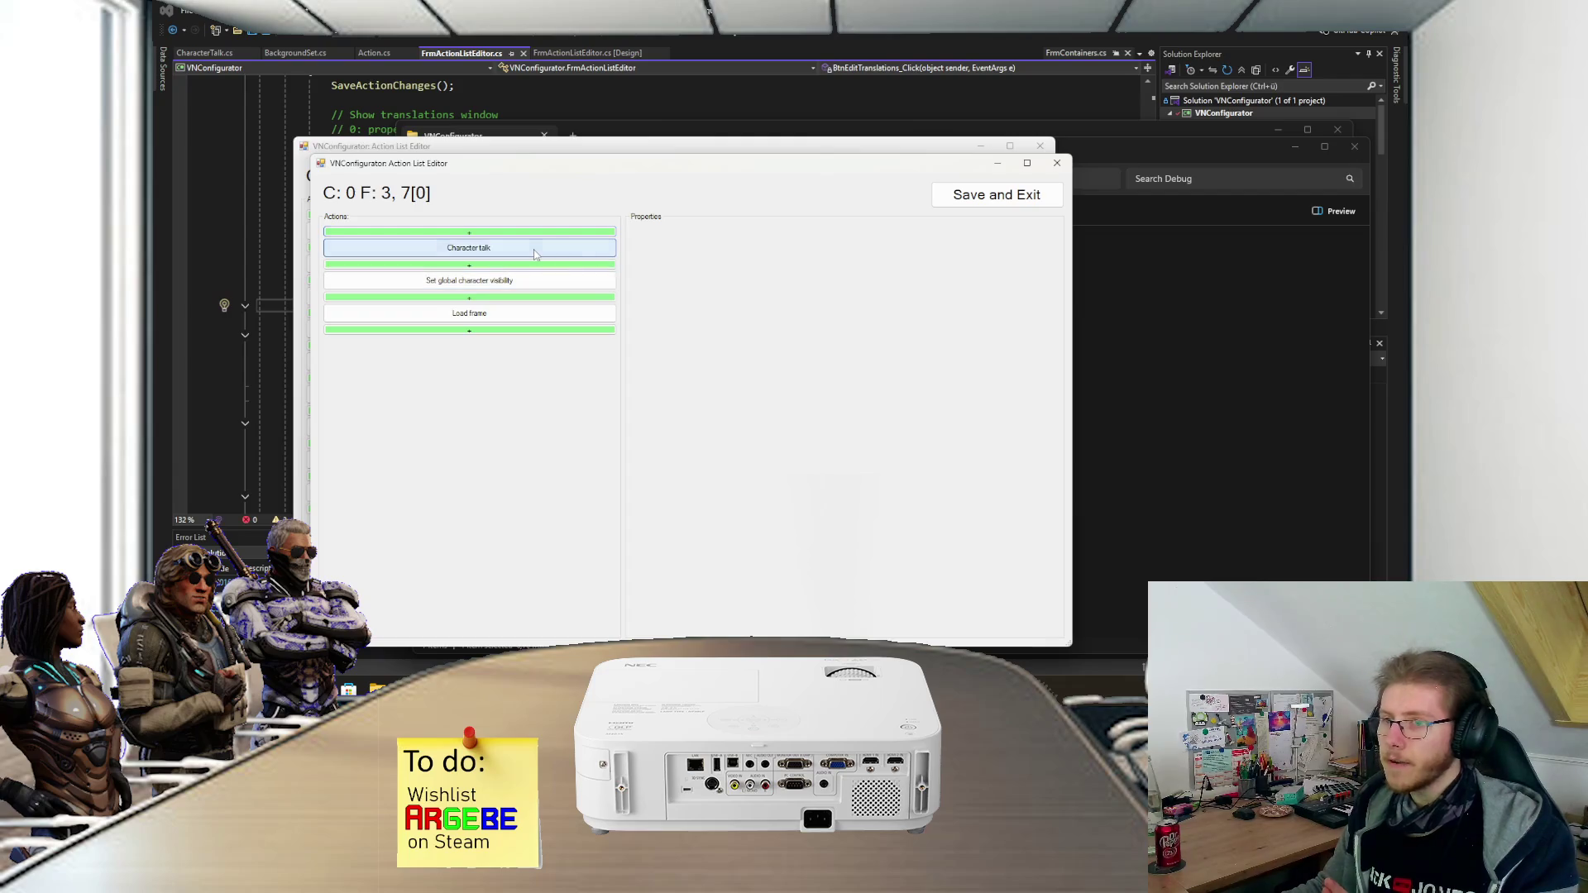
click(497, 248)
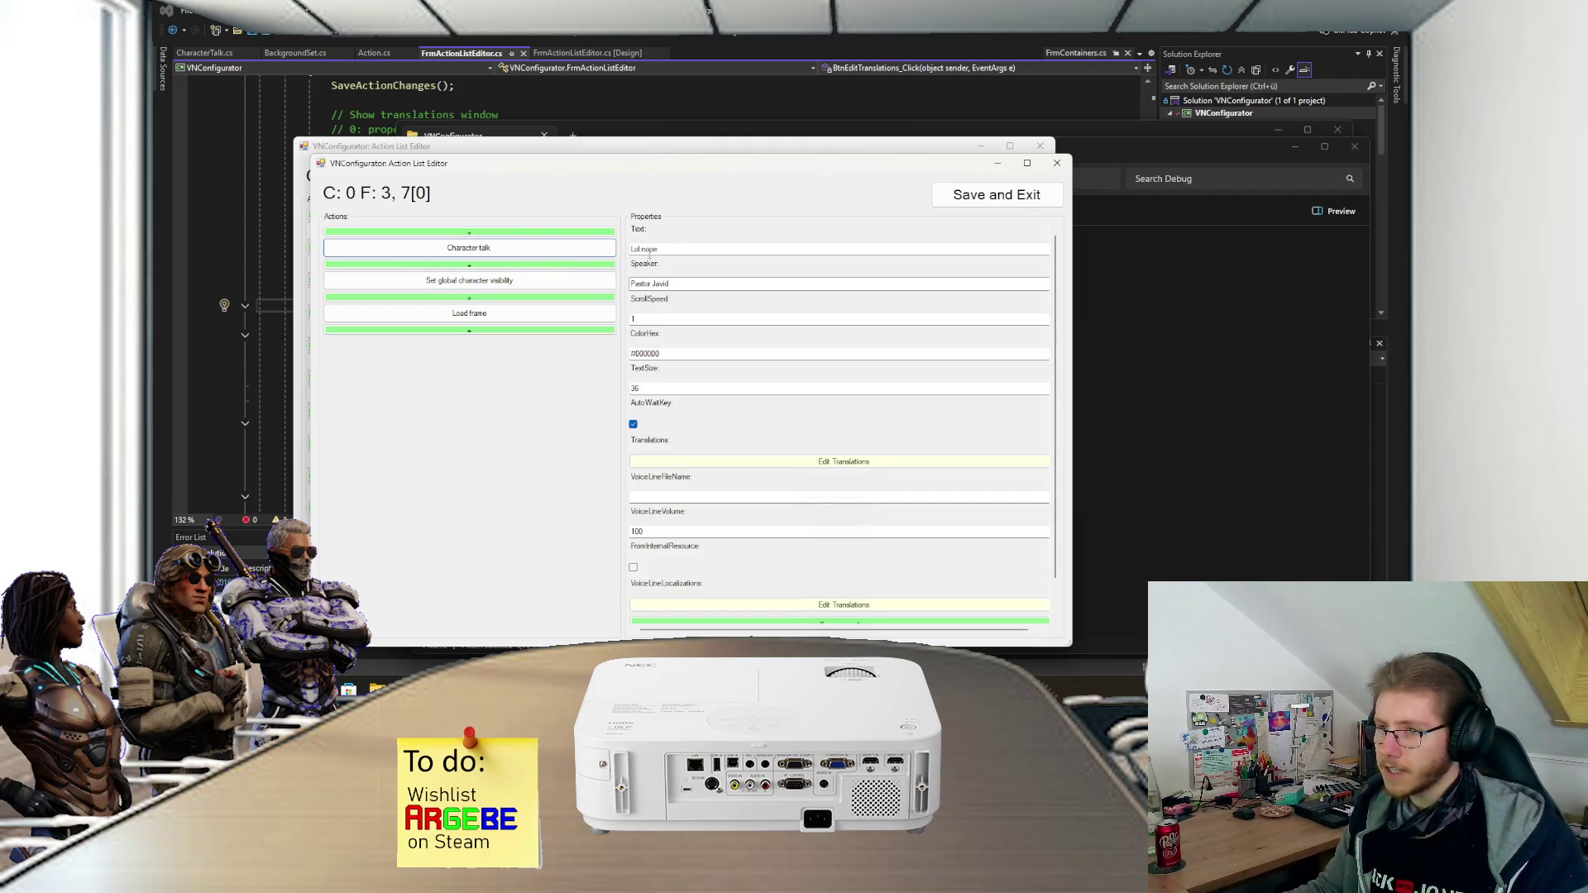
click(571, 283)
click(559, 311)
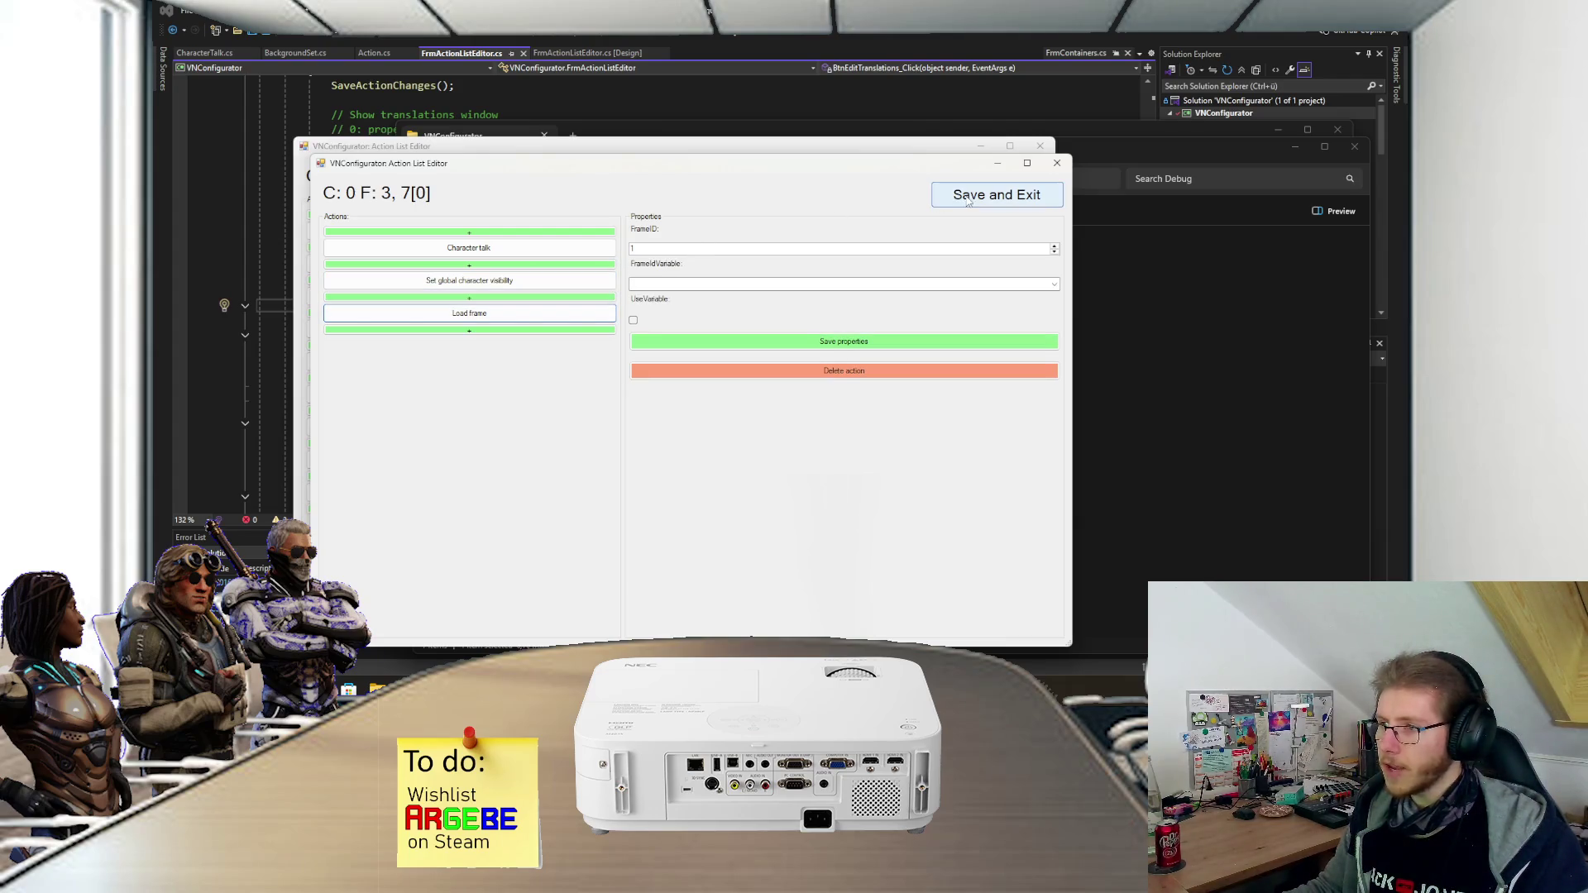
click(1057, 163)
click(826, 386)
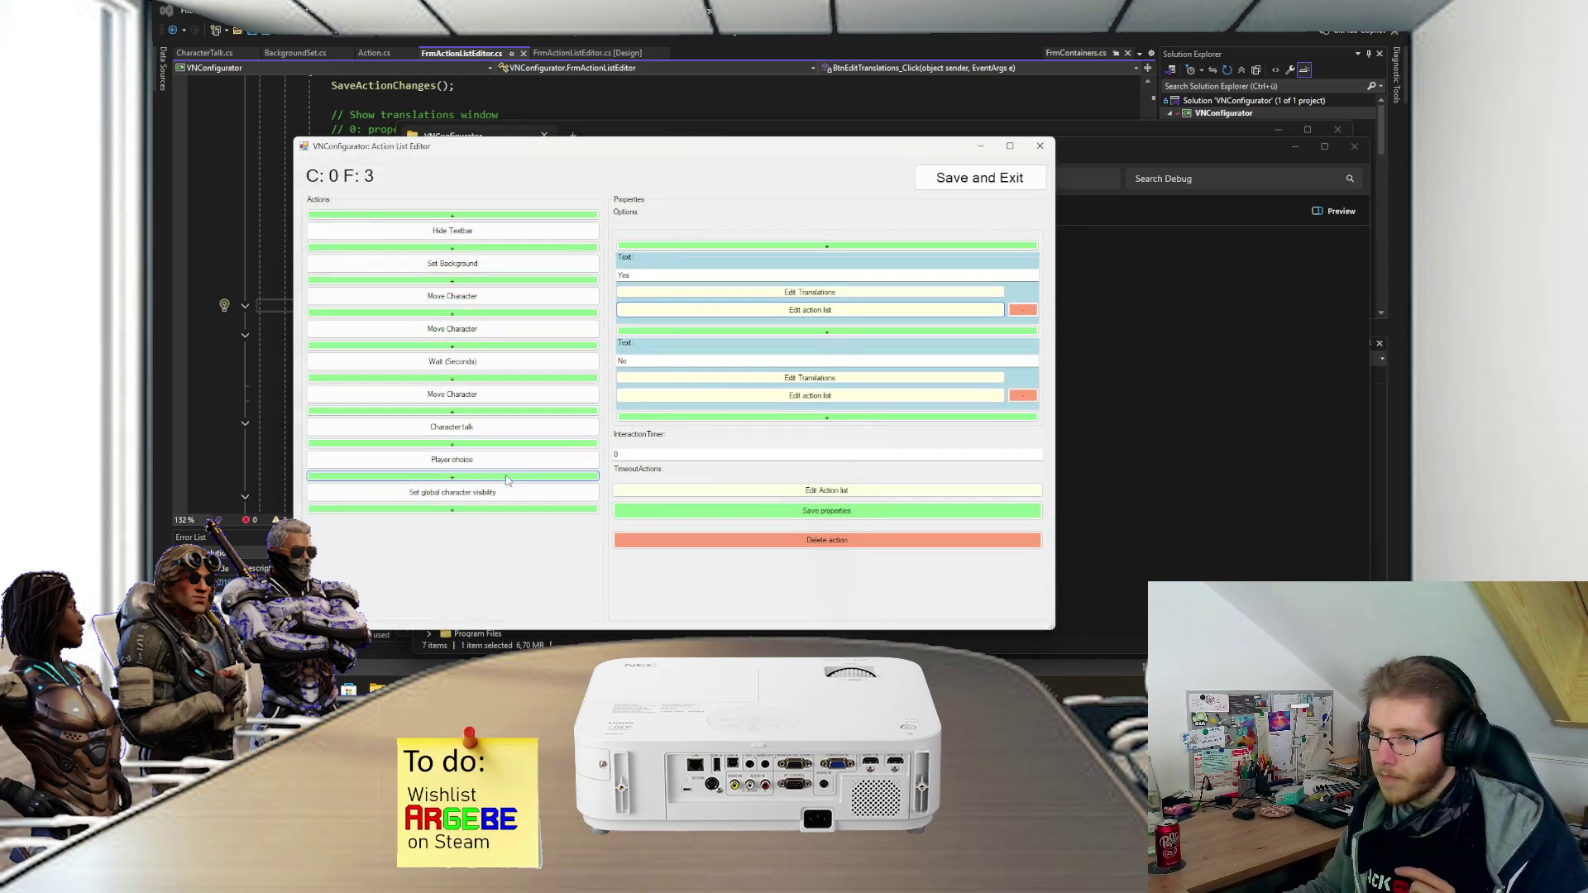
click(809, 395)
click(361, 116)
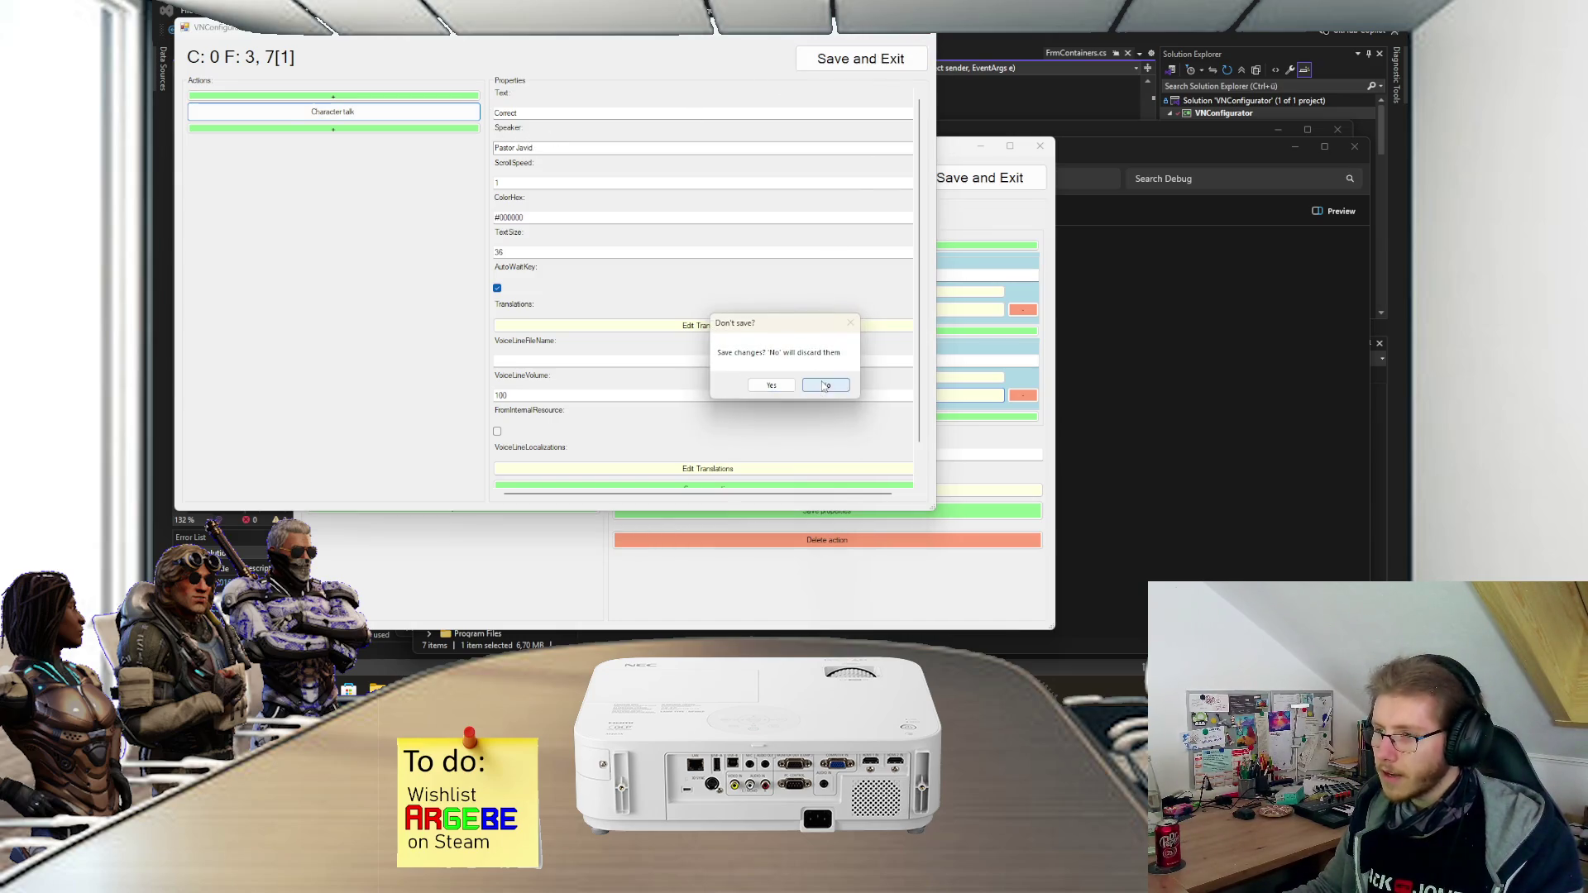
click(824, 386)
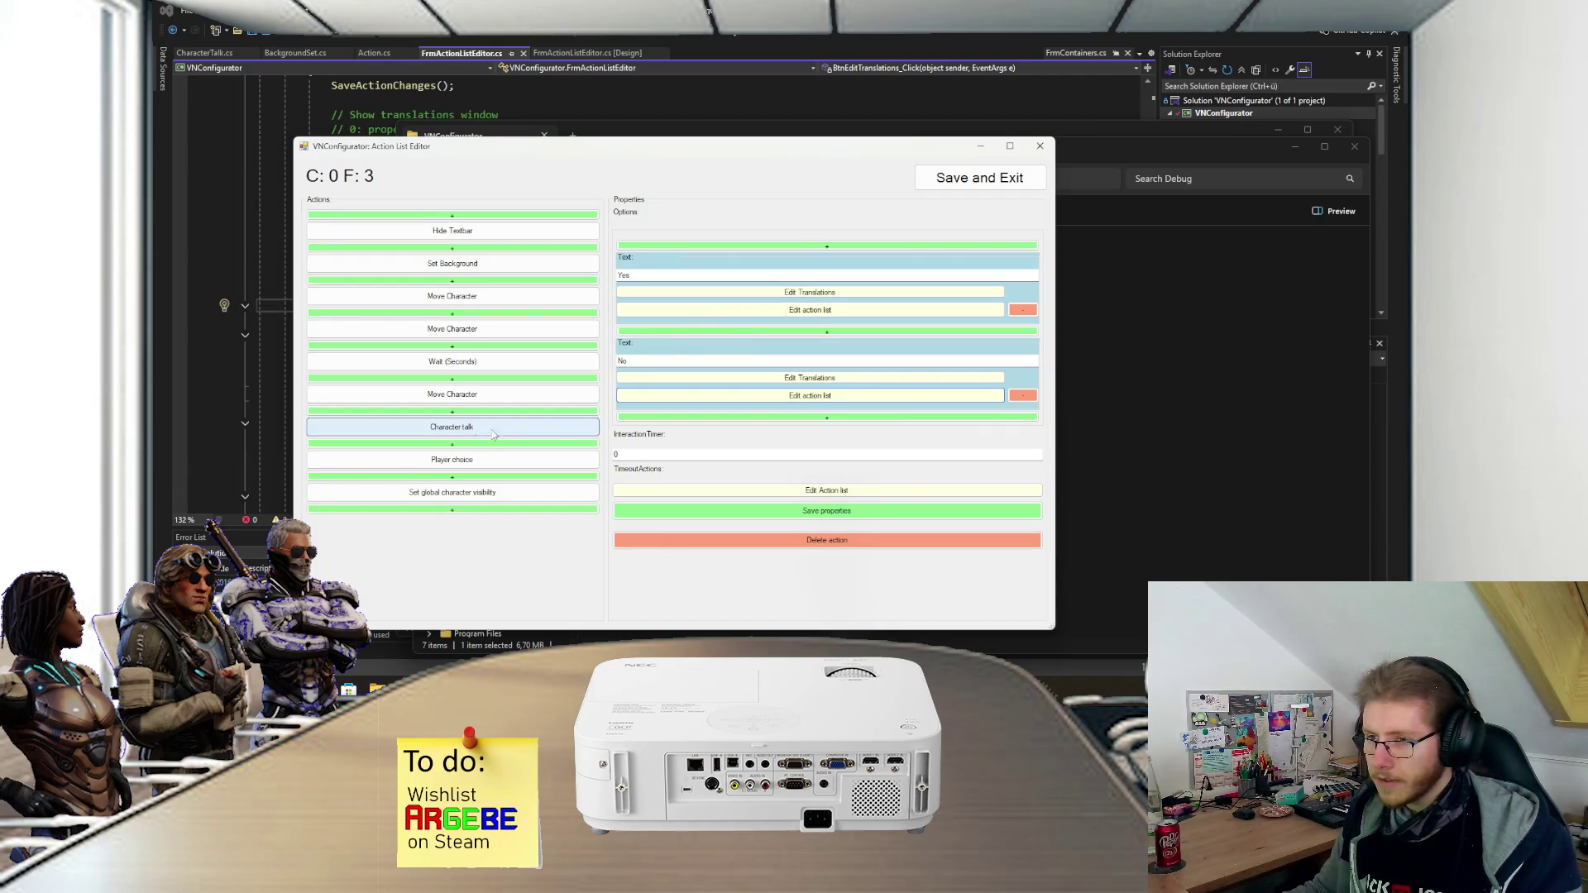
- Check the global character visibility action, save and close frame 3, and open frame 4
click(455, 493)
click(979, 179)
double_click(579, 246)
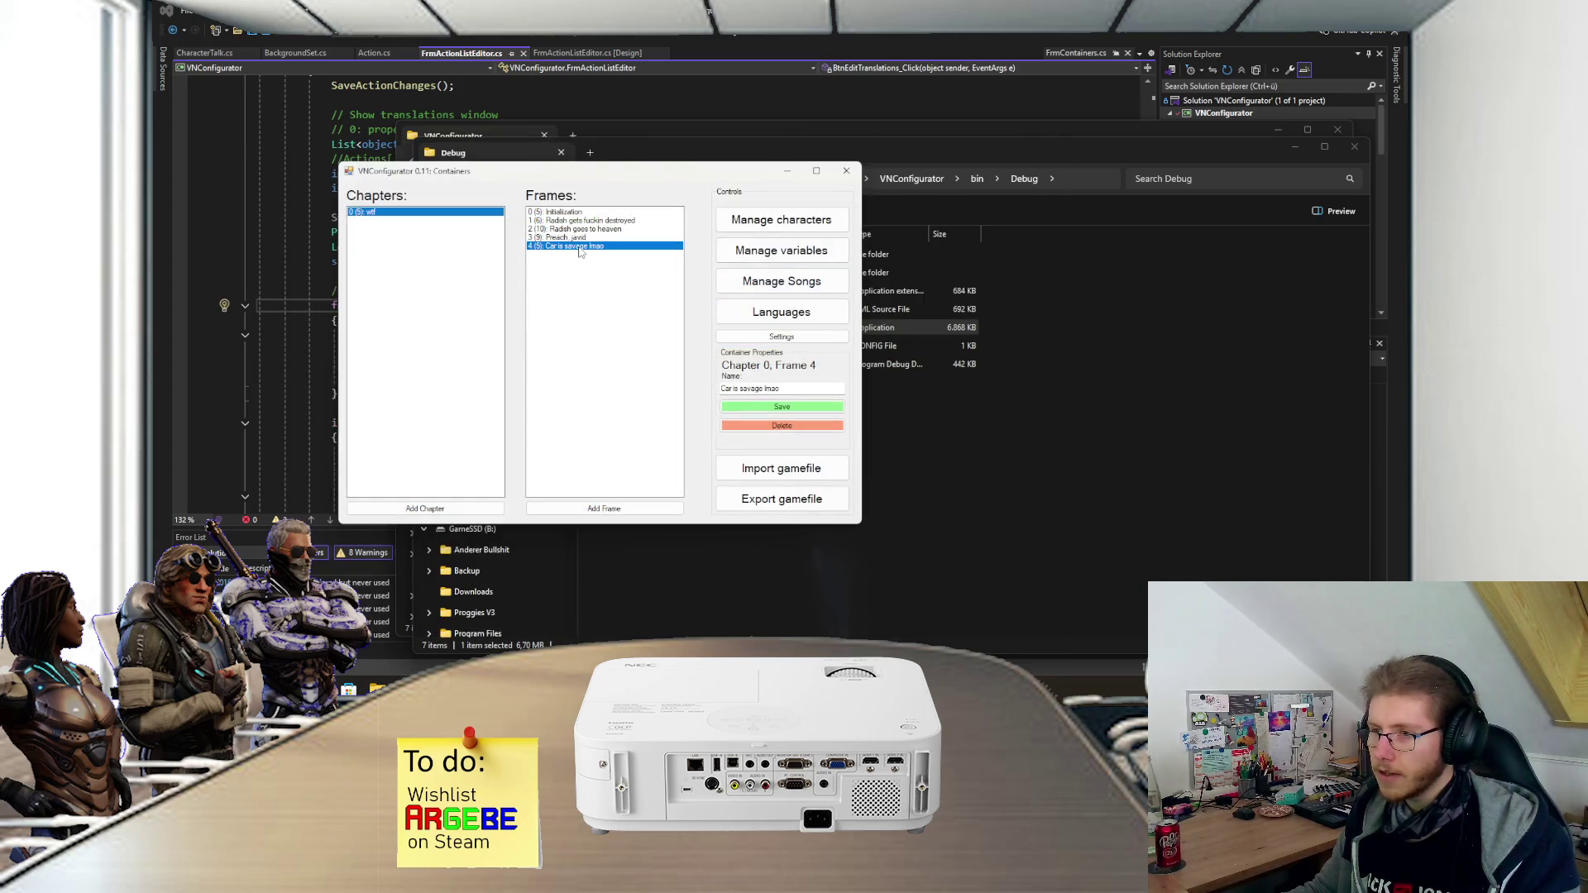
click(376, 163)
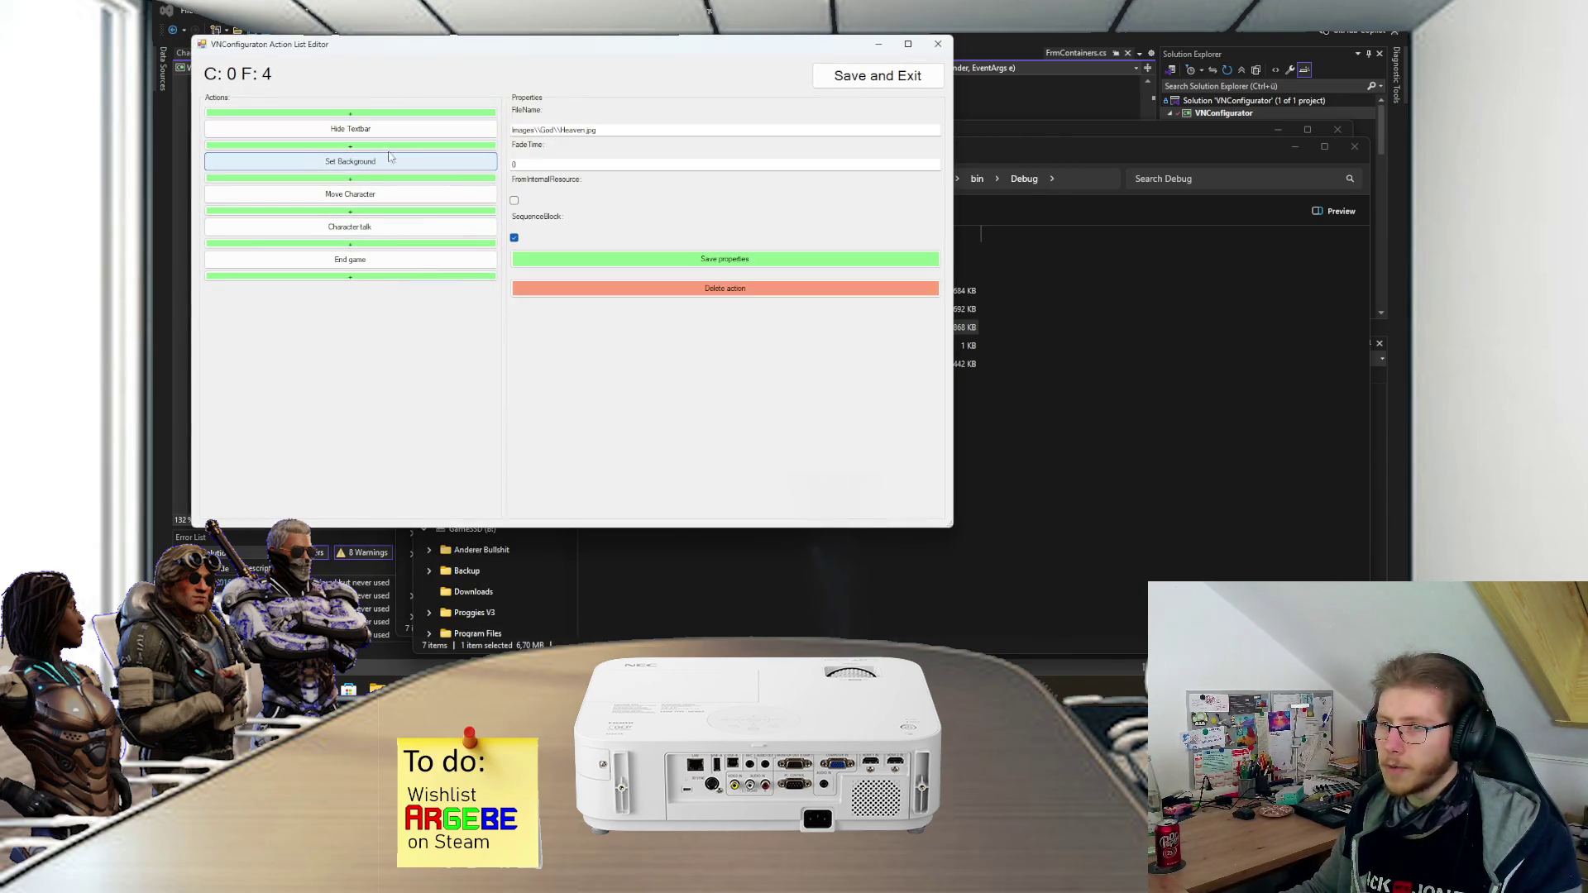
click(405, 195)
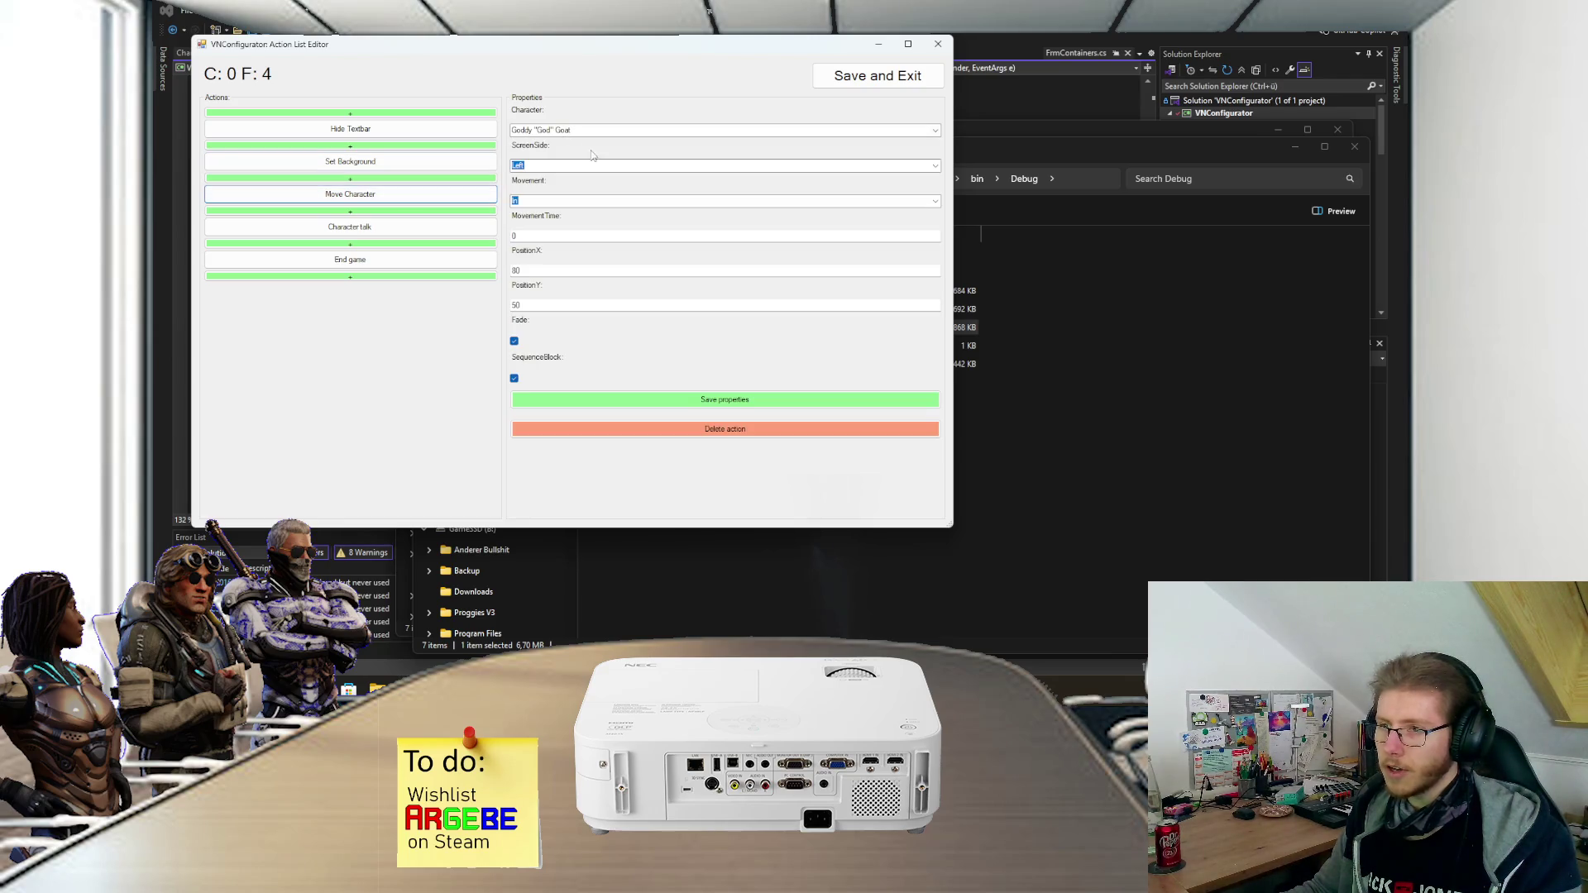
click(447, 227)
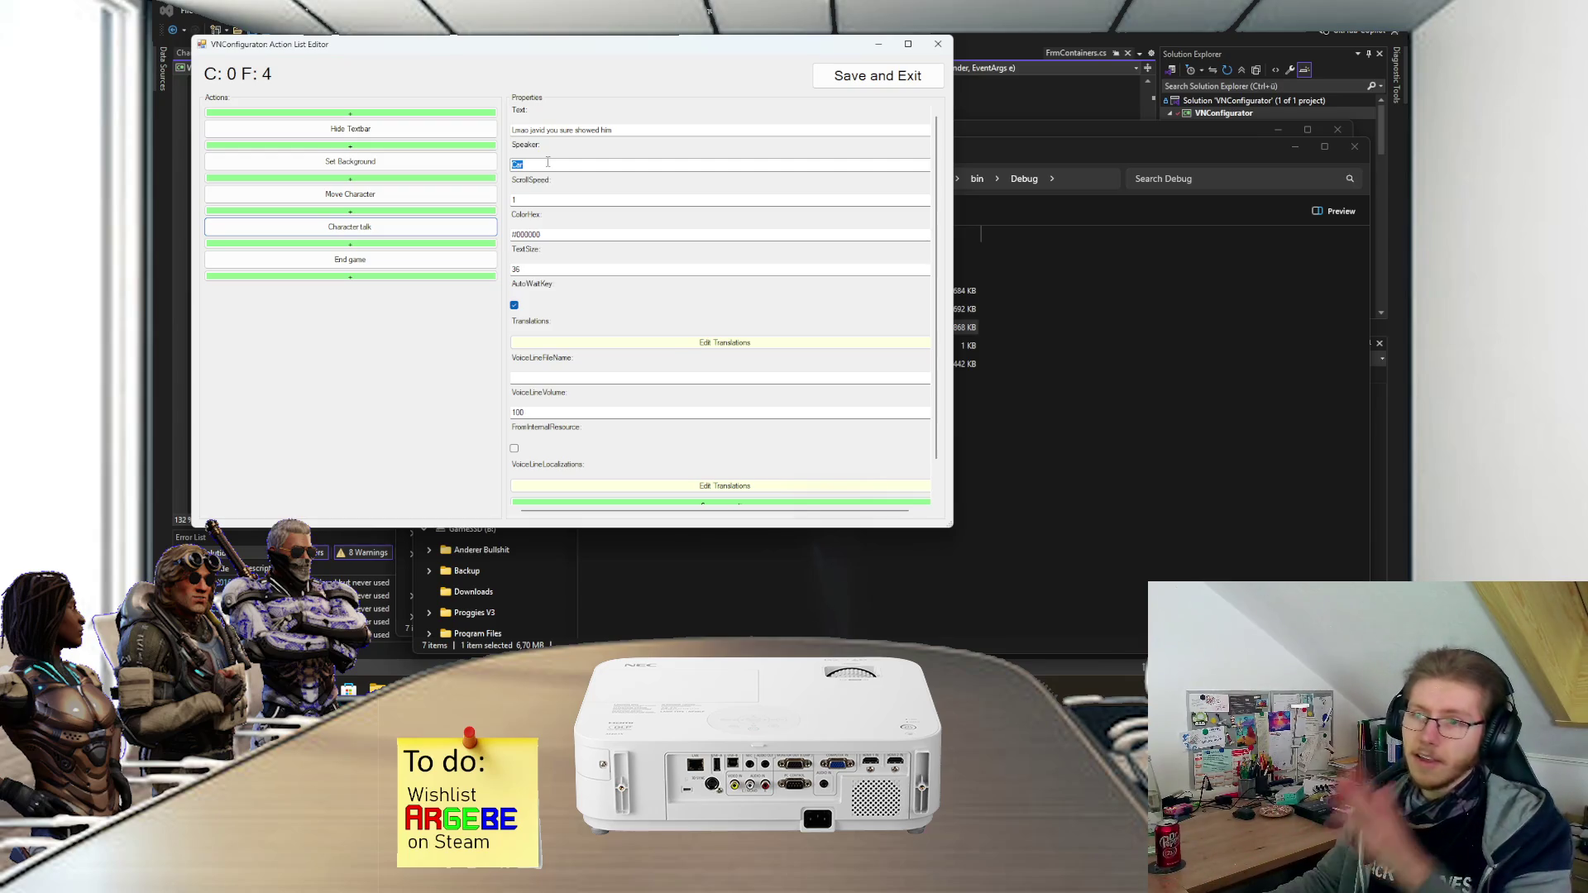
click(433, 266)
click(877, 75)
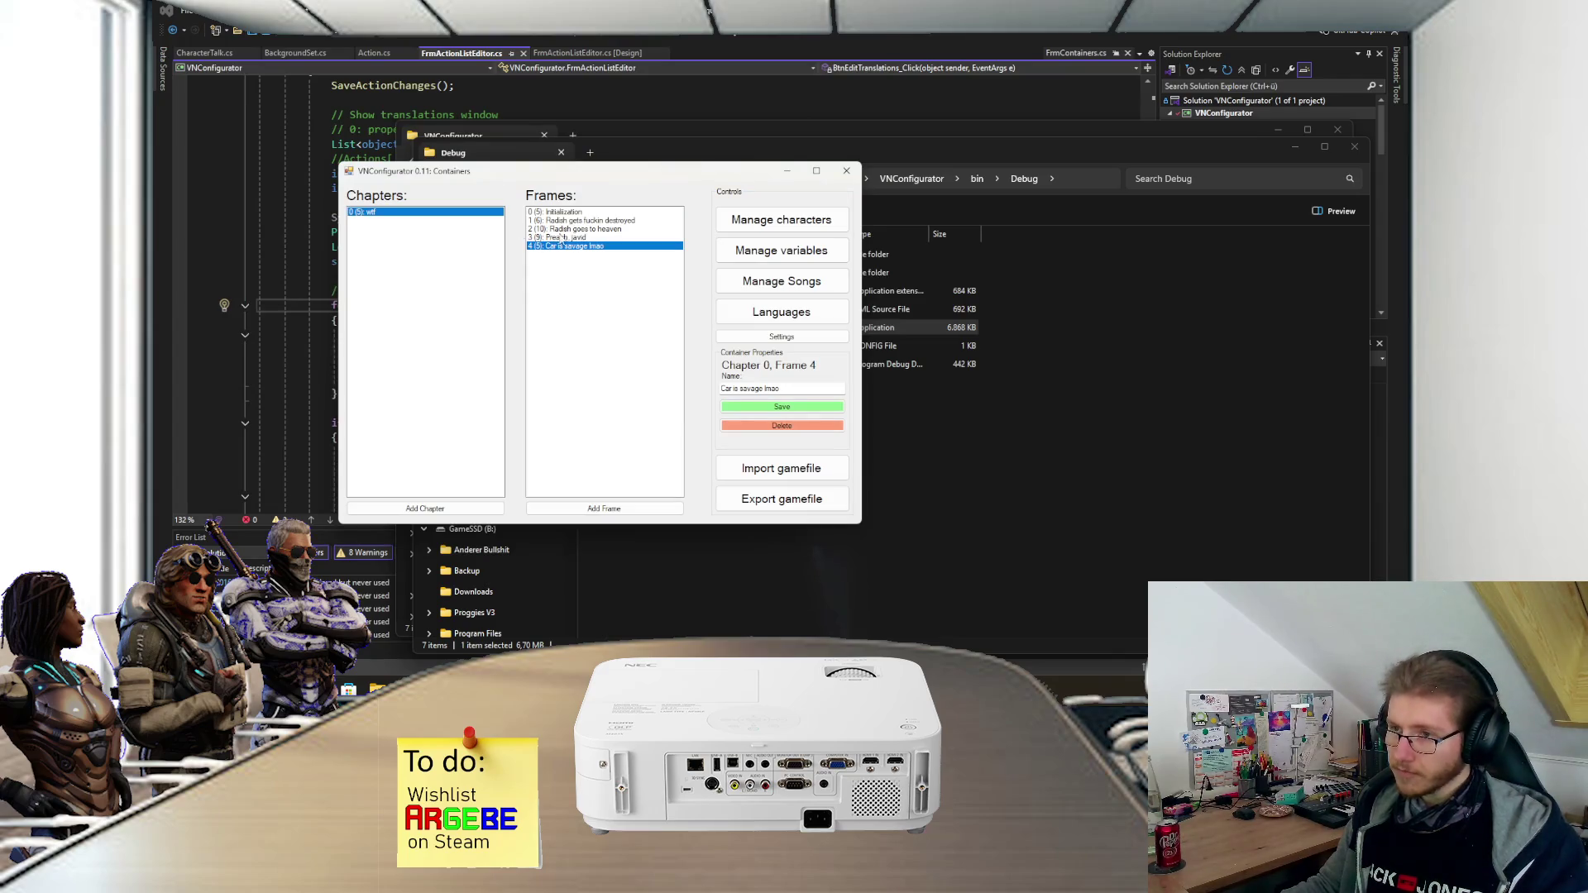
double_click(551, 222)
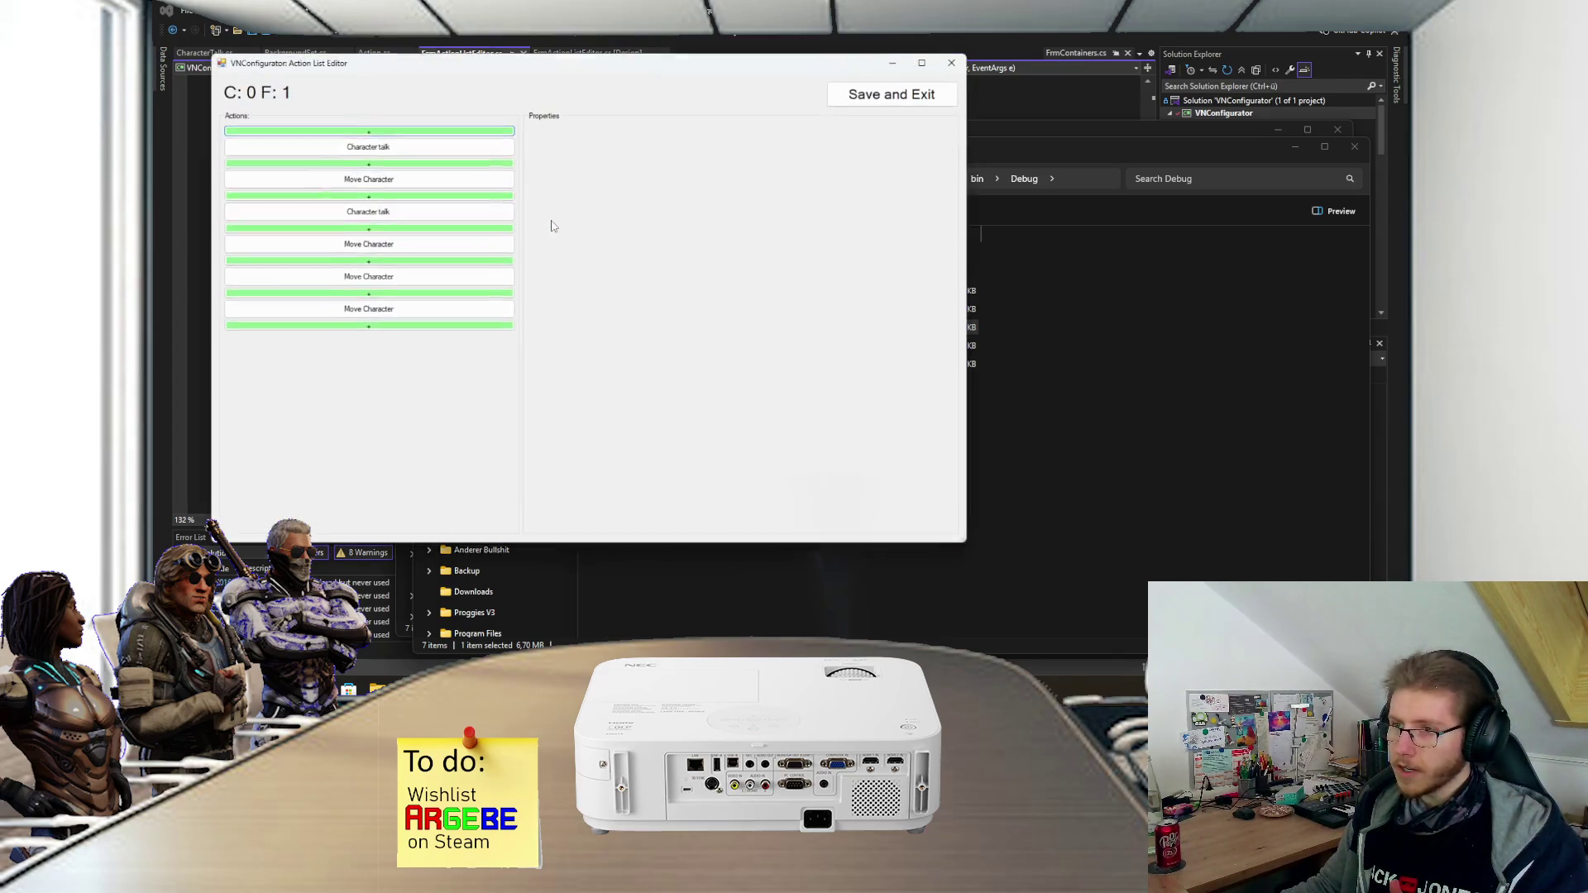
- Close frame 1's action list without saving and quit VNConfigurator
click(465, 151)
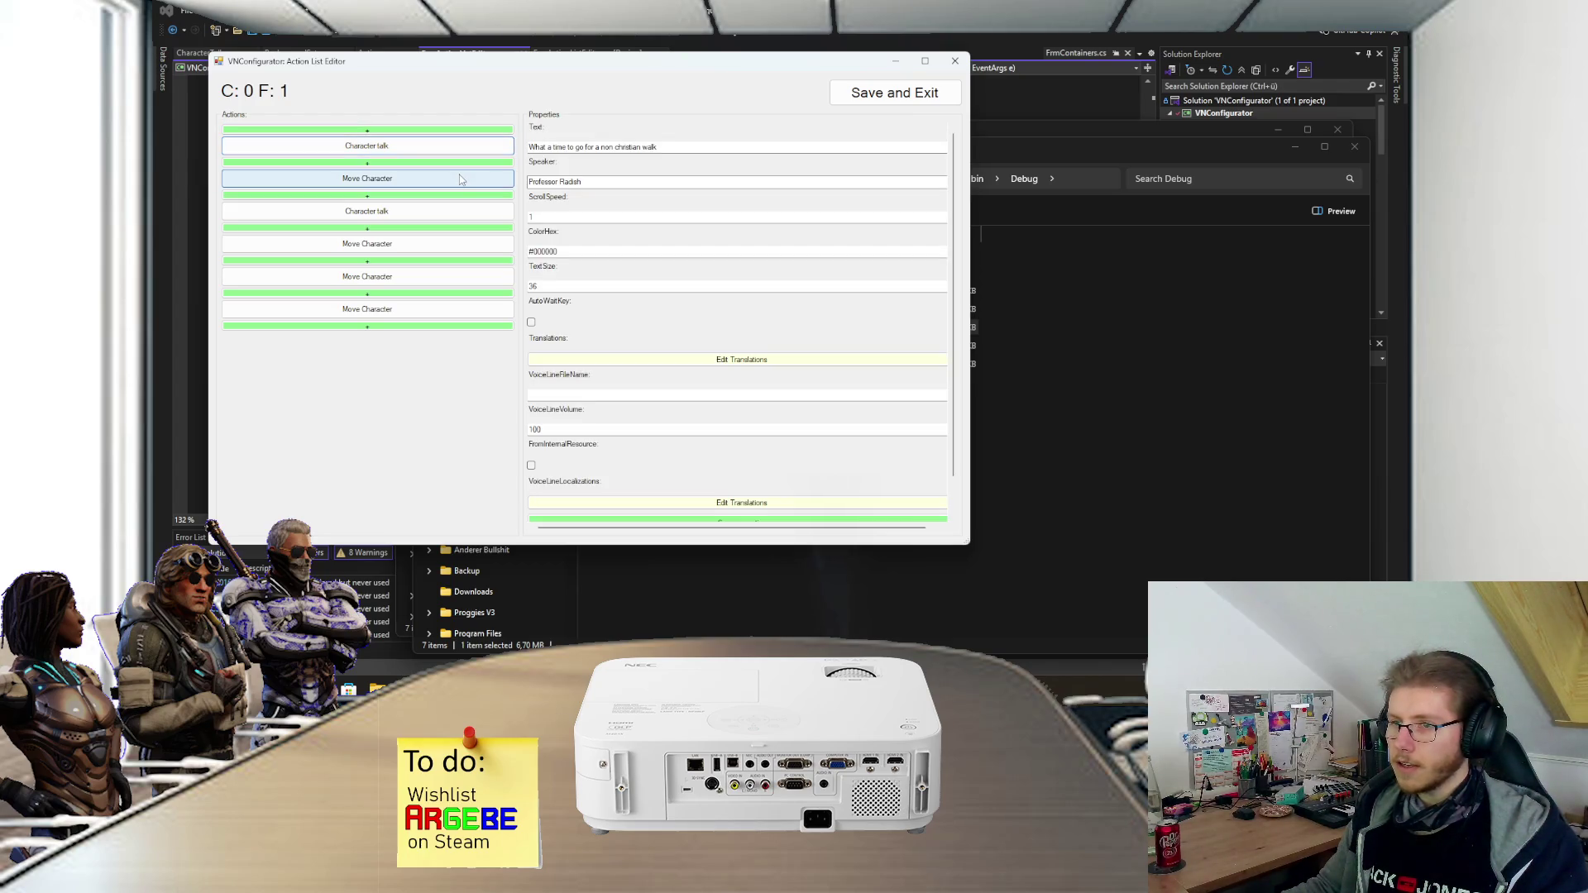
click(962, 66)
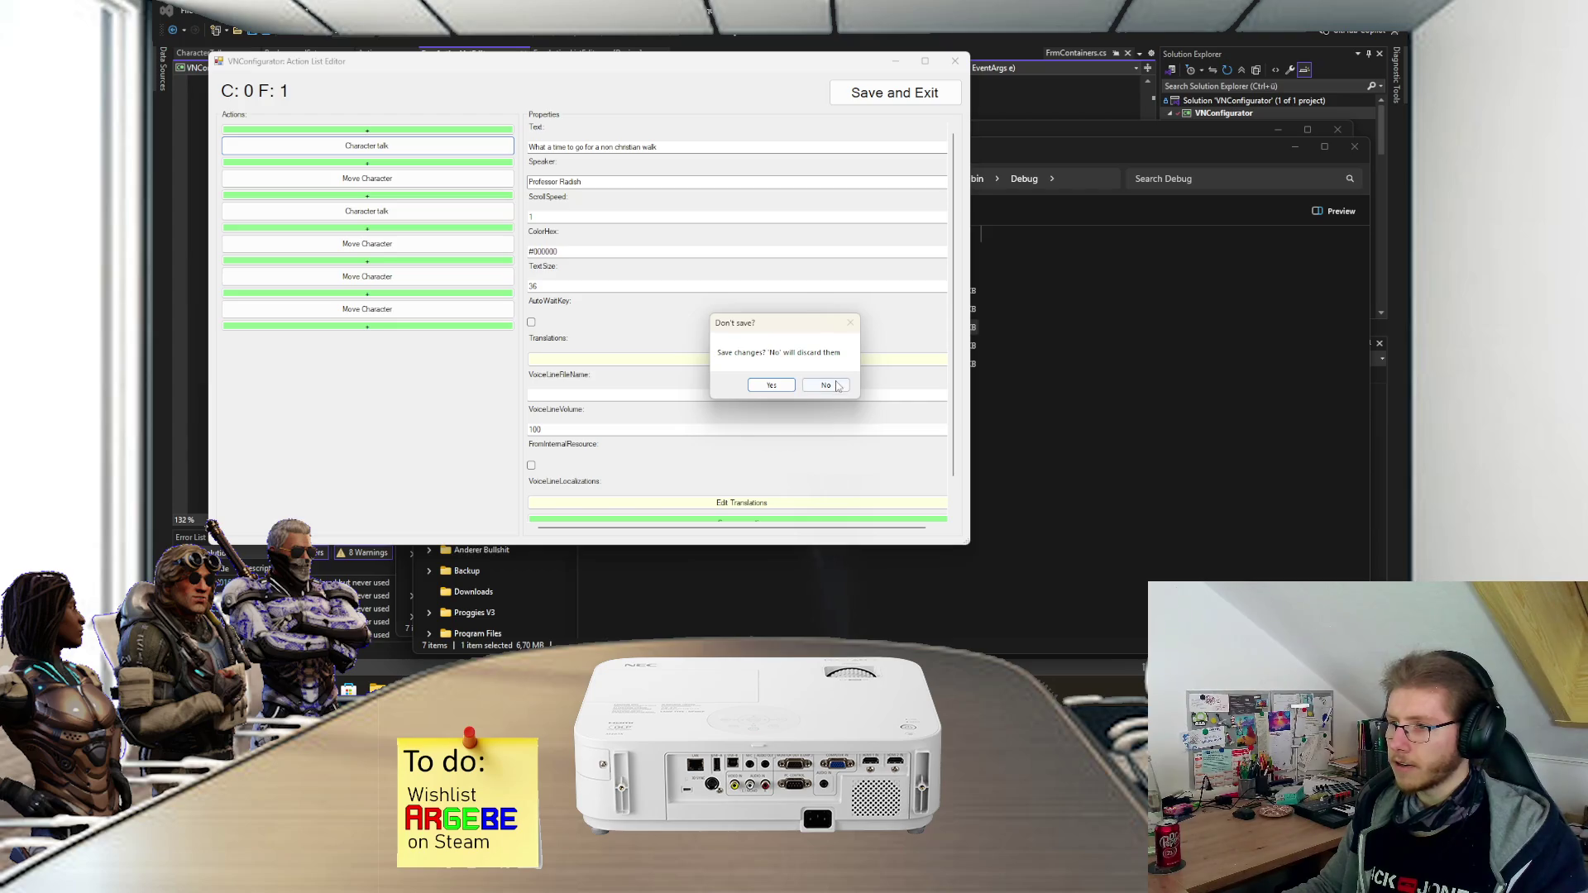
click(838, 382)
click(843, 178)
click(836, 387)
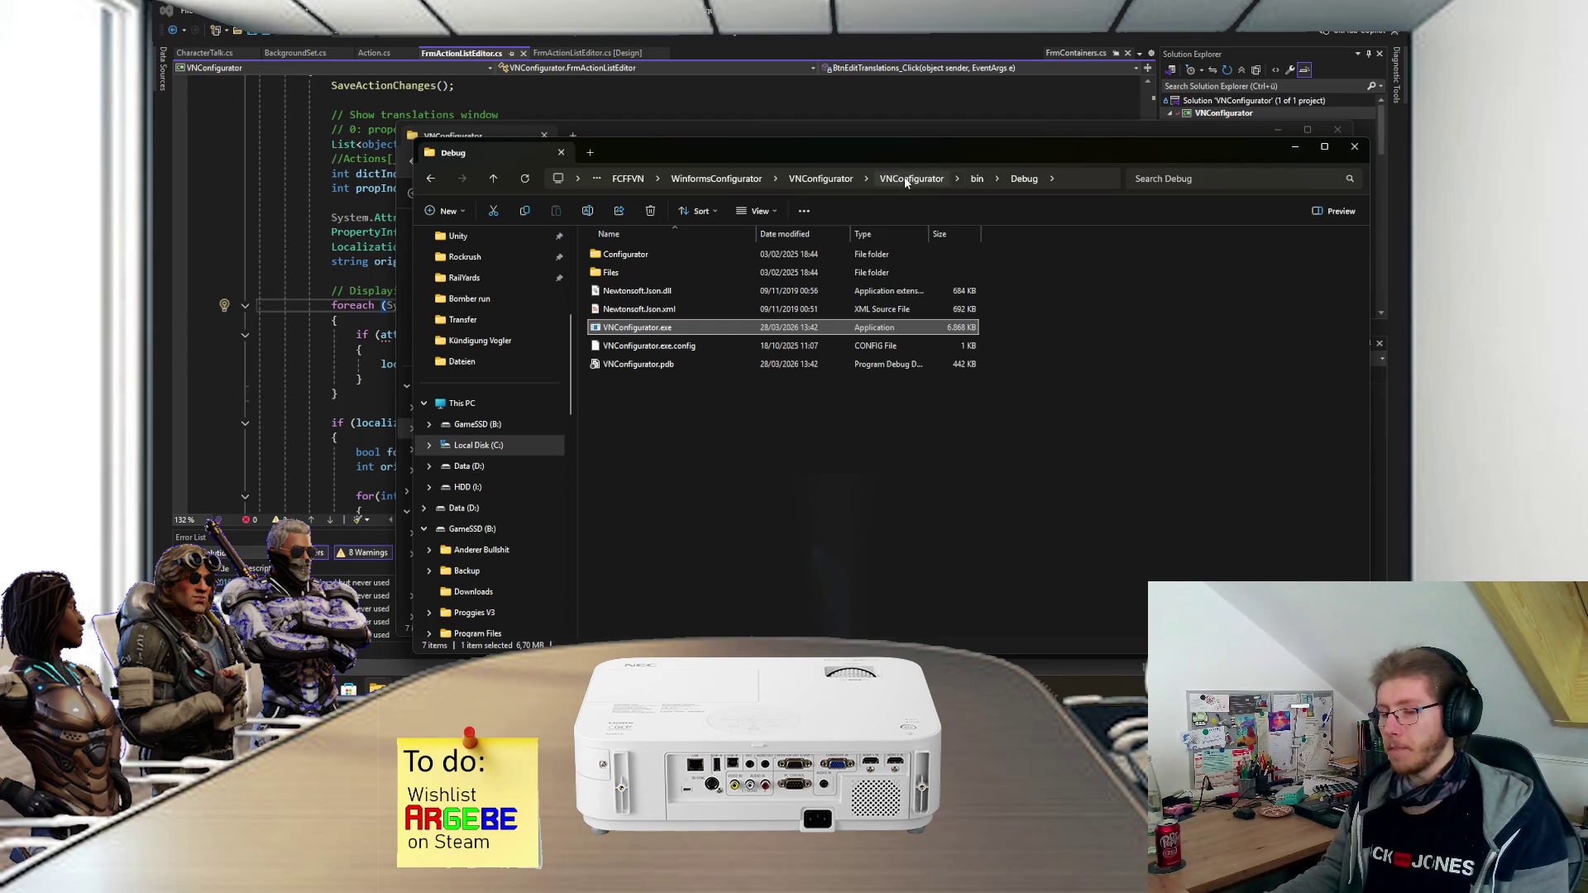
- Switch to Unity's action node graph, then bring the bin\Debug folder back in front
key(alt+Tab)
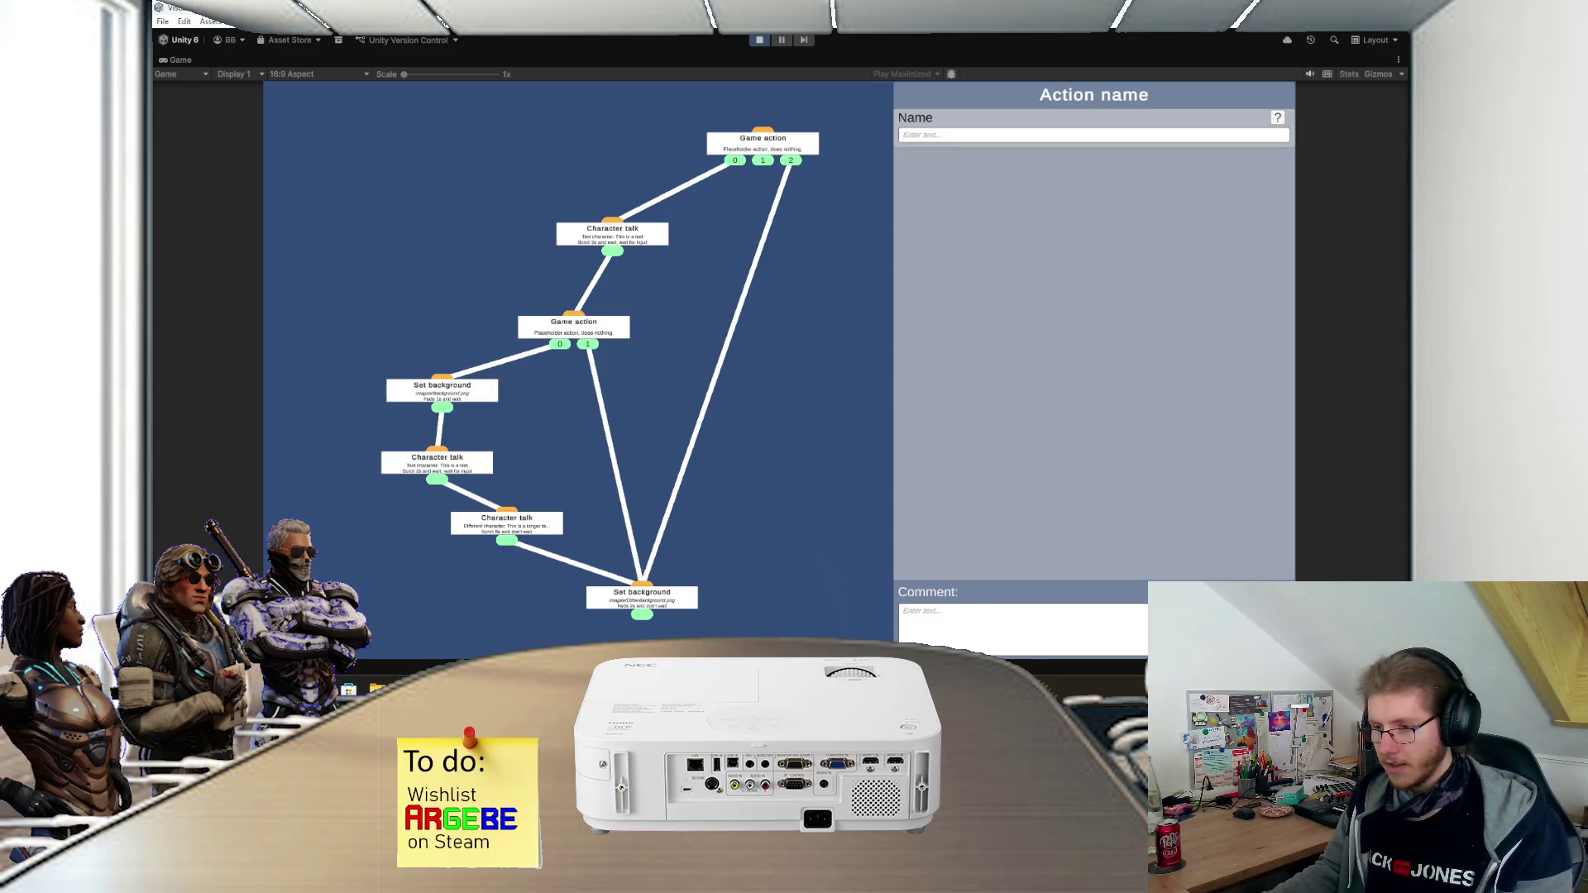
mouse_move(377, 686)
click(618, 623)
click(679, 529)
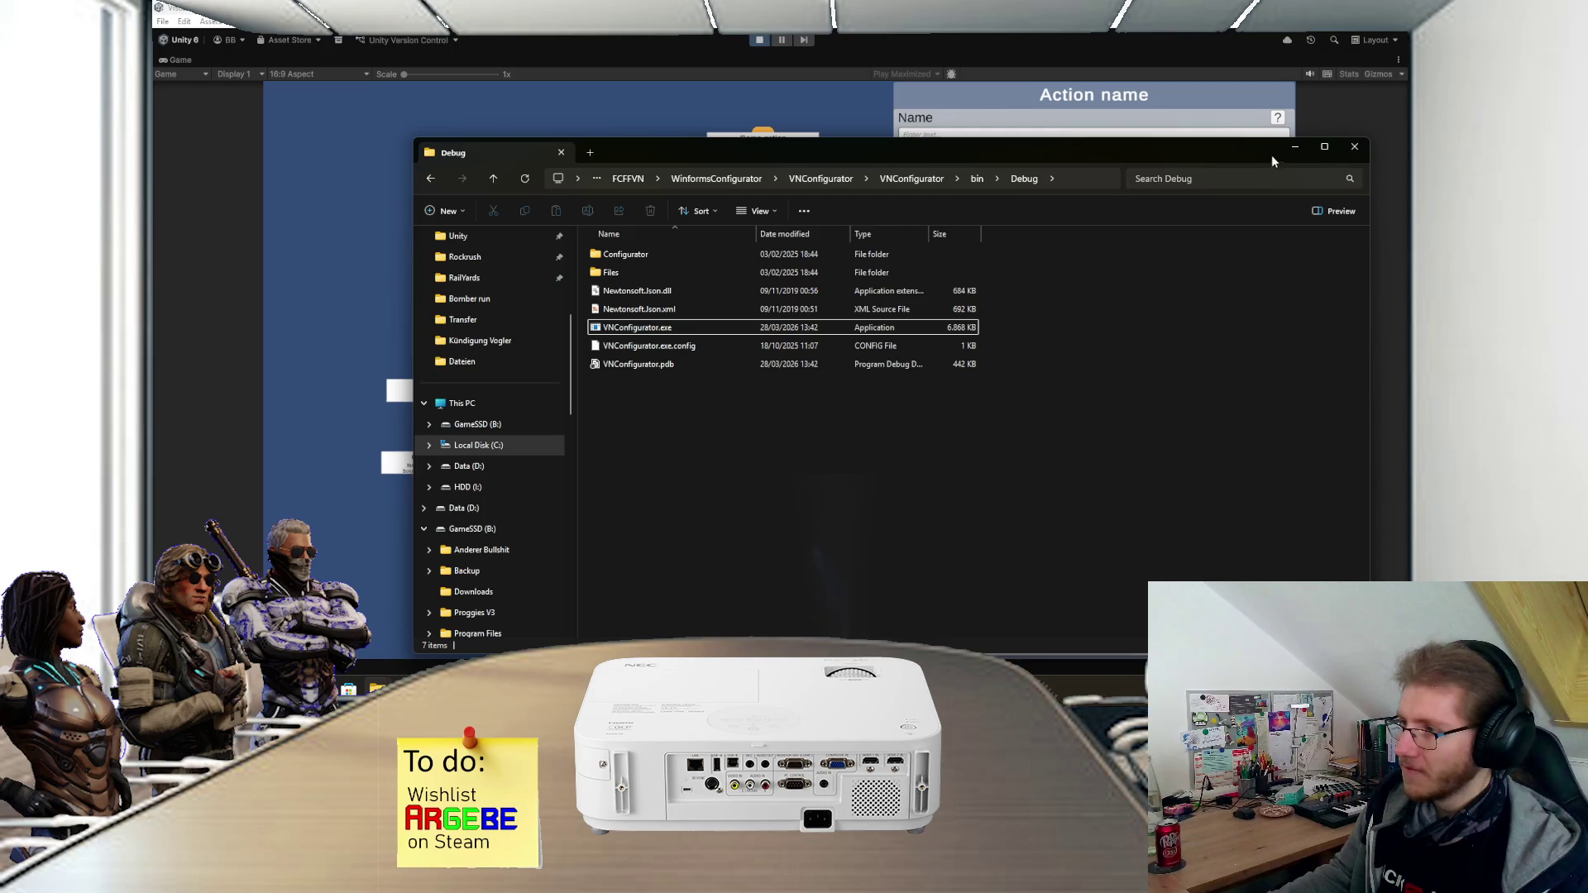
- Navigate from FCFFVN to VisualNovelInterpreter\Builds\Testbuild 0.11.2
double_click(599, 272)
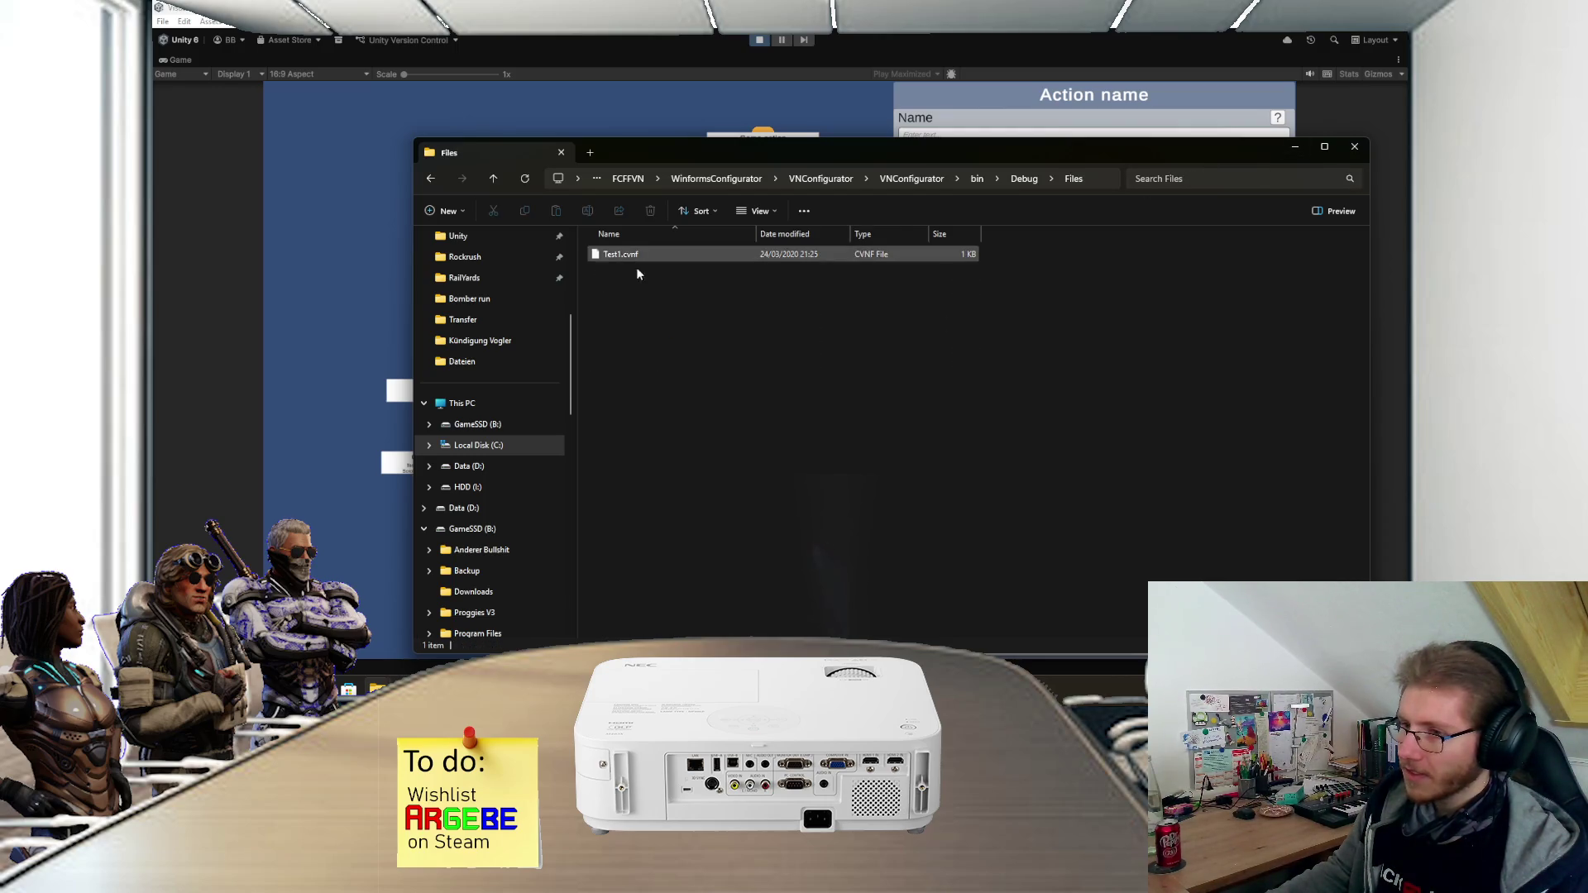
key(alt+Left)
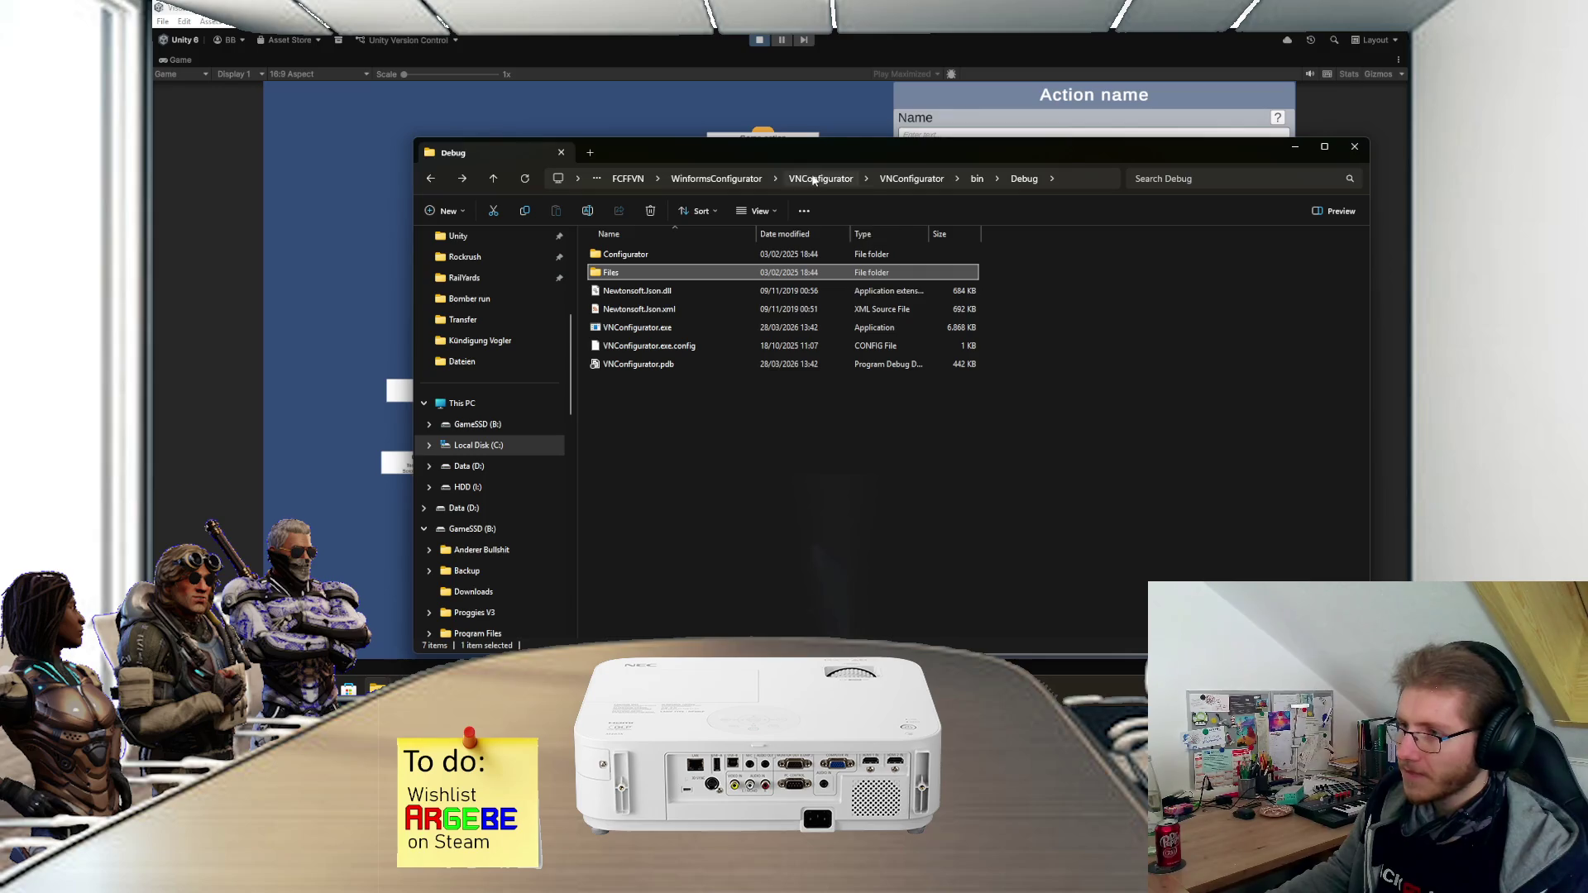
click(628, 179)
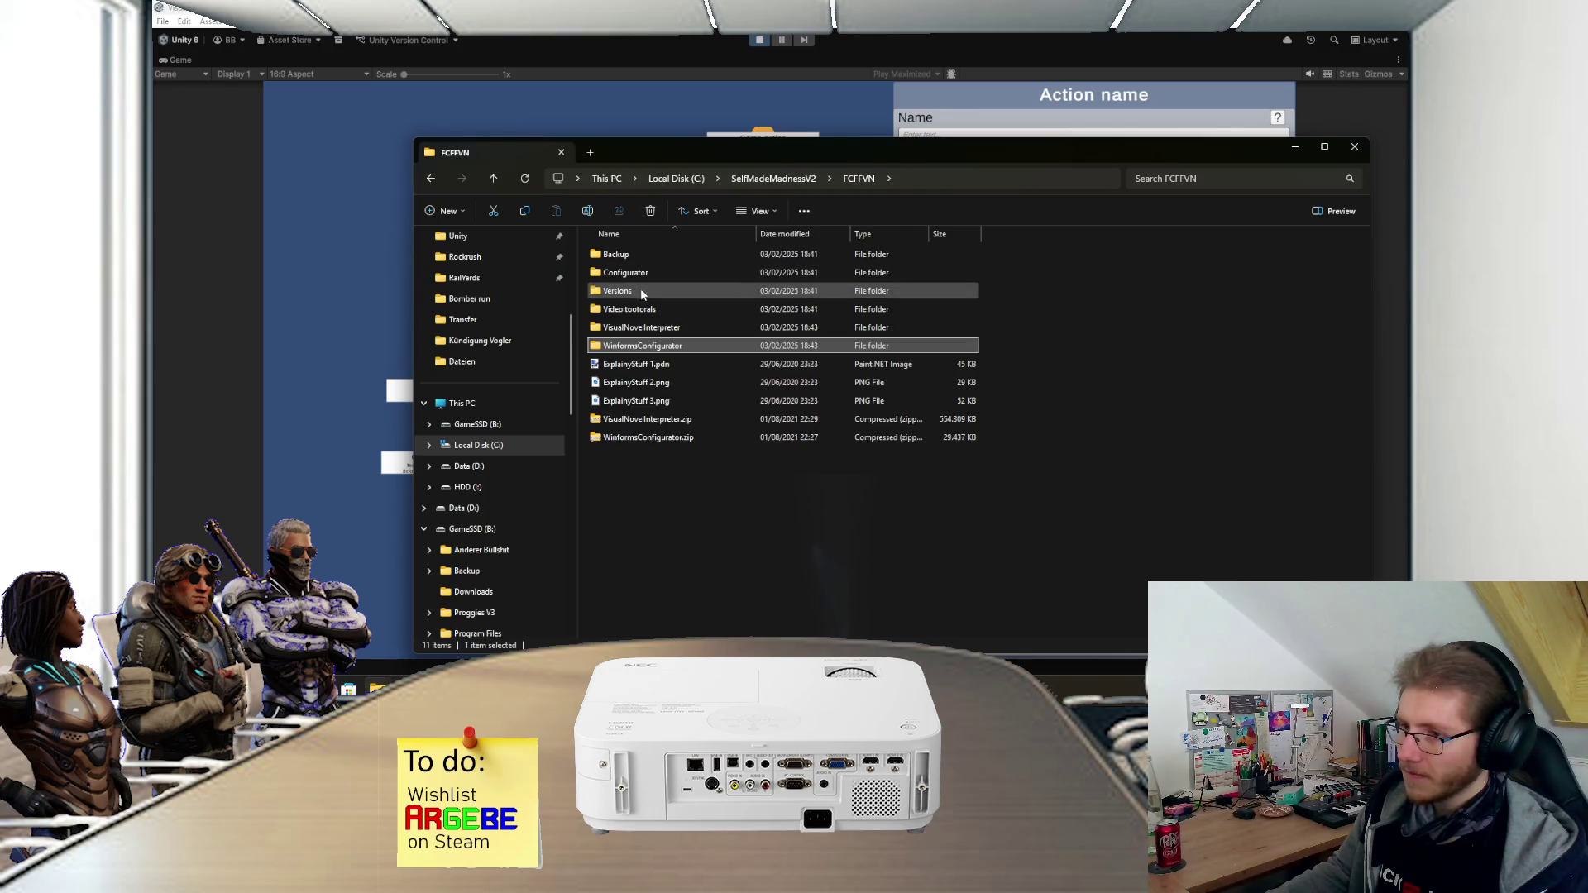
double_click(638, 326)
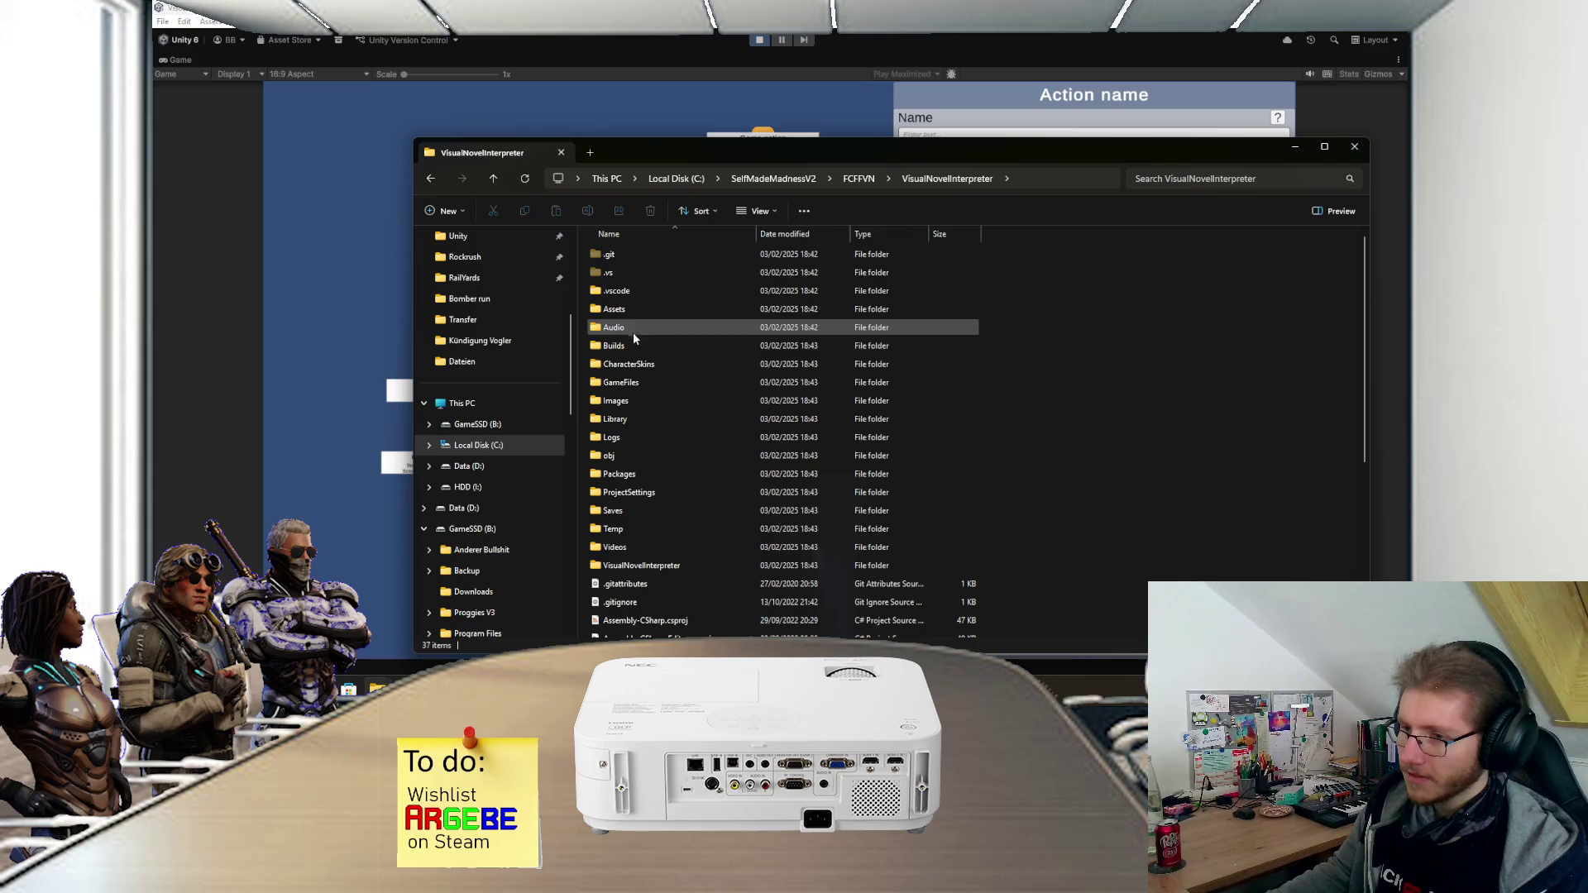
double_click(633, 345)
click(654, 528)
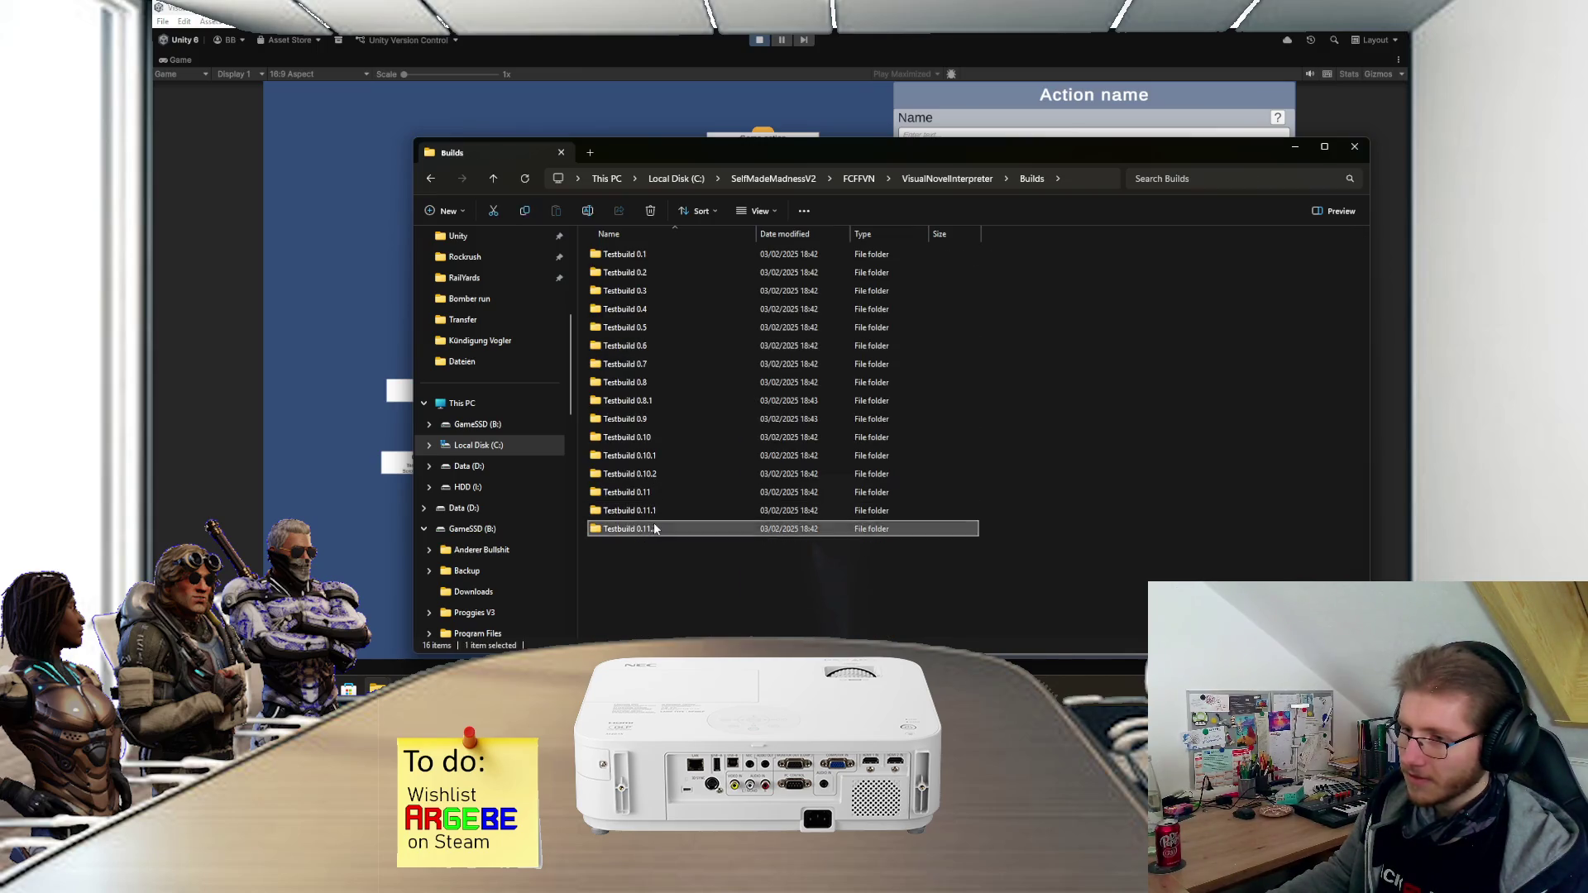
double_click(653, 528)
- Open the build's Images\God folder and view pastorJavid.jpg full size
double_click(637, 272)
click(637, 258)
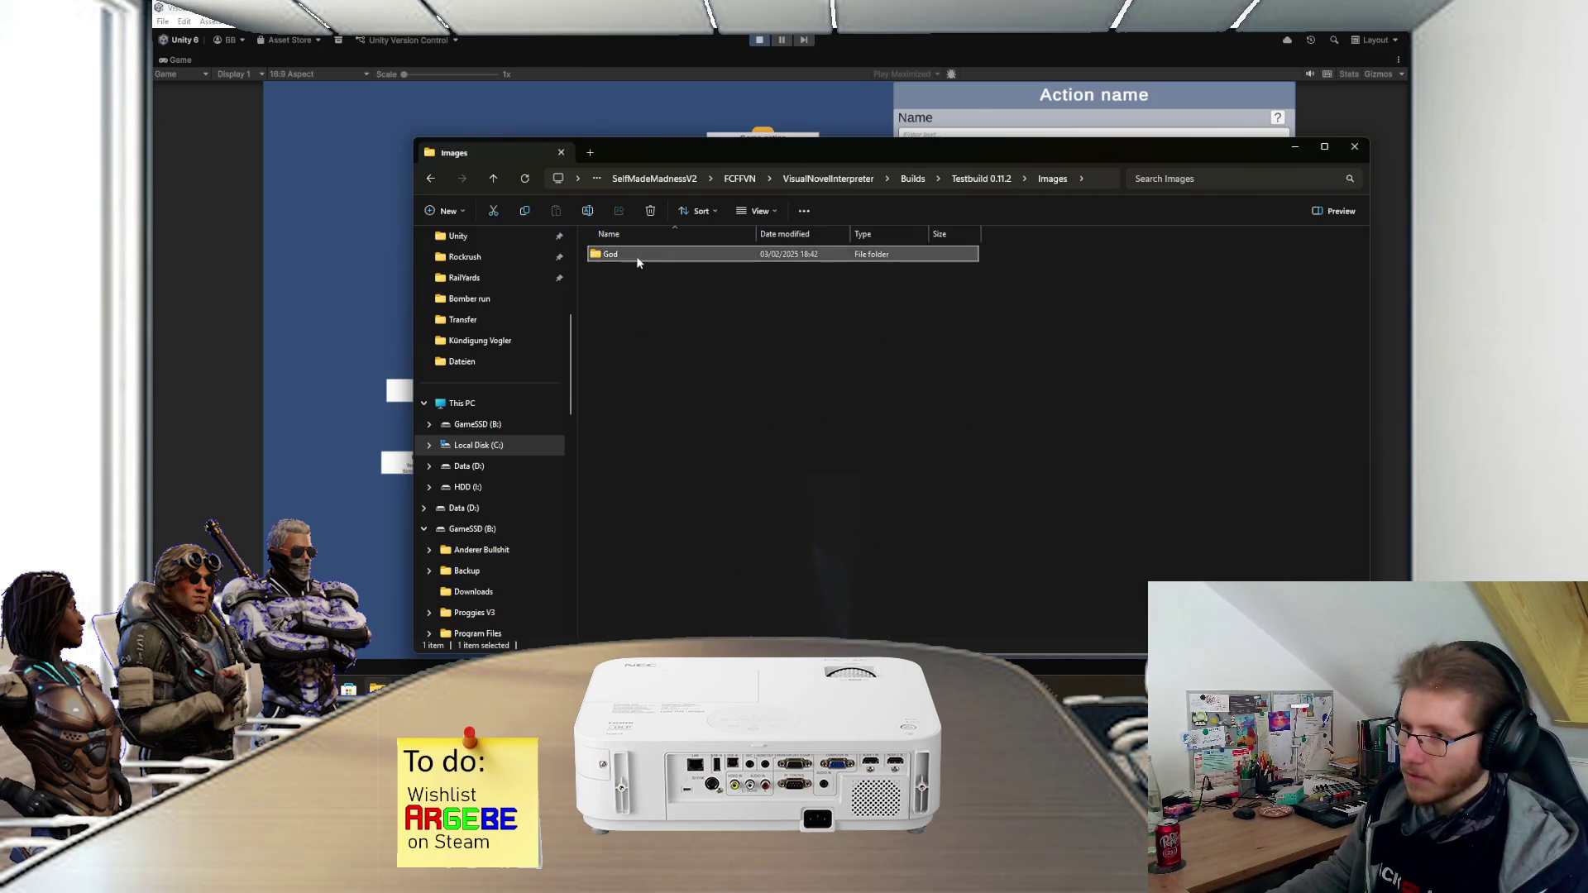
double_click(637, 258)
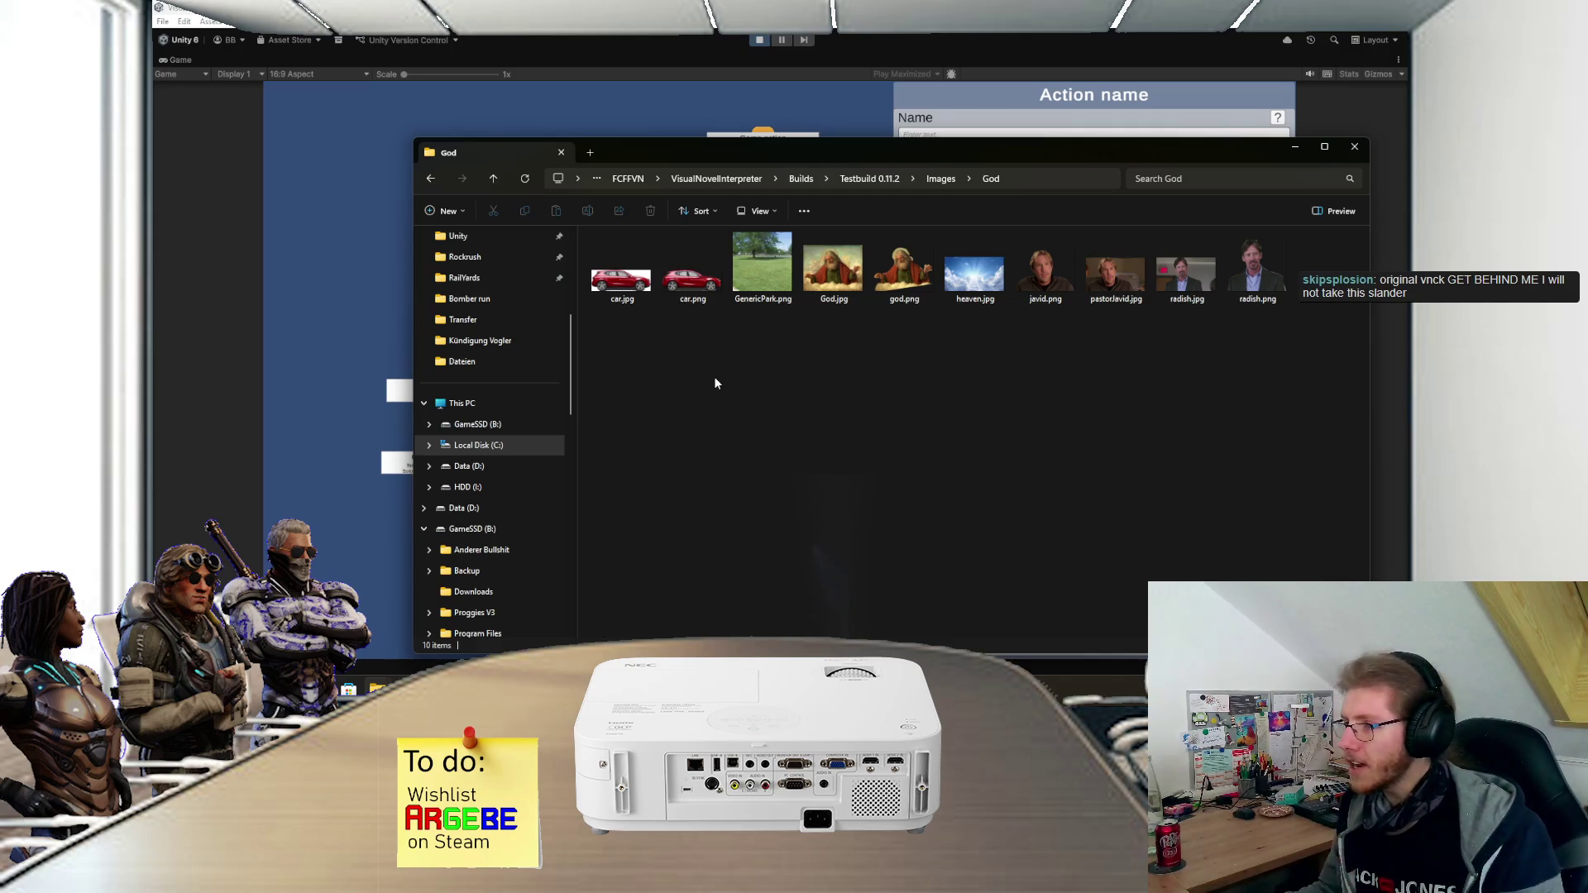
double_click(1110, 311)
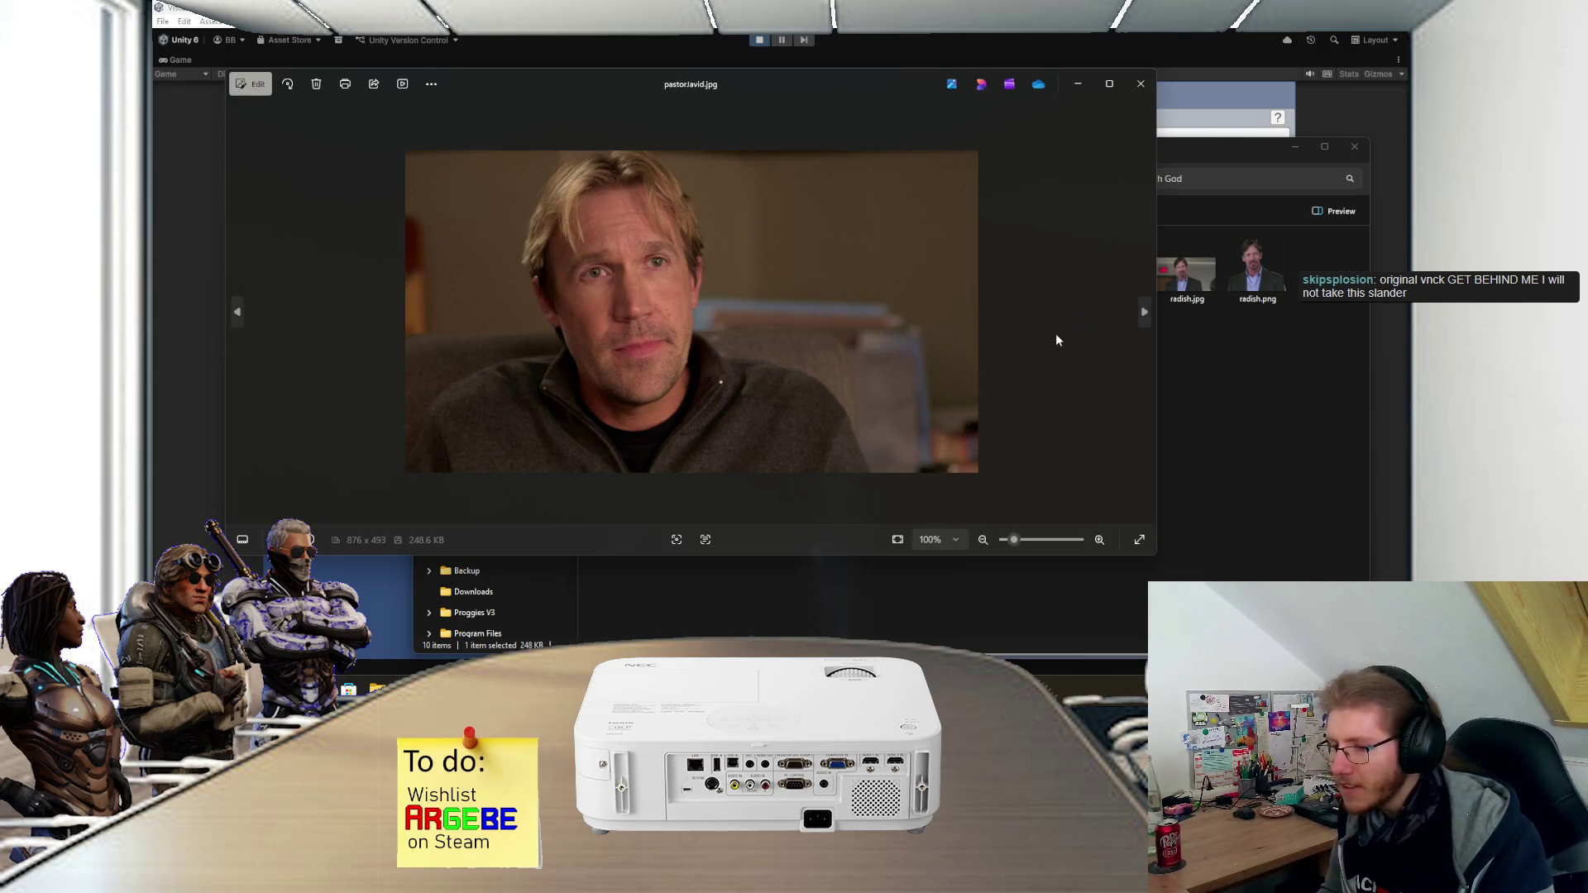
key(Right)
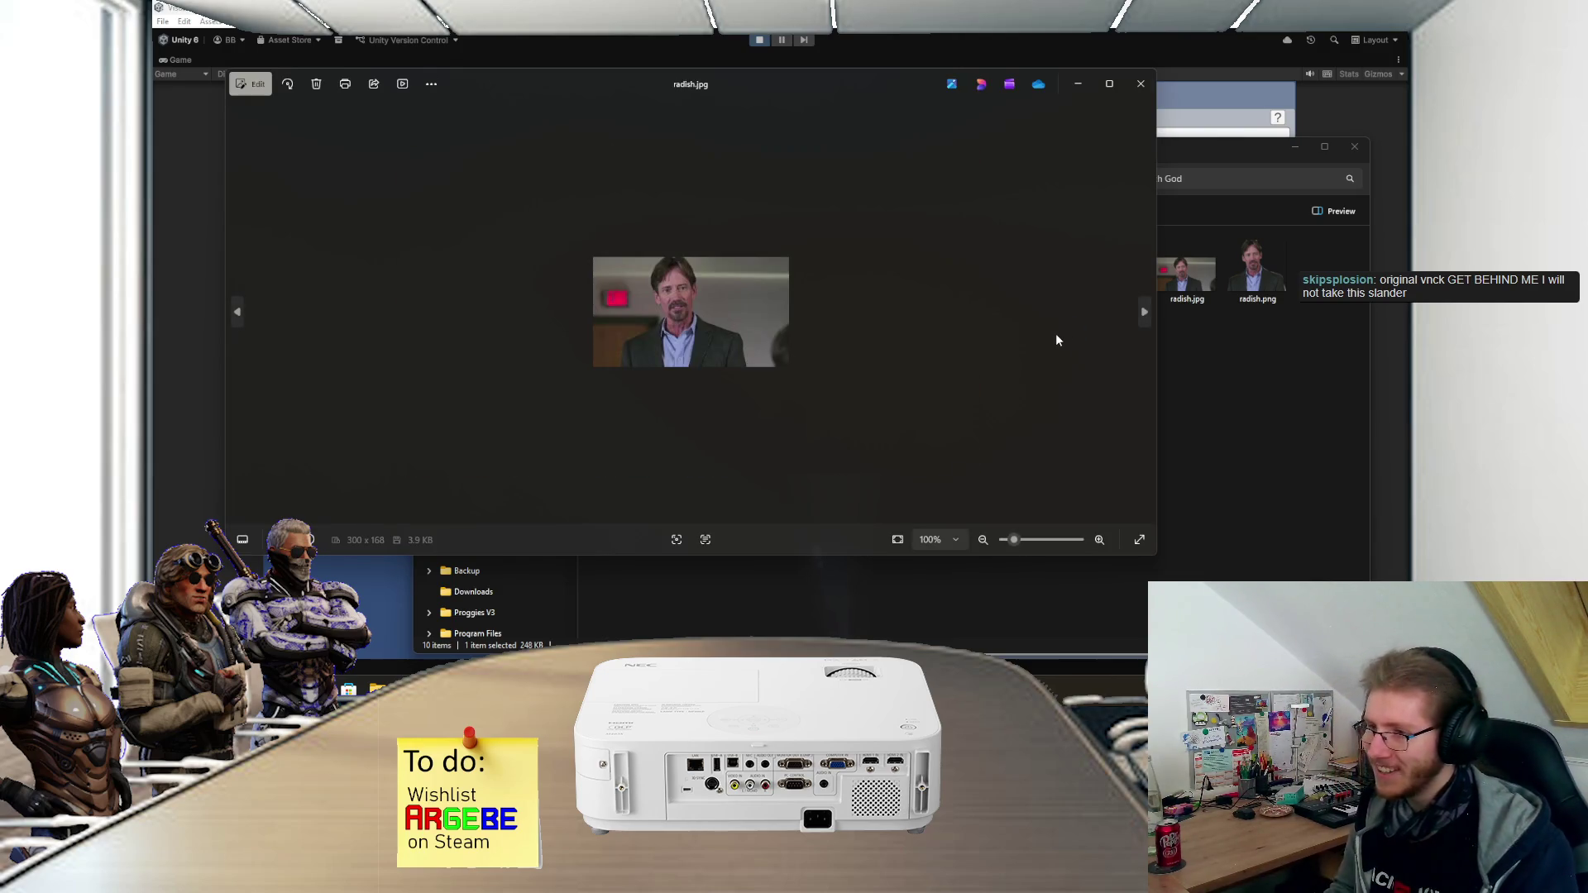
key(Right)
key(Right)
key(Right)
key(Right)
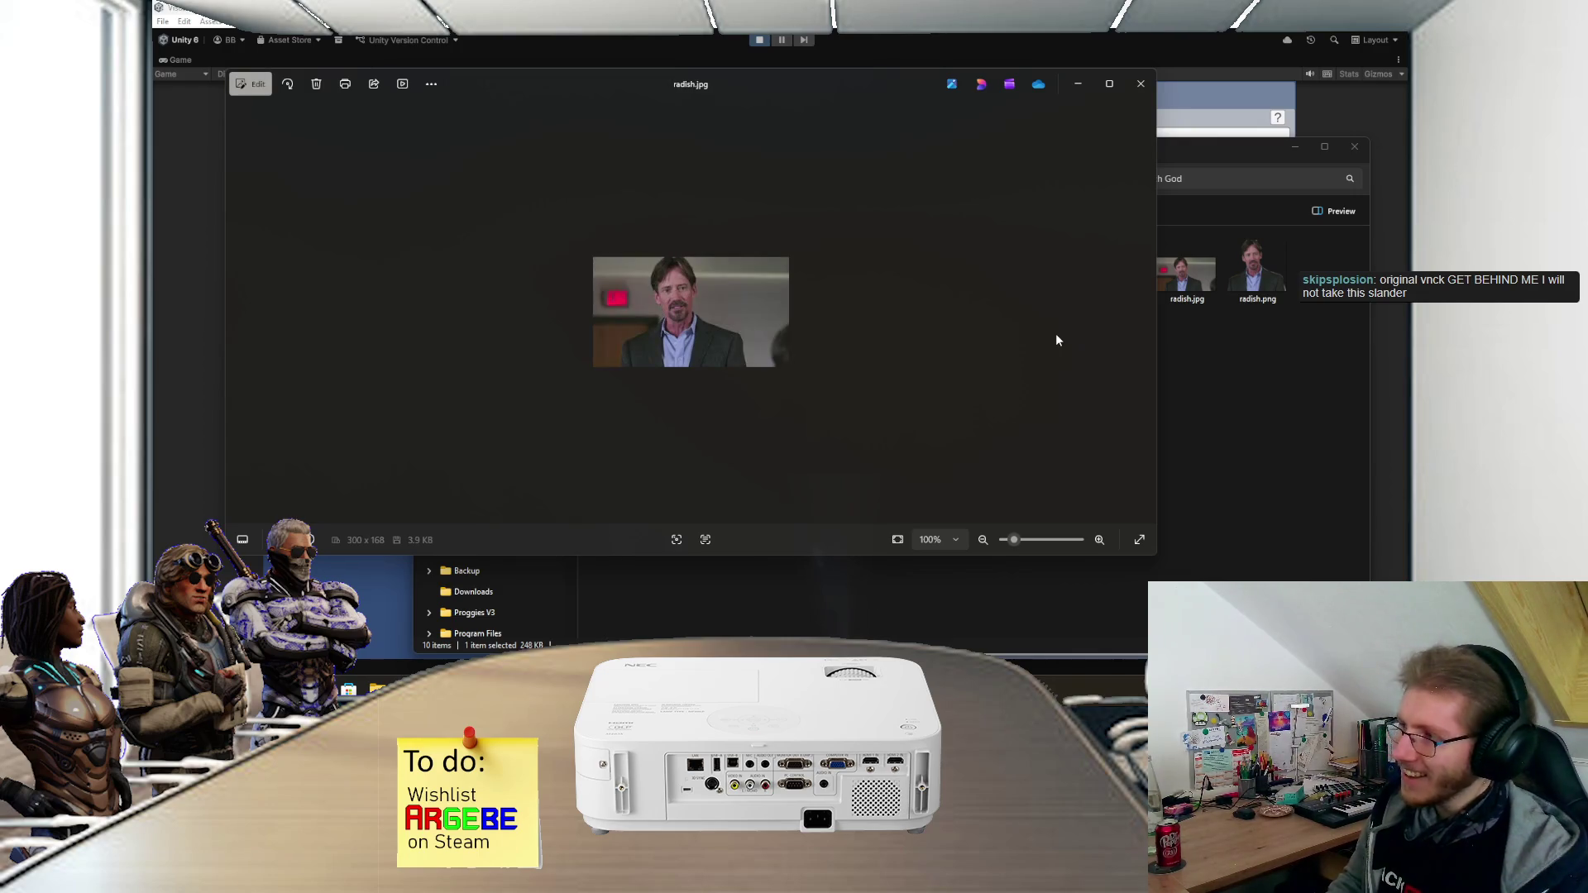
key(Right)
key(Right)
key(Right)
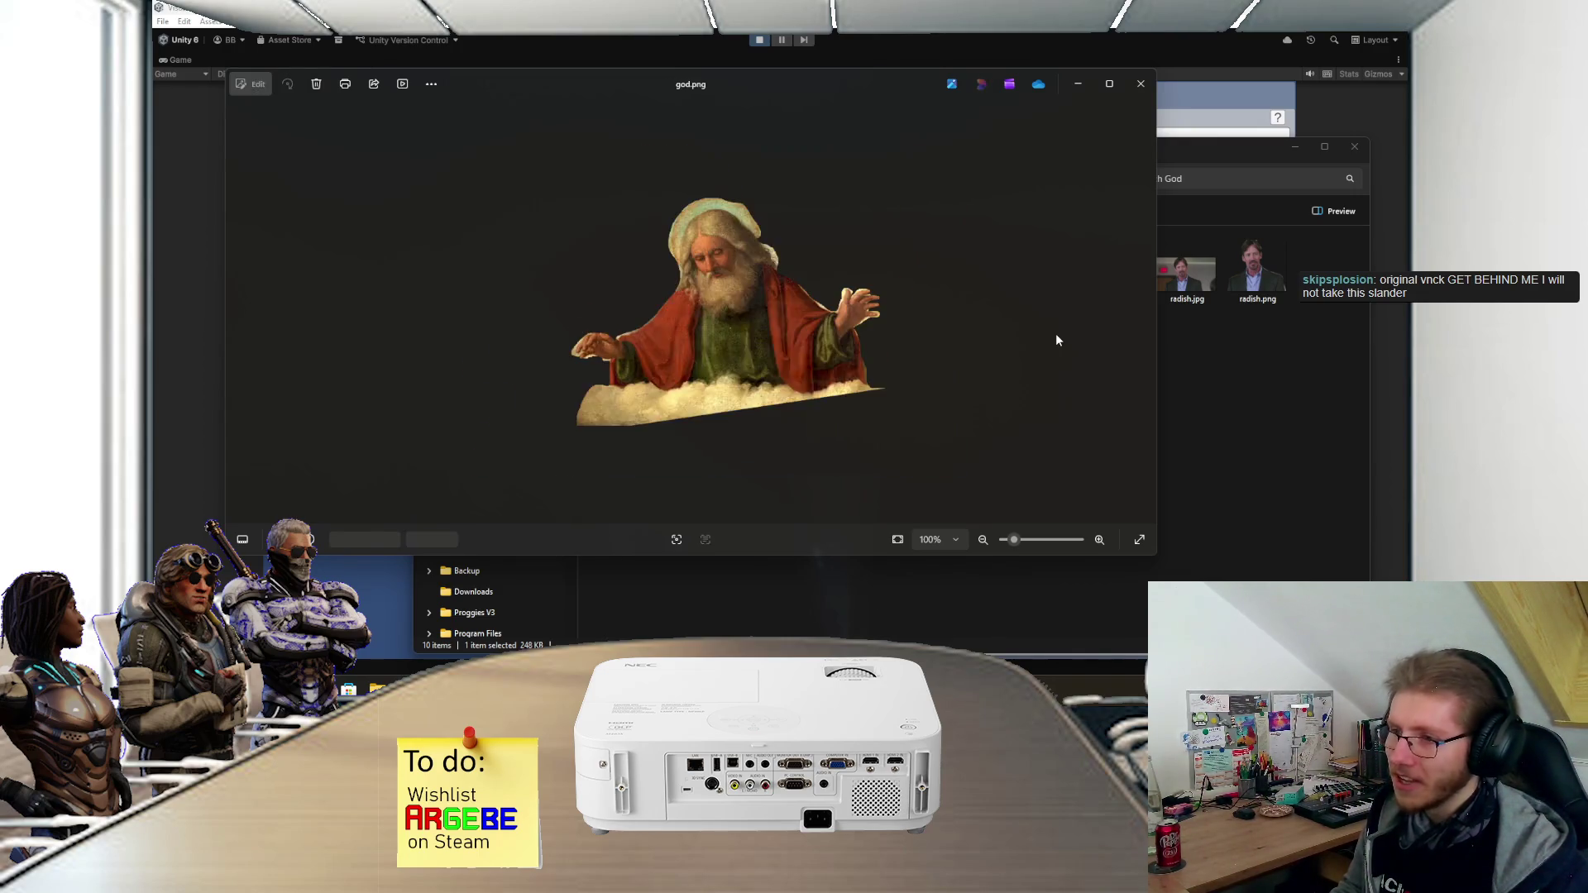
key(Right)
key(Right)
key(Right)
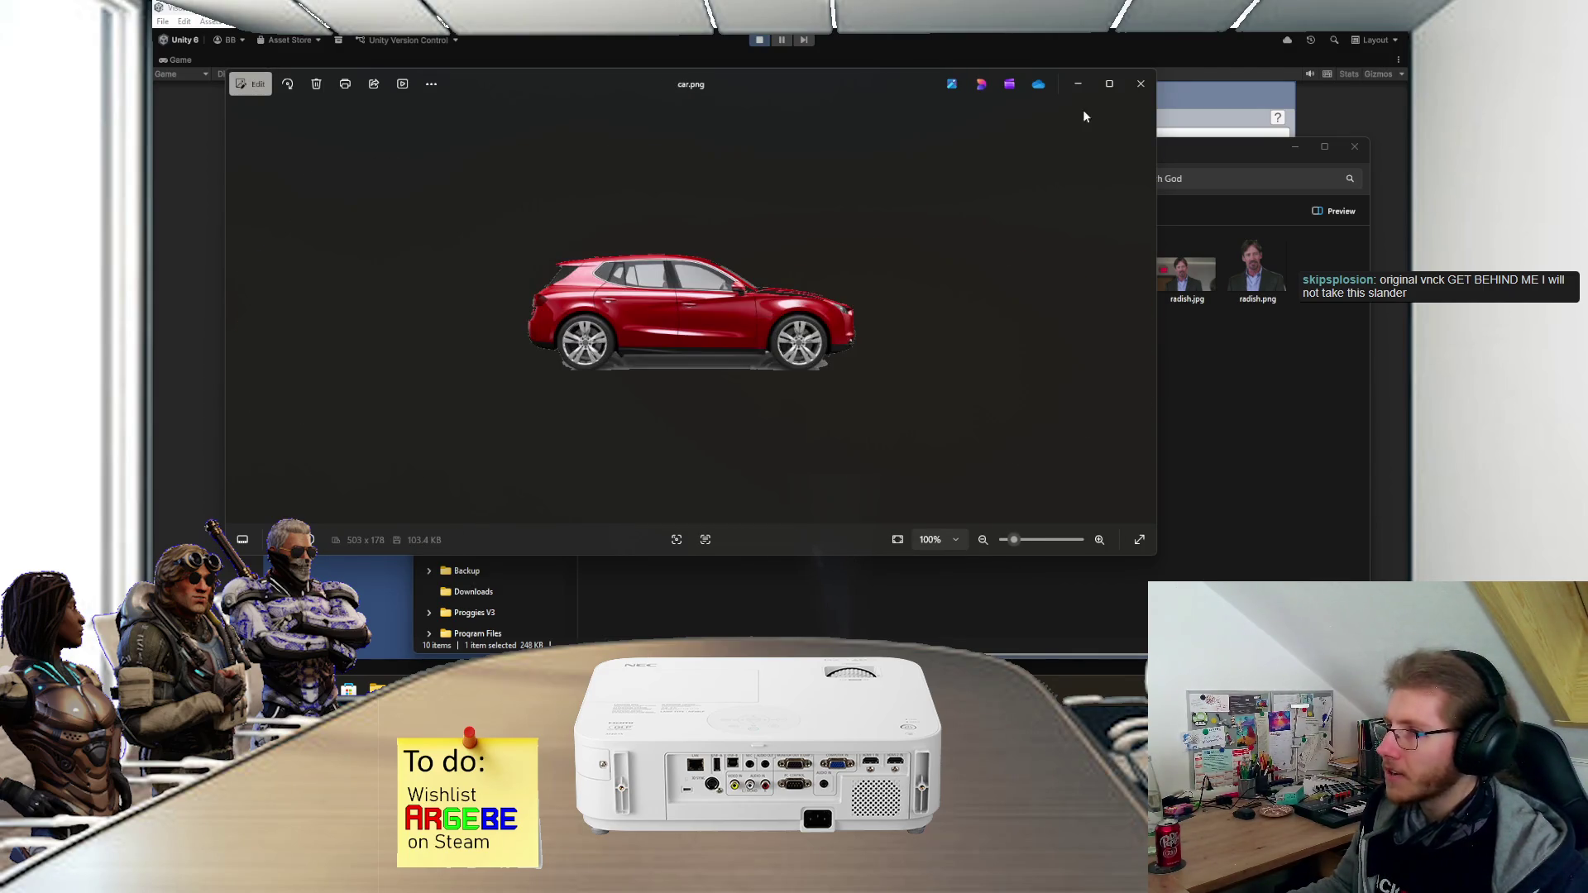
click(1141, 83)
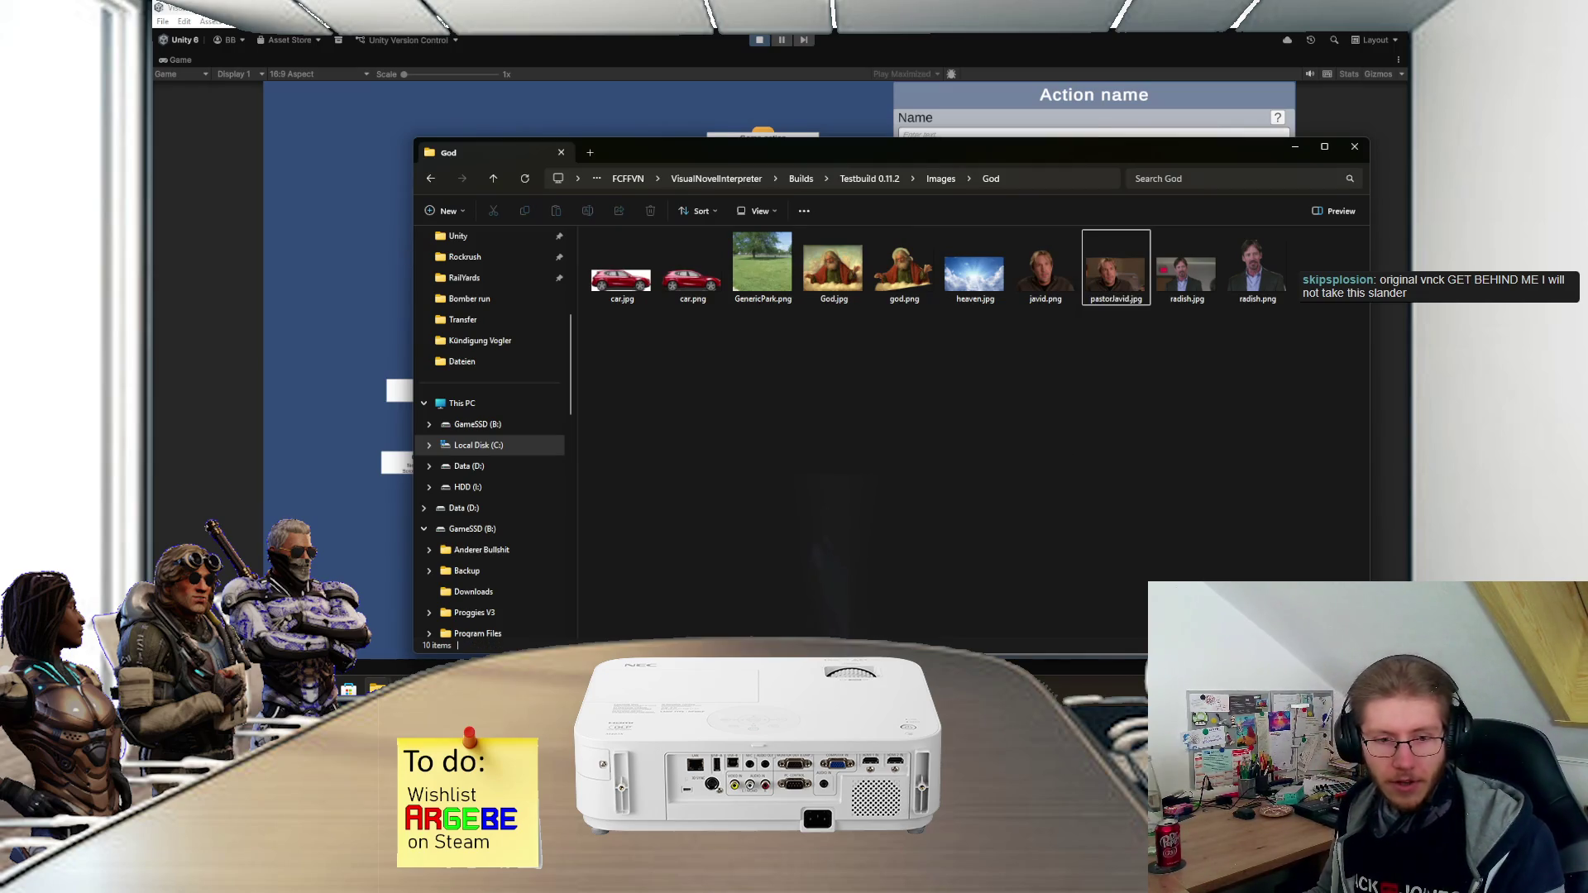
key(alt+Tab)
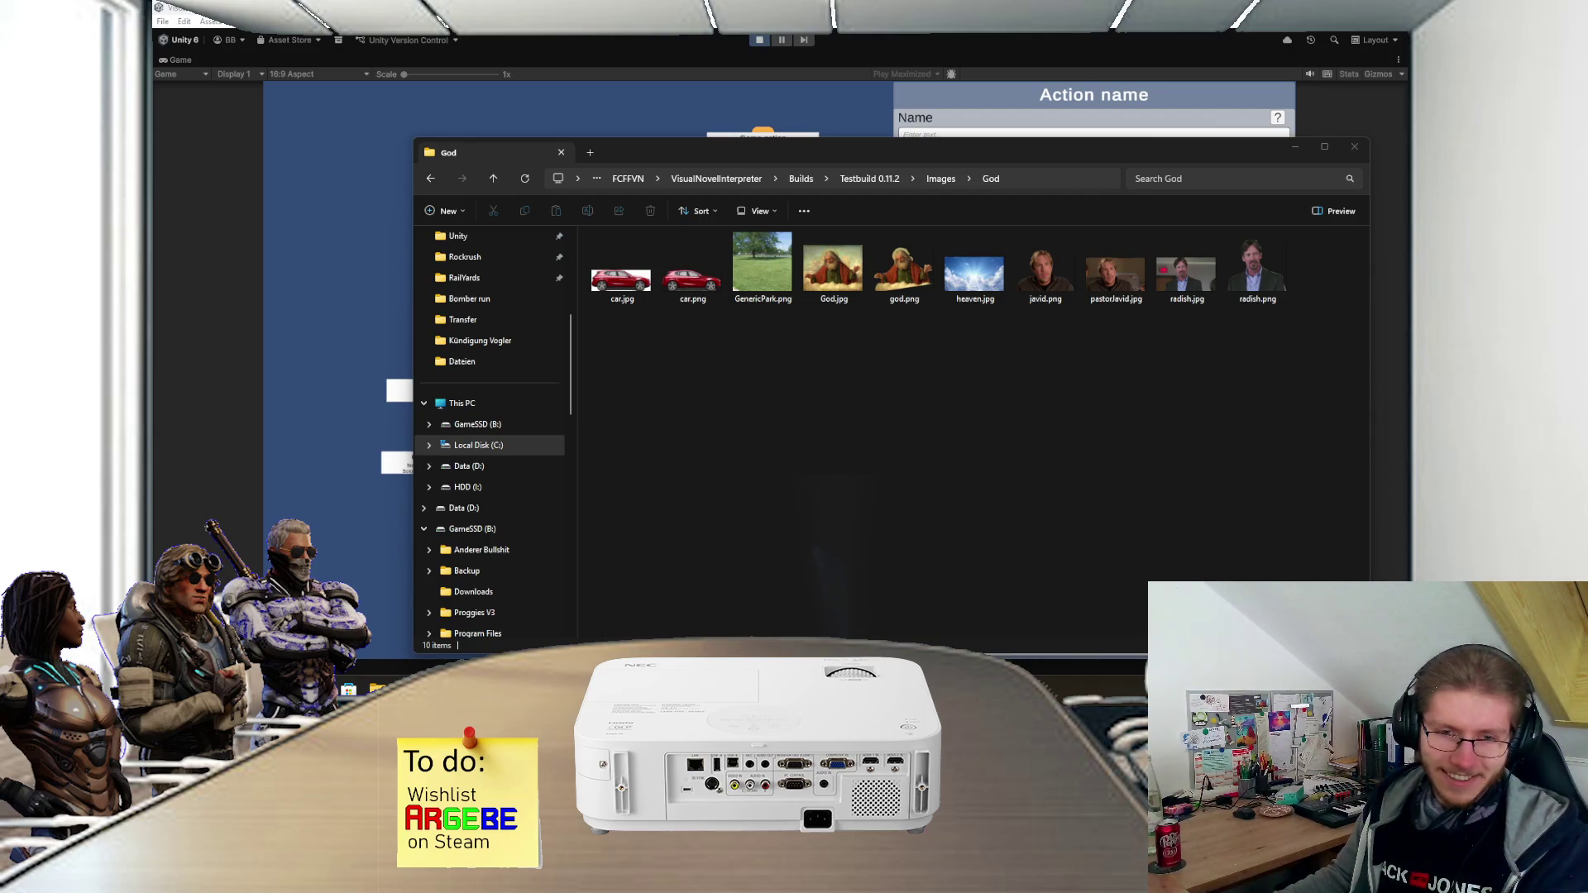
key(alt+Tab)
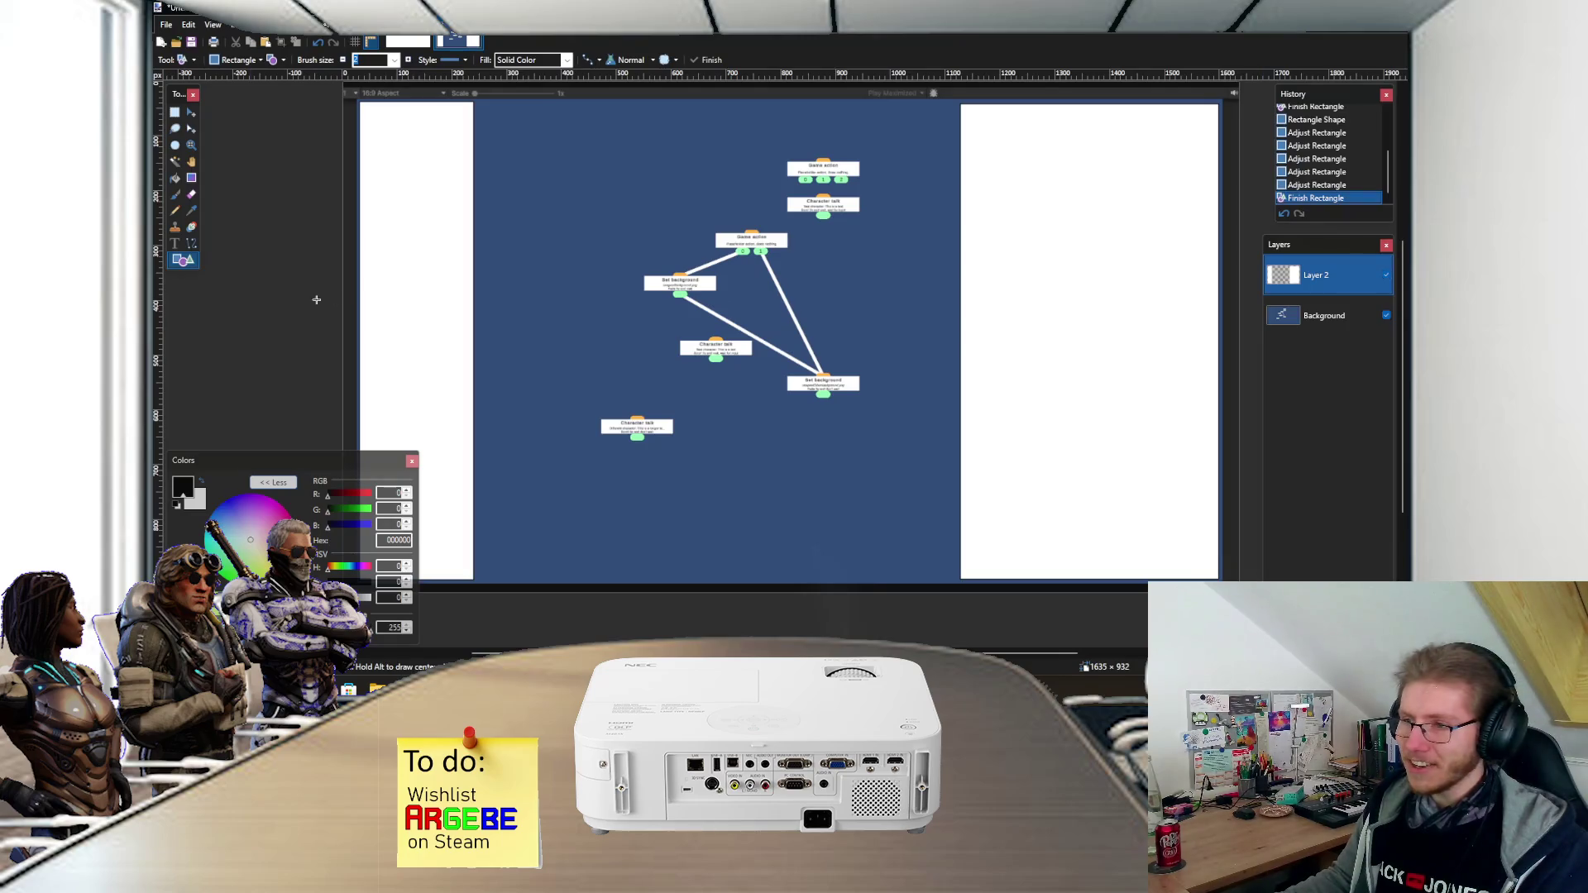
- Create a blank 754×488 image, paste the two-character sketch into it and deselect
key(ctrl+n)
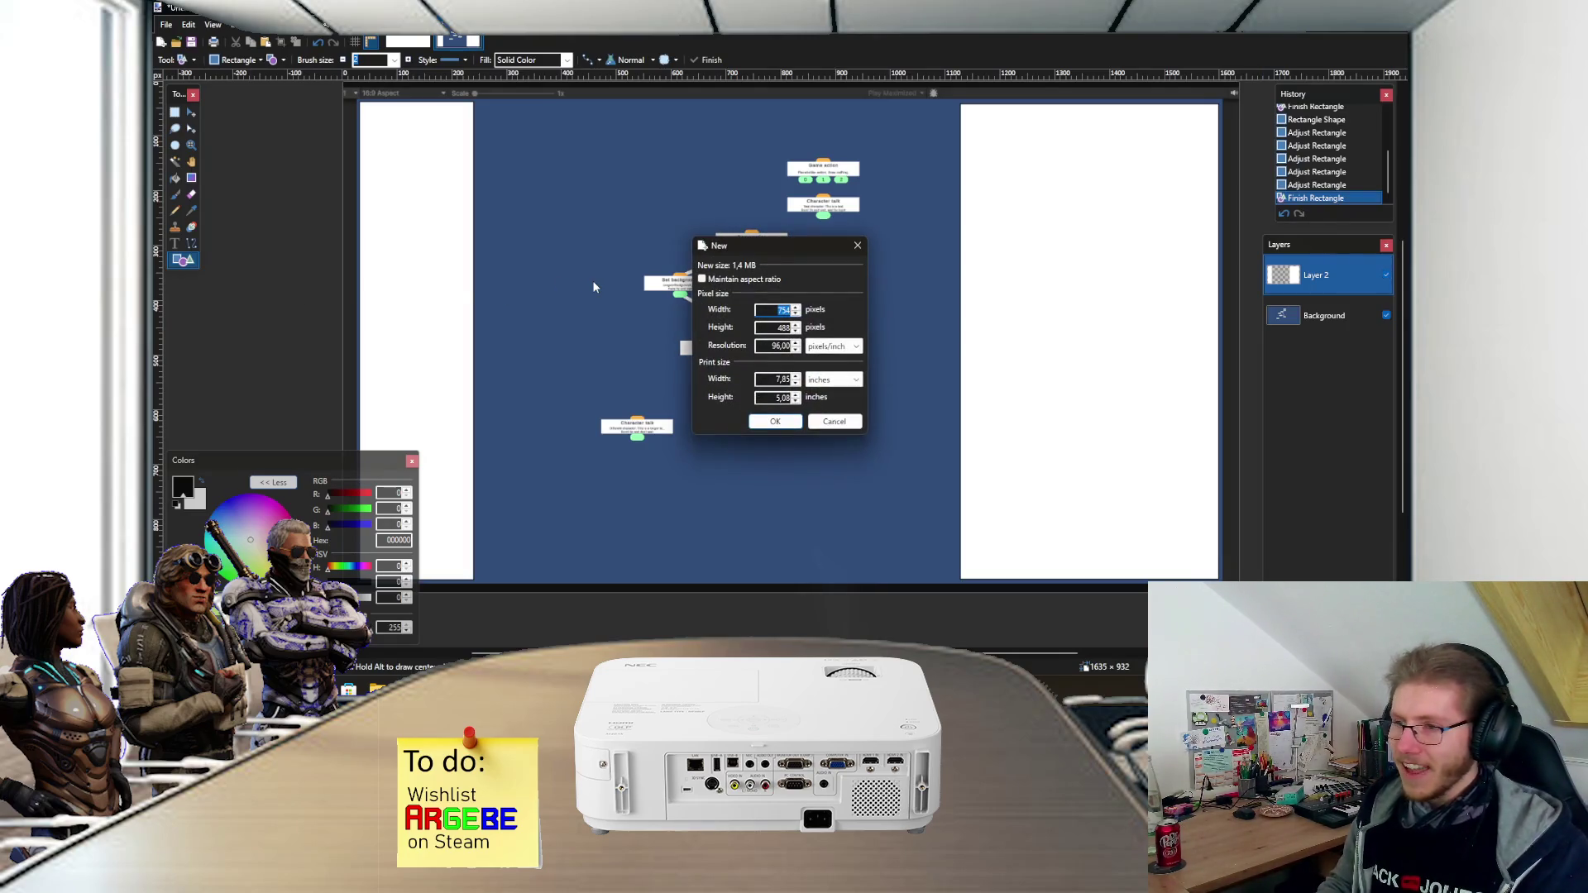
key(Return)
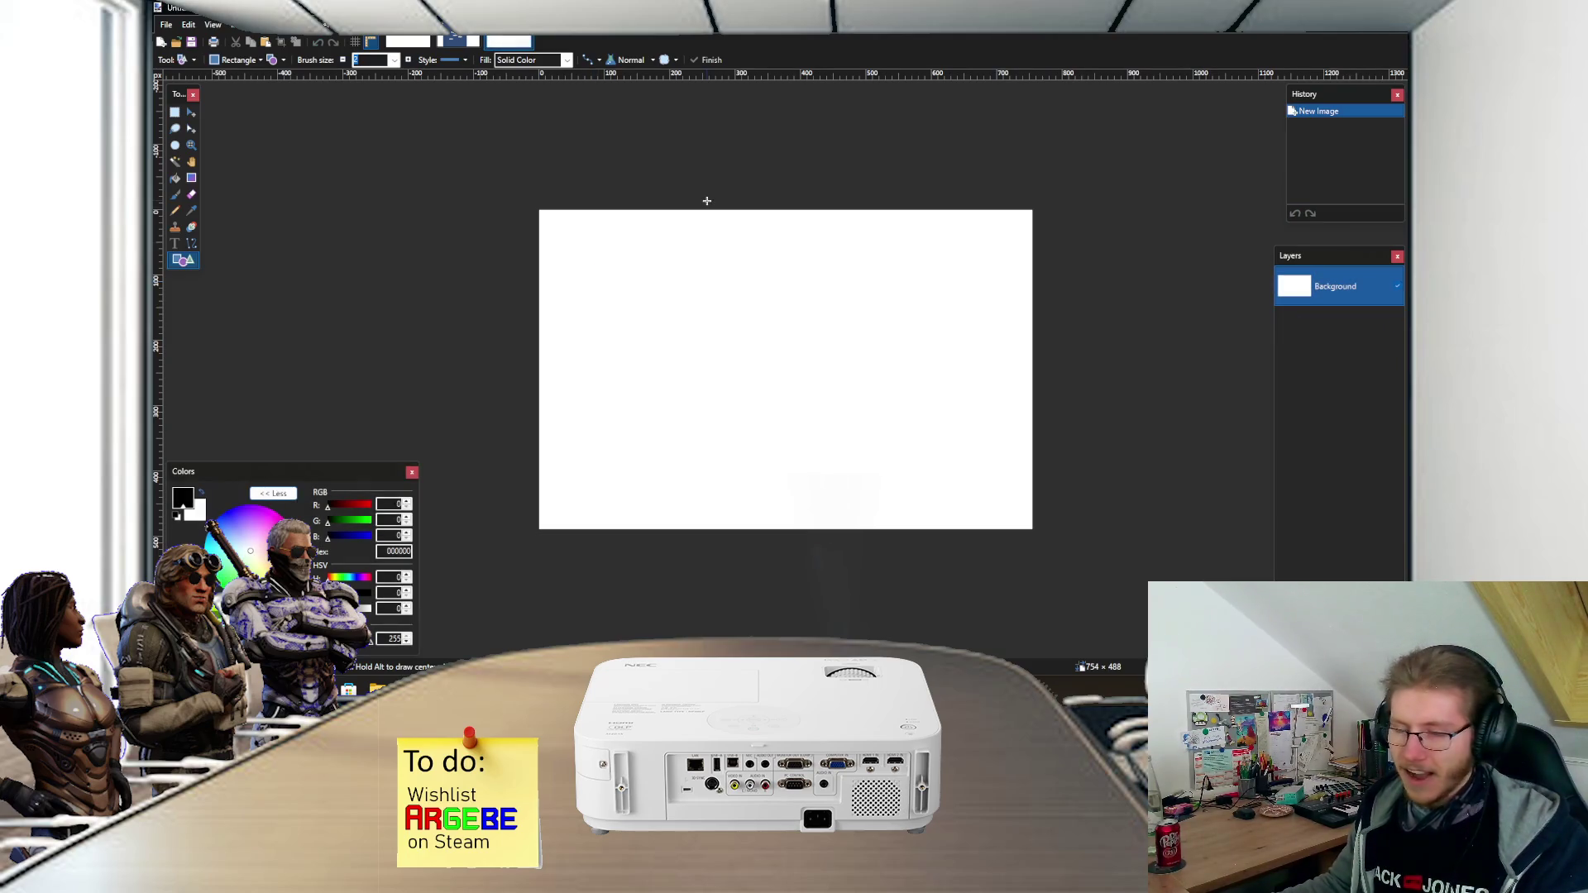
key(ctrl+v)
key(s)
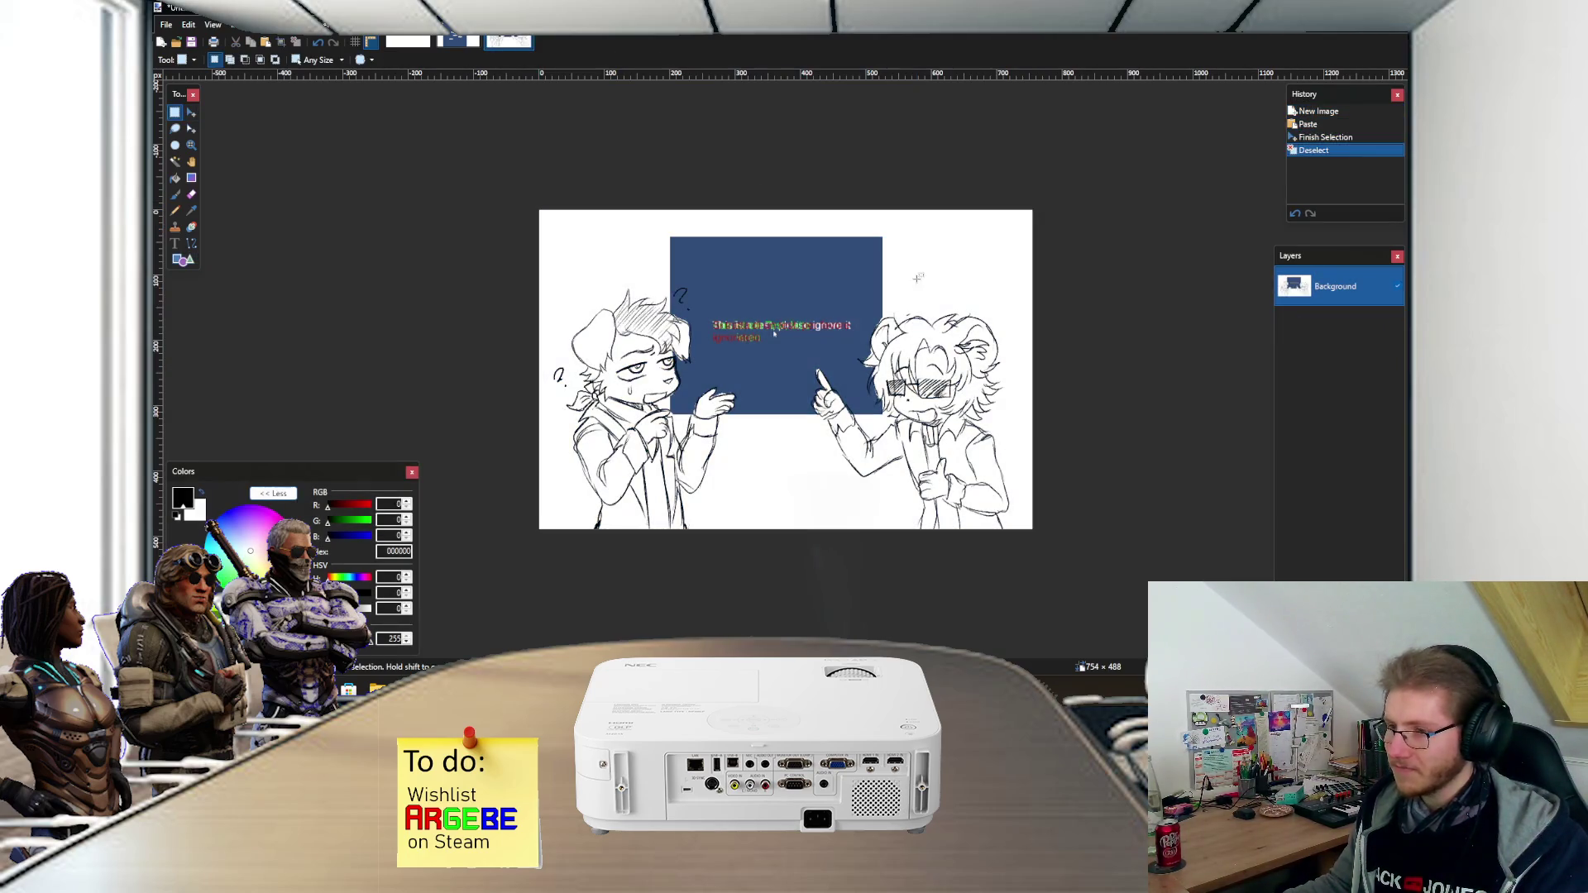
key(ctrl+d)
scroll(729, 323, up, 1)
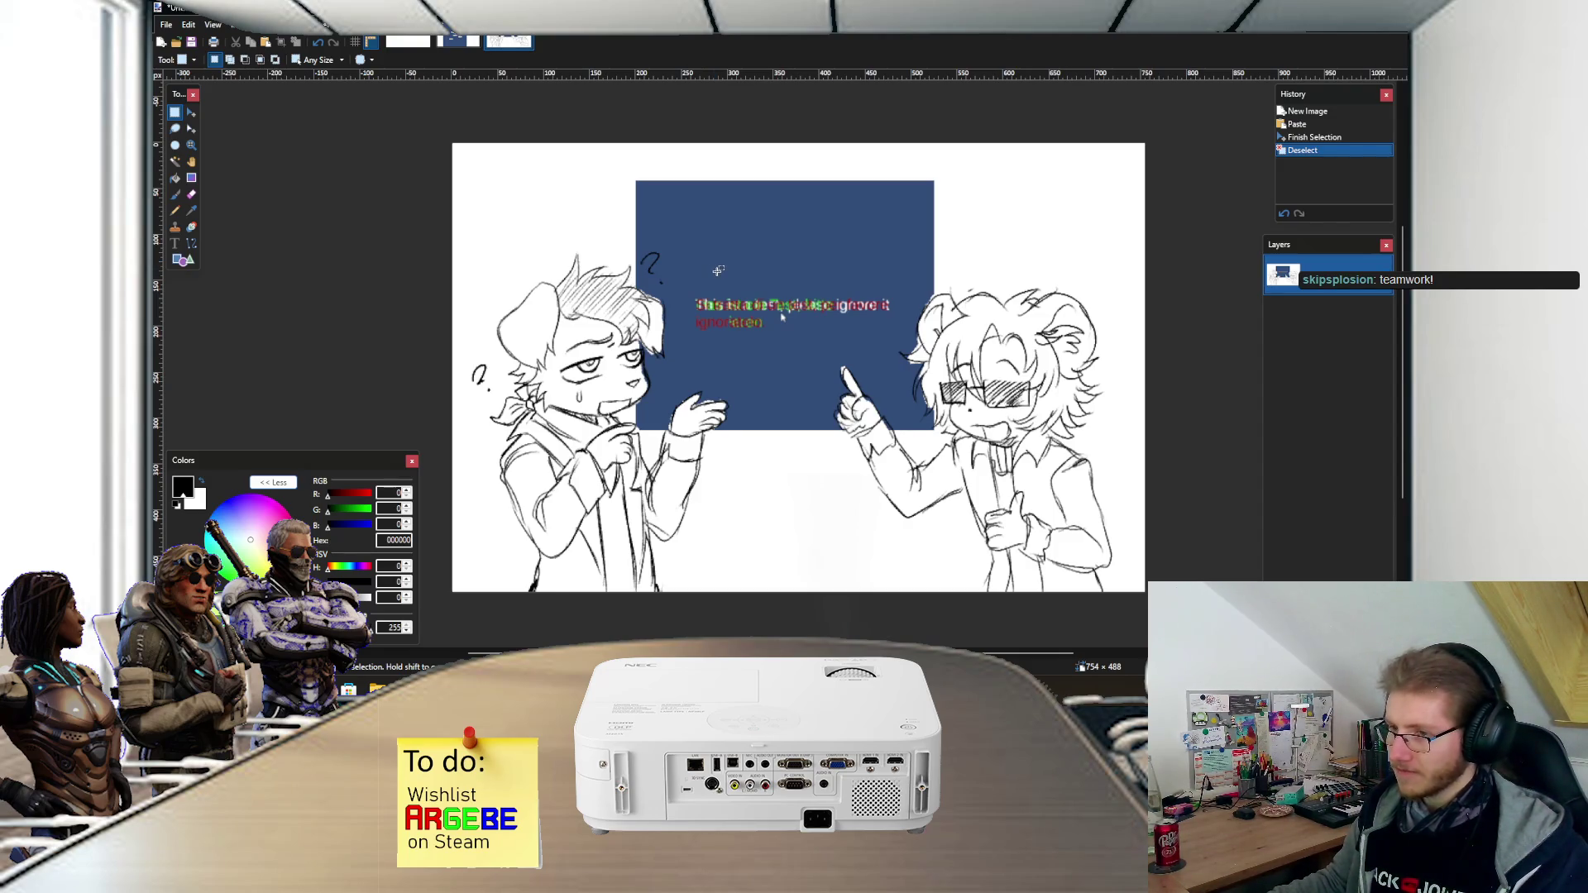
scroll(714, 269, down, 2)
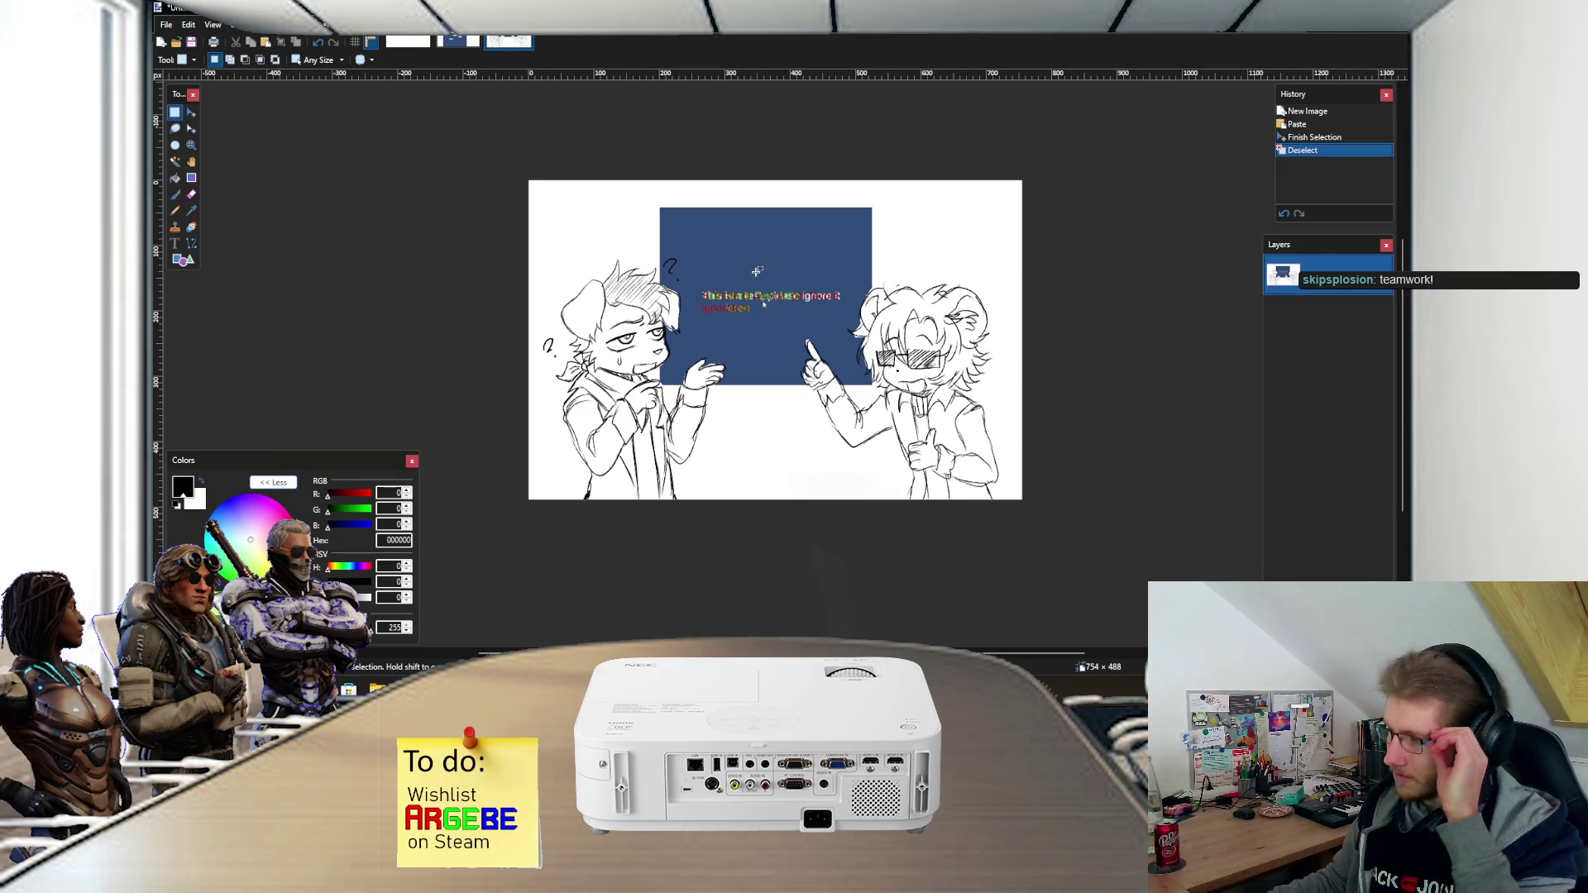
scroll(756, 271, up, 2)
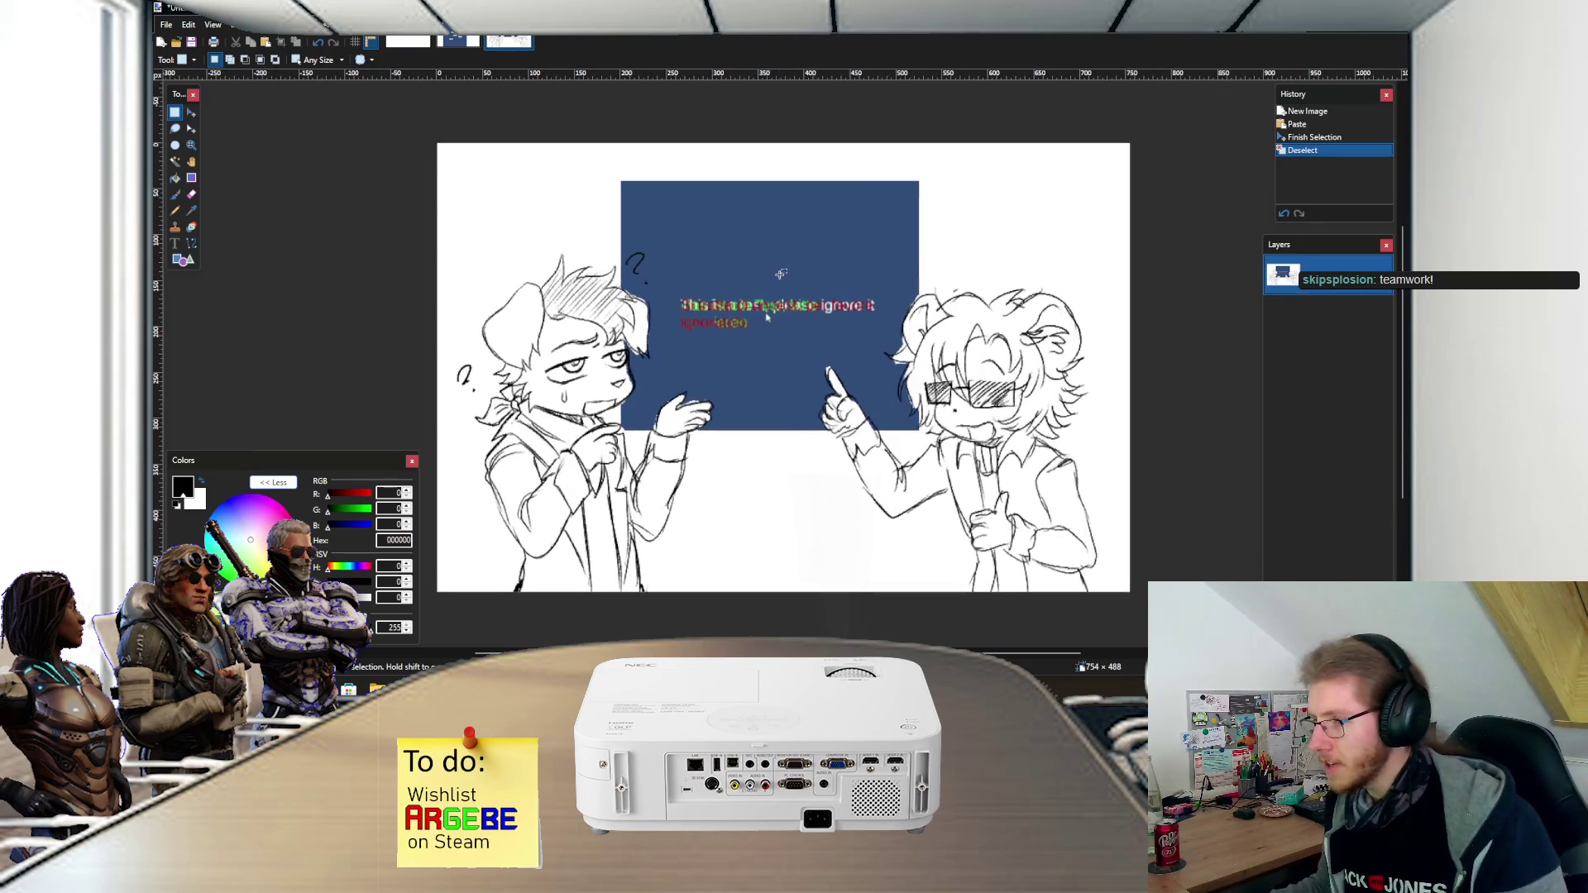
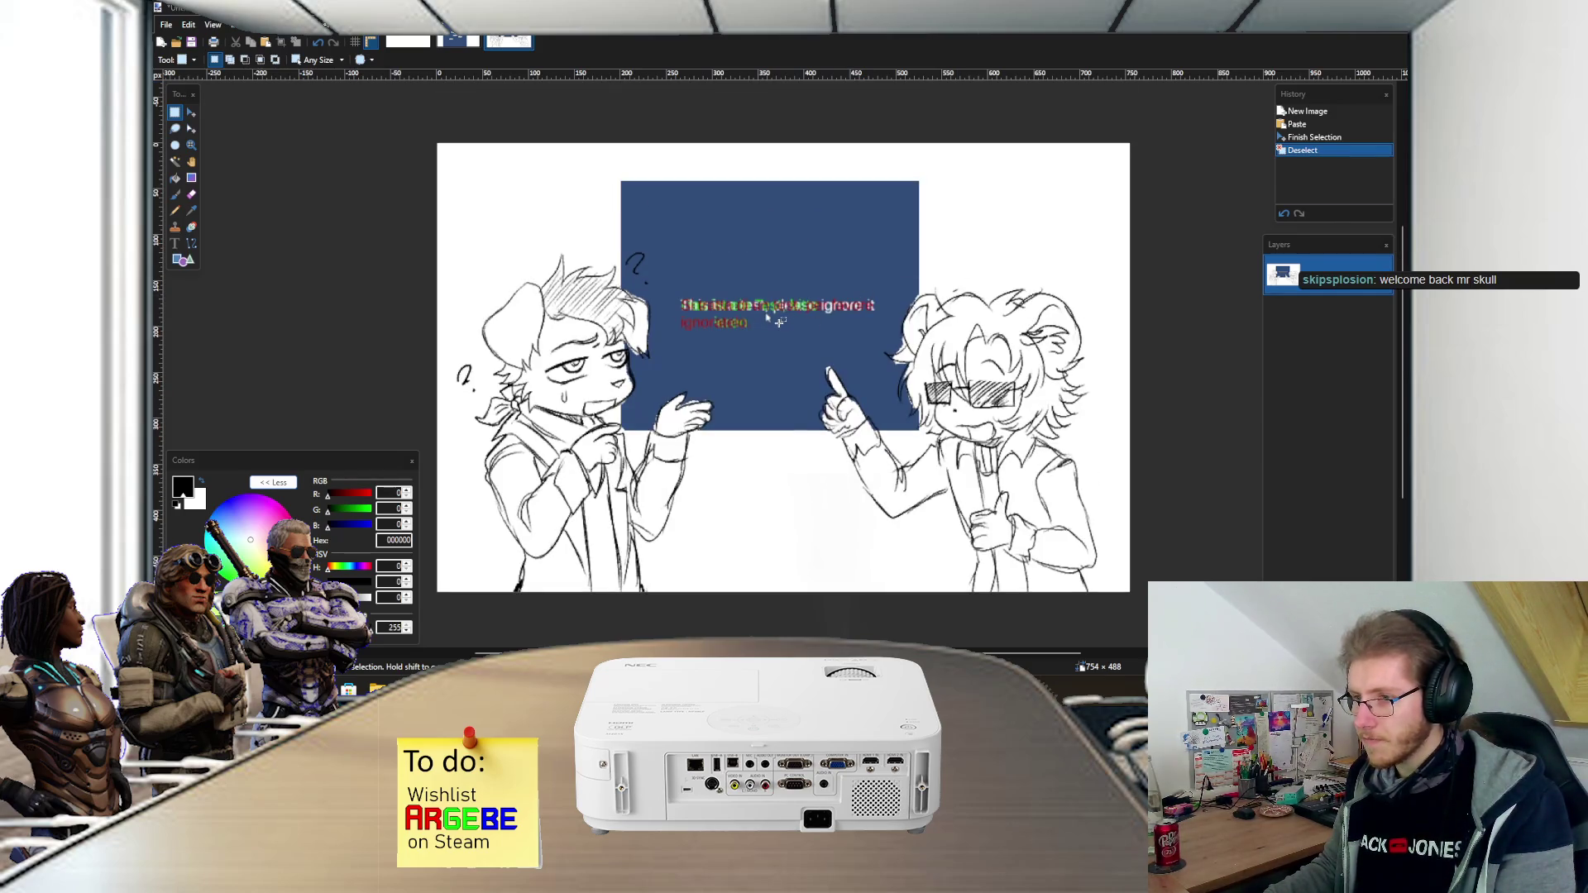
- Switch from the Paint.NET comic sketch to the File Explorer window showing the Images > God folder
scroll(828, 307, down, 1)
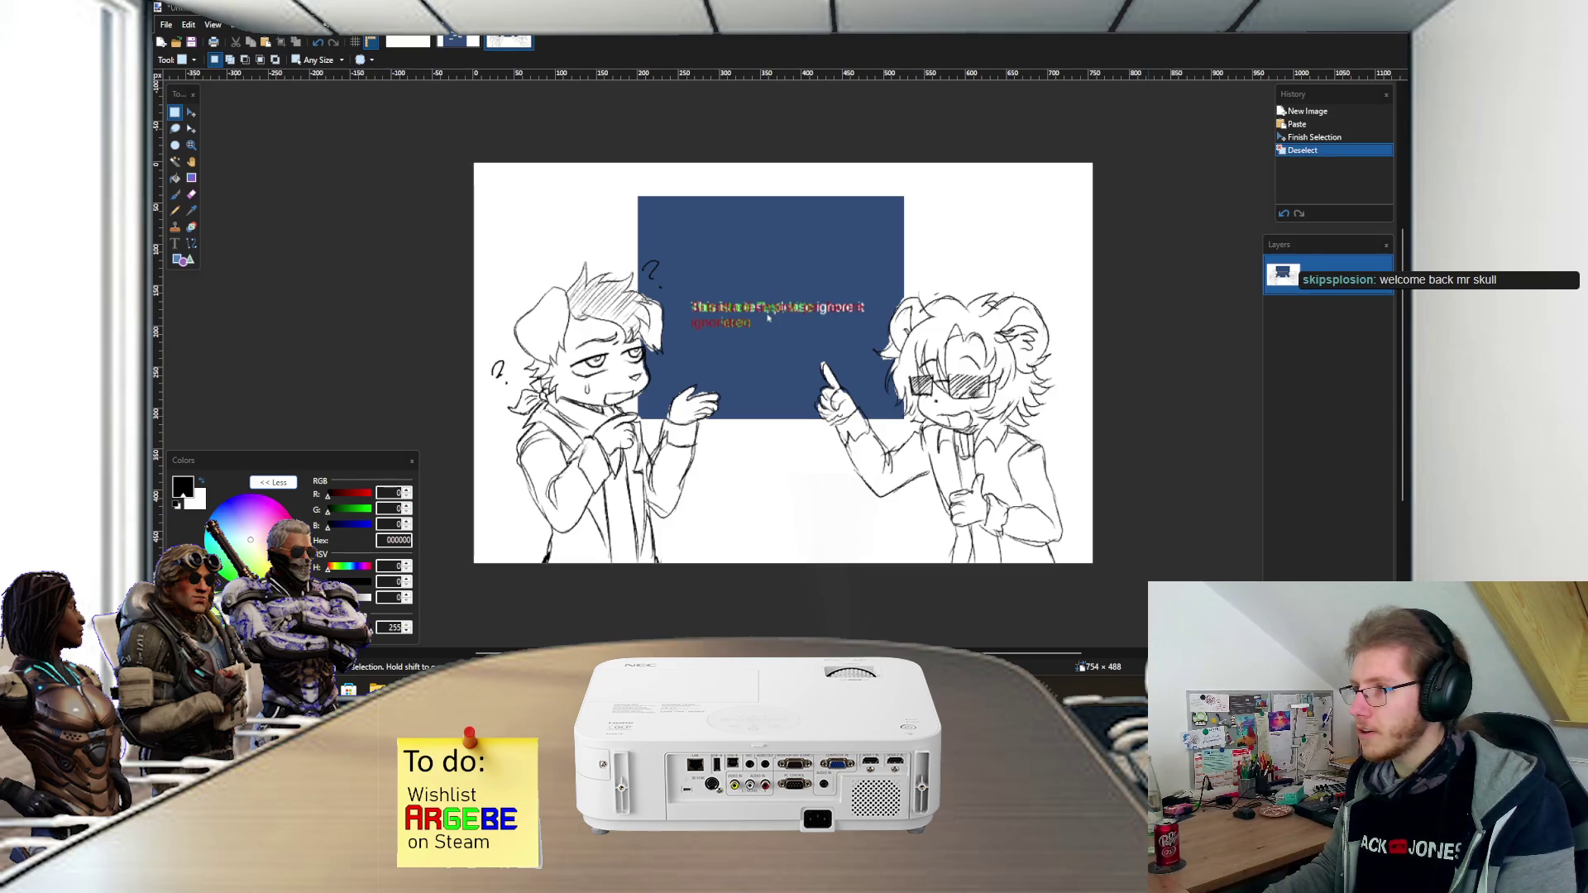
key(alt+Tab)
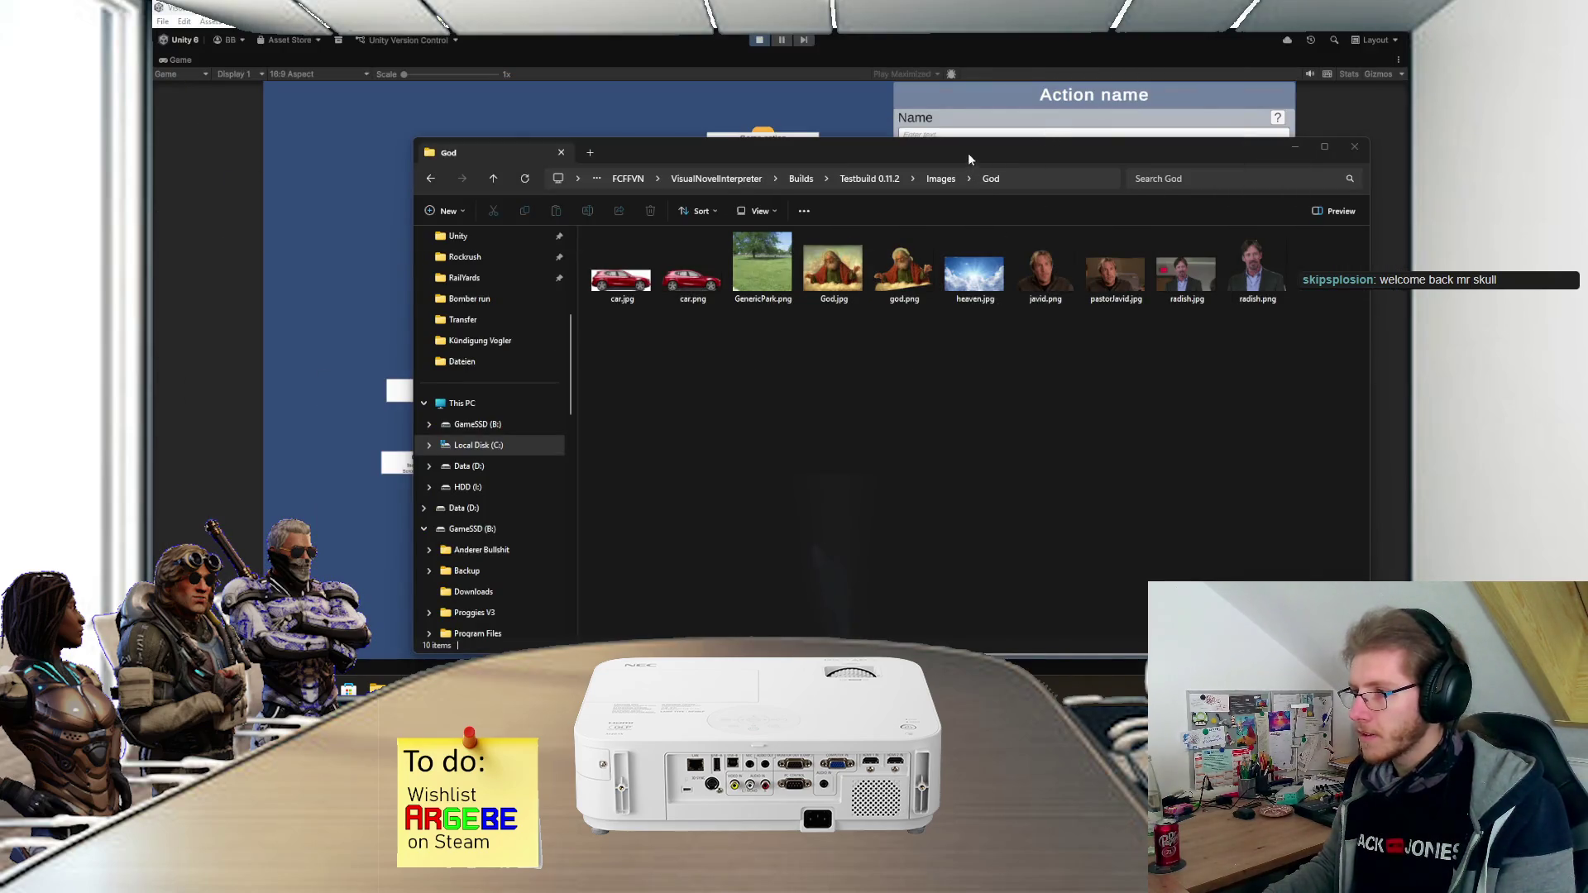
- Move the God images folder window aside and minimize it
drag(967, 152, 872, 124)
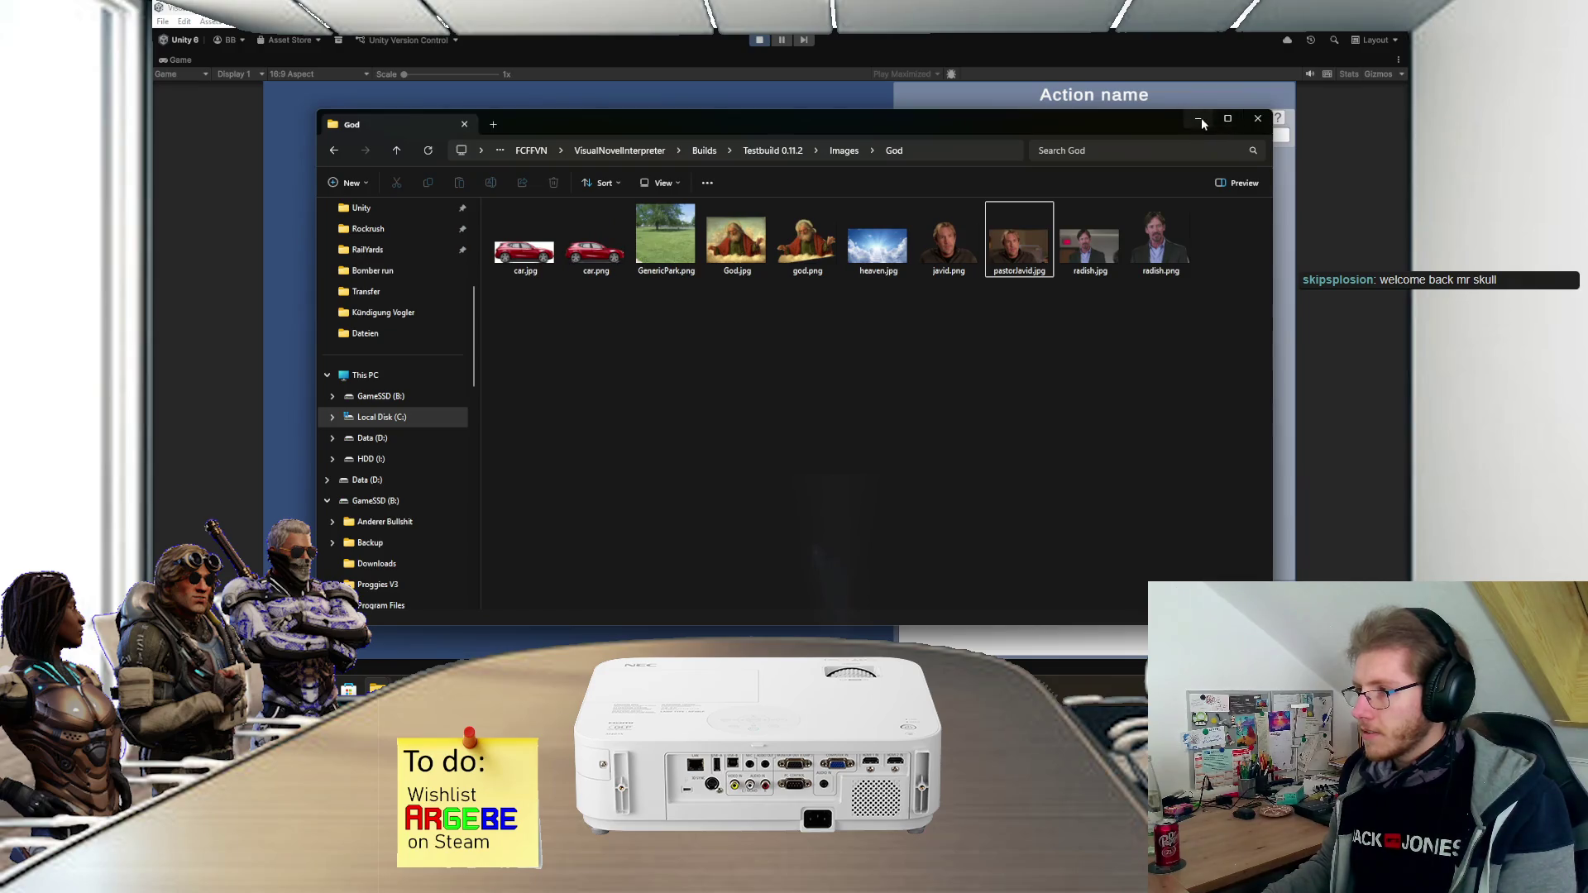
click(1200, 120)
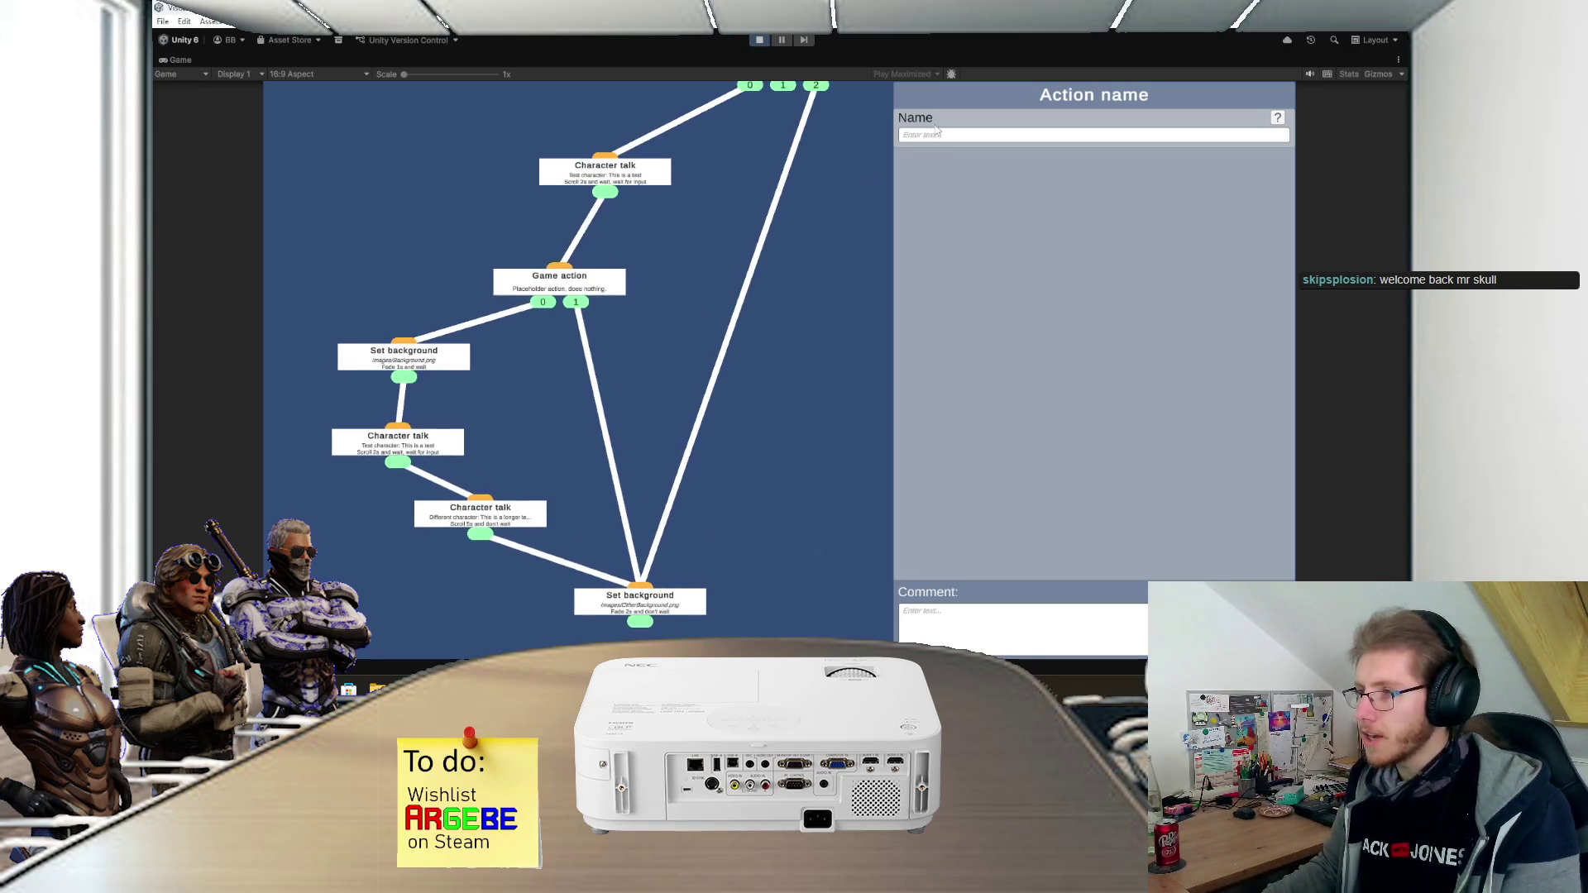
- Stop the Unity game preview and pan the Scene view
click(1088, 138)
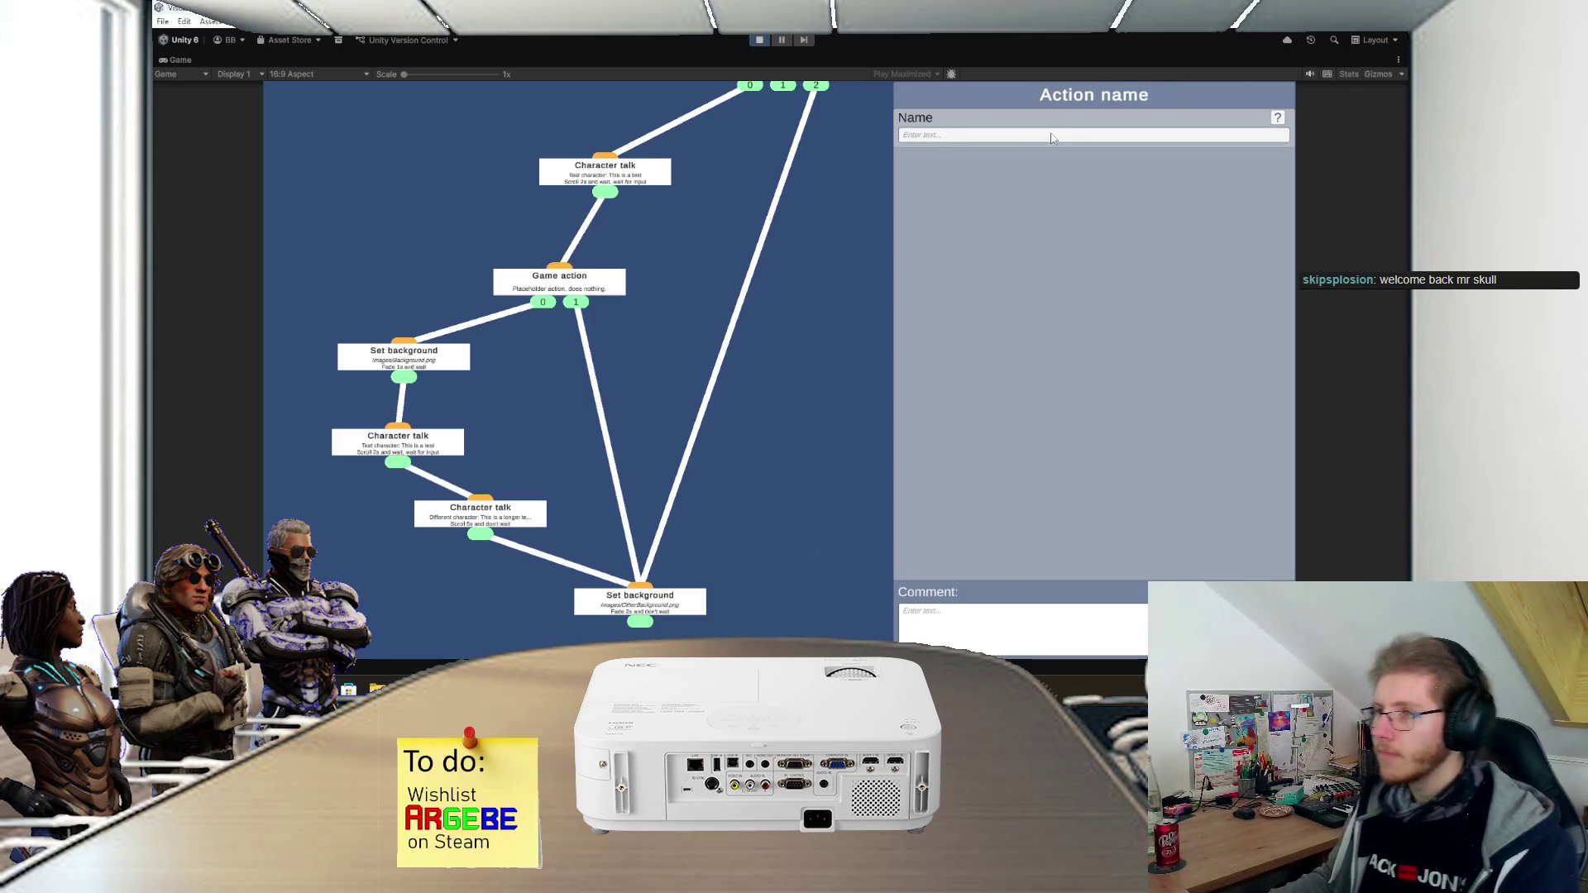
click(760, 41)
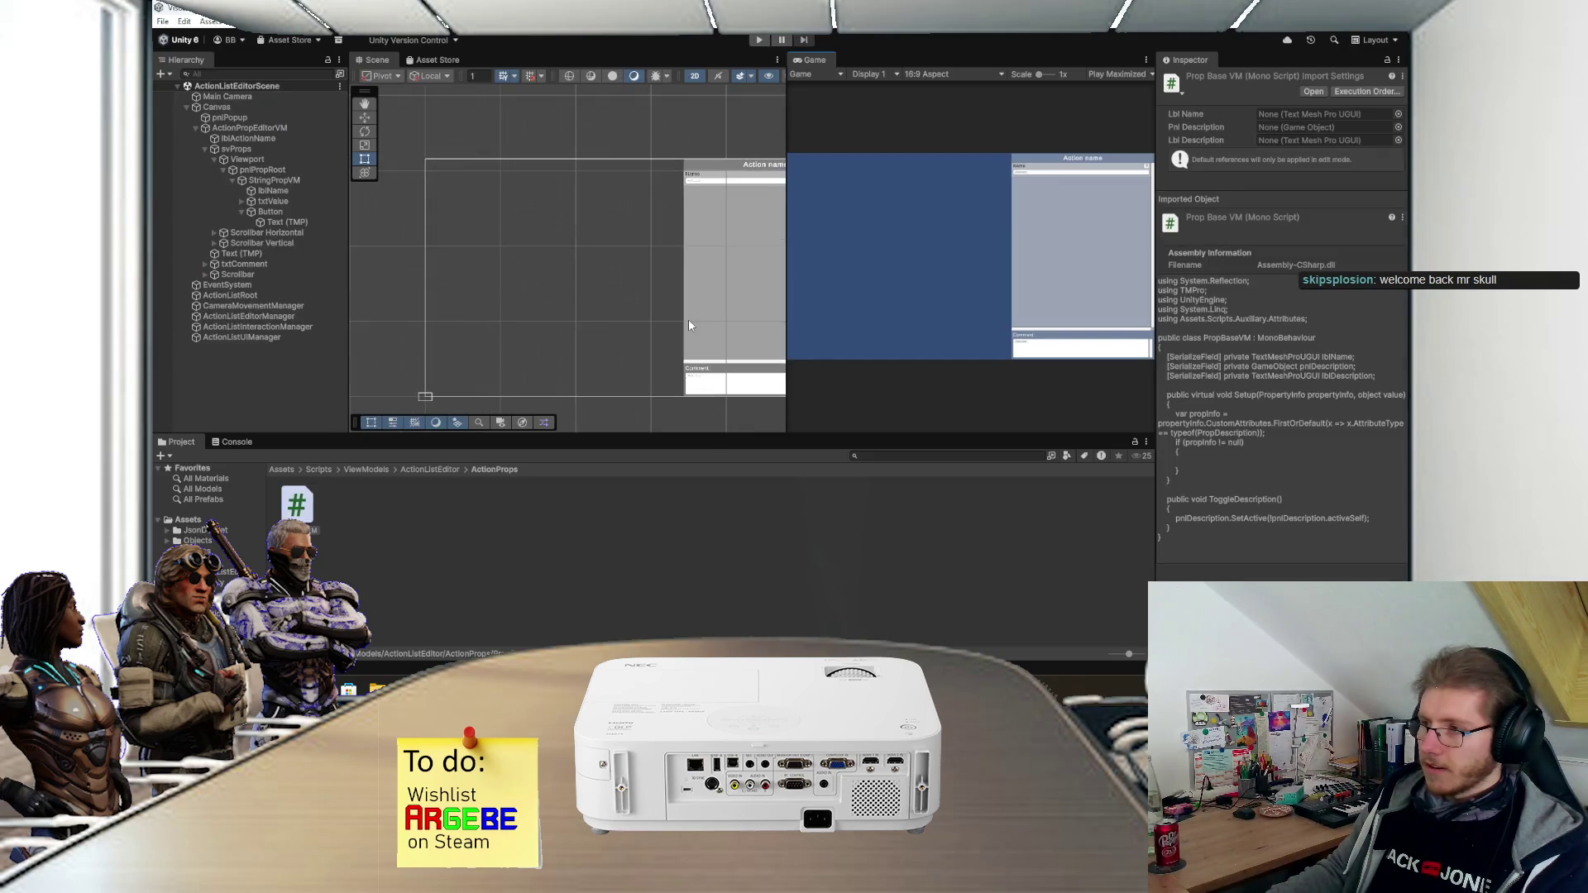
drag(688, 325, 566, 338)
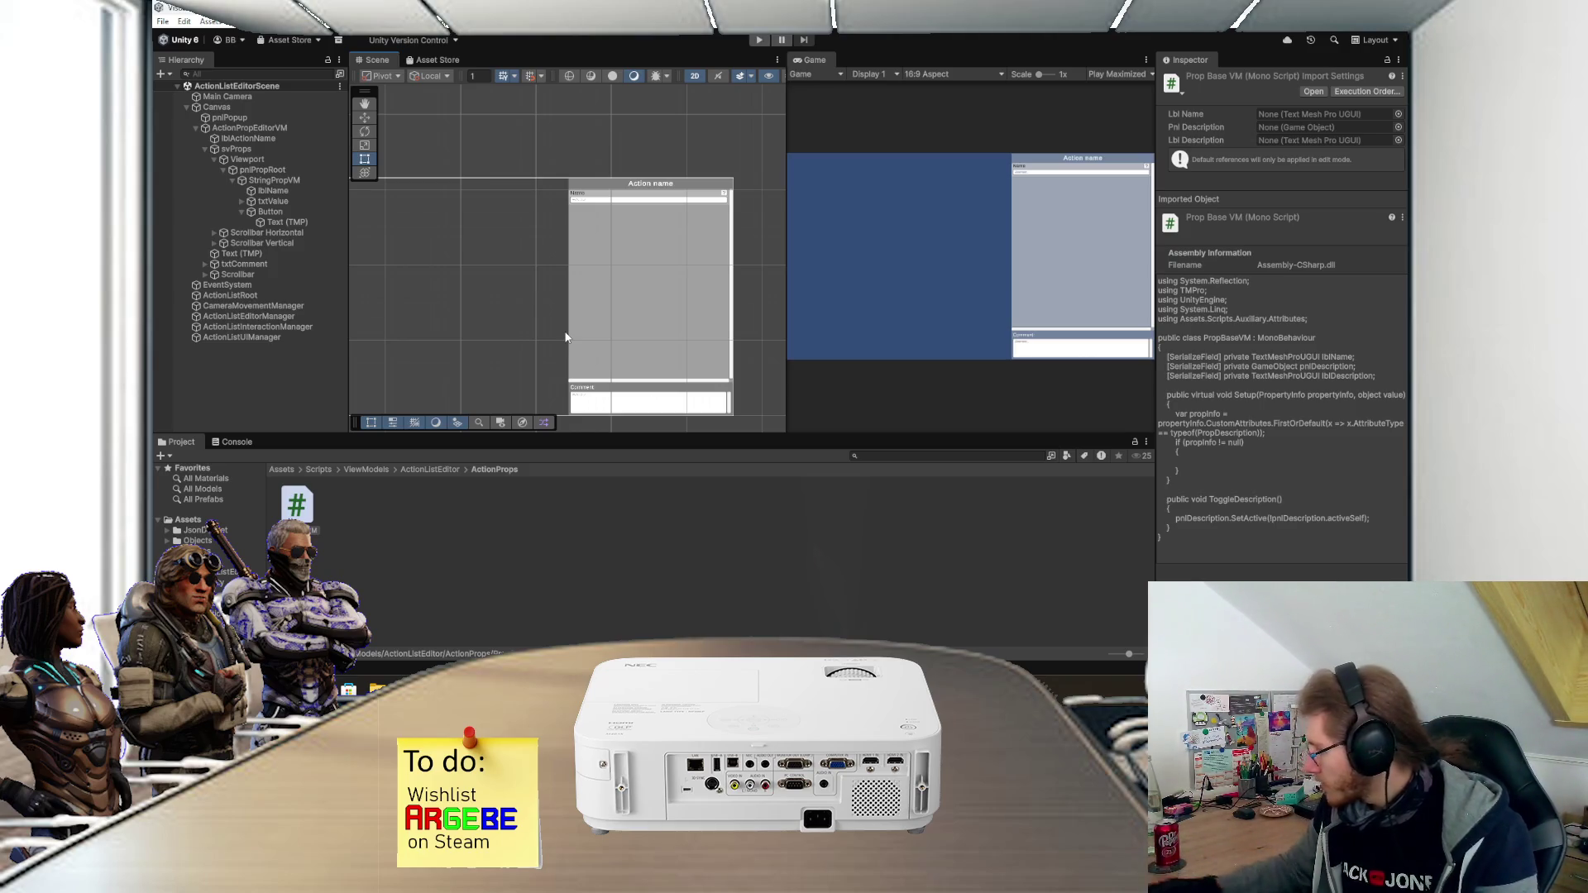
drag(581, 313, 609, 294)
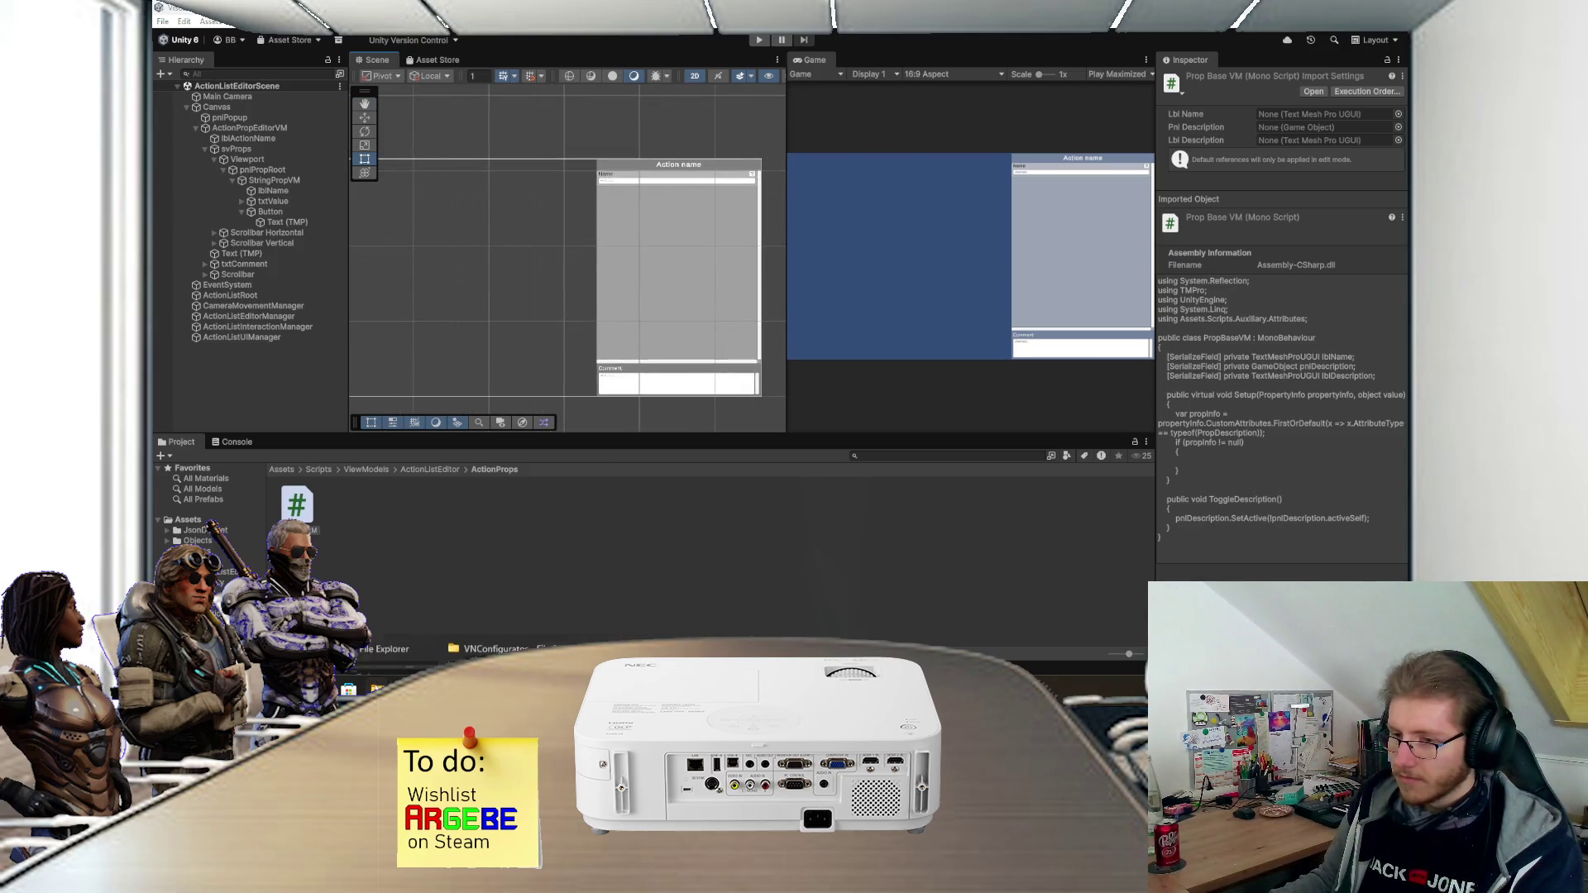
- Switch to Visual Studio's FrmActionListEditor.cs and look over the attribute-reading code
click(705, 622)
scroll(435, 356, up, 1)
drag(373, 405, 348, 337)
click(537, 321)
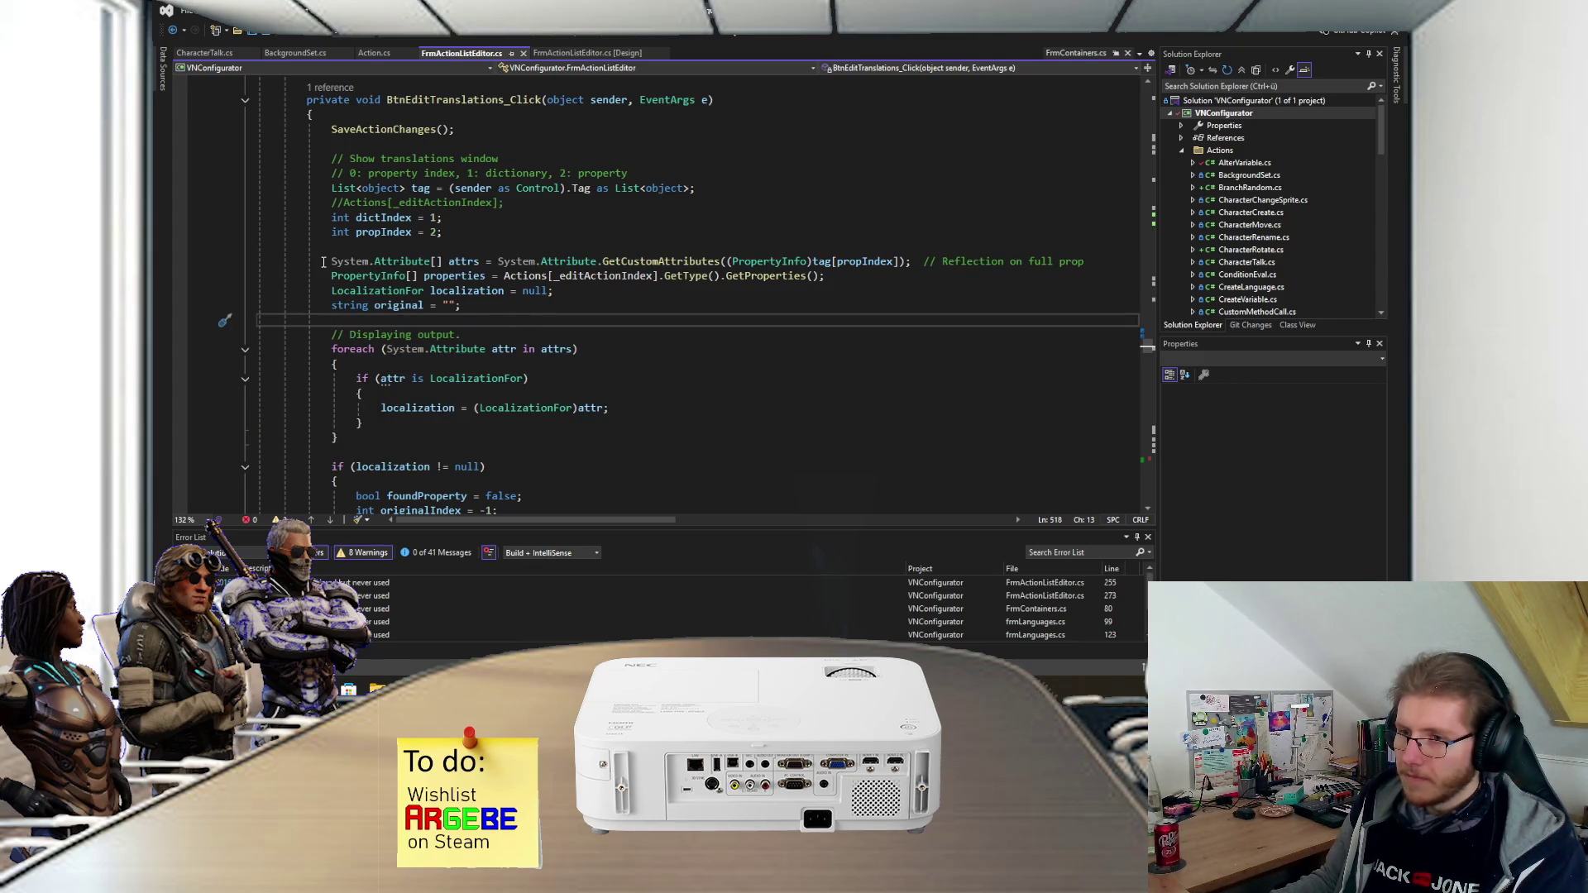
- Inspect the System.Attribute[] attrs GetCustomAttributes(PropertyInfo) line in FrmActionListEditor.cs
drag(328, 261, 606, 261)
click(455, 261)
click(645, 261)
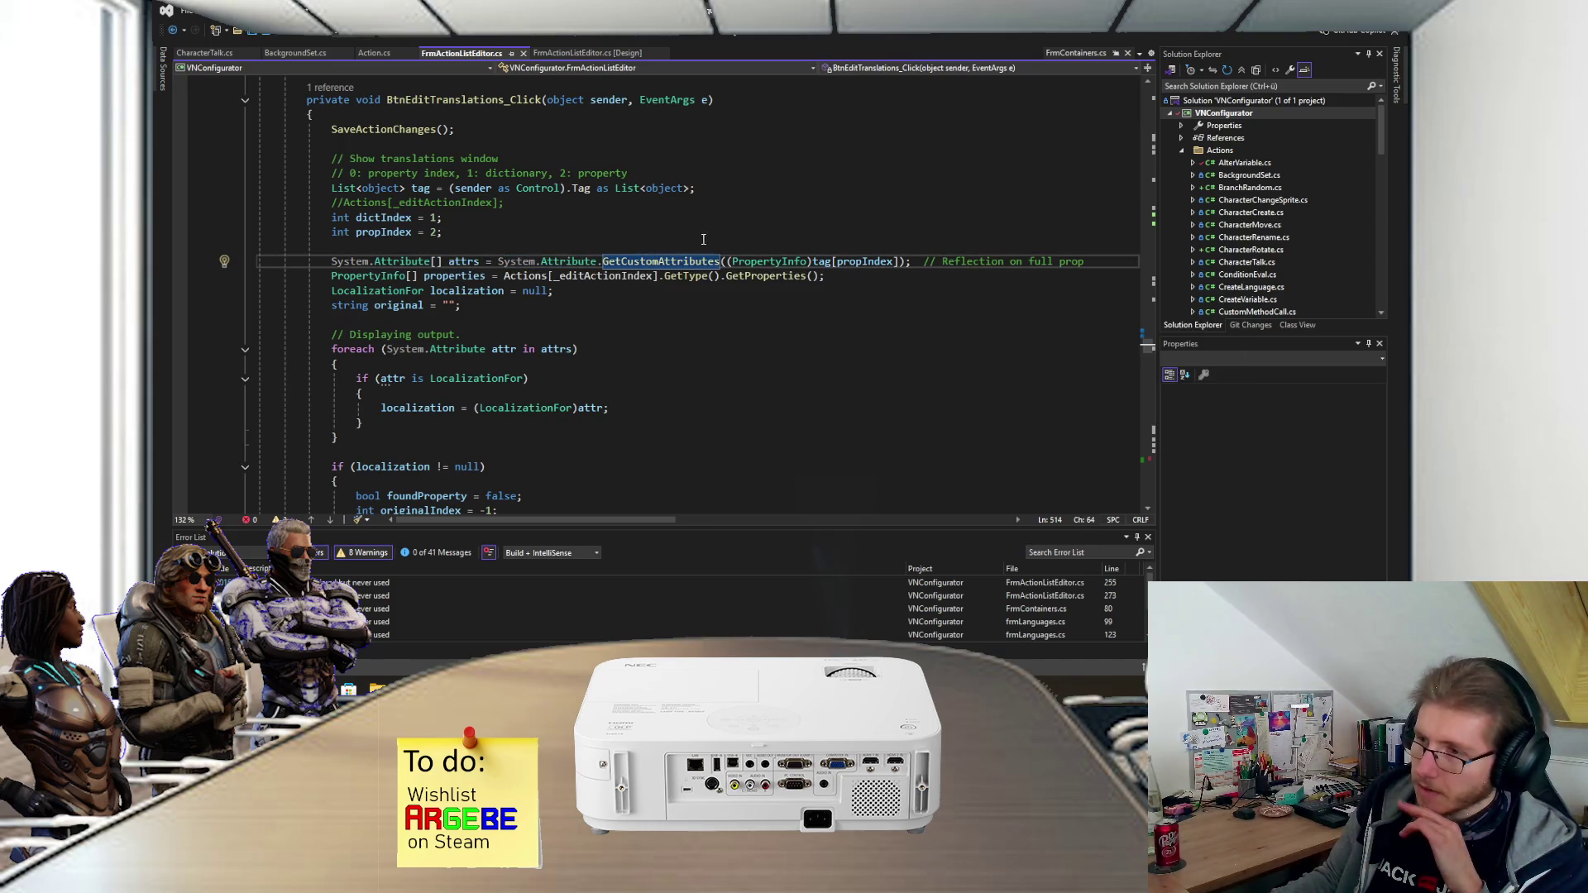
click(744, 261)
click(926, 252)
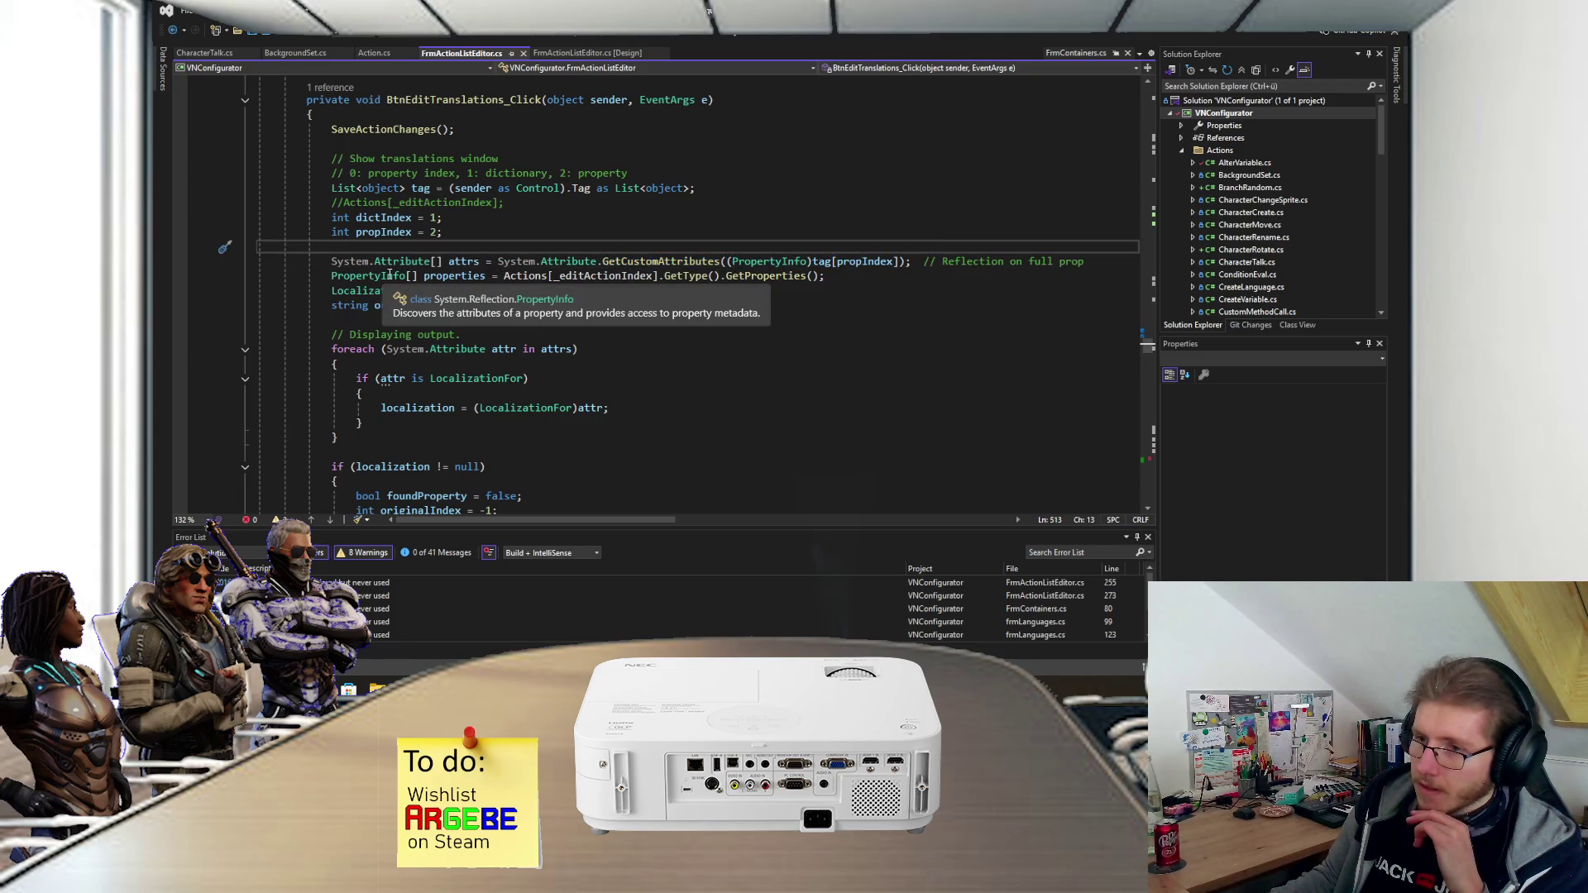
- Review the LocalizationFor attribute loop, then bring up PropBaseVM.cs's Setup method
scroll(315, 315, down, 1)
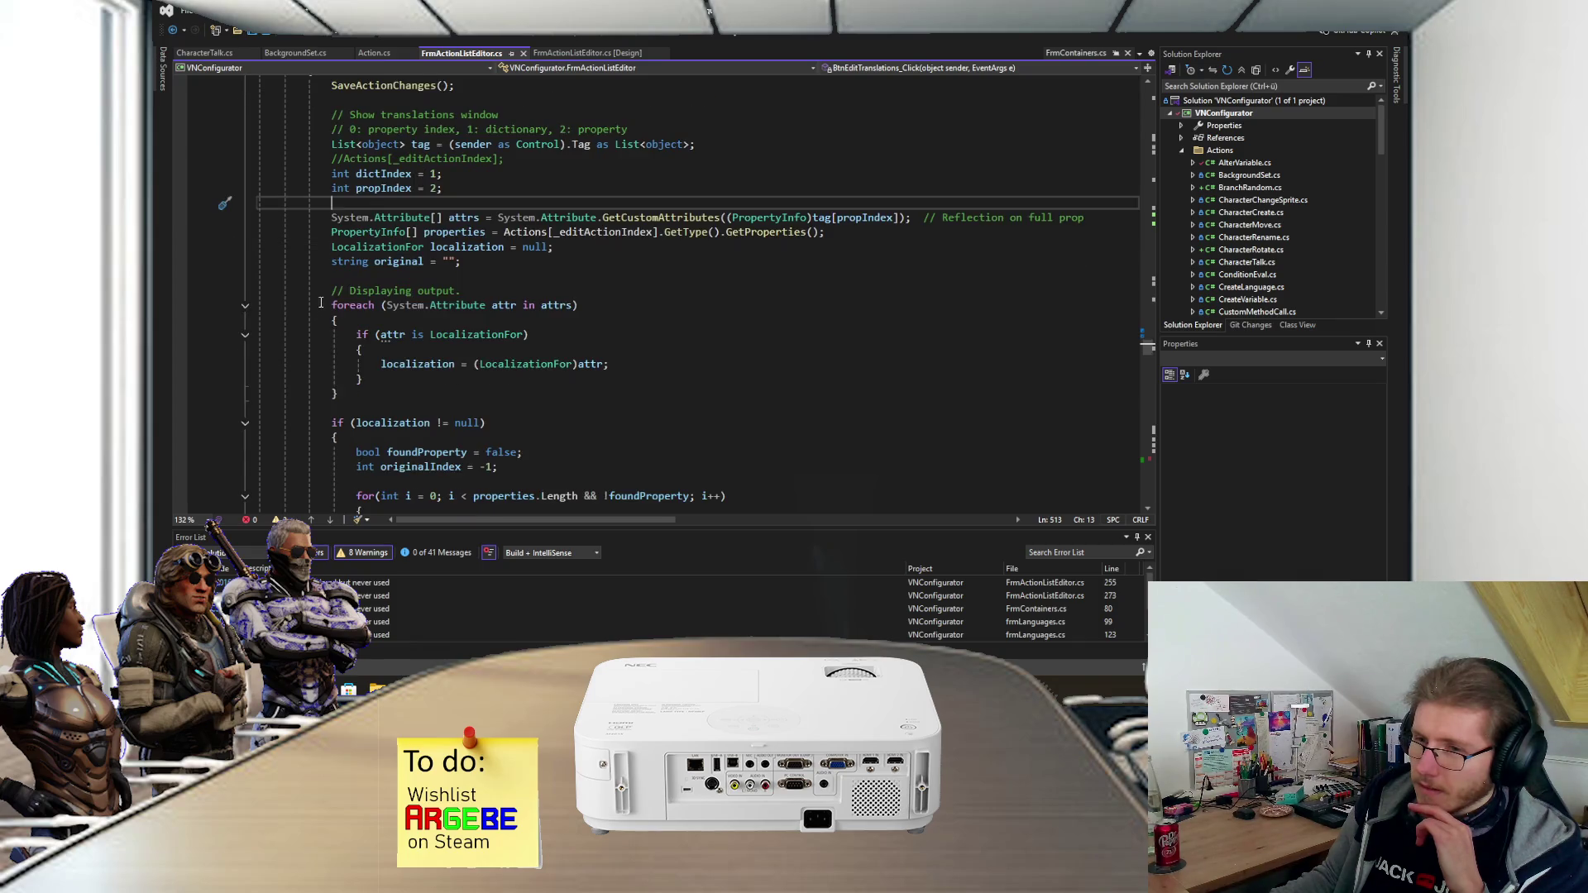
drag(329, 291, 359, 390)
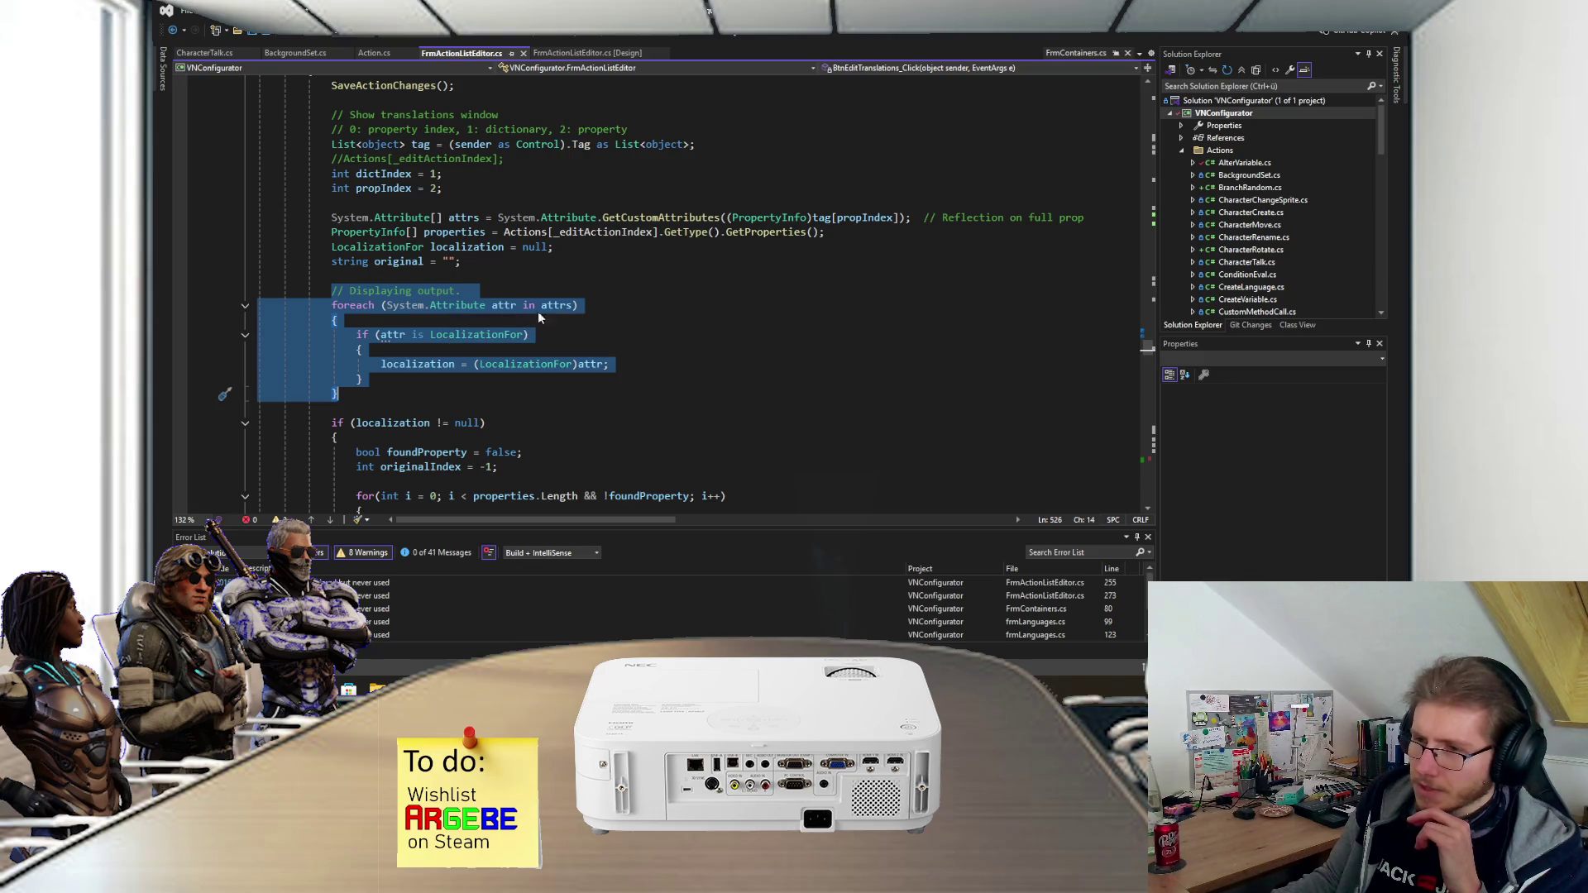
click(418, 321)
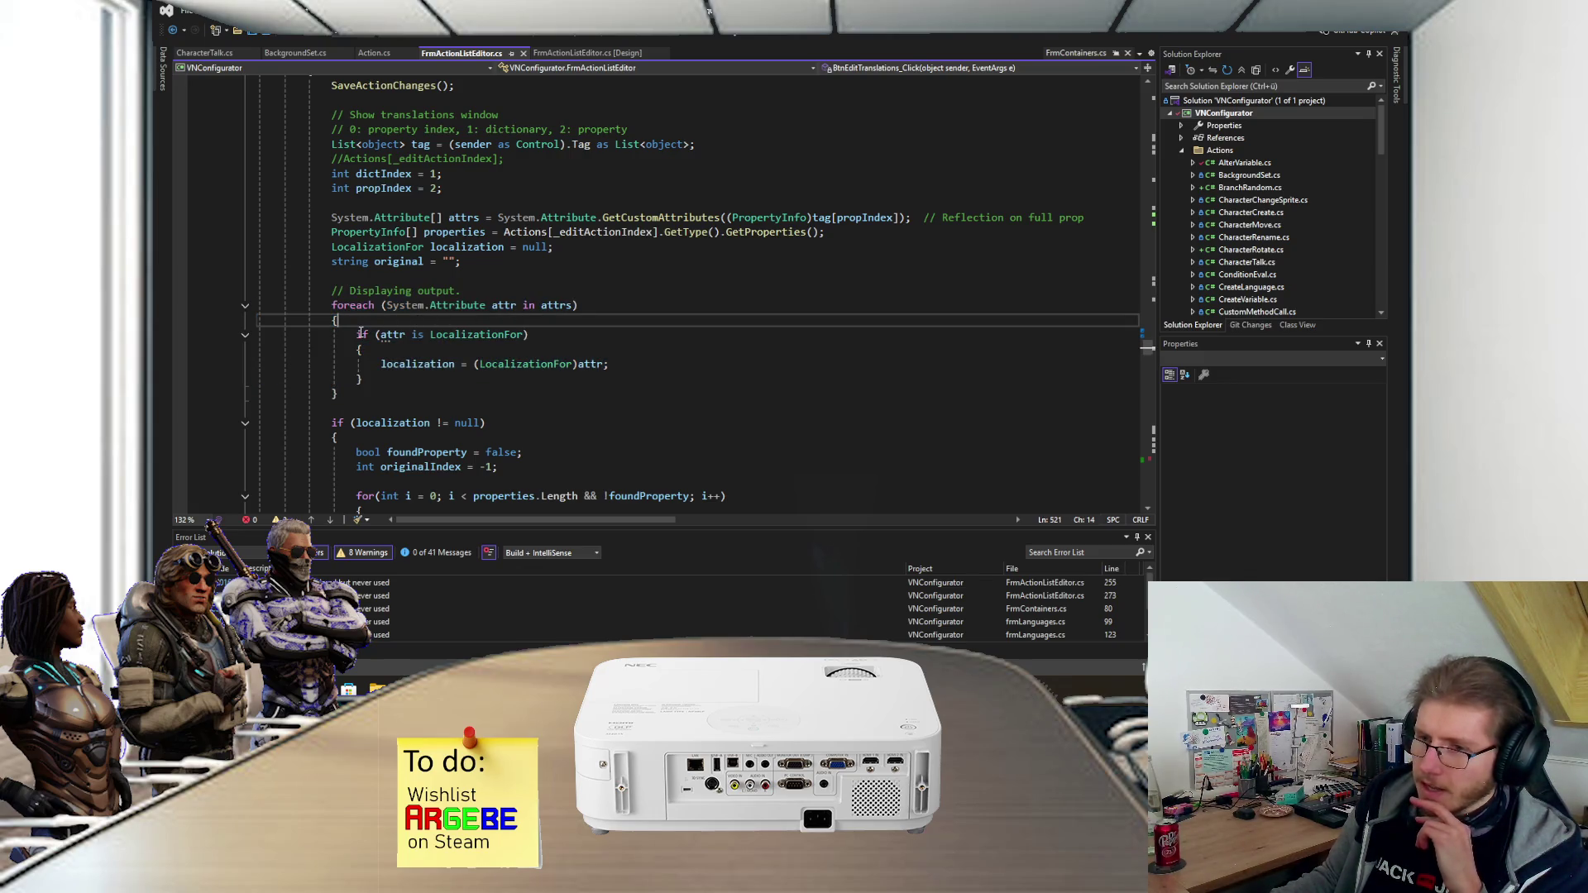
drag(357, 331, 382, 366)
click(364, 379)
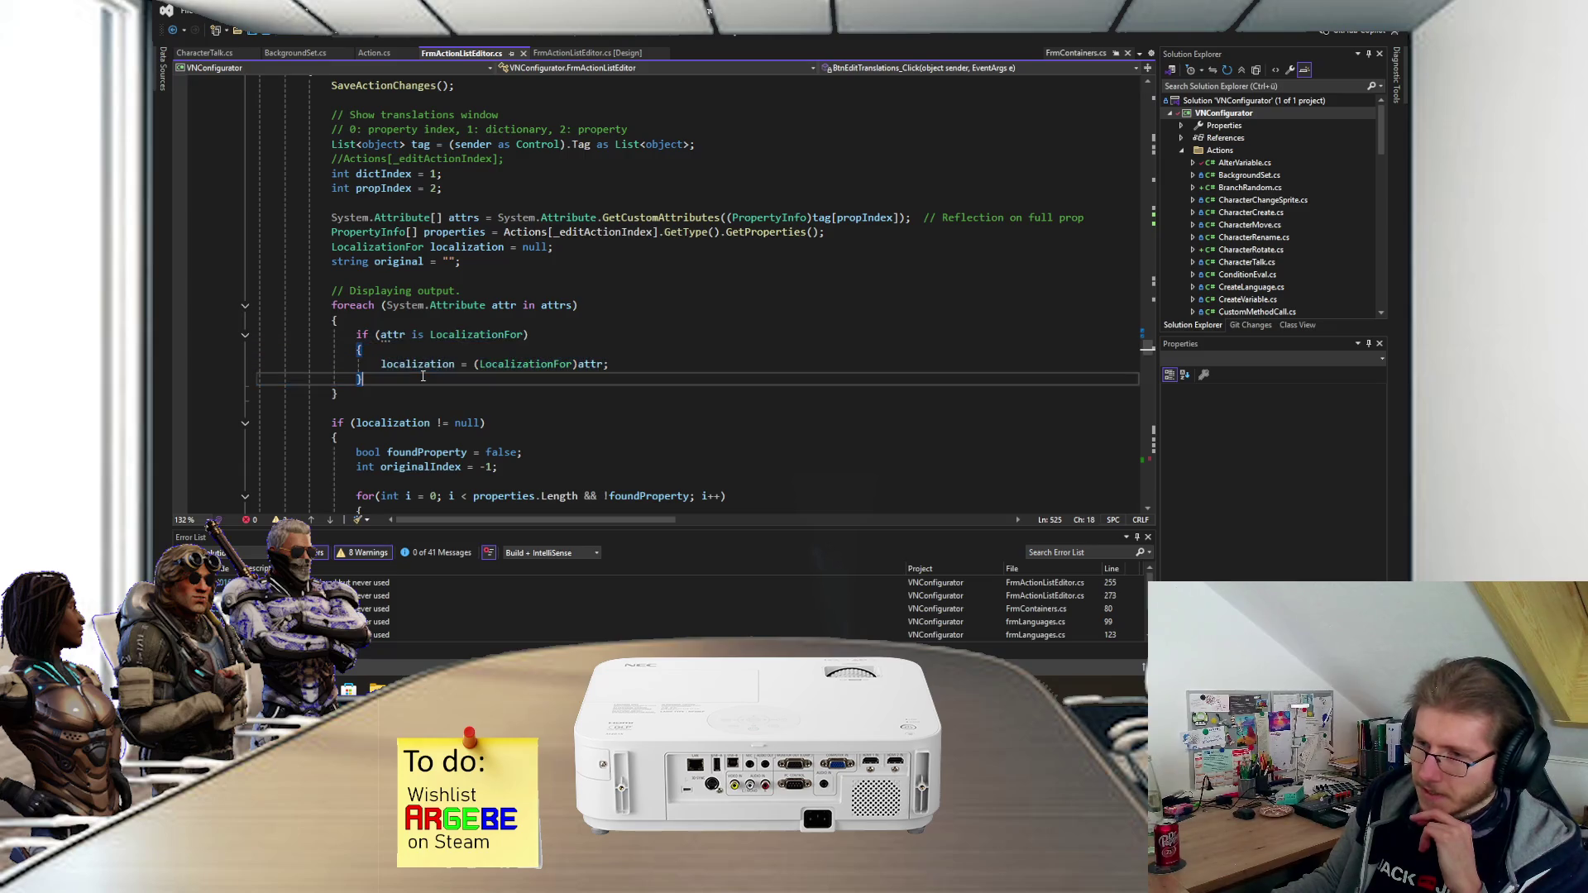
click(382, 364)
click(401, 246)
scroll(379, 392, down, 2)
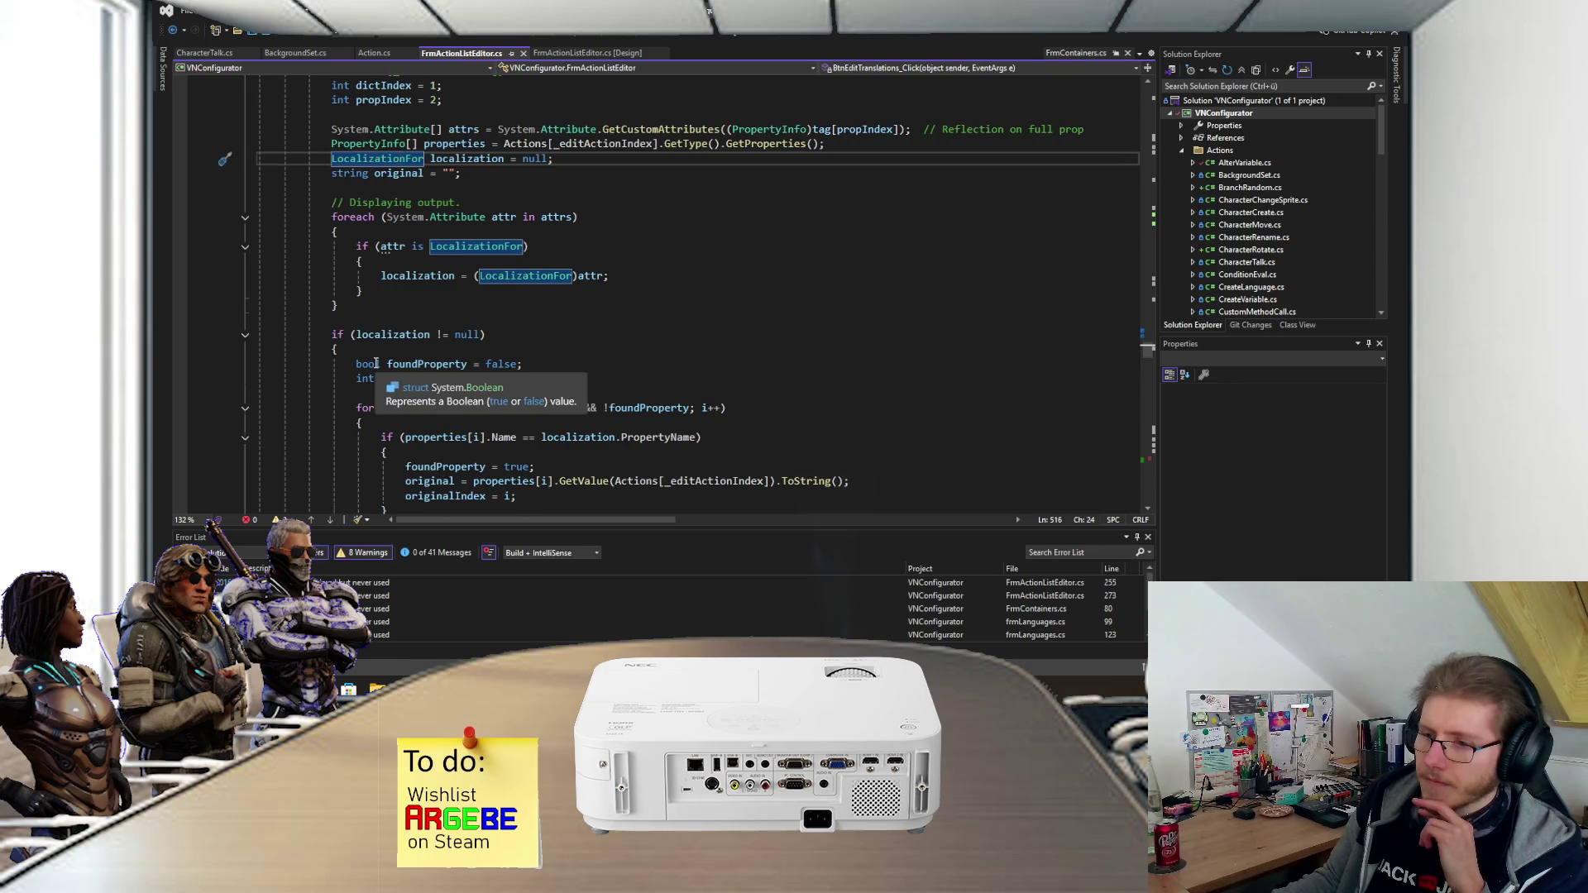
scroll(379, 391, up, 1)
key(alt+Tab)
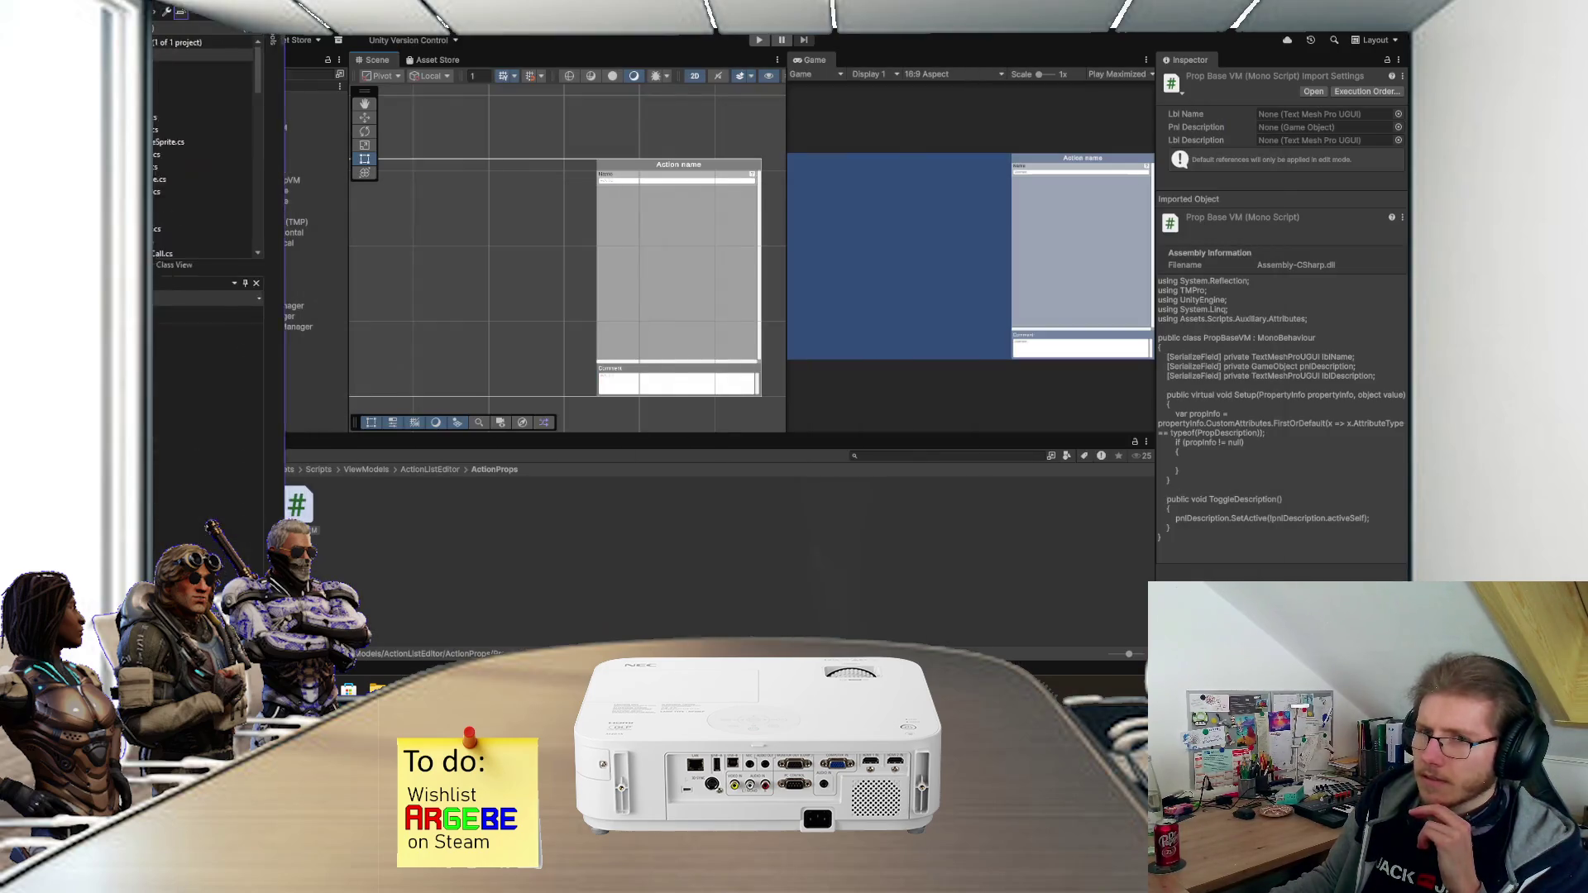
click(570, 621)
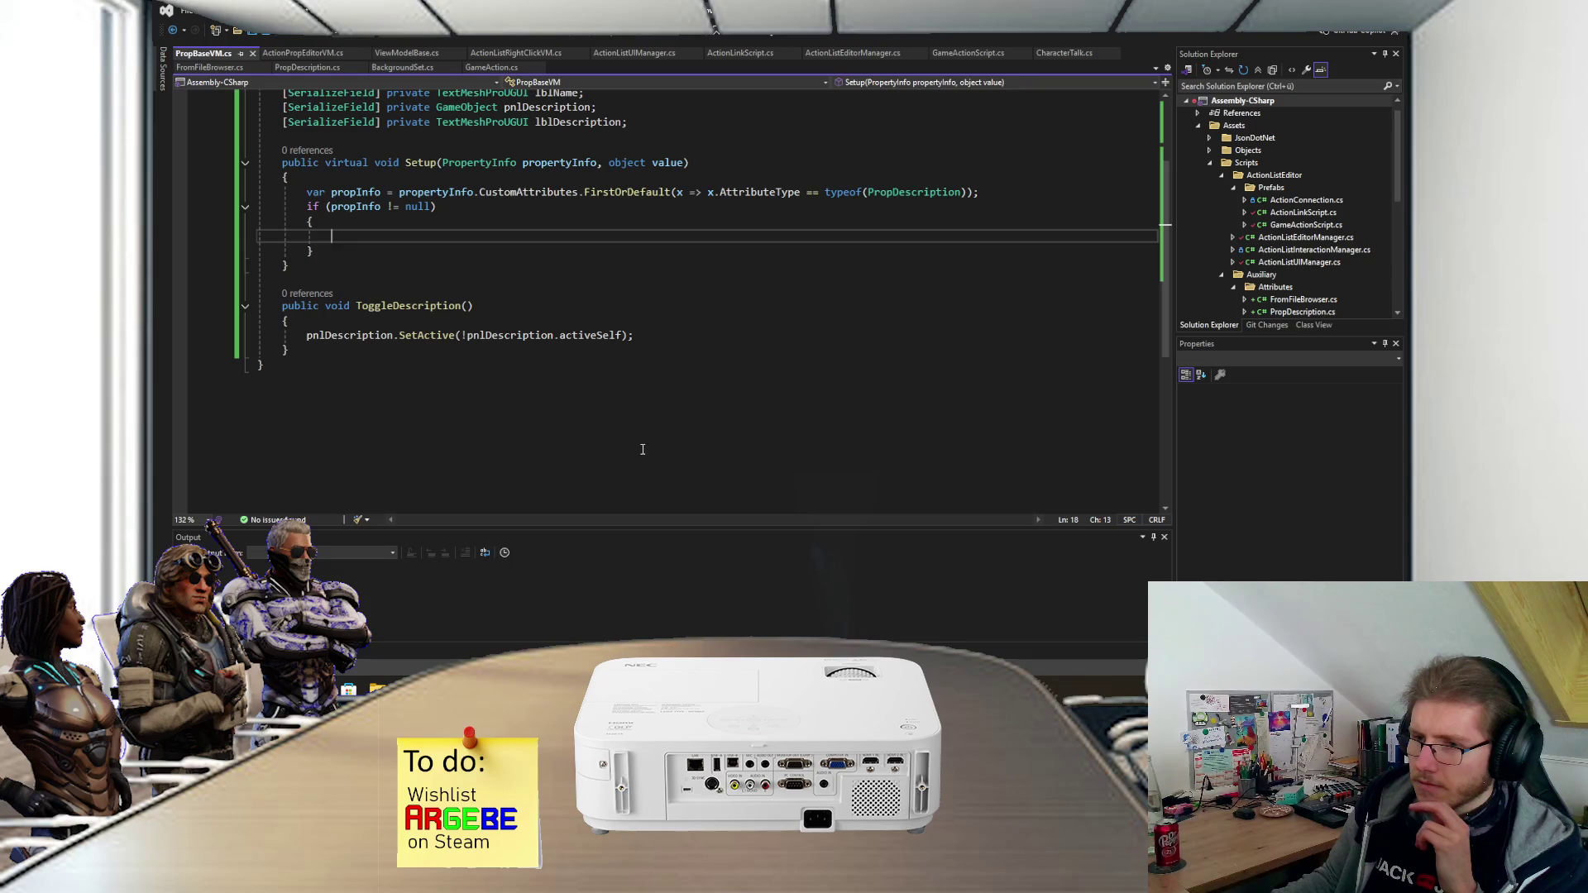
- Delete the var propInfo line and its null-check if-block, leaving Setup empty
scroll(529, 363, up, 2)
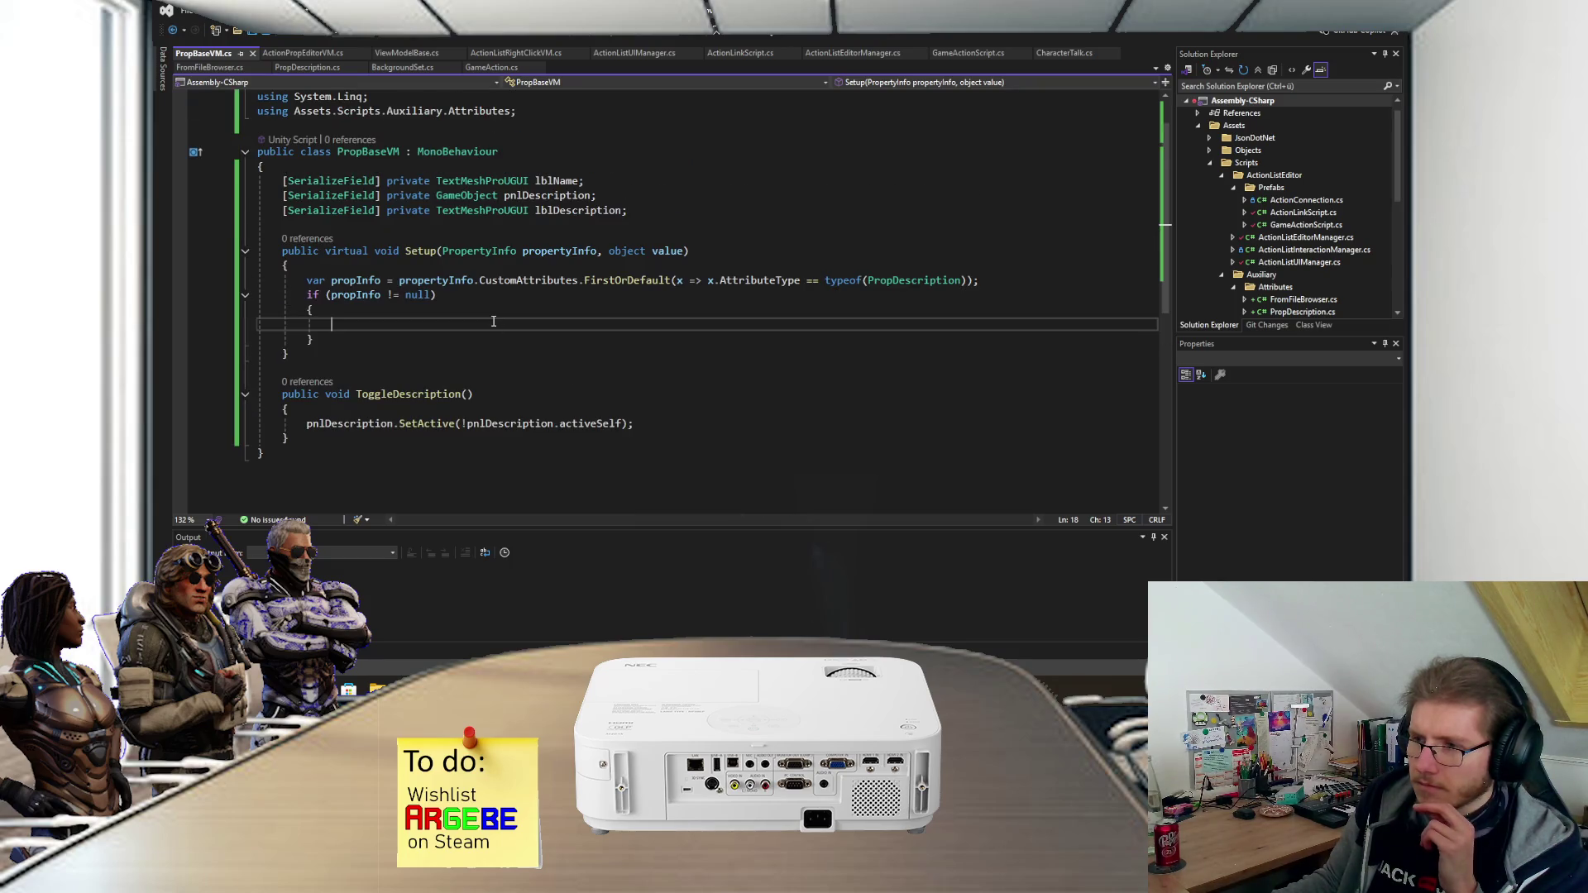
mouse_move(372, 276)
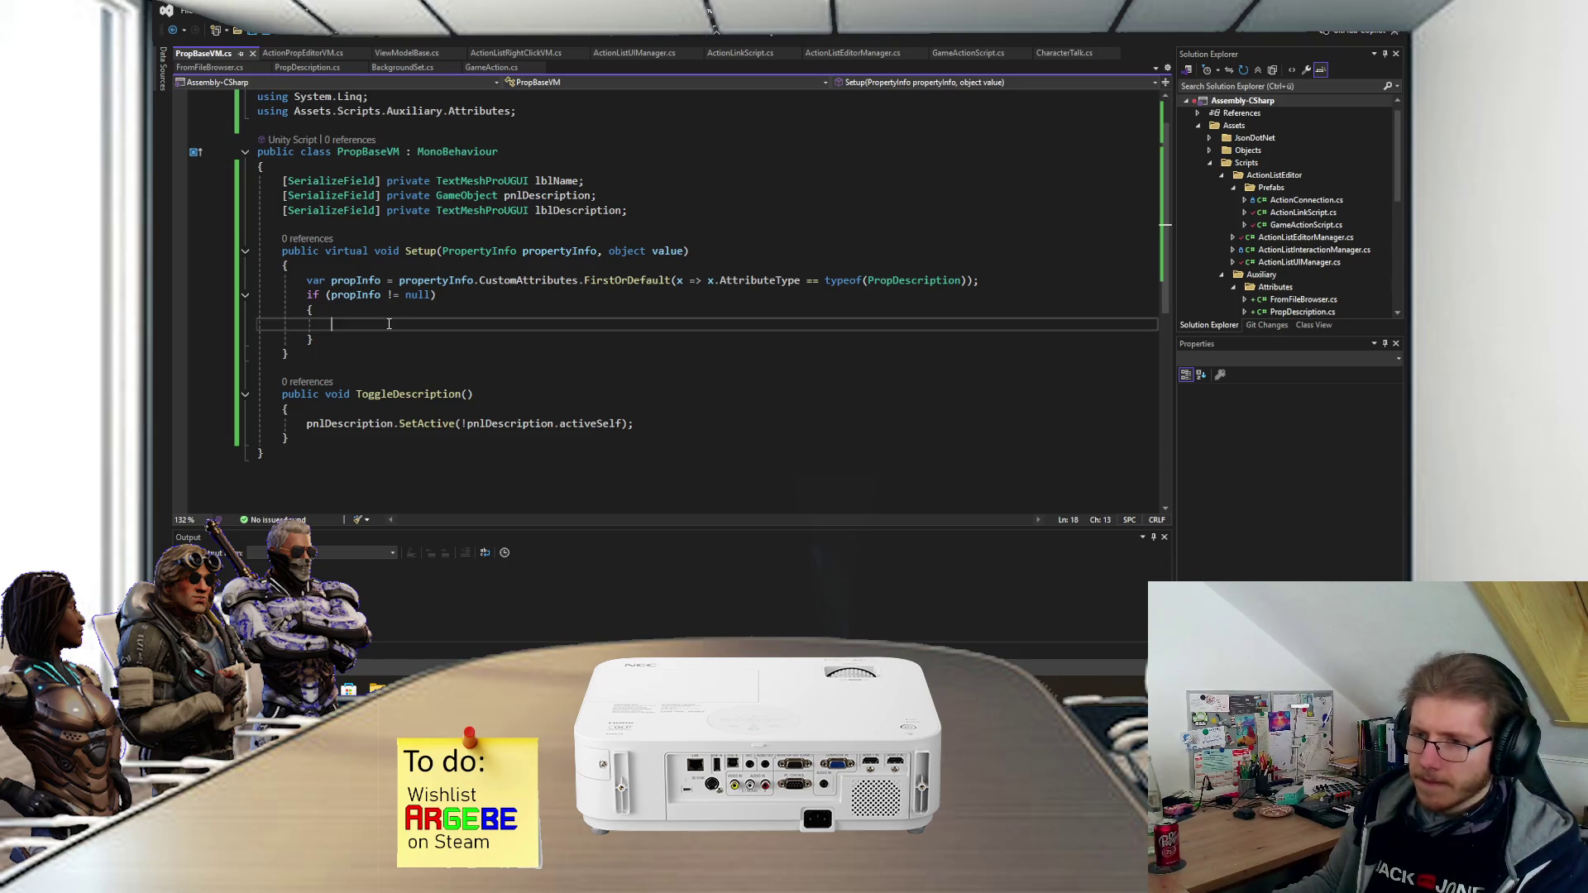
text(Syset)
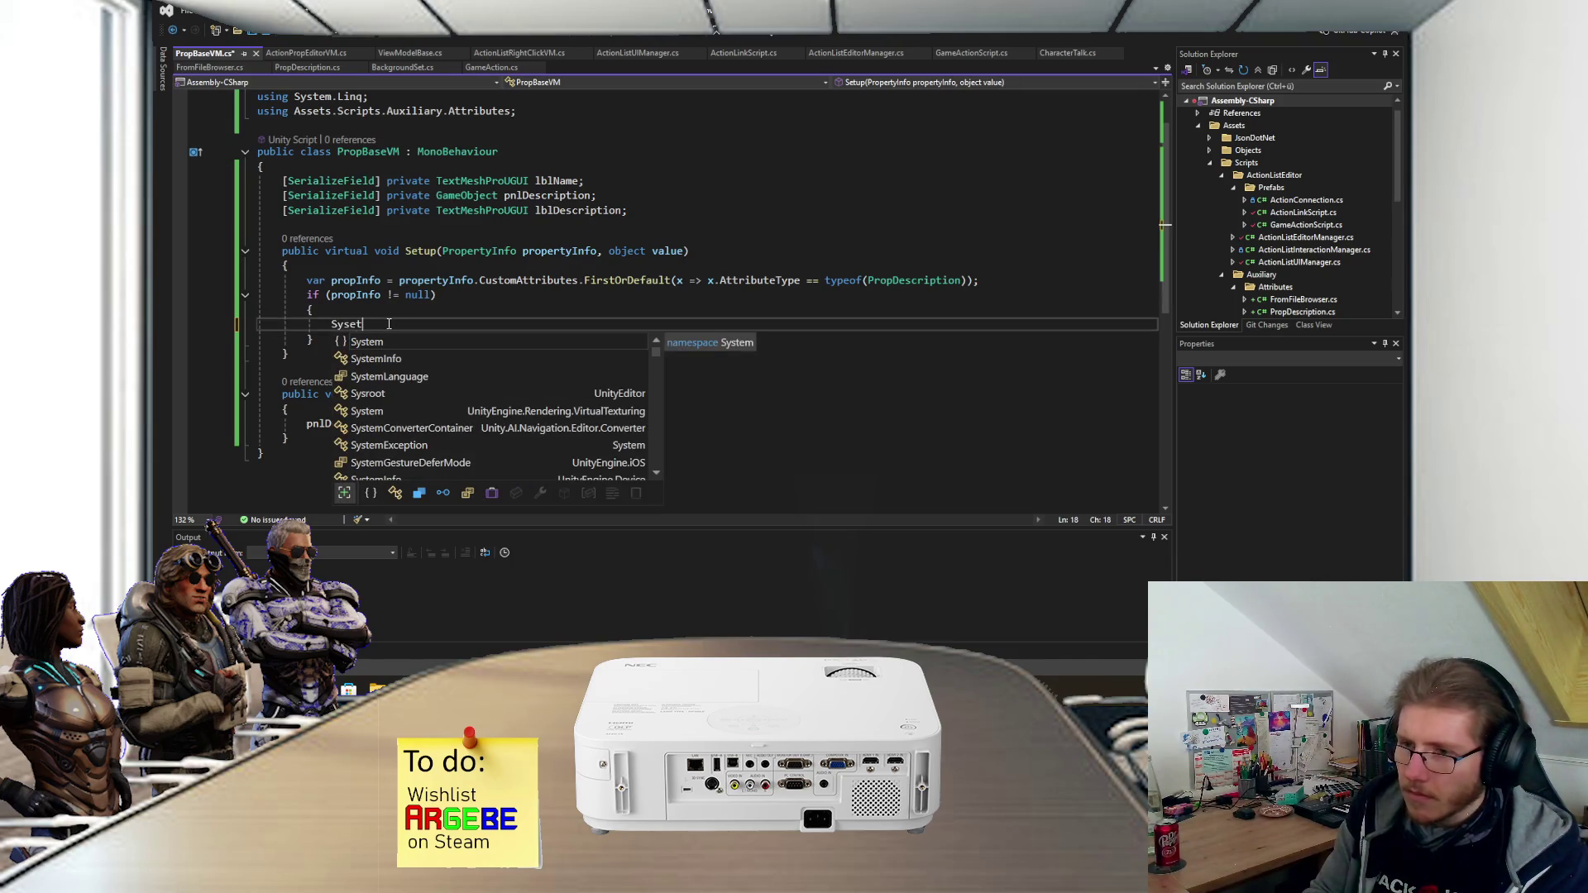
key(BackSpace)
key(BackSpace)
key(Escape)
drag(314, 340, 309, 280)
key(Delete)
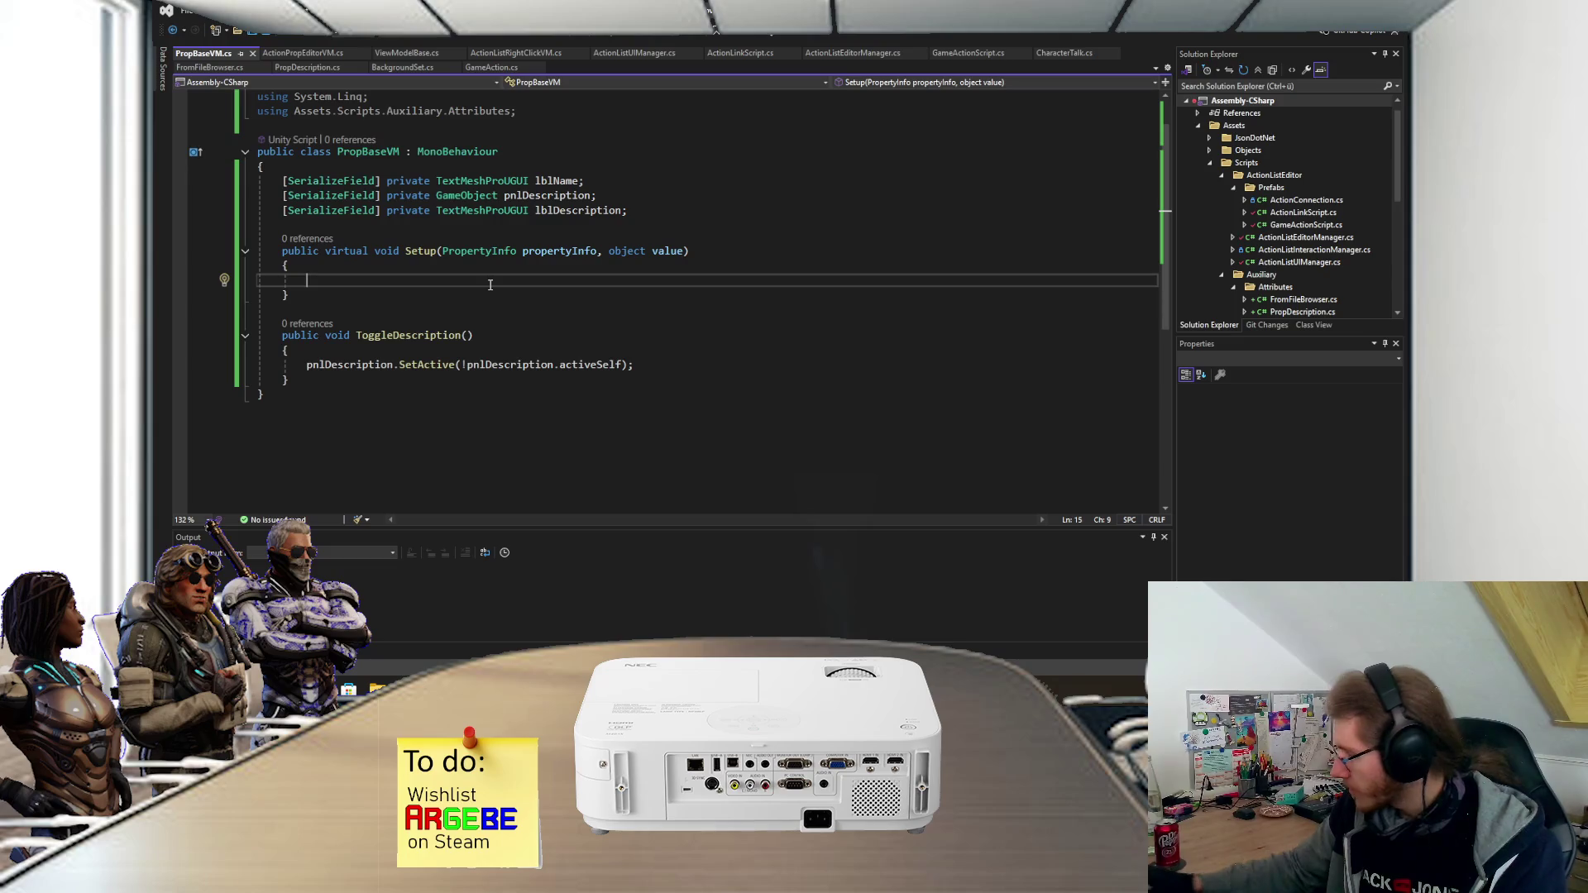
- Play the Factorio: Space Age soundtrack in Steam slightly louder, then return to Visual Studio
key(alt+Tab)
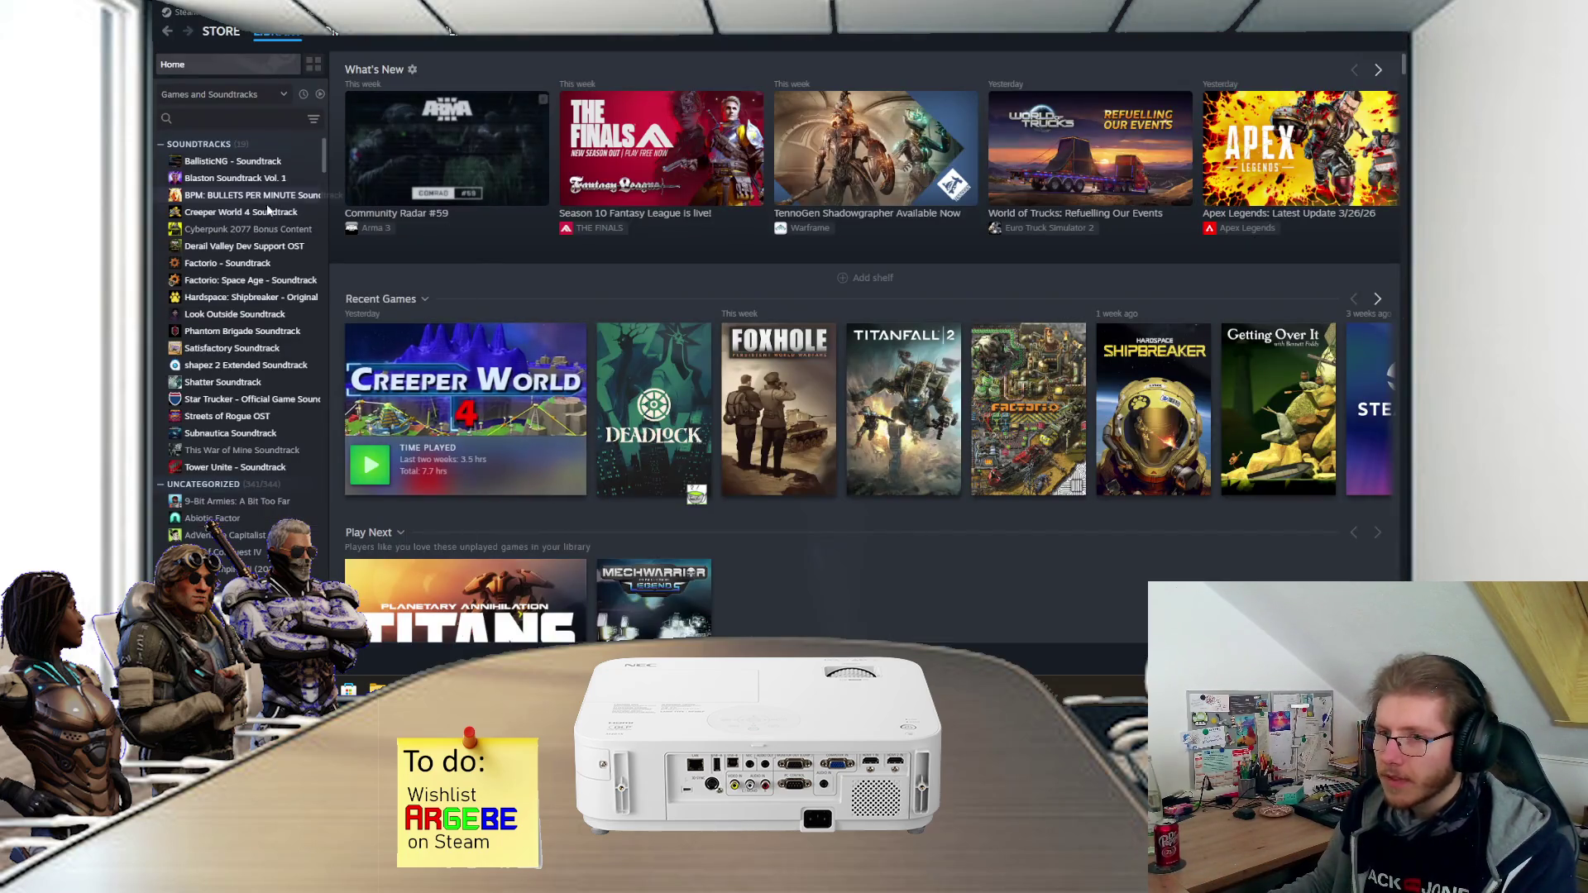
click(236, 282)
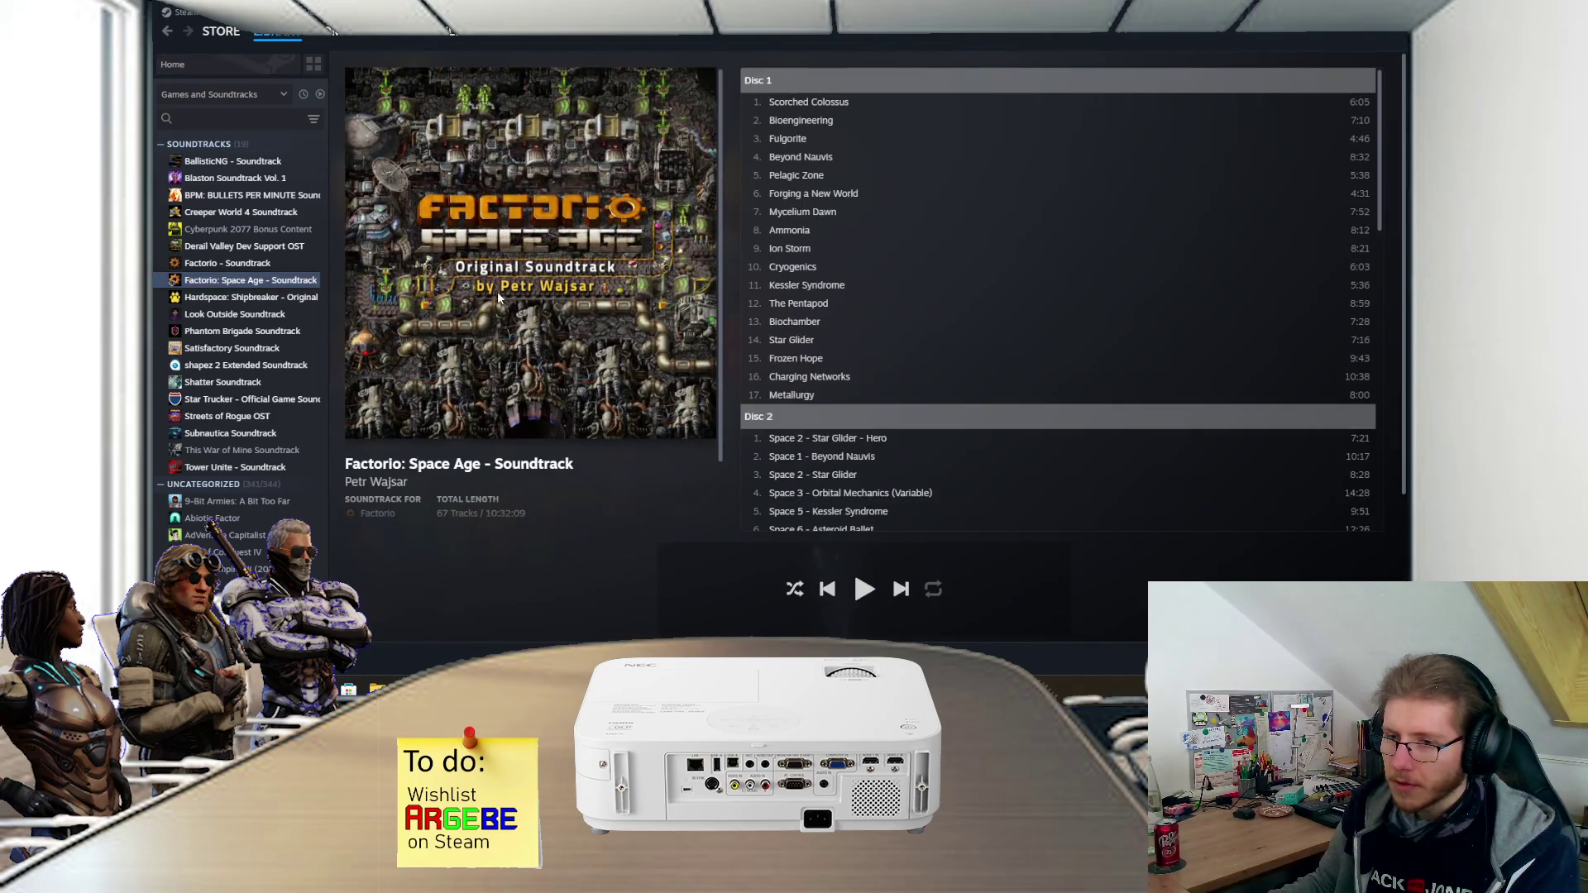
scroll(875, 273, down, 1)
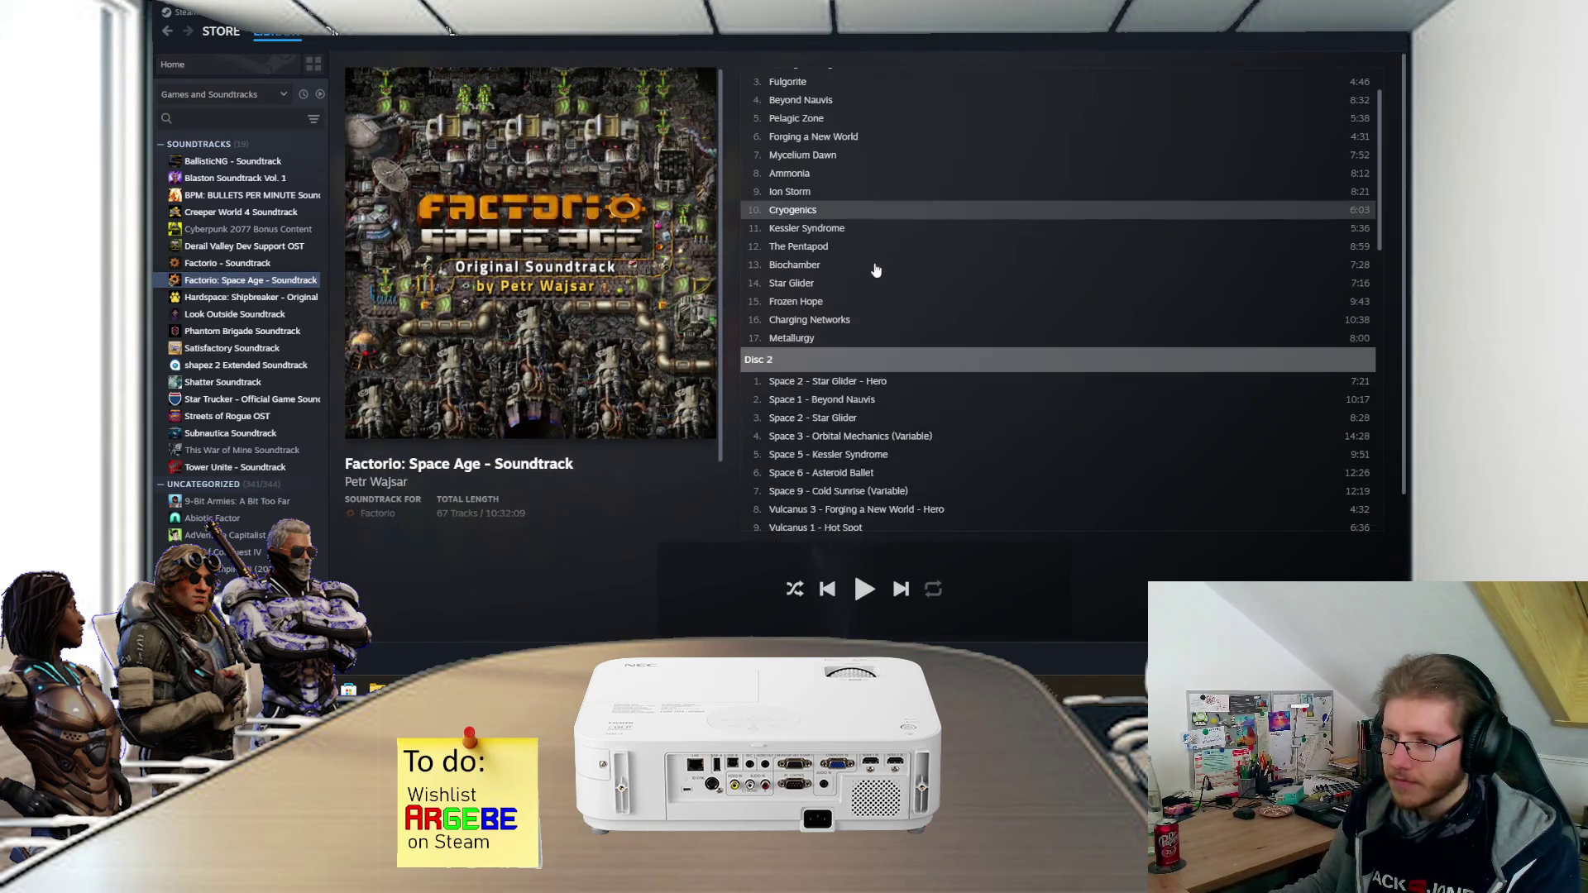
scroll(876, 305, up, 1)
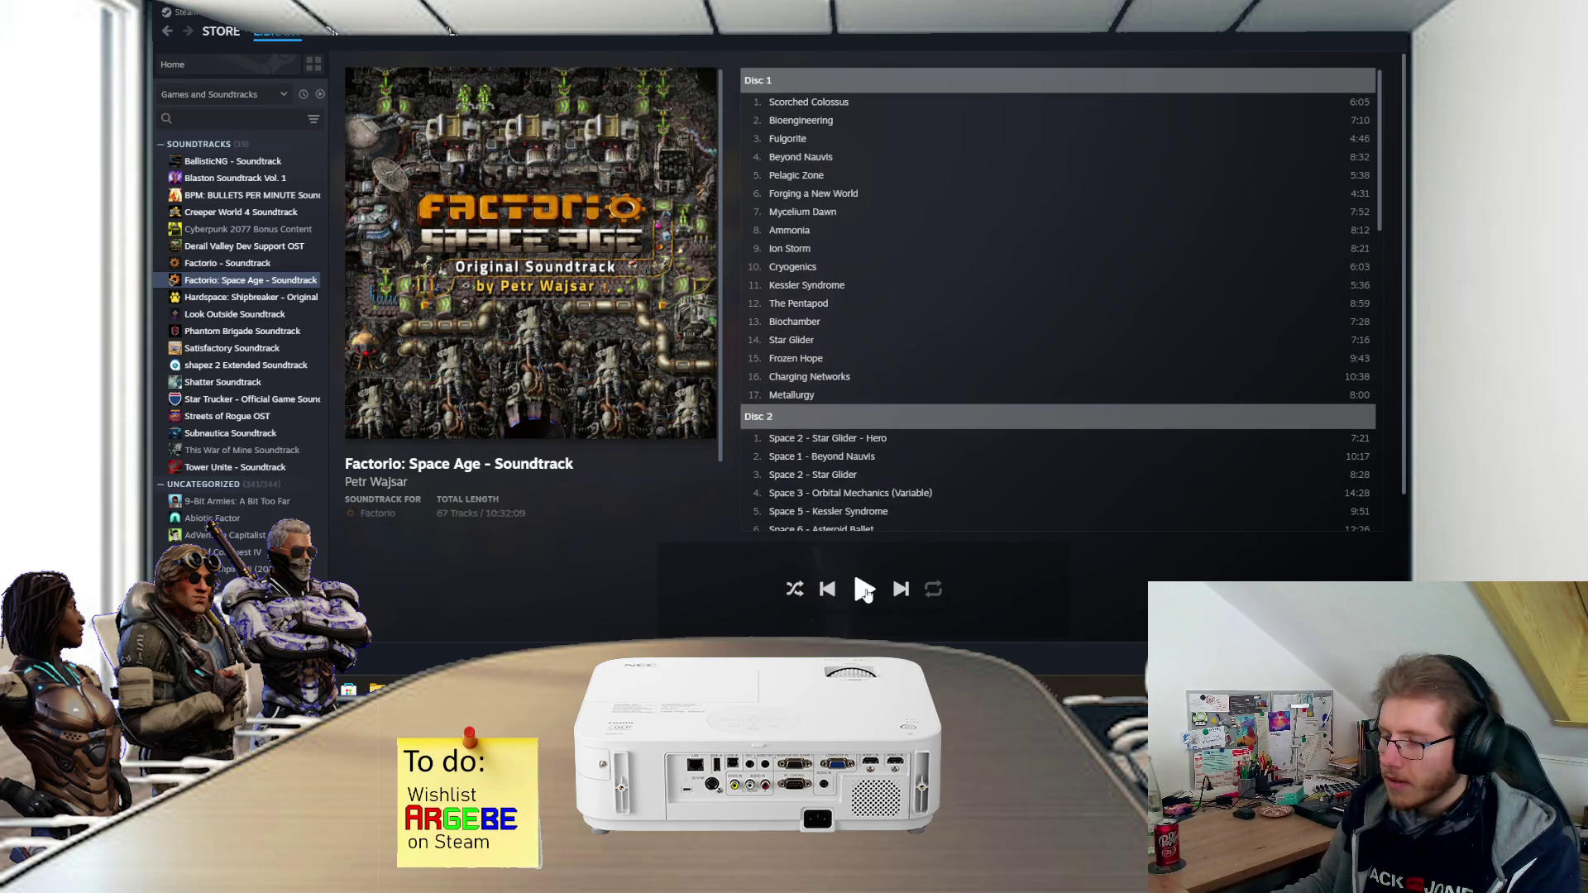
click(863, 589)
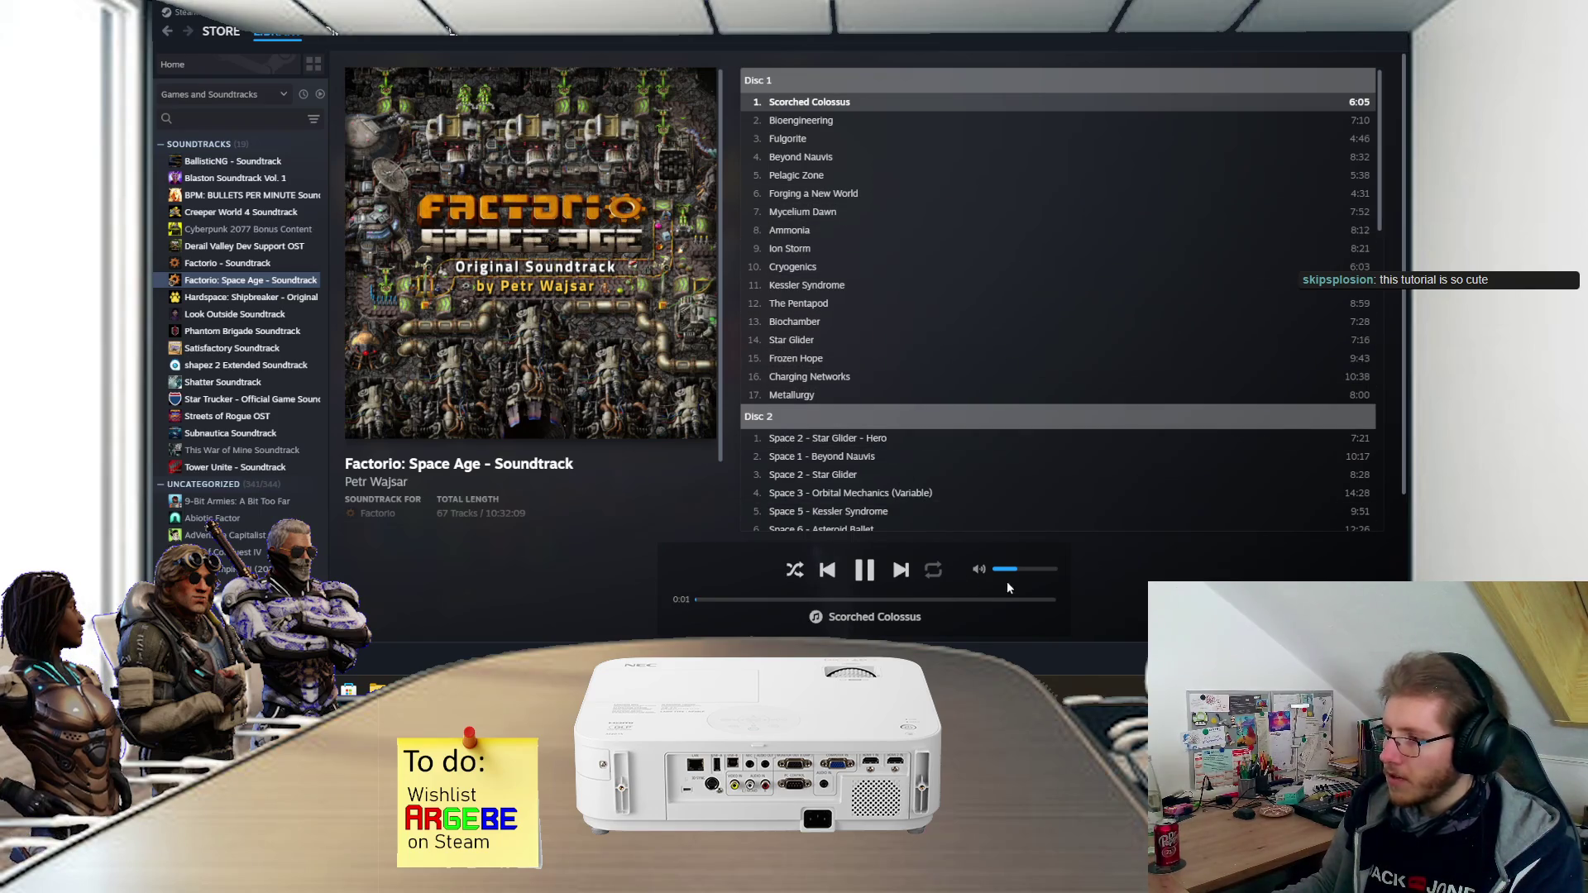
drag(1021, 578, 1020, 578)
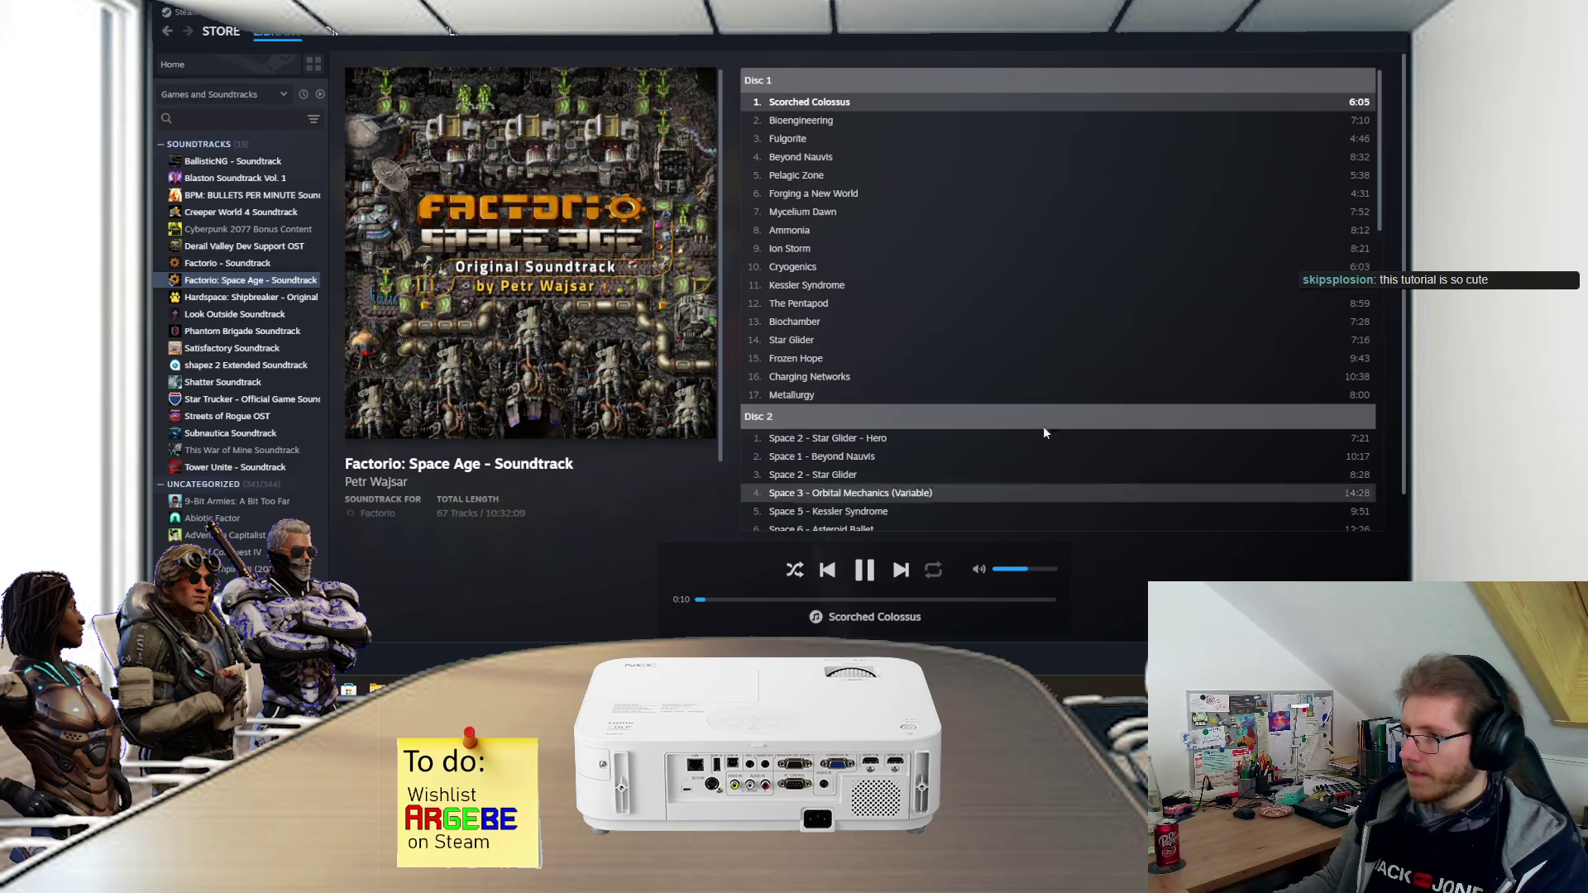
key(alt+Tab)
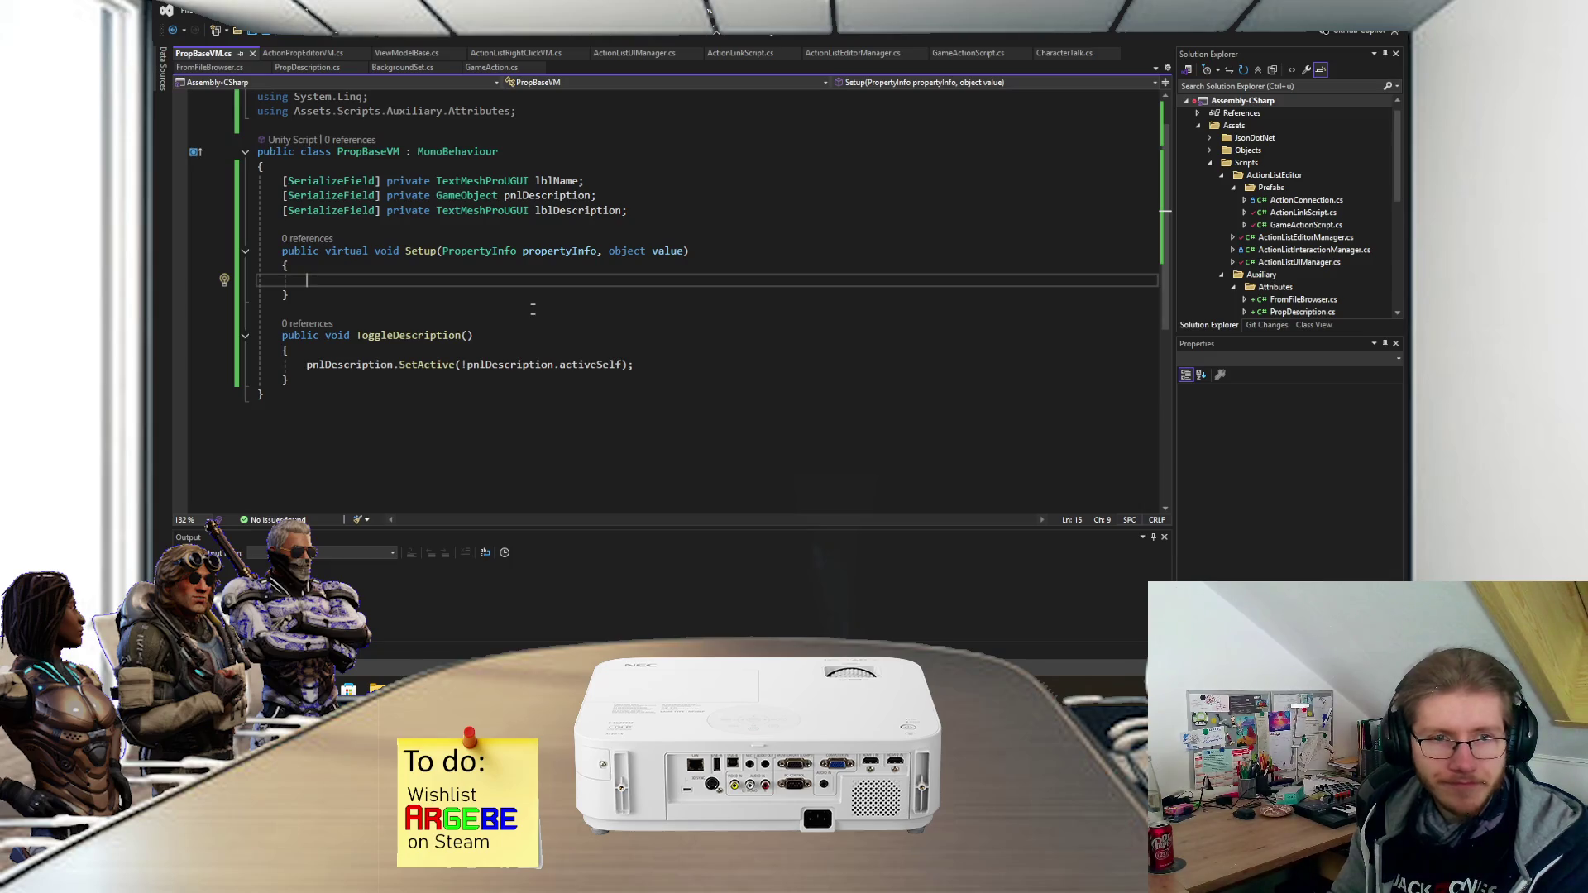
- Type System.Attribute.GetCu in Setup and compare the GetCustomAttribute and GetCustomAttributes completions
text(System)
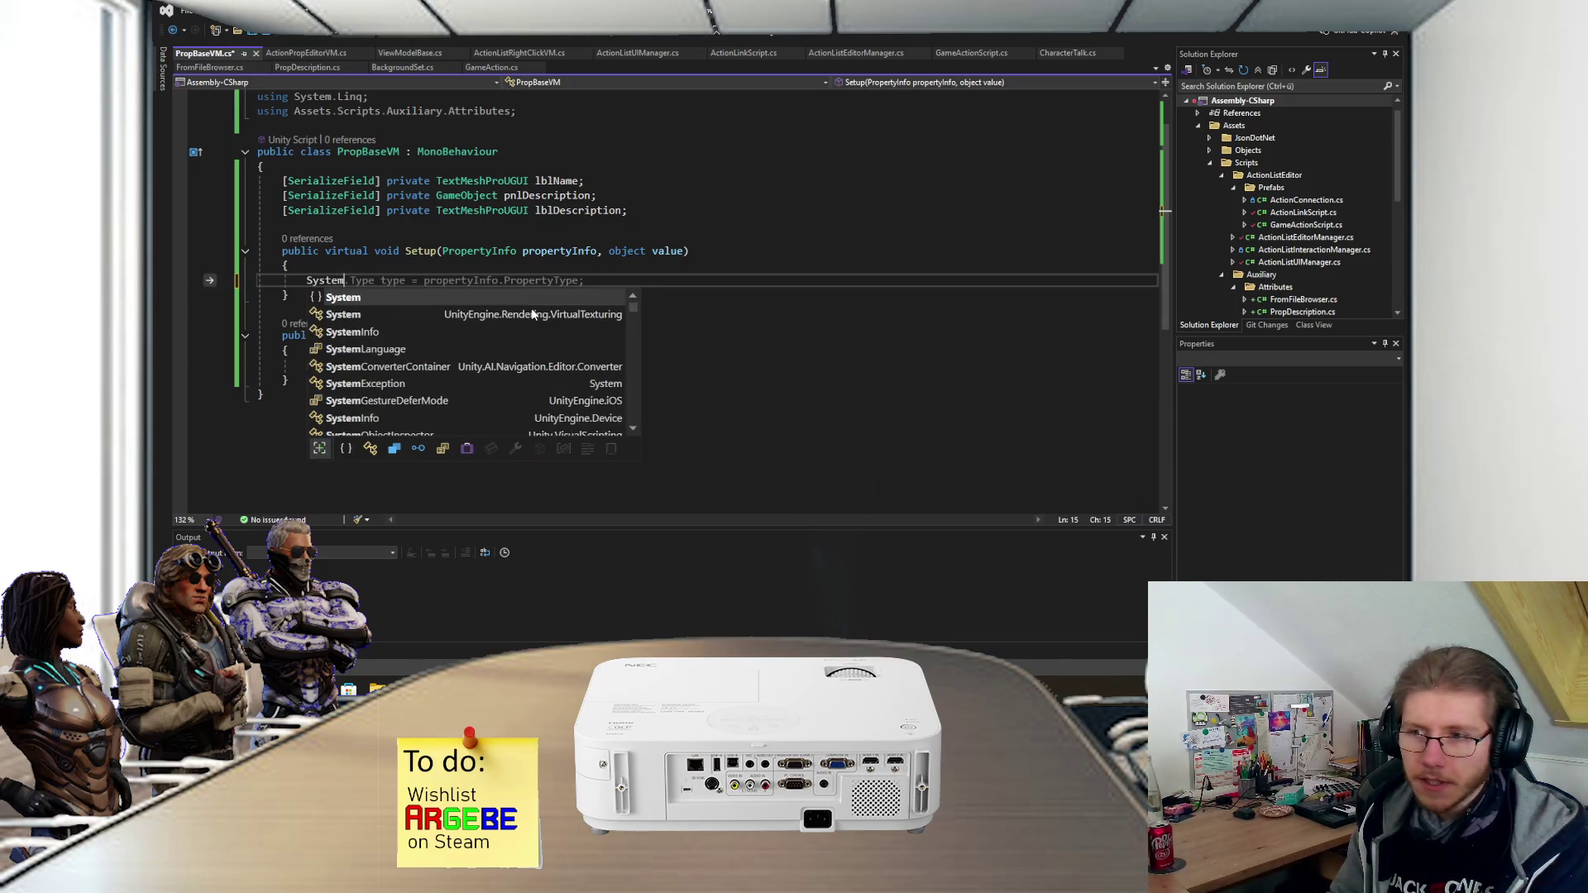
text(.Attribute.GetCu)
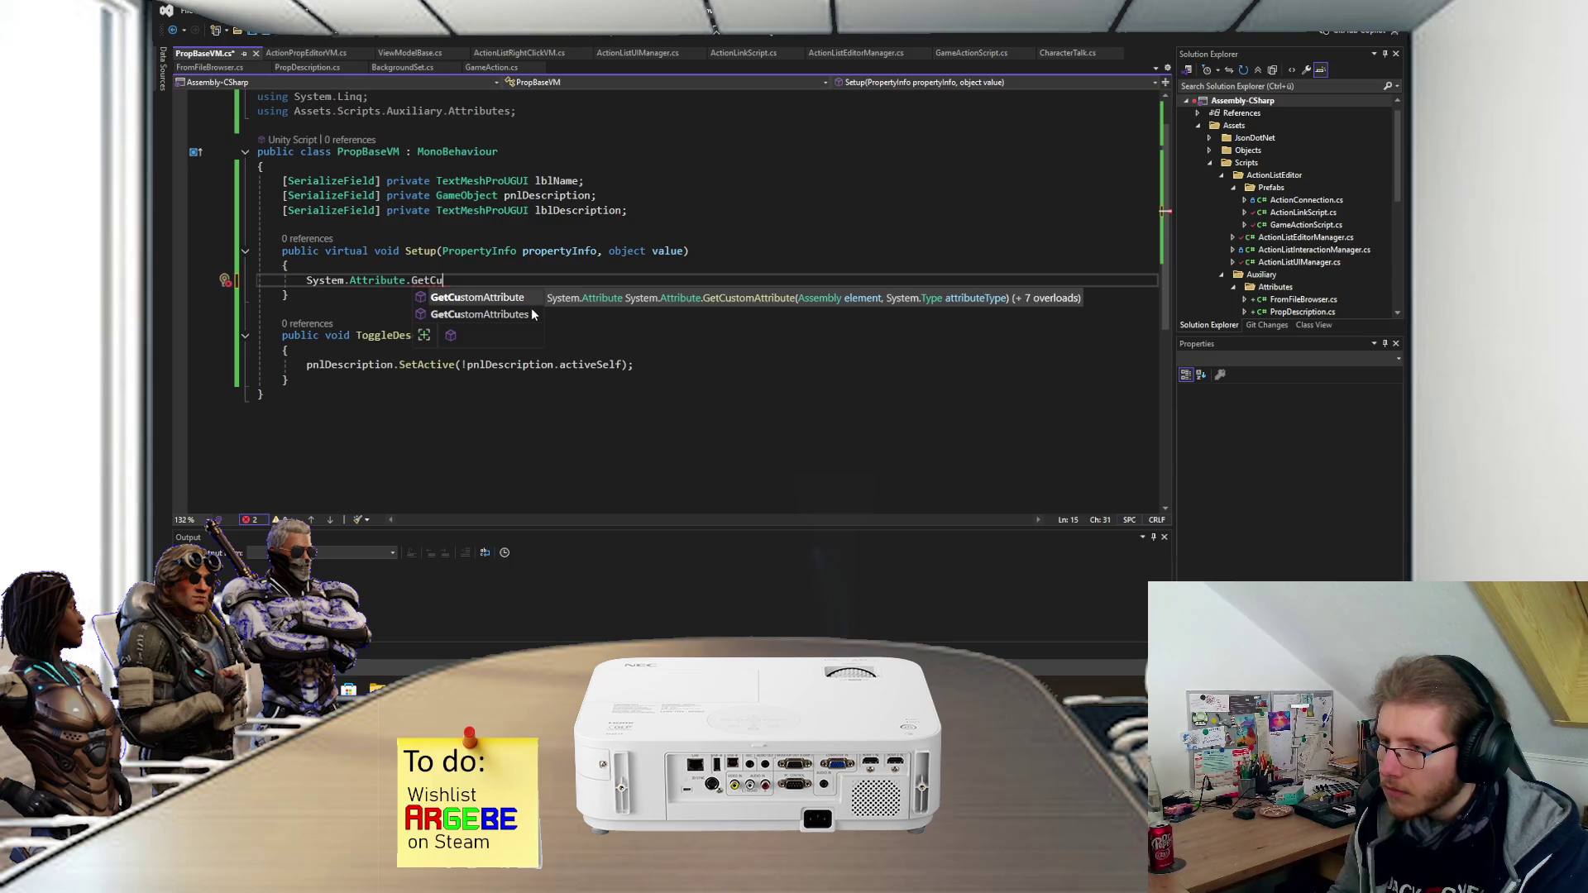
click(531, 315)
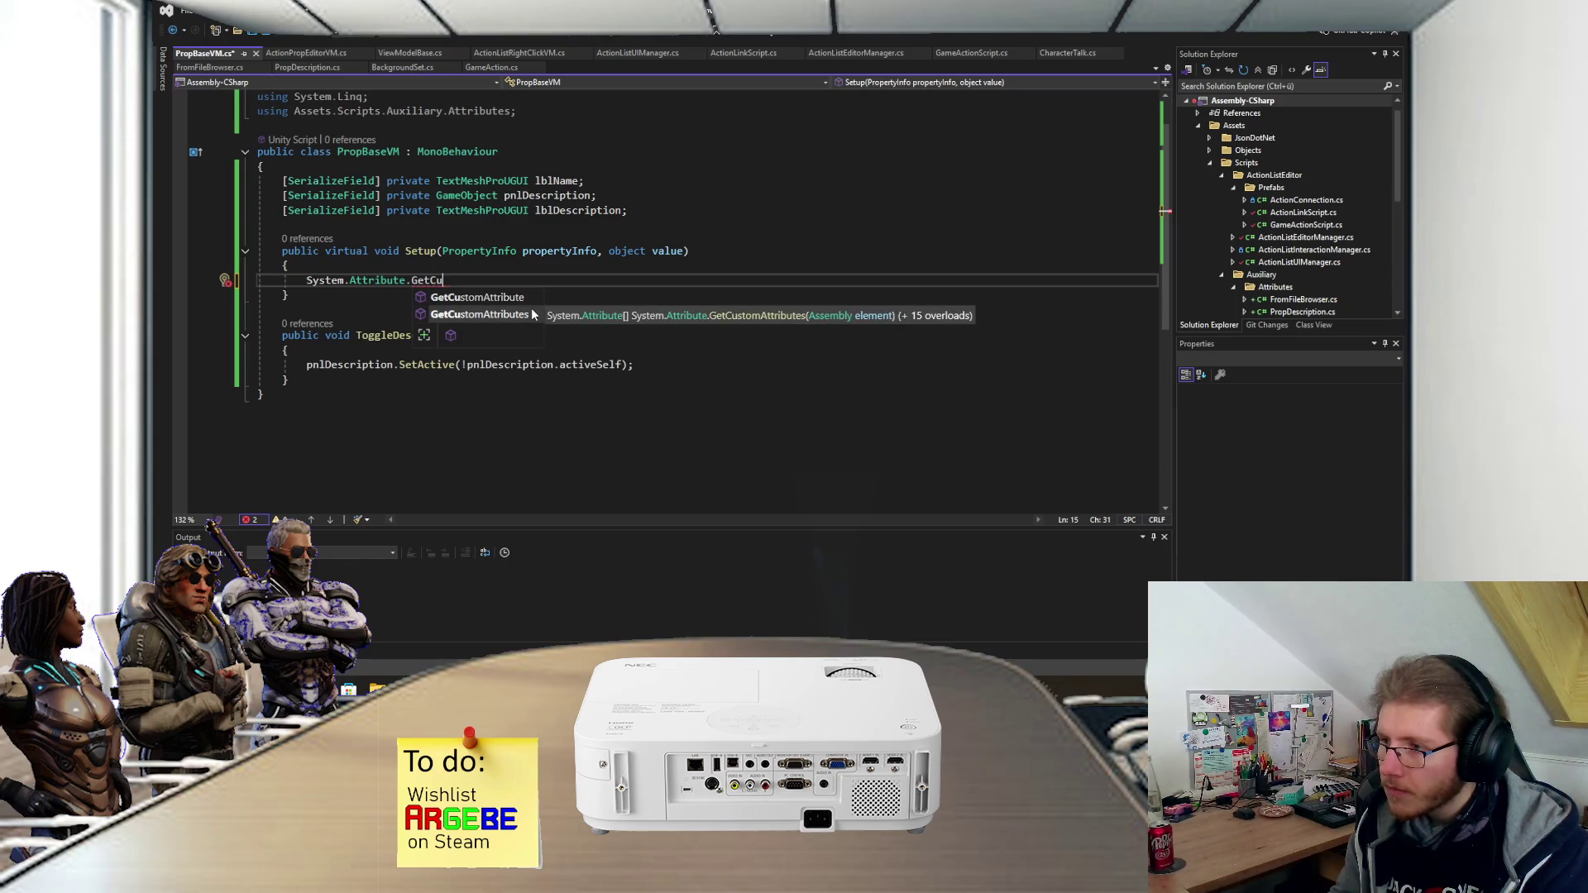
key(Up)
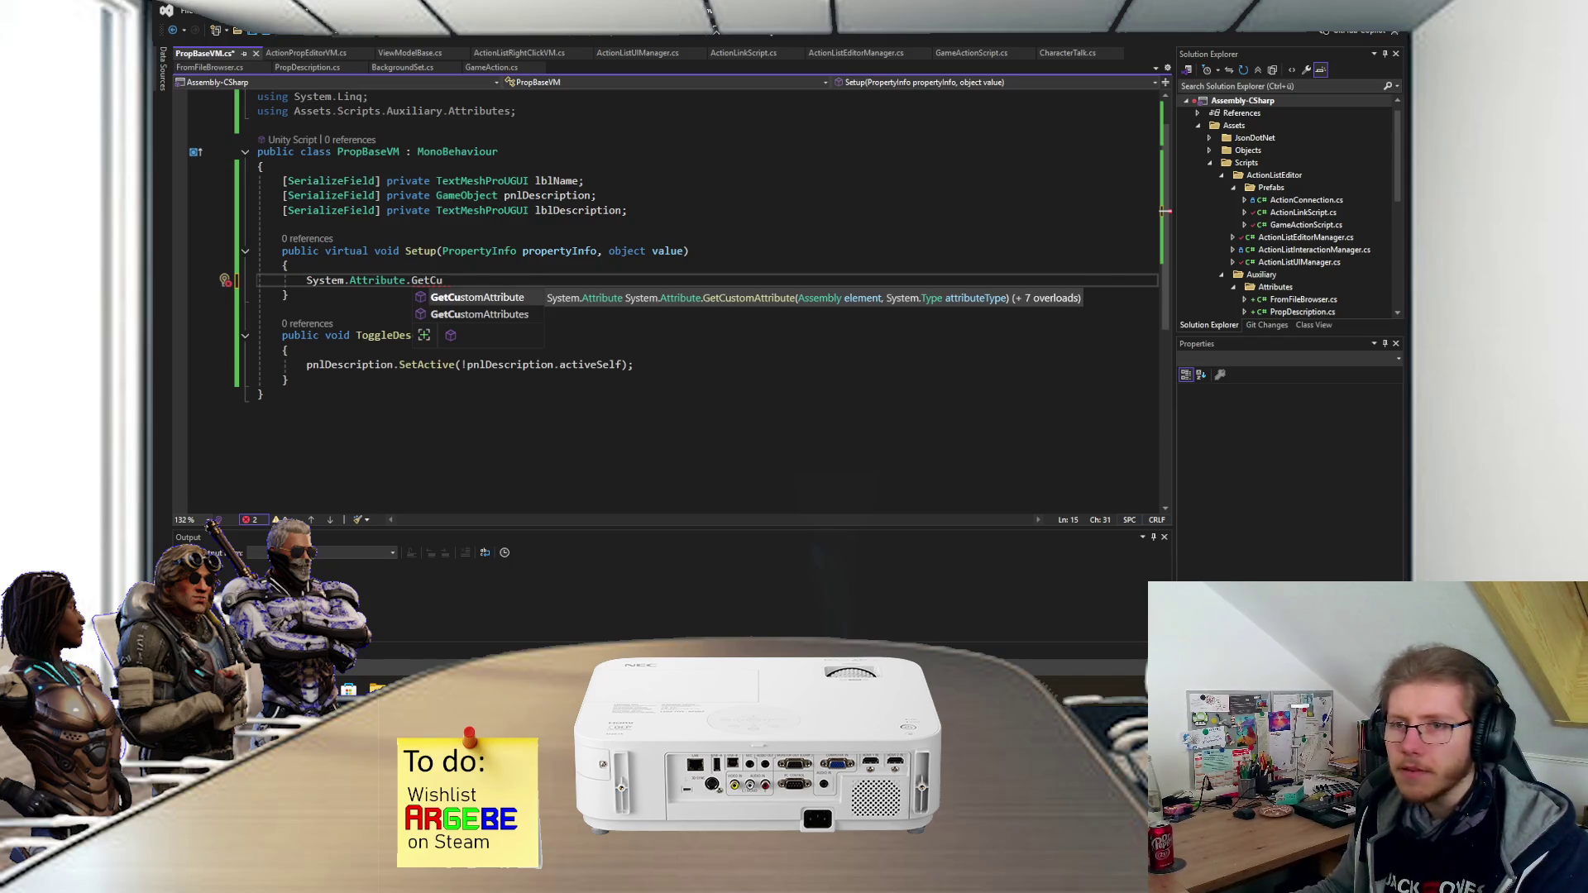
key(alt+Tab)
scroll(765, 284, up, 2)
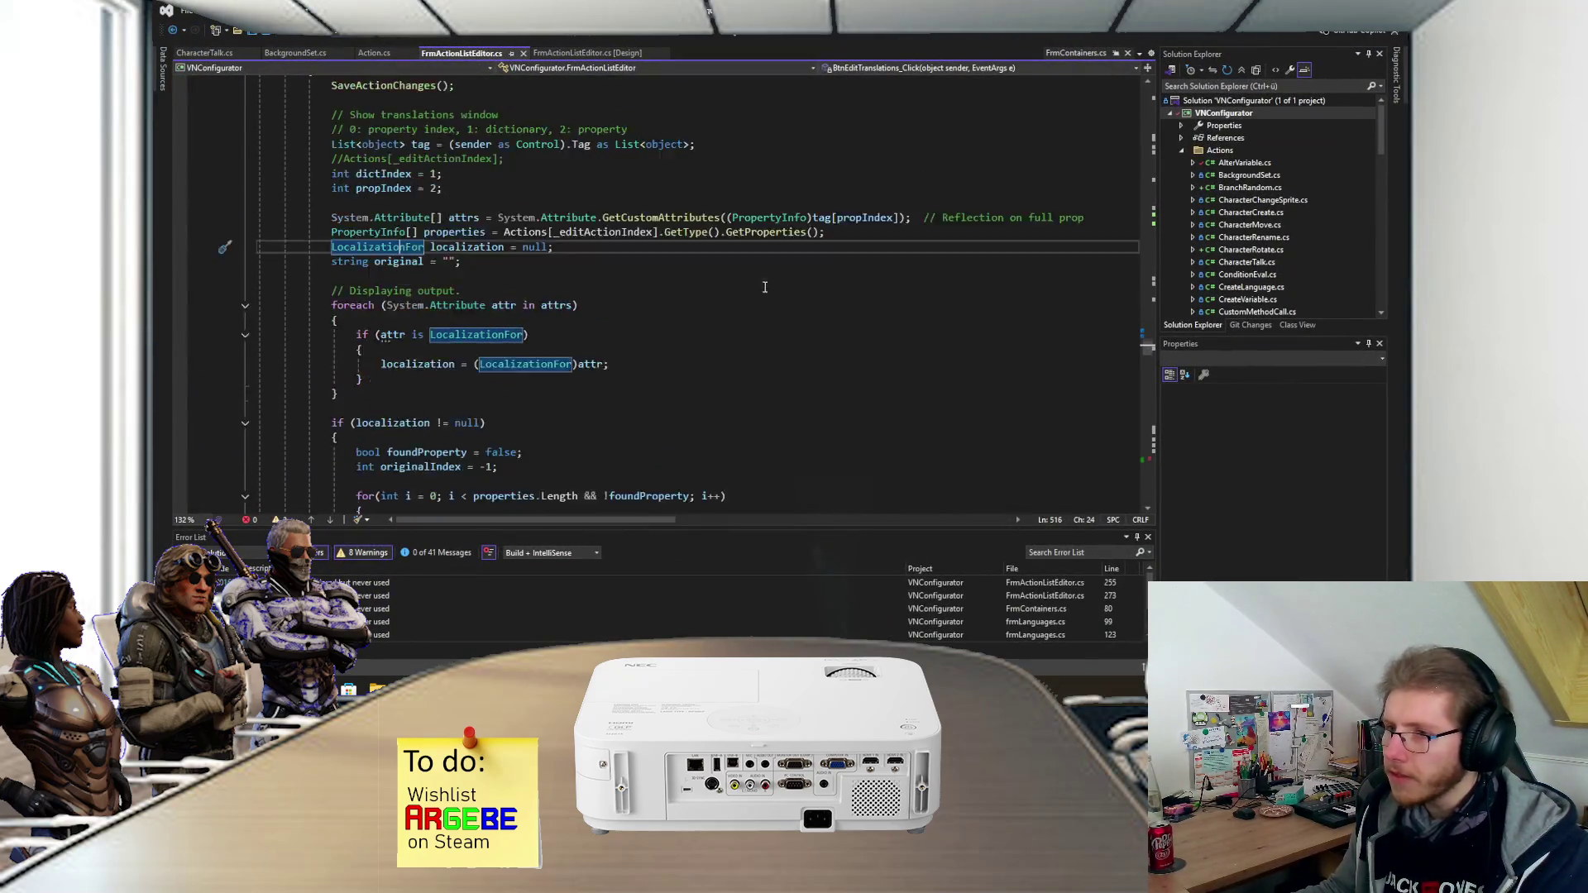
scroll(548, 296, up, 1)
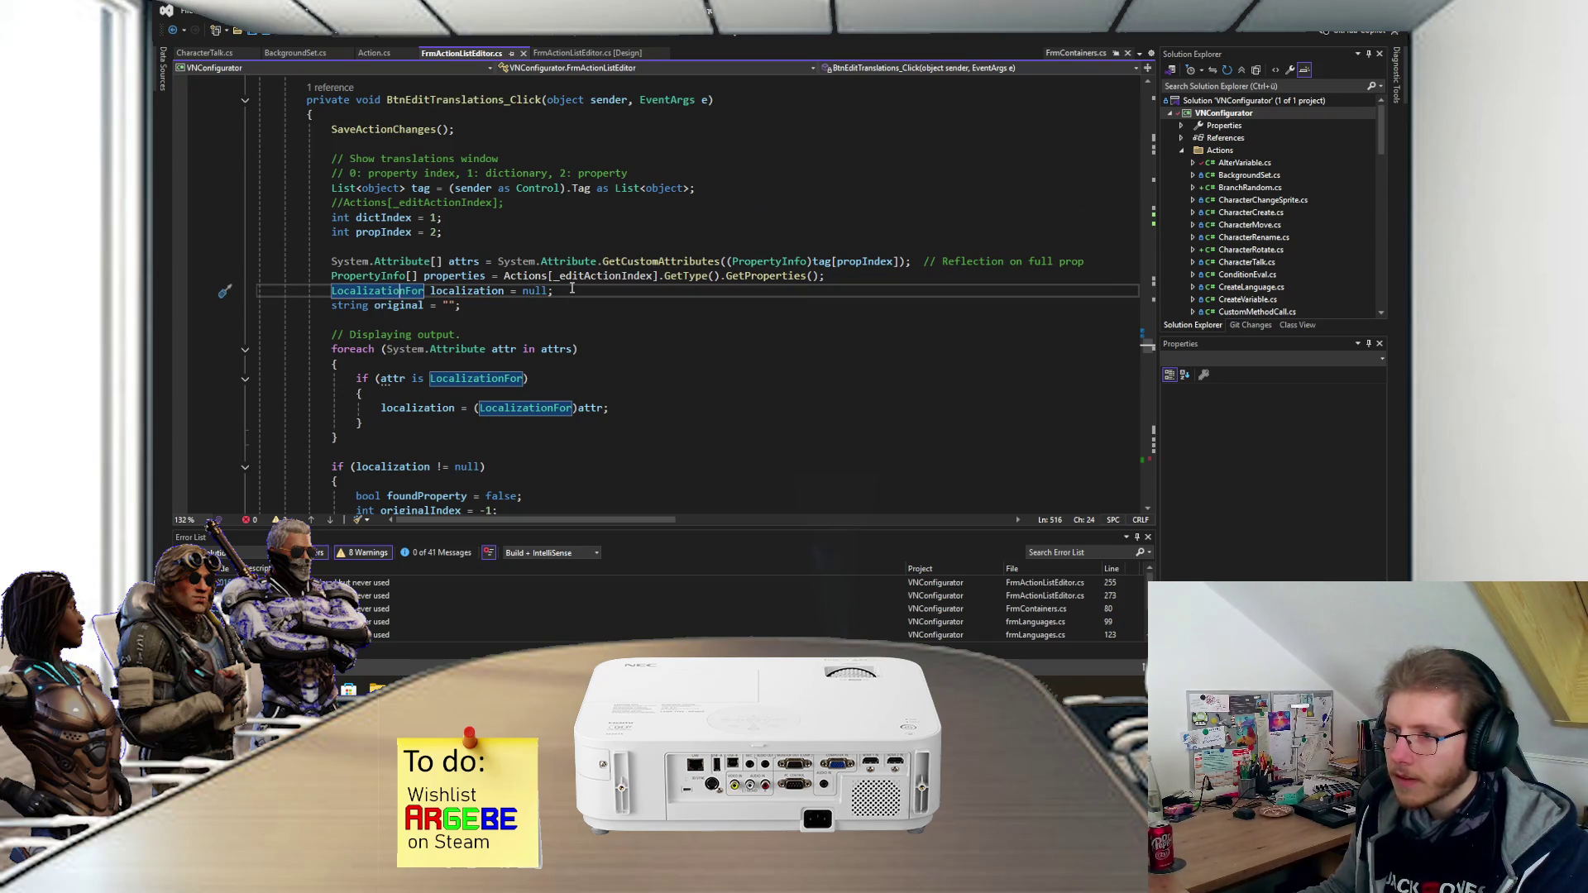
mouse_move(689, 262)
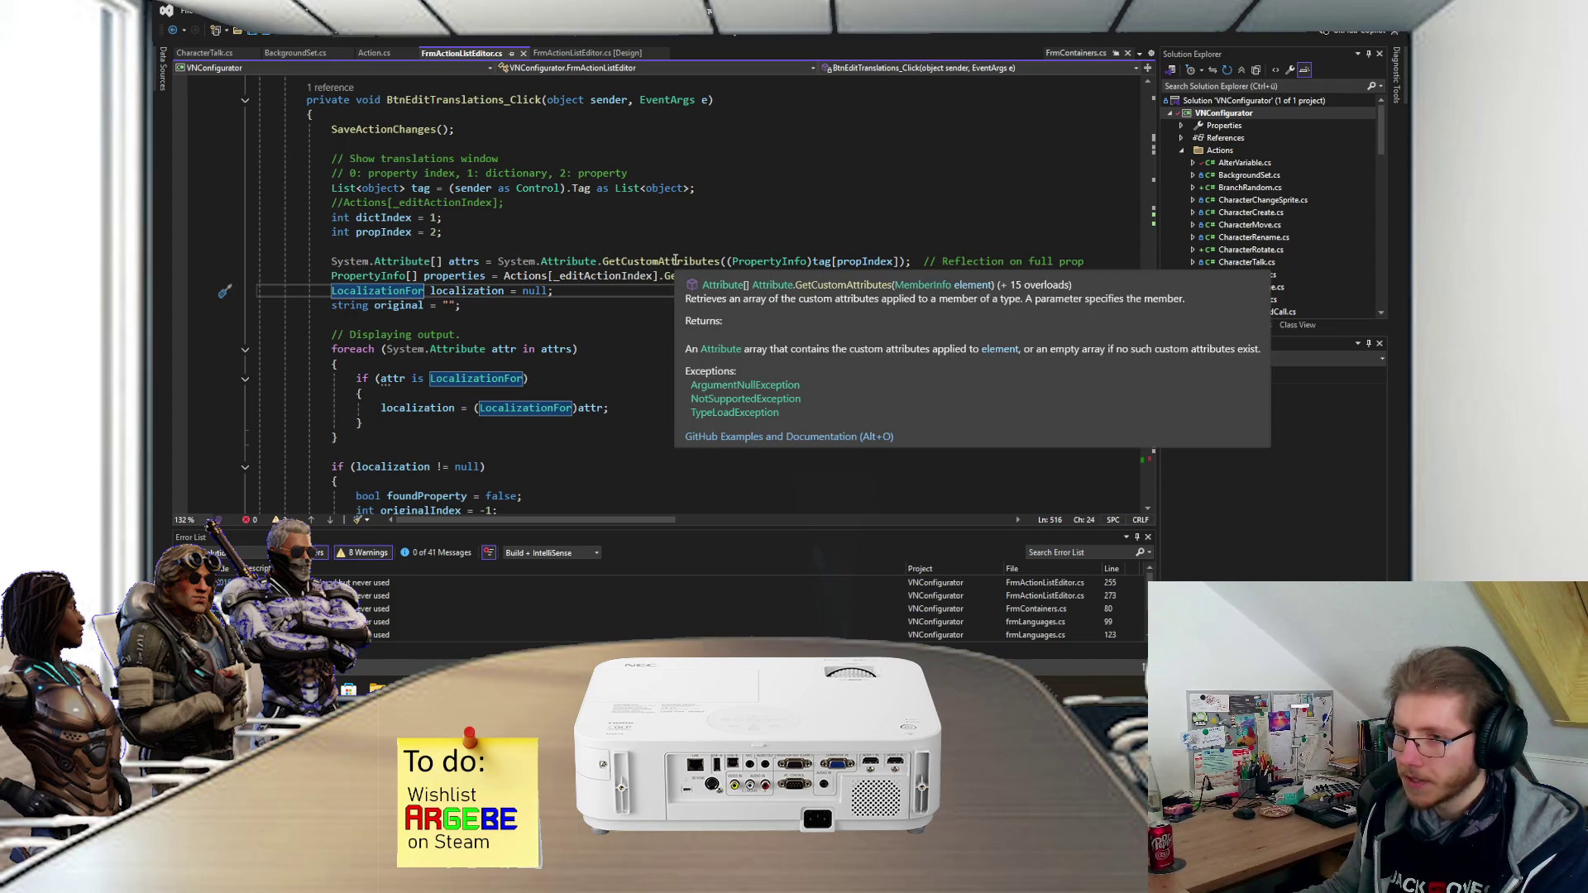
mouse_move(329, 339)
mouse_down()
mouse_move(579, 358)
mouse_move(364, 426)
mouse_up()
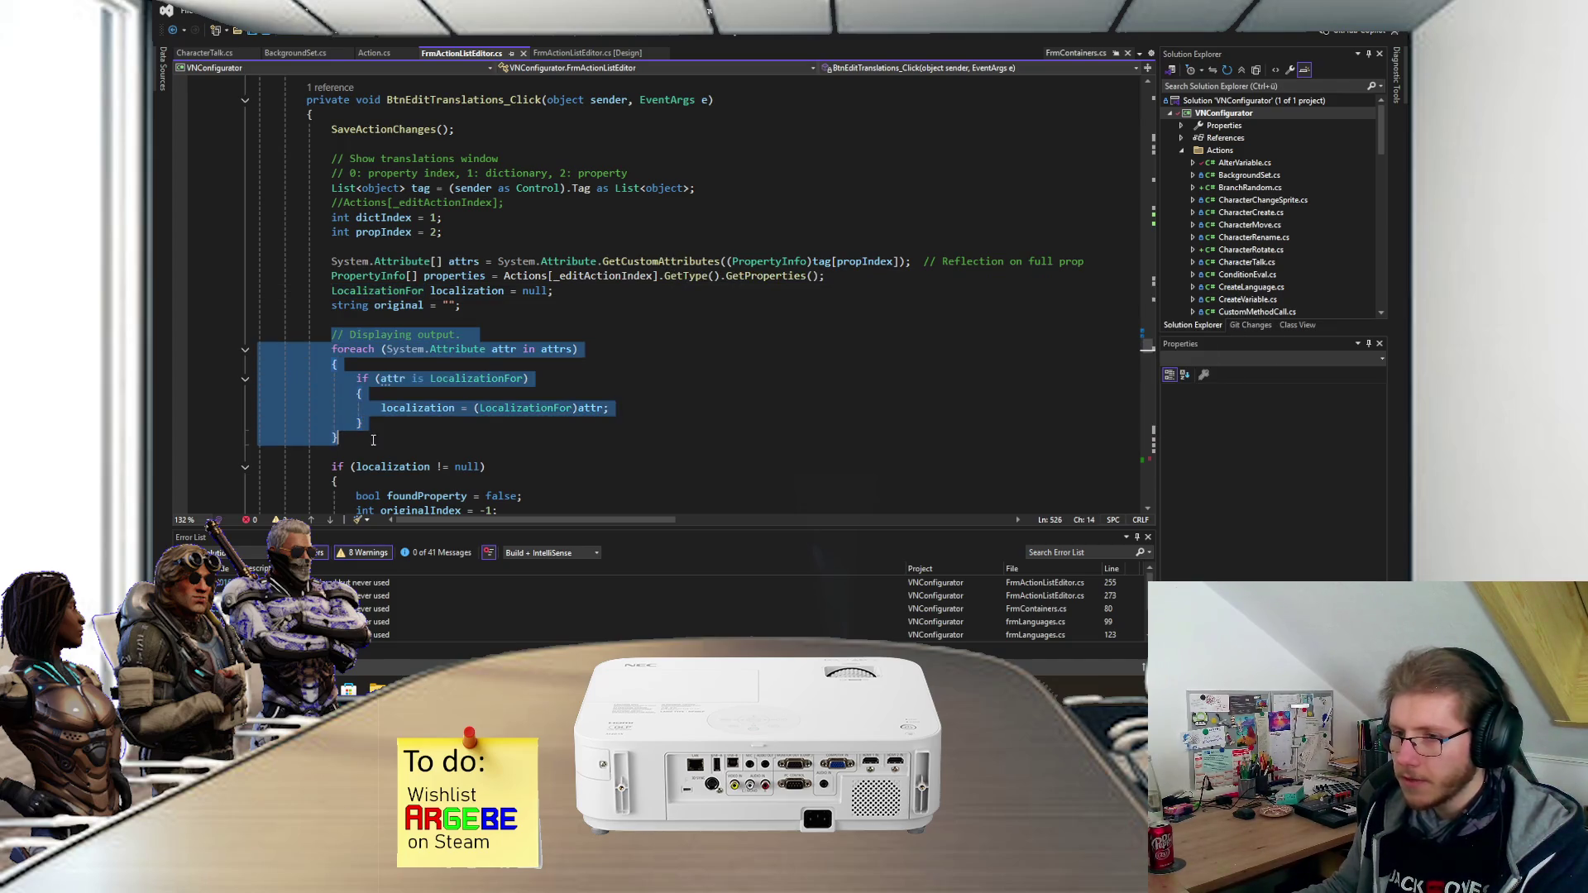
click(337, 431)
drag(832, 18, 524, 214)
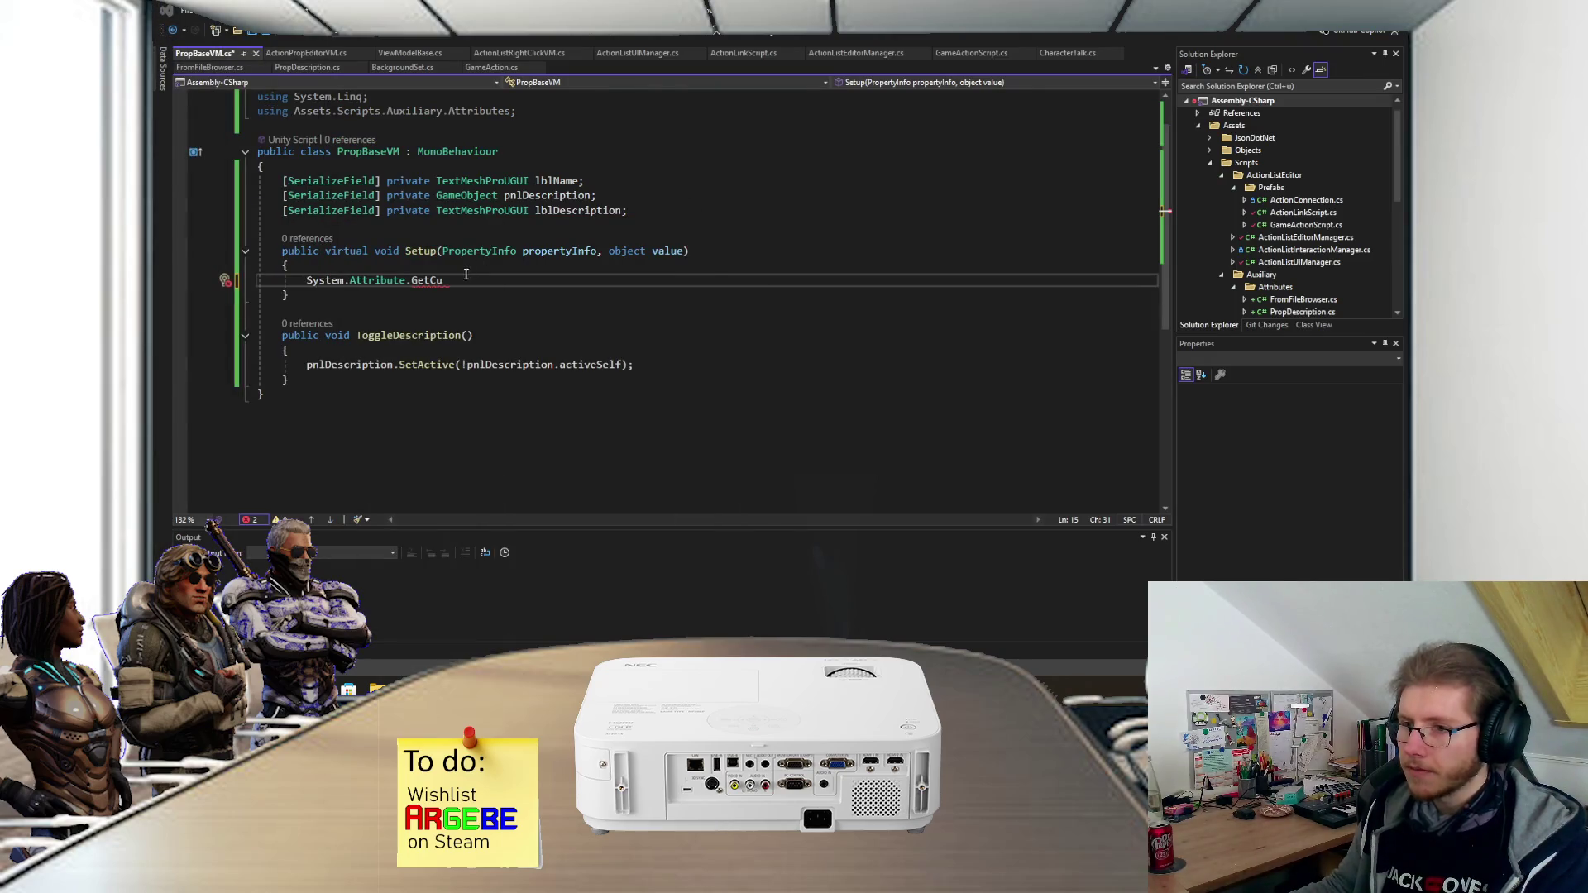
- Complete the line to System.Attribute.GetCustomAttribute( and check FrmActionListEditor.cs for reference
click(464, 285)
key(BackSpace)
key(BackSpace)
key(BackSpace)
text(Get)
key(Tab)
text(()
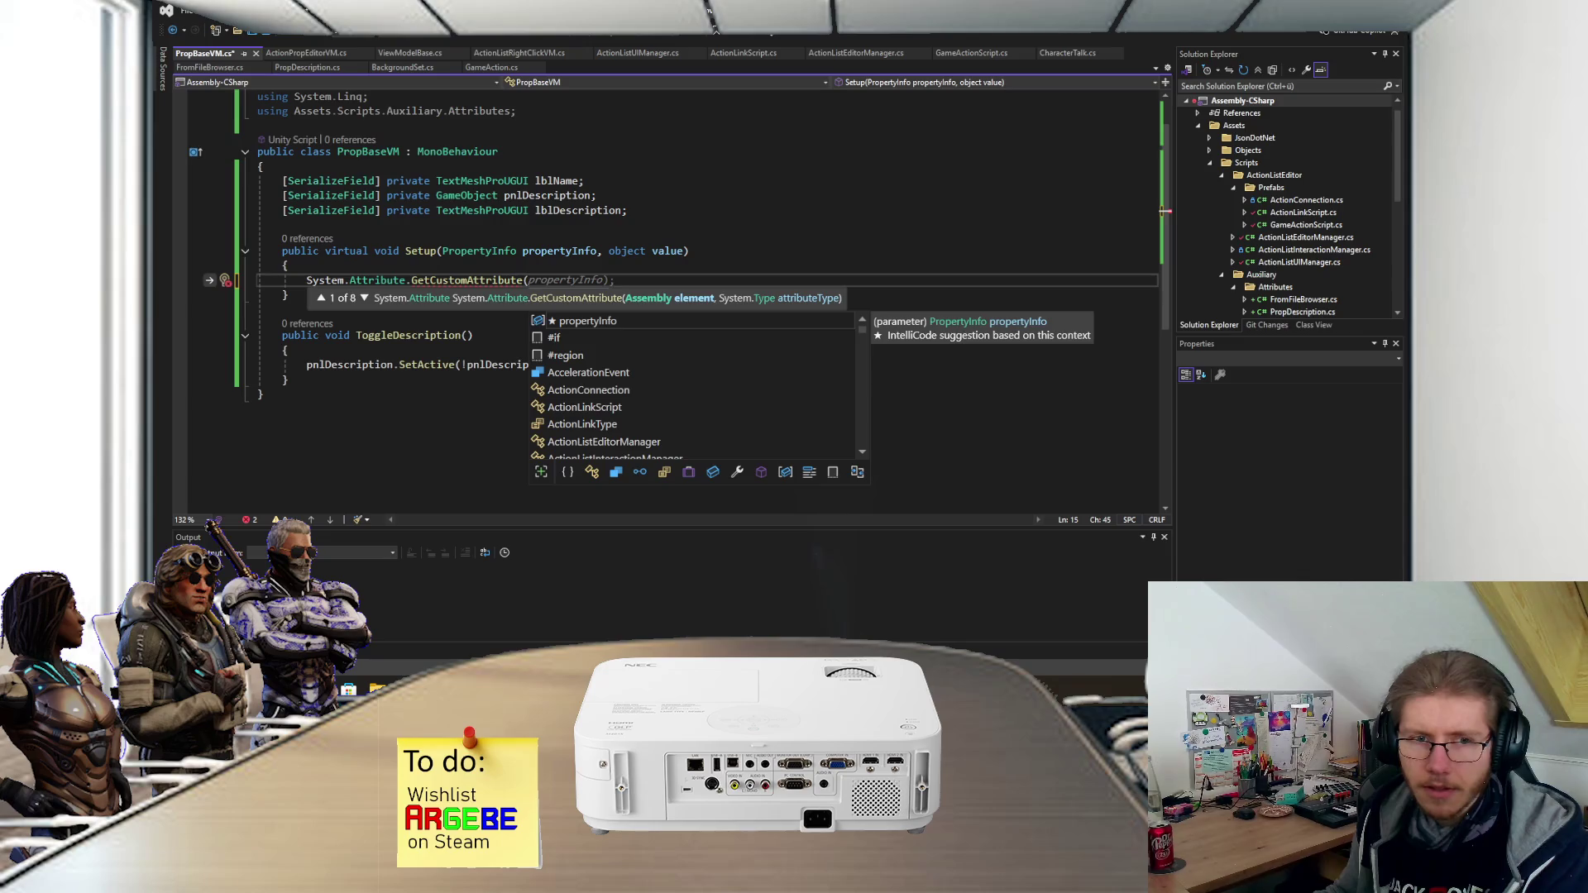
key(alt+Tab)
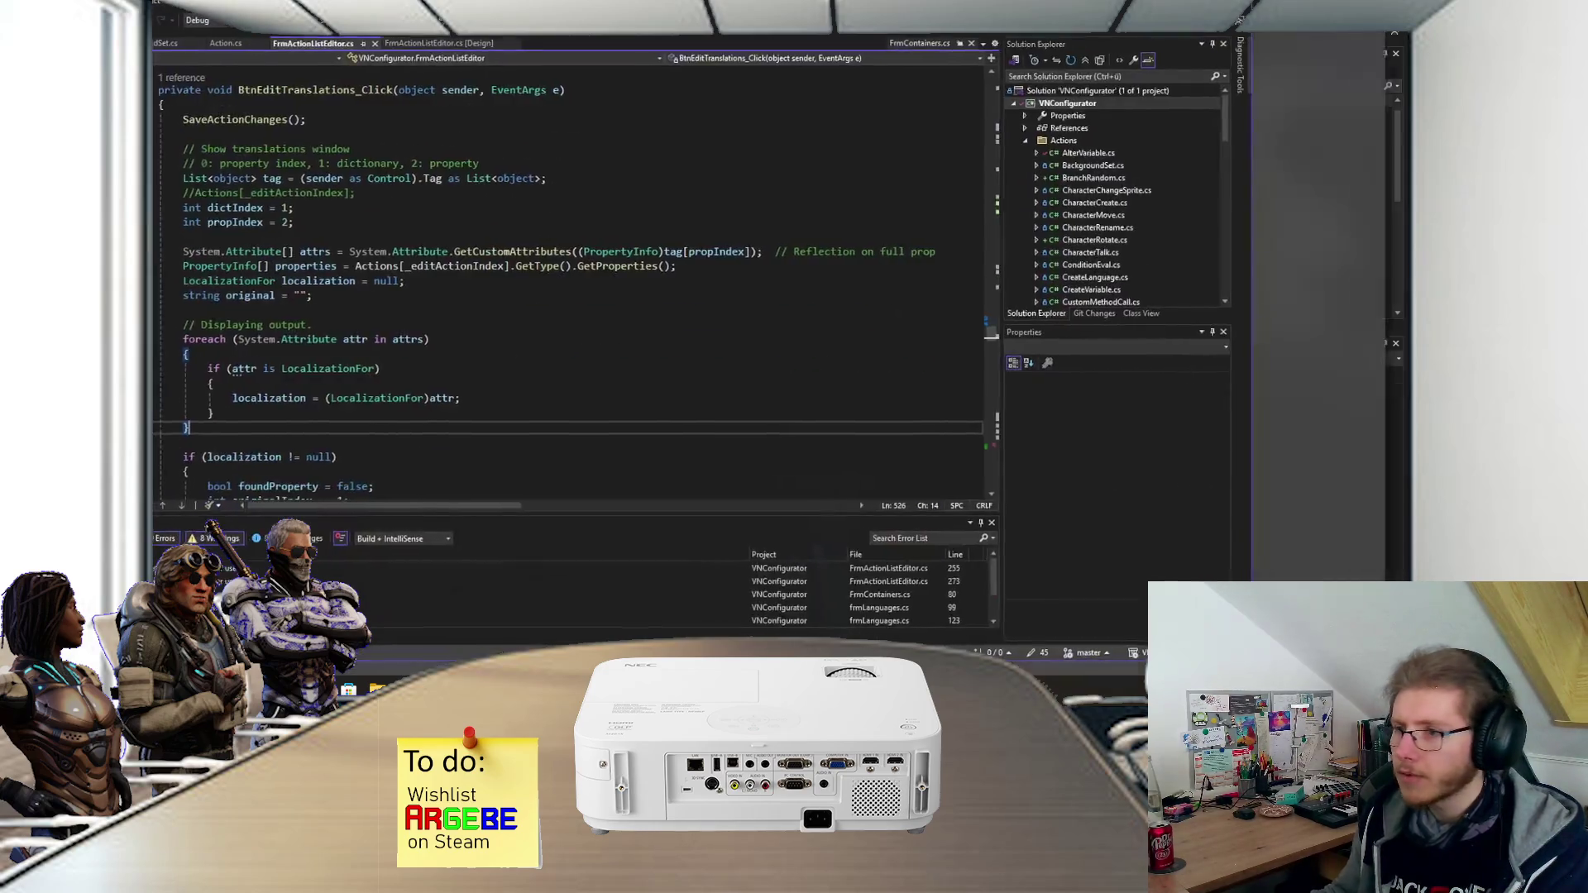
key(Return)
text(System.)
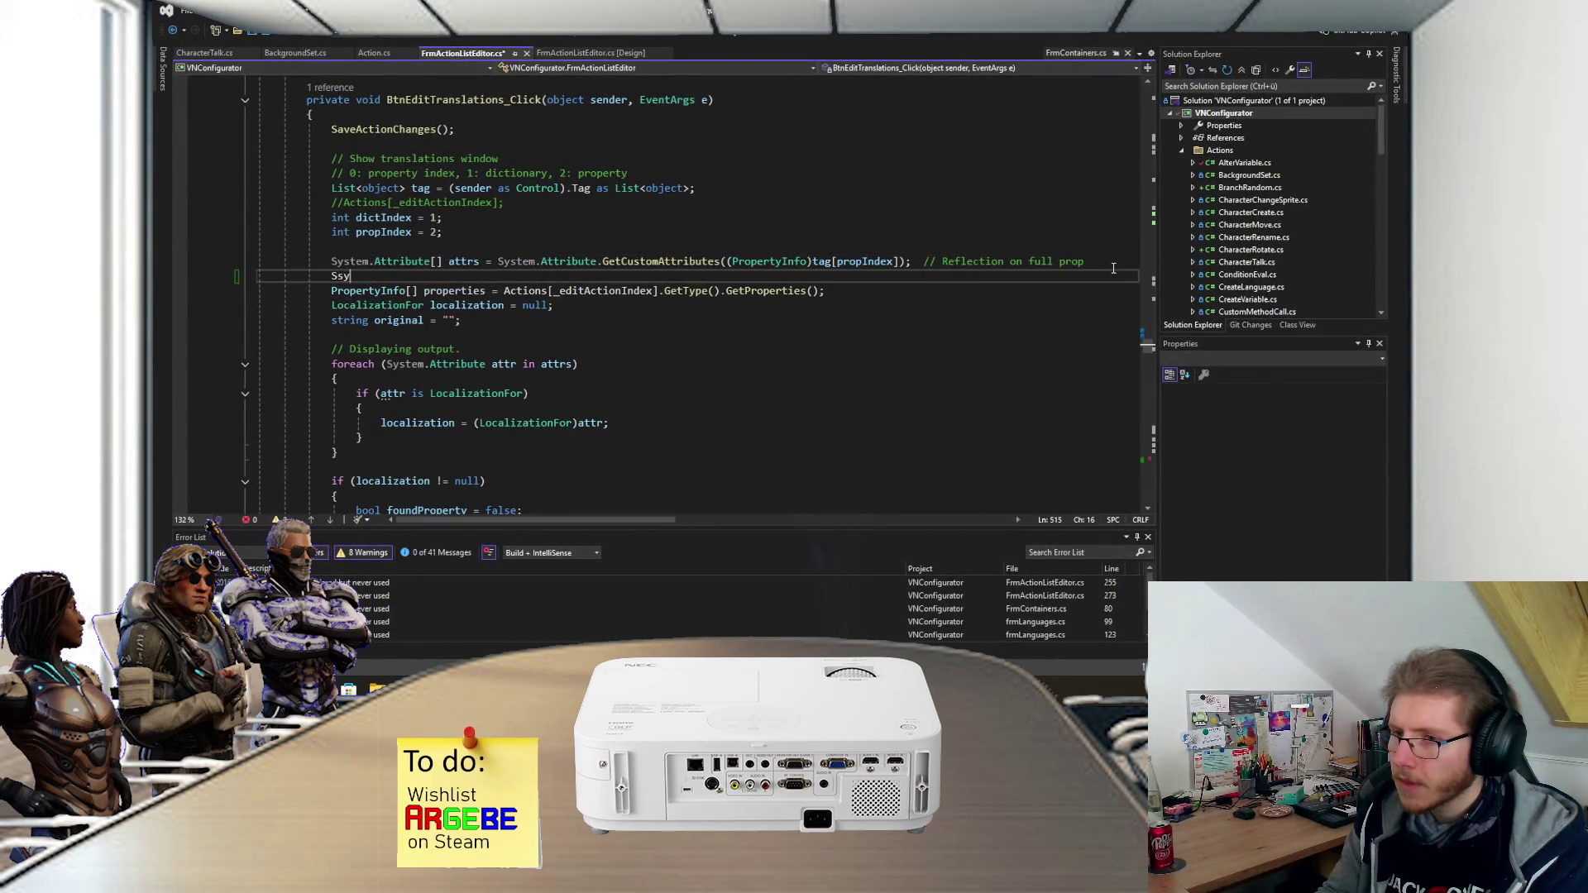
key(Escape)
text(Attribute.GetC)
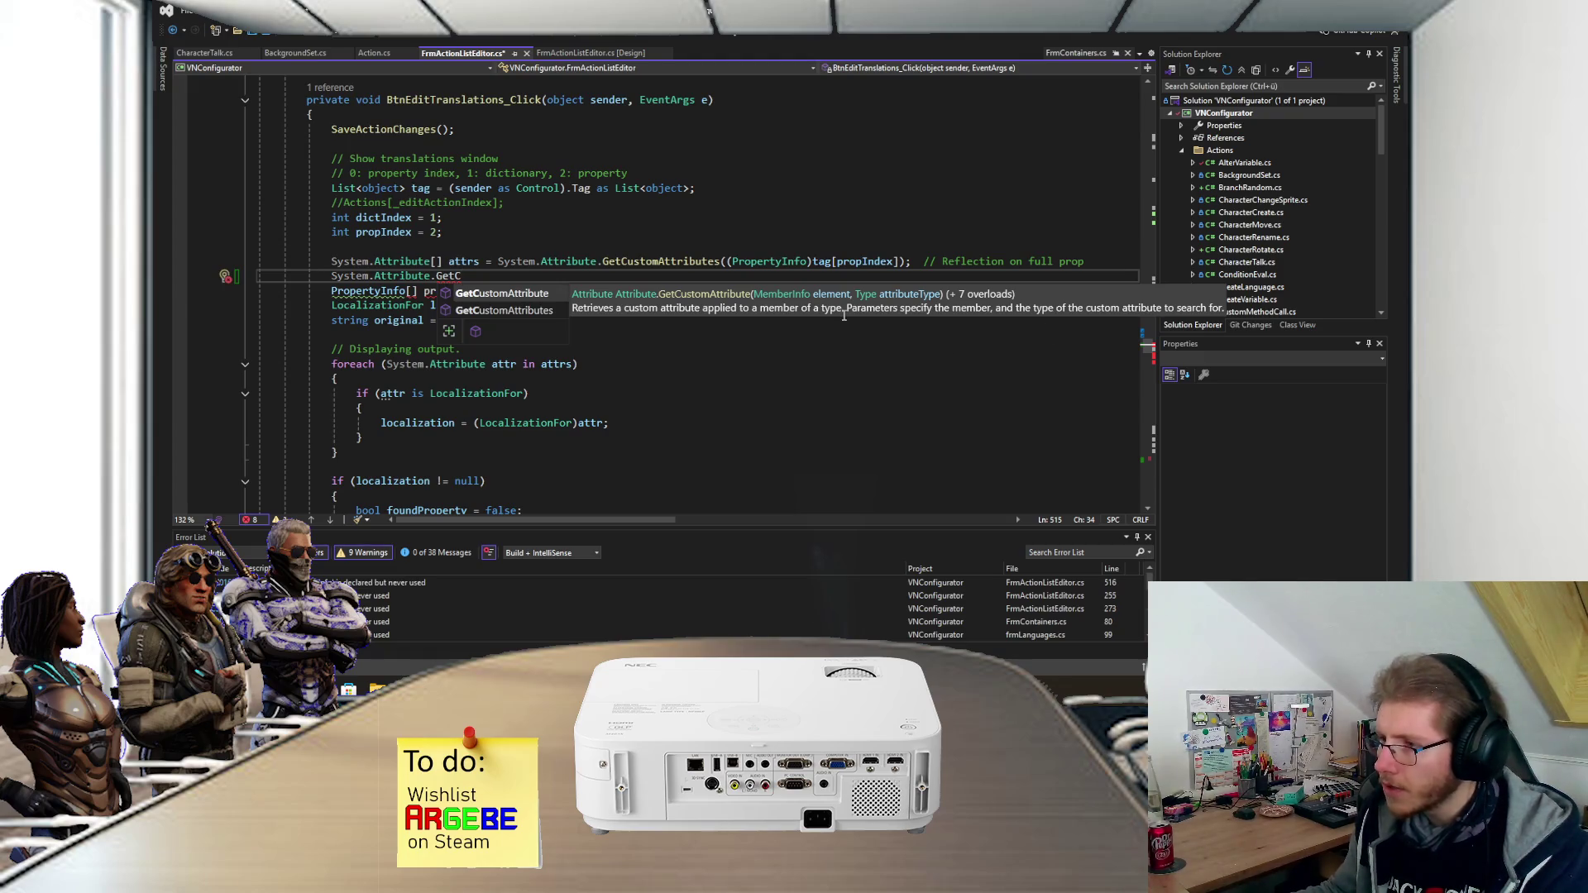
mouse_move(807, 295)
key(Down)
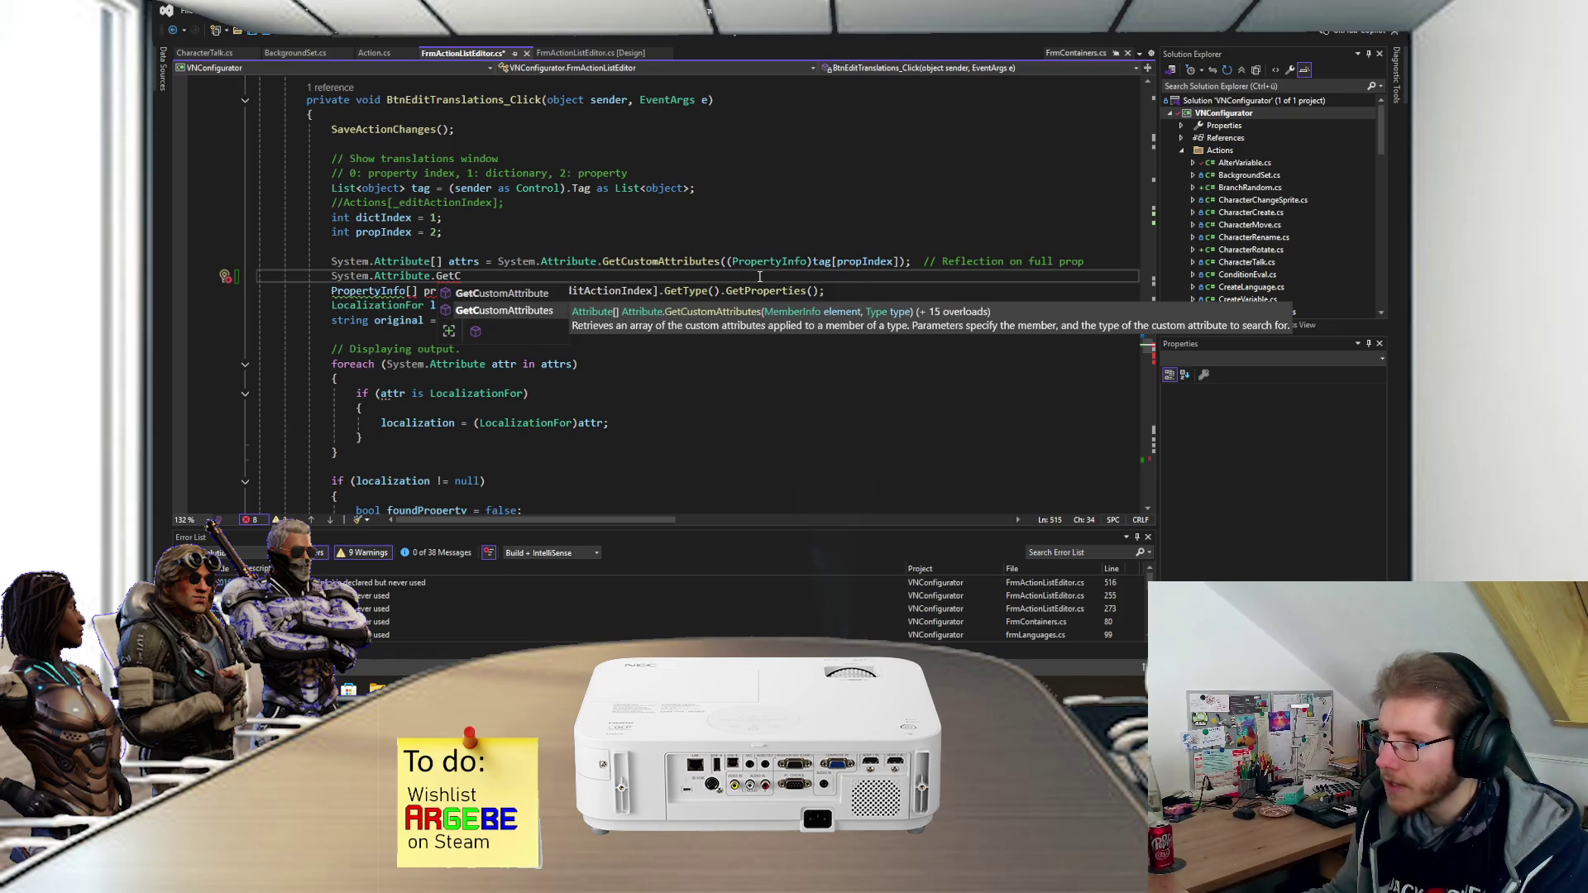
drag(759, 276, 1083, 261)
key(BackSpace)
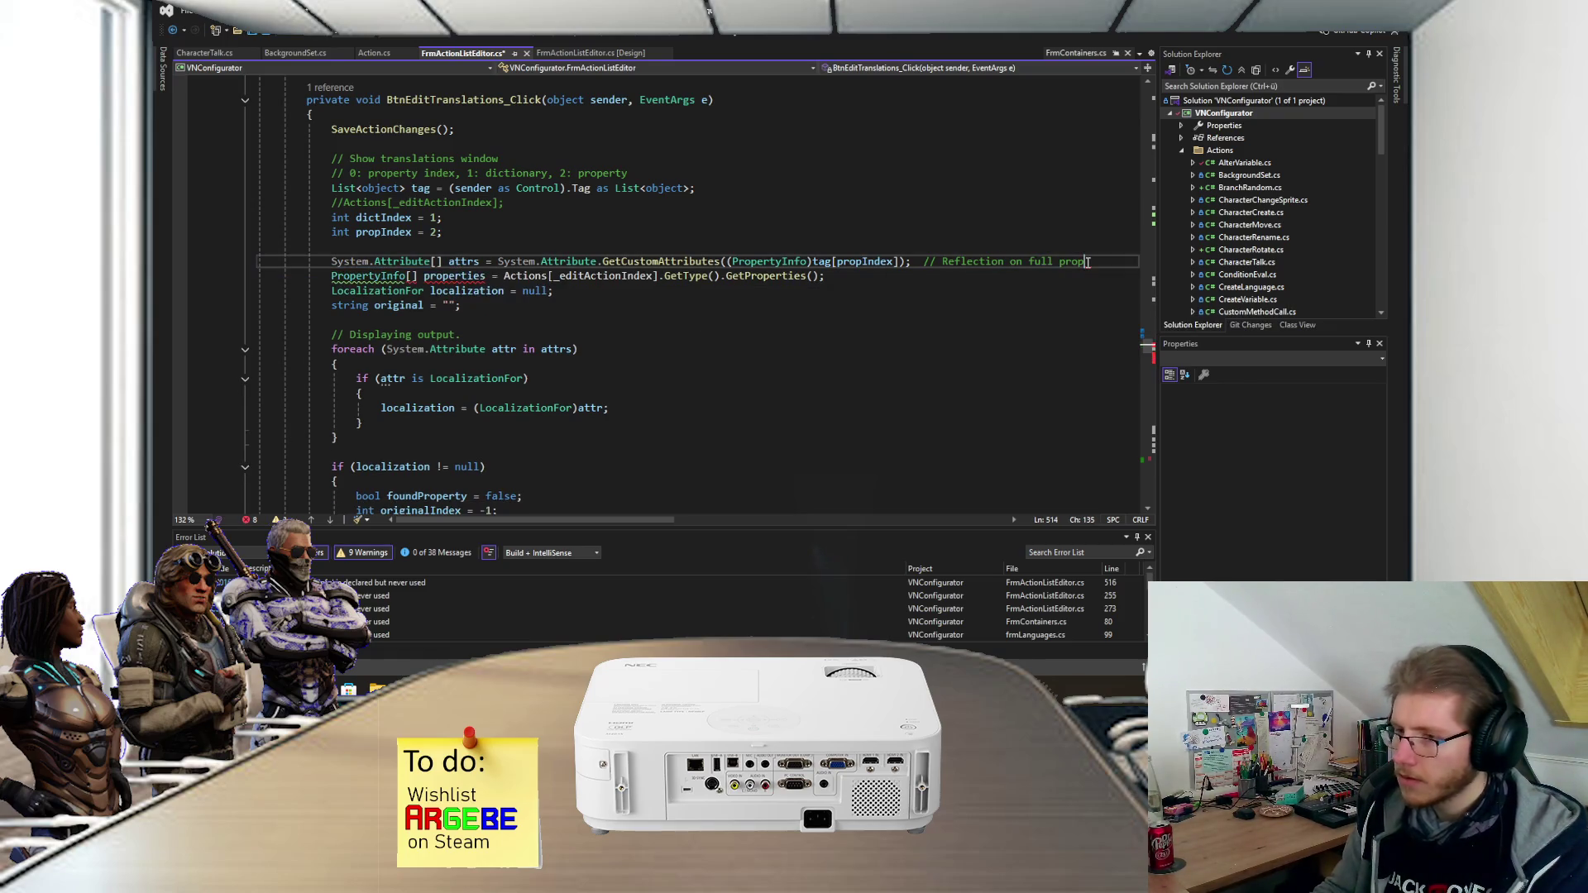
- Back in PropBaseVM.cs, retype the parenthesis and cycle to the GetCustomAttribute(MemberInfo, Type) overload, 2 of 8
key(alt+Tab)
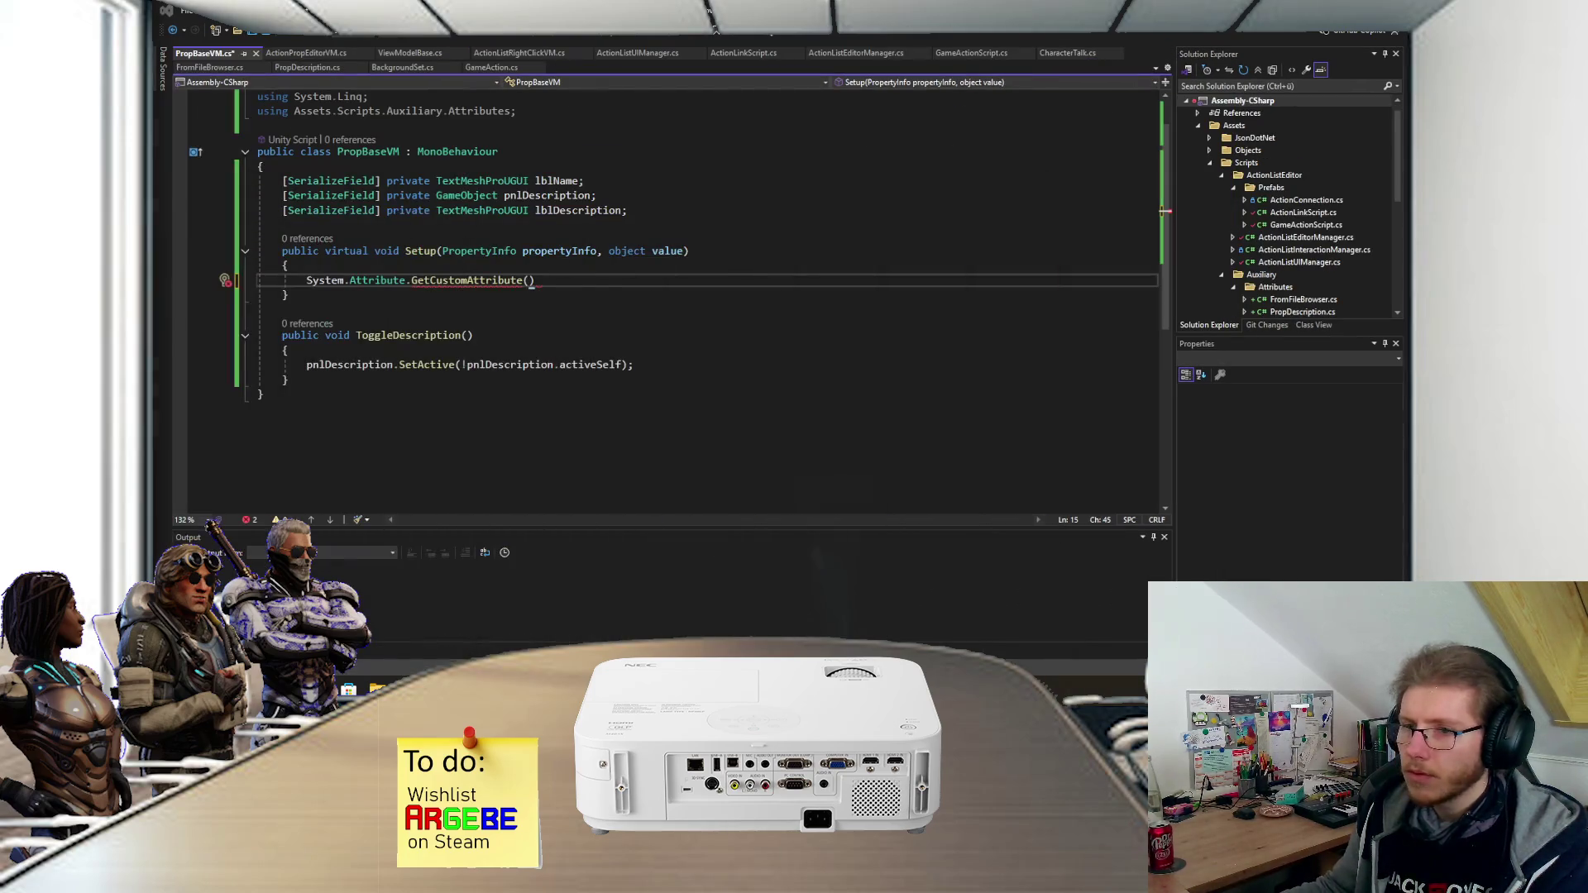
key(BackSpace)
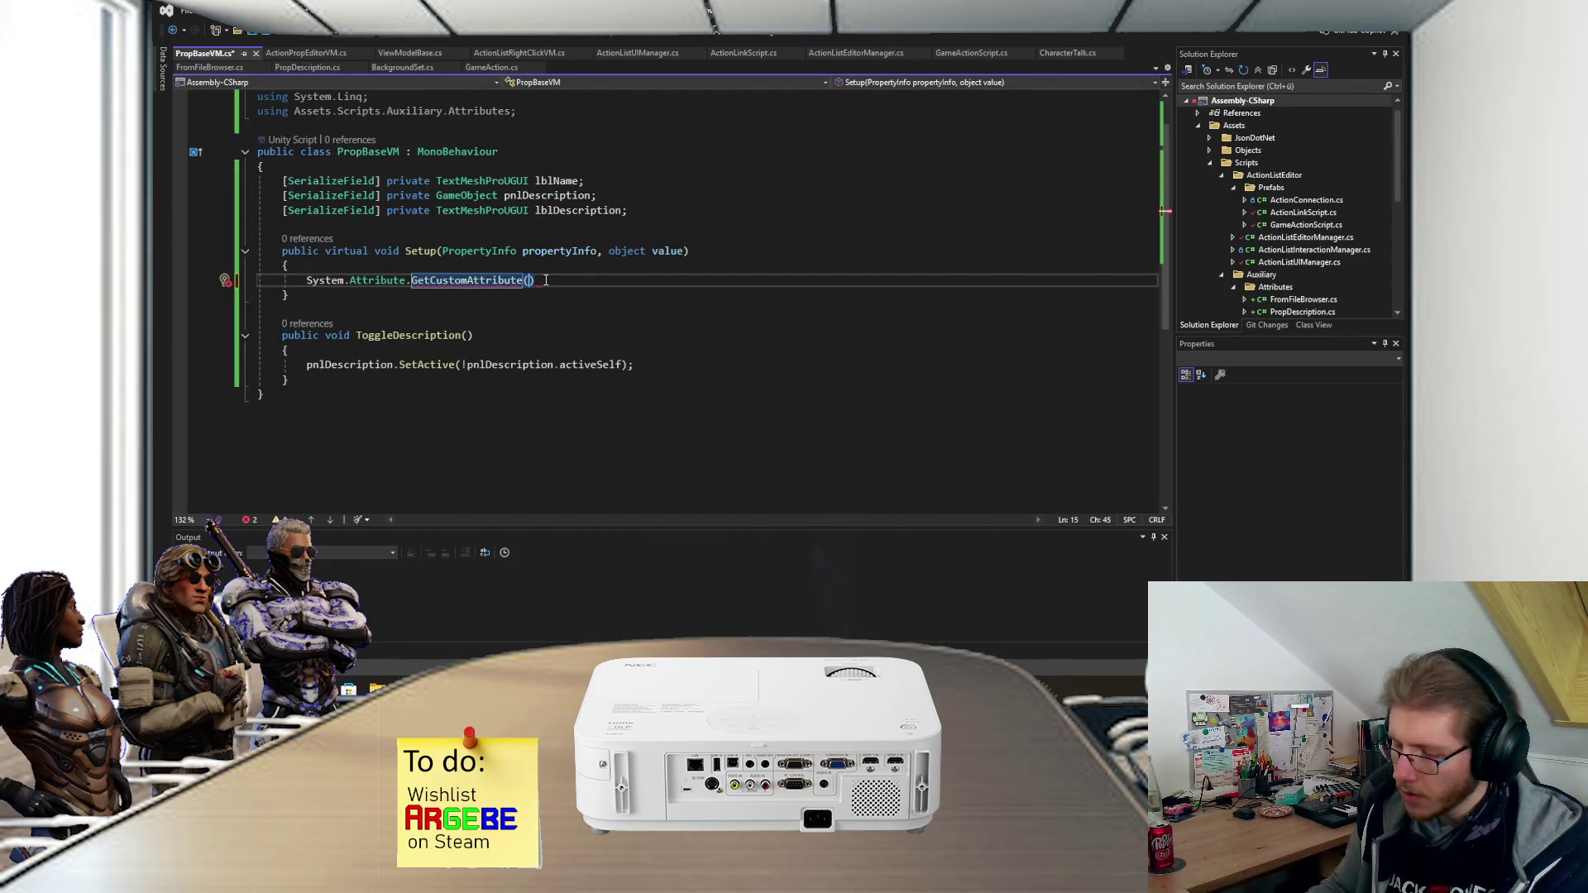
text(()
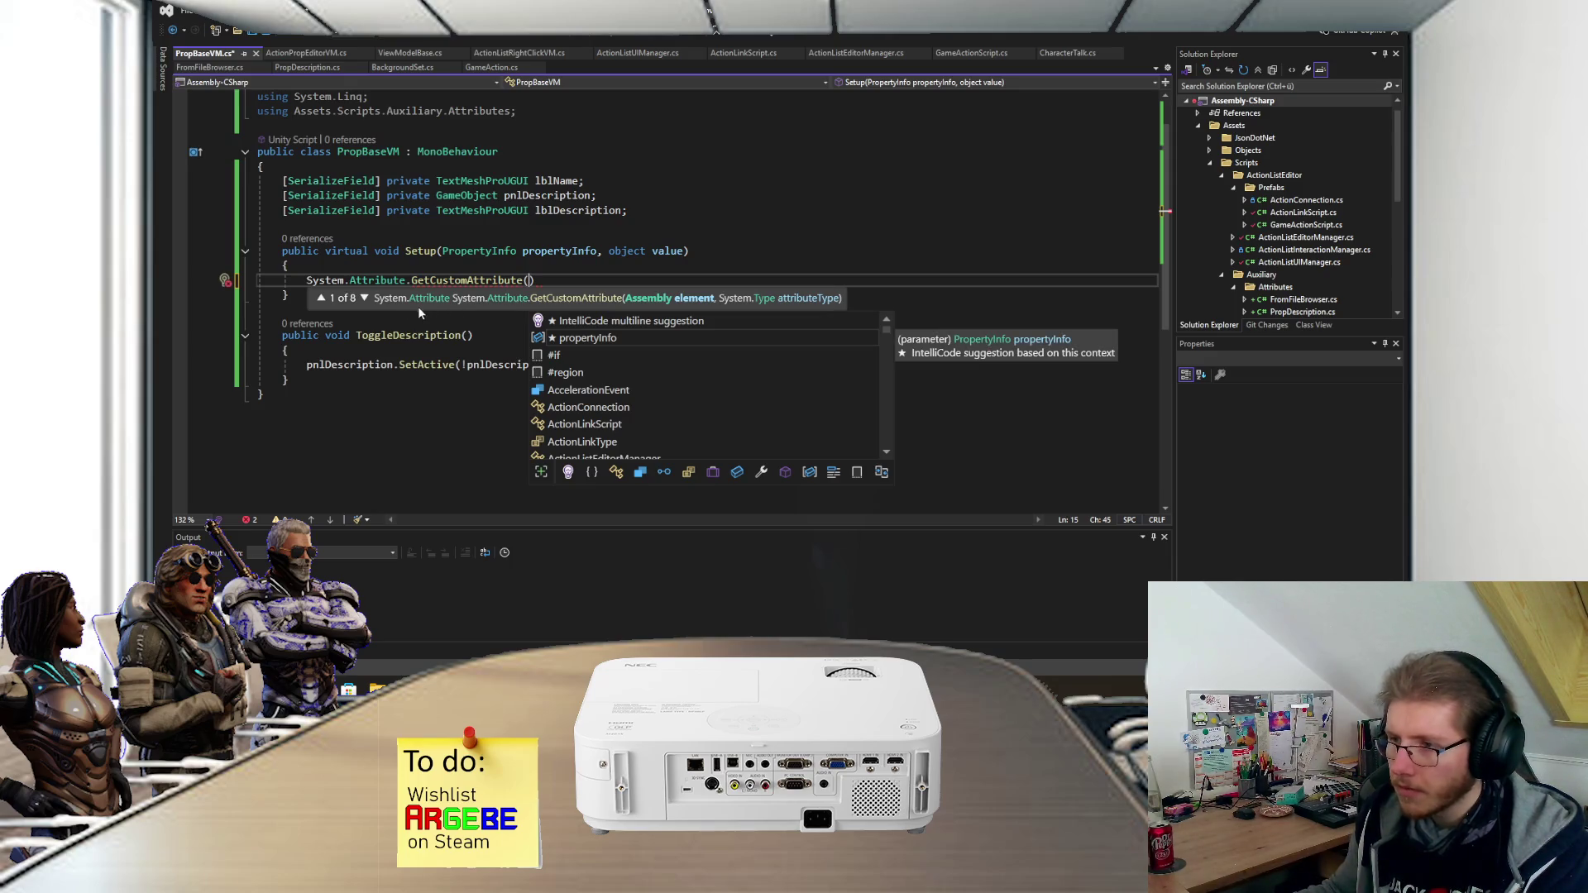
click(320, 296)
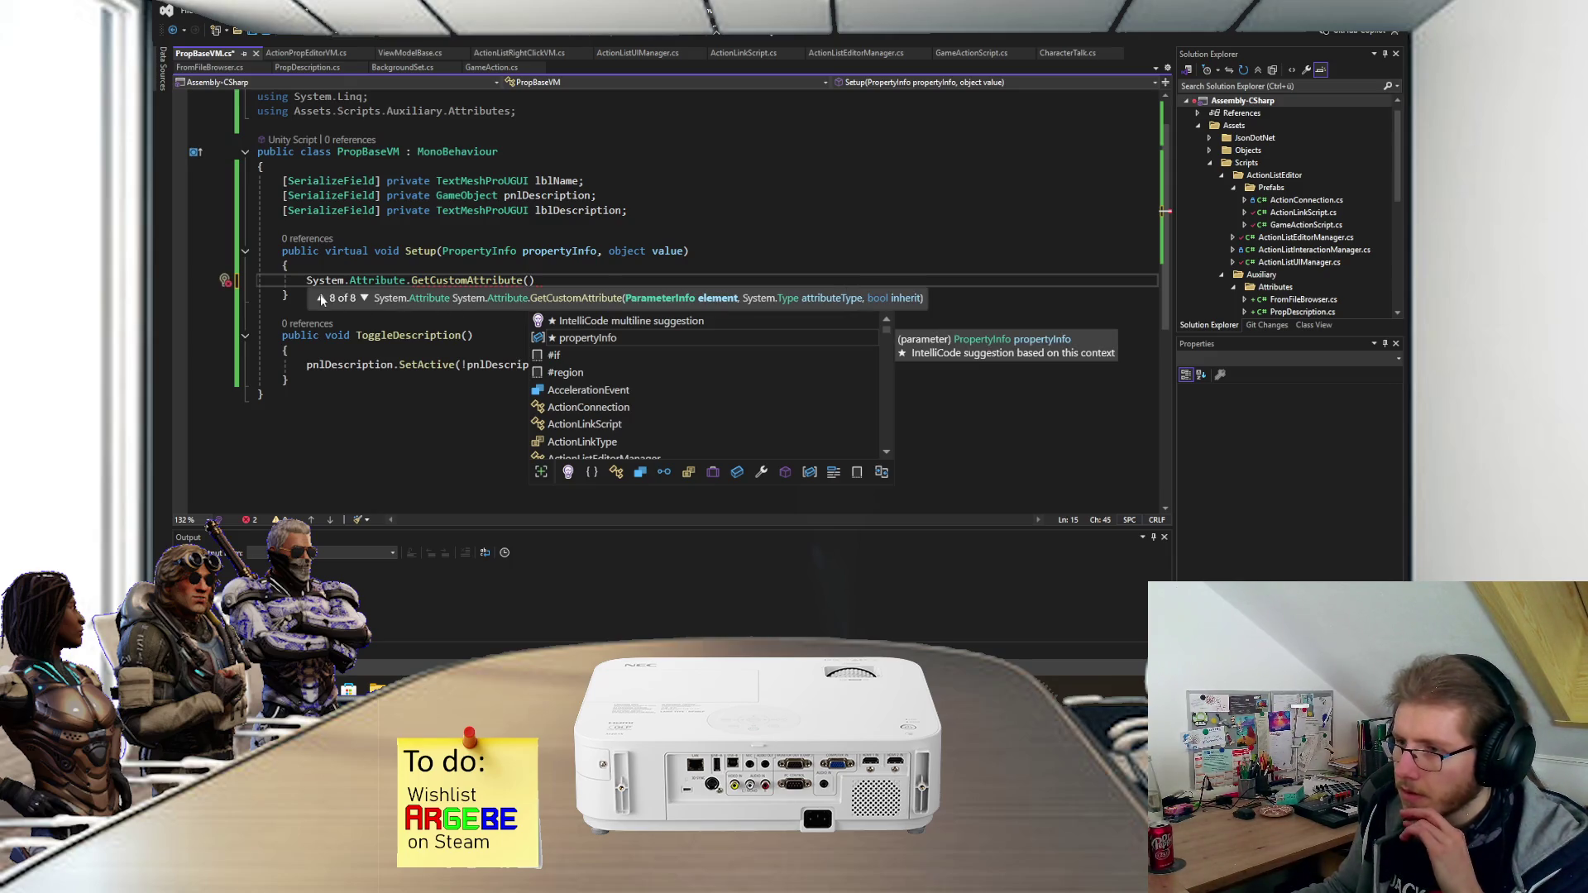
click(320, 296)
click(320, 296)
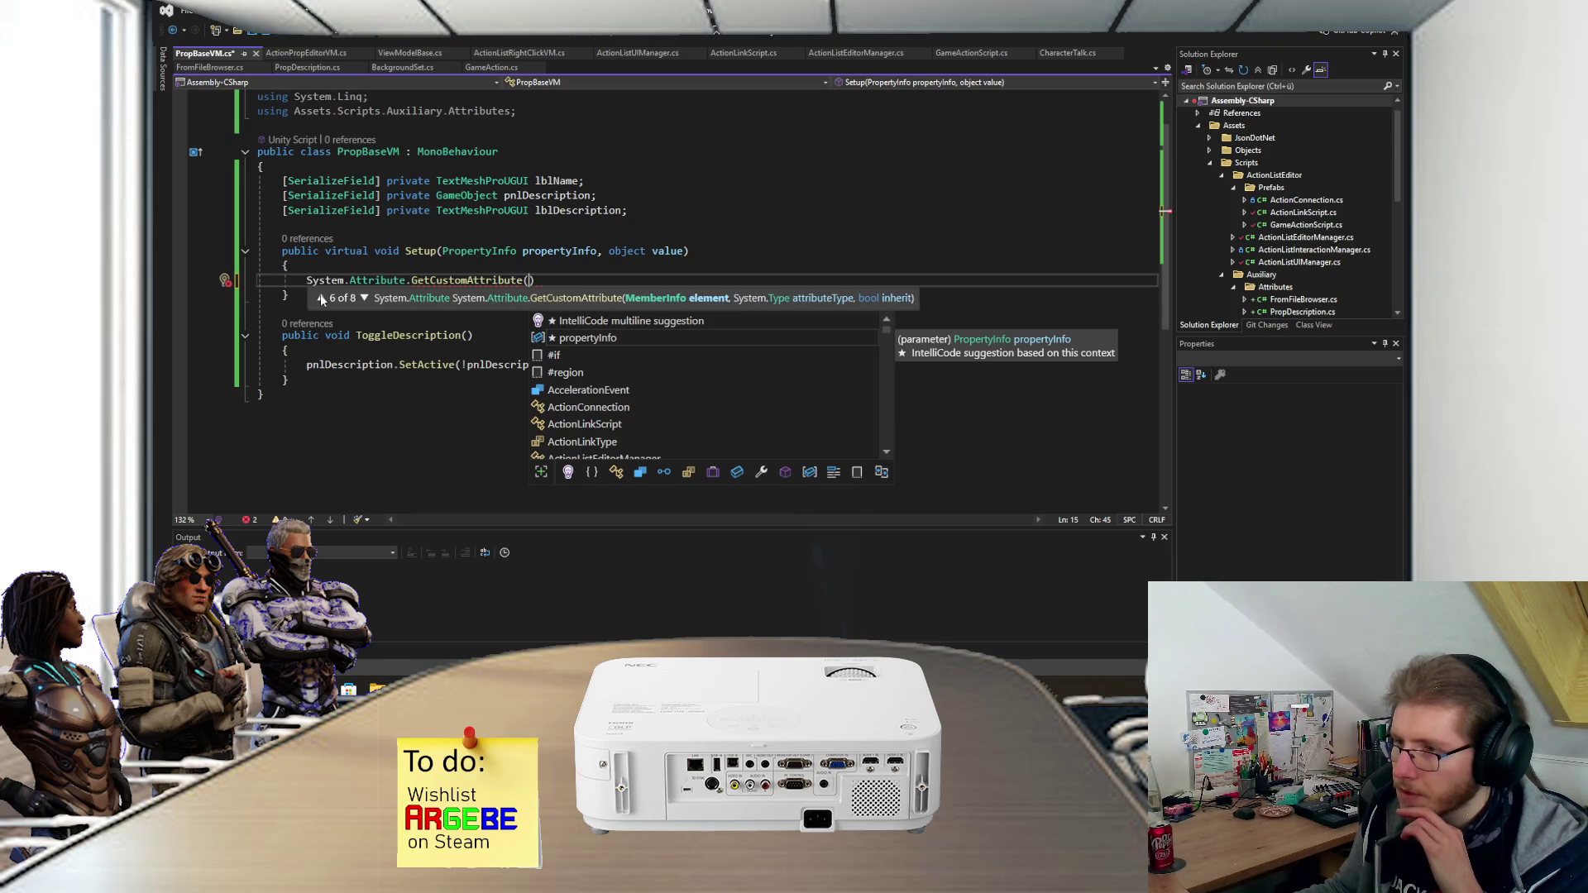
click(320, 296)
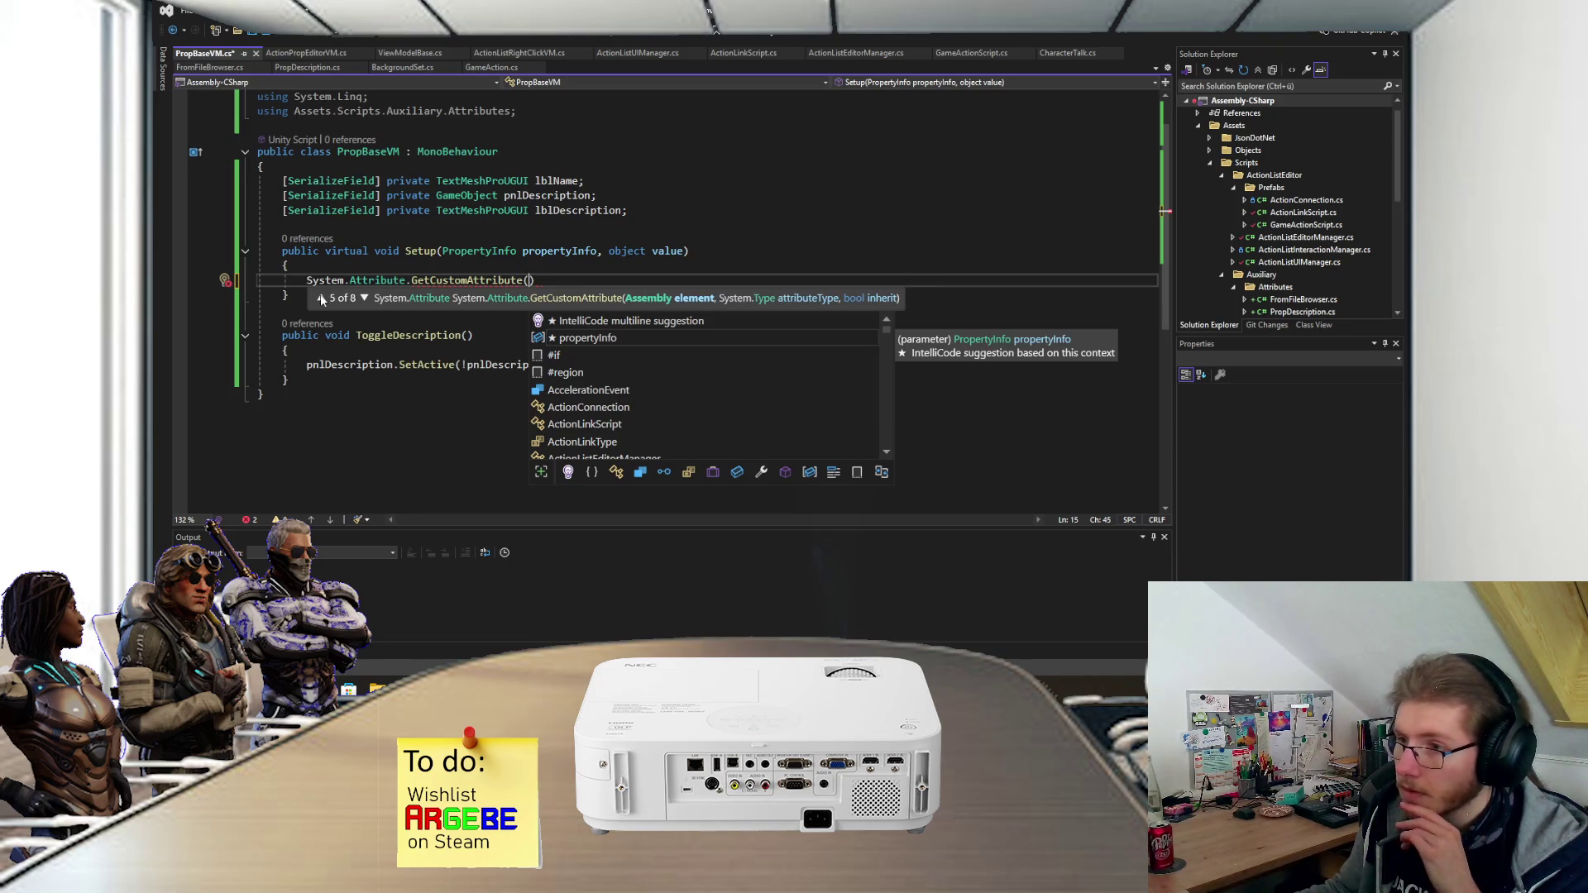
click(320, 297)
click(320, 296)
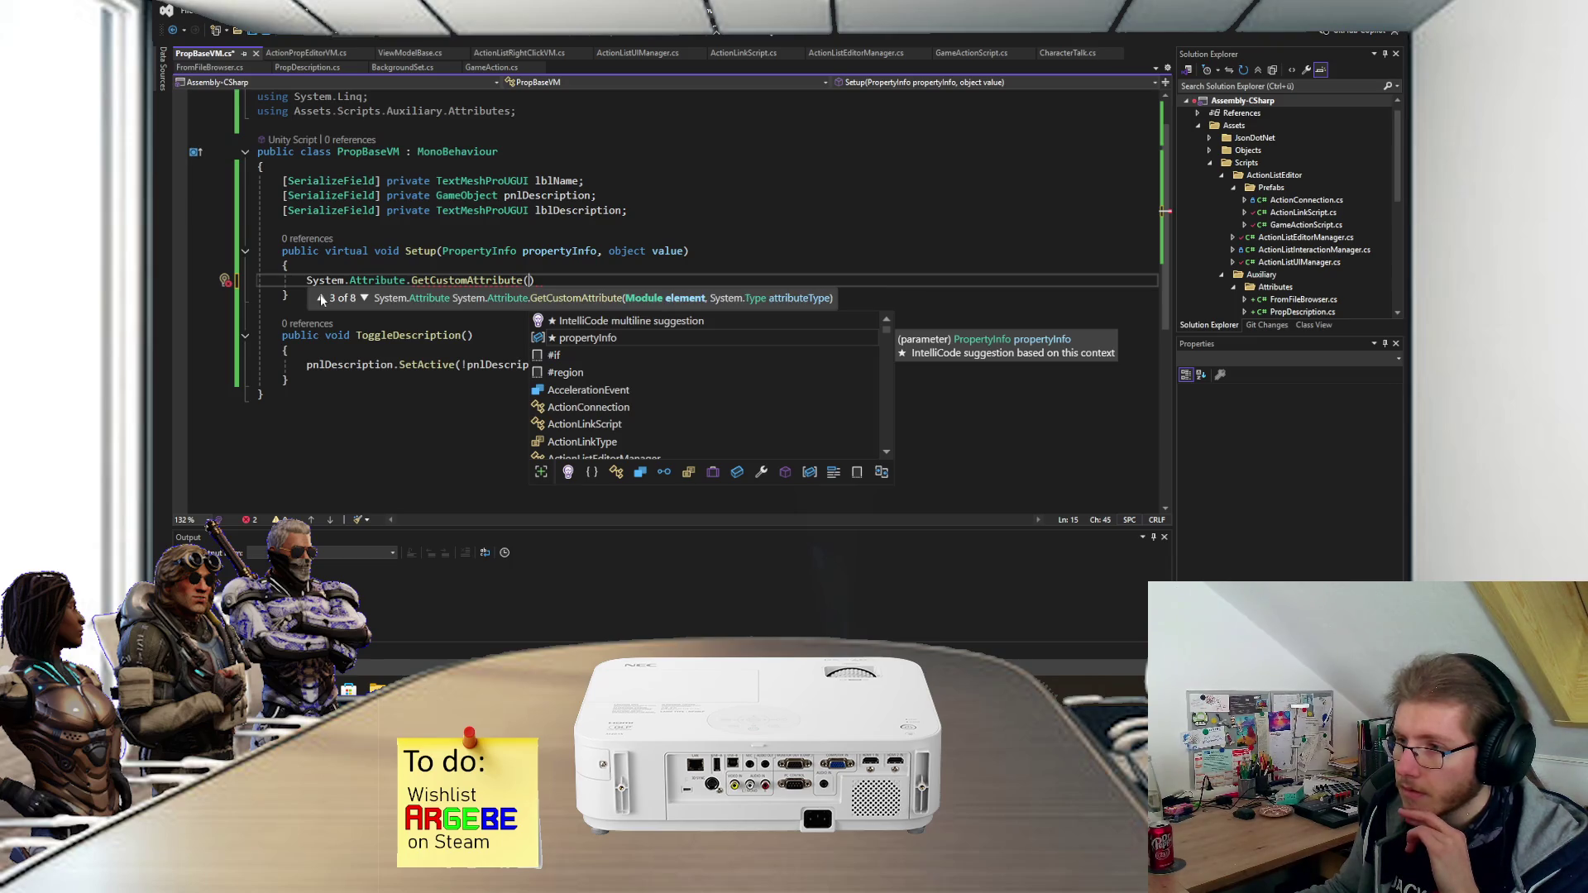
click(320, 296)
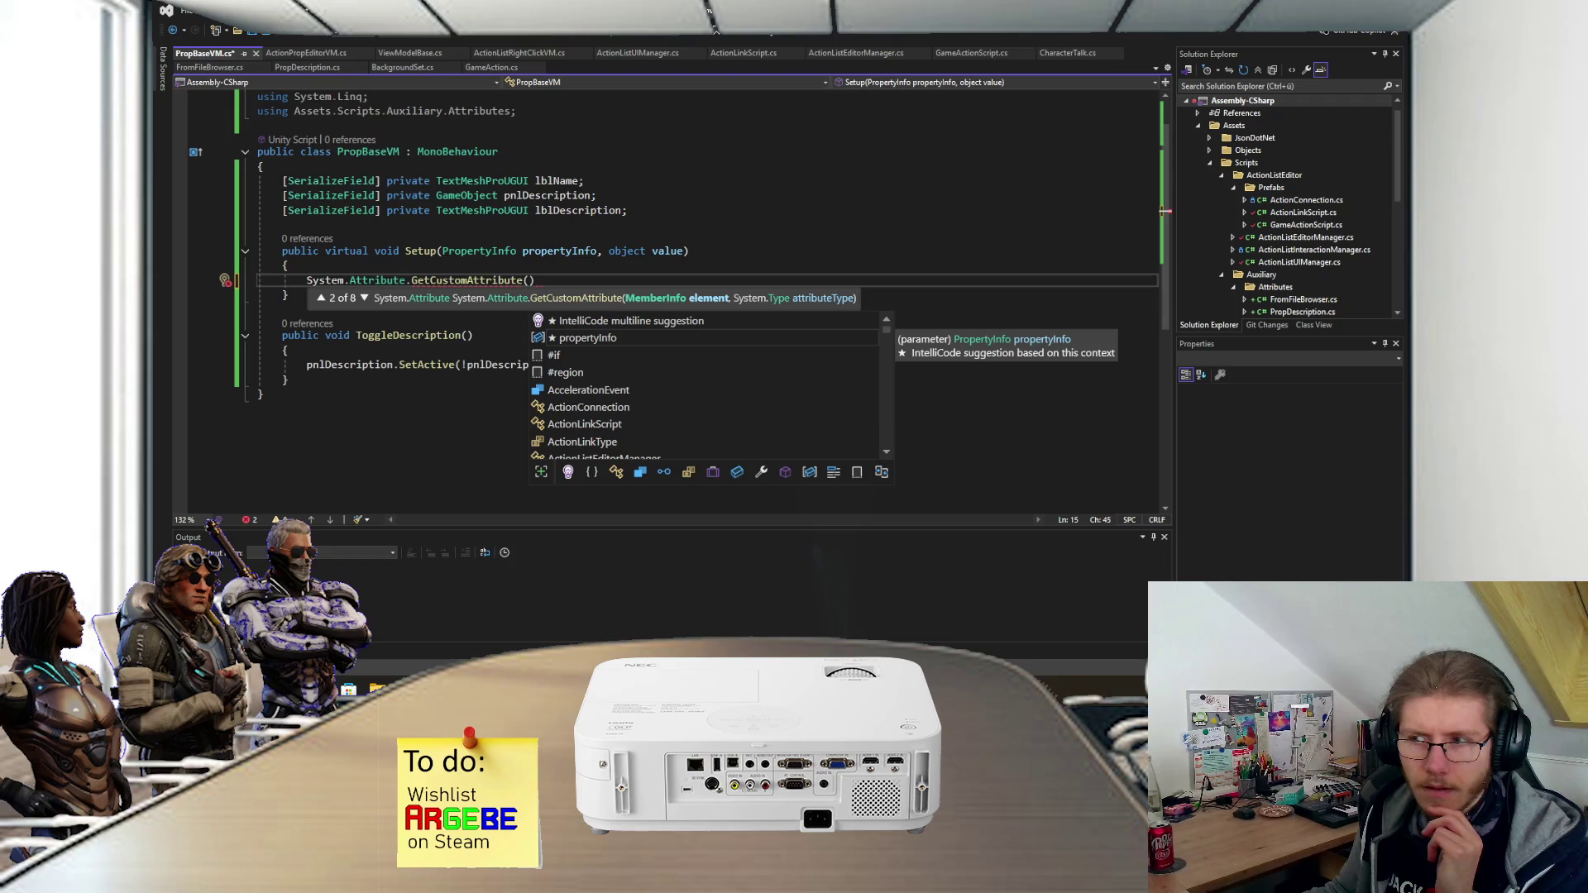
- Pass propertyInfo and typeof(PropDescription) as the GetCustomAttribute arguments
text(pro)
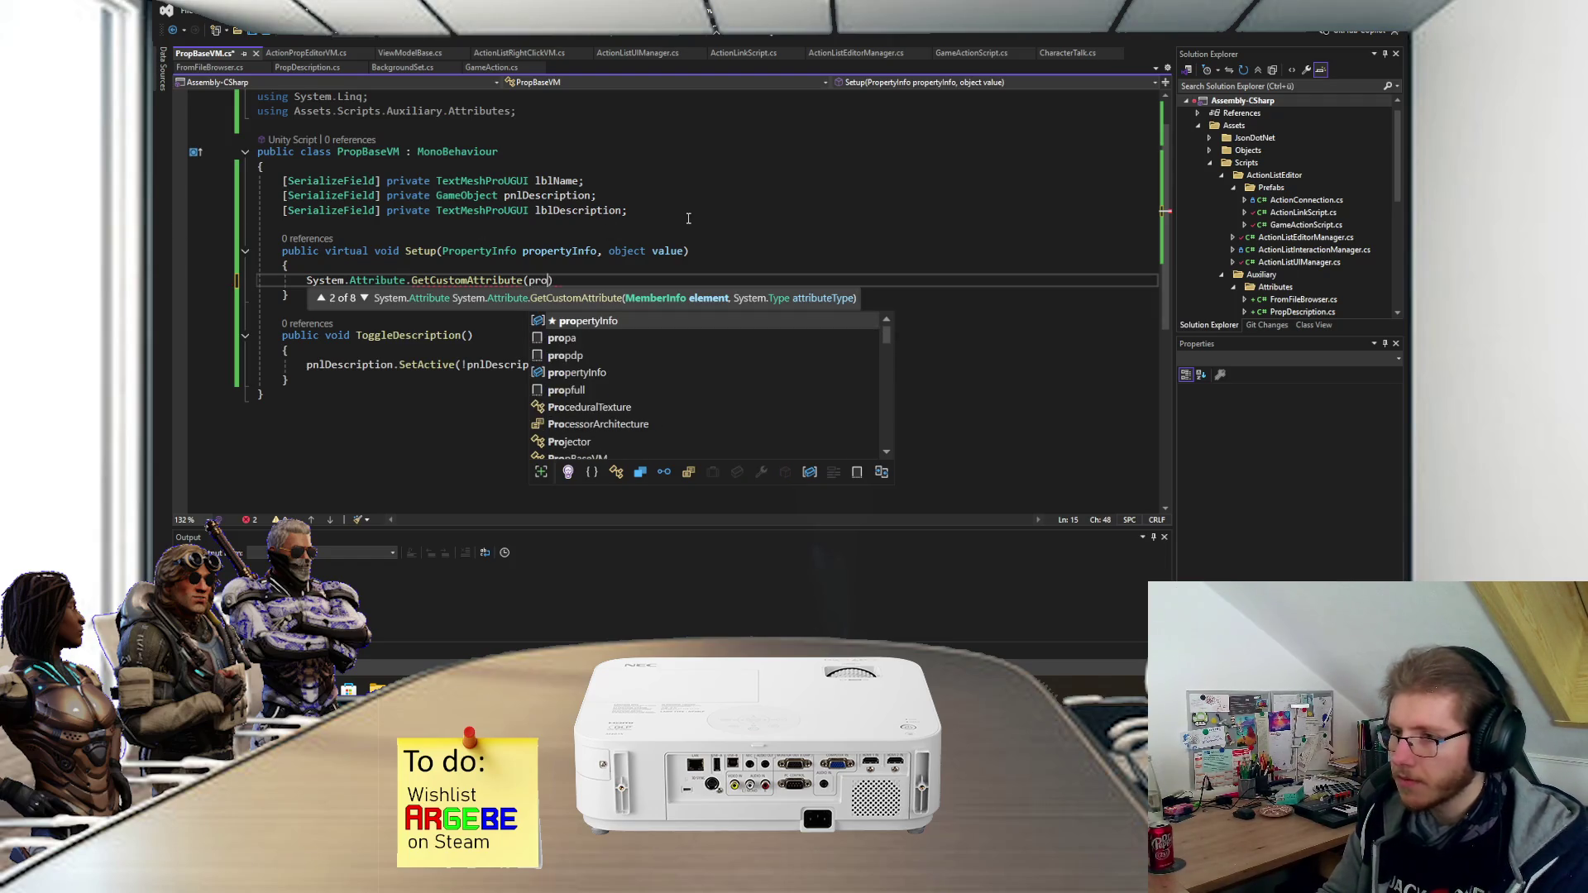
key(Tab)
text(,)
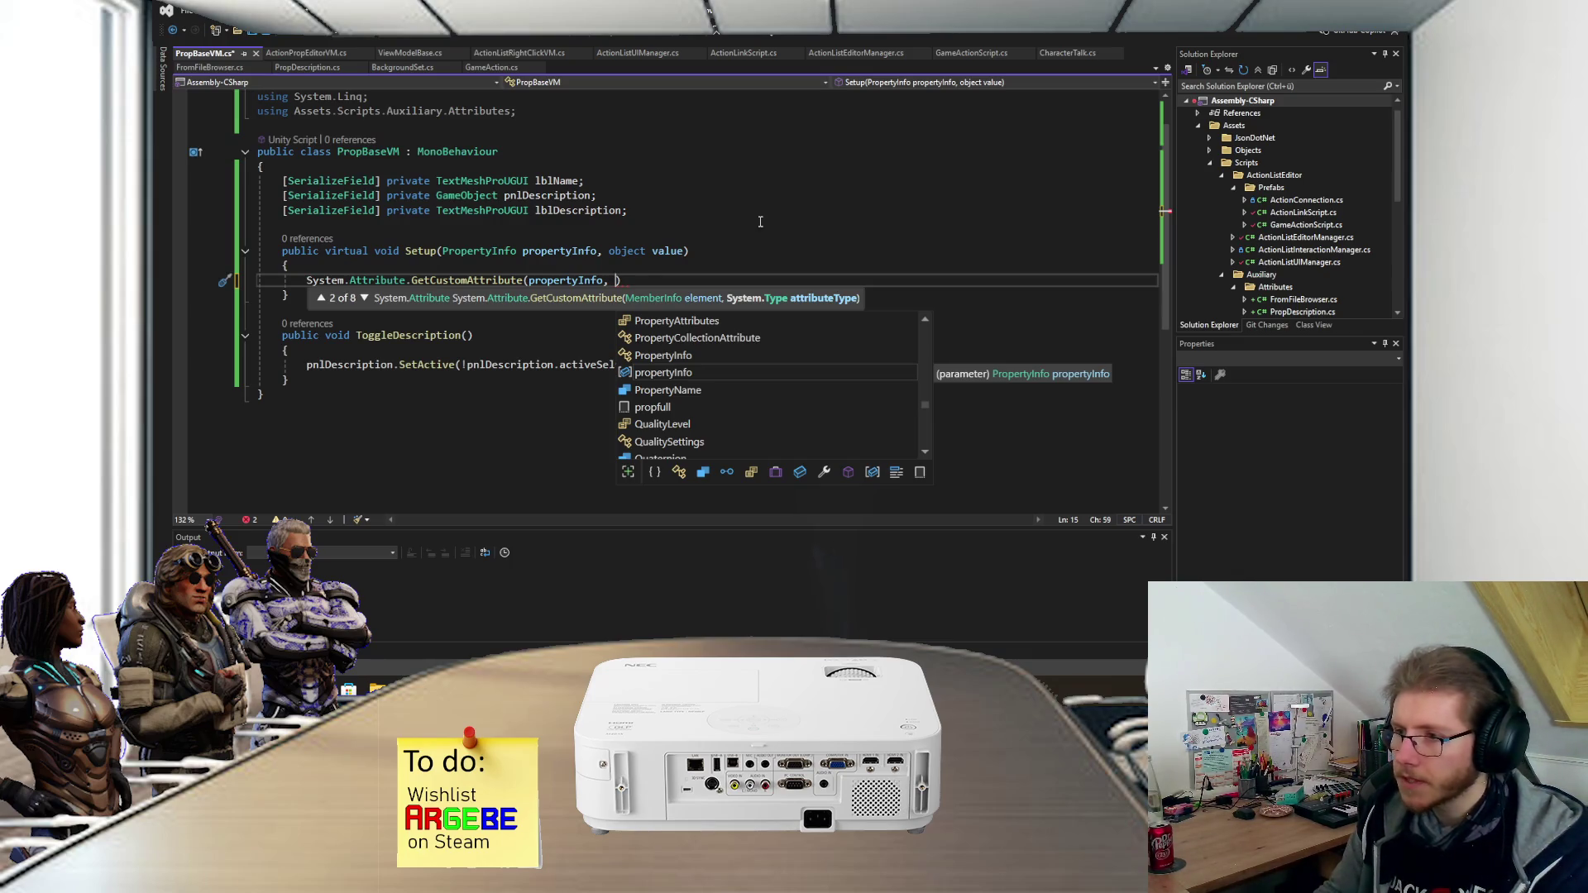
text(typeof()
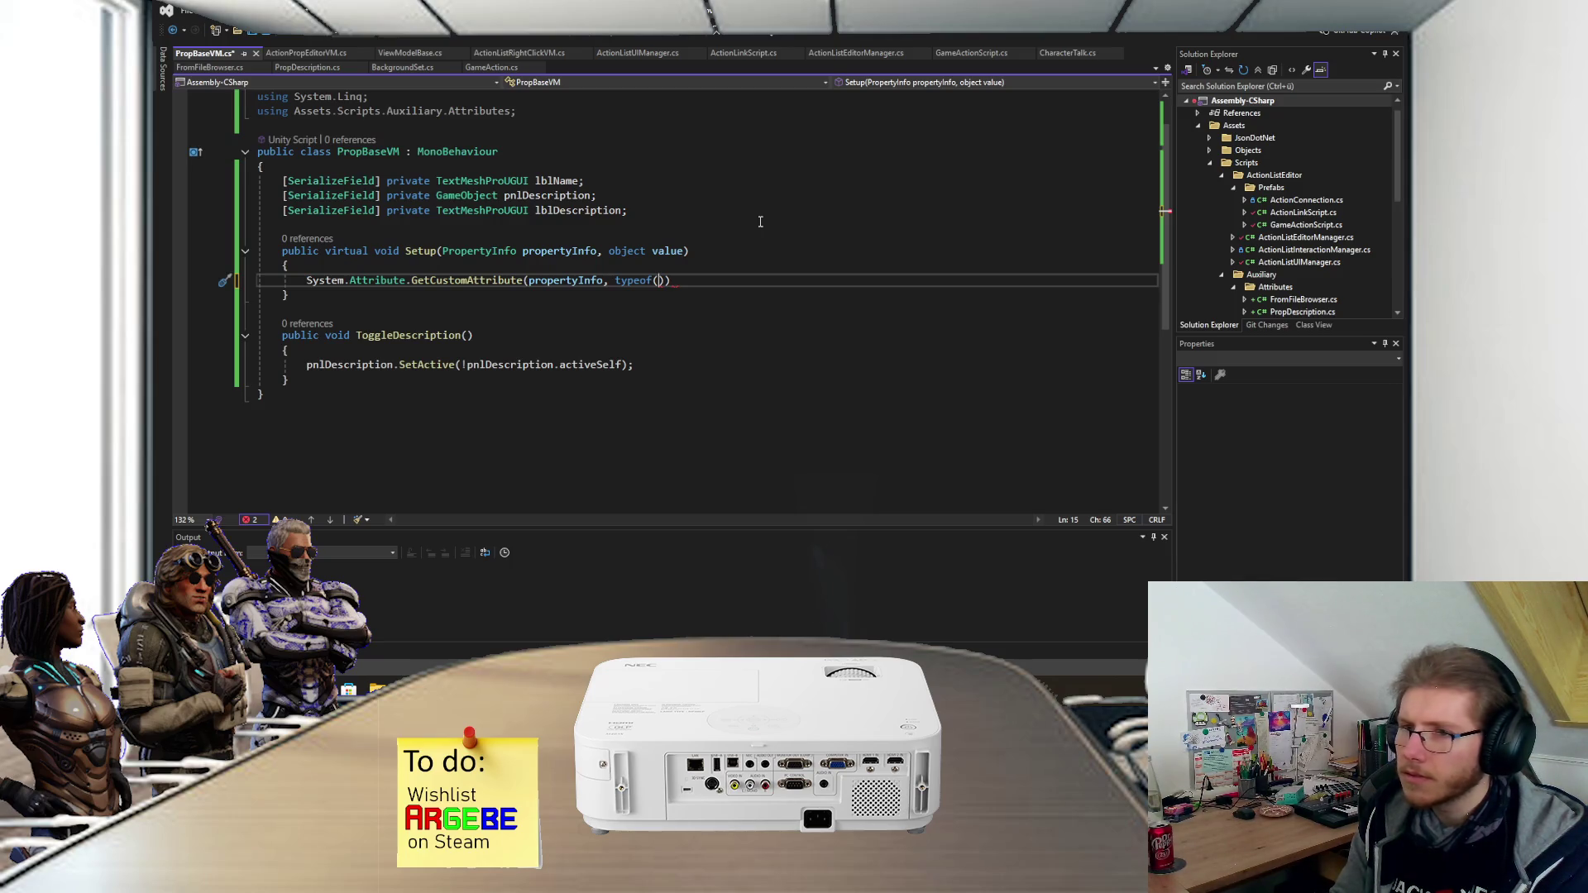
text(PropDescription)
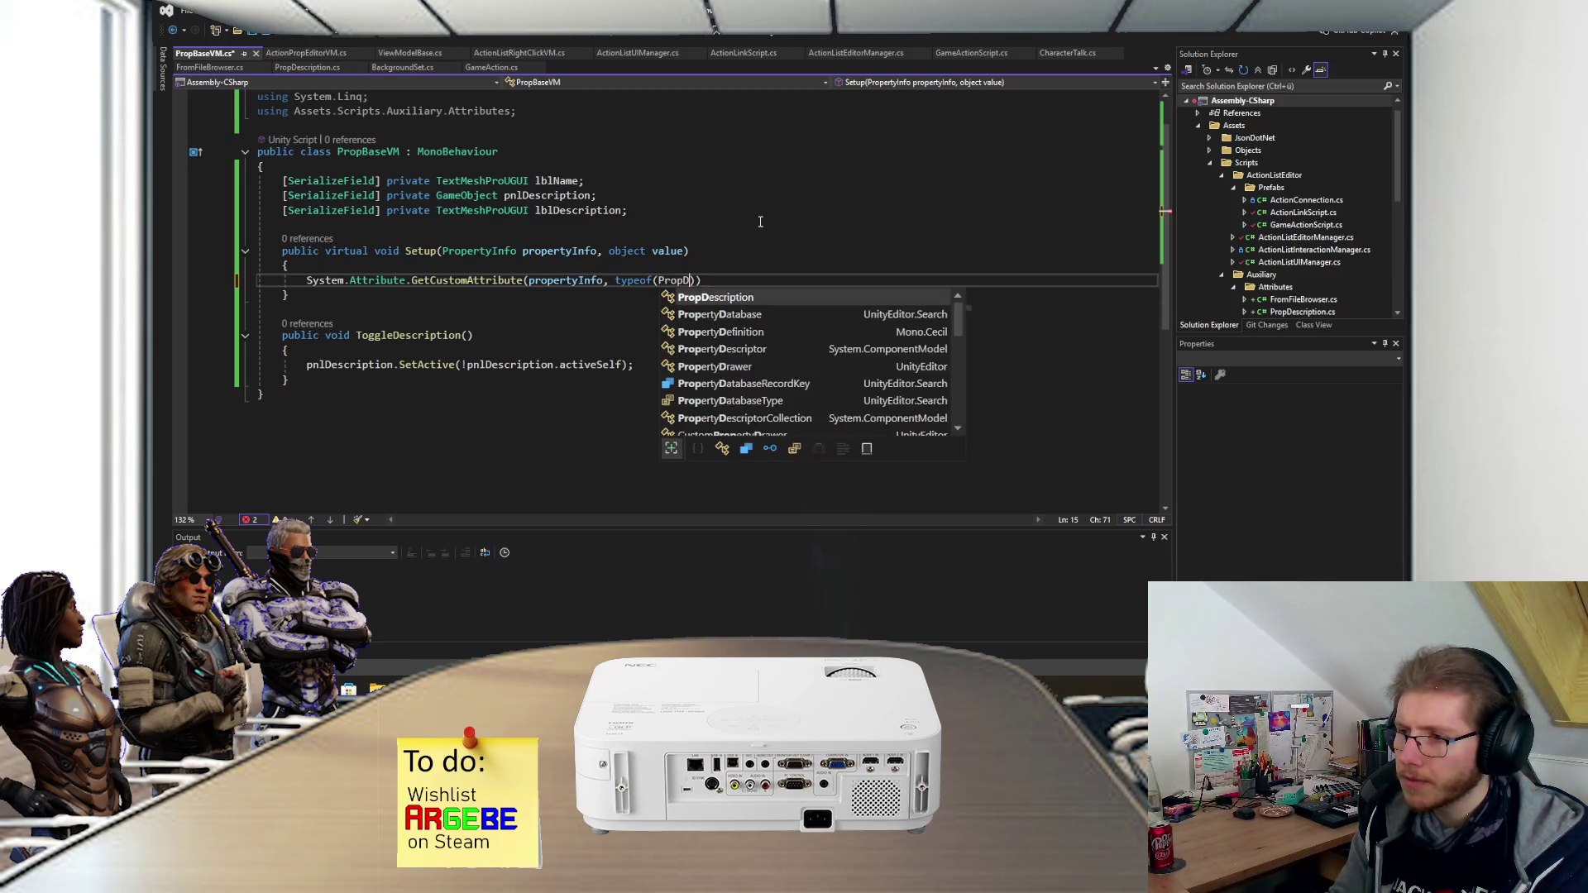
key(End)
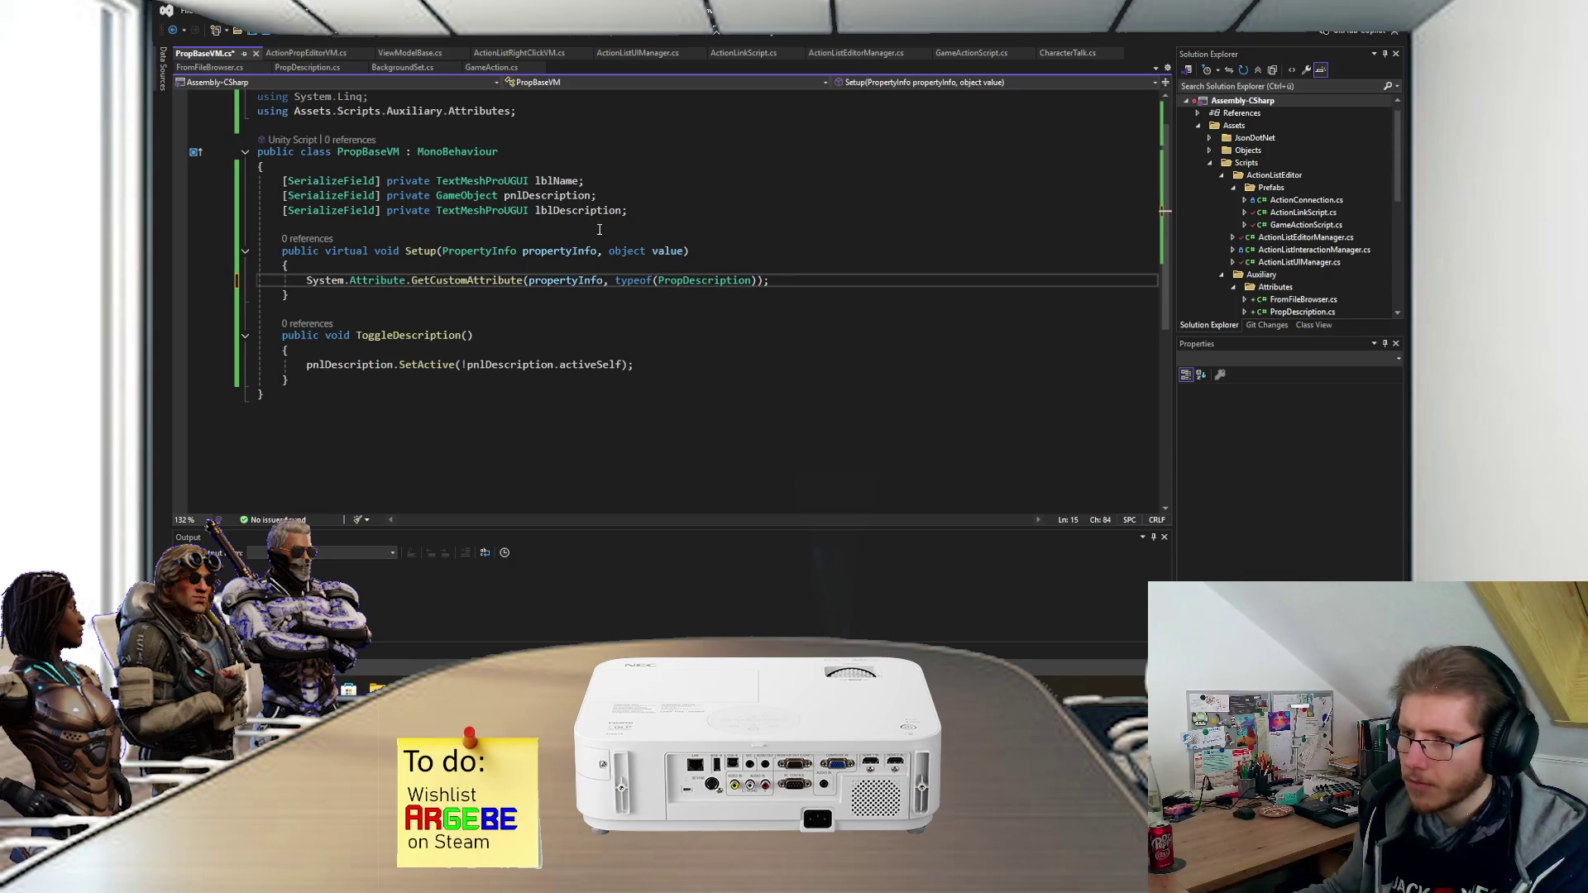
- Assign the GetCustomAttribute result to var propDescription
text(var)
key(Down)
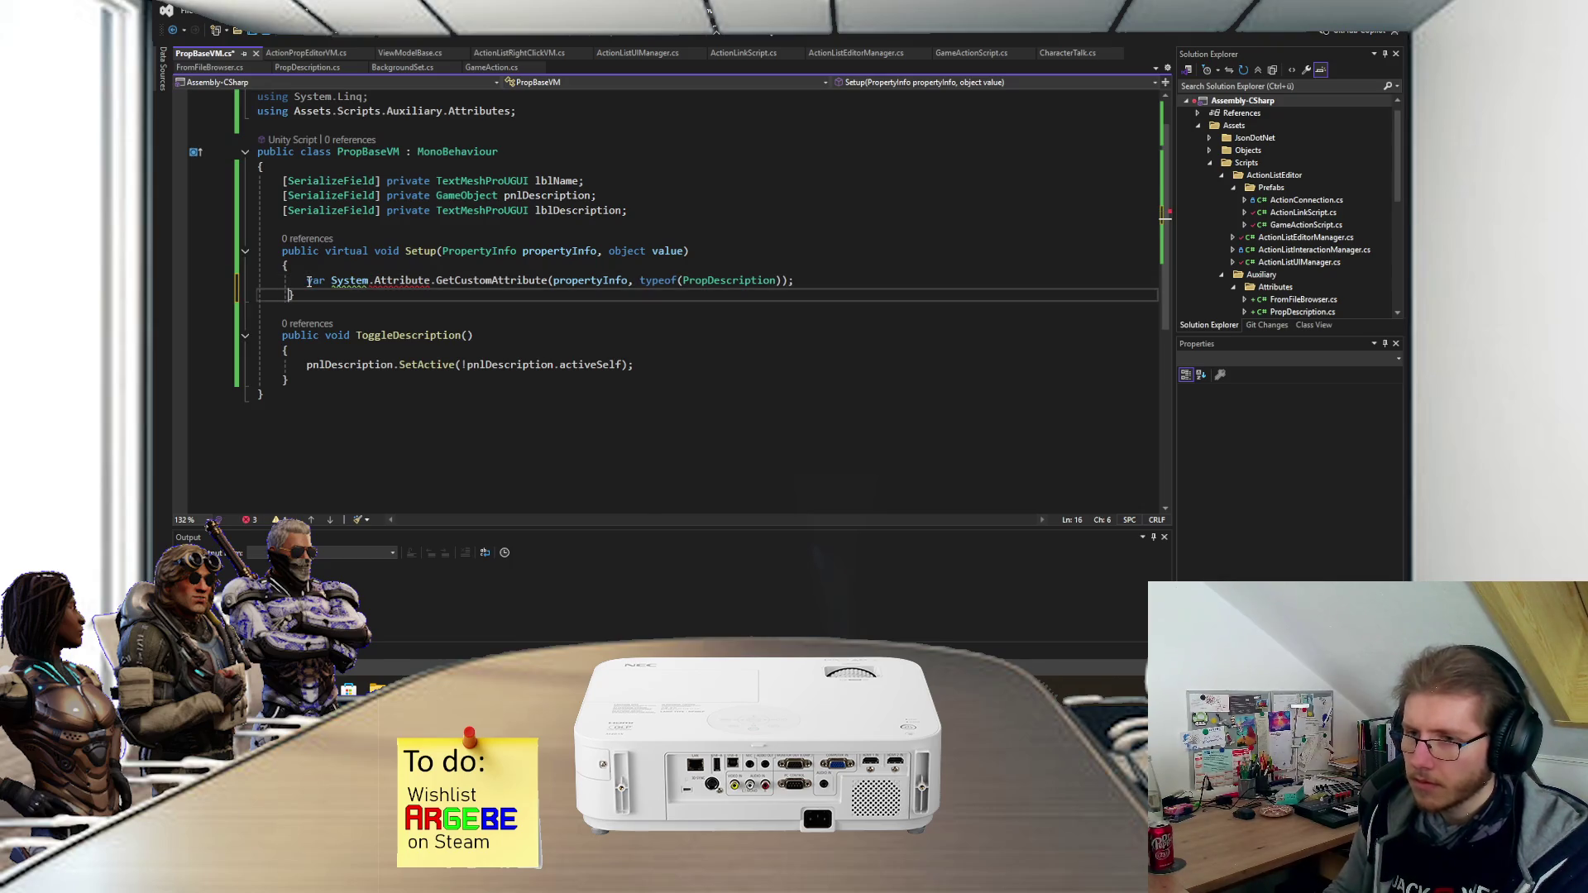
click(319, 280)
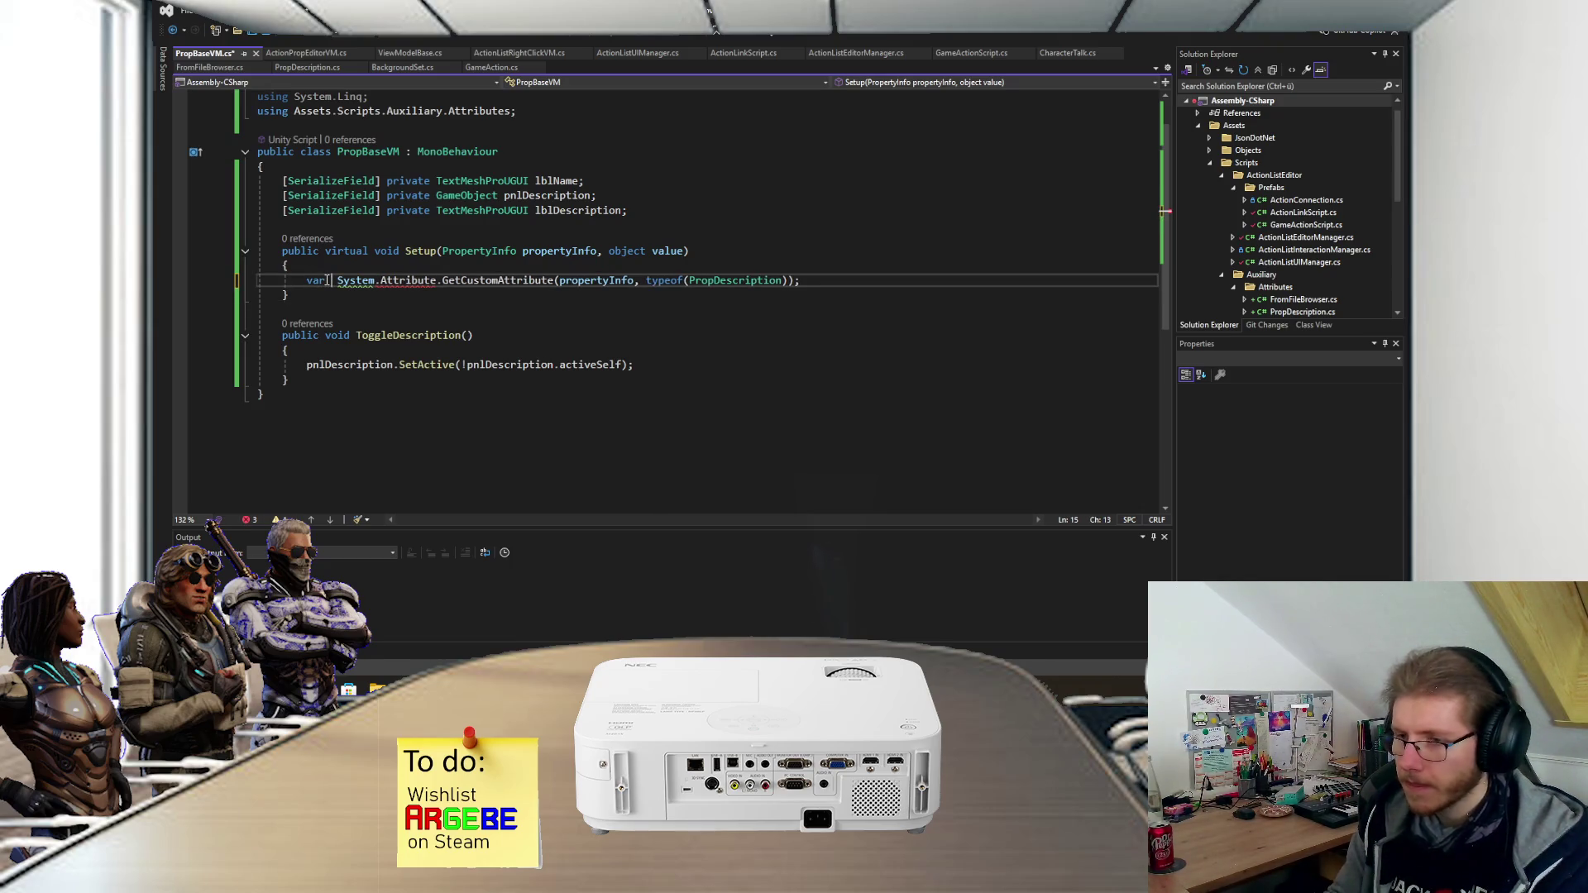
text(propDescription)
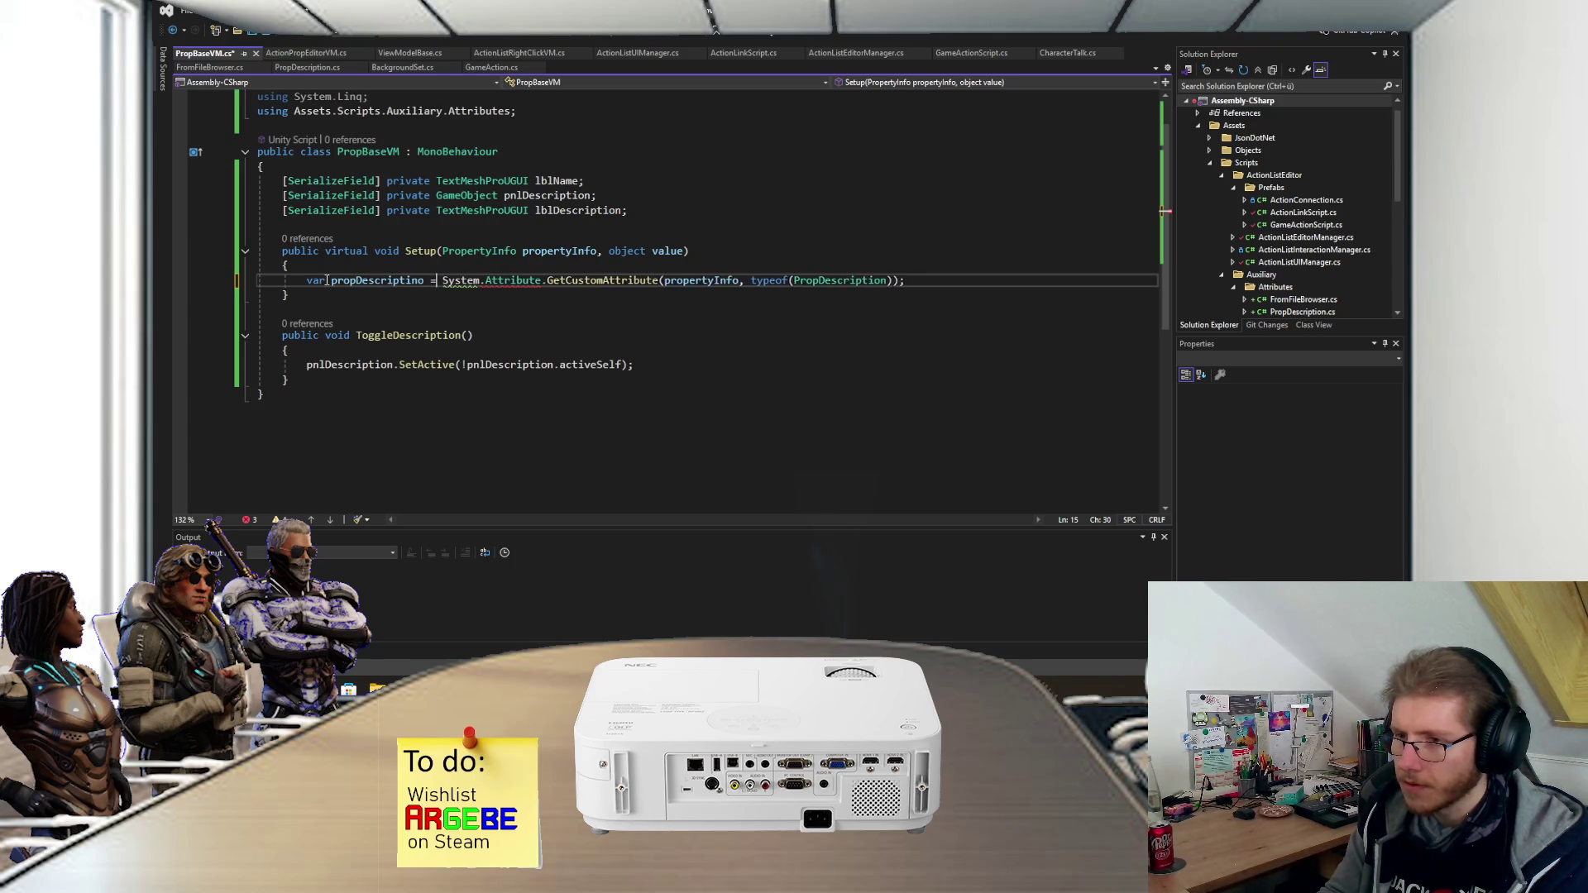
text( =)
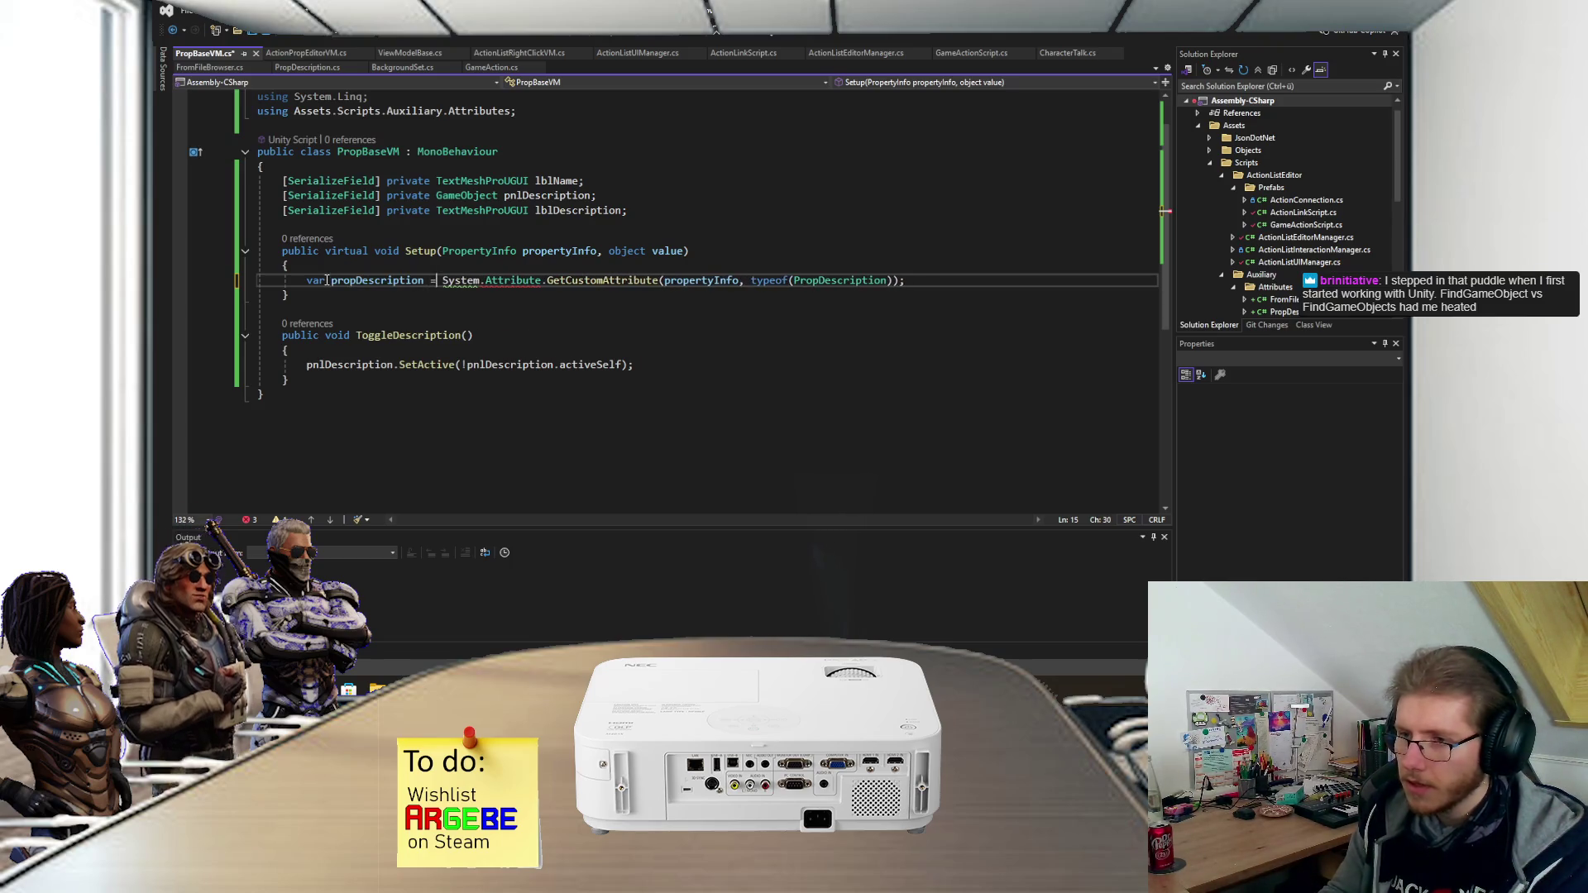